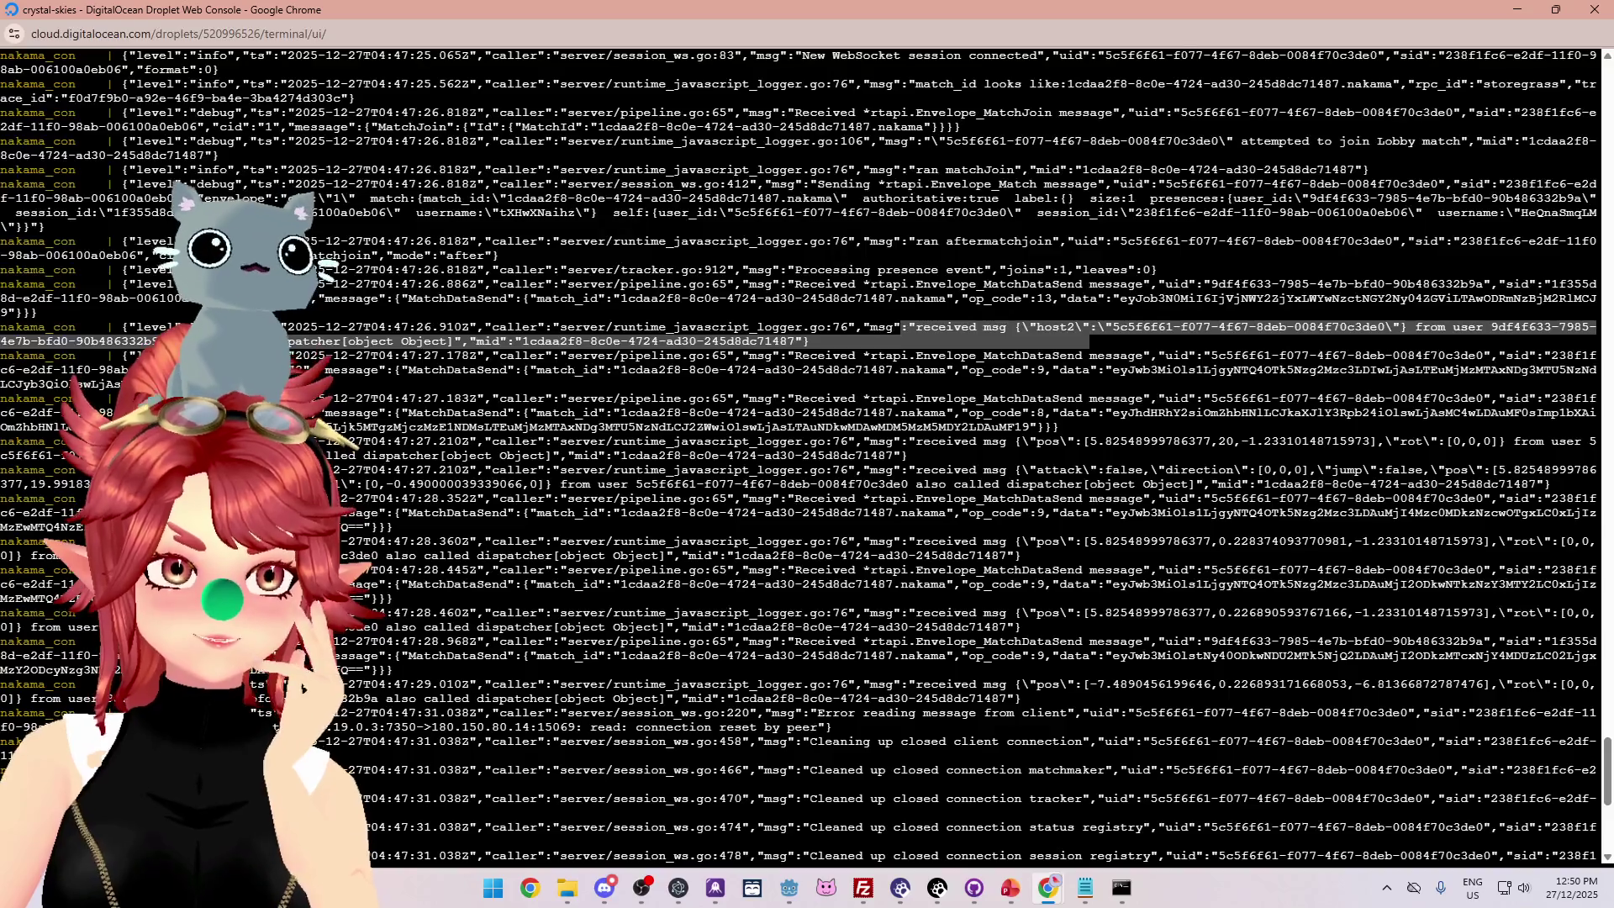
Inspect the logged MatchDataSend entry in the server log, then glance at nk_lobbyhandler.ts.
{"action": "mouse_move", "coordinate": [1106, 355]}
{"action": "left_mouse_down"}
{"action": "mouse_move", "coordinate": [1188, 356]}
{"action": "mouse_move", "coordinate": [1188, 370]}
{"action": "left_mouse_up"}
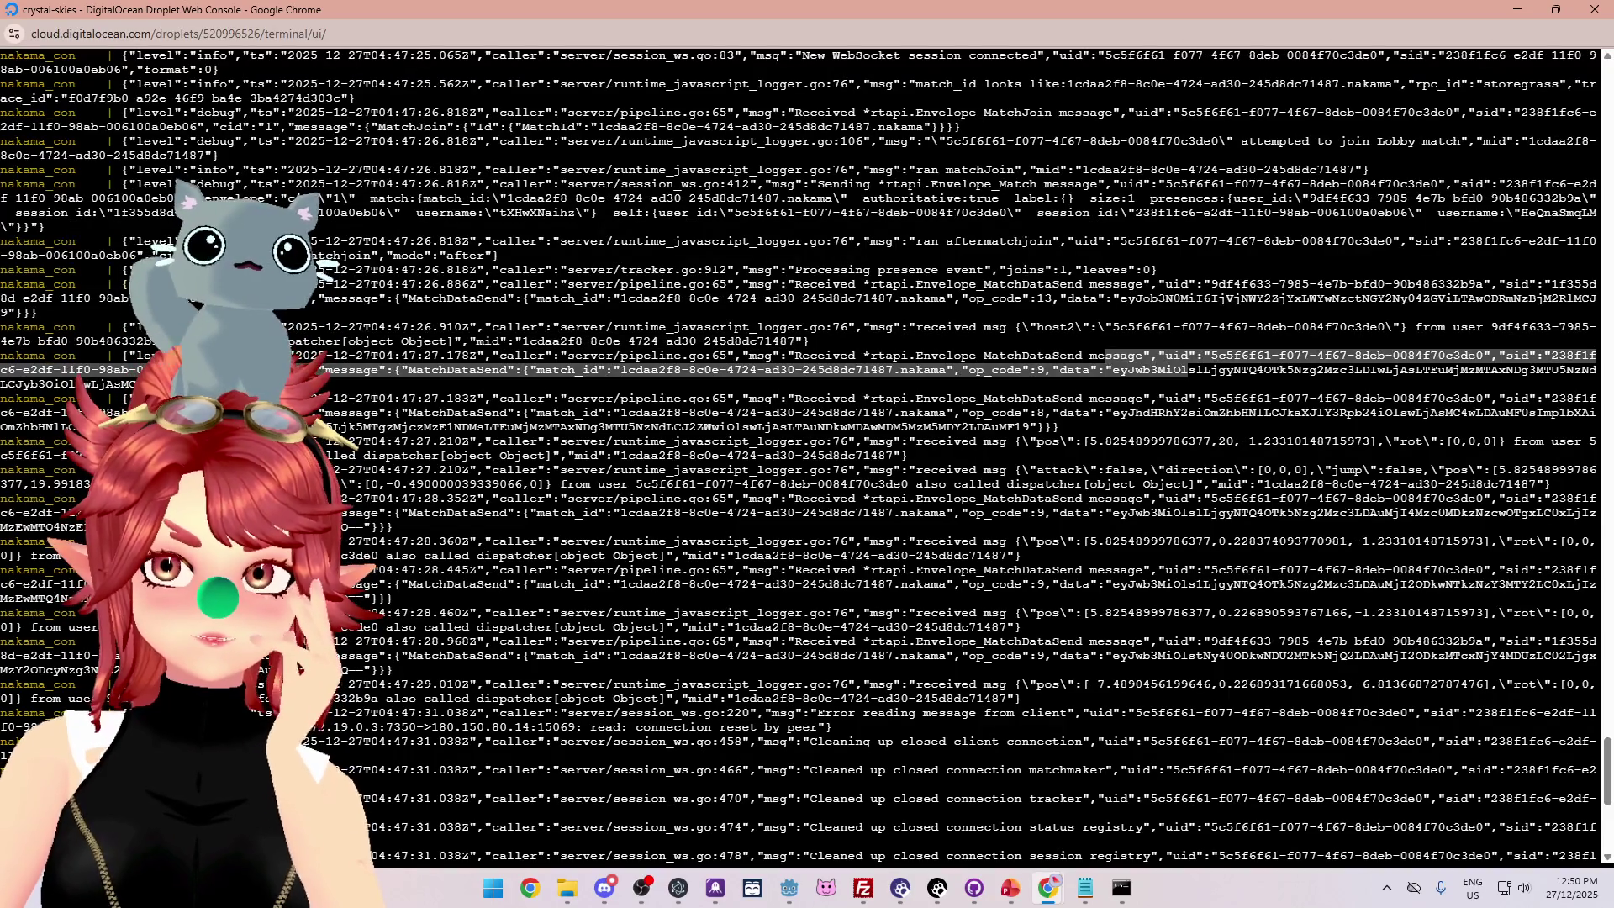
{"action": "left_click", "coordinate": [994, 372]}
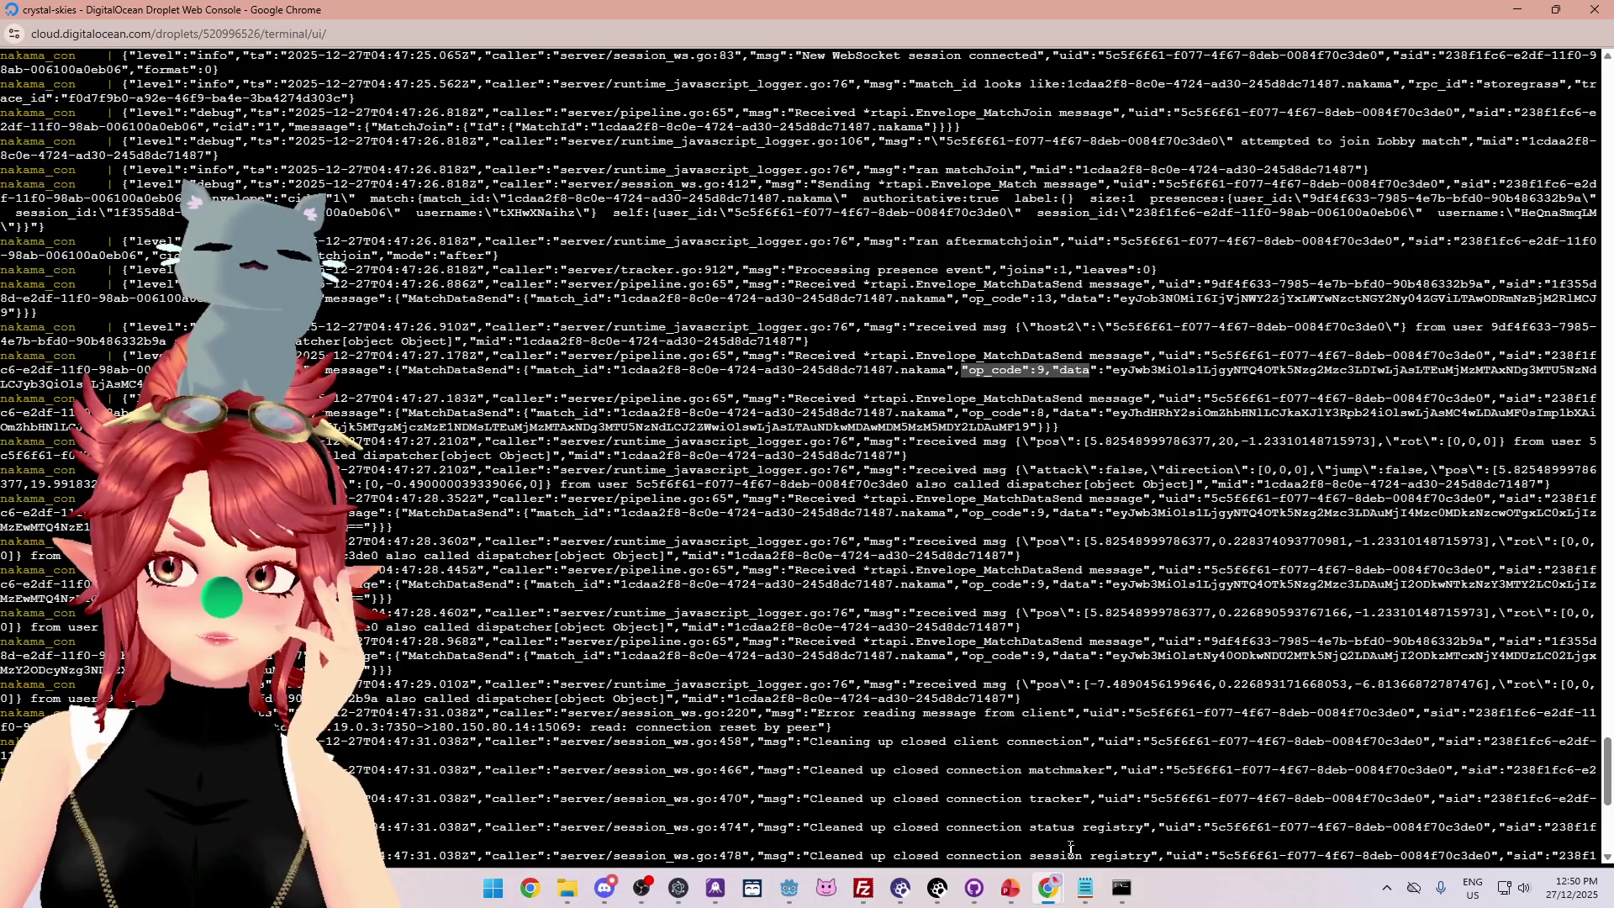
{"action": "left_click", "coordinate": [1086, 888]}
{"action": "scroll", "coordinate": [1523, 418], "scroll_direction": "up", "scroll_amount": 2}
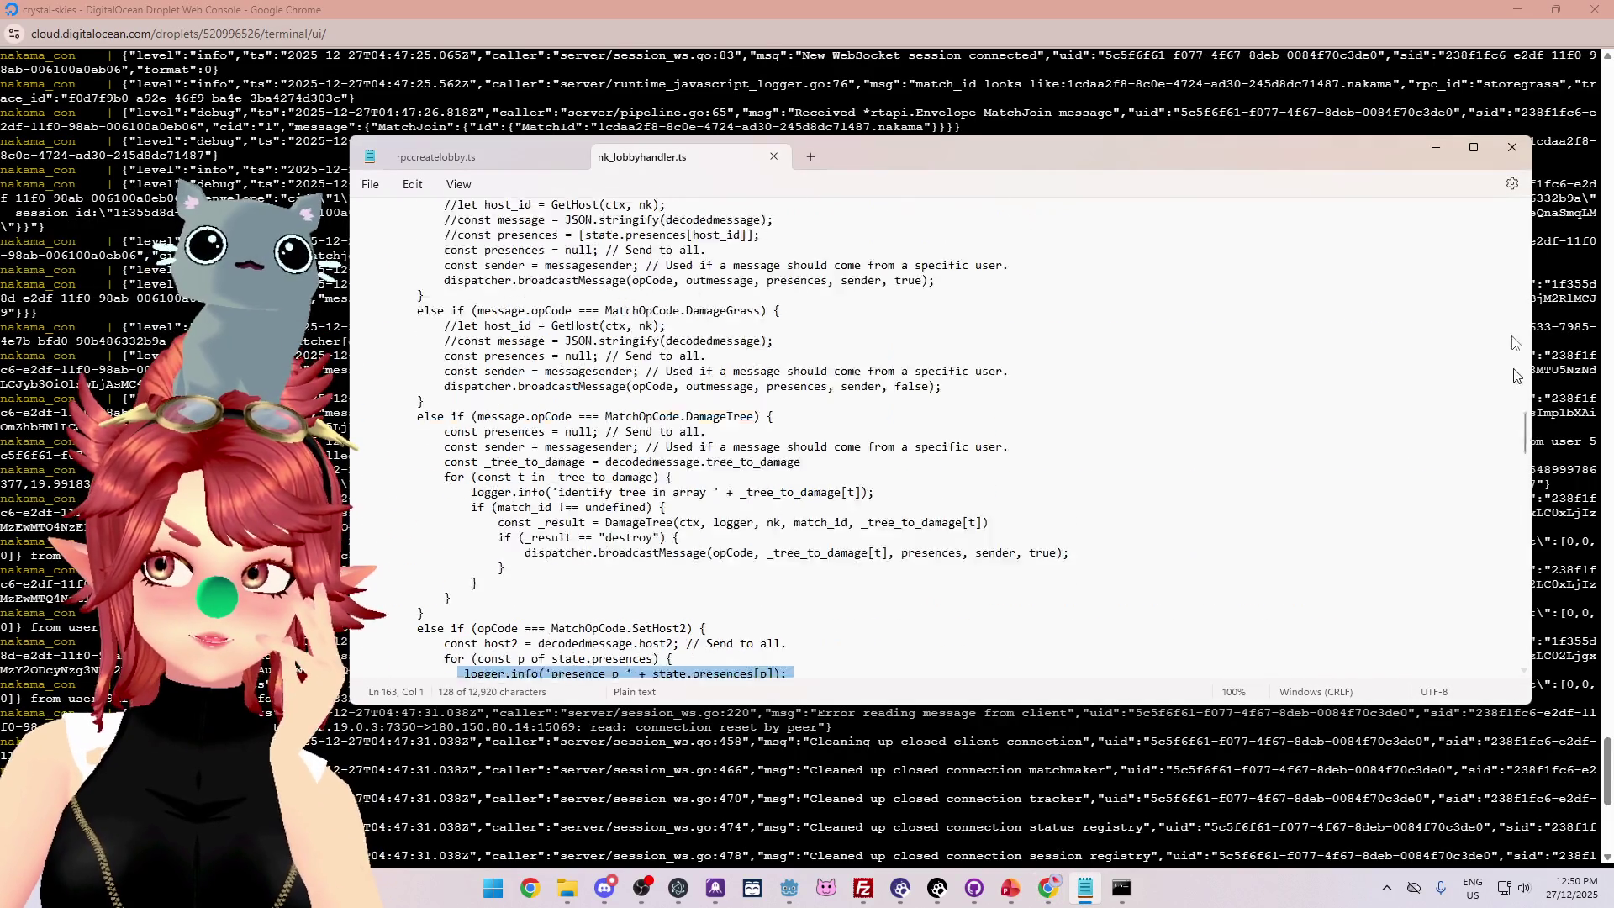
{"action": "scroll", "coordinate": [1523, 418], "scroll_direction": "up", "scroll_amount": 15}
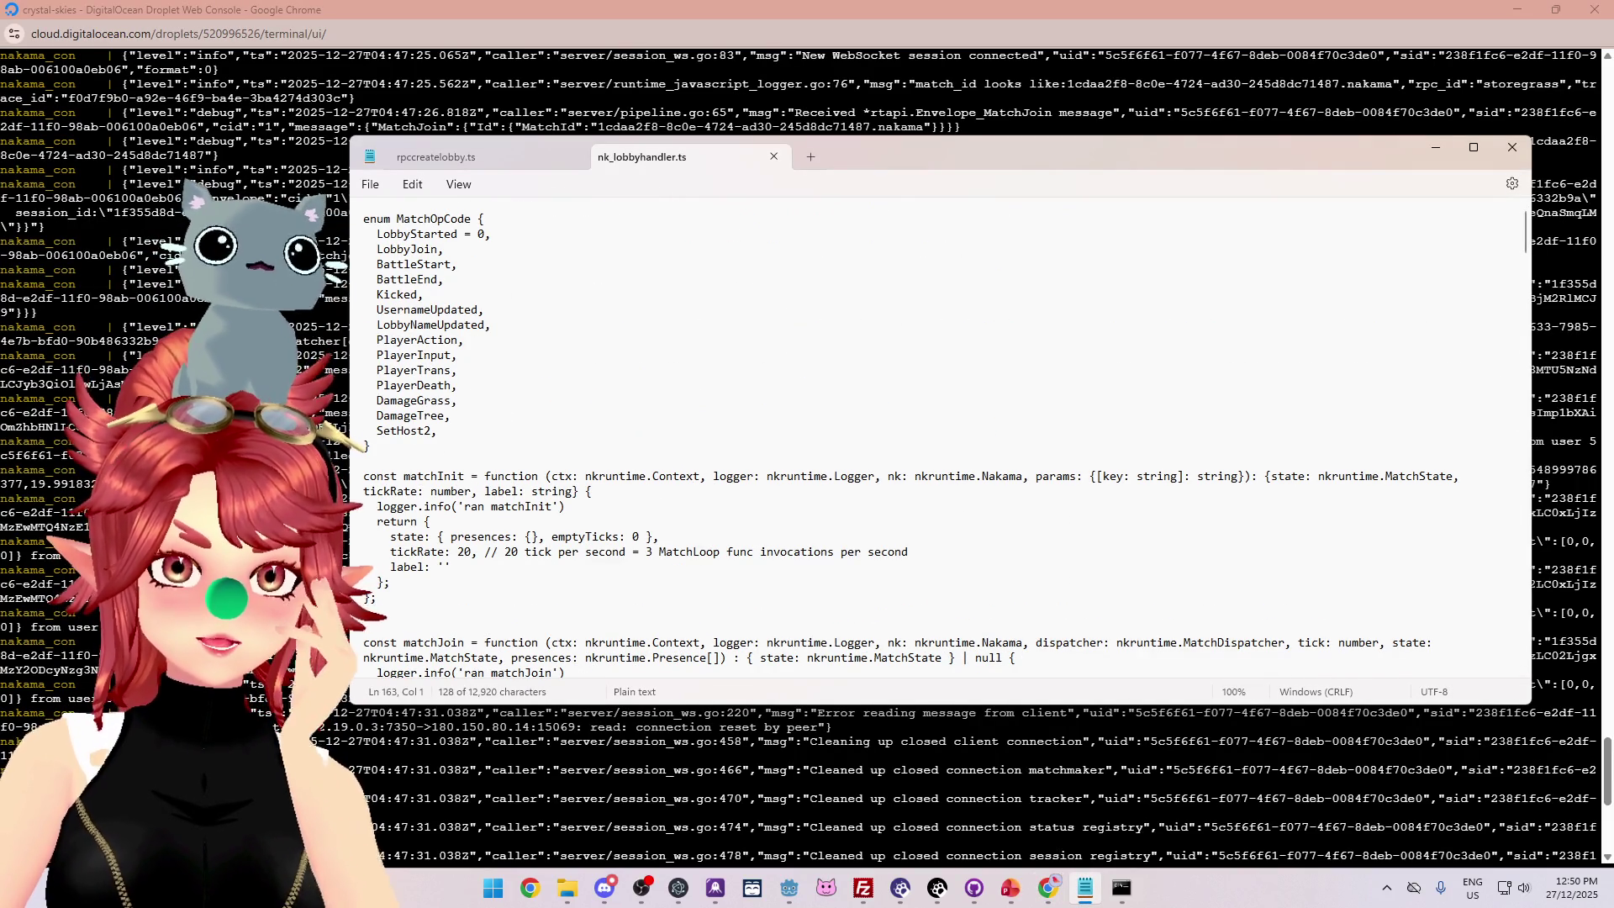
Highlight the op_code 8 log entry, then scroll nk_lobbyhandler.ts to the SetHost2 branch.
{"action": "key", "text": "alt+Tab"}
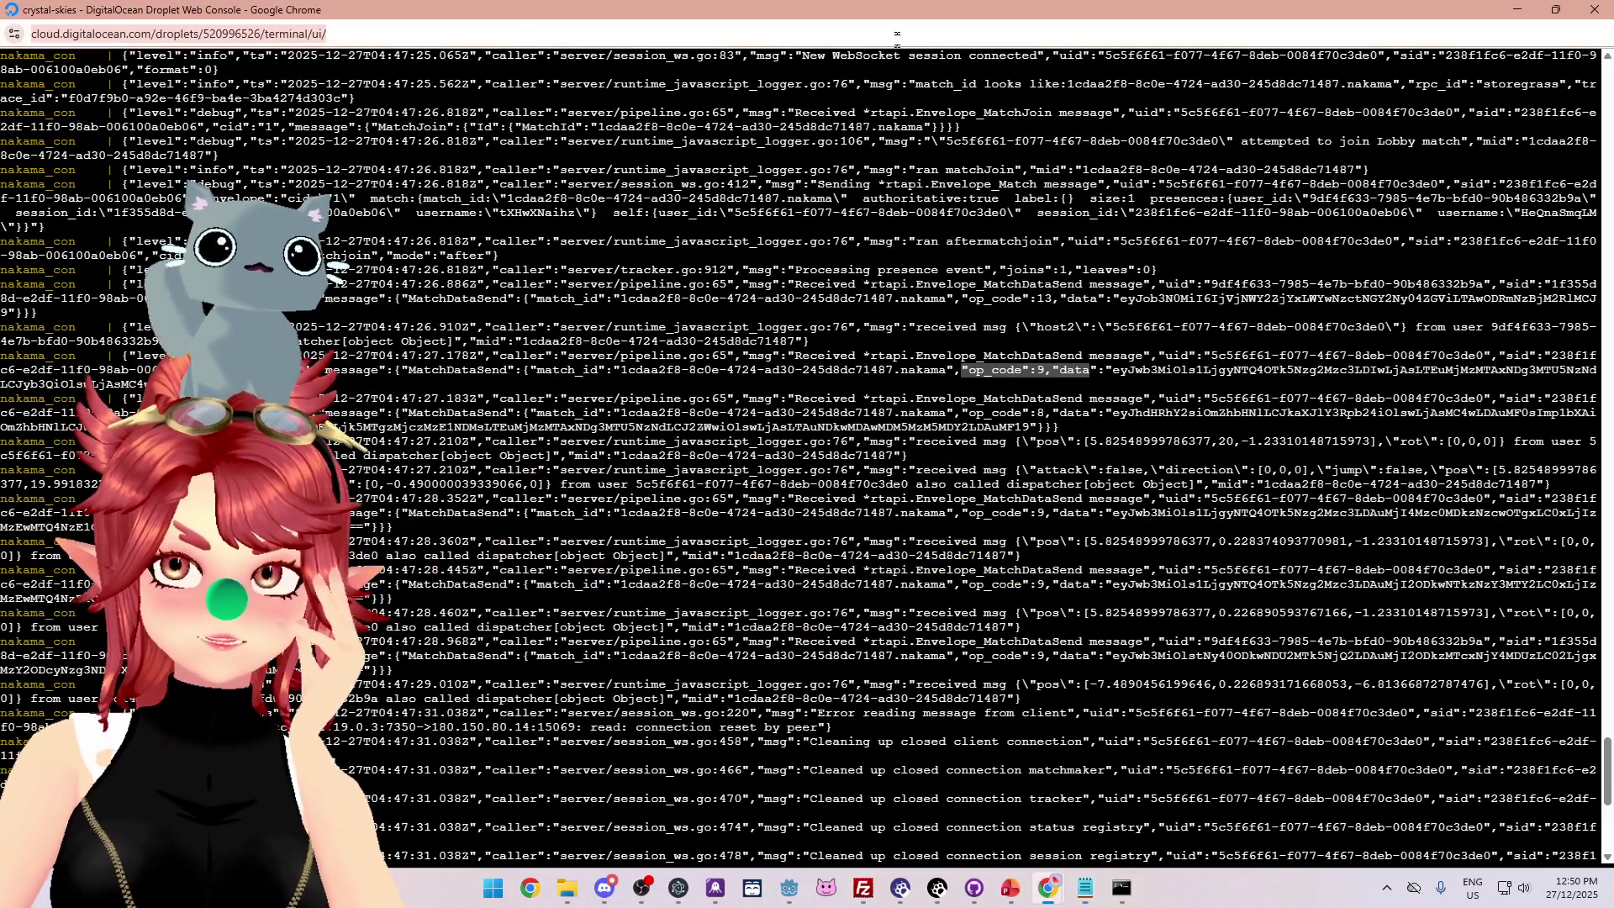
{"action": "mouse_move", "coordinate": [975, 413]}
{"action": "left_mouse_down"}
{"action": "mouse_move", "coordinate": [403, 413]}
{"action": "mouse_move", "coordinate": [1059, 413]}
{"action": "left_mouse_up"}
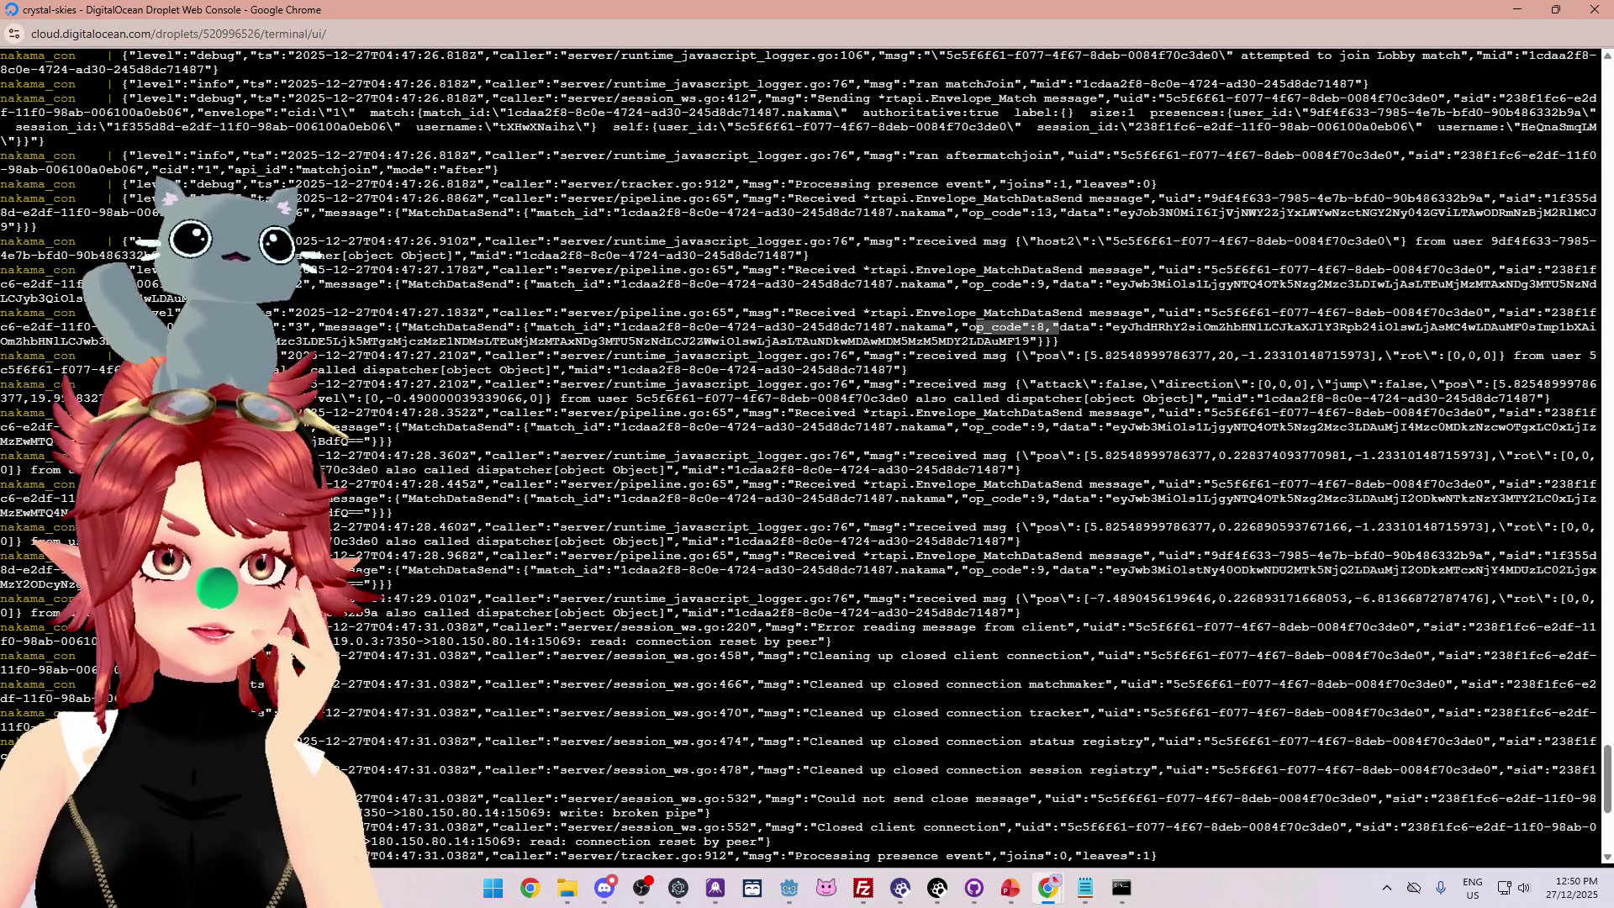
{"action": "left_click", "coordinate": [1084, 888]}
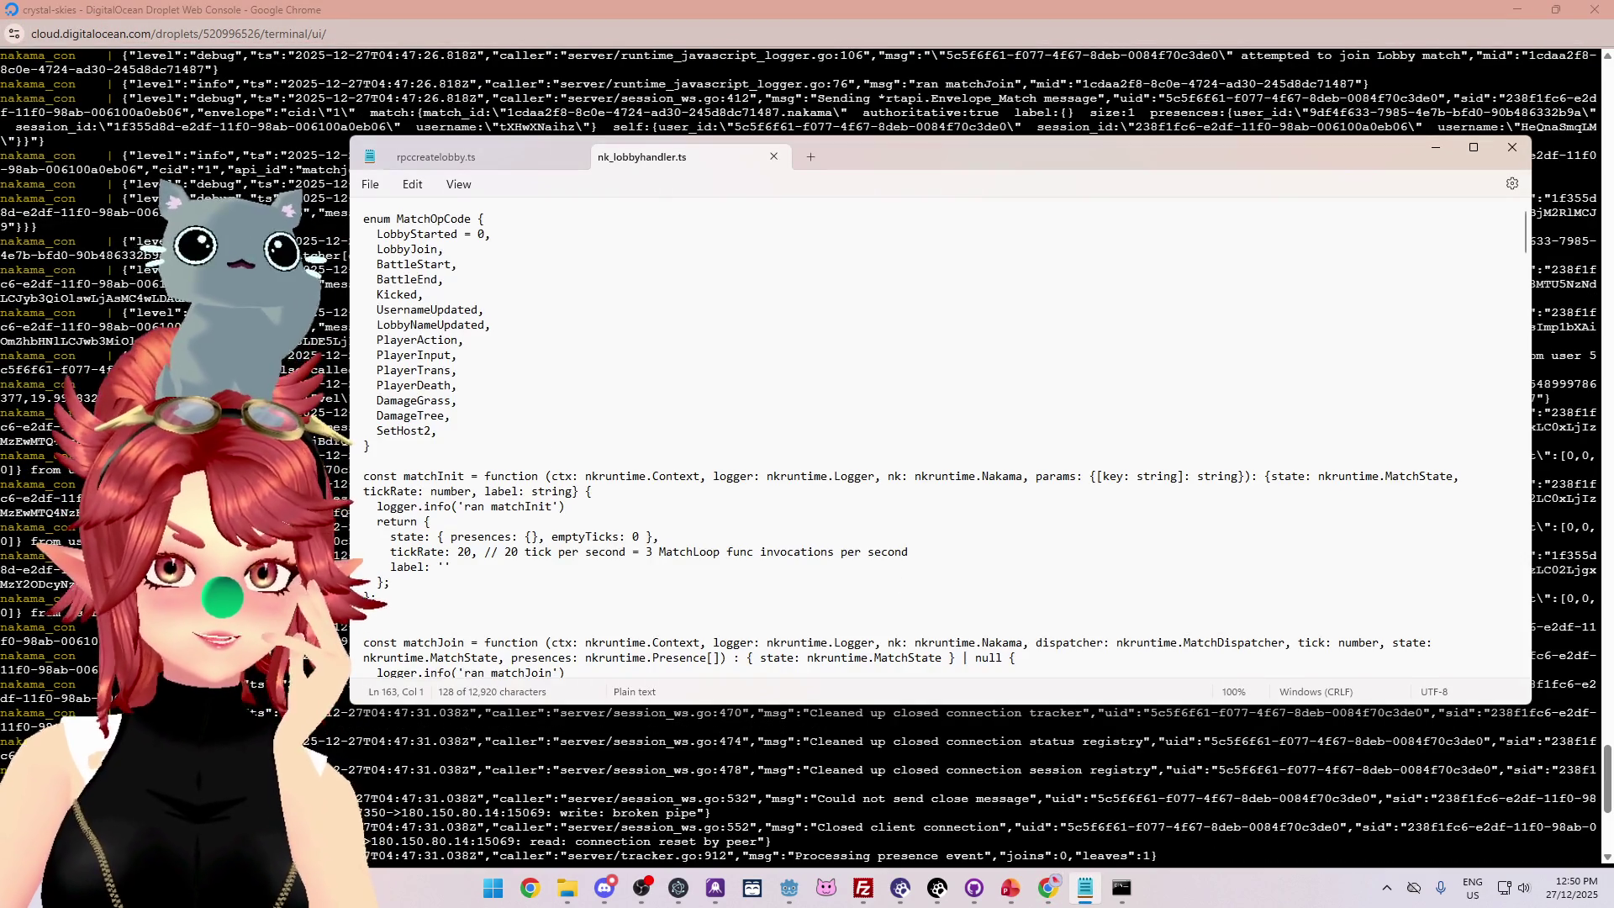
{"action": "scroll", "coordinate": [575, 615], "scroll_direction": "down", "scroll_amount": 10}
{"action": "scroll", "coordinate": [575, 616], "scroll_direction": "down", "scroll_amount": 20}
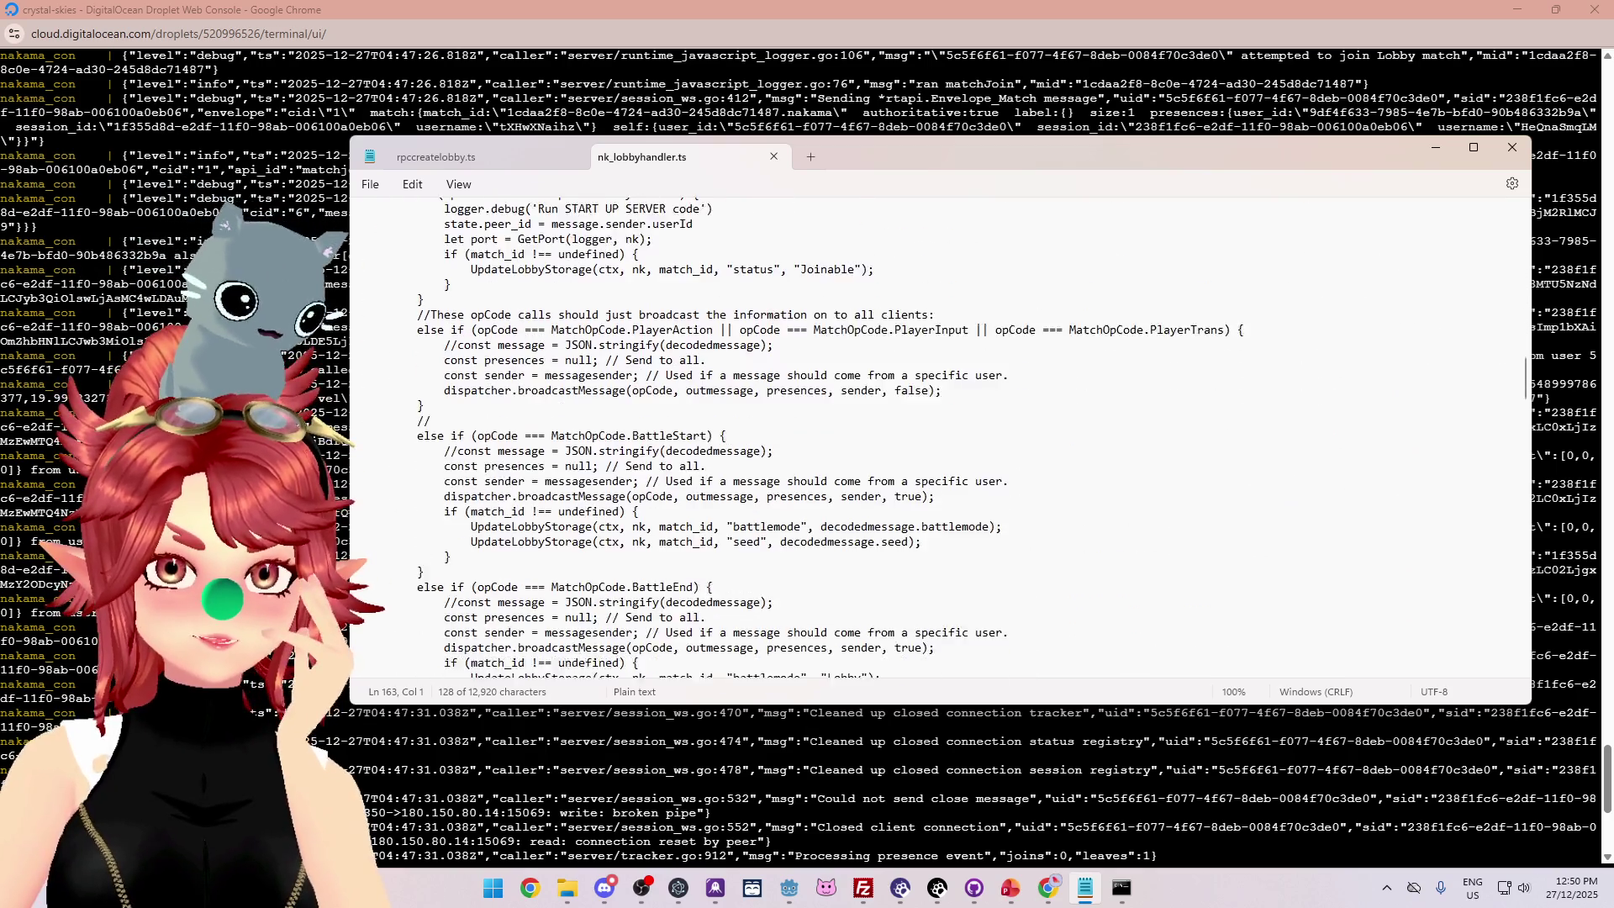
{"action": "scroll", "coordinate": [575, 504], "scroll_direction": "down", "scroll_amount": 2}
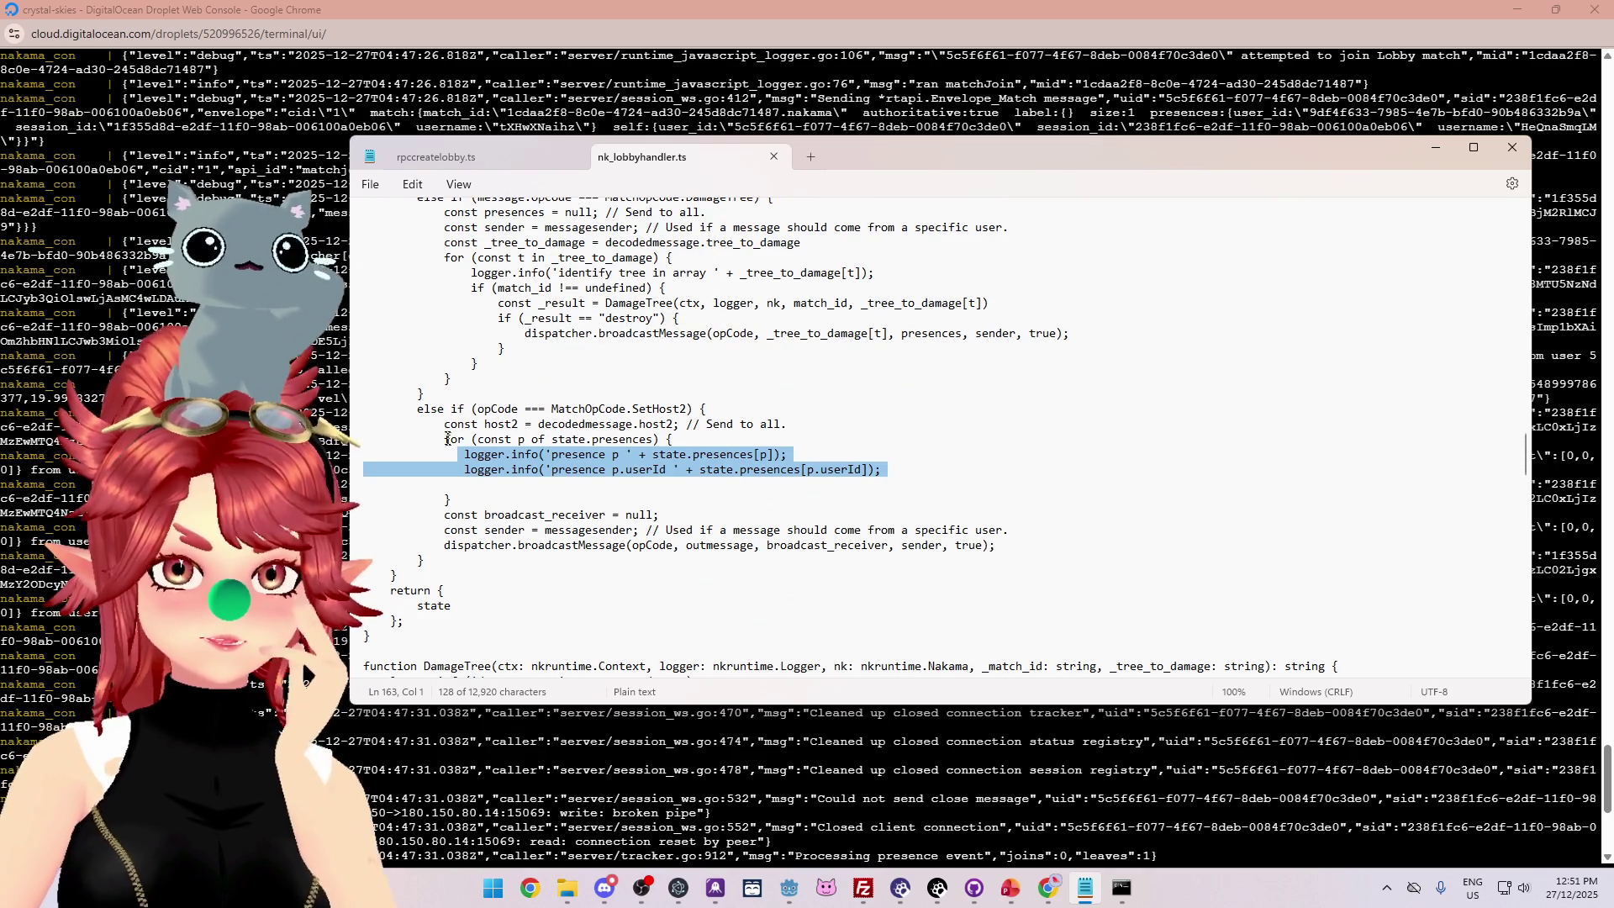
{"action": "left_click_drag", "start_coordinate": [445, 439], "coordinate": [450, 474]}
{"action": "key", "text": "shift+Down"}
{"action": "key", "text": "shift+Down"}
{"action": "key", "text": "shift+End"}
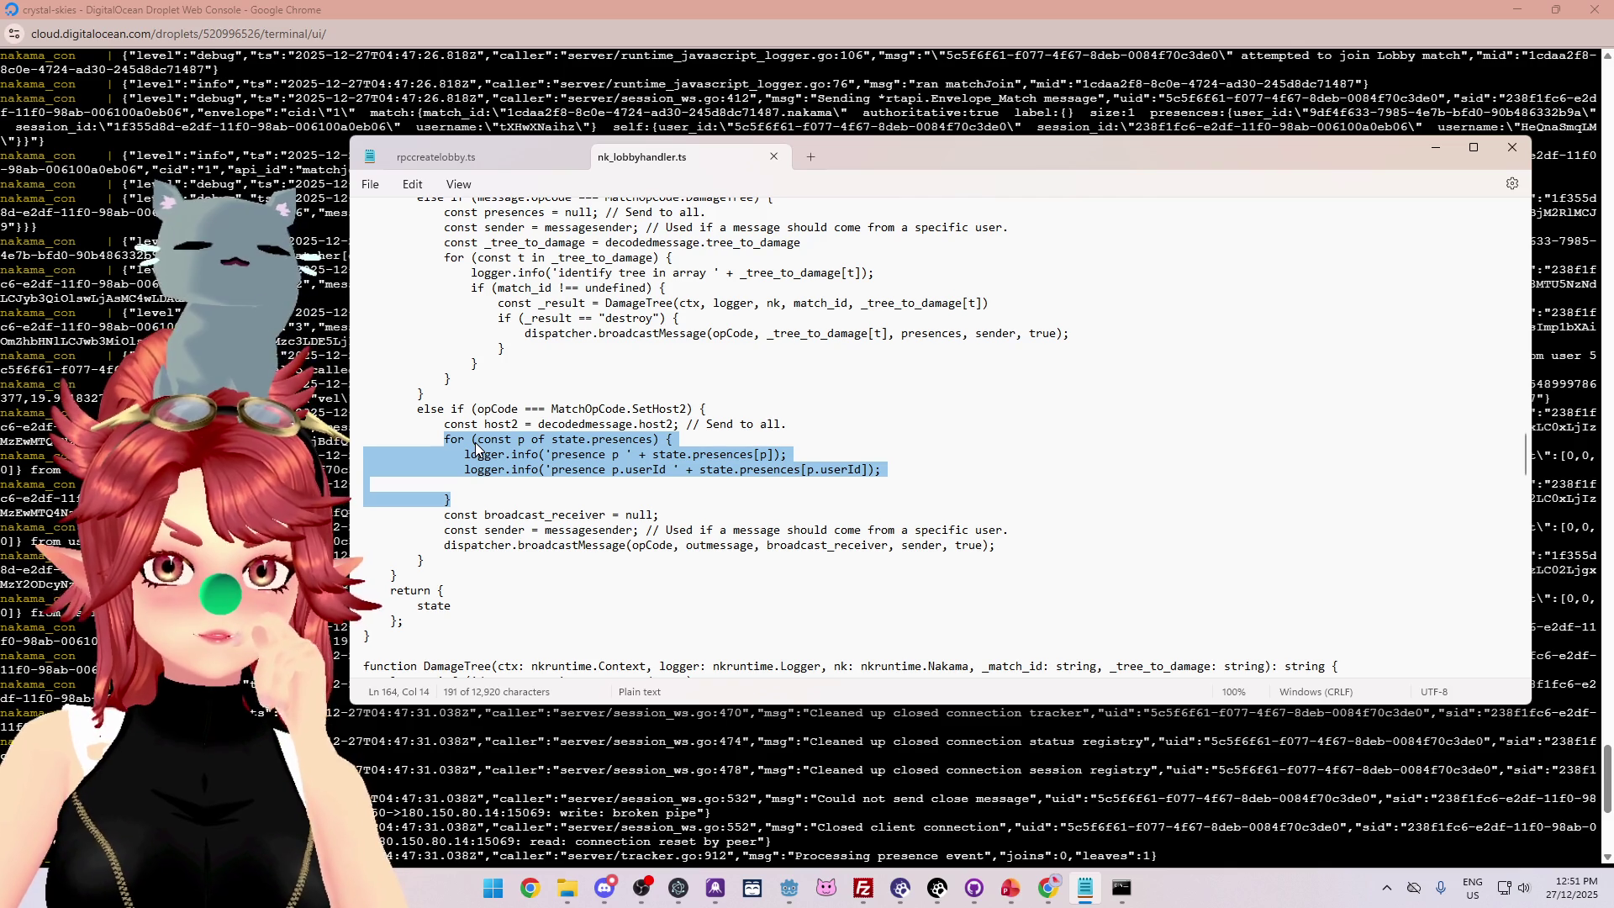
{"action": "scroll", "coordinate": [475, 448], "scroll_direction": "up", "scroll_amount": 1}
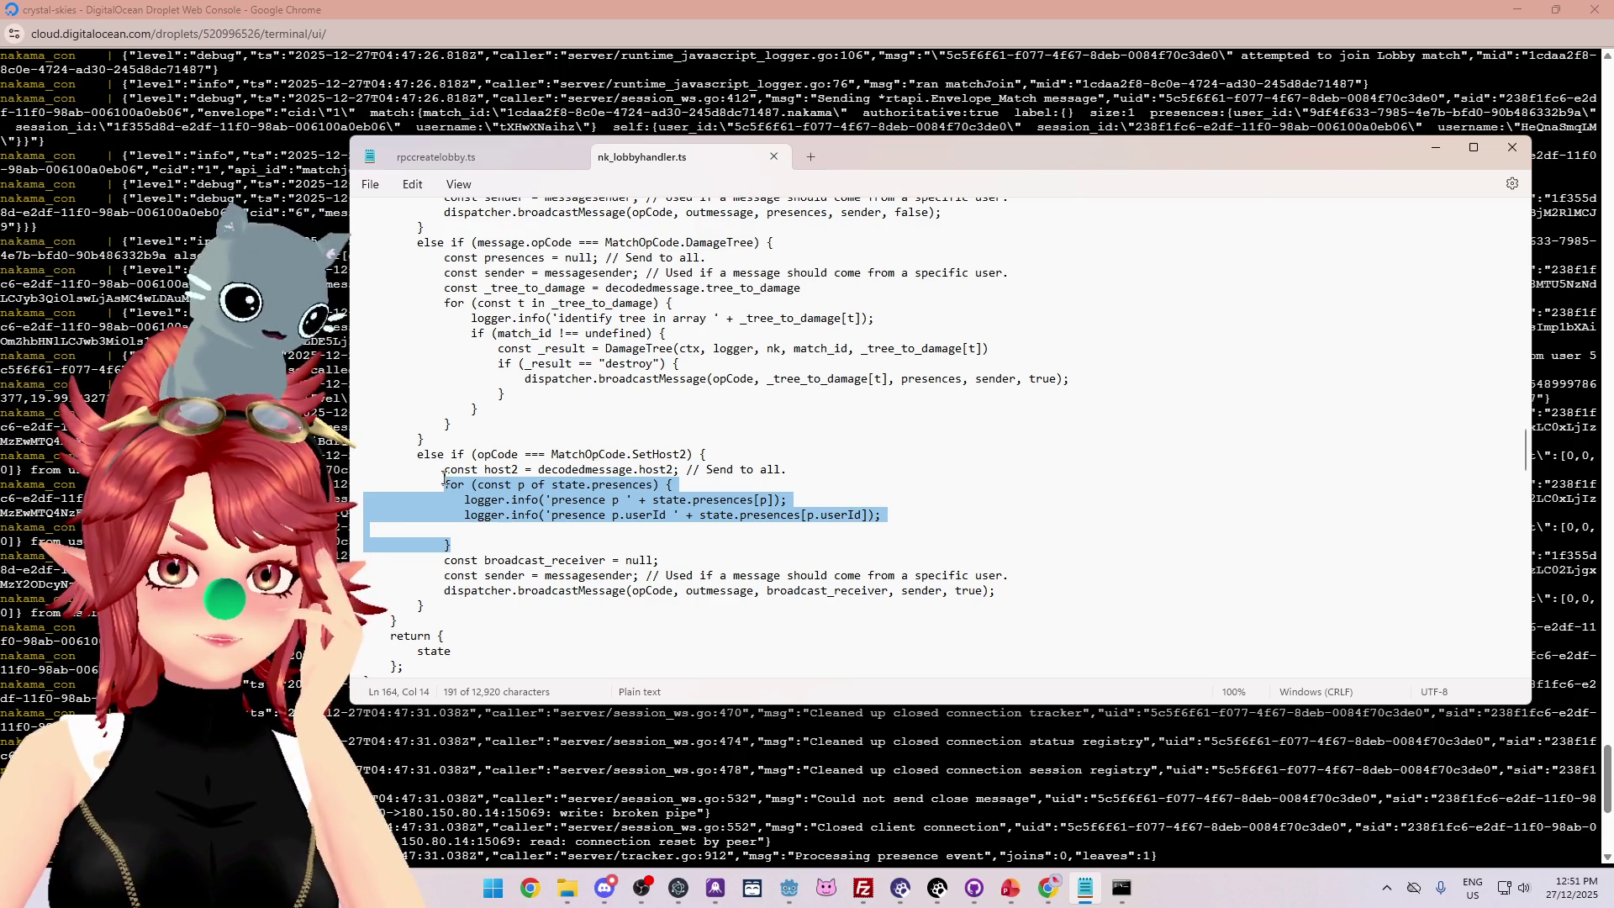
{"action": "left_click", "coordinate": [787, 469]}
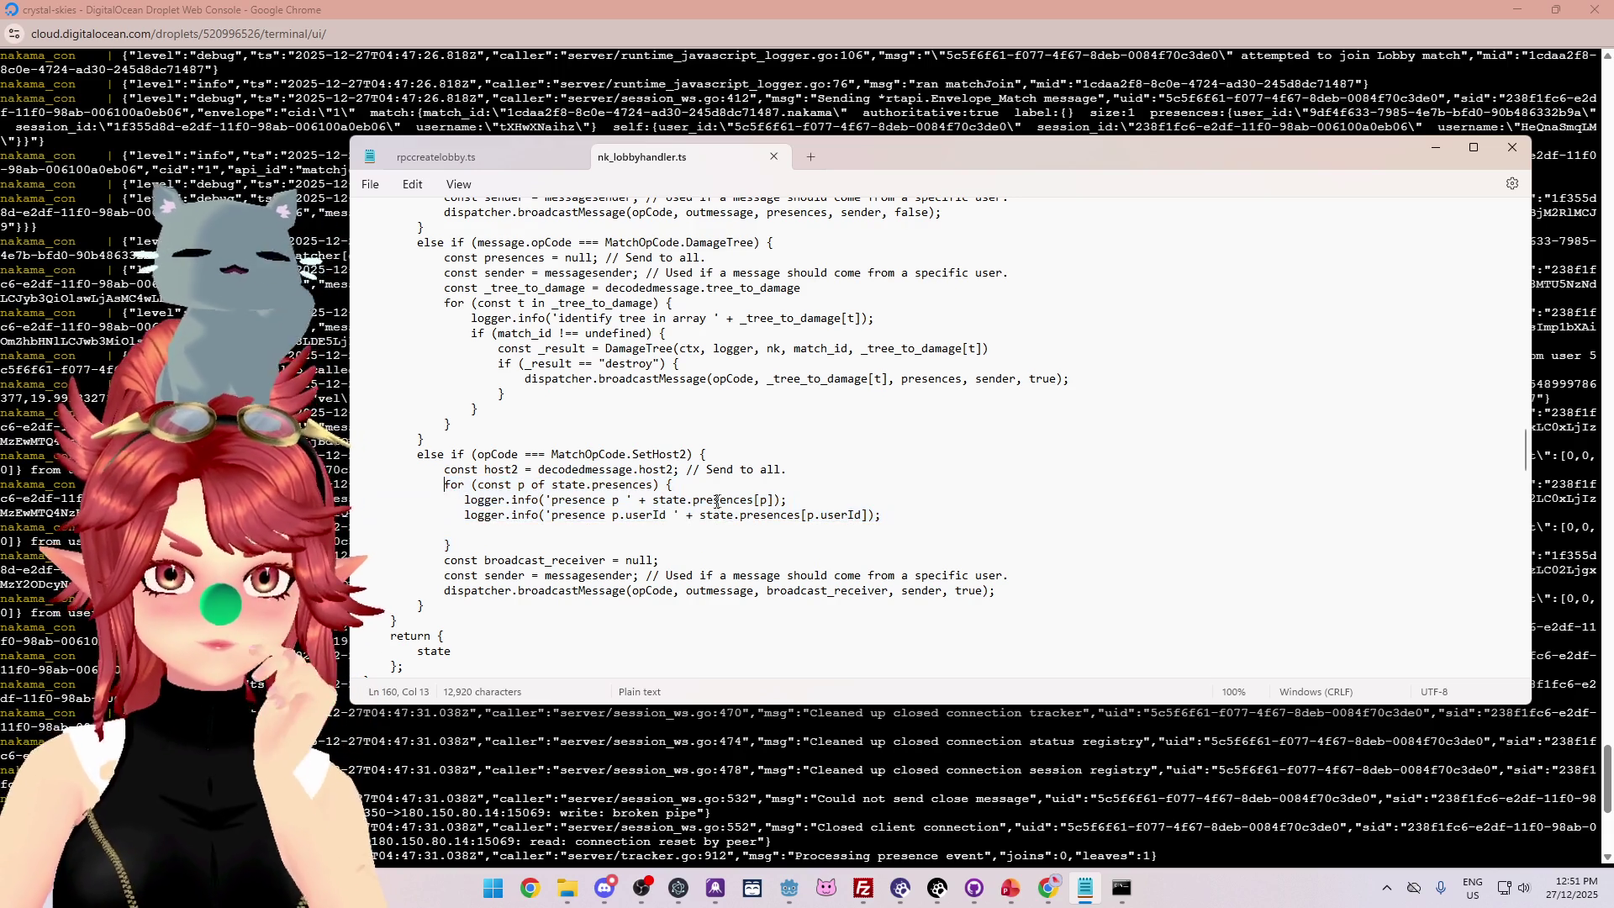
Copy the logger.info('presence p ...') line onto a new blank line after the host2 line.
{"action": "key", "text": "Return"}
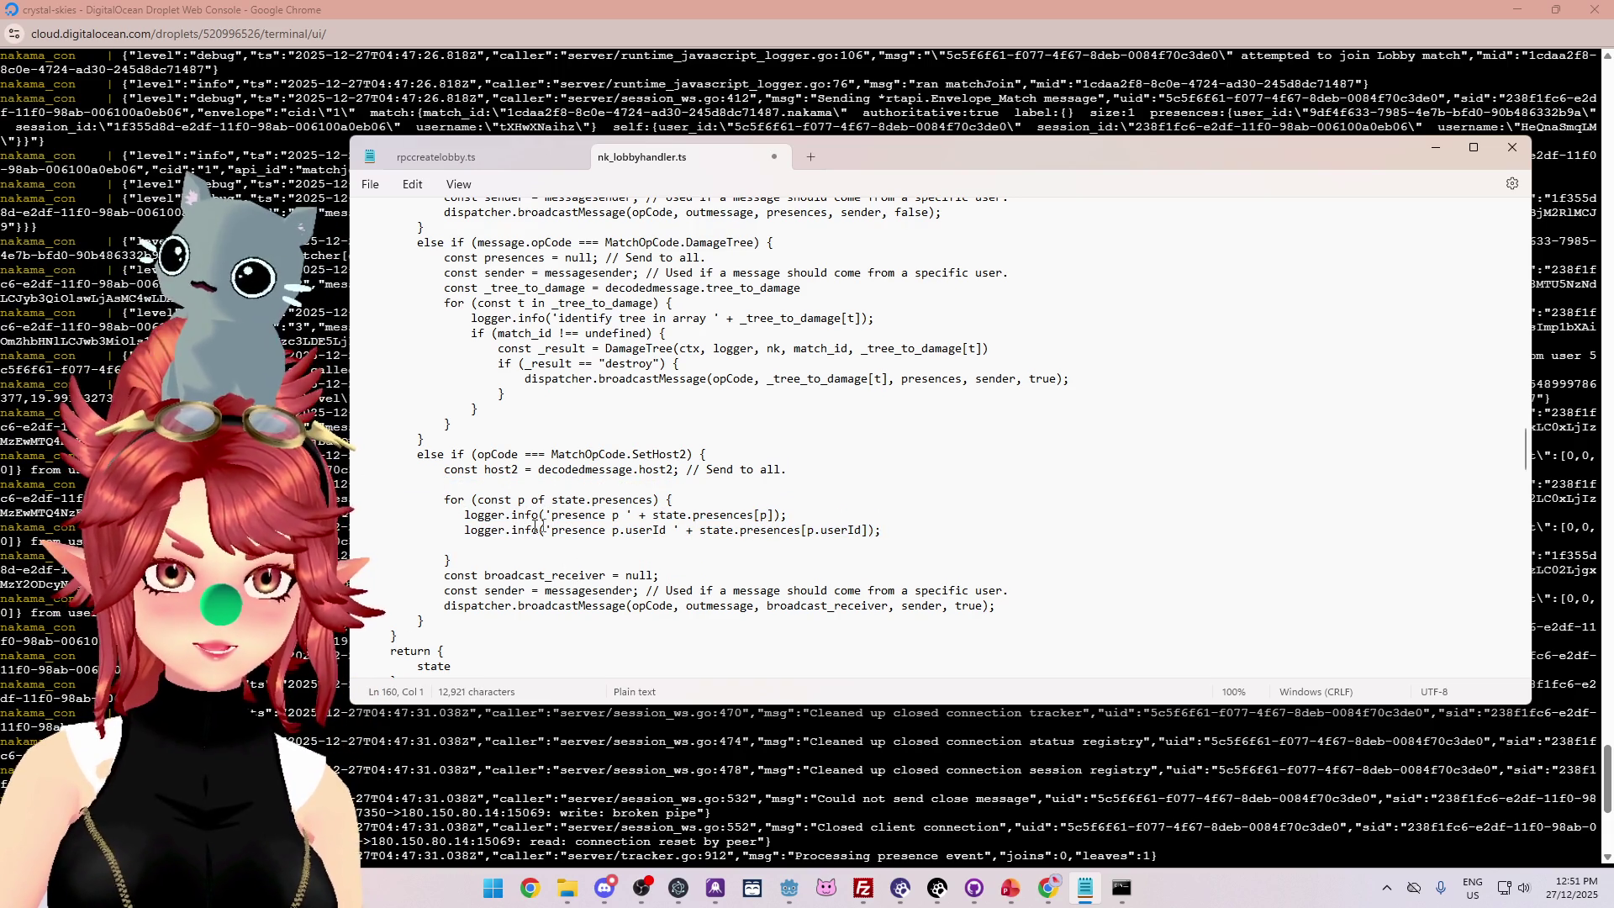
{"action": "left_click_drag", "start_coordinate": [788, 515], "coordinate": [445, 521]}
{"action": "key", "text": "ctrl+c"}
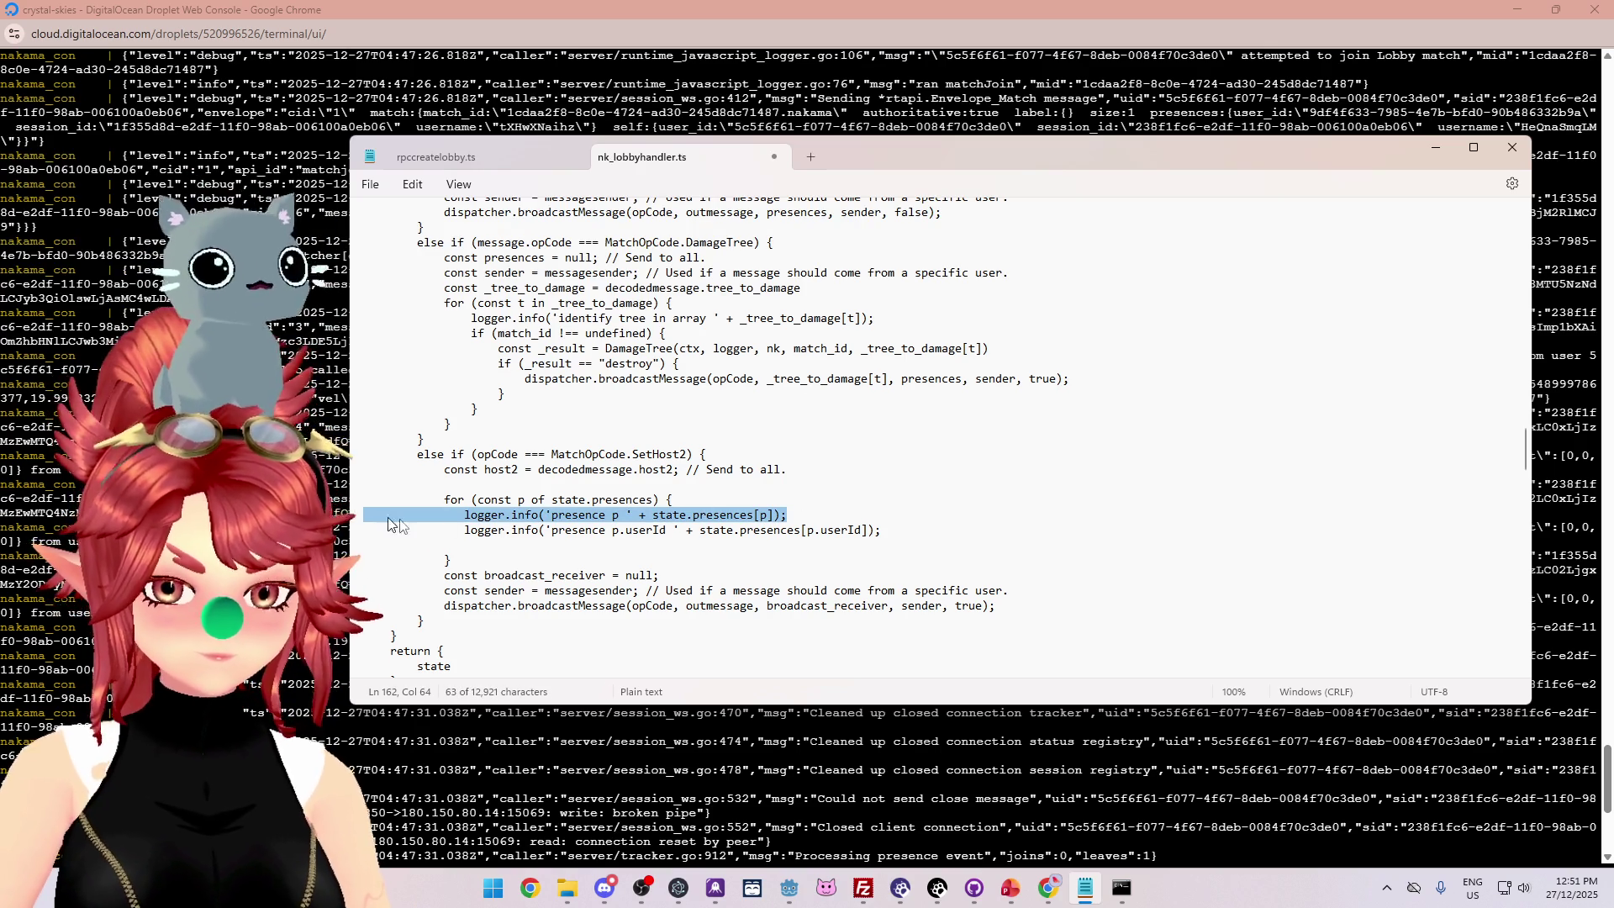
{"action": "left_click", "coordinate": [438, 485]}
{"action": "key", "text": "ctrl+v"}
Edit the pasted line to log 'presences ' with the whole state.presences instead of [p].
{"action": "key", "text": "Home"}
{"action": "key", "text": "BackSpace"}
{"action": "key", "text": "BackSpace"}
{"action": "key", "text": "BackSpace"}
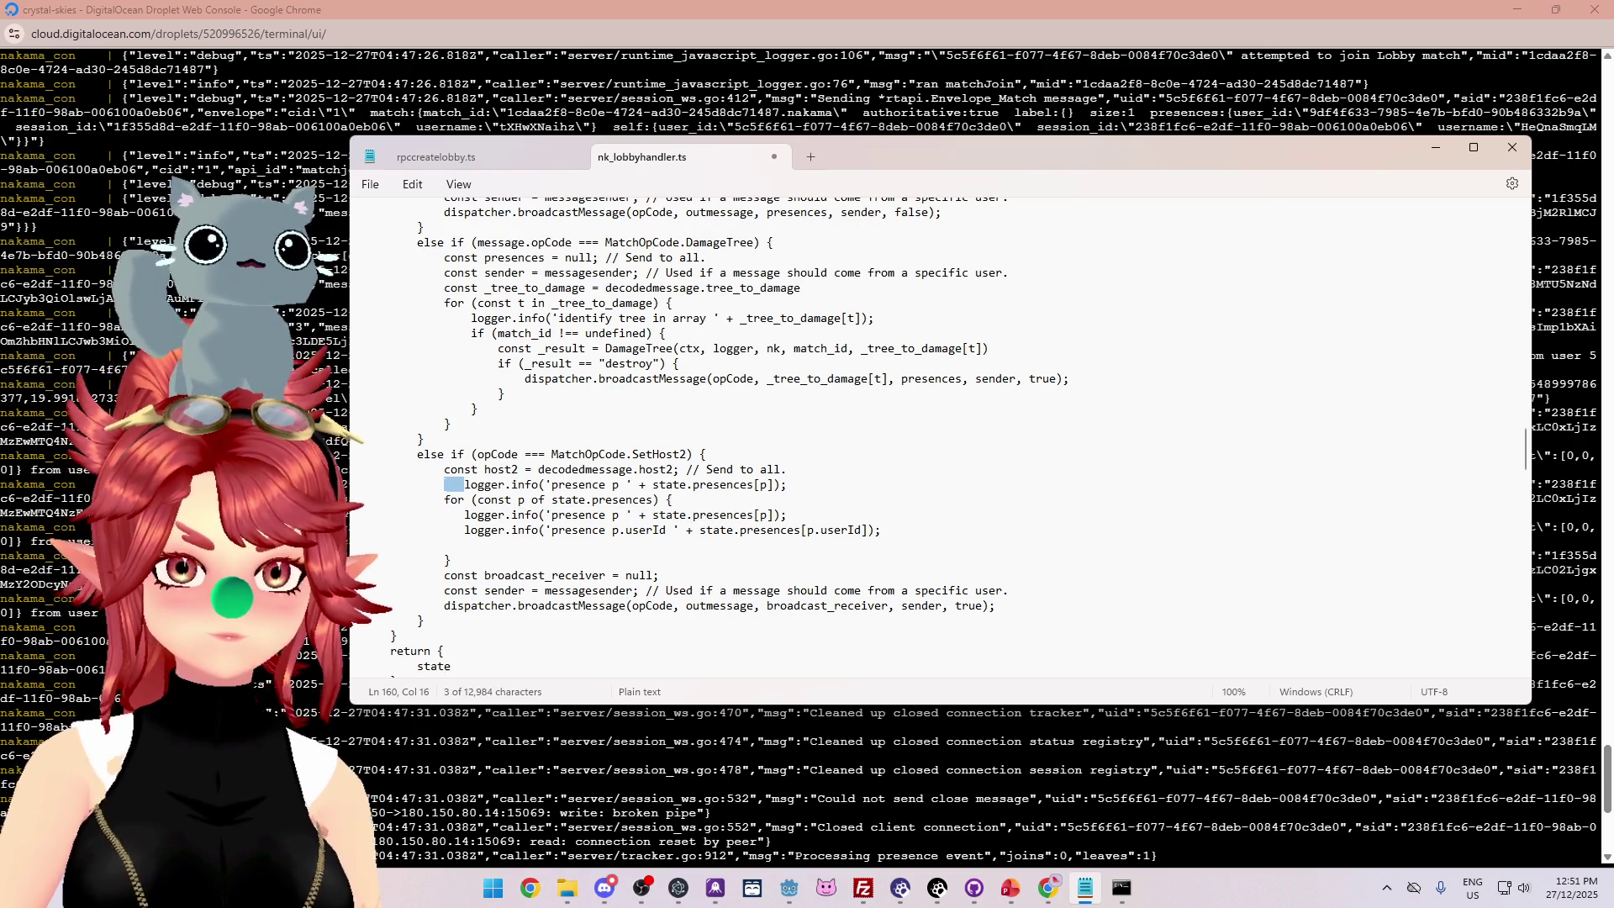
{"action": "left_click", "coordinate": [598, 485]}
{"action": "key", "text": "BackSpace"}
{"action": "key", "text": "BackSpace"}
{"action": "type", "text": "s"}
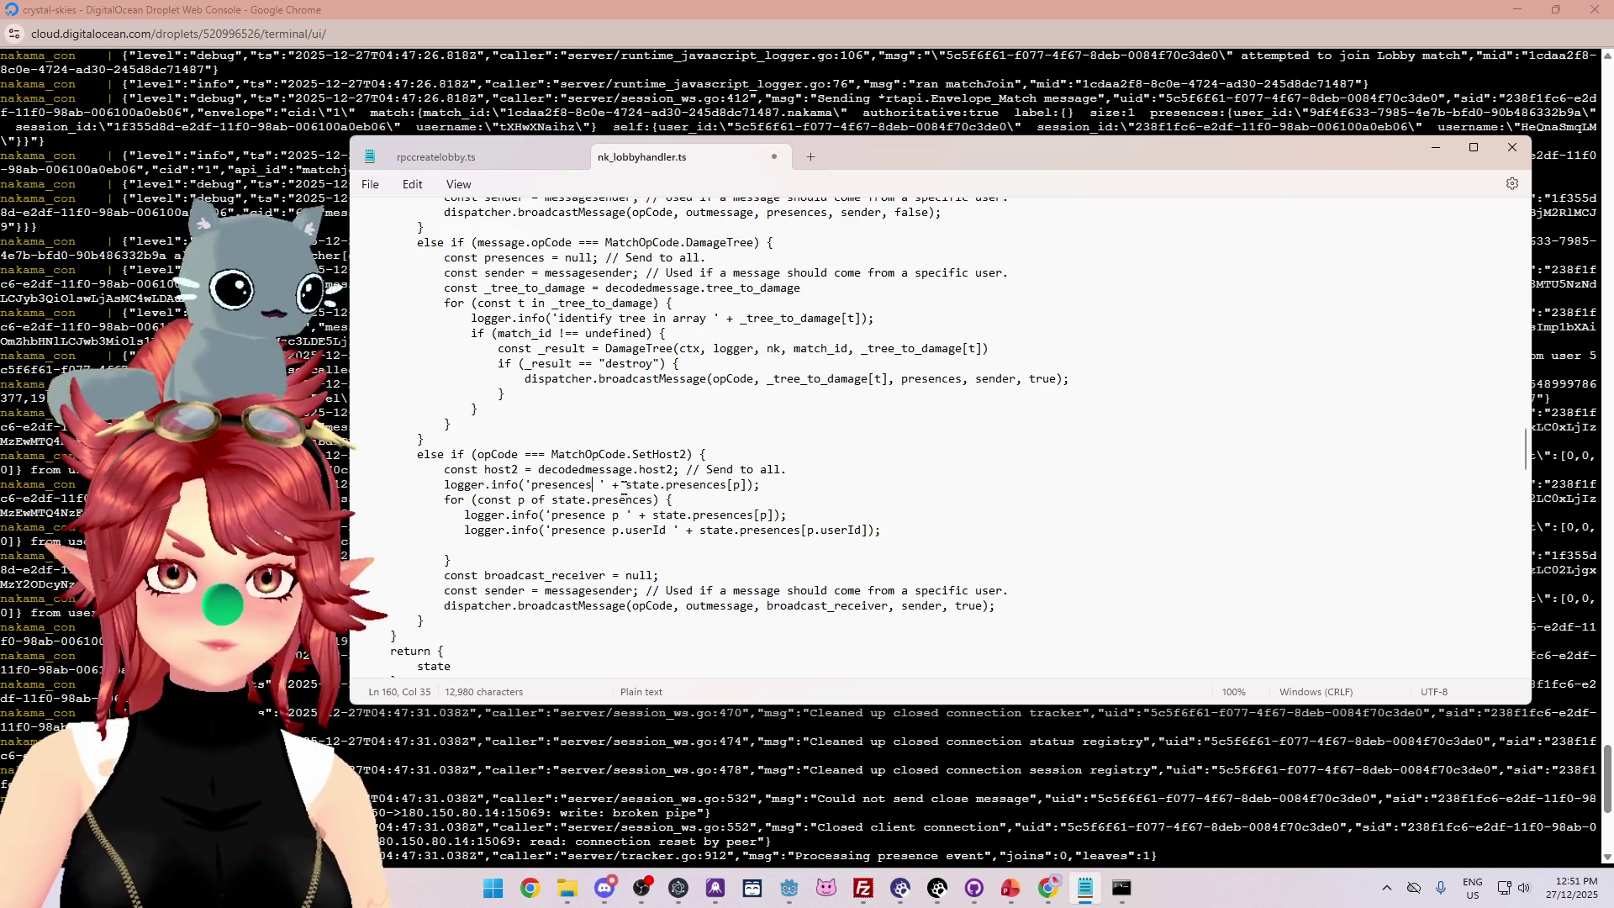
{"action": "left_click", "coordinate": [749, 485]}
{"action": "key", "text": "BackSpace"}
{"action": "key", "text": "BackSpace"}
{"action": "key", "text": "BackSpace"}
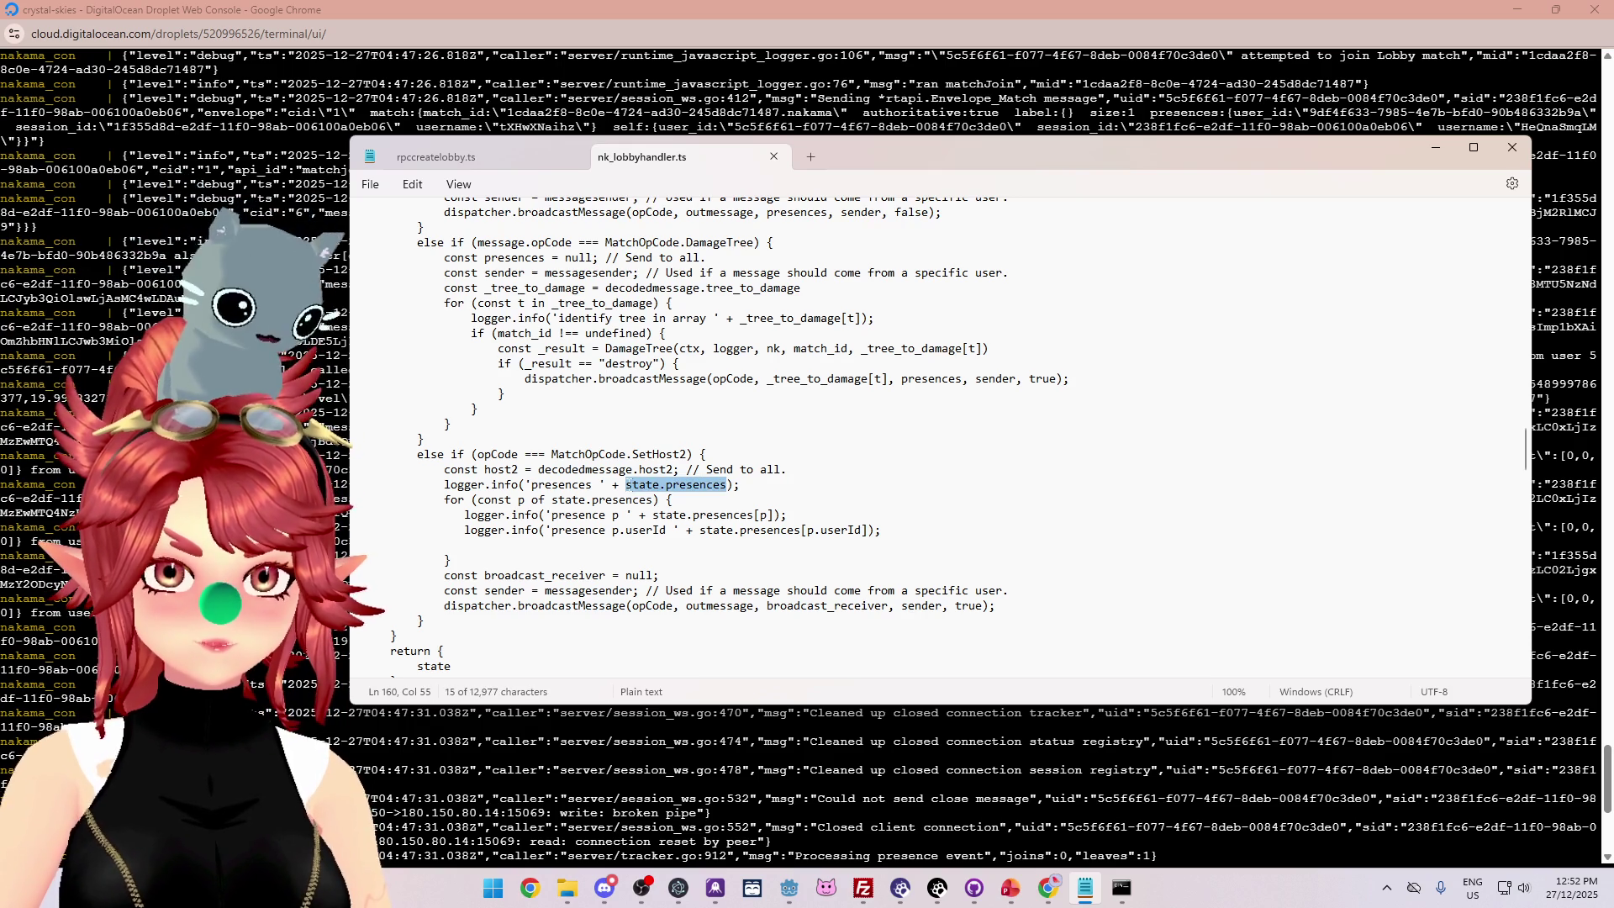
{"action": "scroll", "coordinate": [937, 437], "scroll_direction": "up", "scroll_amount": 15}
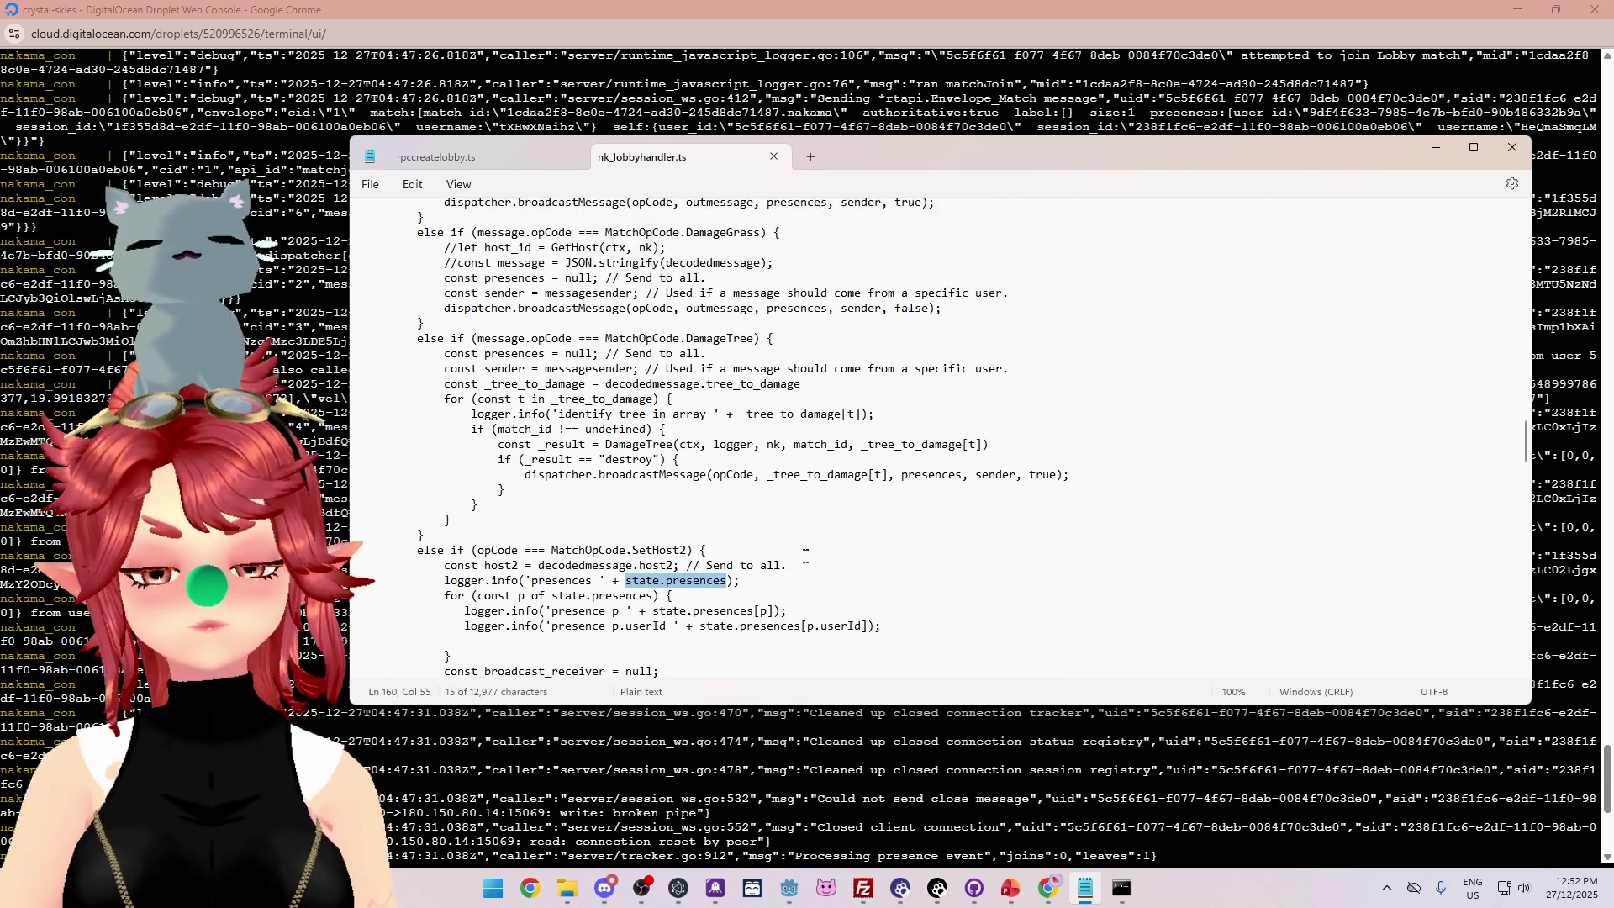
{"action": "scroll", "coordinate": [937, 437], "scroll_direction": "up", "scroll_amount": 17}
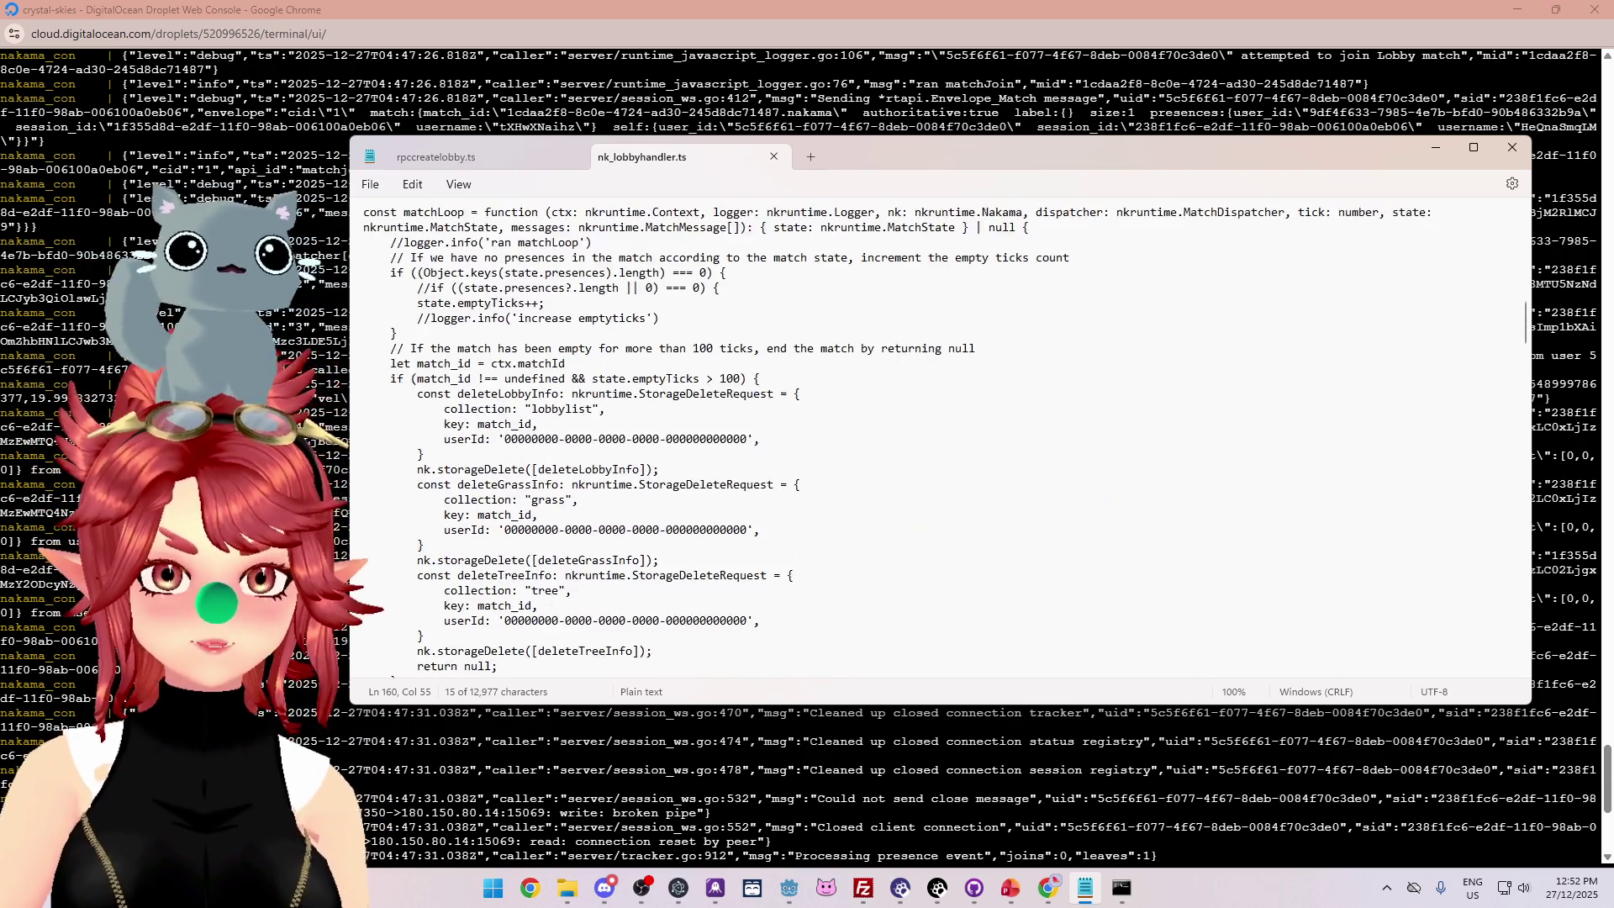
{"action": "scroll", "coordinate": [937, 437], "scroll_direction": "down", "scroll_amount": 9}
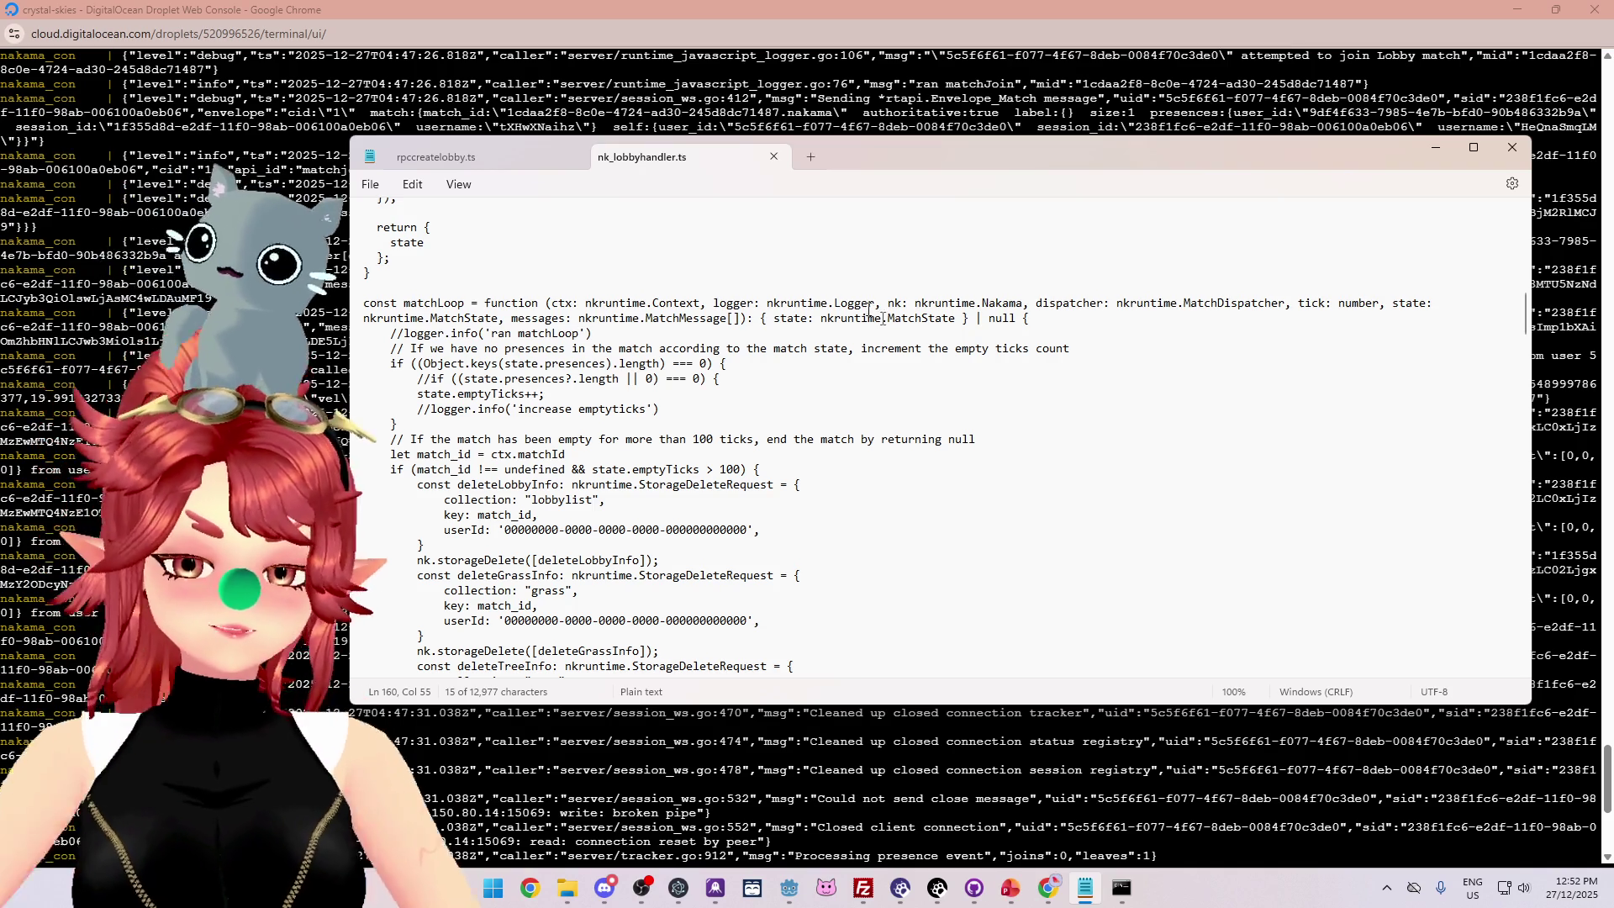
{"action": "mouse_move", "coordinate": [1047, 887]}
{"action": "left_click", "coordinate": [980, 826]}
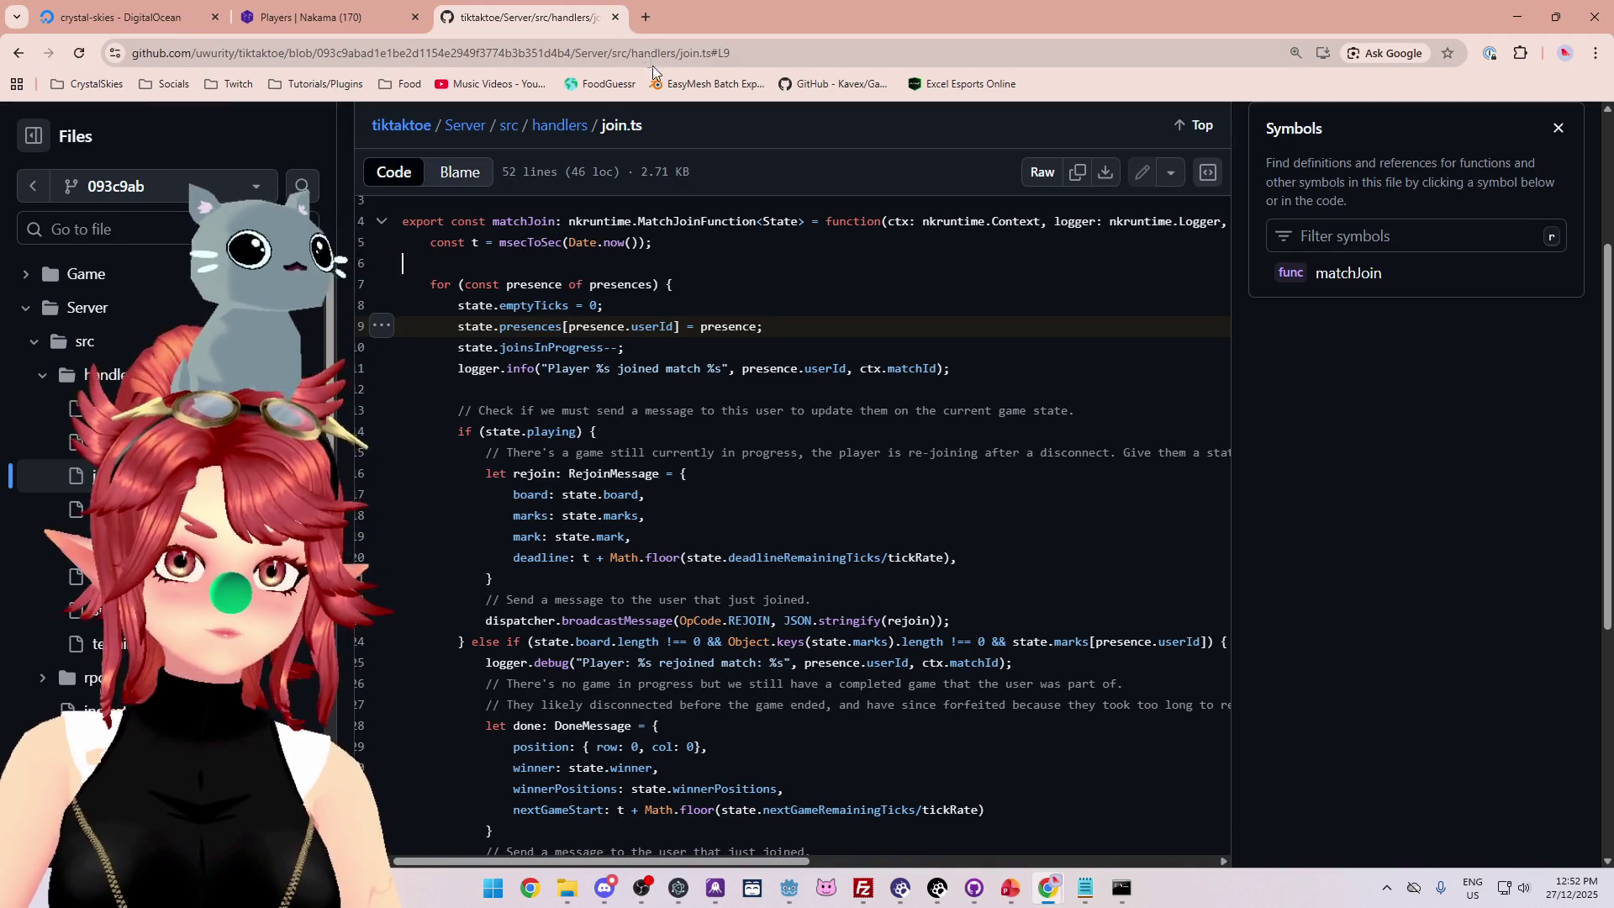
{"action": "key", "text": "ctrl+t"}
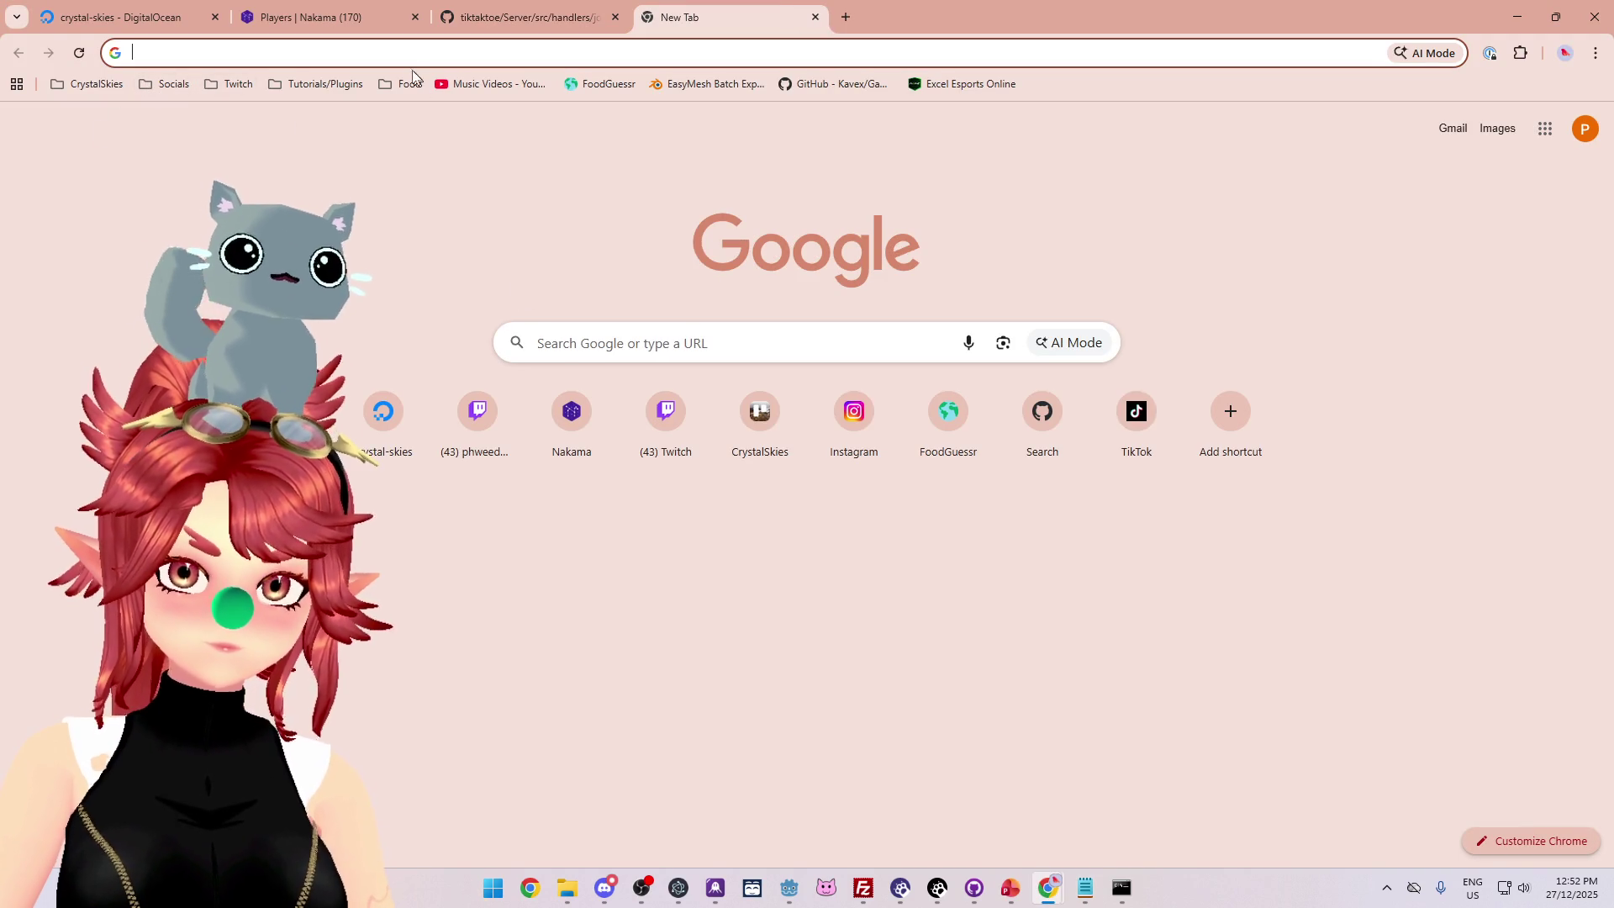
{"action": "left_click", "coordinate": [402, 63]}
{"action": "type", "text": "nakama match state"}
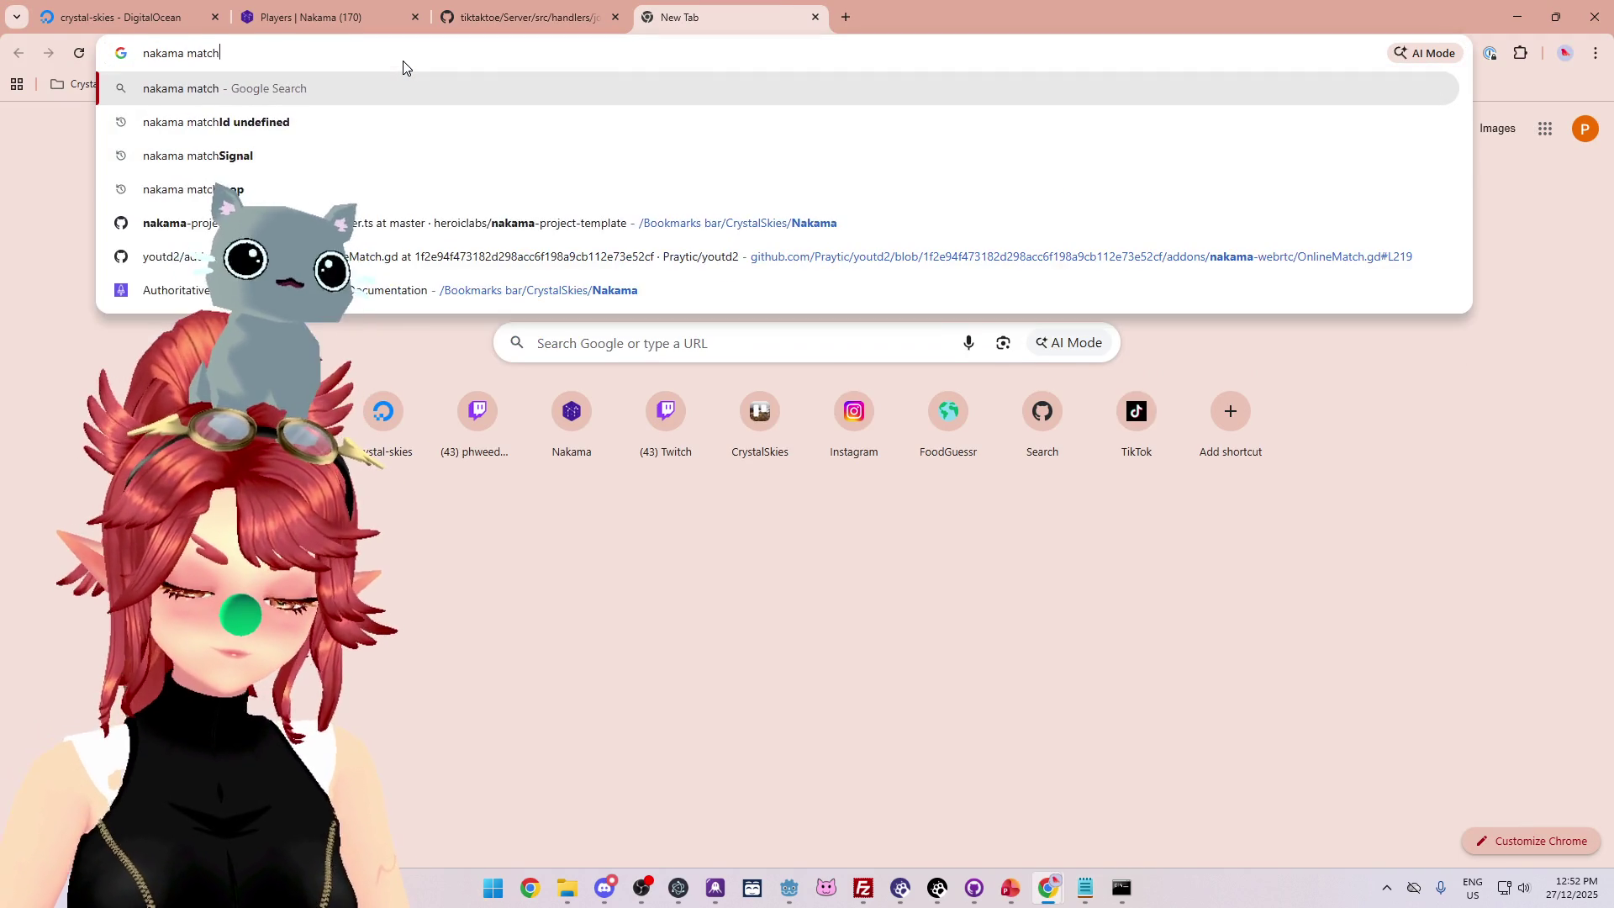
{"action": "key", "text": "Return"}
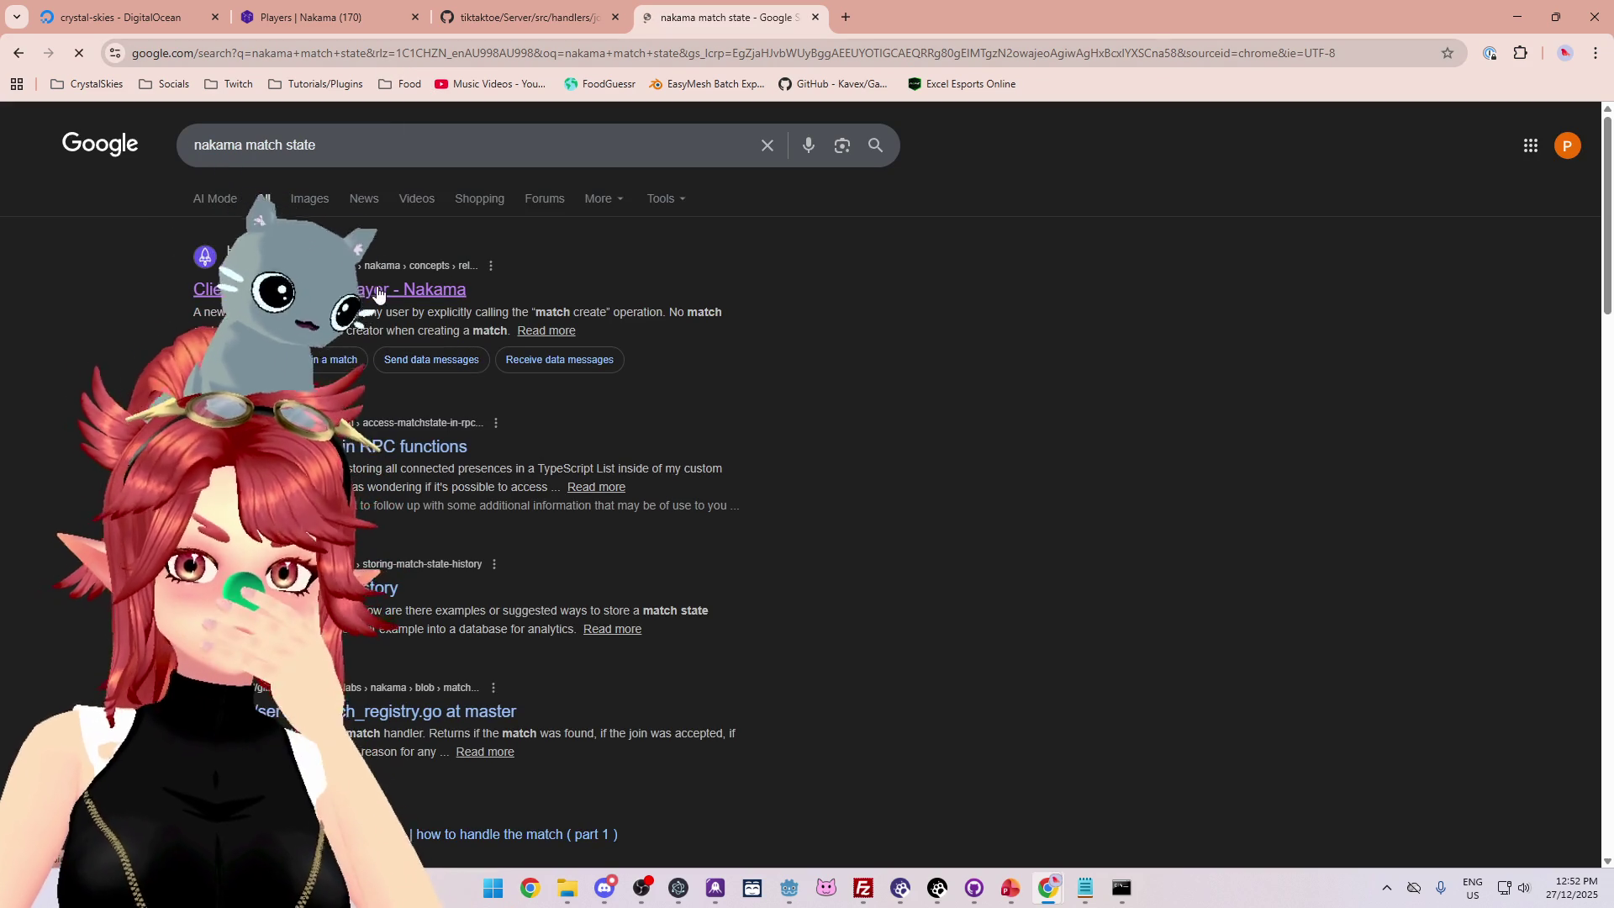
{"action": "left_click", "coordinate": [376, 287]}
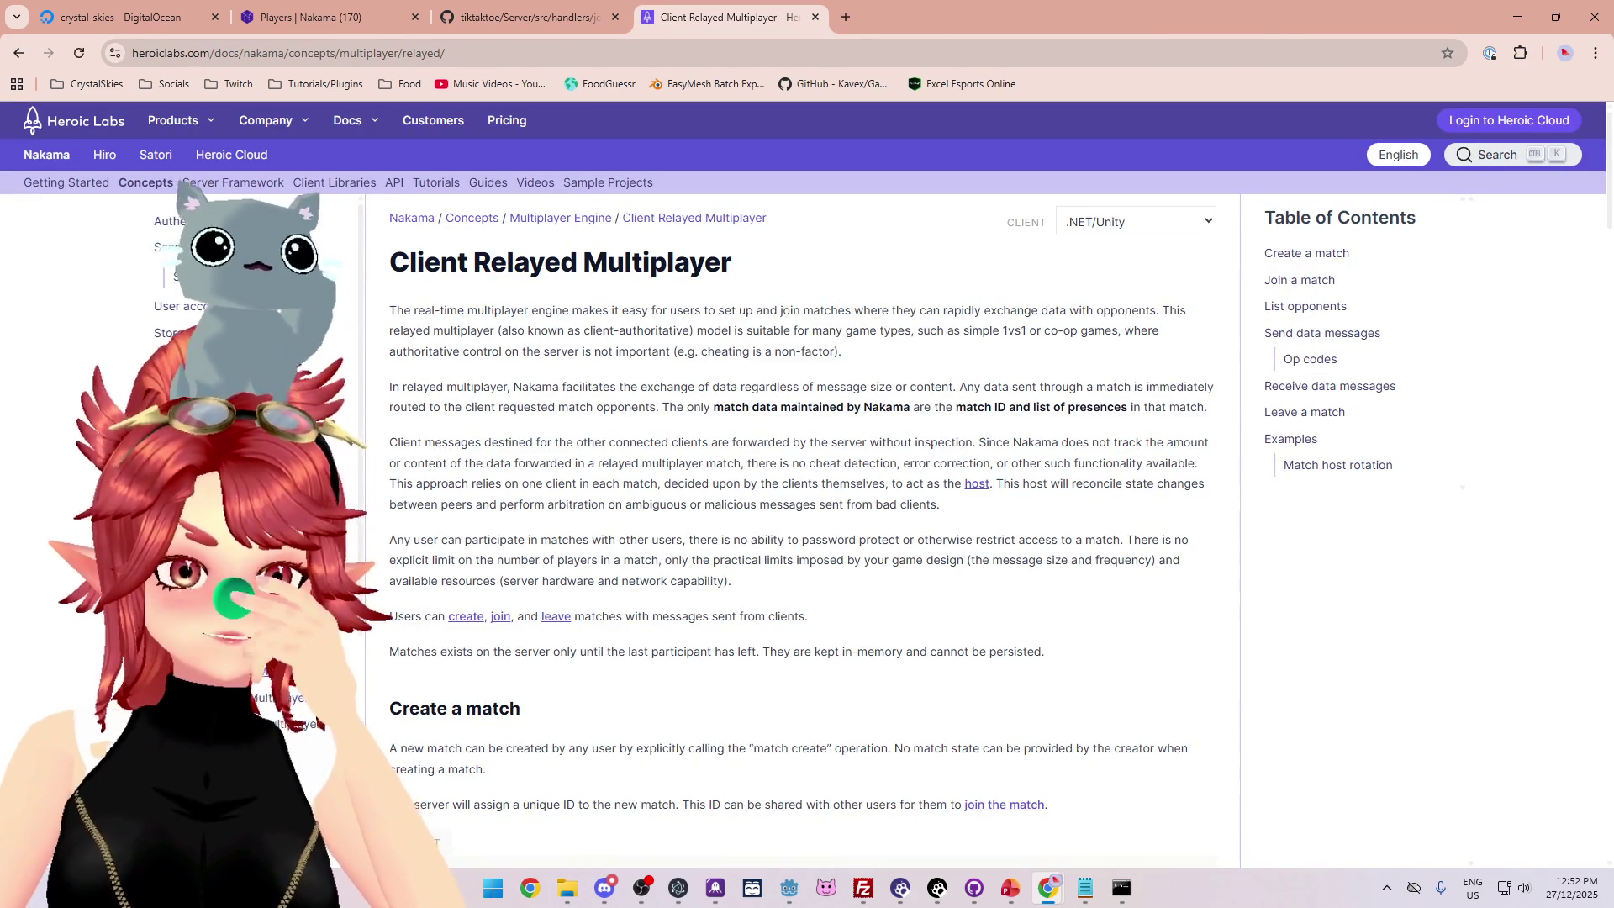
{"action": "left_click", "coordinate": [25, 56]}
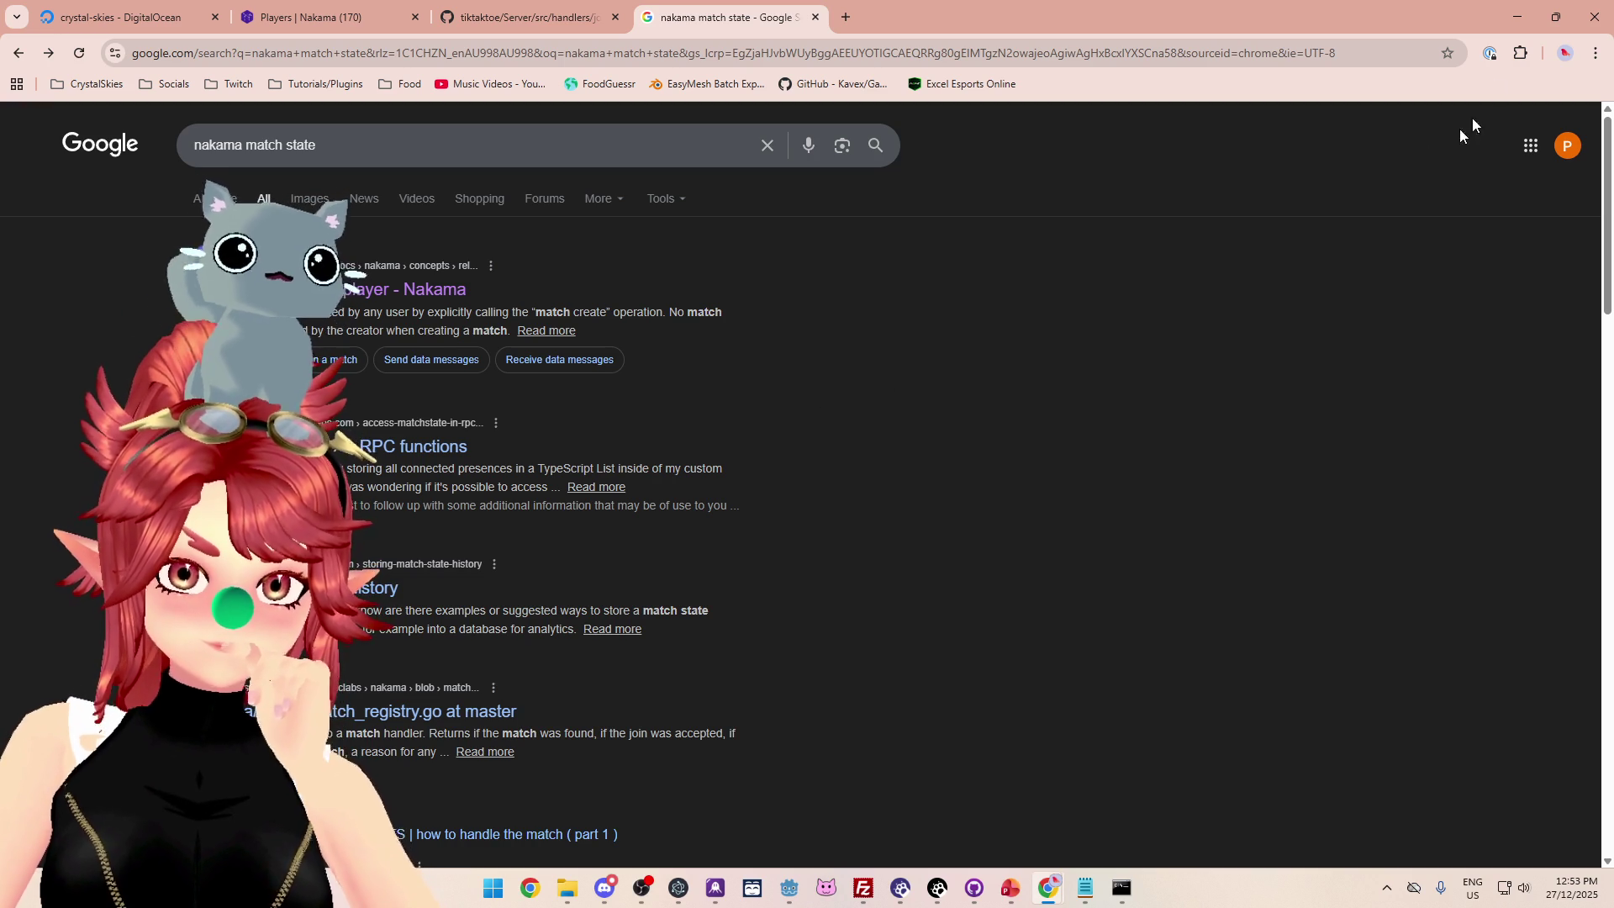
{"action": "left_click", "coordinate": [1517, 17]}
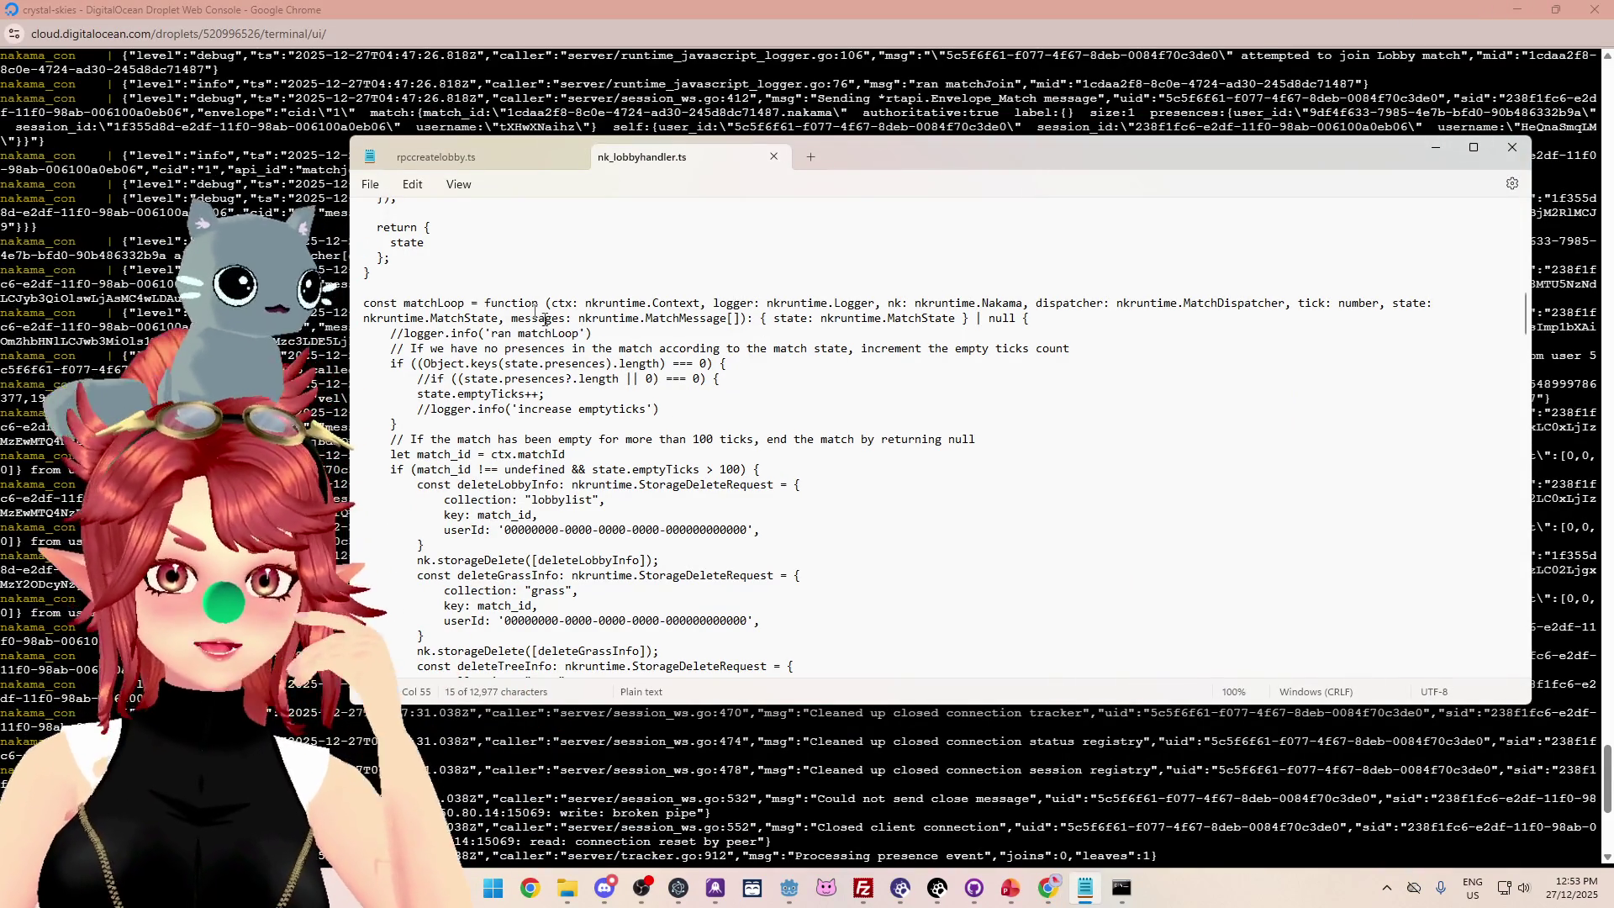
{"action": "scroll", "coordinate": [554, 332], "scroll_direction": "down", "scroll_amount": 7}
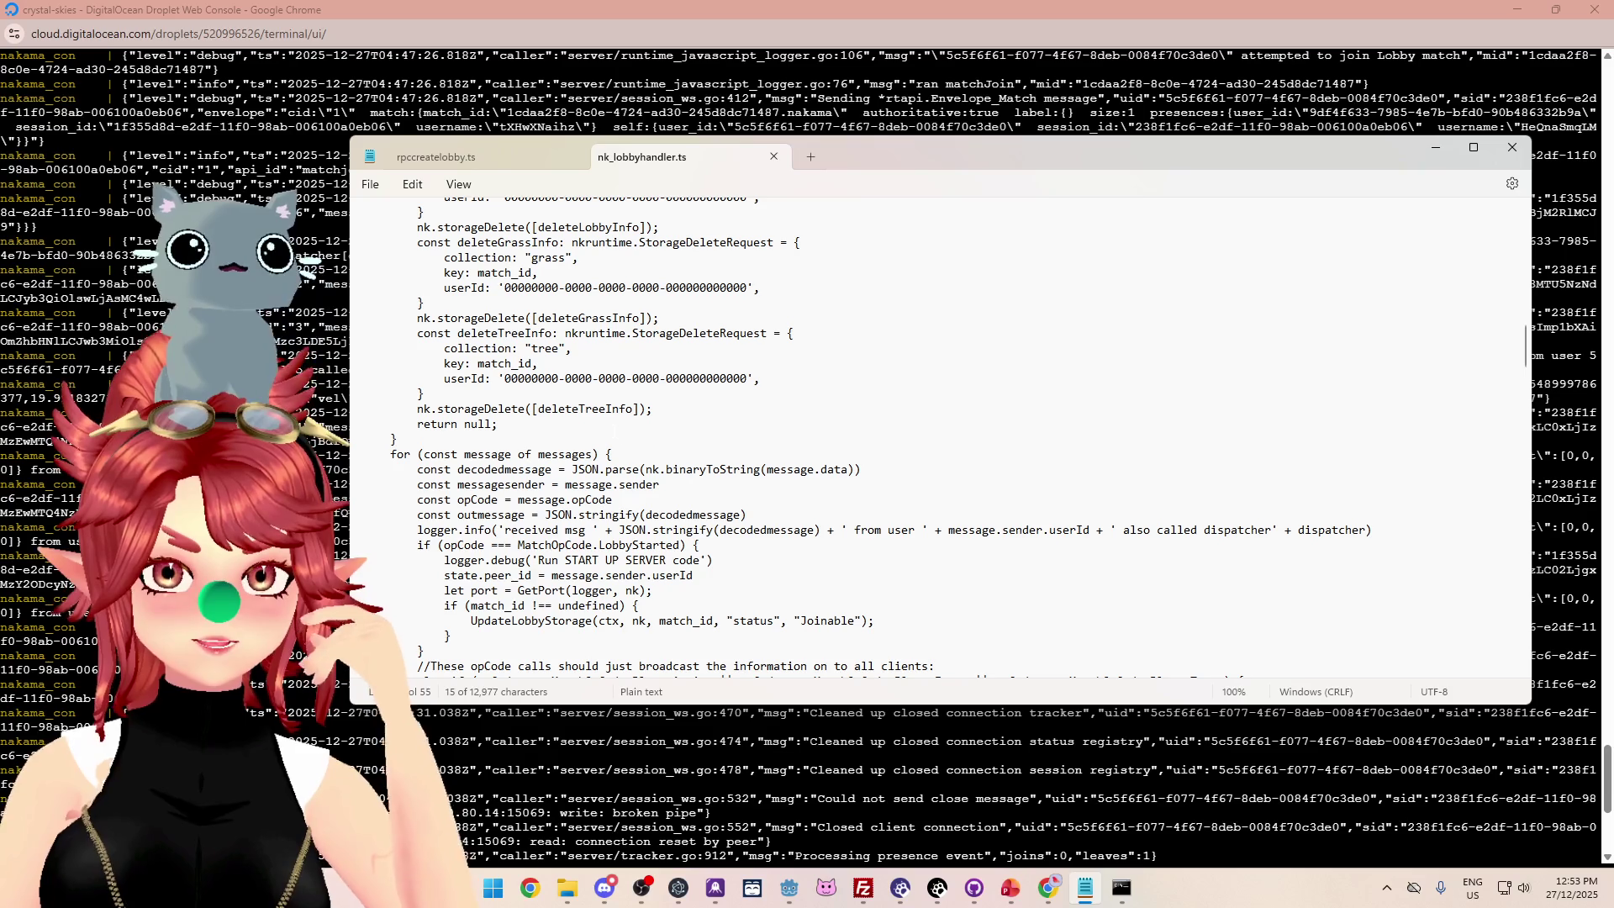
{"action": "scroll", "coordinate": [925, 437], "scroll_direction": "down", "scroll_amount": 20}
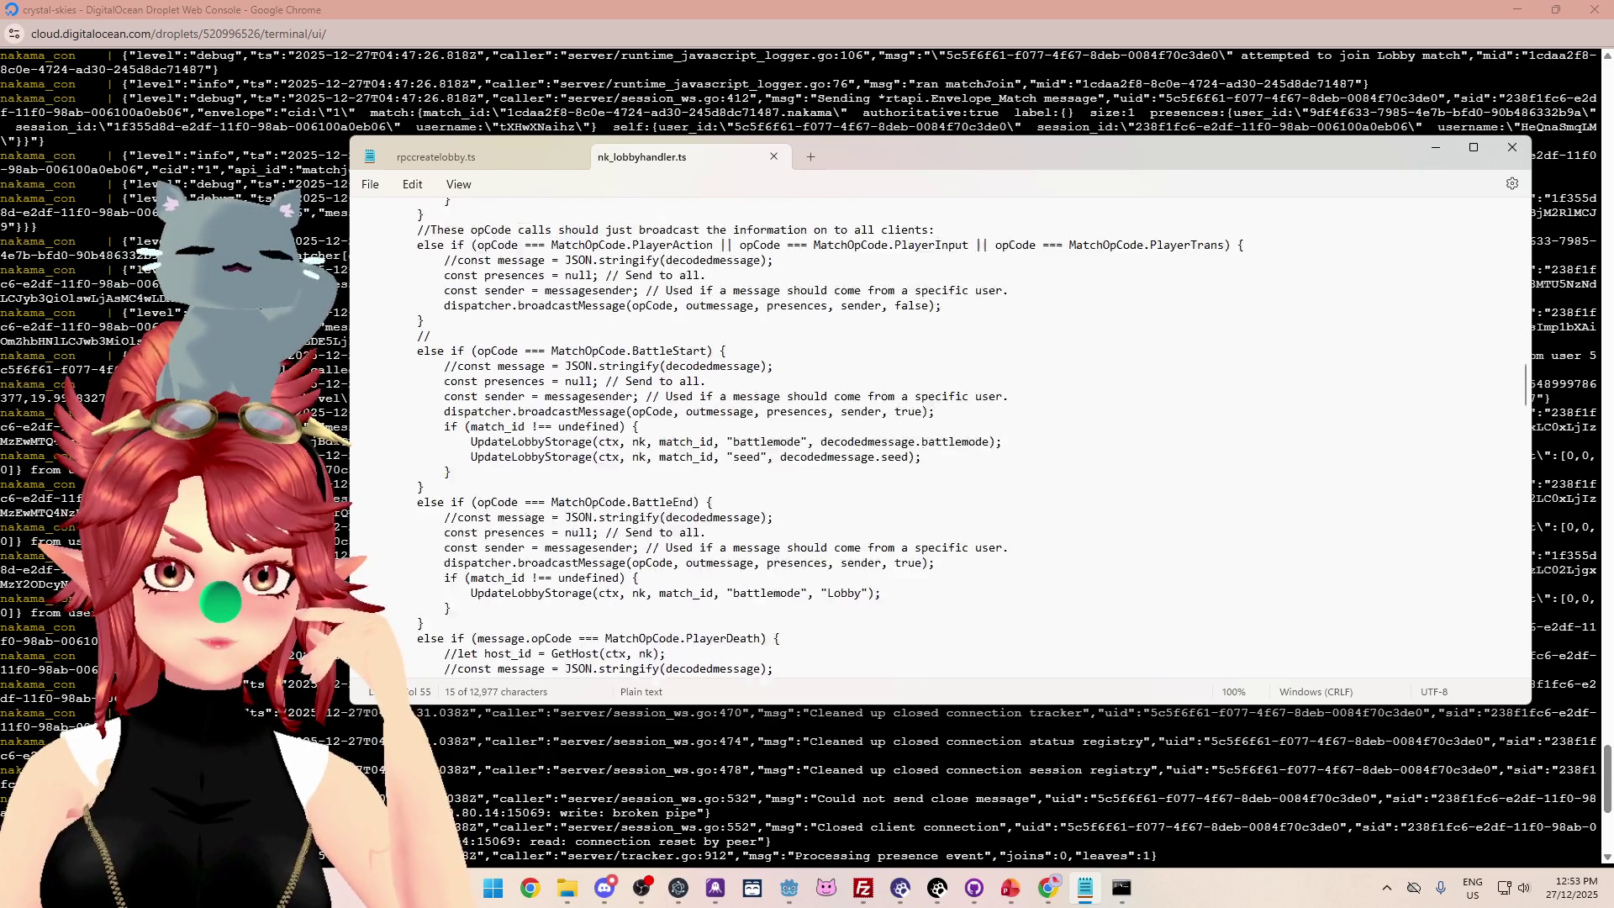
{"action": "scroll", "coordinate": [488, 423], "scroll_direction": "down", "scroll_amount": 5}
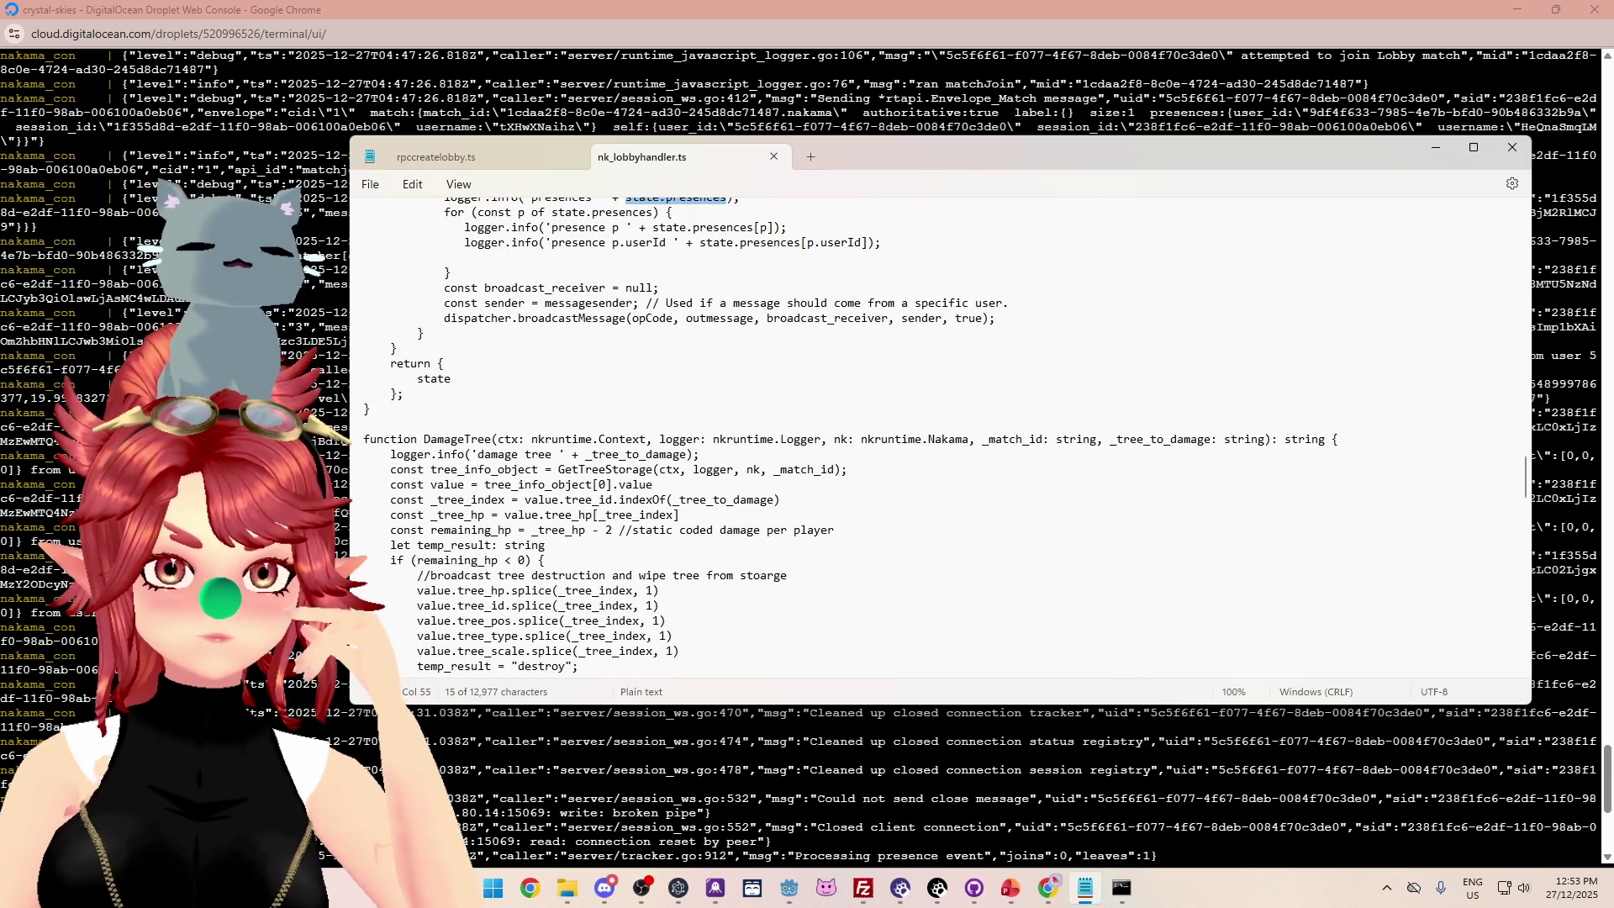
{"action": "scroll", "coordinate": [865, 433], "scroll_direction": "down", "scroll_amount": 3}
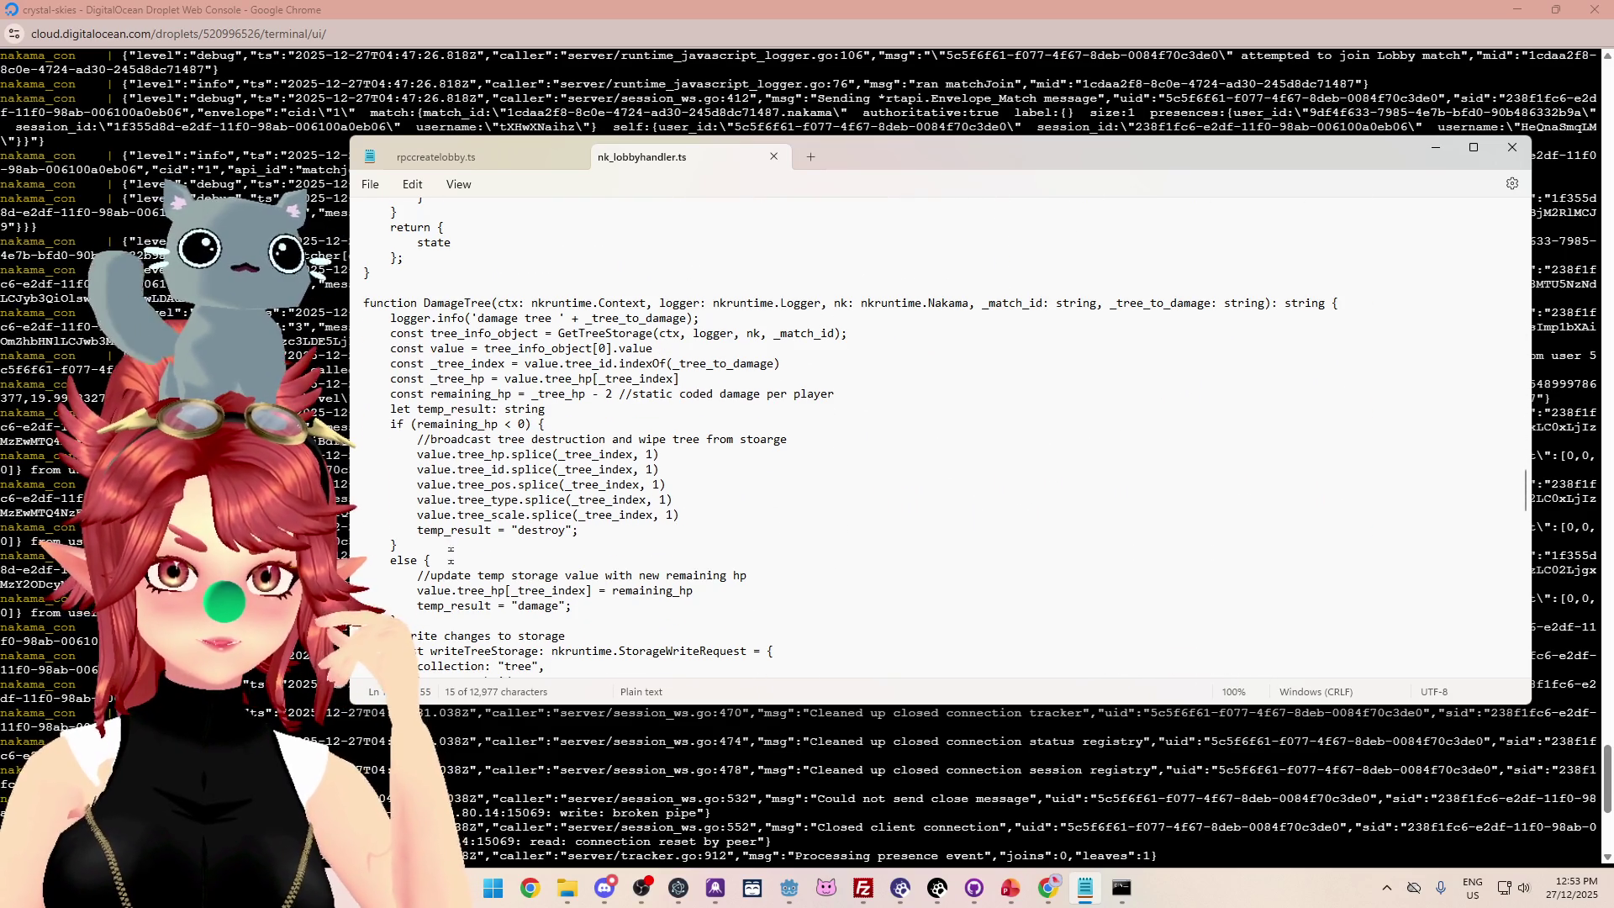
{"action": "scroll", "coordinate": [924, 437], "scroll_direction": "down", "scroll_amount": 12}
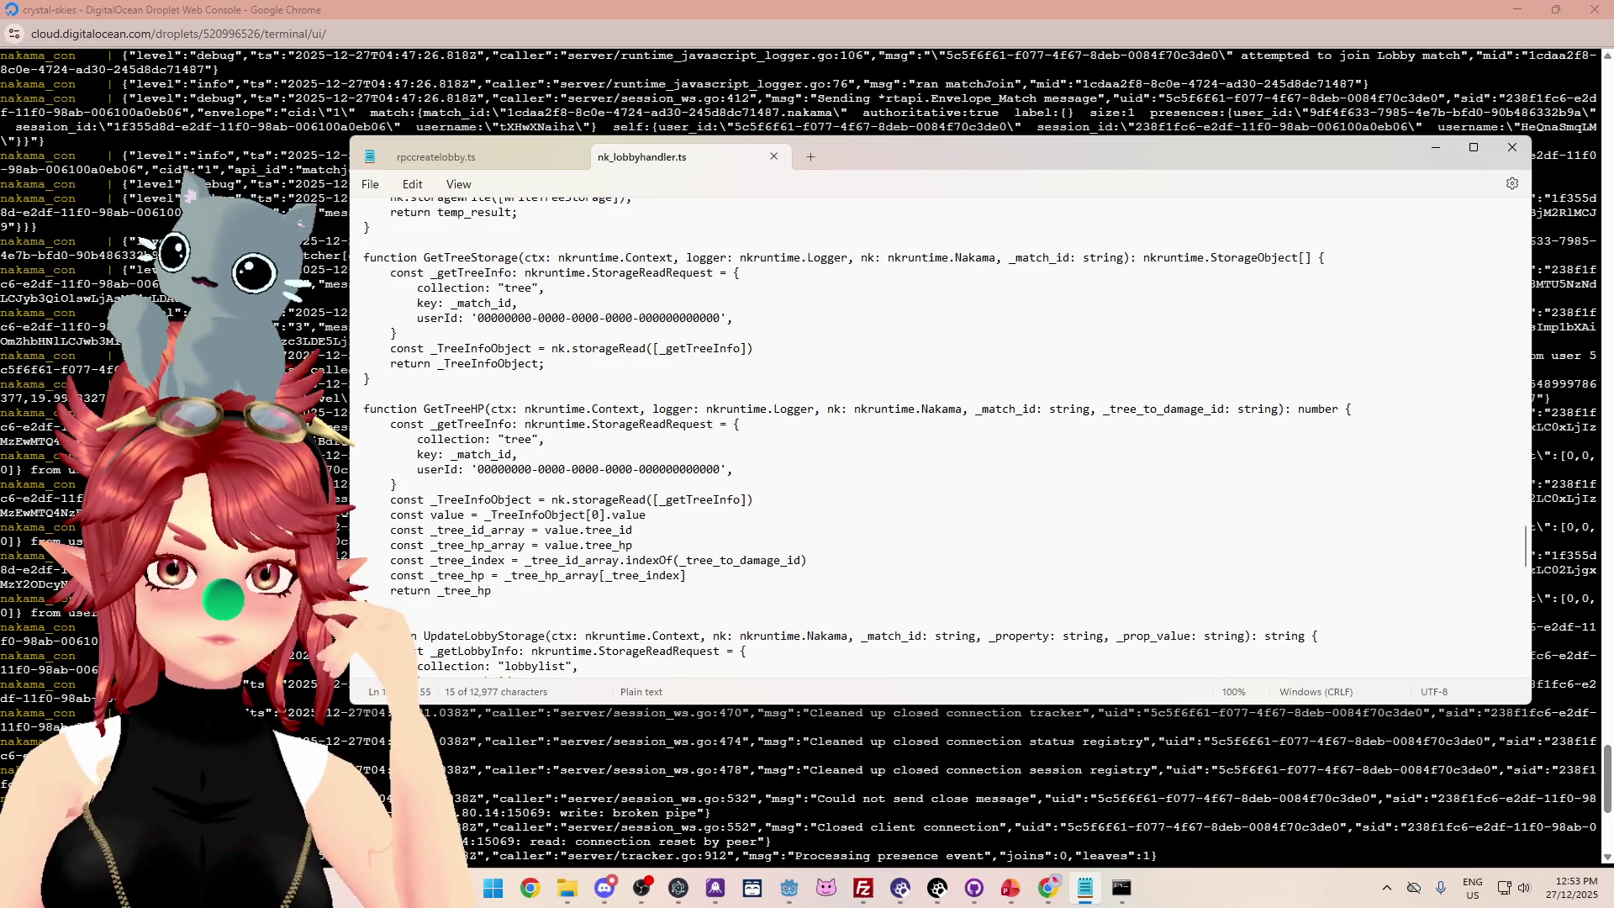
{"action": "scroll", "coordinate": [925, 437], "scroll_direction": "down", "scroll_amount": 6}
{"action": "scroll", "coordinate": [924, 437], "scroll_direction": "up", "scroll_amount": 20}
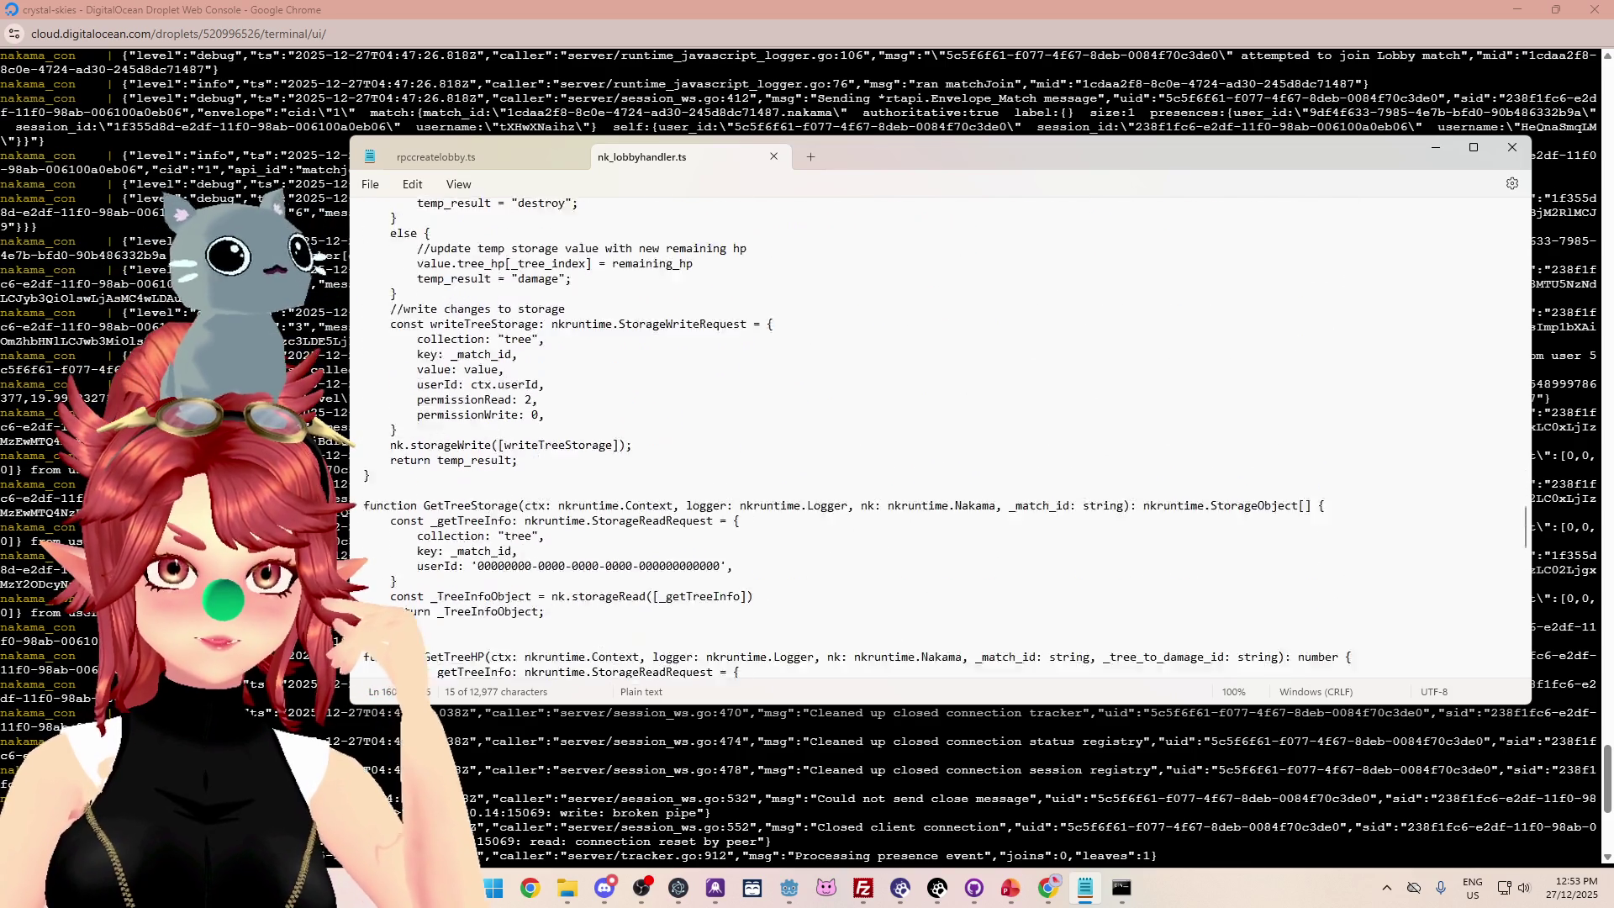
{"action": "scroll", "coordinate": [628, 538], "scroll_direction": "up", "scroll_amount": 5}
{"action": "scroll", "coordinate": [507, 441], "scroll_direction": "down", "scroll_amount": 5}
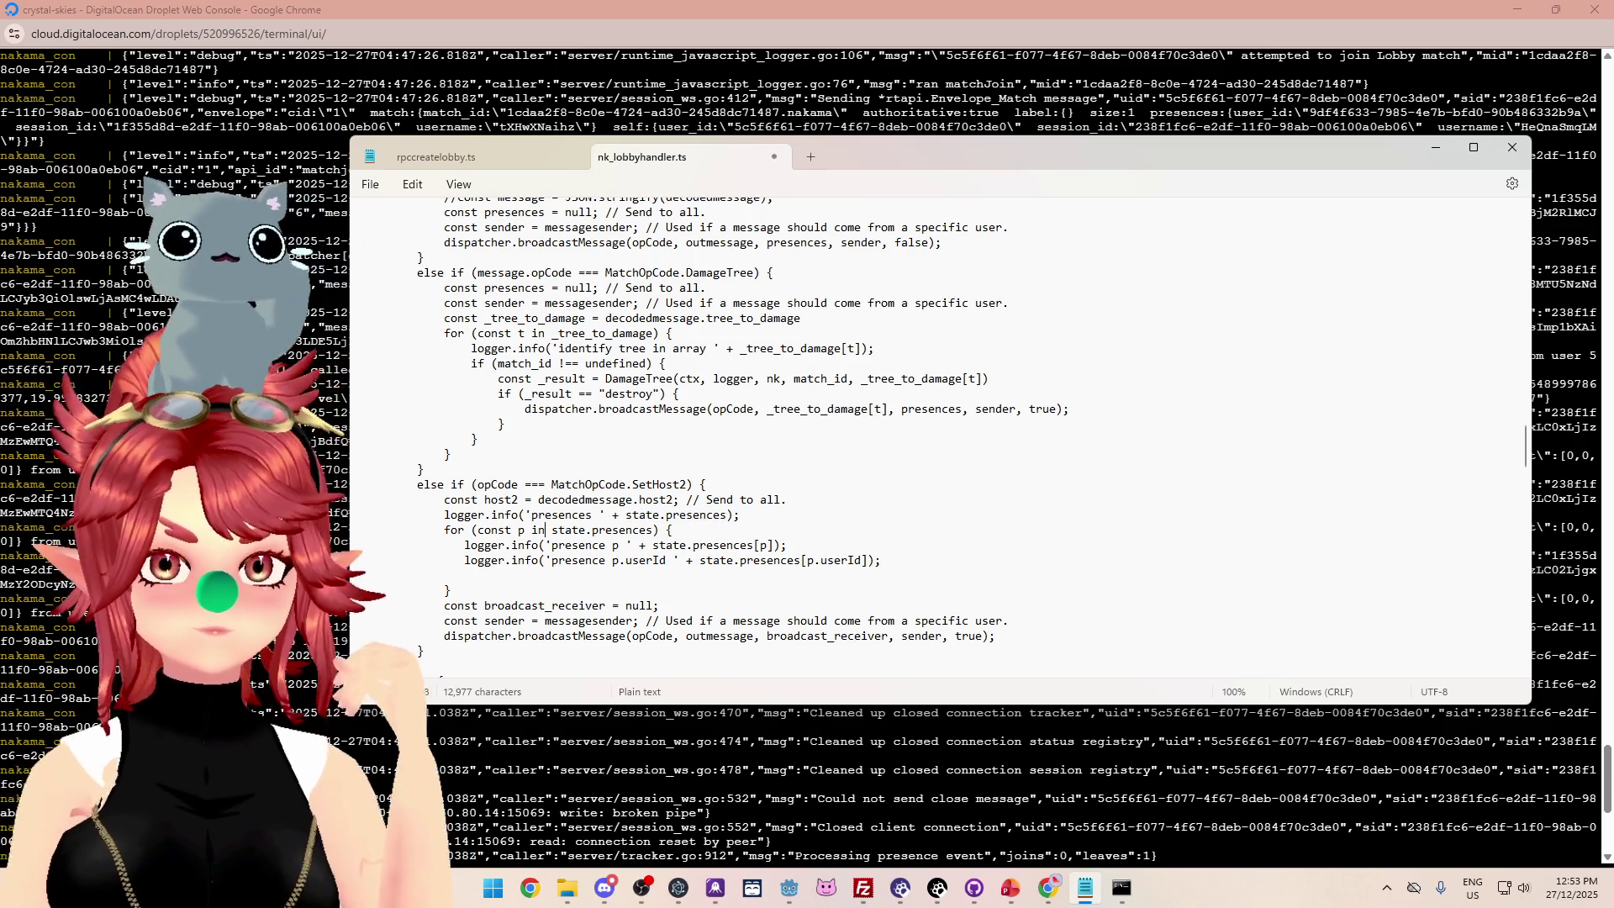
Rerun npx tsc, then delete the failing presence p.userId log line and save.
{"action": "left_click", "coordinate": [1110, 893]}
{"action": "key", "text": "Up"}
{"action": "key", "text": "Return"}
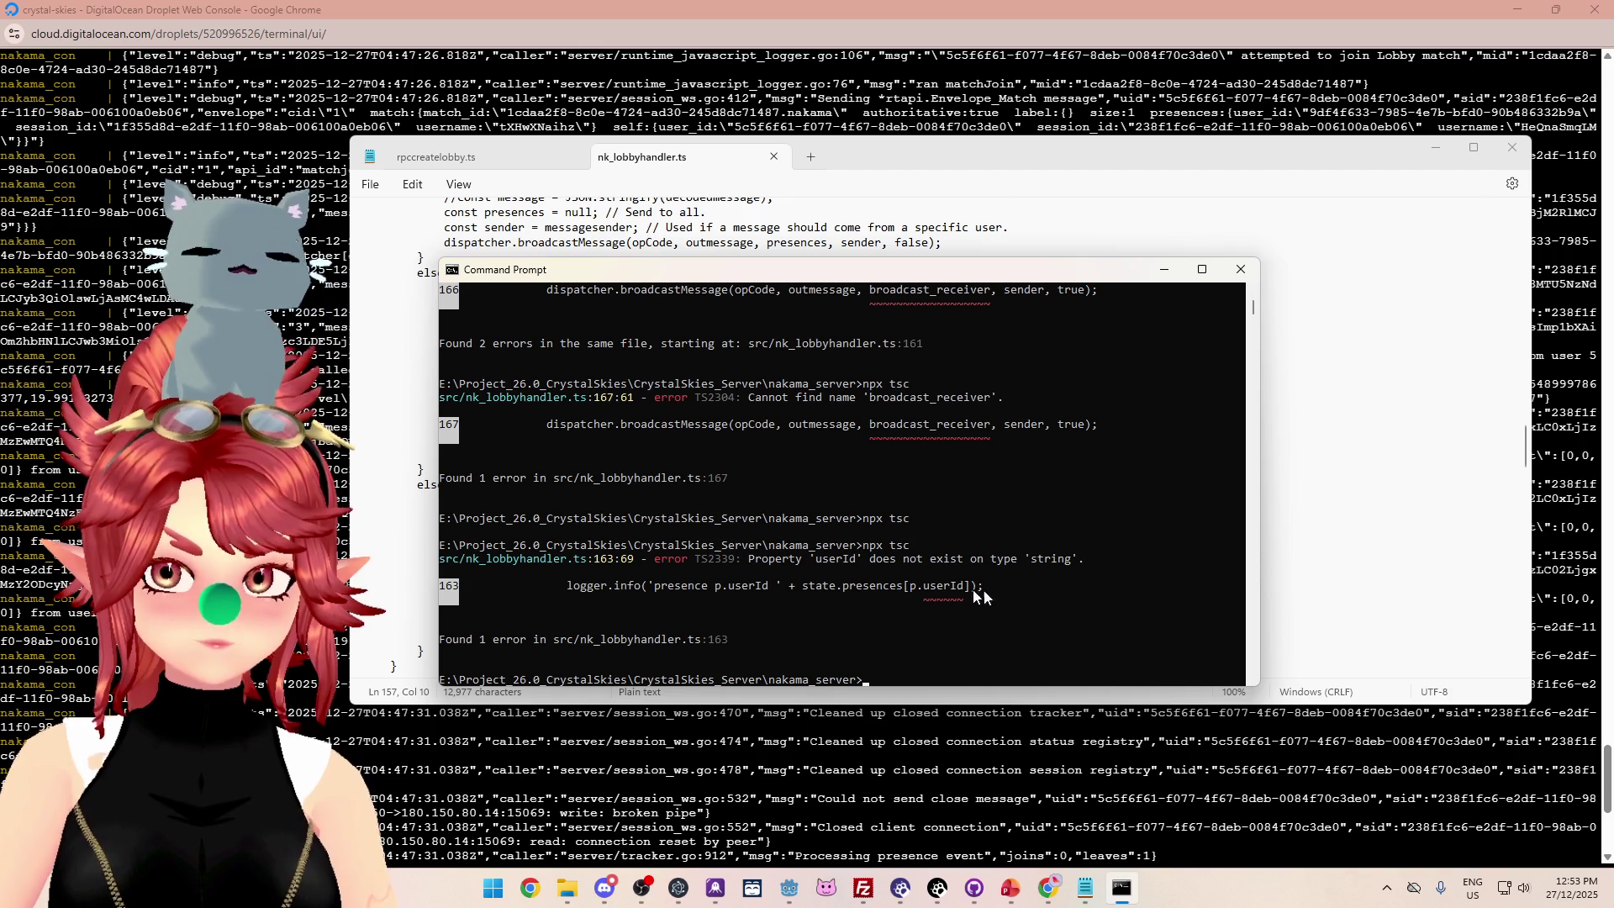
{"action": "left_click", "coordinate": [1164, 269]}
{"action": "left_click", "coordinate": [672, 529]}
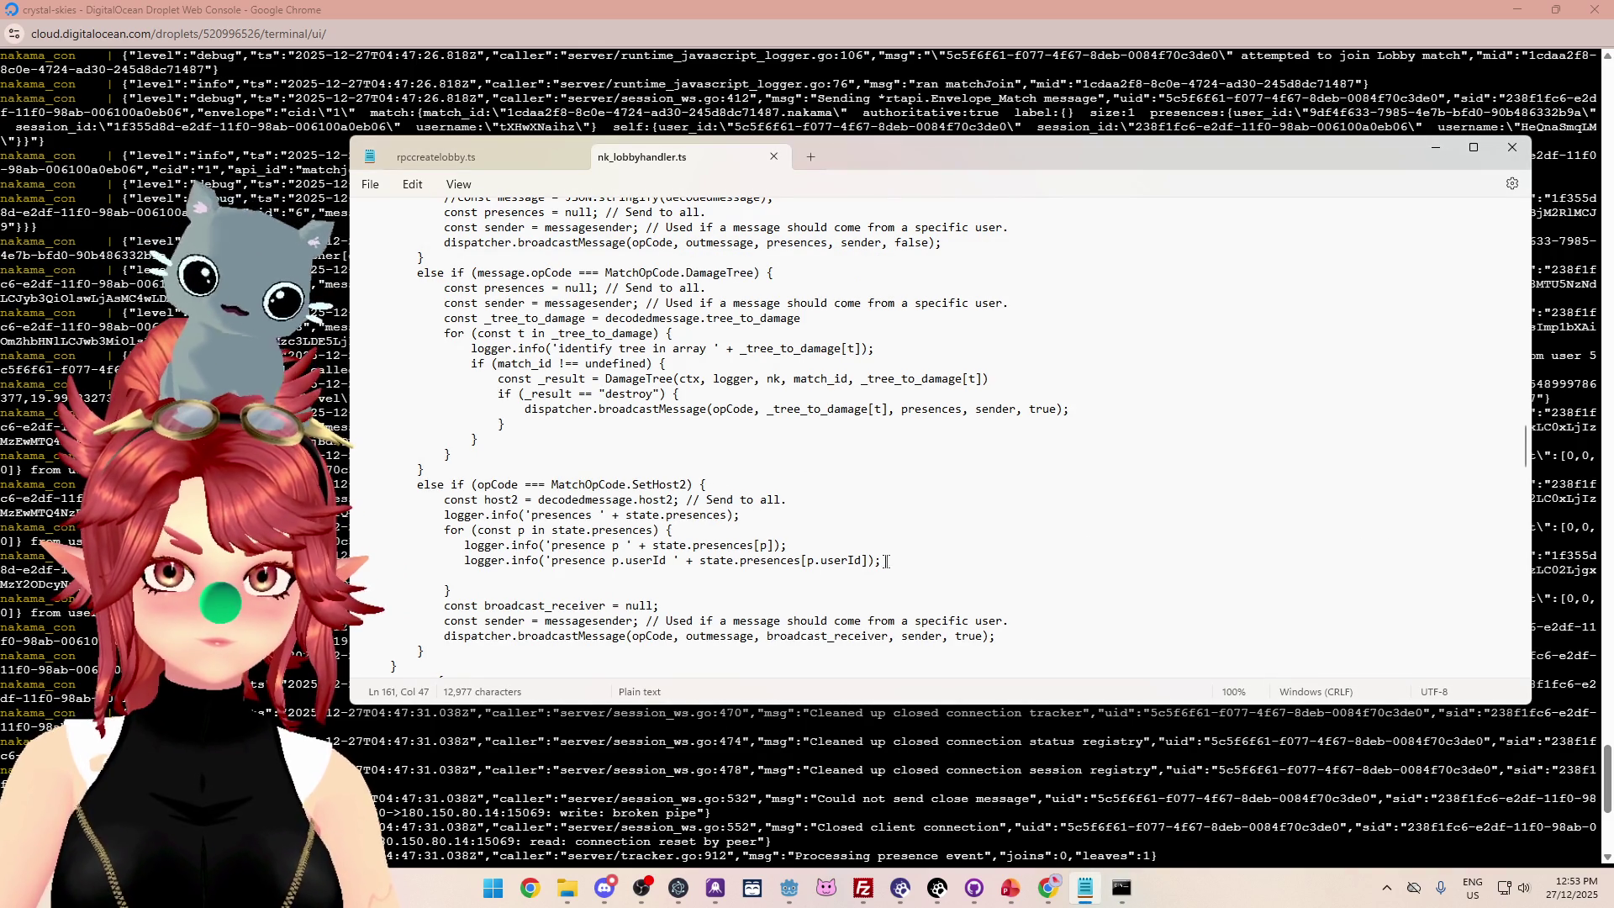
{"action": "mouse_move", "coordinate": [843, 560]}
{"action": "left_mouse_down"}
{"action": "mouse_move", "coordinate": [495, 548]}
{"action": "mouse_move", "coordinate": [384, 563]}
{"action": "left_mouse_up"}
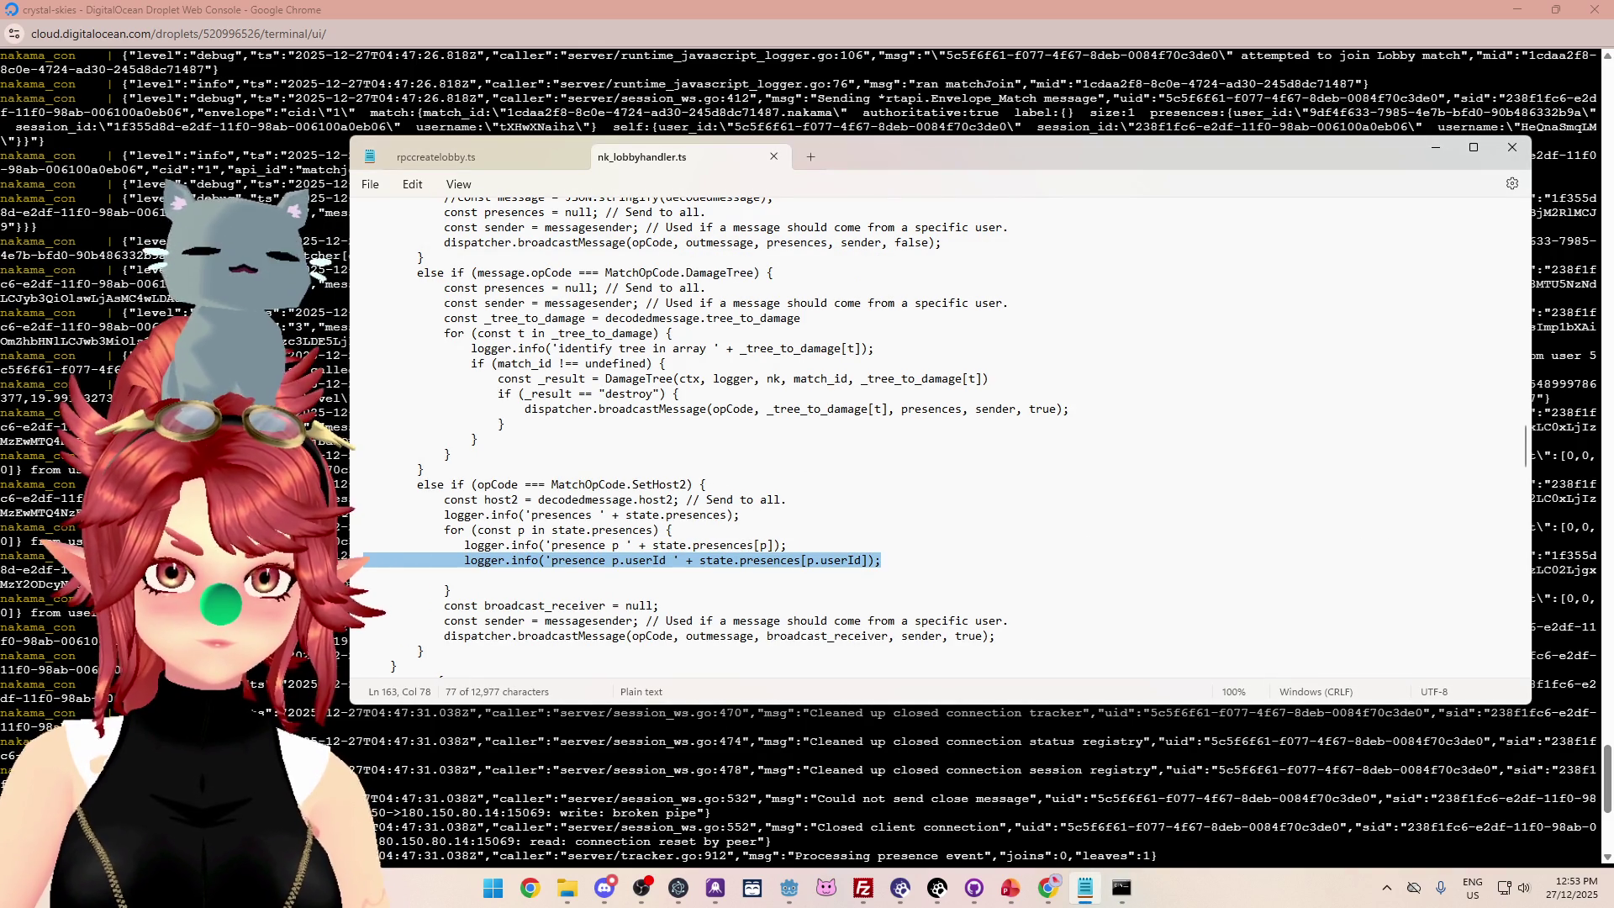
{"action": "key", "text": "BackSpace"}
{"action": "key", "text": "BackSpace"}
{"action": "key", "text": "ctrl+s"}
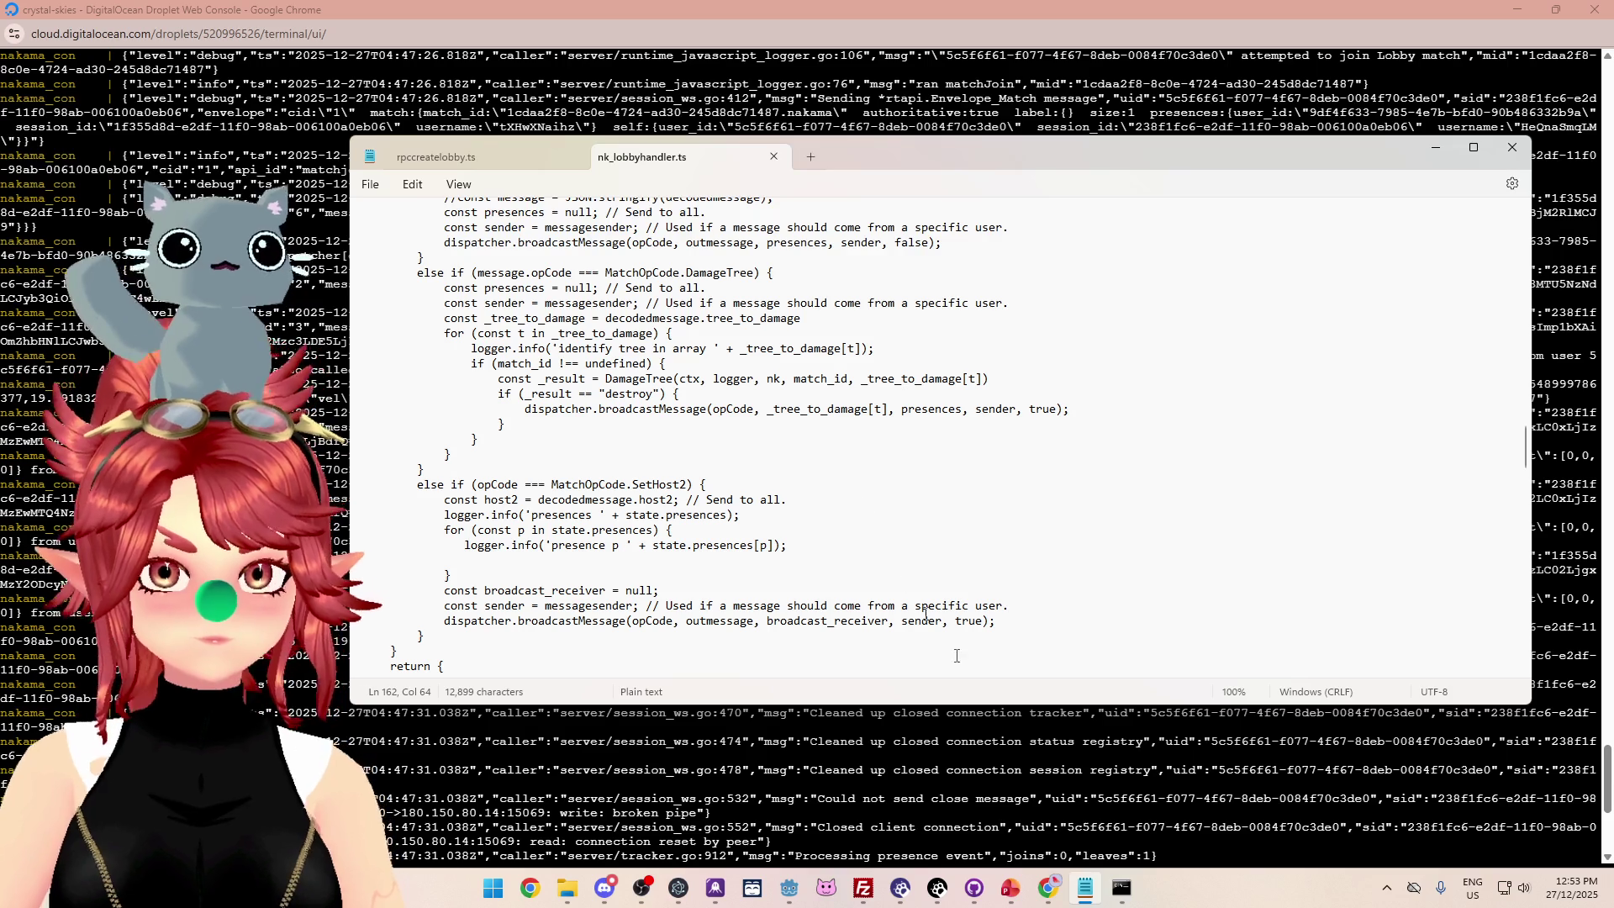
Recompile cleanly with npx tsc and delete the old remote index.js in FileZilla.
{"action": "left_click", "coordinate": [1122, 889]}
{"action": "key", "text": "Up"}
{"action": "key", "text": "Return"}
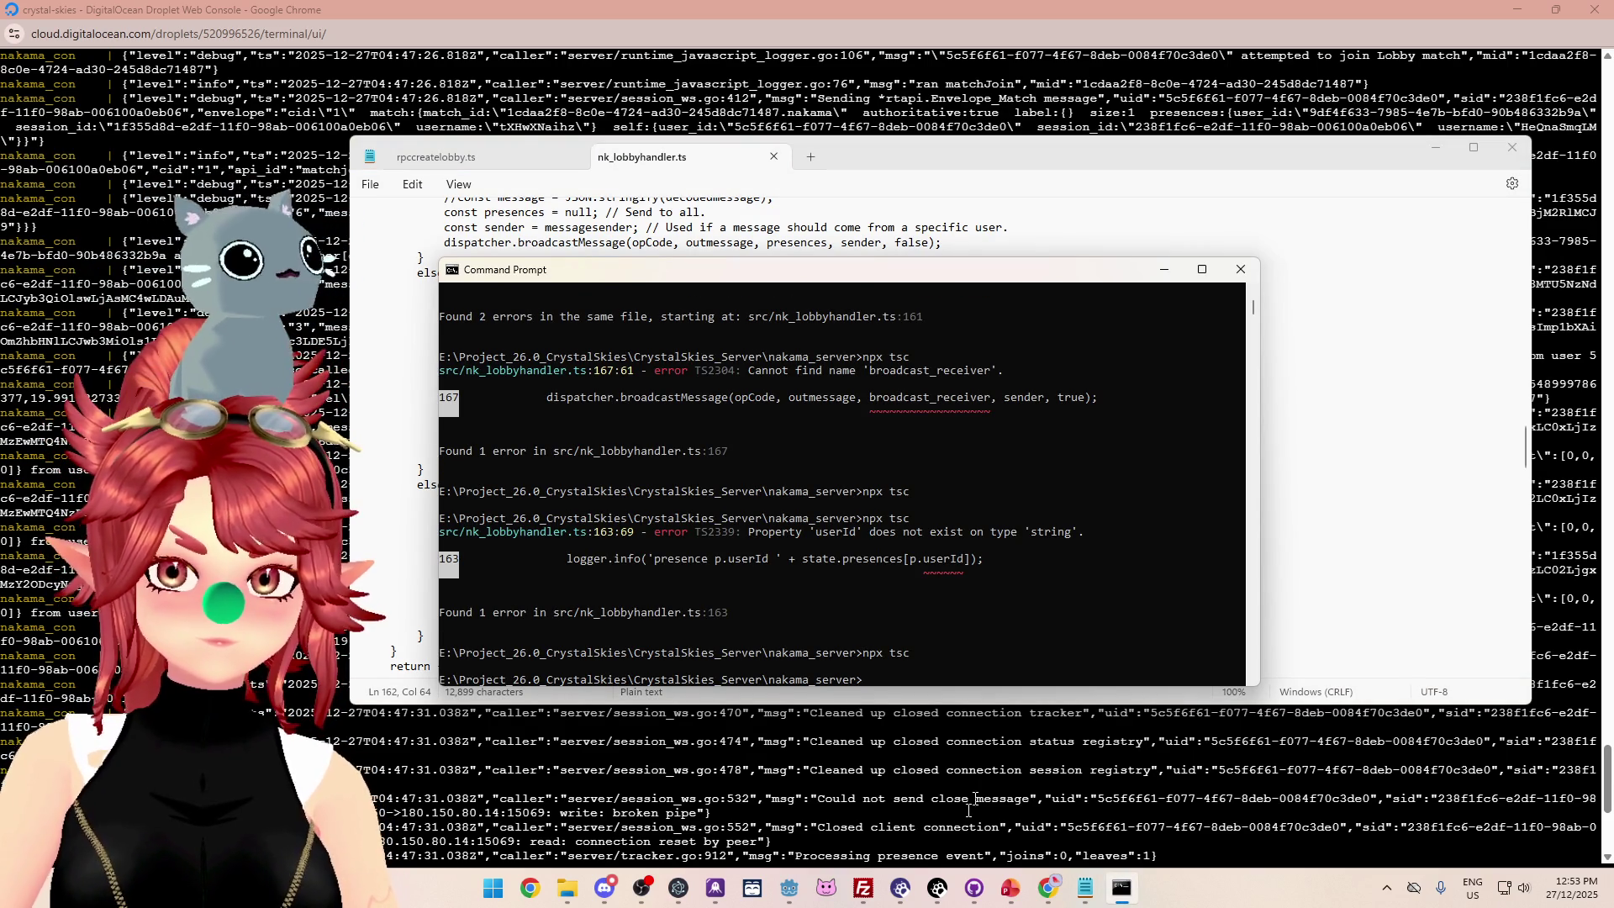
{"action": "left_click", "coordinate": [863, 888]}
{"action": "left_click", "coordinate": [918, 470]}
{"action": "key", "text": "Delete"}
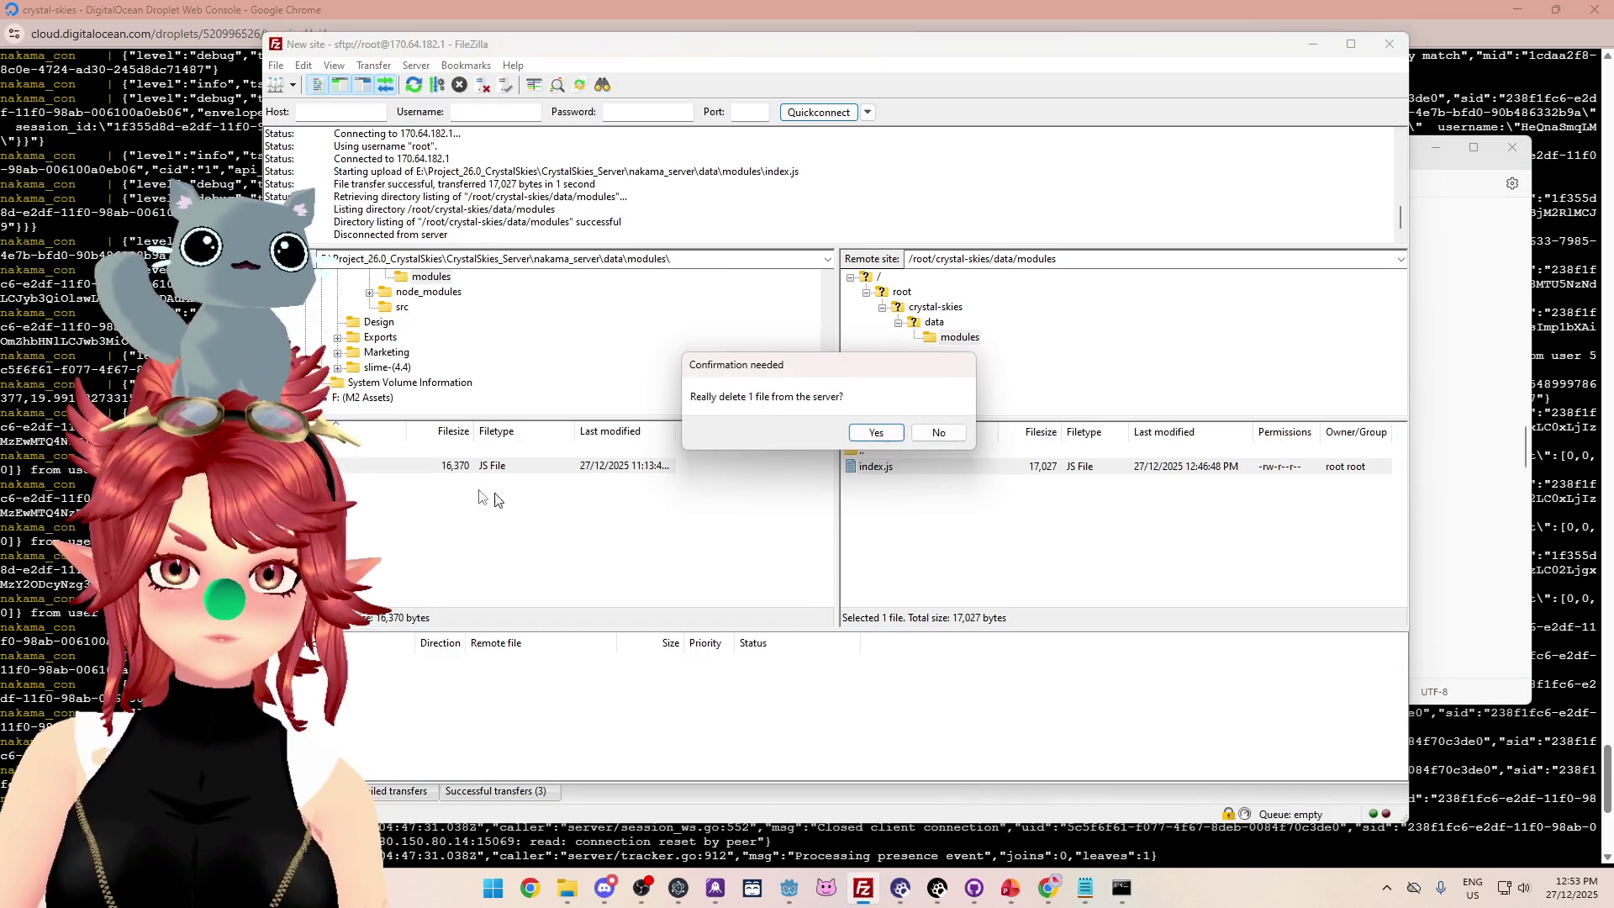
Confirm the deletion and upload the new index.js into /root/crystal-skies/data/modules.
{"action": "left_click", "coordinate": [874, 430]}
{"action": "left_click_drag", "start_coordinate": [408, 474], "coordinate": [1021, 511]}
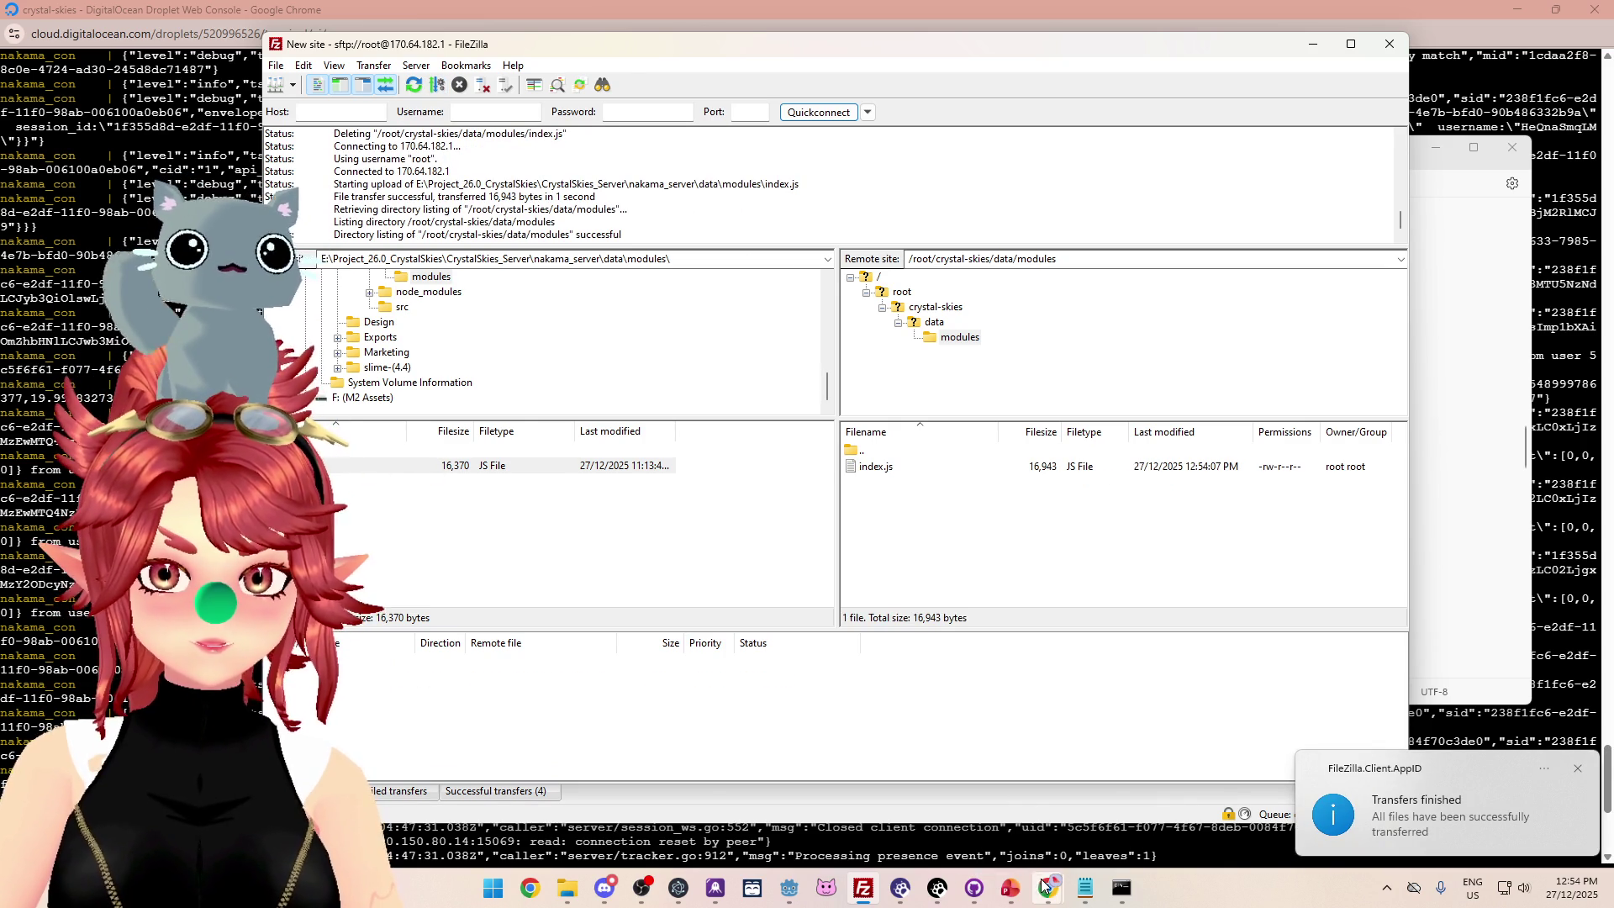
{"action": "mouse_move", "coordinate": [1045, 887]}
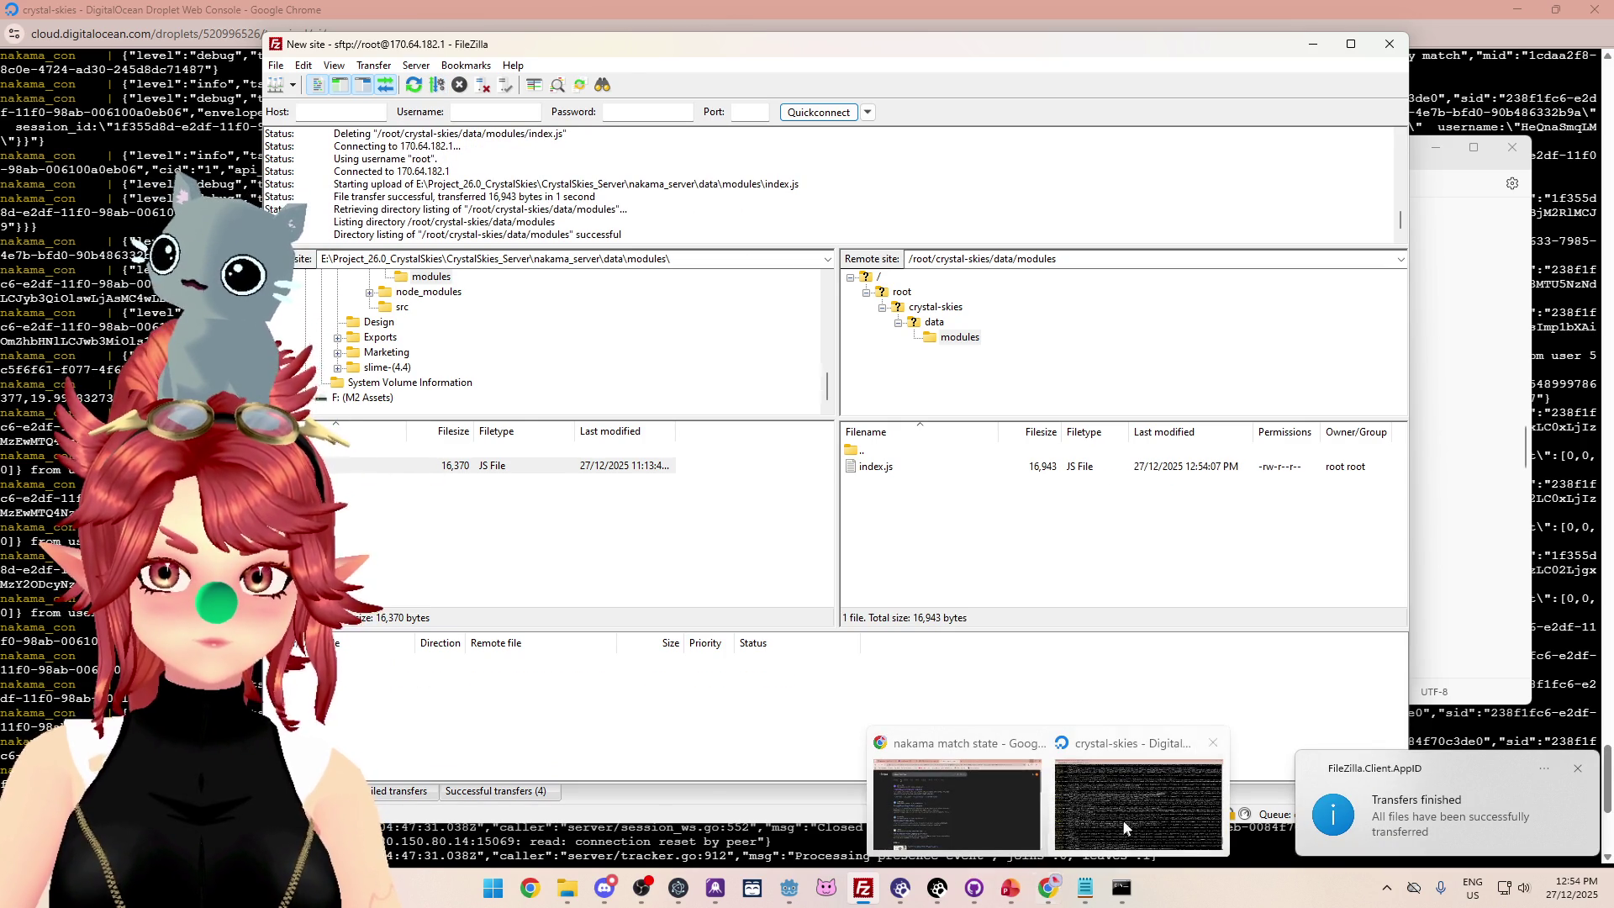
{"action": "left_click", "coordinate": [1046, 888]}
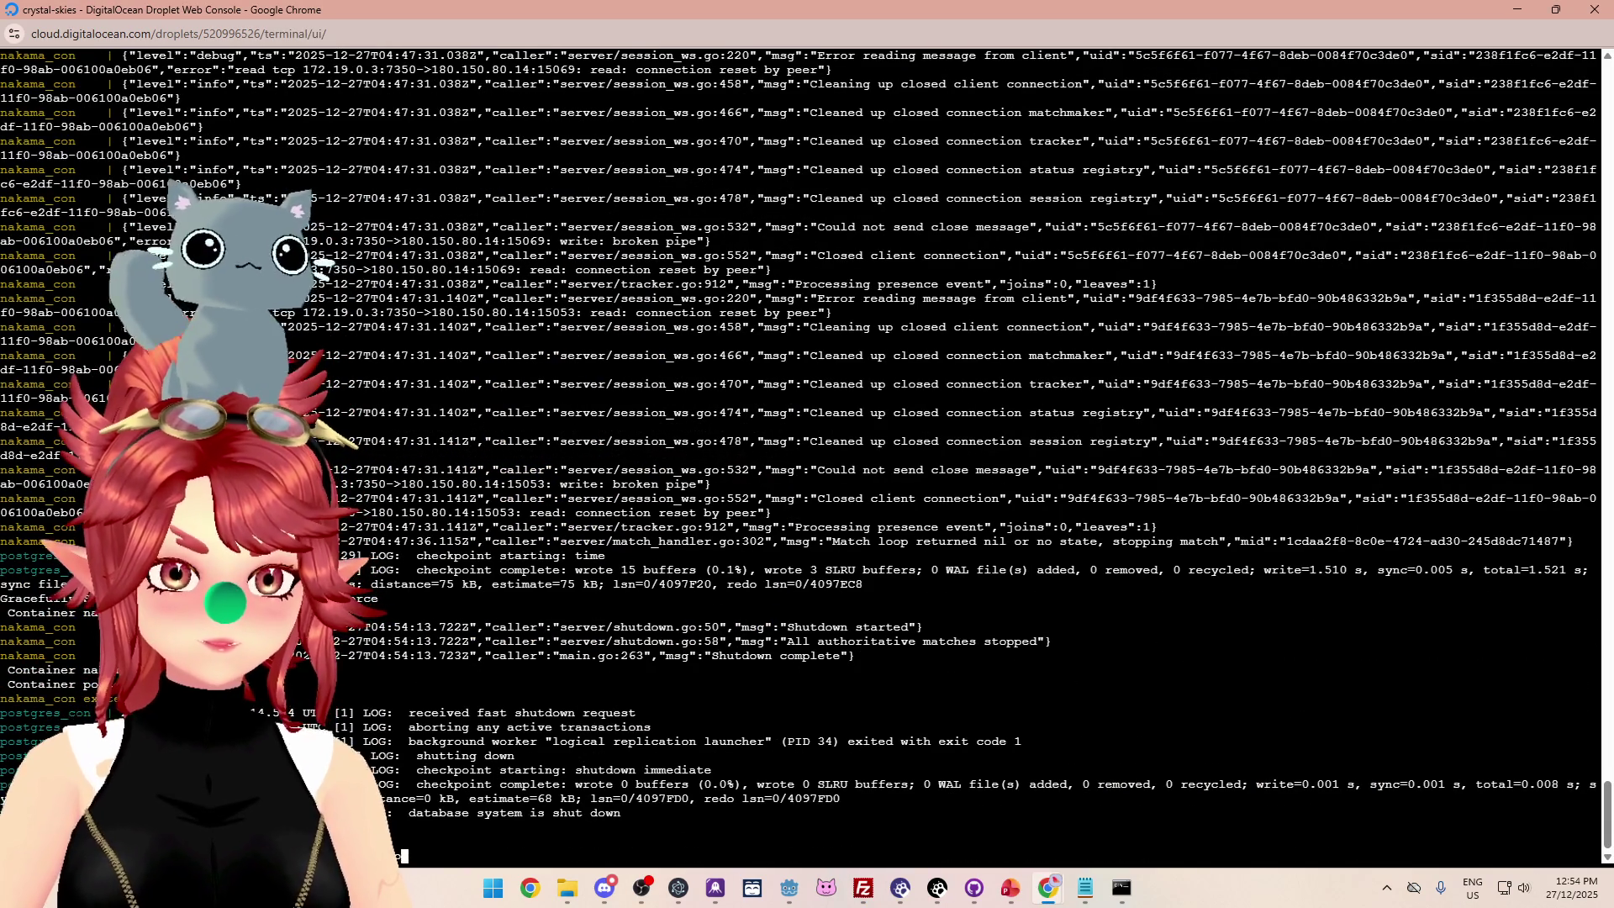
Run docker compose up again so Nakama loads the new index.js and reports Startup done.
{"action": "key", "text": "Return"}
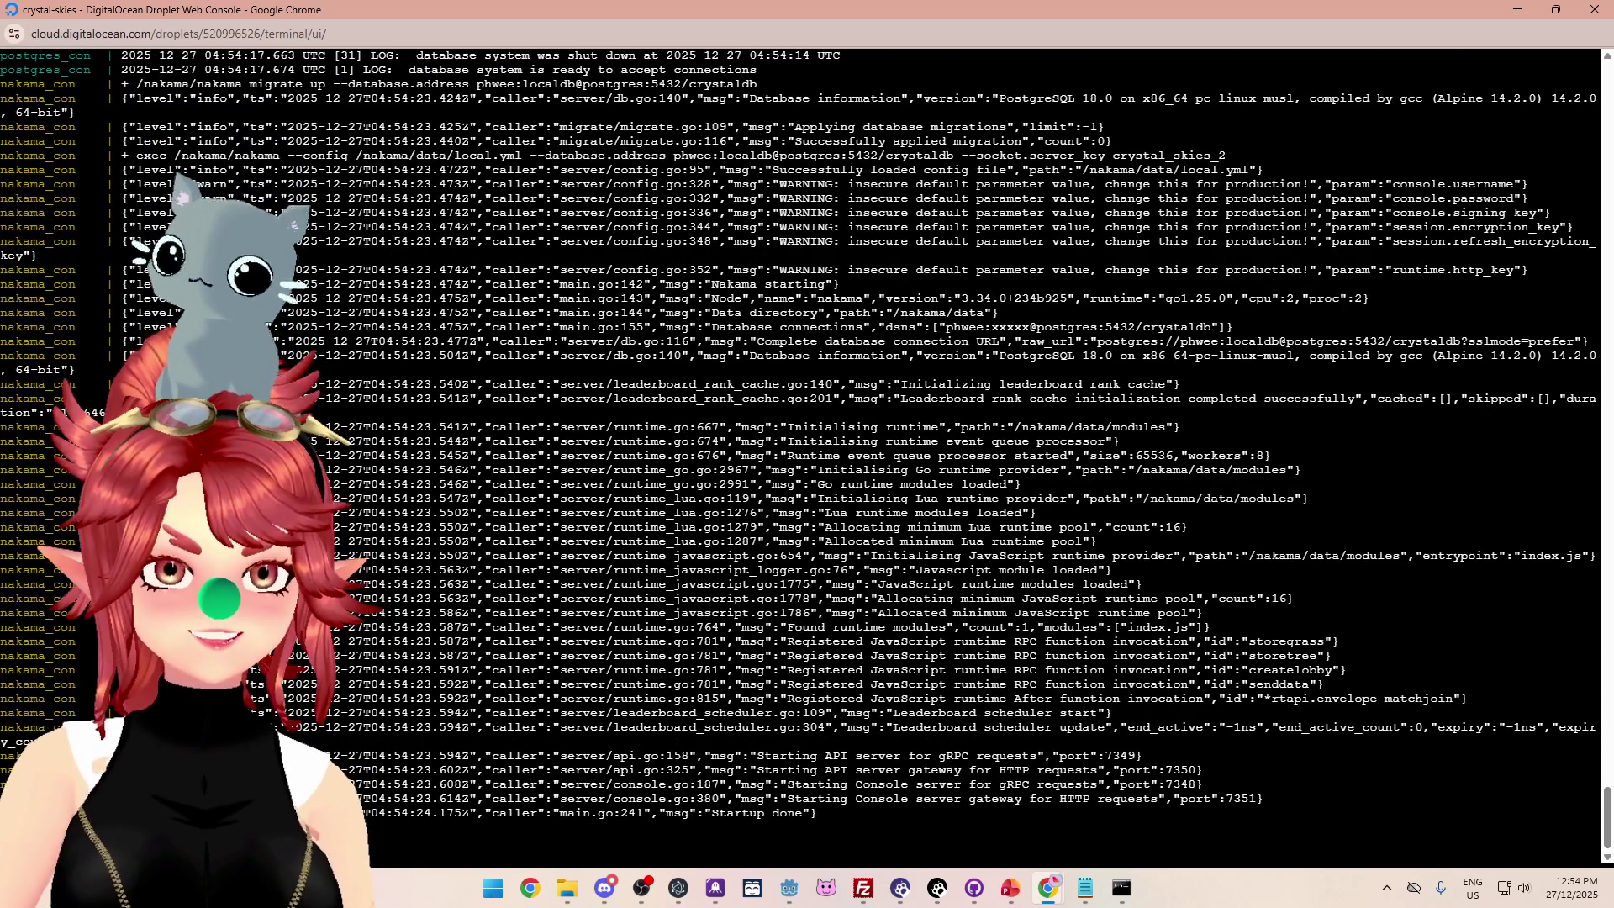
{"action": "left_click", "coordinate": [790, 896]}
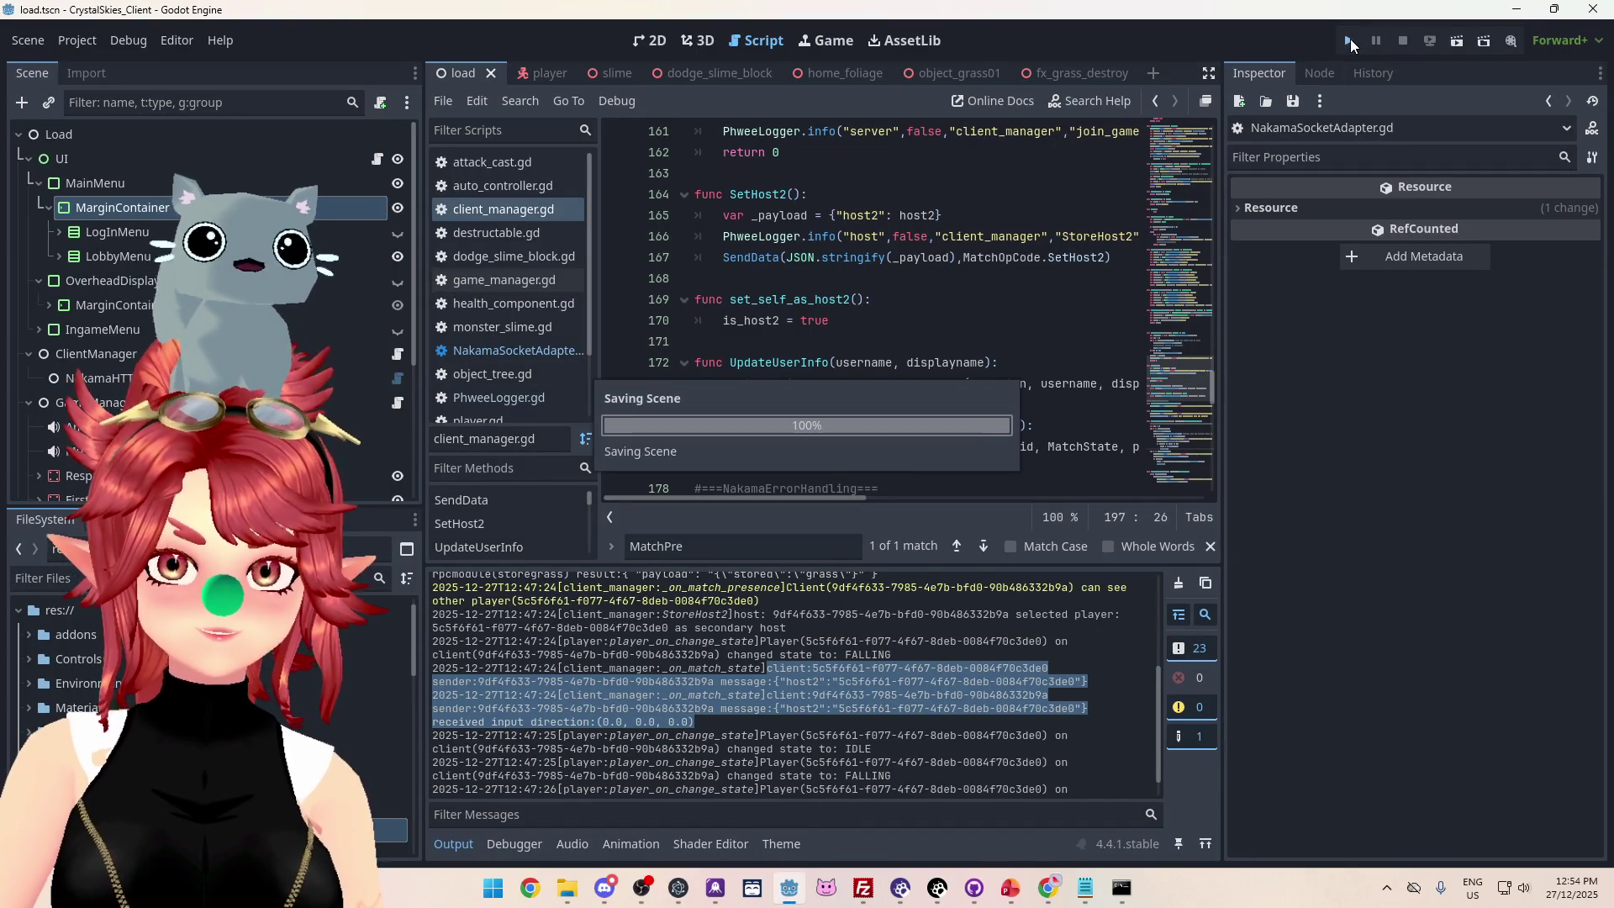
Run the game, log in with the test account and create a new lobby named 'asdf'.
{"action": "key", "text": "F5"}
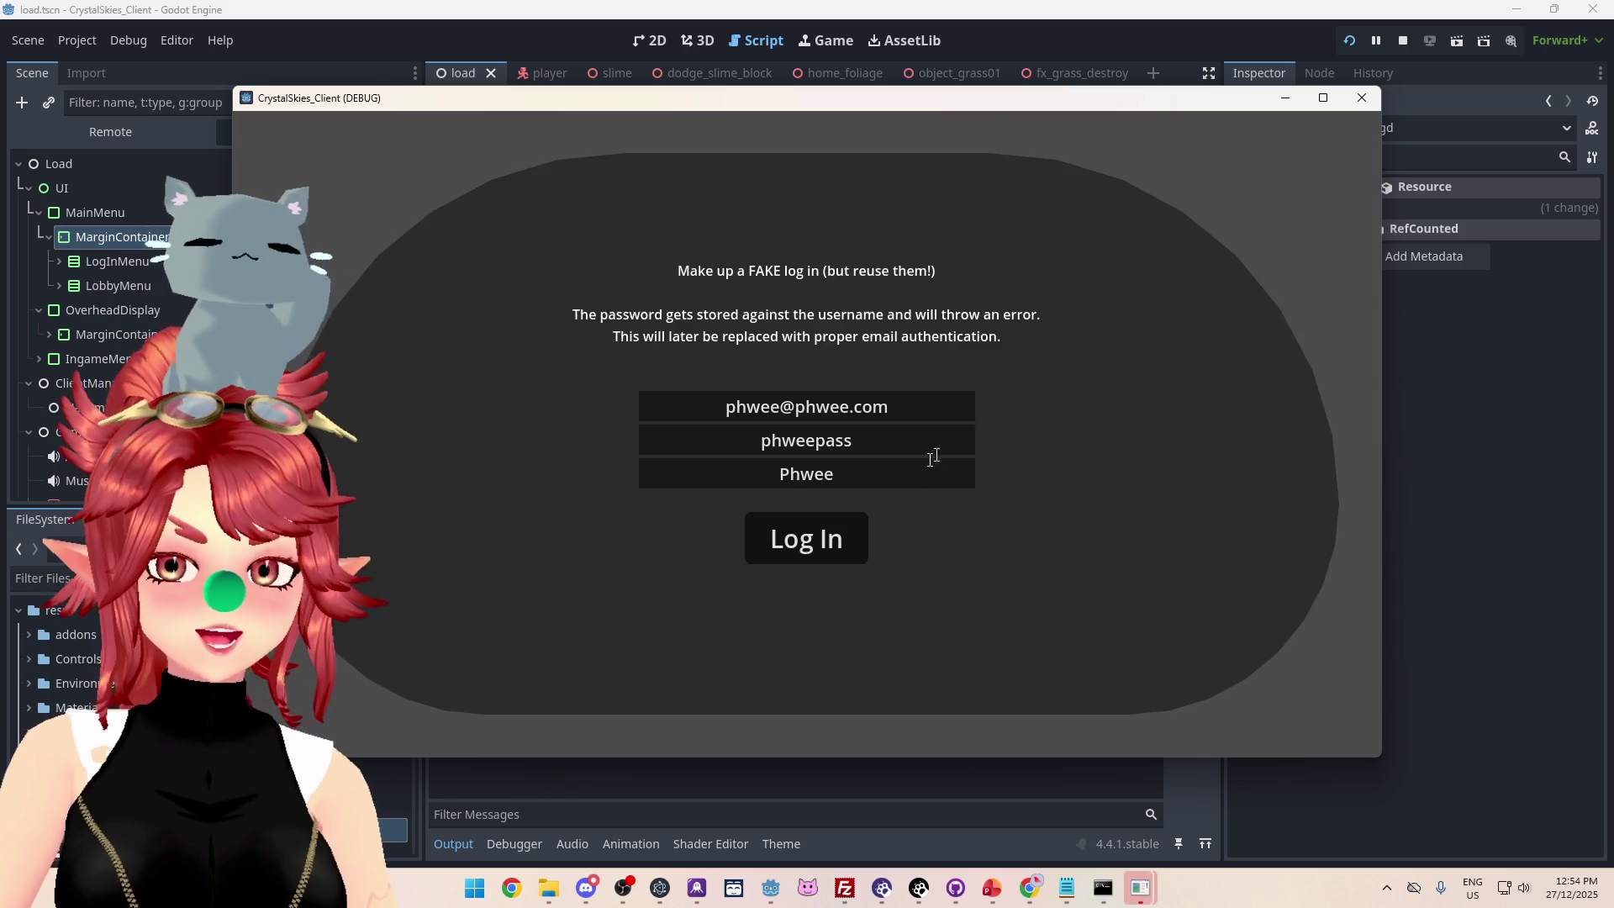
{"action": "left_click", "coordinate": [822, 539]}
{"action": "left_click", "coordinate": [770, 570]}
{"action": "type", "text": "asdf"}
{"action": "left_click", "coordinate": [919, 577]}
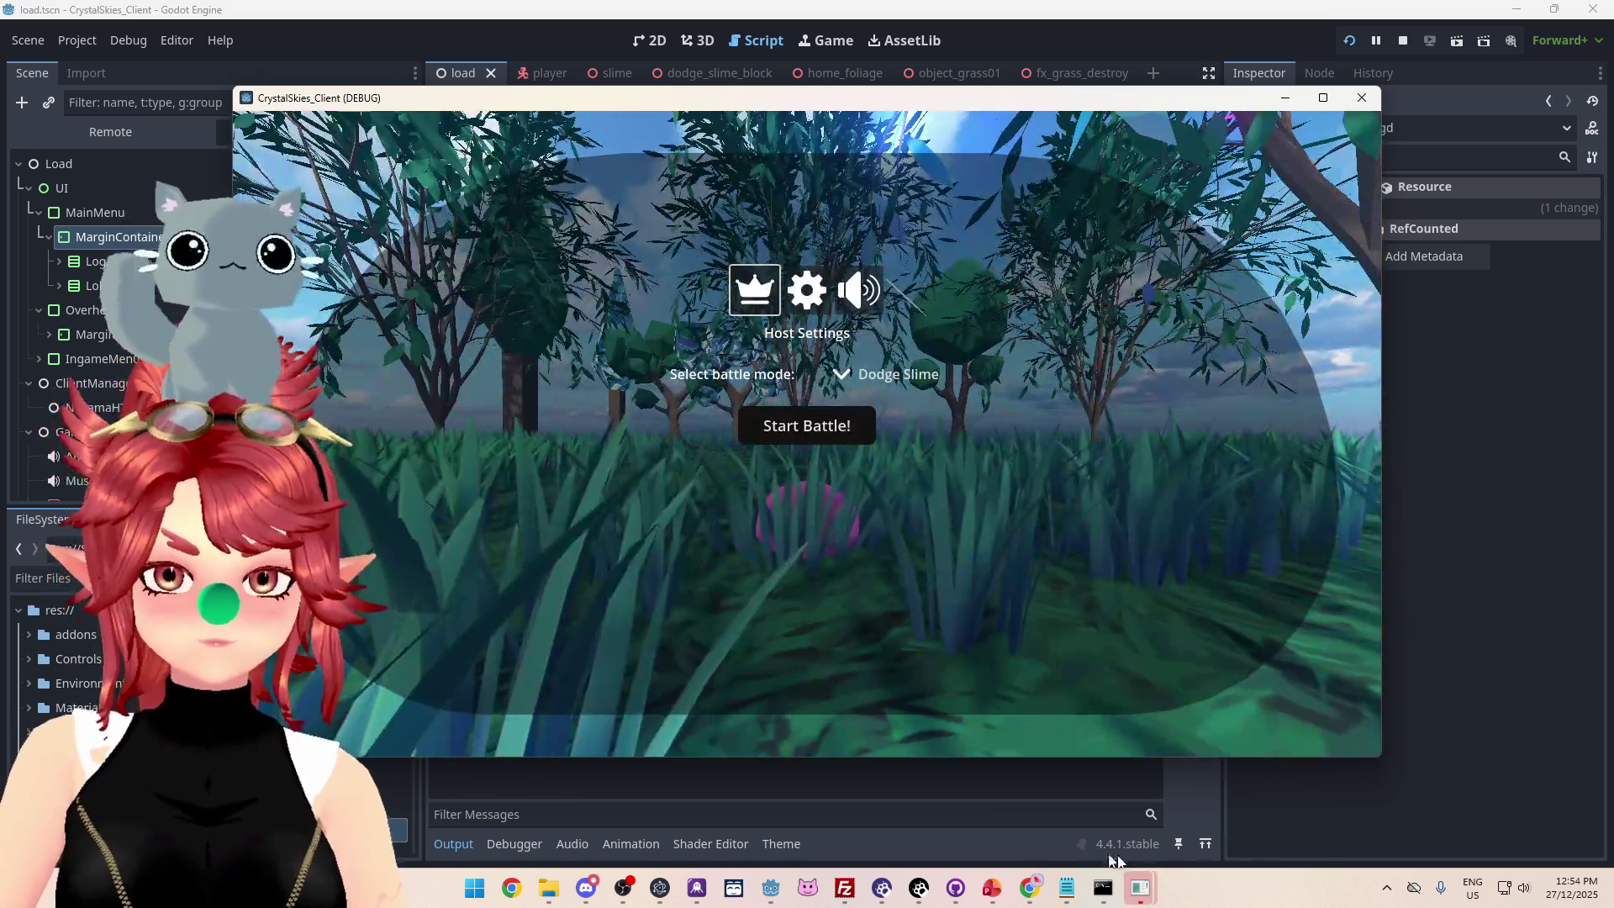
Log a second client in with edited test-account credentials, join lobby asddd, then stop the game.
{"action": "mouse_move", "coordinate": [1140, 888]}
{"action": "left_click", "coordinate": [1227, 799]}
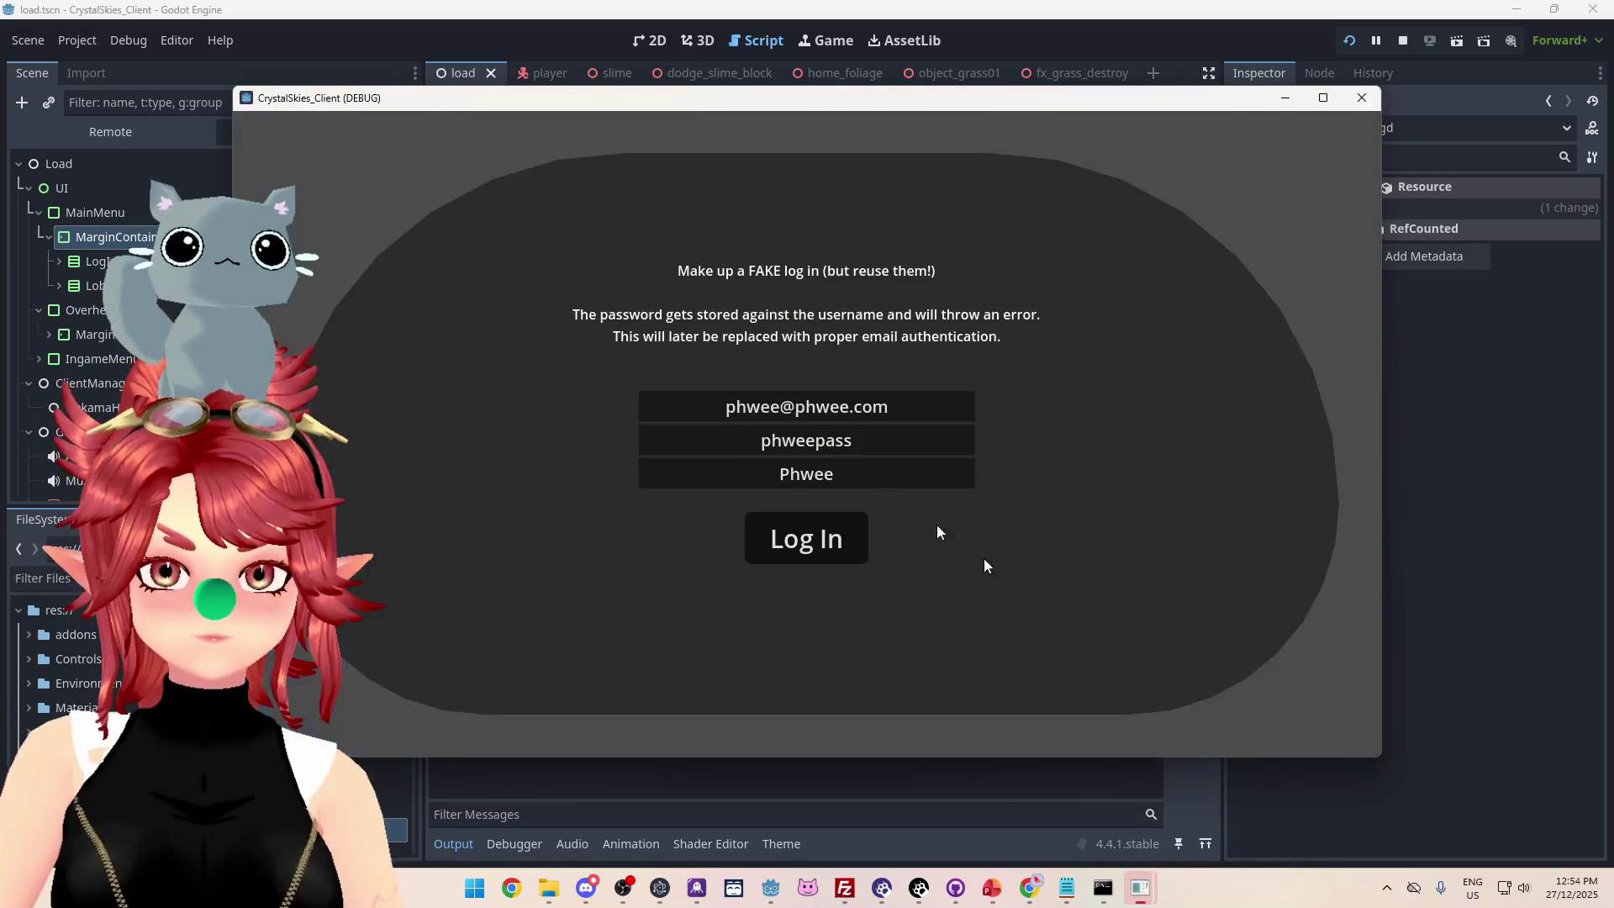
{"action": "left_click", "coordinate": [780, 403]}
{"action": "type", "text": "2"}
{"action": "left_click", "coordinate": [837, 476]}
{"action": "type", "text": "2"}
{"action": "left_click", "coordinate": [838, 541]}
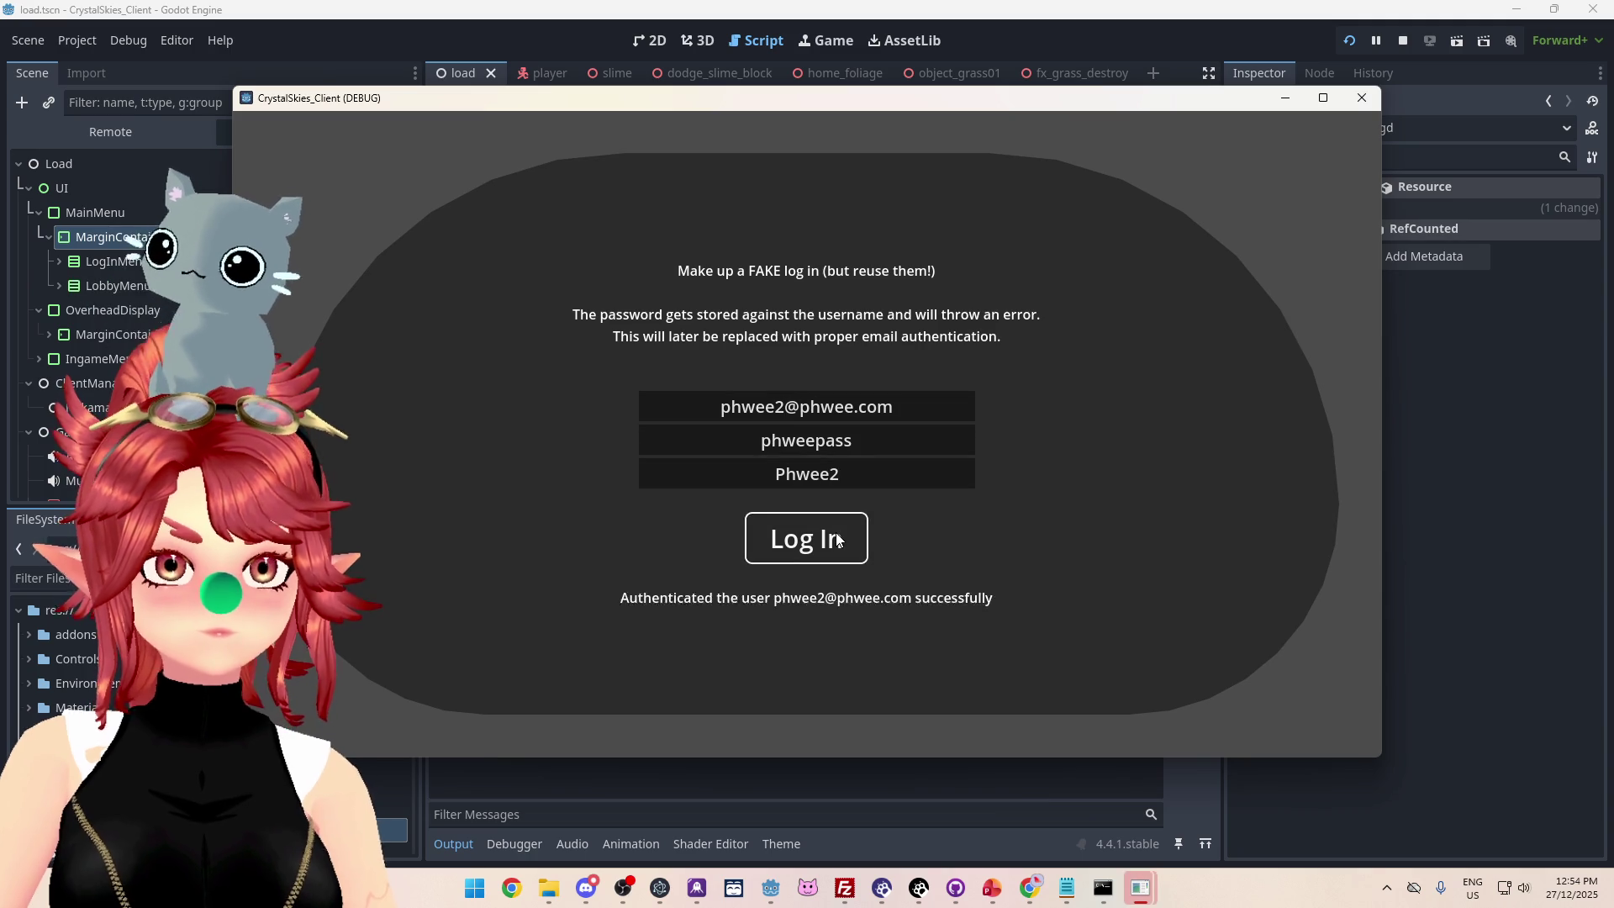
{"action": "left_click", "coordinate": [807, 355]}
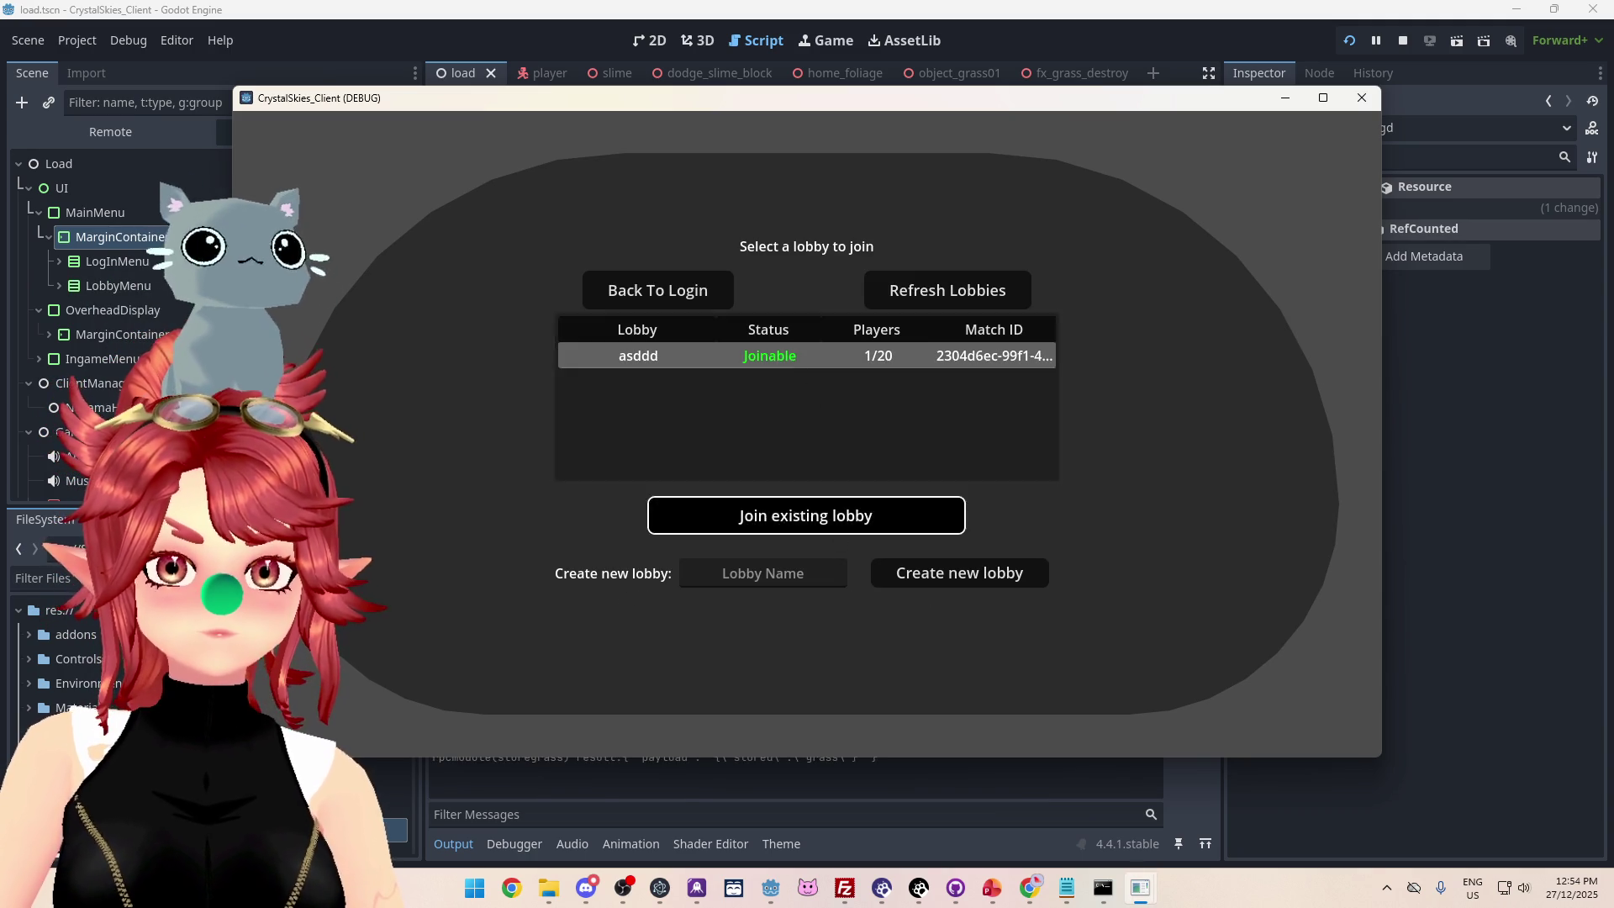
{"action": "left_click", "coordinate": [798, 515]}
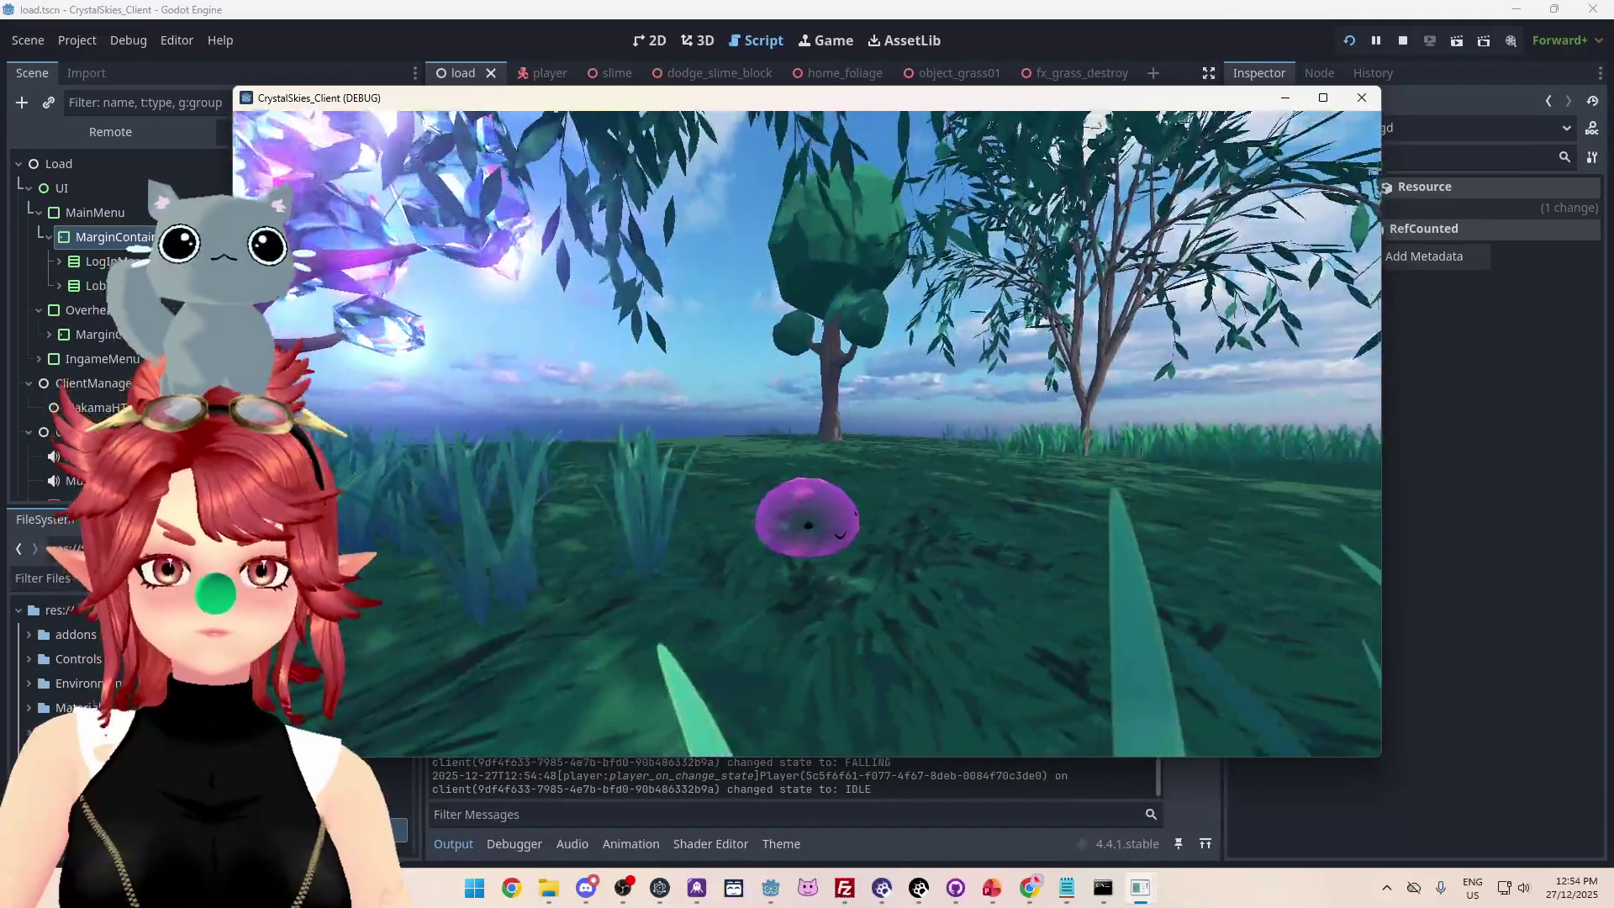
{"action": "key", "text": "Escape"}
{"action": "left_click", "coordinate": [1402, 42]}
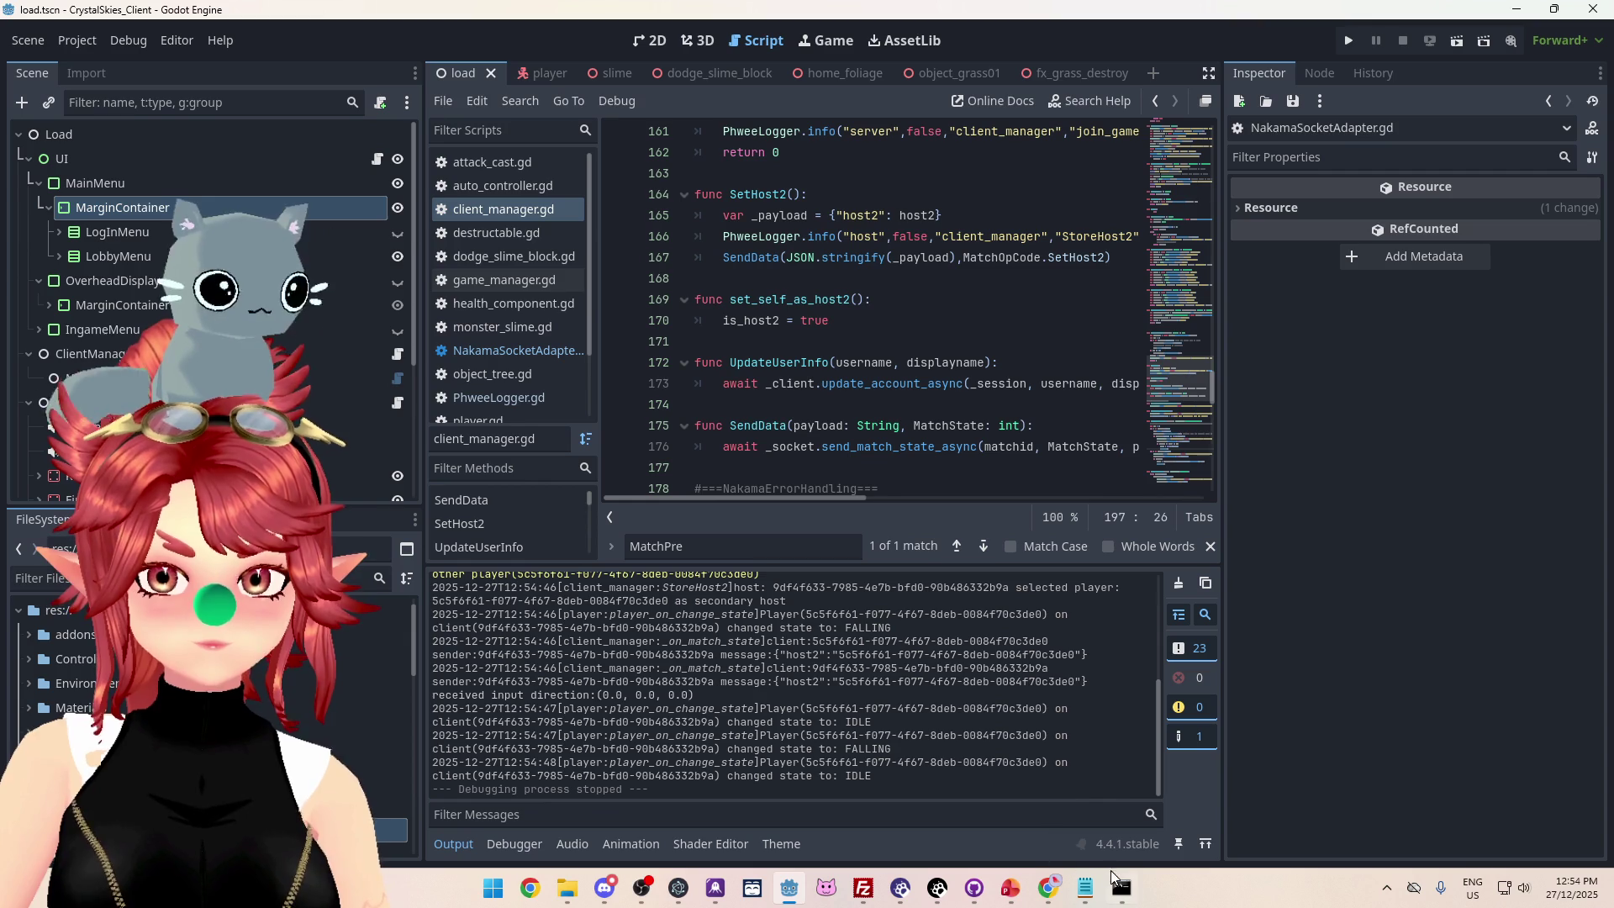
{"action": "mouse_move", "coordinate": [1121, 887]}
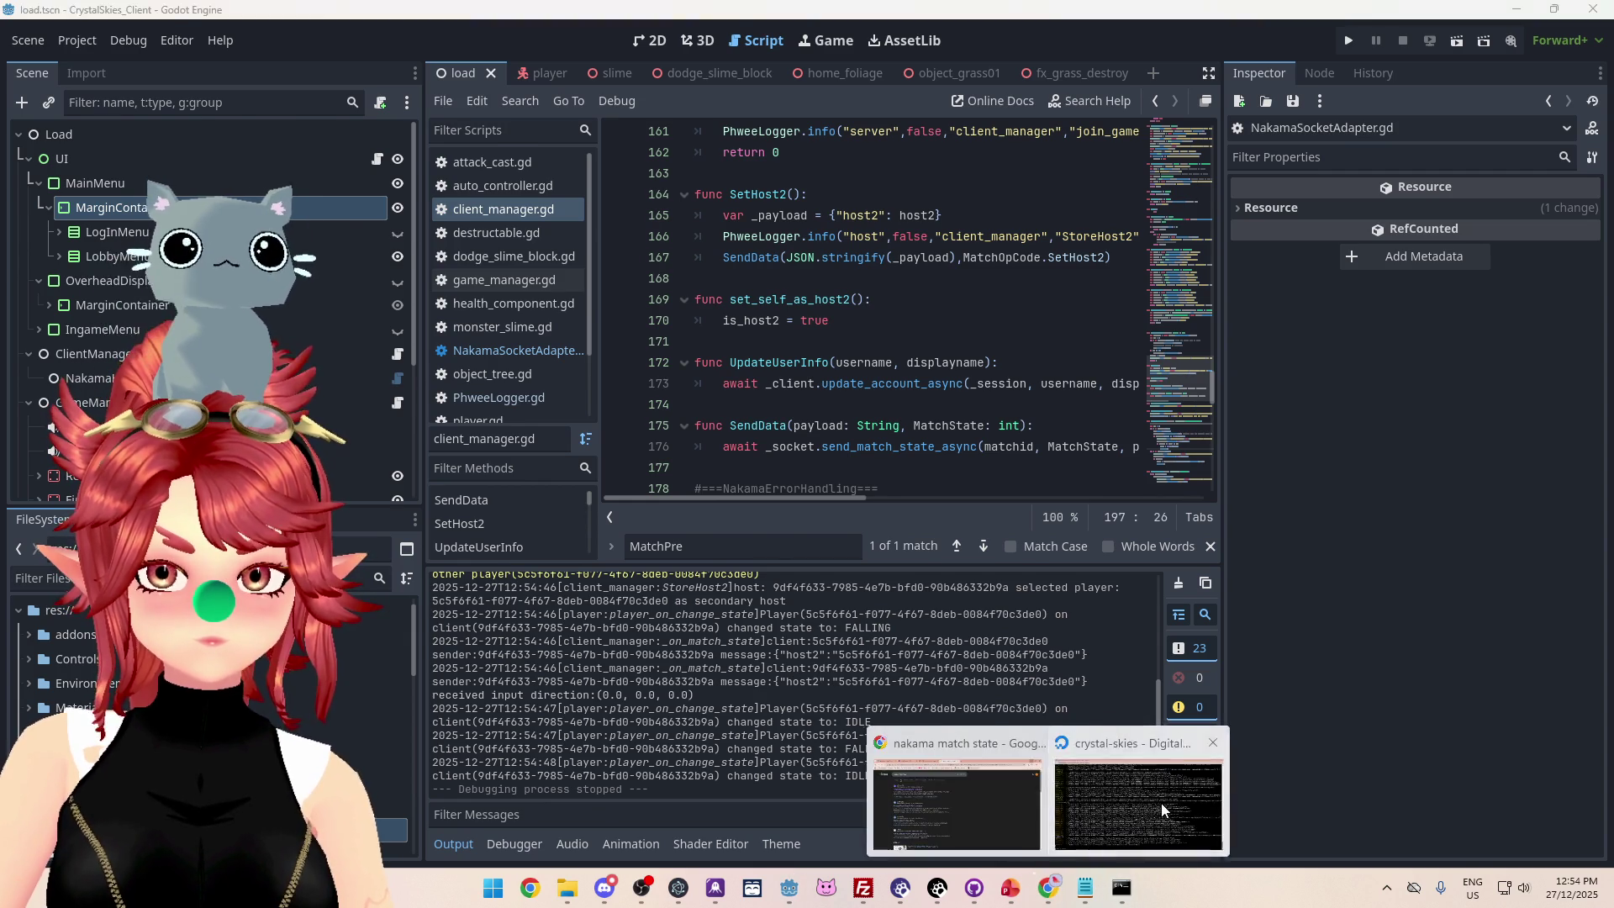
Highlight the host2, presences and presence p log lines, each printing [object Object].
{"action": "left_click", "coordinate": [1052, 896]}
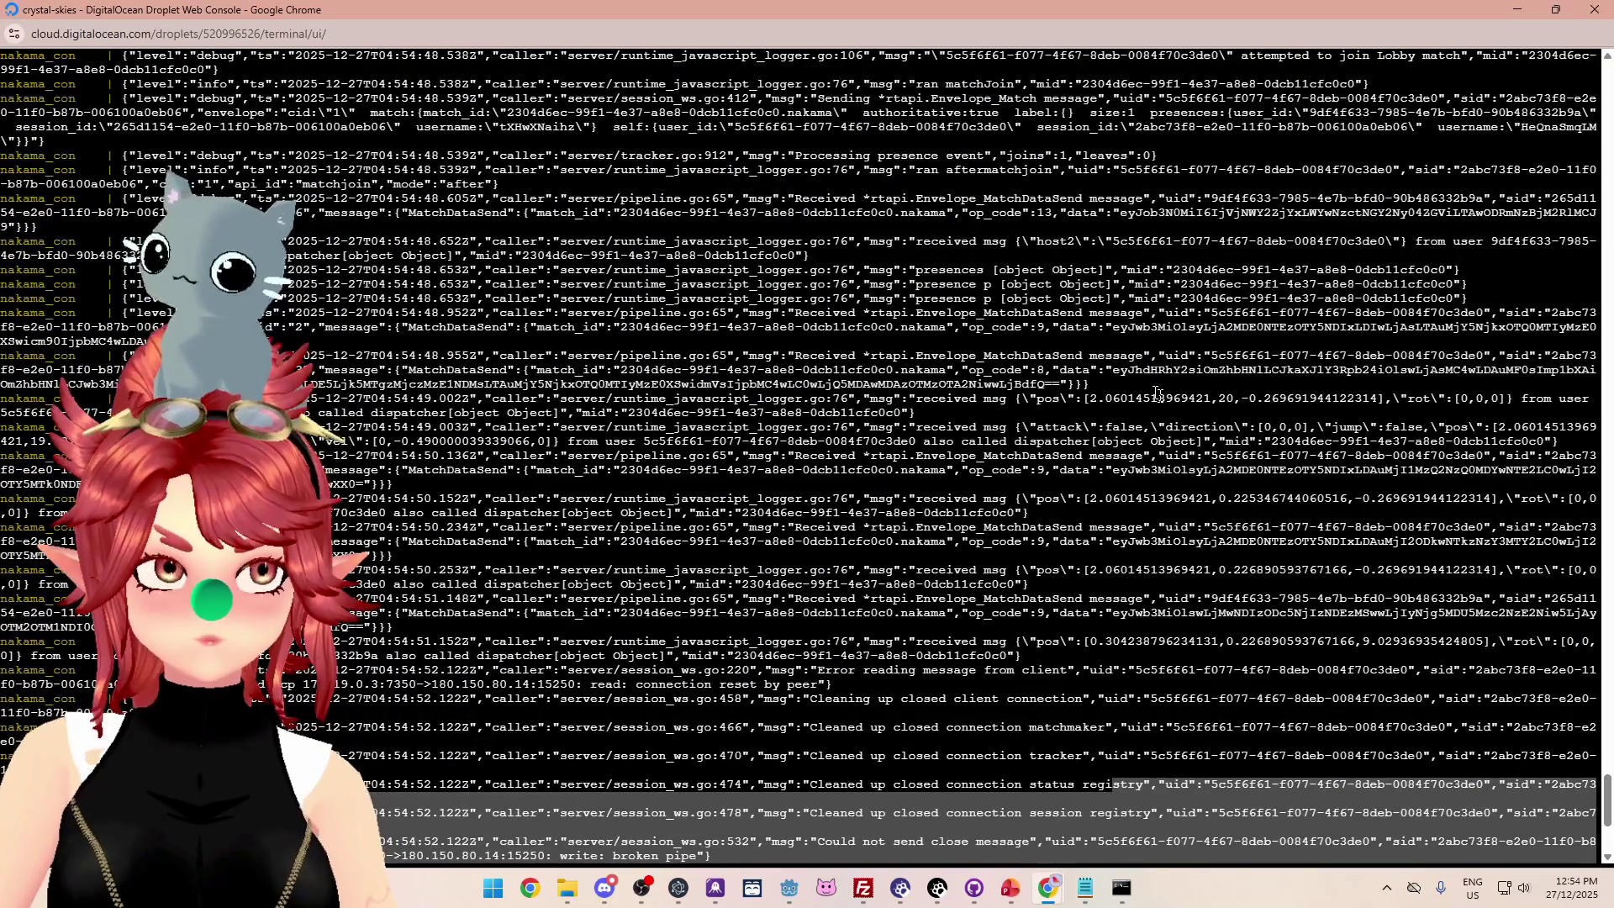
{"action": "left_click_drag", "start_coordinate": [1115, 257], "coordinate": [1159, 320]}
{"action": "mouse_move", "coordinate": [1021, 429]}
{"action": "left_mouse_down"}
{"action": "mouse_move", "coordinate": [1059, 424]}
{"action": "mouse_move", "coordinate": [1080, 395]}
{"action": "mouse_move", "coordinate": [1098, 261]}
{"action": "mouse_move", "coordinate": [1105, 284]}
{"action": "left_mouse_up"}
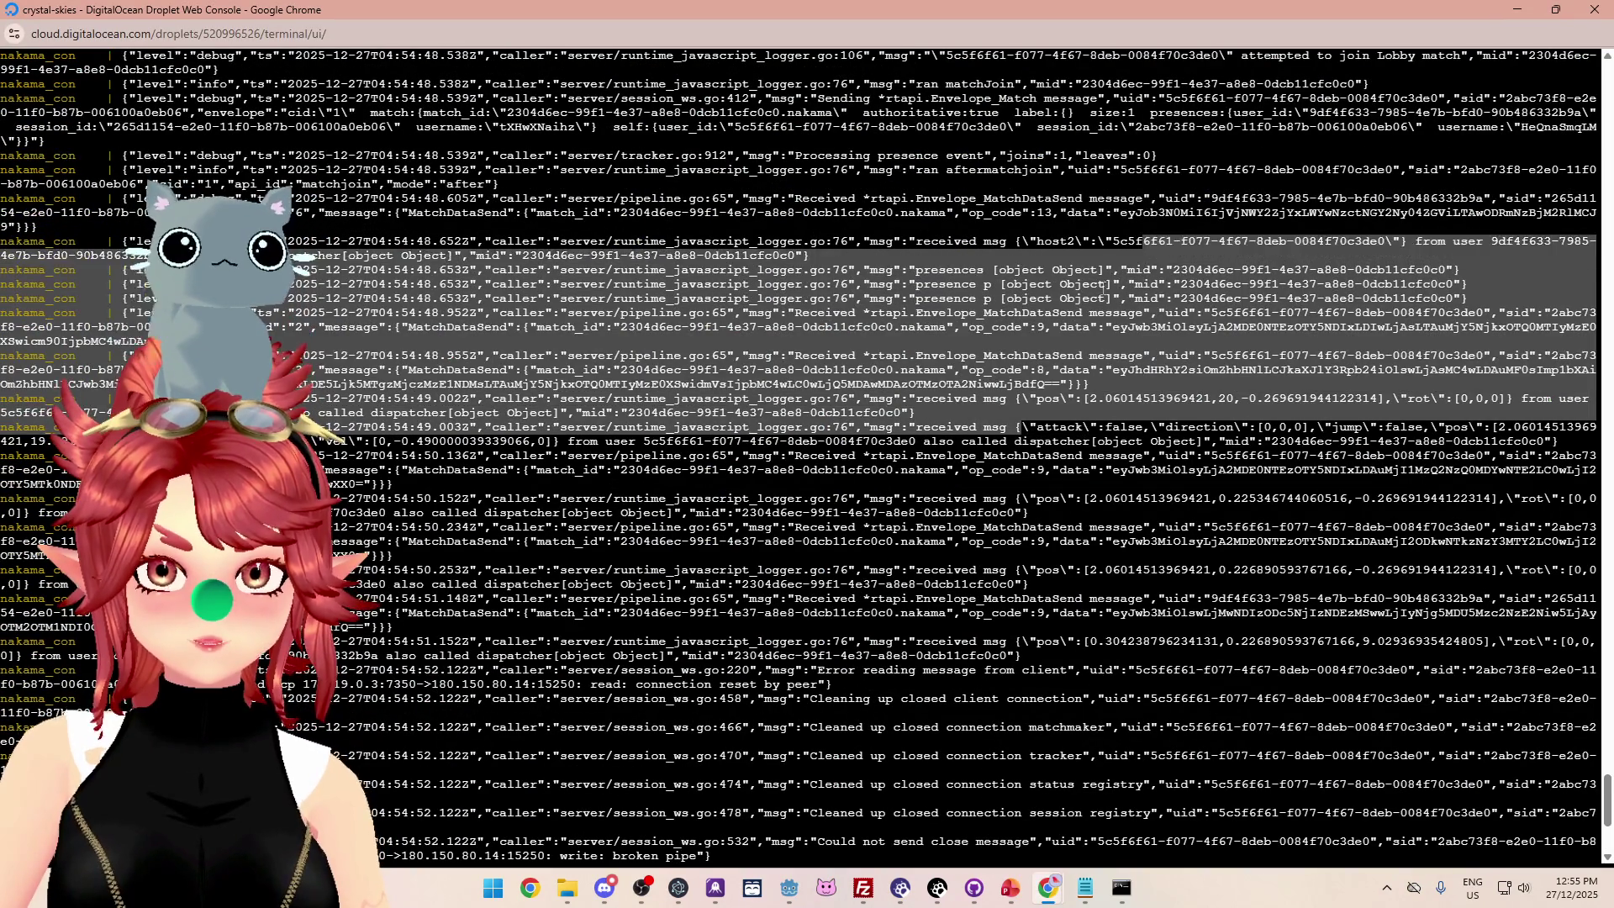
{"action": "scroll", "coordinate": [1112, 356], "scroll_direction": "up", "scroll_amount": 2}
{"action": "left_click_drag", "start_coordinate": [996, 370], "coordinate": [1187, 371]}
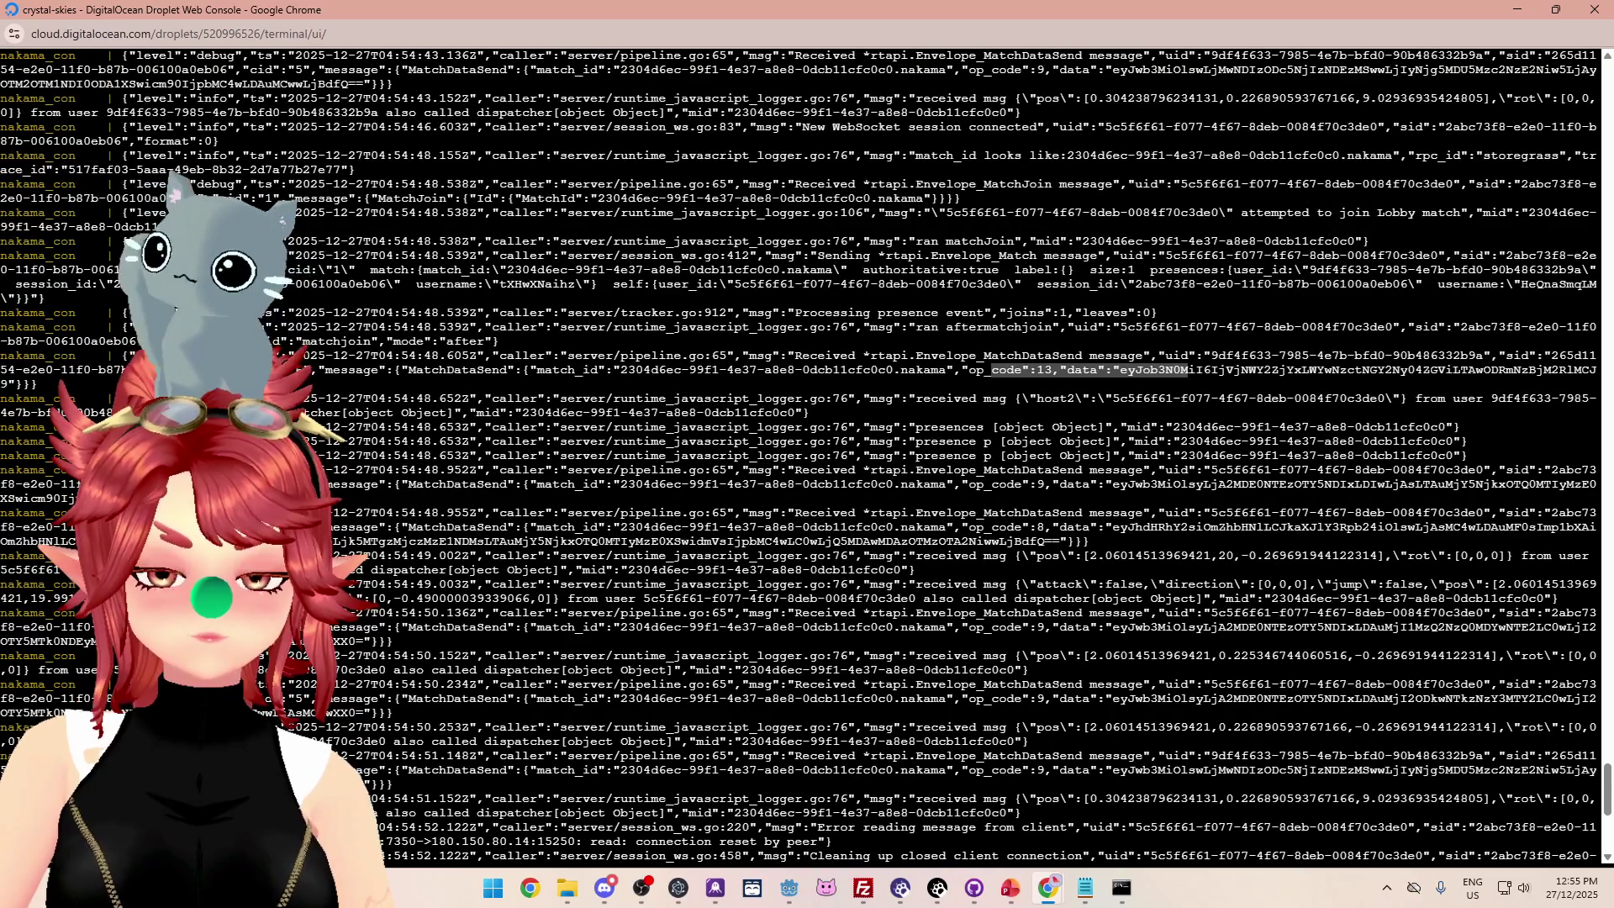
{"action": "mouse_move", "coordinate": [1000, 400]}
{"action": "left_mouse_down"}
{"action": "mouse_move", "coordinate": [1311, 413]}
{"action": "mouse_move", "coordinate": [1354, 400]}
{"action": "left_mouse_up"}
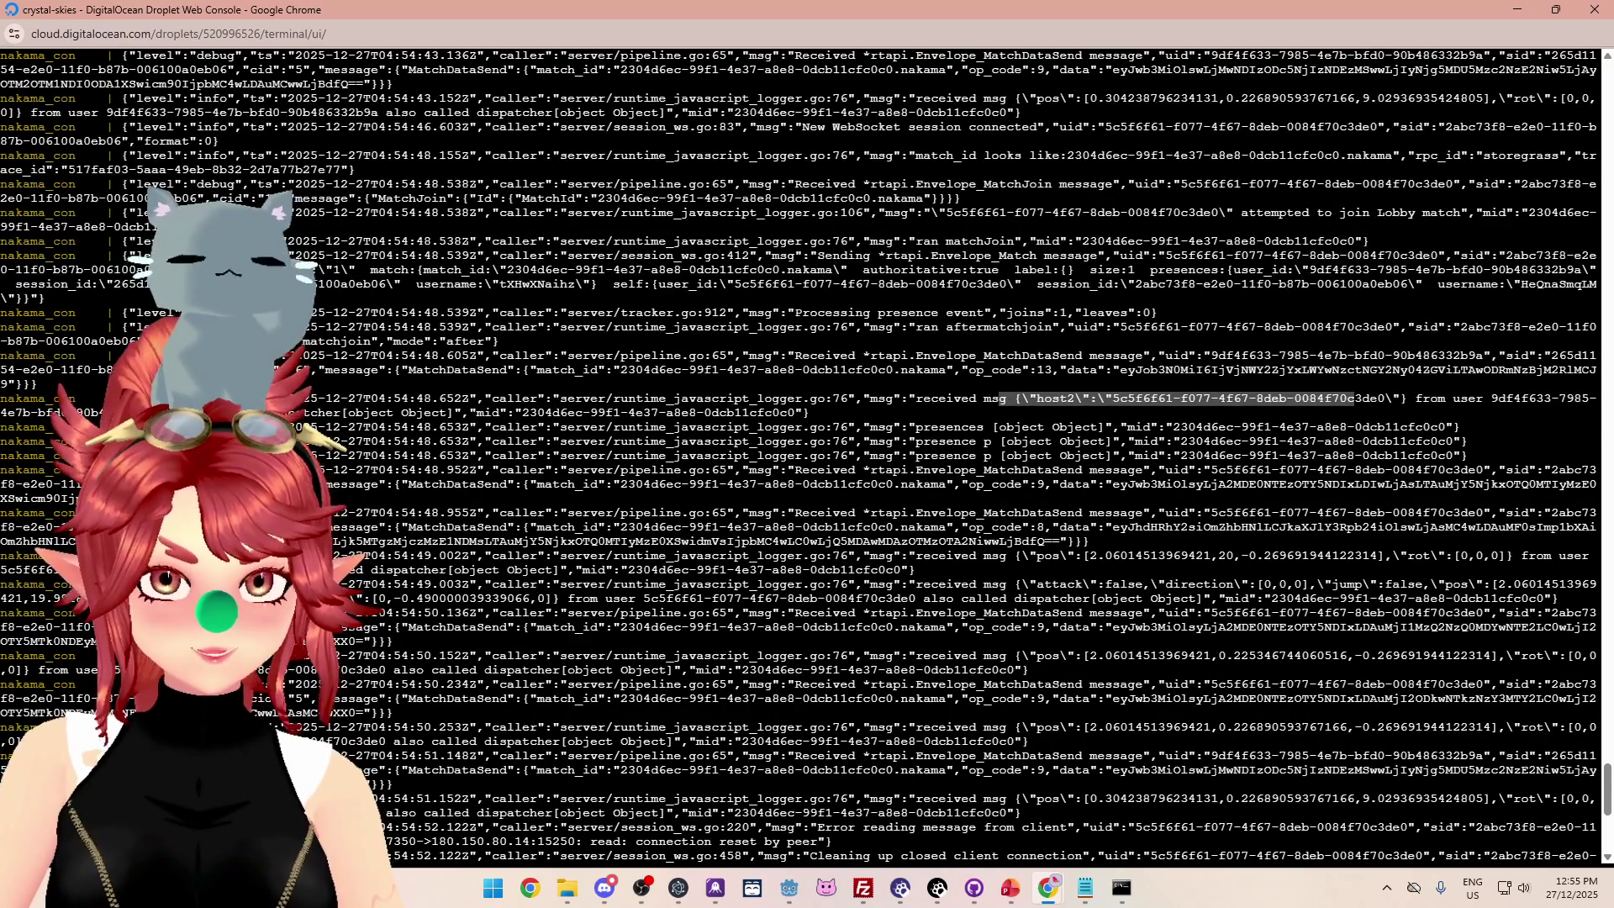
{"action": "mouse_move", "coordinate": [908, 427]}
{"action": "left_mouse_down"}
{"action": "mouse_move", "coordinate": [1029, 441]}
{"action": "mouse_move", "coordinate": [1460, 429]}
{"action": "left_mouse_up"}
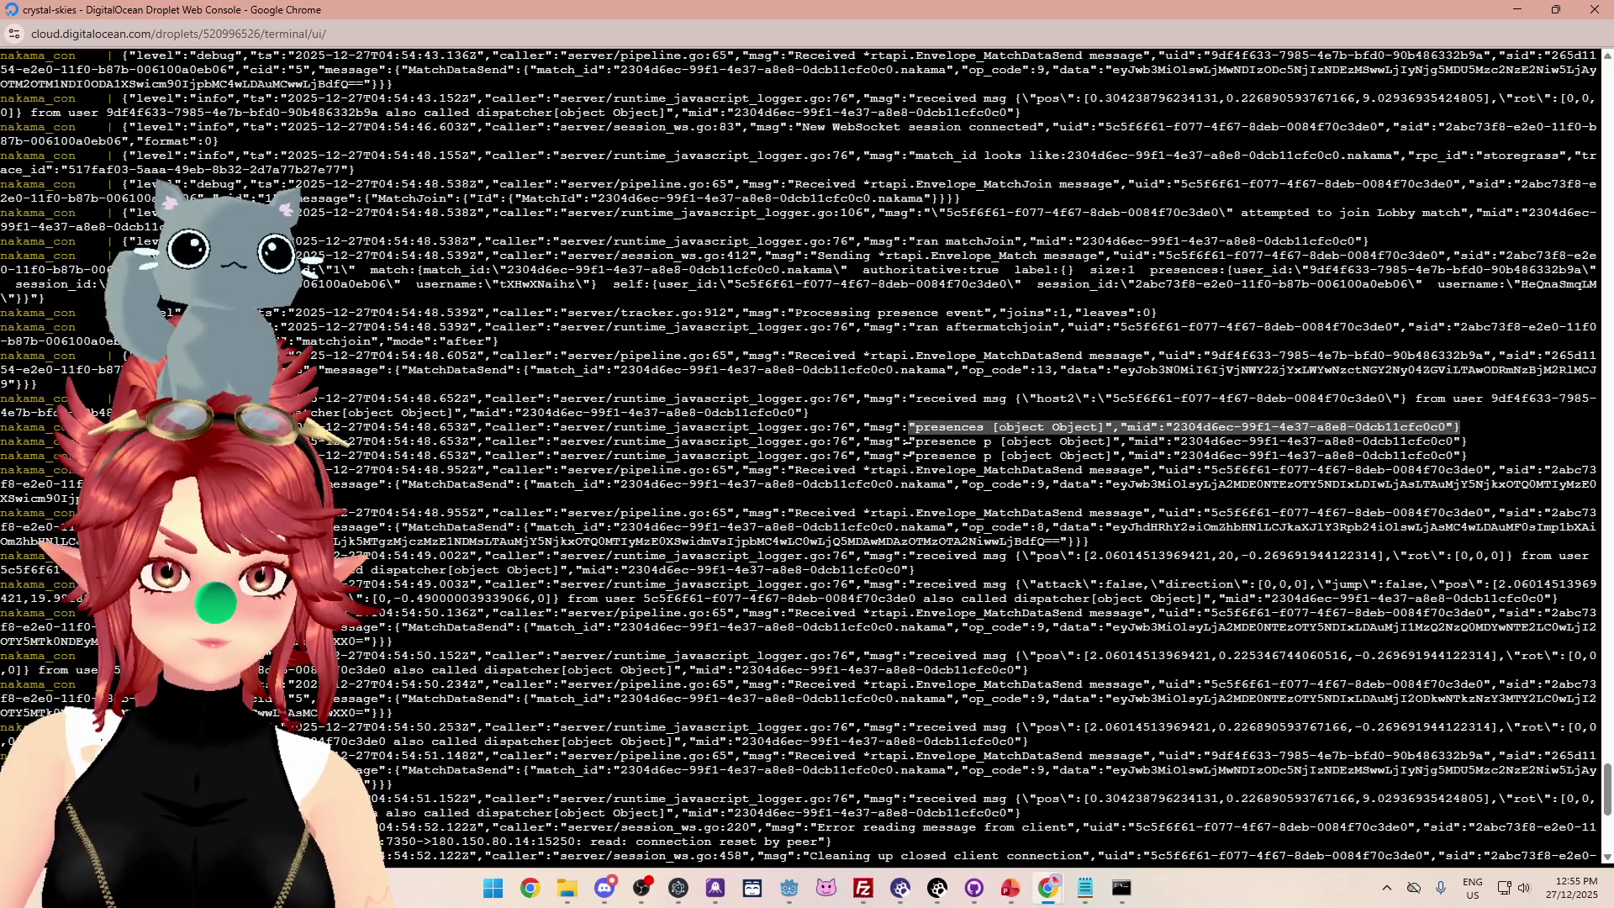
{"action": "left_click", "coordinate": [910, 446]}
{"action": "left_click_drag", "start_coordinate": [910, 444], "coordinate": [1120, 446]}
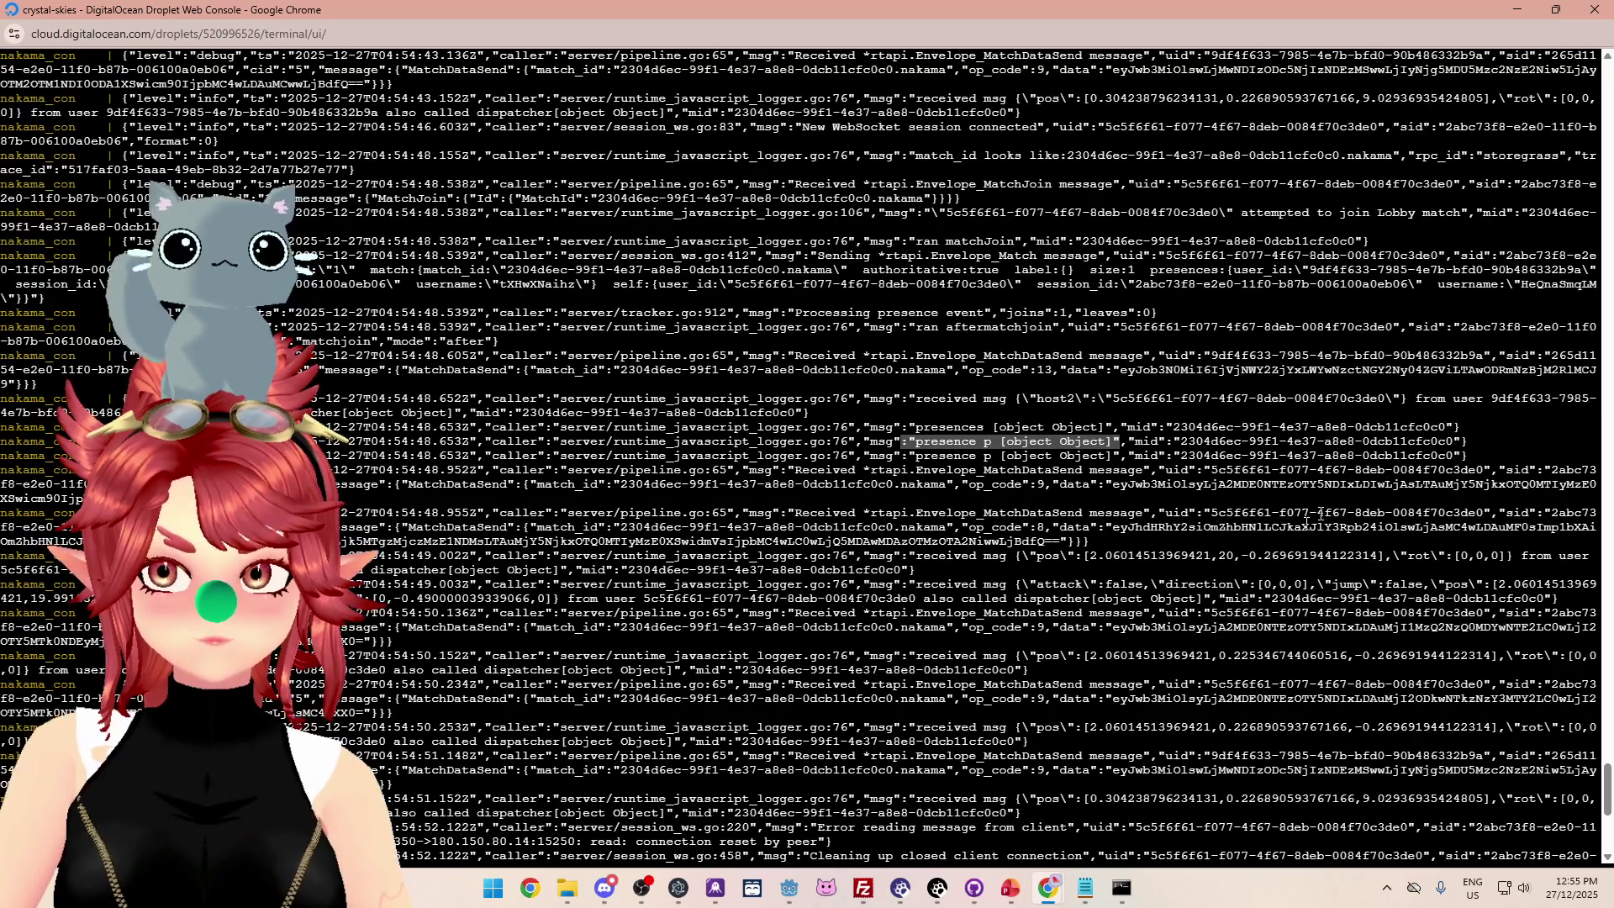
{"action": "left_click", "coordinate": [1085, 889]}
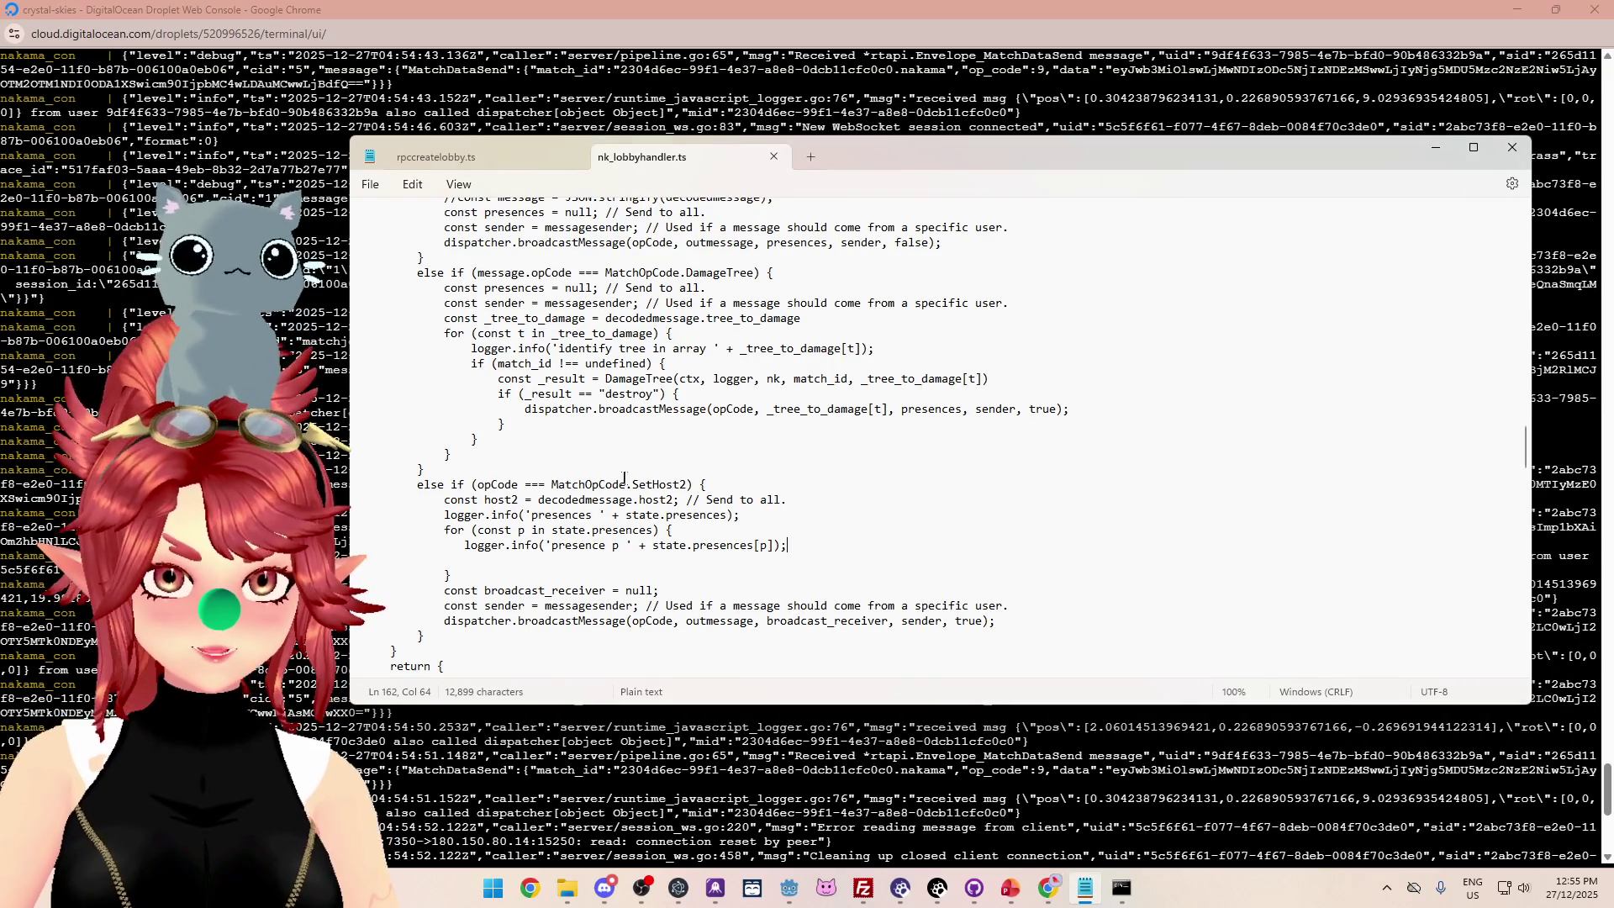
{"action": "scroll", "coordinate": [828, 555], "scroll_direction": "down", "scroll_amount": 1}
{"action": "left_click_drag", "start_coordinate": [1102, 164], "coordinate": [1153, 497]}
{"action": "scroll", "coordinate": [800, 778], "scroll_direction": "down", "scroll_amount": 1}
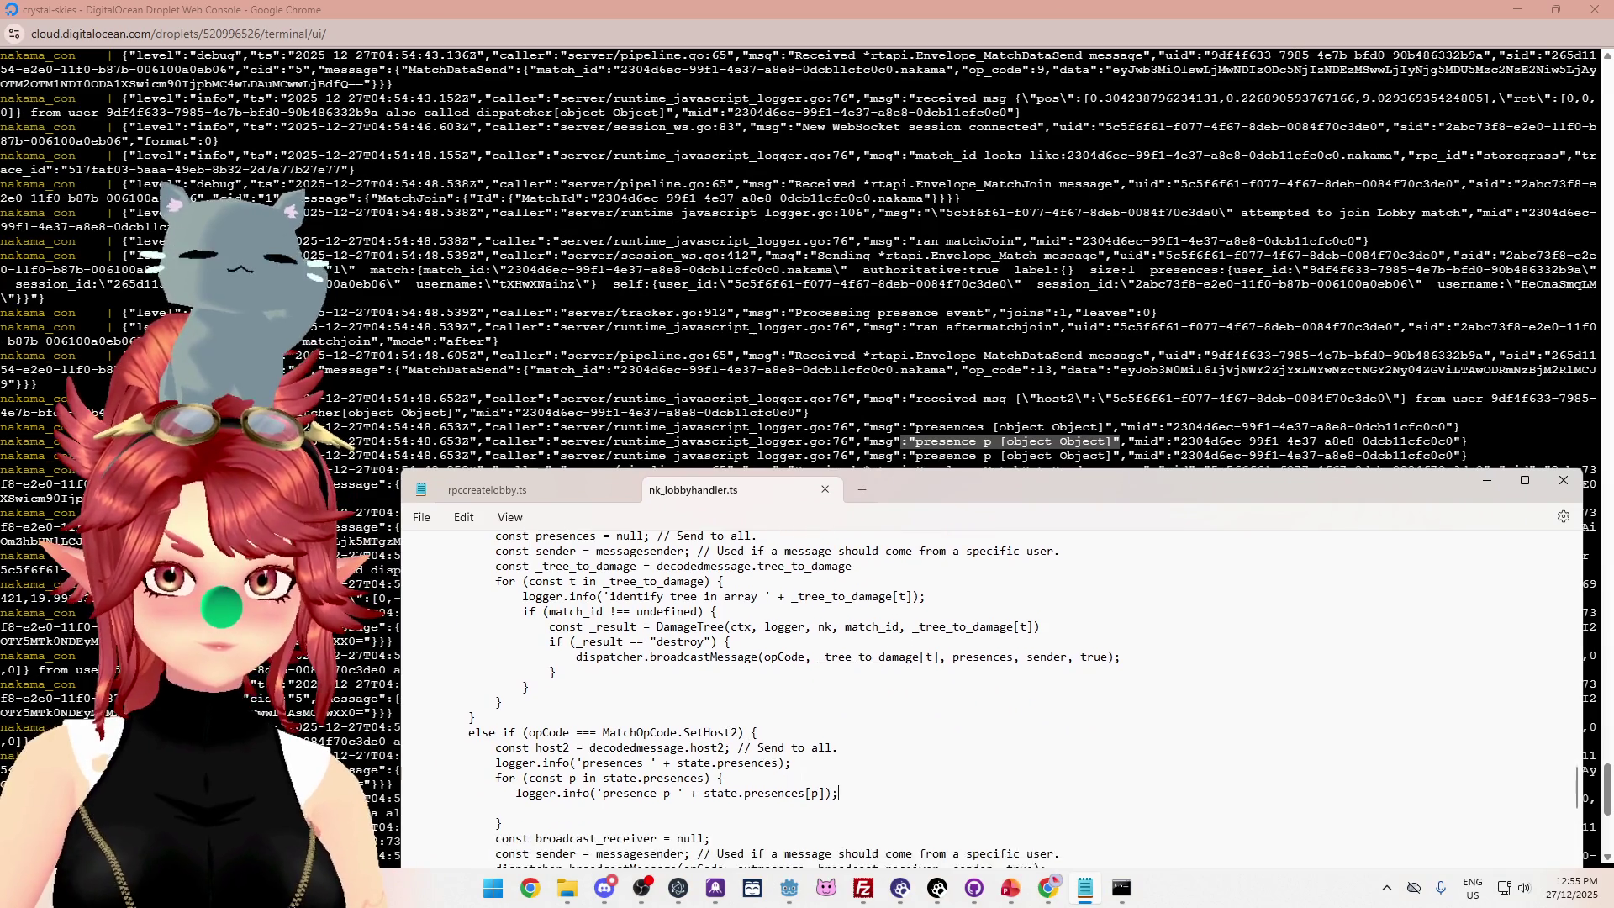
{"action": "scroll", "coordinate": [800, 779], "scroll_direction": "down", "scroll_amount": 2}
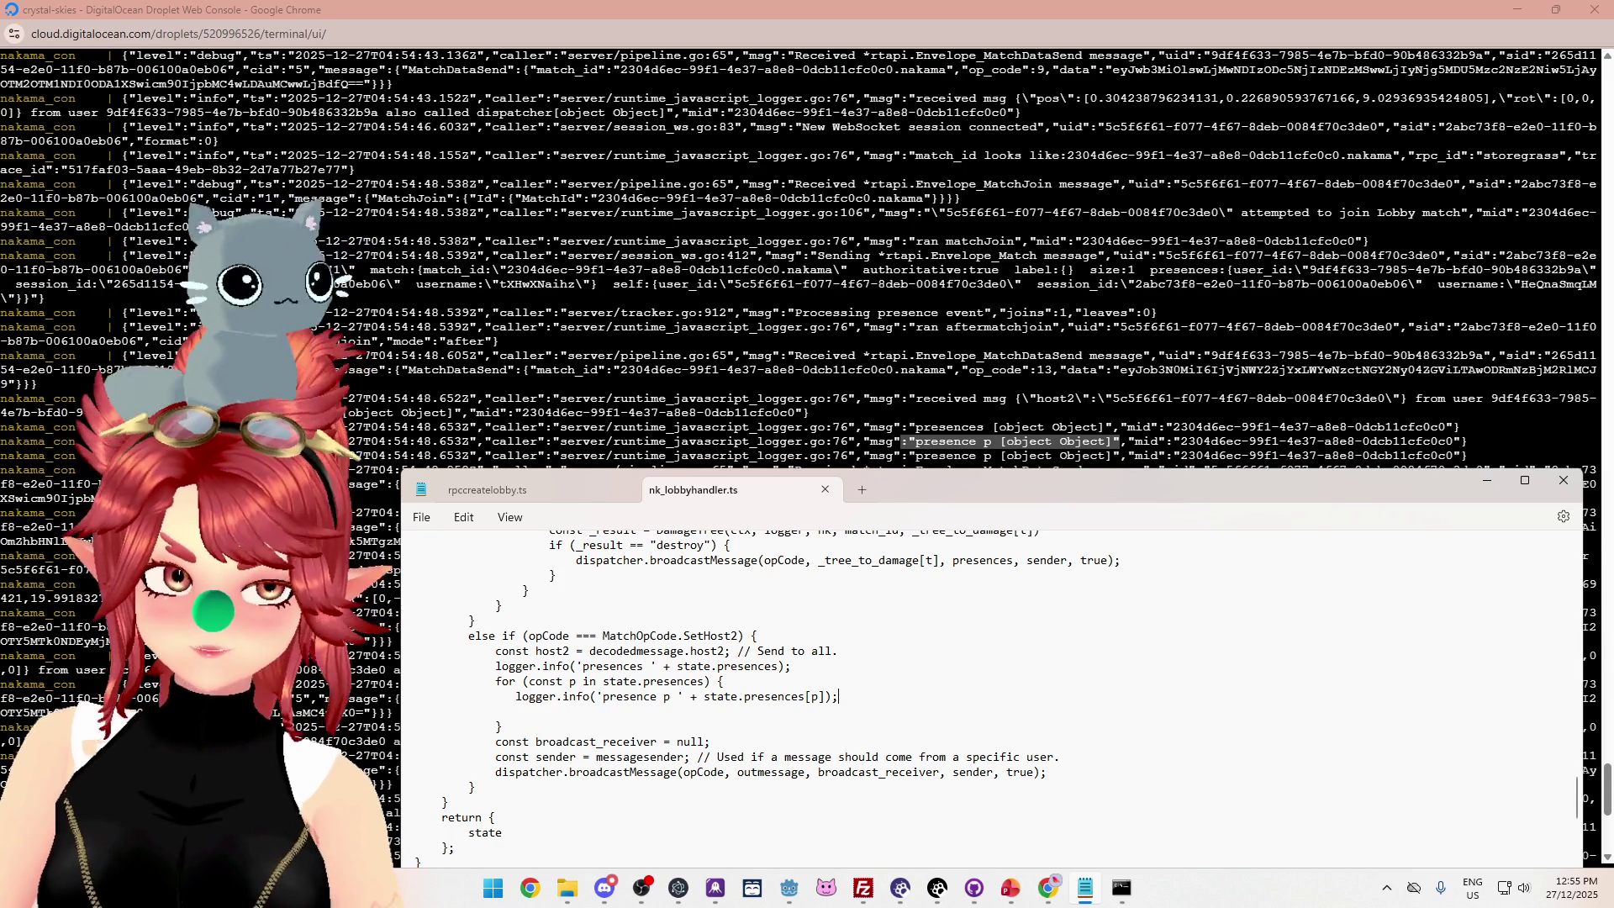
{"action": "scroll", "coordinate": [799, 252], "scroll_direction": "down", "scroll_amount": 2}
{"action": "scroll", "coordinate": [798, 252], "scroll_direction": "up", "scroll_amount": 2}
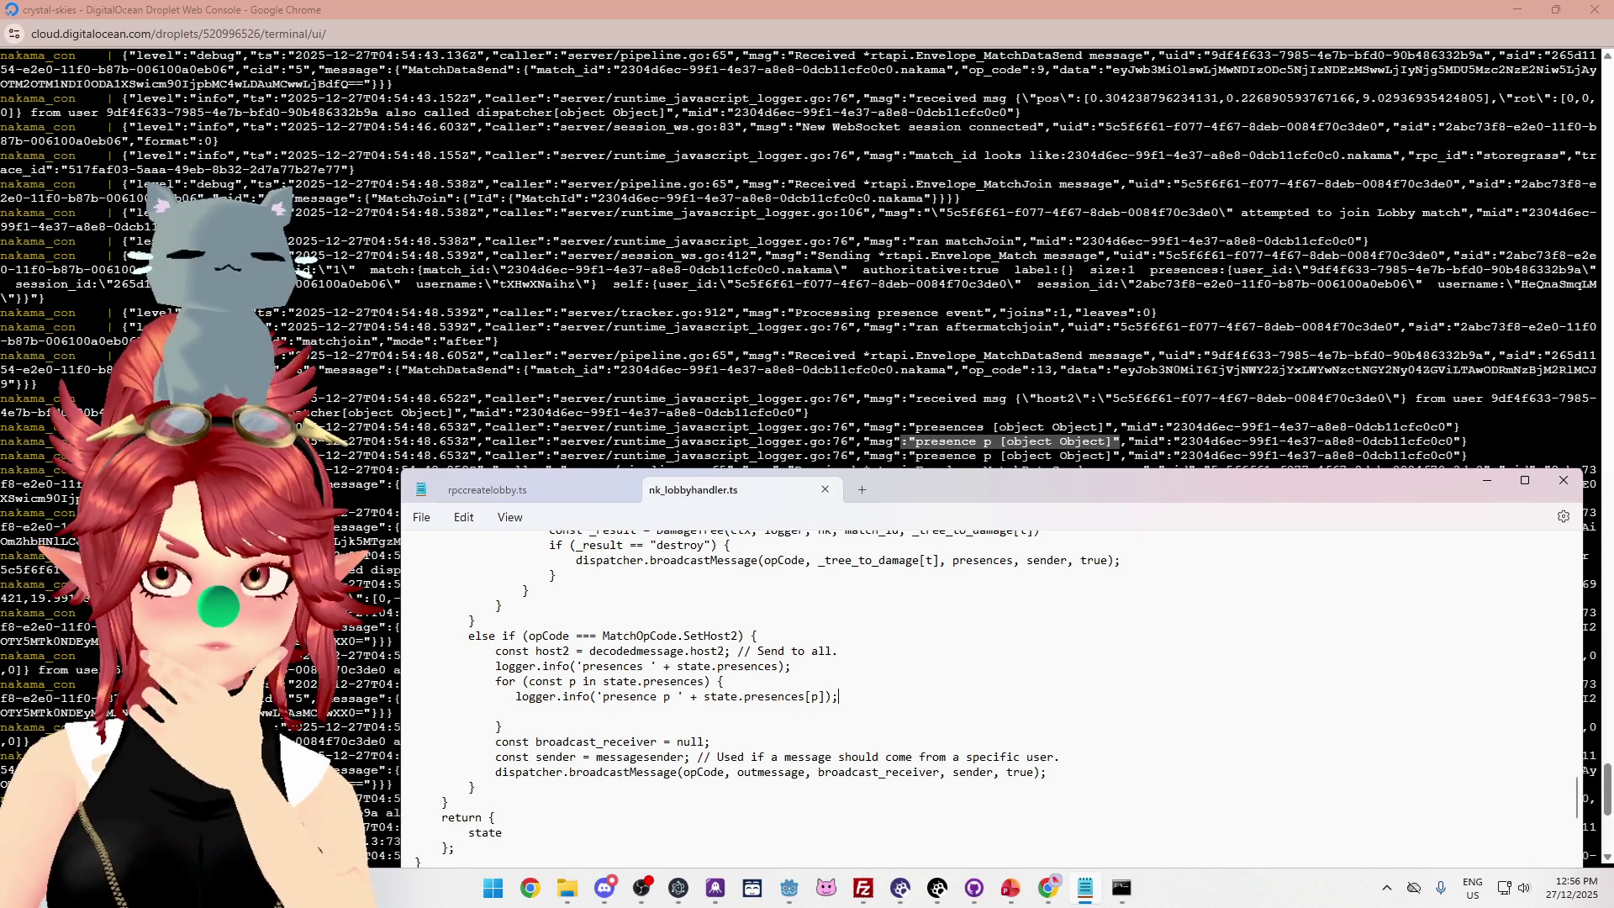
{"action": "left_click", "coordinate": [415, 711]}
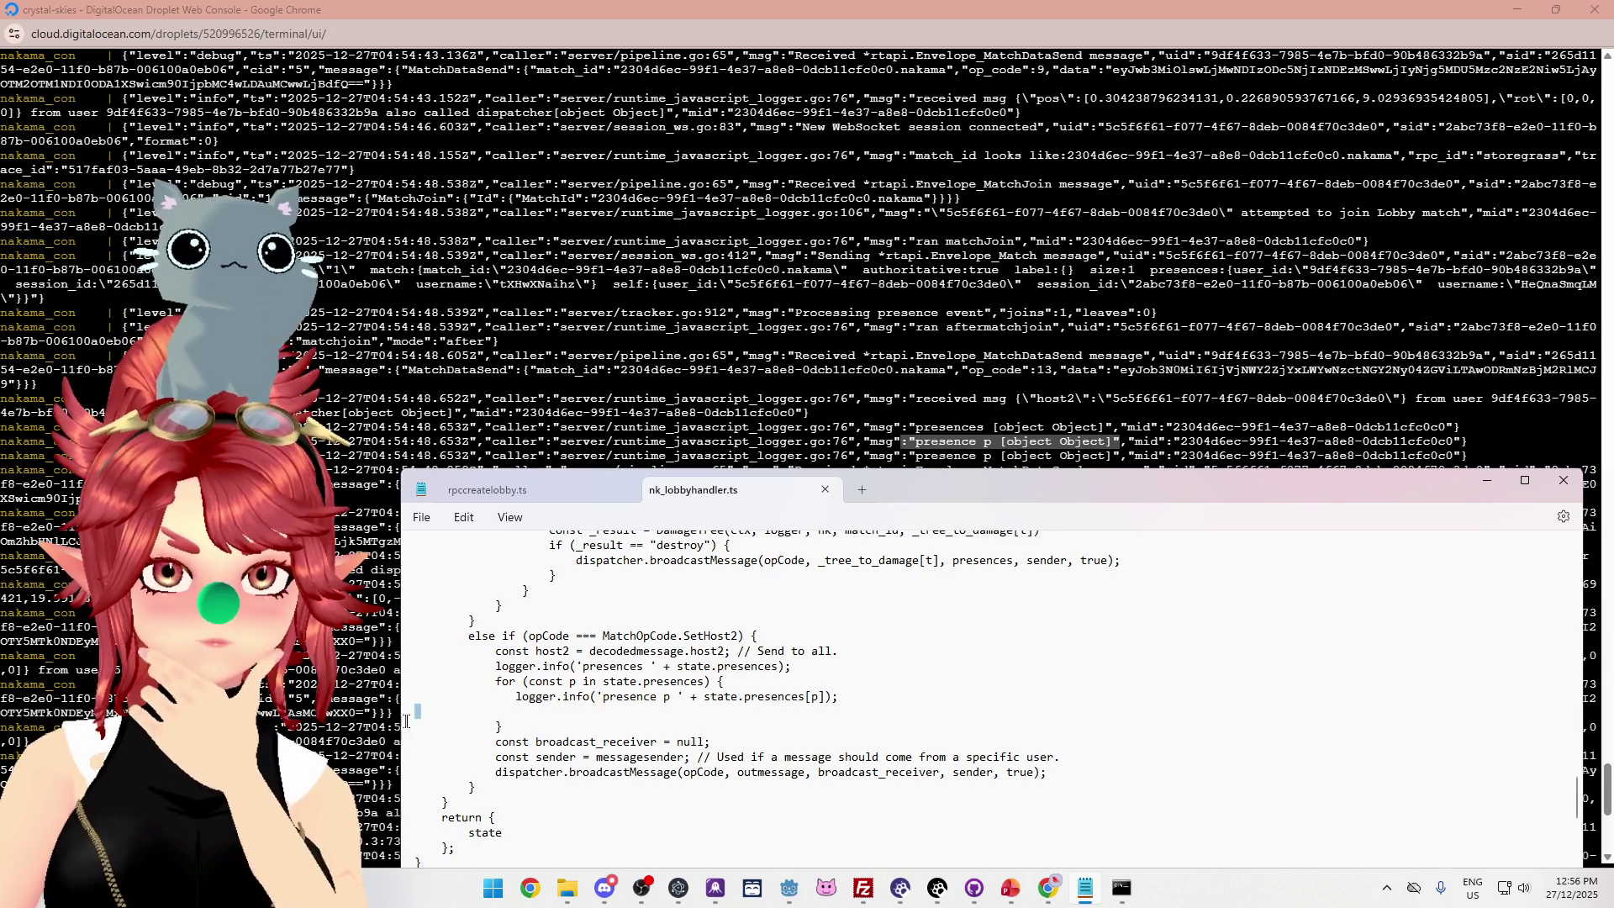
Delete the blank line under logger.info inside the SetHost2 for-loop.
{"action": "key", "text": "Delete"}
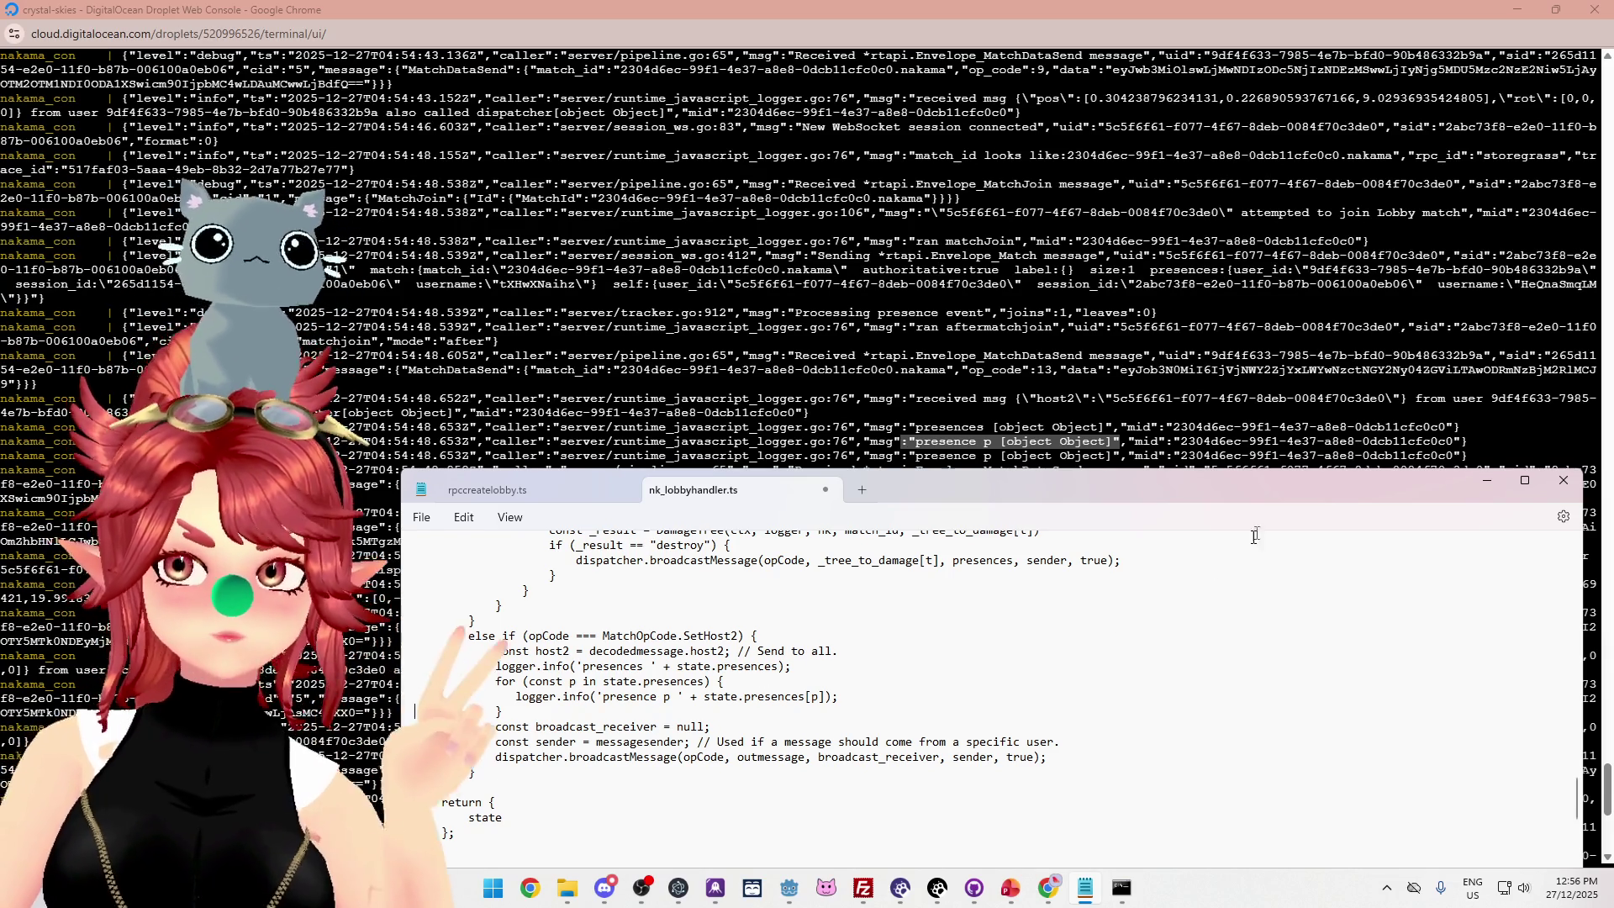
{"action": "left_click_drag", "start_coordinate": [1249, 495], "coordinate": [1217, 481]}
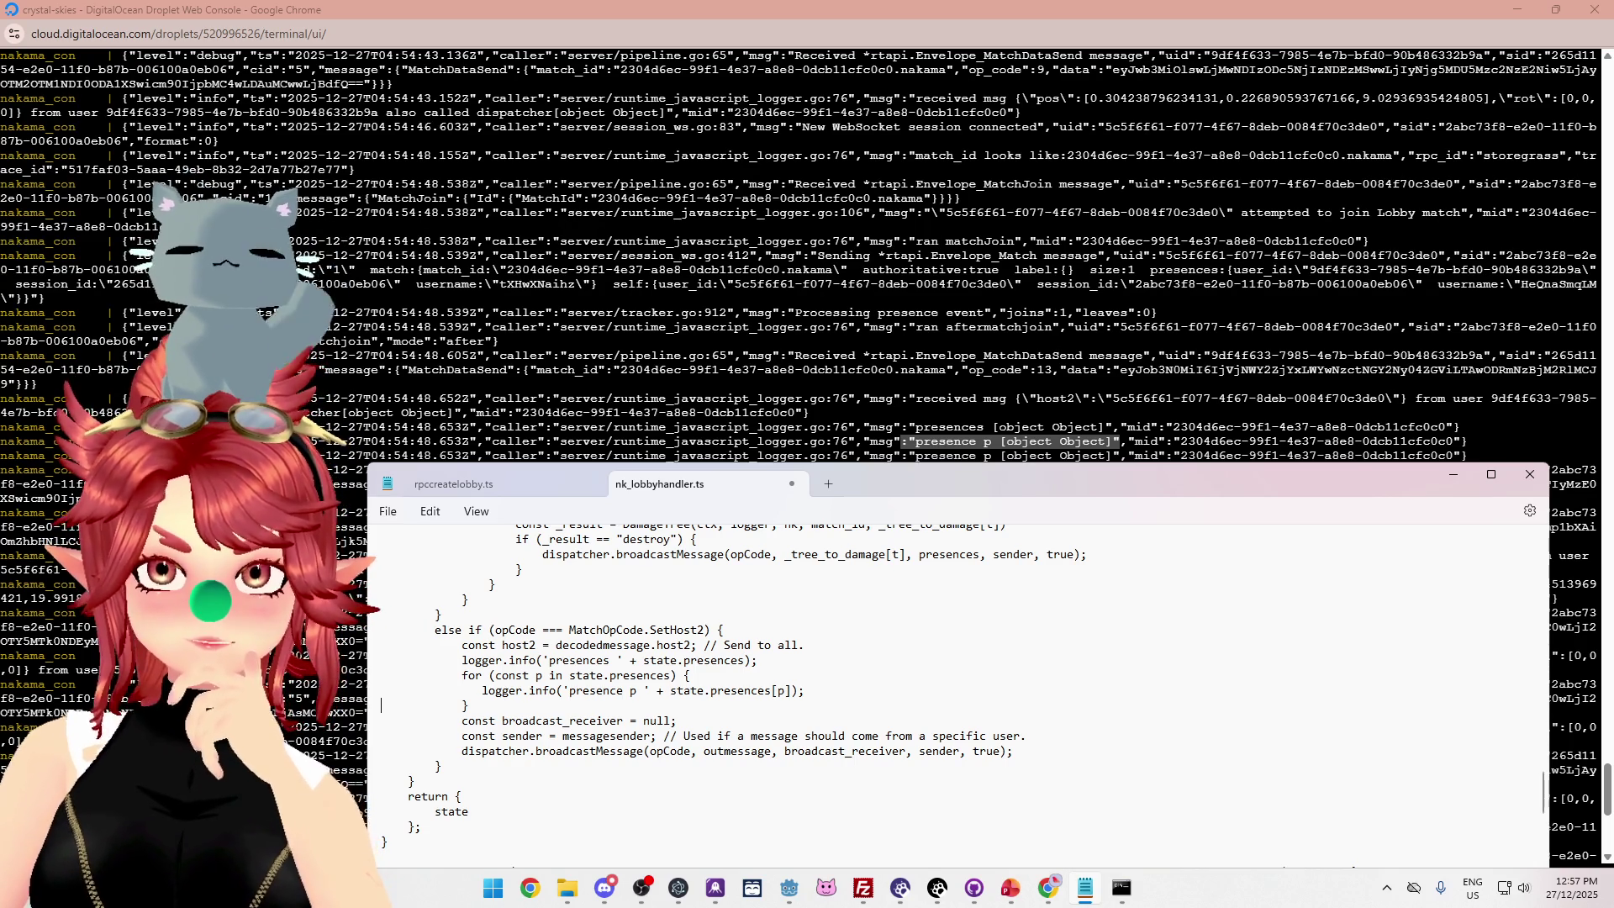
{"action": "left_click_drag", "start_coordinate": [1120, 327], "coordinate": [1162, 328]}
{"action": "left_click_drag", "start_coordinate": [1319, 338], "coordinate": [1412, 330]}
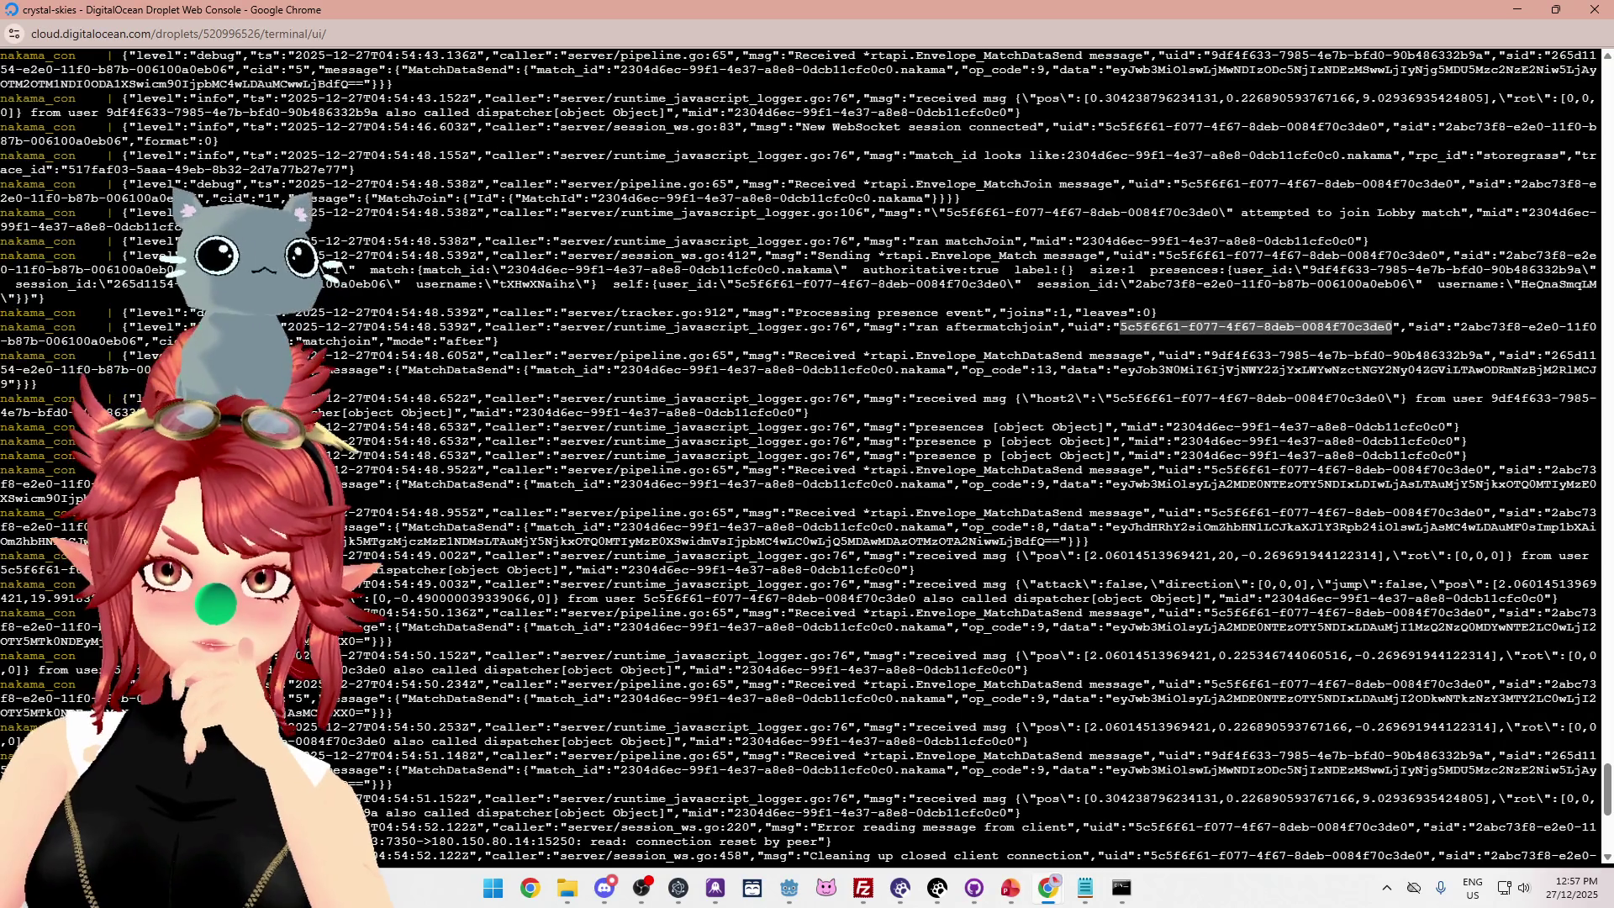
{"action": "left_click_drag", "start_coordinate": [1172, 427], "coordinate": [1437, 427]}
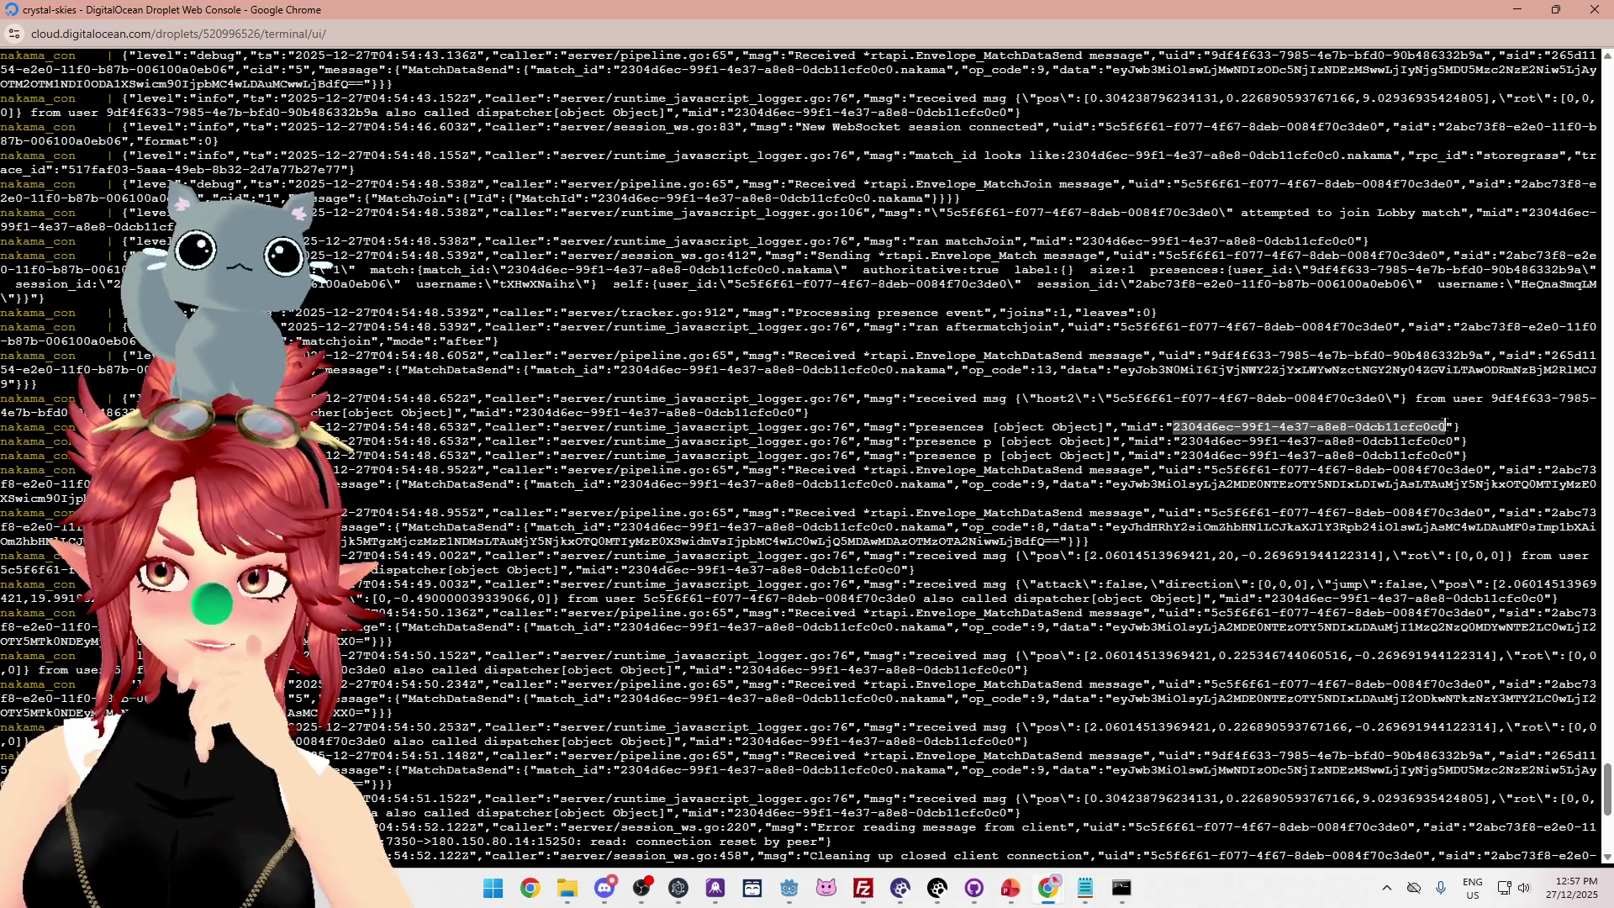
{"action": "left_click_drag", "start_coordinate": [1180, 441], "coordinate": [1448, 443]}
{"action": "left_click", "coordinate": [1287, 441]}
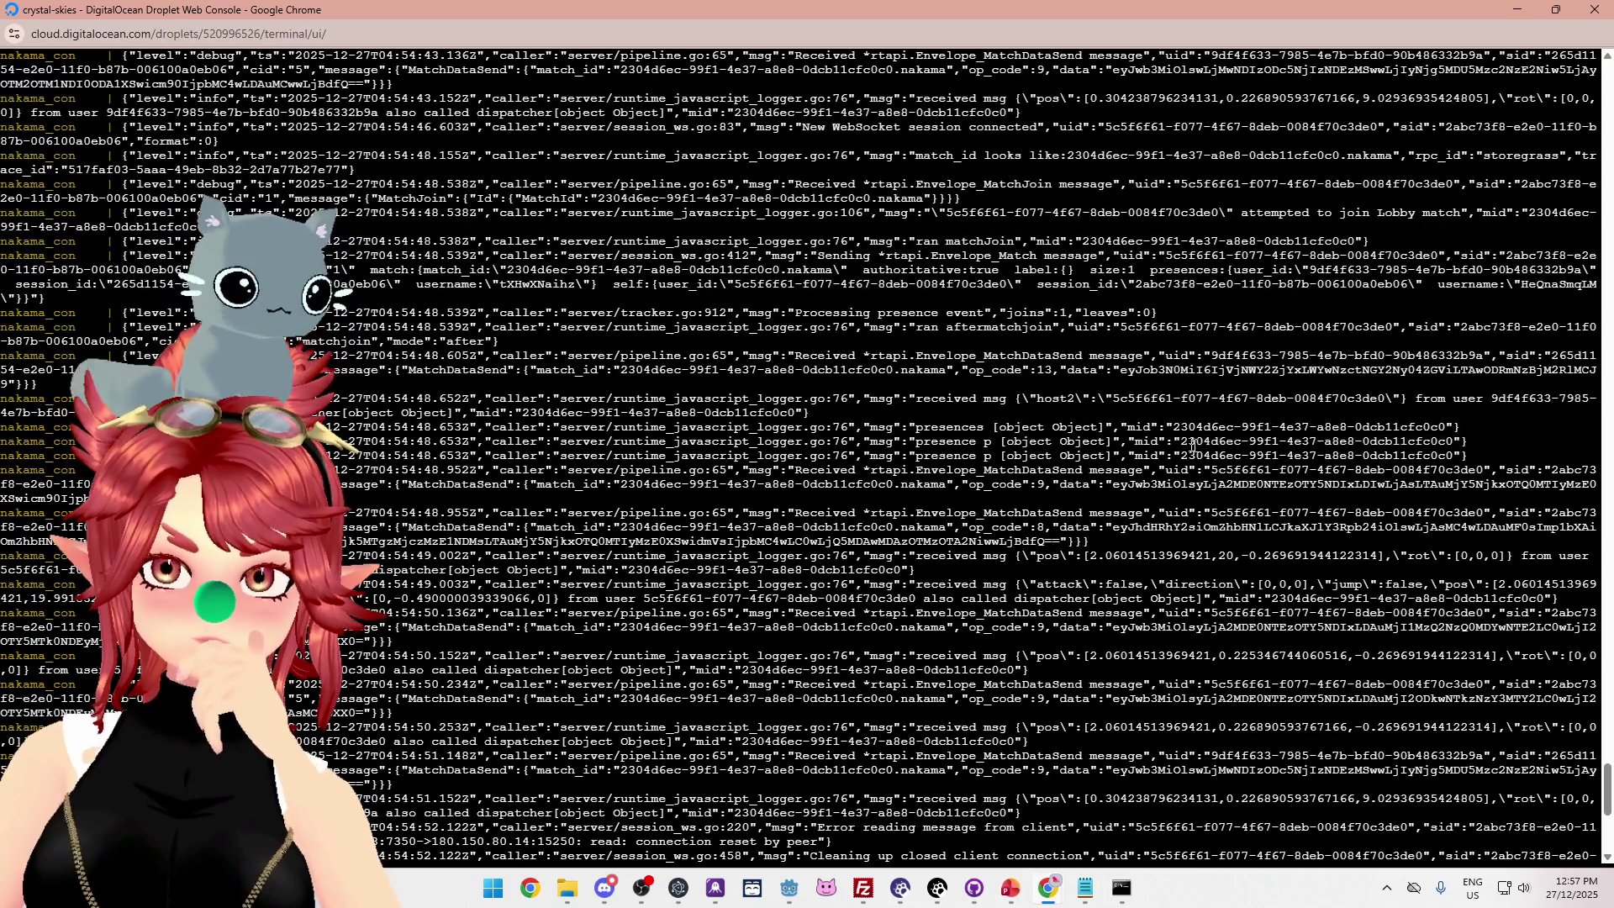
{"action": "left_click_drag", "start_coordinate": [1173, 427], "coordinate": [1454, 430]}
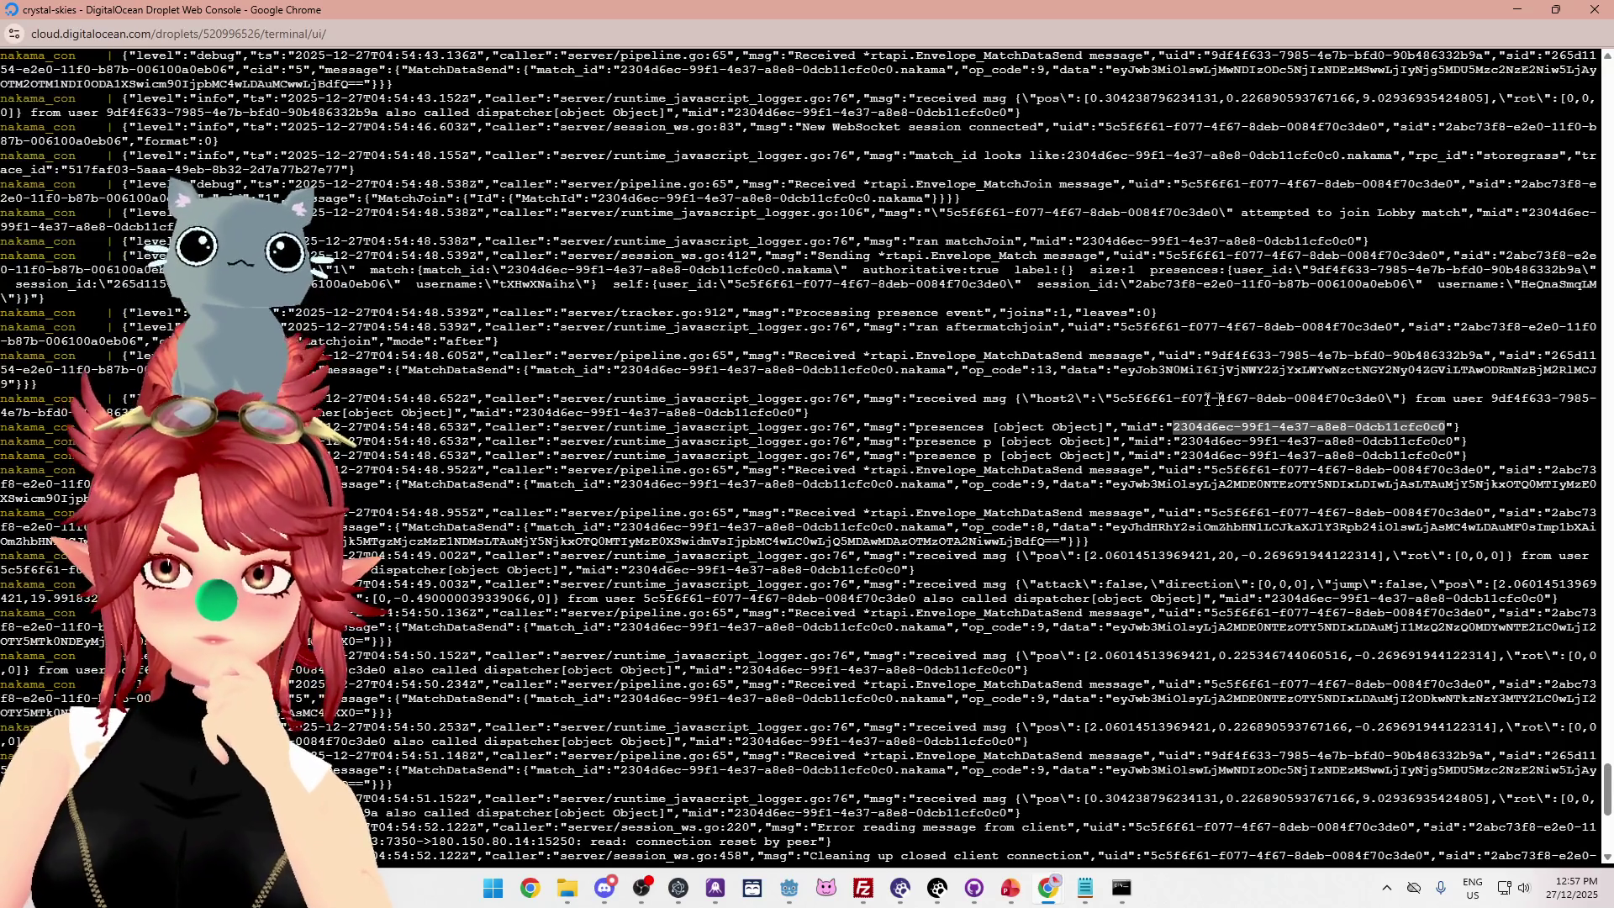
{"action": "mouse_move", "coordinate": [1117, 399]}
{"action": "left_mouse_down"}
{"action": "mouse_move", "coordinate": [1354, 413]}
{"action": "mouse_move", "coordinate": [1379, 398]}
{"action": "left_mouse_up"}
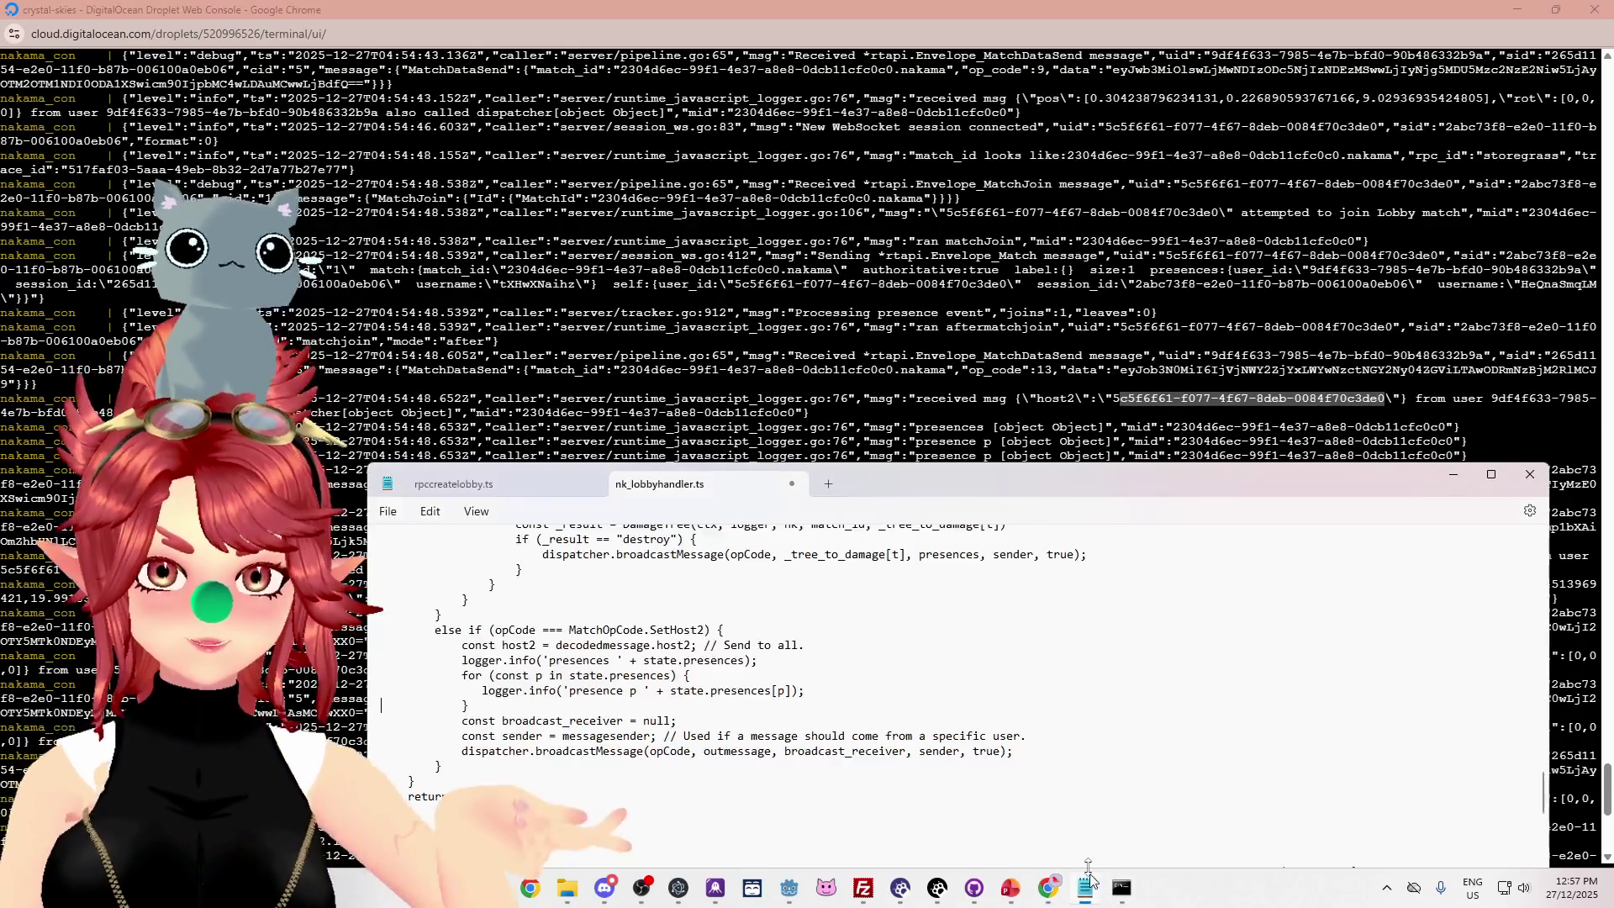
Duplicate the presence logging line and edit it to log state.presences[p].userId.
{"action": "key", "text": "alt+Tab"}
{"action": "left_click_drag", "start_coordinate": [874, 501], "coordinate": [927, 373]}
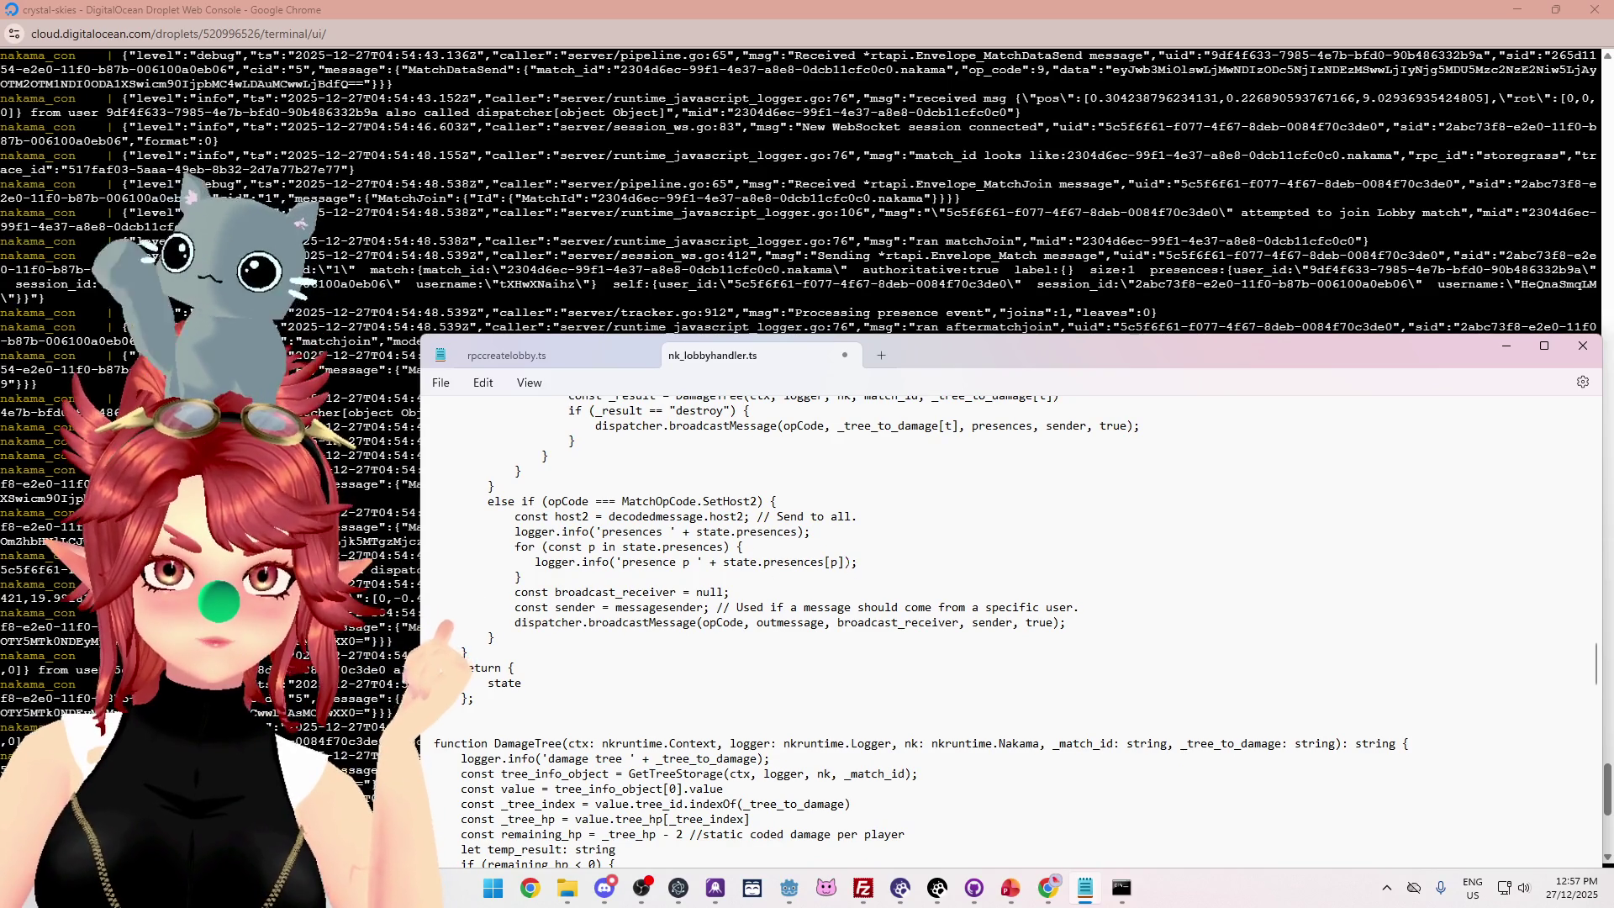
{"action": "left_click_drag", "start_coordinate": [858, 562], "coordinate": [436, 562]}
{"action": "key", "text": "ctrl+c"}
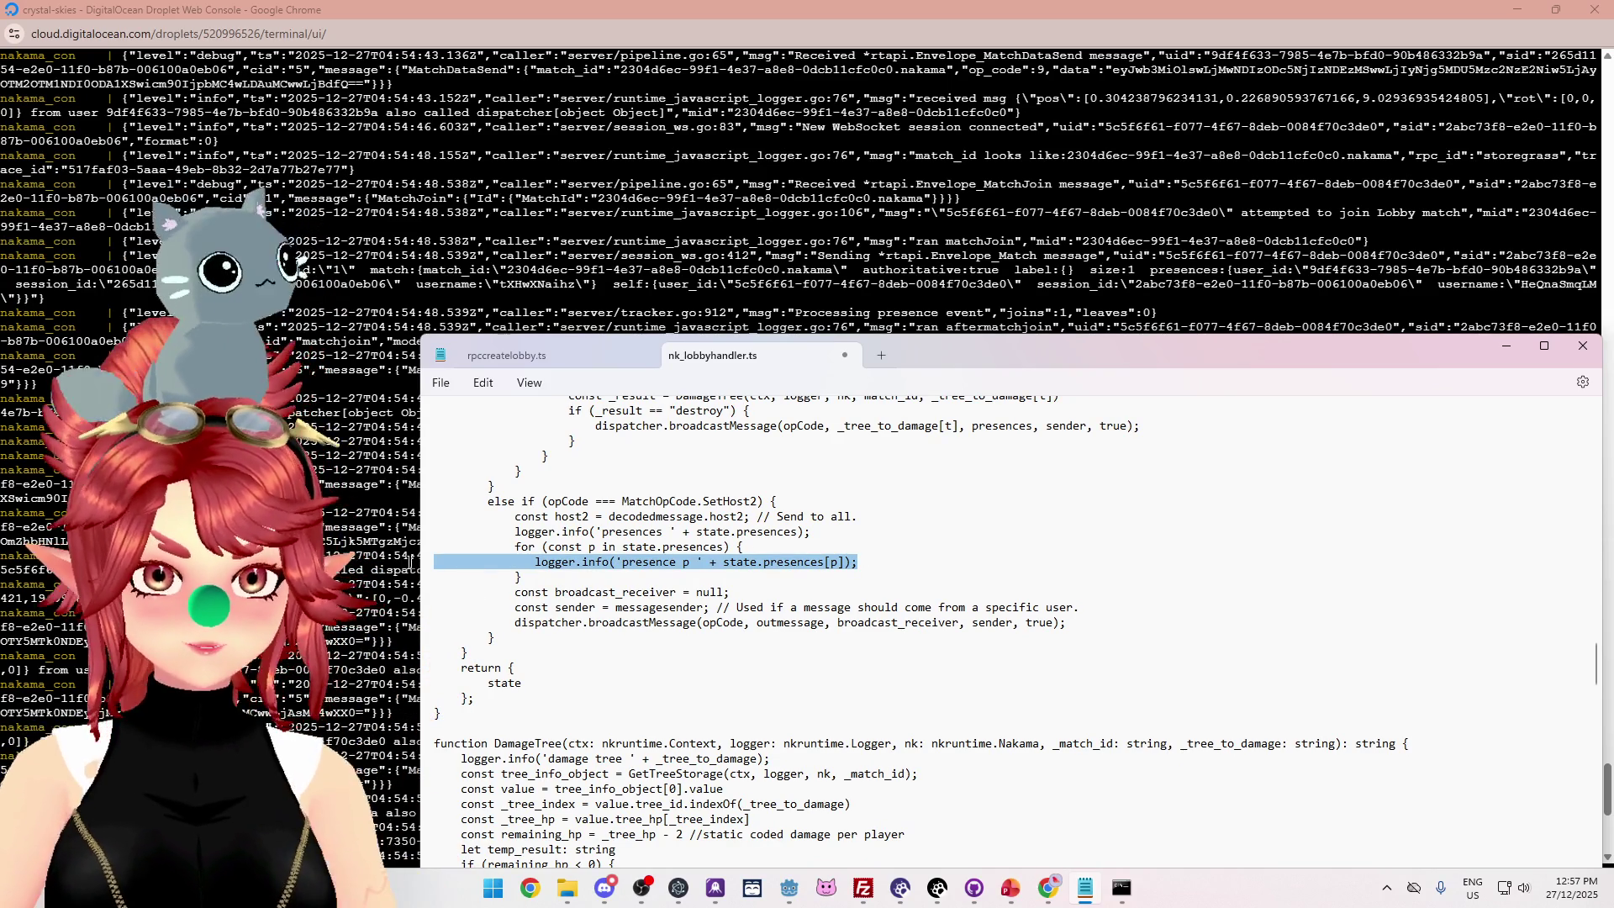
{"action": "key", "text": "End"}
{"action": "key", "text": "Return"}
{"action": "key", "text": "ctrl+v"}
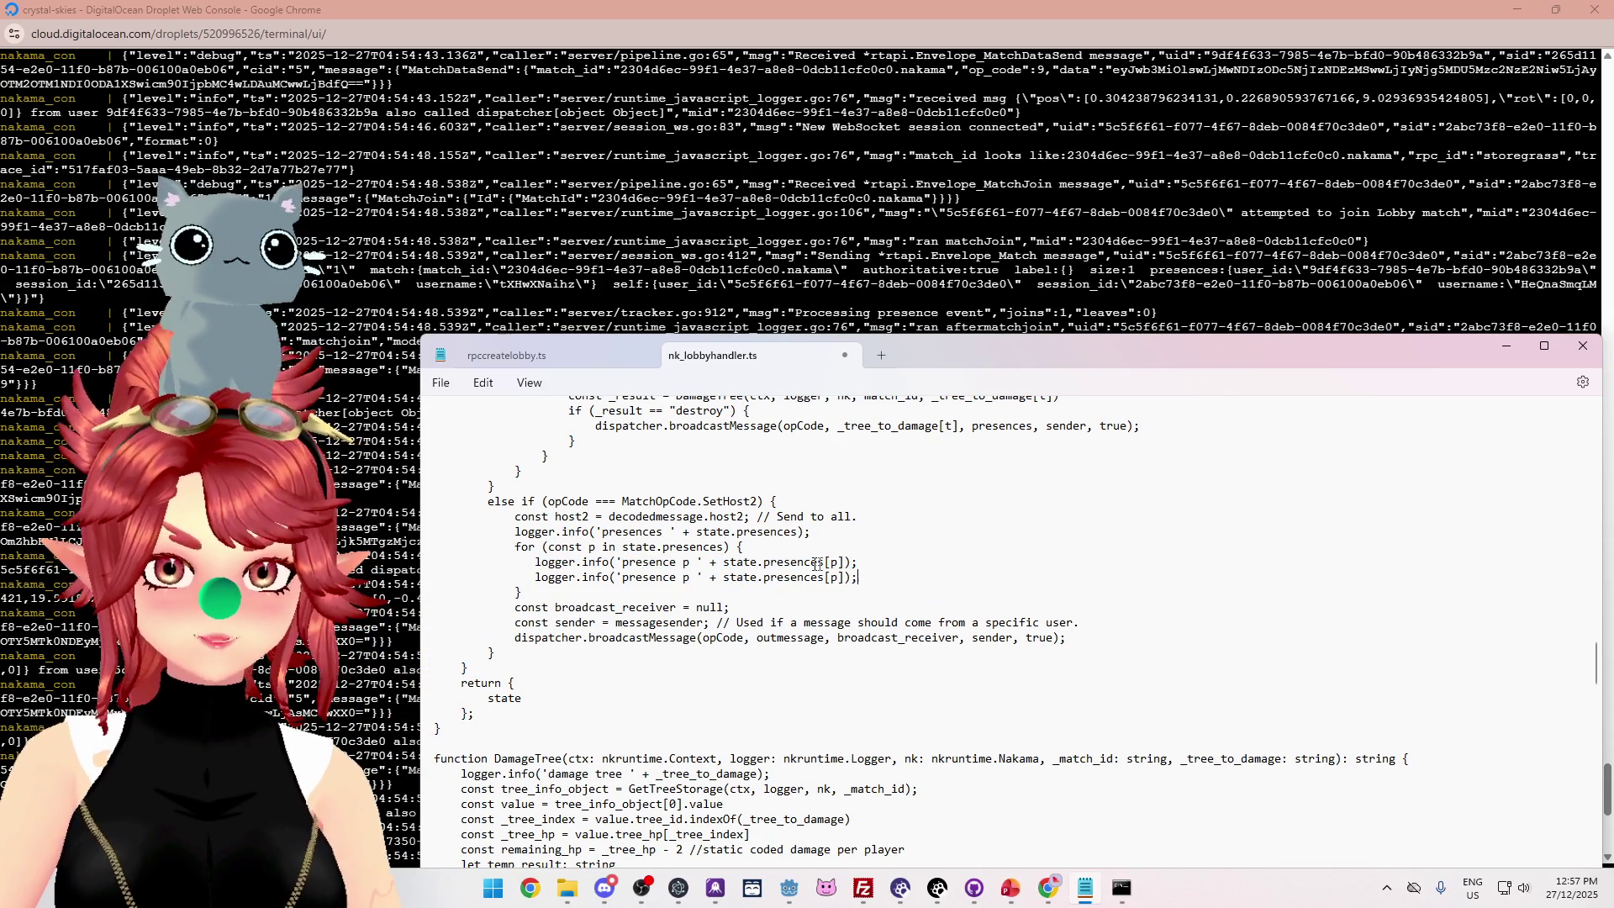
{"action": "type", "text": "user id"}
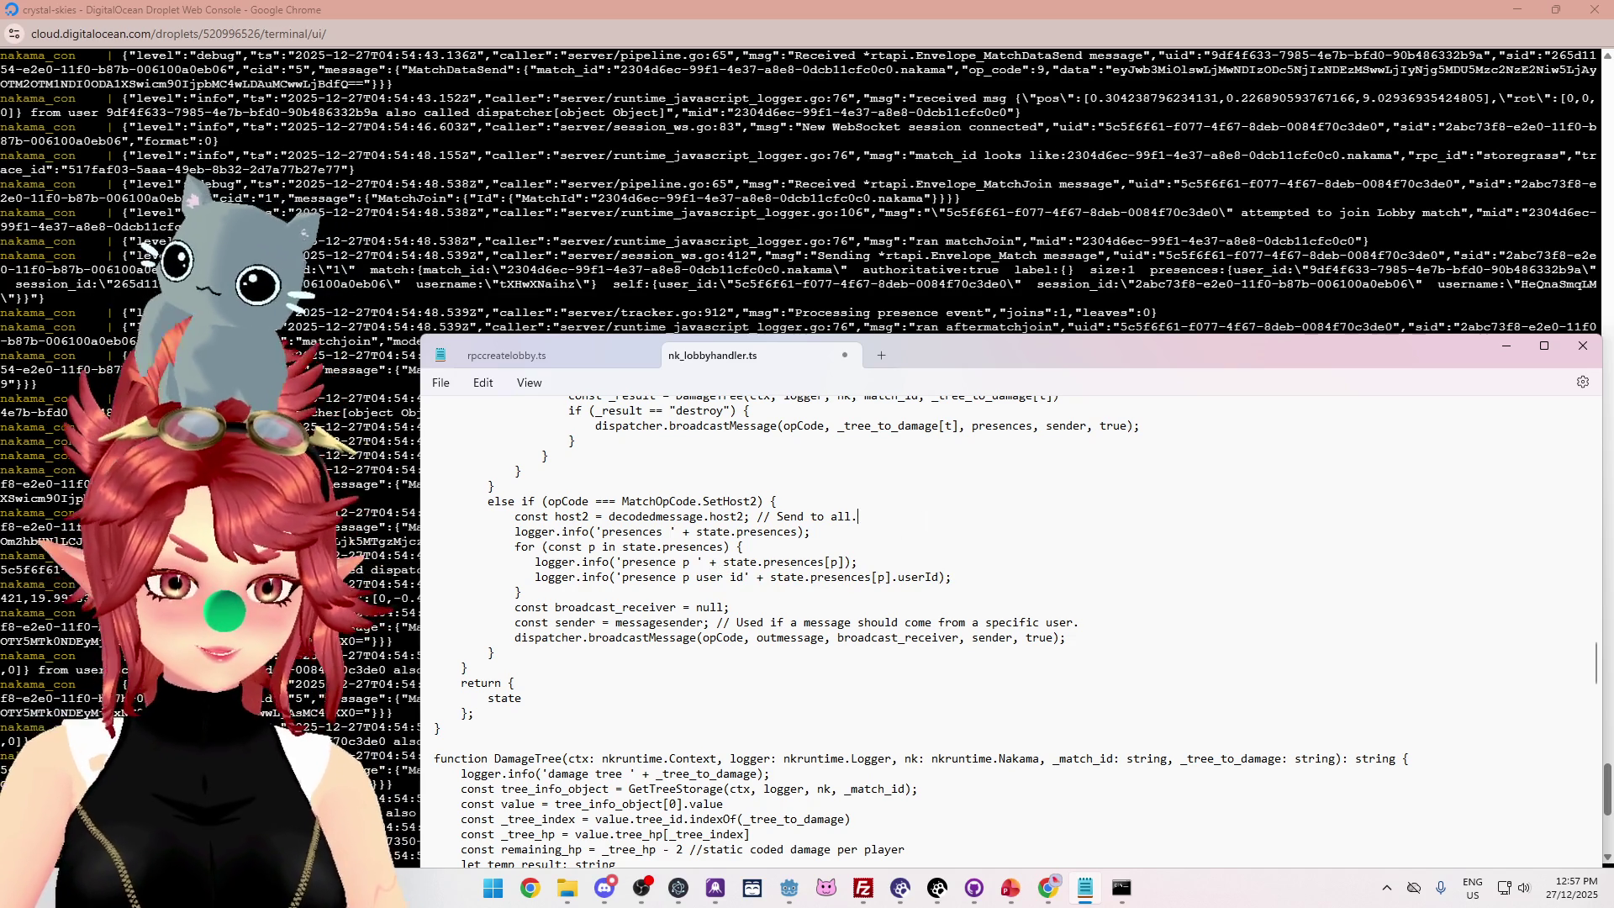
Rerun npx tsc to recompile the server code without errors.
{"action": "left_click", "coordinate": [1122, 887]}
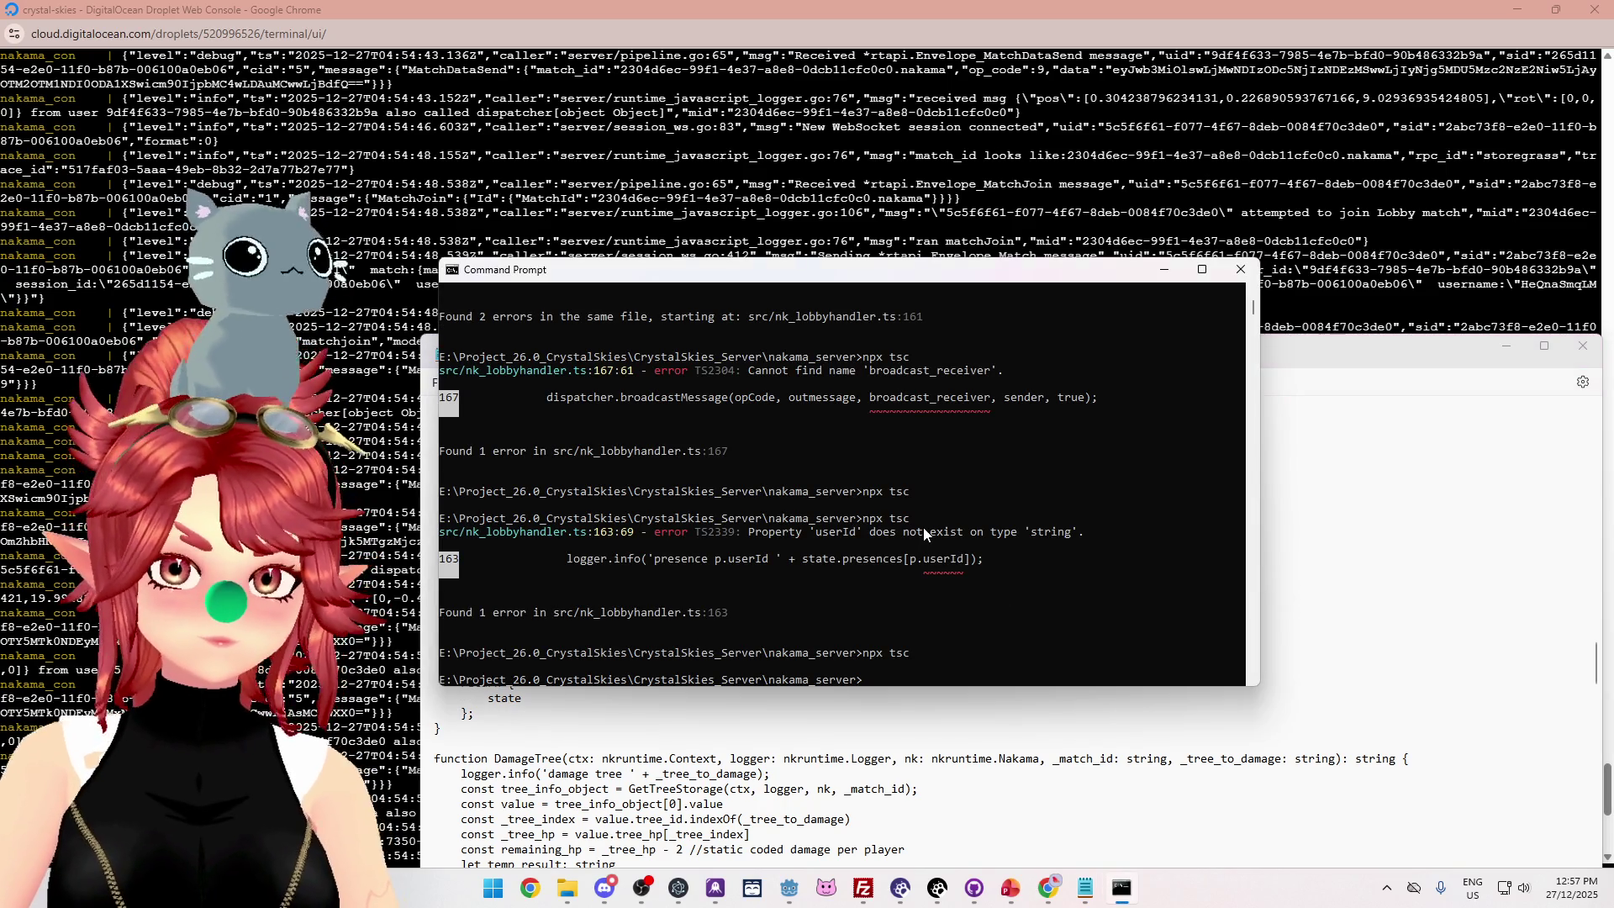
{"action": "key", "text": "Up"}
{"action": "key", "text": "Return"}
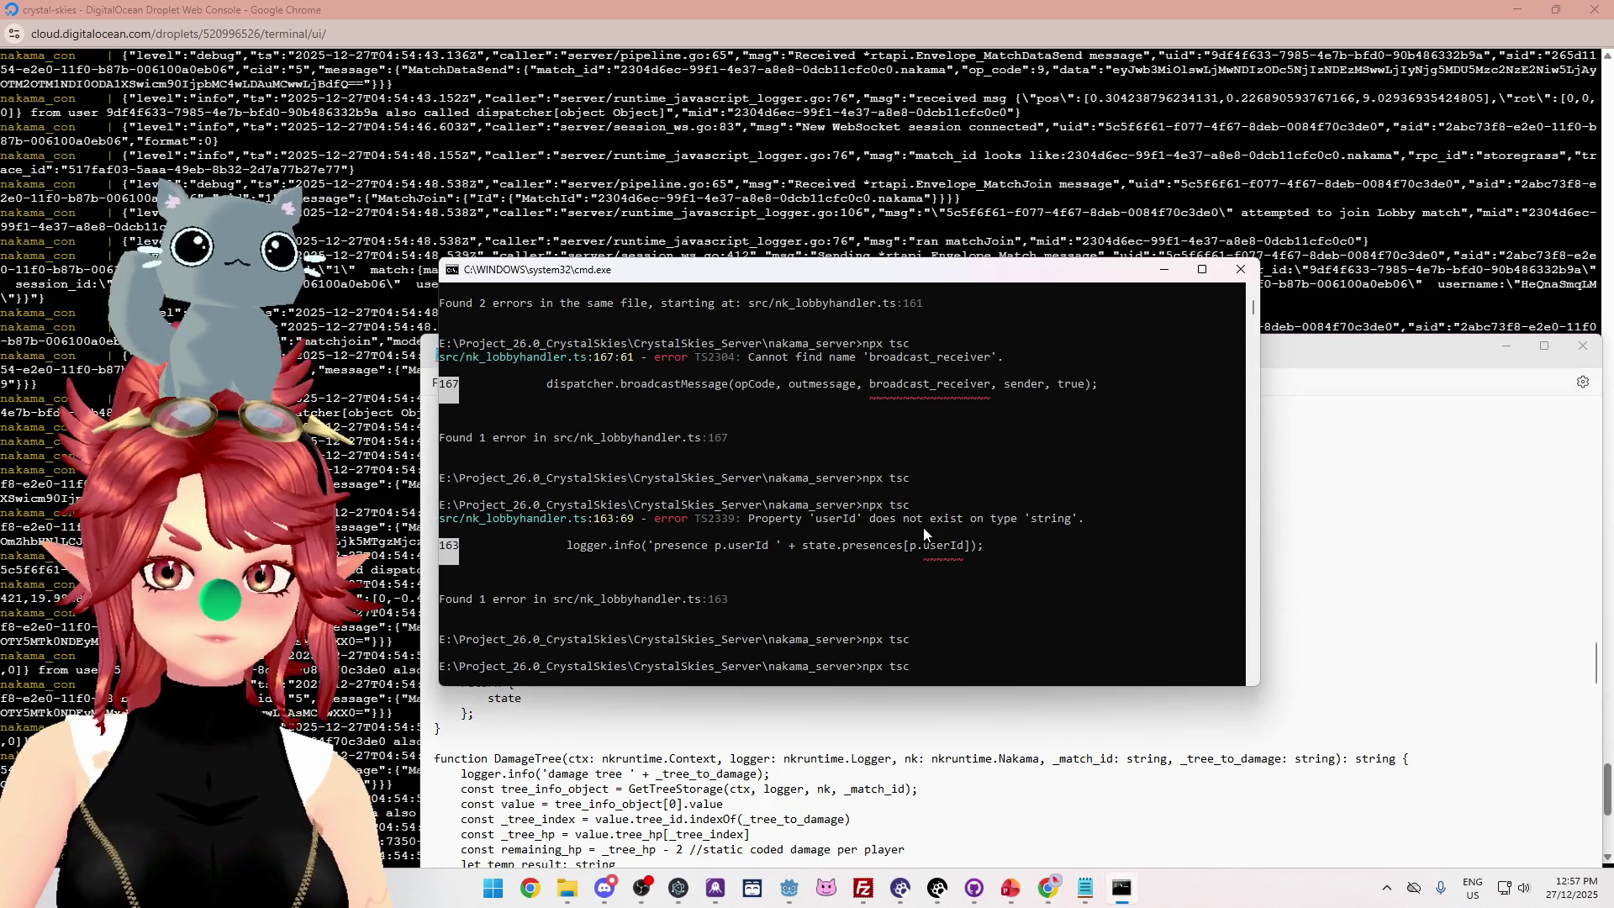
{"action": "left_click", "coordinate": [874, 887]}
Delete the old remote index.js and upload the new 17,022-byte build to the modules folder.
{"action": "left_click", "coordinate": [919, 476]}
{"action": "key", "text": "Delete"}
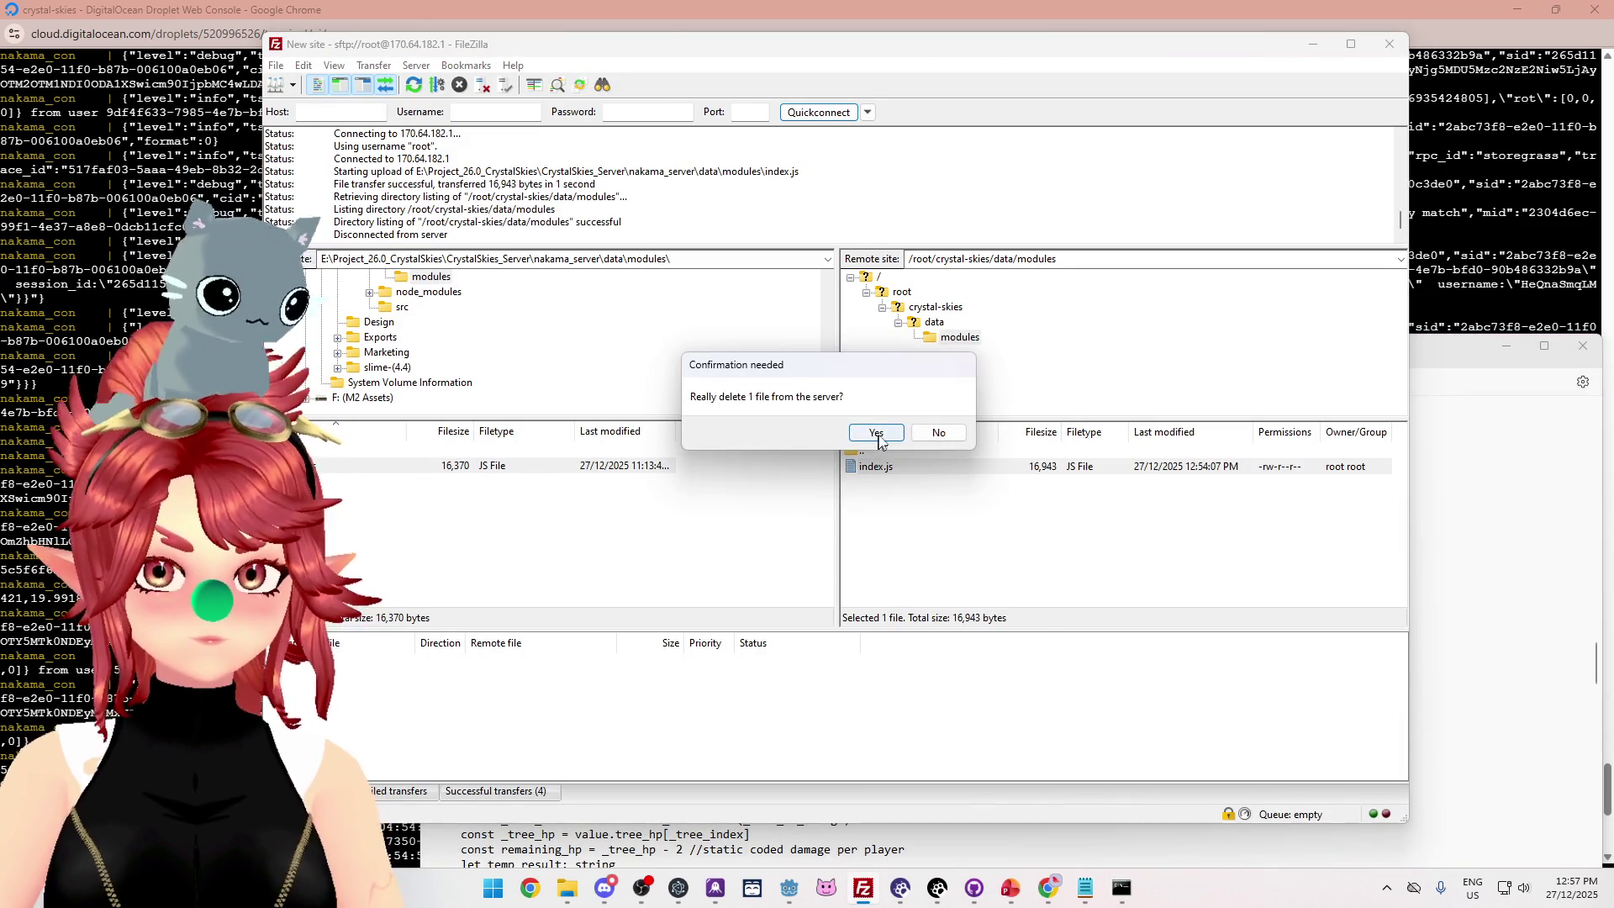
{"action": "left_click", "coordinate": [872, 432]}
{"action": "left_click_drag", "start_coordinate": [904, 515], "coordinate": [906, 516]}
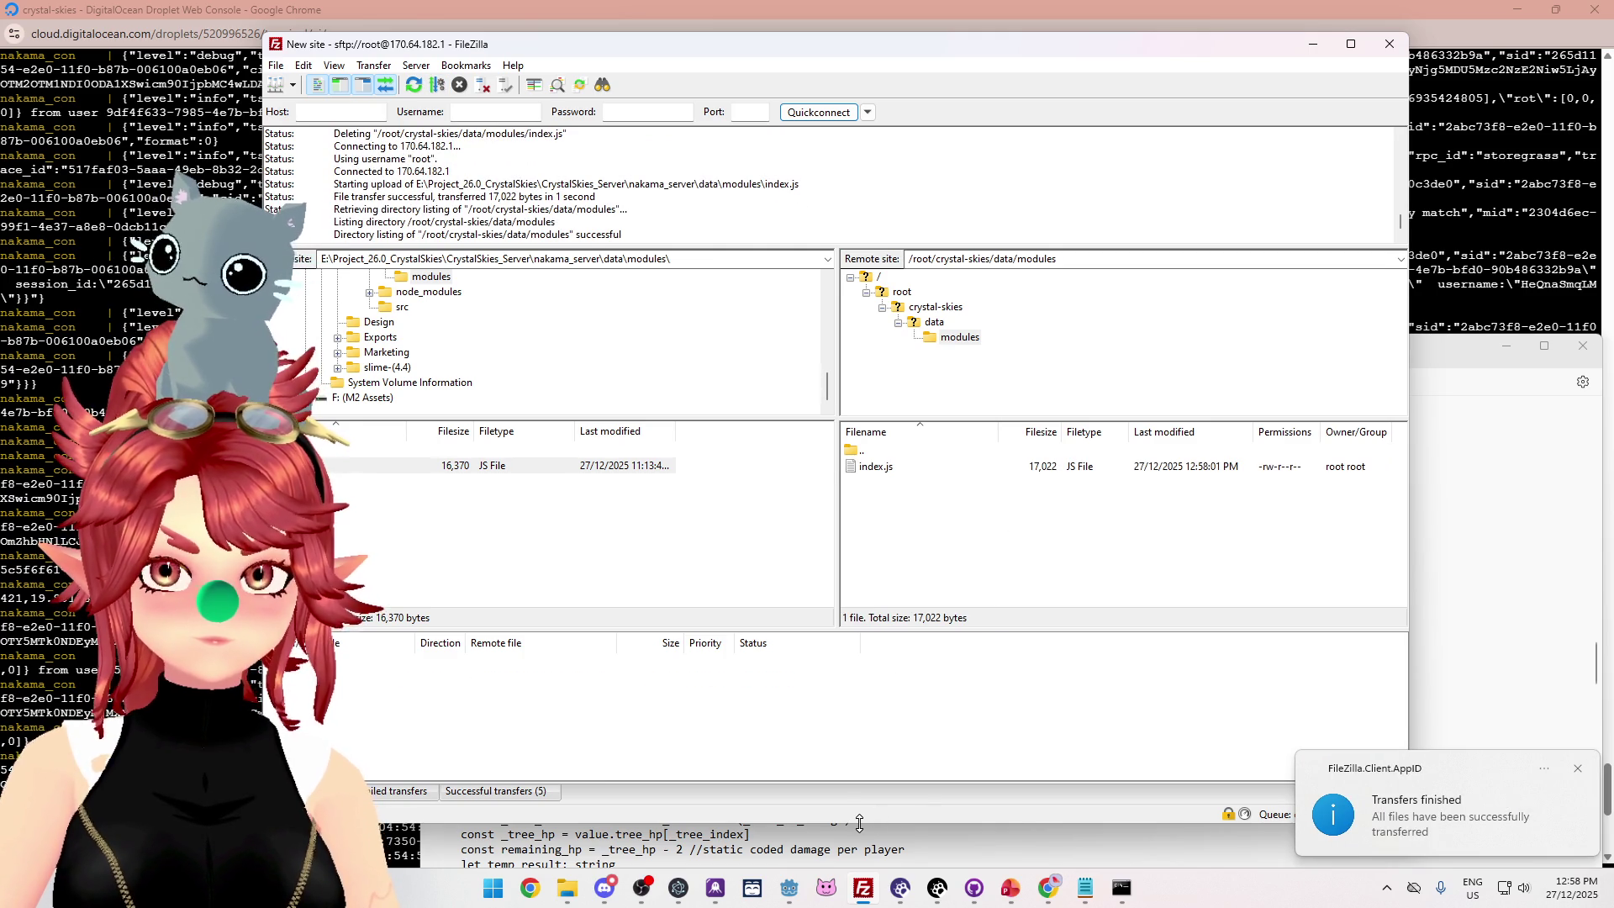
{"action": "mouse_move", "coordinate": [1045, 890]}
{"action": "left_click", "coordinate": [963, 803]}
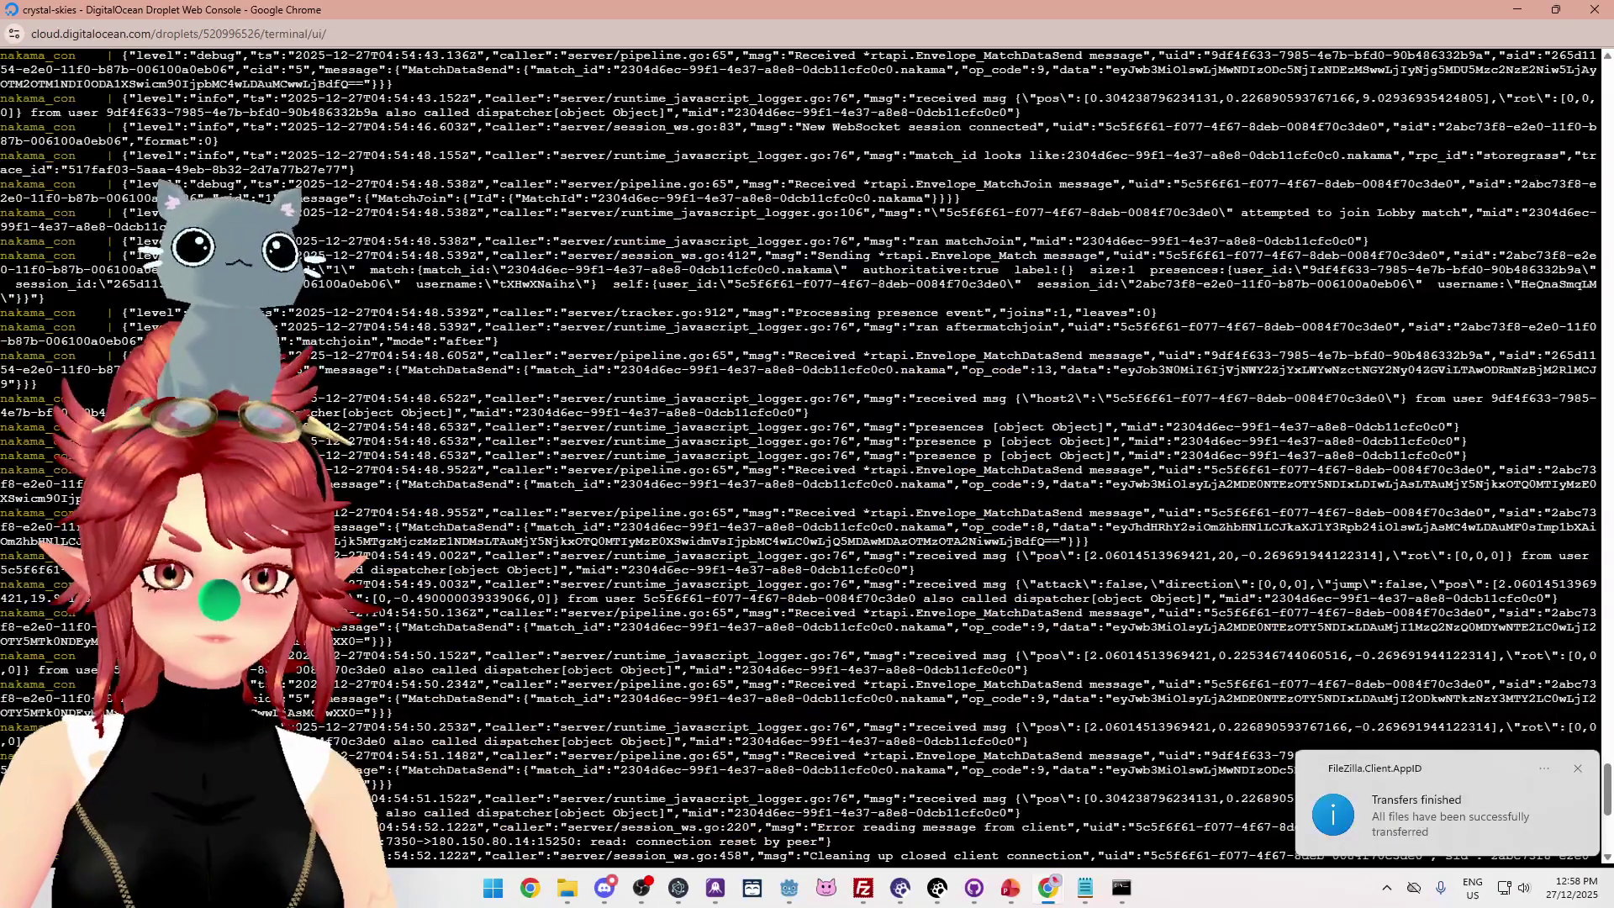
Restart the Nakama and Postgres docker compose stack until Startup done, then return to Godot.
{"action": "key", "text": "ctrl+c"}
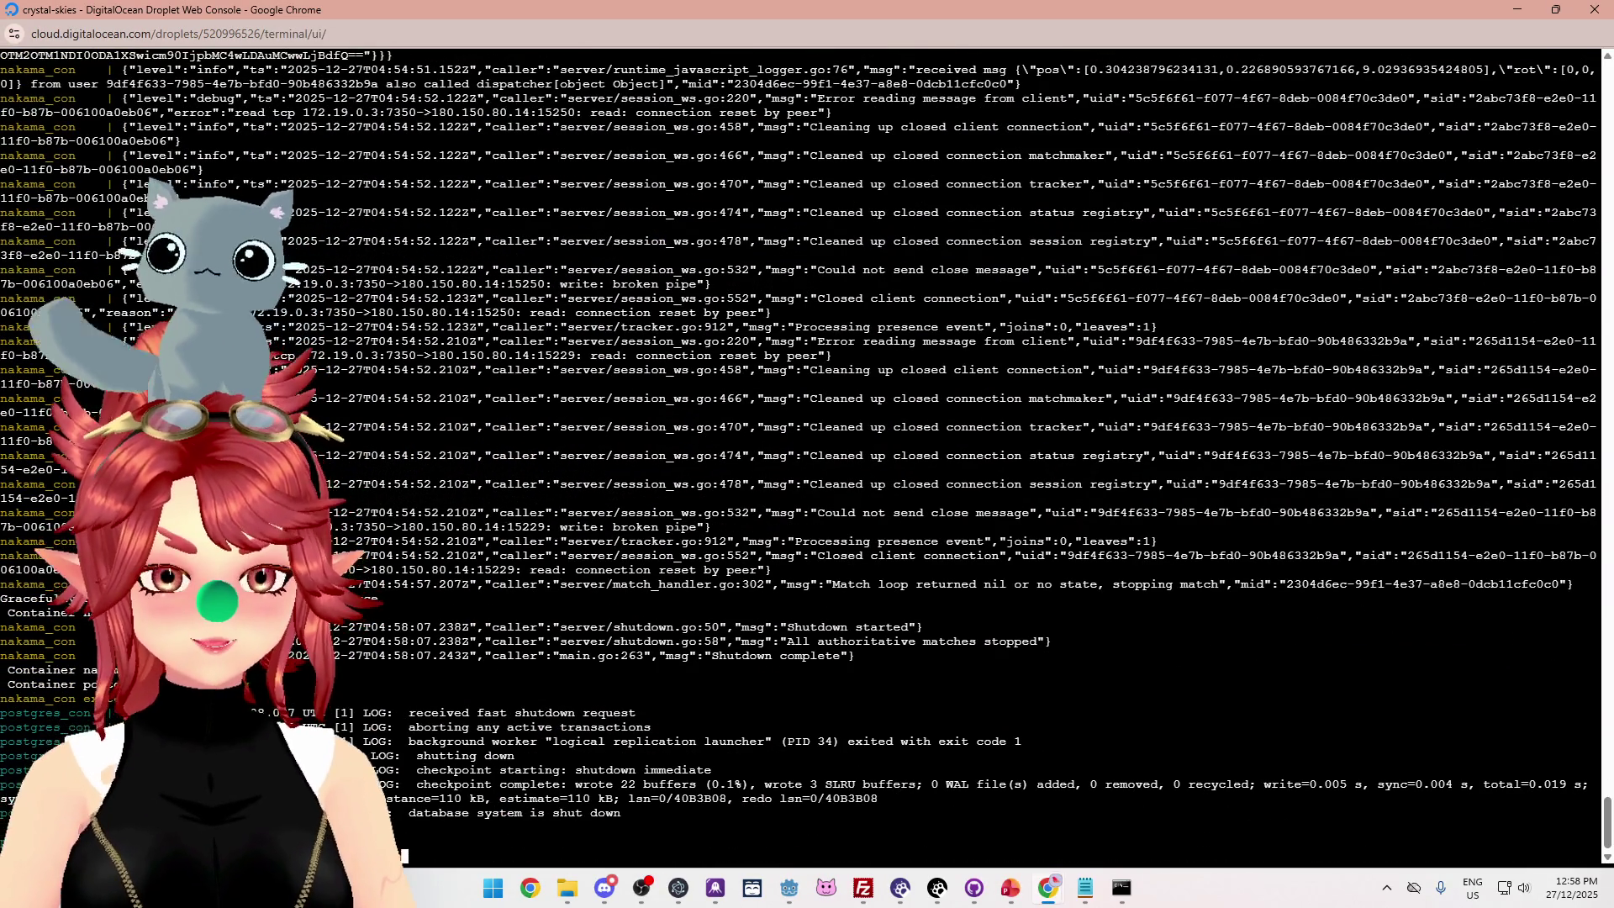
{"action": "key", "text": "Return"}
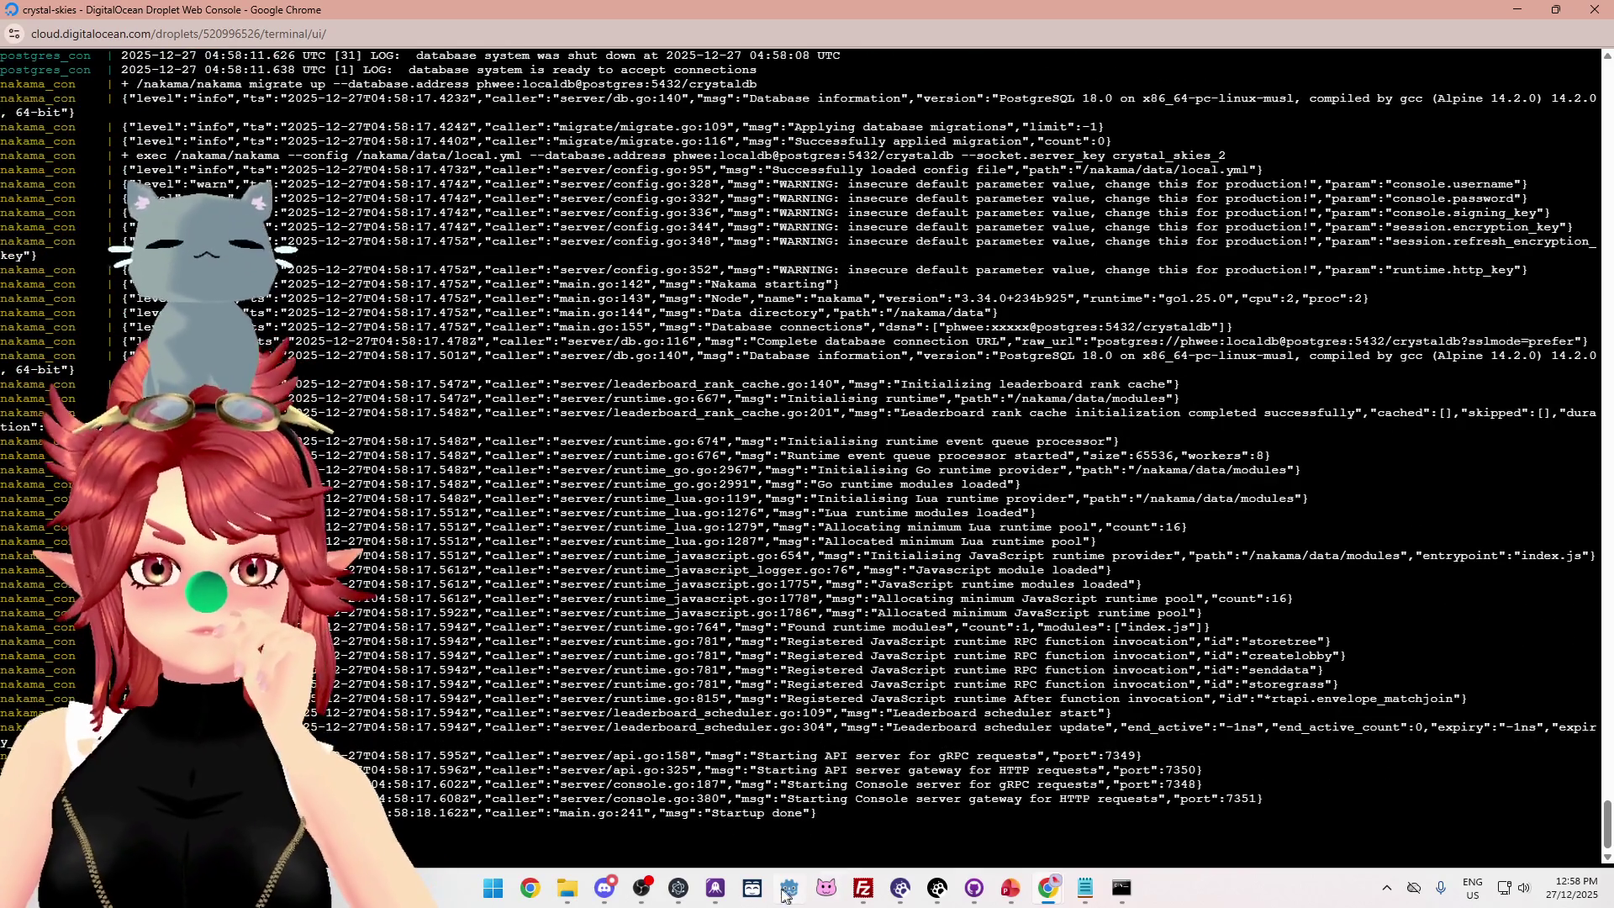
{"action": "mouse_move", "coordinate": [788, 894]}
{"action": "mouse_move", "coordinate": [1046, 897]}
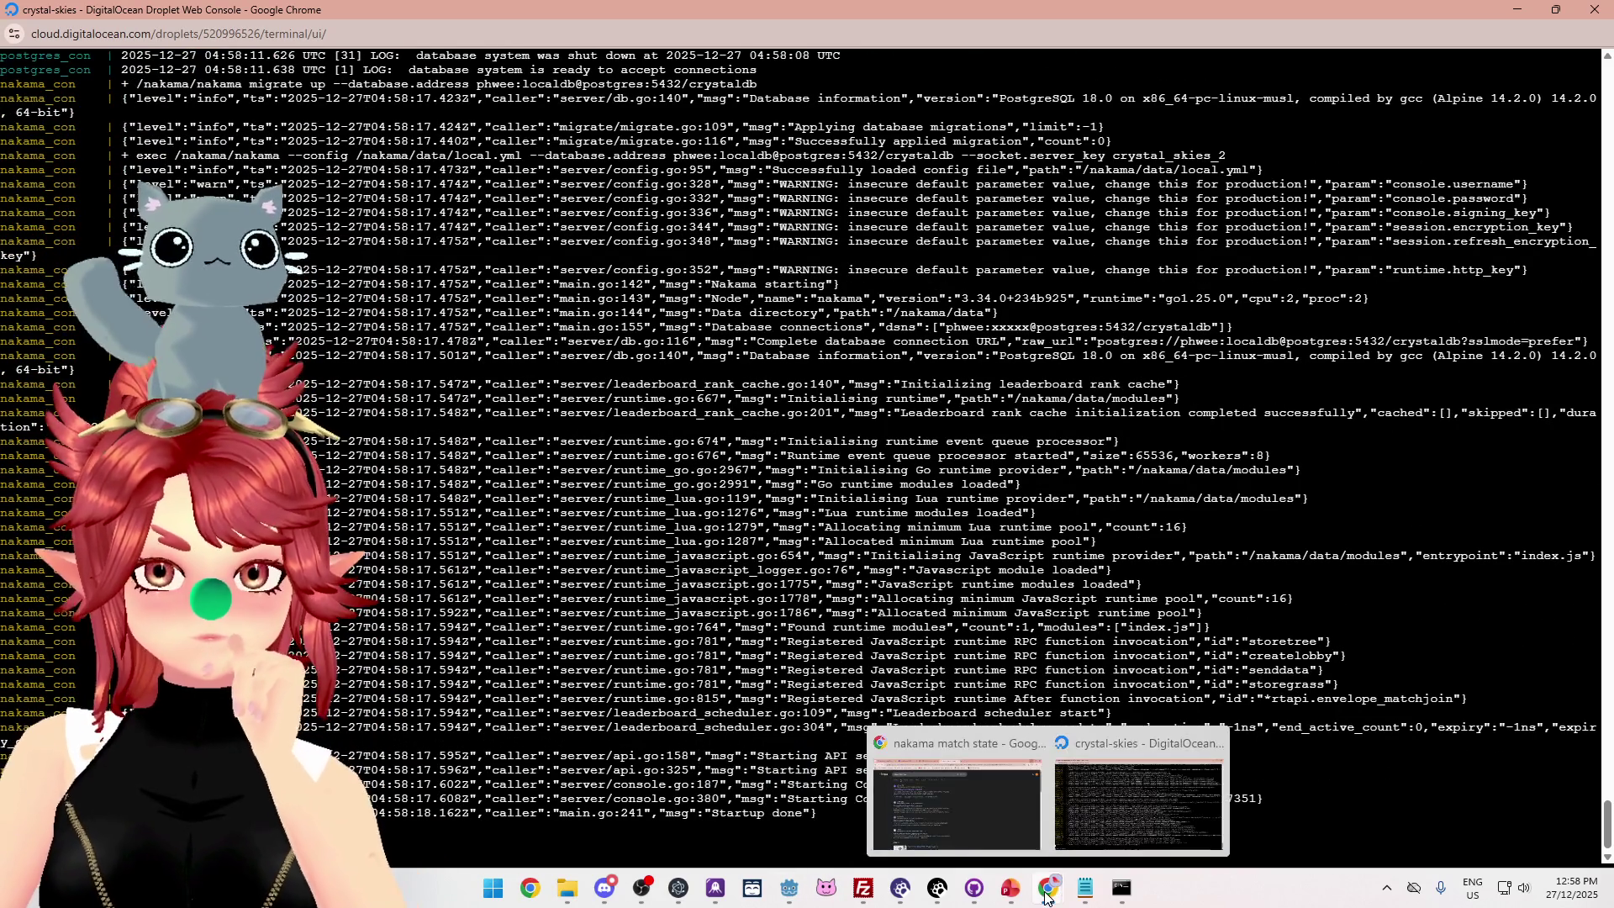
{"action": "left_click", "coordinate": [782, 889]}
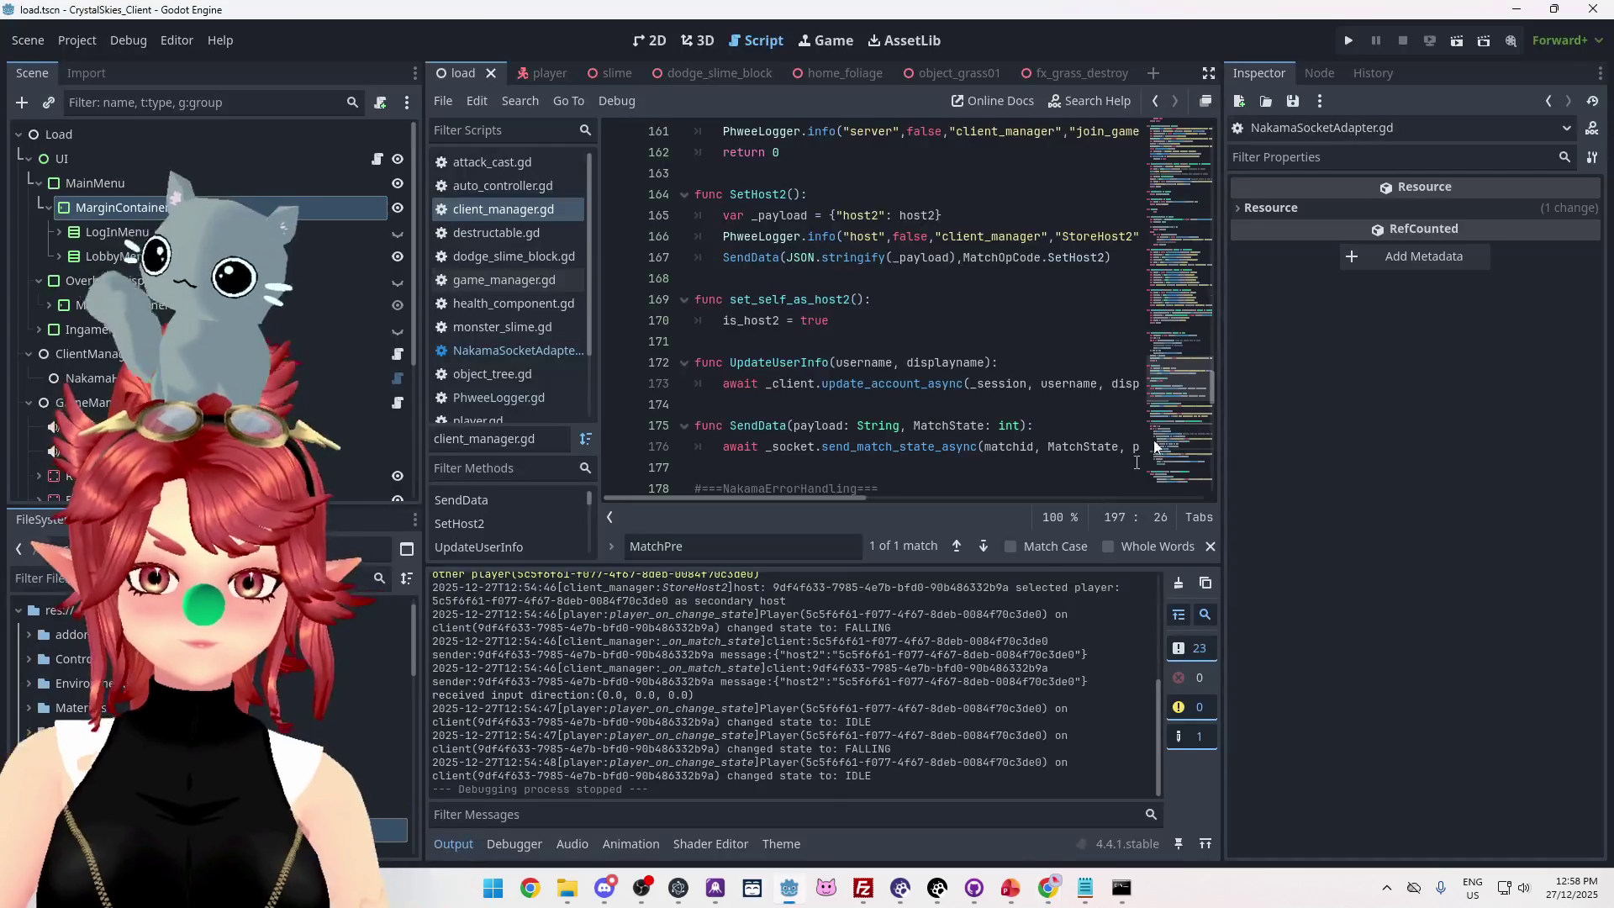
Run the project, log in the first client and create lobby 'asdf'.
{"action": "left_click", "coordinate": [1348, 41]}
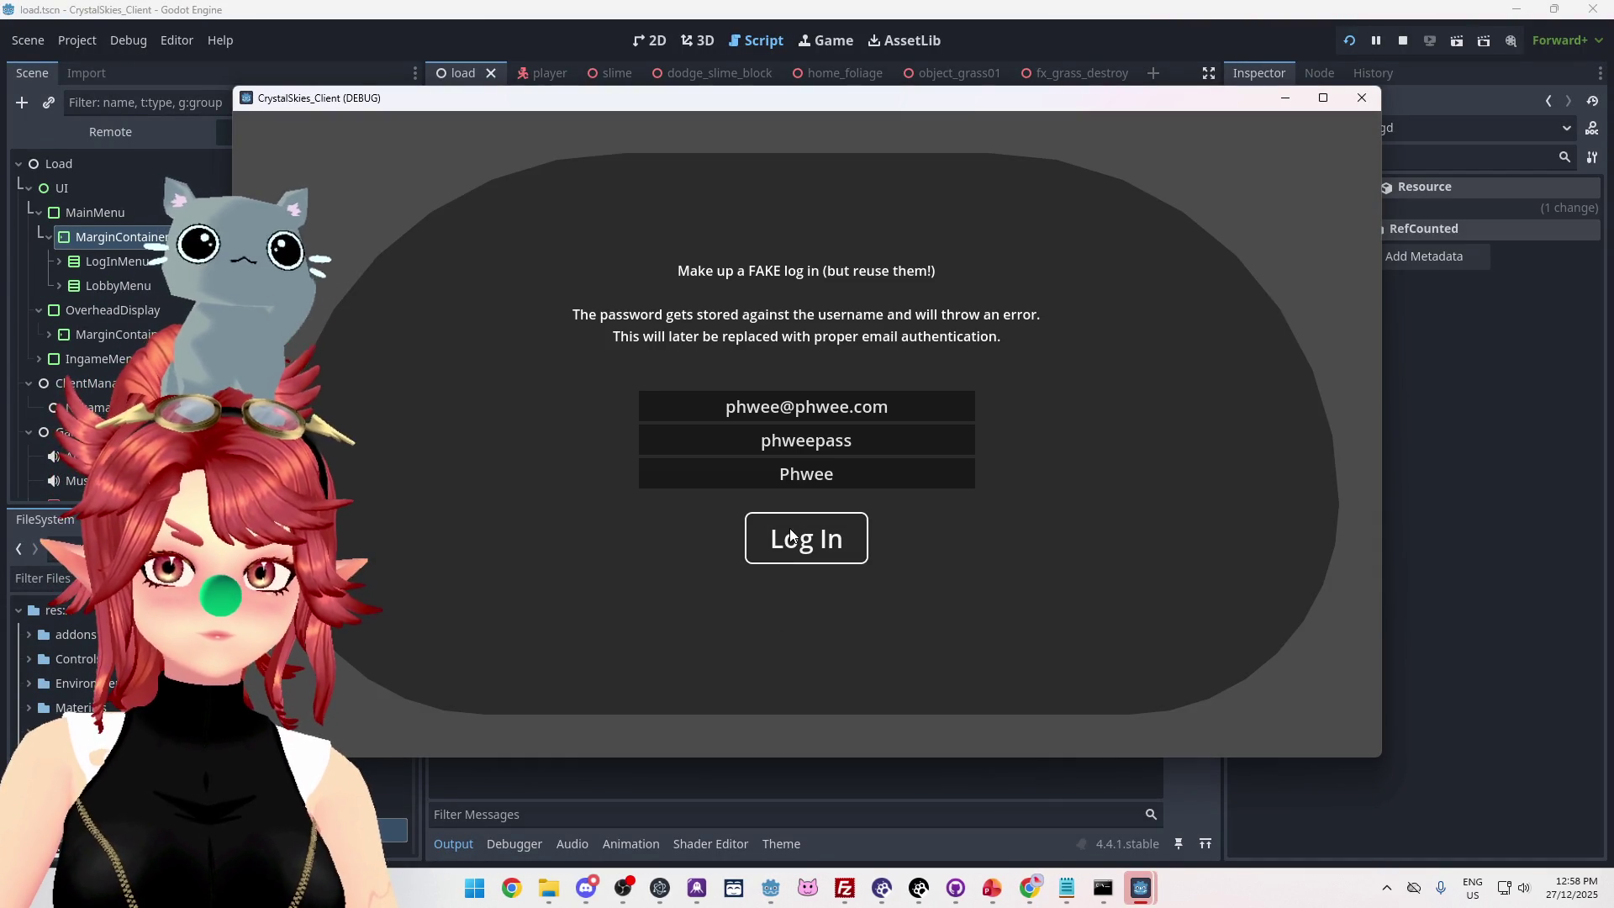
{"action": "left_click", "coordinate": [790, 536]}
{"action": "left_click", "coordinate": [757, 570]}
{"action": "type", "text": "asdf"}
{"action": "left_click", "coordinate": [916, 572]}
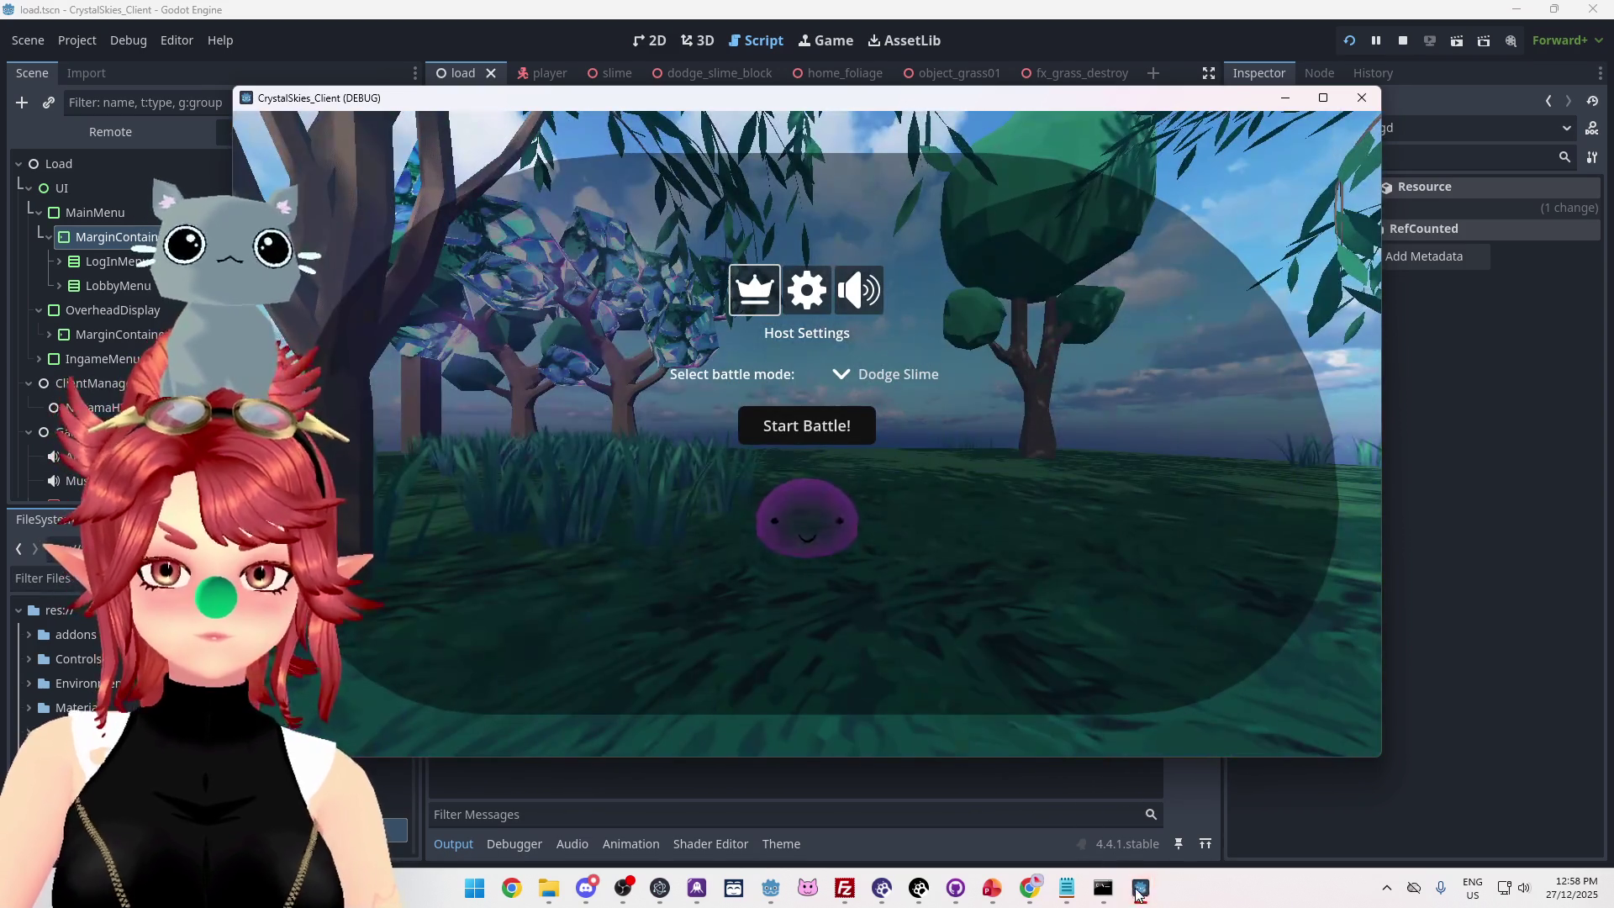
Log in the second client, join the asdf lobby, then stop the run.
{"action": "mouse_move", "coordinate": [1136, 887]}
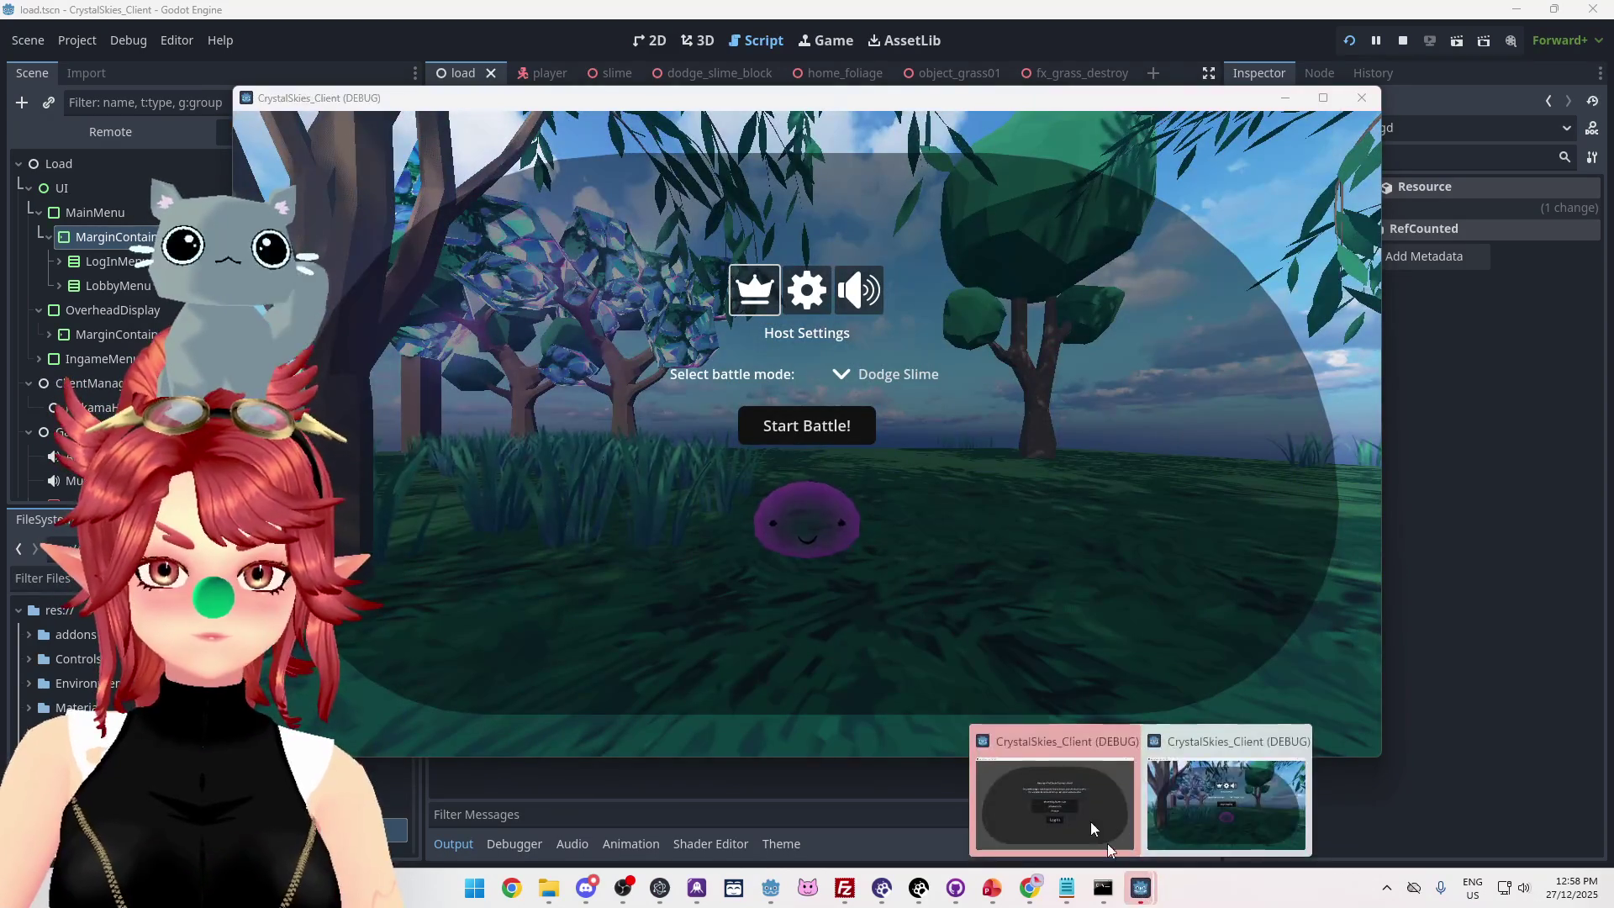
{"action": "left_click", "coordinate": [1111, 851]}
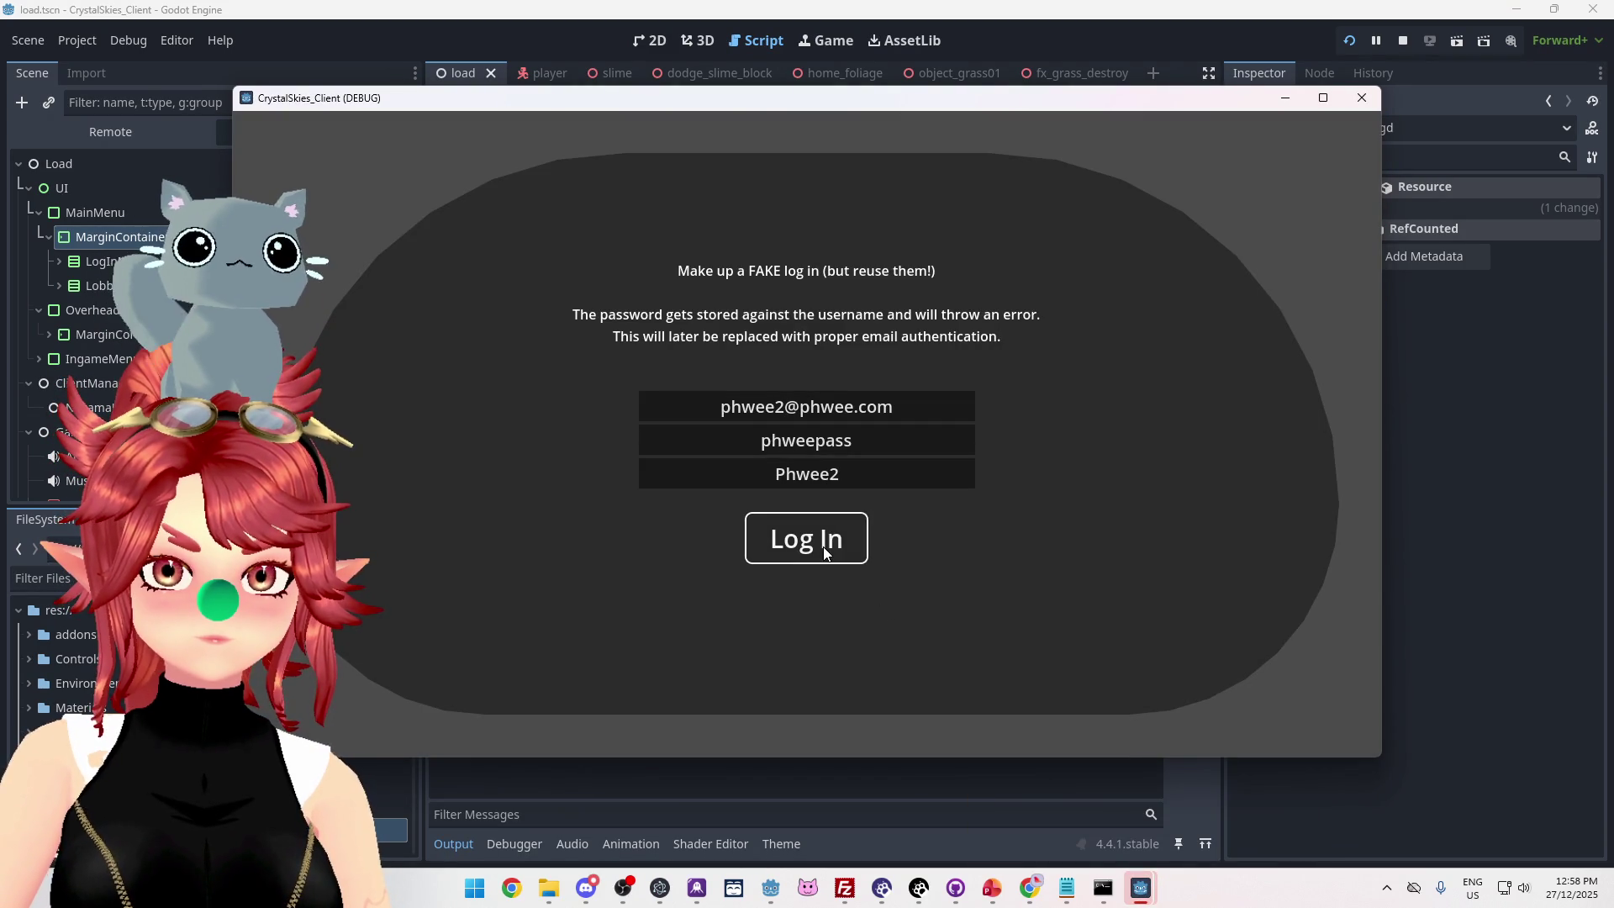
{"action": "left_click", "coordinate": [824, 552]}
{"action": "left_click", "coordinate": [803, 355]}
{"action": "left_click", "coordinate": [799, 515]}
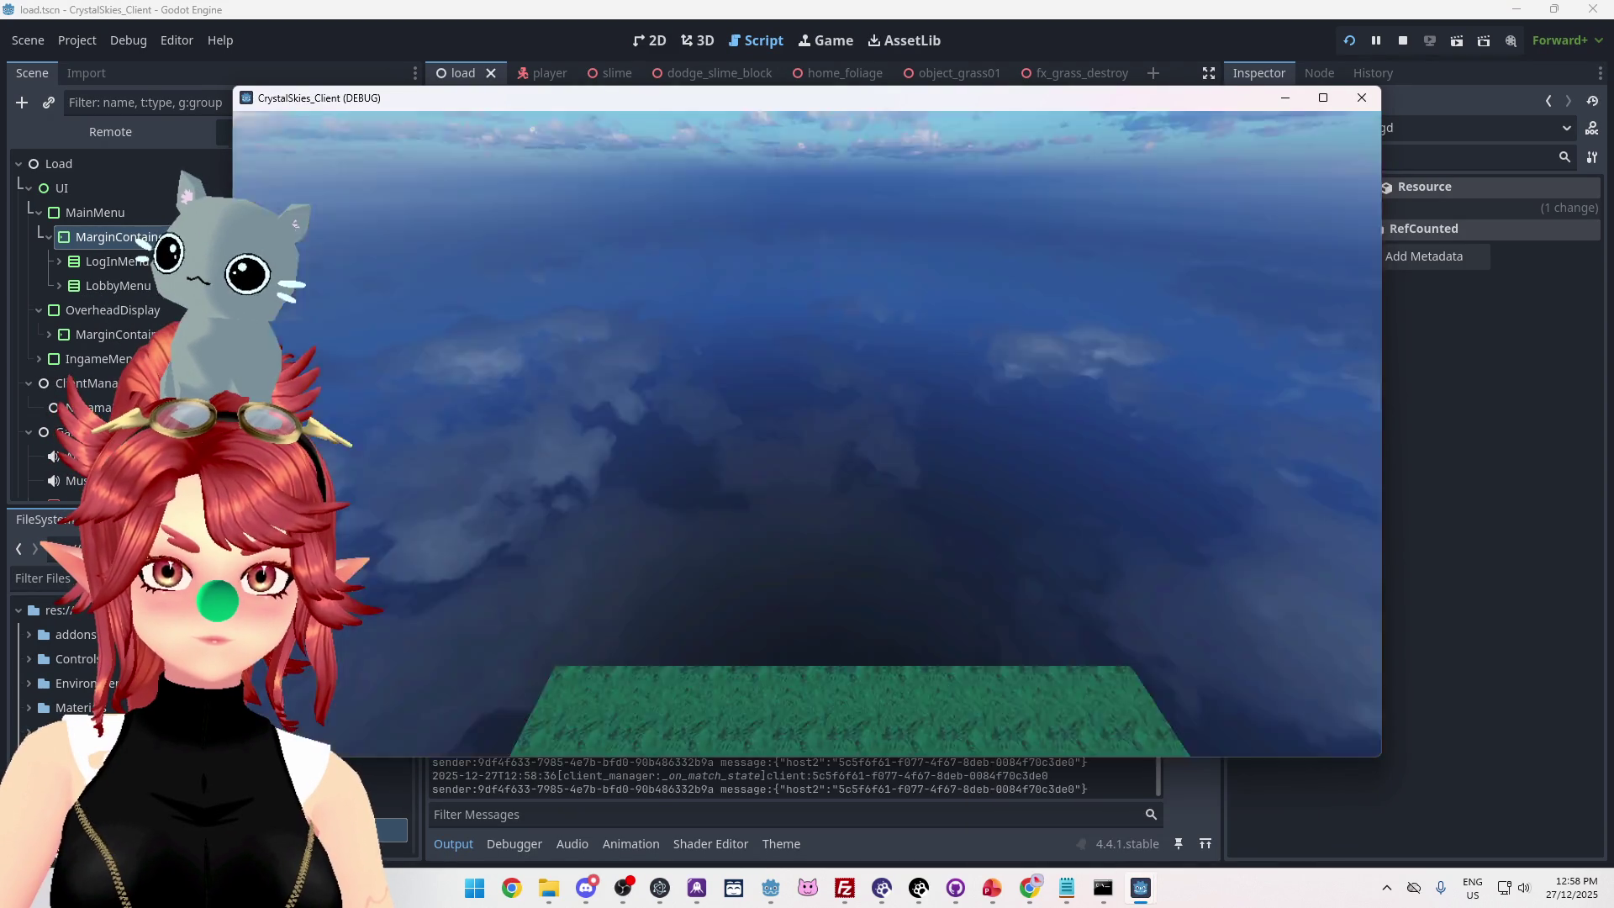
{"action": "key", "text": "Escape"}
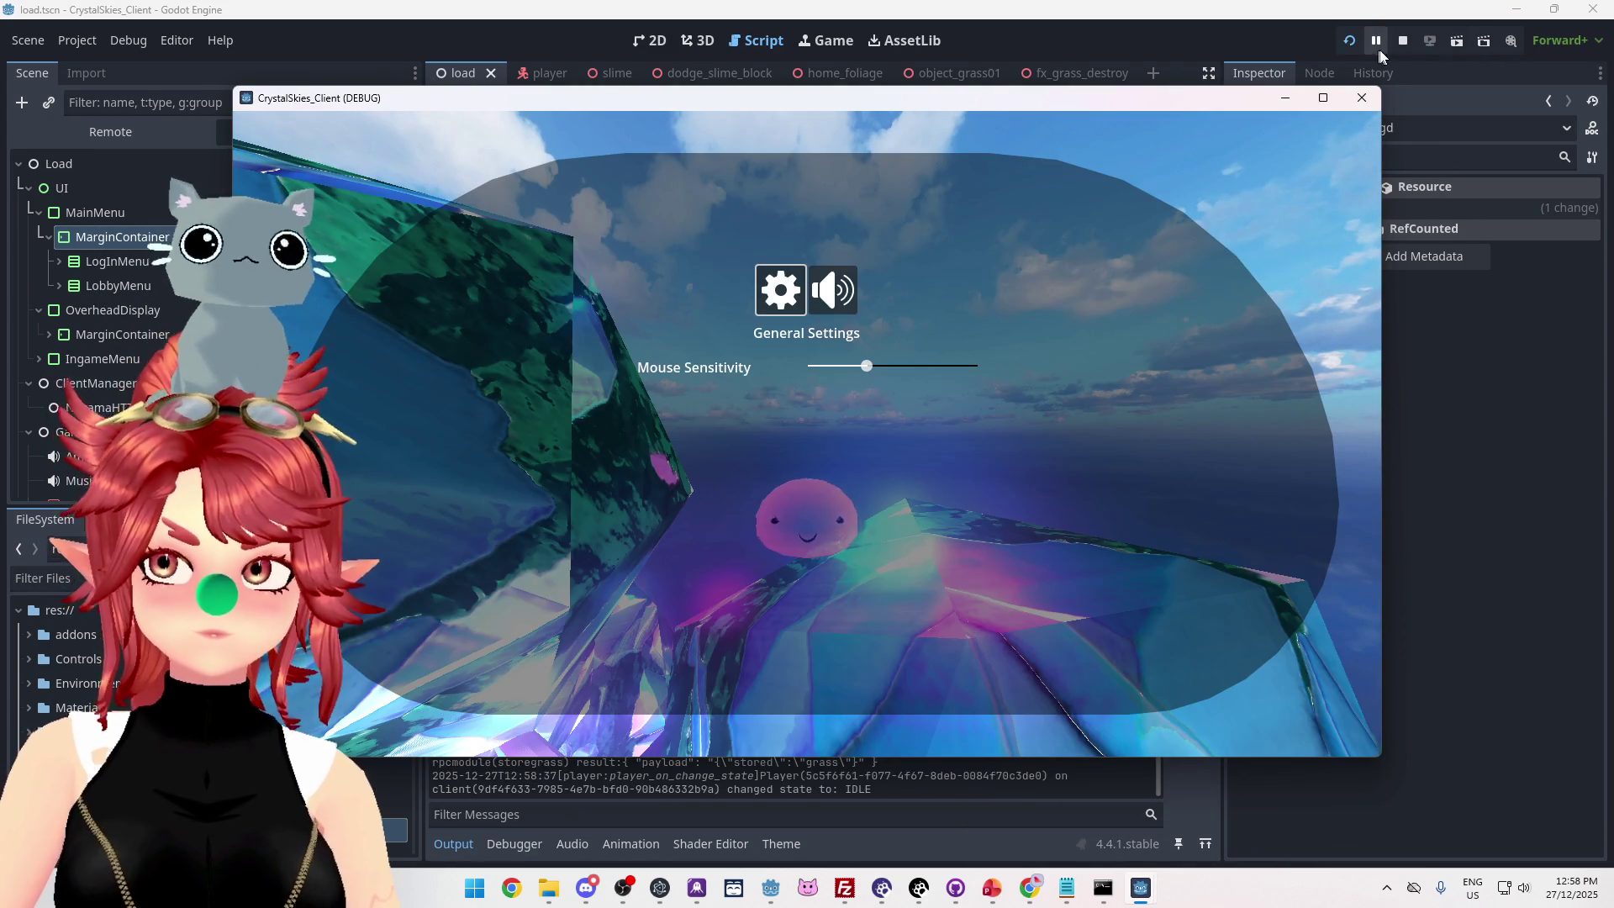
{"action": "left_click", "coordinate": [1402, 41]}
Highlight the server log lines listing each presence's user id, then return to nk_lobbyhandler.ts.
{"action": "mouse_move", "coordinate": [1048, 888]}
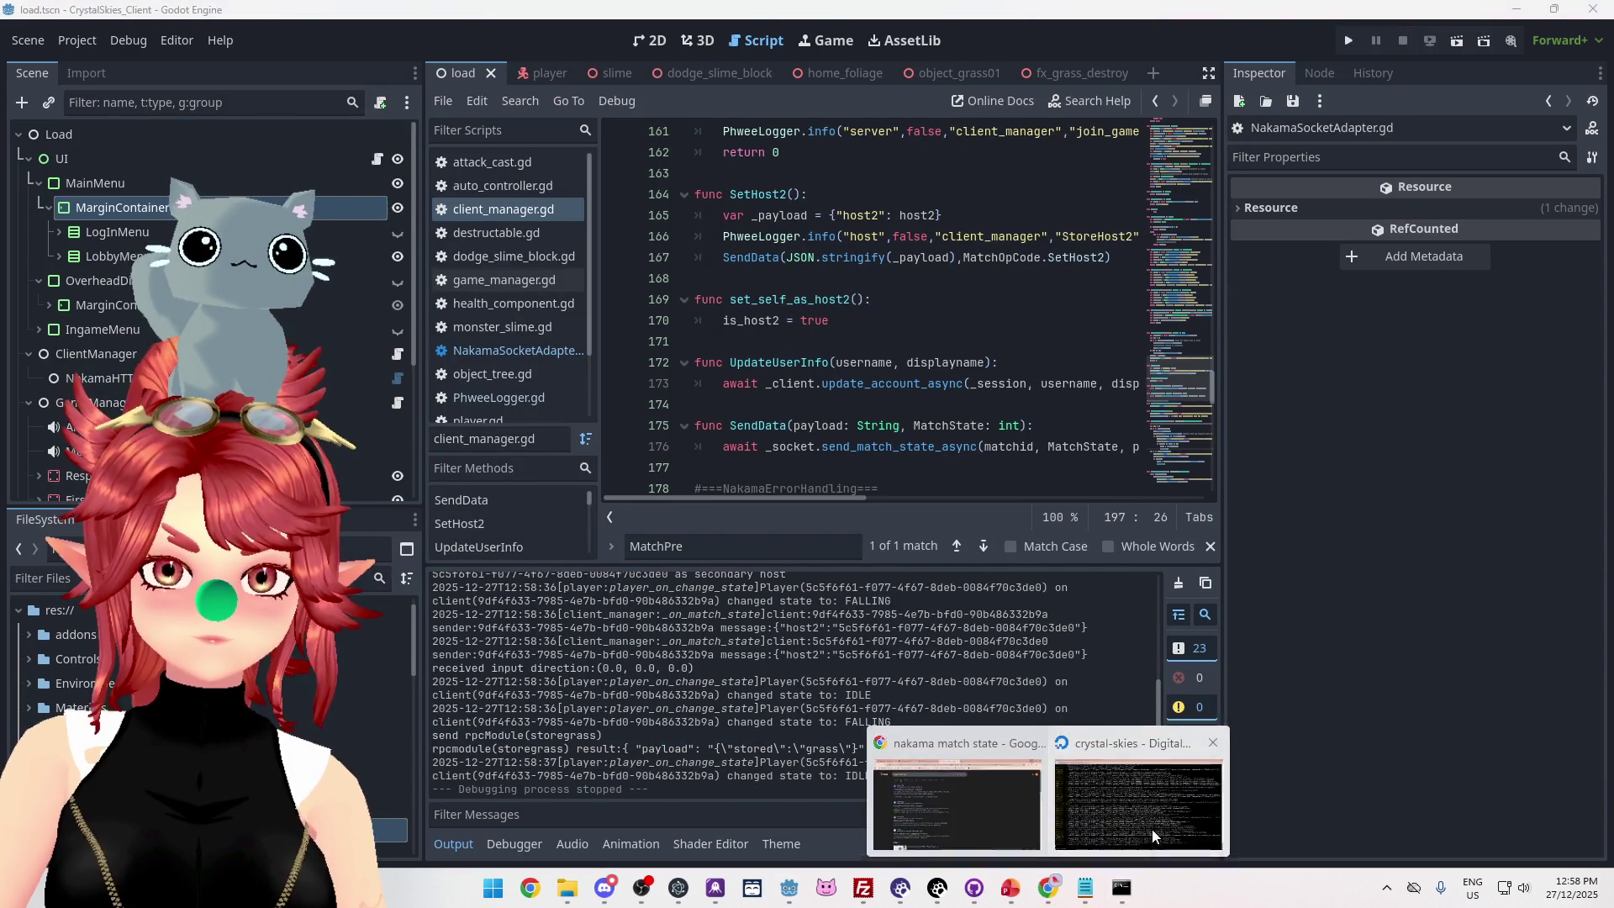
{"action": "left_click", "coordinate": [1152, 835]}
{"action": "scroll", "coordinate": [1112, 649], "scroll_direction": "up", "scroll_amount": 4}
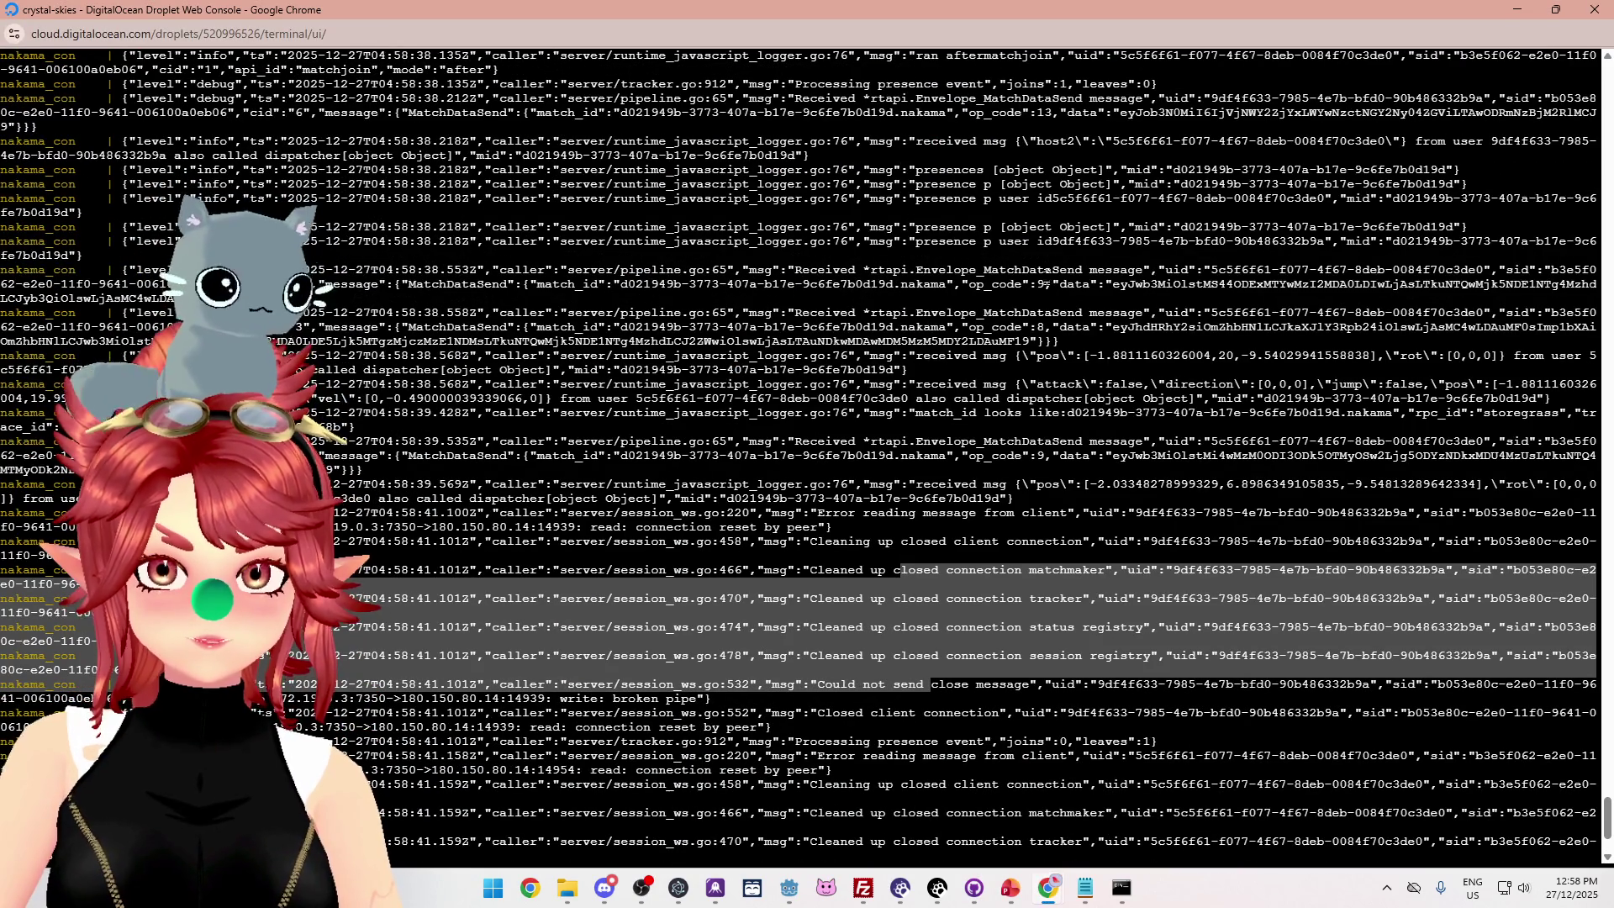
{"action": "left_click_drag", "start_coordinate": [1096, 157], "coordinate": [1124, 227]}
{"action": "scroll", "coordinate": [1124, 227], "scroll_direction": "up", "scroll_amount": 2}
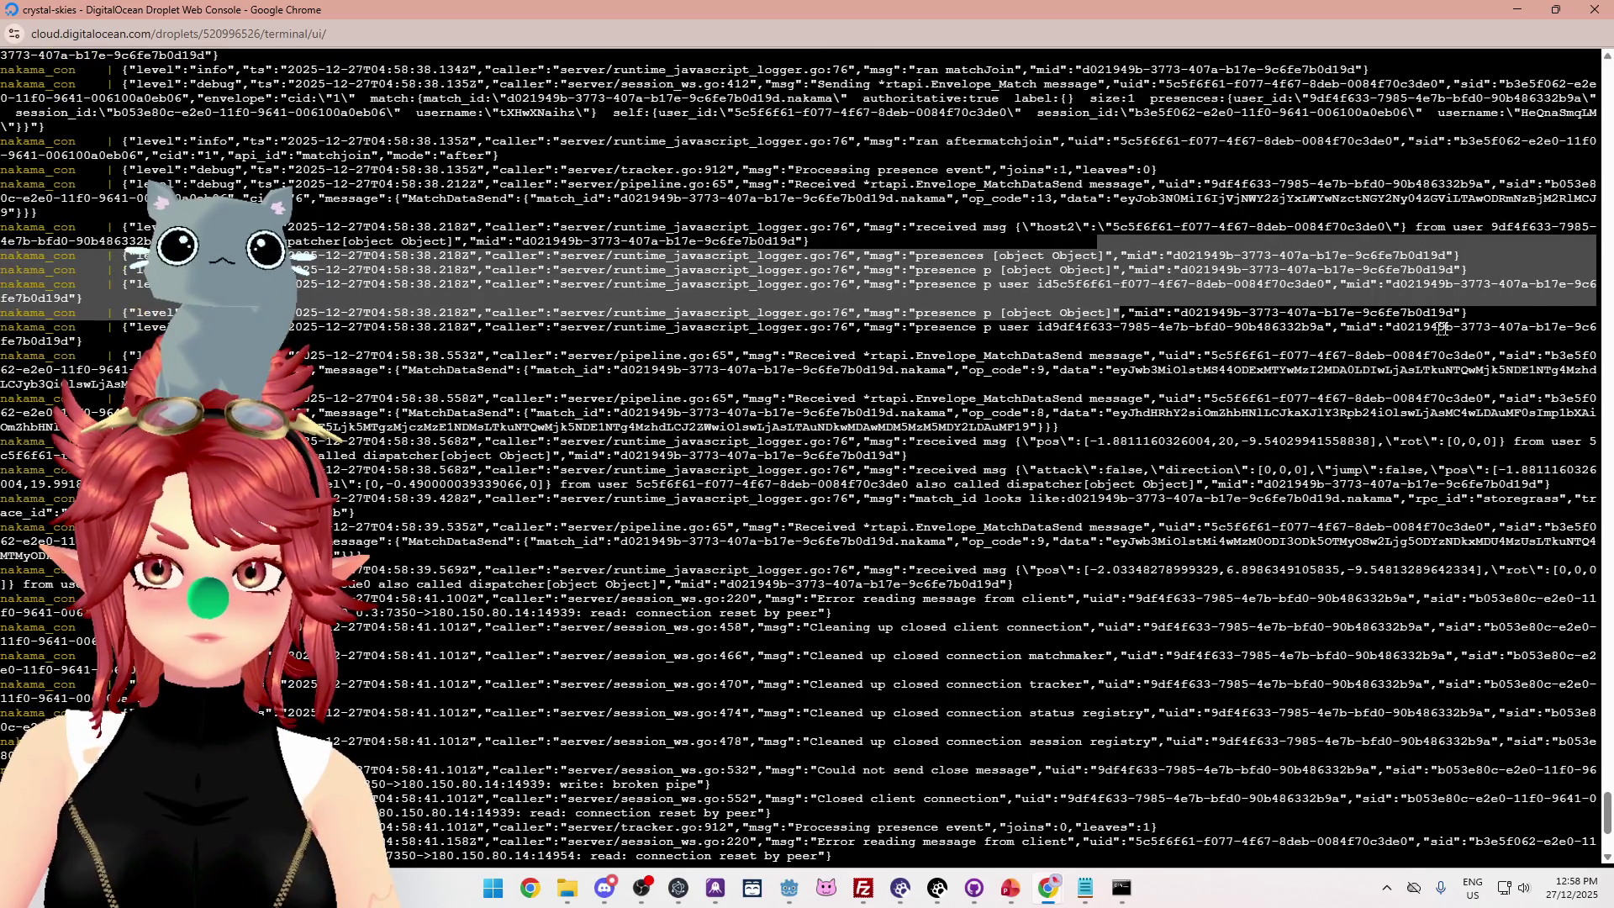
{"action": "left_click_drag", "start_coordinate": [1049, 284], "coordinate": [1326, 284]}
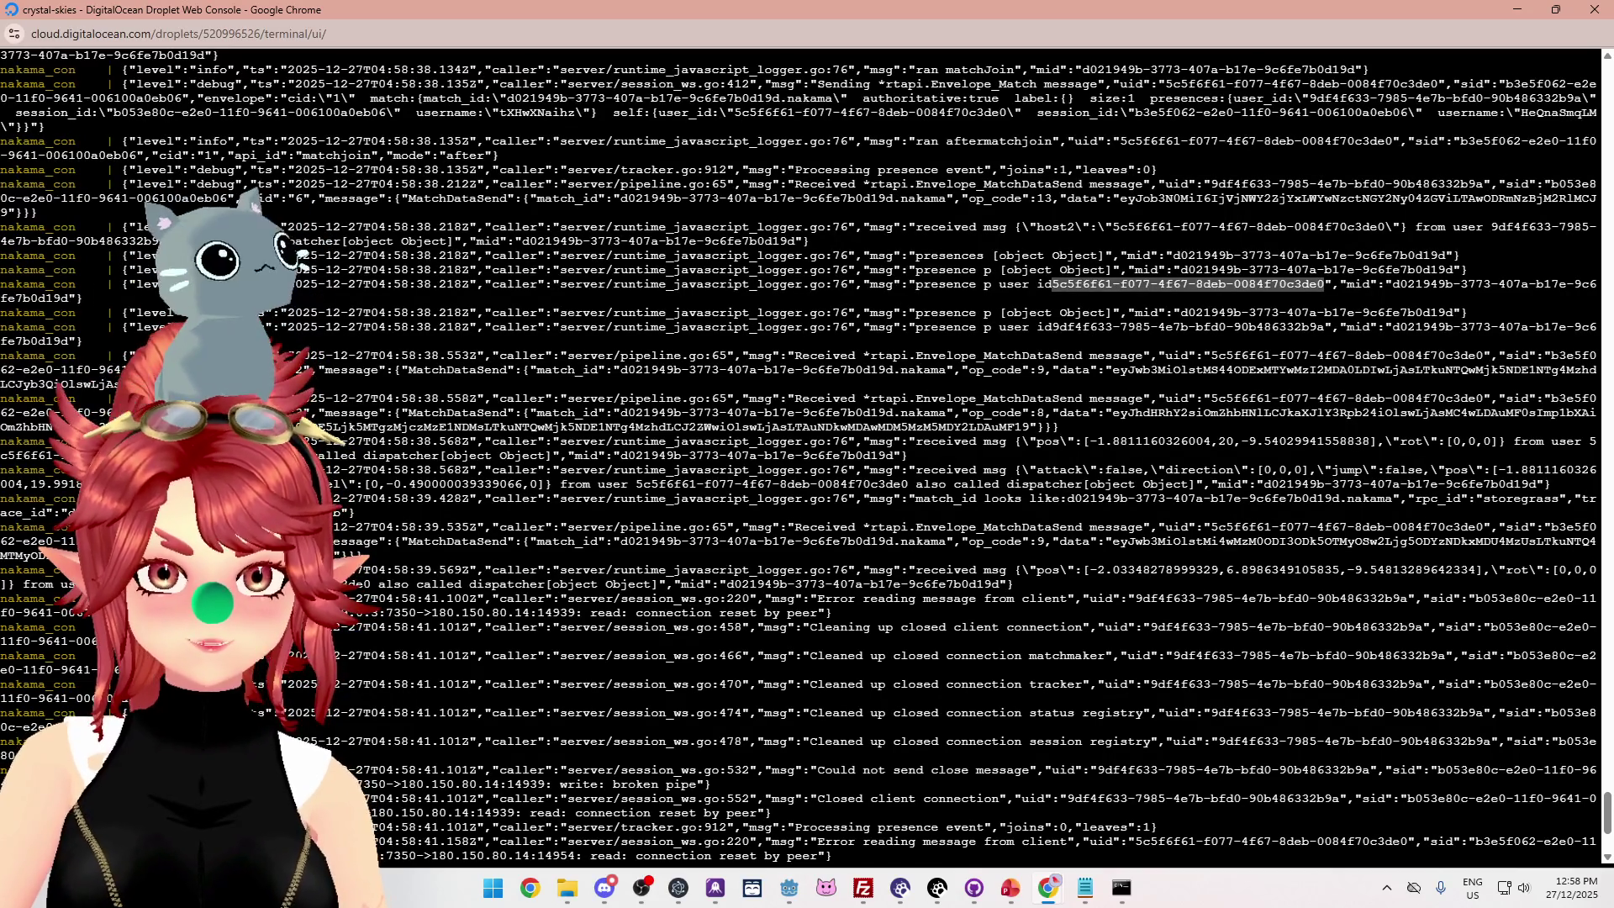
{"action": "left_click", "coordinate": [1087, 898]}
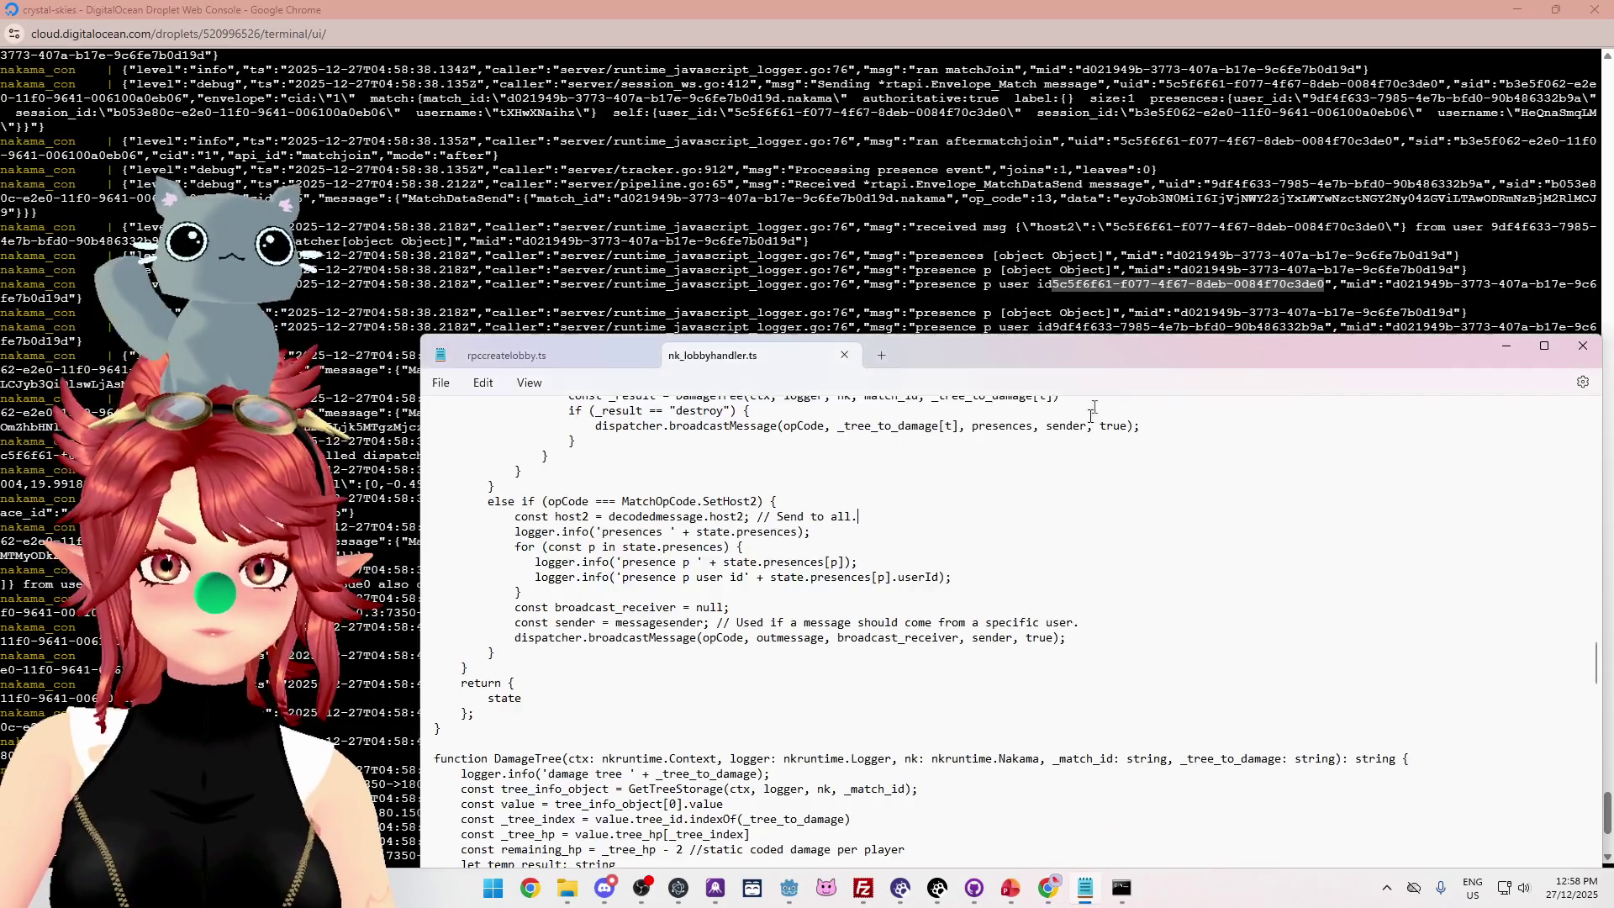
{"action": "left_click_drag", "start_coordinate": [1122, 343], "coordinate": [1017, 316]}
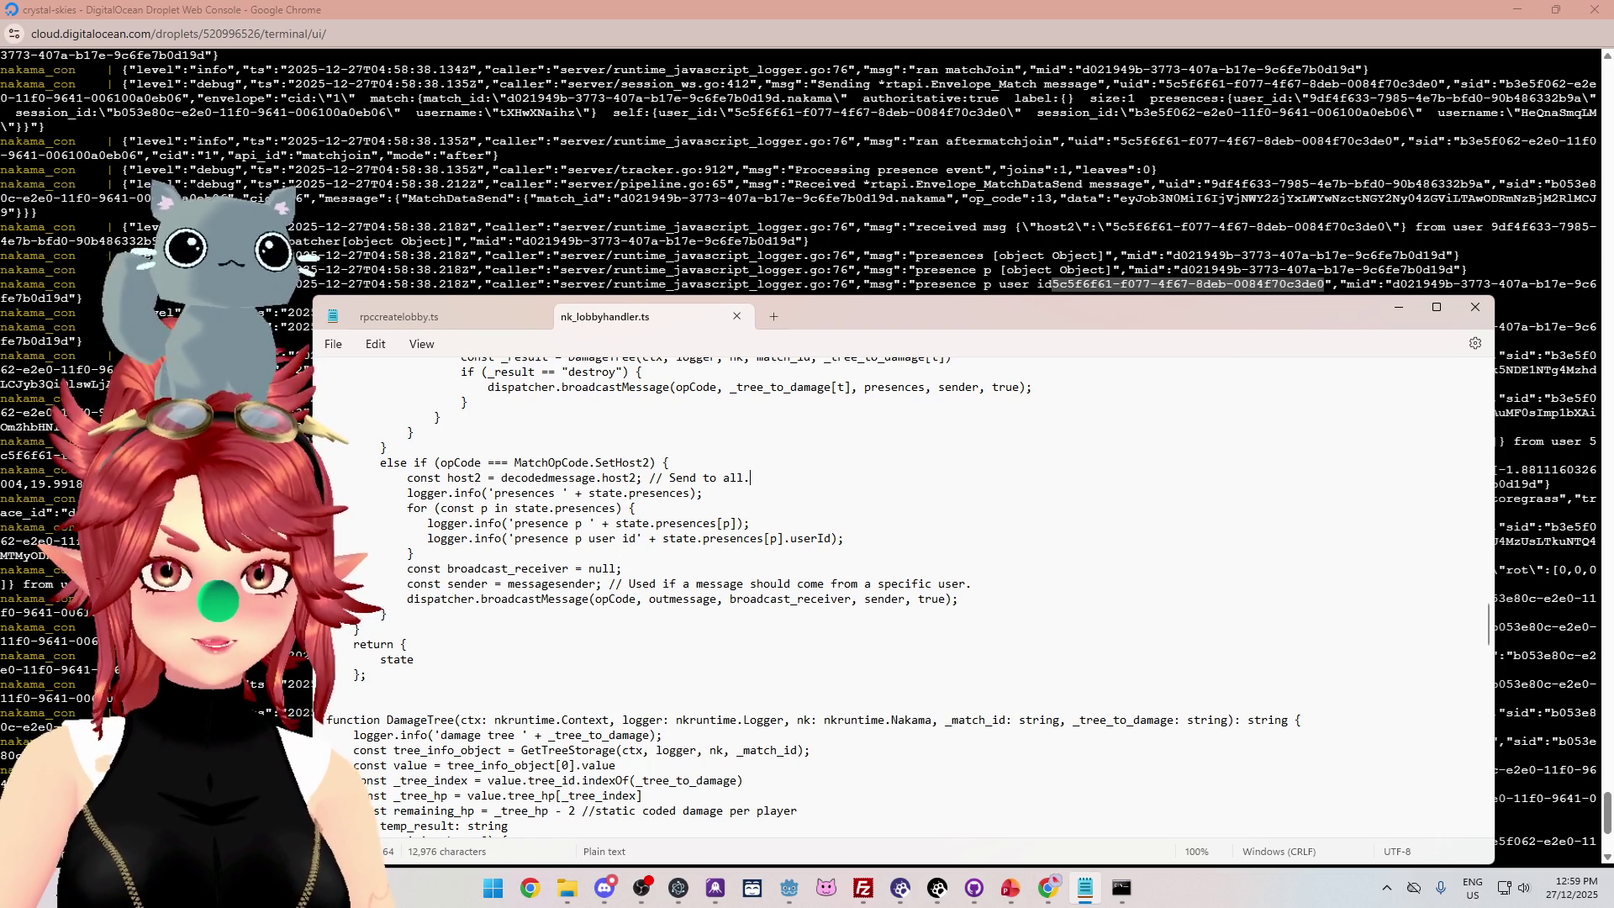
Add 'if (state.presences[p].userId === host2)' on a new line after the userId logger.
{"action": "left_click", "coordinate": [877, 532]}
{"action": "key", "text": "Return"}
{"action": "type", "text": "if"}
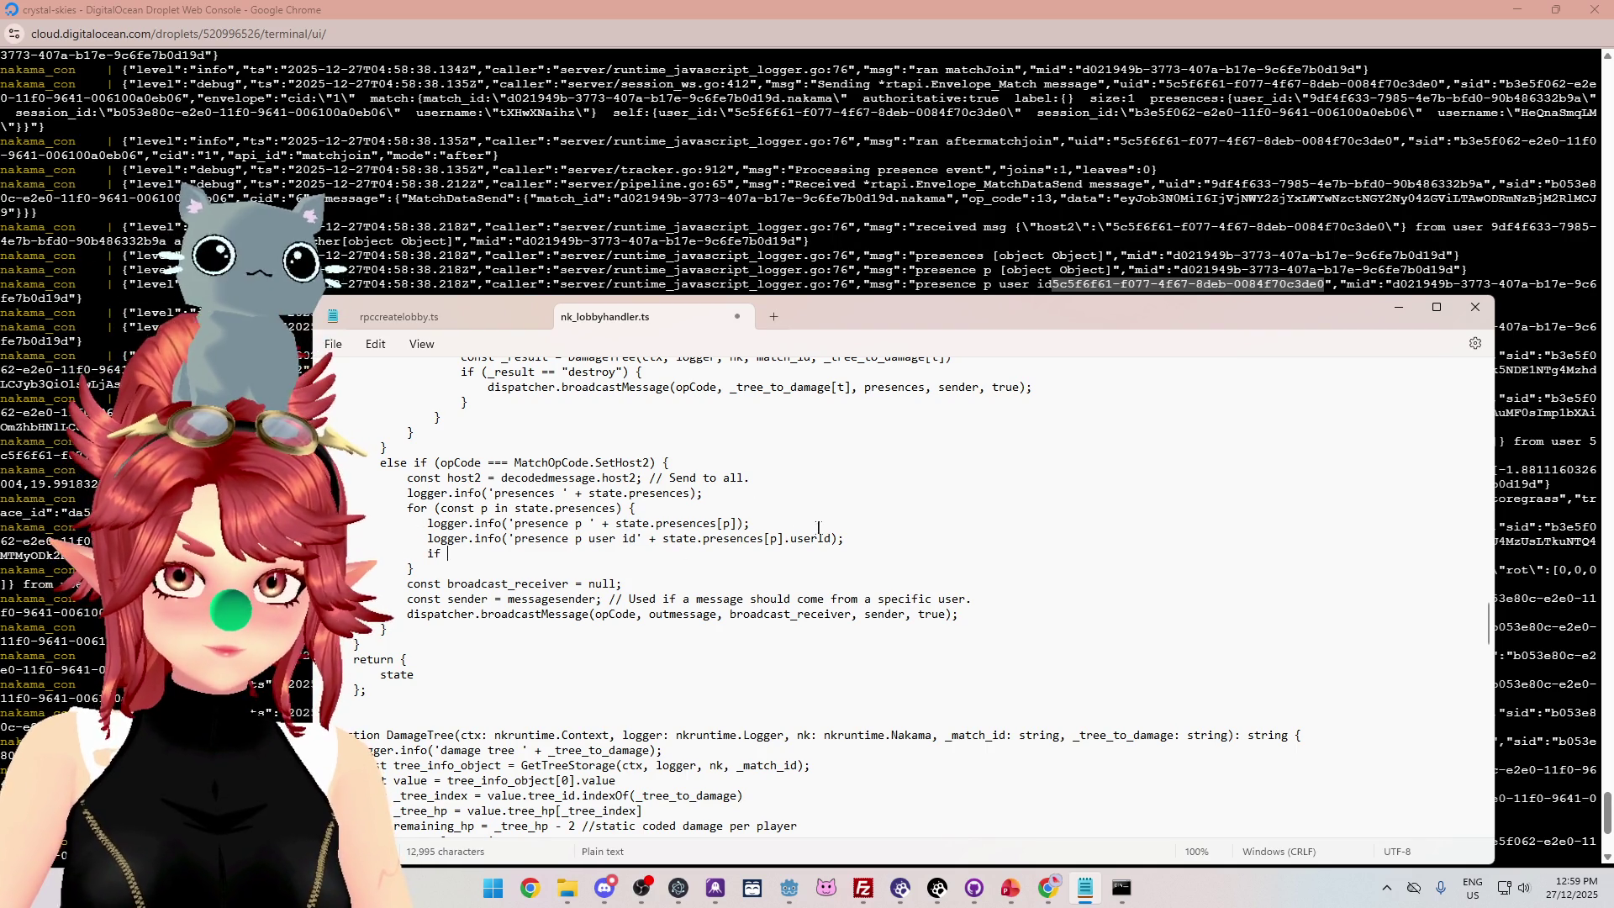
{"action": "left_click_drag", "start_coordinate": [663, 539], "coordinate": [832, 539]}
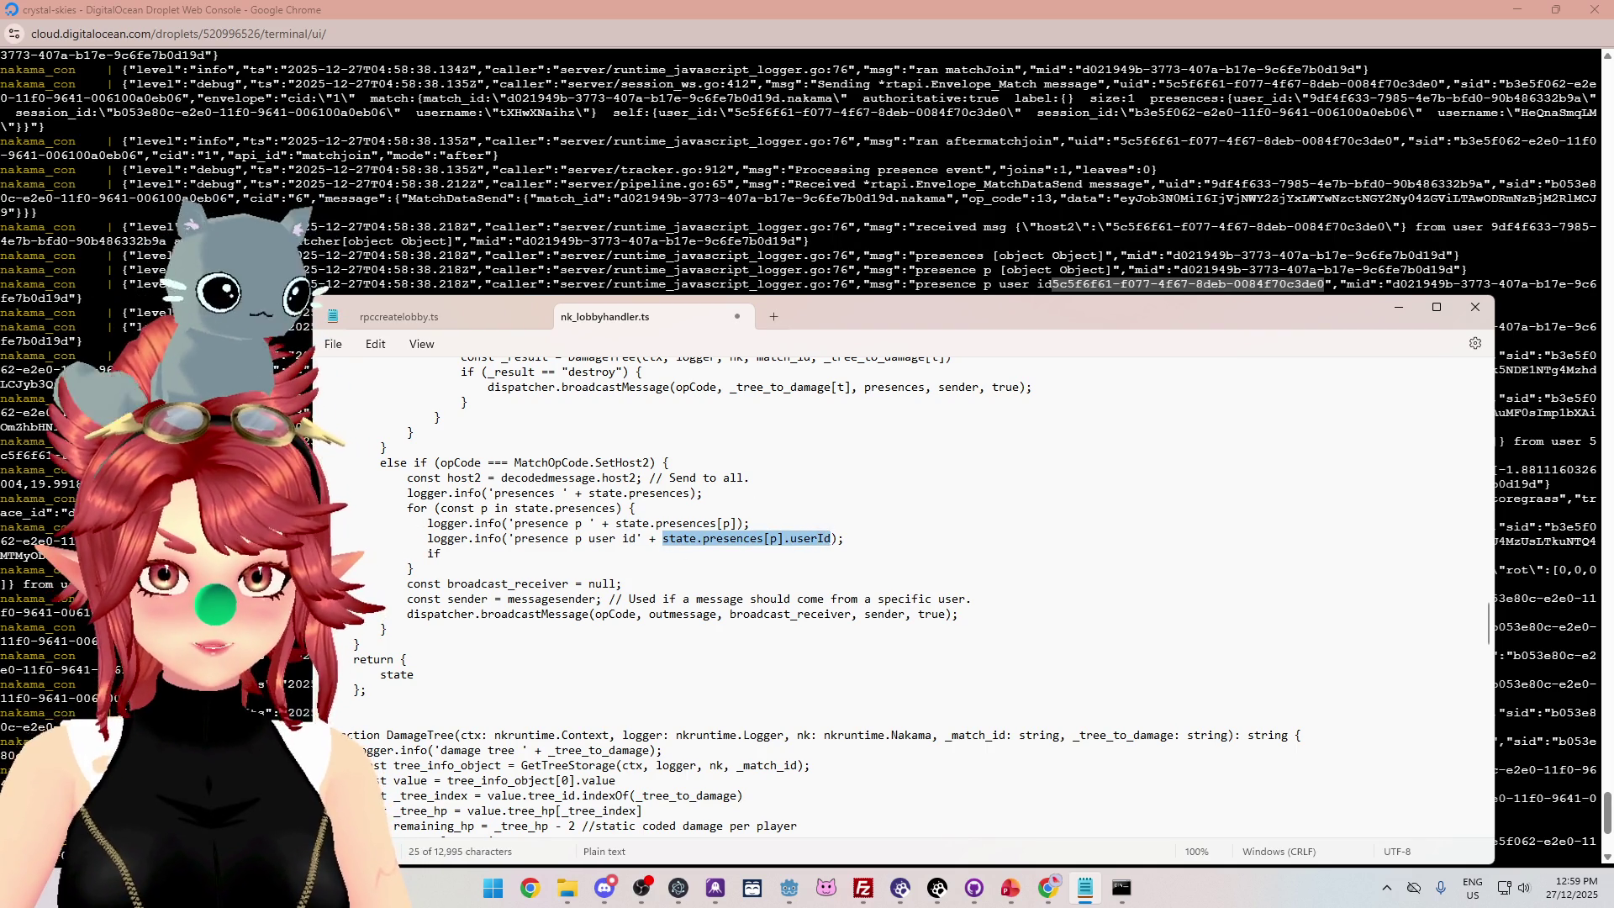
{"action": "key", "text": "ctrl+c"}
{"action": "left_click", "coordinate": [594, 555]}
{"action": "key", "text": "ctrl+v"}
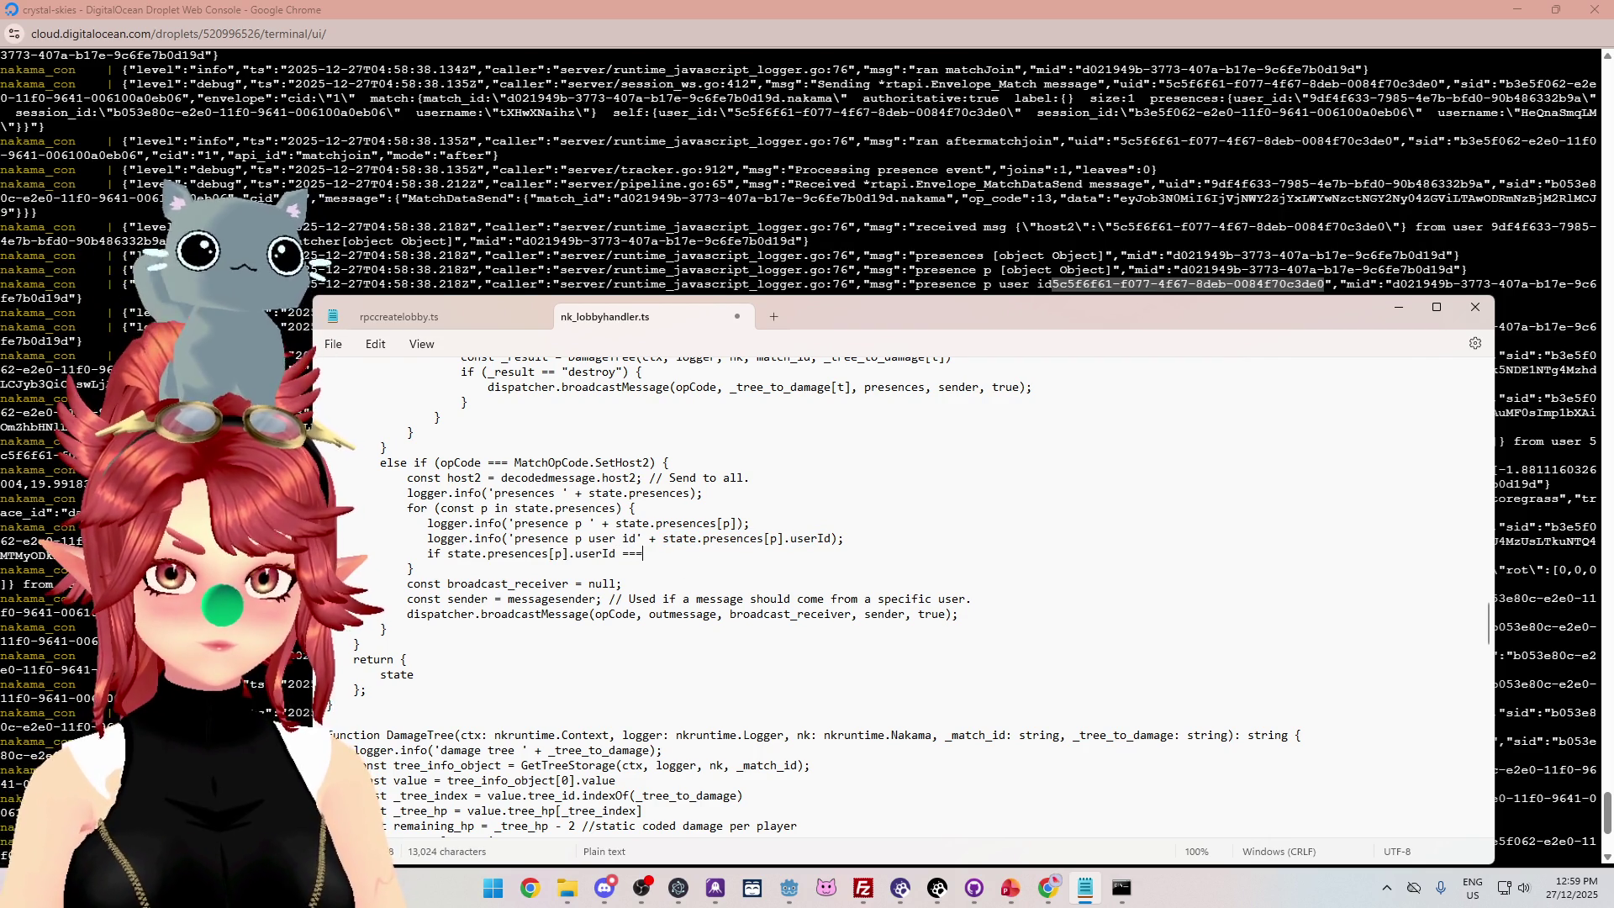
{"action": "type", "text": " host2"}
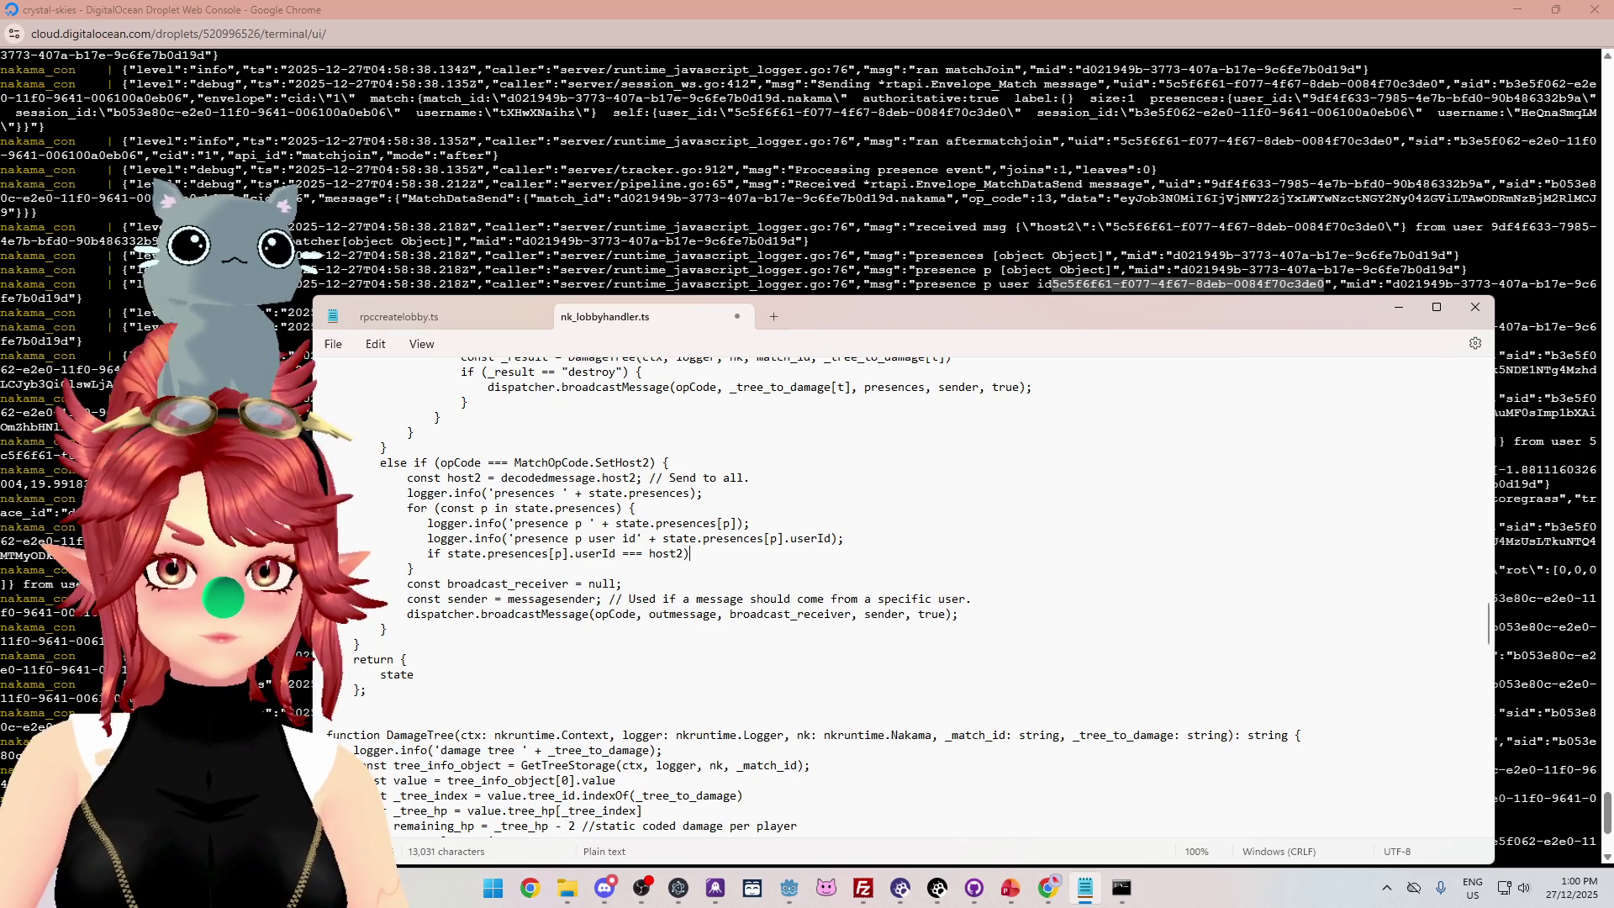
{"action": "type", "text": "("}
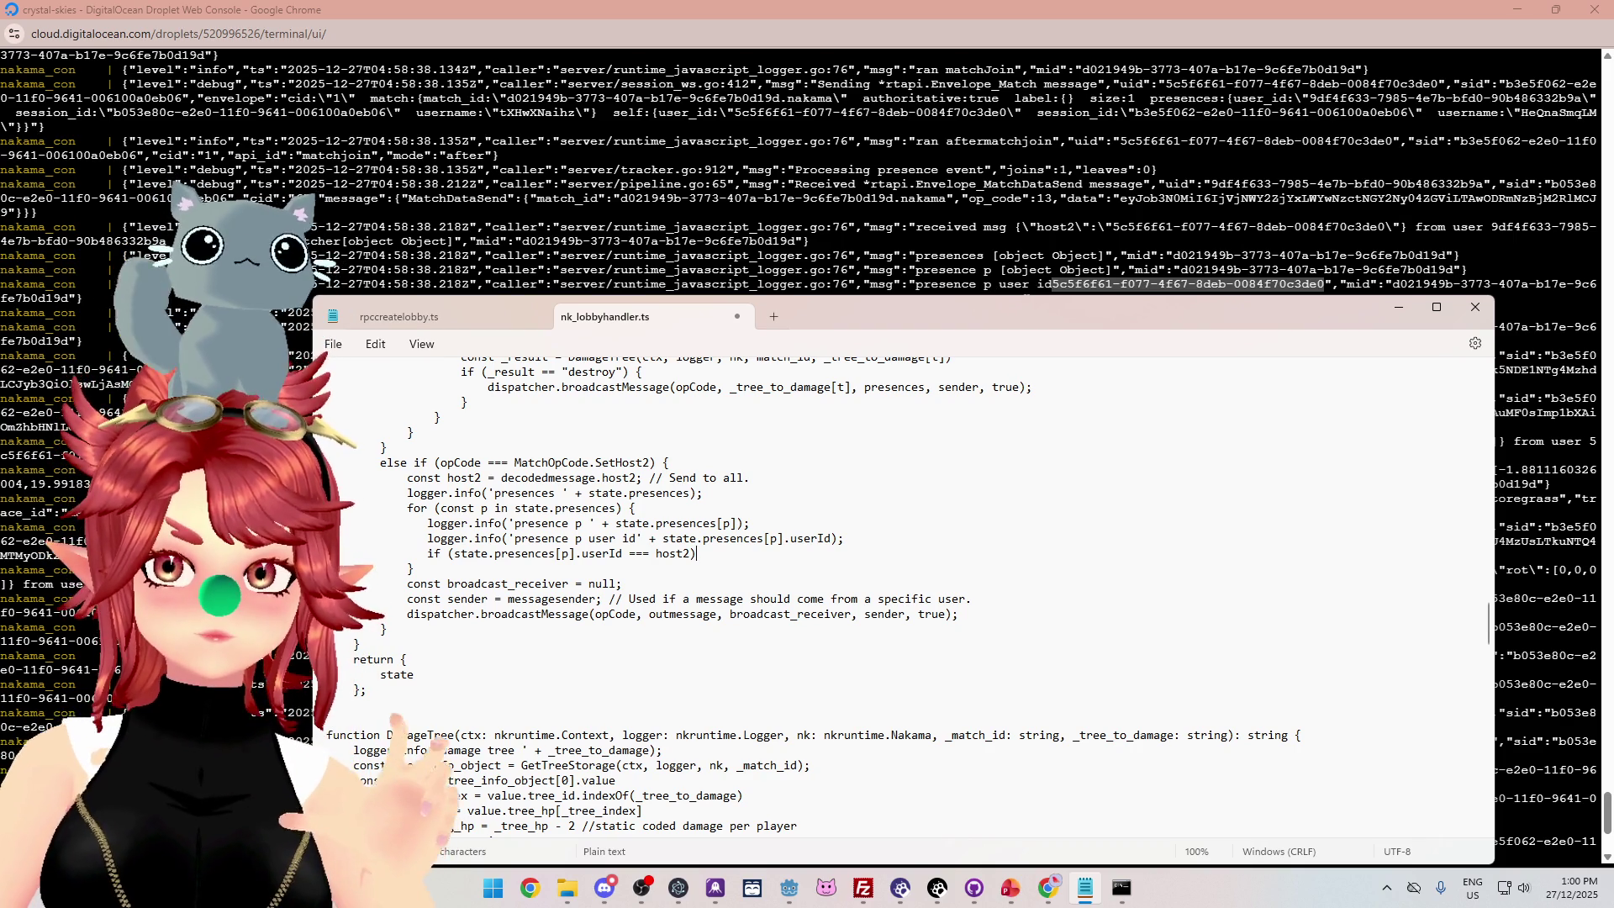
{"action": "left_click", "coordinate": [616, 524]}
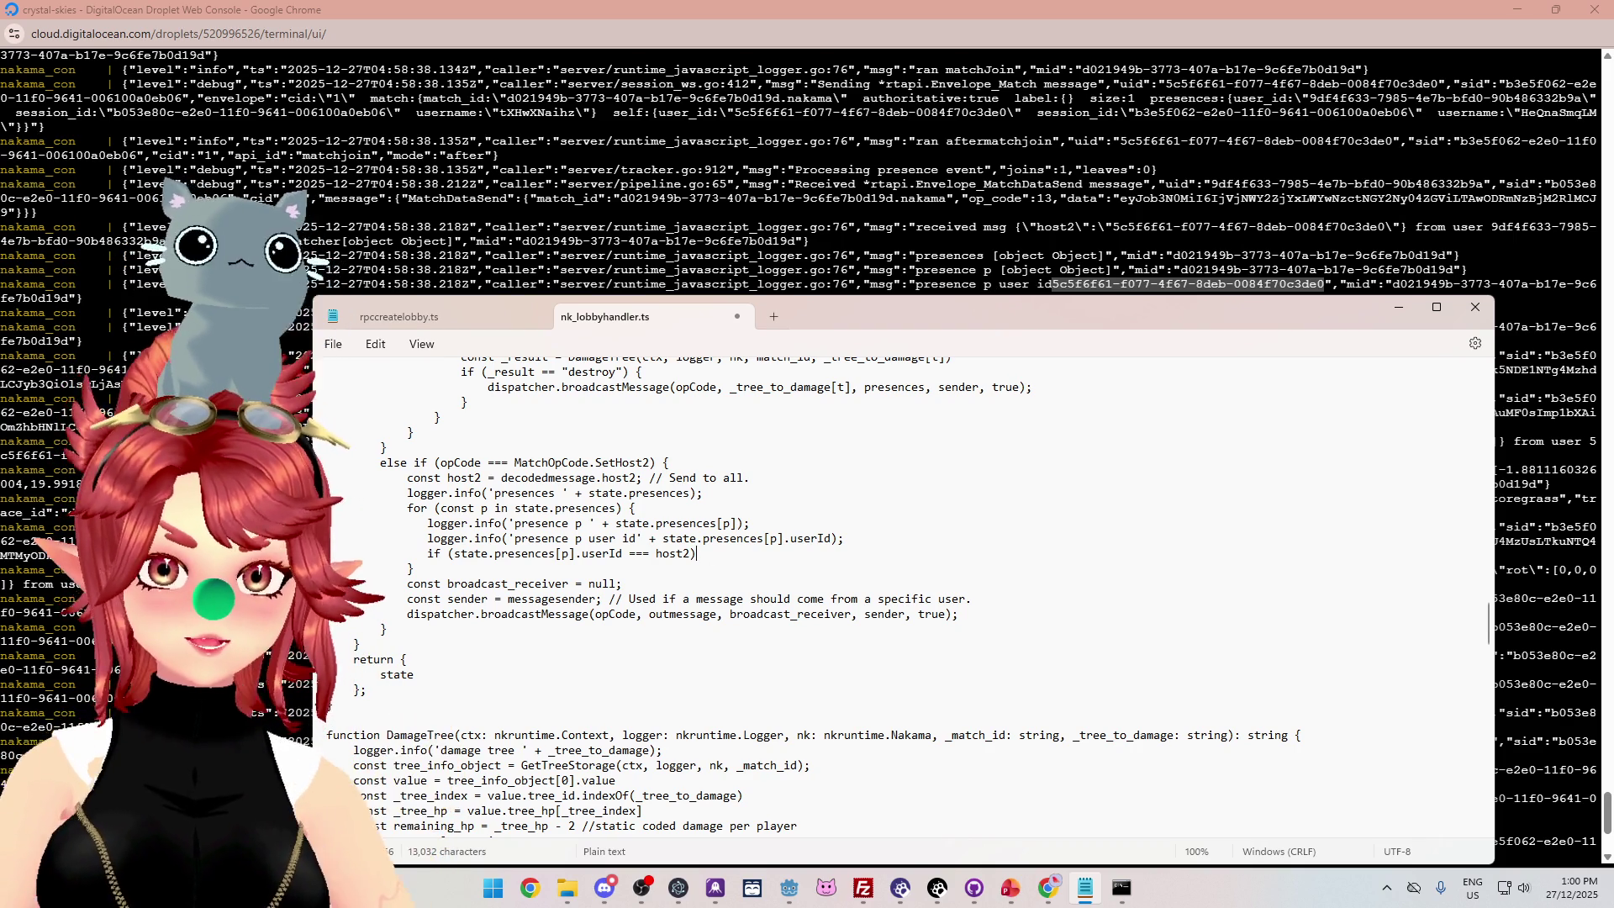
Replace broadcast_receiver's null with state.presences[p] and copy its declaration.
{"action": "left_click_drag", "start_coordinate": [616, 525], "coordinate": [734, 524]}
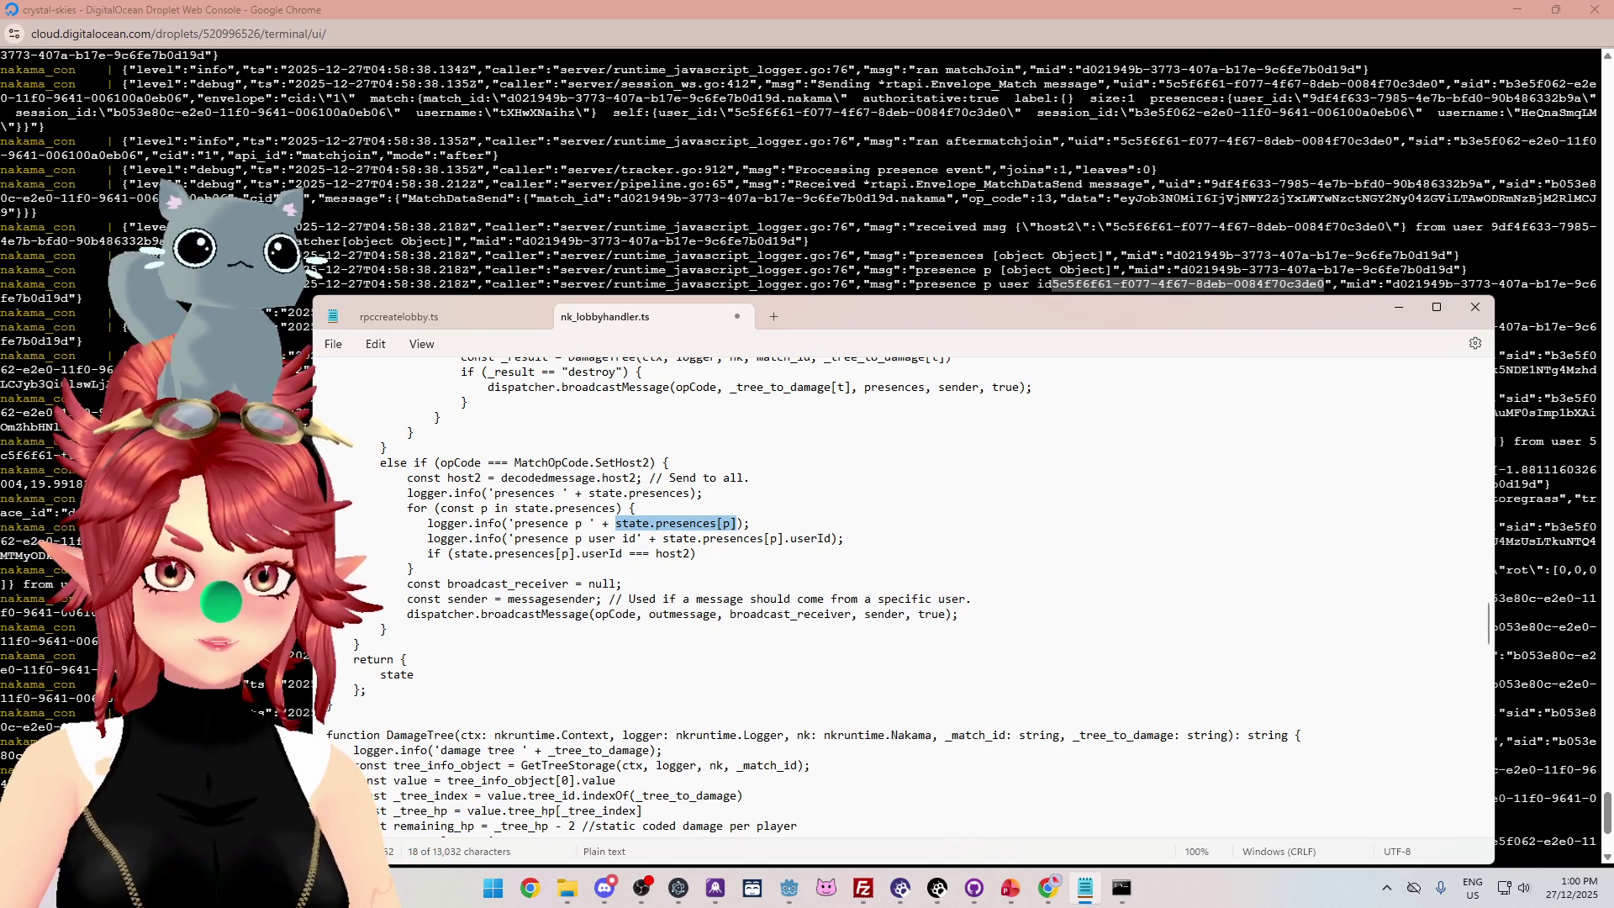
{"action": "left_click_drag", "start_coordinate": [589, 584], "coordinate": [607, 584]}
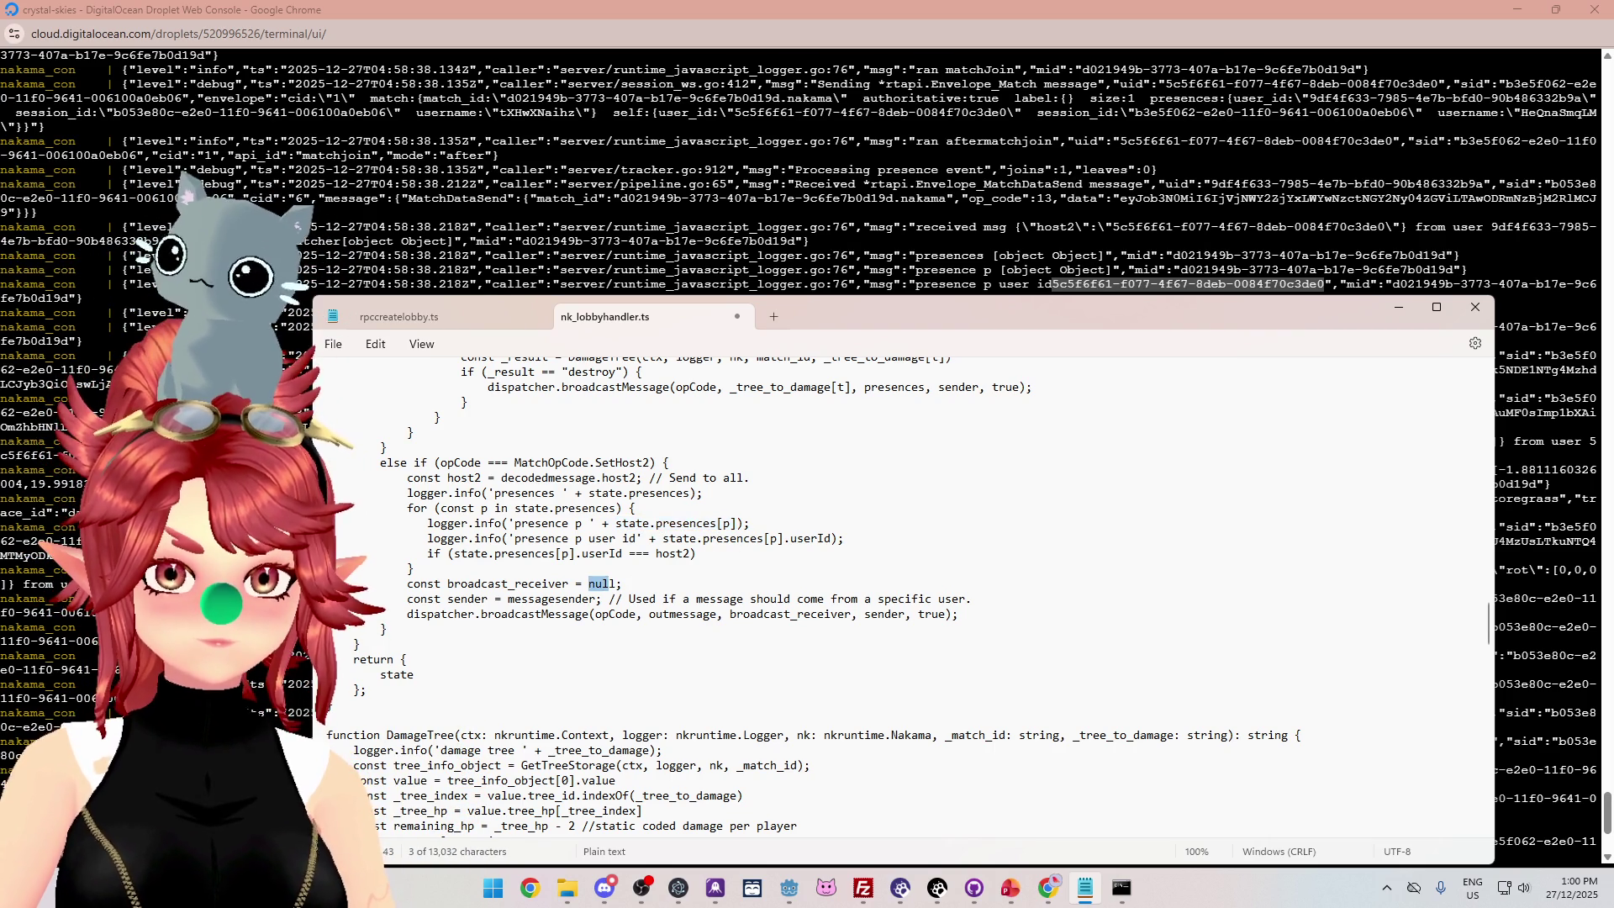
{"action": "key", "text": "ctrl+Left"}
{"action": "key", "text": "Up"}
{"action": "key", "text": "Up"}
{"action": "key", "text": "End"}
{"action": "key", "text": "shift+Home"}
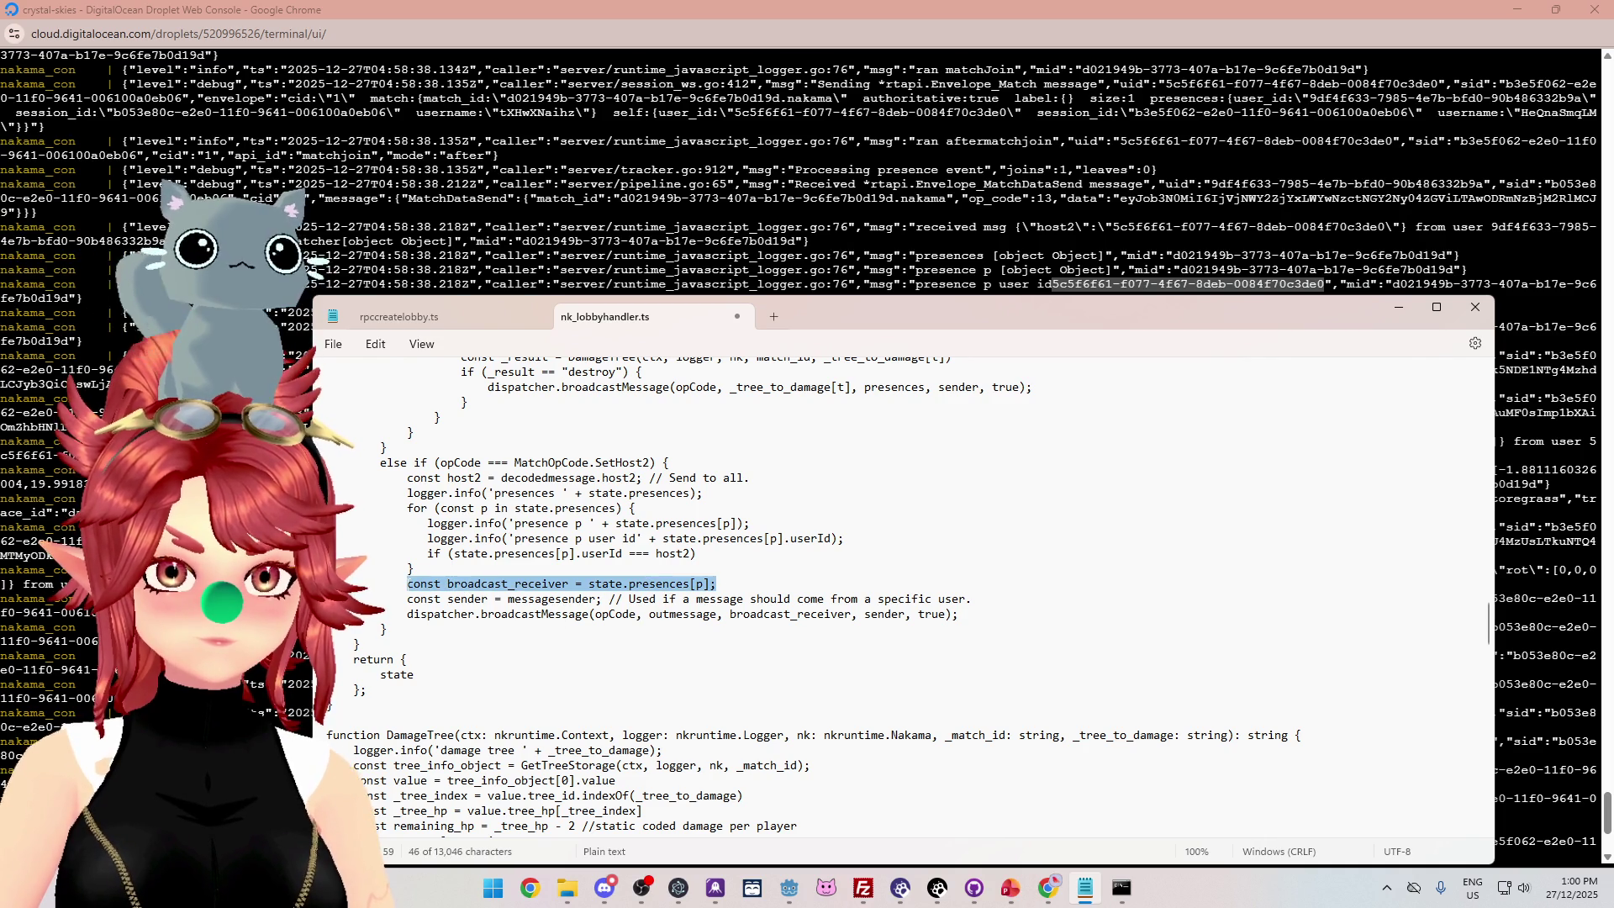
{"action": "key", "text": "Left"}
{"action": "key", "text": "shift+Right"}
{"action": "key", "text": "shift+Right"}
{"action": "key", "text": "shift+Right"}
{"action": "key", "text": "ctrl+c"}
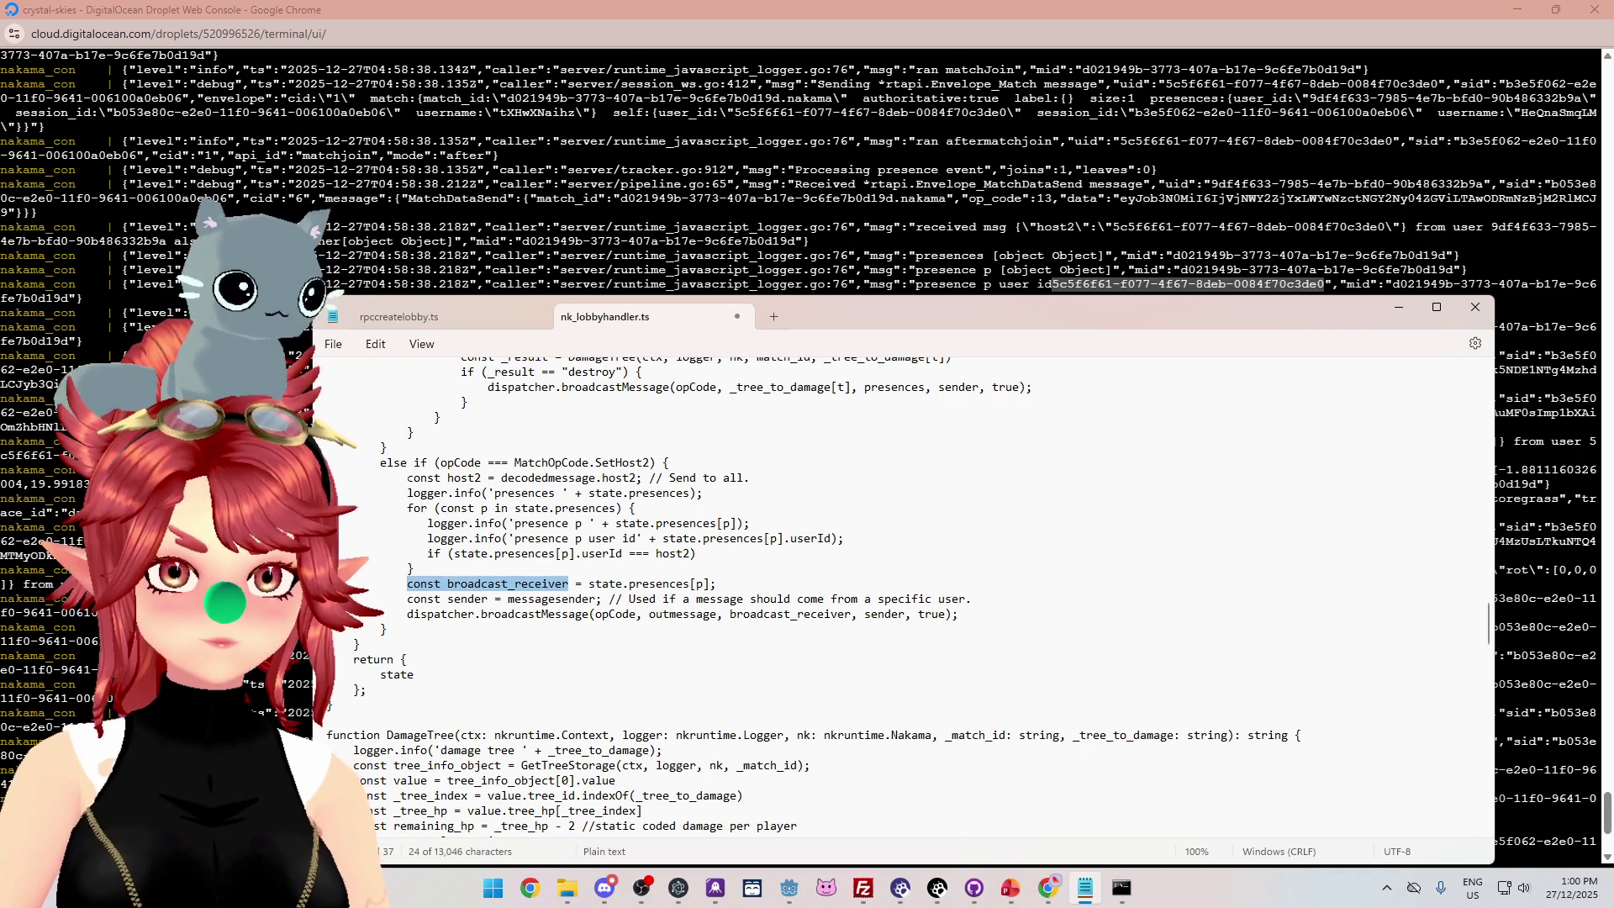
Paste the broadcast_receiver declaration on a new indented line above the host2 line.
{"action": "left_click", "coordinate": [407, 477]}
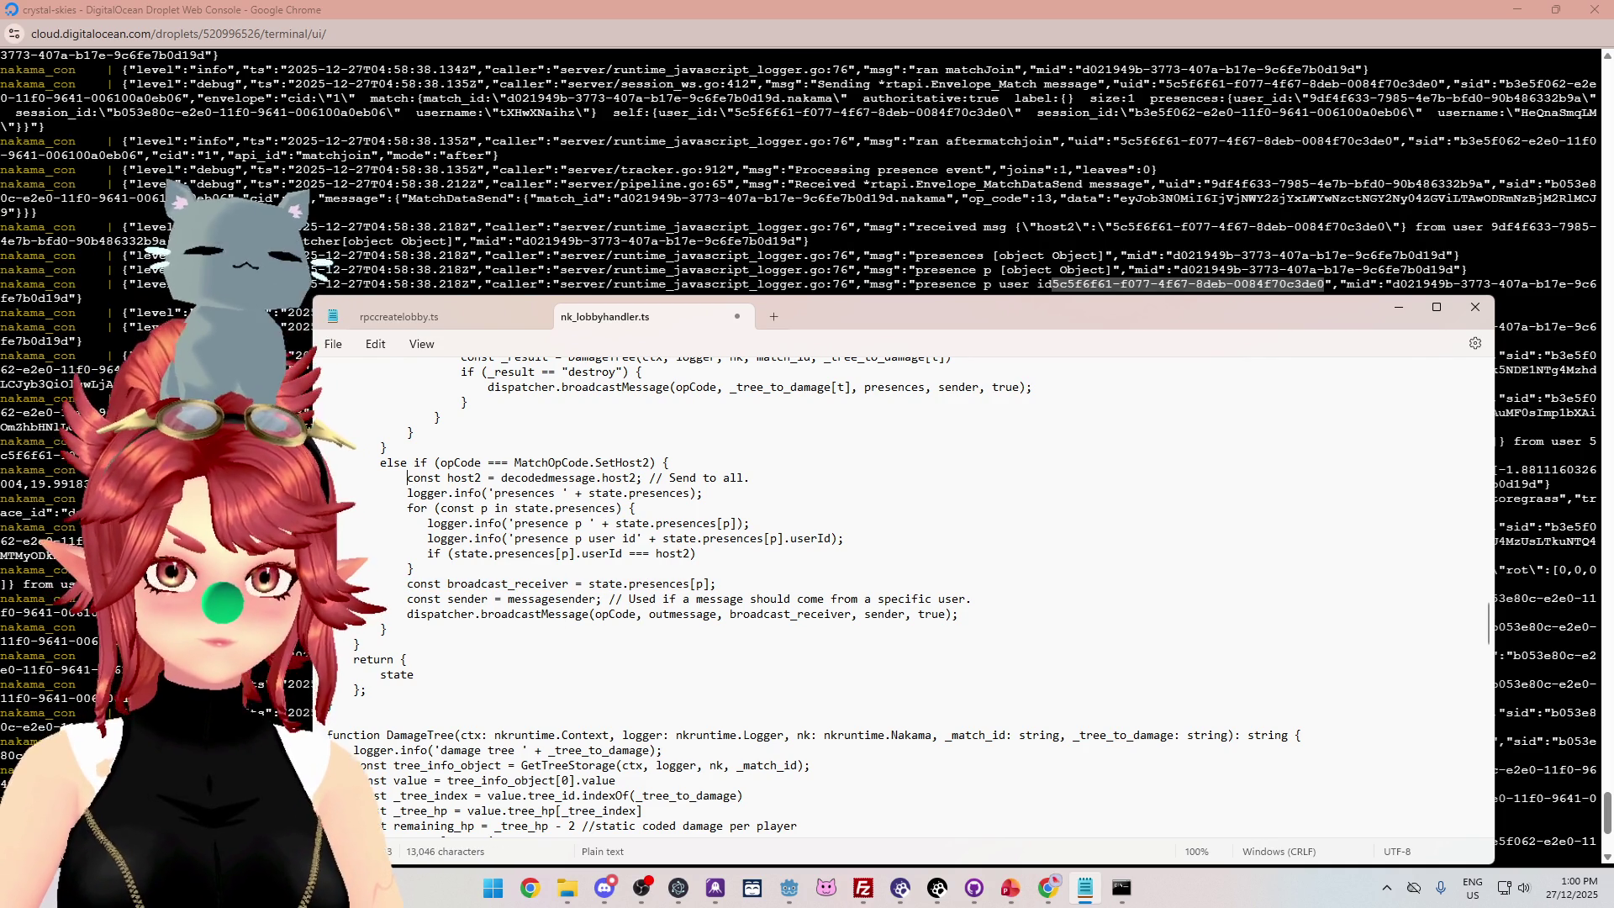
{"action": "key", "text": "Return"}
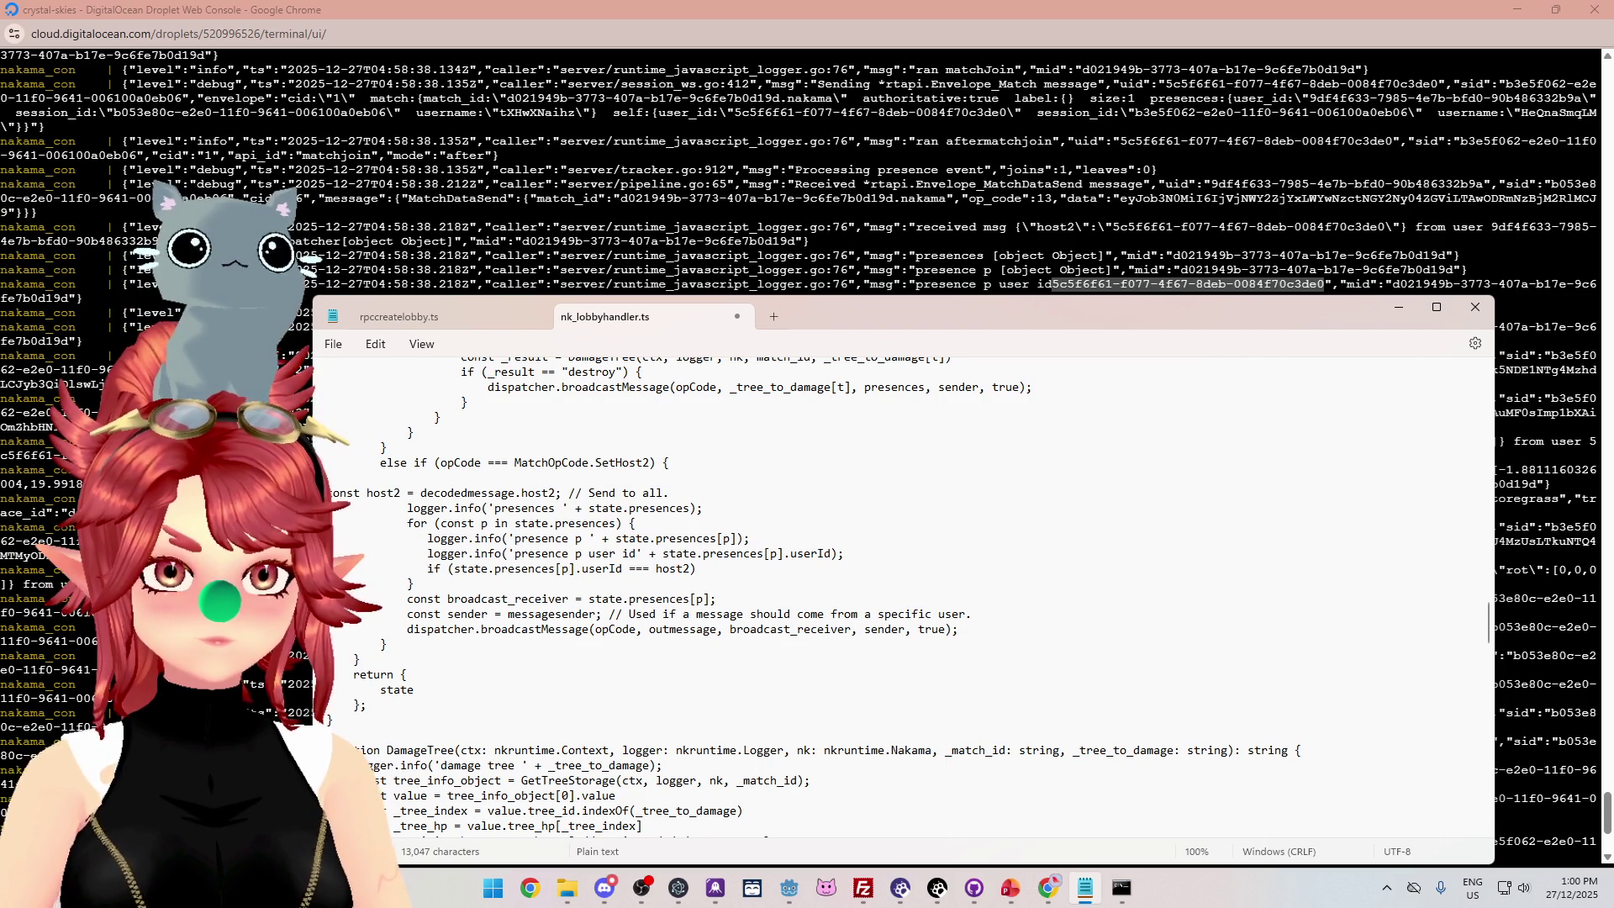
{"action": "key", "text": "ctrl+v"}
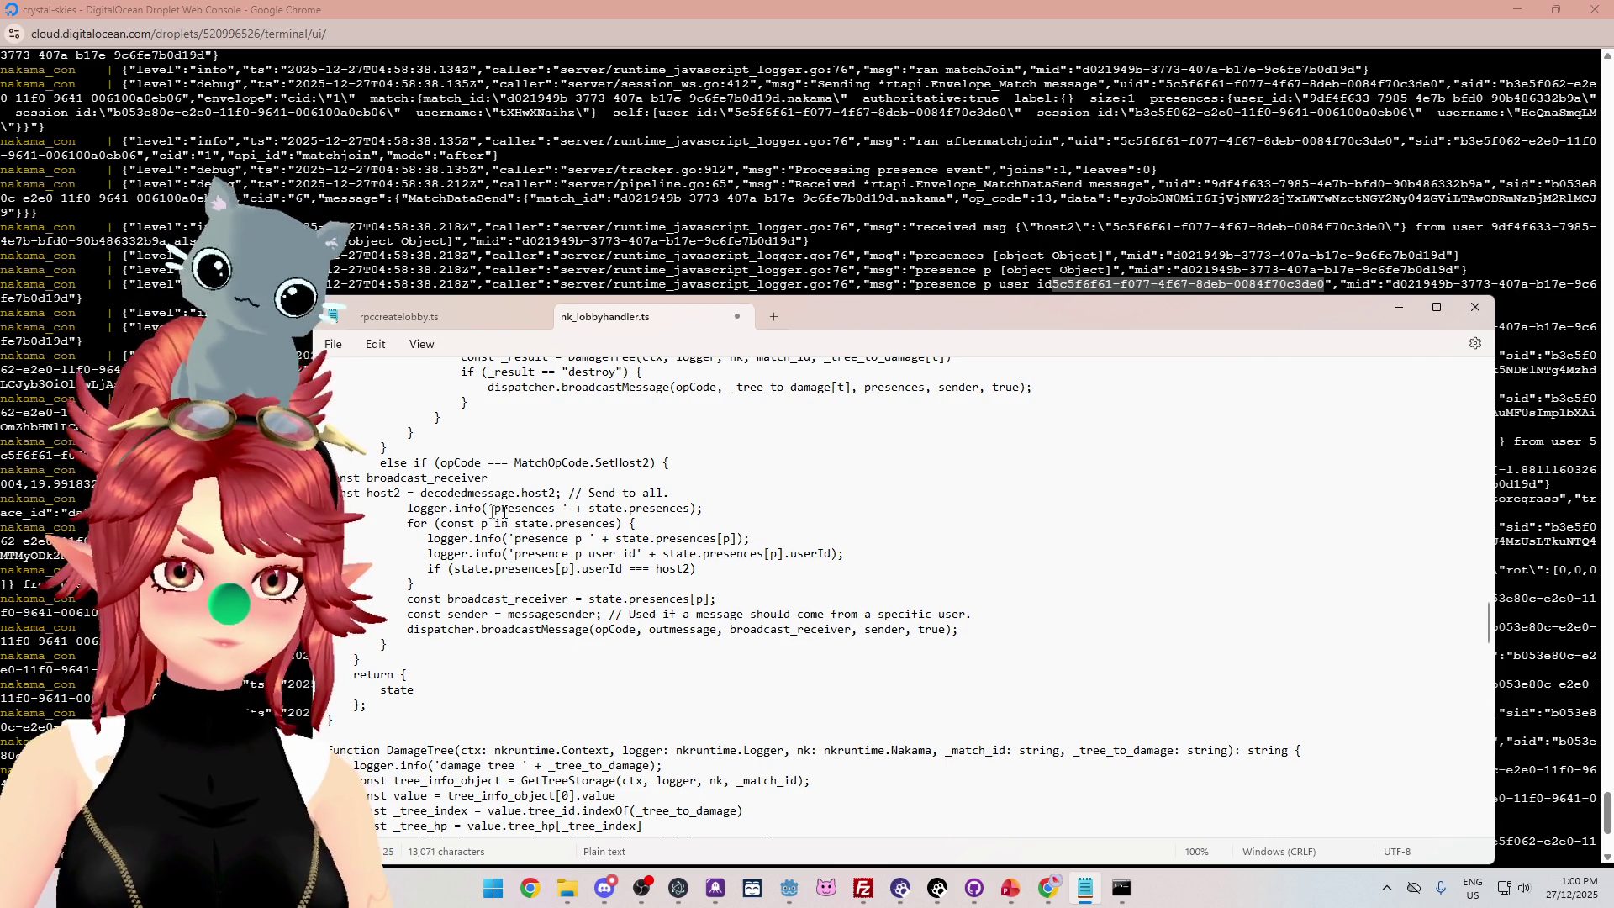
{"action": "key", "text": "Home"}
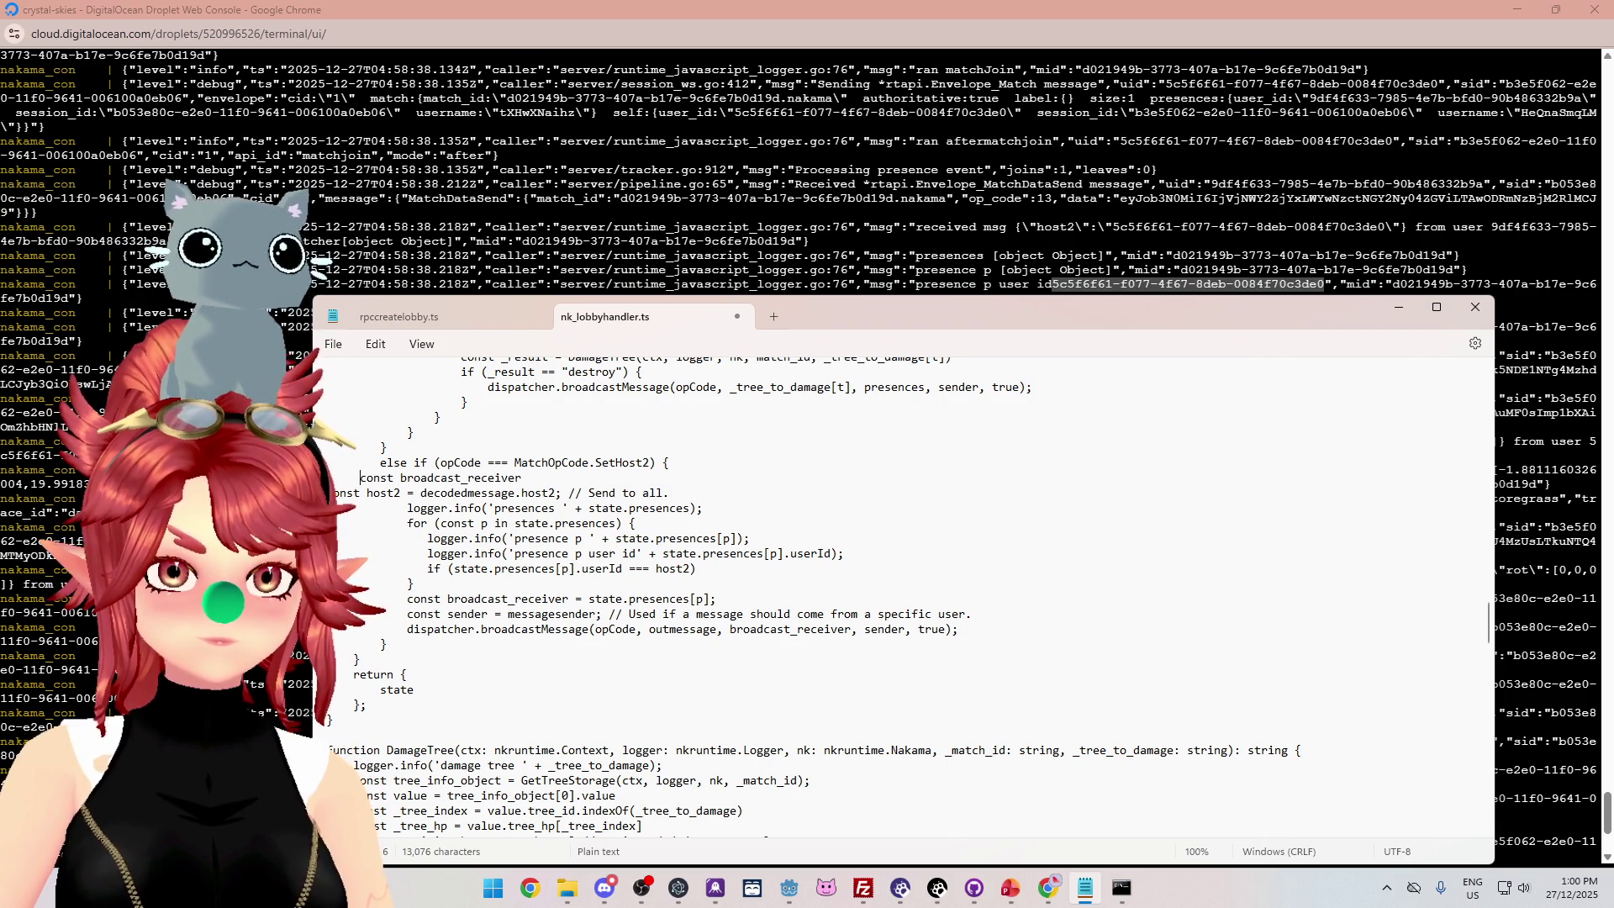
{"action": "key", "text": "Down"}
{"action": "key", "text": "Home"}
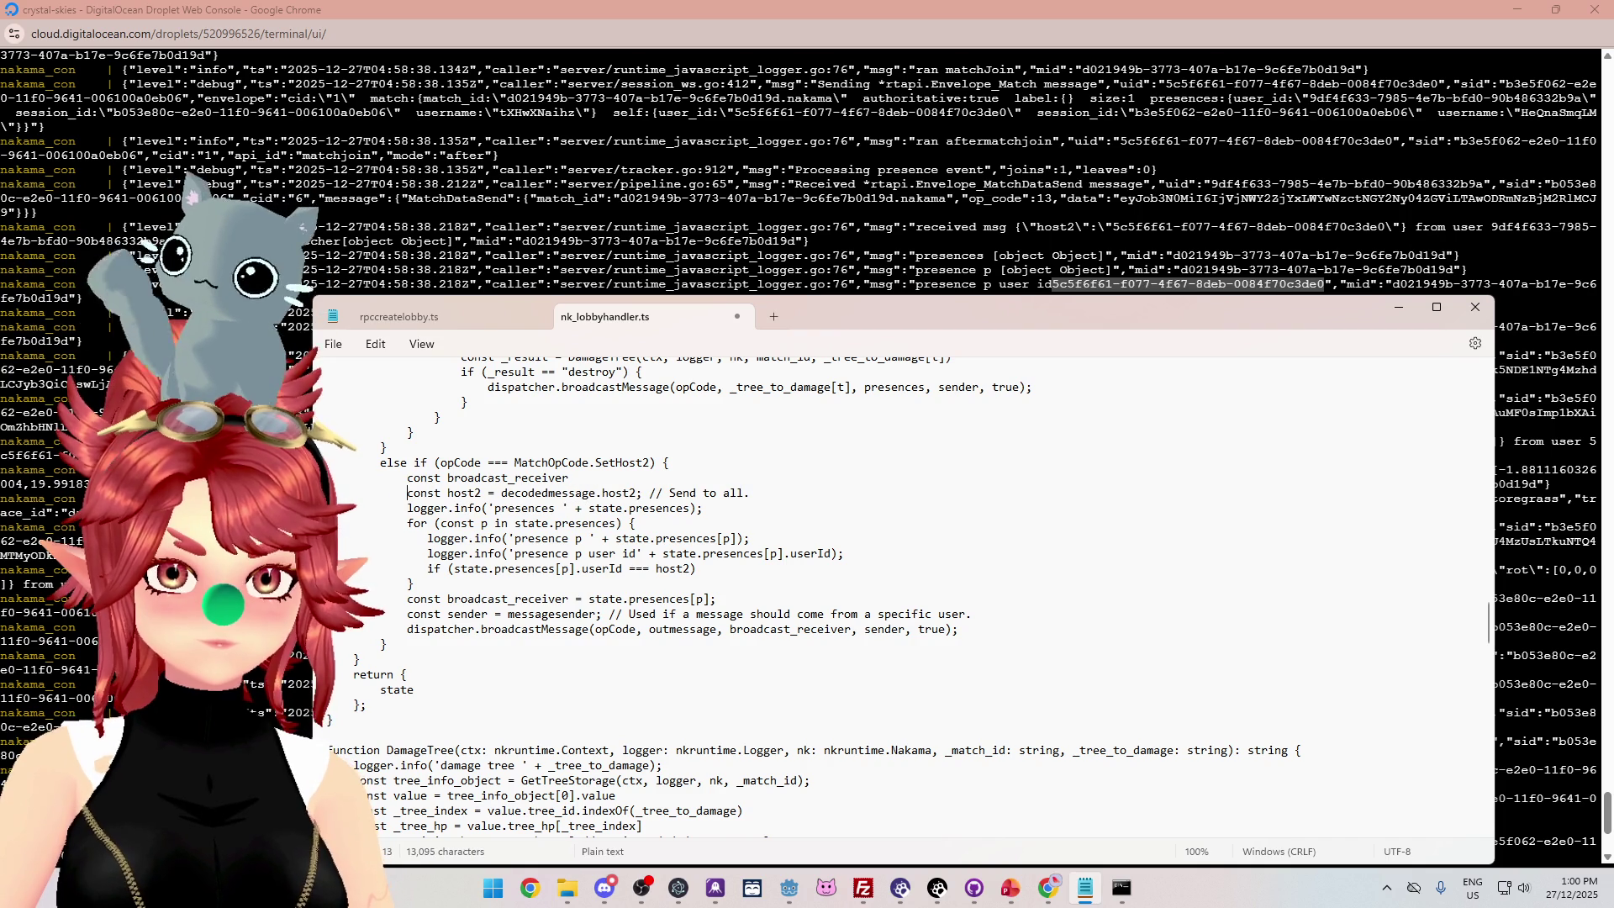
Move the broadcast_receiver assignment line to just under the host2 if check.
{"action": "left_click_drag", "start_coordinate": [716, 598], "coordinate": [353, 598]}
{"action": "key", "text": "ctrl+x"}
{"action": "left_click", "coordinate": [738, 569]}
{"action": "key", "text": "Return"}
{"action": "key", "text": "ctrl+v"}
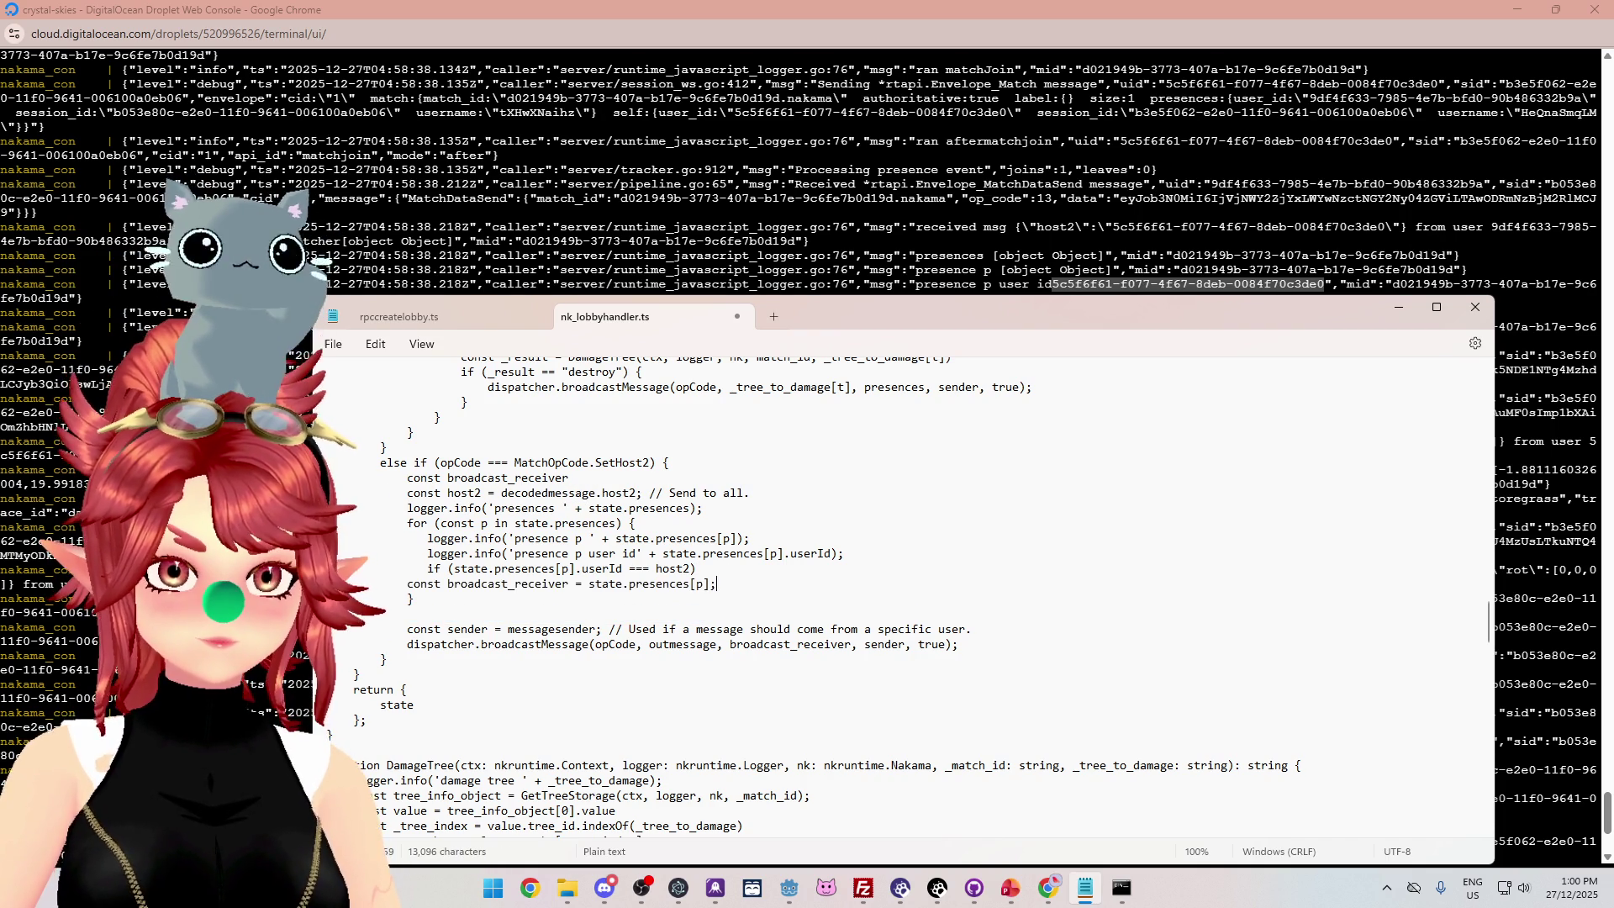
{"action": "left_click", "coordinate": [411, 585]}
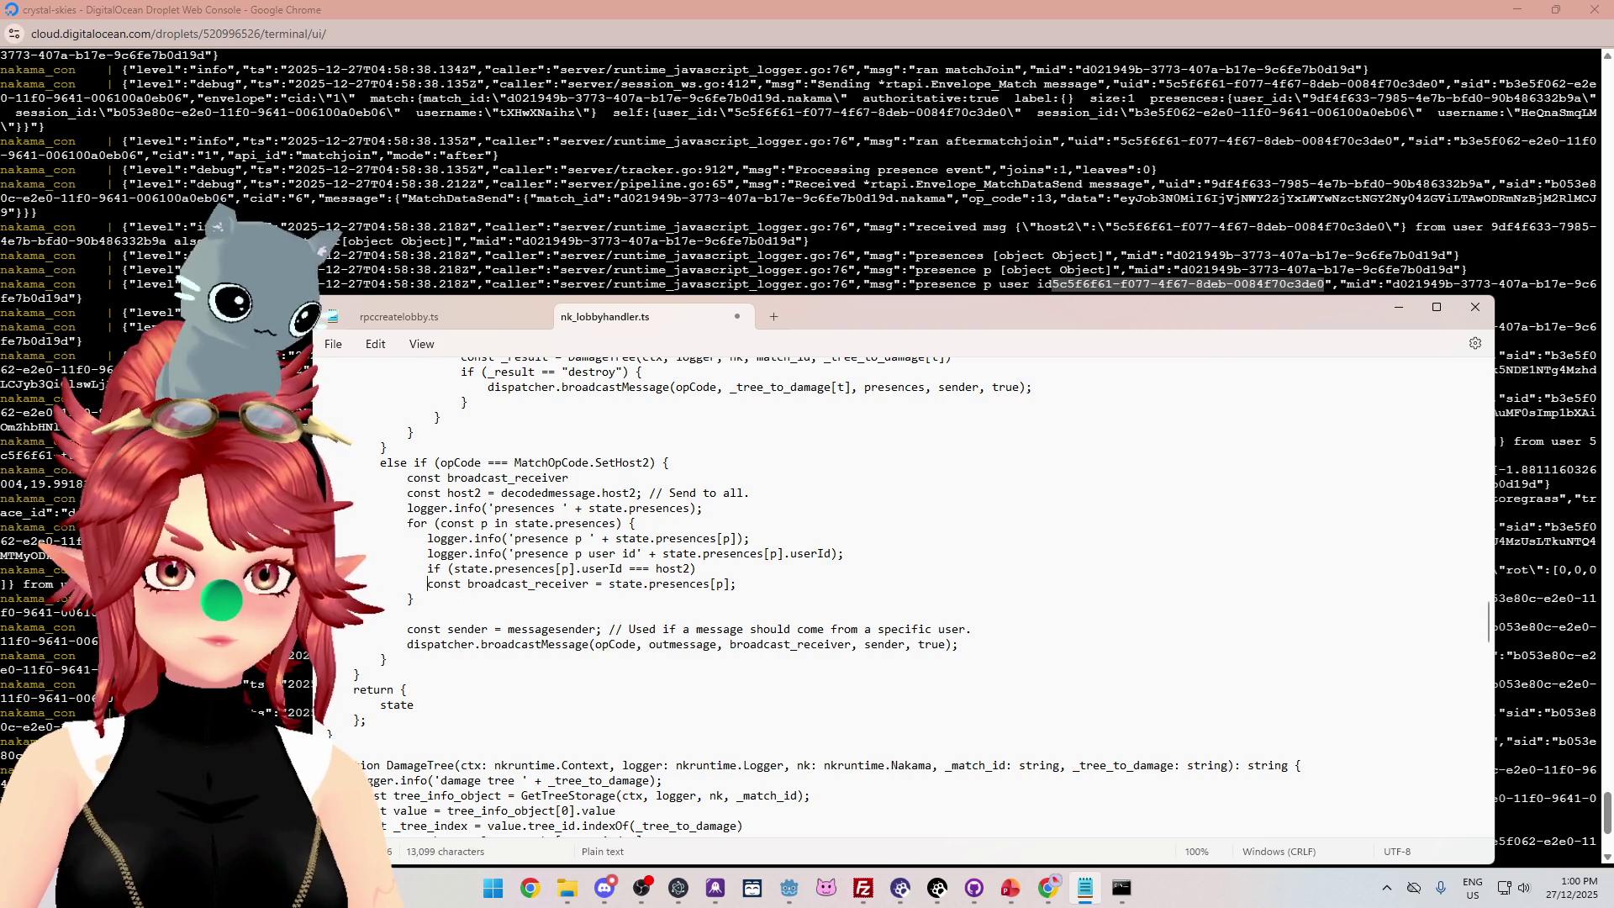
Wrap the assignment in braces for the if block and delete the extra blank line.
{"action": "left_click", "coordinate": [697, 568]}
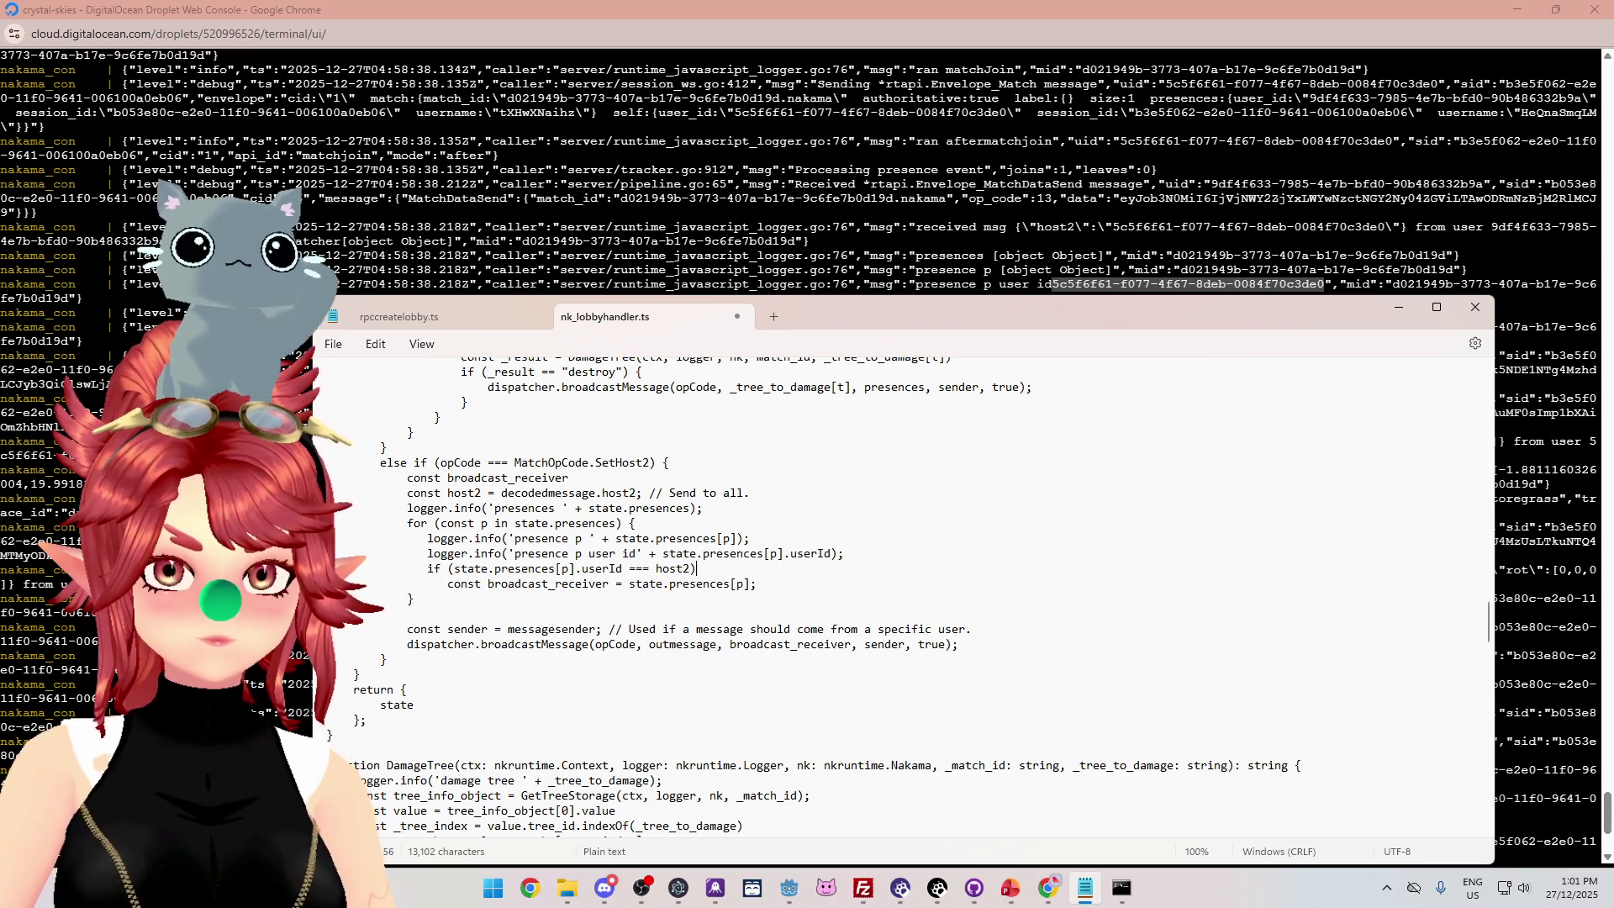
{"action": "type", "text": "{"}
{"action": "left_click", "coordinate": [760, 584]}
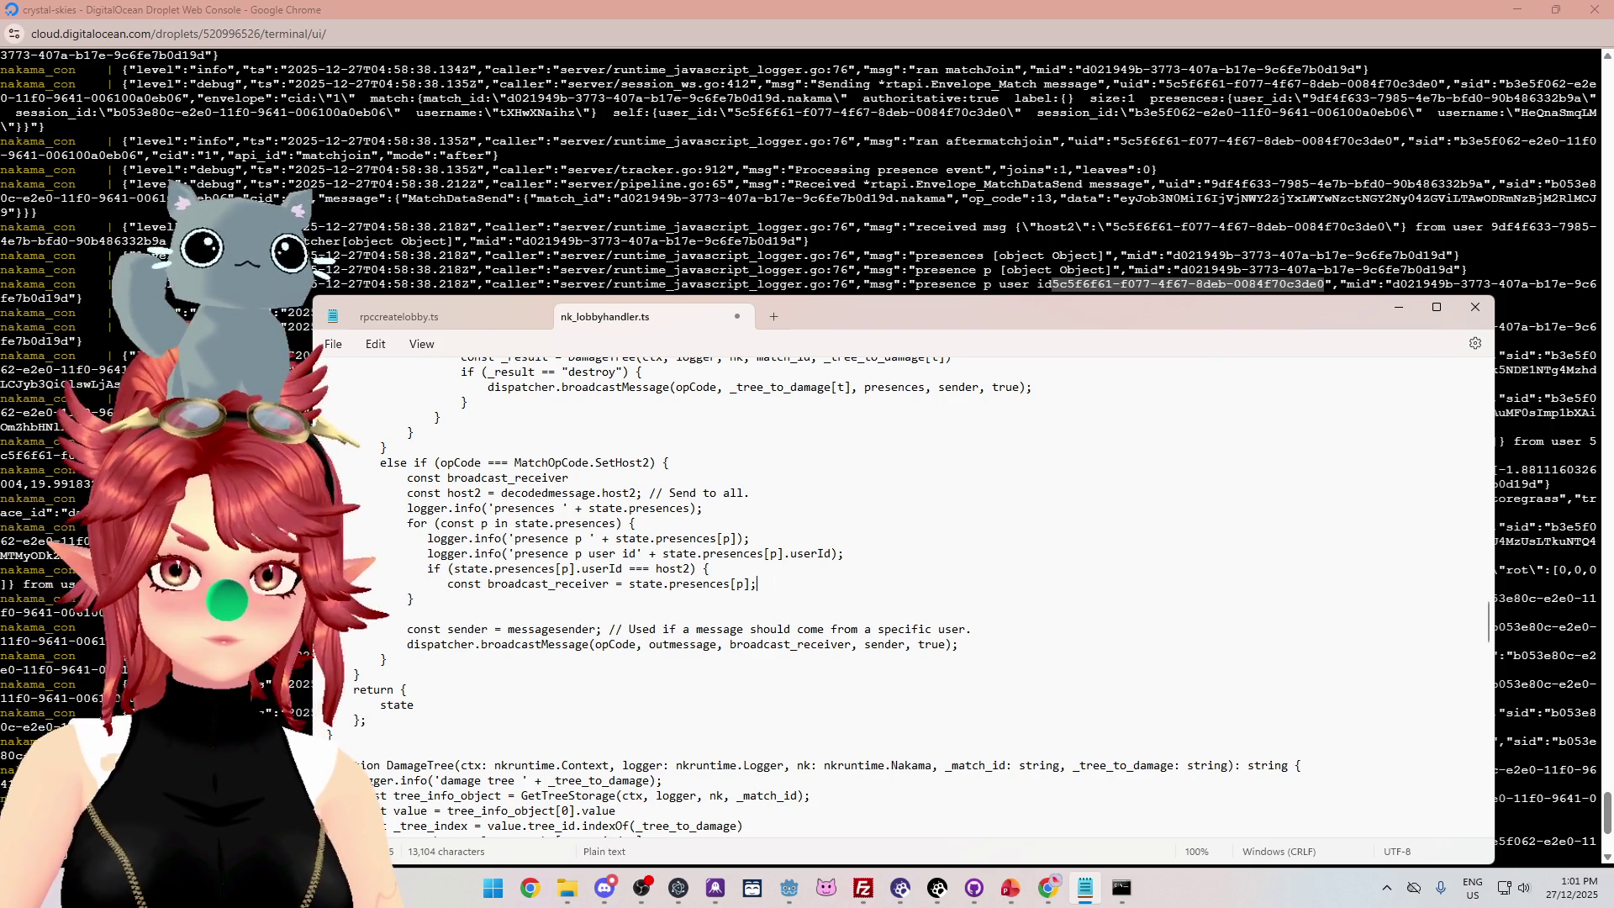
{"action": "key", "text": "Return"}
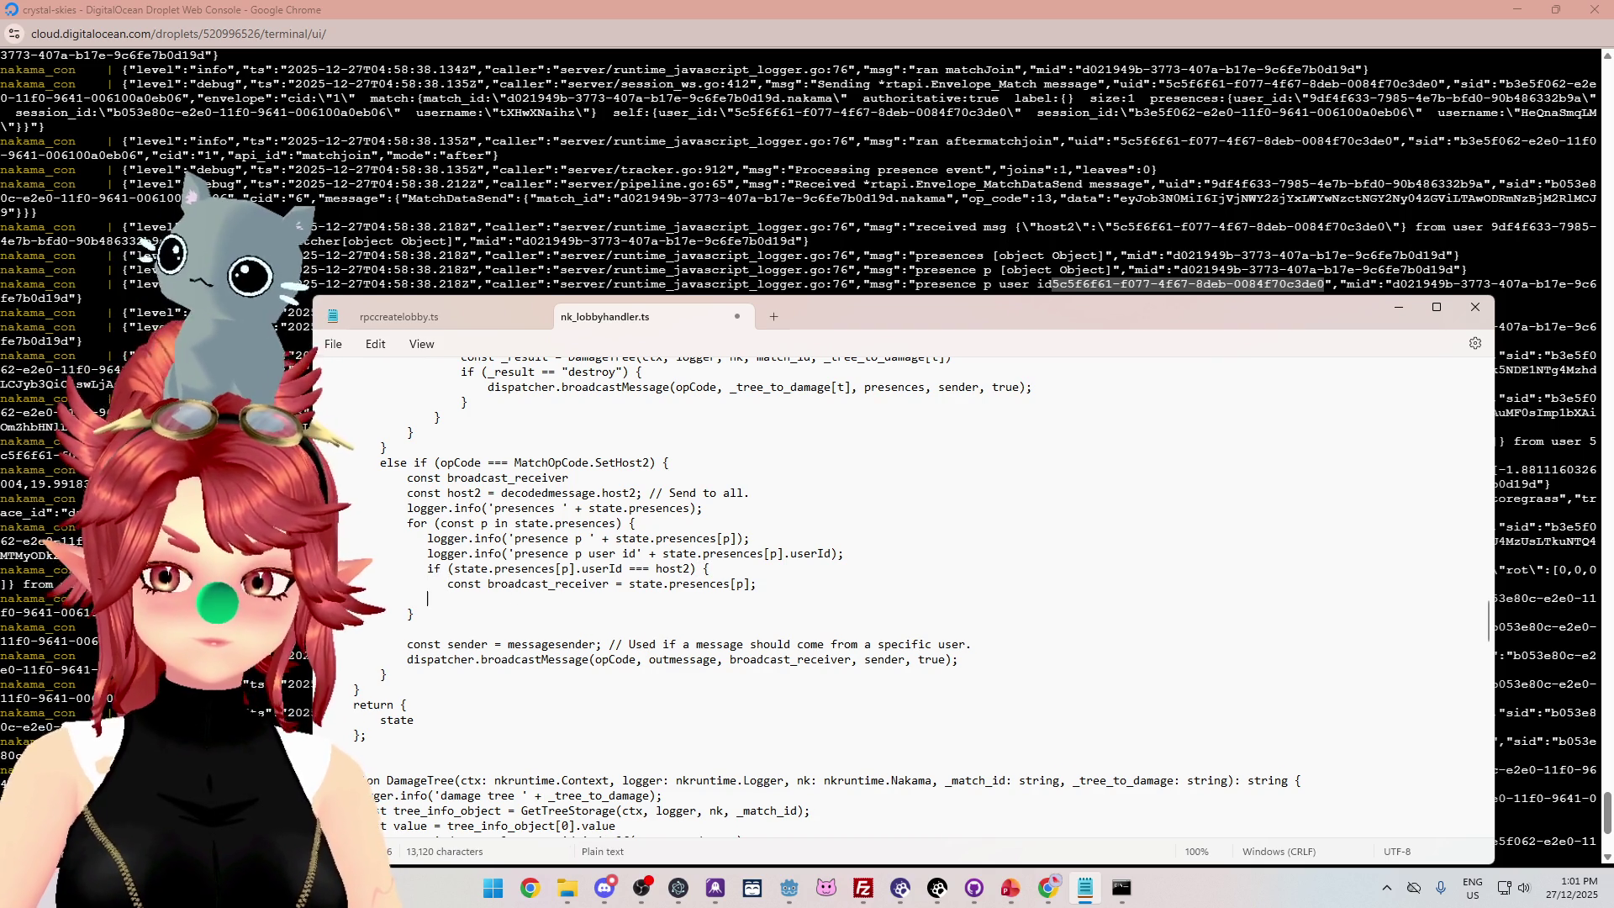
{"action": "type", "text": "}"}
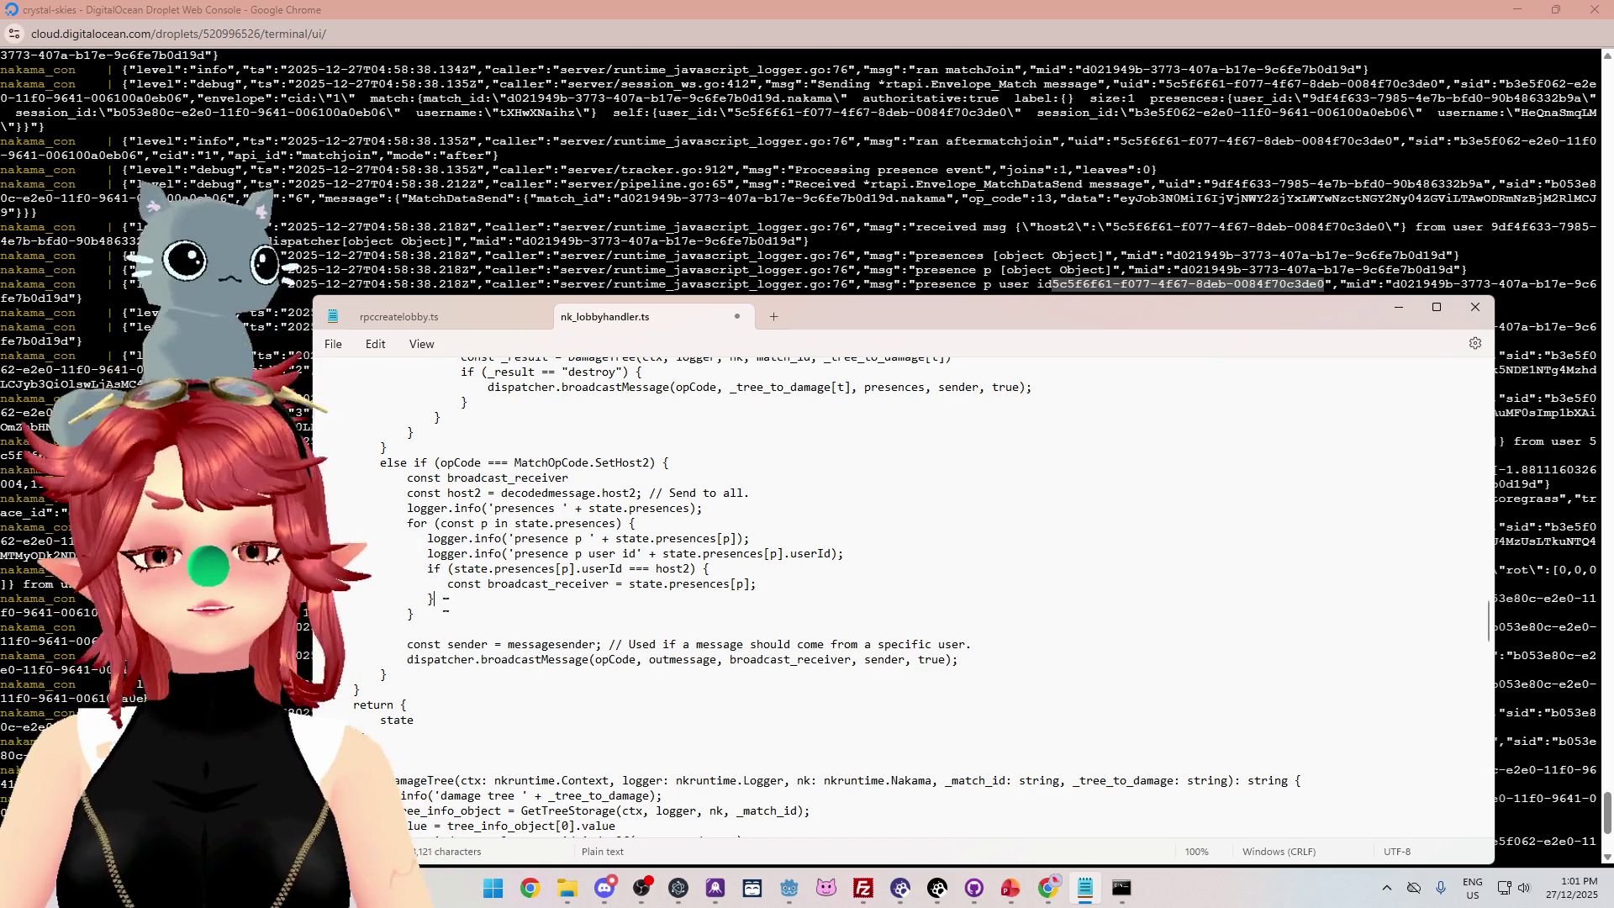
{"action": "left_click", "coordinate": [371, 633]}
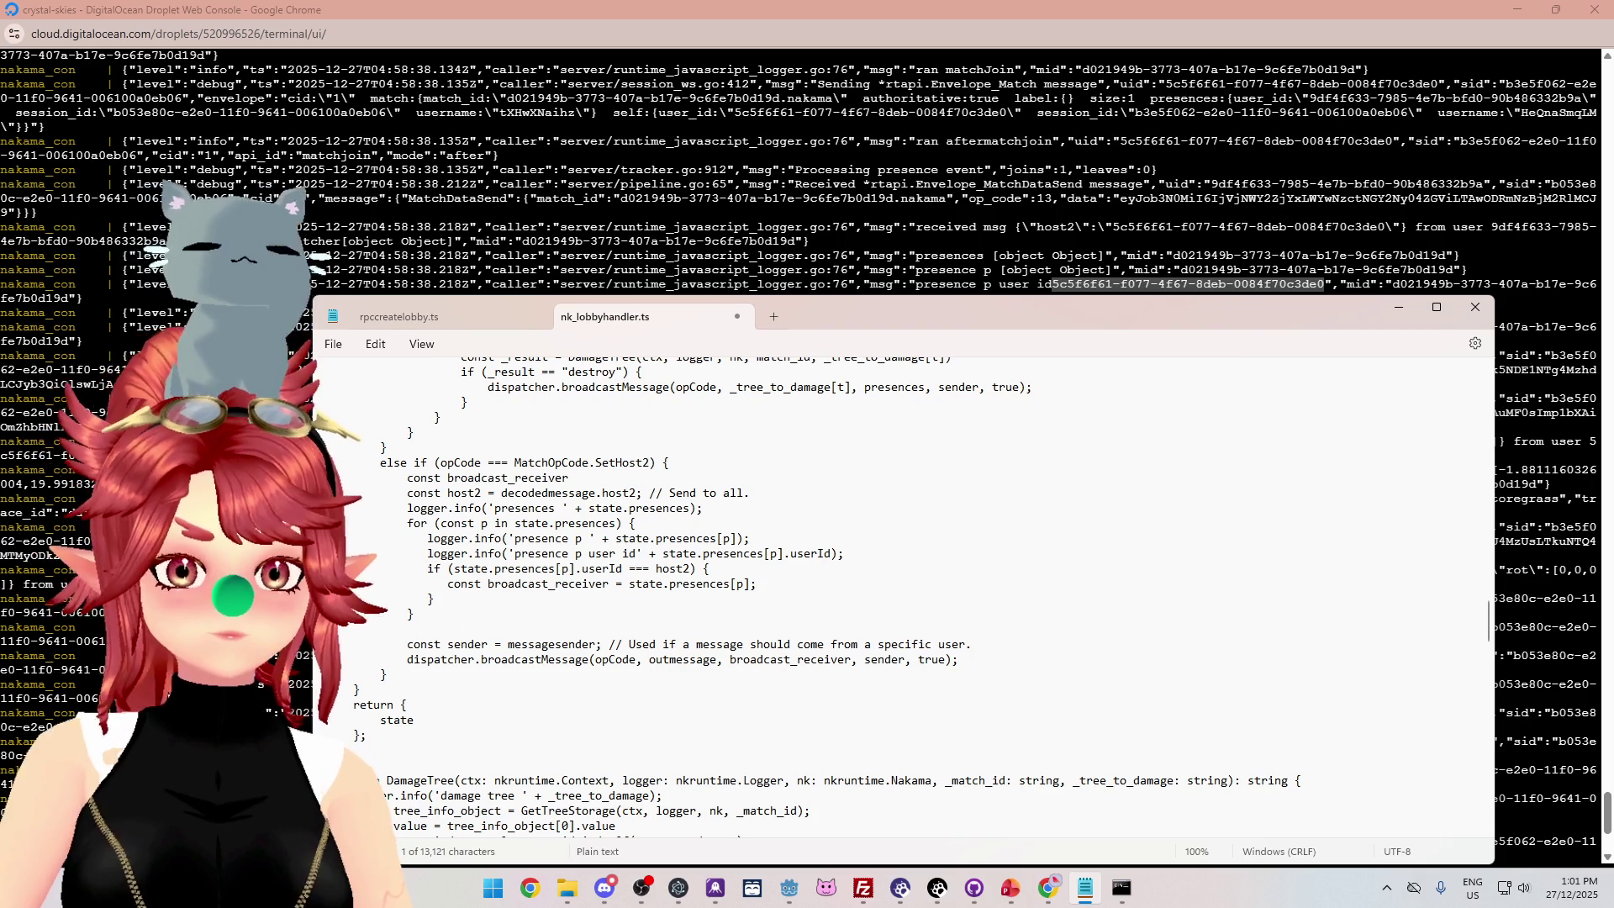
{"action": "key", "text": "Delete"}
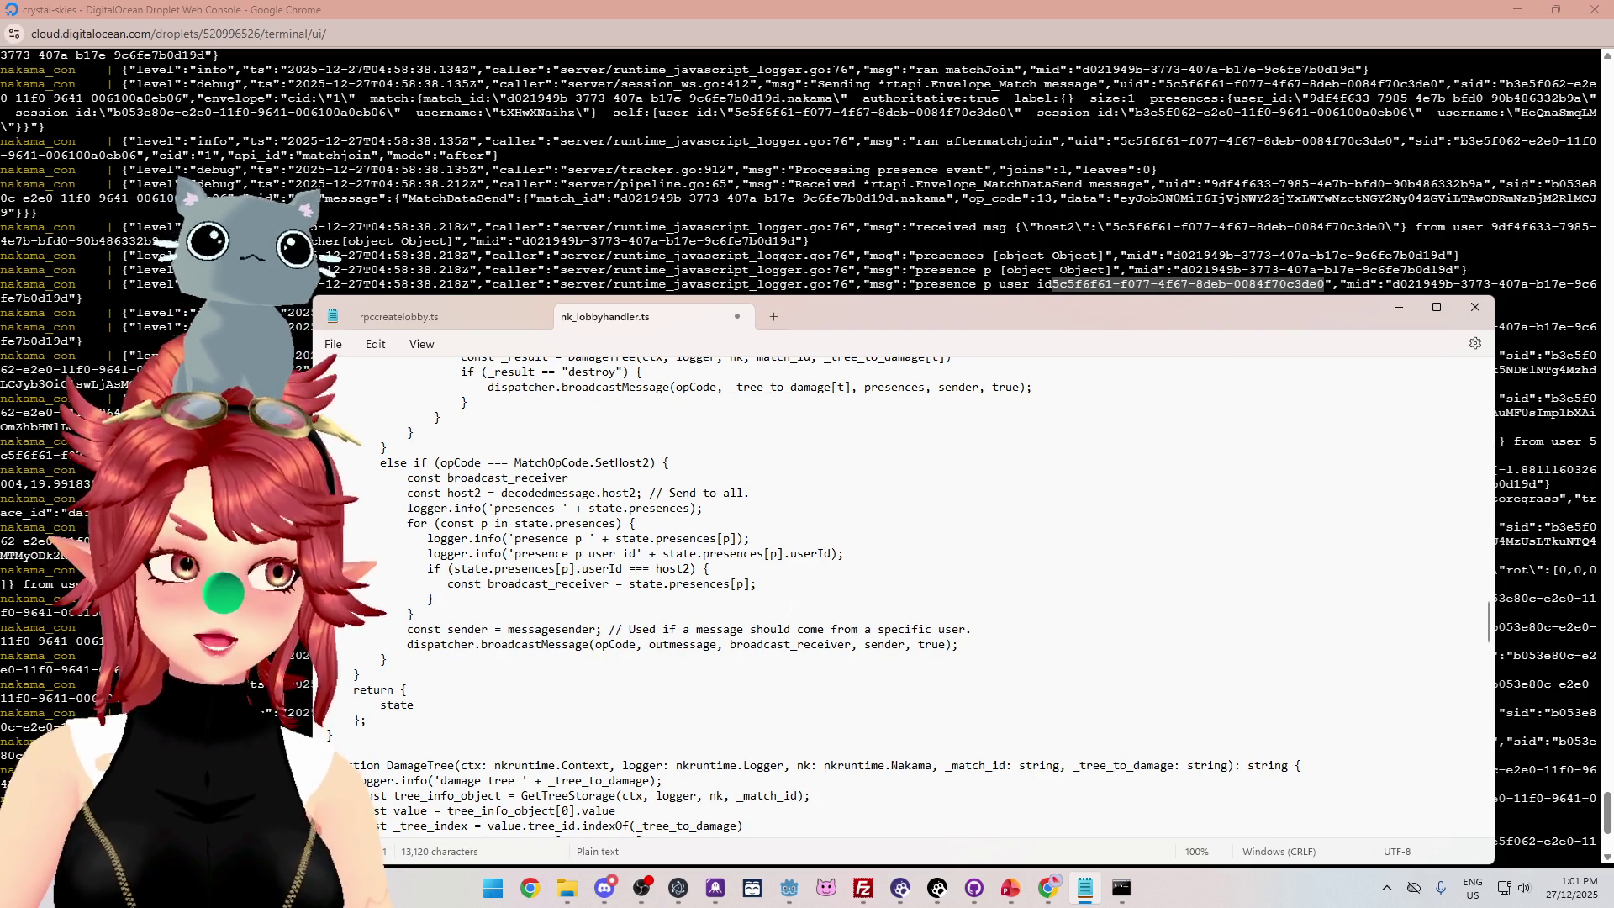
{"action": "left_click_drag", "start_coordinate": [1053, 321], "coordinate": [1000, 203]}
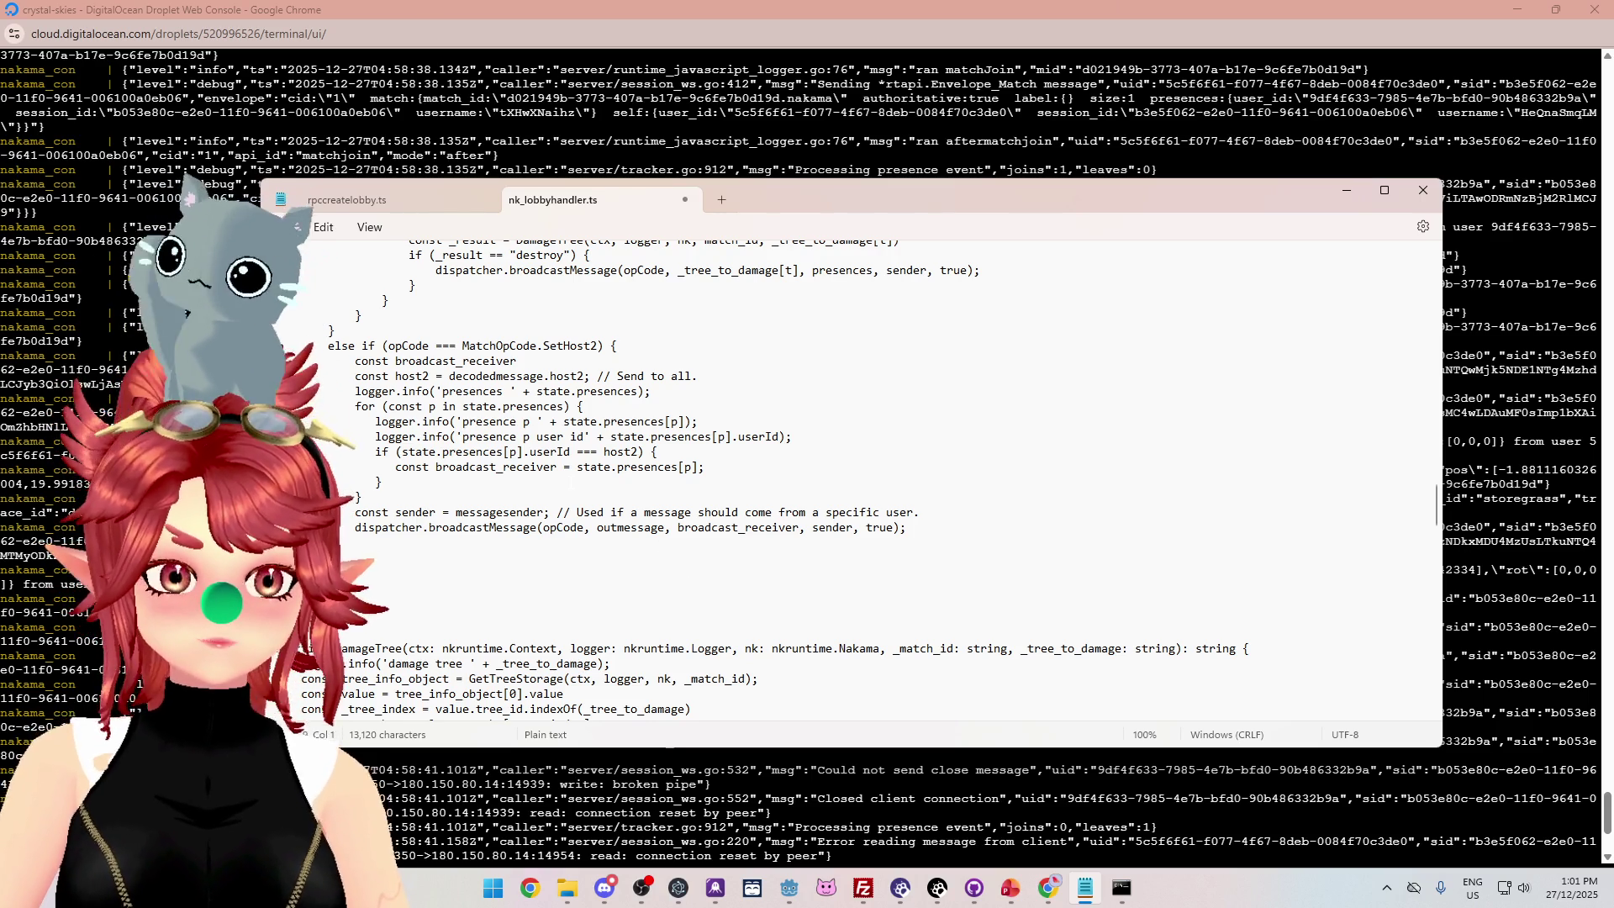
{"action": "left_click_drag", "start_coordinate": [436, 467], "coordinate": [556, 468]}
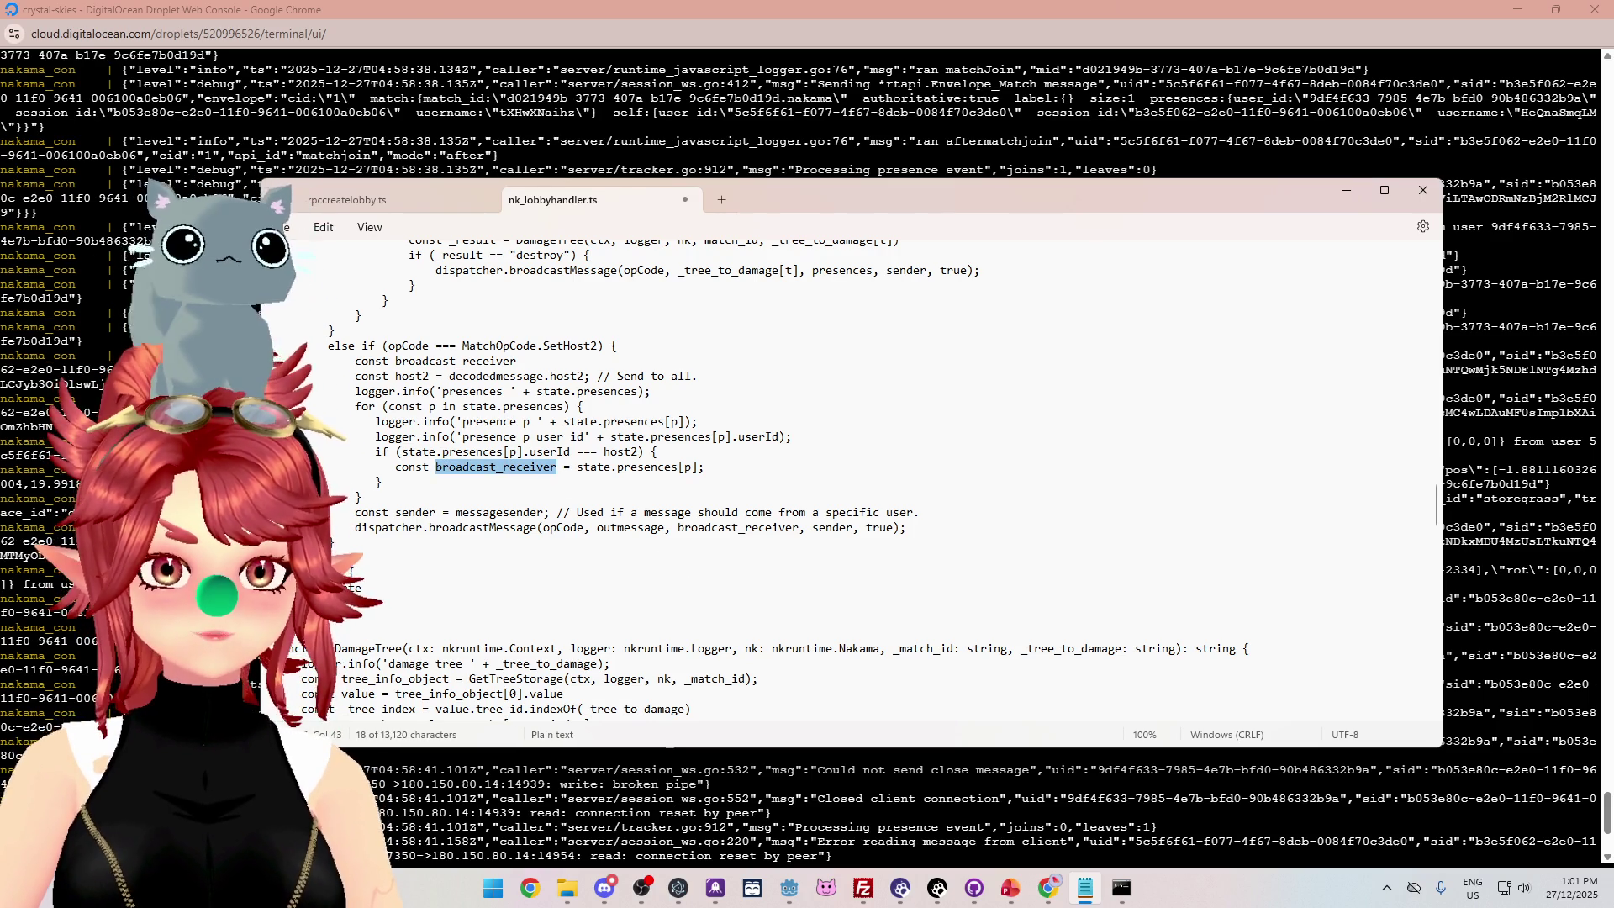
{"action": "left_click", "coordinate": [536, 360]}
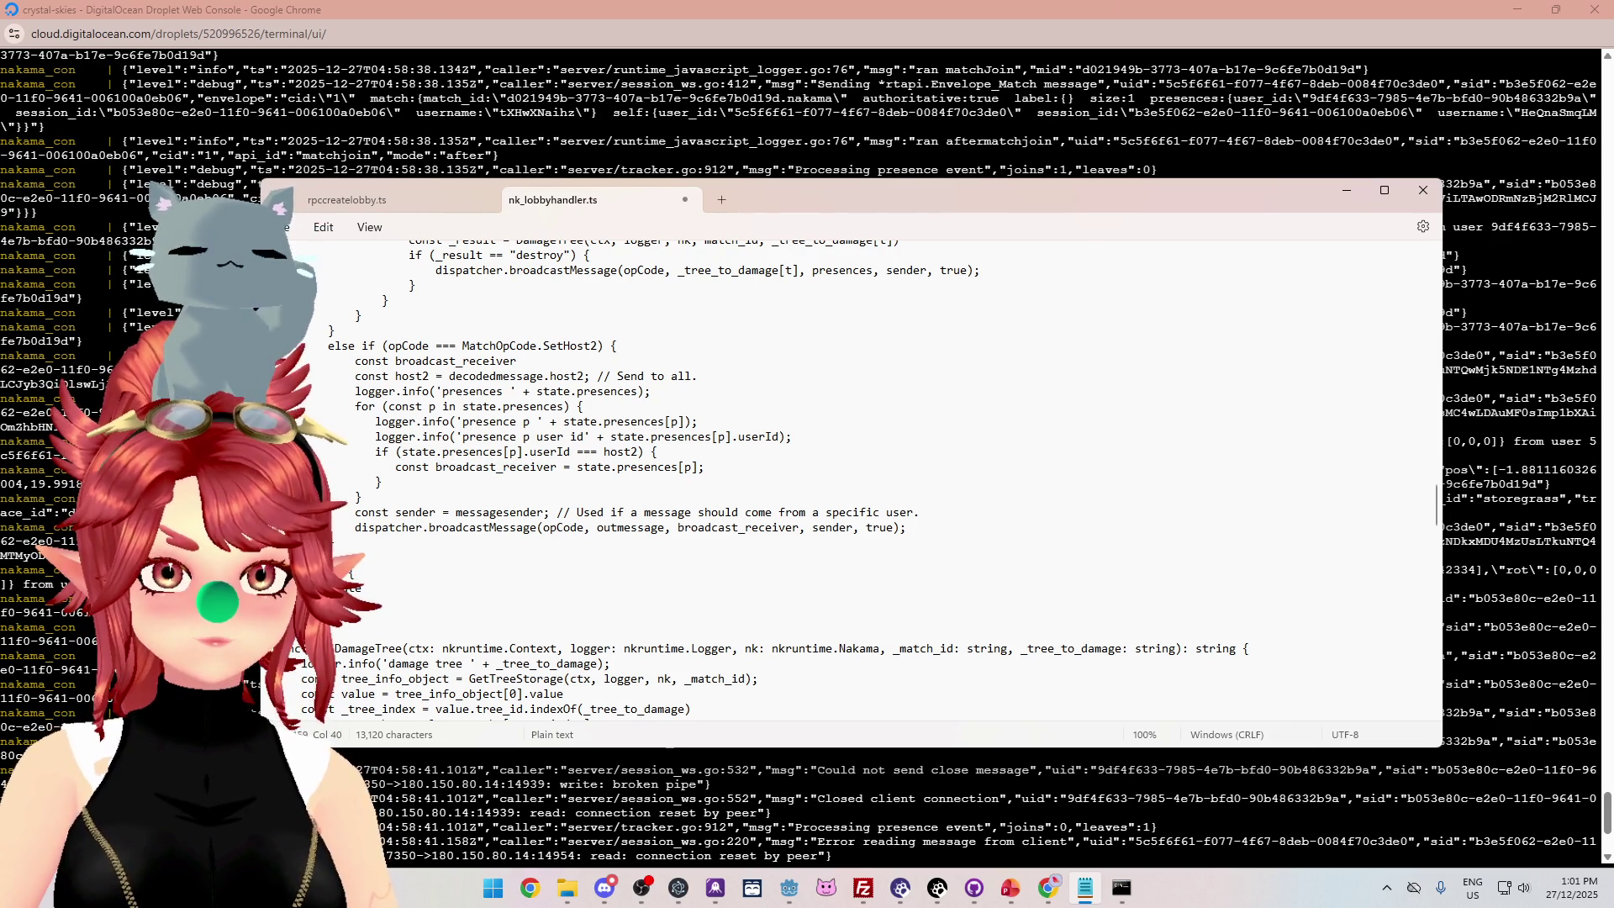
{"action": "left_click", "coordinate": [598, 361]}
{"action": "left_click_drag", "start_coordinate": [597, 360], "coordinate": [517, 361]}
{"action": "key", "text": "BackSpace"}
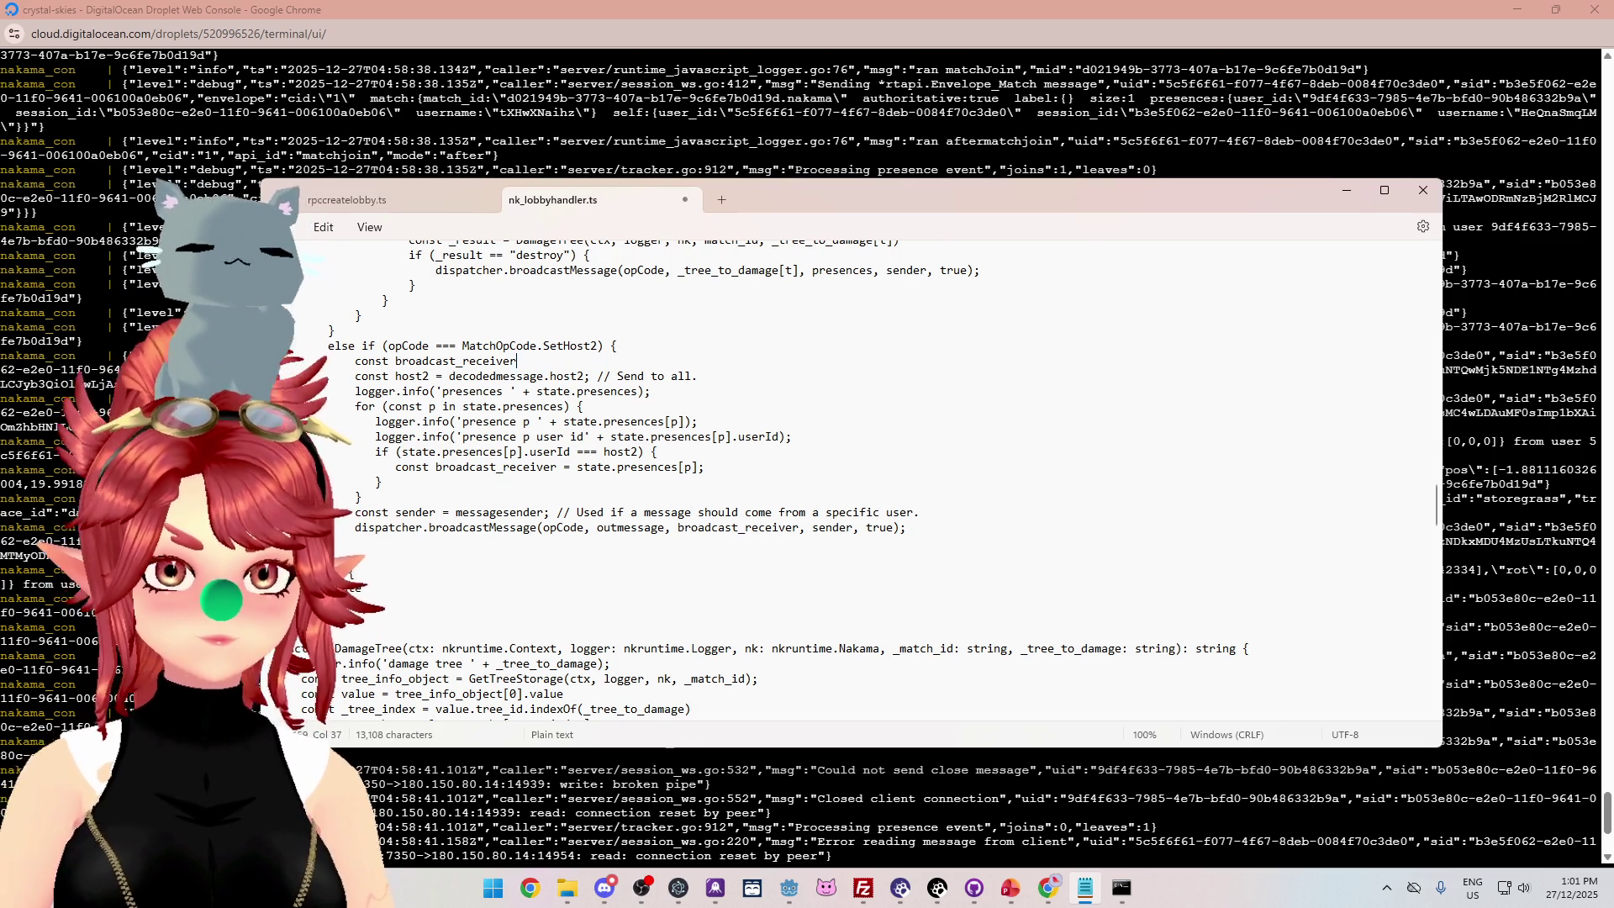
{"action": "scroll", "coordinate": [757, 479], "scroll_direction": "up", "scroll_amount": 2}
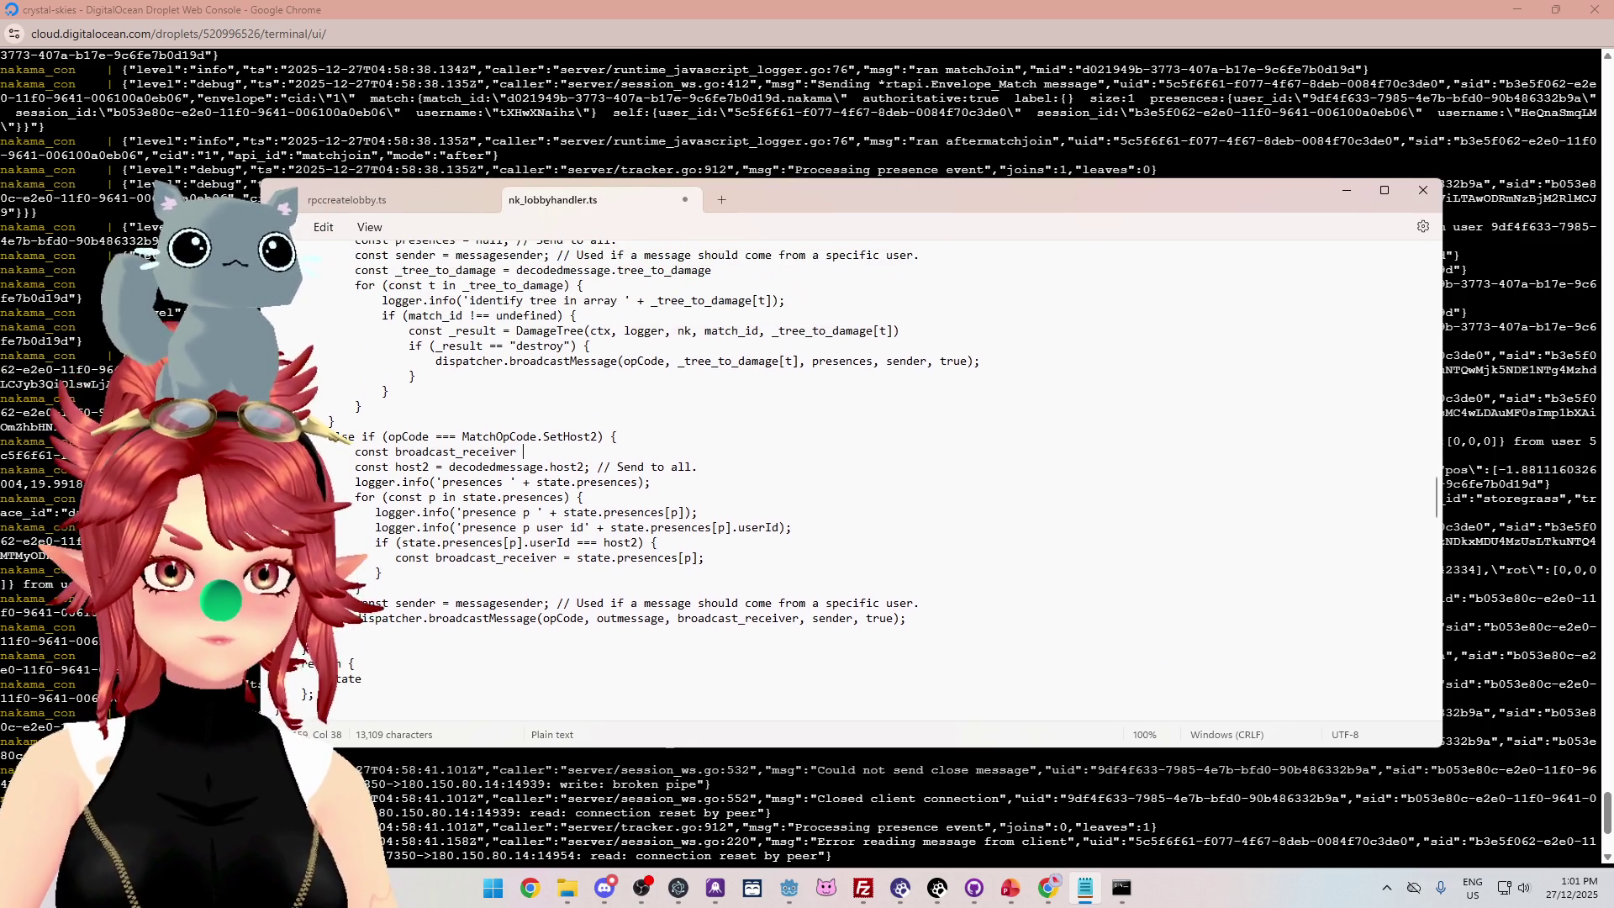
{"action": "scroll", "coordinate": [515, 338], "scroll_direction": "up", "scroll_amount": 1}
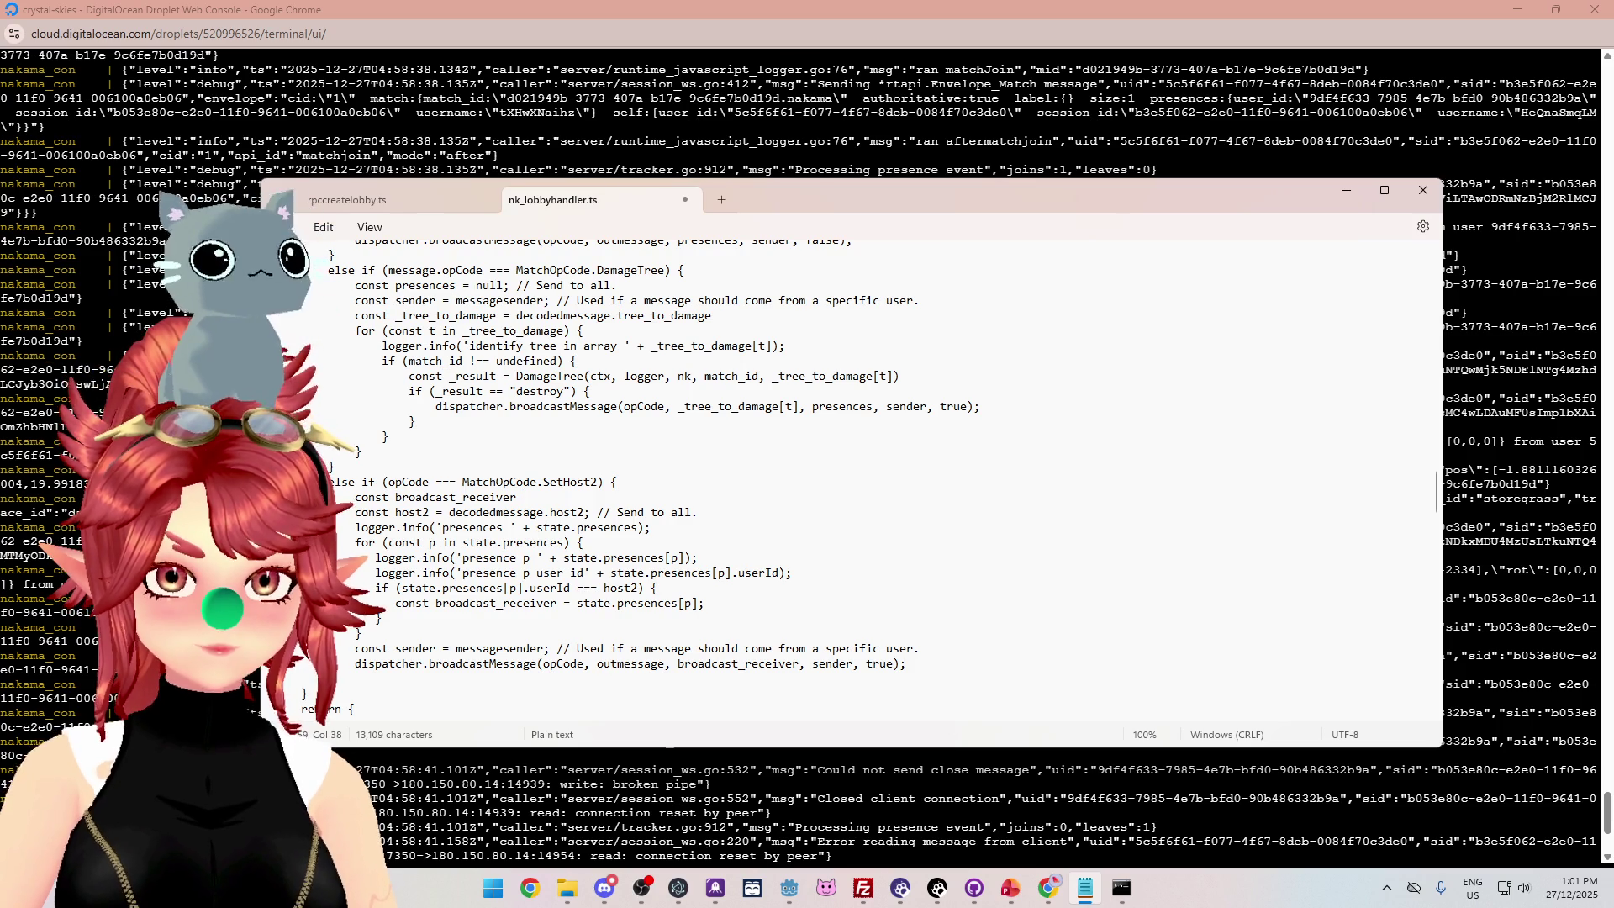
{"action": "scroll", "coordinate": [756, 479], "scroll_direction": "down", "scroll_amount": 6}
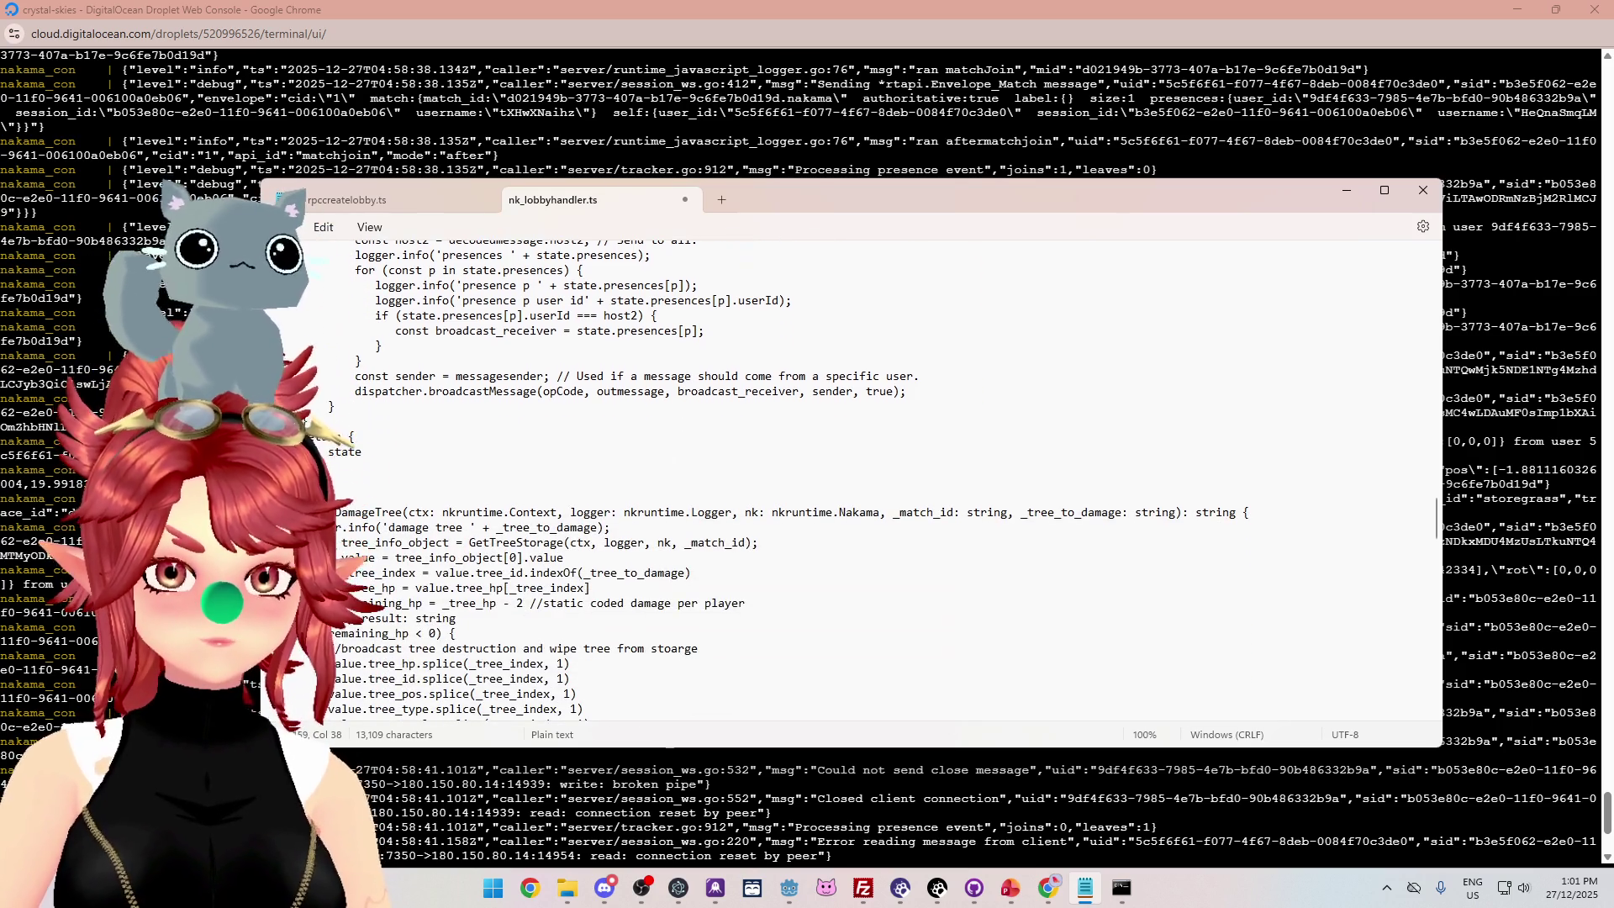
{"action": "scroll", "coordinate": [799, 479], "scroll_direction": "down", "scroll_amount": 1}
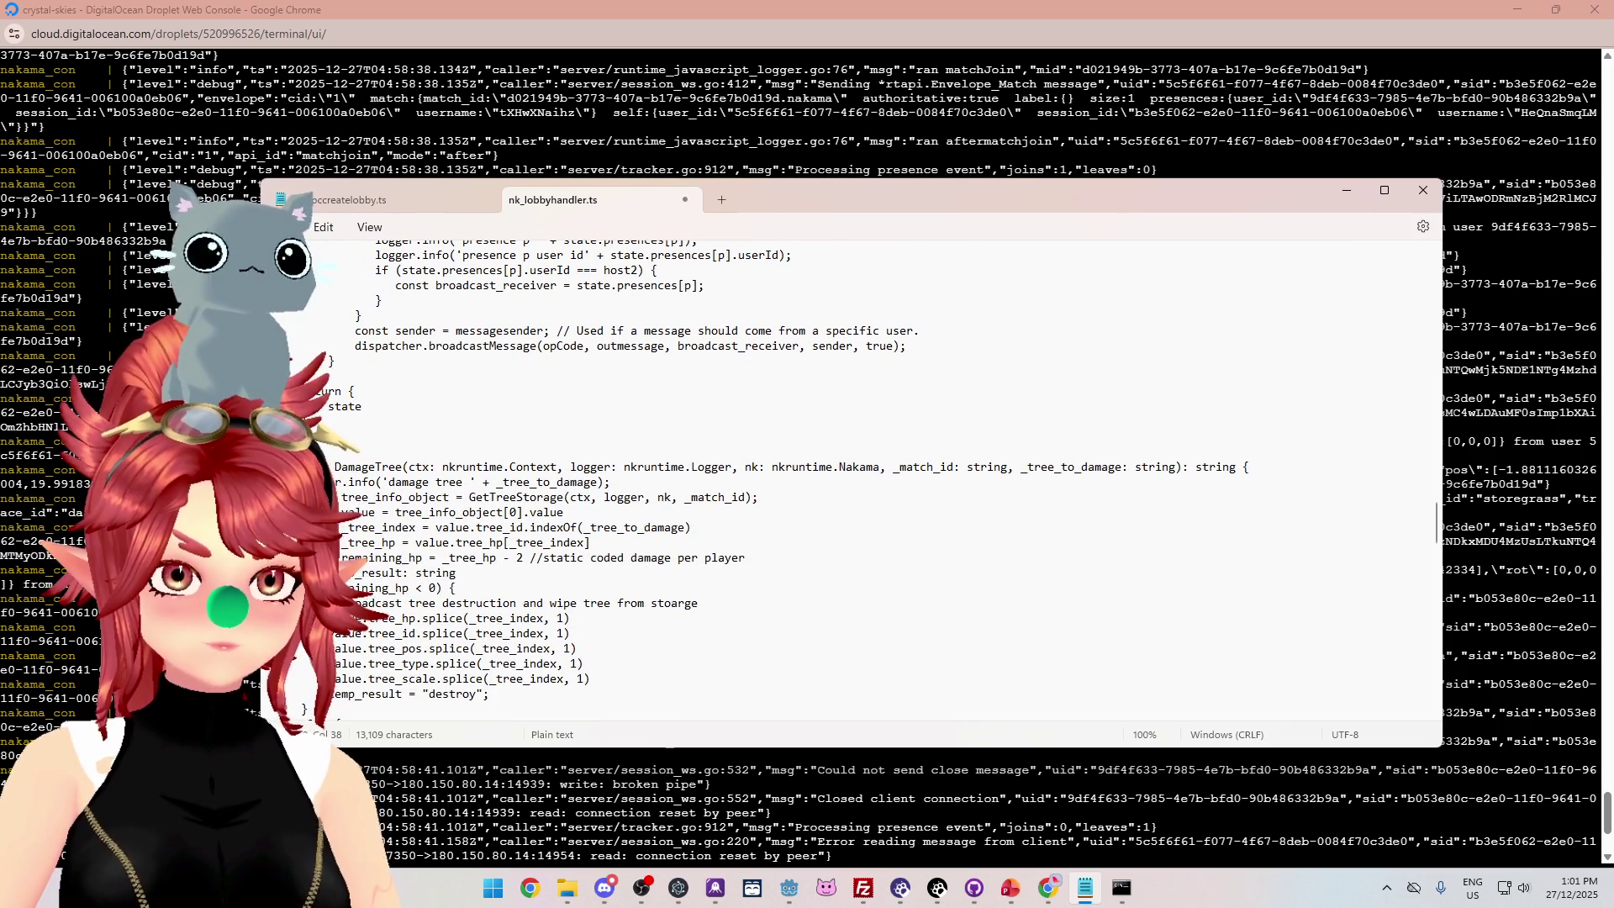
{"action": "scroll", "coordinate": [799, 479], "scroll_direction": "down", "scroll_amount": 5}
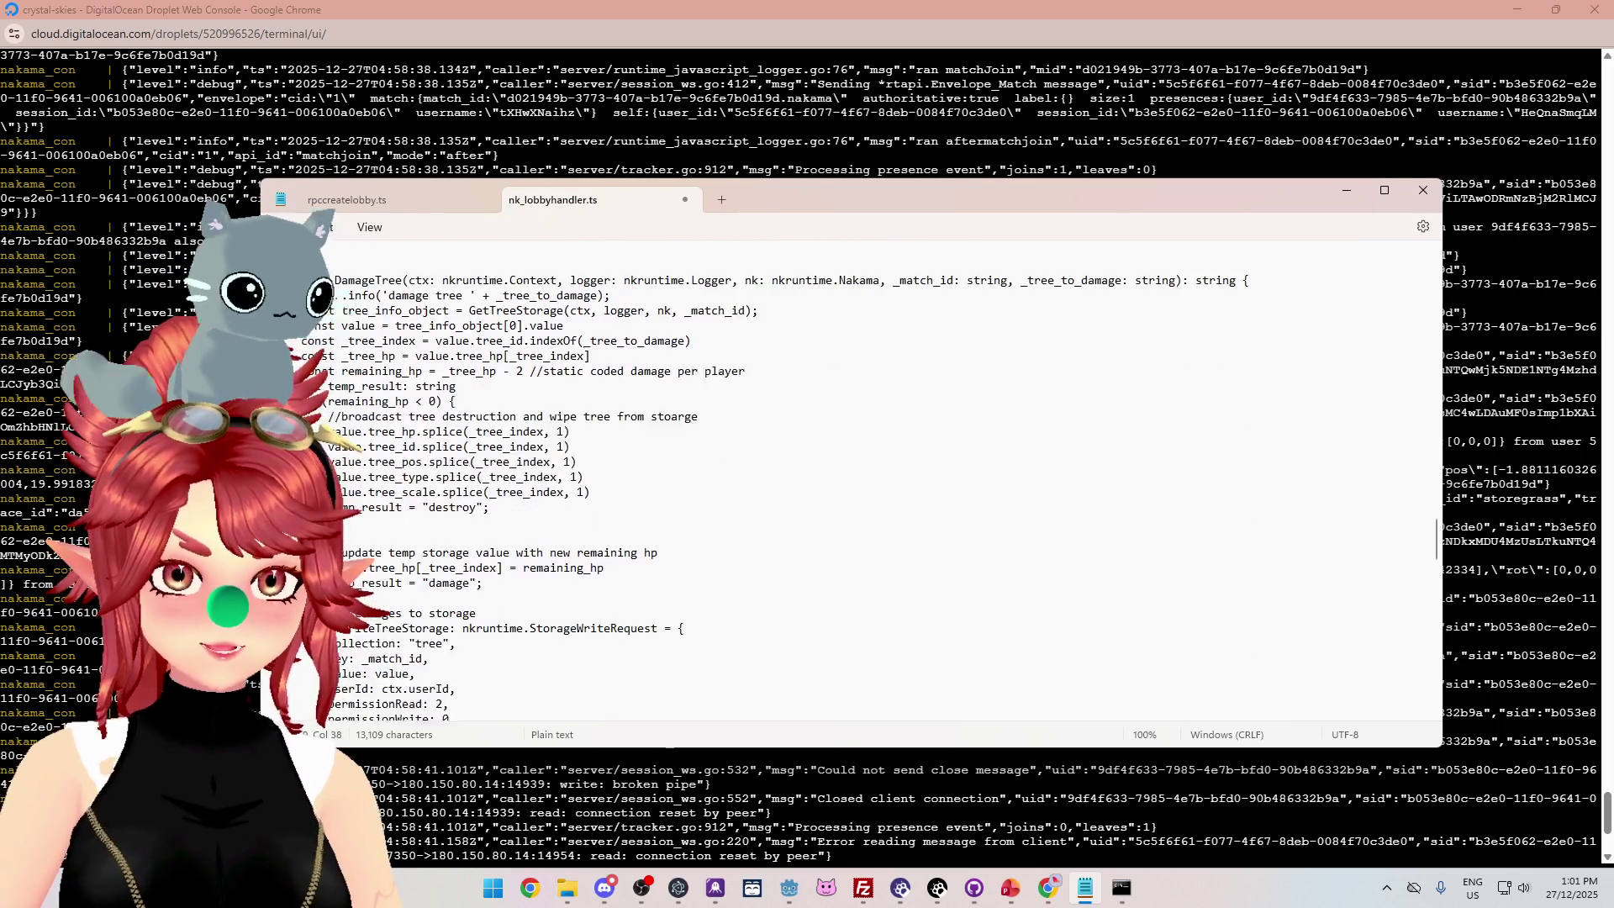
{"action": "scroll", "coordinate": [798, 479], "scroll_direction": "down", "scroll_amount": 4}
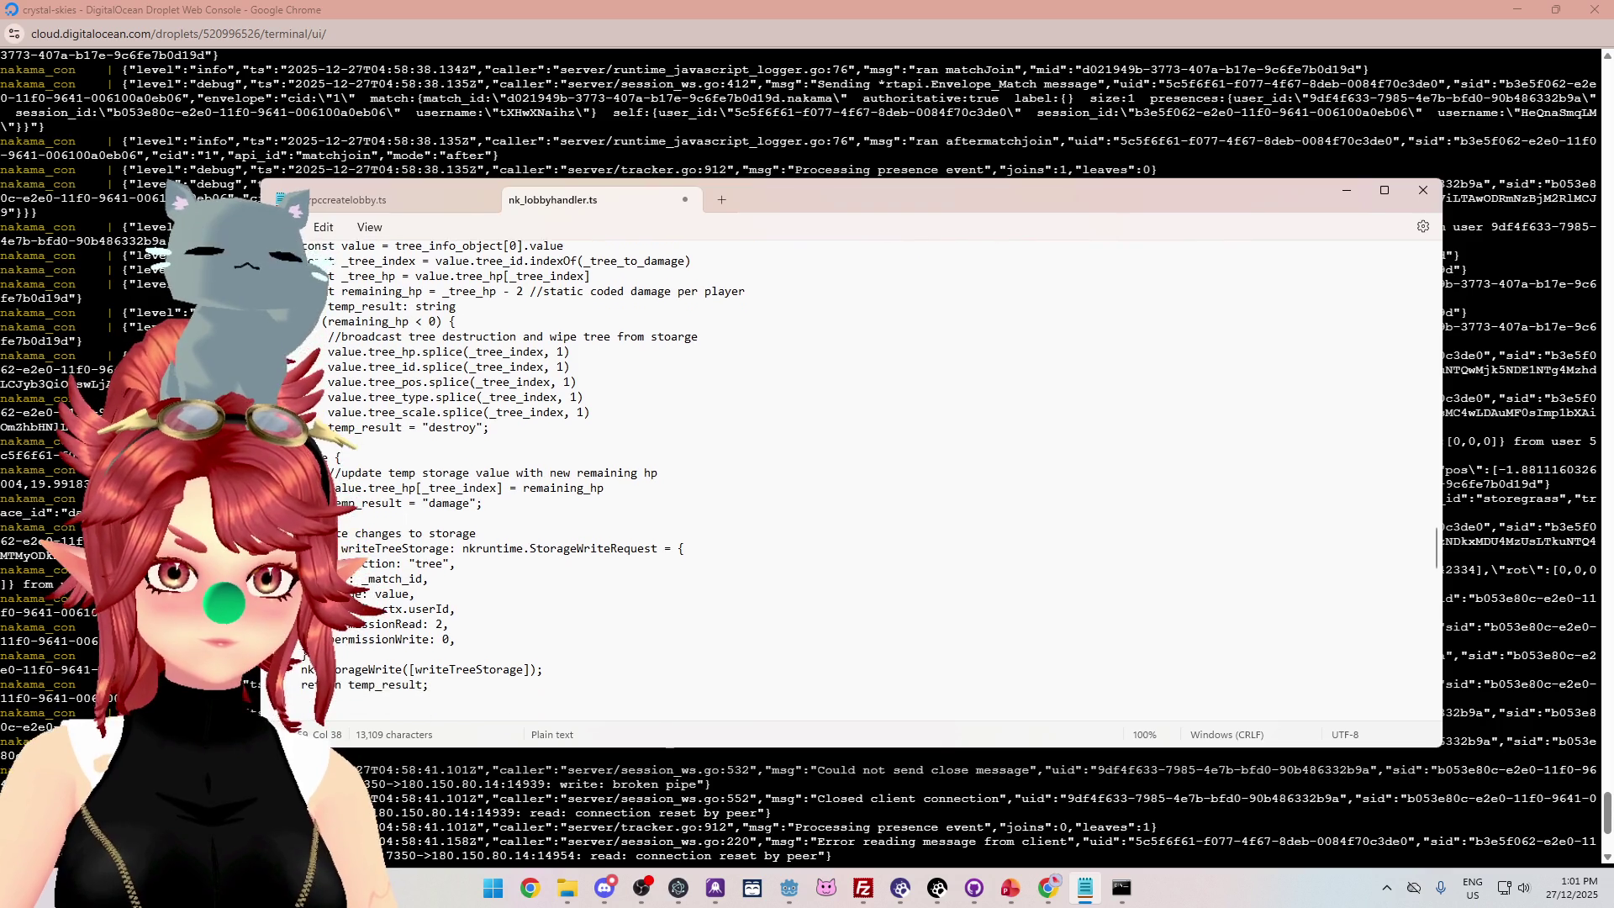
{"action": "scroll", "coordinate": [799, 479], "scroll_direction": "down", "scroll_amount": 3}
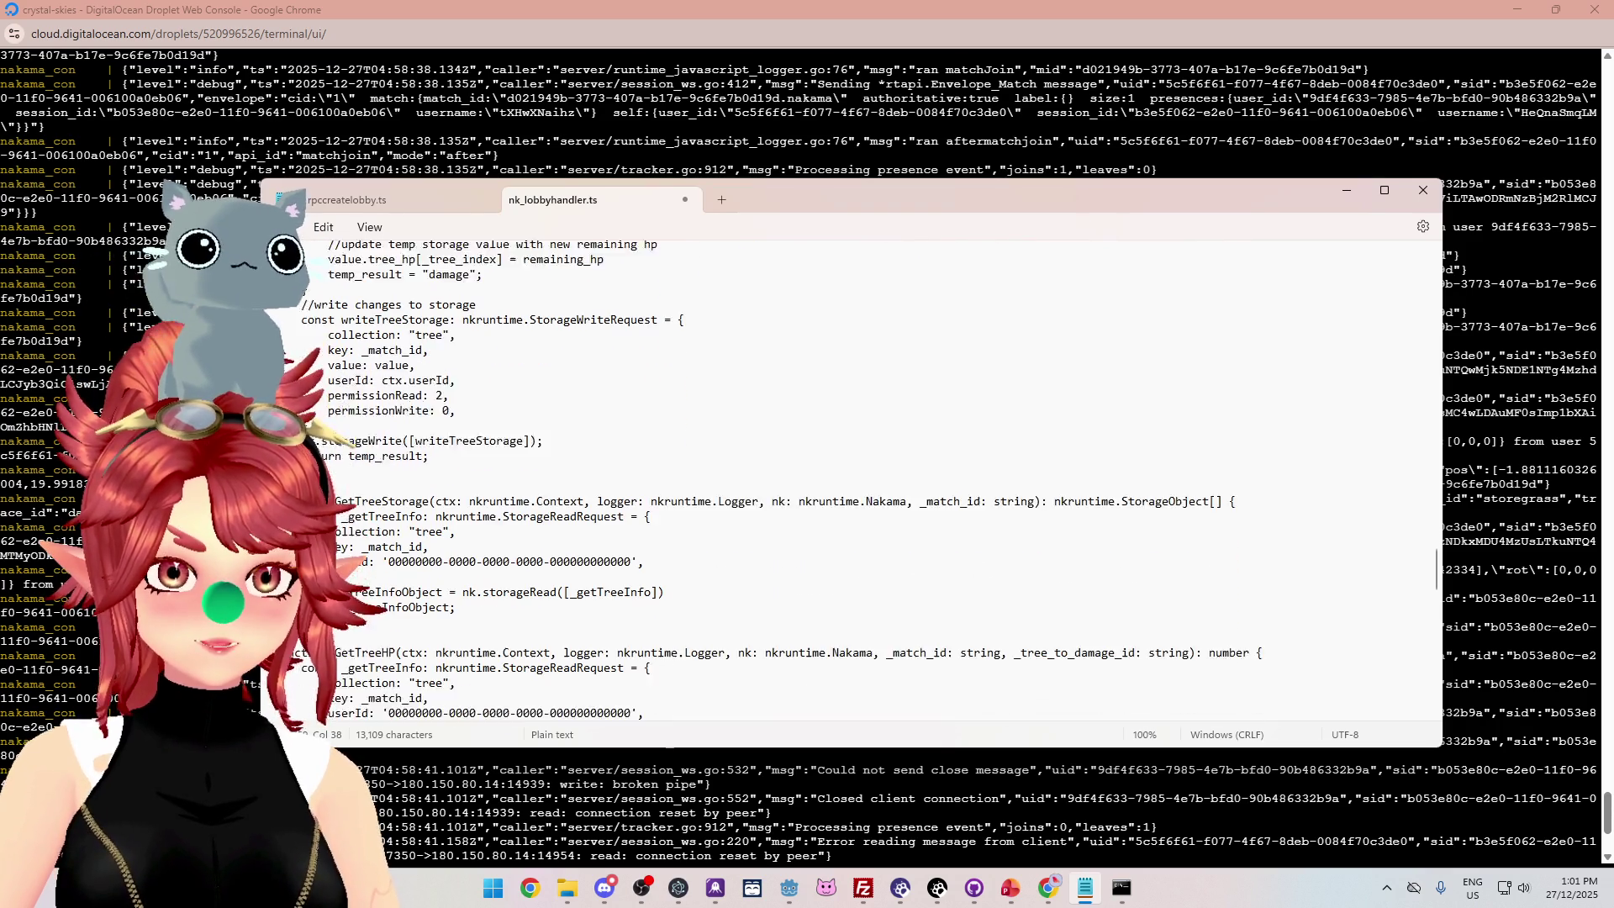
{"action": "scroll", "coordinate": [799, 479], "scroll_direction": "up", "scroll_amount": 15}
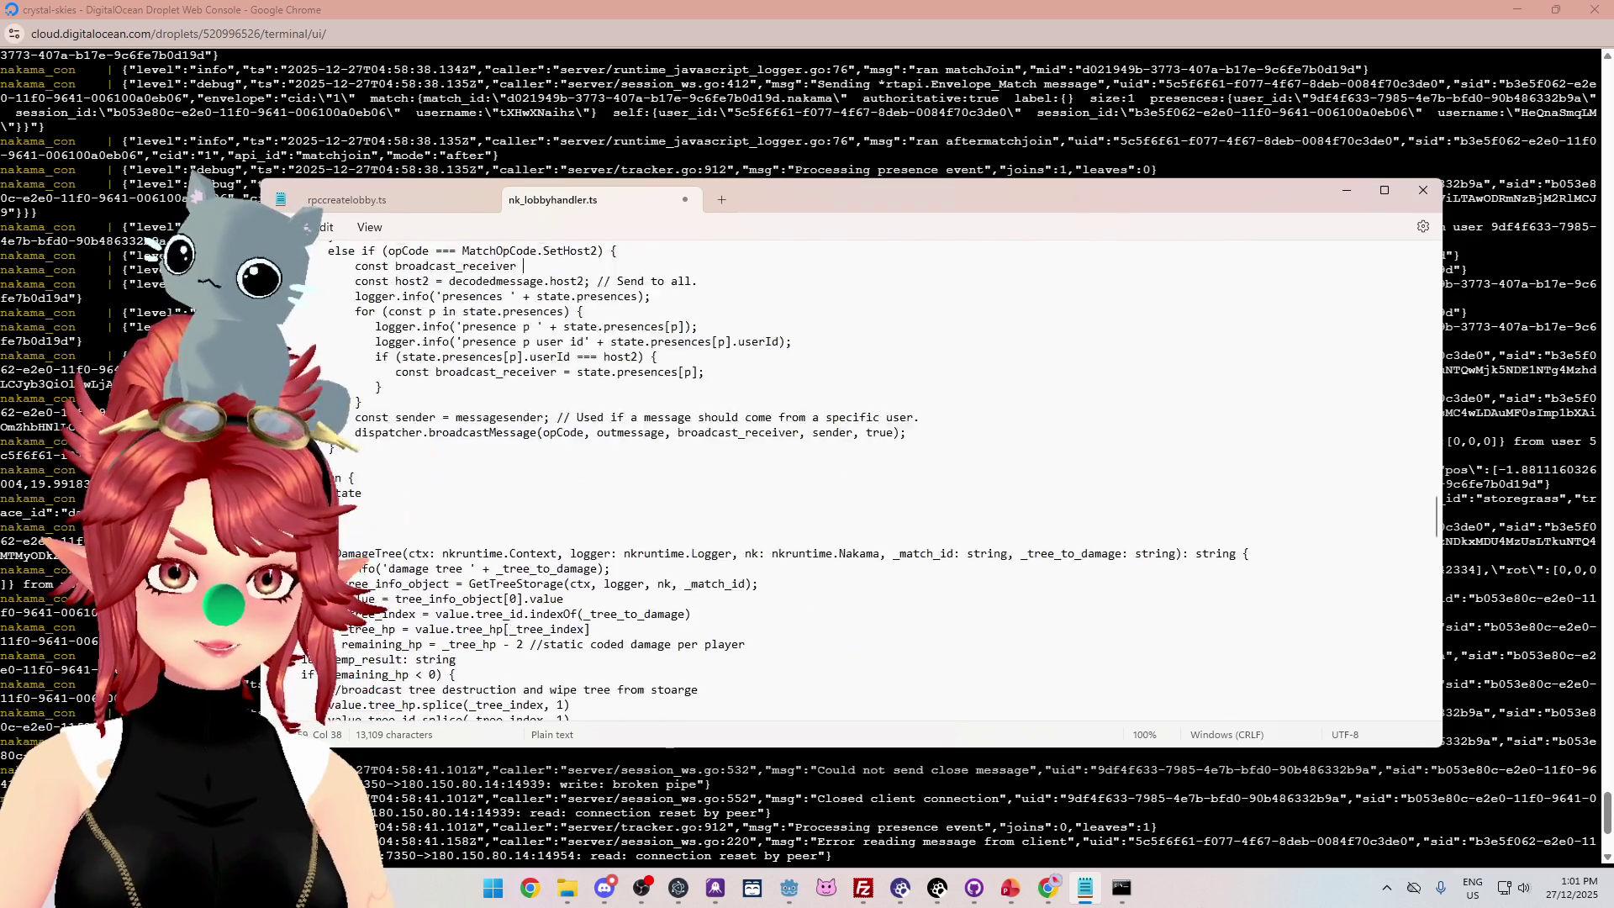
{"action": "scroll", "coordinate": [799, 479], "scroll_direction": "up", "scroll_amount": 7}
{"action": "scroll", "coordinate": [798, 479], "scroll_direction": "down", "scroll_amount": 15}
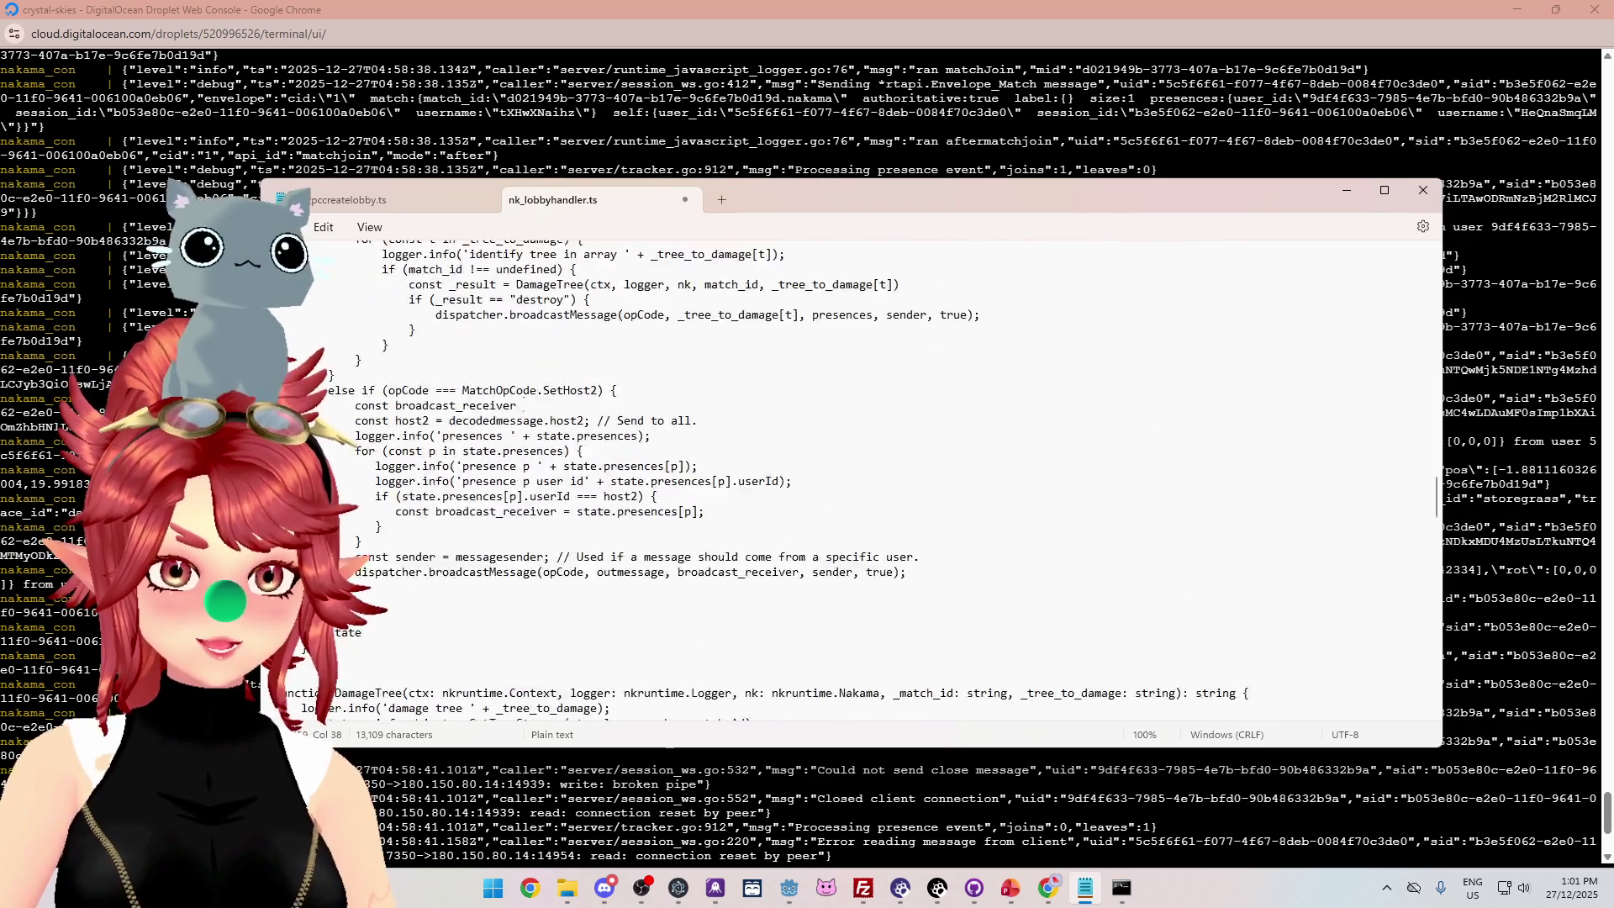
{"action": "scroll", "coordinate": [798, 479], "scroll_direction": "up", "scroll_amount": 2}
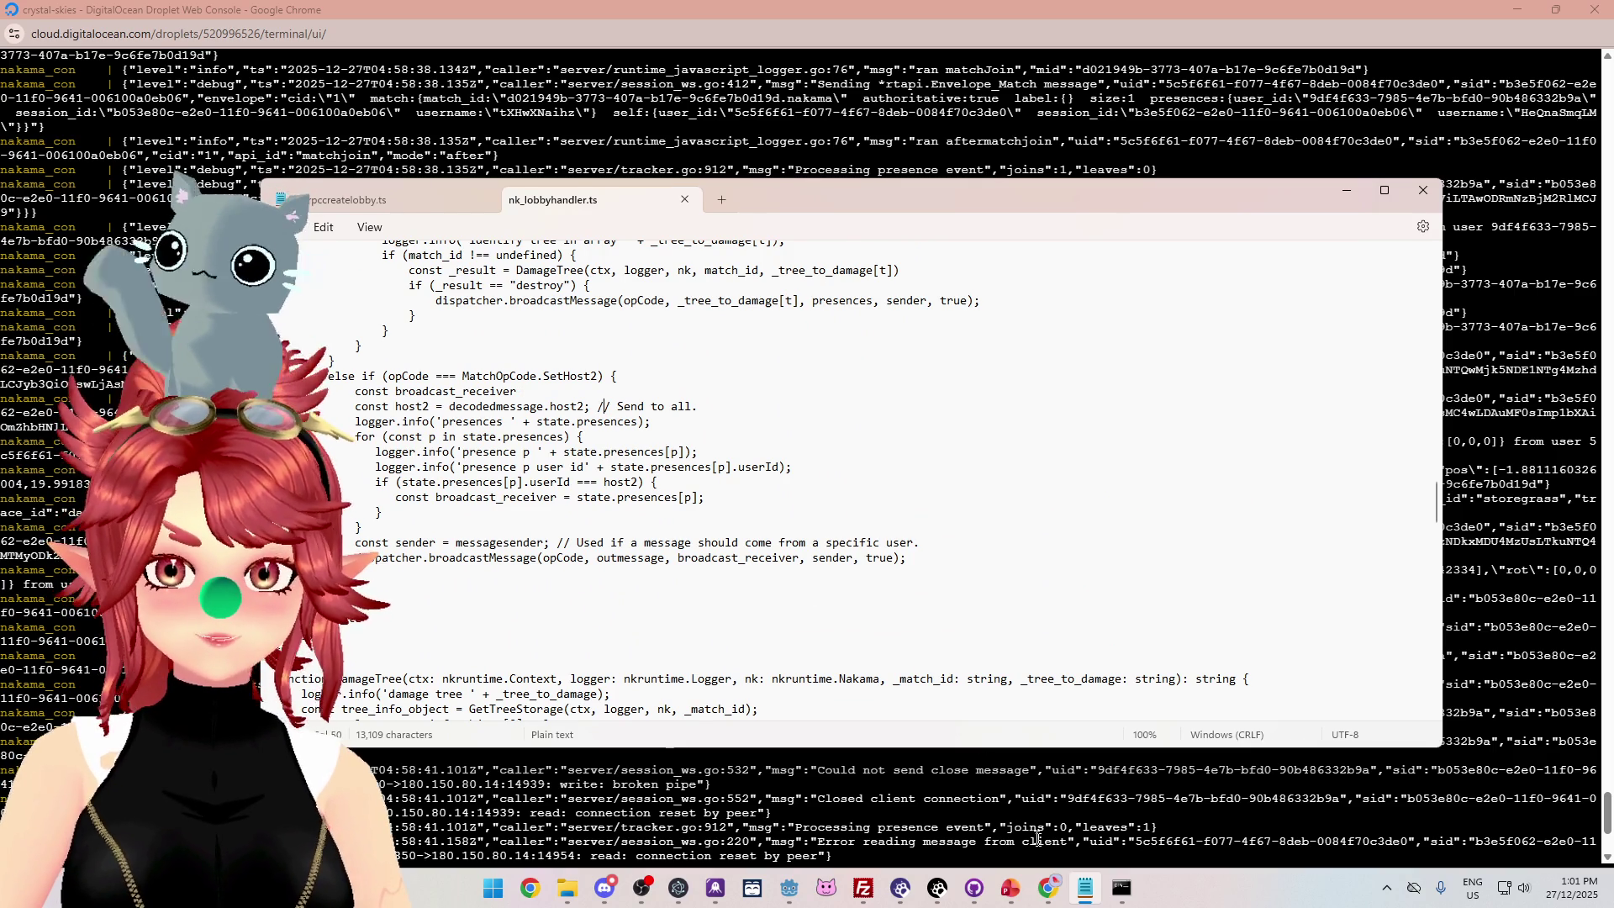
{"action": "left_click", "coordinate": [1122, 889]}
Rerun npx tsc and note the uninitialised, untyped broadcast_receiver errors at line 159.
{"action": "key", "text": "Up"}
{"action": "key", "text": "Return"}
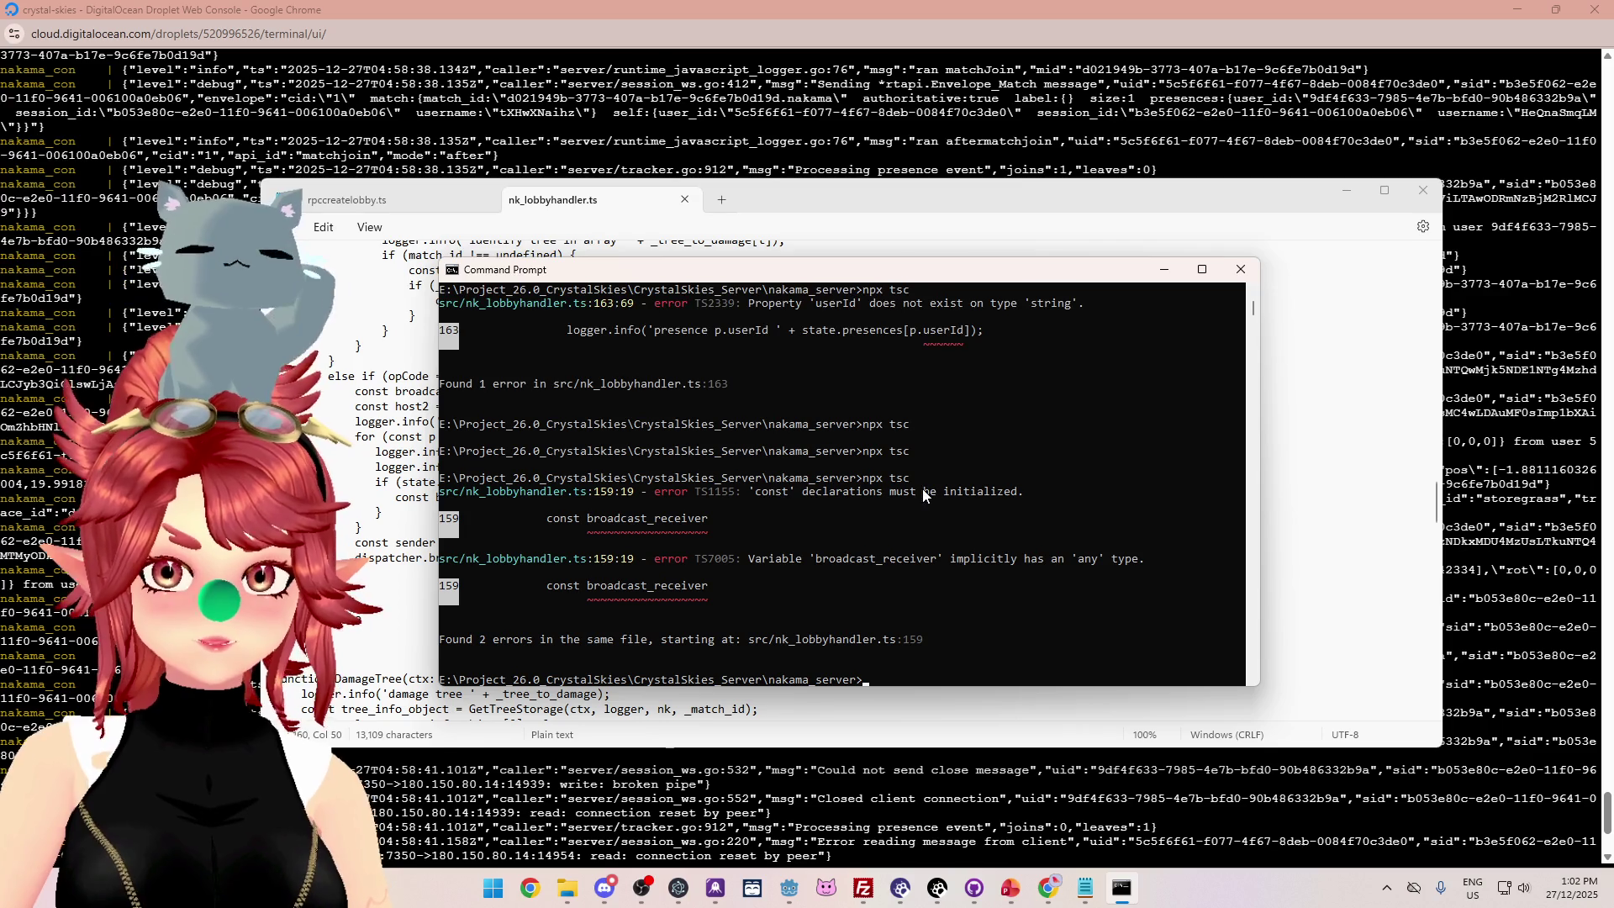
{"action": "left_click_drag", "start_coordinate": [761, 493], "coordinate": [998, 494]}
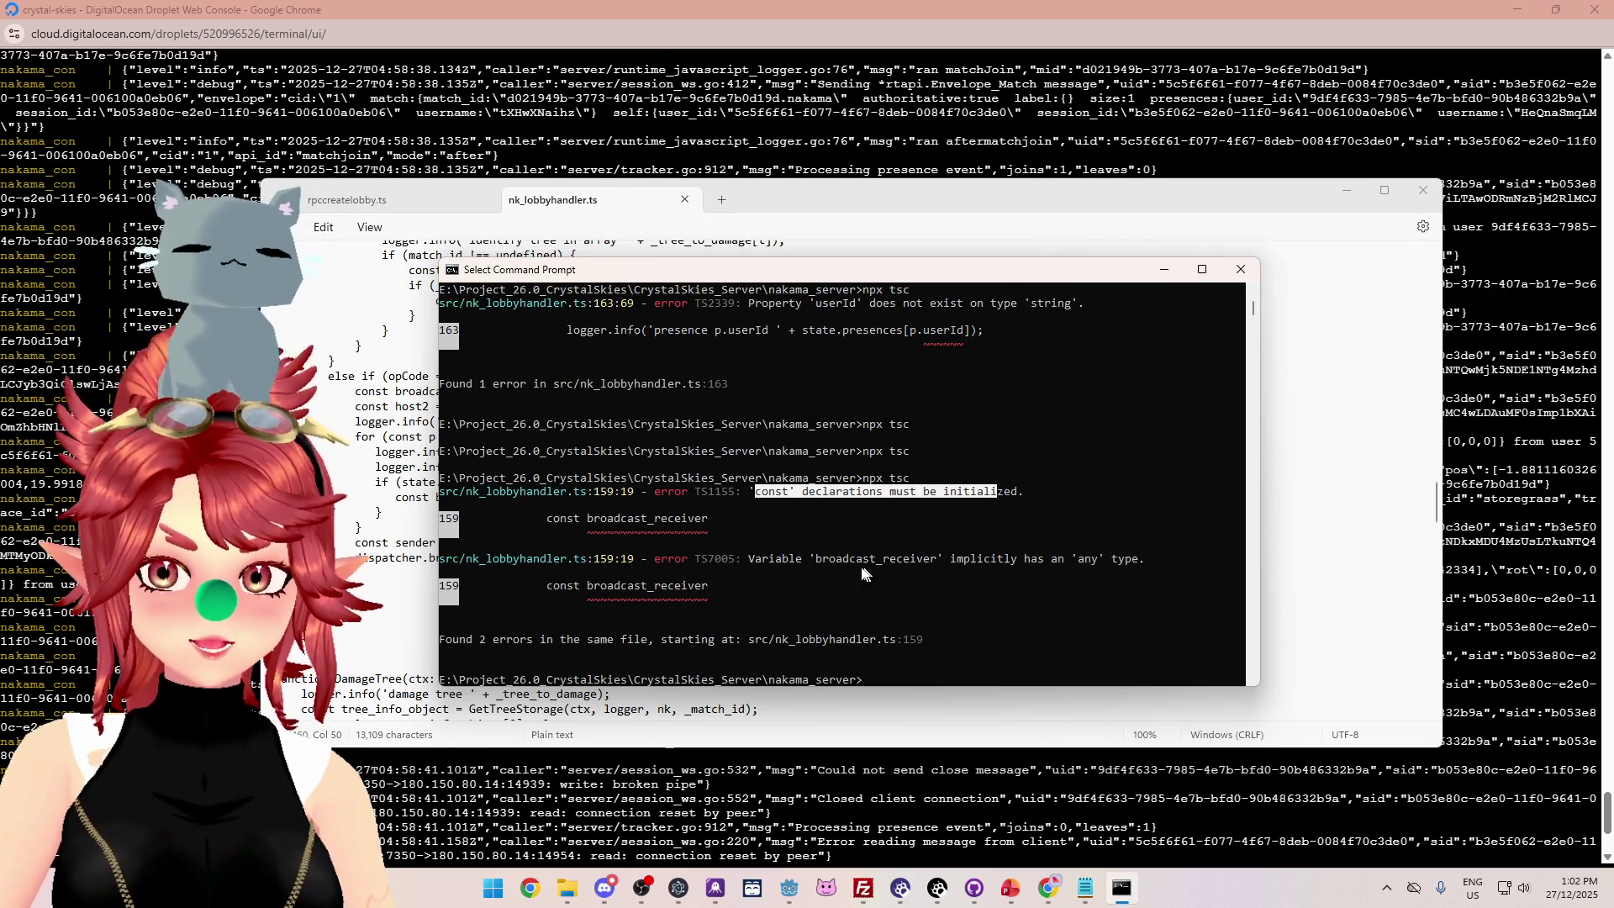
{"action": "left_click", "coordinate": [817, 198]}
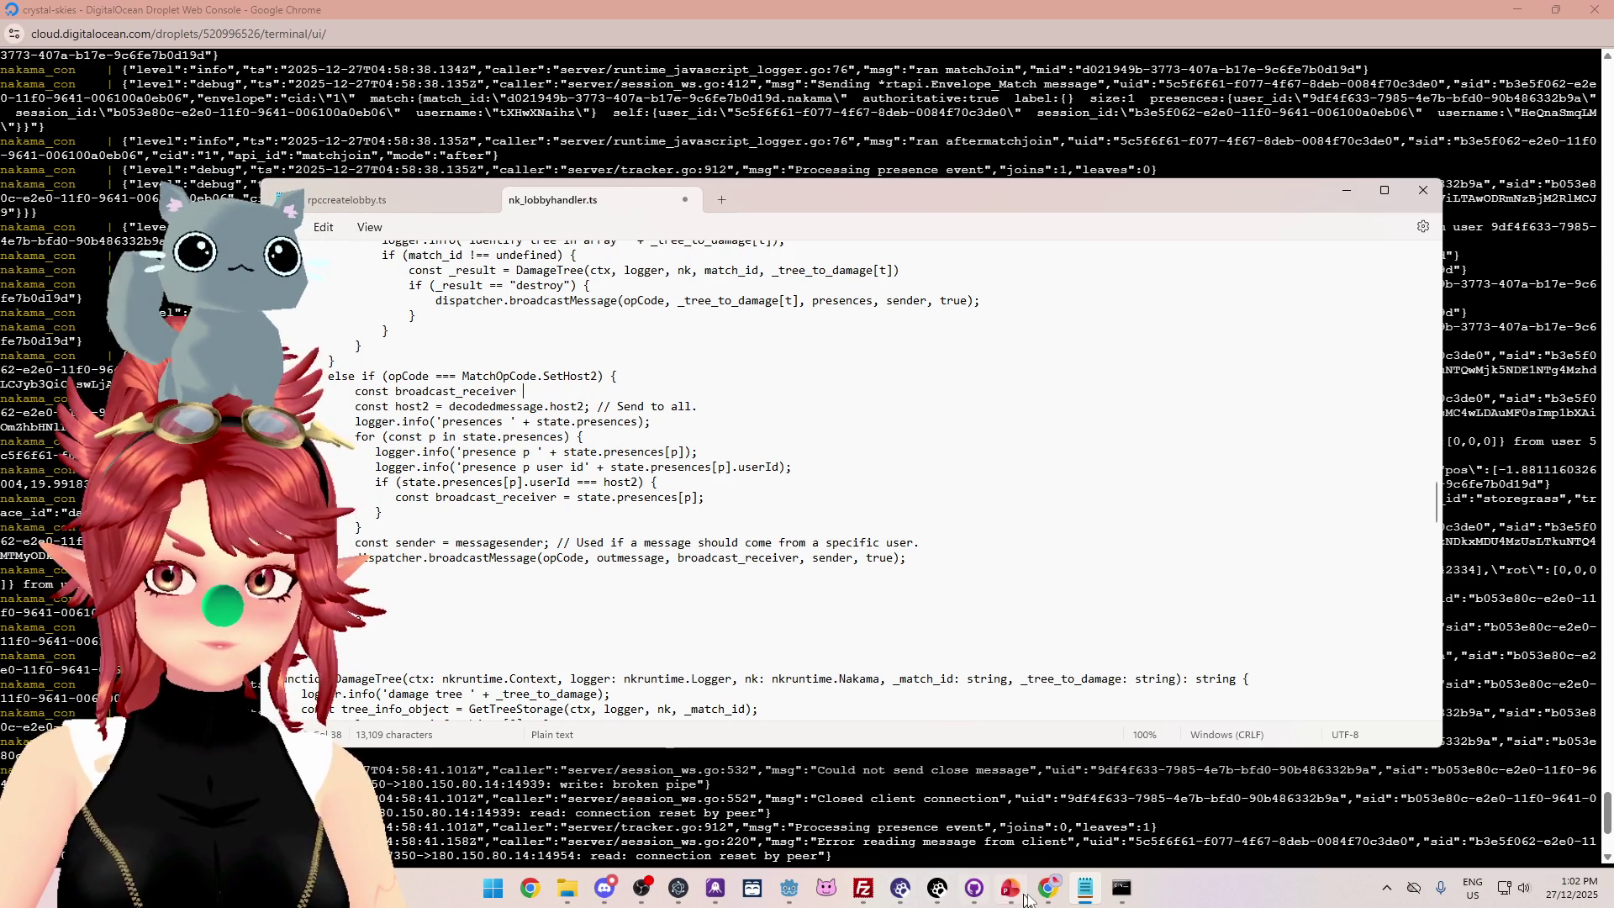
{"action": "mouse_move", "coordinate": [930, 897]}
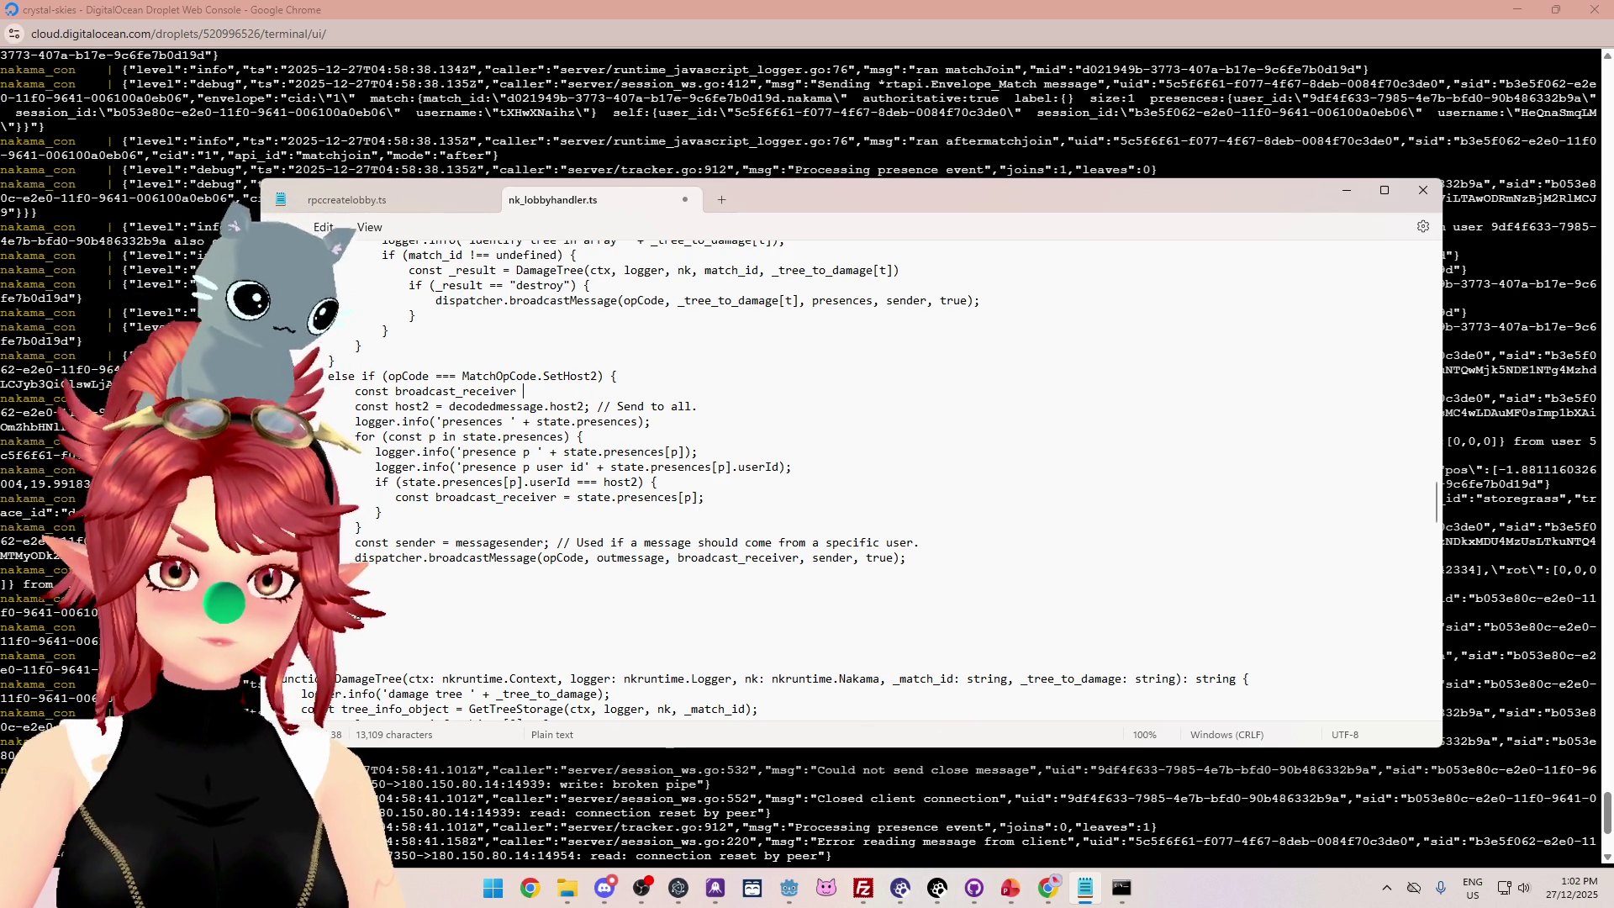
{"action": "scroll", "coordinate": [799, 479], "scroll_direction": "down", "scroll_amount": 4}
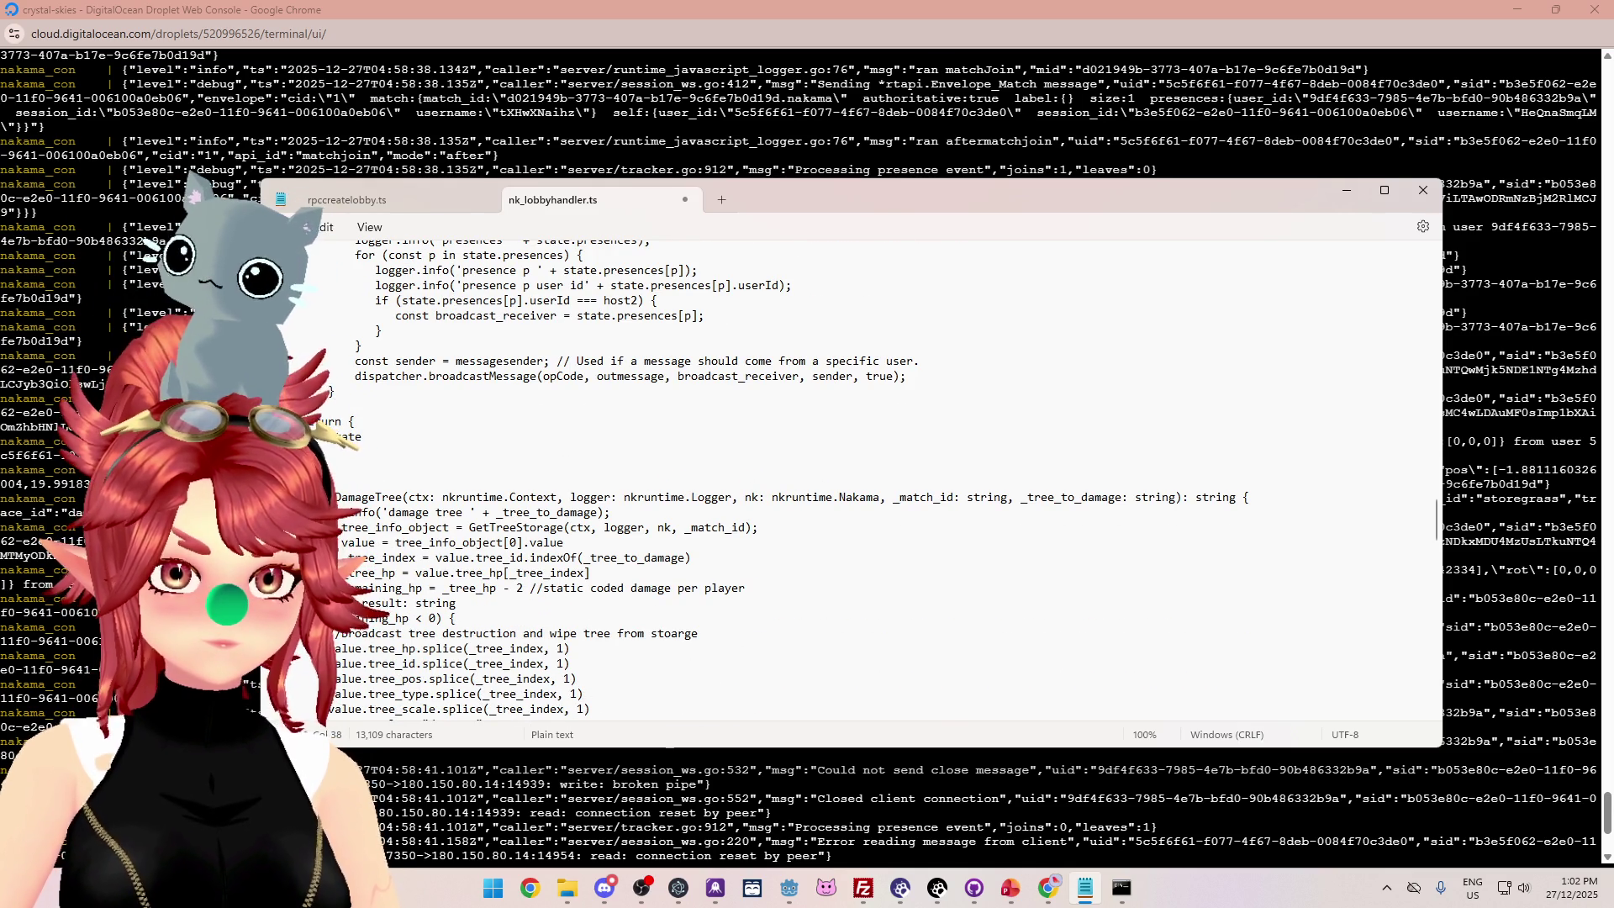
{"action": "scroll", "coordinate": [798, 479], "scroll_direction": "down", "scroll_amount": 6}
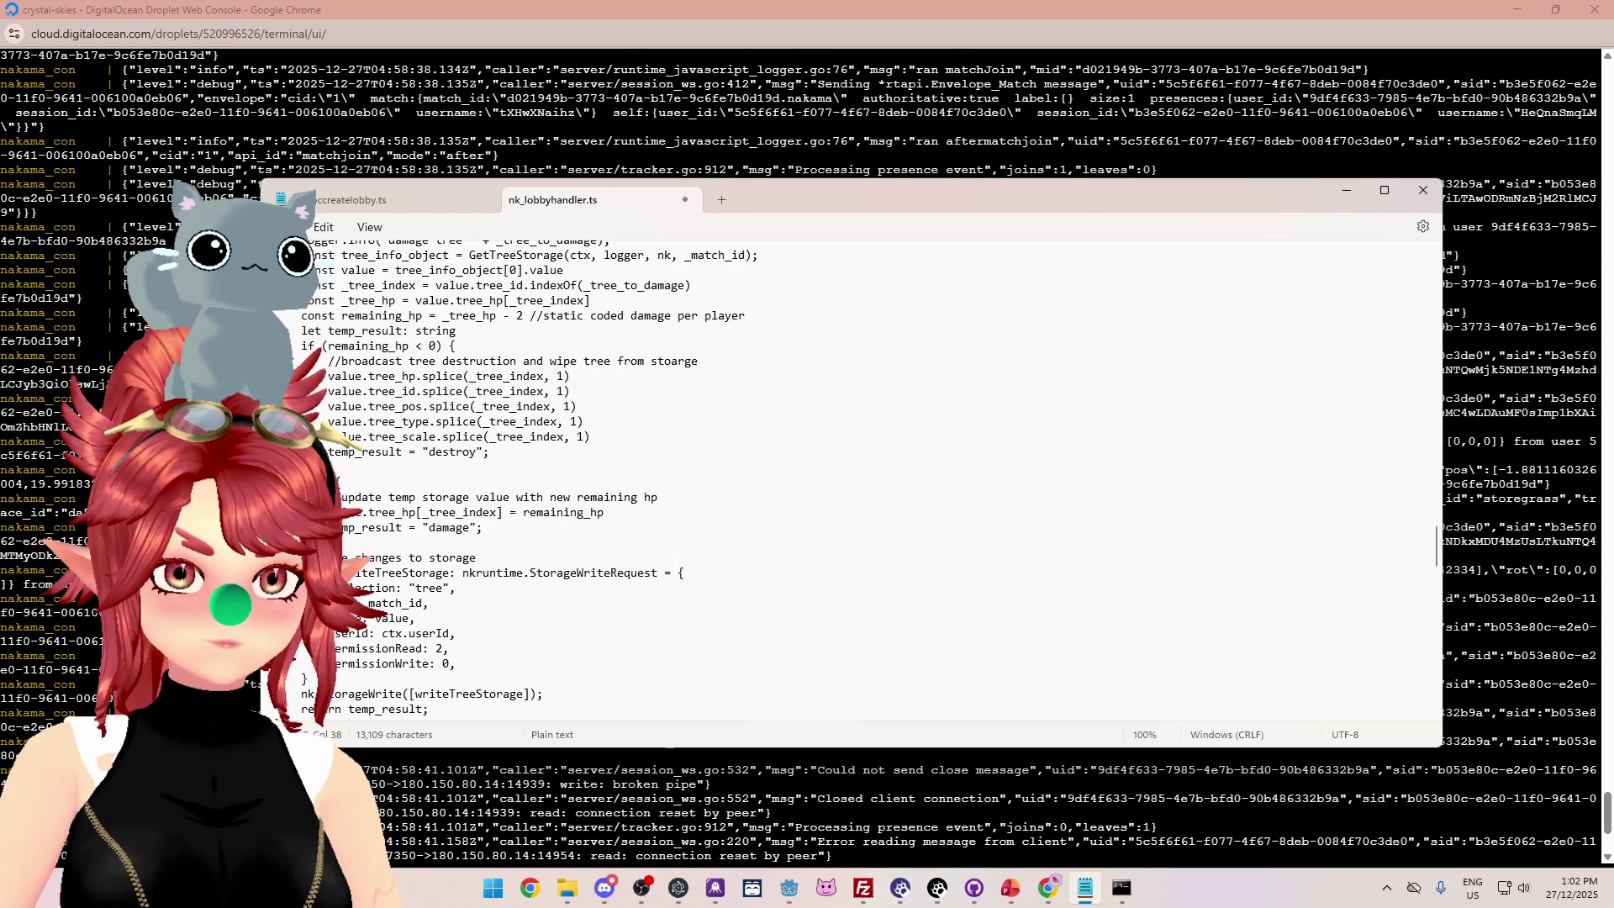
{"action": "scroll", "coordinate": [672, 479], "scroll_direction": "down", "scroll_amount": 1}
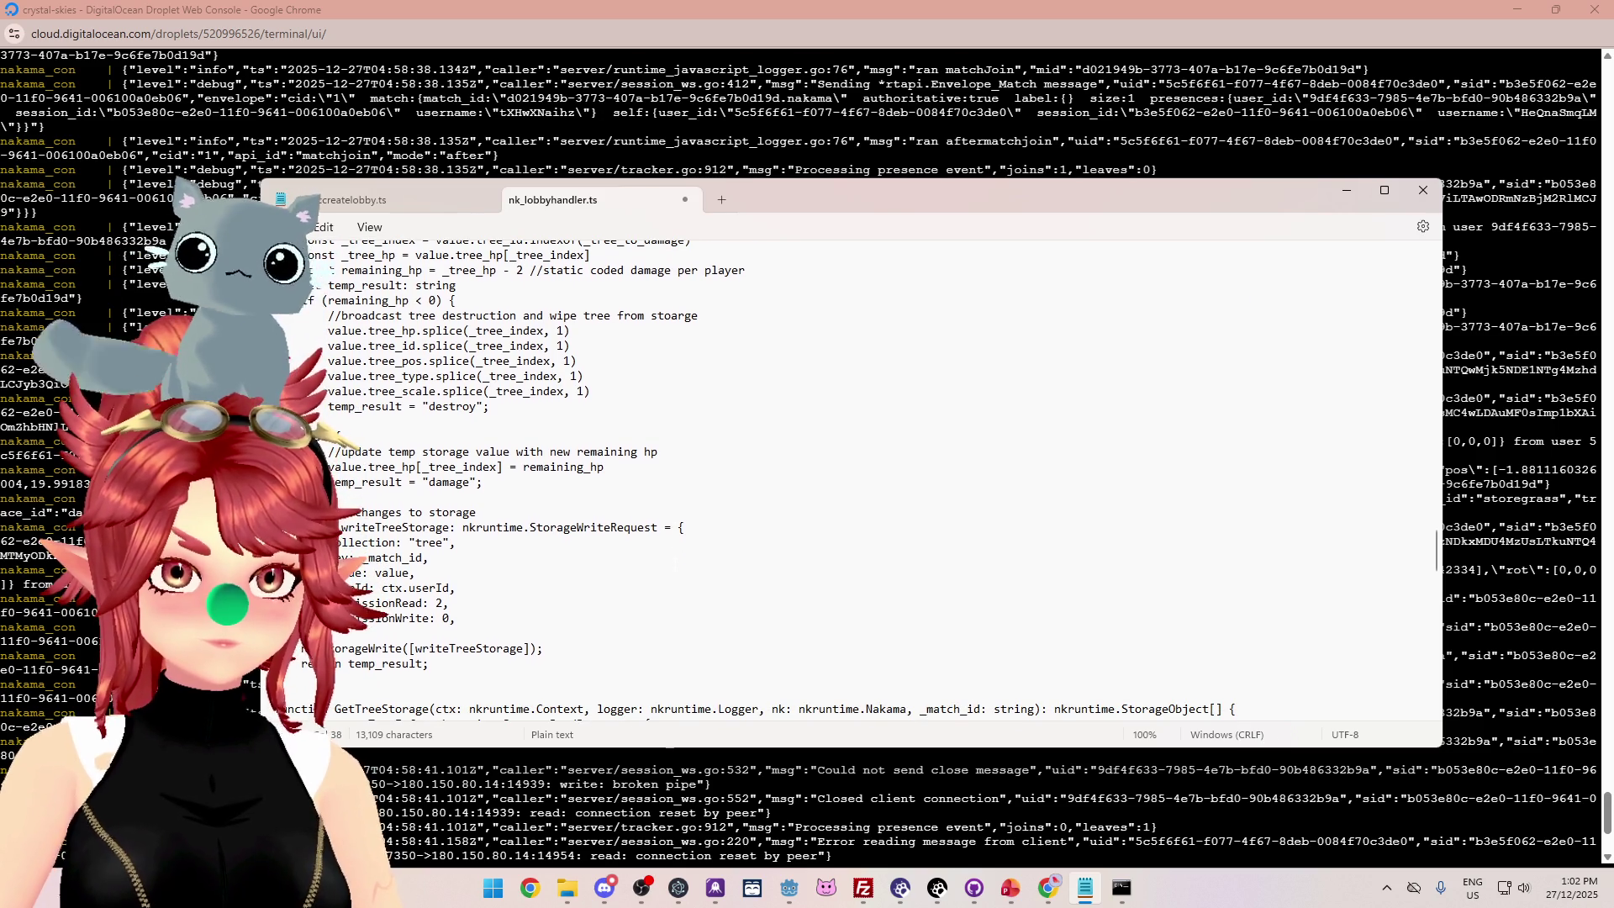
{"action": "scroll", "coordinate": [675, 564], "scroll_direction": "up", "scroll_amount": 4}
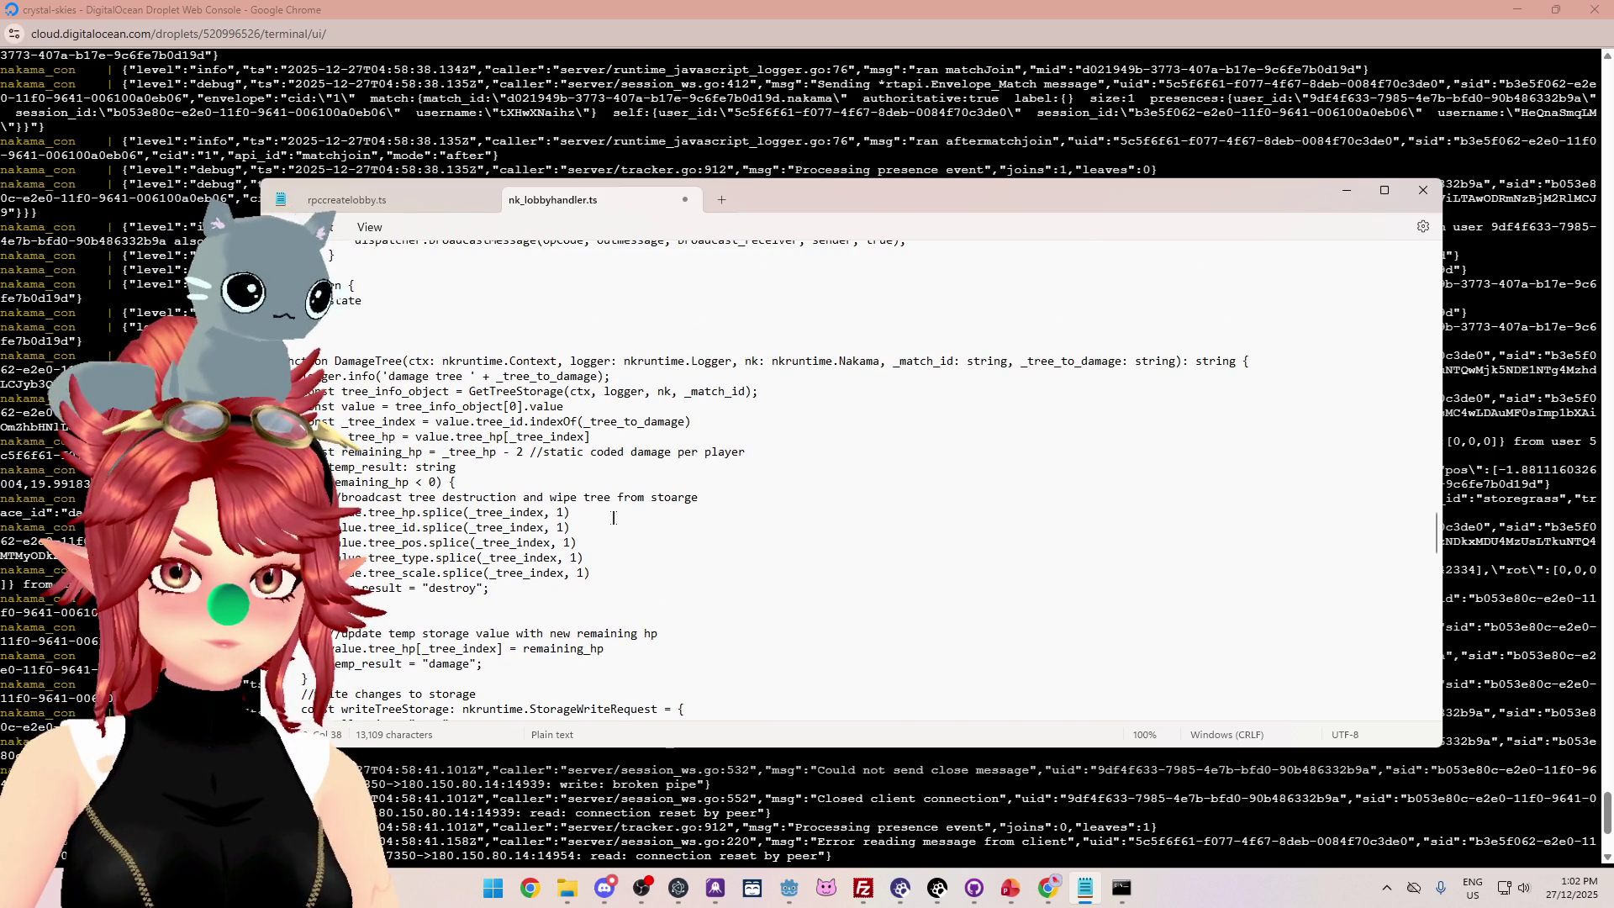
{"action": "scroll", "coordinate": [638, 514], "scroll_direction": "up", "scroll_amount": 15}
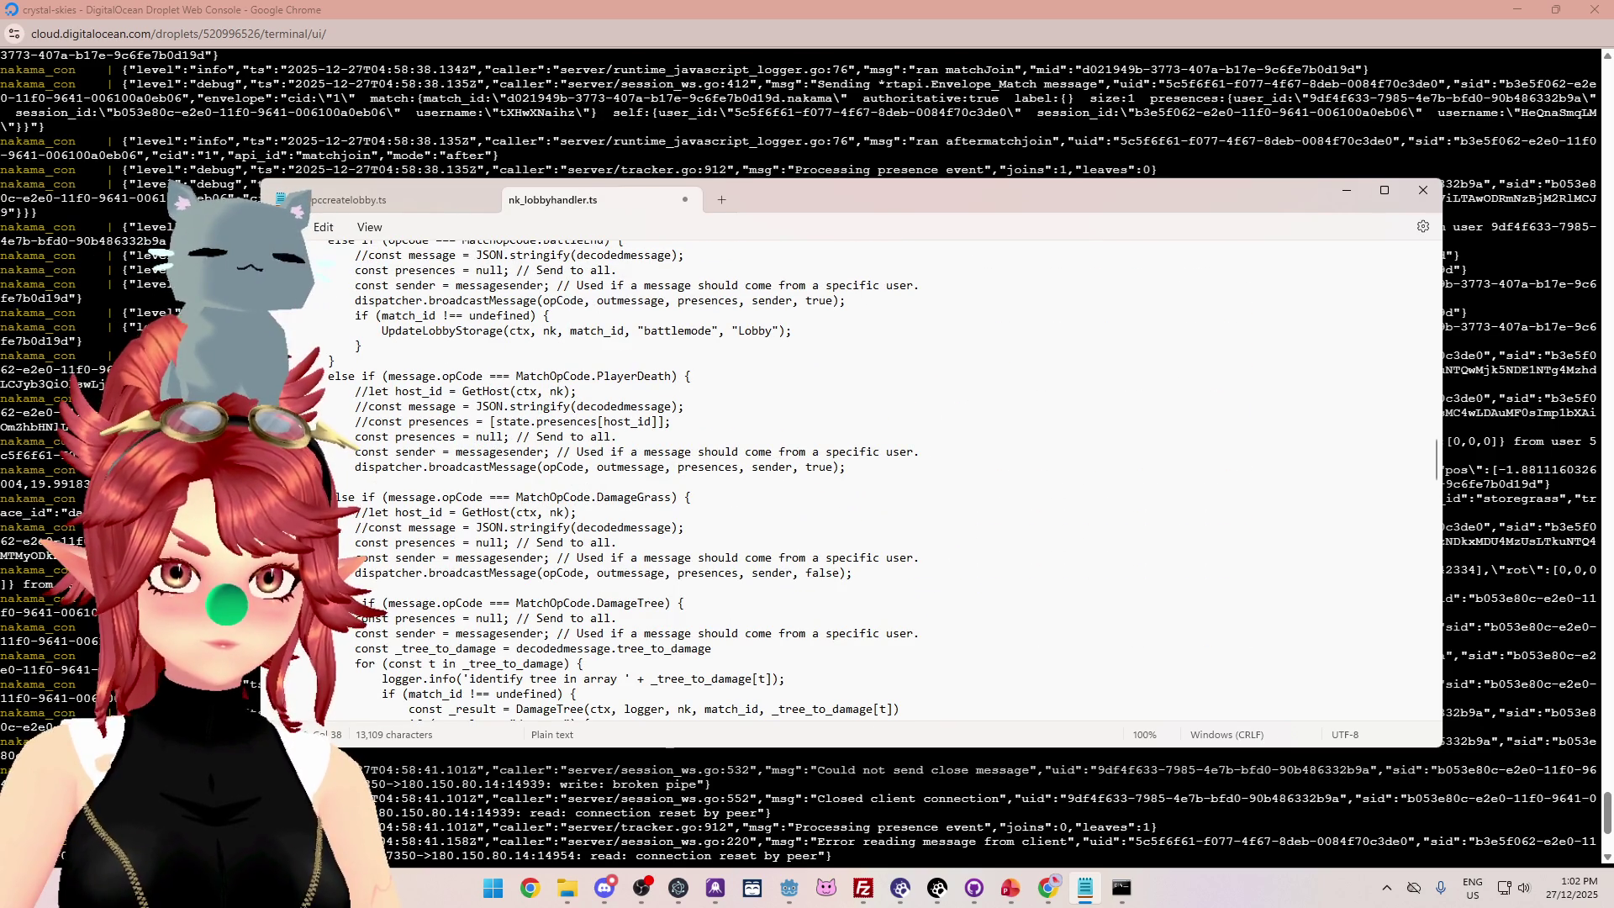
{"action": "scroll", "coordinate": [673, 479], "scroll_direction": "up", "scroll_amount": 4}
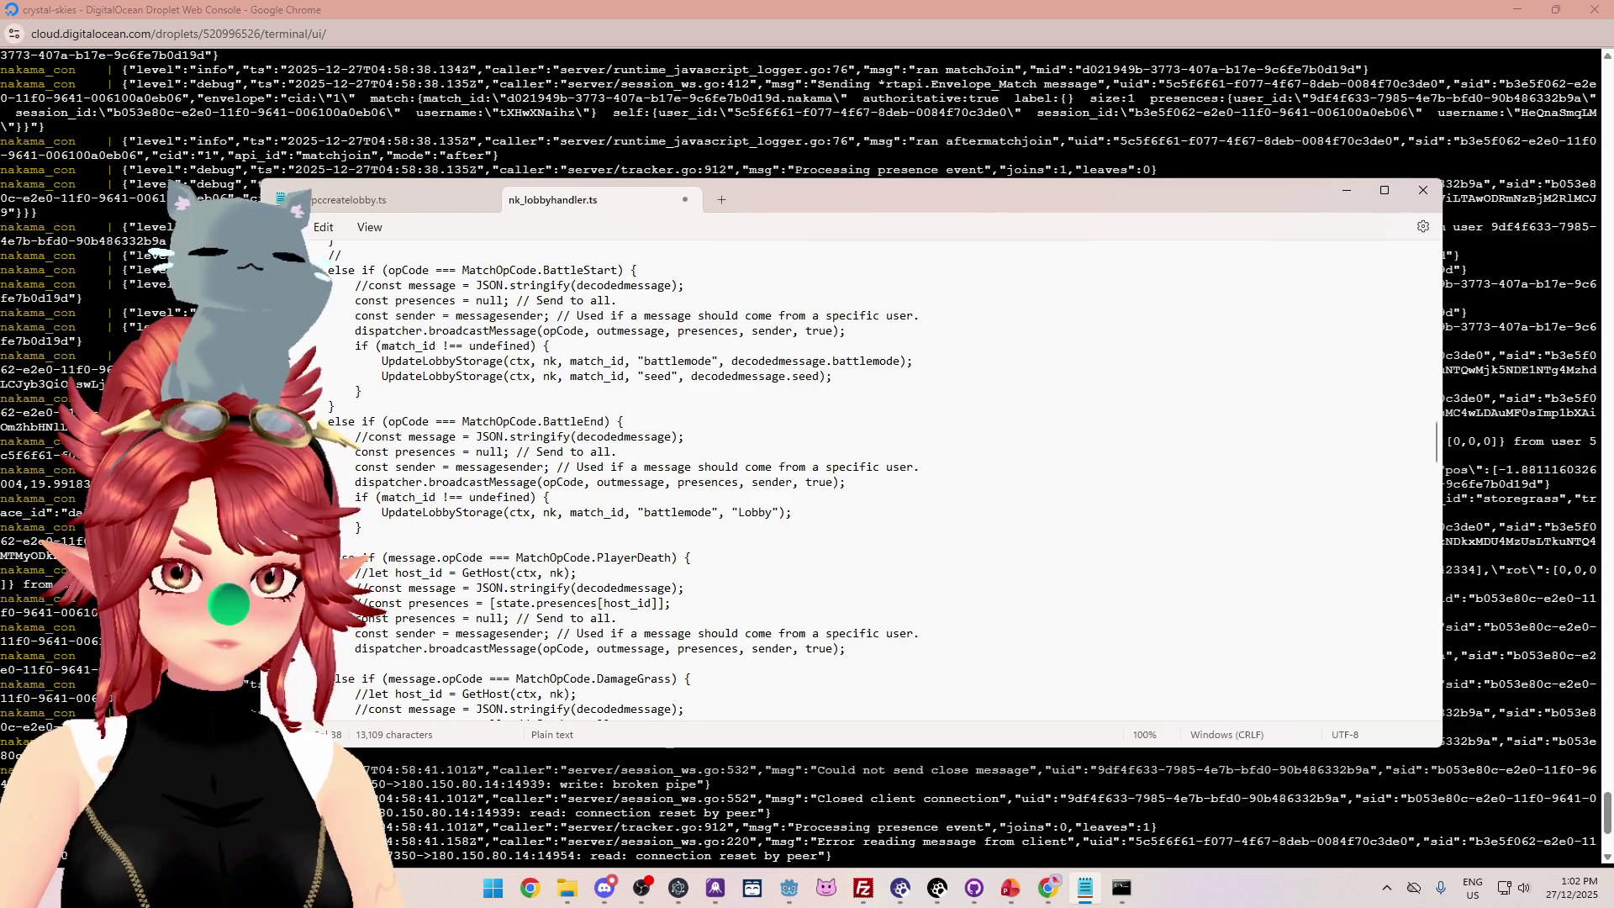
{"action": "scroll", "coordinate": [661, 480], "scroll_direction": "up", "scroll_amount": 15}
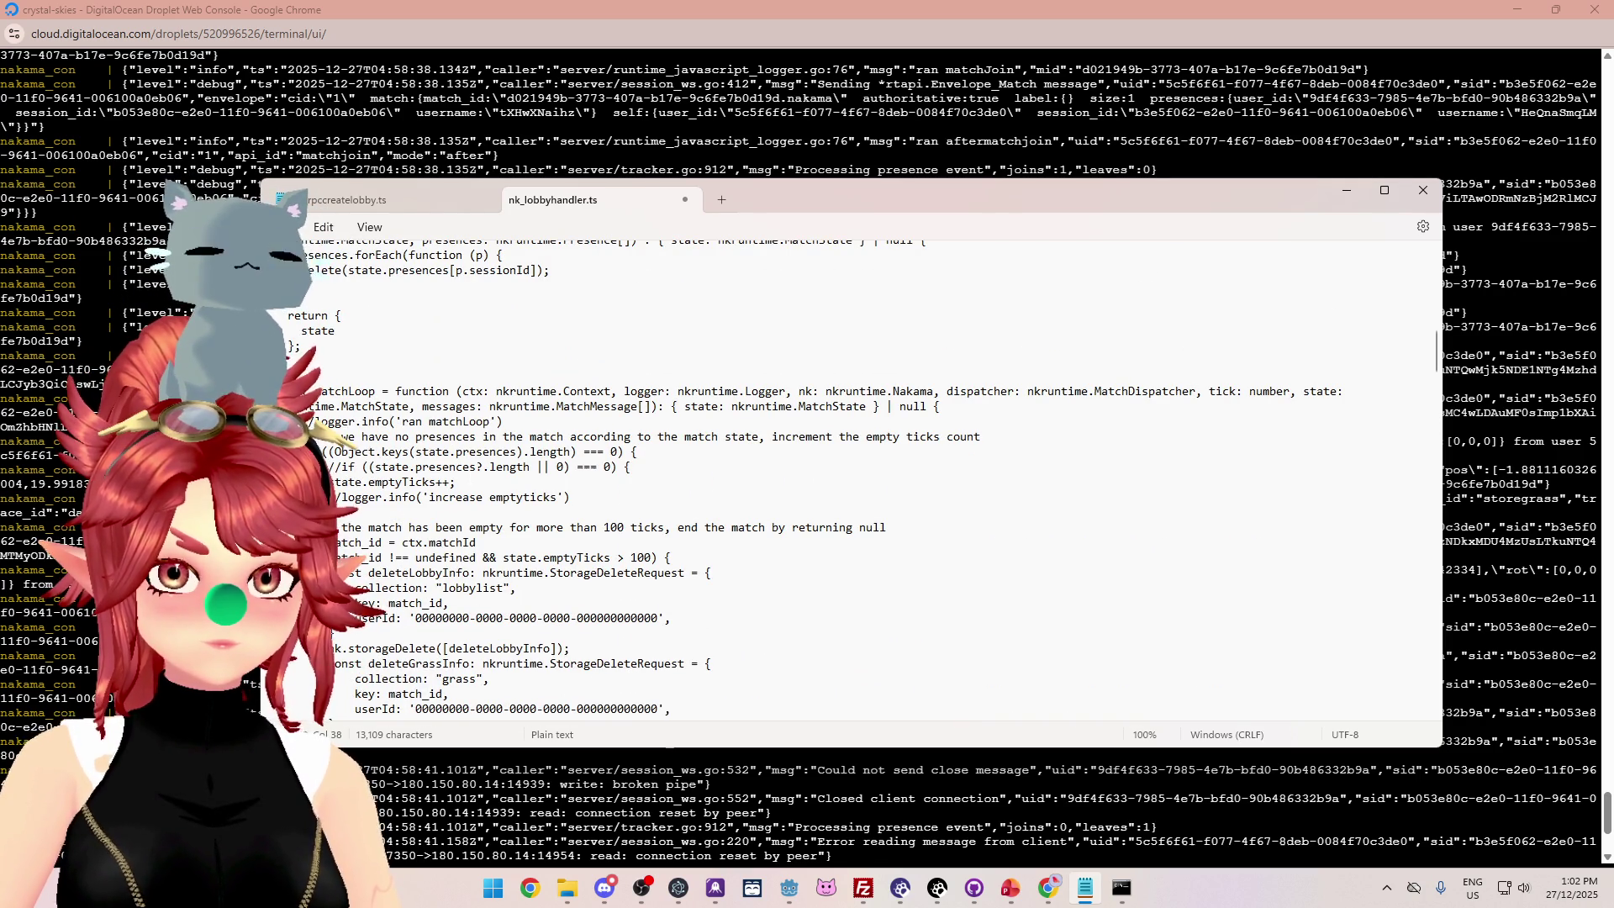
{"action": "scroll", "coordinate": [661, 480], "scroll_direction": "up", "scroll_amount": 7}
{"action": "scroll", "coordinate": [661, 480], "scroll_direction": "up", "scroll_amount": 4}
{"action": "scroll", "coordinate": [661, 480], "scroll_direction": "up", "scroll_amount": 4}
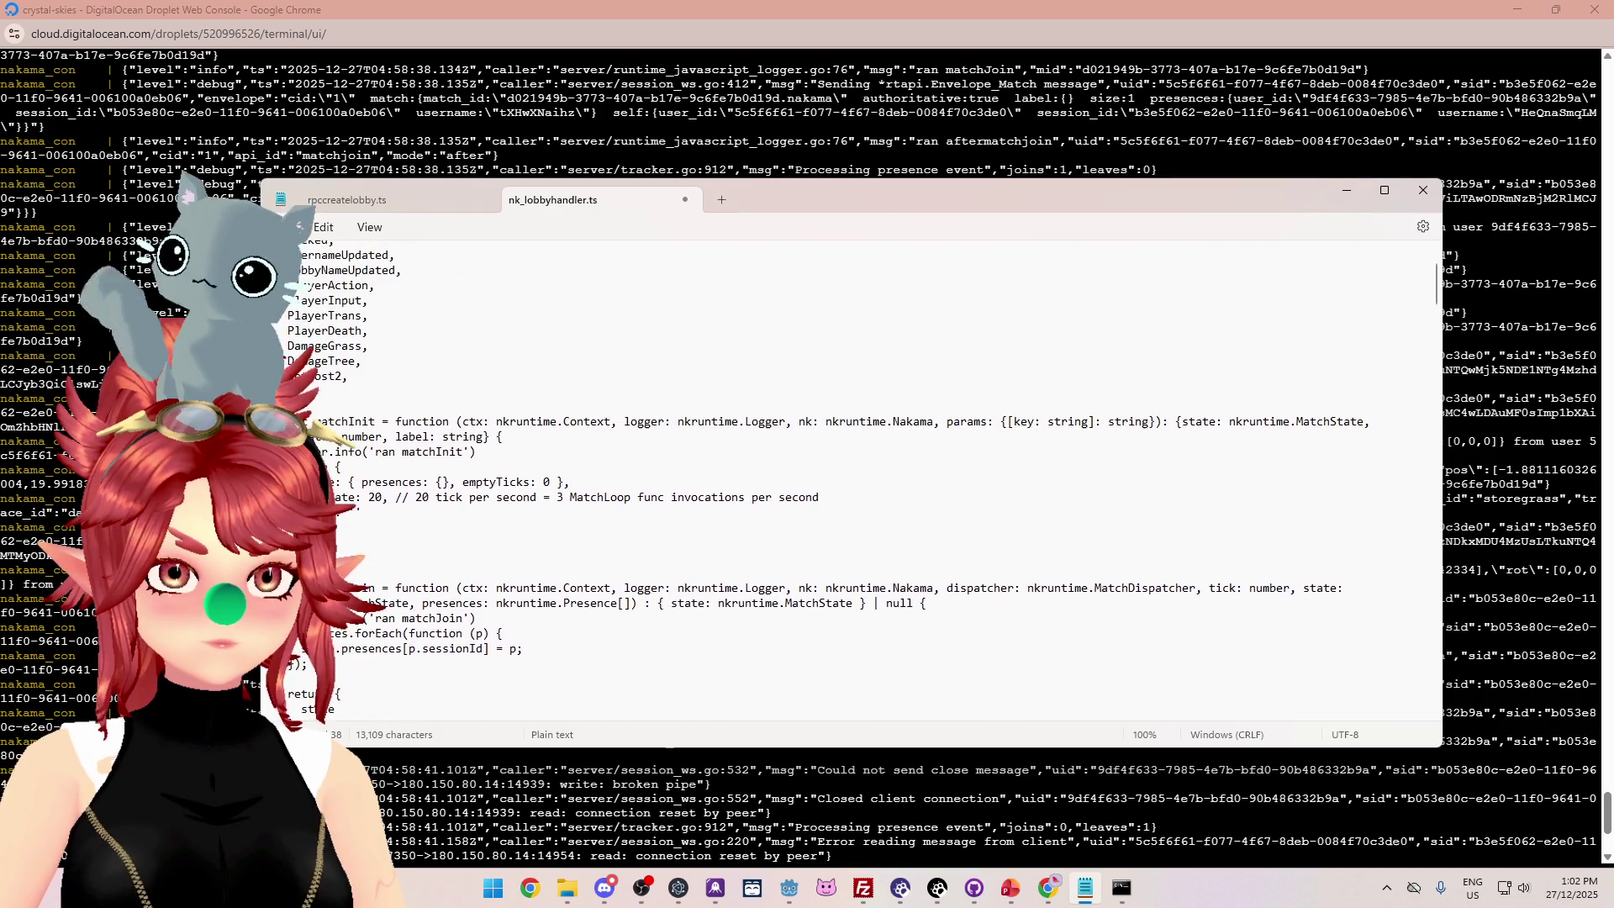
{"action": "scroll", "coordinate": [660, 480], "scroll_direction": "up", "scroll_amount": 2}
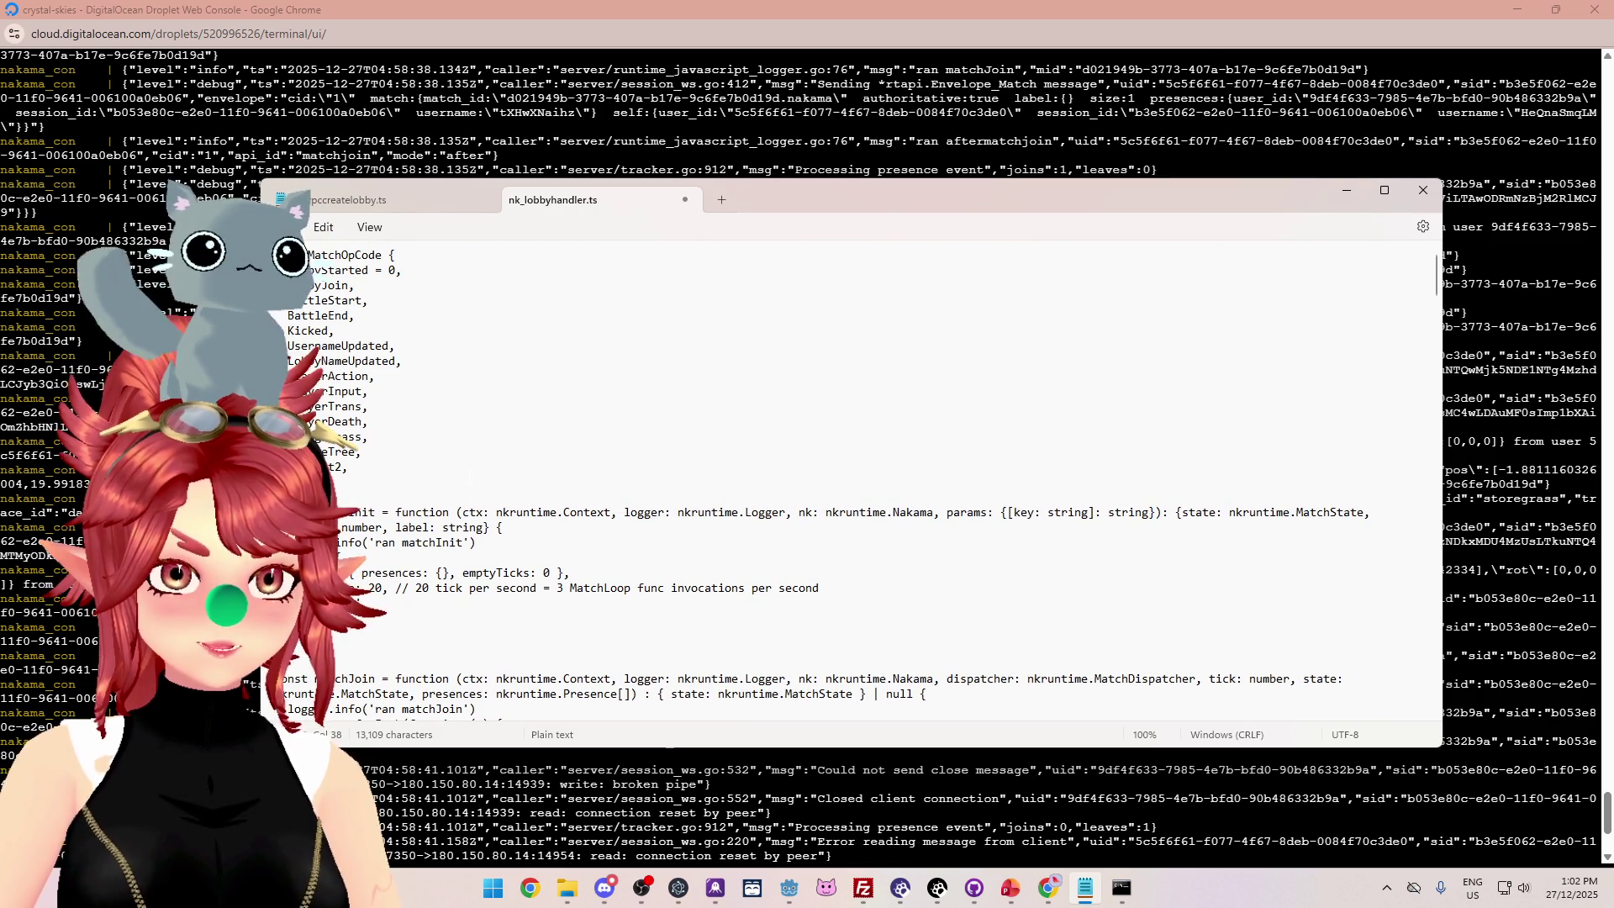
{"action": "scroll", "coordinate": [661, 480], "scroll_direction": "down", "scroll_amount": 10}
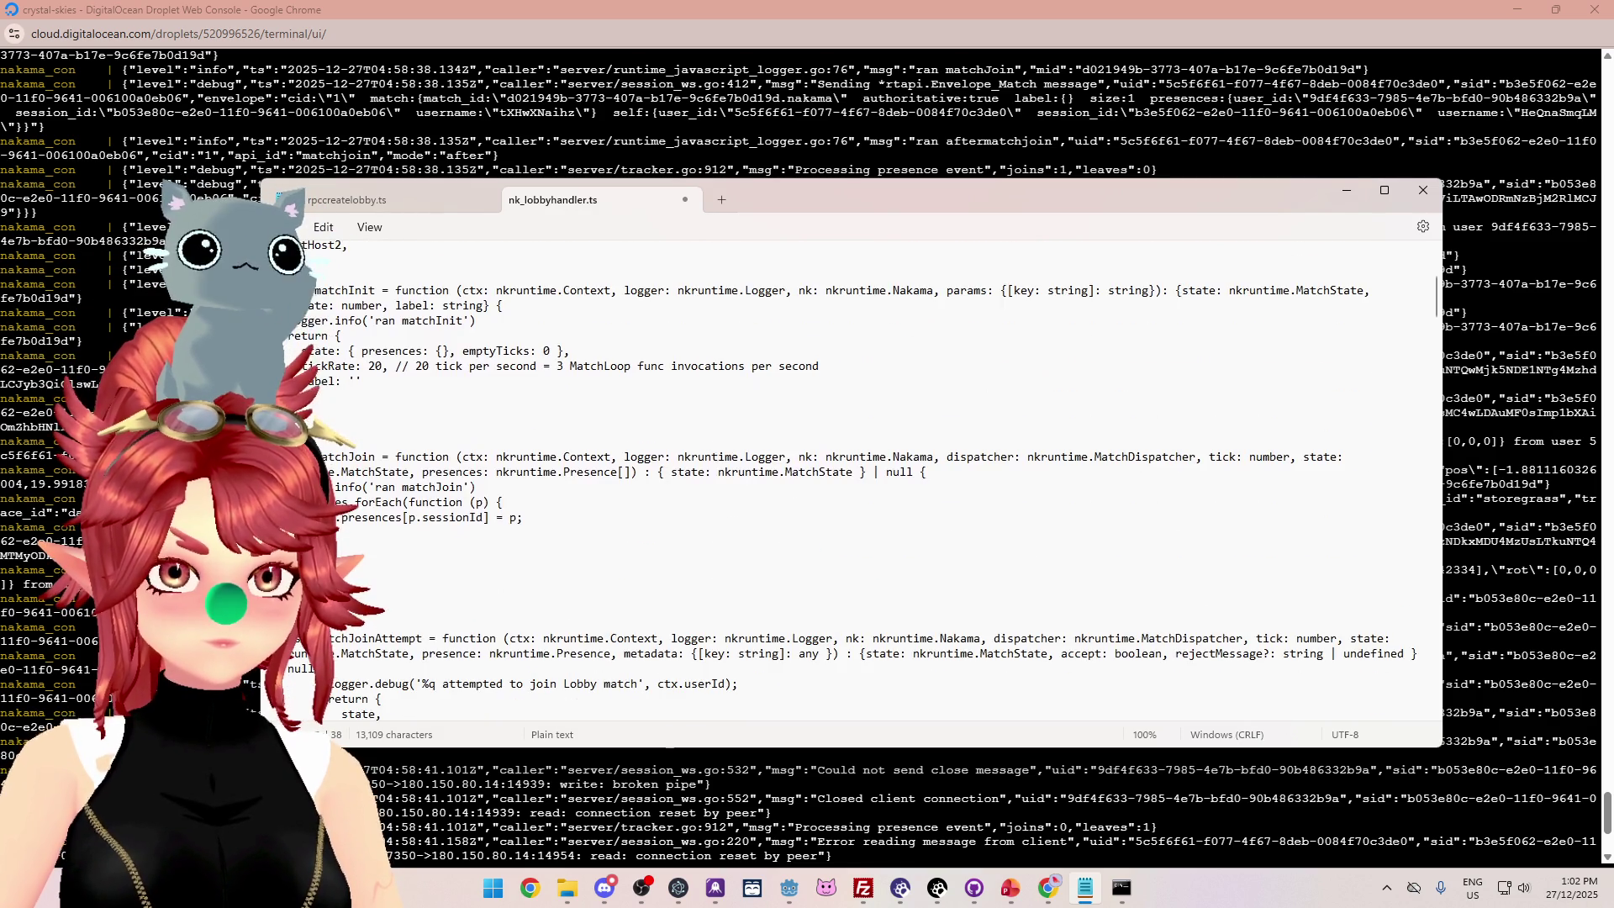
{"action": "left_click", "coordinate": [301, 353]}
{"action": "scroll", "coordinate": [349, 299], "scroll_direction": "up", "scroll_amount": 1}
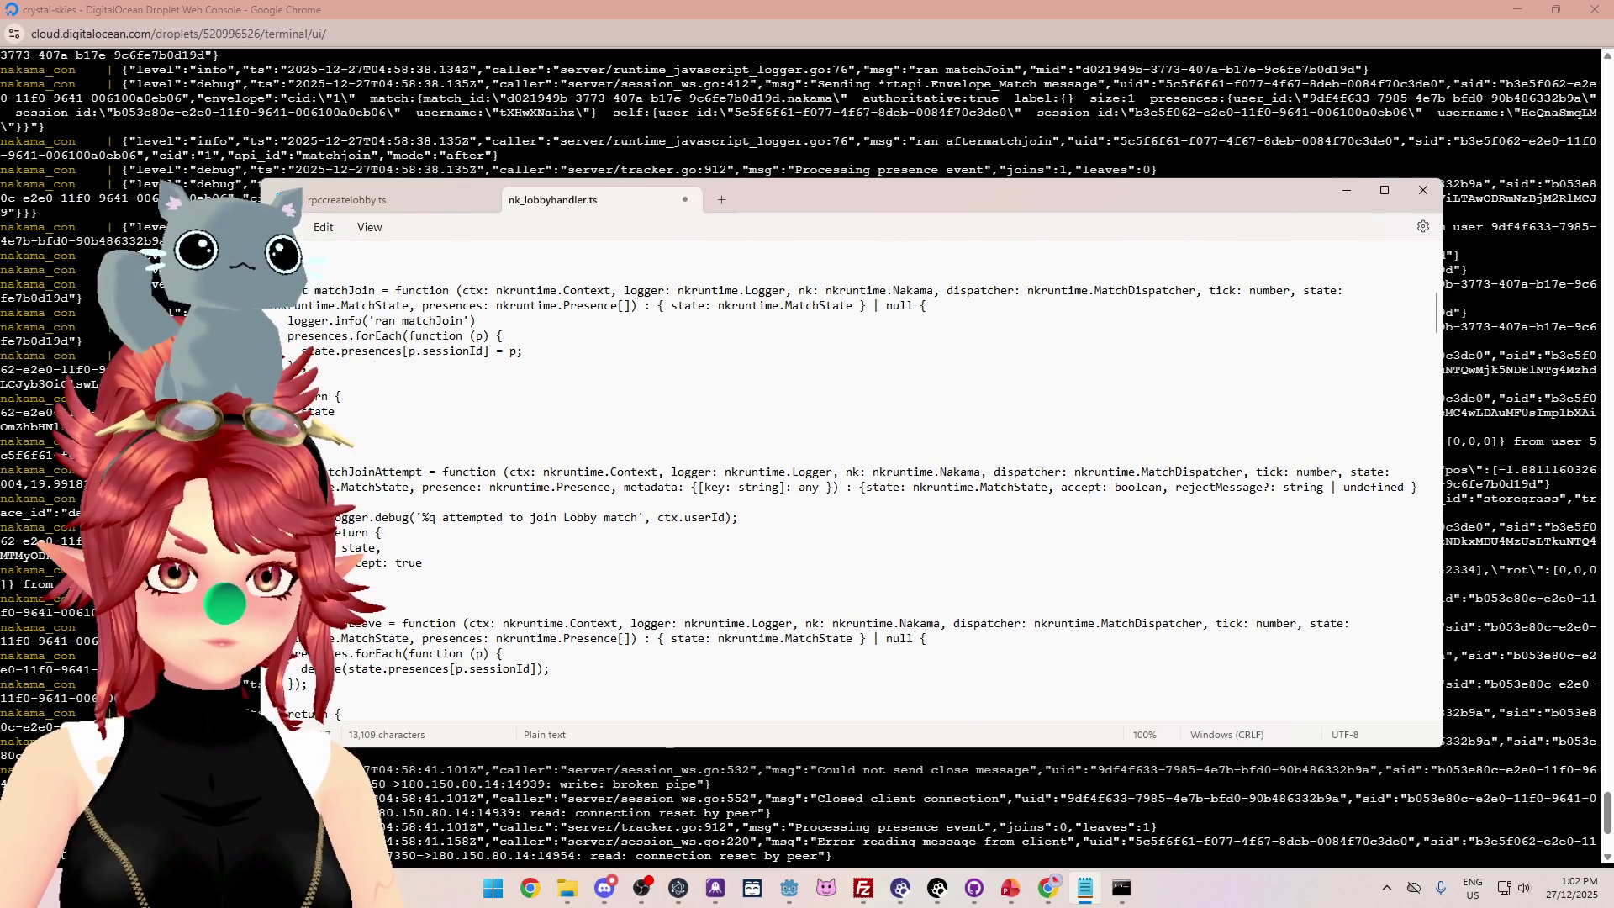
{"action": "left_click_drag", "start_coordinate": [309, 338], "coordinate": [348, 338]}
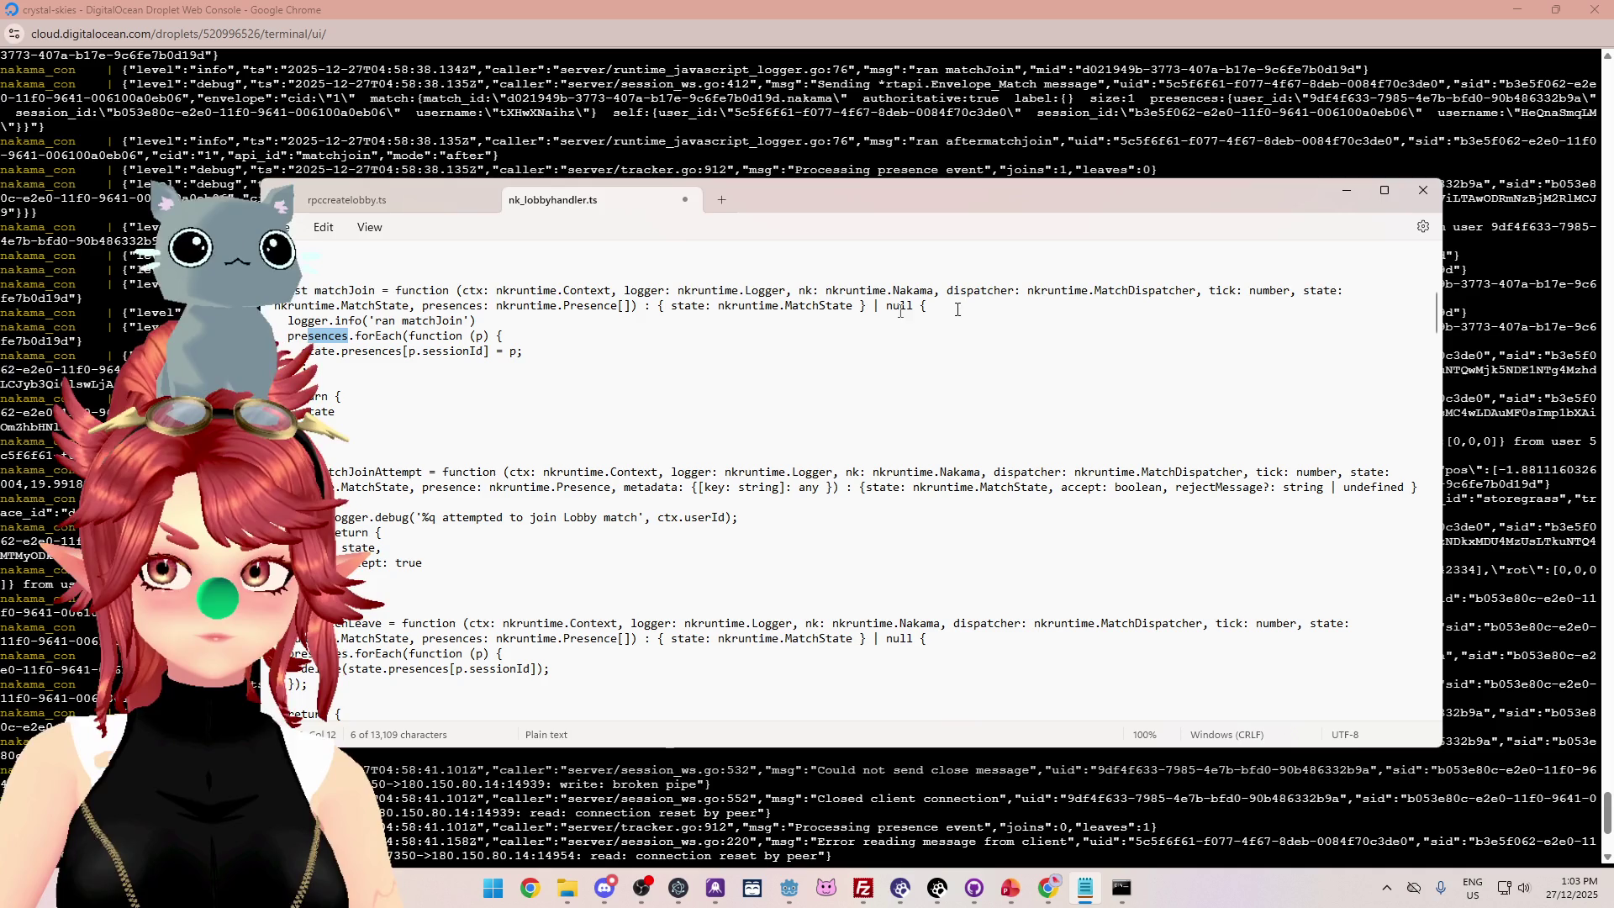
{"action": "left_click_drag", "start_coordinate": [496, 305], "coordinate": [632, 305]}
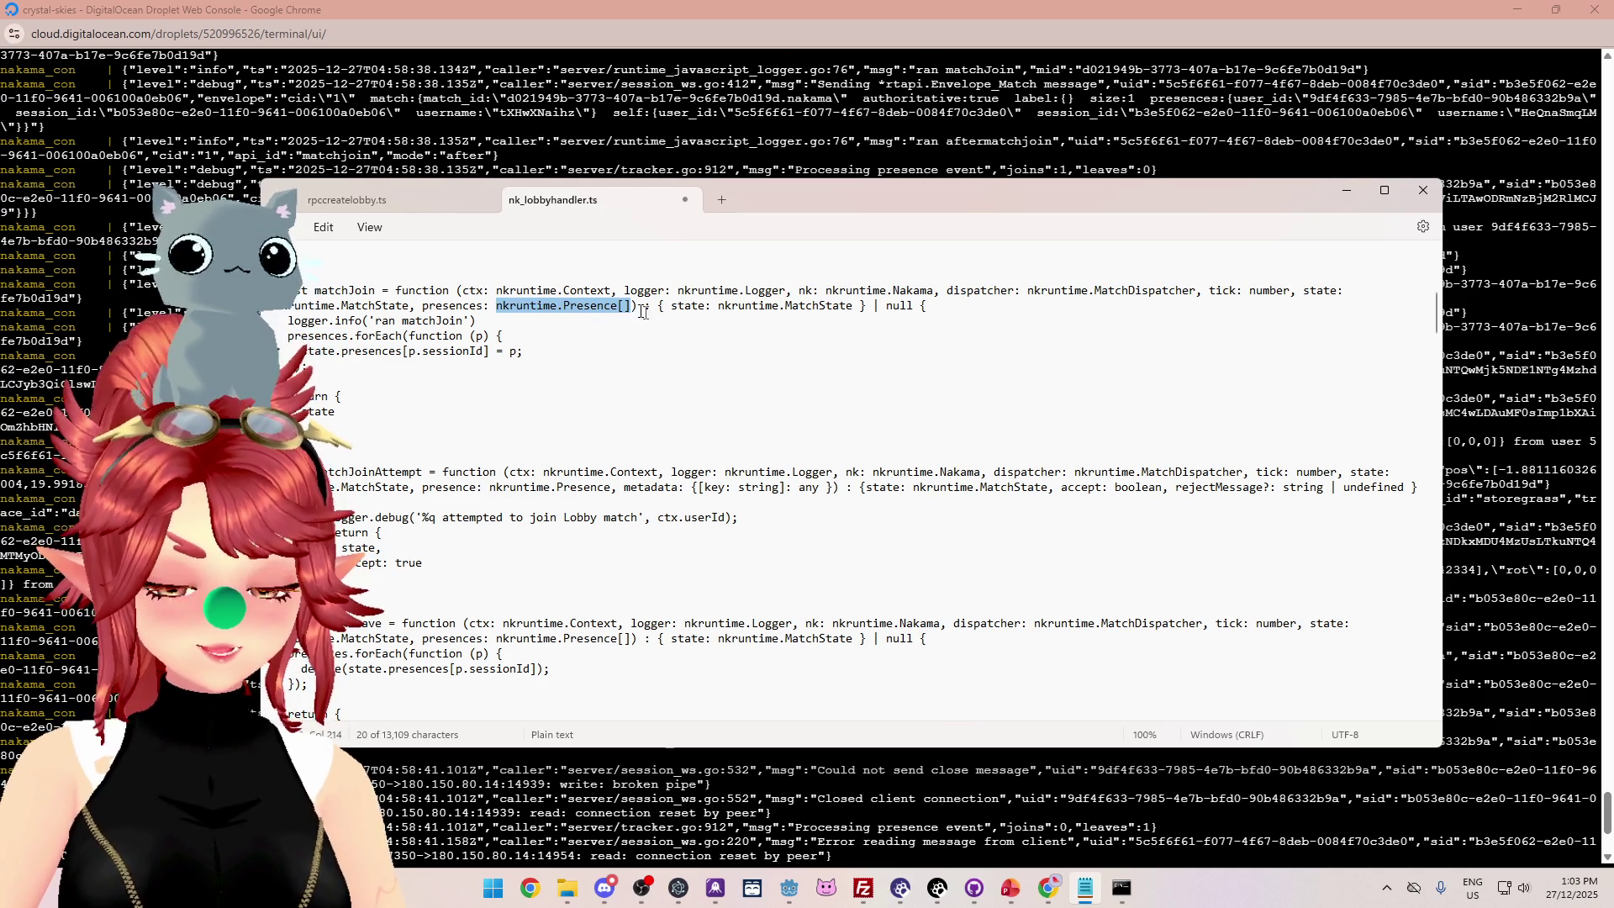
{"action": "scroll", "coordinate": [605, 435], "scroll_direction": "down", "scroll_amount": 1}
{"action": "scroll", "coordinate": [606, 435], "scroll_direction": "down", "scroll_amount": 15}
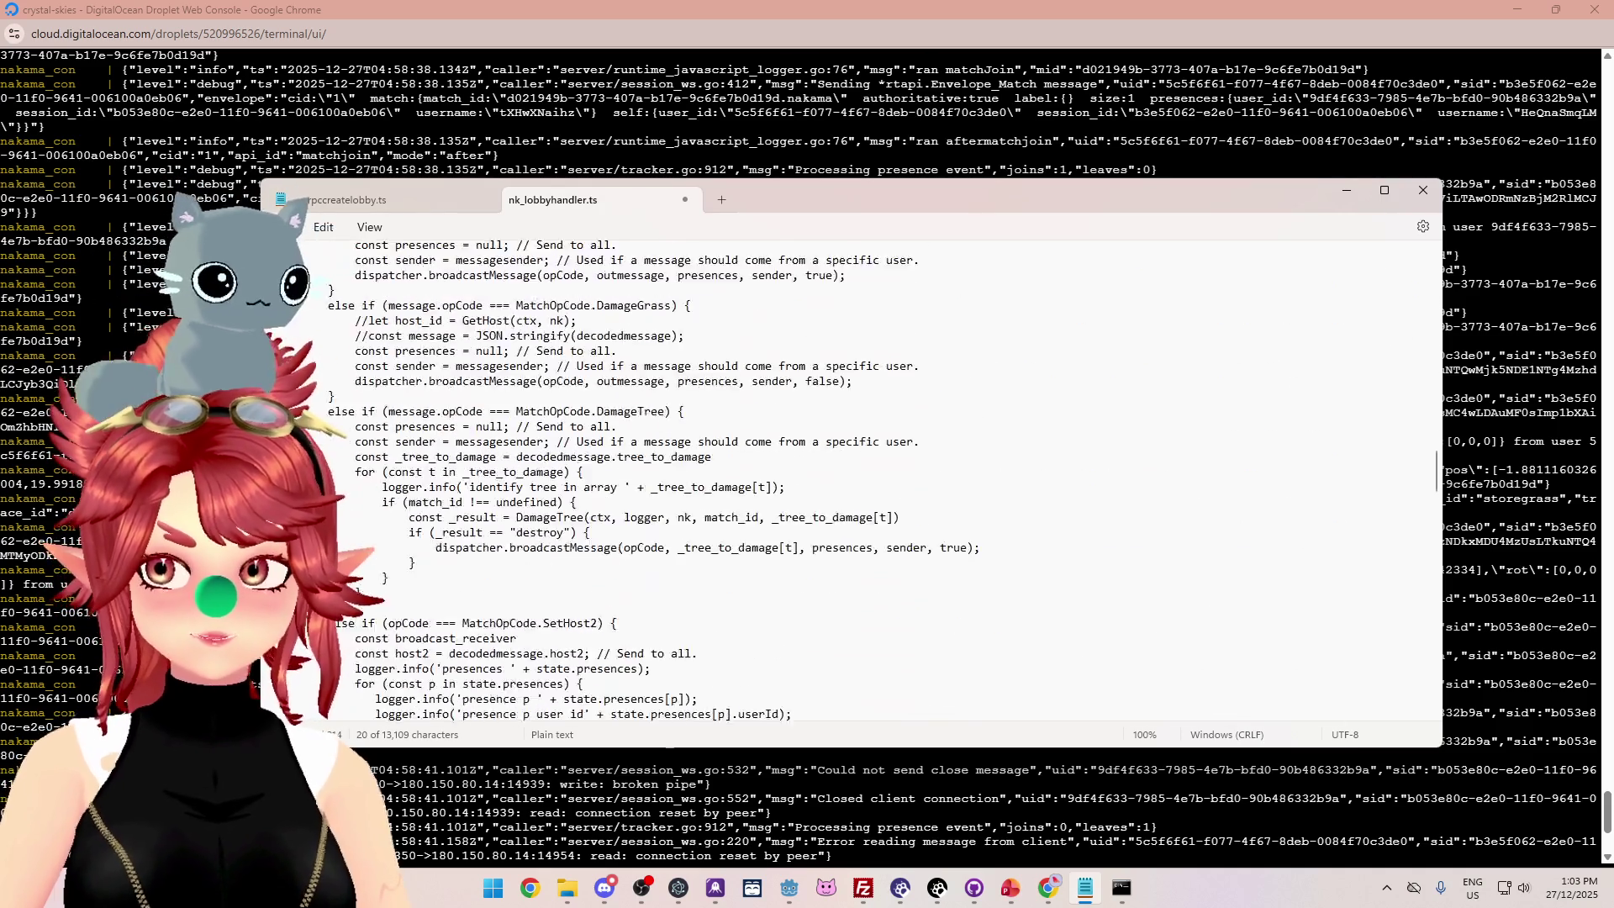
Type broadcast_receiver as ': nkruntime.Presence[]' in its declaration.
{"action": "scroll", "coordinate": [798, 479], "scroll_direction": "up", "scroll_amount": 2}
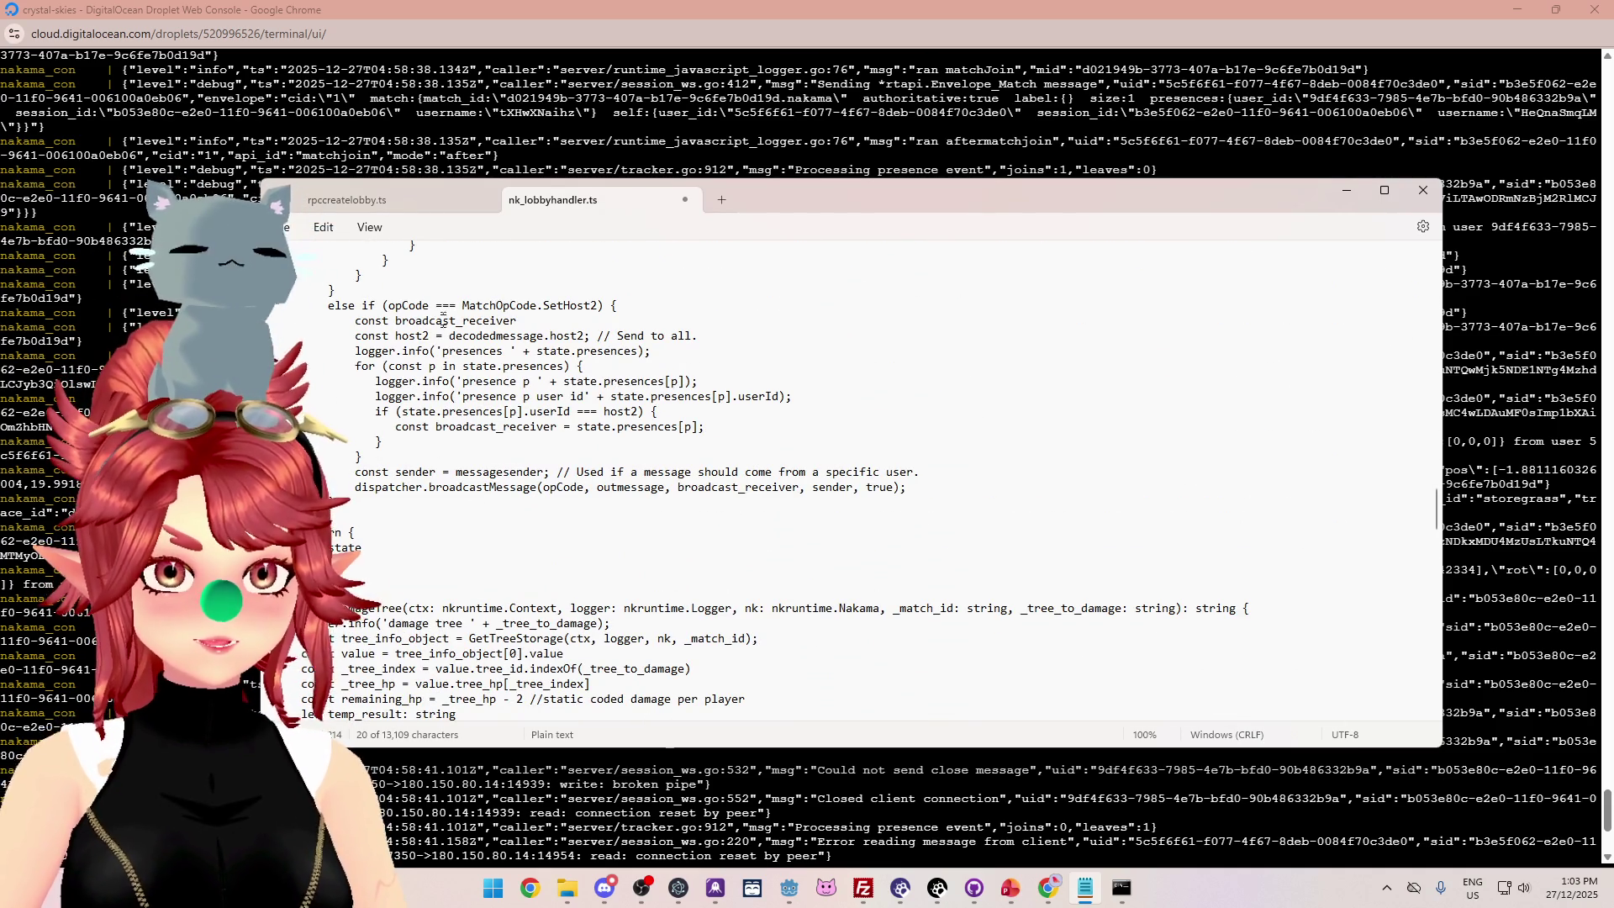
{"action": "left_click", "coordinate": [531, 320]}
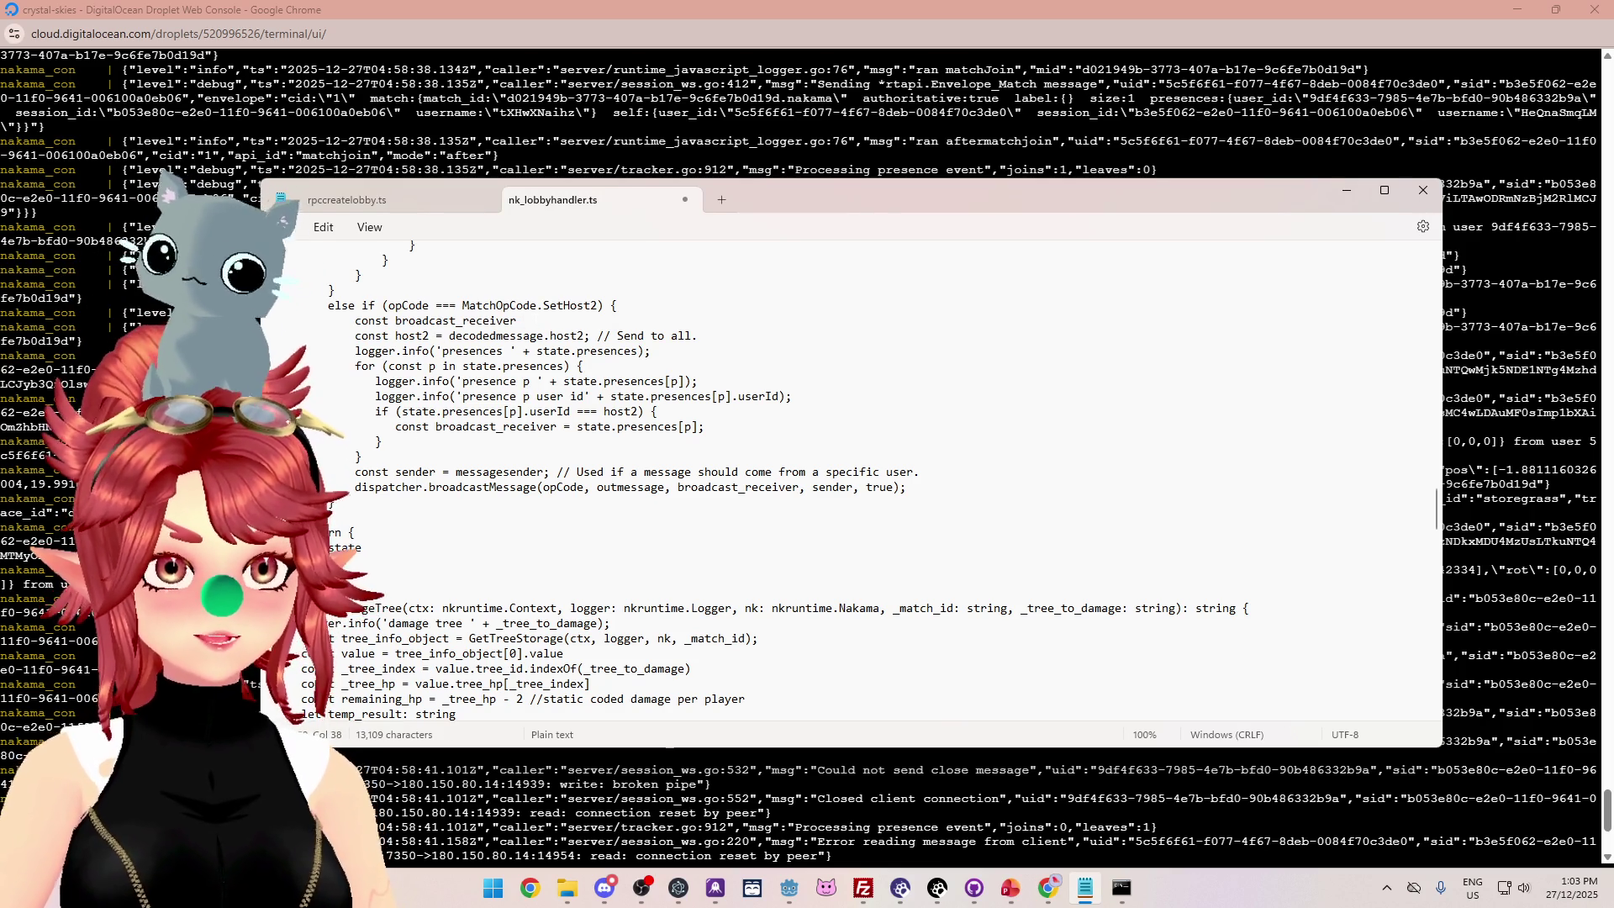
{"action": "type", "text": ": nkruntime.Presence[]"}
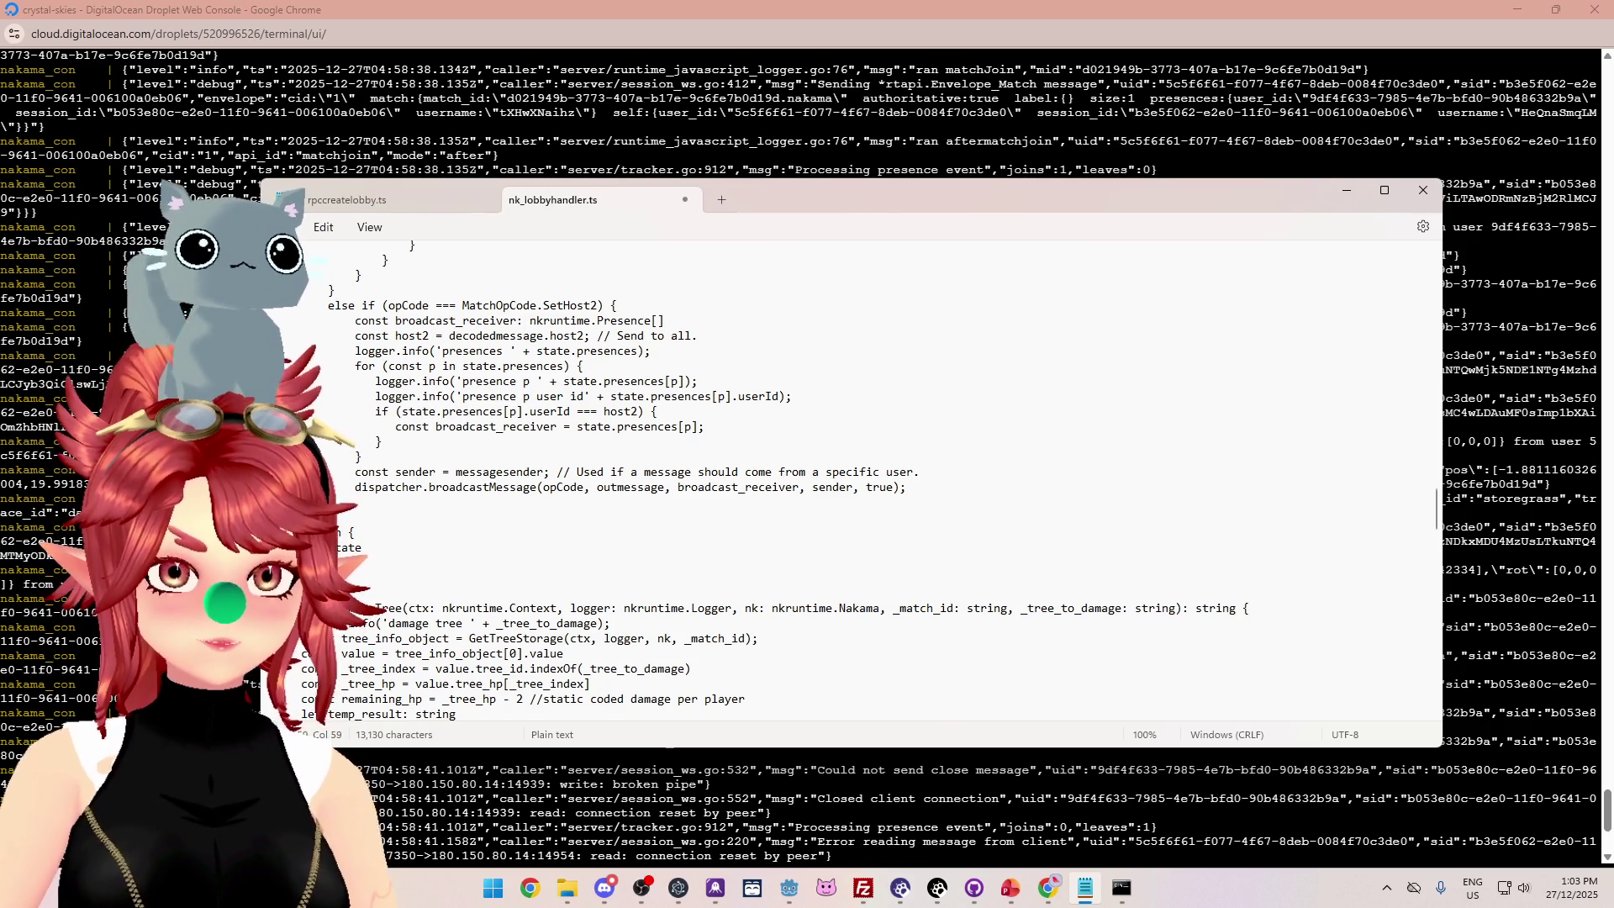
Recompile with npx tsc, which still reports the uninitialised variable, then return to Notepad.
{"action": "left_click", "coordinate": [1121, 888]}
{"action": "key", "text": "Up"}
{"action": "key", "text": "Return"}
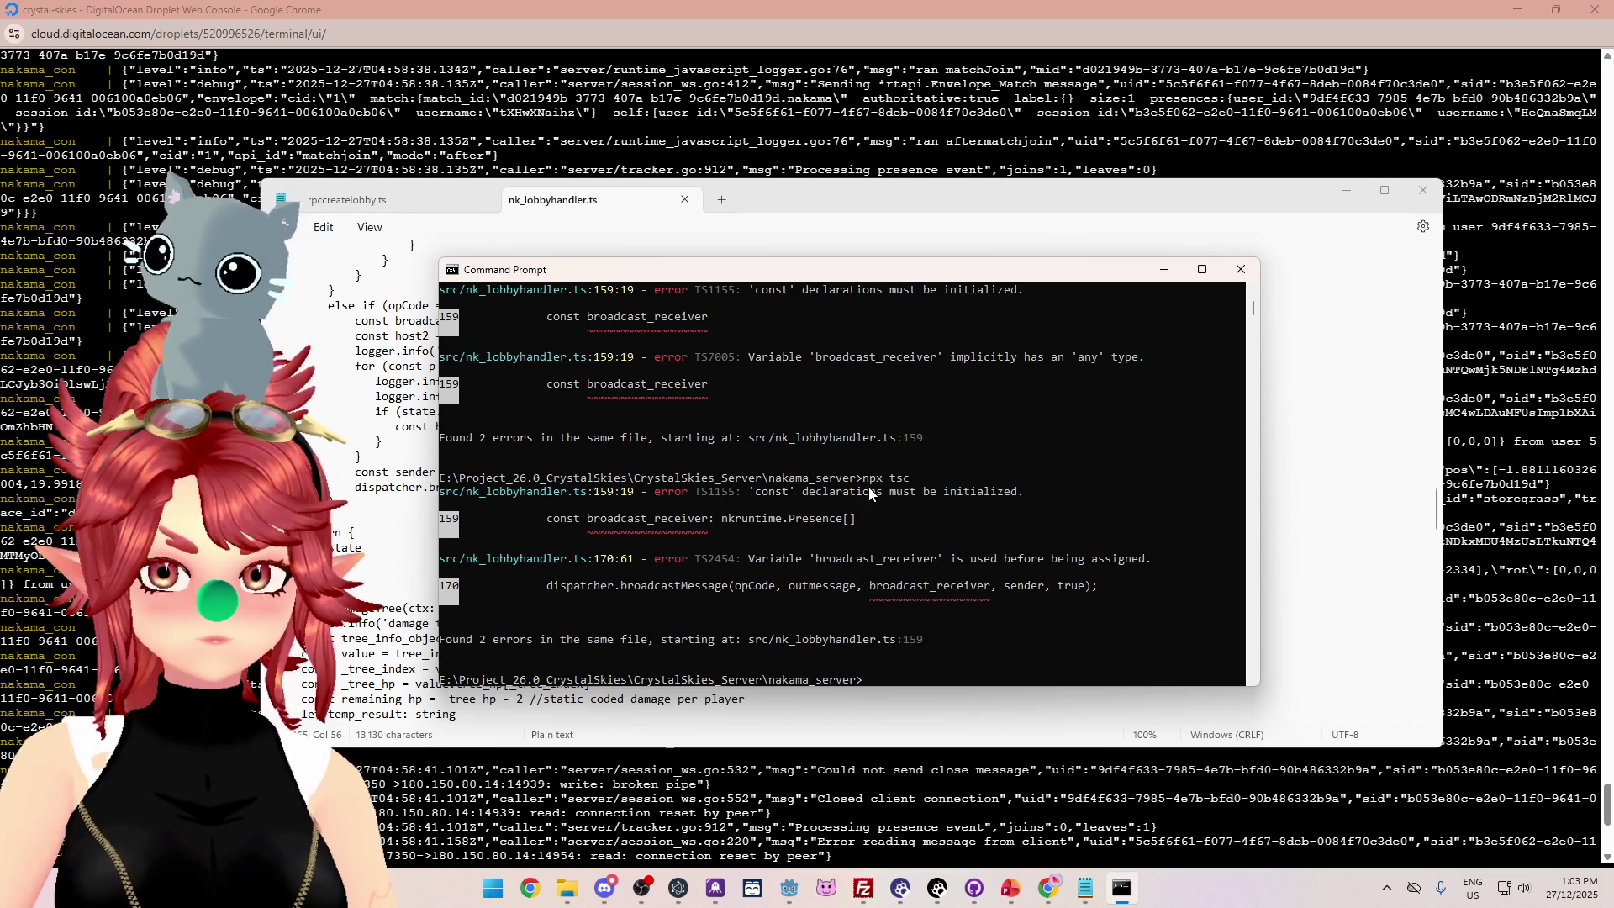
{"action": "left_click", "coordinate": [354, 532]}
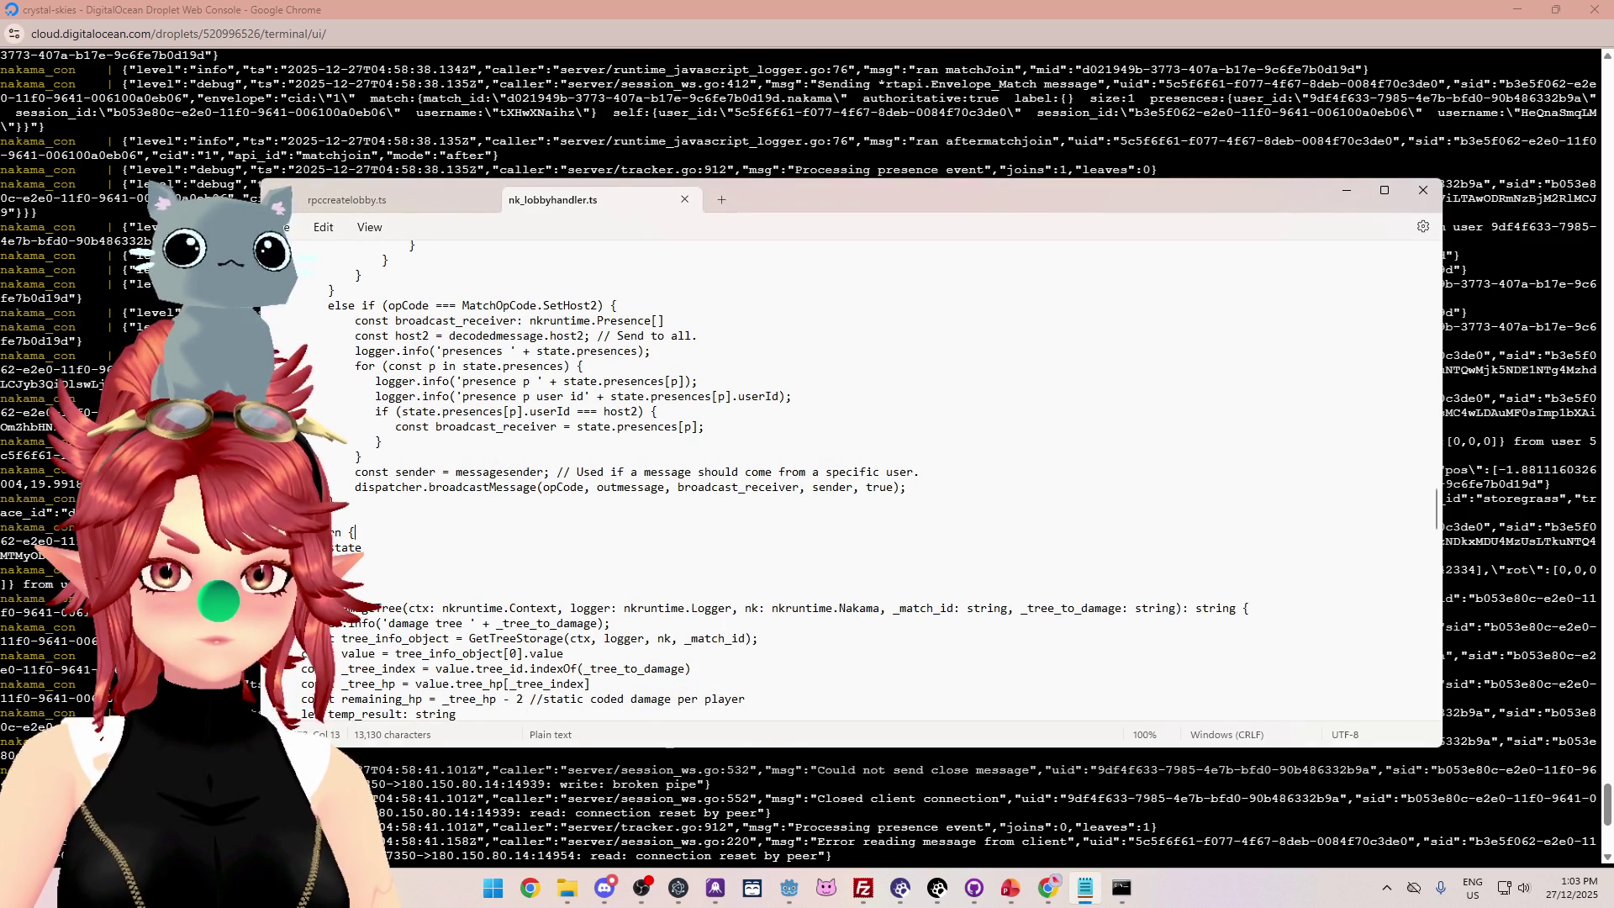
Initialise broadcast_receiver with '= null;' and recompile with npx tsc.
{"action": "scroll", "coordinate": [799, 488], "scroll_direction": "down", "scroll_amount": 2}
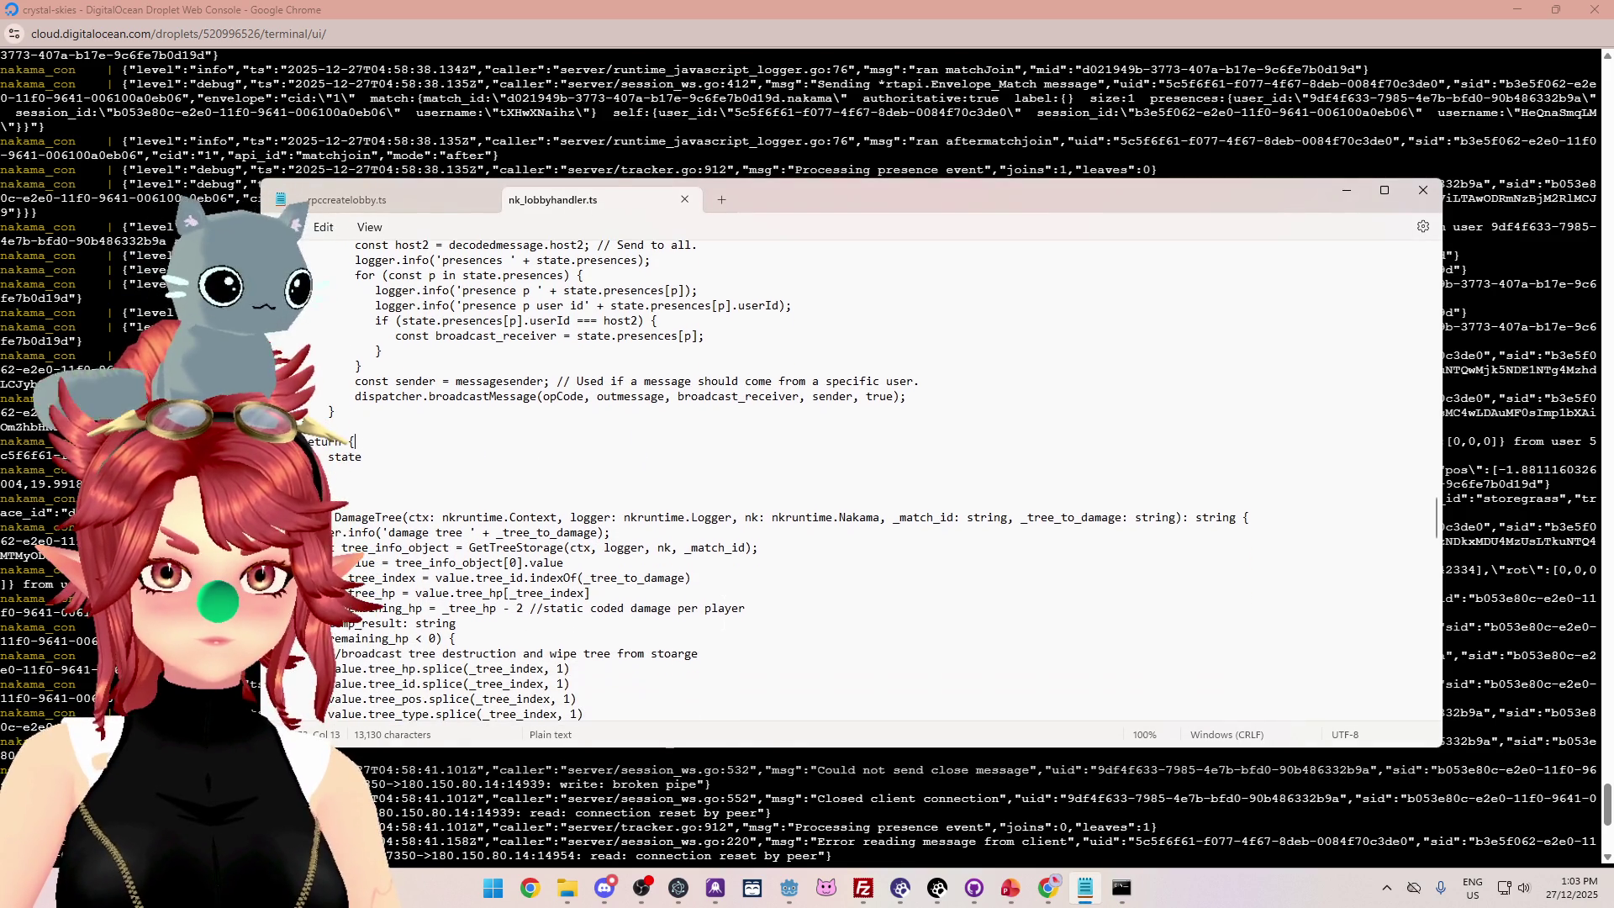
{"action": "scroll", "coordinate": [798, 479], "scroll_direction": "down", "scroll_amount": 7}
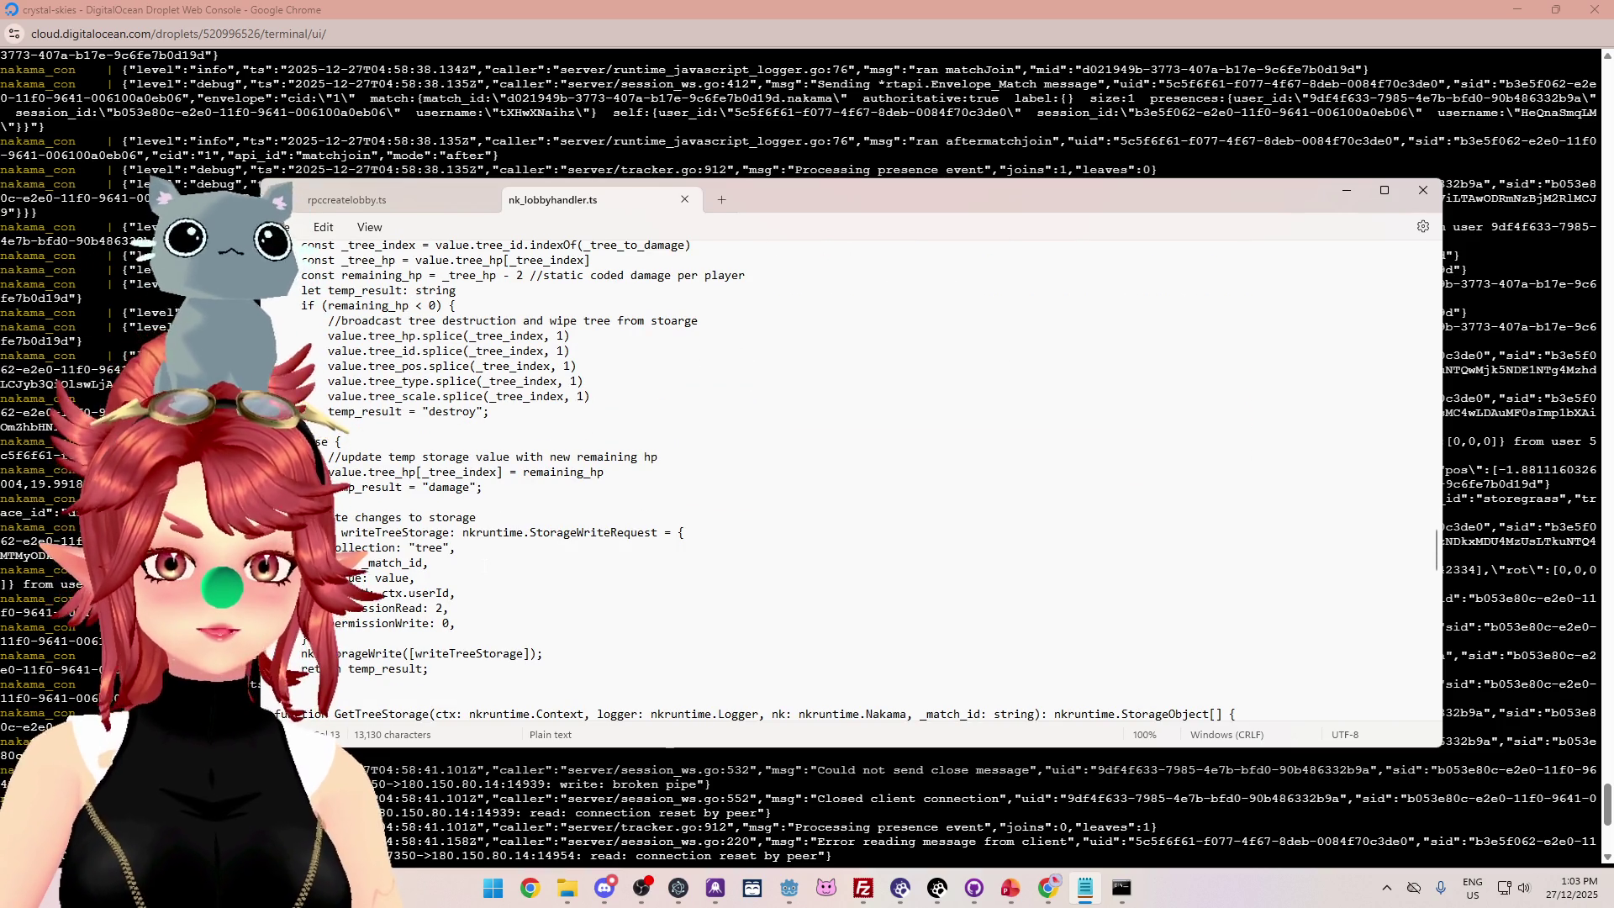
{"action": "scroll", "coordinate": [840, 479], "scroll_direction": "up", "scroll_amount": 9}
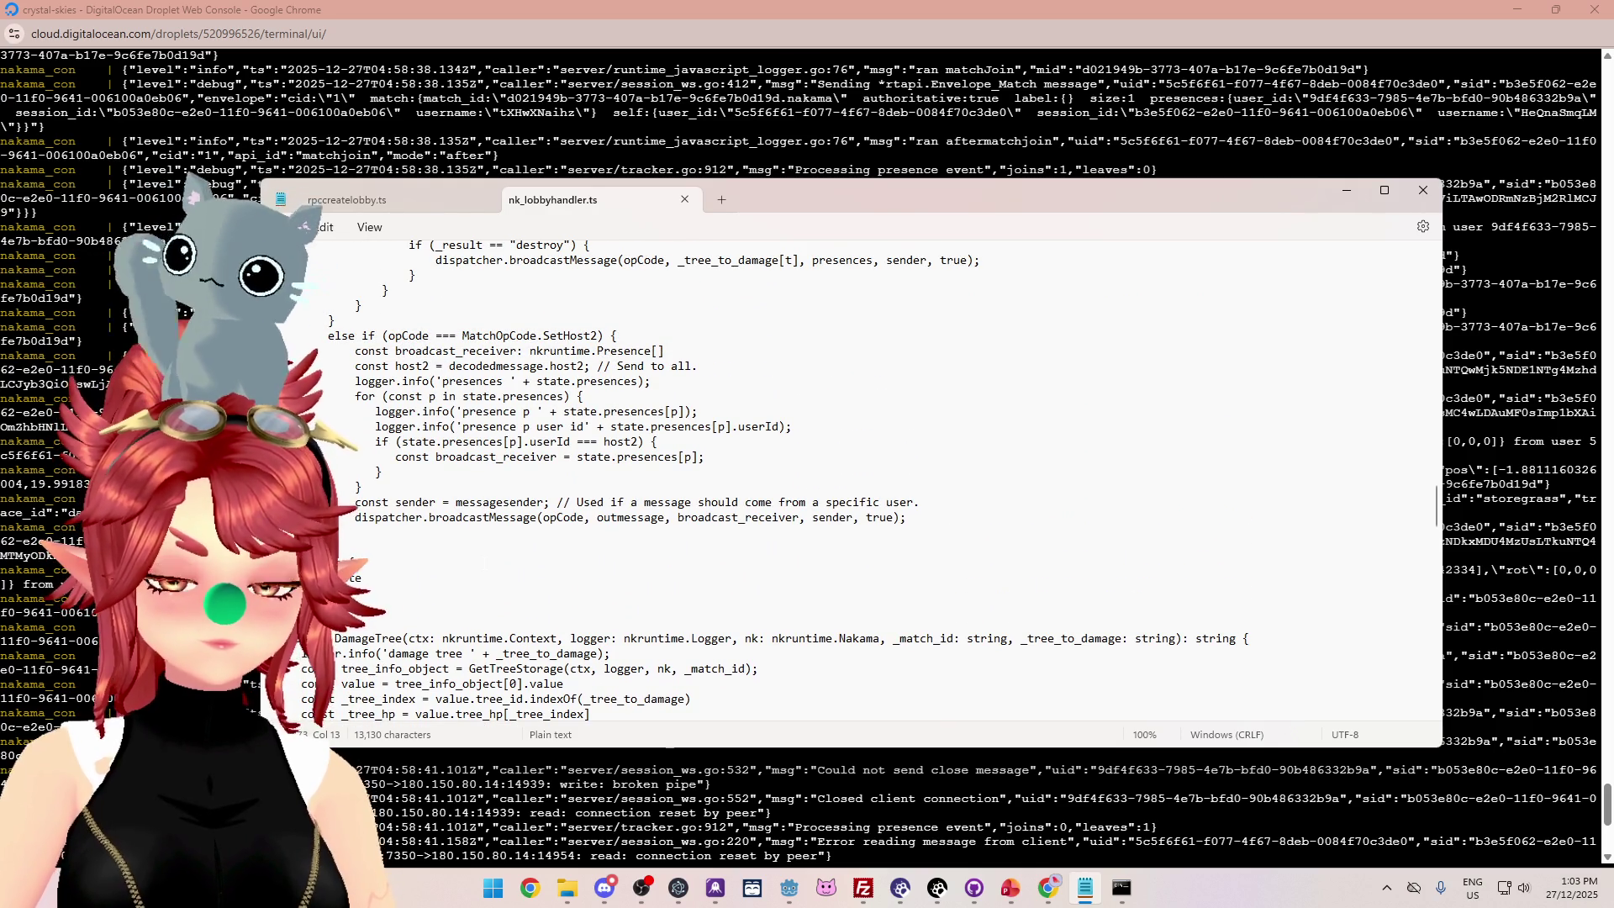
{"action": "left_click", "coordinate": [665, 350]}
{"action": "type", "text": "= "}
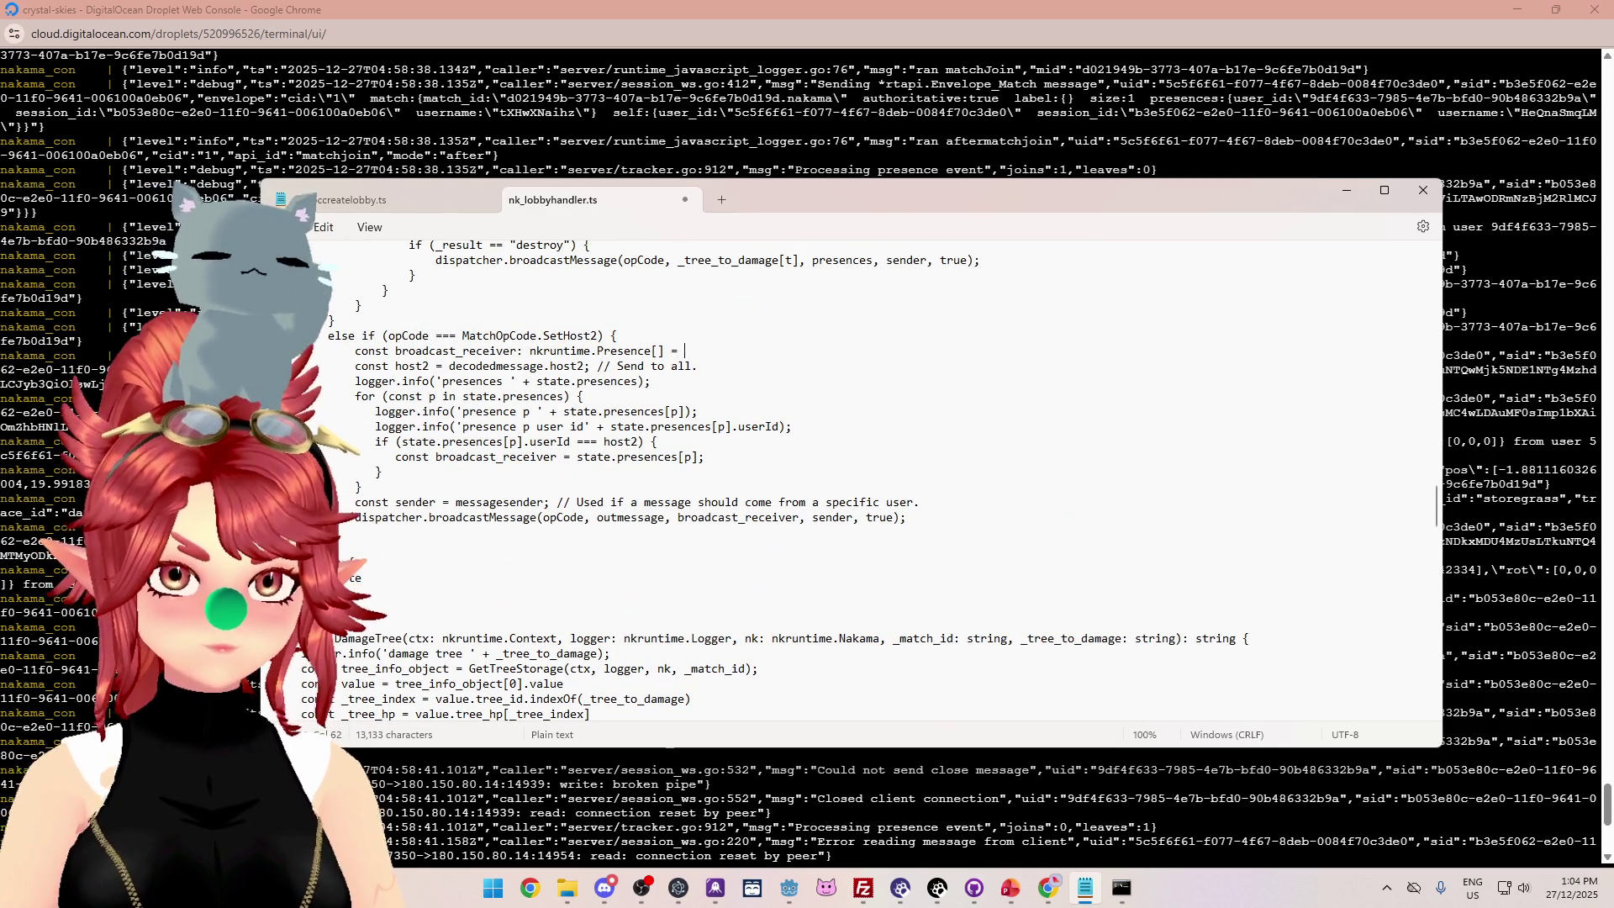
{"action": "type", "text": "nul"}
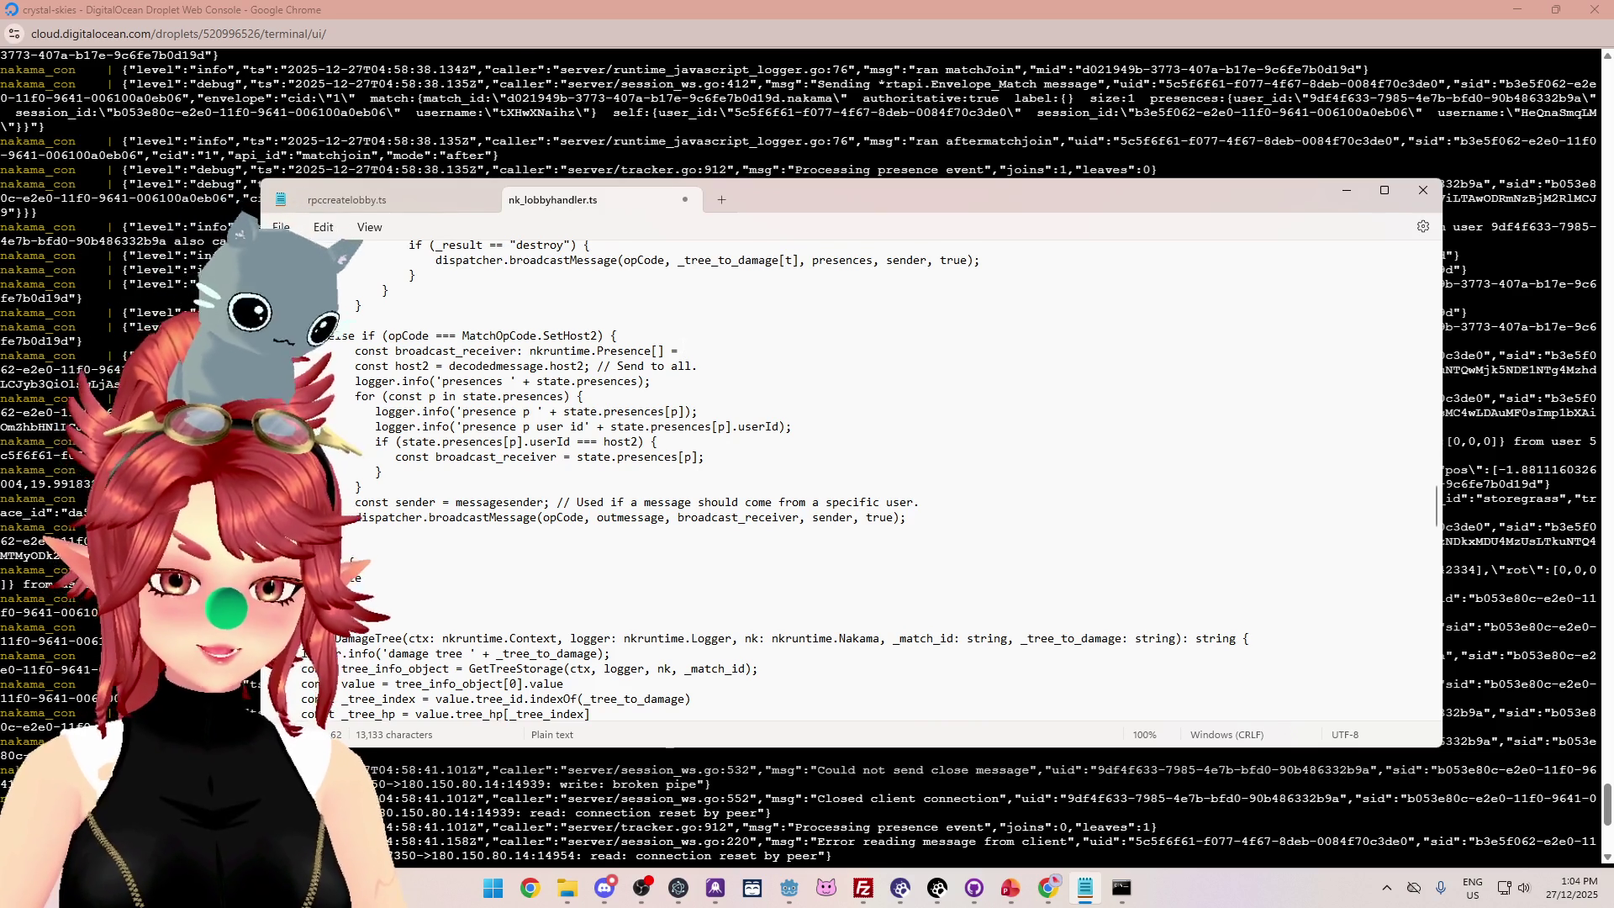
{"action": "type", "text": "l;"}
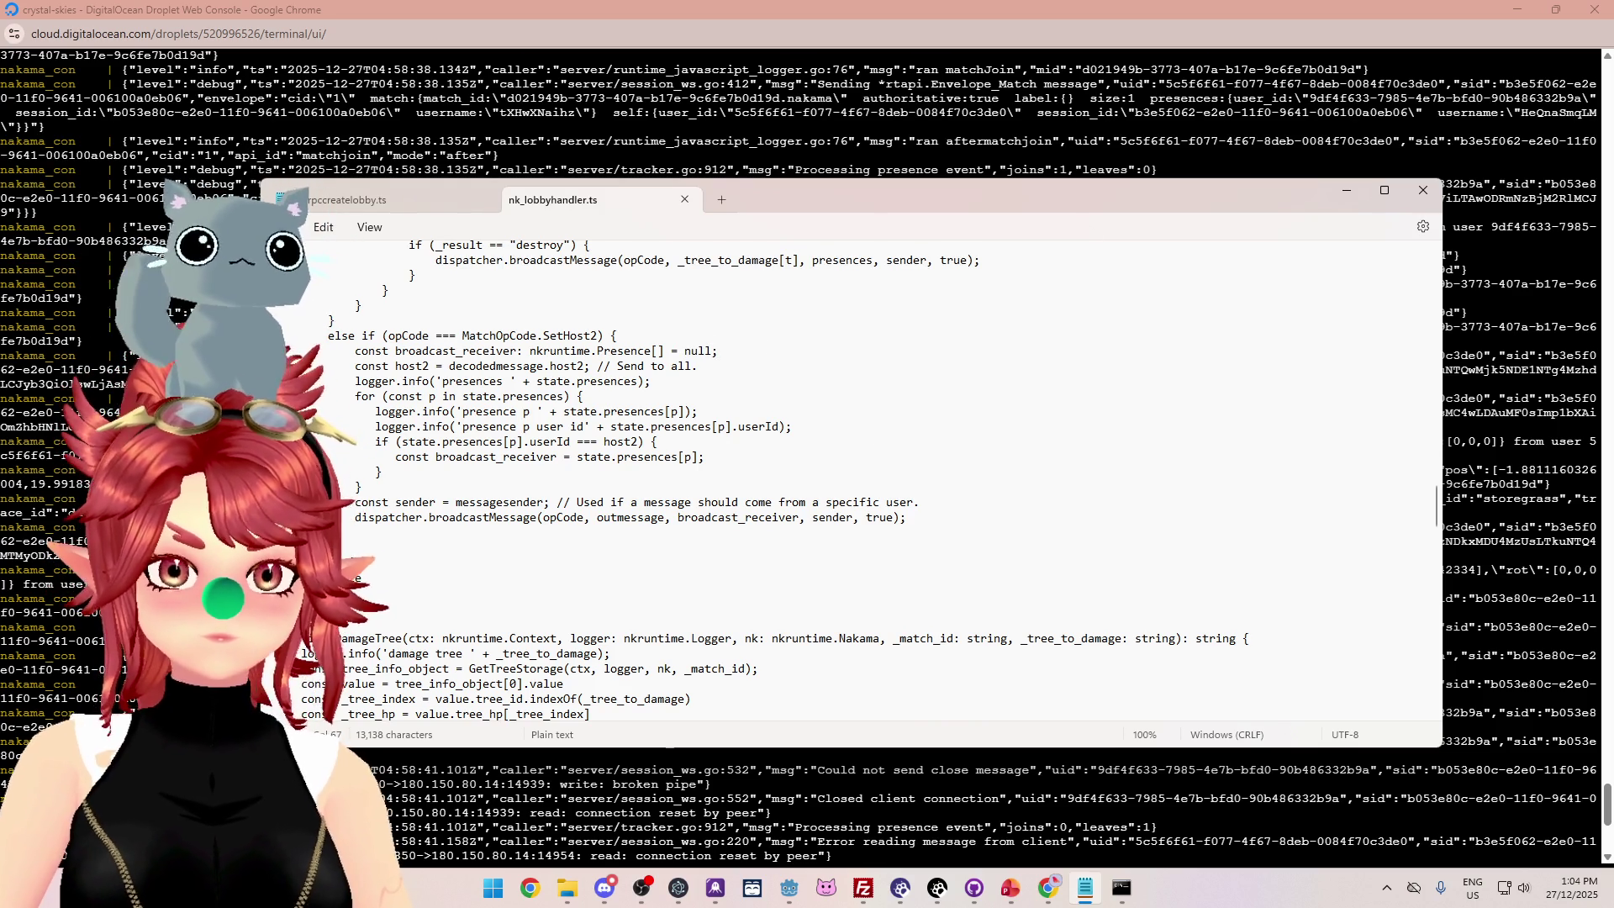
{"action": "left_click", "coordinate": [1122, 888]}
{"action": "key", "text": "Up"}
{"action": "key", "text": "Return"}
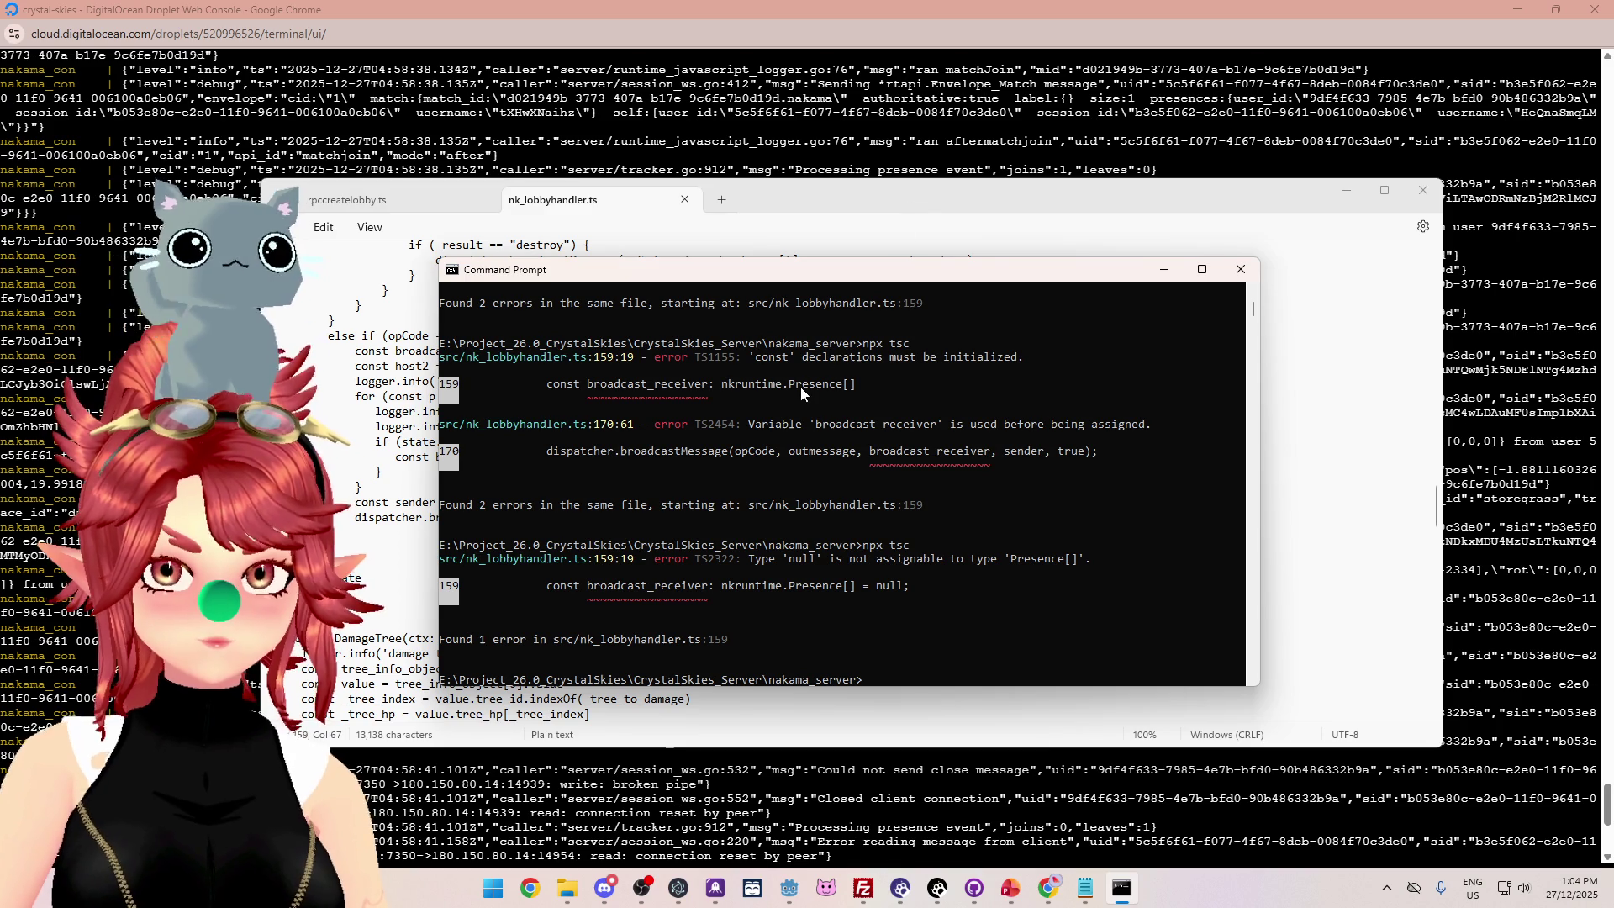
Change the initialiser from null to [] and recompile with npx tsc.
{"action": "left_click", "coordinate": [923, 218]}
{"action": "double_click", "coordinate": [697, 351]}
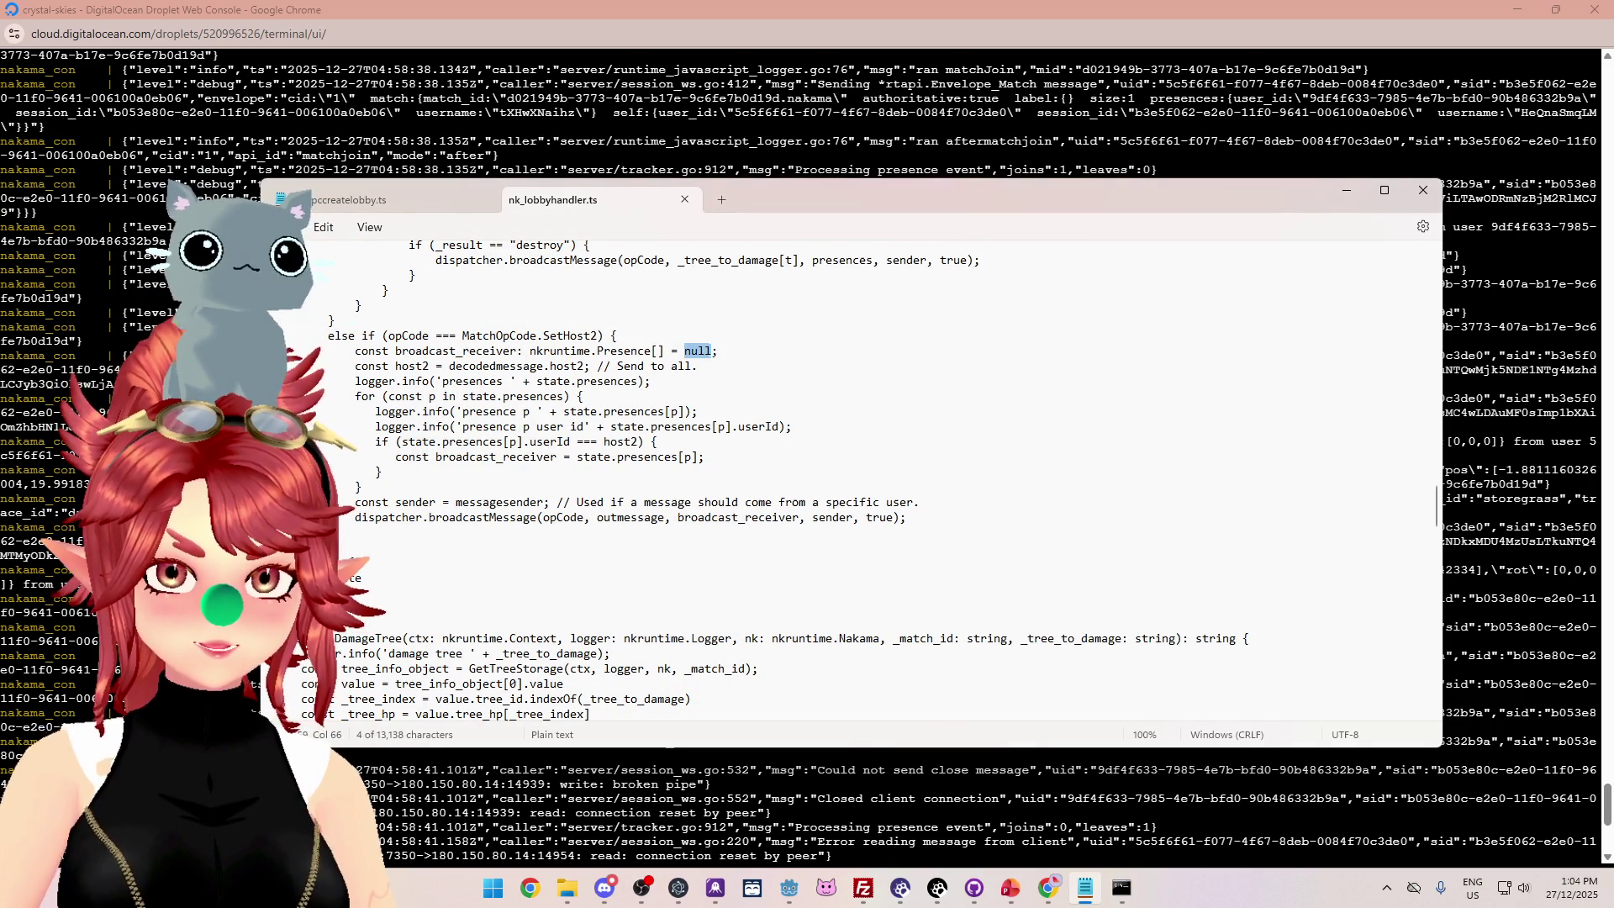
{"action": "type", "text": "[]"}
{"action": "key", "text": "alt+Tab"}
{"action": "key", "text": "Up"}
{"action": "key", "text": "Return"}
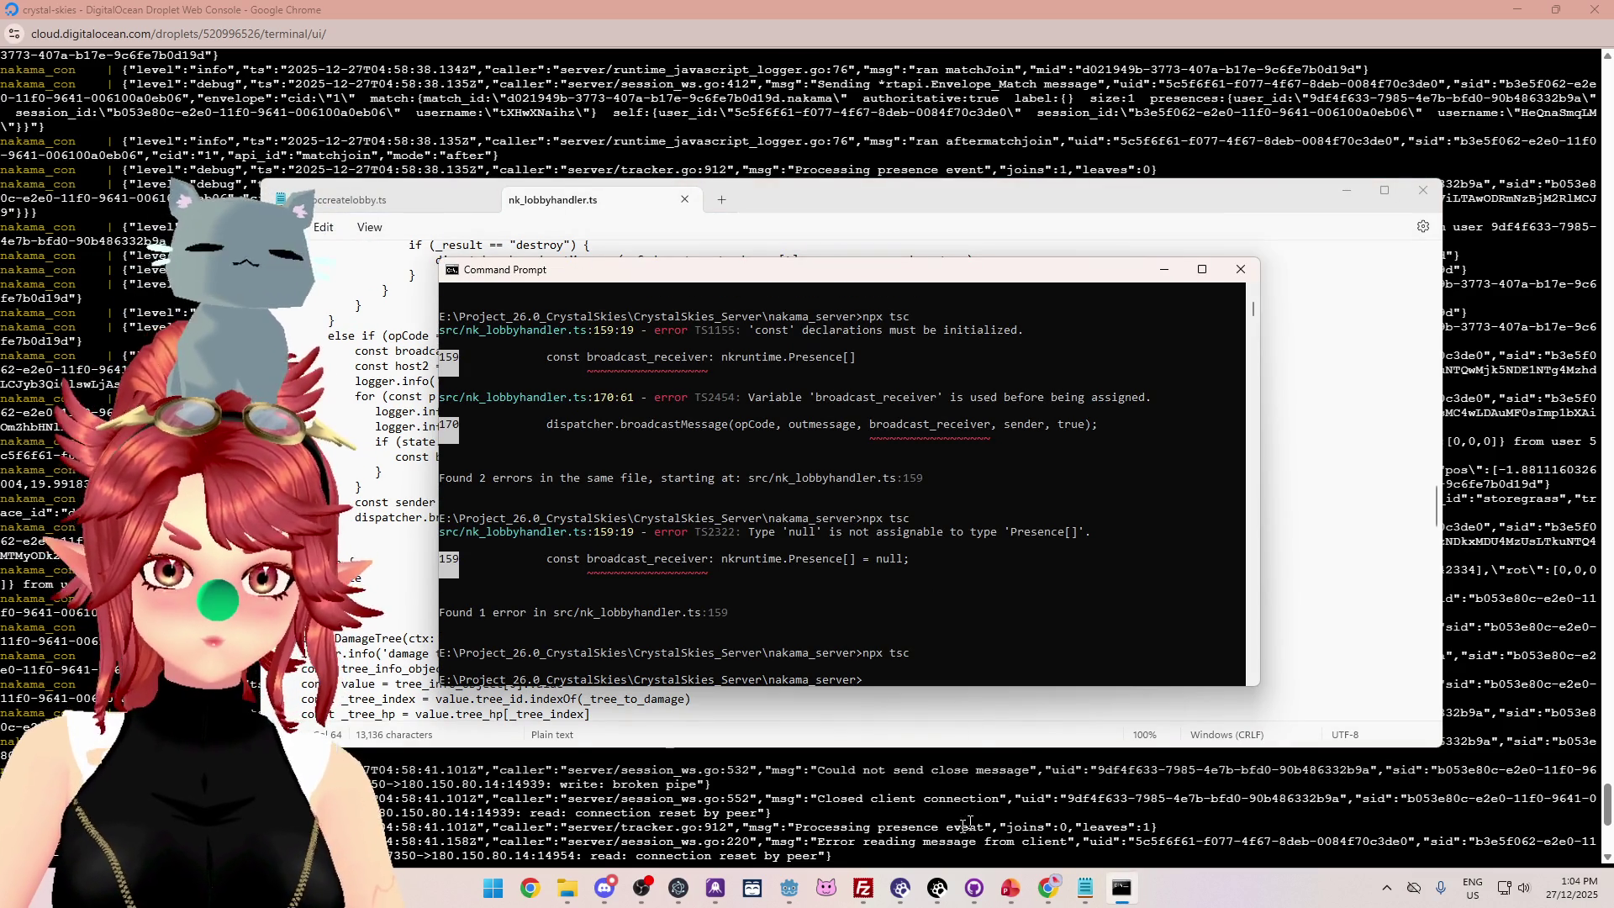
In FileZilla, delete the old remote index.js and upload the rebuilt one to the modules folder.
{"action": "left_click", "coordinate": [863, 889]}
{"action": "left_click", "coordinate": [886, 475]}
{"action": "key", "text": "Delete"}
{"action": "key", "text": "Return"}
{"action": "left_click_drag", "start_coordinate": [341, 477], "coordinate": [961, 508]}
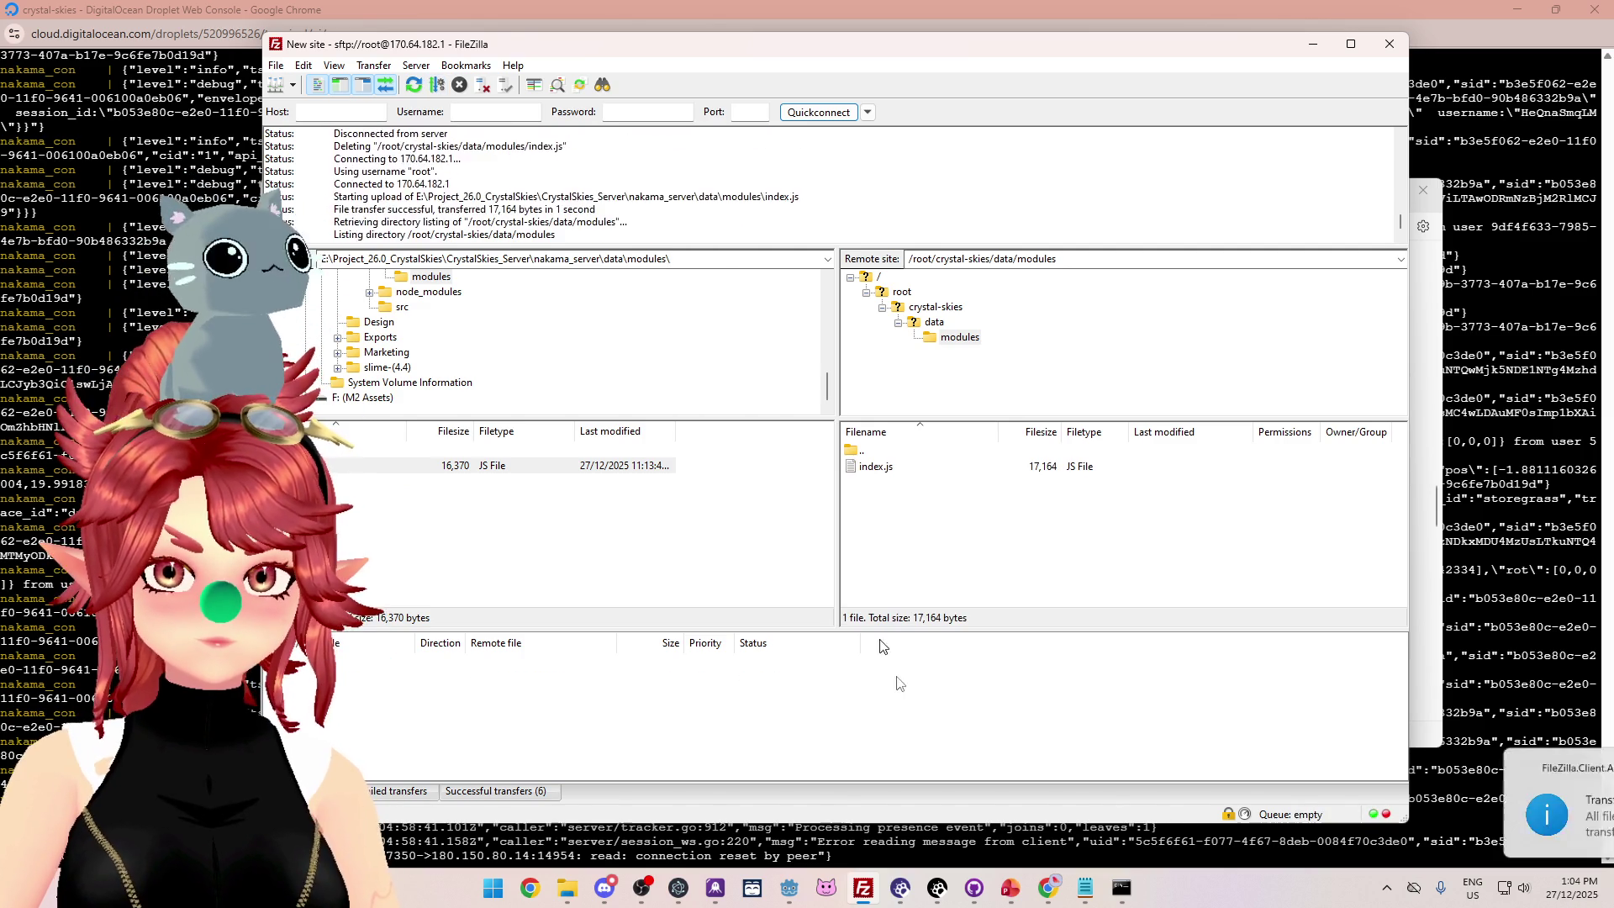
Stop the containers in the web console and rerun docker compose up until Startup done.
{"action": "mouse_move", "coordinate": [1048, 889]}
{"action": "left_click", "coordinate": [1103, 804]}
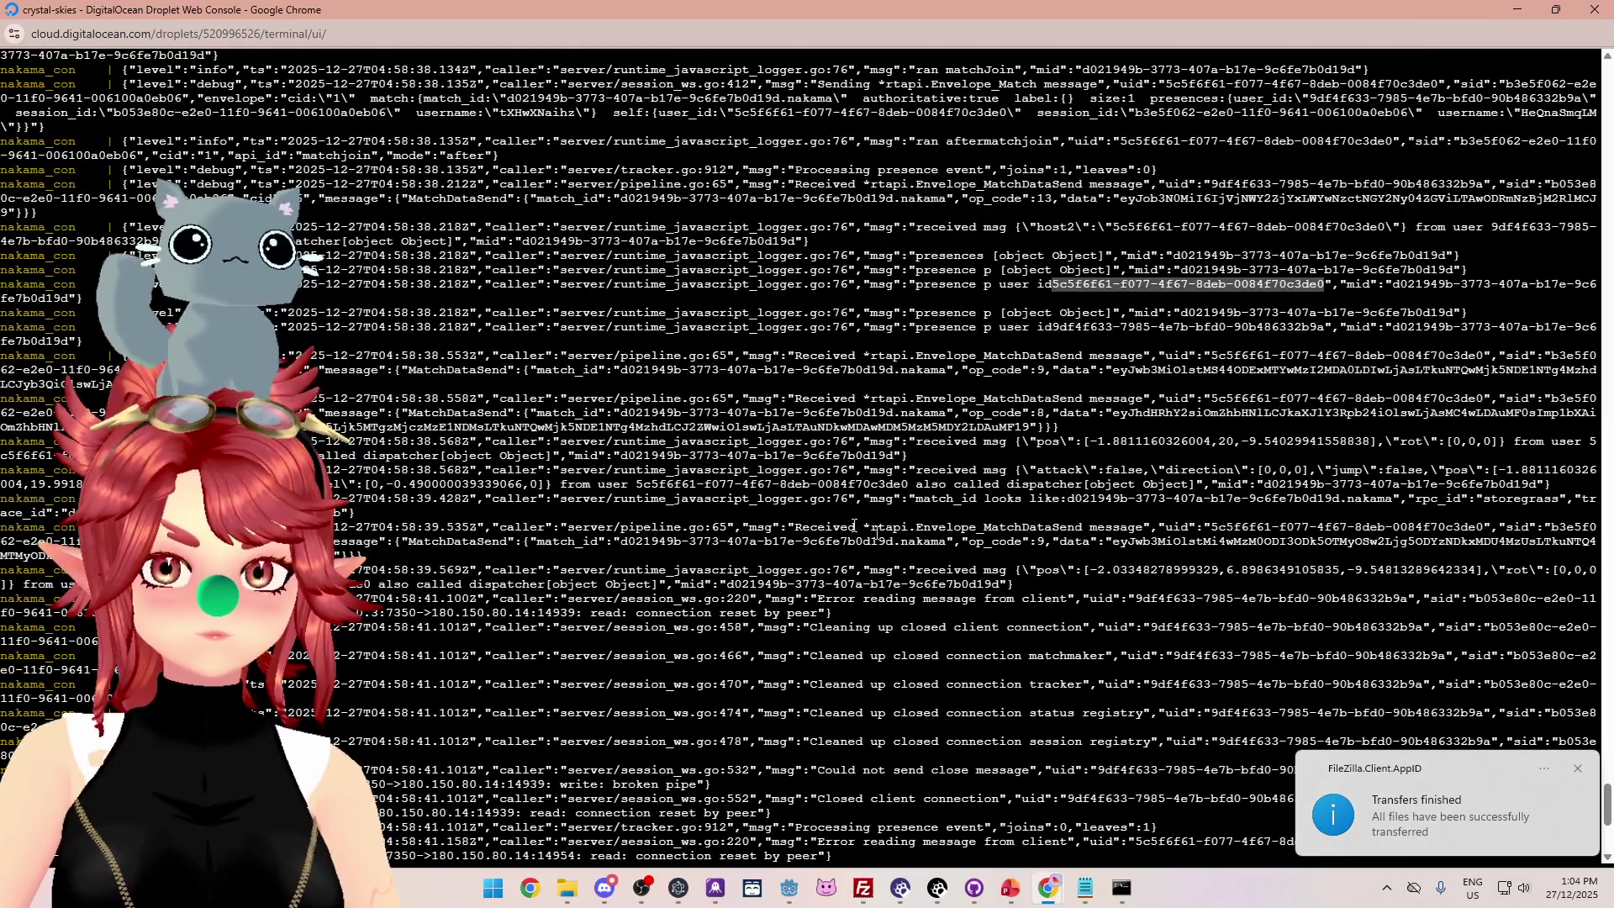
{"action": "scroll", "coordinate": [897, 535], "scroll_direction": "down", "scroll_amount": 10}
{"action": "key", "text": "ctrl+c"}
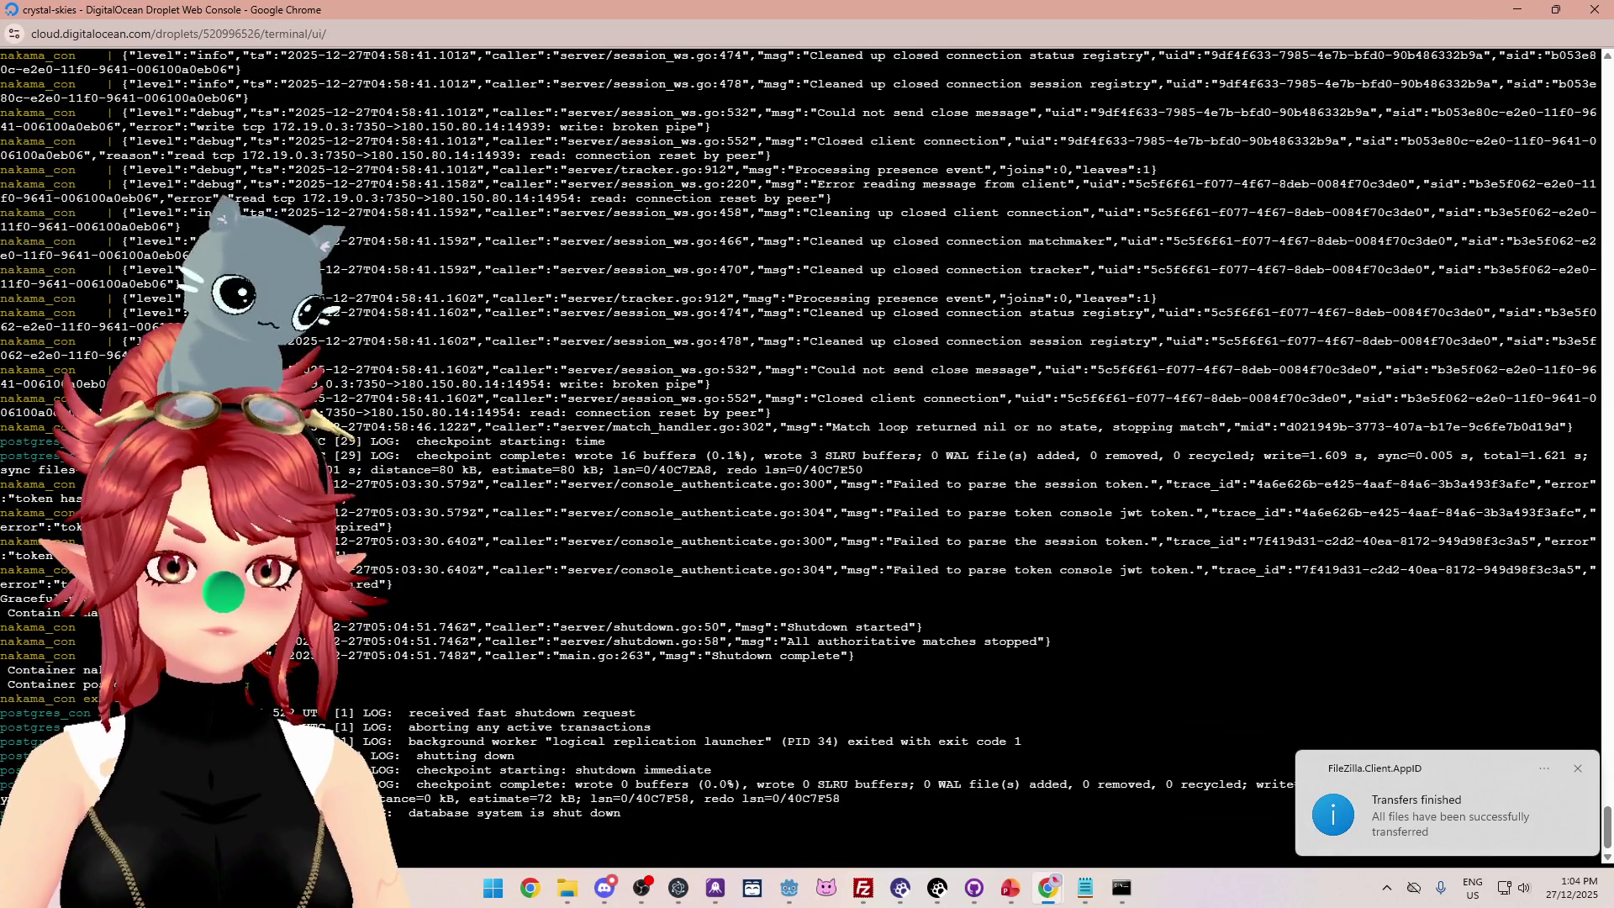
{"action": "key", "text": "Up"}
{"action": "key", "text": "Return"}
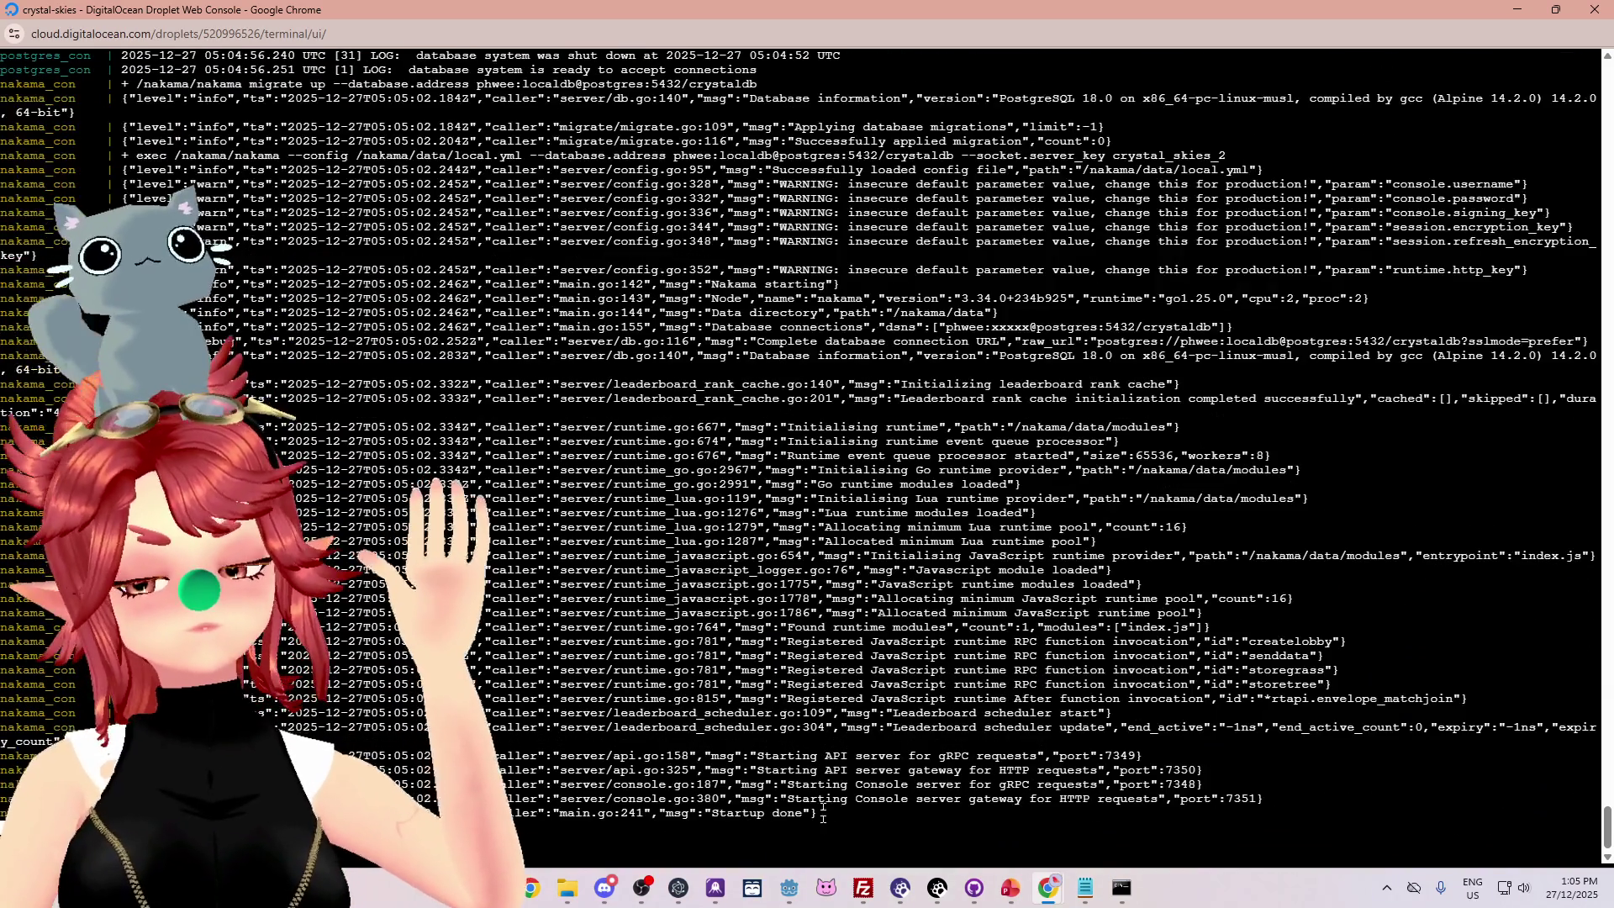
{"action": "key", "text": "alt+Tab"}
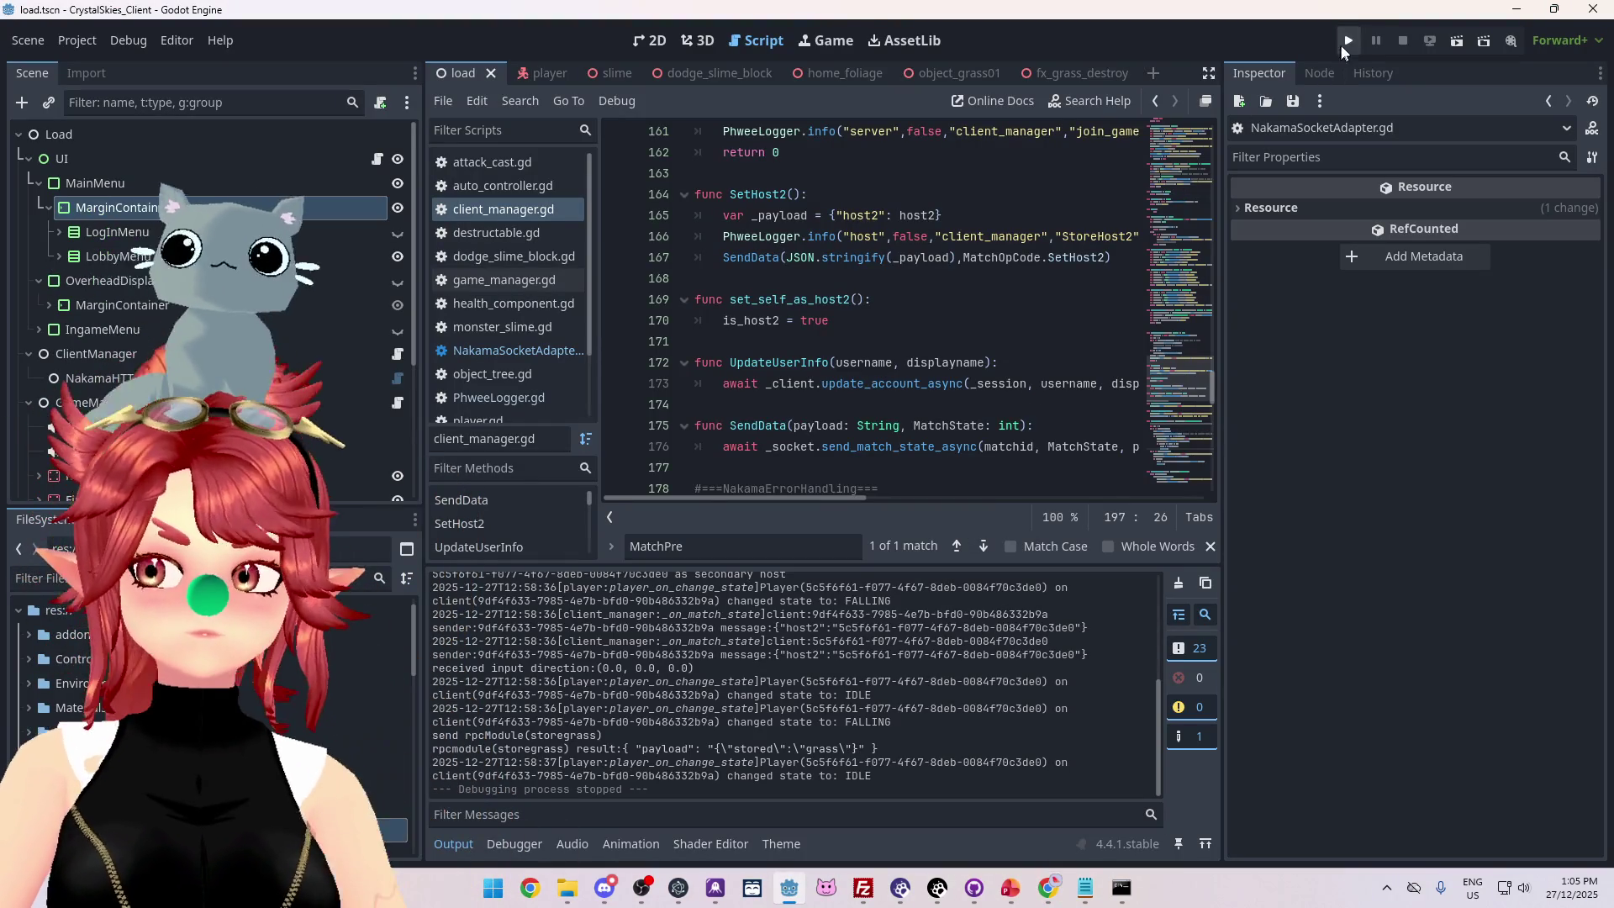
Run the project, log in the first client and create lobby 'asdsd'.
{"action": "left_click", "coordinate": [1349, 41]}
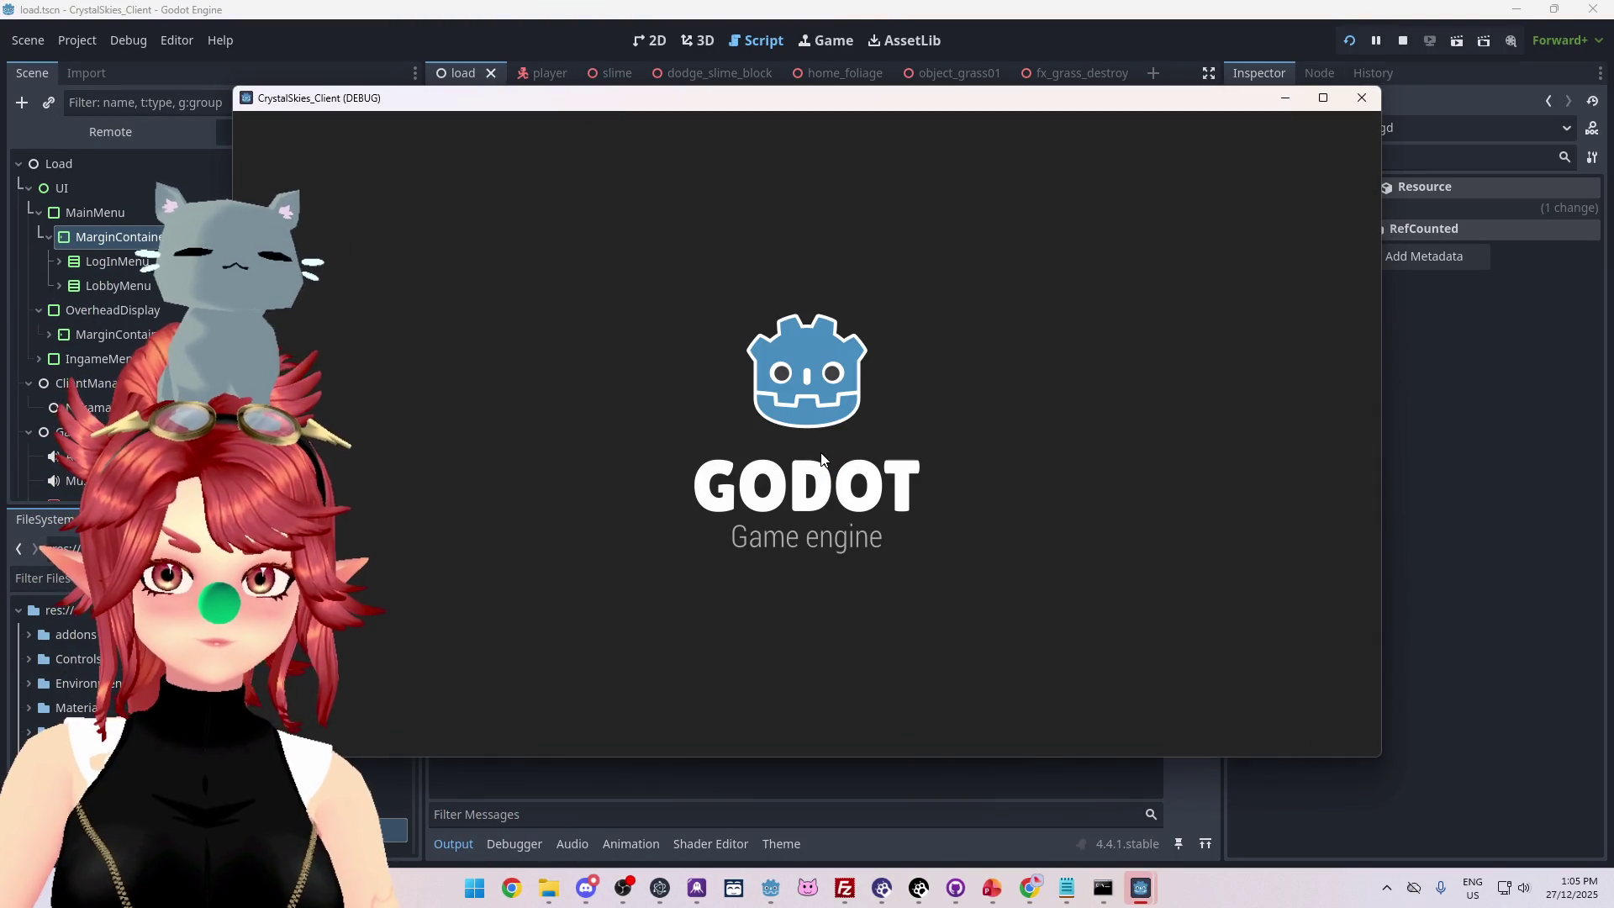
{"action": "left_click", "coordinate": [803, 553]}
{"action": "left_click", "coordinate": [803, 565]}
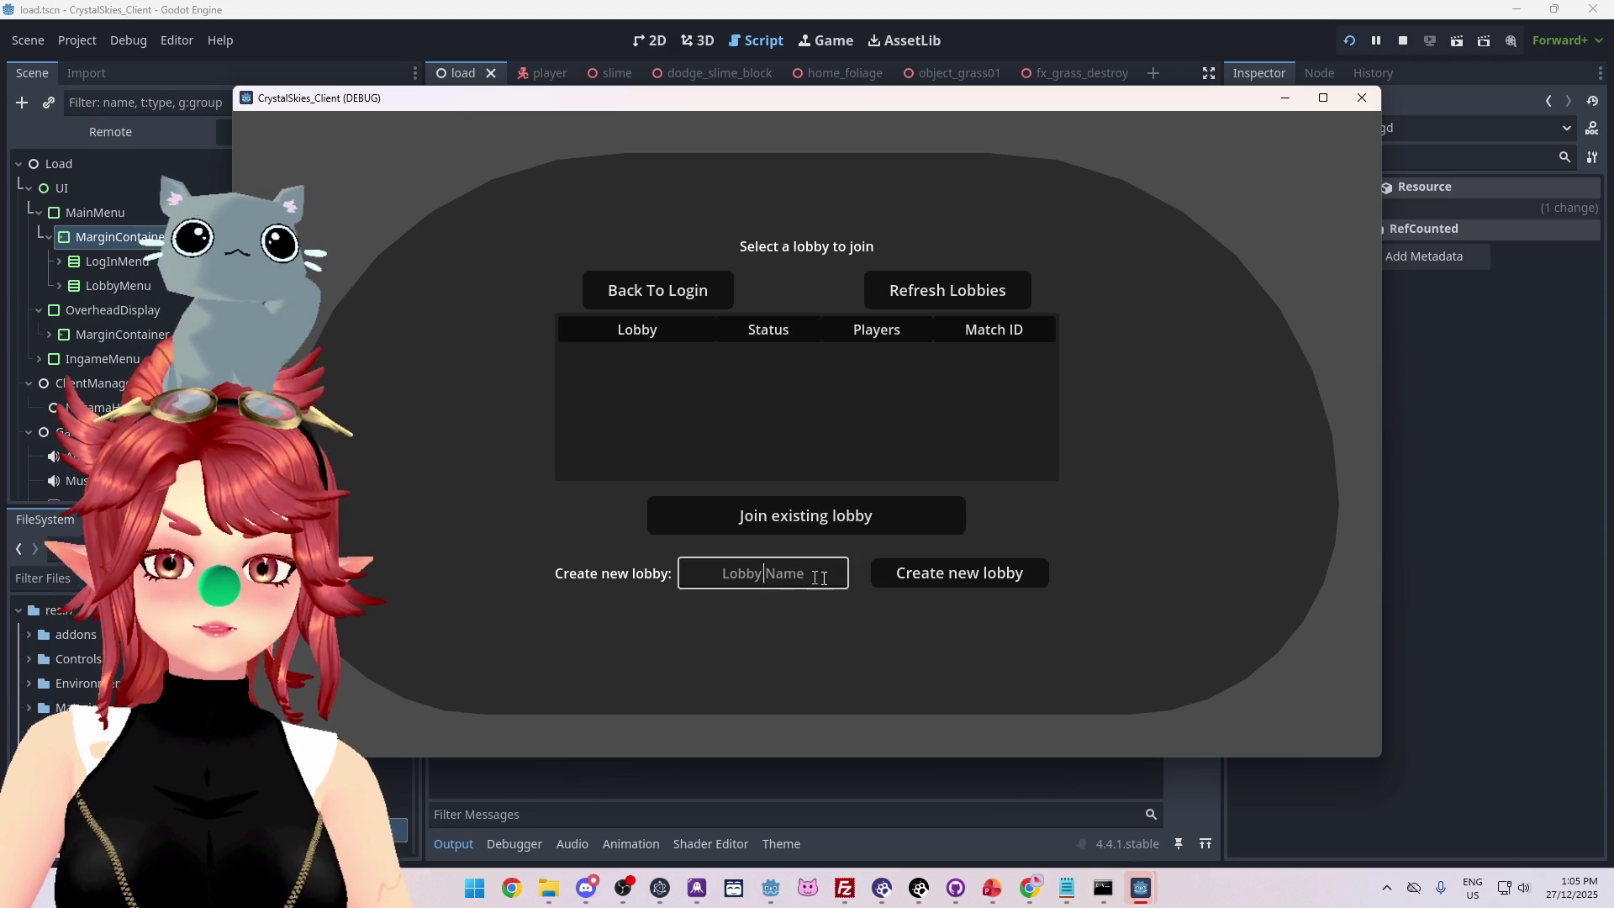
{"action": "type", "text": "asdsd"}
{"action": "left_click", "coordinate": [924, 573]}
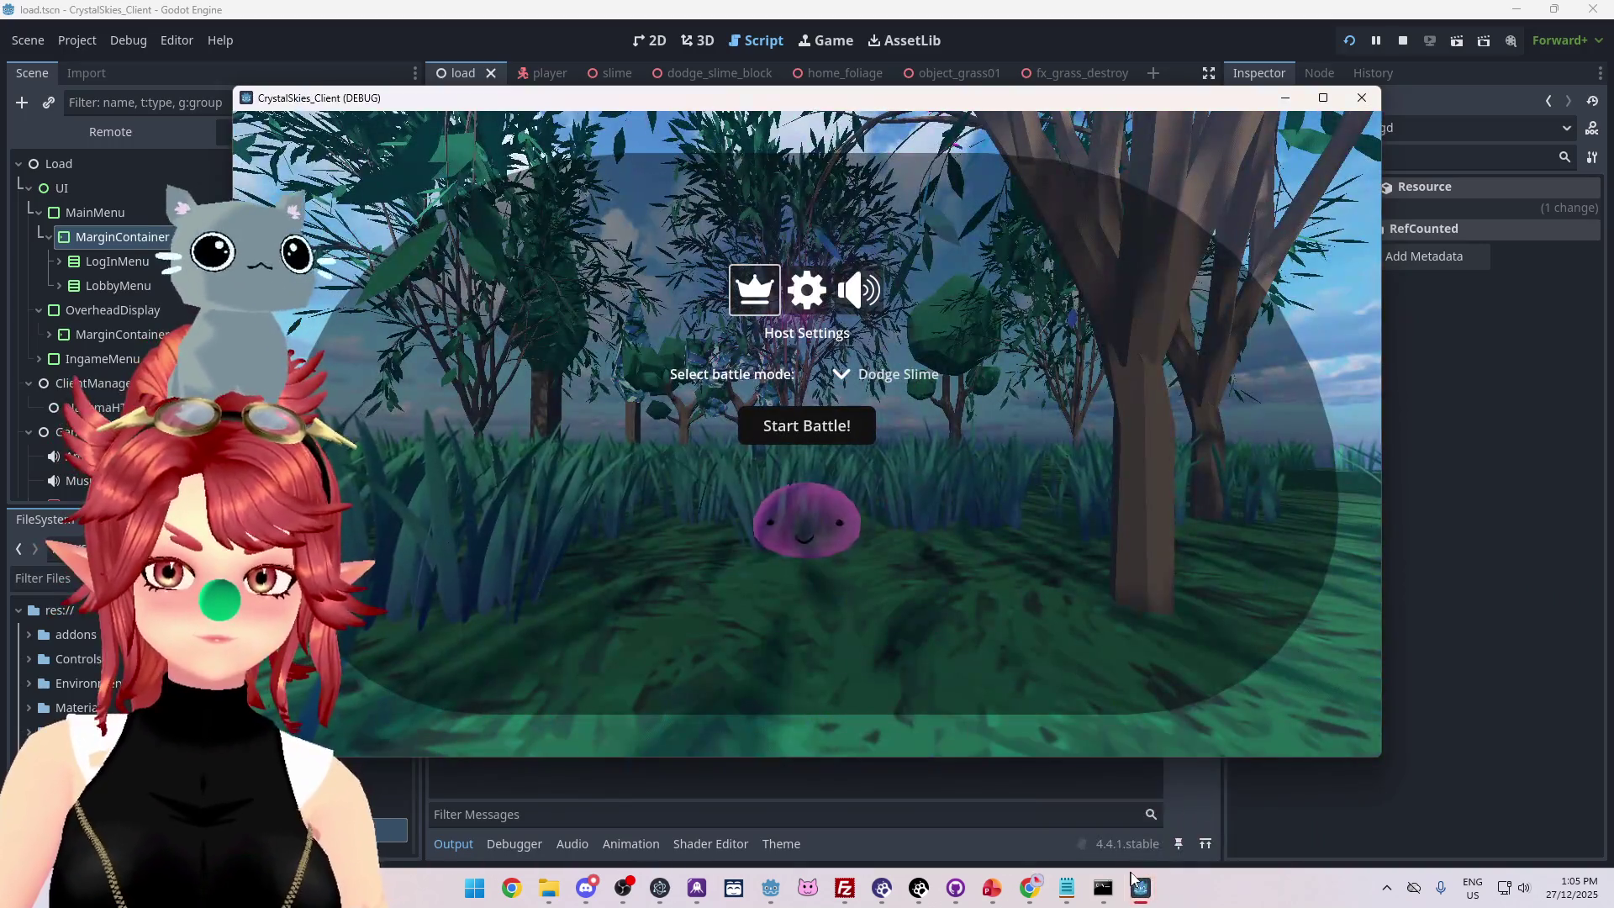
Log in the second client with name '2', join the lobby, then stop the run.
{"action": "mouse_move", "coordinate": [1134, 882]}
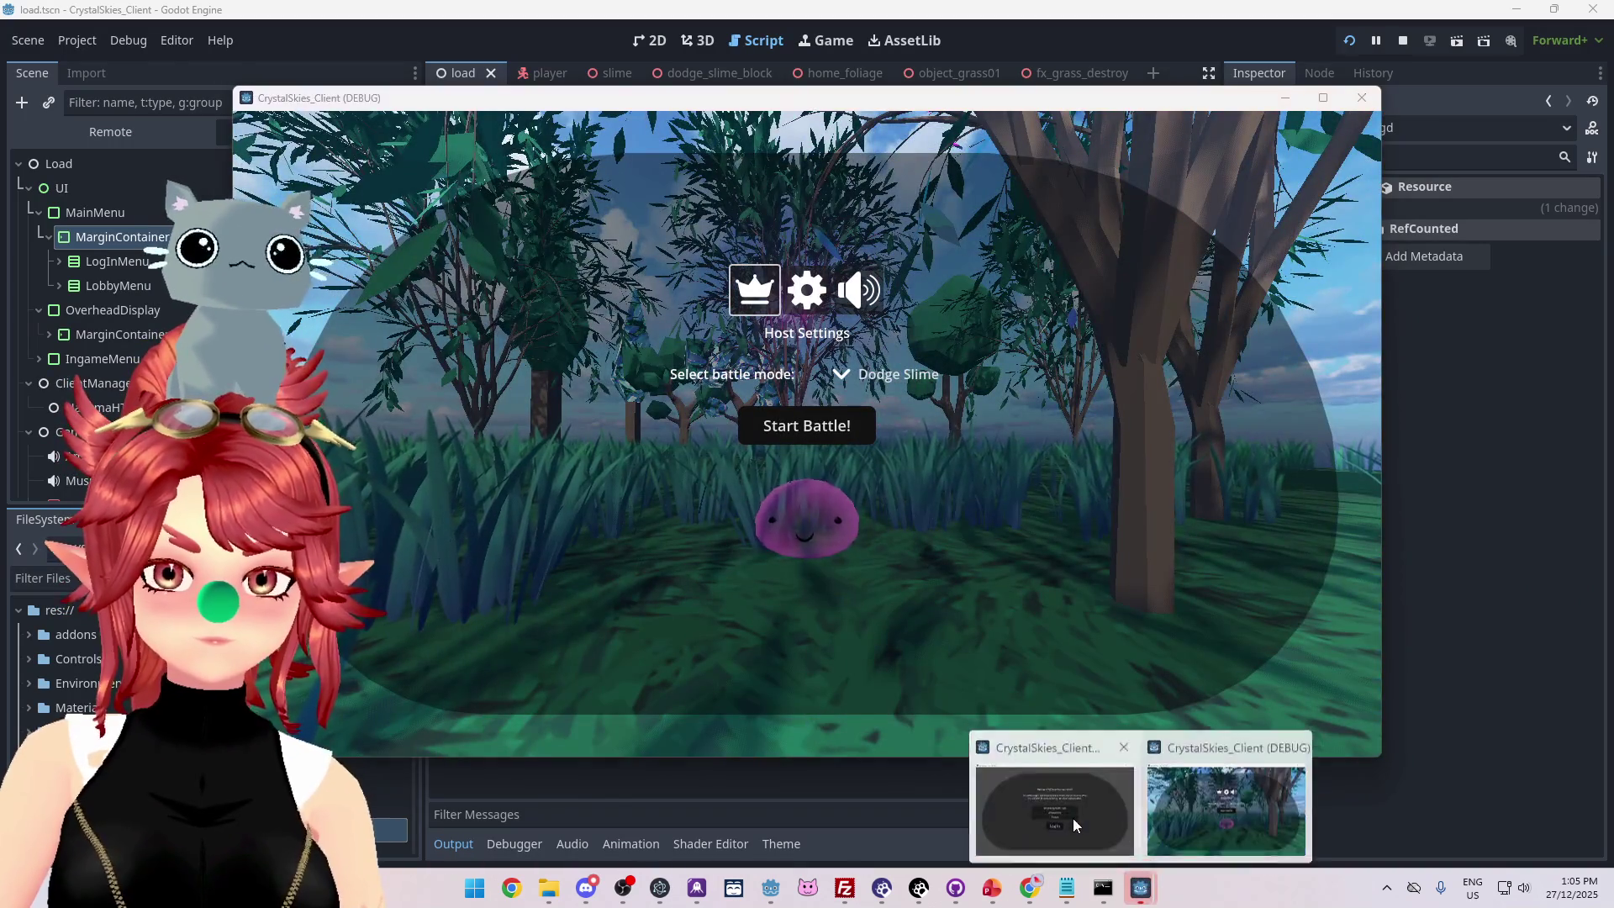
{"action": "left_click", "coordinate": [1073, 822]}
{"action": "type", "text": "2"}
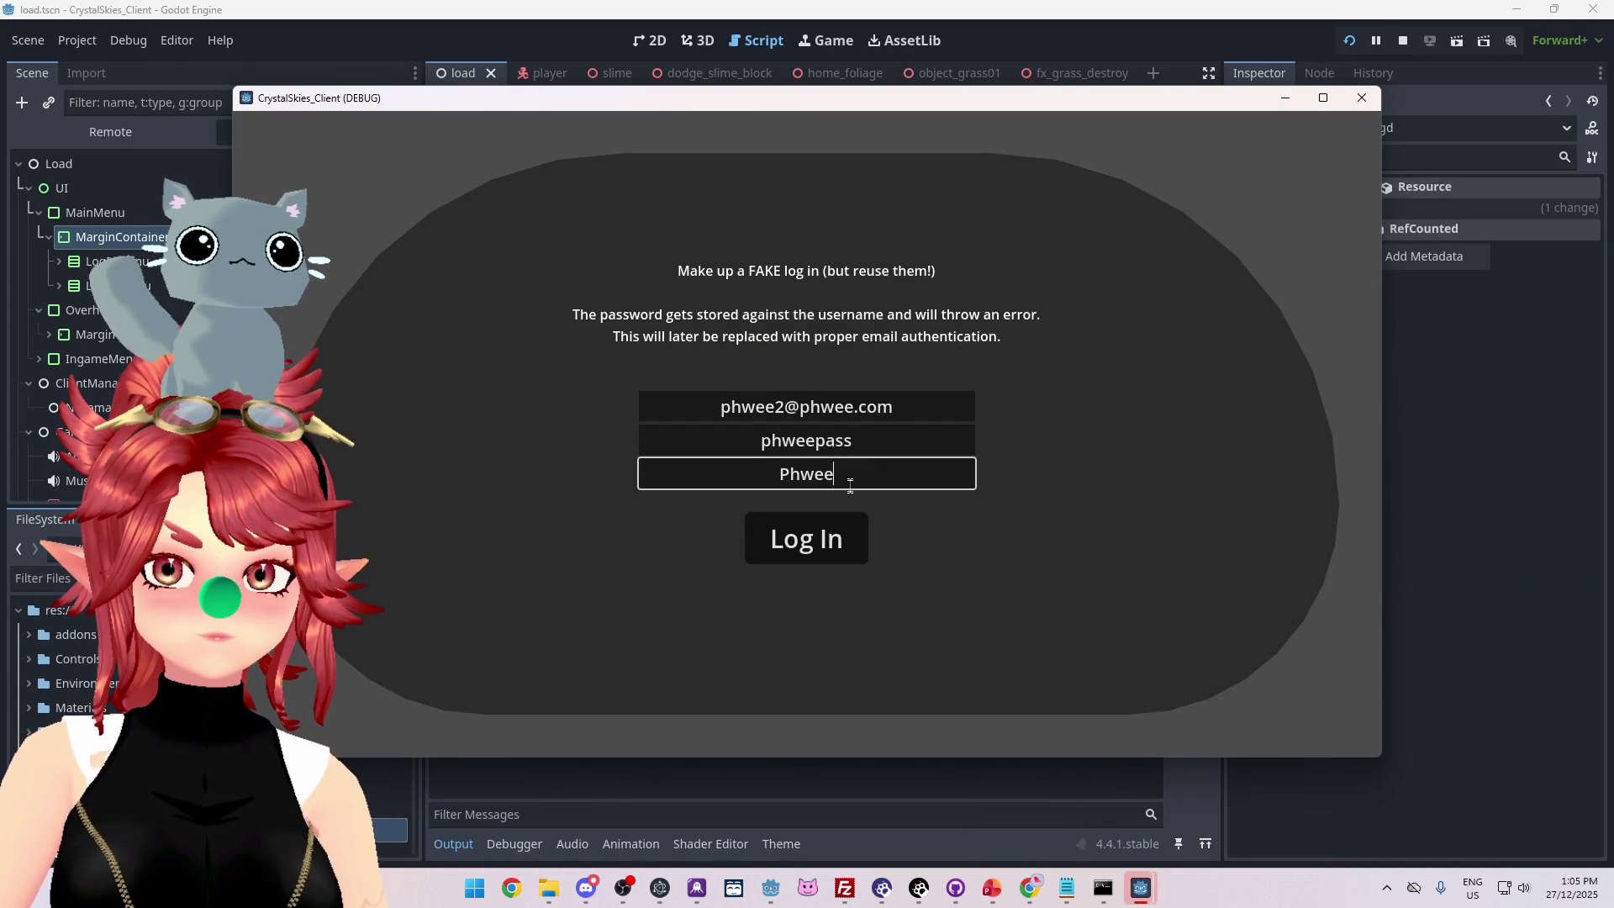
{"action": "left_click", "coordinate": [842, 474]}
{"action": "type", "text": "2"}
{"action": "left_click", "coordinate": [807, 538]}
{"action": "left_click", "coordinate": [788, 358]}
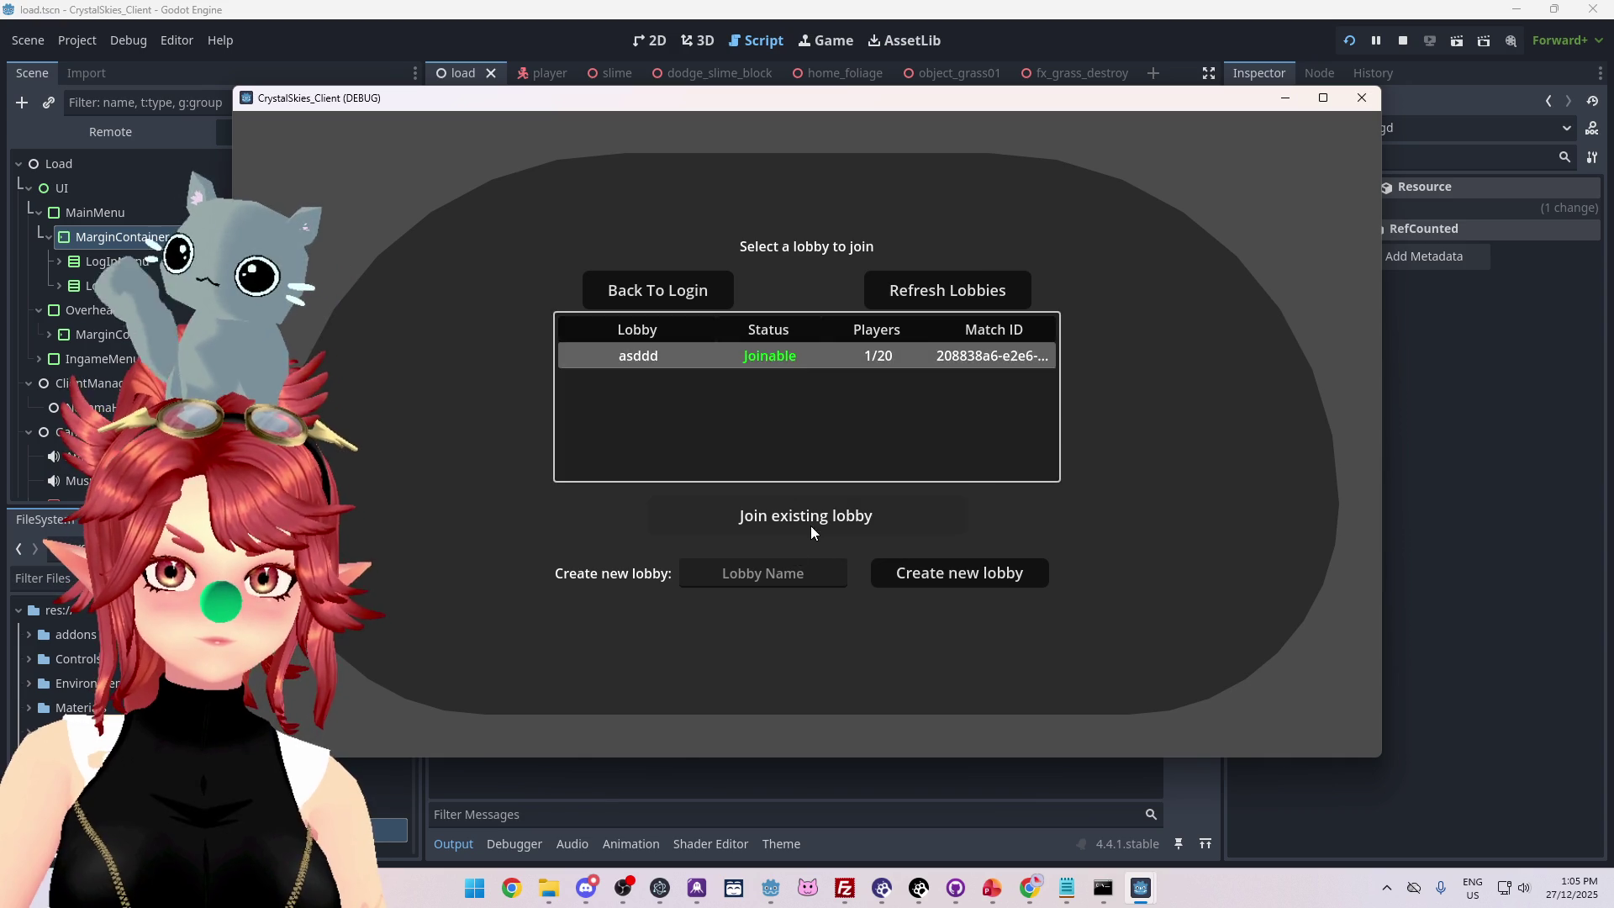
{"action": "left_click", "coordinate": [810, 526]}
{"action": "key", "text": "Escape"}
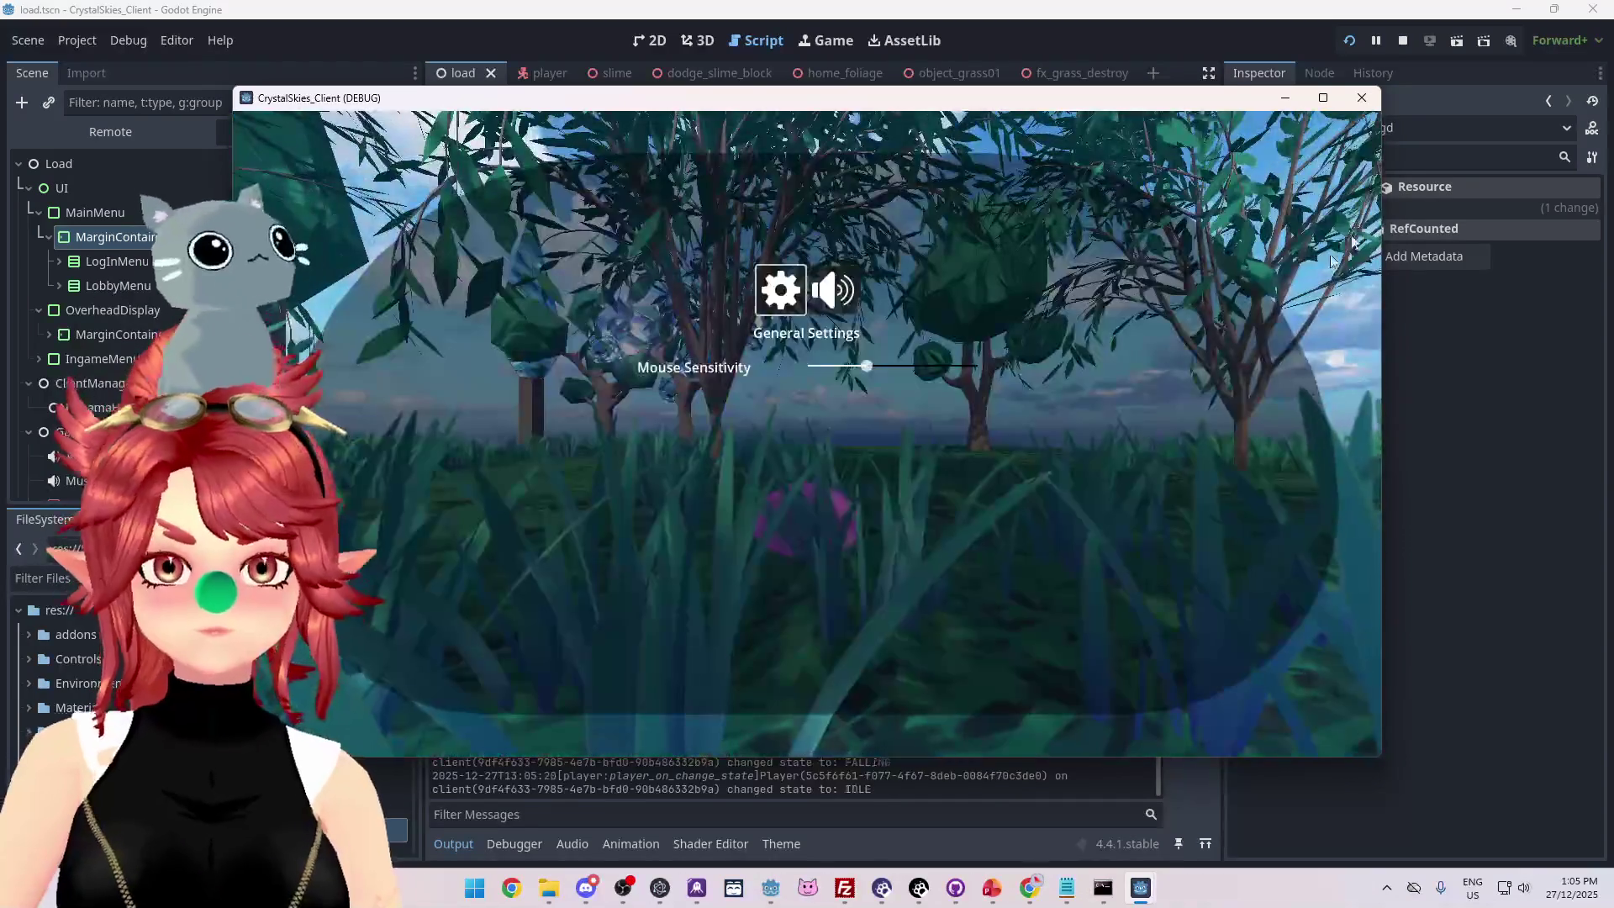
{"action": "left_click", "coordinate": [1402, 41]}
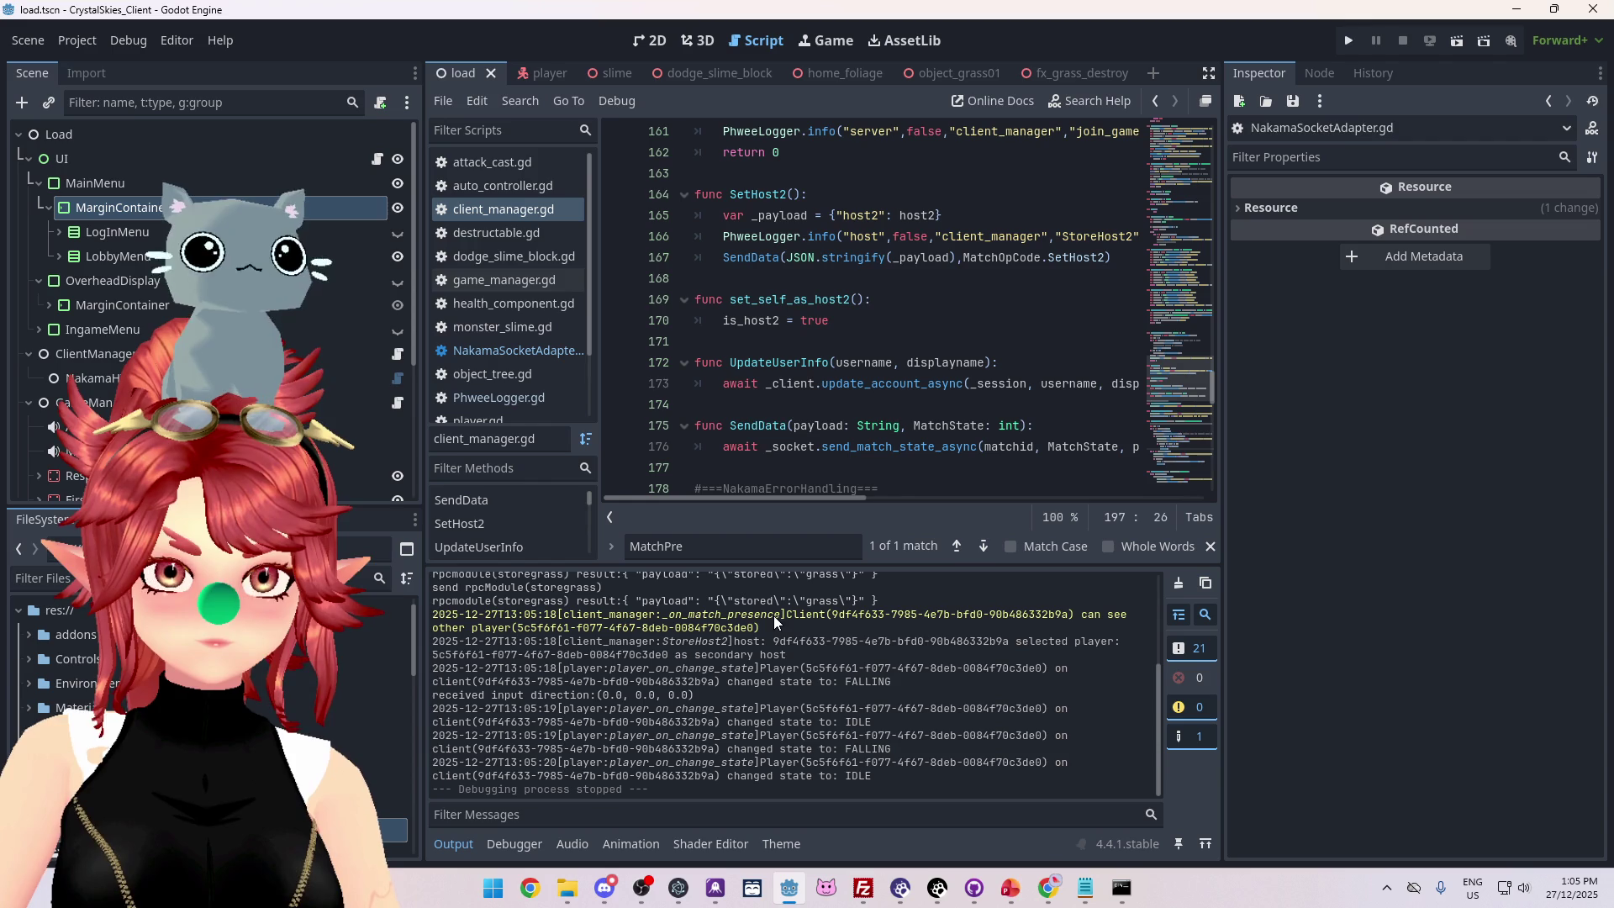
Compare Godot's StoreHost2 secondary-host output with the server's presence log lines, then bring up Discord.
{"action": "mouse_move", "coordinate": [755, 614]}
{"action": "left_mouse_down"}
{"action": "mouse_move", "coordinate": [754, 654]}
{"action": "mouse_move", "coordinate": [795, 653]}
{"action": "left_mouse_up"}
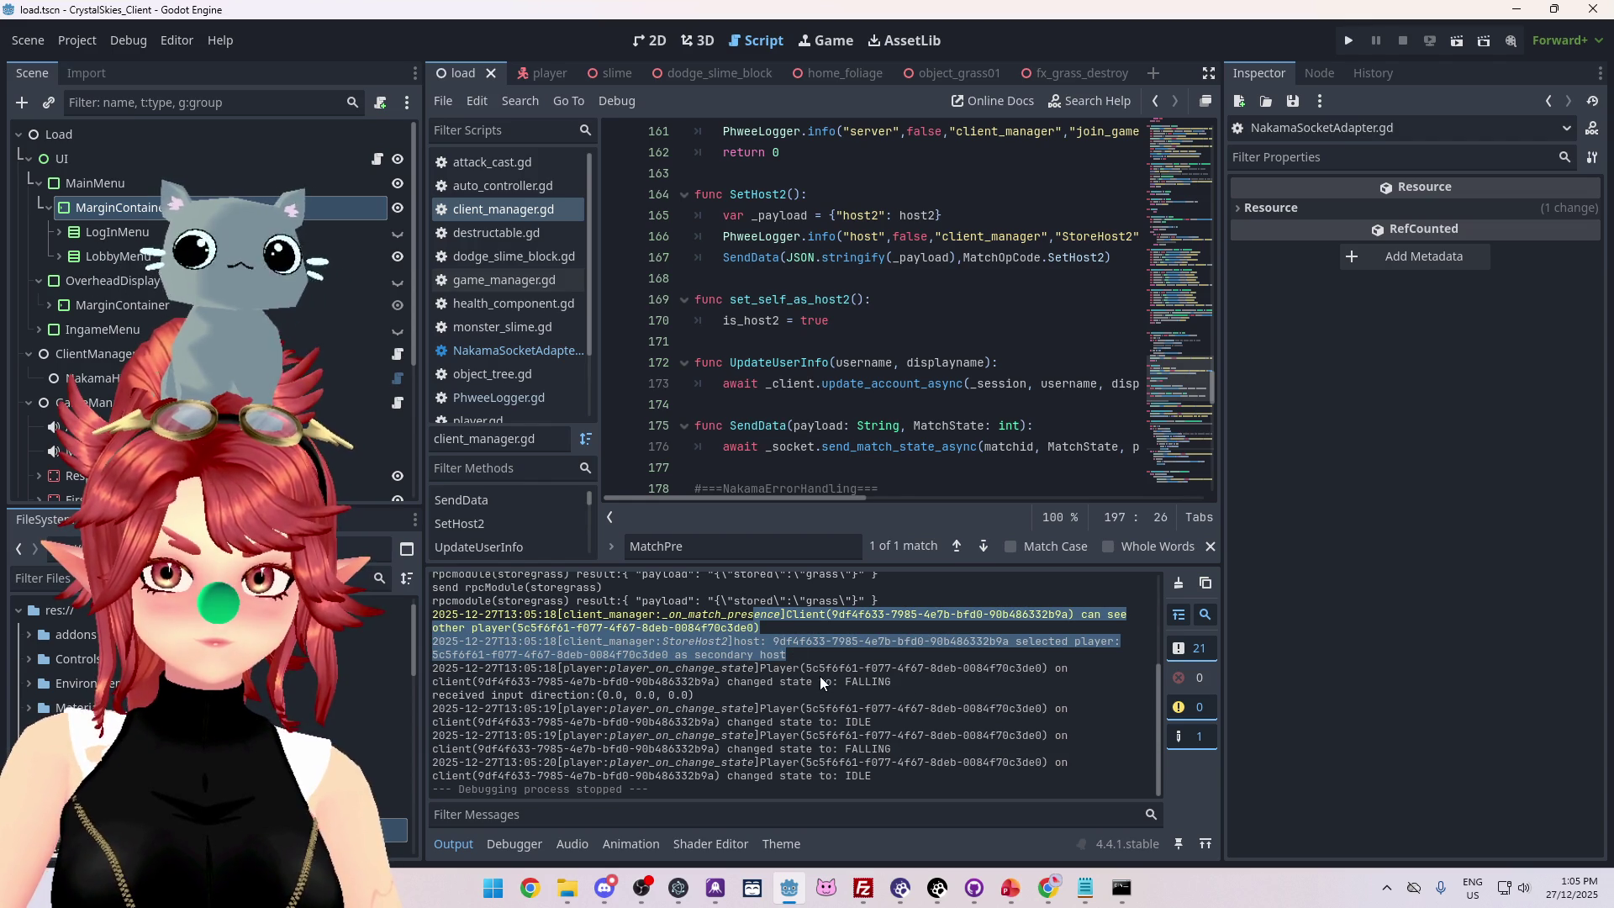
{"action": "mouse_move", "coordinate": [1048, 888]}
{"action": "left_click", "coordinate": [950, 803]}
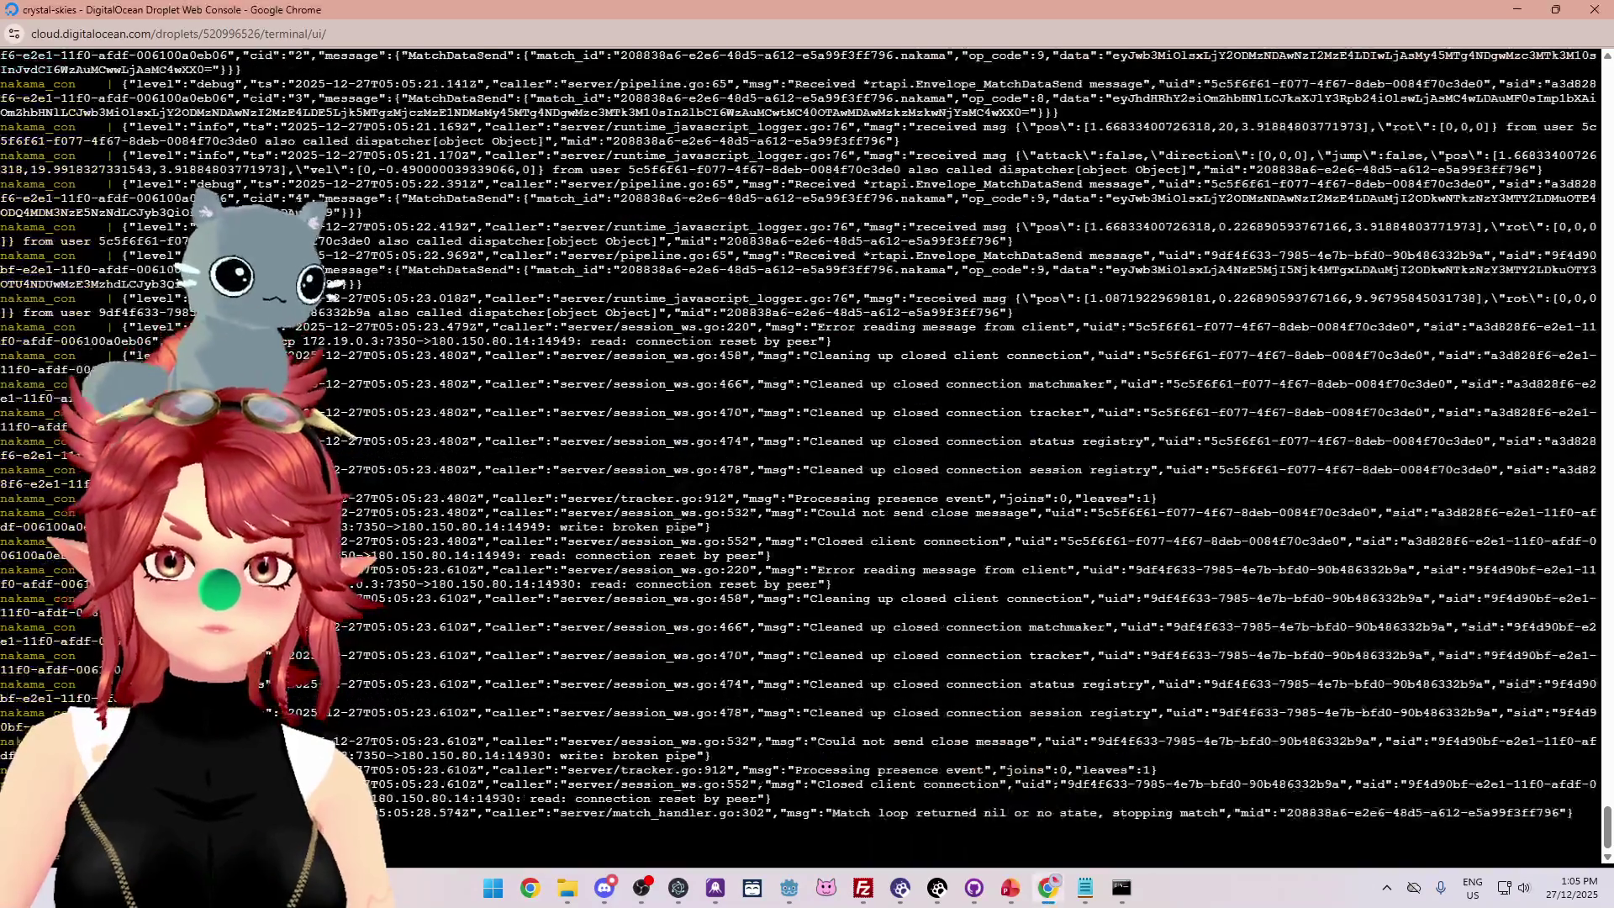
{"action": "scroll", "coordinate": [1208, 798], "scroll_direction": "up", "scroll_amount": 2}
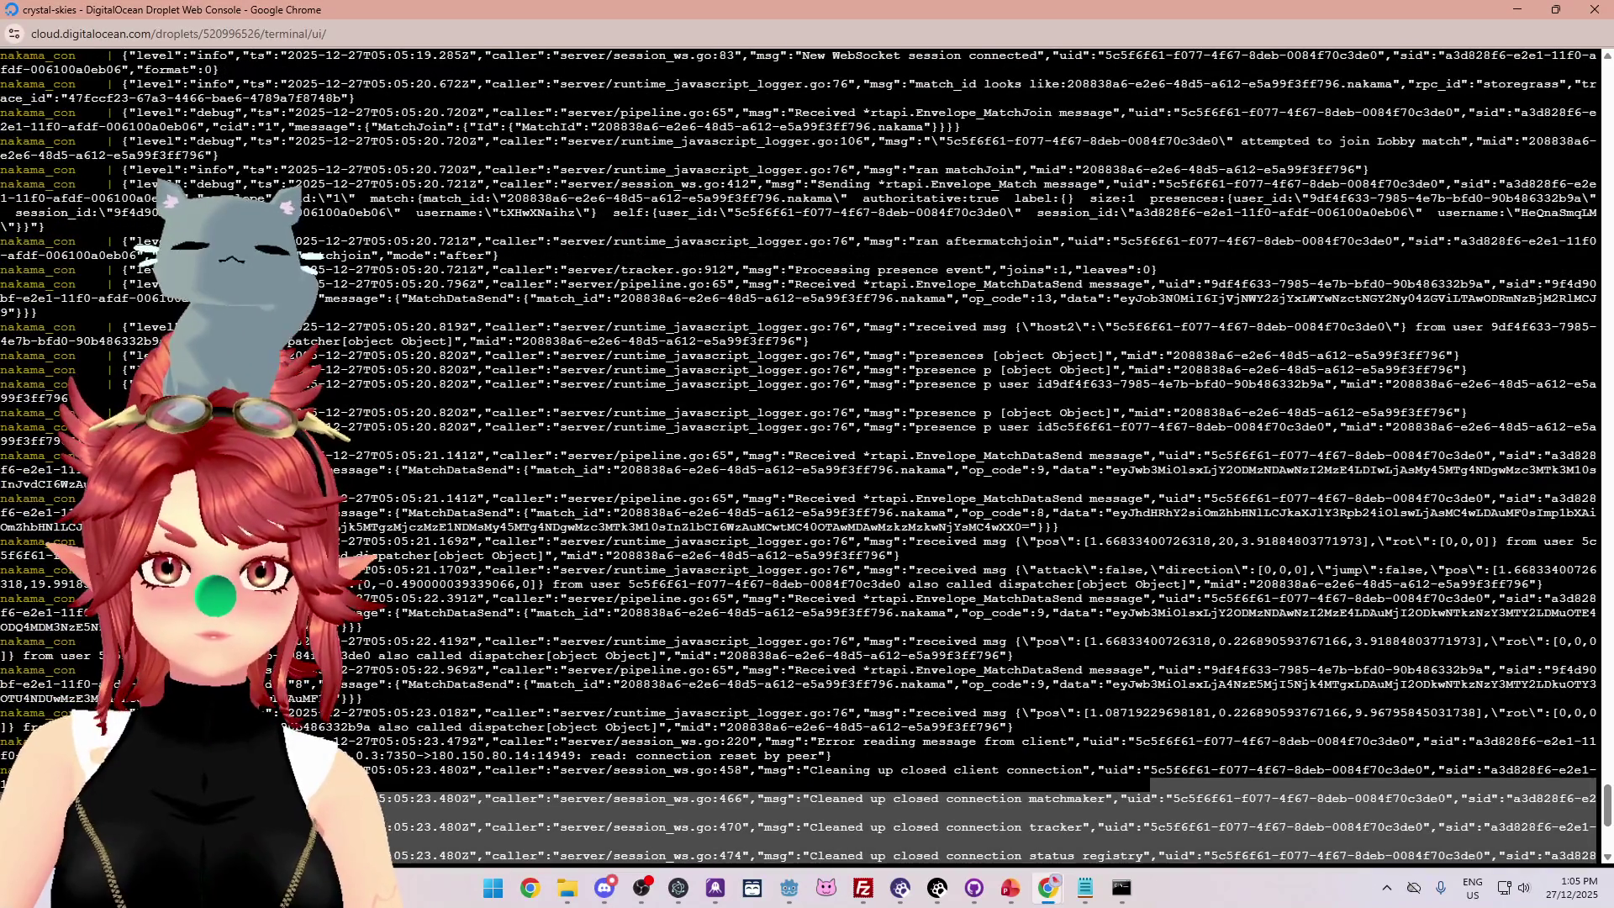
{"action": "mouse_move", "coordinate": [998, 355]}
{"action": "left_mouse_down"}
{"action": "mouse_move", "coordinate": [1084, 355]}
{"action": "mouse_move", "coordinate": [1108, 384]}
{"action": "left_mouse_up"}
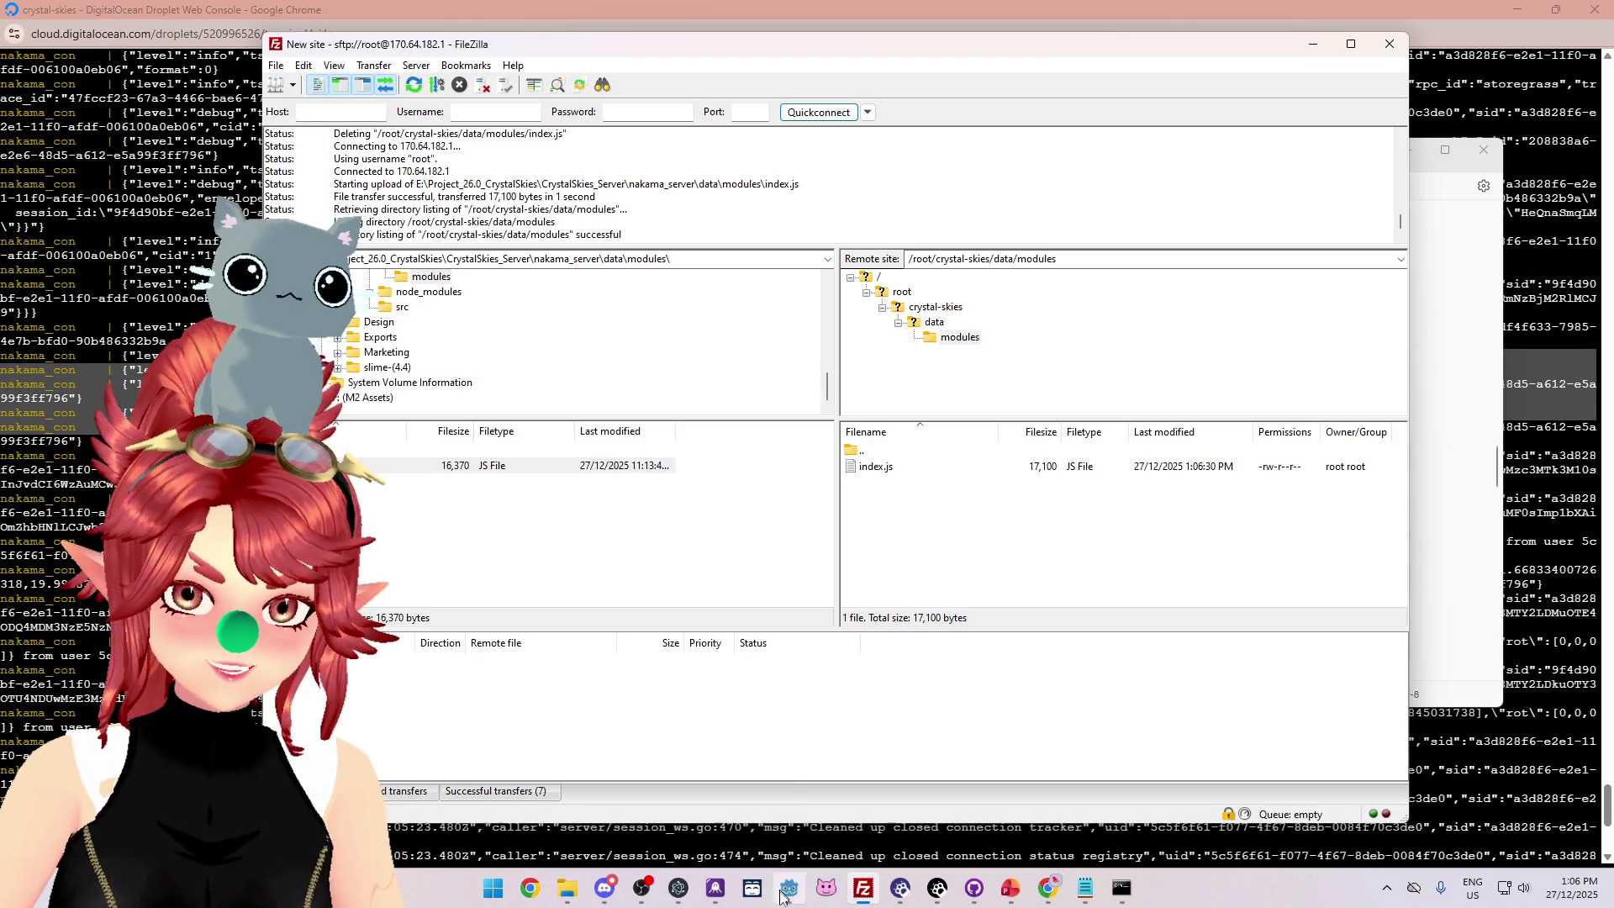
{"action": "left_click", "coordinate": [787, 893]}
{"action": "left_click", "coordinate": [604, 888]}
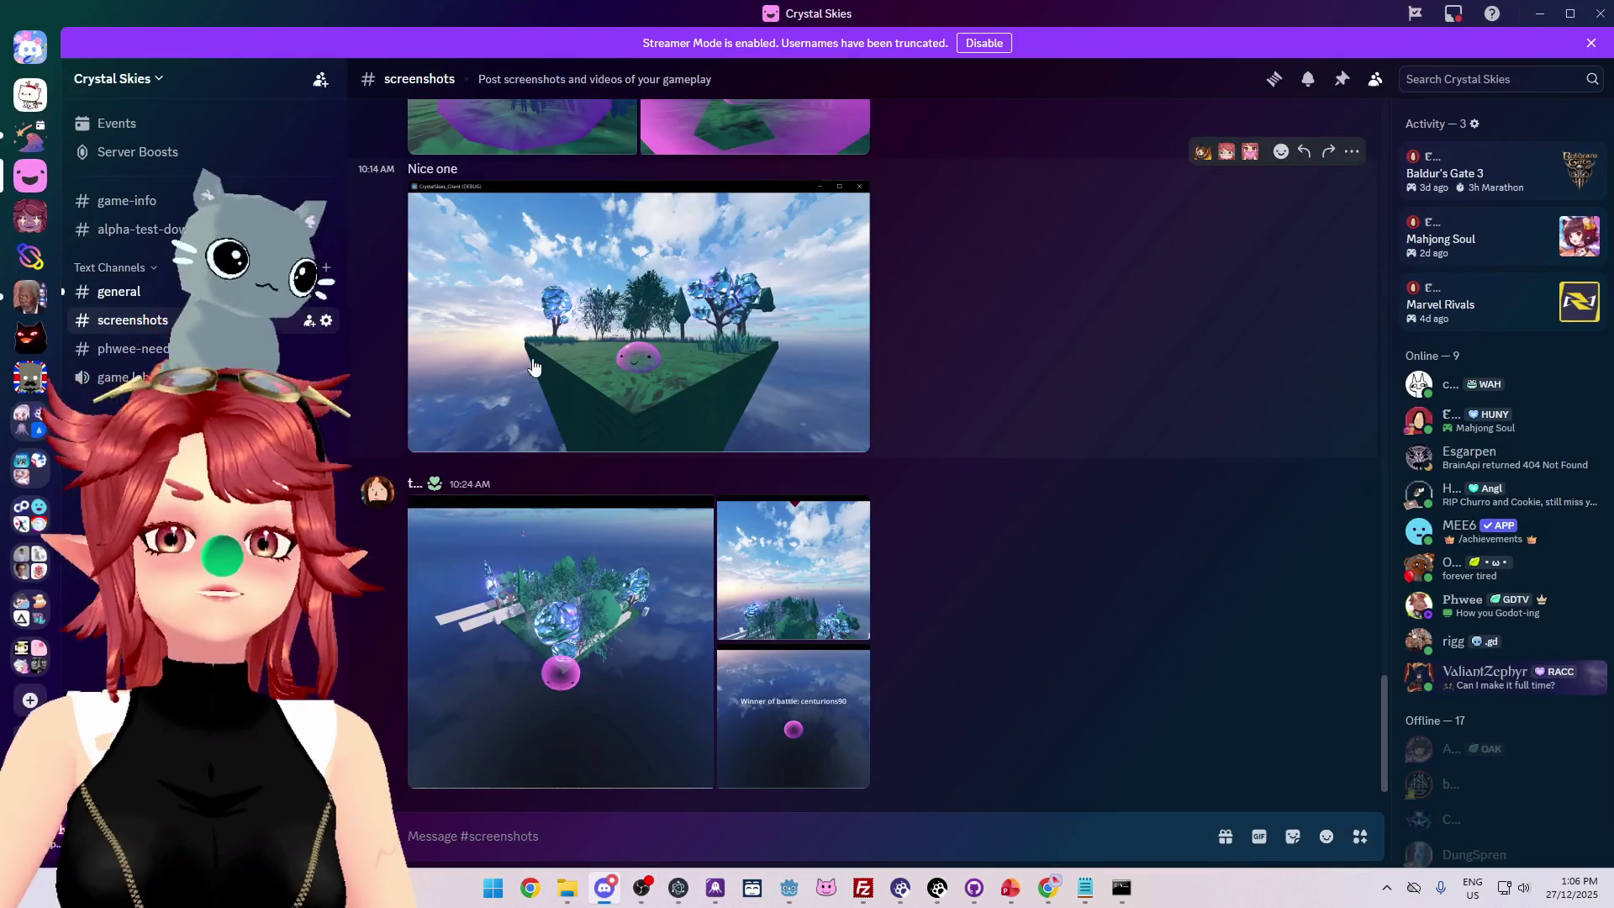
Maximise the Stargazer Shores Discord window, view the enlarged bow tie screenshot, then minimise Discord.
{"action": "key", "text": "alt+Tab"}
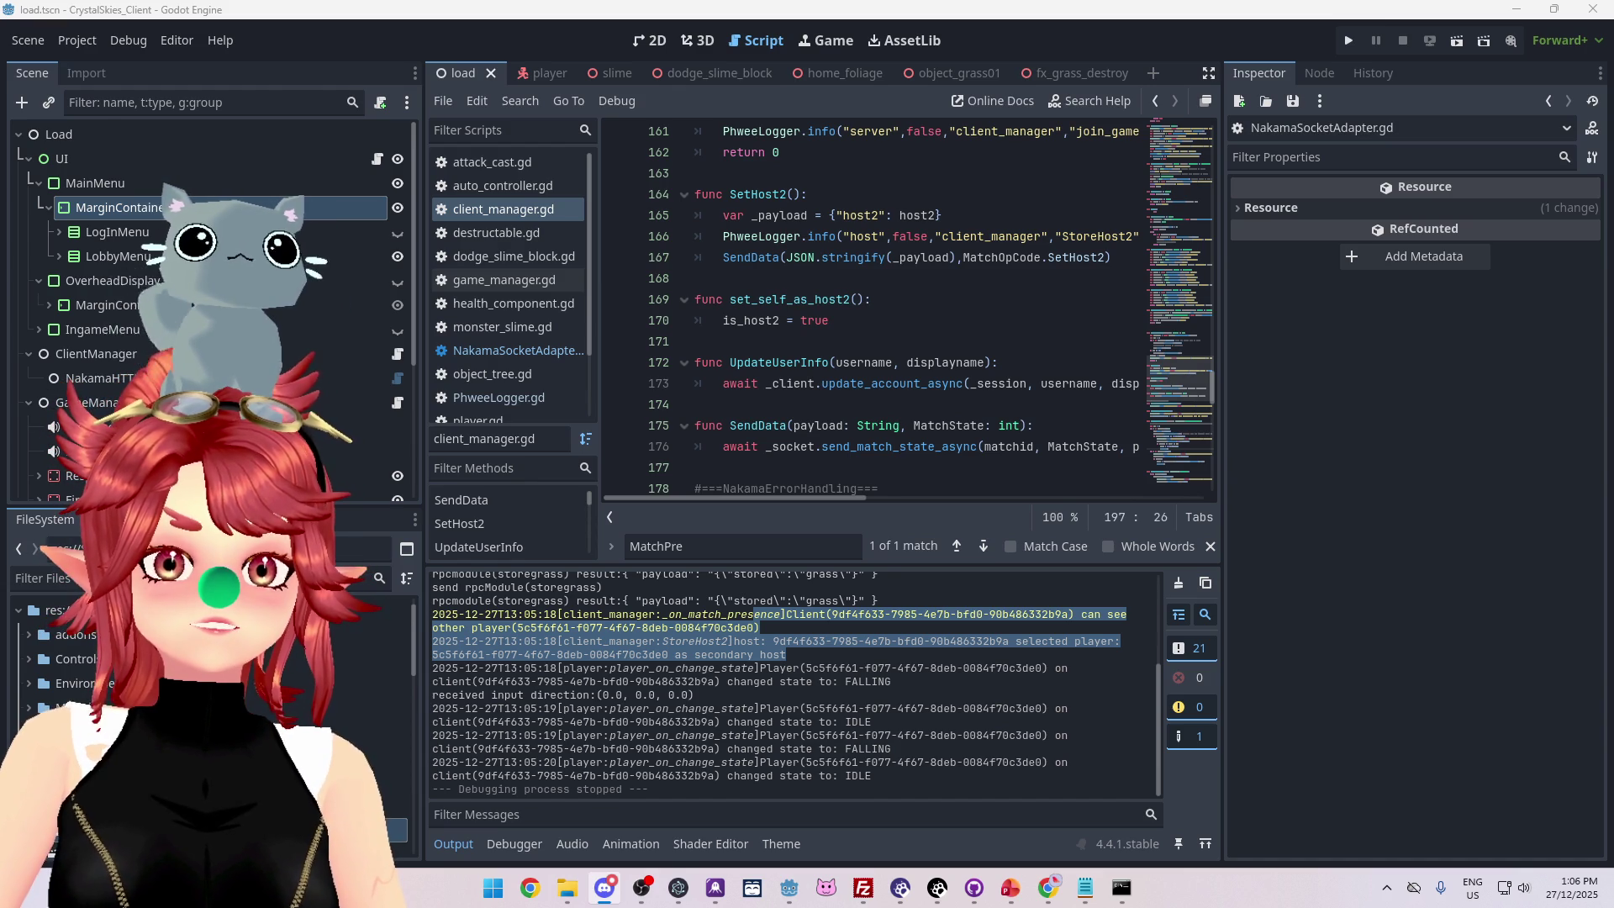
{"action": "key", "text": "alt+Tab"}
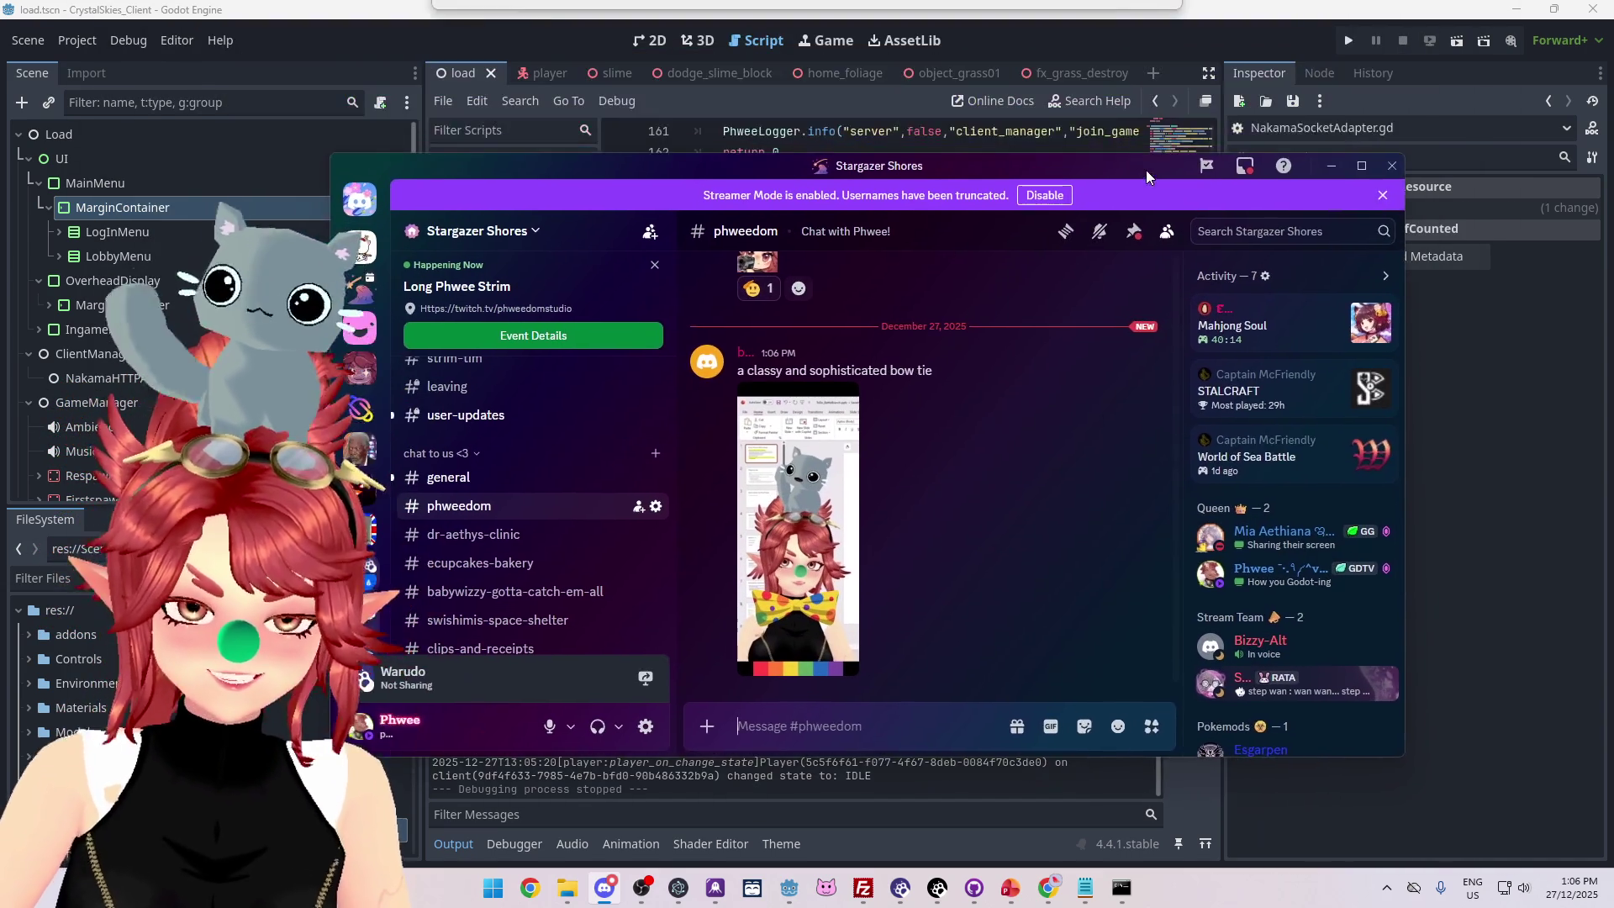
{"action": "left_click", "coordinate": [1292, 131]}
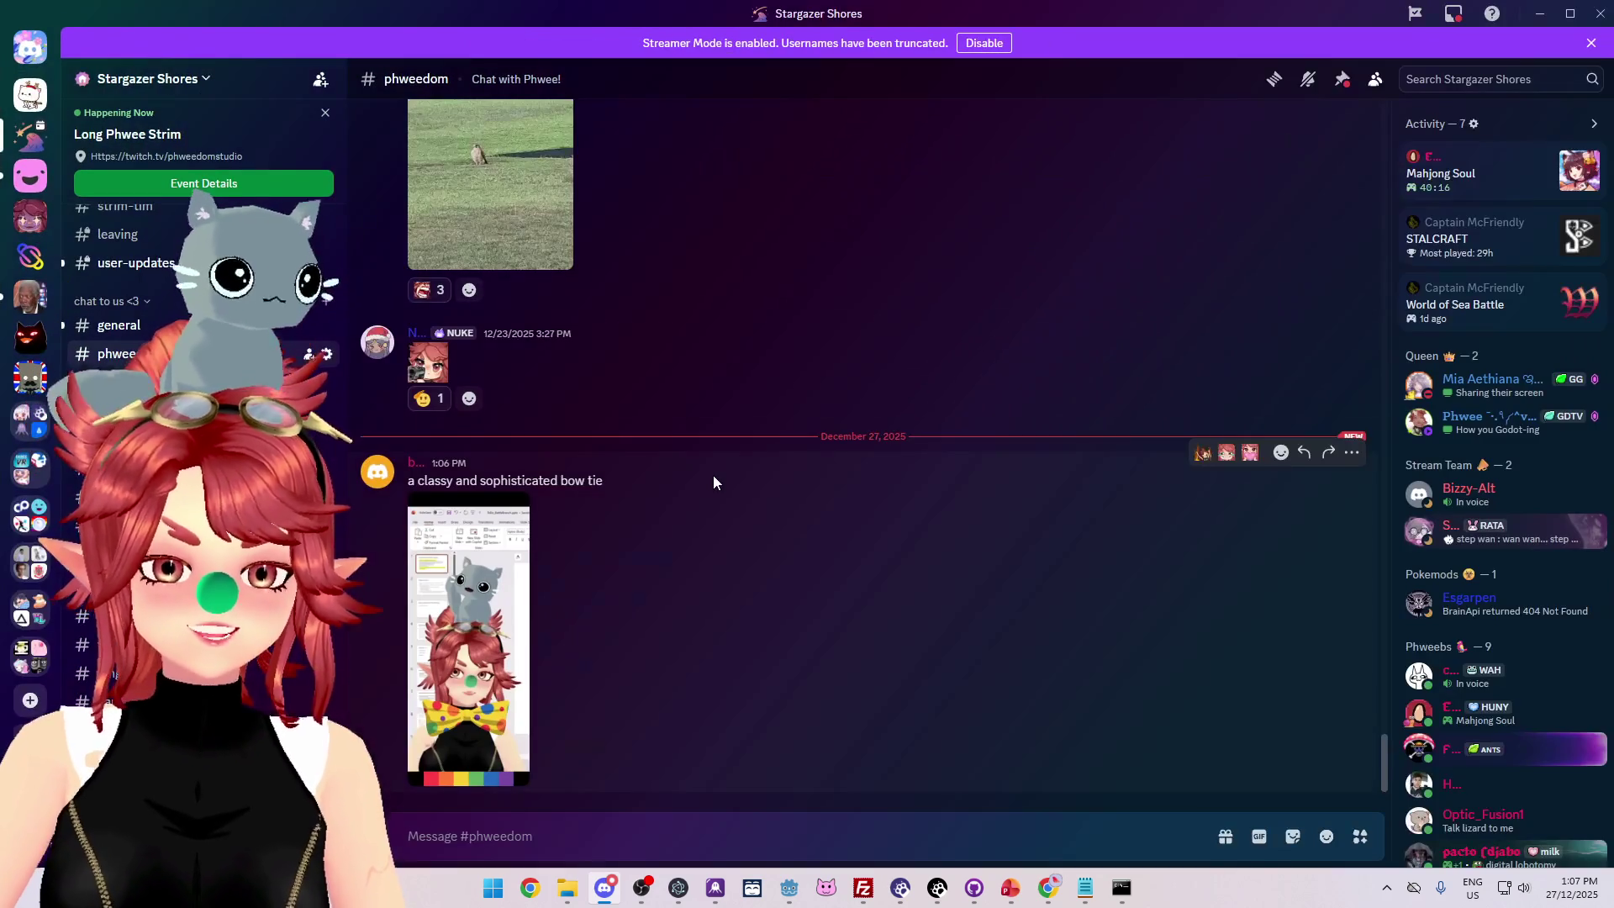
{"action": "key", "text": "super+shift+s"}
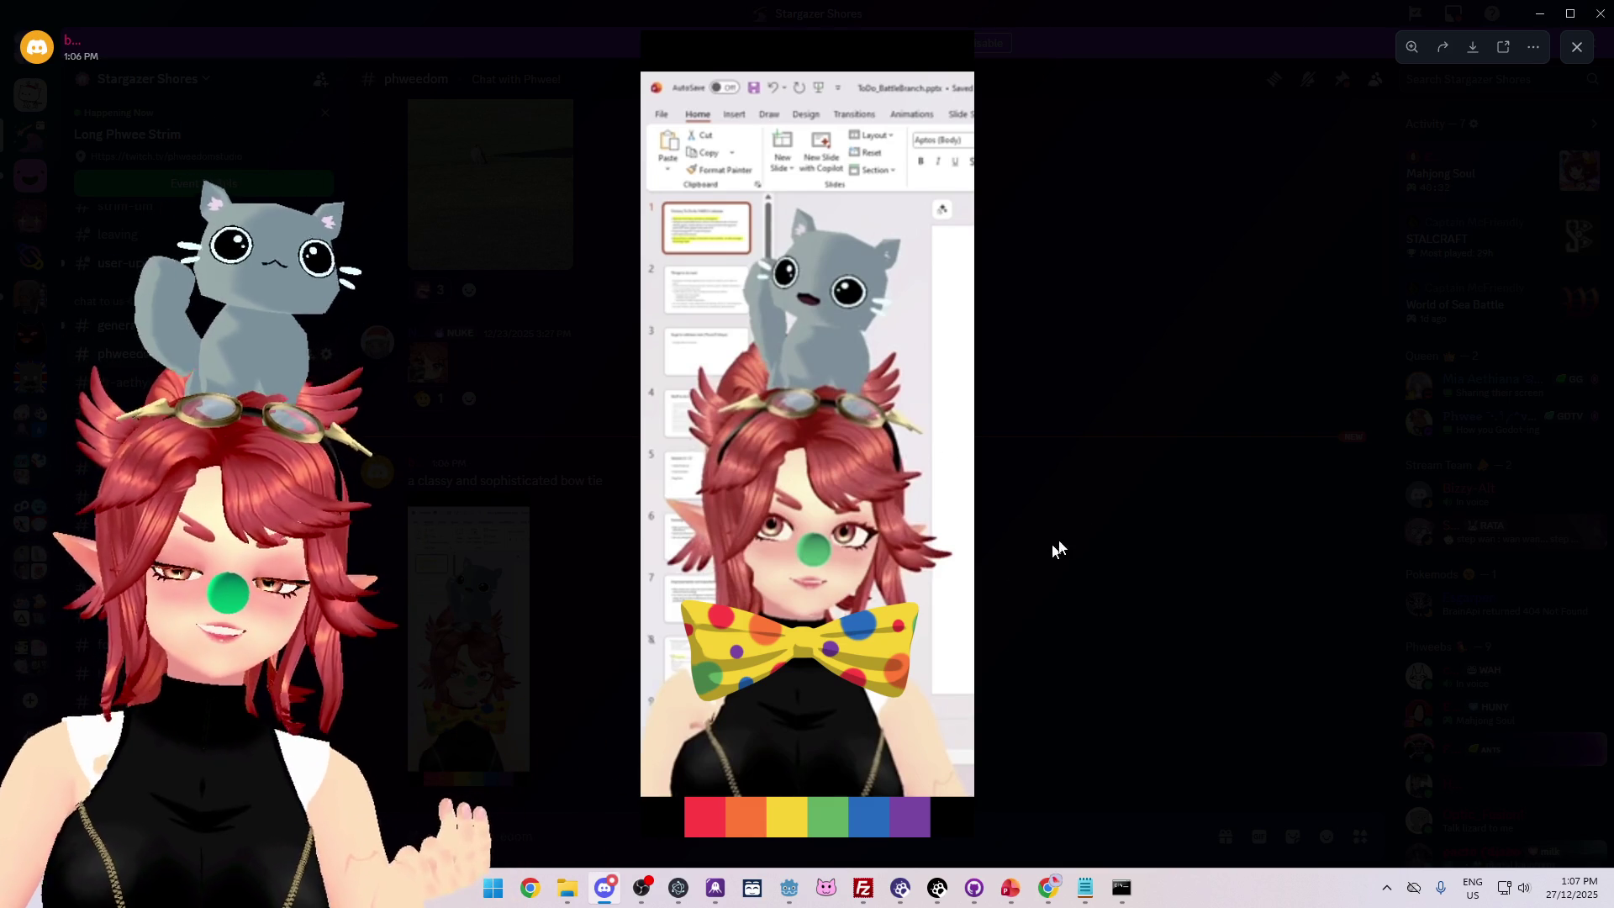
{"action": "left_click", "coordinate": [1089, 528]}
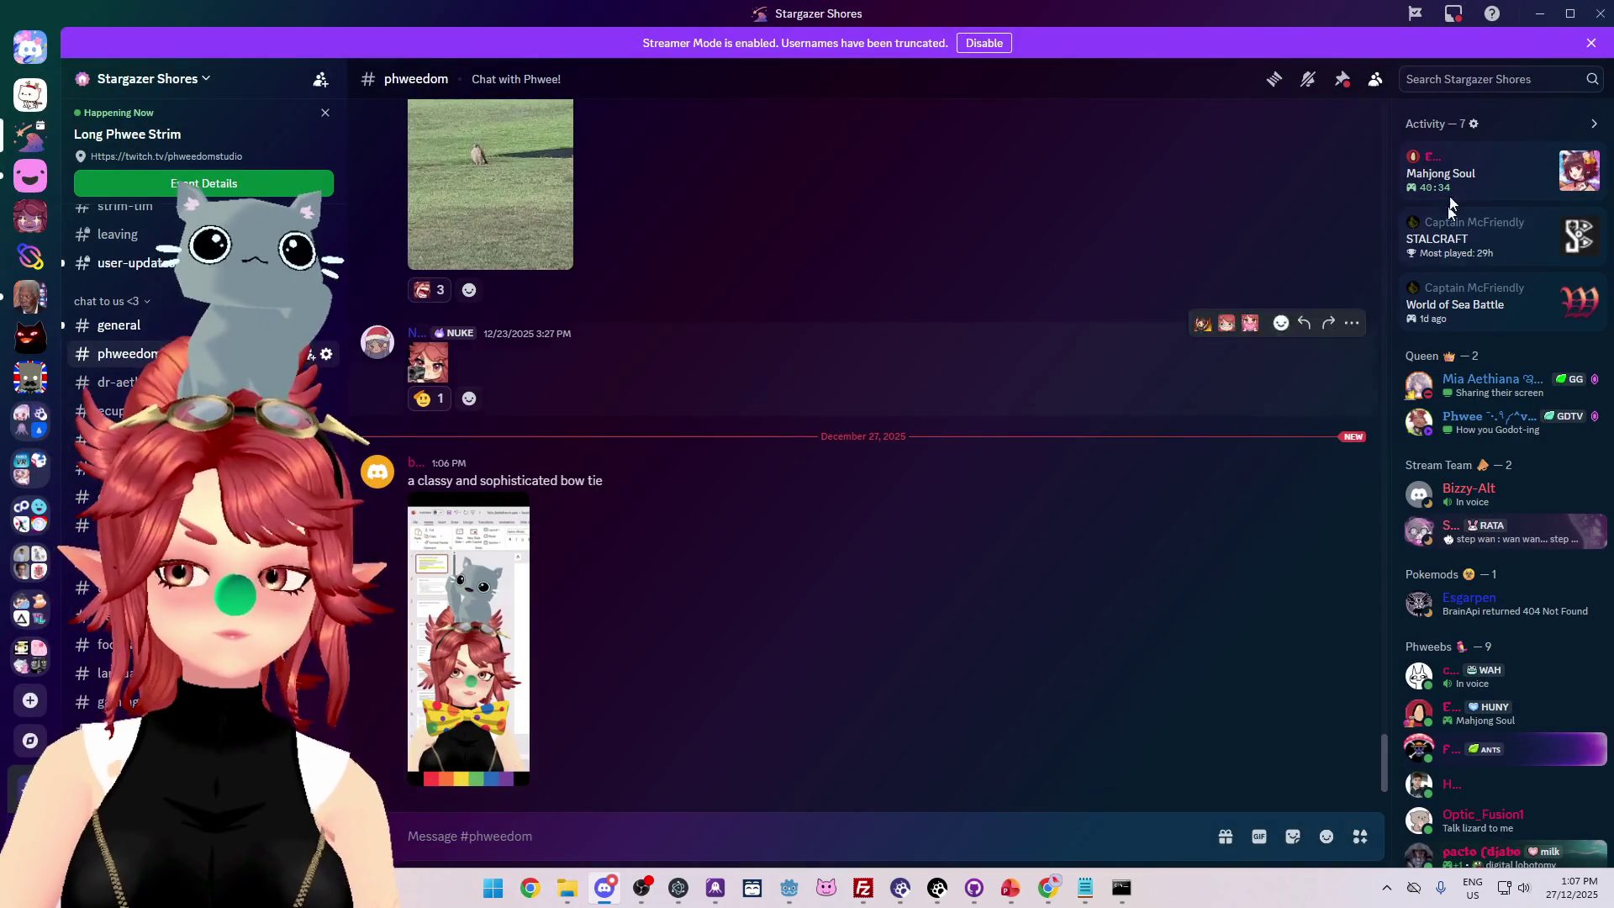
{"action": "left_click", "coordinate": [1539, 13]}
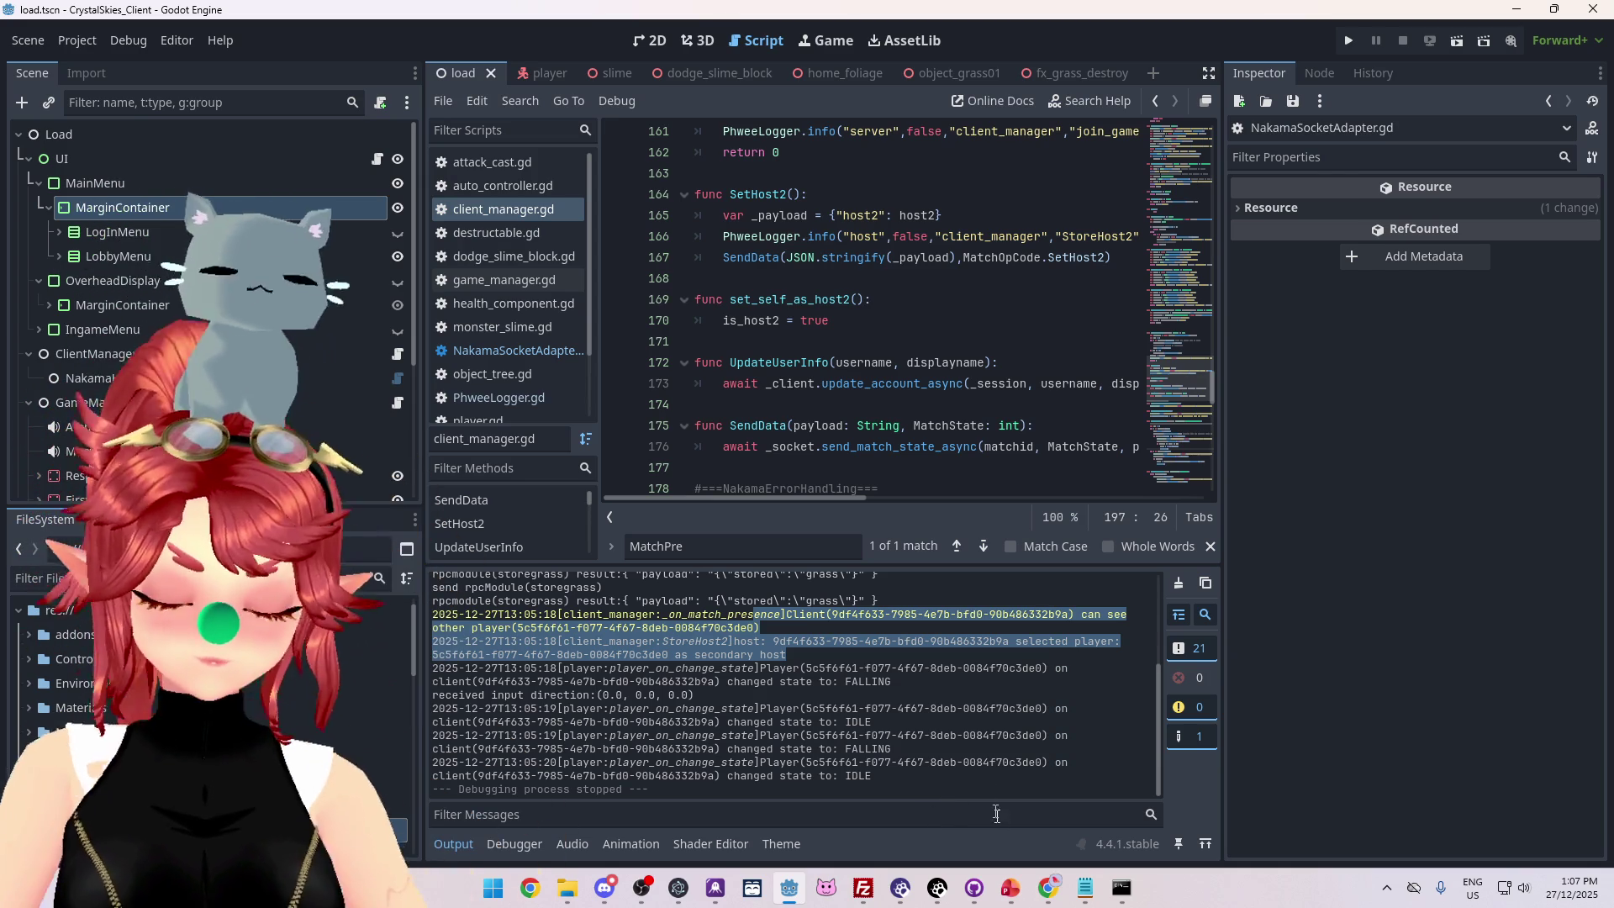
Delete blank line 163 in SetHost2 and indent the presence logger.info call inside the userId check.
{"action": "left_click", "coordinate": [1046, 889]}
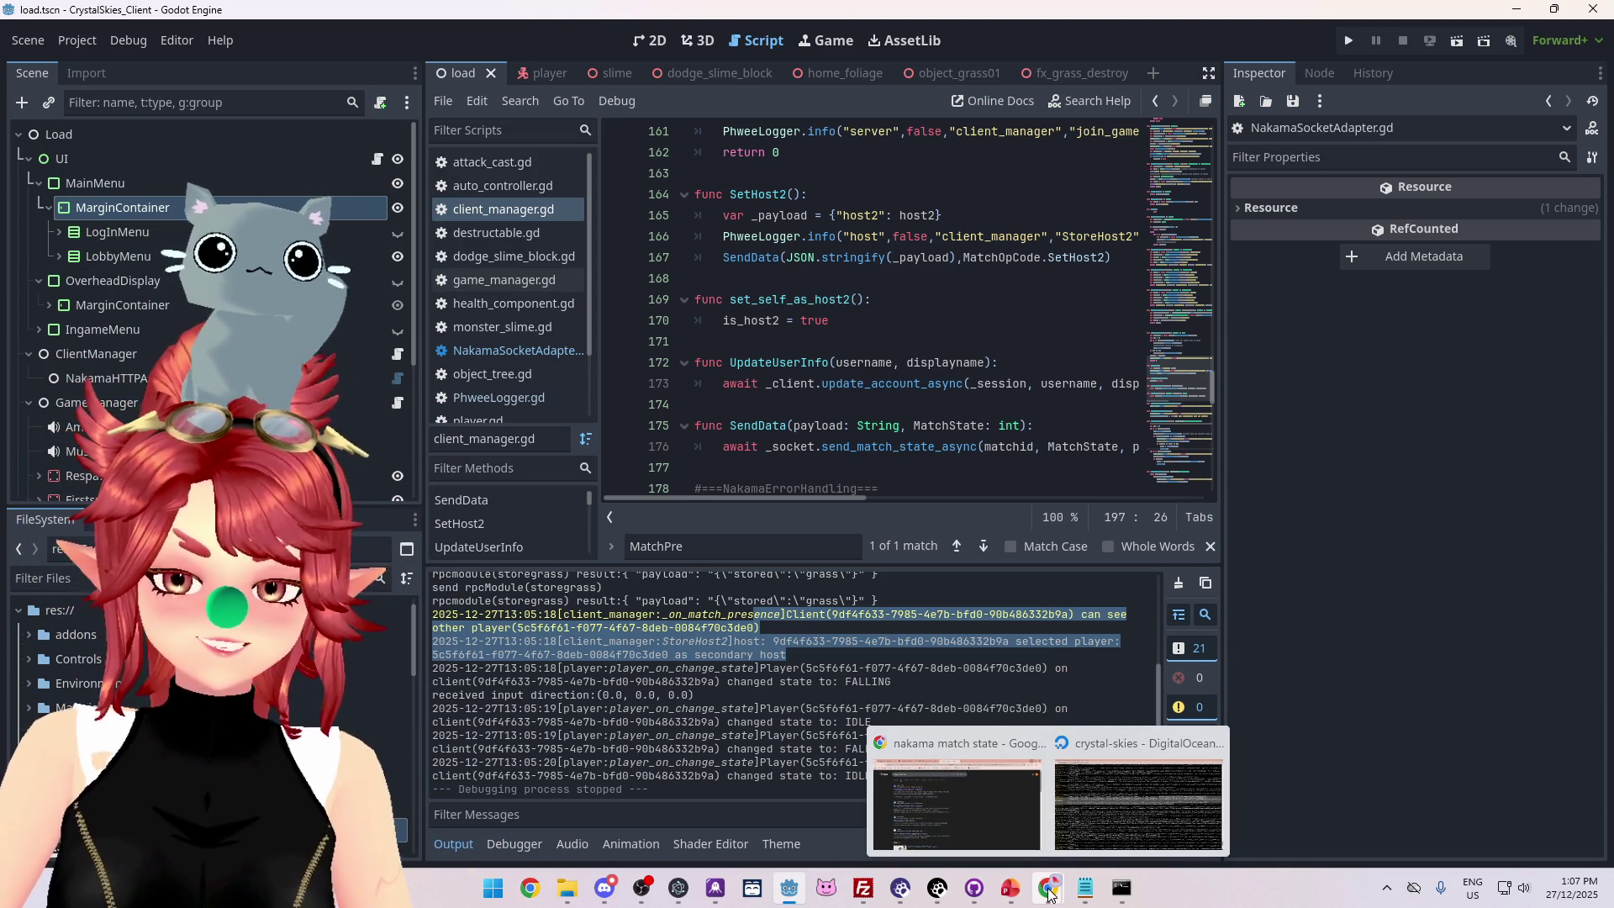
{"action": "left_click", "coordinate": [1085, 889]}
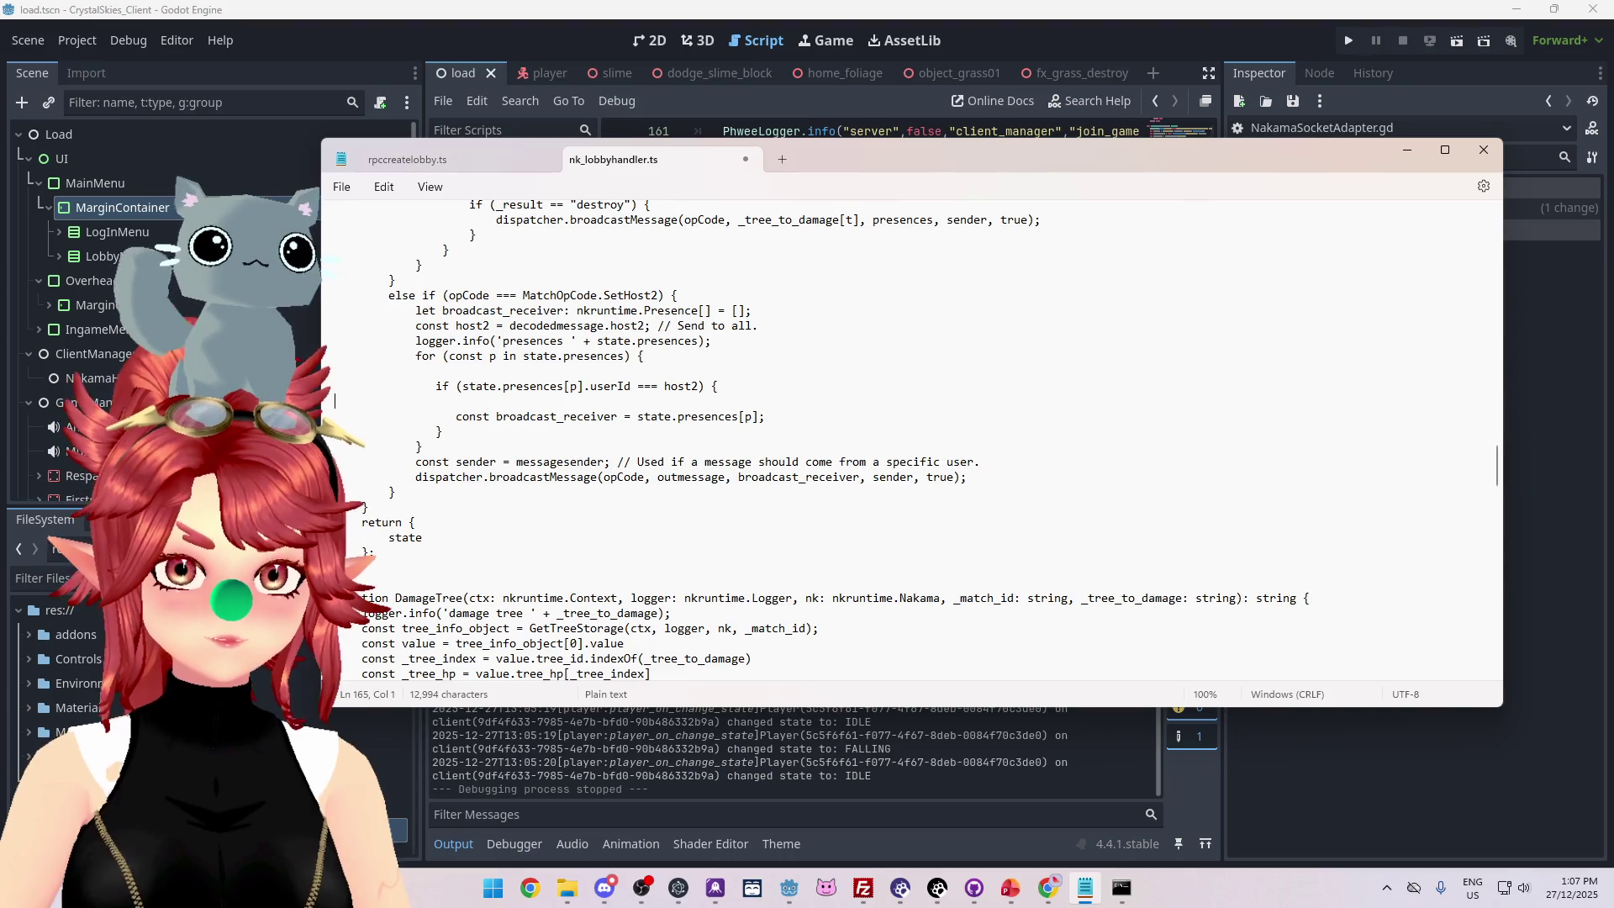
{"action": "left_click", "coordinate": [481, 371]}
{"action": "key", "text": "BackSpace"}
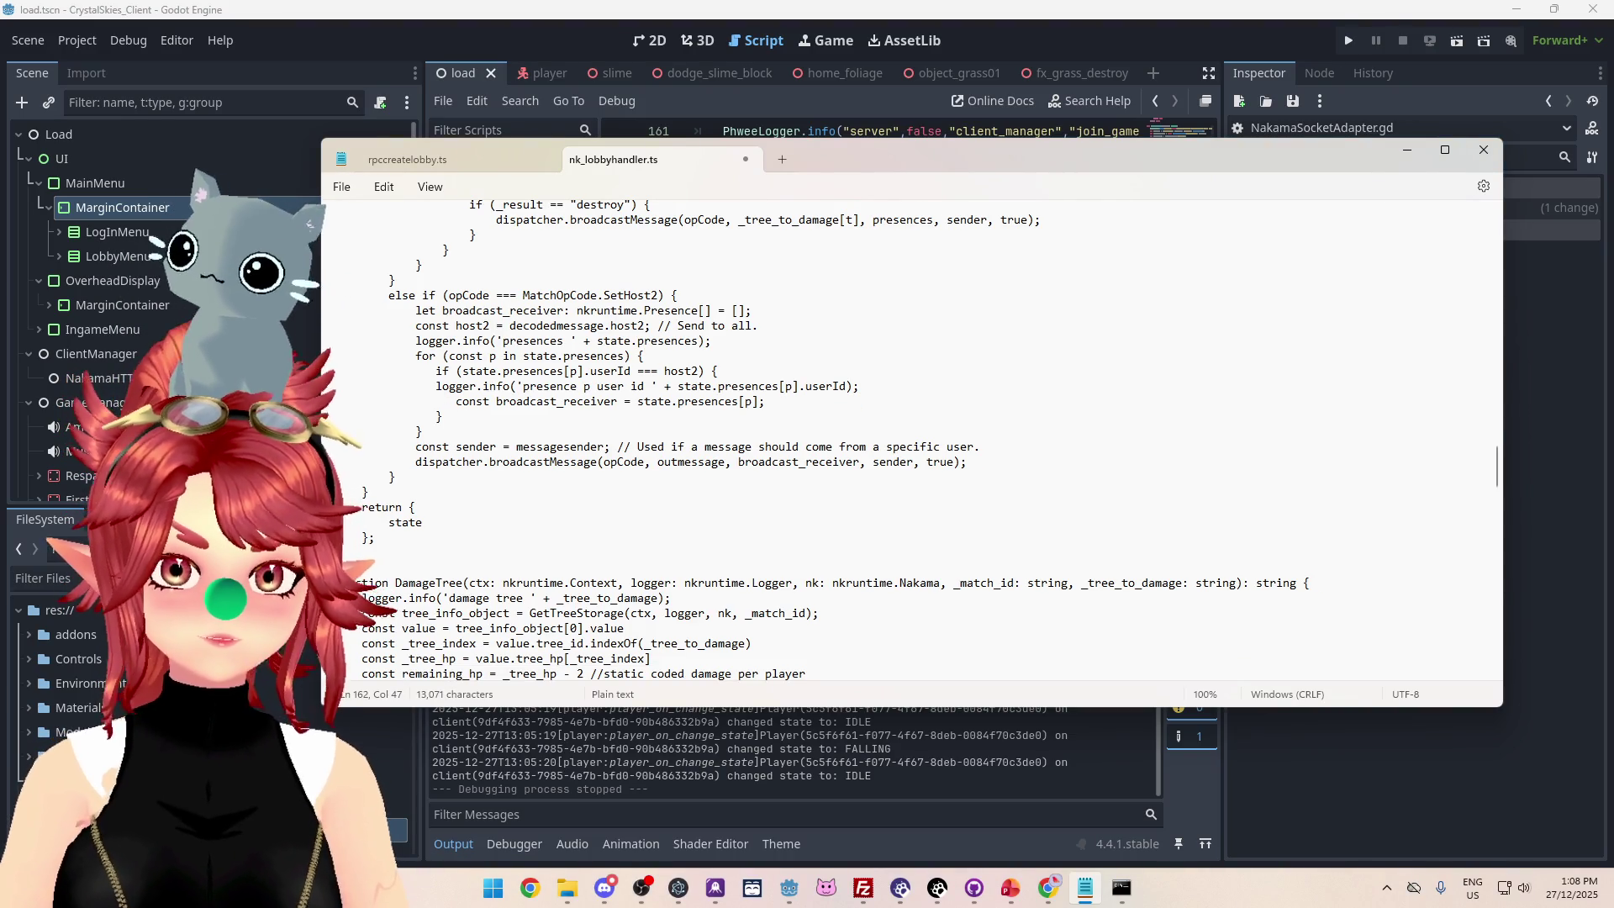
{"action": "left_click", "coordinate": [435, 386]}
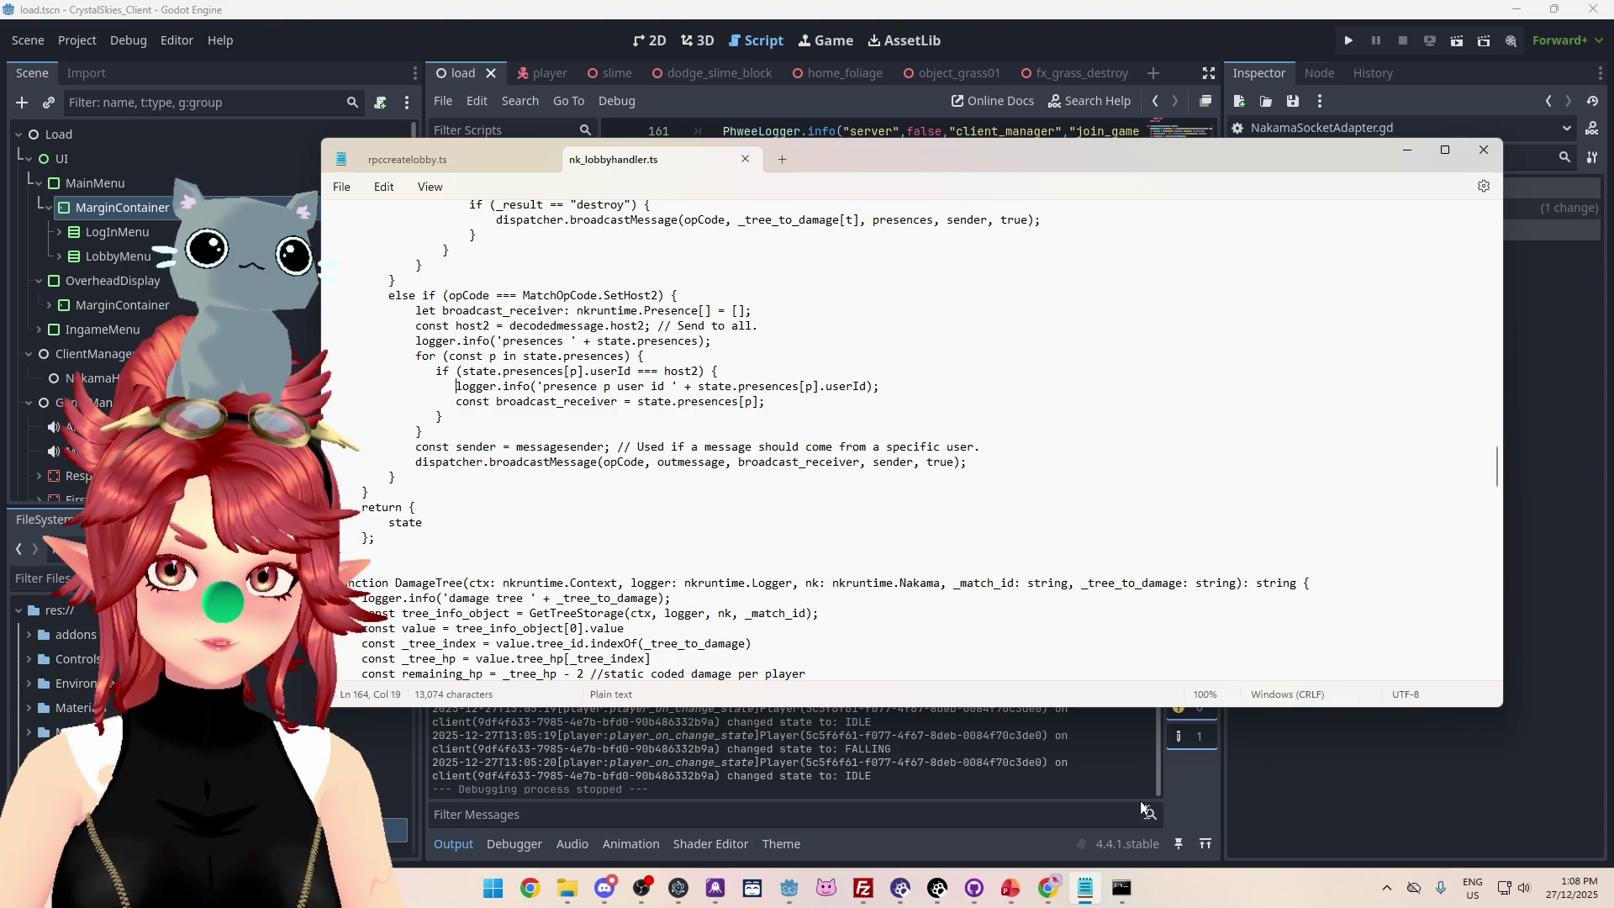
Recompile the server TypeScript by rerunning npx tsc in Command Prompt.
{"action": "left_click", "coordinate": [1121, 888]}
{"action": "key", "text": "Up"}
{"action": "key", "text": "Return"}
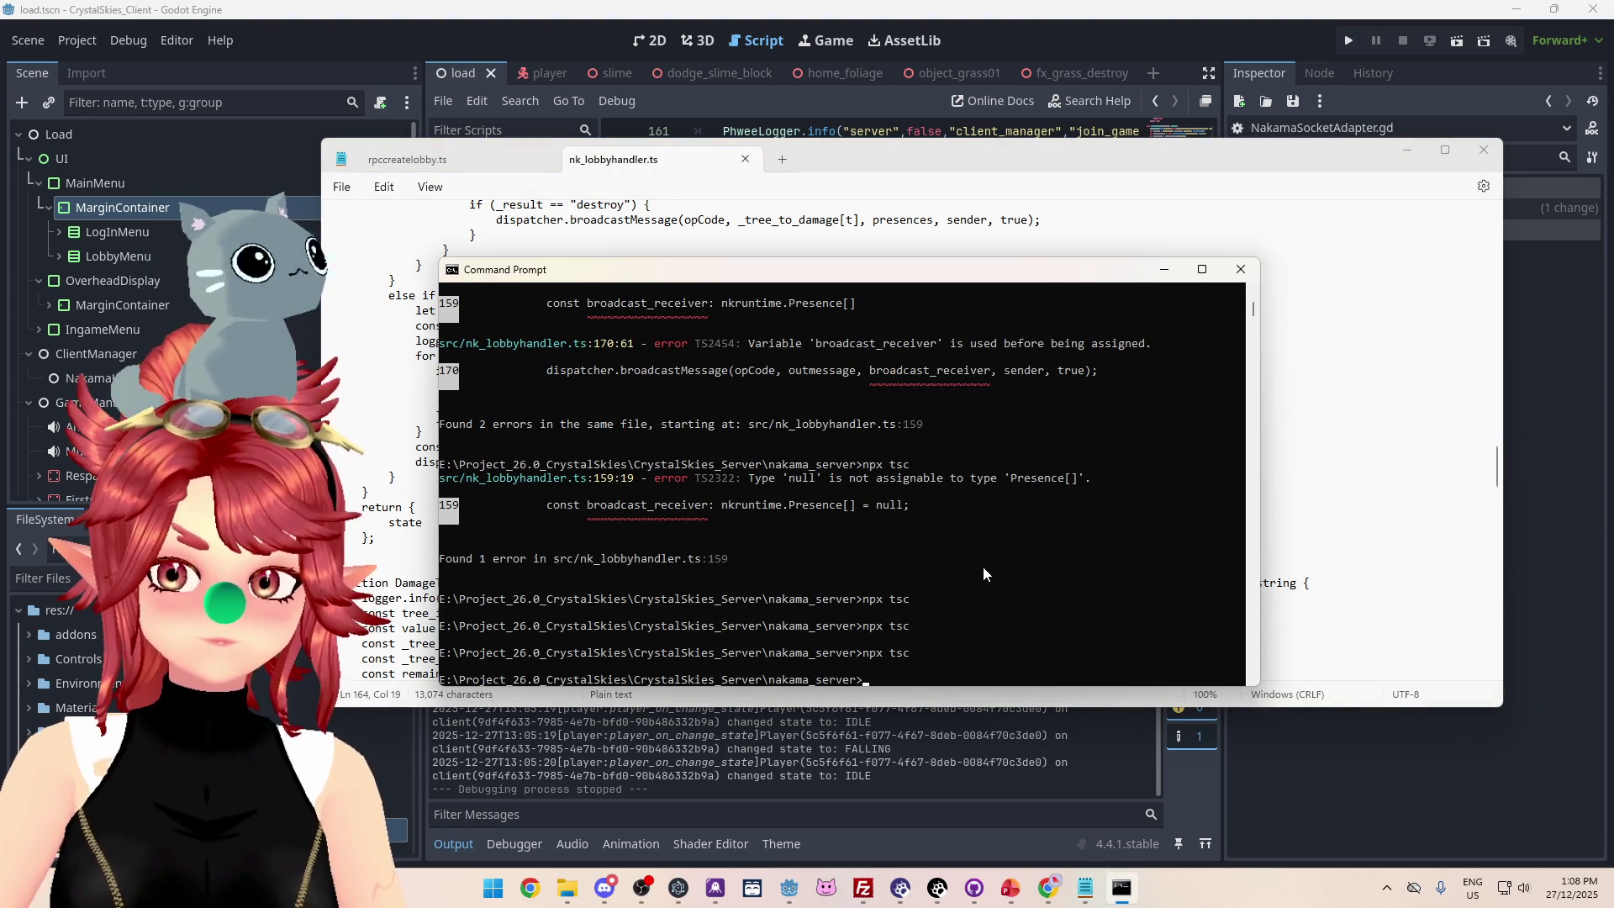
Replace the remote index.js in /root/crystal-skies/data/modules with the new 17,104-byte build.
{"action": "left_click", "coordinate": [863, 889]}
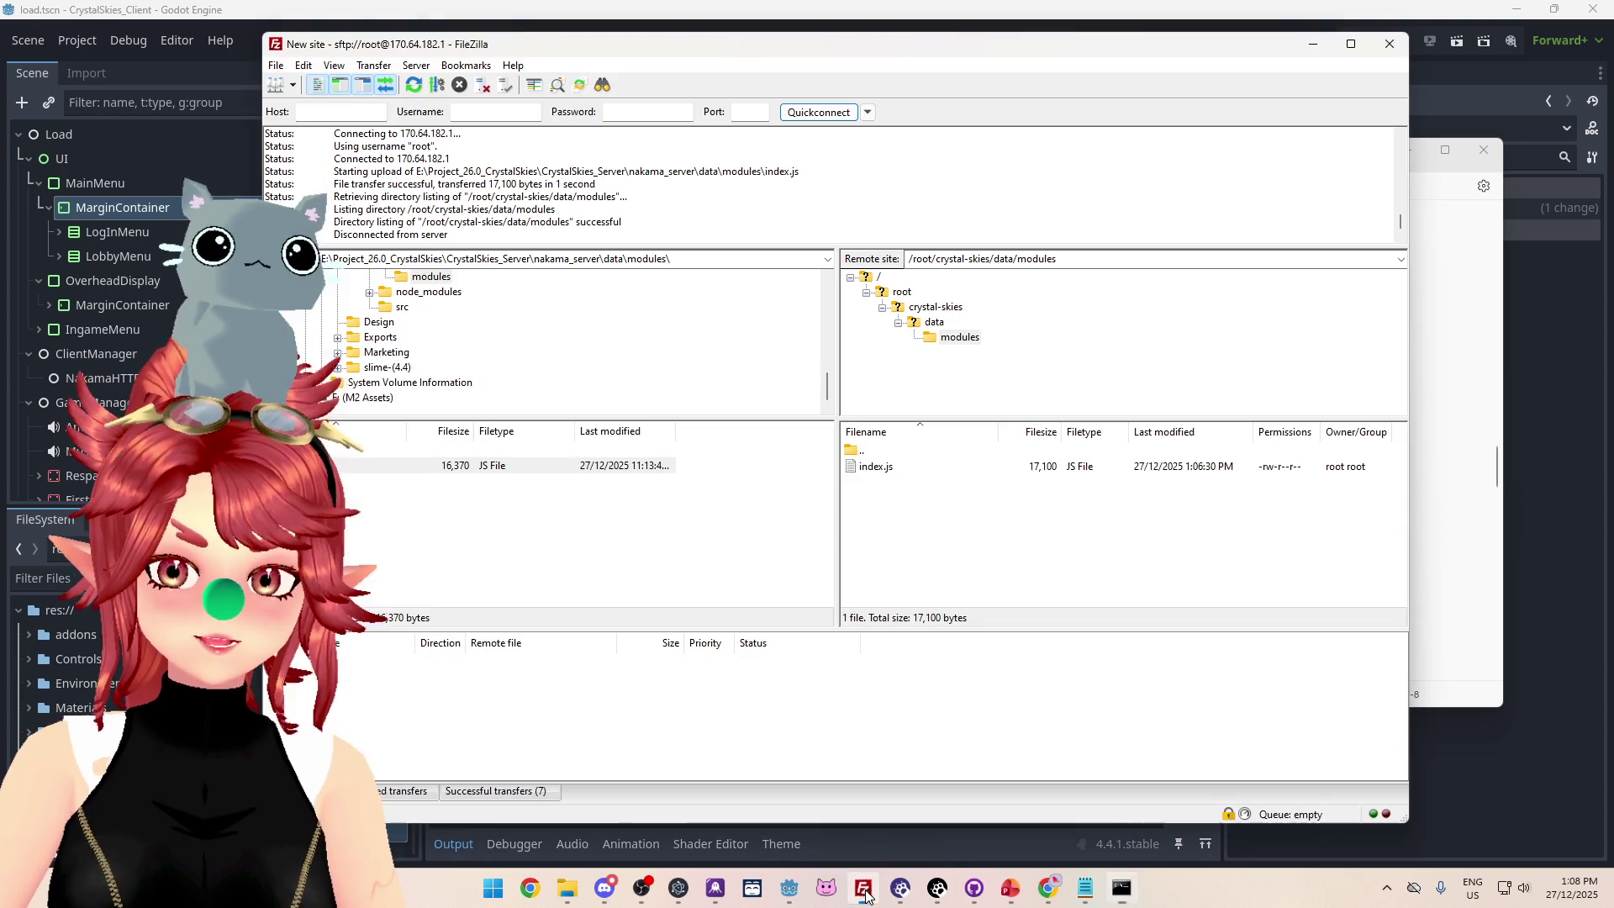
{"action": "left_click", "coordinate": [891, 473]}
{"action": "key", "text": "Delete"}
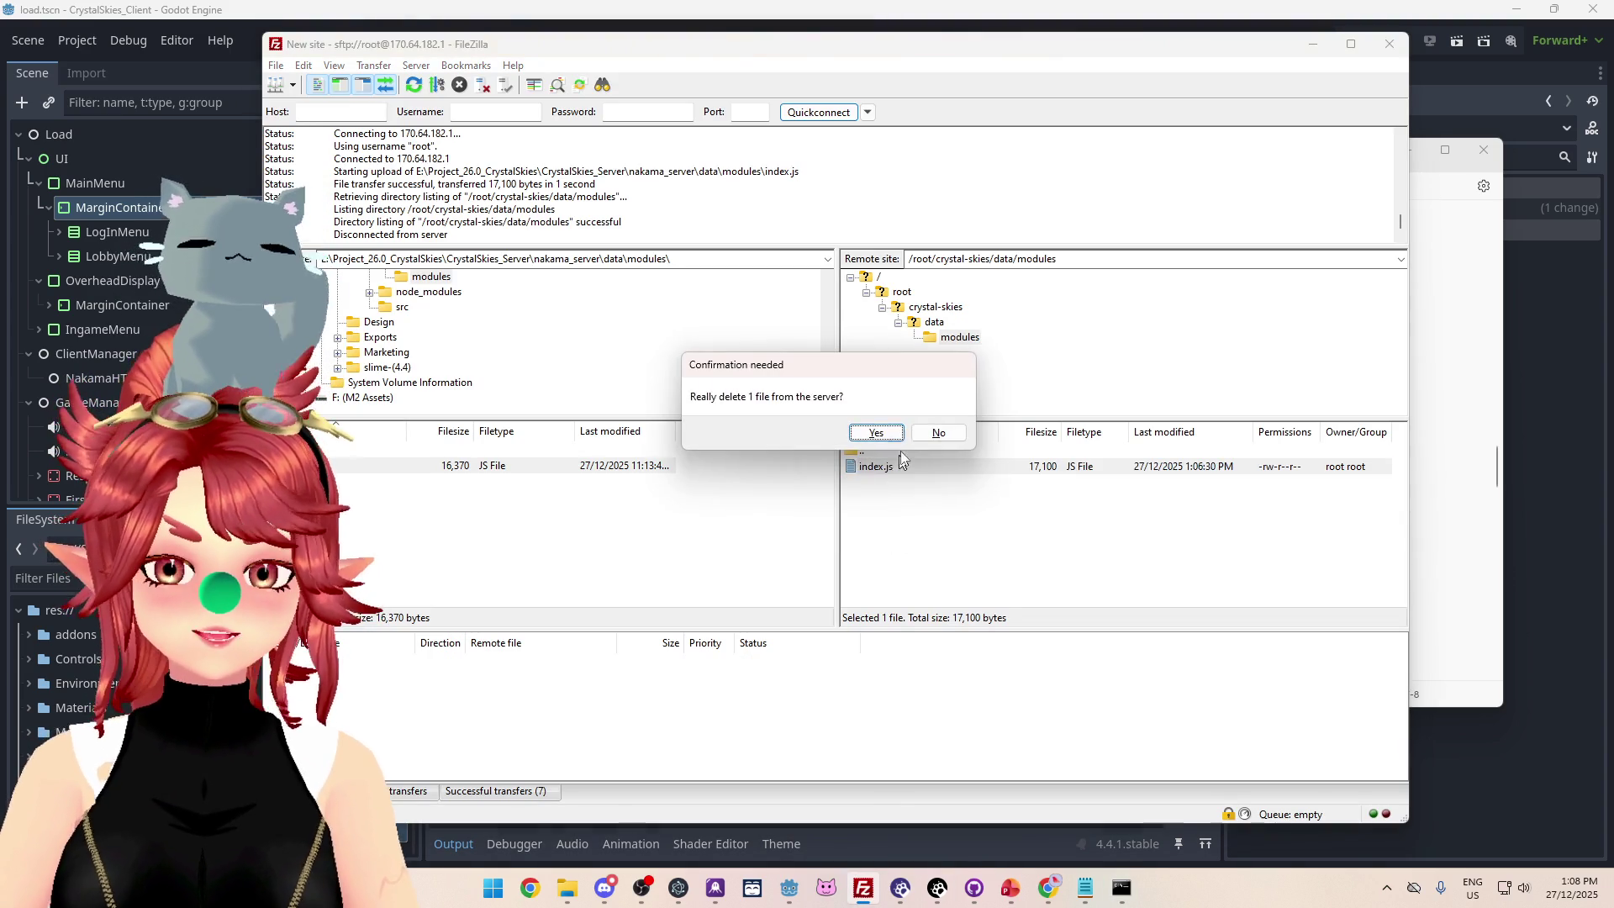
{"action": "left_click", "coordinate": [875, 428]}
{"action": "left_click_drag", "start_coordinate": [454, 465], "coordinate": [900, 507]}
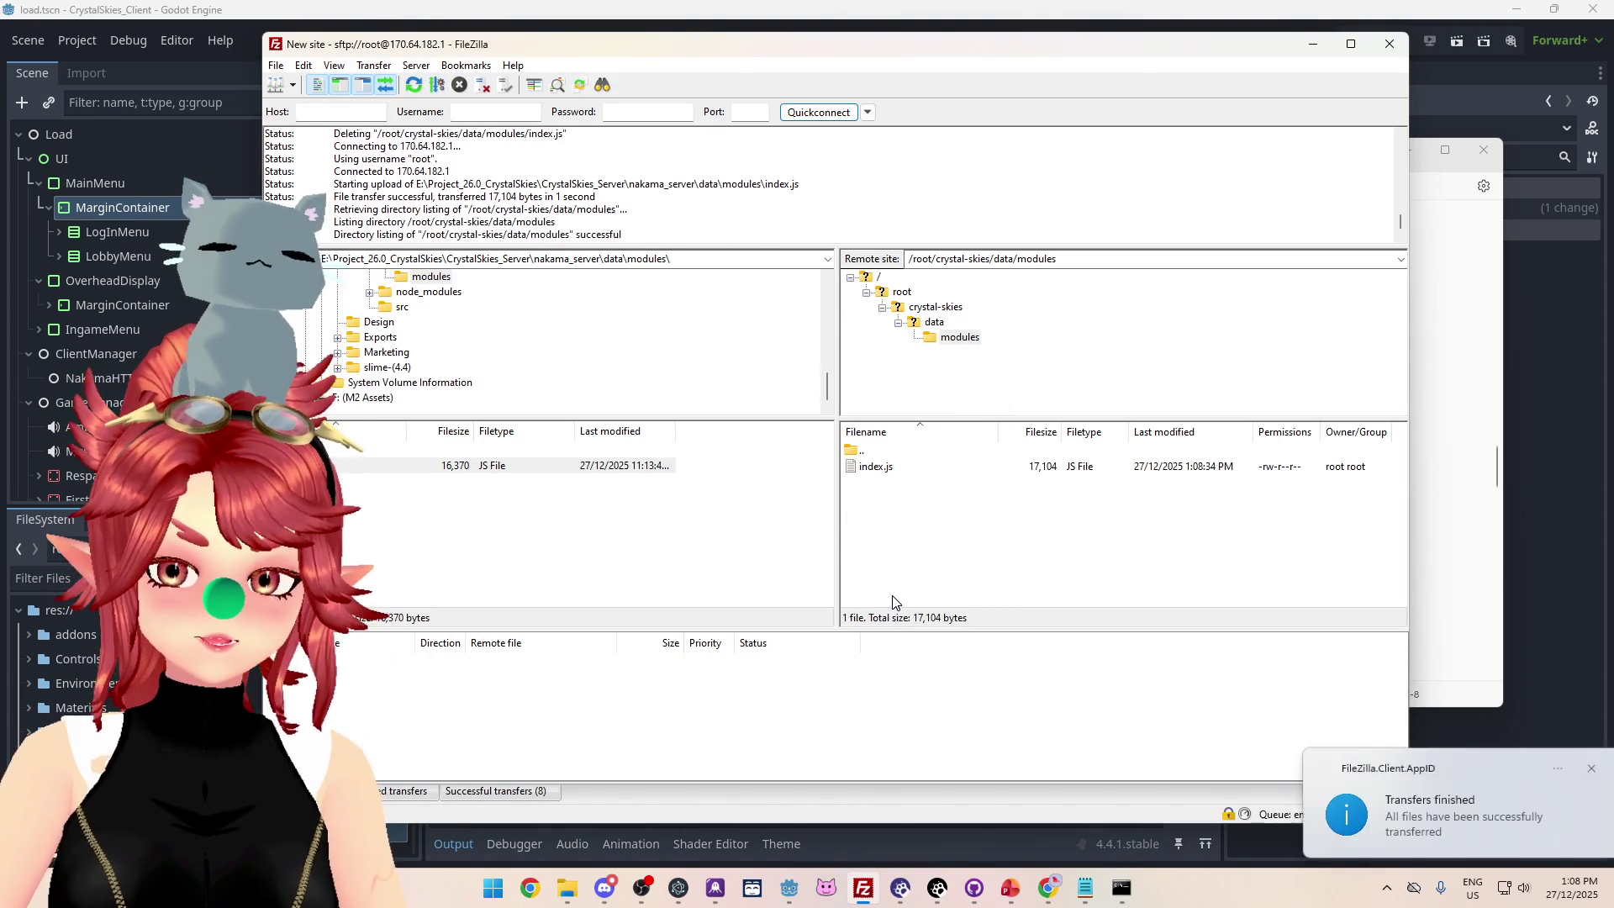
Stop the running Nakama and Postgres containers in the droplet web console with Ctrl+C.
{"action": "mouse_move", "coordinate": [1038, 892]}
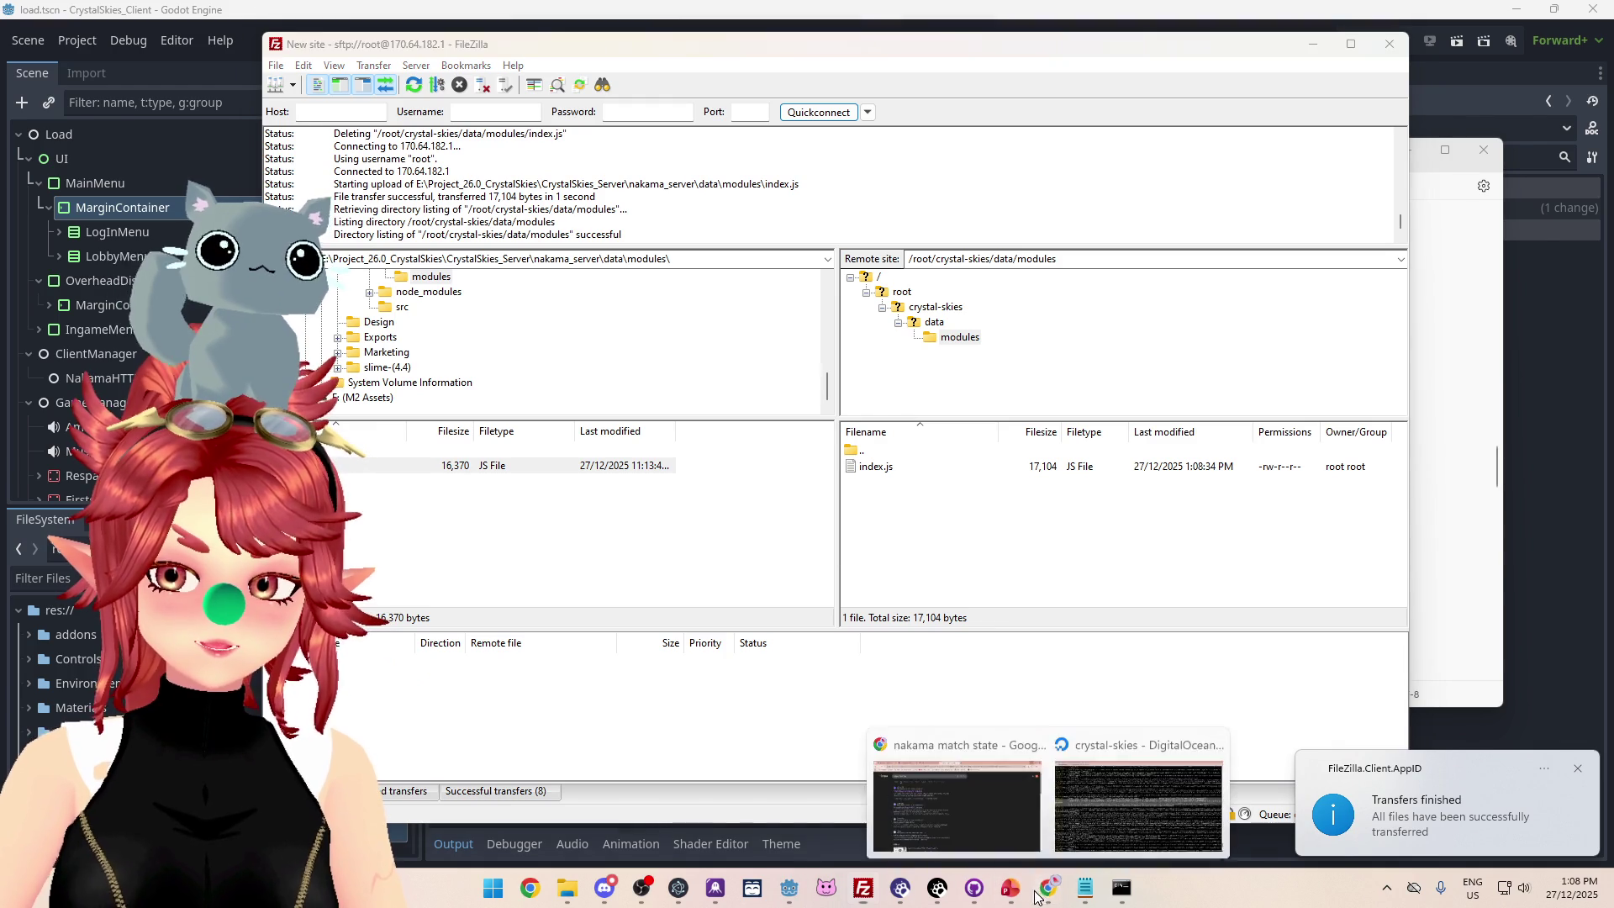
{"action": "left_click", "coordinate": [958, 807]}
{"action": "key", "text": "ctrl+c"}
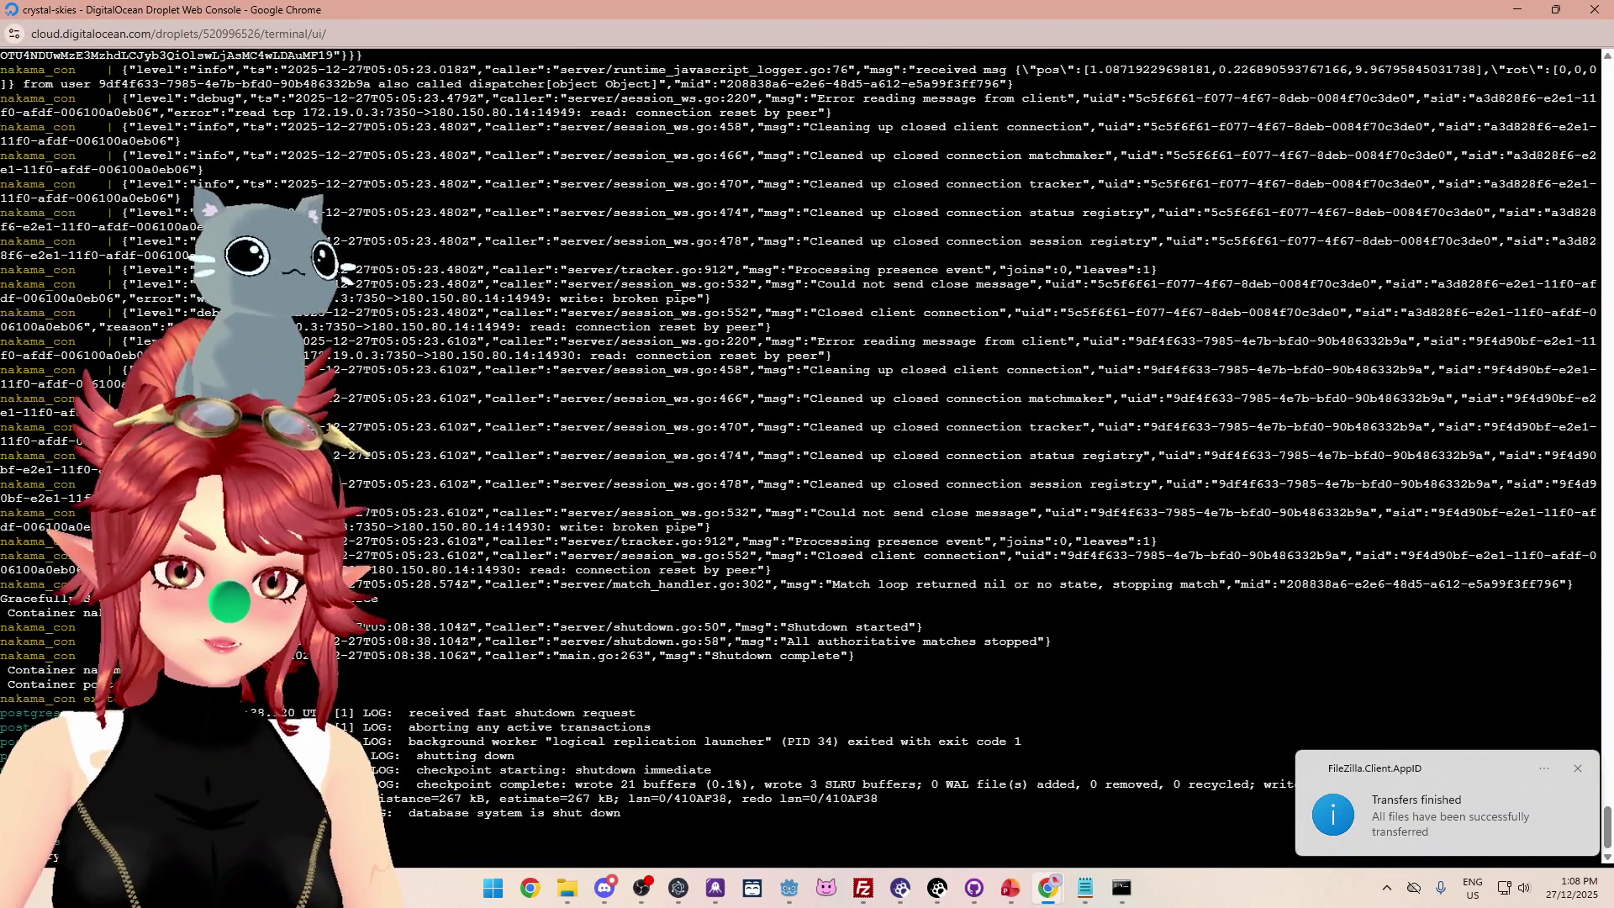
Rerun the recalled docker compose up command so Nakama loads the new index.js and reports Startup done.
{"action": "key", "text": "Up"}
{"action": "key", "text": "Return"}
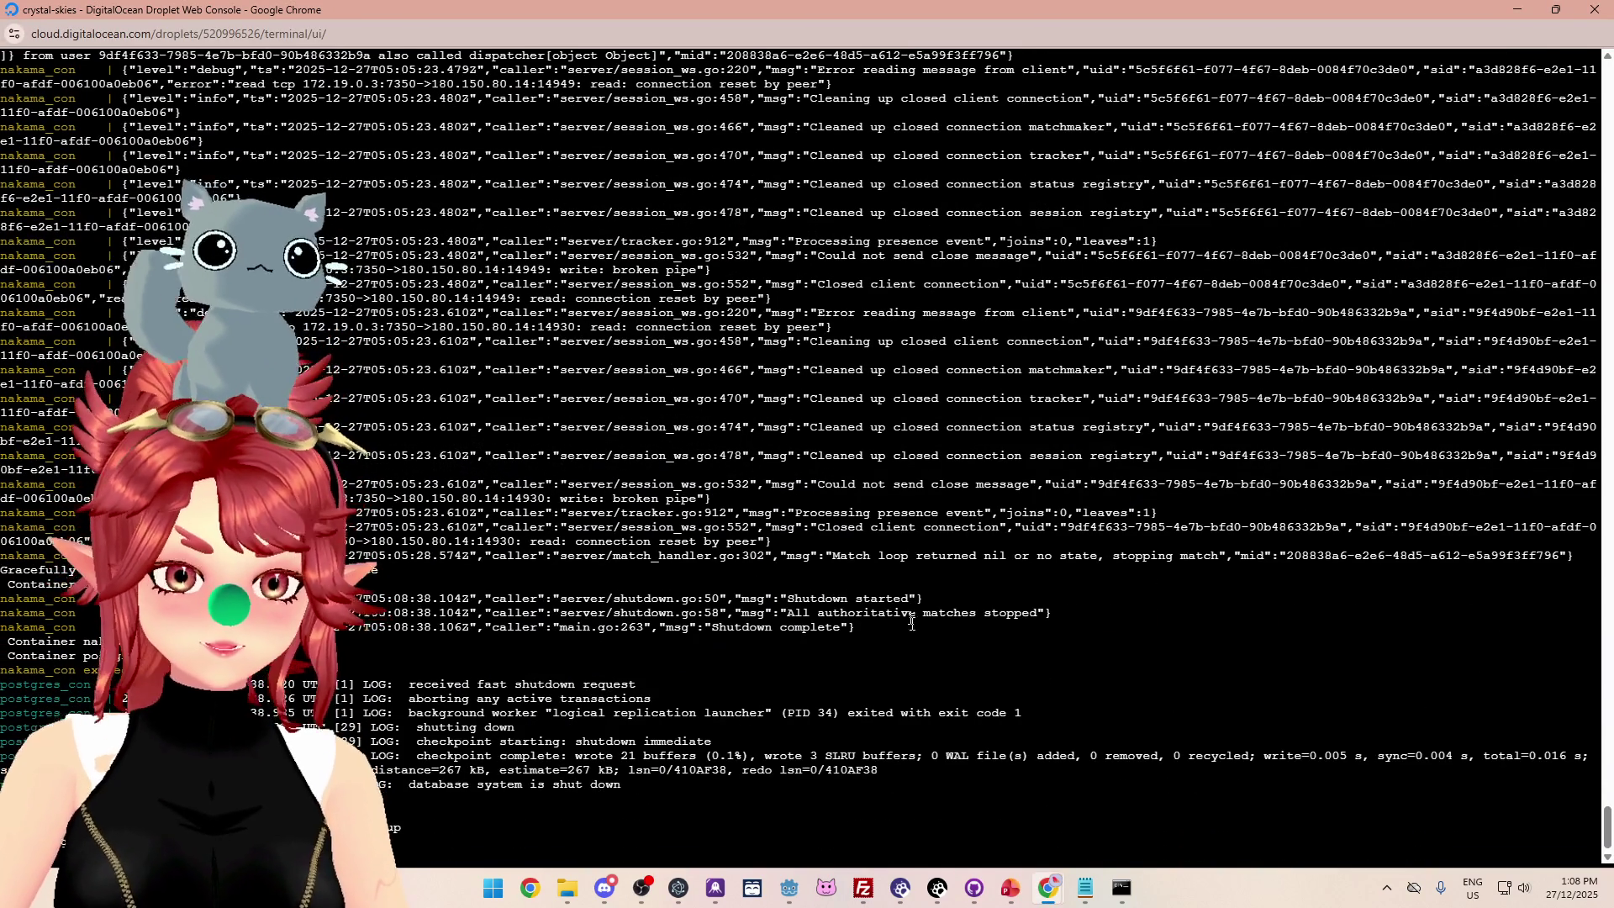
{"action": "mouse_move", "coordinate": [788, 887]}
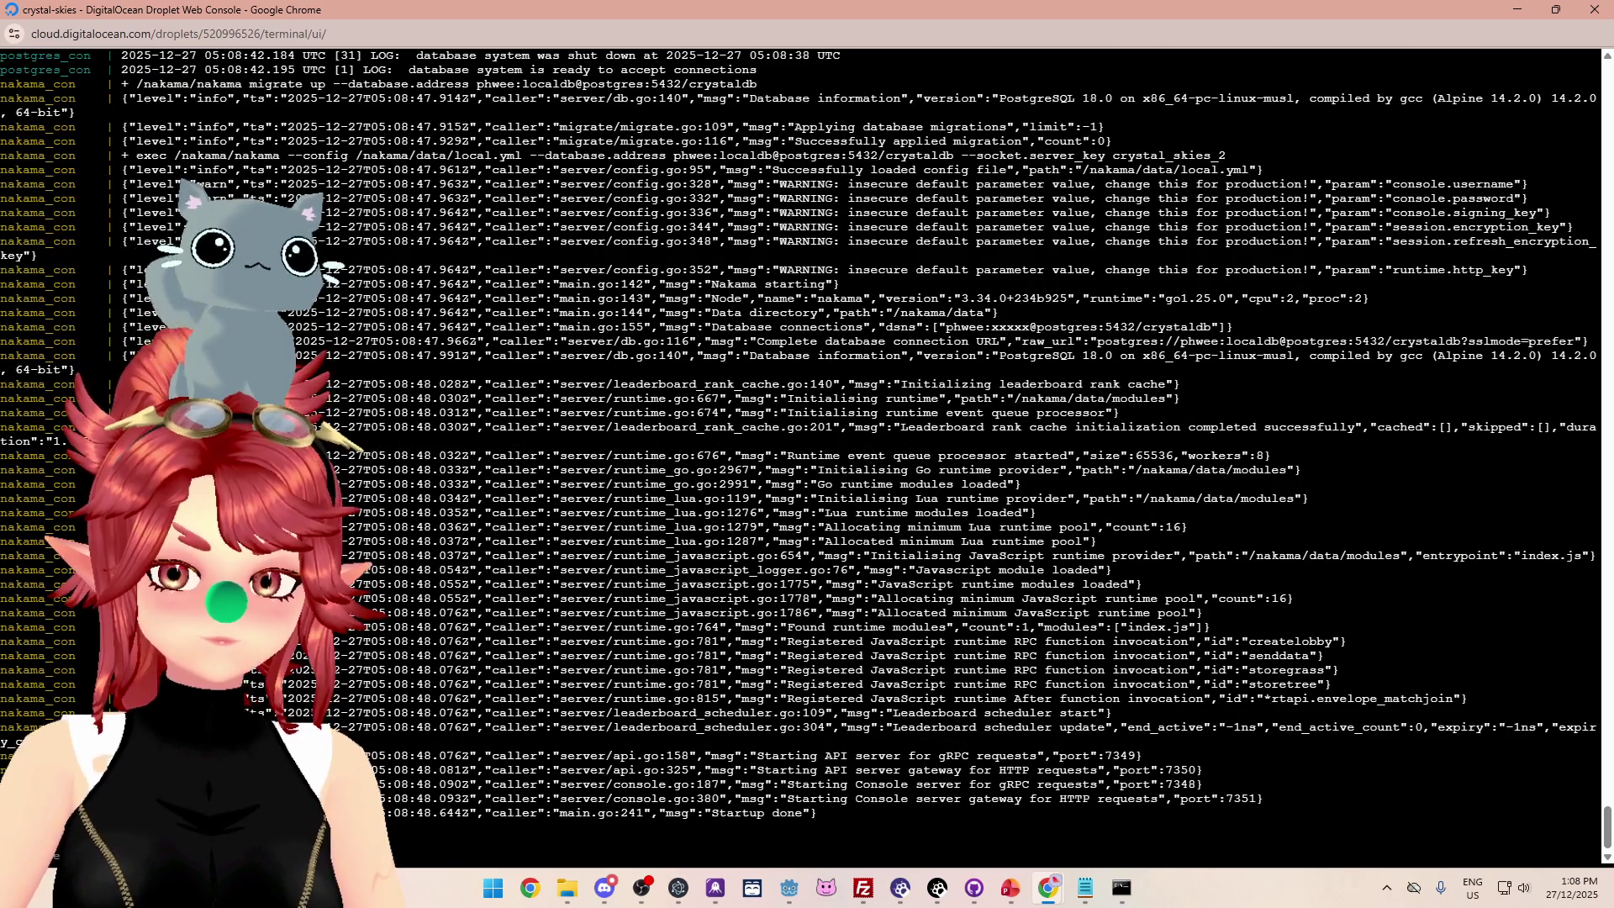
{"action": "left_click", "coordinate": [793, 895]}
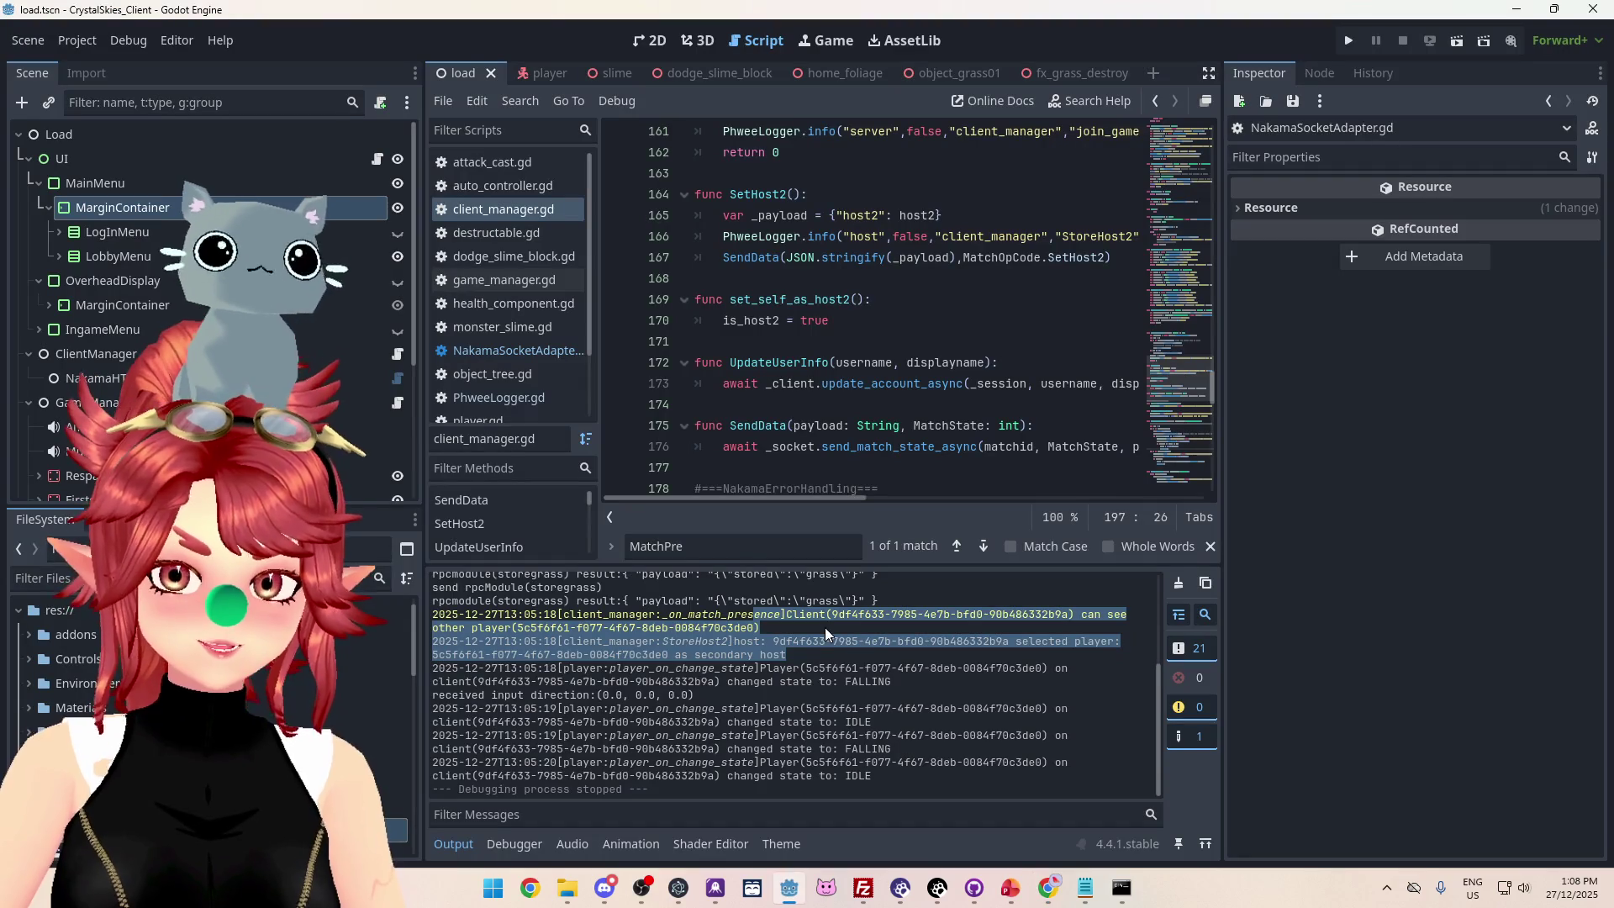
Run the project, log in on the first client, and create the lobby 'asddd'.
{"action": "left_click", "coordinate": [1350, 43]}
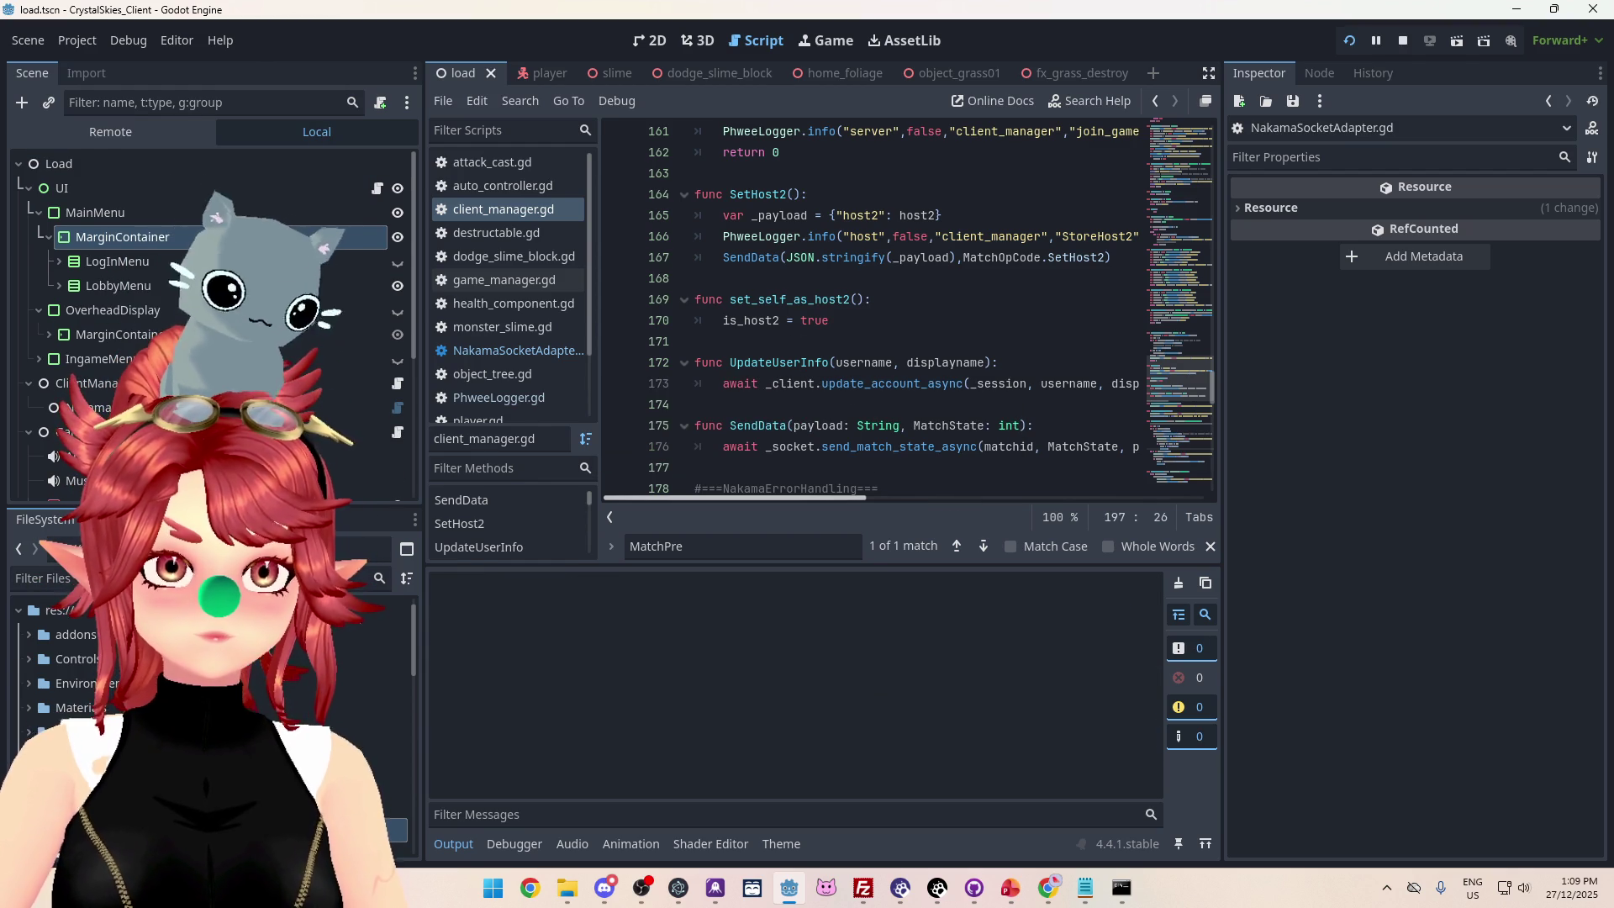
{"action": "left_click", "coordinate": [1242, 336]}
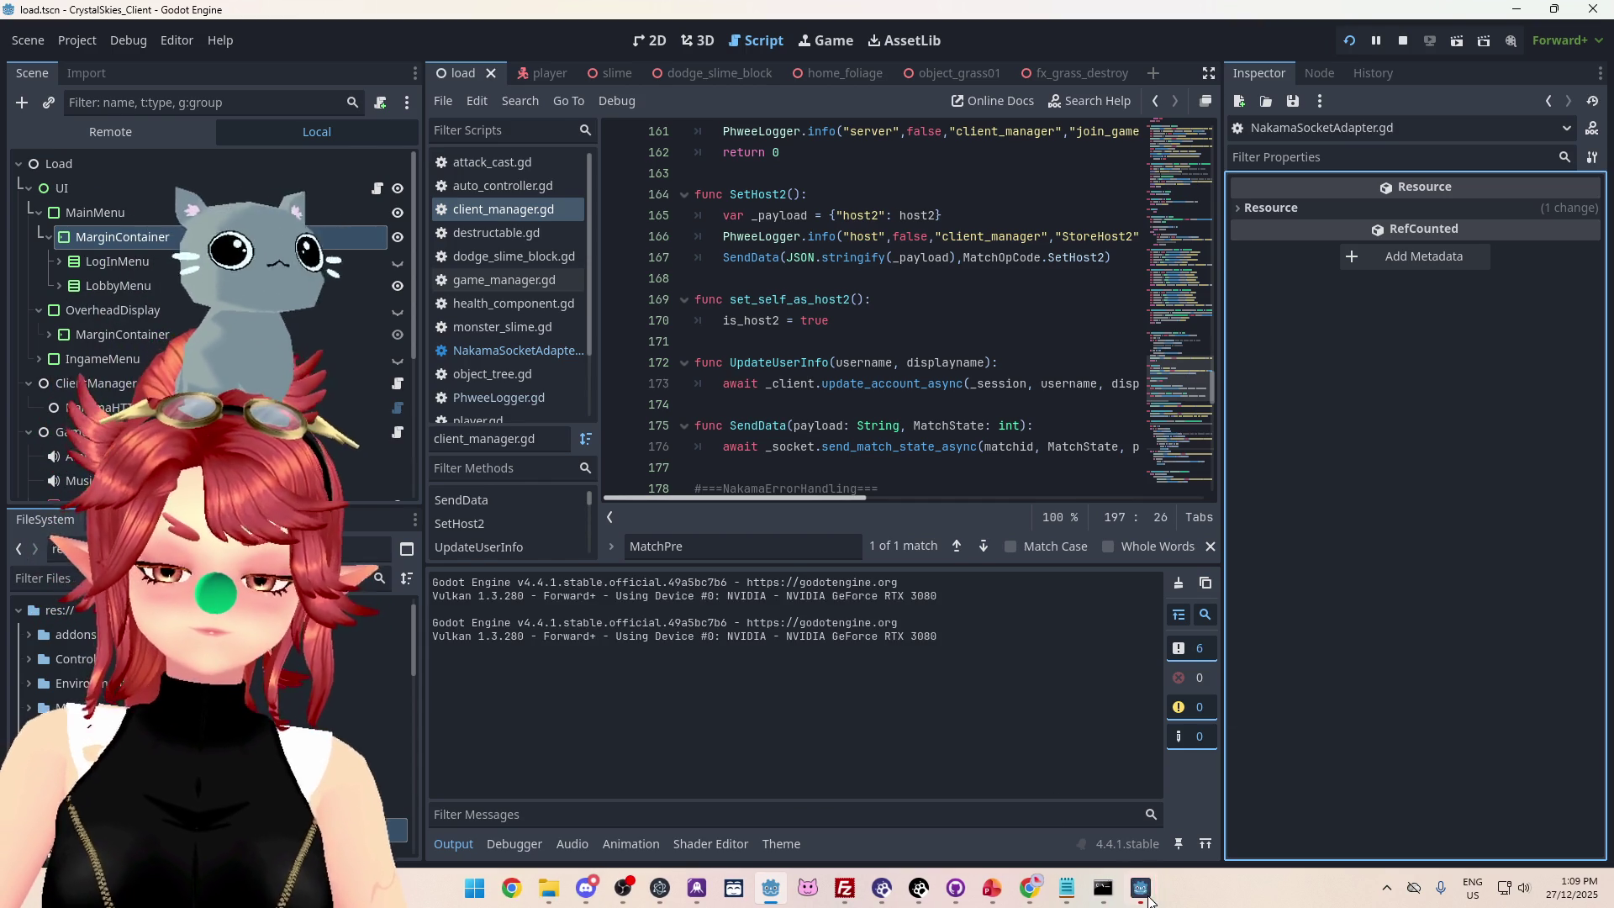
{"action": "mouse_move", "coordinate": [1141, 888]}
{"action": "left_click", "coordinate": [1180, 814]}
{"action": "left_click", "coordinate": [797, 547]}
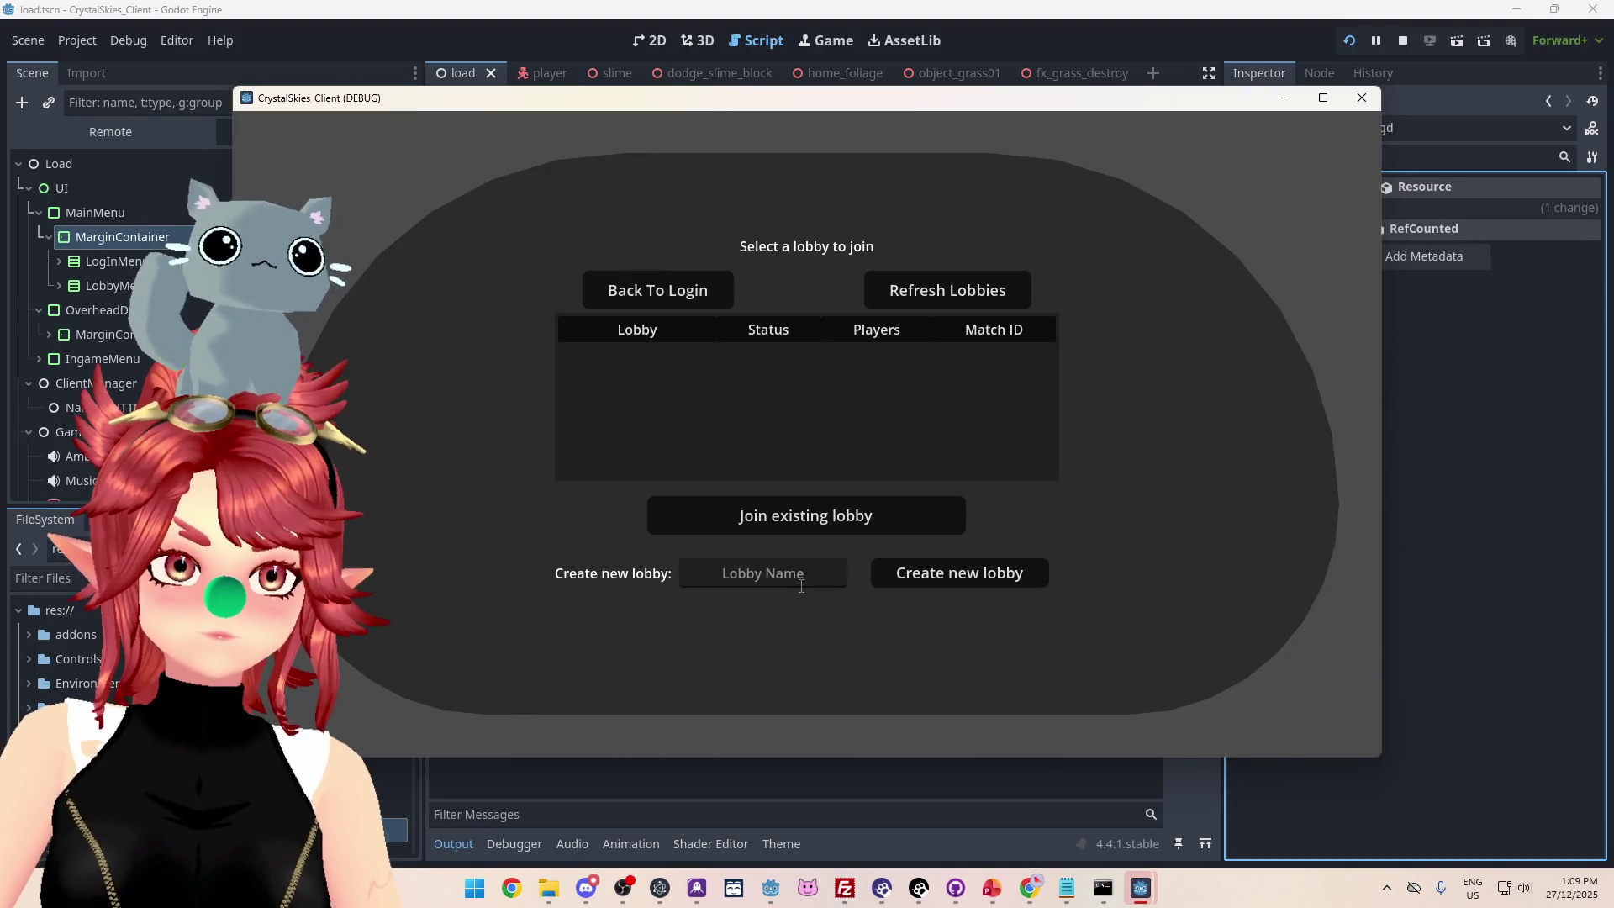
{"action": "left_click", "coordinate": [778, 585]}
{"action": "type", "text": "asddd"}
{"action": "left_click", "coordinate": [913, 574]}
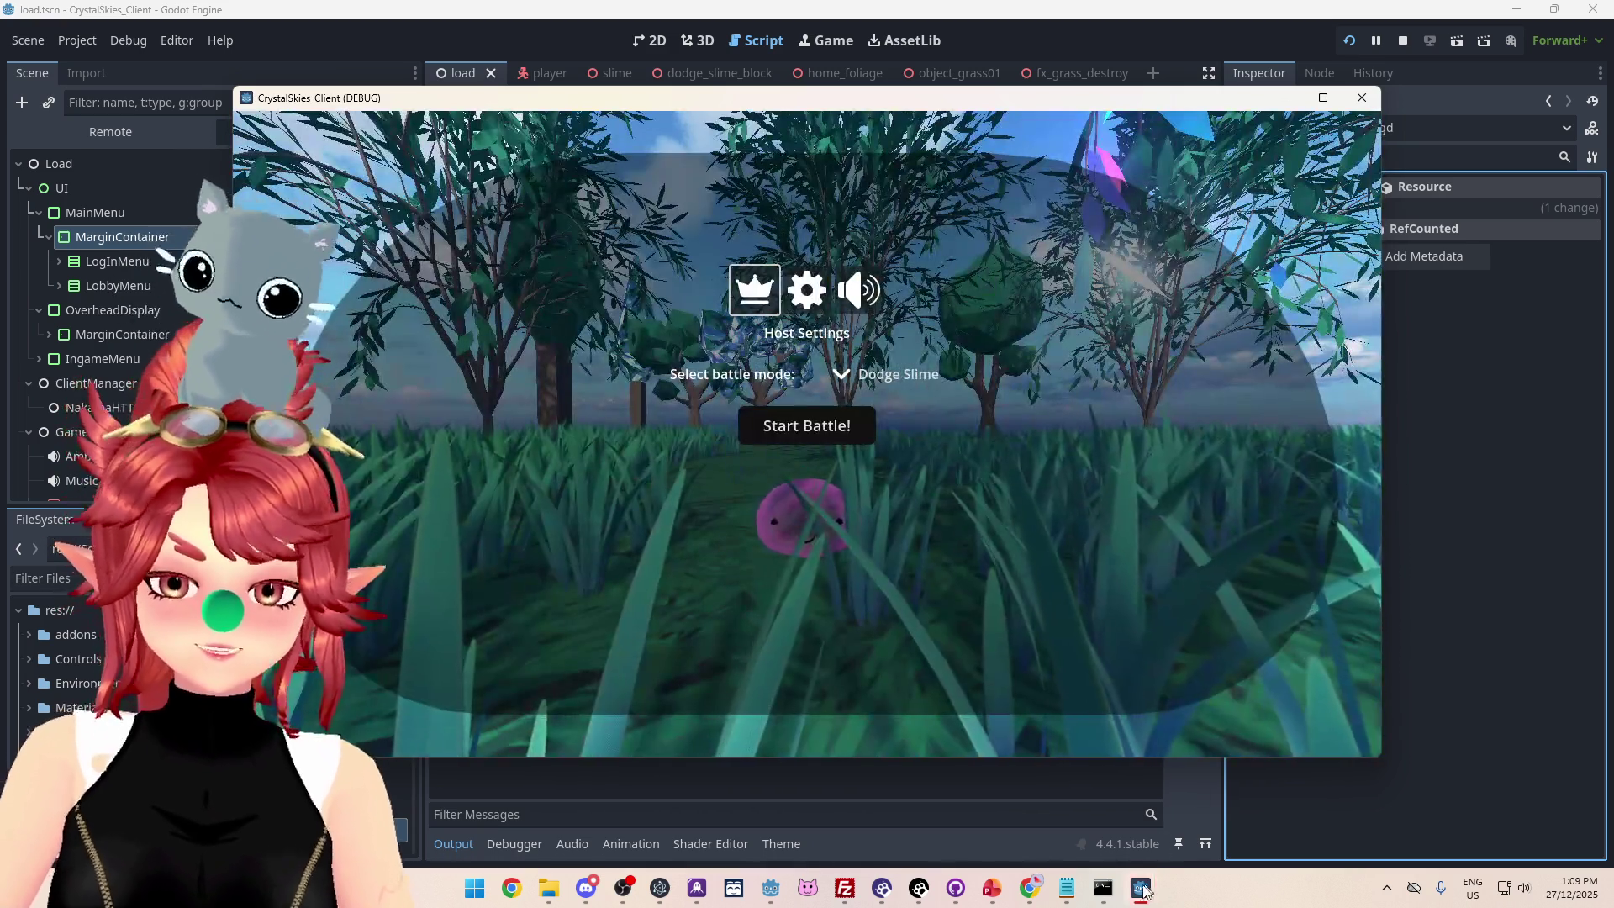
Log in on the second client, join lobby asddd, then stop the test run.
{"action": "mouse_move", "coordinate": [1143, 891]}
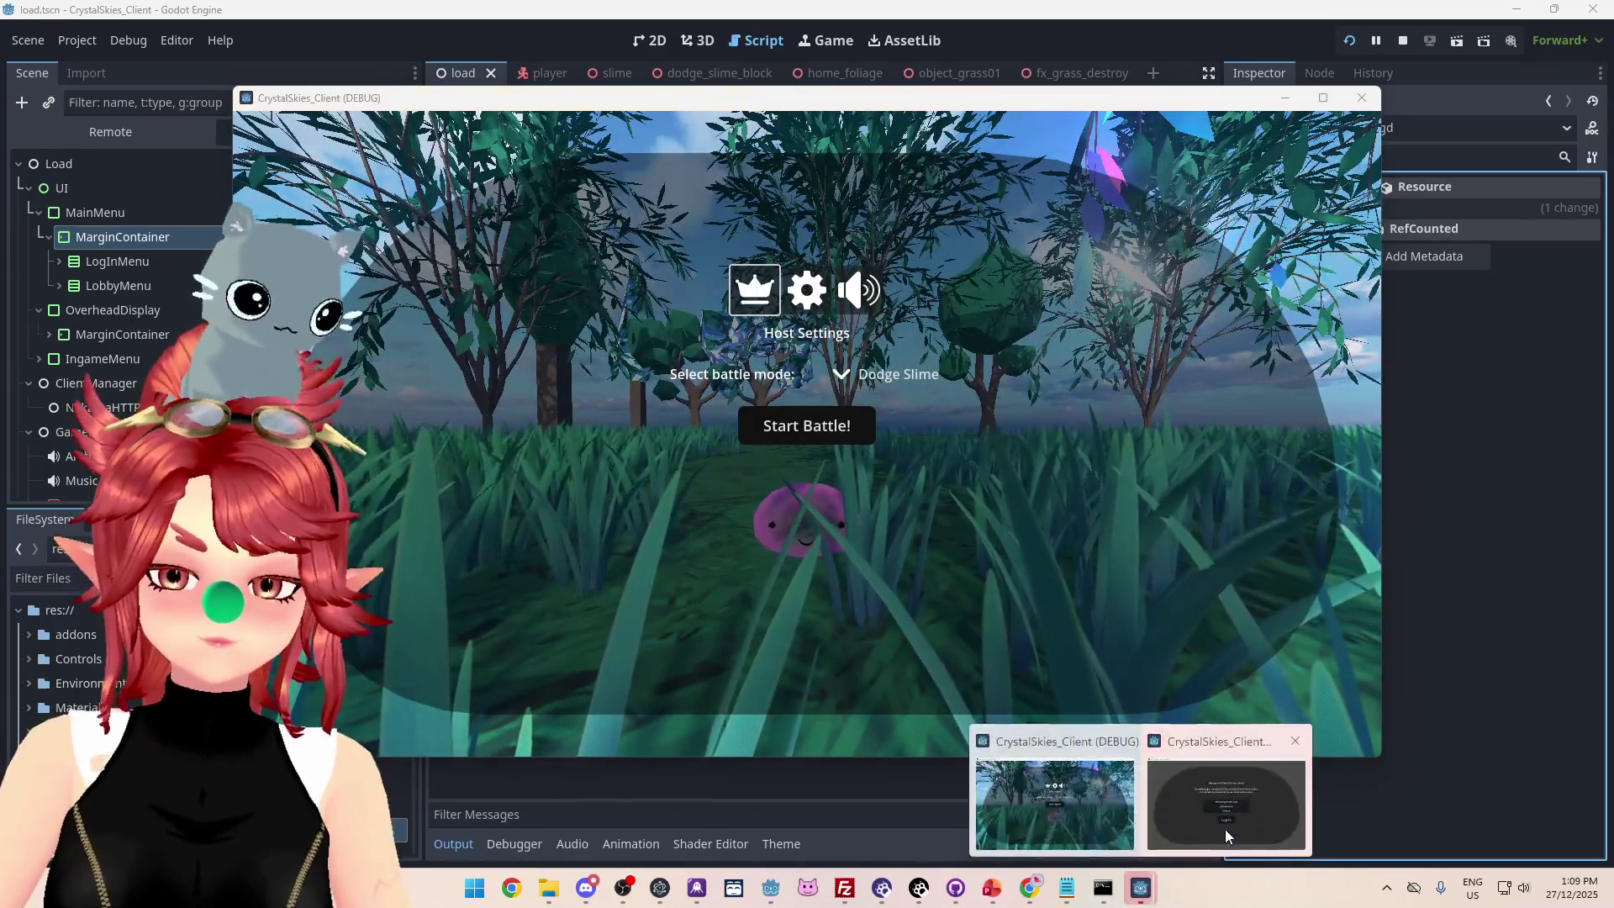
{"action": "left_click", "coordinate": [1223, 829]}
{"action": "left_click", "coordinate": [782, 406]}
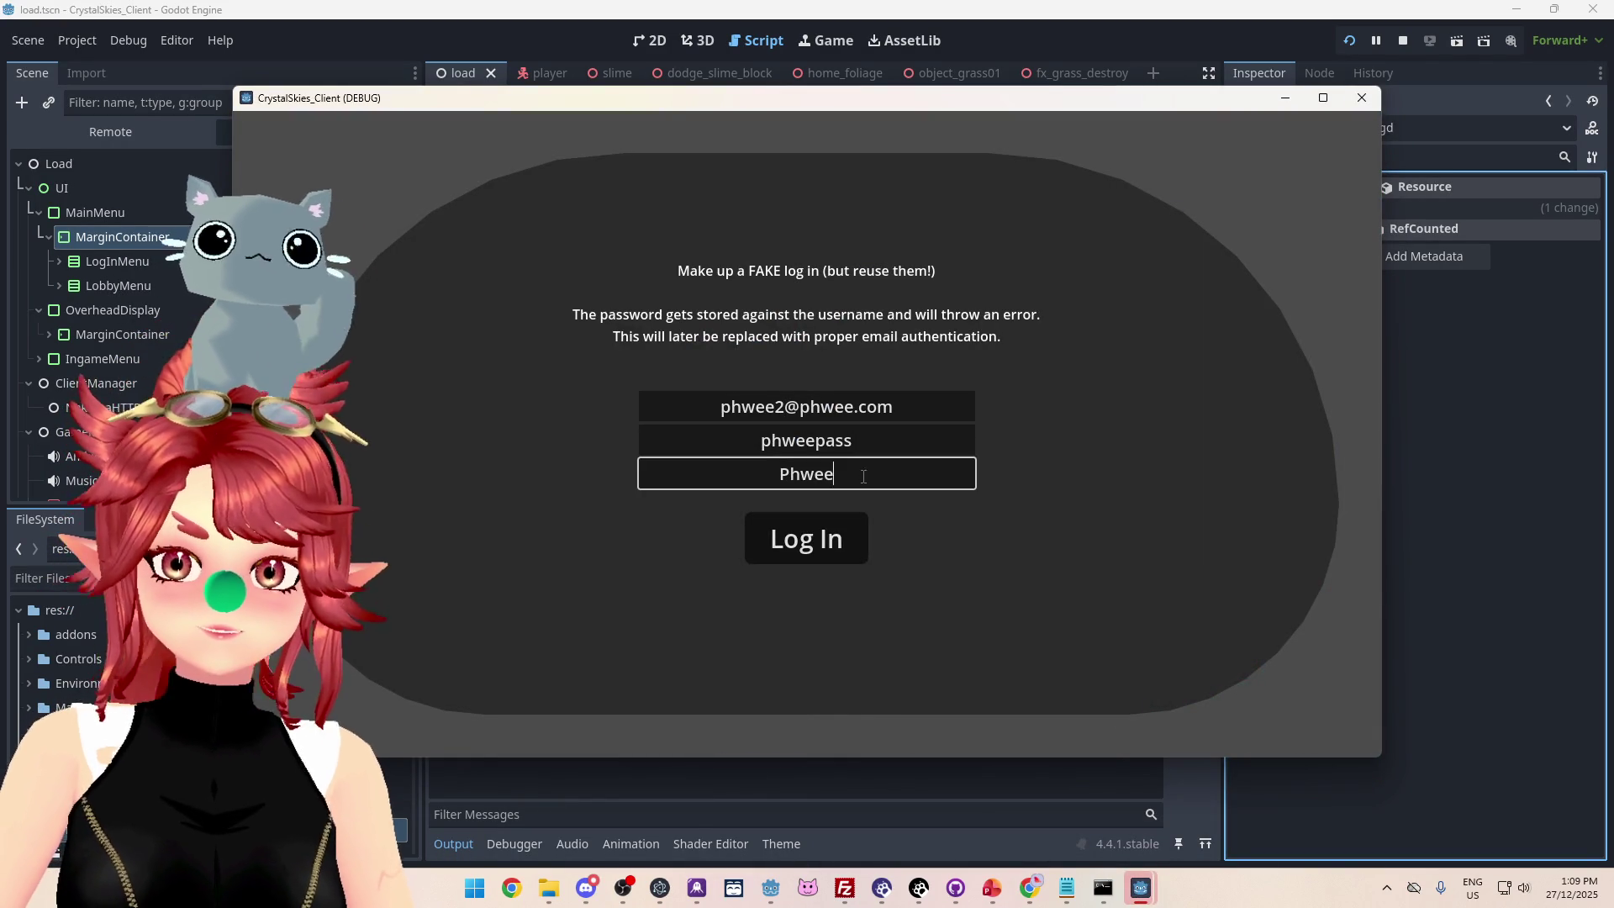
{"action": "left_click", "coordinate": [833, 473]}
{"action": "left_click", "coordinate": [829, 553]}
{"action": "left_click", "coordinate": [784, 381]}
{"action": "left_click", "coordinate": [805, 516]}
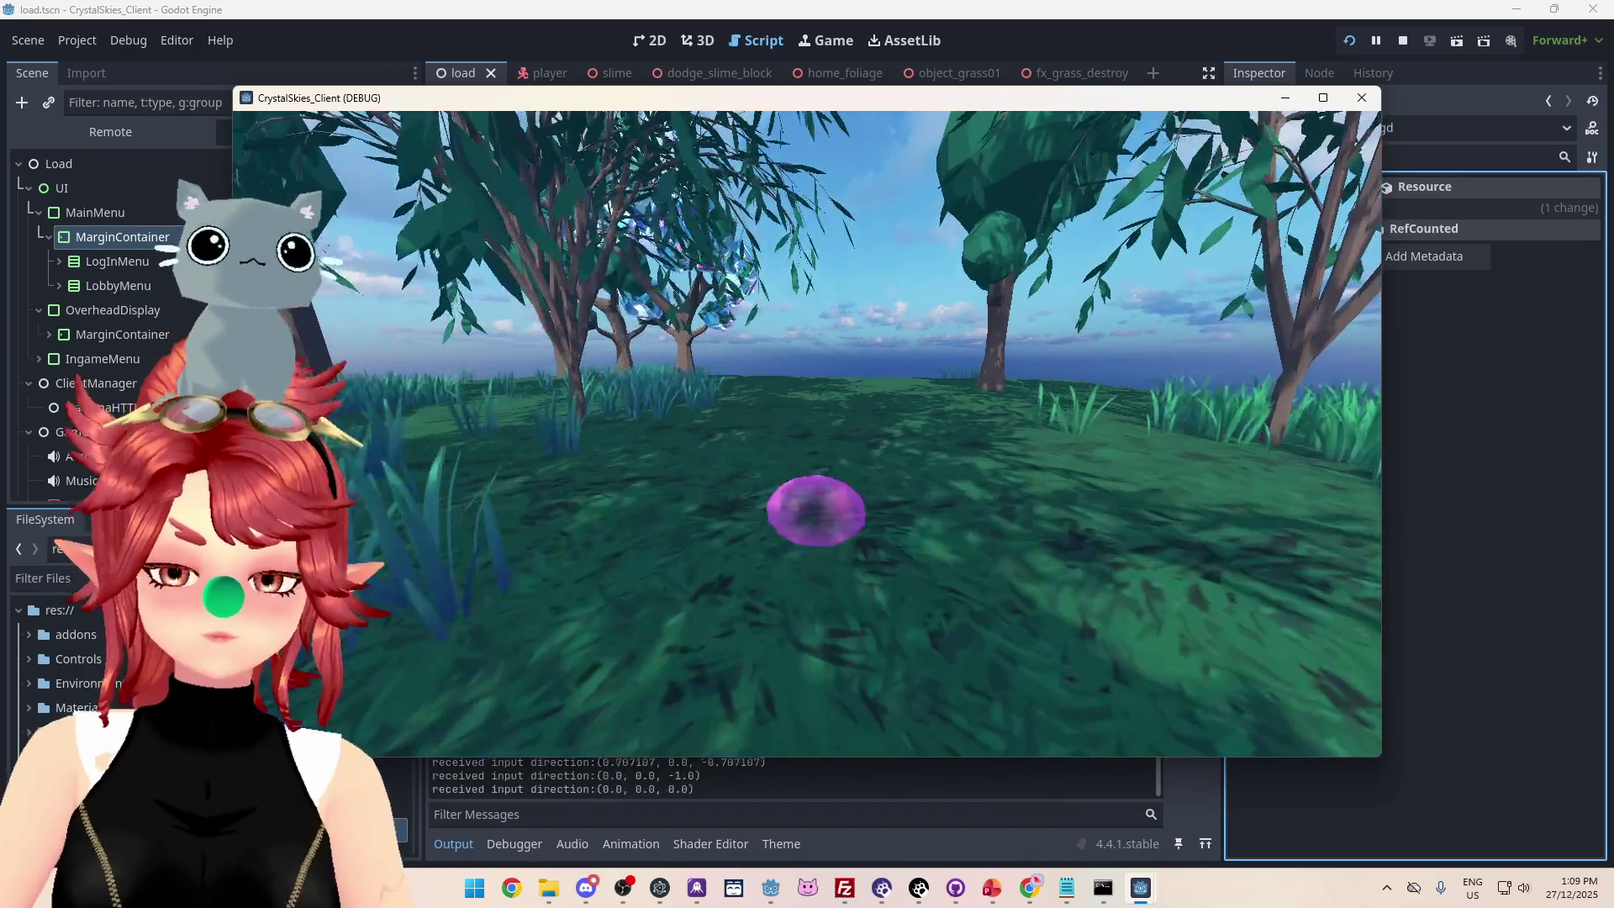
{"action": "key", "text": "Escape"}
{"action": "left_click", "coordinate": [1345, 94]}
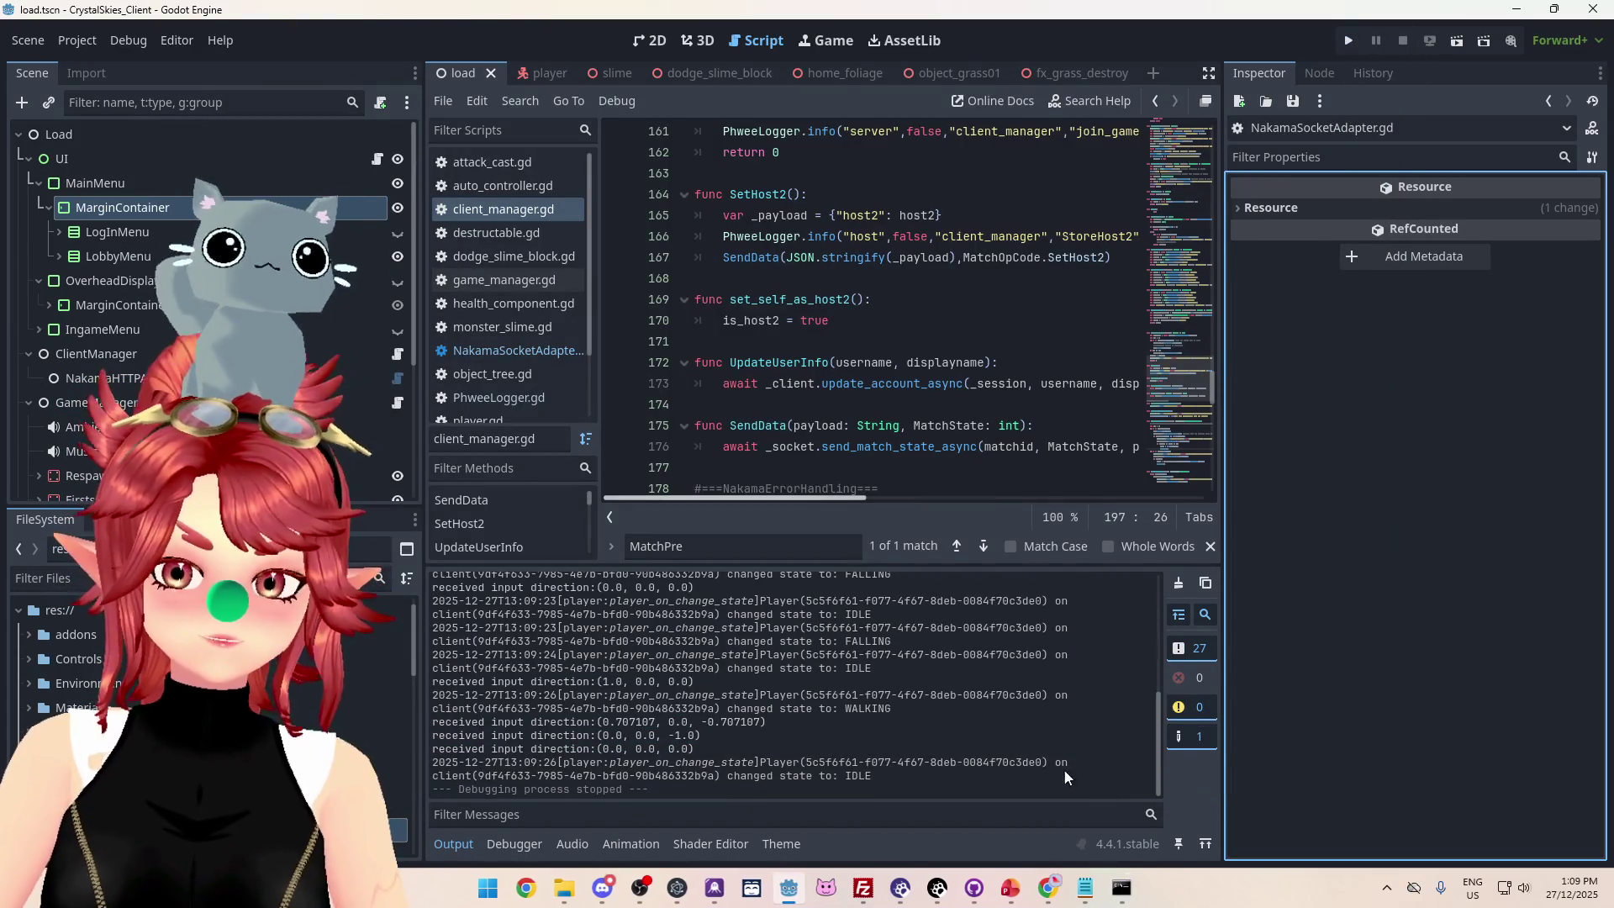
Scroll through the server console log and Godot output to find the test's match entries.
{"action": "left_click", "coordinate": [1048, 889]}
{"action": "left_click_drag", "start_coordinate": [966, 611], "coordinate": [869, 384]}
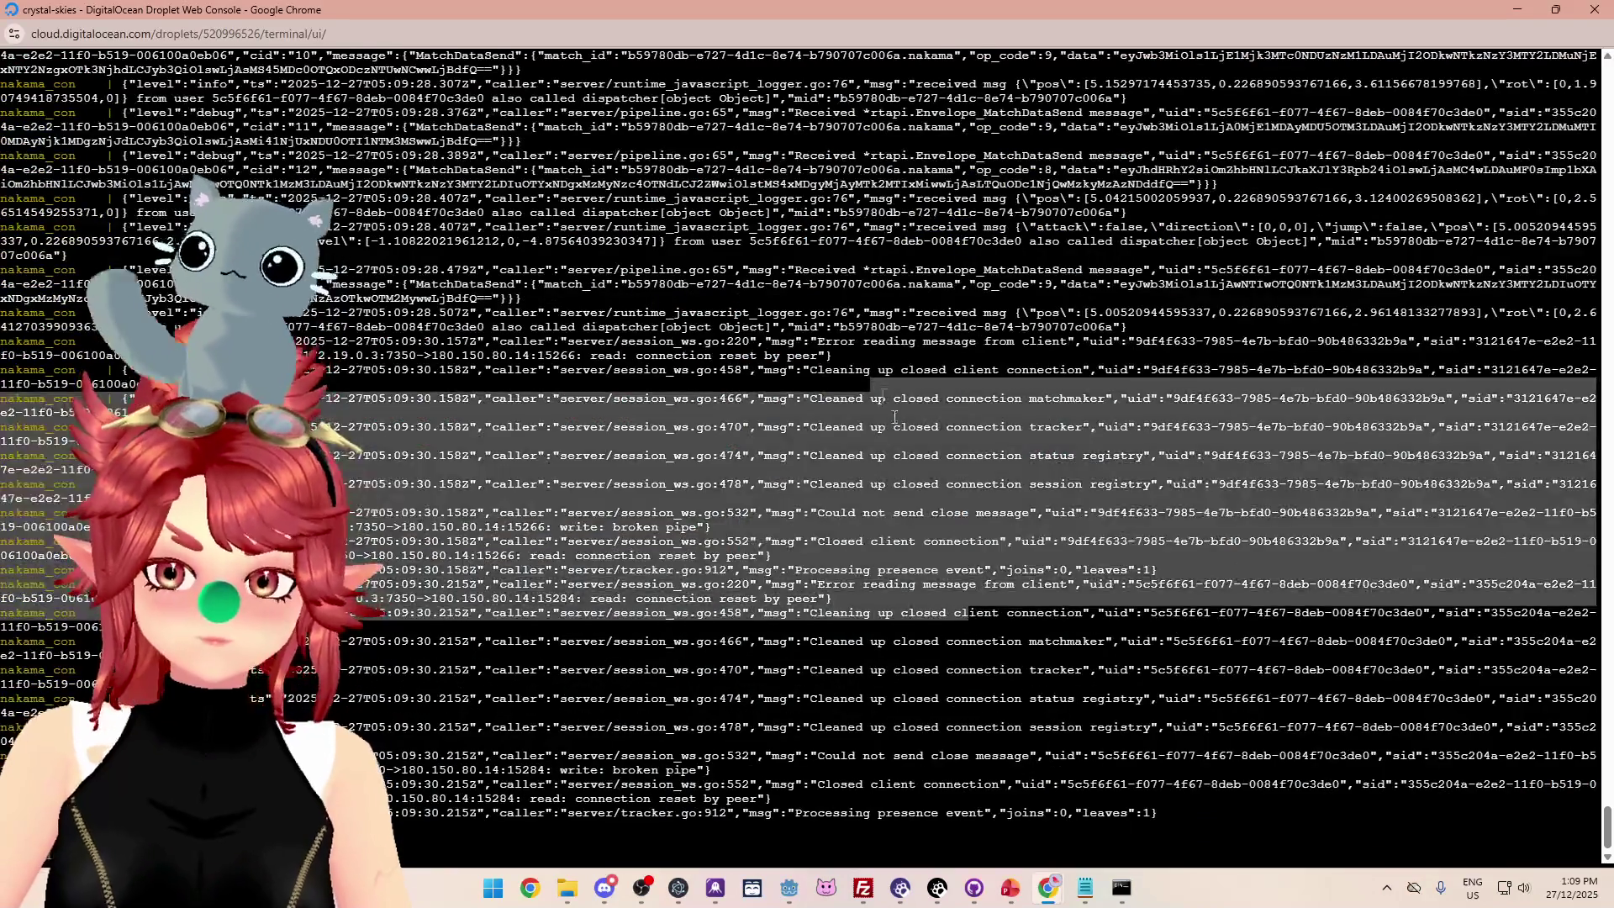
{"action": "scroll", "coordinate": [869, 384], "scroll_direction": "up", "scroll_amount": 3}
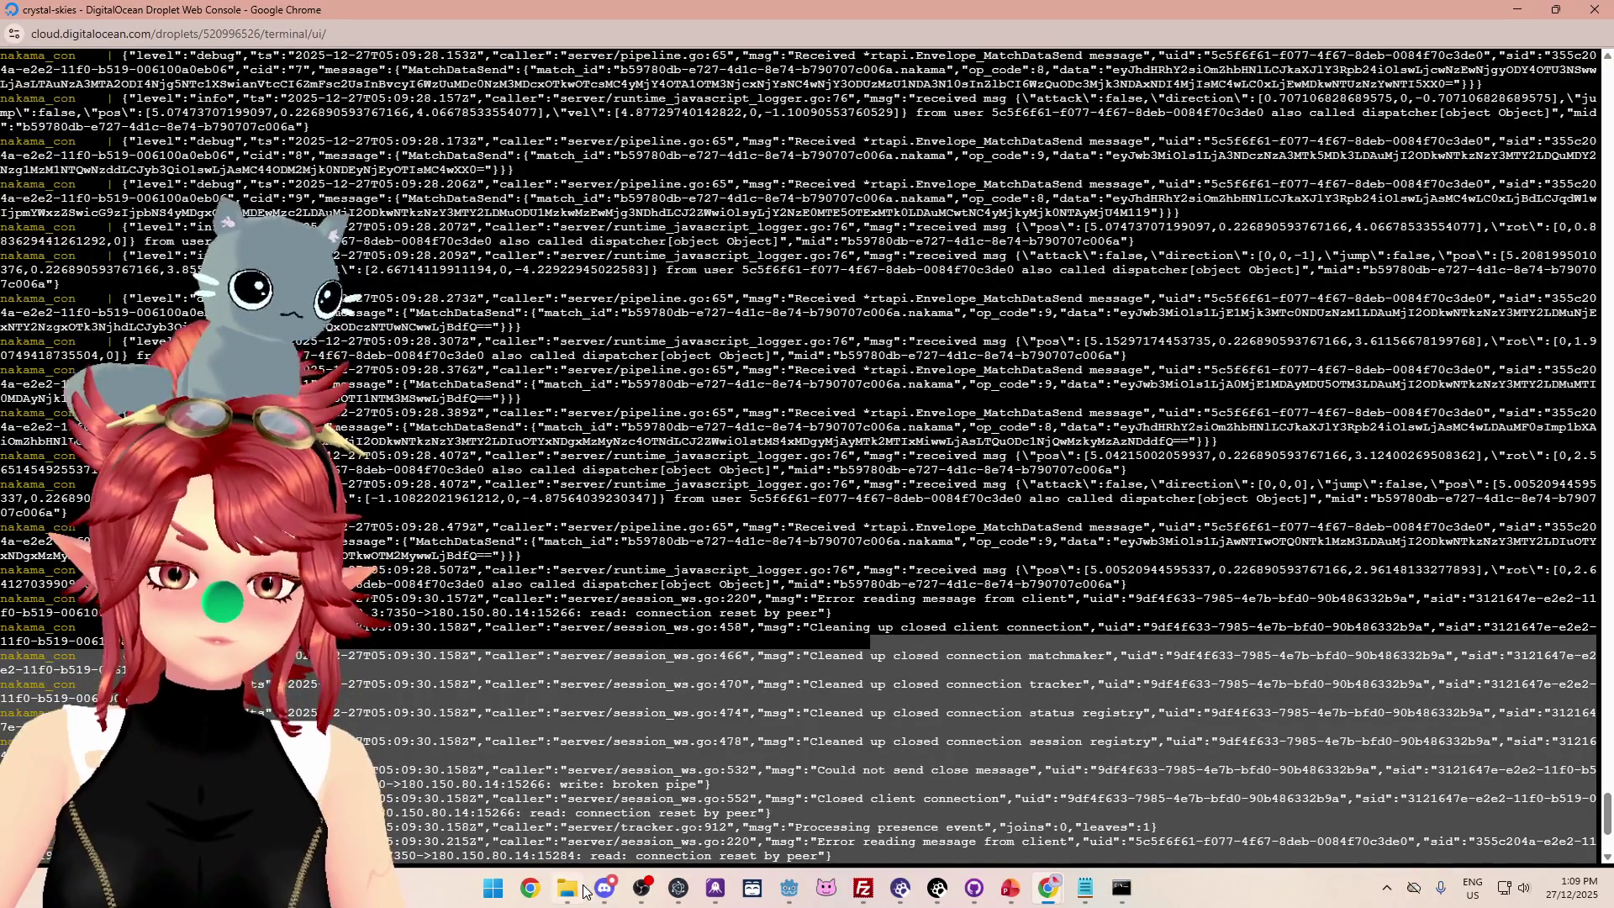
{"action": "left_click", "coordinate": [789, 884]}
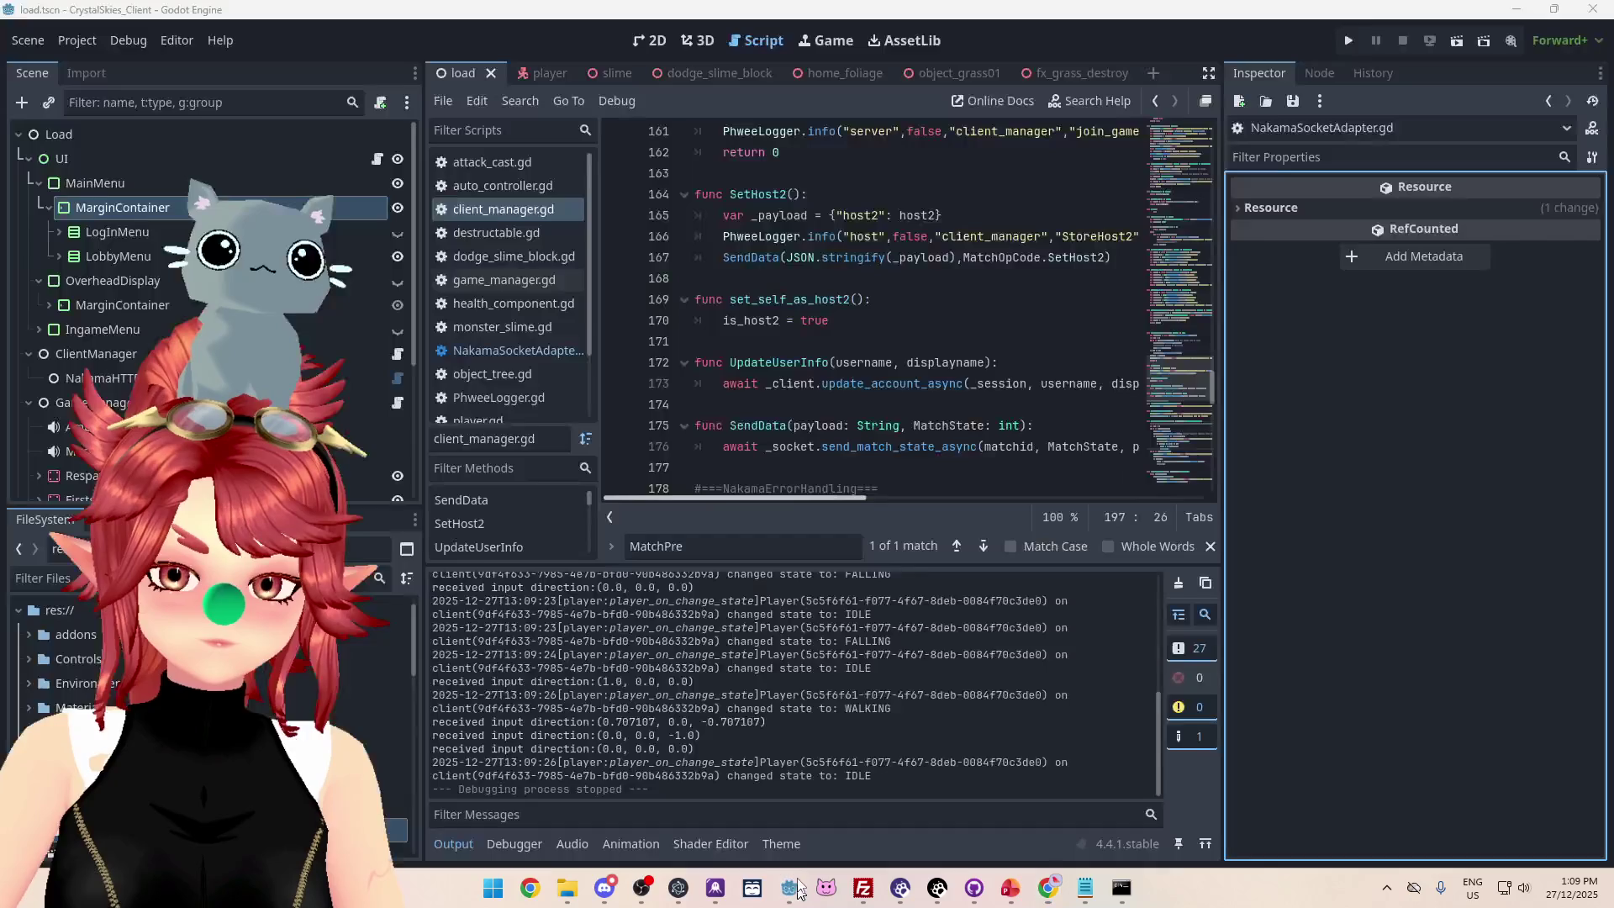
{"action": "scroll", "coordinate": [961, 757], "scroll_direction": "up", "scroll_amount": 3}
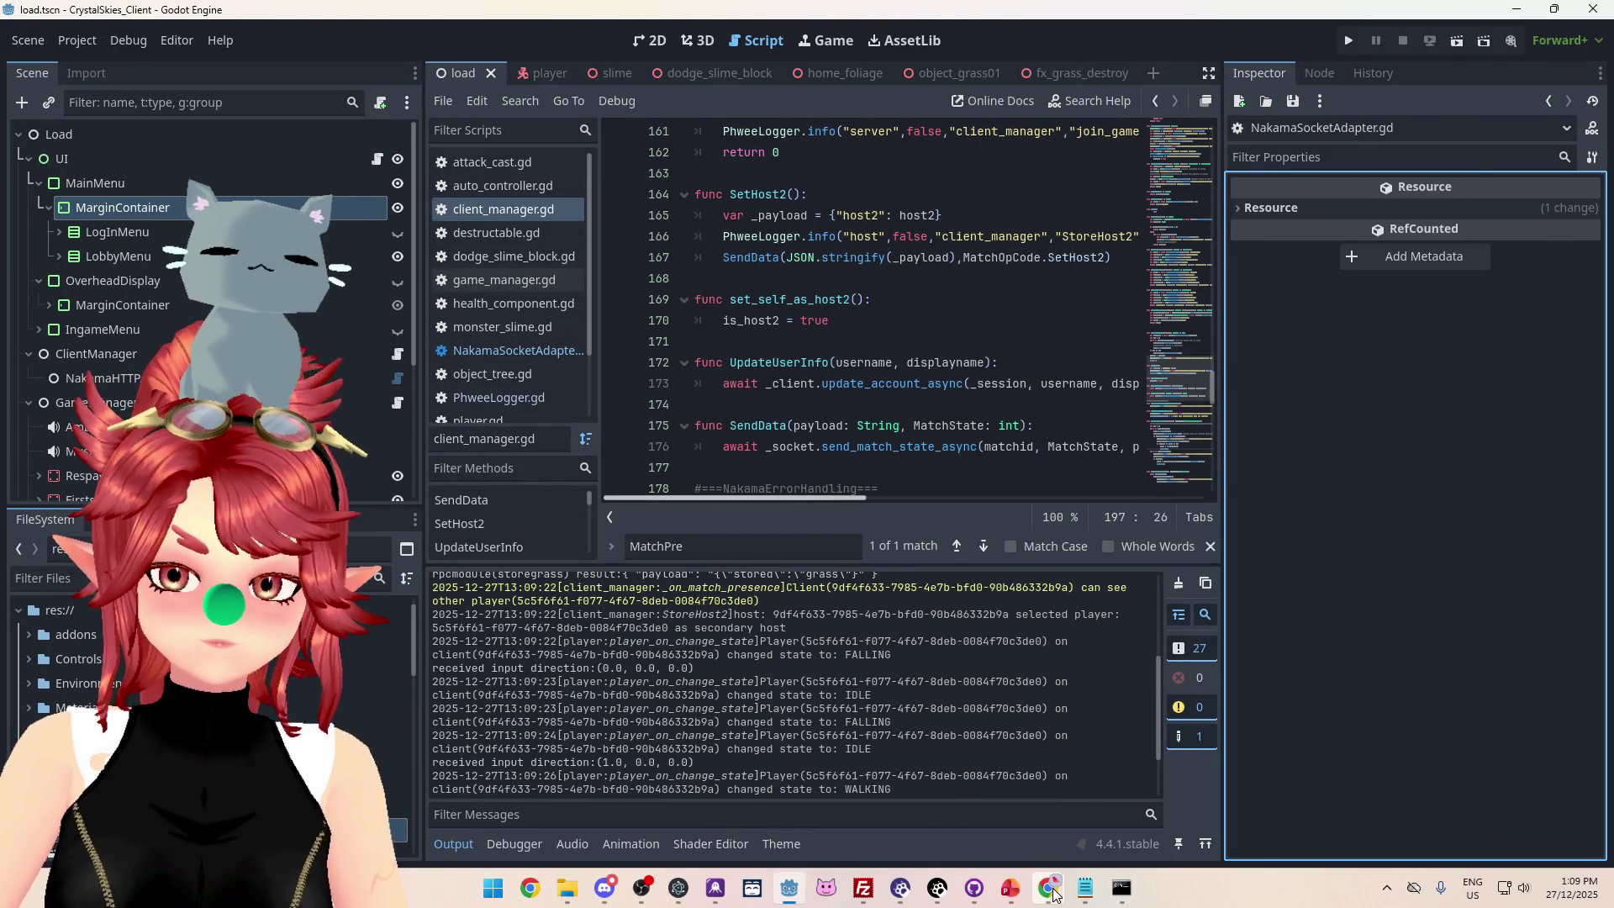
{"action": "mouse_move", "coordinate": [1051, 889]}
{"action": "left_click", "coordinate": [1114, 804]}
{"action": "scroll", "coordinate": [1113, 804], "scroll_direction": "down", "scroll_amount": 2}
{"action": "scroll", "coordinate": [1024, 283], "scroll_direction": "up", "scroll_amount": 2}
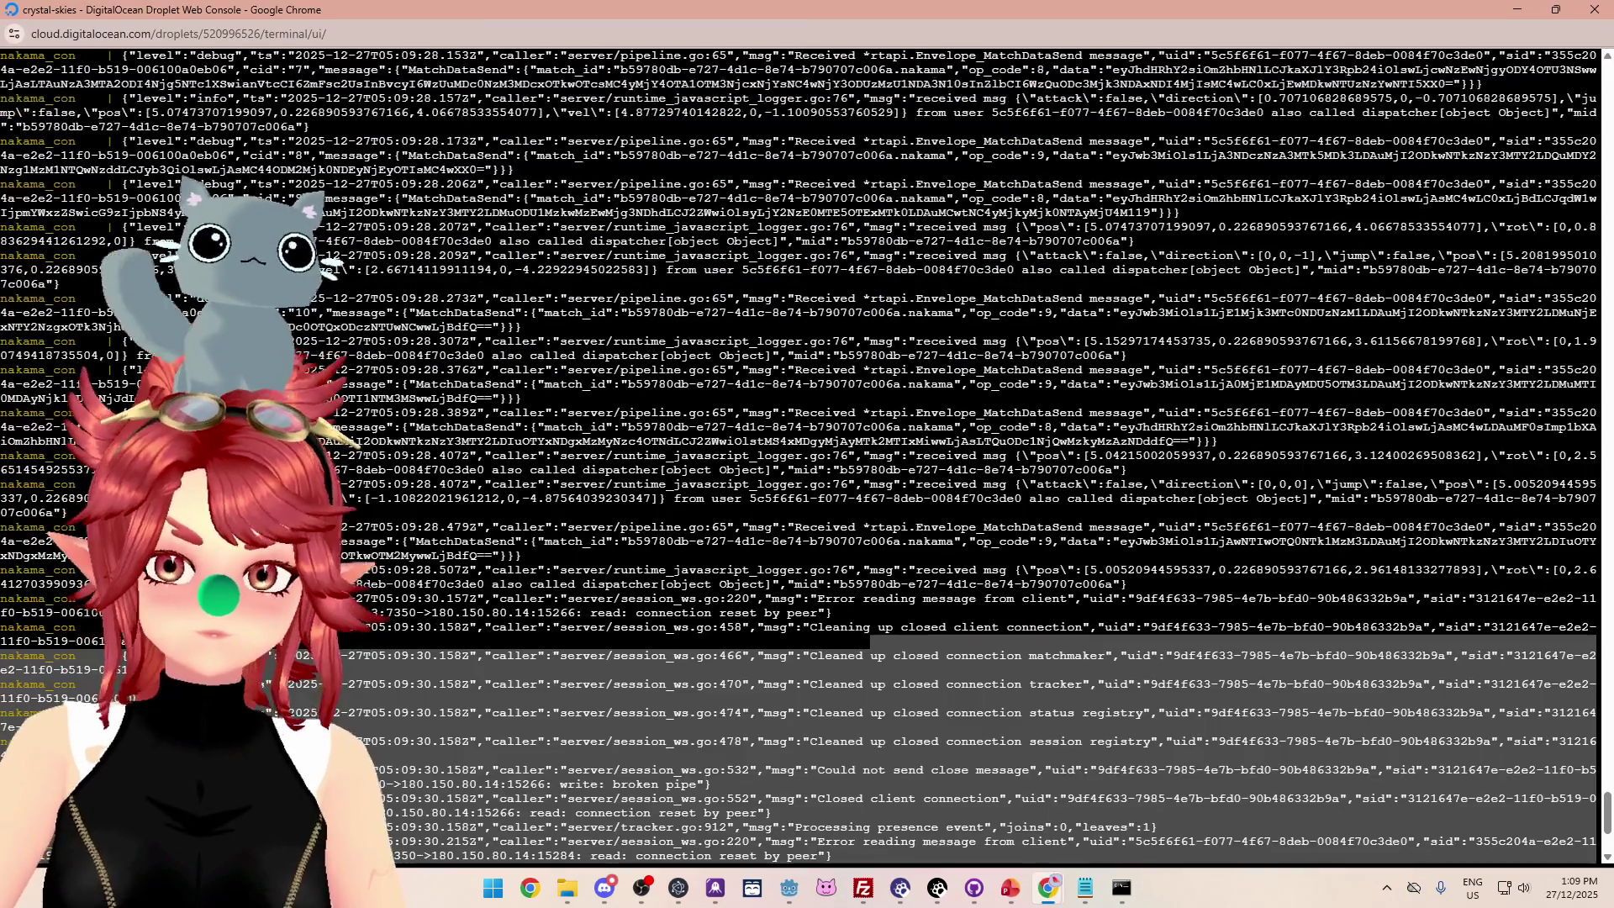
Highlight the logged presences lines and the 'presence p user id' entry in the server log.
{"action": "left_click_drag", "start_coordinate": [1004, 155], "coordinate": [1034, 286]}
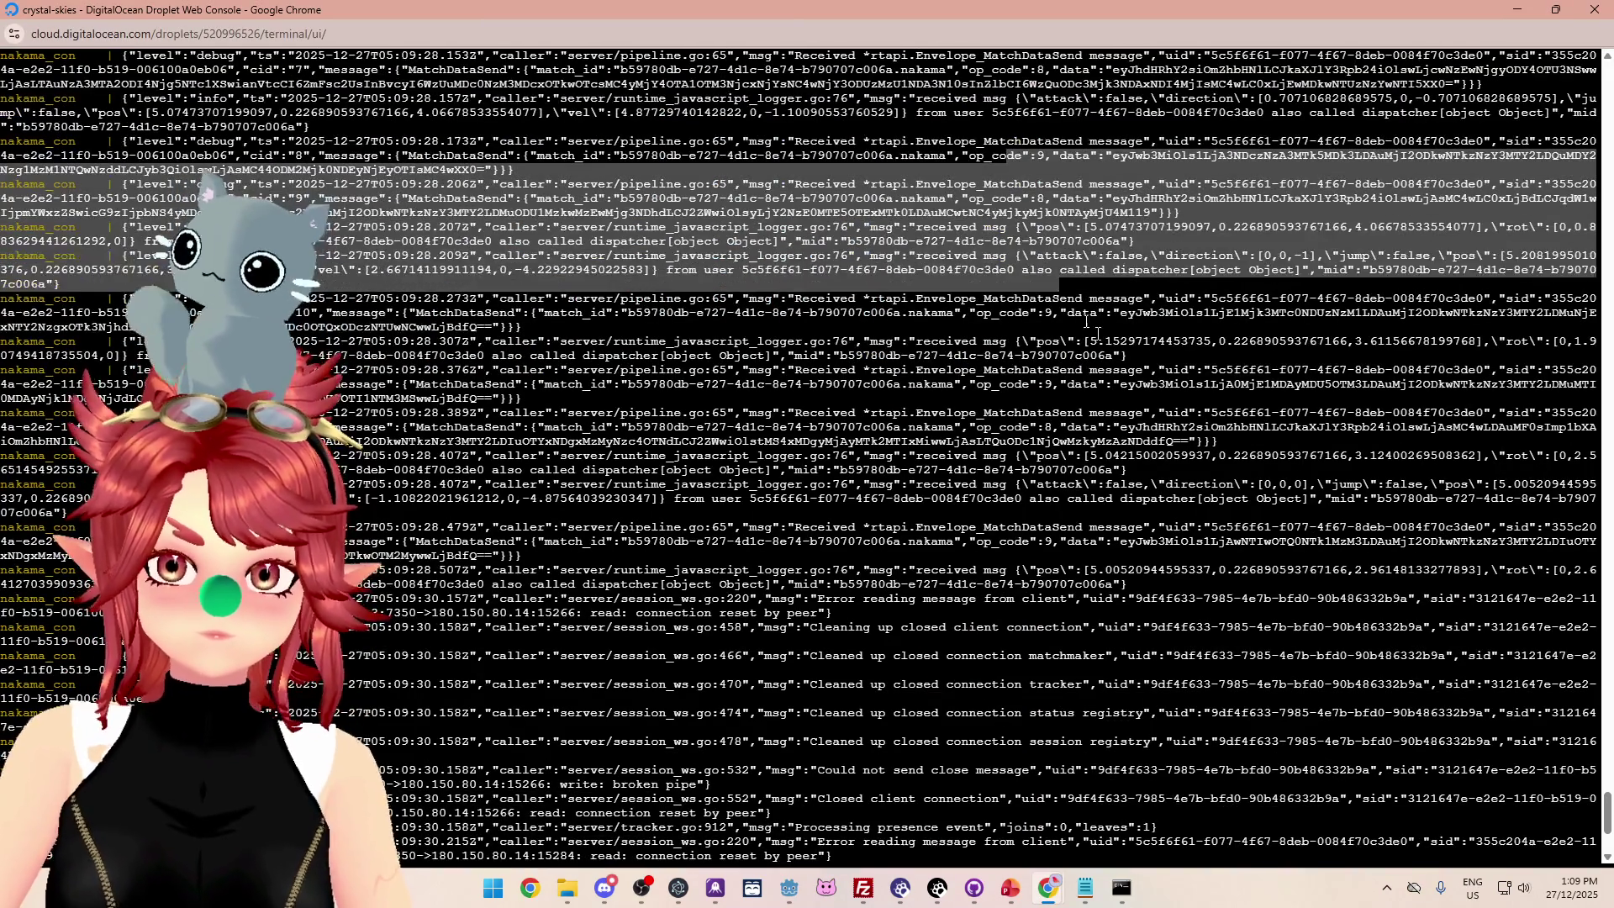
{"action": "scroll", "coordinate": [1112, 347], "scroll_direction": "up", "scroll_amount": 4}
{"action": "scroll", "coordinate": [1112, 347], "scroll_direction": "up", "scroll_amount": 10}
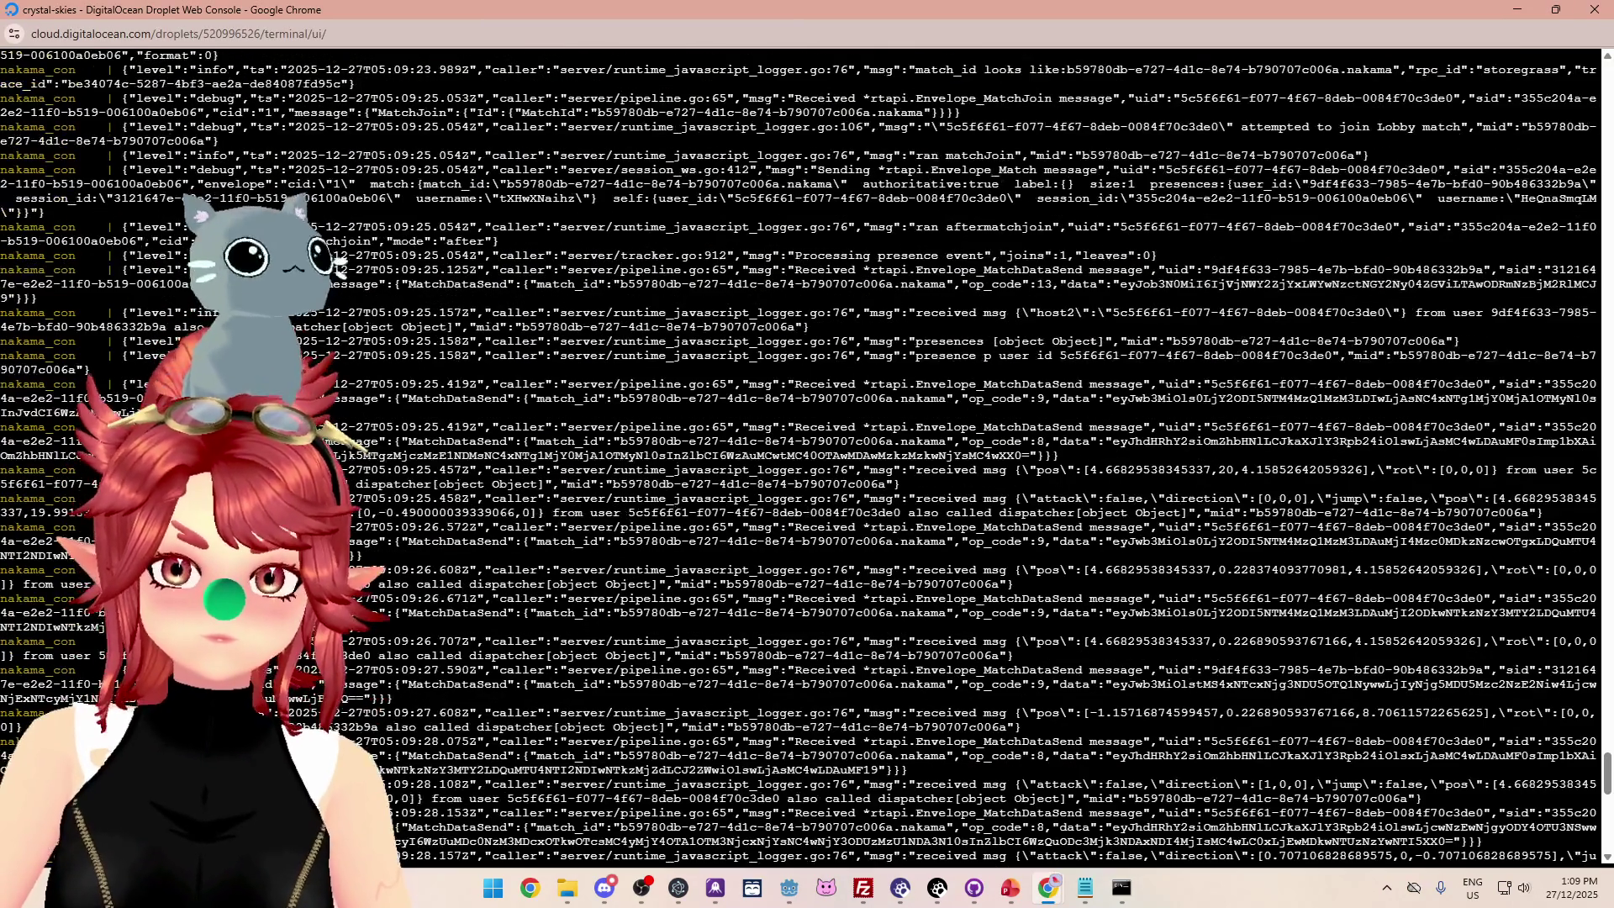
{"action": "left_click_drag", "start_coordinate": [1019, 309], "coordinate": [1020, 252]}
{"action": "mouse_move", "coordinate": [989, 370]}
{"action": "left_mouse_down"}
{"action": "mouse_move", "coordinate": [1147, 341]}
{"action": "mouse_move", "coordinate": [1003, 343]}
{"action": "mouse_move", "coordinate": [1440, 356]}
{"action": "mouse_move", "coordinate": [961, 356]}
{"action": "mouse_move", "coordinate": [1440, 345]}
{"action": "mouse_move", "coordinate": [1334, 357]}
{"action": "left_mouse_up"}
{"action": "left_click", "coordinate": [1005, 345]}
{"action": "left_click_drag", "start_coordinate": [1060, 356], "coordinate": [1333, 359]}
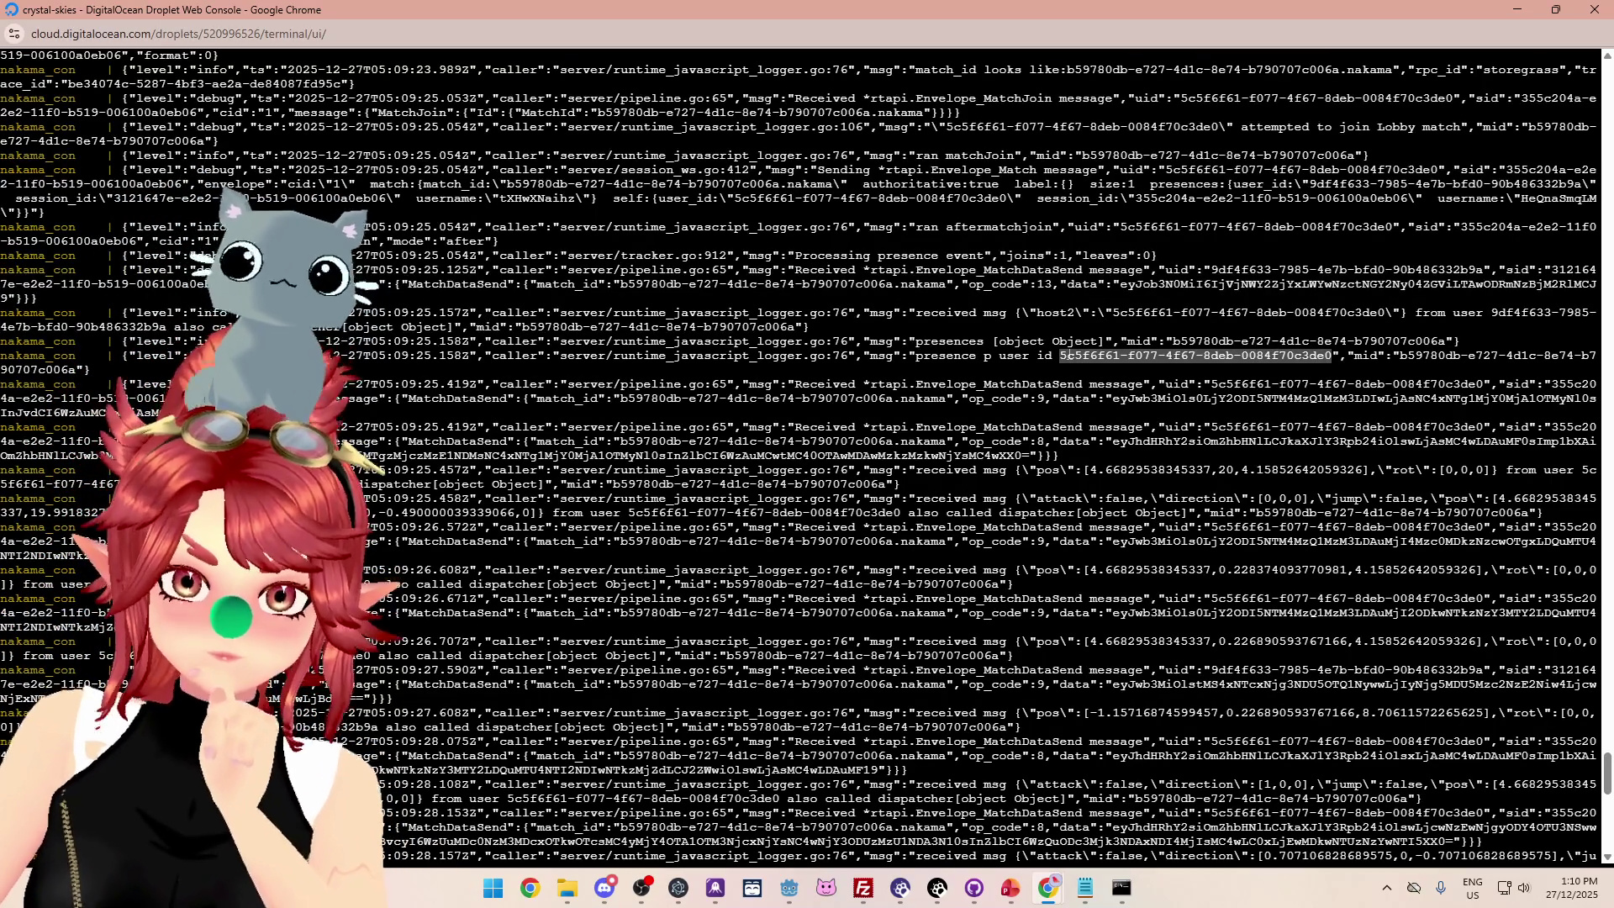
Move nk_lobbyhandler.ts lower and highlight SetHost2's presence logger, sender and broadcast lines.
{"action": "left_click", "coordinate": [1085, 887]}
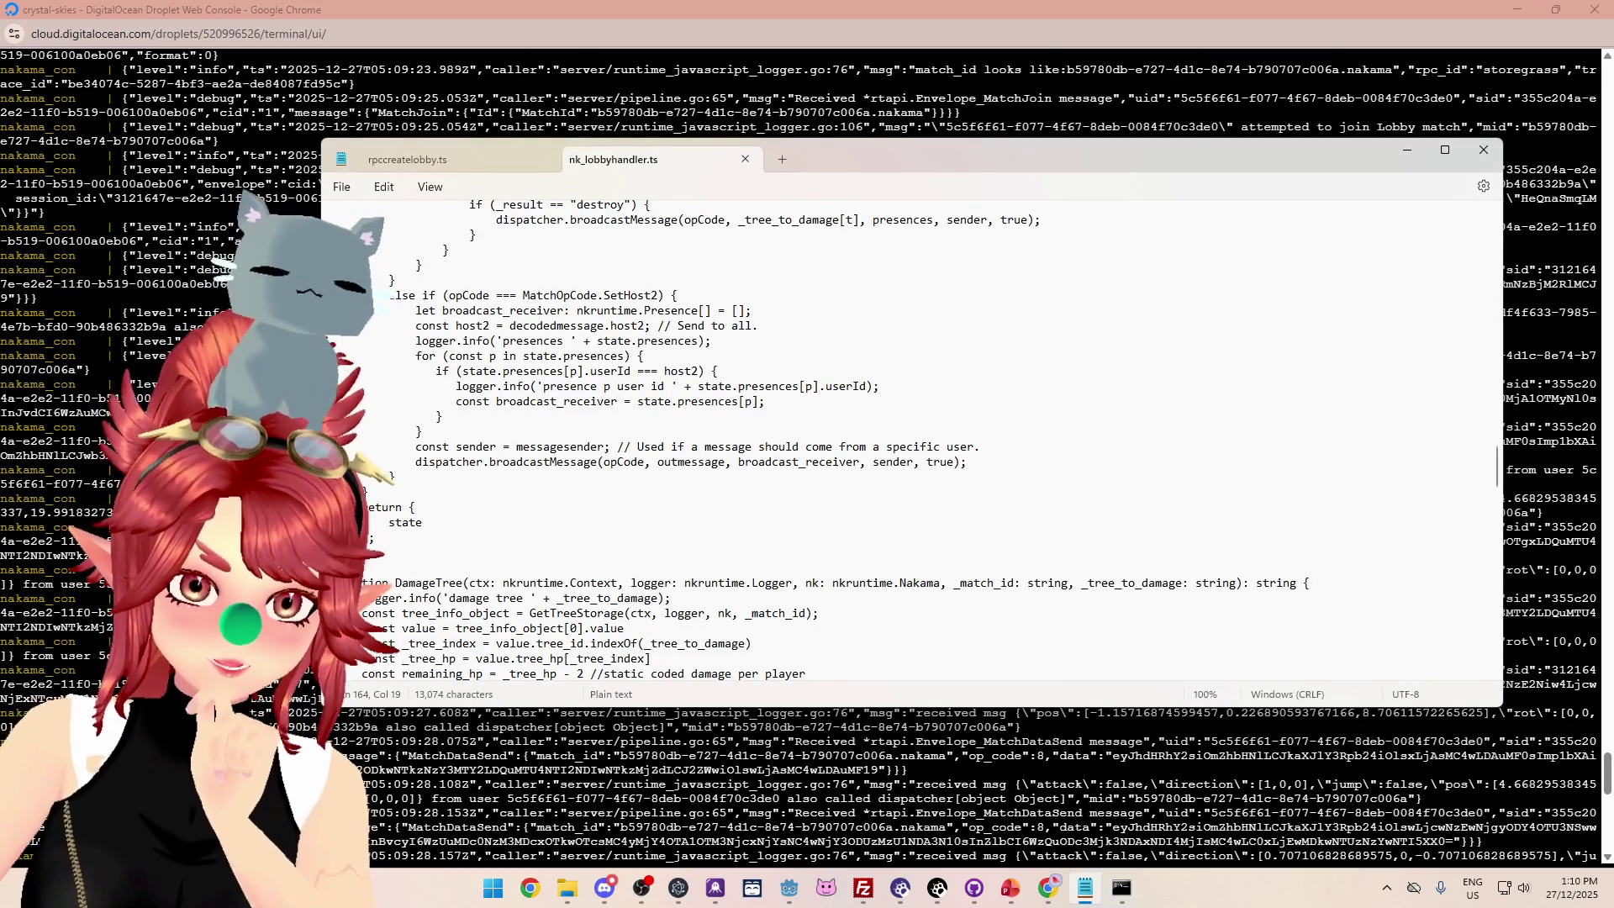
{"action": "left_click_drag", "start_coordinate": [611, 464], "coordinate": [364, 493]}
{"action": "mouse_move", "coordinate": [910, 166]}
{"action": "left_mouse_down"}
{"action": "mouse_move", "coordinate": [990, 297]}
{"action": "mouse_move", "coordinate": [989, 367]}
{"action": "mouse_move", "coordinate": [1001, 265]}
{"action": "mouse_move", "coordinate": [996, 446]}
{"action": "mouse_move", "coordinate": [992, 331]}
{"action": "mouse_move", "coordinate": [1012, 280]}
{"action": "mouse_move", "coordinate": [1018, 296]}
{"action": "mouse_move", "coordinate": [980, 266]}
{"action": "mouse_move", "coordinate": [976, 311]}
{"action": "mouse_move", "coordinate": [980, 269]}
{"action": "left_mouse_up"}
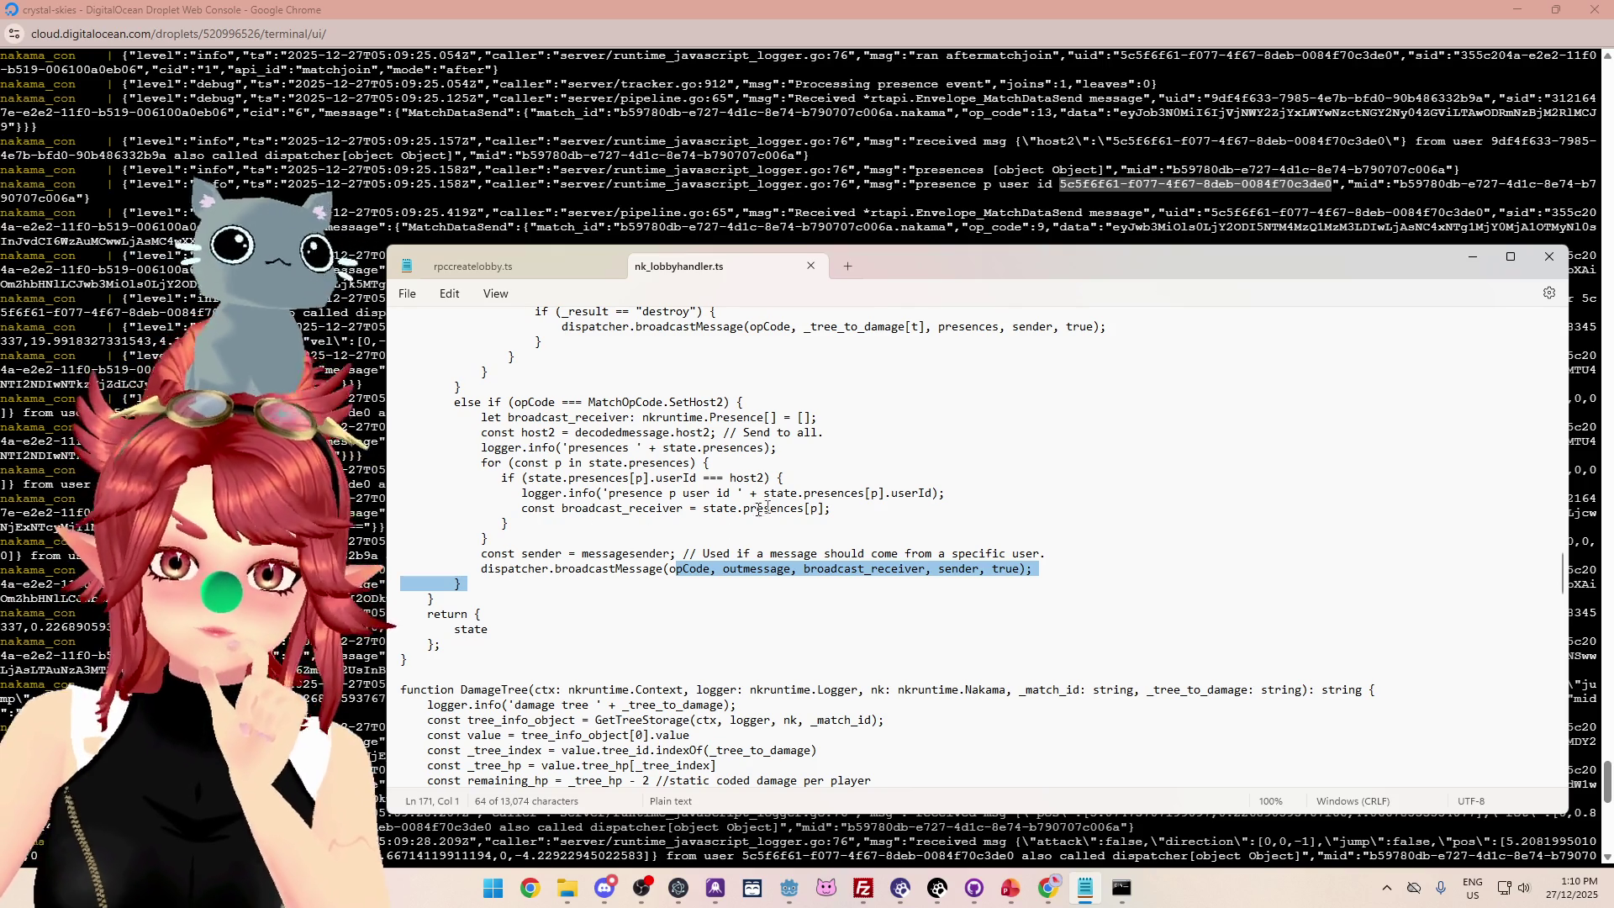
{"action": "left_click_drag", "start_coordinate": [522, 493], "coordinate": [945, 493]}
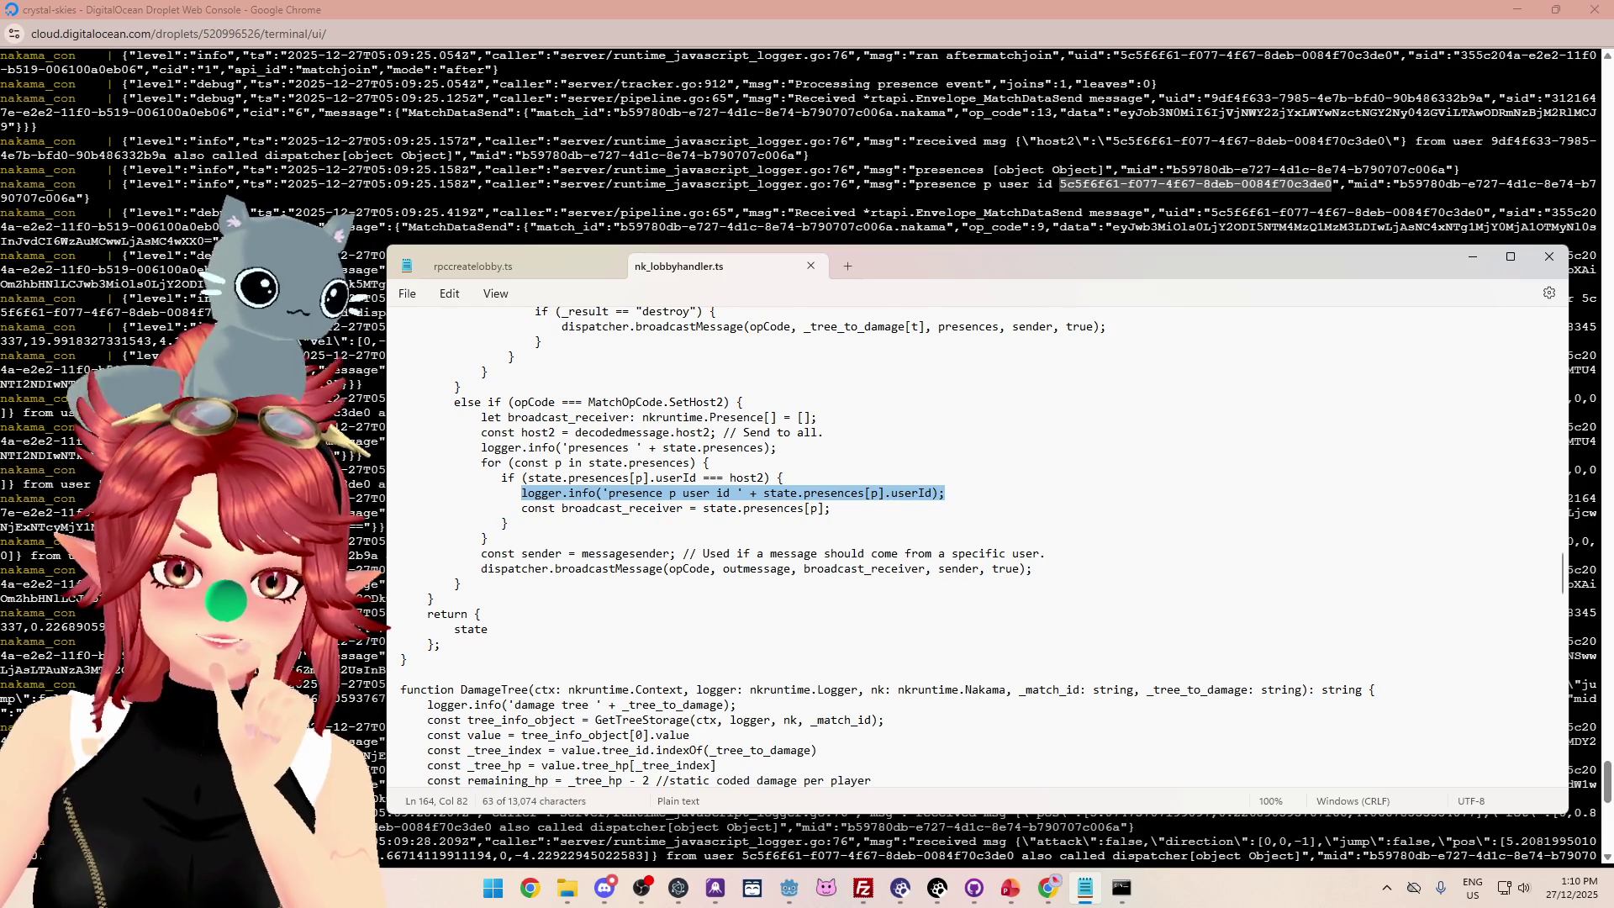
{"action": "mouse_move", "coordinate": [481, 569]}
{"action": "left_mouse_down"}
{"action": "mouse_move", "coordinate": [1035, 559]}
{"action": "mouse_move", "coordinate": [395, 584]}
{"action": "left_mouse_up"}
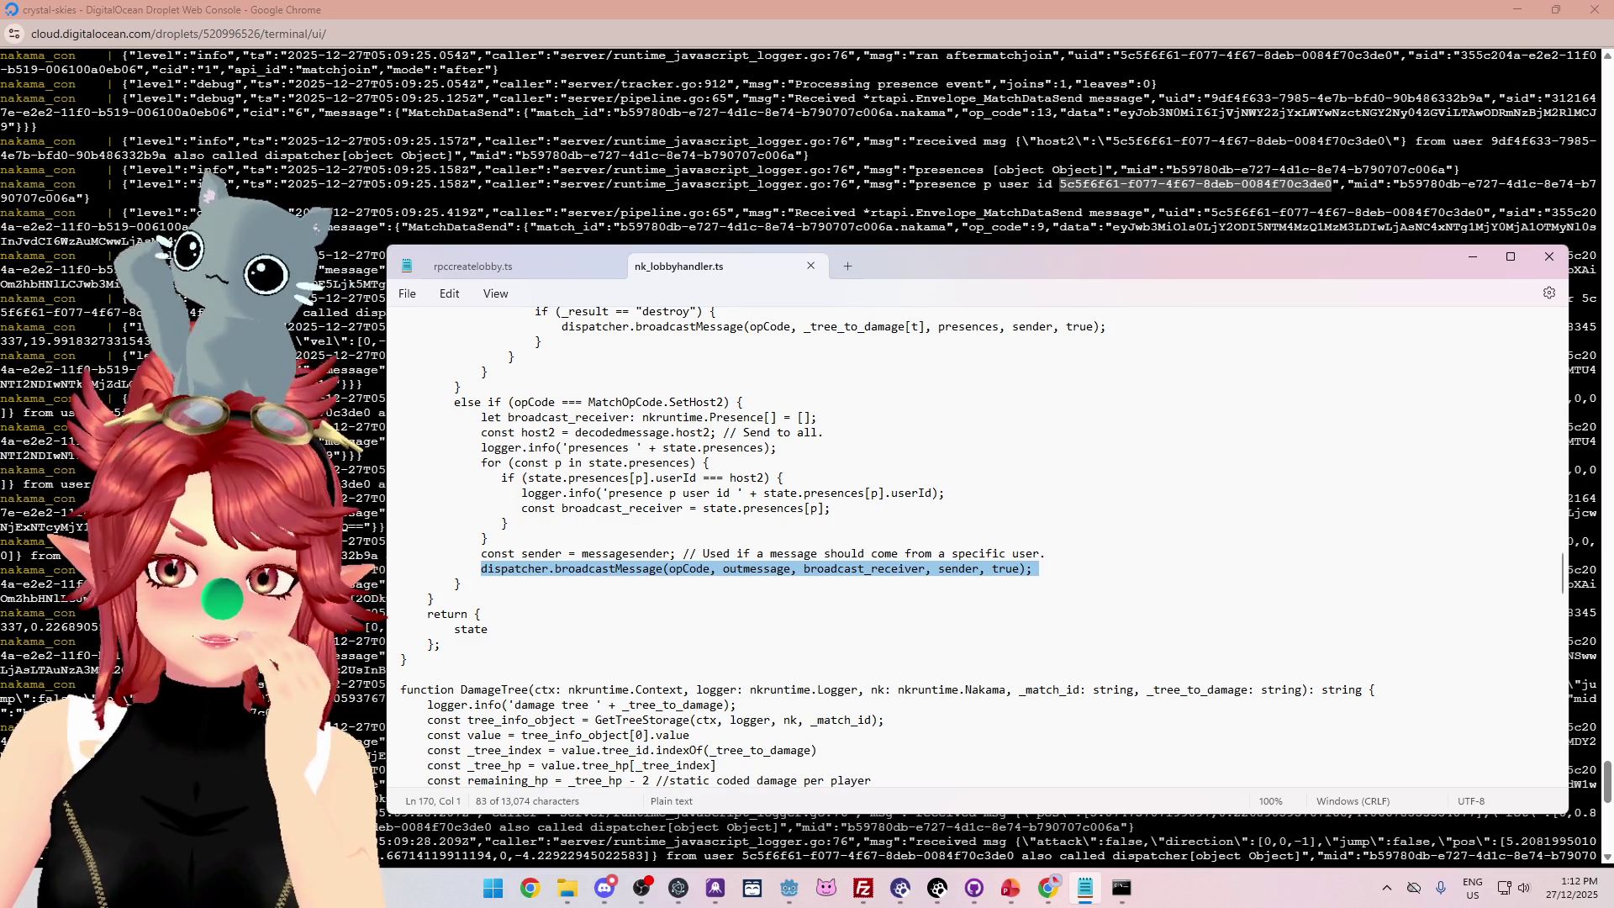
Duplicate the presence logger line in the SetHost2 loop onto the next line.
{"action": "left_click_drag", "start_coordinate": [401, 492], "coordinate": [946, 492]}
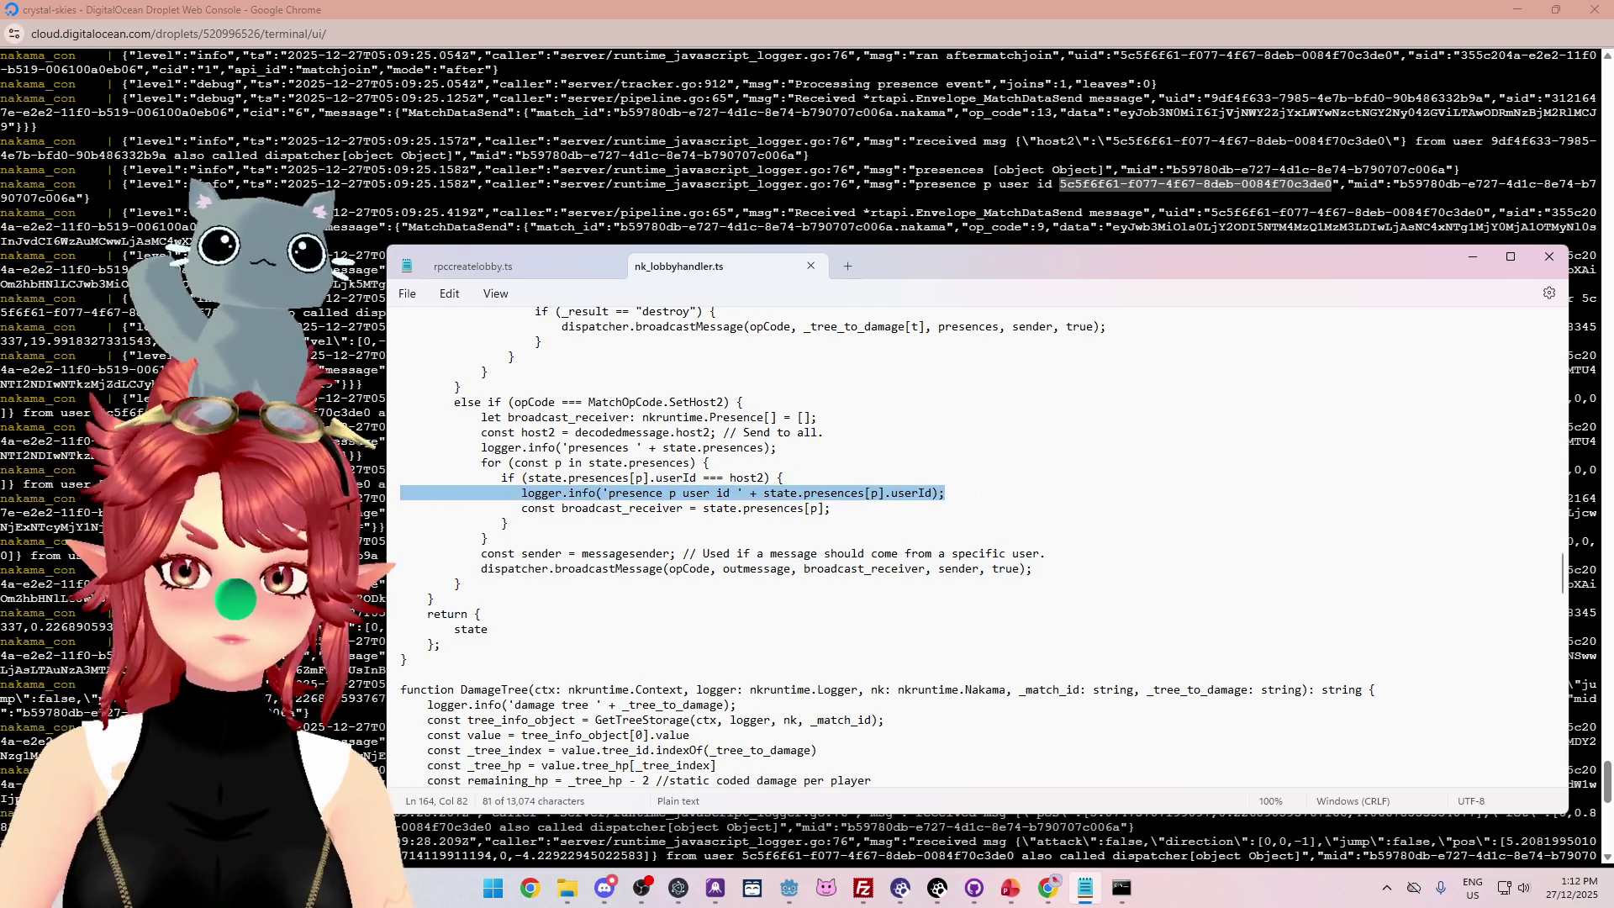
{"action": "key", "text": "ctrl+c"}
{"action": "key", "text": "End"}
{"action": "key", "text": "Return"}
{"action": "key", "text": "ctrl+v"}
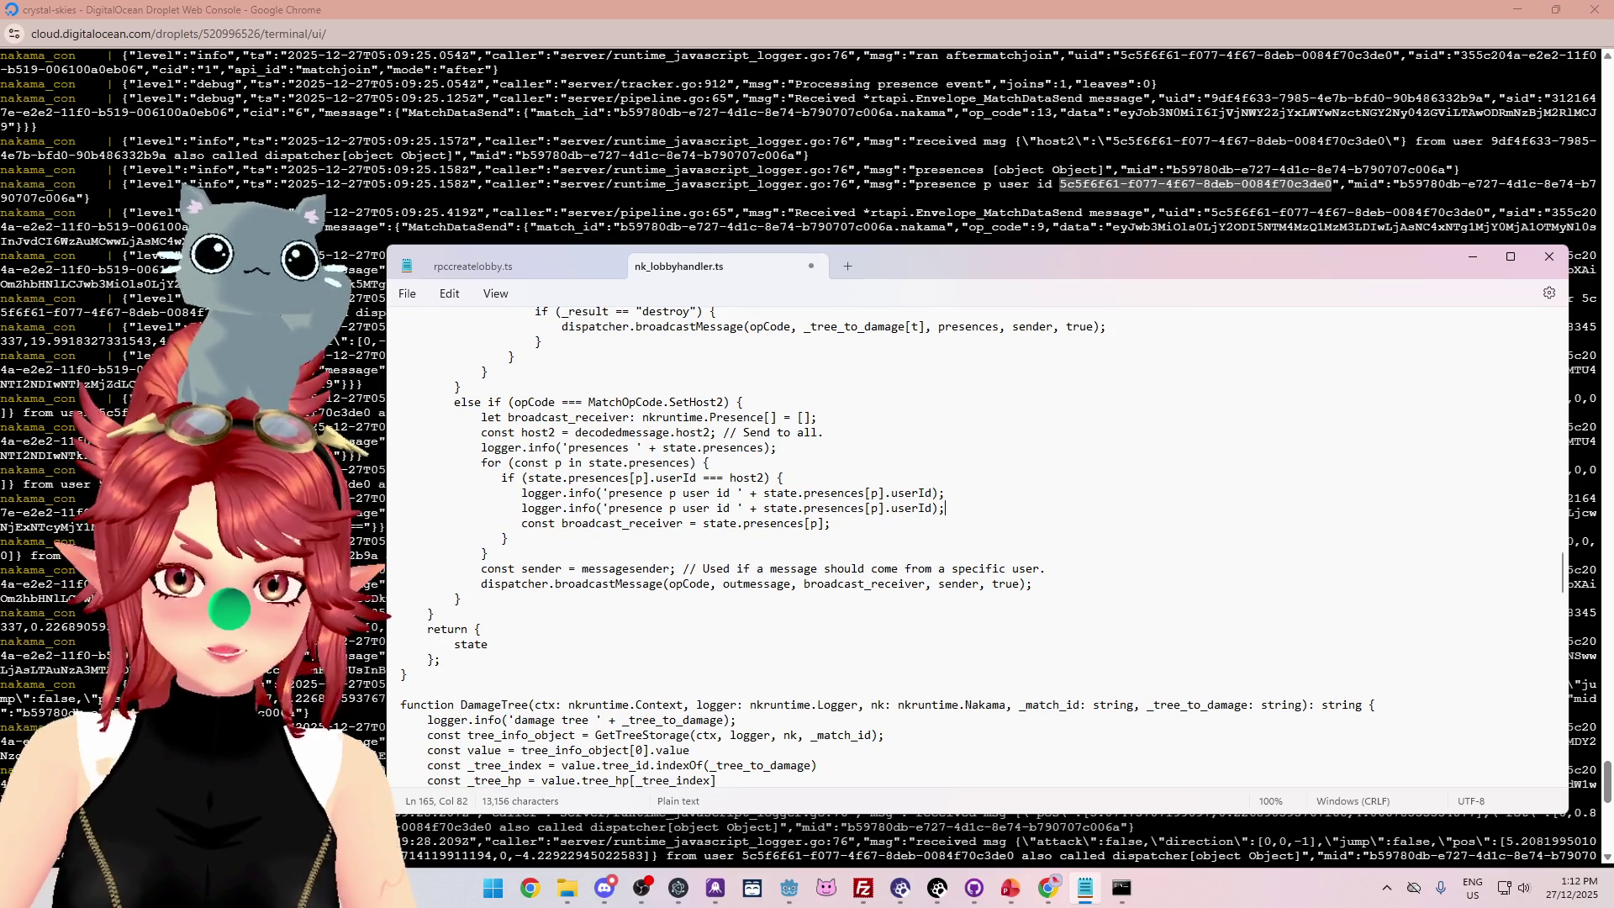
Edit the duplicated call to logger.info('p ' + p) so it prints the presence itself.
{"action": "left_click_drag", "start_coordinate": [730, 508], "coordinate": [617, 508]}
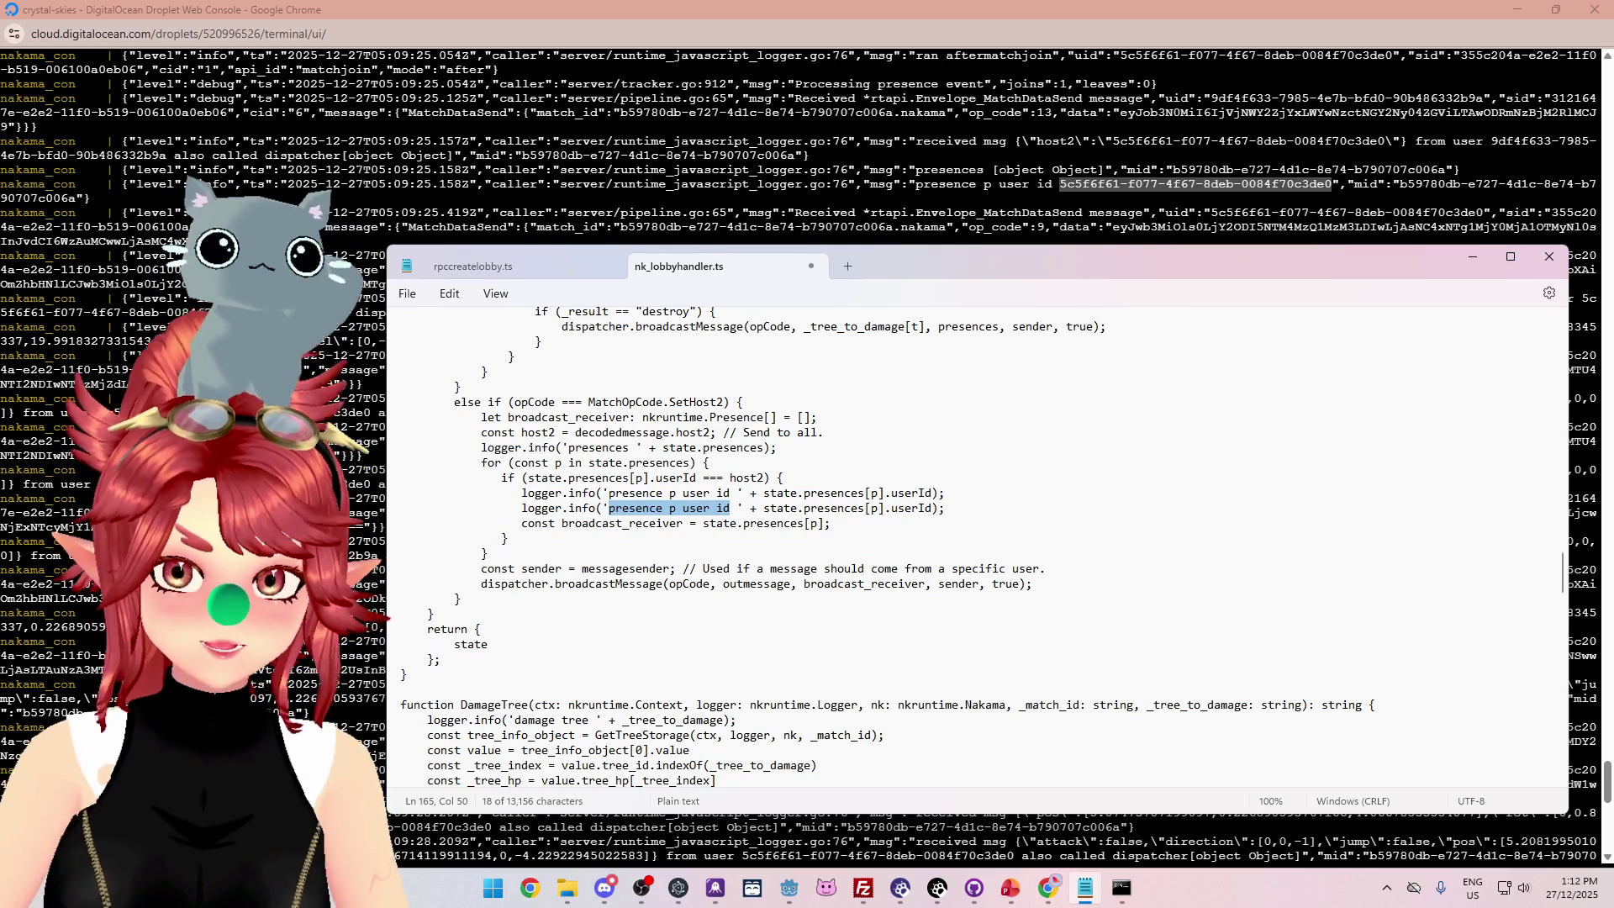
{"action": "type", "text": "p"}
{"action": "mouse_move", "coordinate": [649, 507]}
{"action": "left_mouse_down"}
{"action": "mouse_move", "coordinate": [749, 508]}
{"action": "mouse_move", "coordinate": [710, 508]}
{"action": "left_mouse_up"}
{"action": "key", "text": "BackSpace"}
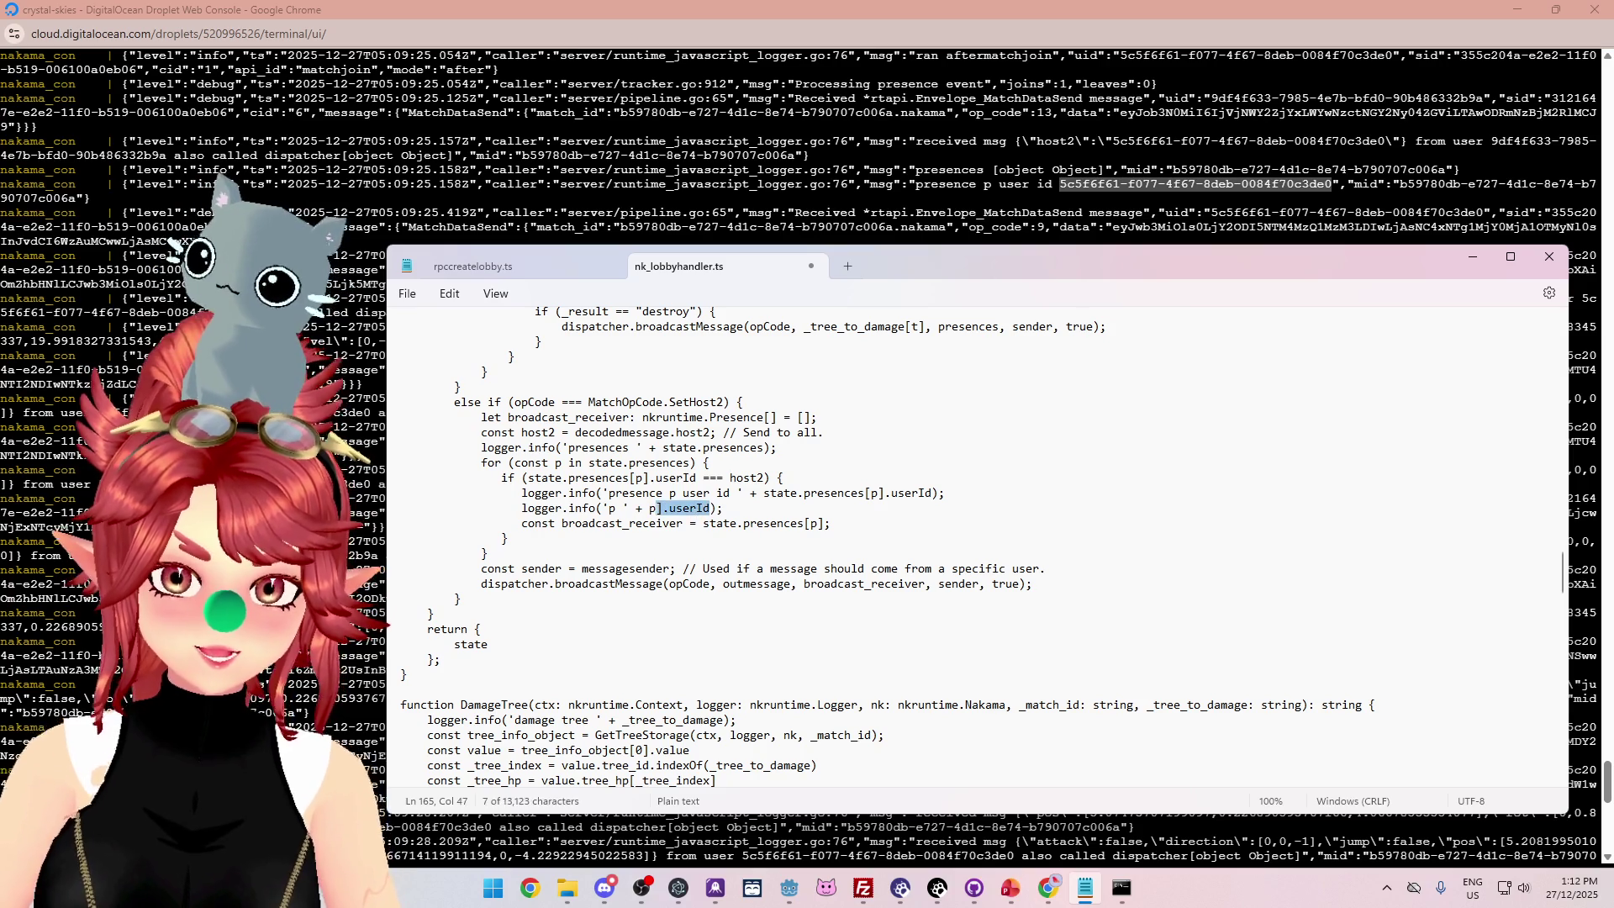
{"action": "key", "text": "BackSpace"}
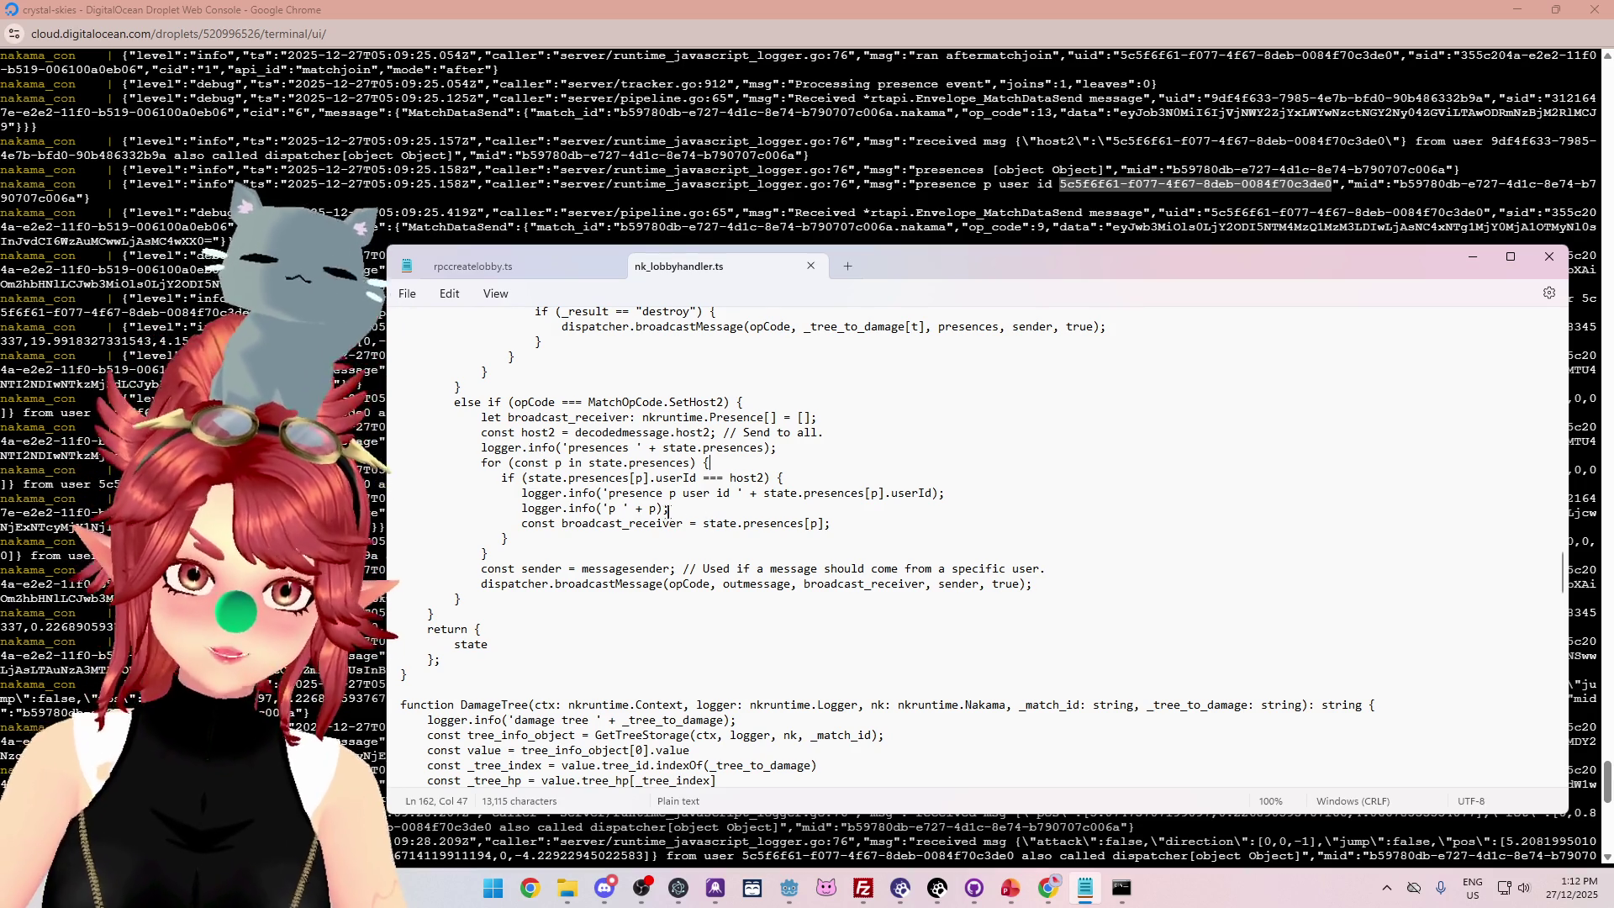
{"action": "double_click", "coordinate": [652, 509]}
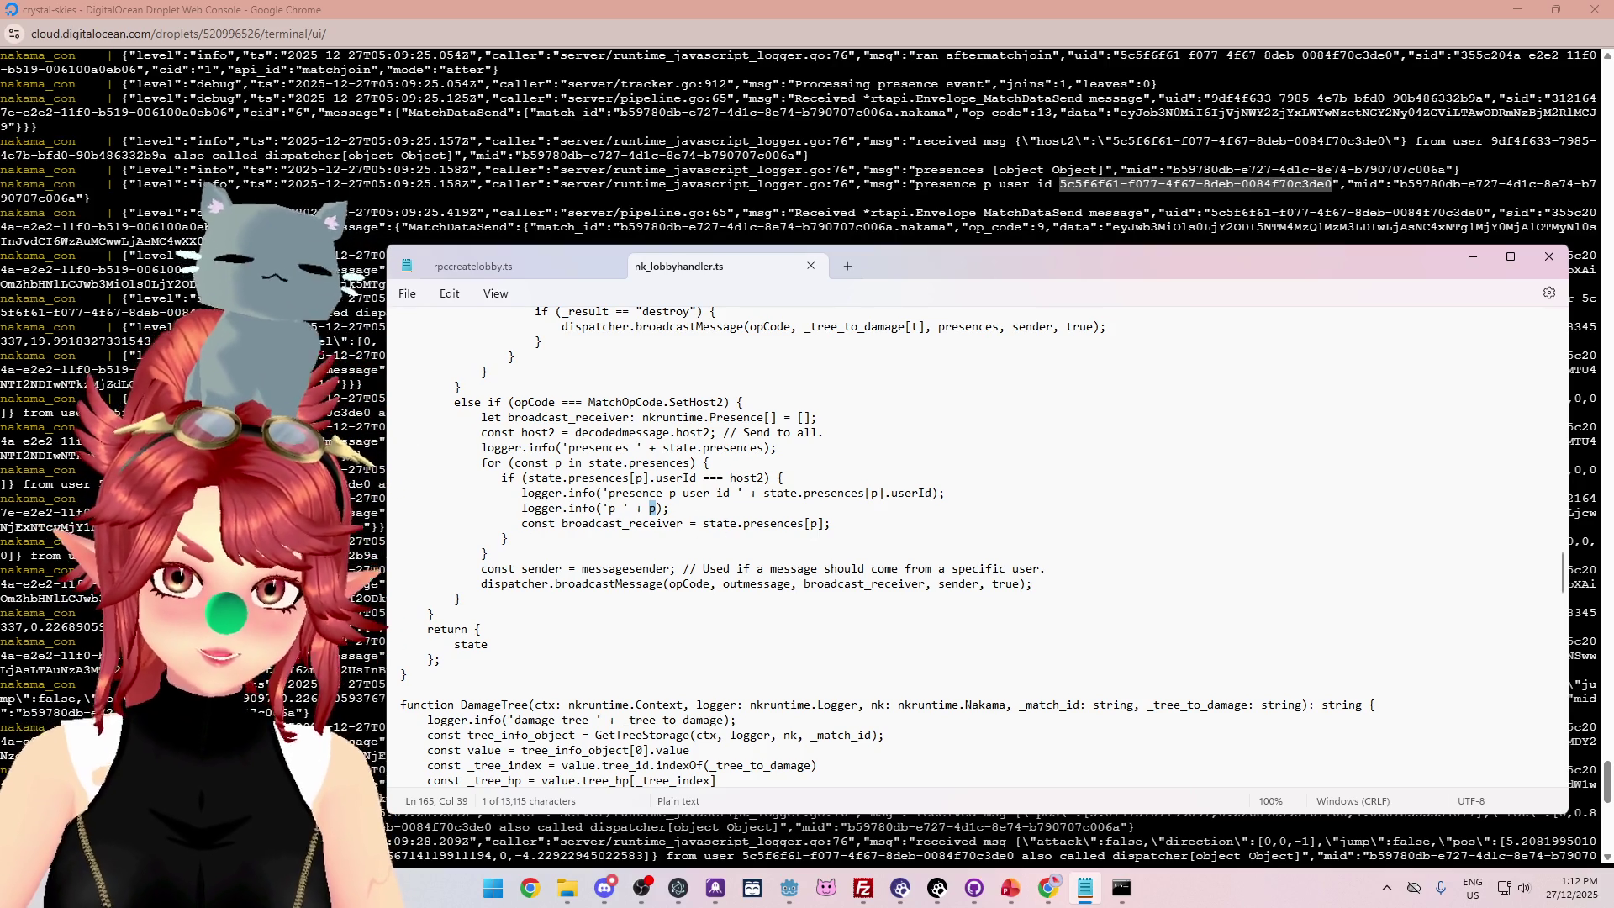
{"action": "left_click", "coordinate": [710, 462]}
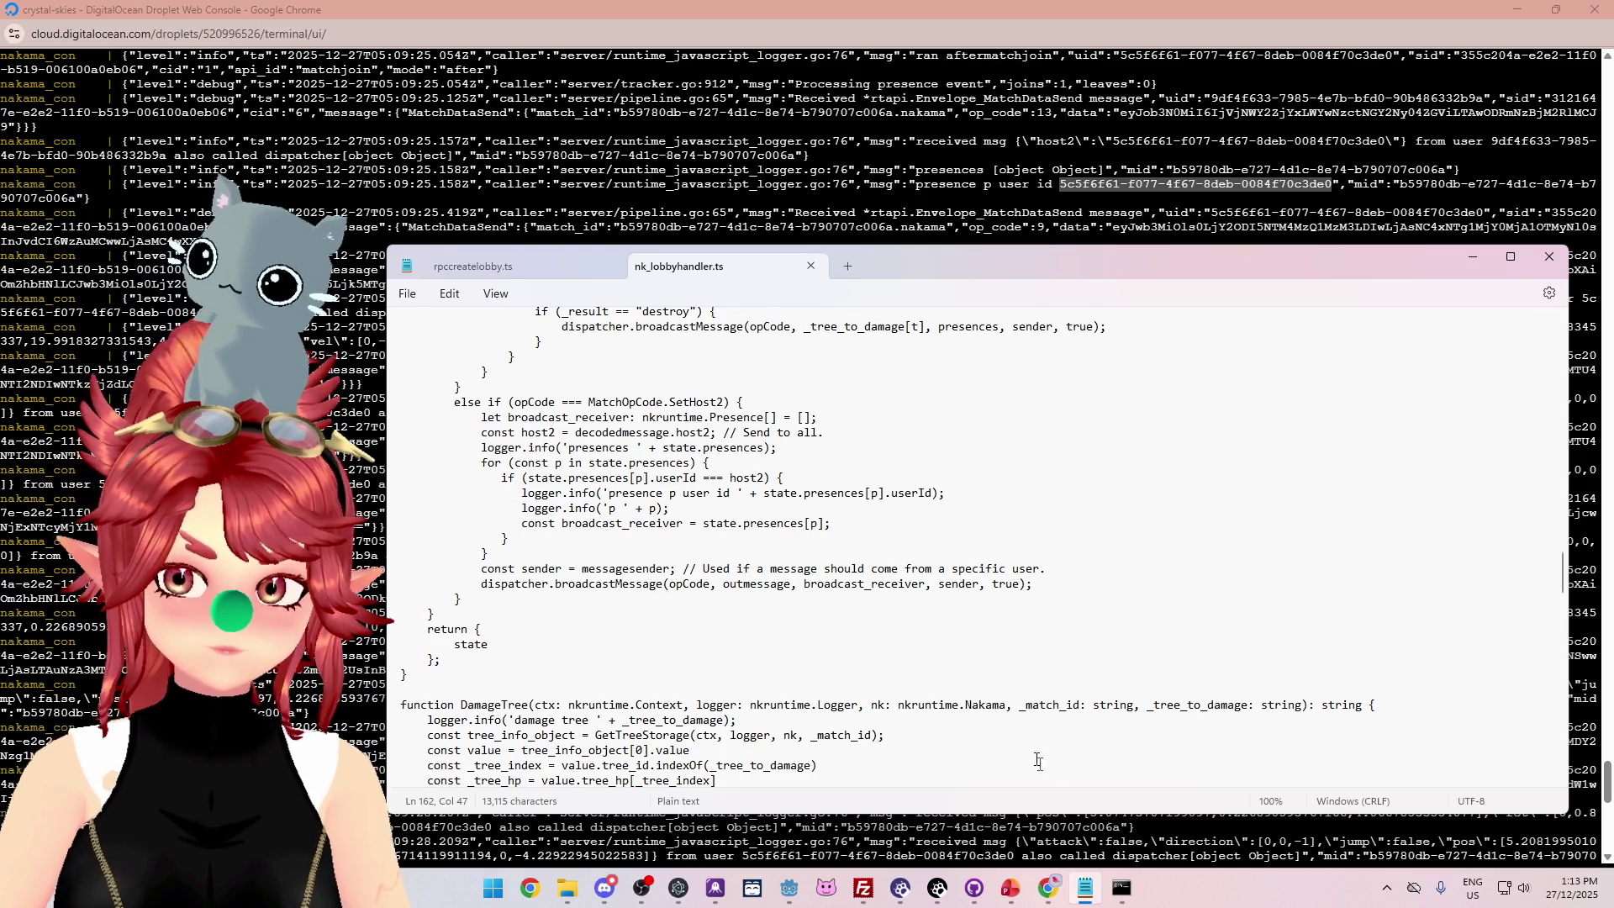
Recompile the server TypeScript by rerunning npx tsc.
{"action": "left_click", "coordinate": [1121, 888]}
{"action": "key", "text": "Up"}
{"action": "key", "text": "Return"}
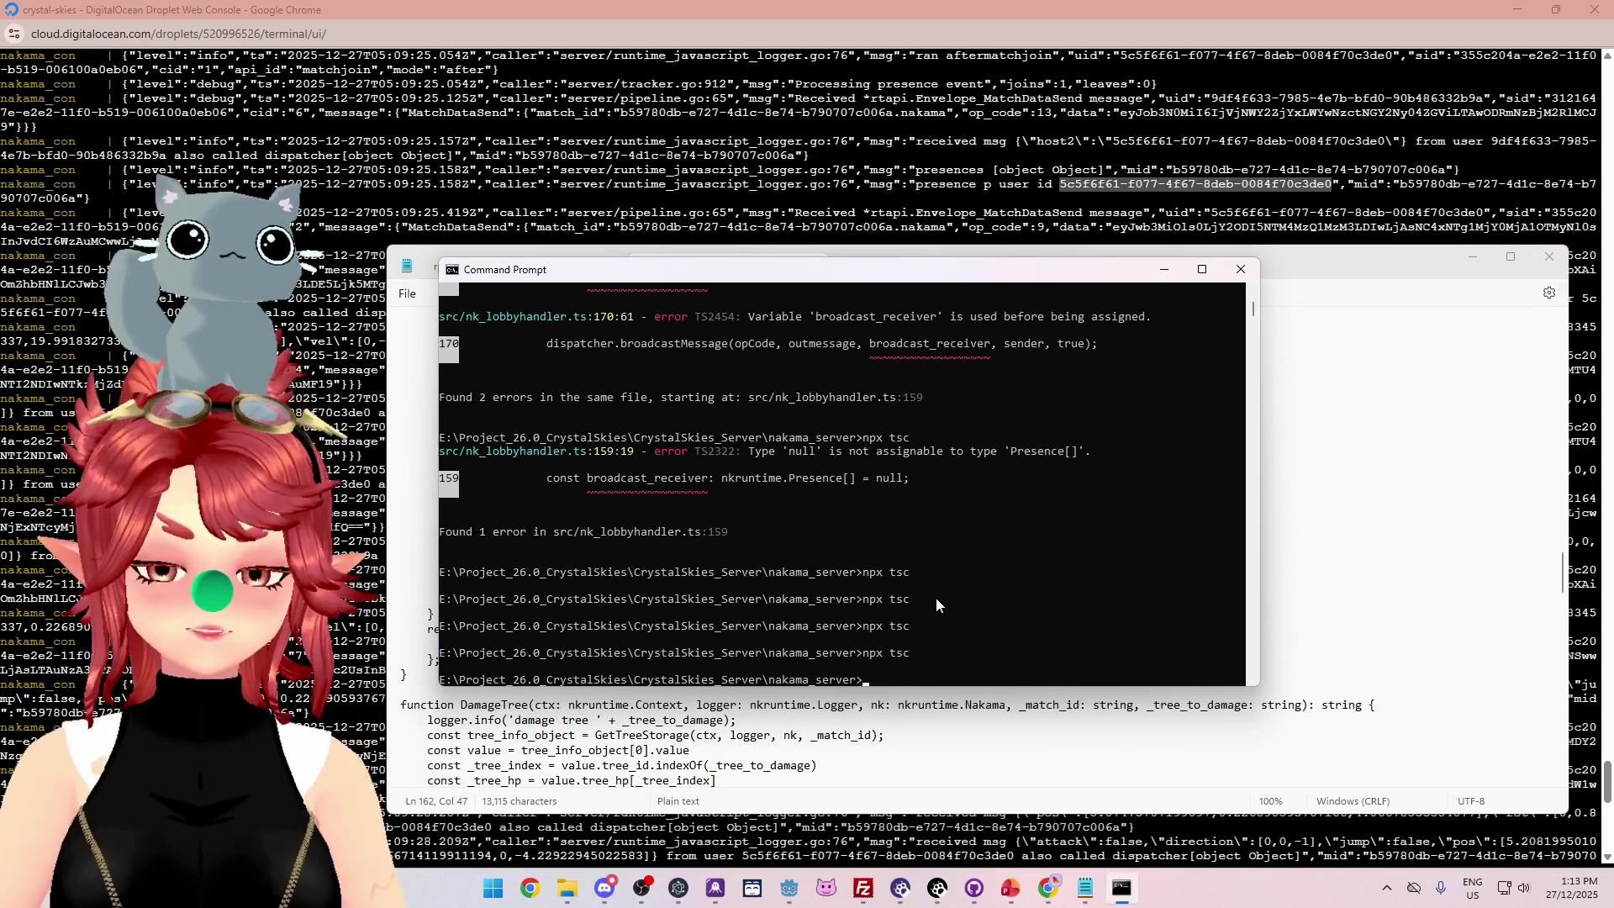
Delete the old remote index.js and upload the new 17,147-byte build into the modules folder.
{"action": "left_click", "coordinate": [864, 888]}
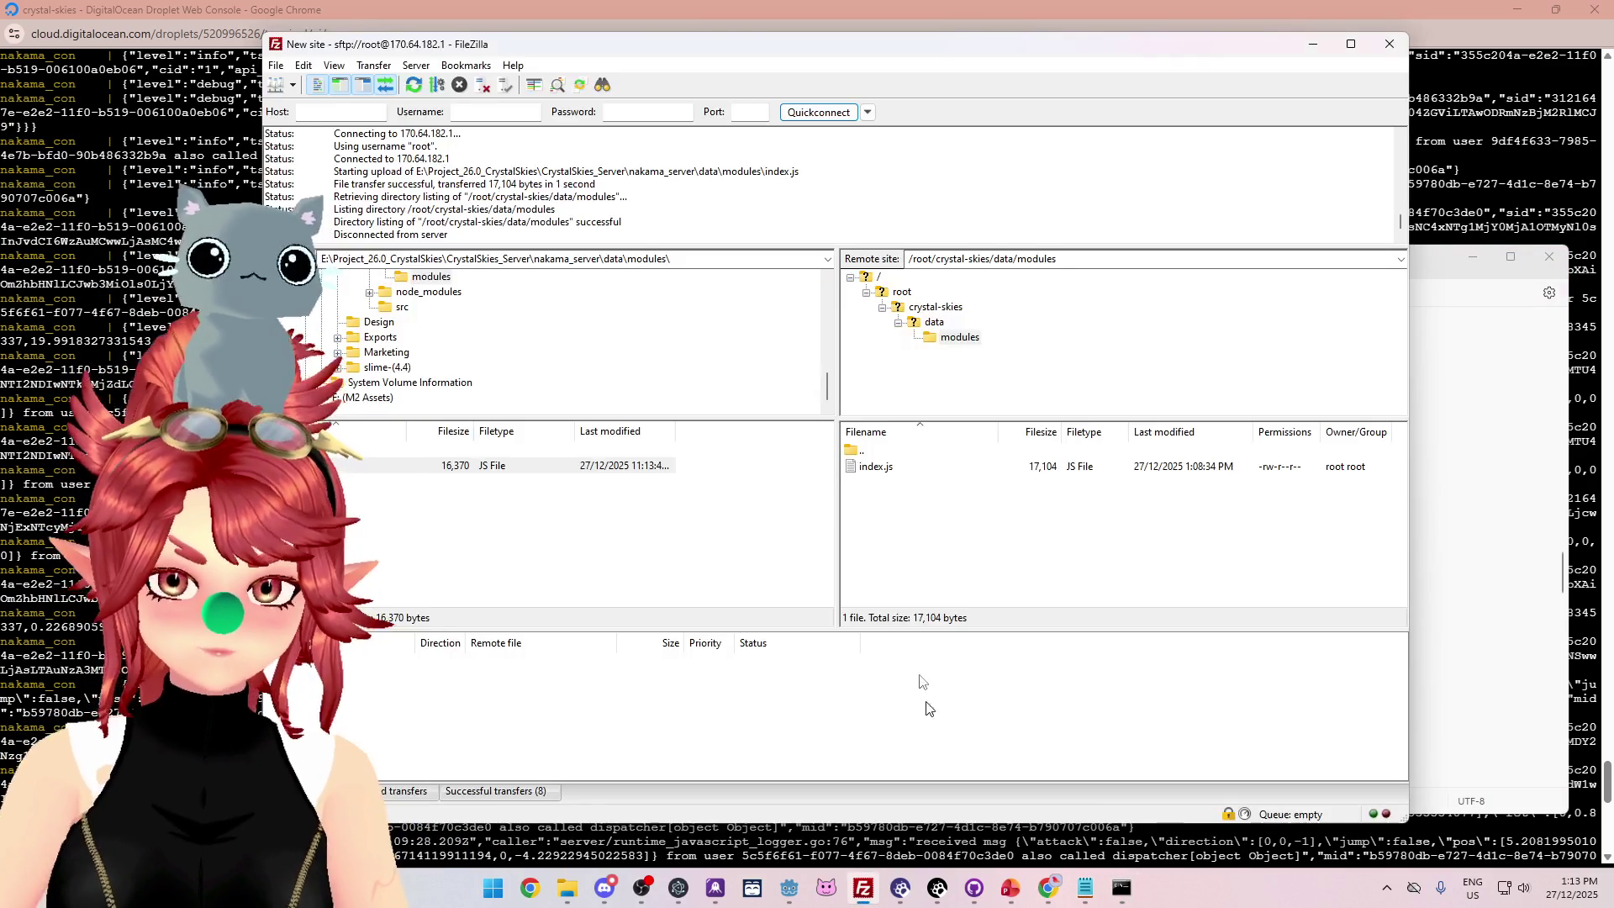
{"action": "left_click", "coordinate": [891, 477]}
{"action": "key", "text": "Delete"}
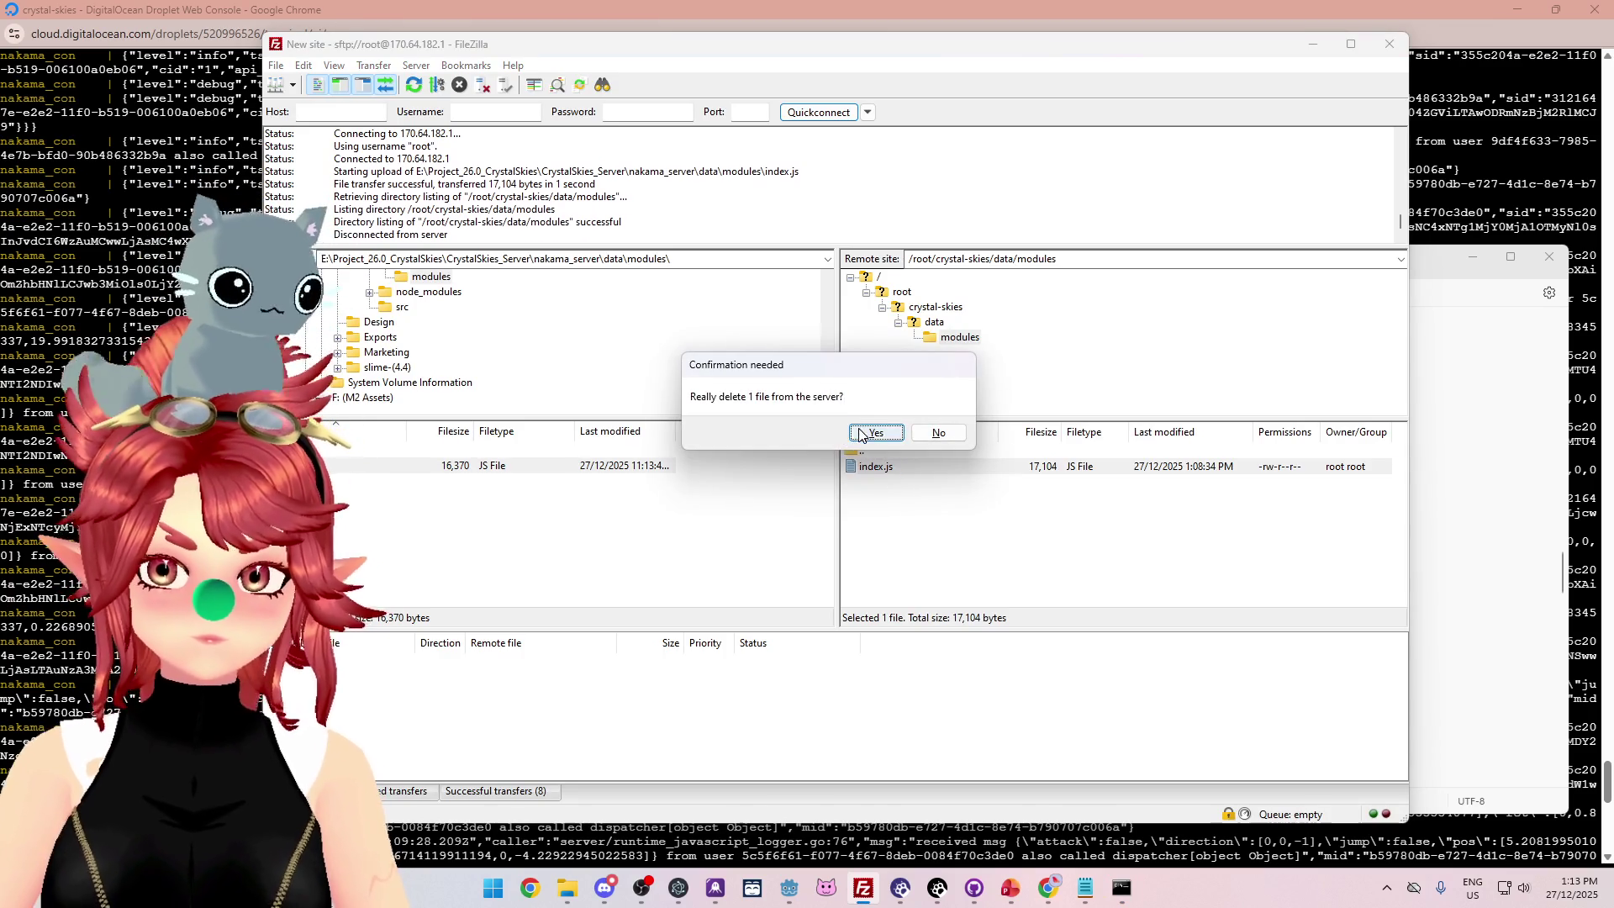
{"action": "left_click", "coordinate": [873, 432]}
{"action": "left_click_drag", "start_coordinate": [830, 476], "coordinate": [874, 504]}
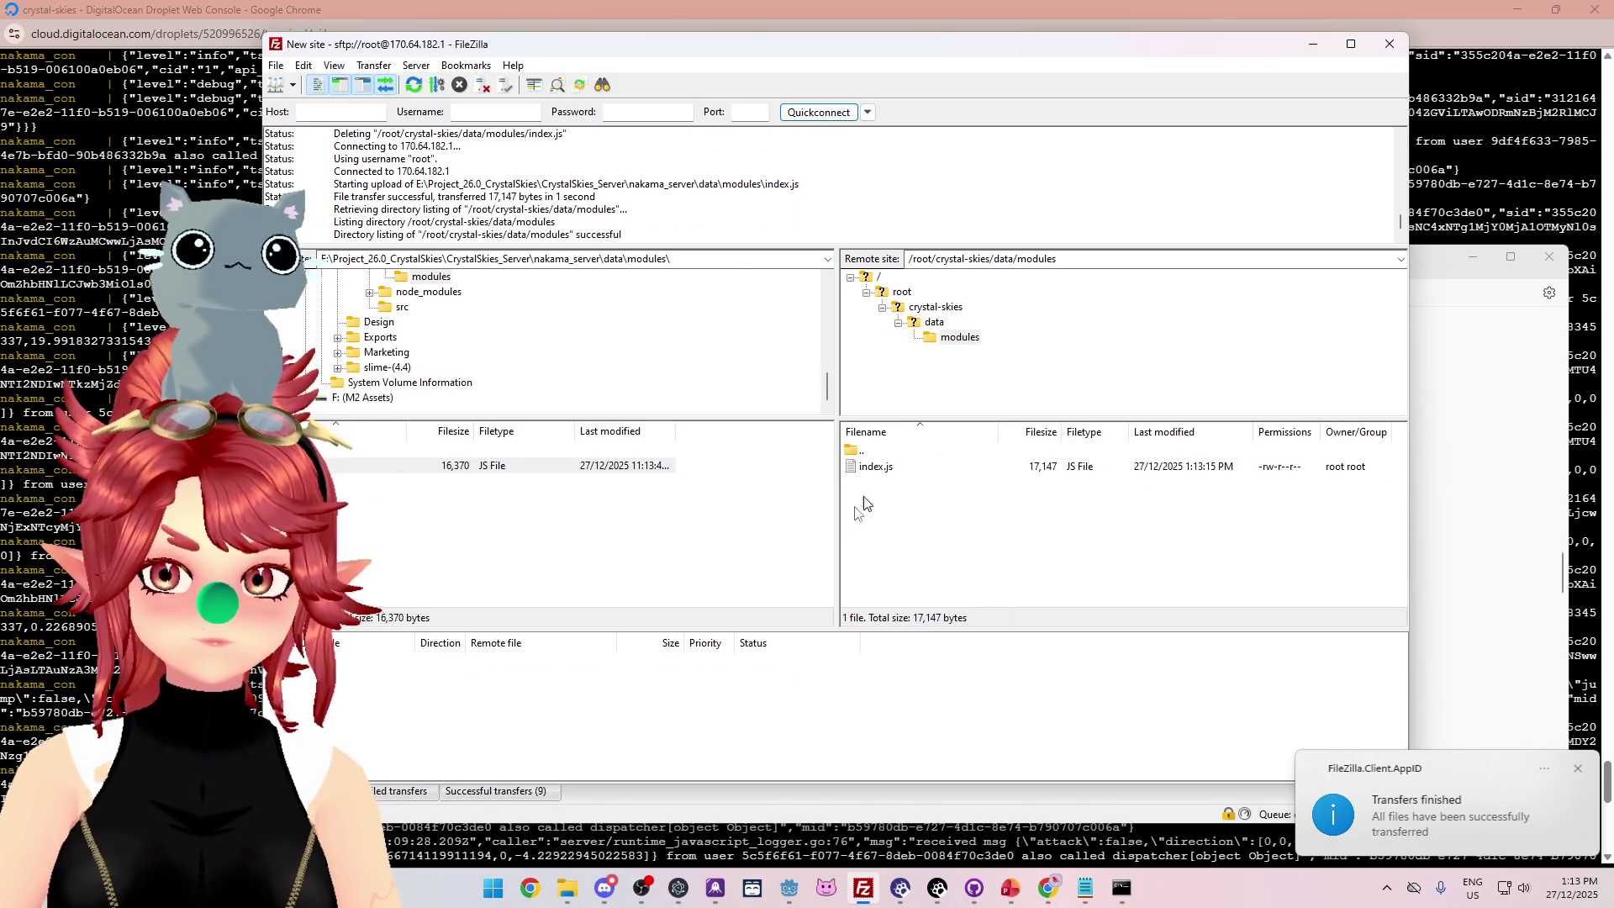
Stop and rerun docker compose up on the droplet so Nakama loads the new index.js.
{"action": "mouse_move", "coordinate": [1036, 887]}
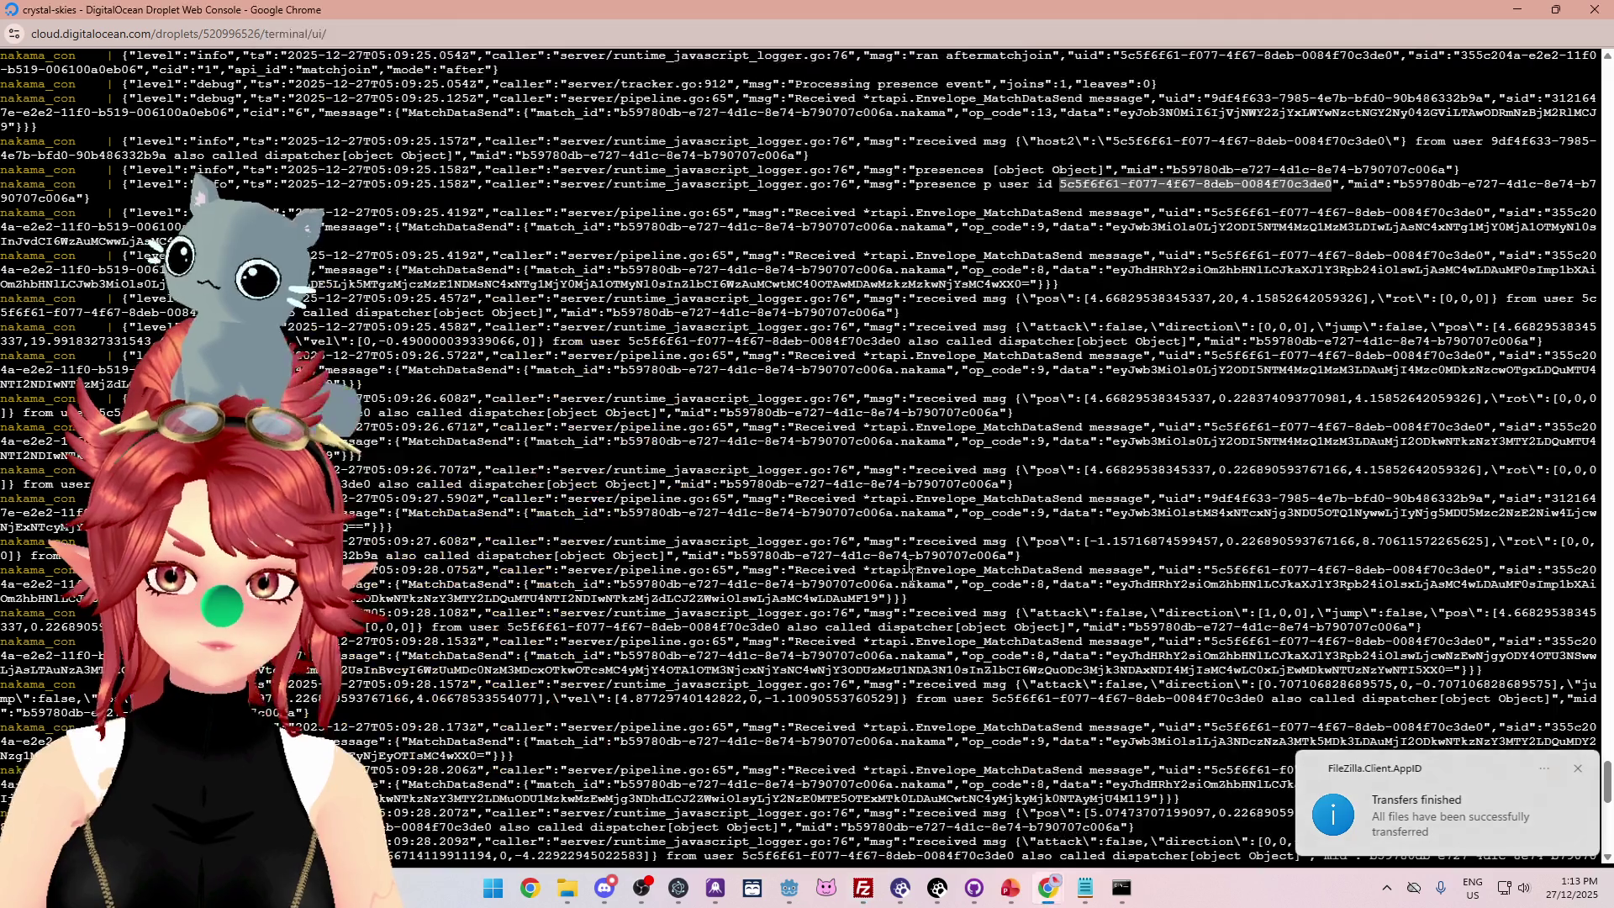
{"action": "left_click", "coordinate": [958, 798]}
{"action": "key", "text": "ctrl+c"}
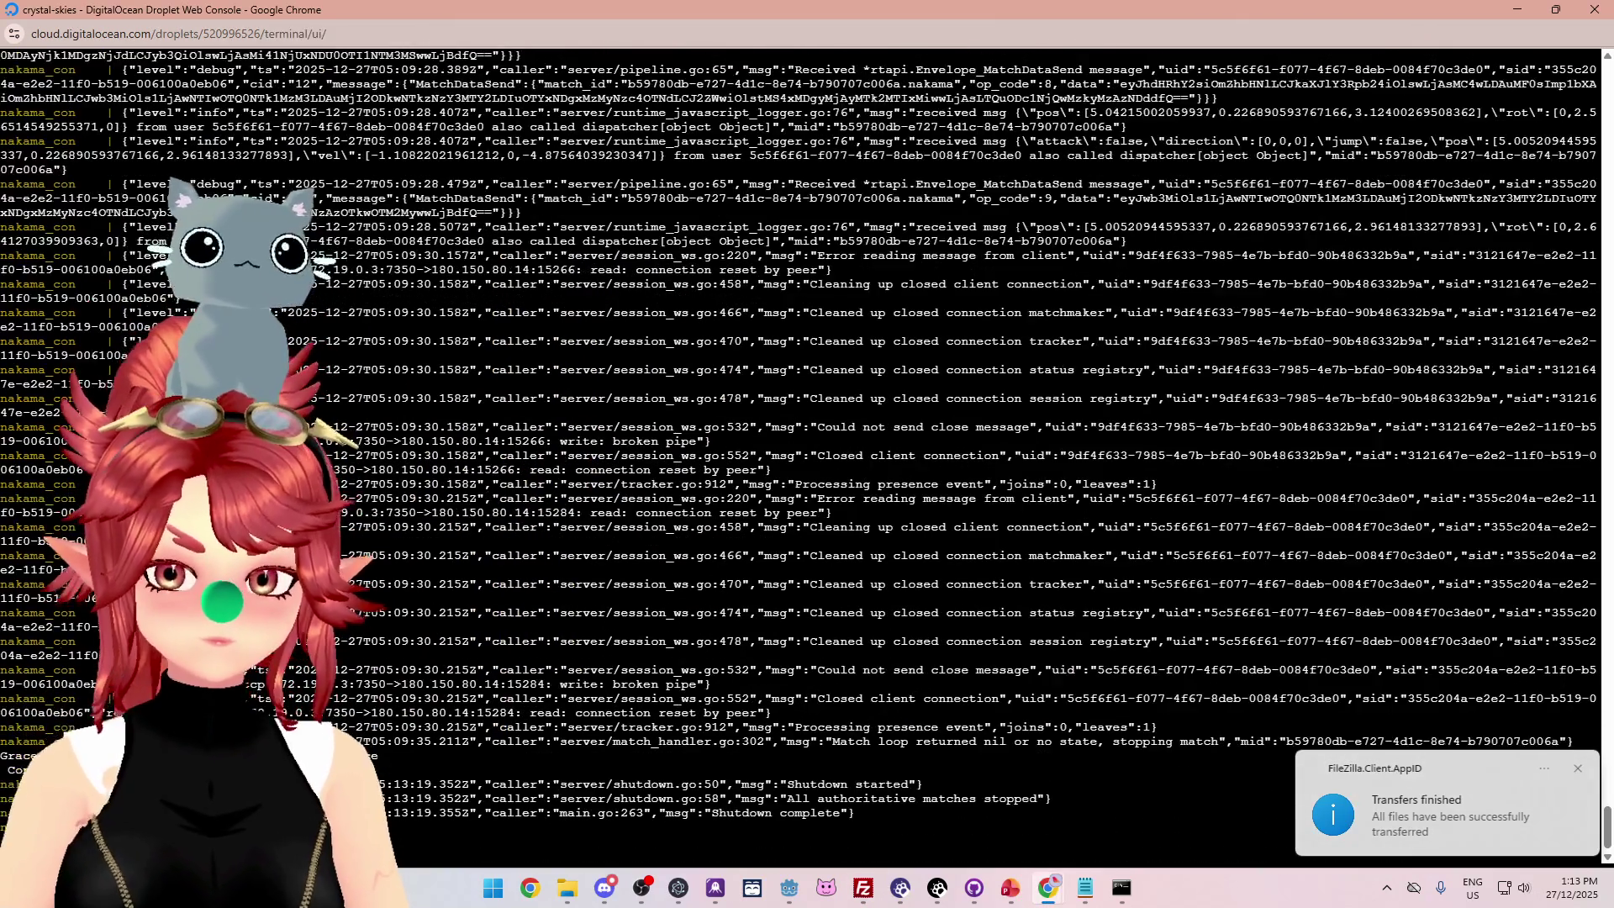
{"action": "key", "text": "Up"}
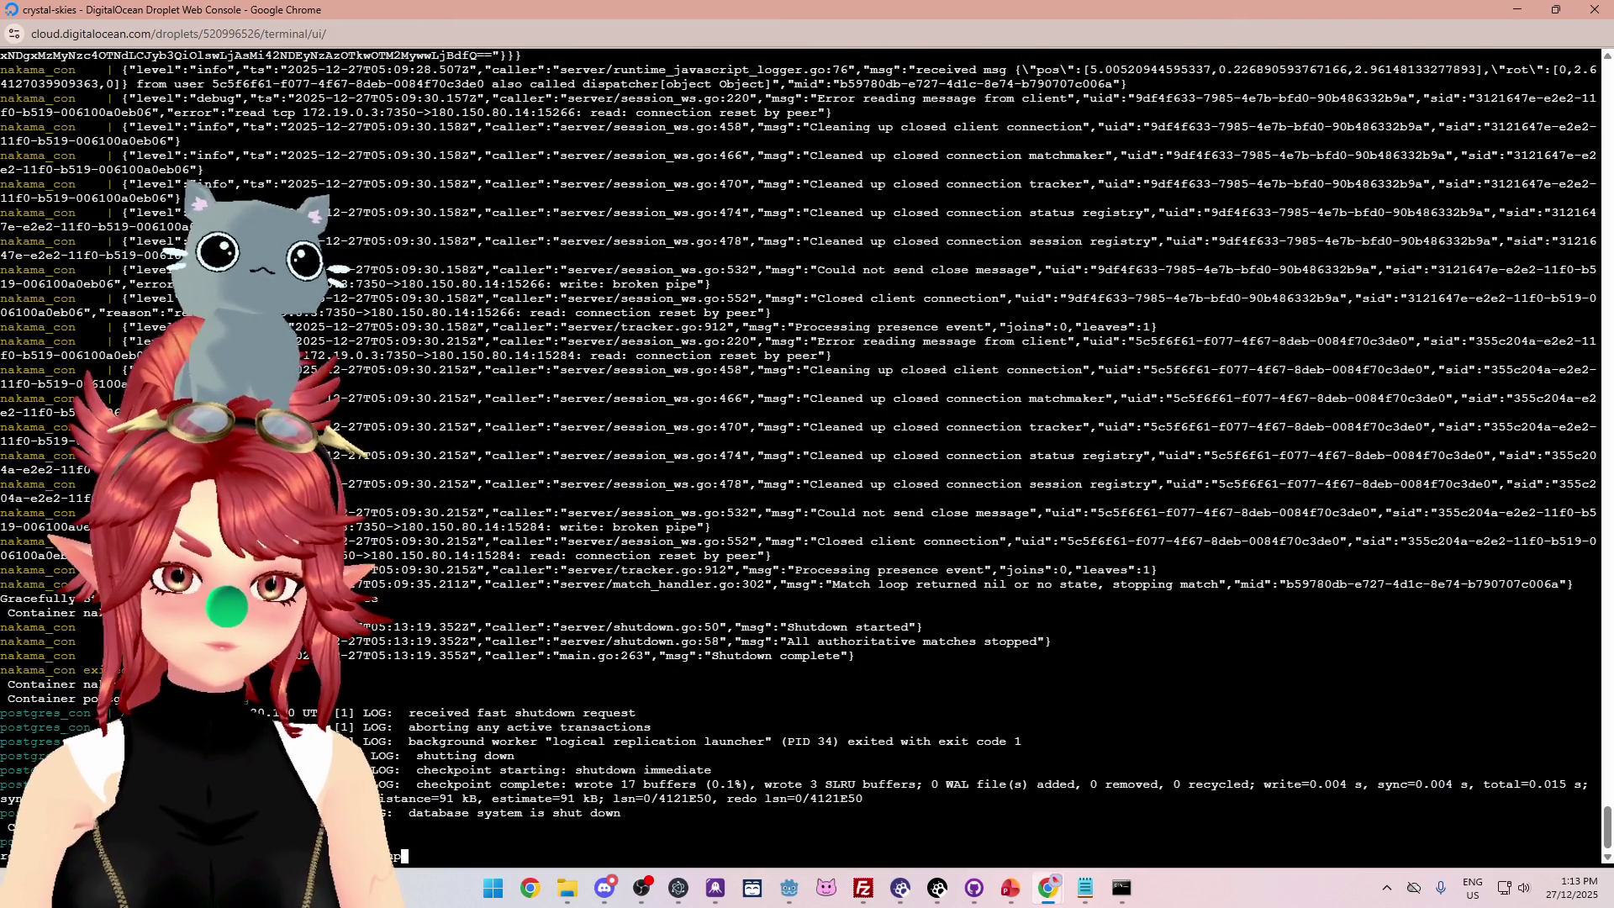
{"action": "key", "text": "Return"}
{"action": "mouse_move", "coordinate": [793, 894]}
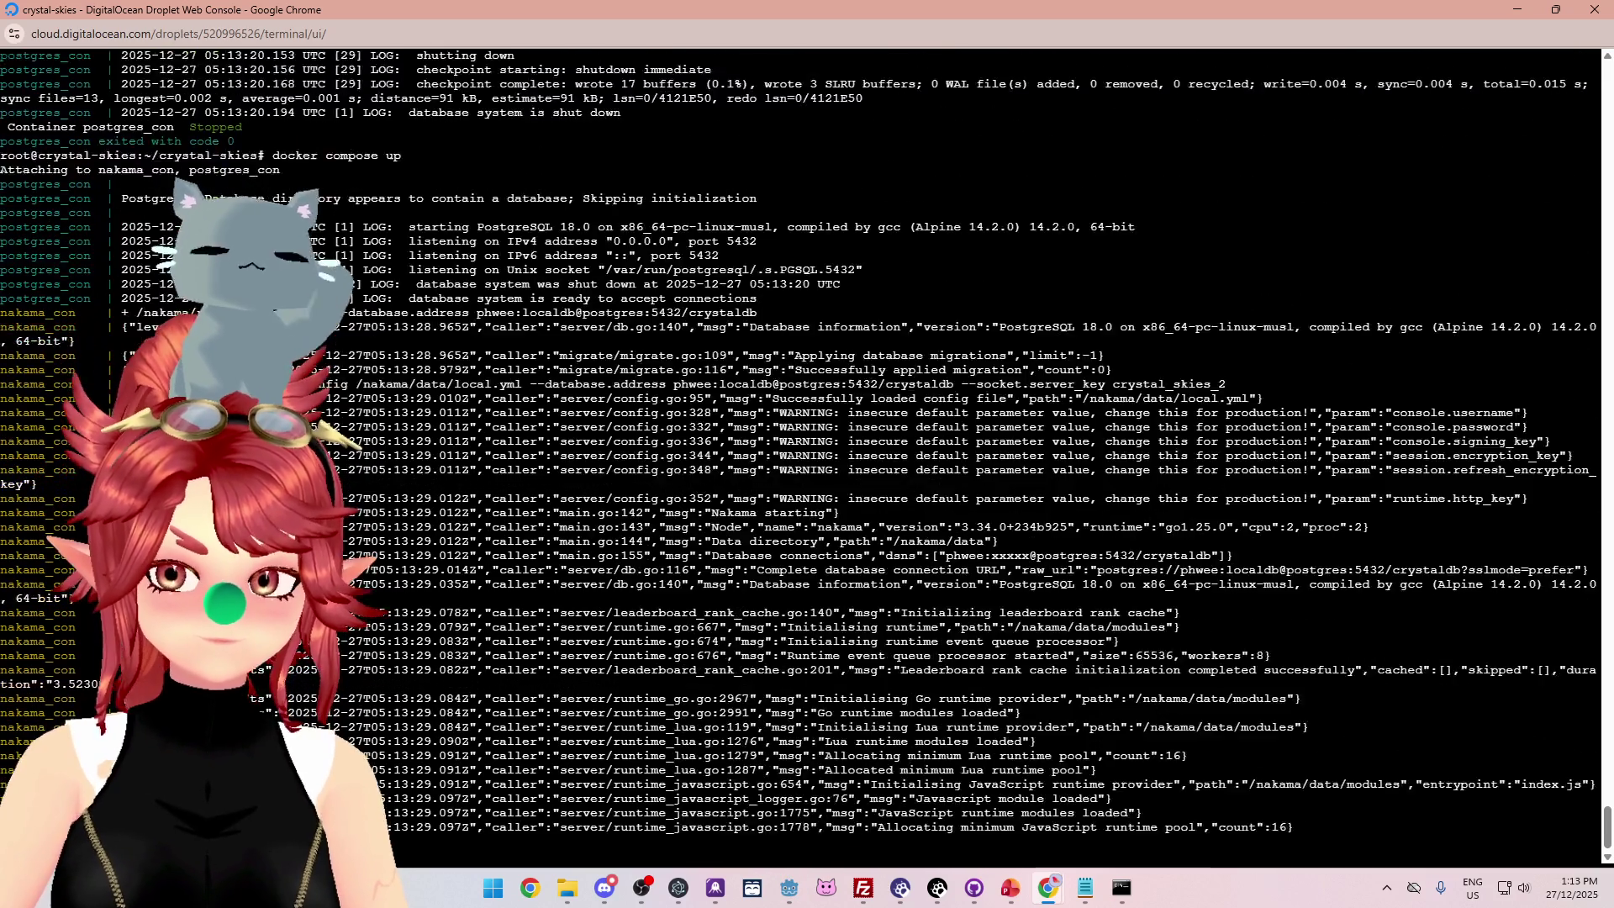
{"action": "left_click", "coordinate": [790, 888]}
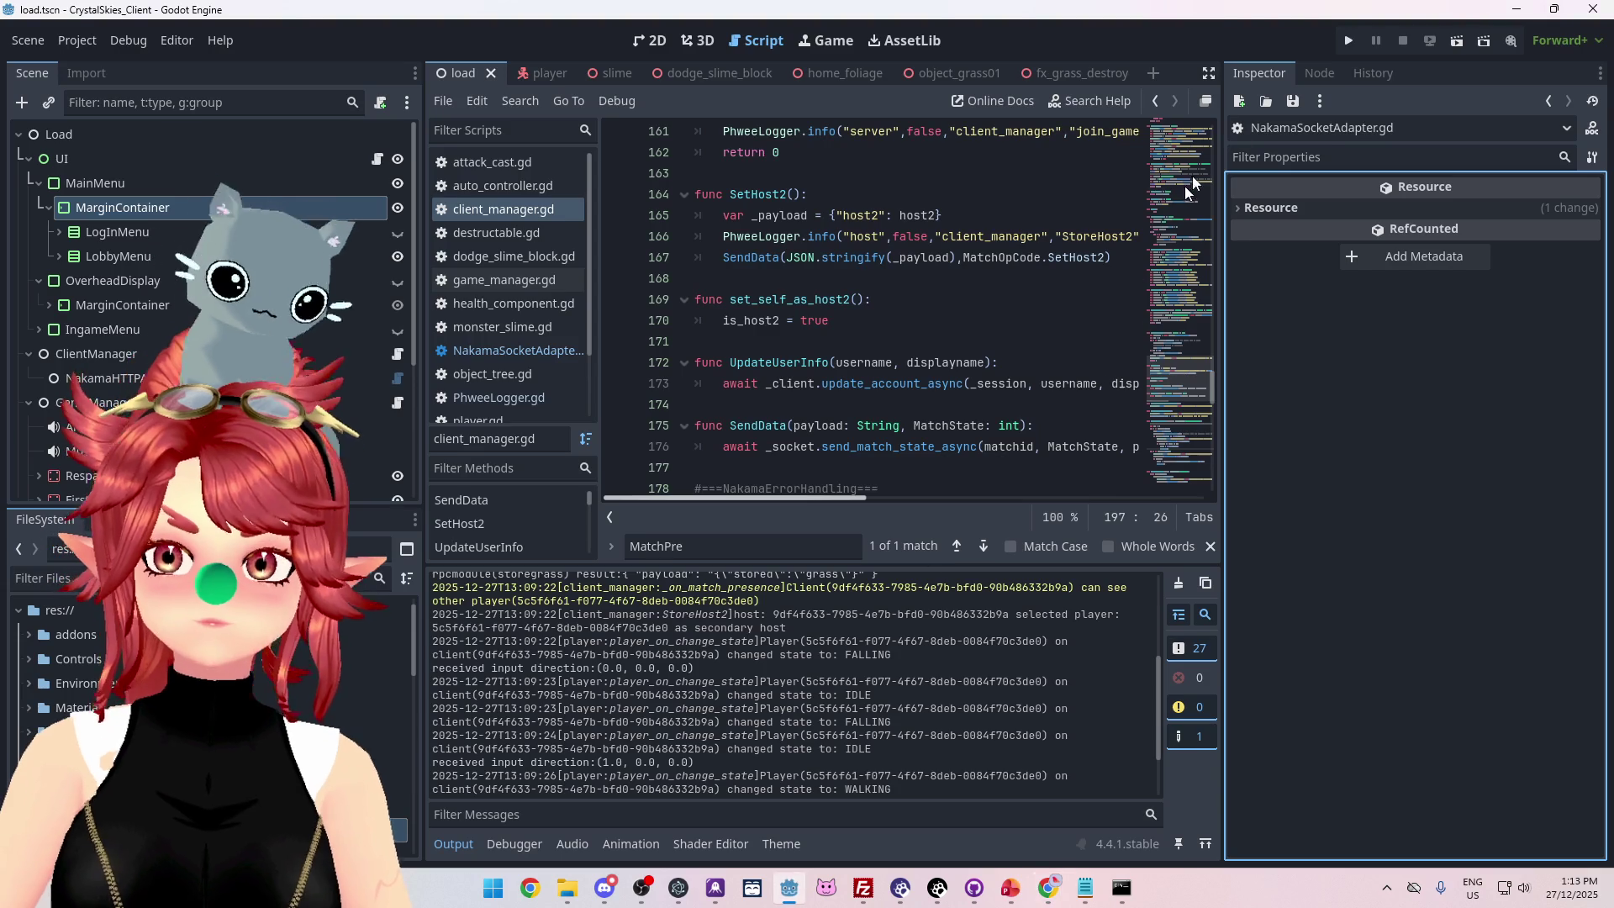
Run the game and, in the first instance, log in and host the new lobby 'asdd'.
{"action": "left_click", "coordinate": [1348, 40]}
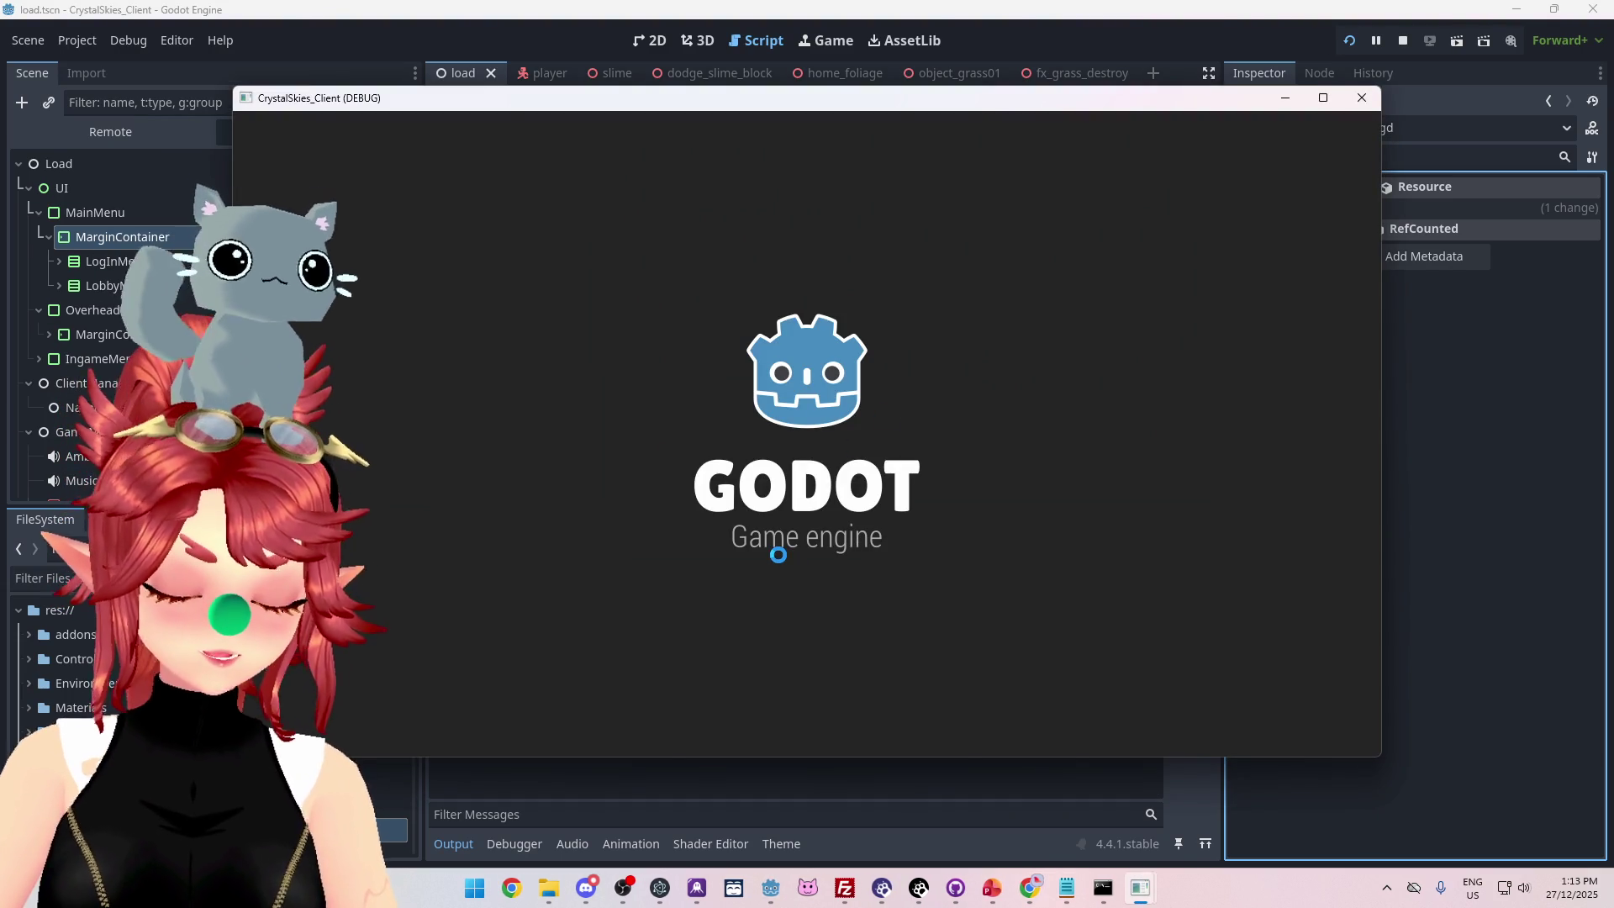
{"action": "key", "text": "Return"}
{"action": "type", "text": "asd"}
{"action": "left_click", "coordinate": [961, 580]}
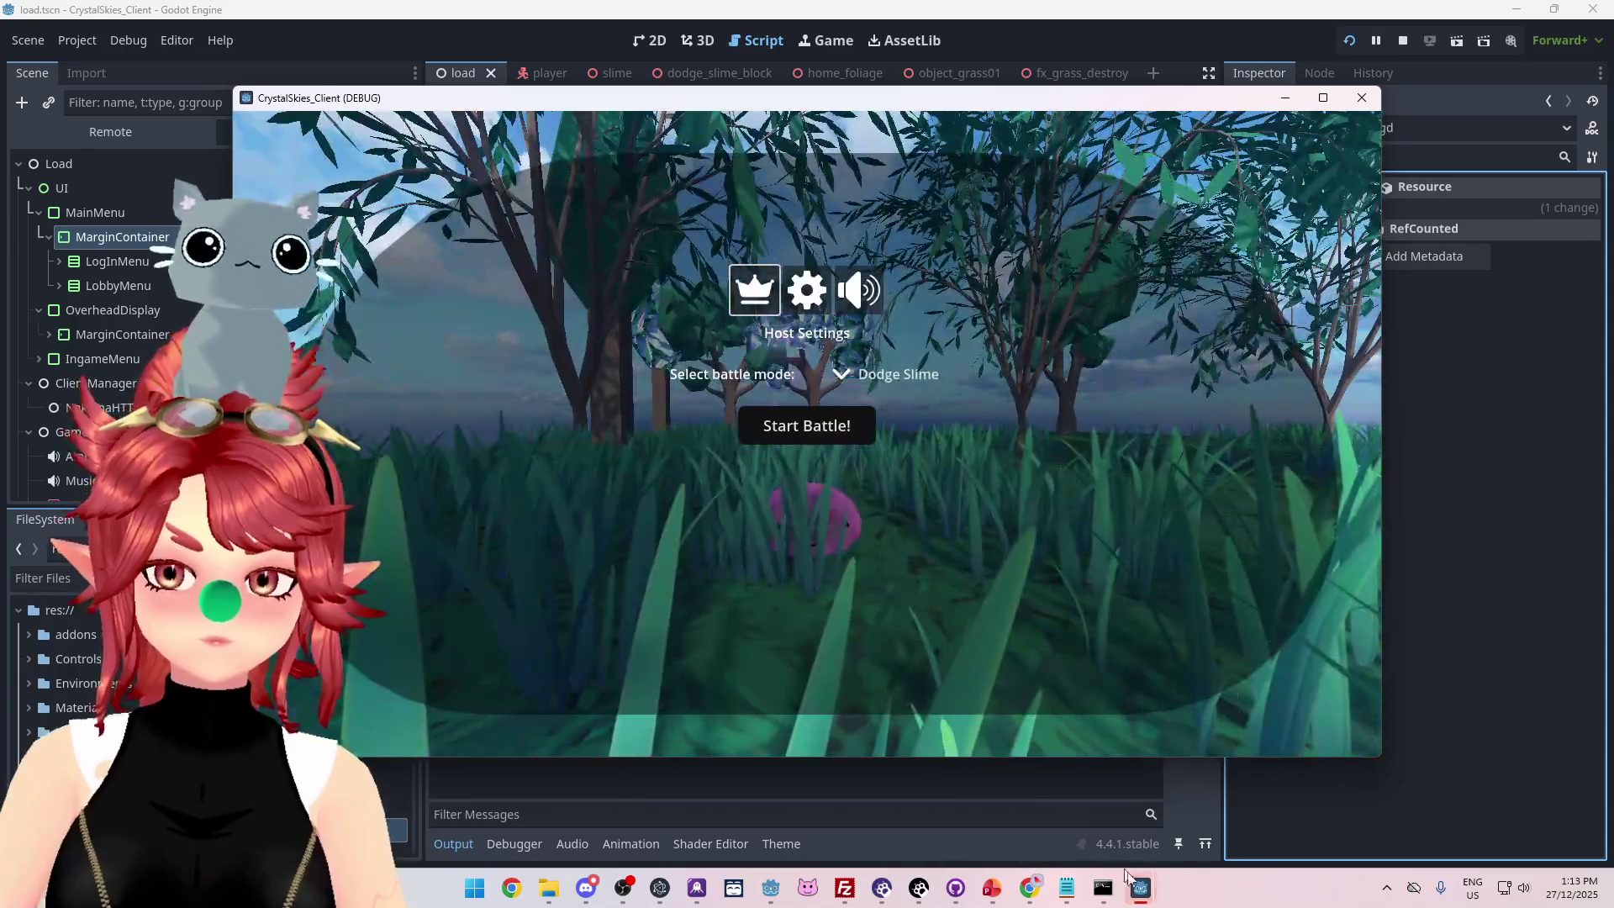
Log in the second instance, join lobby 'asdd', then stop the test run.
{"action": "mouse_move", "coordinate": [1131, 878]}
{"action": "left_click", "coordinate": [1057, 810]}
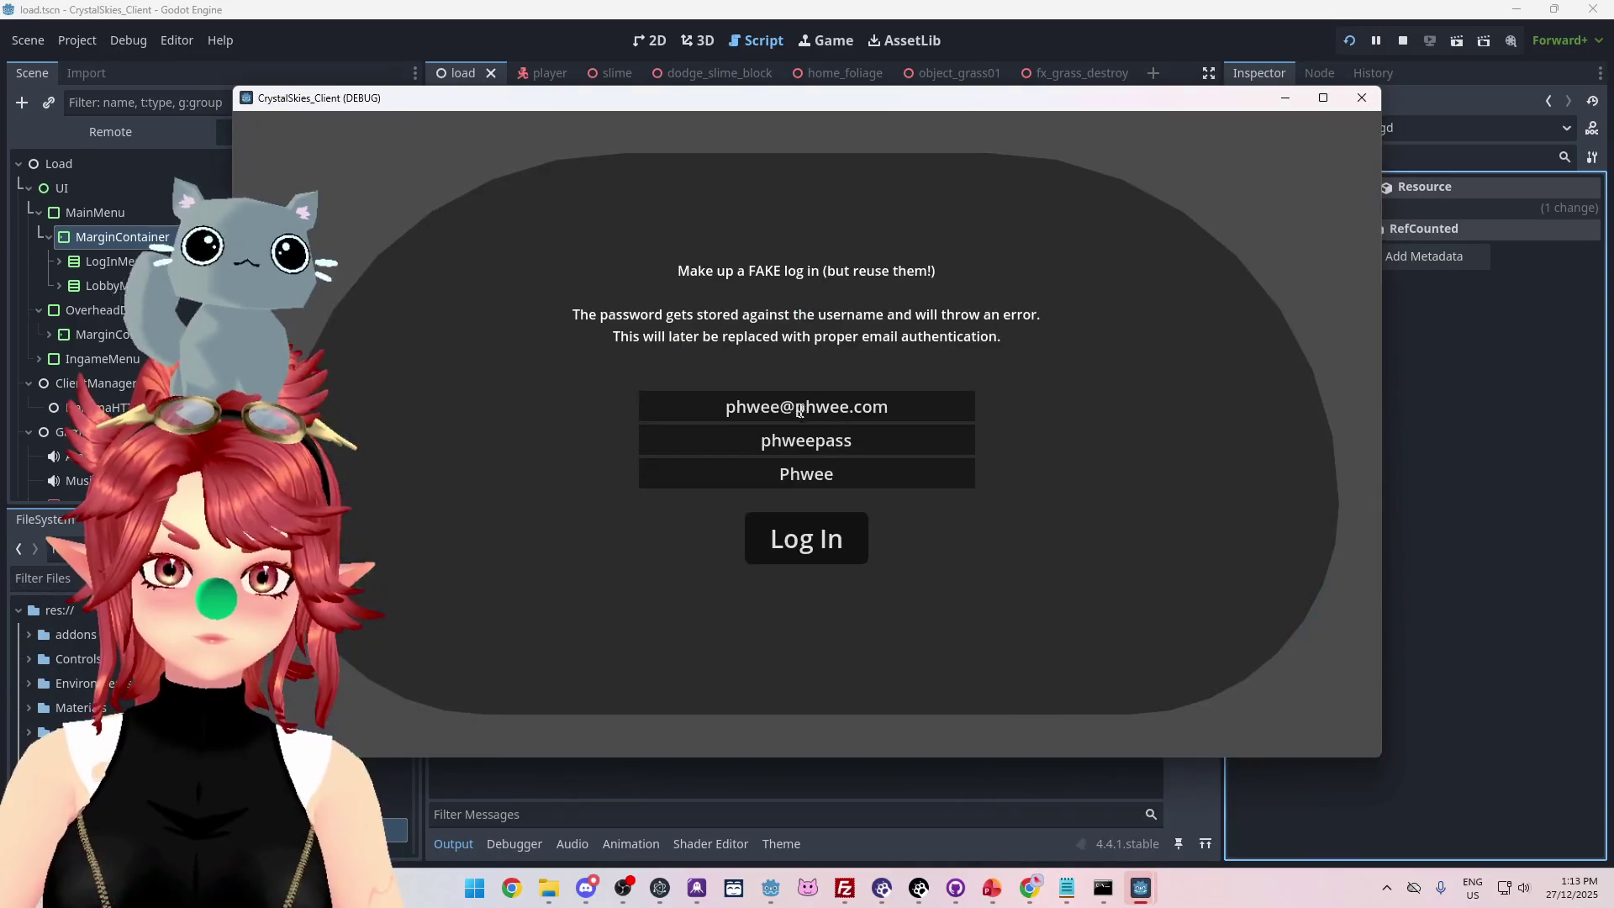
{"action": "left_click", "coordinate": [821, 553]}
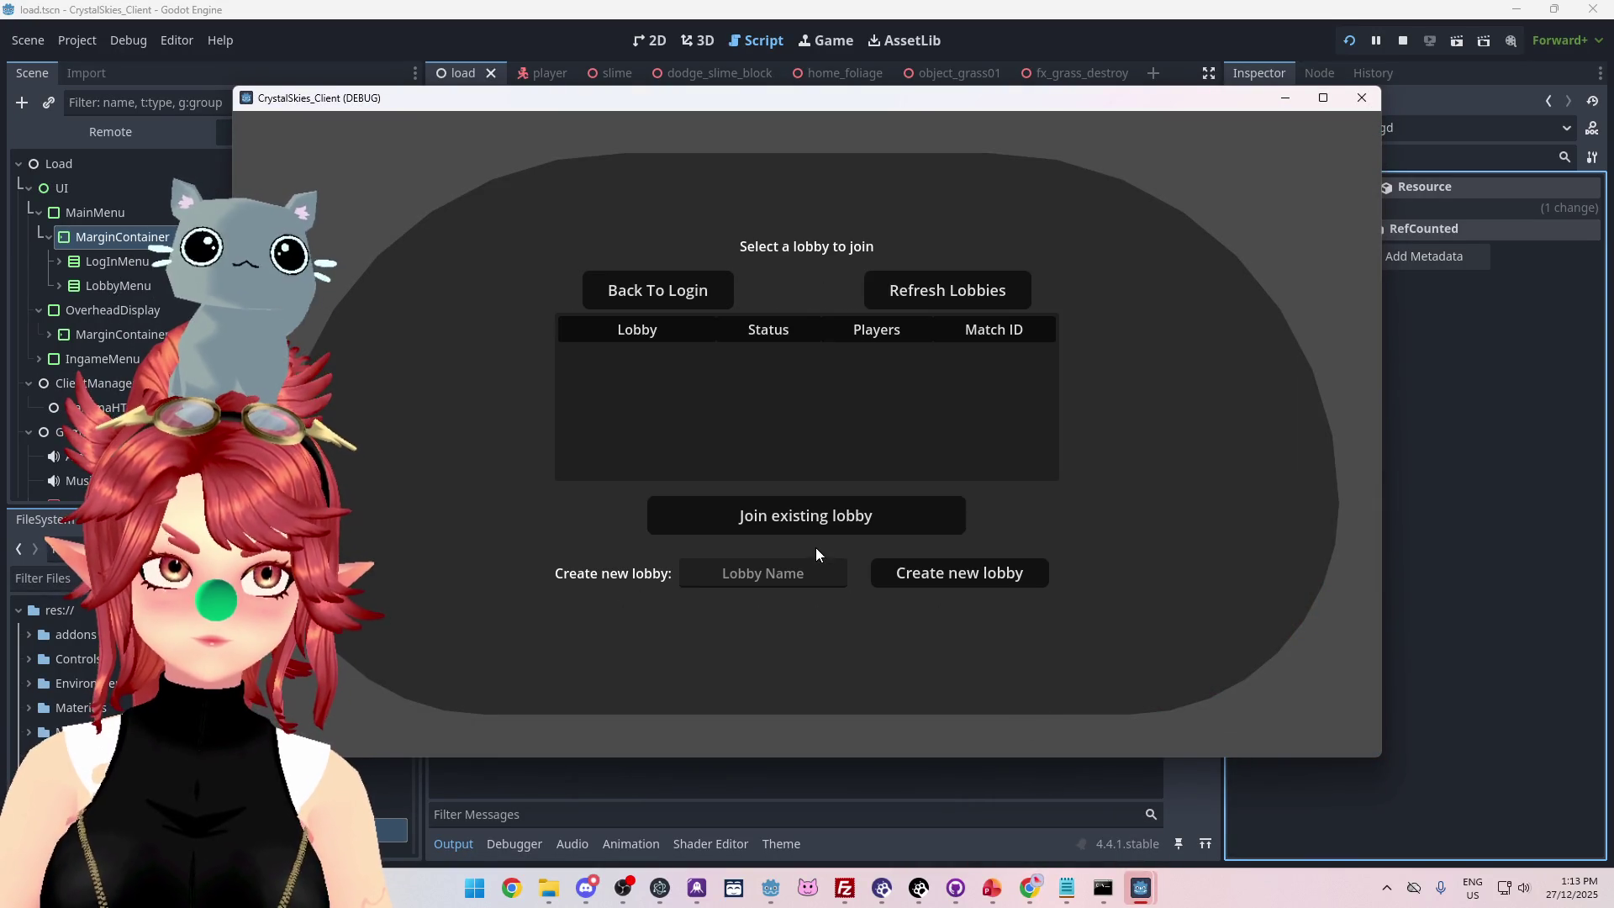
{"action": "left_click", "coordinate": [788, 364]}
{"action": "left_click", "coordinate": [785, 521]}
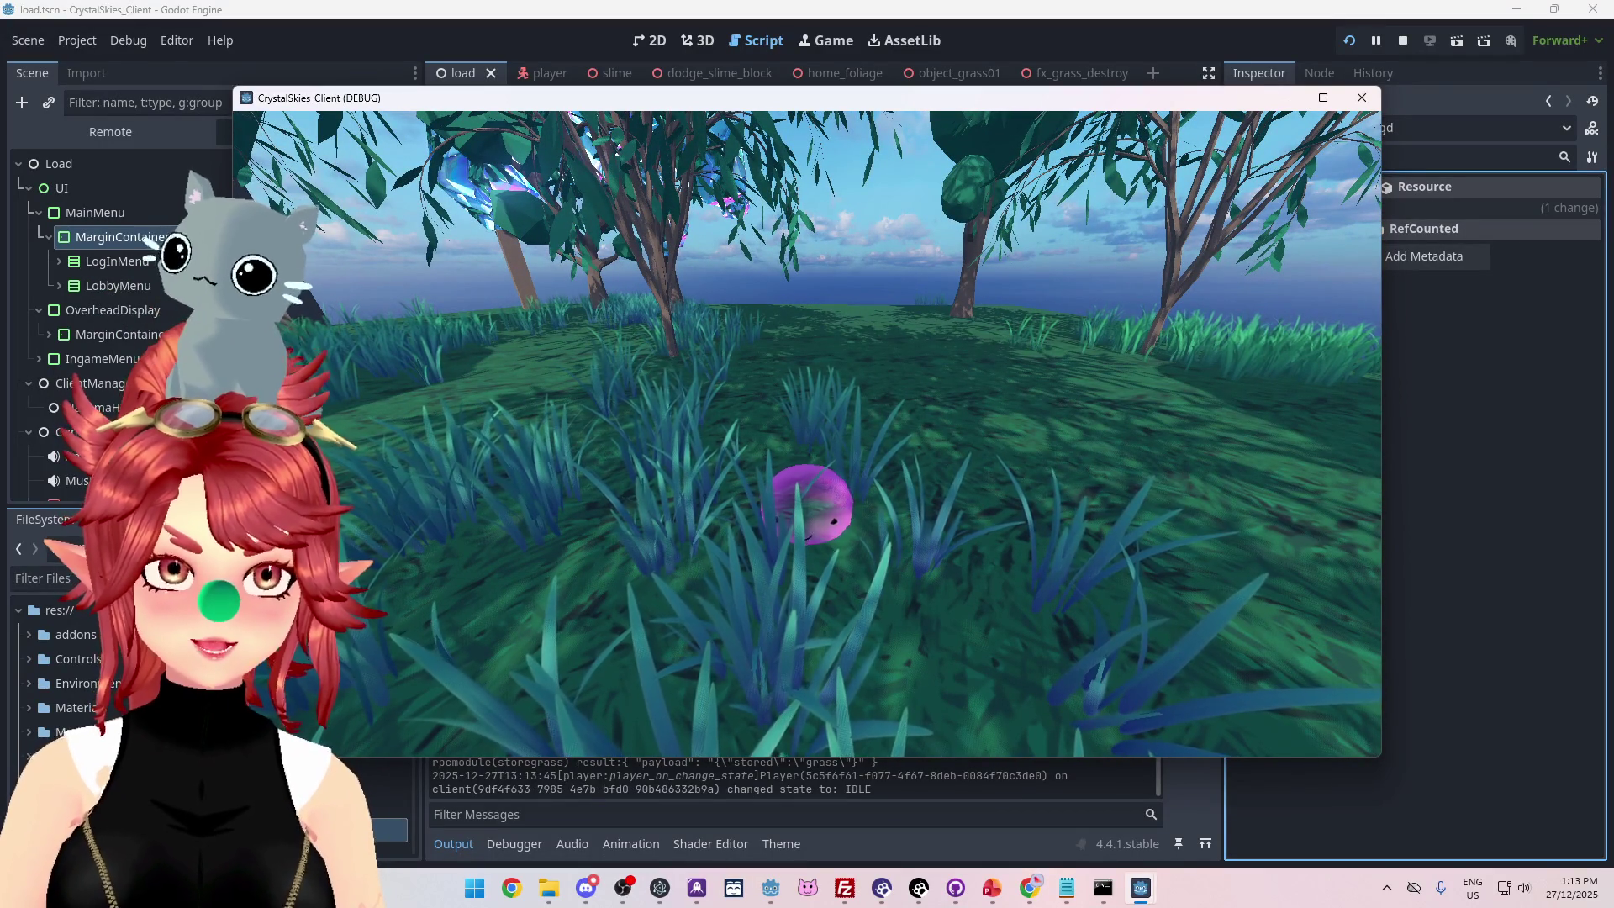
{"action": "key", "text": "Escape"}
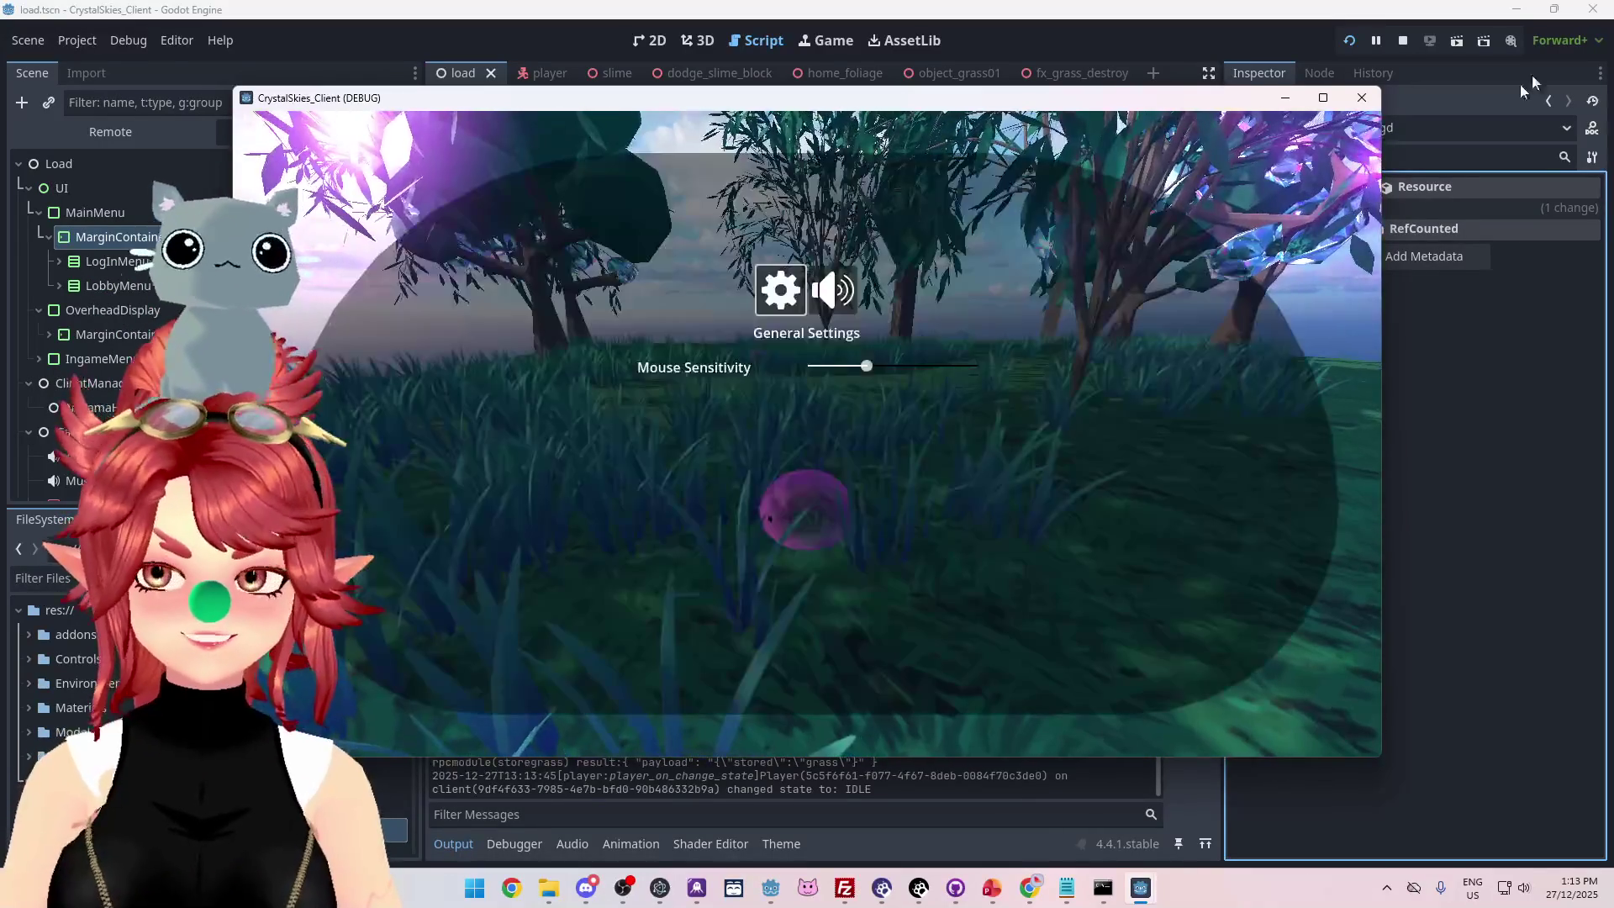
{"action": "left_click", "coordinate": [1402, 40]}
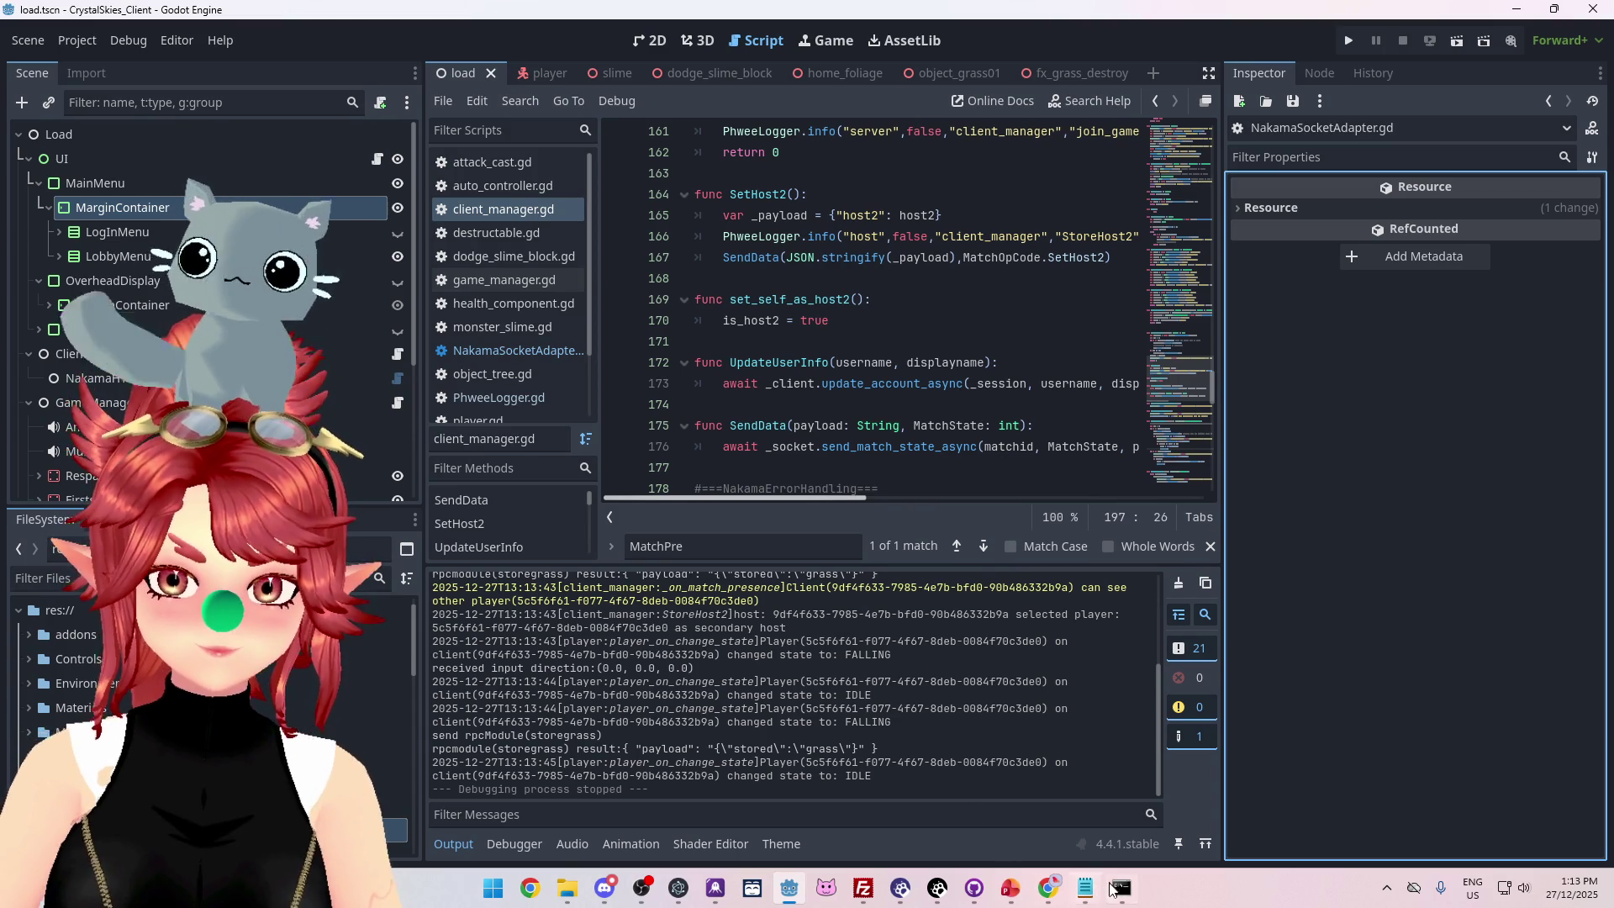
Scroll the droplet console log and highlight the session id printed on the 'p' line.
{"action": "mouse_move", "coordinate": [1048, 888]}
{"action": "left_click", "coordinate": [954, 798]}
{"action": "left_click_drag", "start_coordinate": [903, 313], "coordinate": [933, 398]}
{"action": "scroll", "coordinate": [1120, 414], "scroll_direction": "up", "scroll_amount": 4}
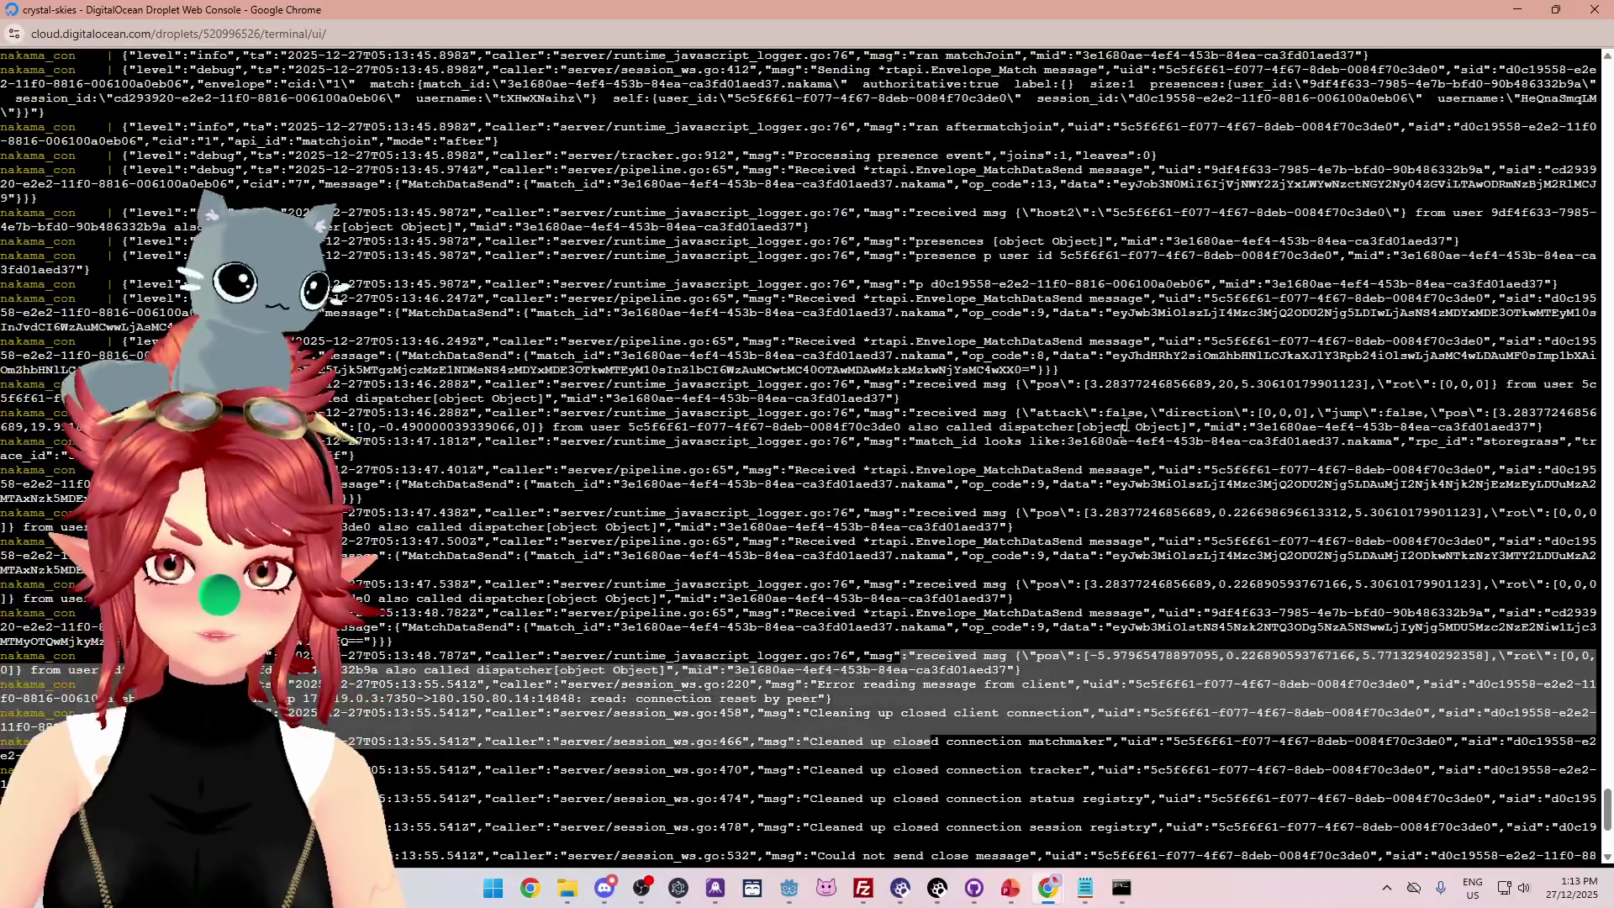
{"action": "scroll", "coordinate": [1115, 388], "scroll_direction": "up", "scroll_amount": 2}
{"action": "mouse_move", "coordinate": [993, 313]}
{"action": "left_mouse_down"}
{"action": "mouse_move", "coordinate": [1054, 370]}
{"action": "mouse_move", "coordinate": [1420, 364]}
{"action": "left_mouse_up"}
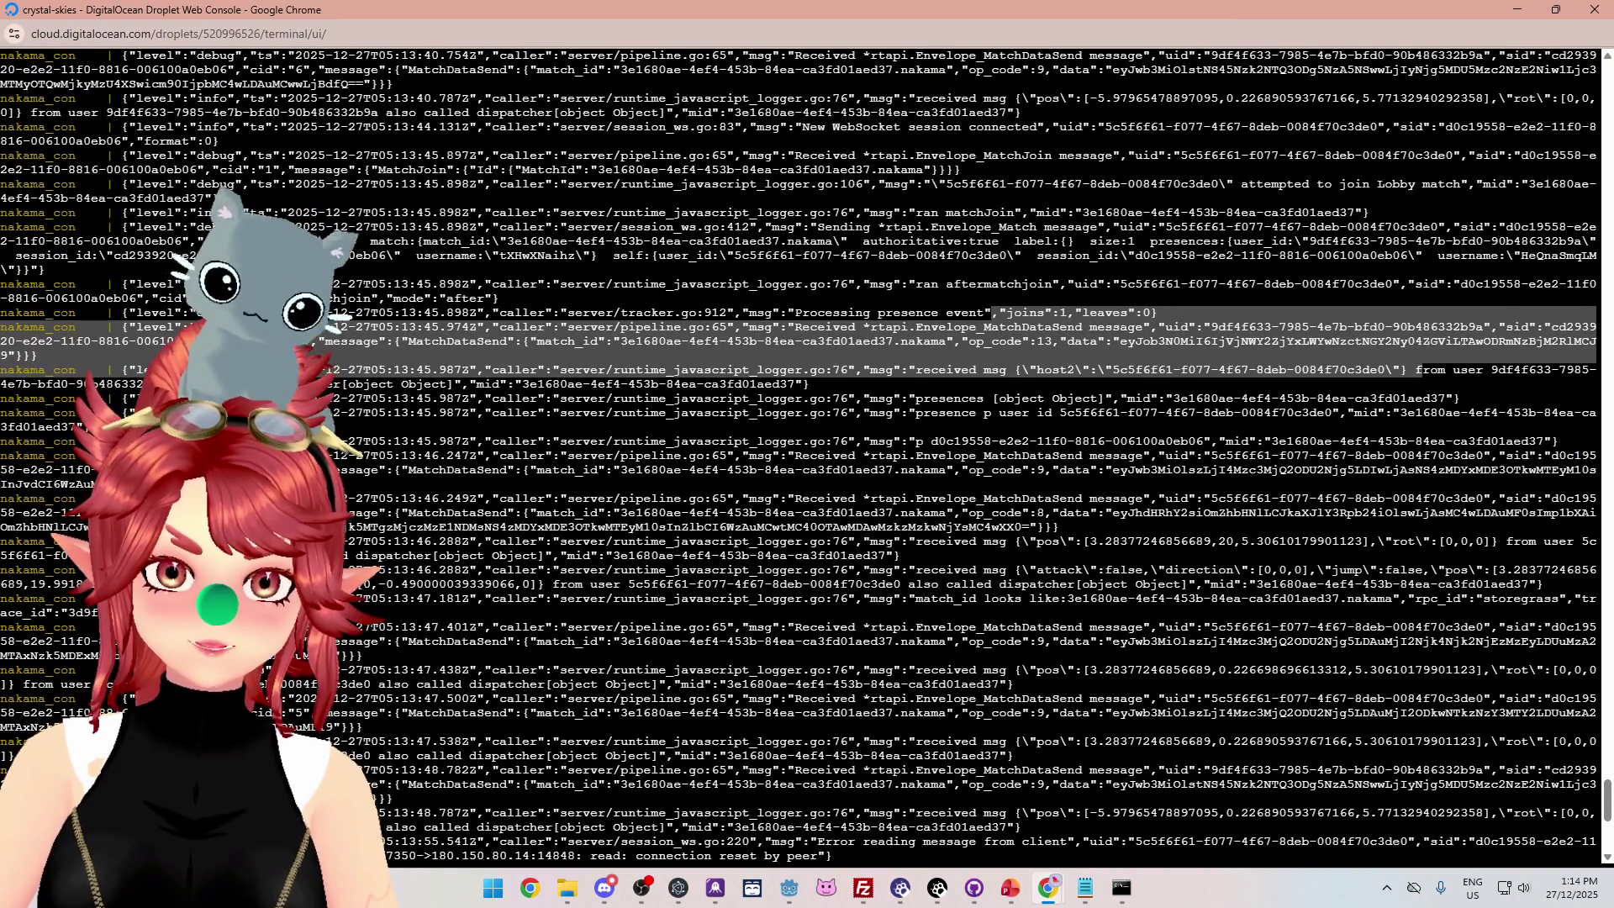
{"action": "key", "text": "Escape"}
{"action": "left_click_drag", "start_coordinate": [930, 441], "coordinate": [1204, 441]}
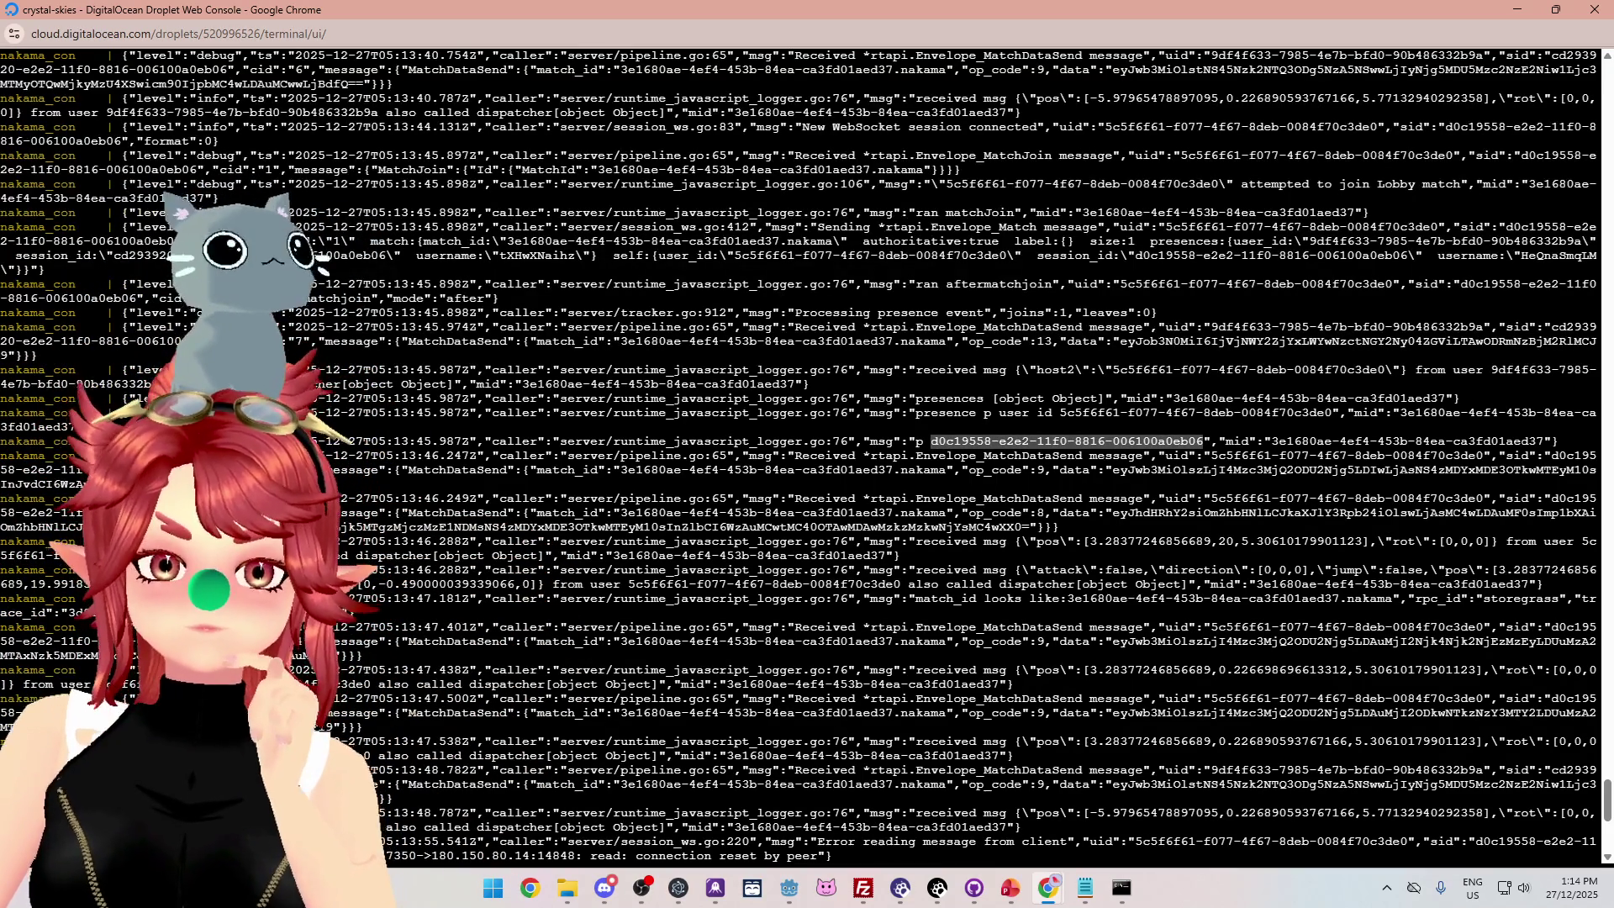
{"action": "left_click", "coordinate": [1085, 887]}
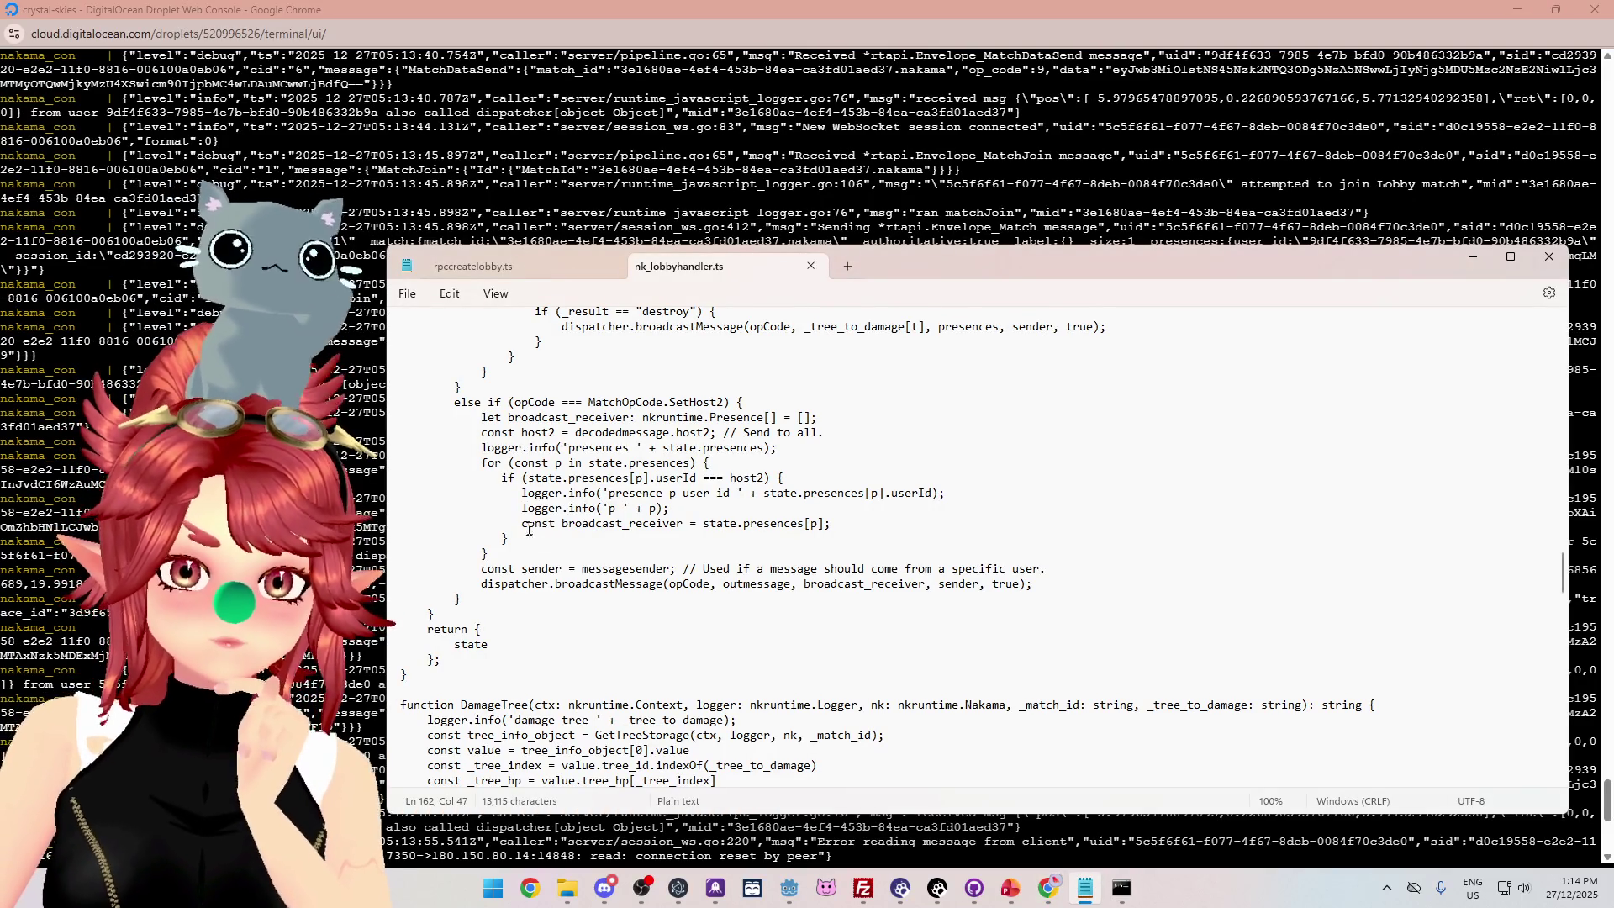
Delete the logger.info('p ' + p) line and duplicate the broadcast_receiver assignment line below it.
{"action": "left_click_drag", "start_coordinate": [699, 509], "coordinate": [400, 508]}
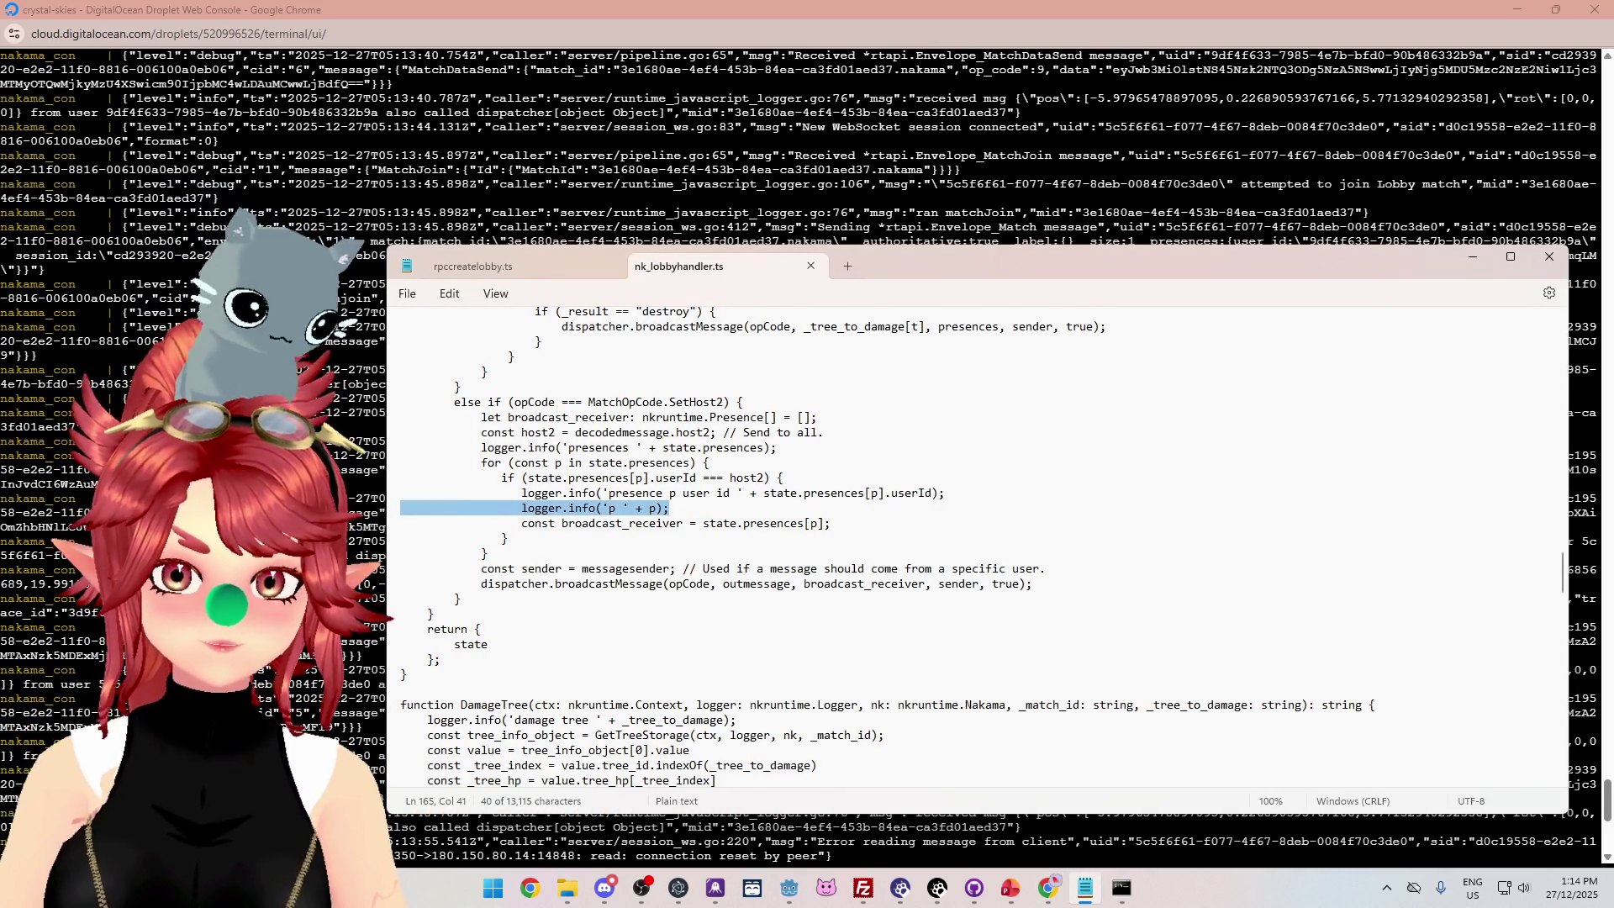
{"action": "key", "text": "BackSpace"}
{"action": "key", "text": "BackSpace"}
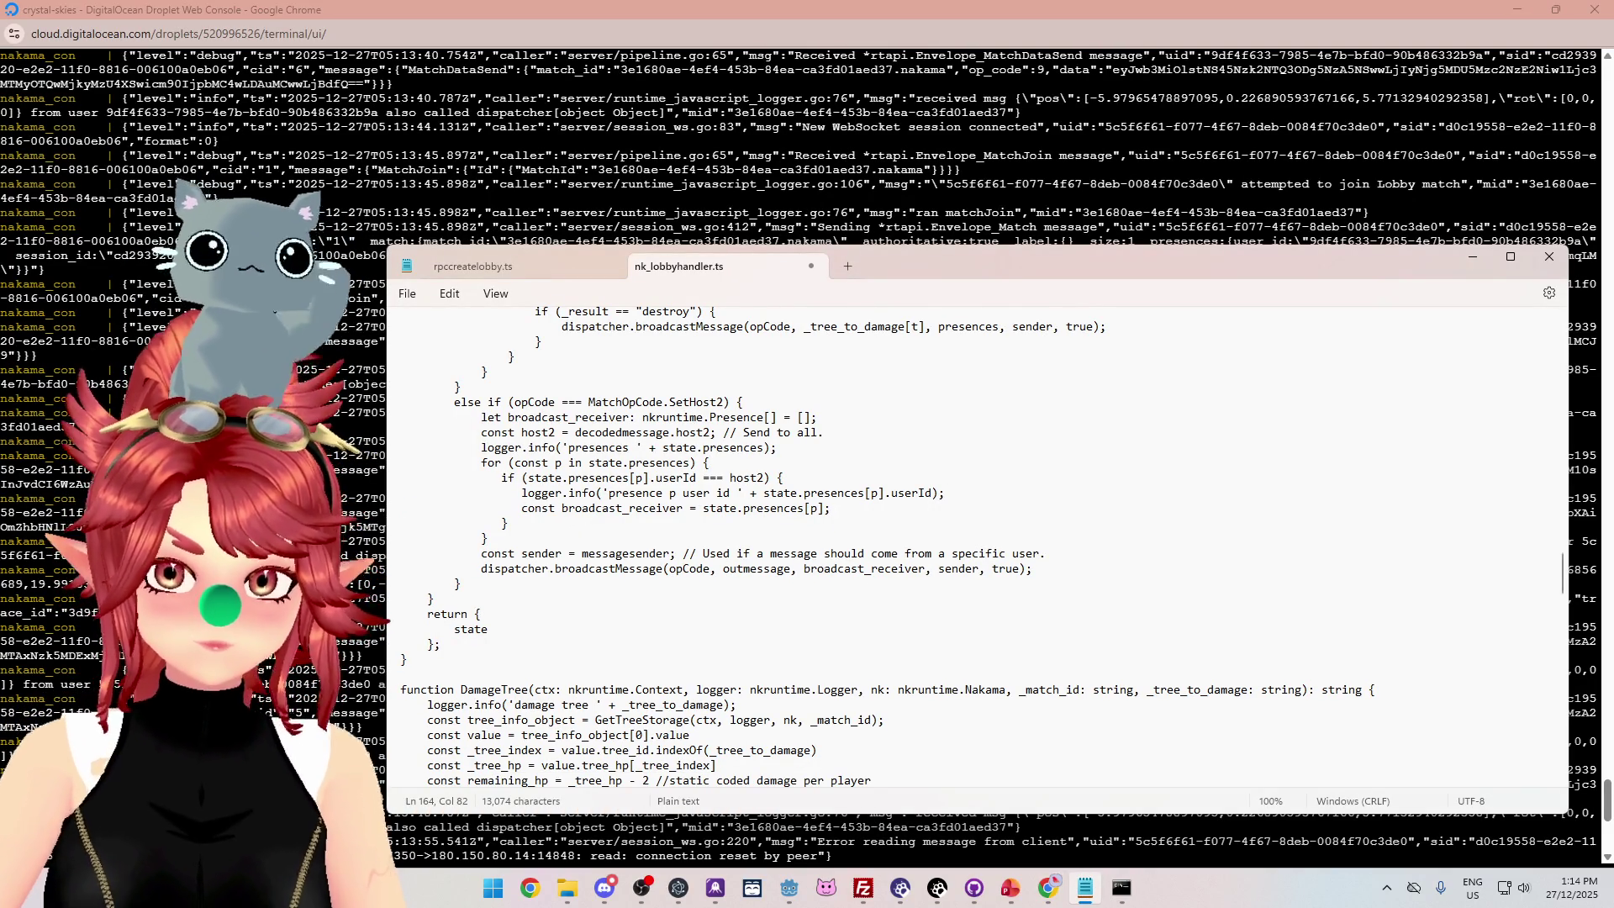
{"action": "key", "text": "Return"}
{"action": "key", "text": "Up"}
{"action": "key", "text": "shift+End"}
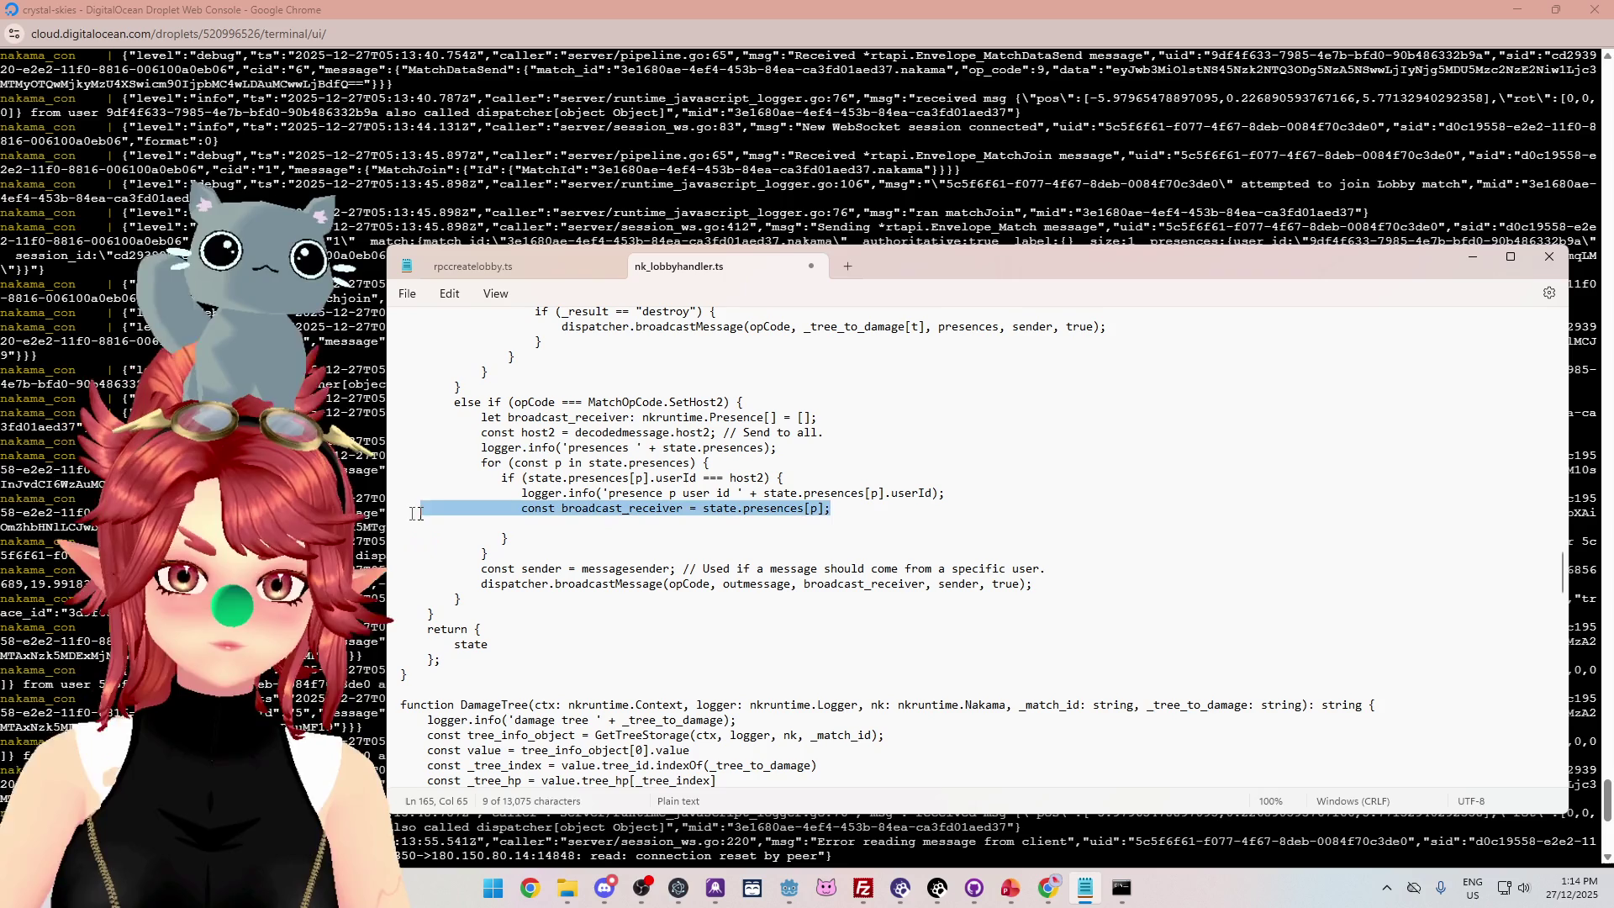
{"action": "key", "text": "ctrl+c"}
{"action": "key", "text": "Down"}
{"action": "key", "text": "ctrl+v"}
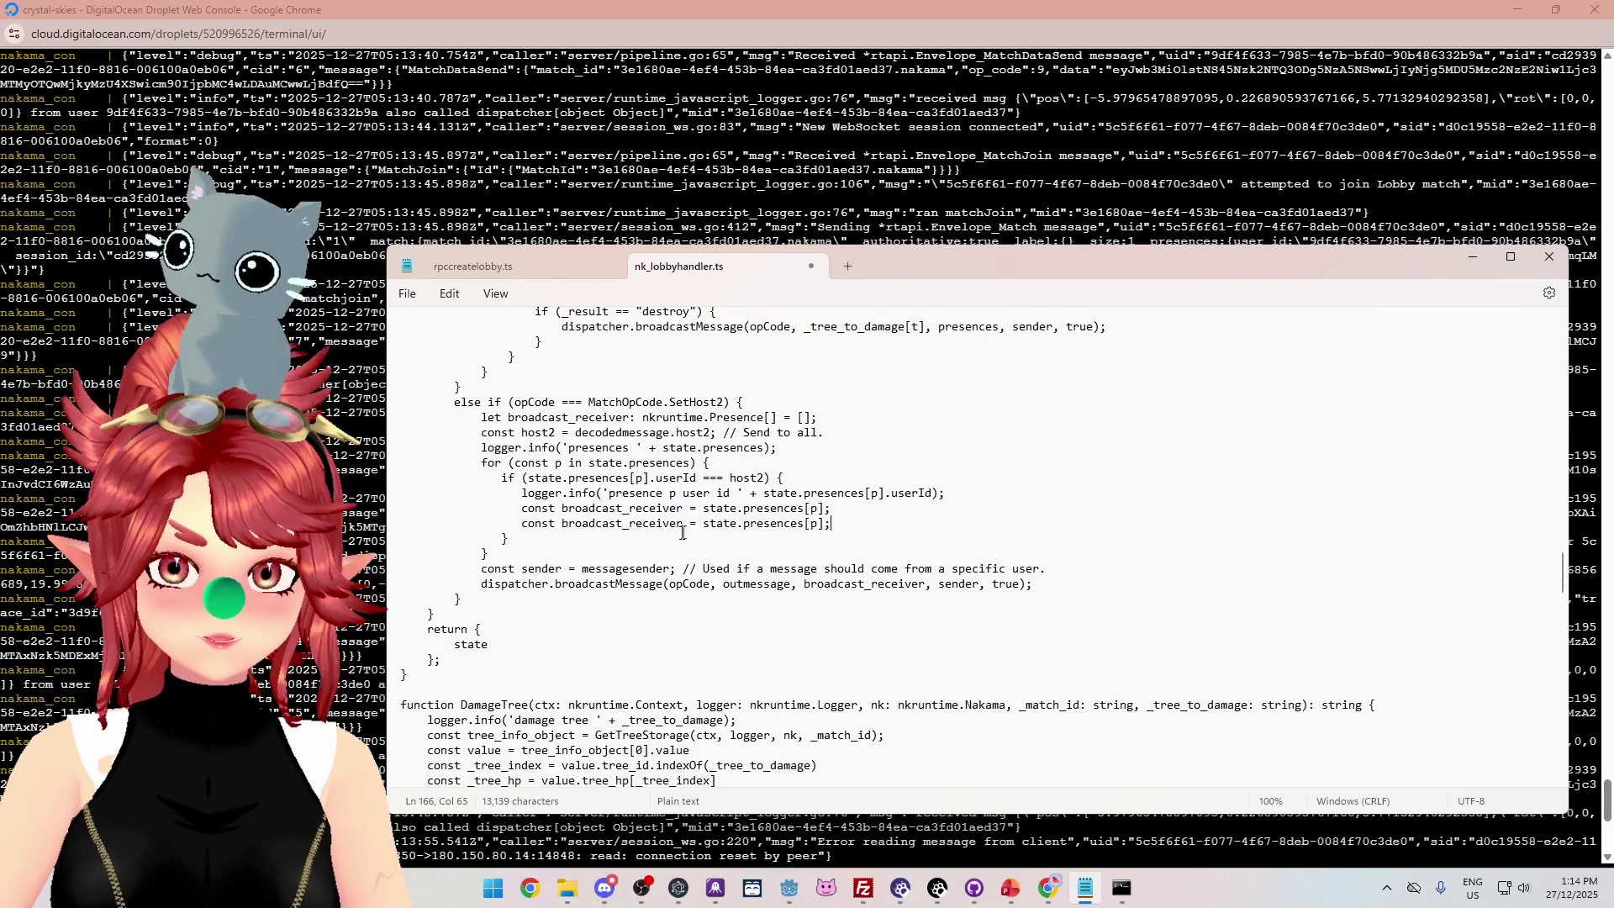
Change the copy to broadcast_receiver = p and comment out the state.presences[p] original.
{"action": "left_click_drag", "start_coordinate": [703, 523], "coordinate": [824, 523]}
{"action": "type", "text": "p"}
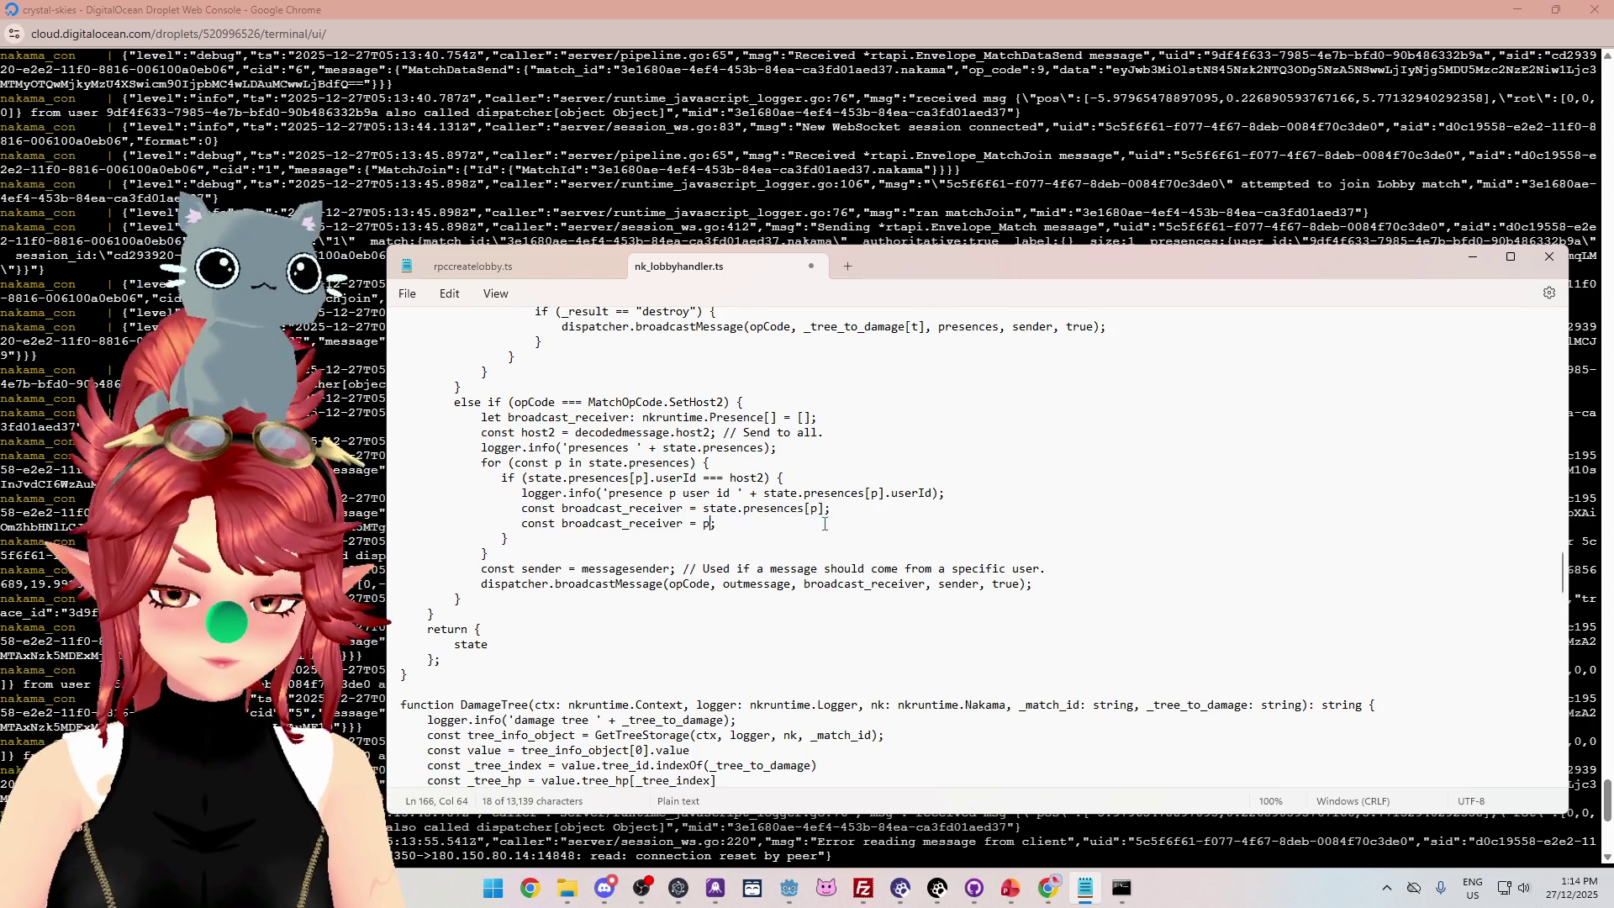
{"action": "left_click", "coordinate": [521, 508]}
{"action": "type", "text": "//"}
{"action": "left_click", "coordinate": [716, 523]}
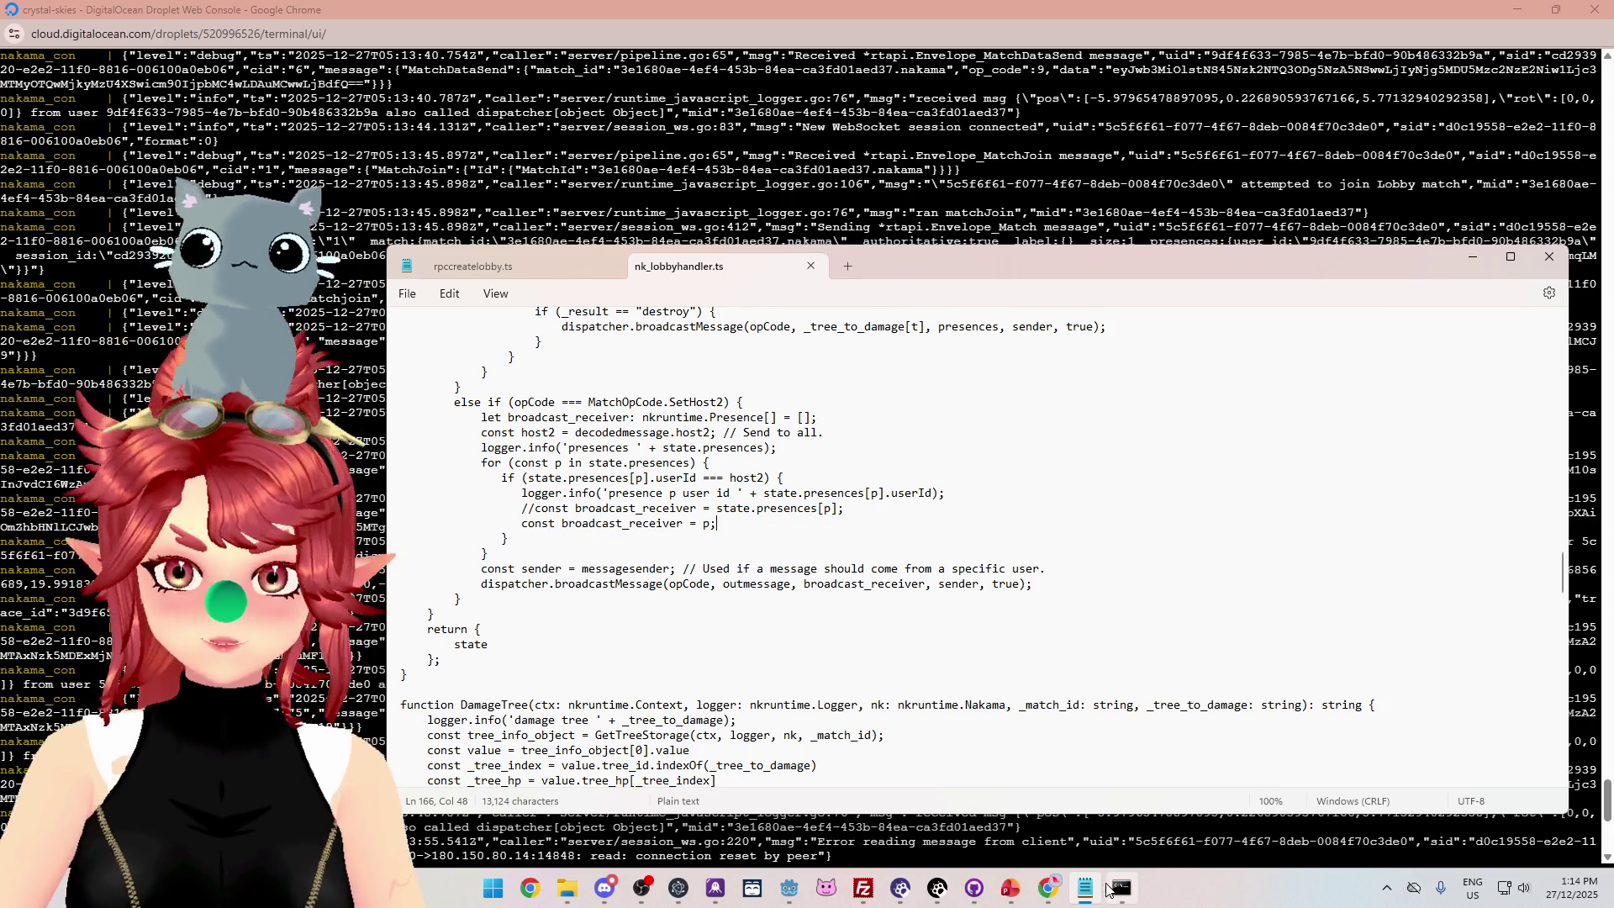
{"action": "left_click", "coordinate": [1121, 888]}
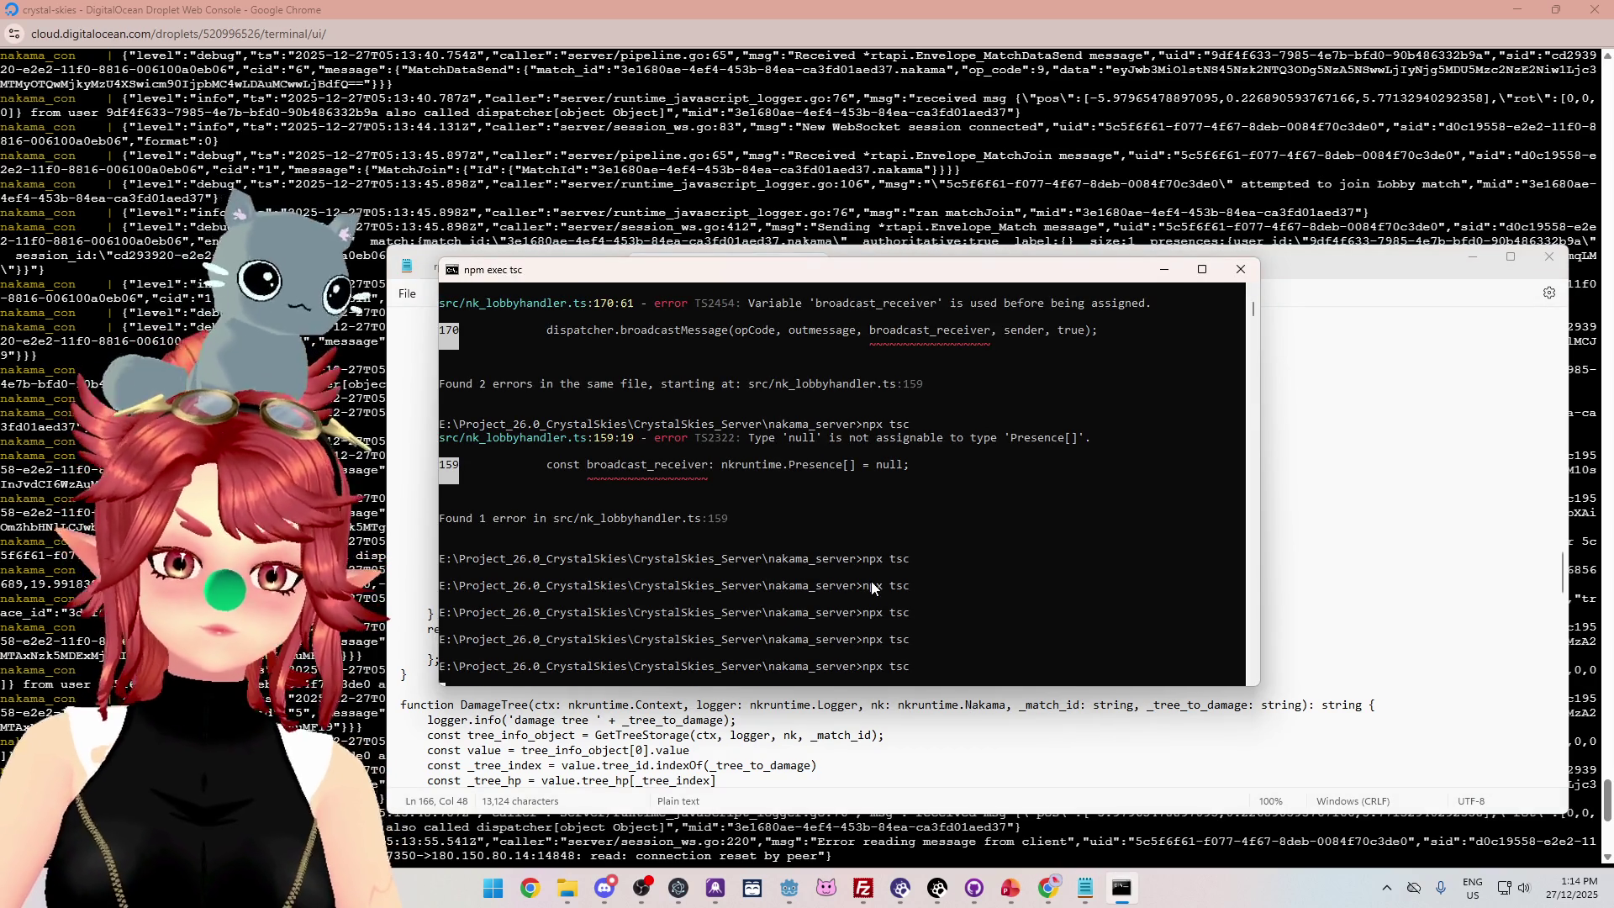
Delete the remote index.js and upload the new one into /root/crystal-skies/data/modules.
{"action": "left_click", "coordinate": [864, 888]}
{"action": "left_click", "coordinate": [875, 469]}
{"action": "key", "text": "Delete"}
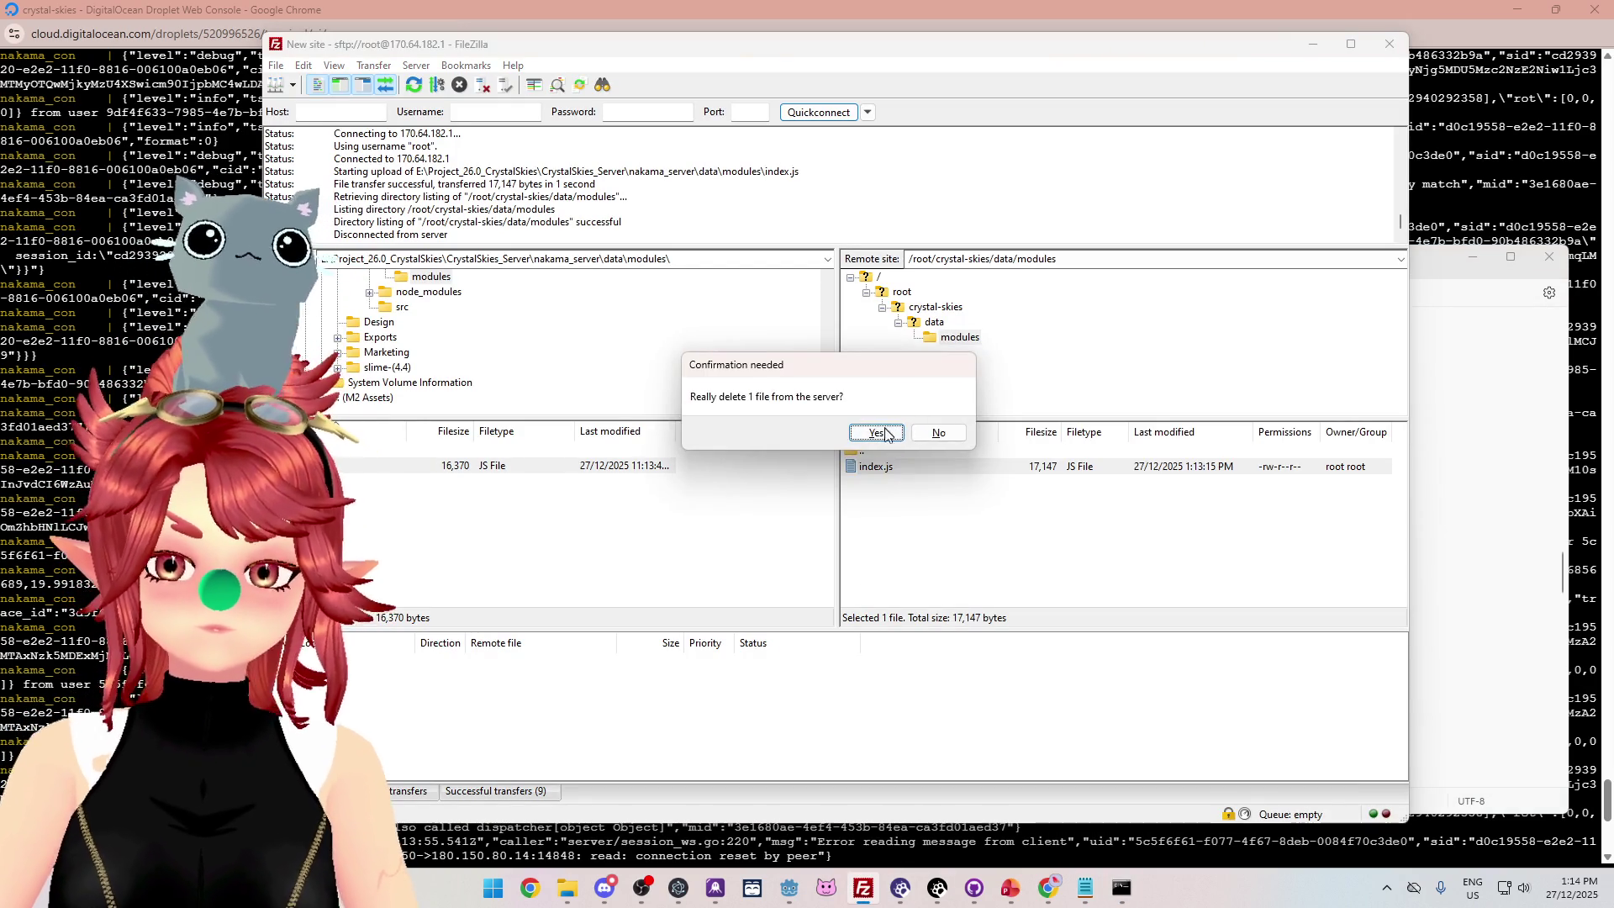
{"action": "key", "text": "Return"}
{"action": "left_click_drag", "start_coordinate": [454, 465], "coordinate": [988, 538]}
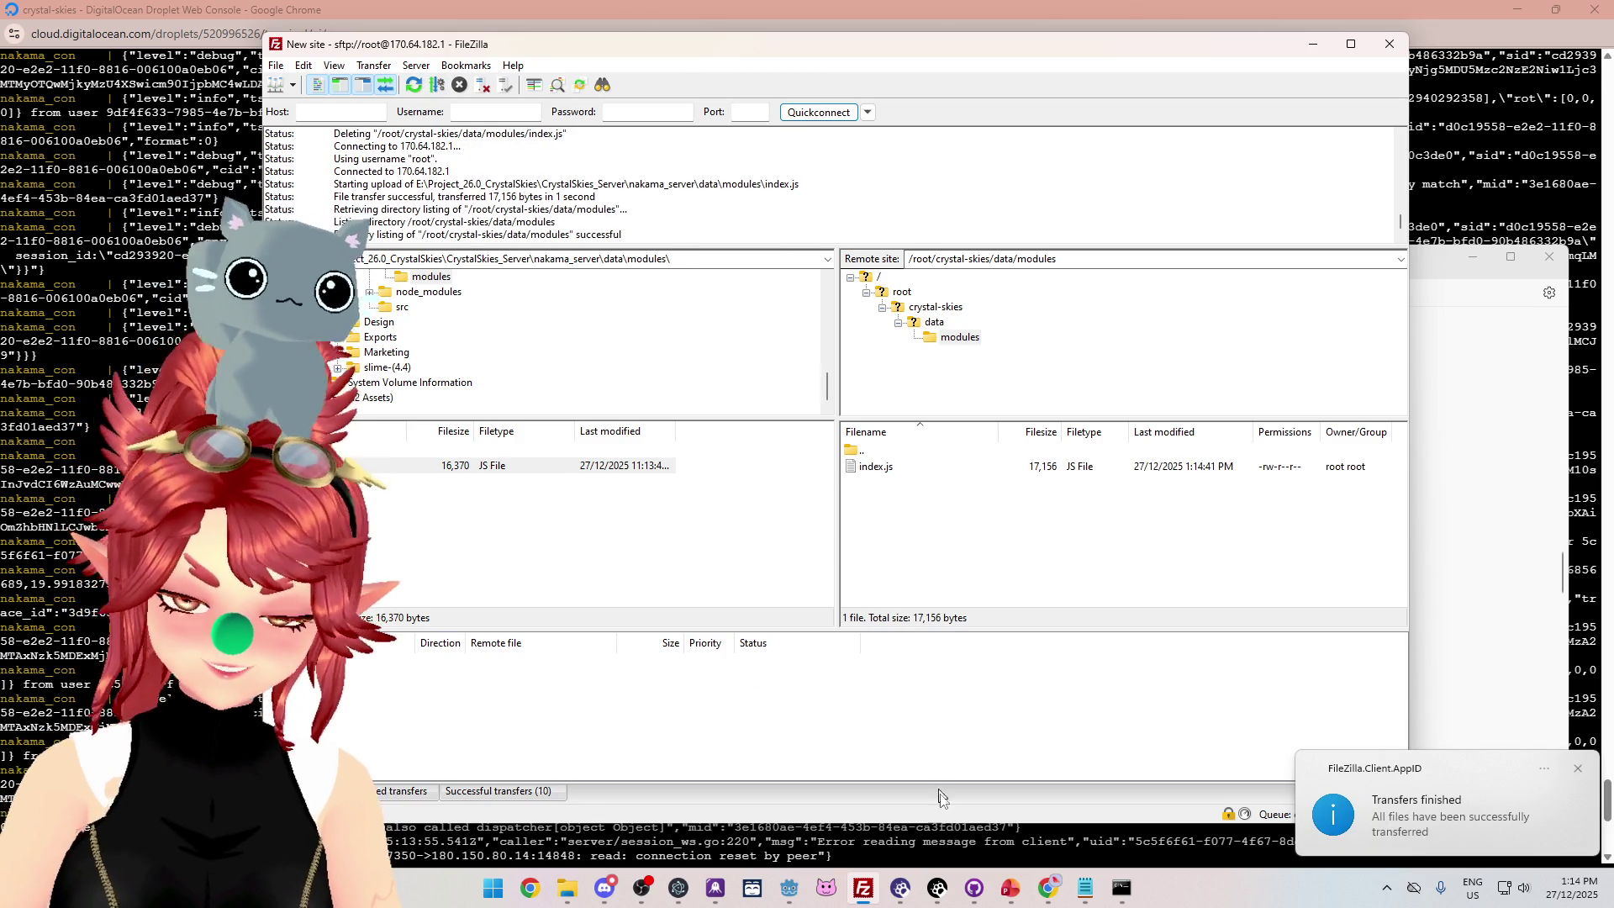
Check the restarted server's console log for the newly loaded module.
{"action": "mouse_move", "coordinate": [1048, 888]}
{"action": "left_click", "coordinate": [959, 832]}
{"action": "scroll", "coordinate": [798, 445], "scroll_direction": "down", "scroll_amount": 10}
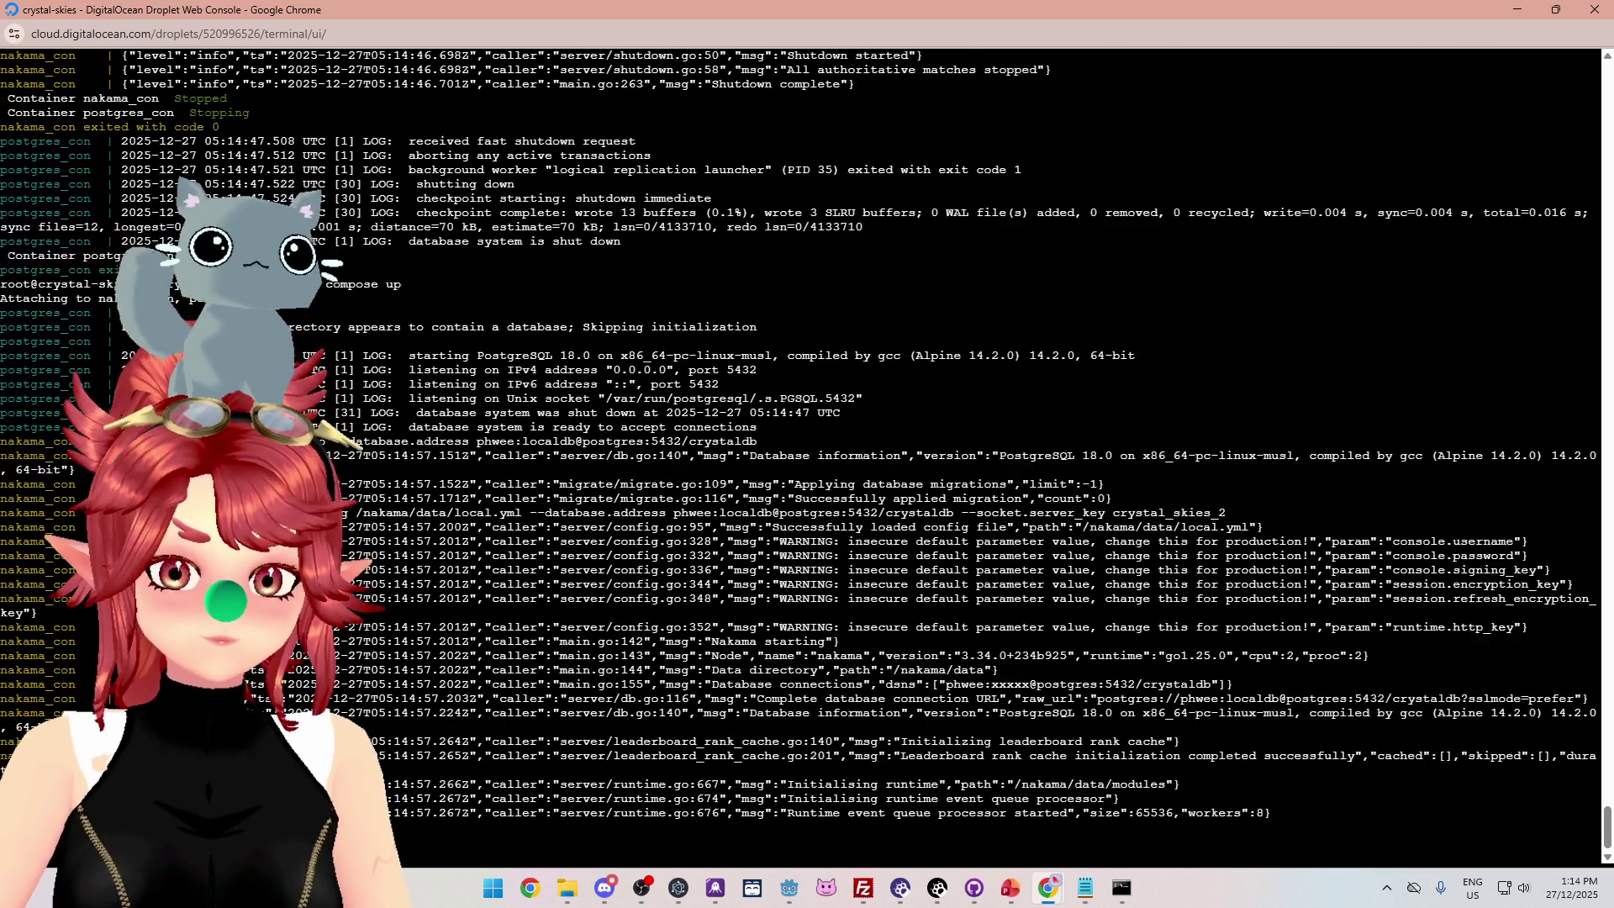
{"action": "left_click", "coordinate": [797, 887]}
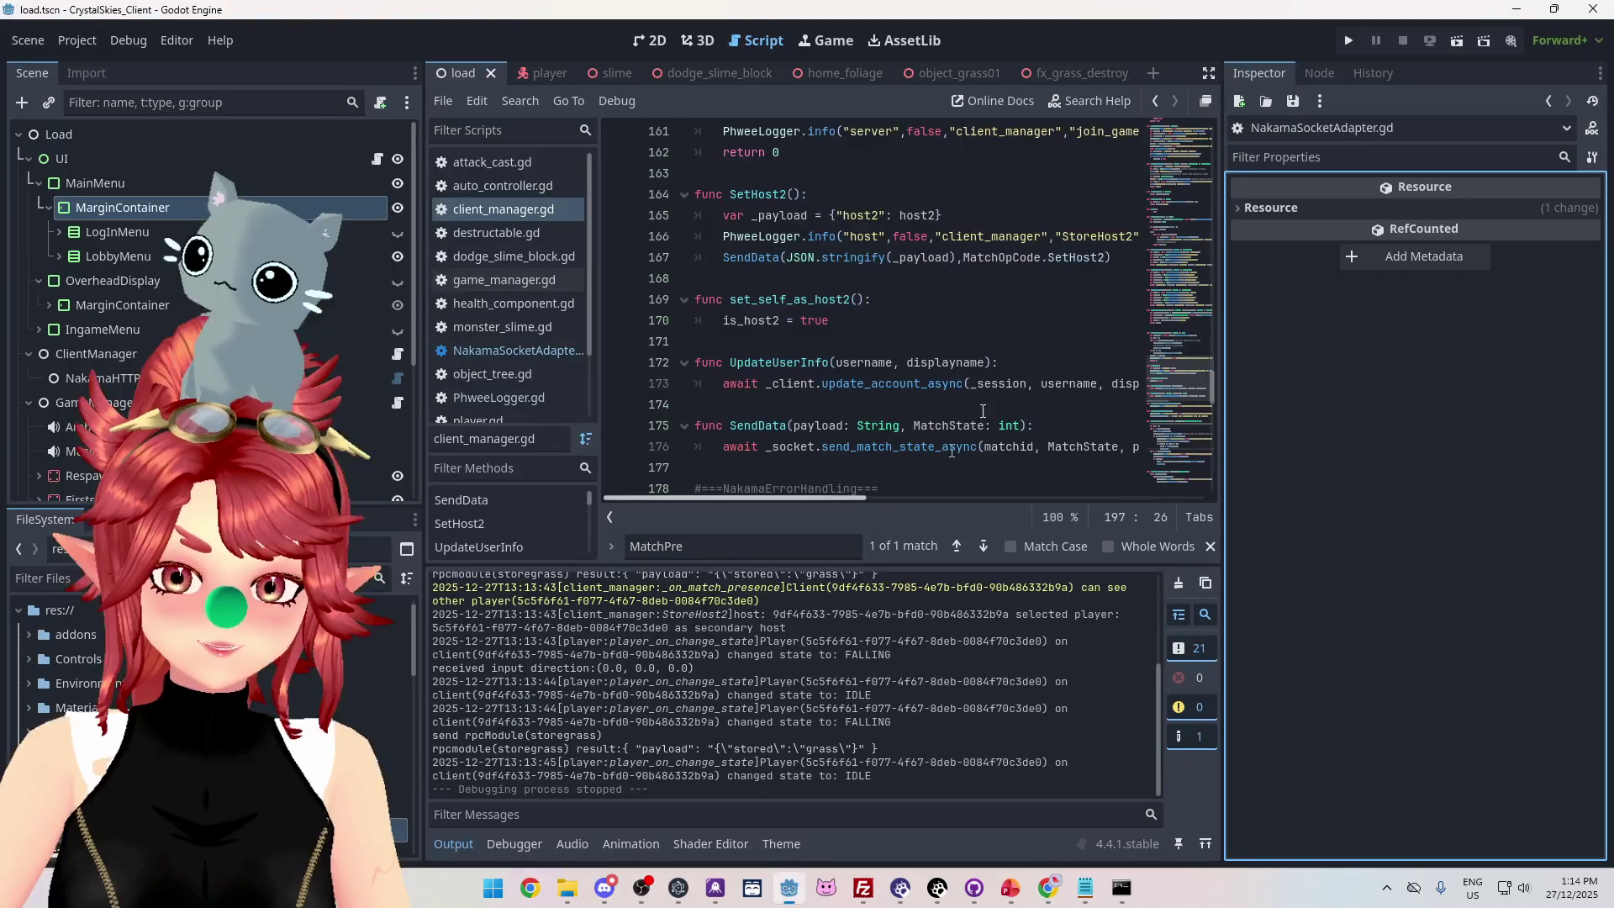
Run the game with F5, log in the first account and create a new lobby.
{"action": "key", "text": "F5"}
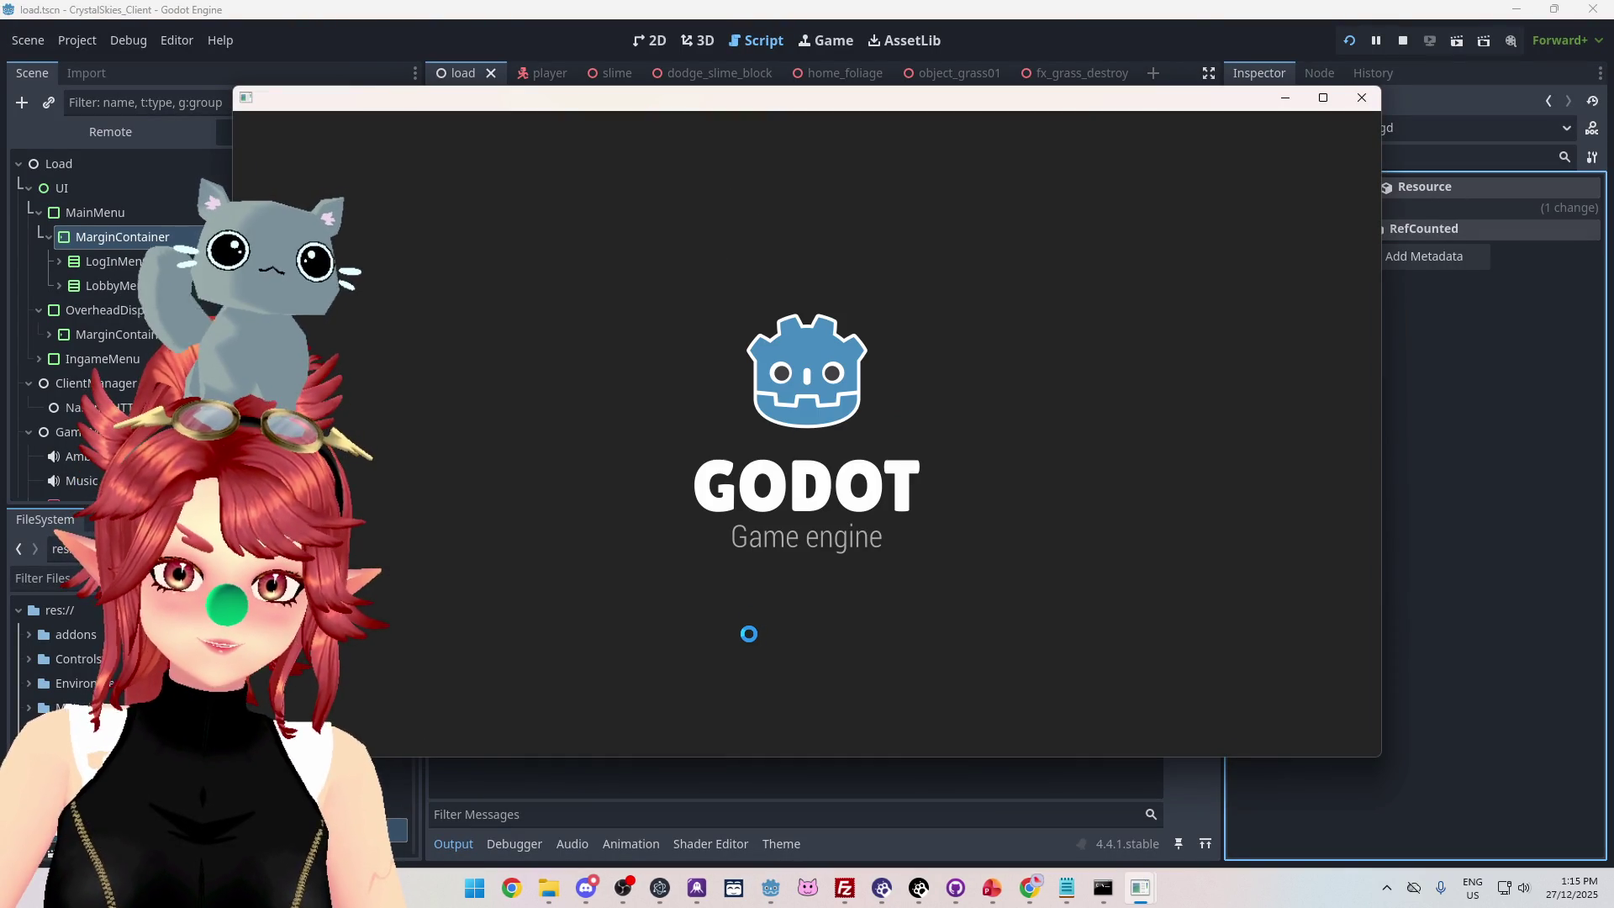
{"action": "left_click", "coordinate": [761, 540]}
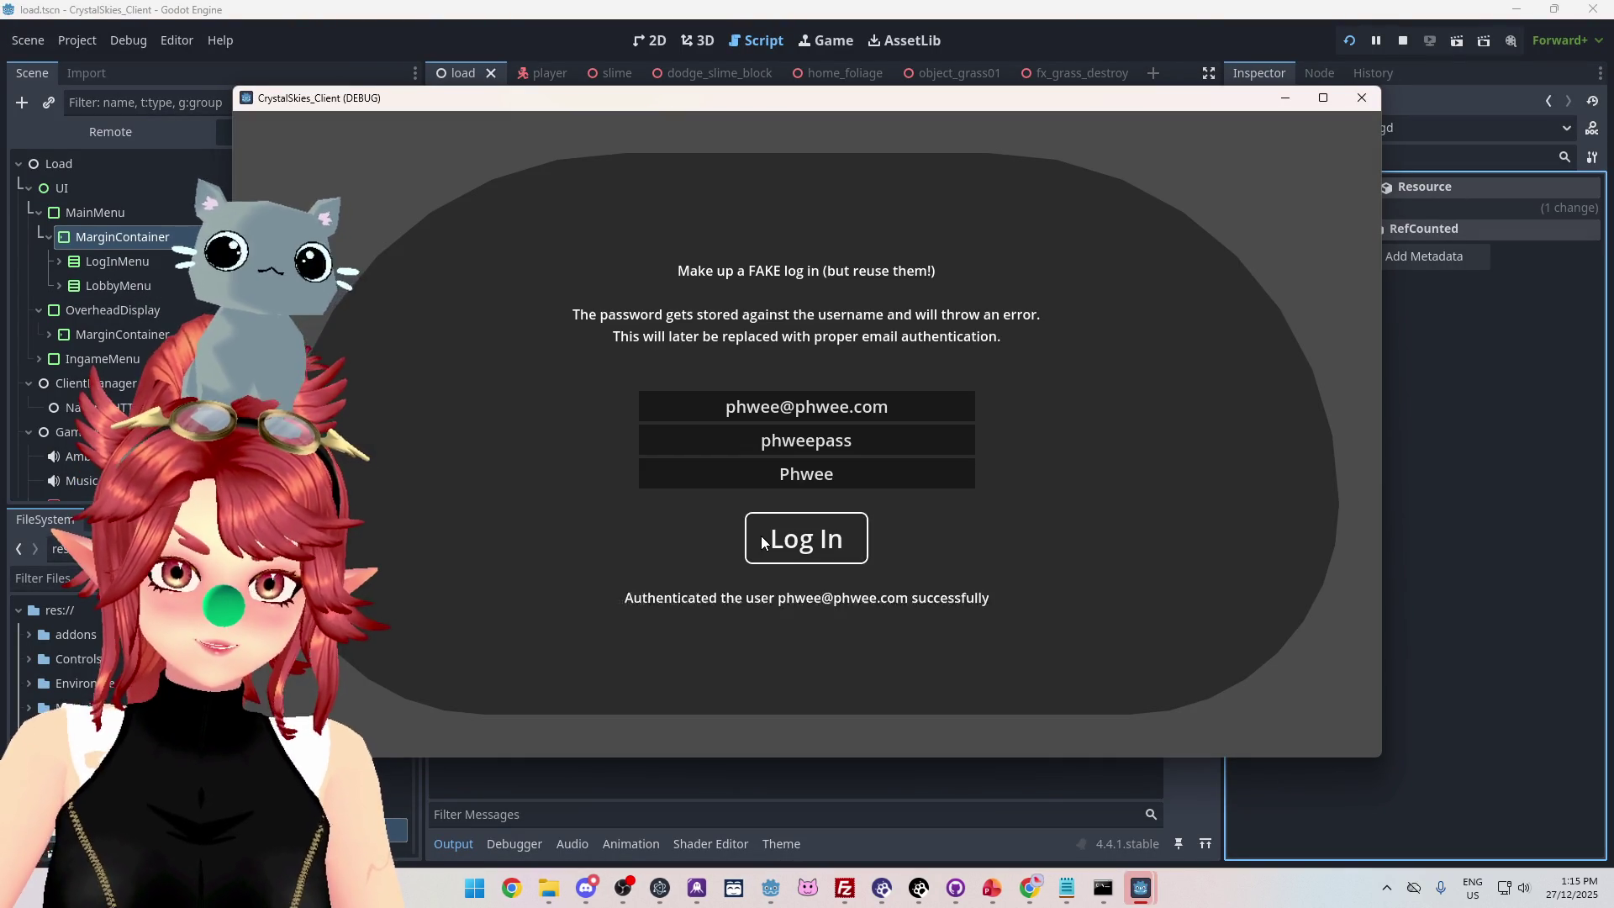
{"action": "left_click", "coordinate": [766, 574]}
{"action": "type", "text": "asdf"}
{"action": "left_click", "coordinate": [967, 573]}
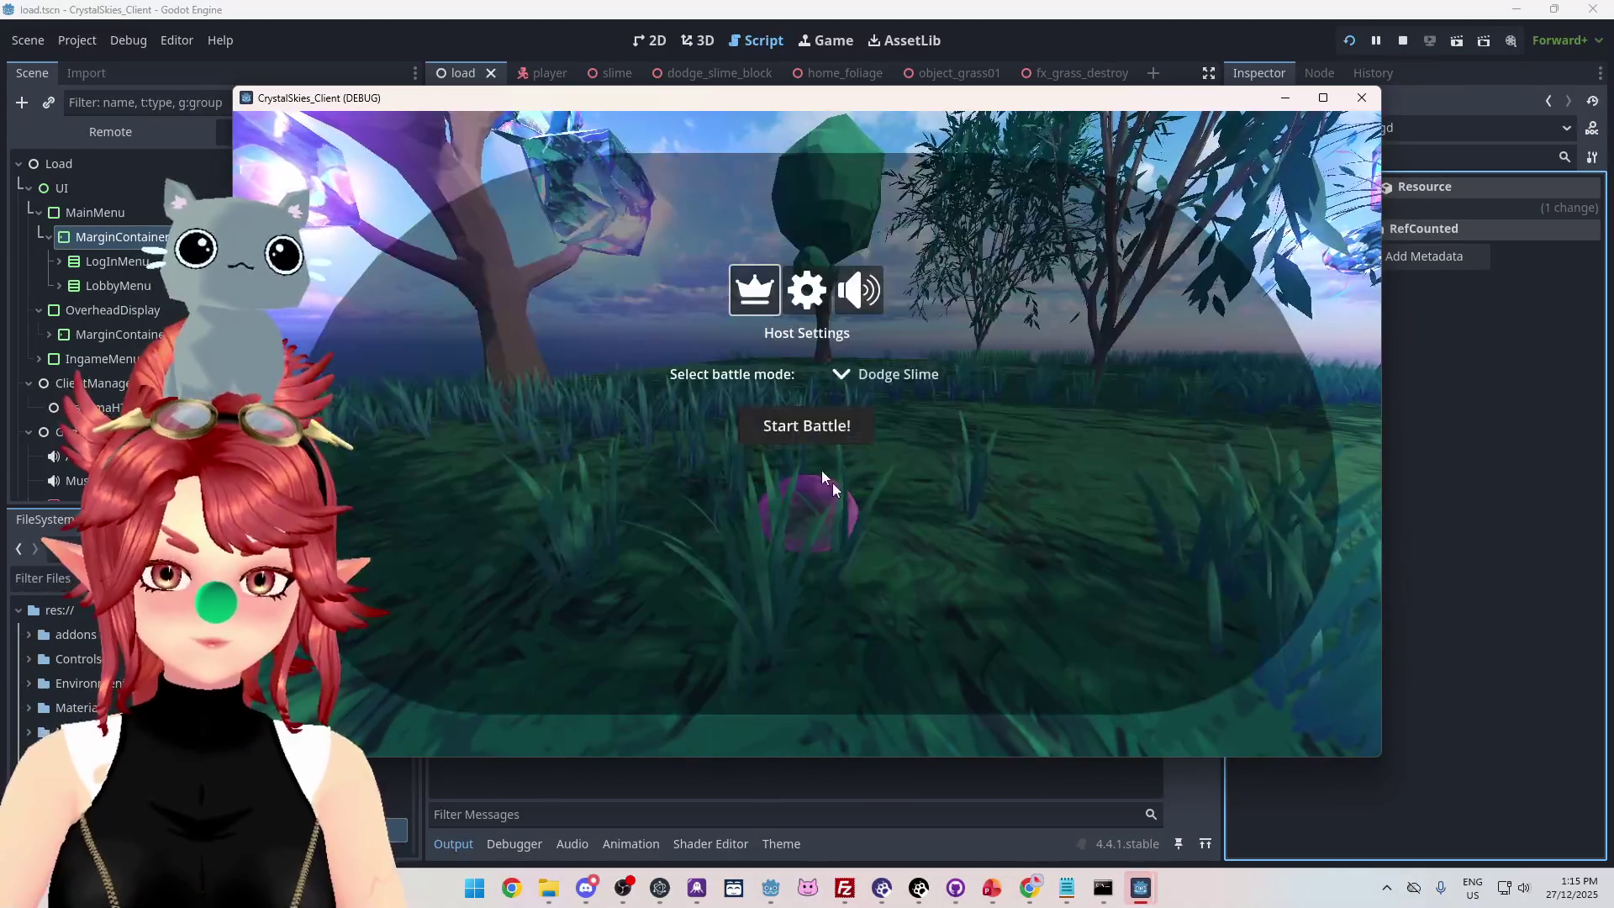
In the second client, append 2 to email and display name, log in, join lobby asddd, then stop.
{"action": "left_click", "coordinate": [1055, 802]}
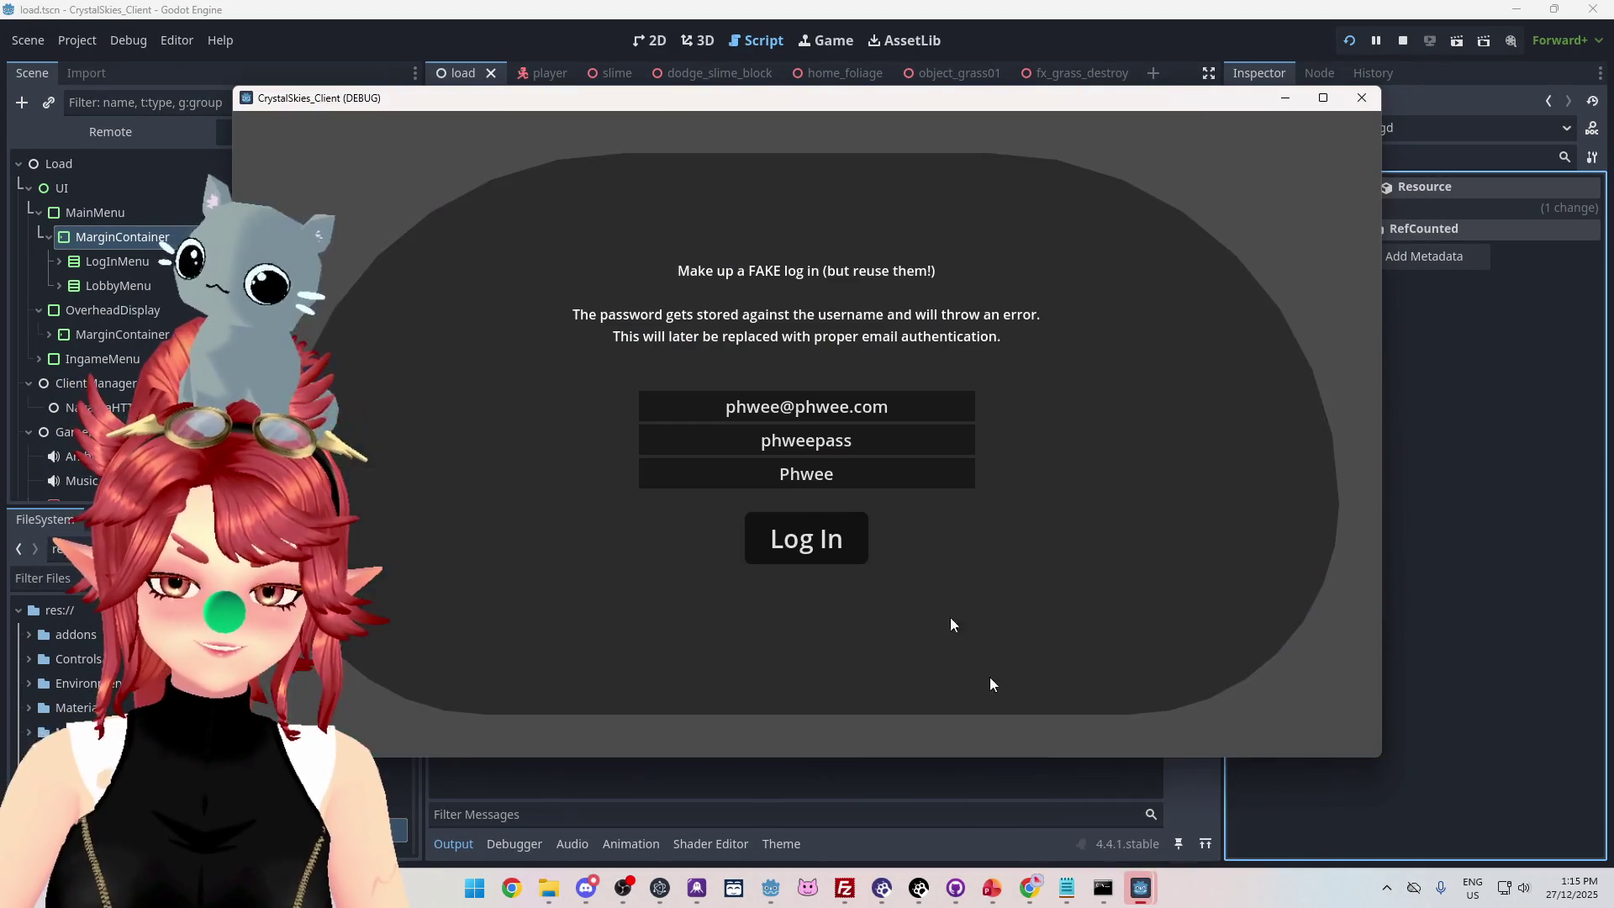
{"action": "left_click", "coordinate": [785, 406]}
{"action": "type", "text": "2"}
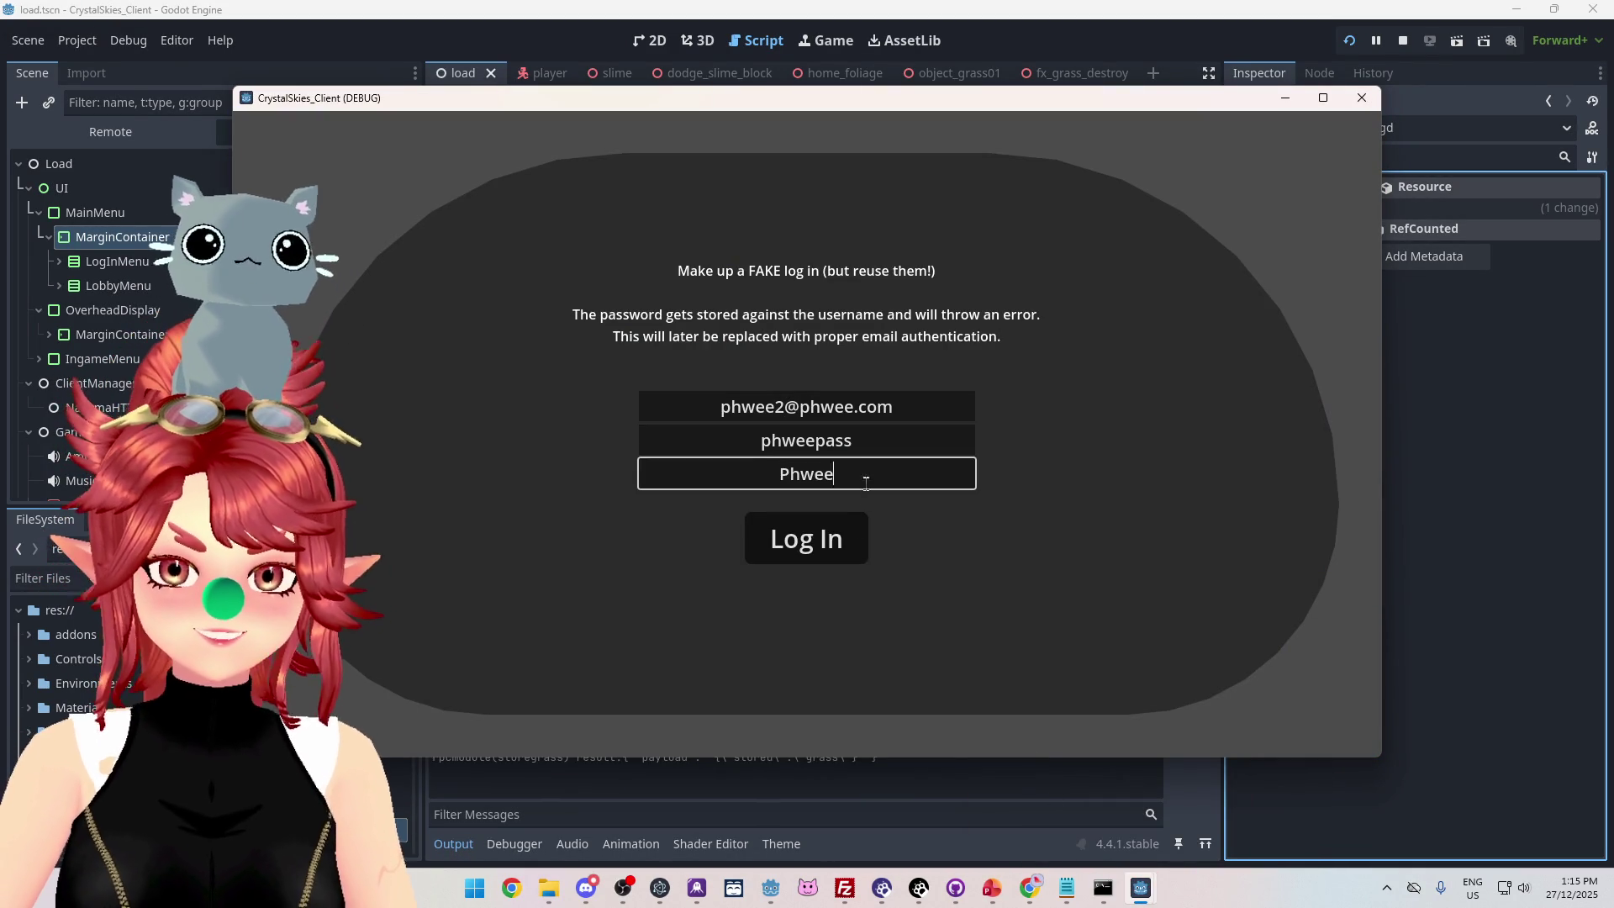
{"action": "left_click", "coordinate": [884, 475]}
{"action": "type", "text": "2"}
{"action": "left_click", "coordinate": [839, 537]}
{"action": "left_click", "coordinate": [809, 354]}
{"action": "left_click", "coordinate": [824, 516]}
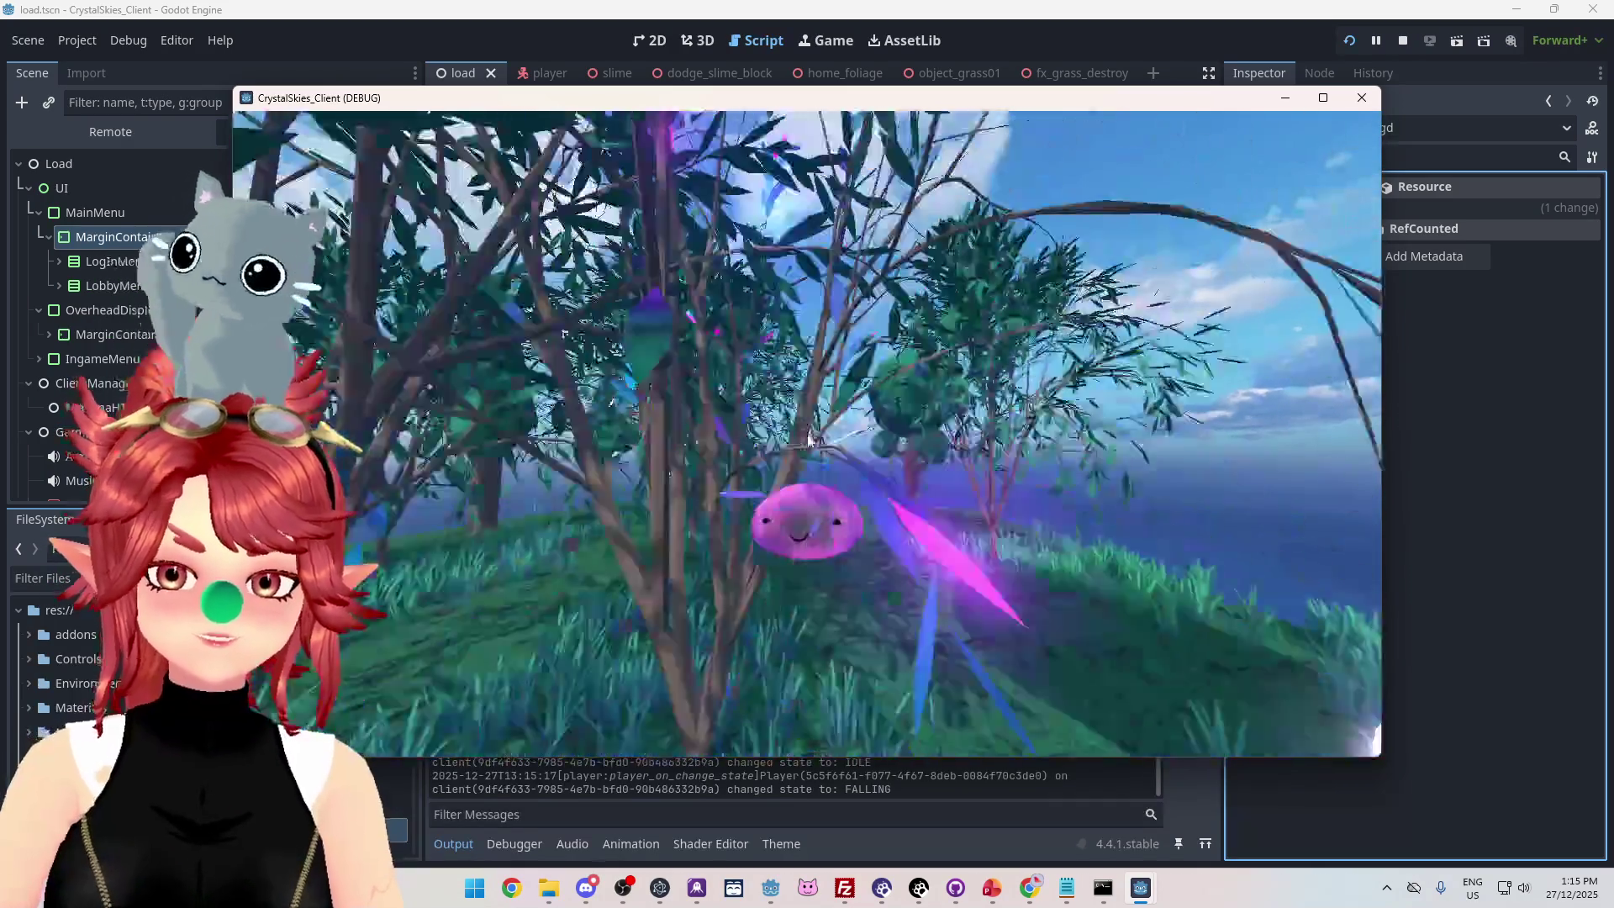
{"action": "key", "text": "Escape"}
{"action": "left_click", "coordinate": [1402, 41]}
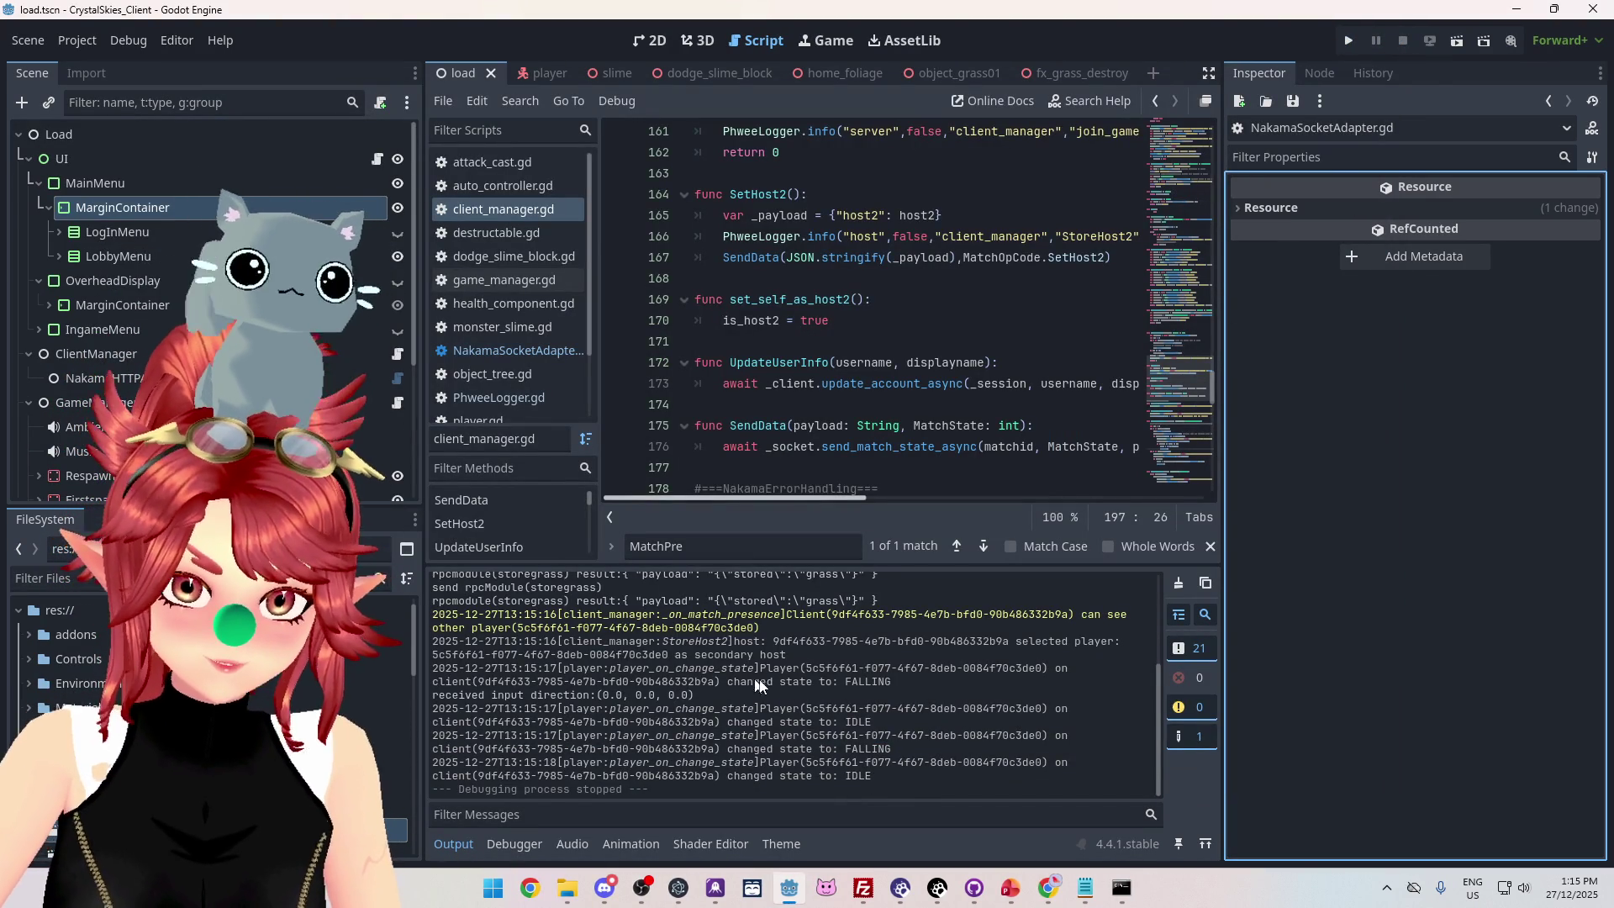
{"action": "mouse_move", "coordinate": [740, 643]}
{"action": "left_mouse_down"}
{"action": "mouse_move", "coordinate": [761, 669]}
{"action": "mouse_move", "coordinate": [811, 655]}
{"action": "left_mouse_up"}
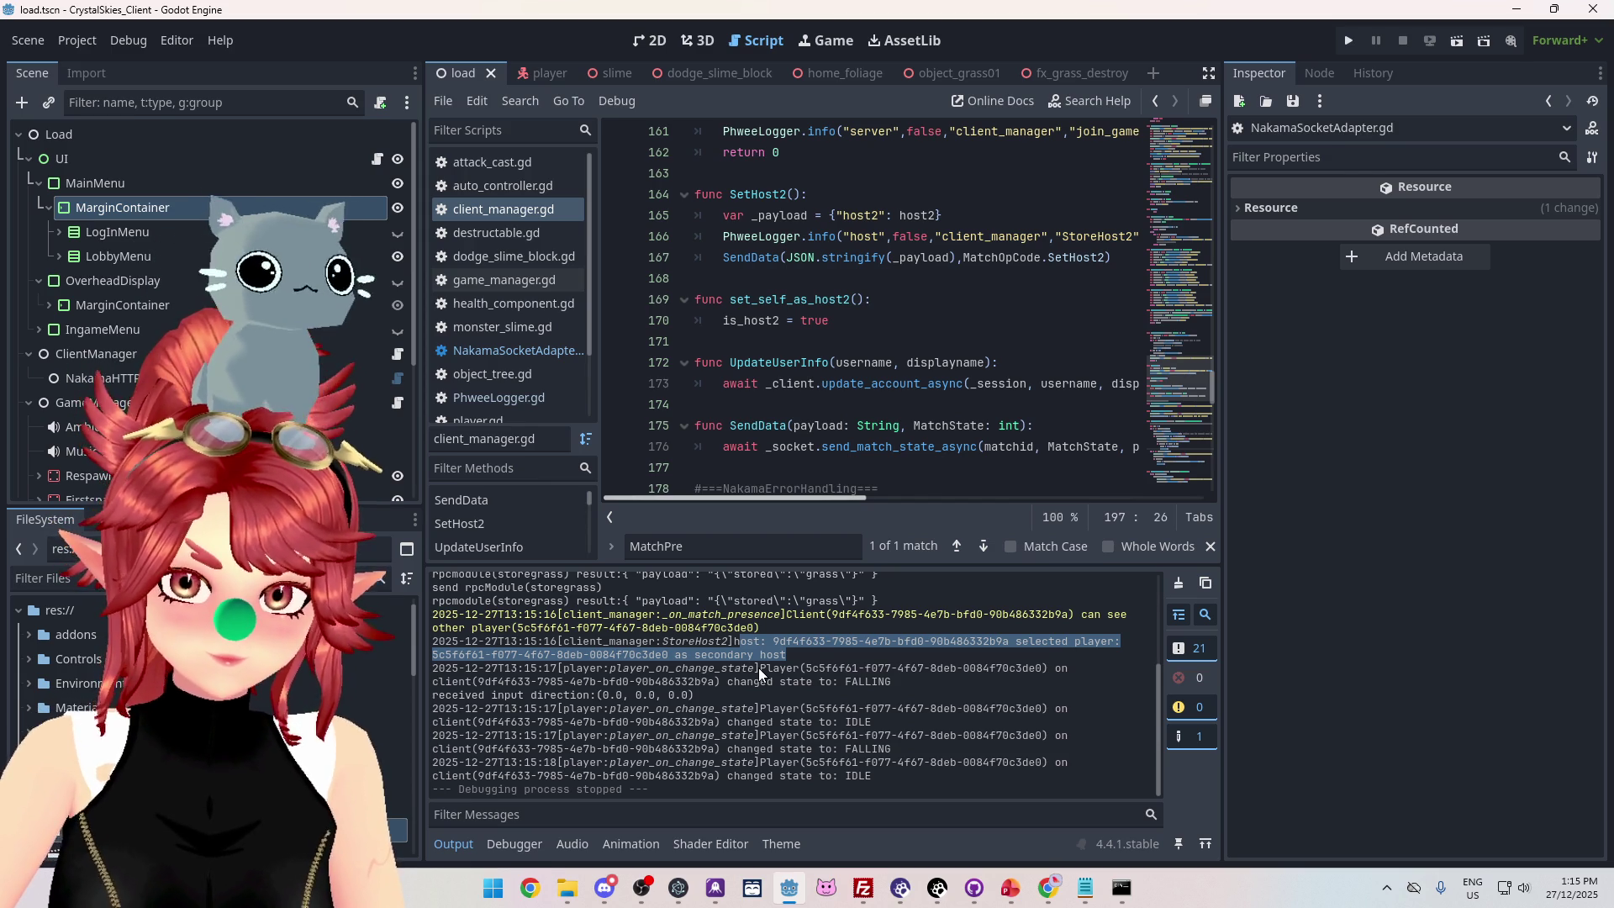
{"action": "left_click_drag", "start_coordinate": [758, 667], "coordinate": [892, 682]}
{"action": "scroll", "coordinate": [898, 702], "scroll_direction": "up", "scroll_amount": 2}
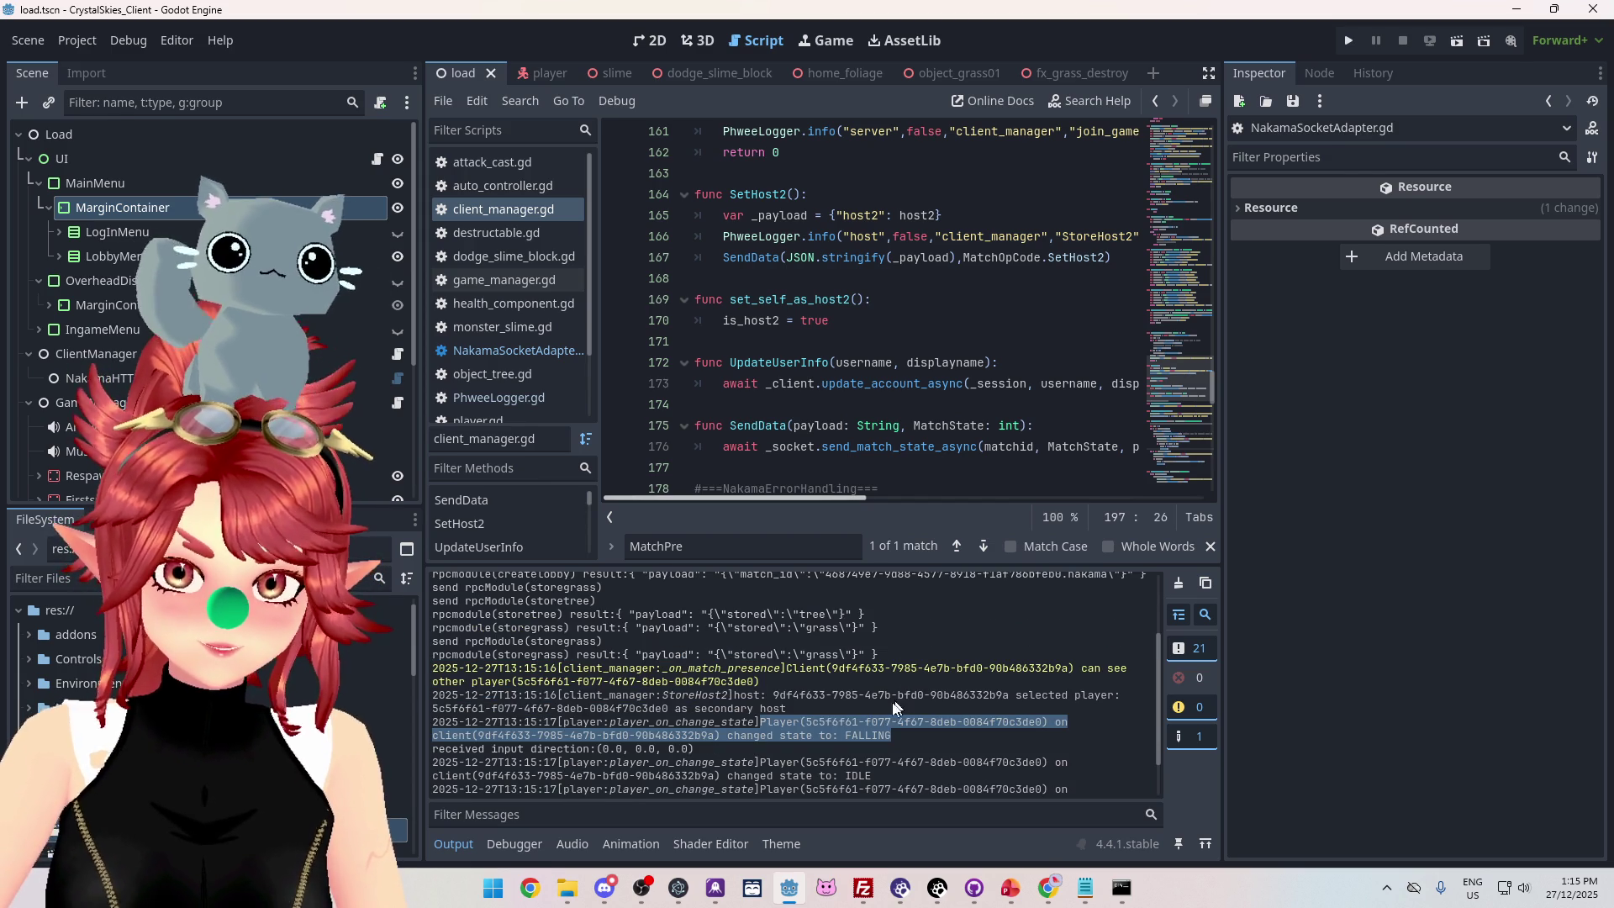
{"action": "scroll", "coordinate": [790, 711], "scroll_direction": "down", "scroll_amount": 2}
{"action": "mouse_move", "coordinate": [1048, 888]}
{"action": "left_click", "coordinate": [1135, 795]}
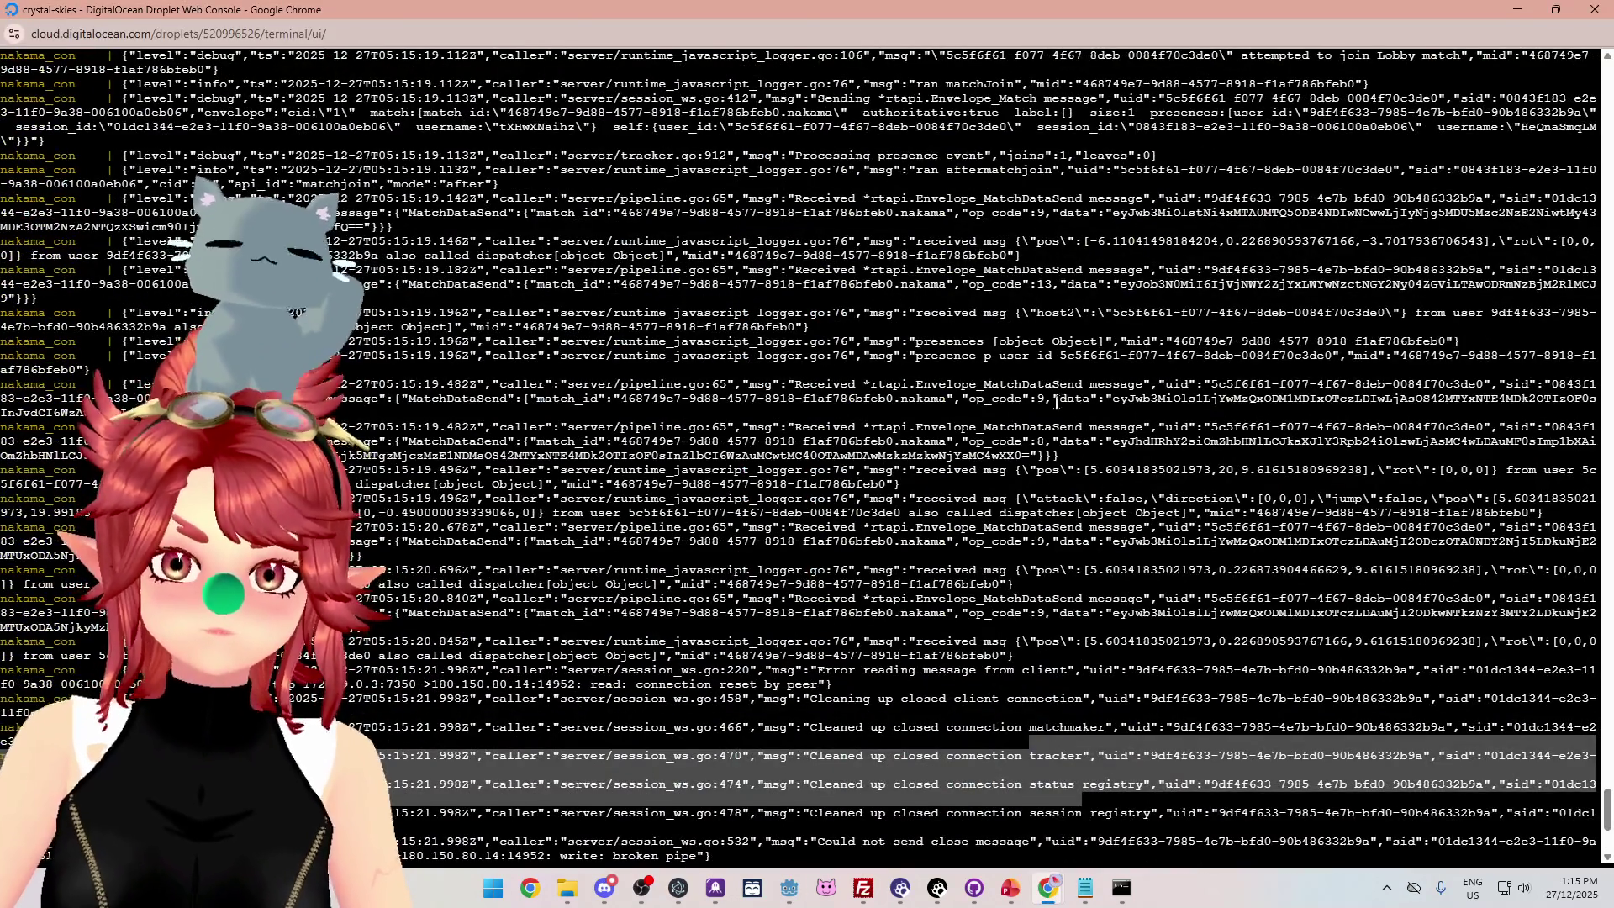
{"action": "scroll", "coordinate": [1056, 401], "scroll_direction": "up", "scroll_amount": 4}
{"action": "scroll", "coordinate": [1045, 362], "scroll_direction": "up", "scroll_amount": 8}
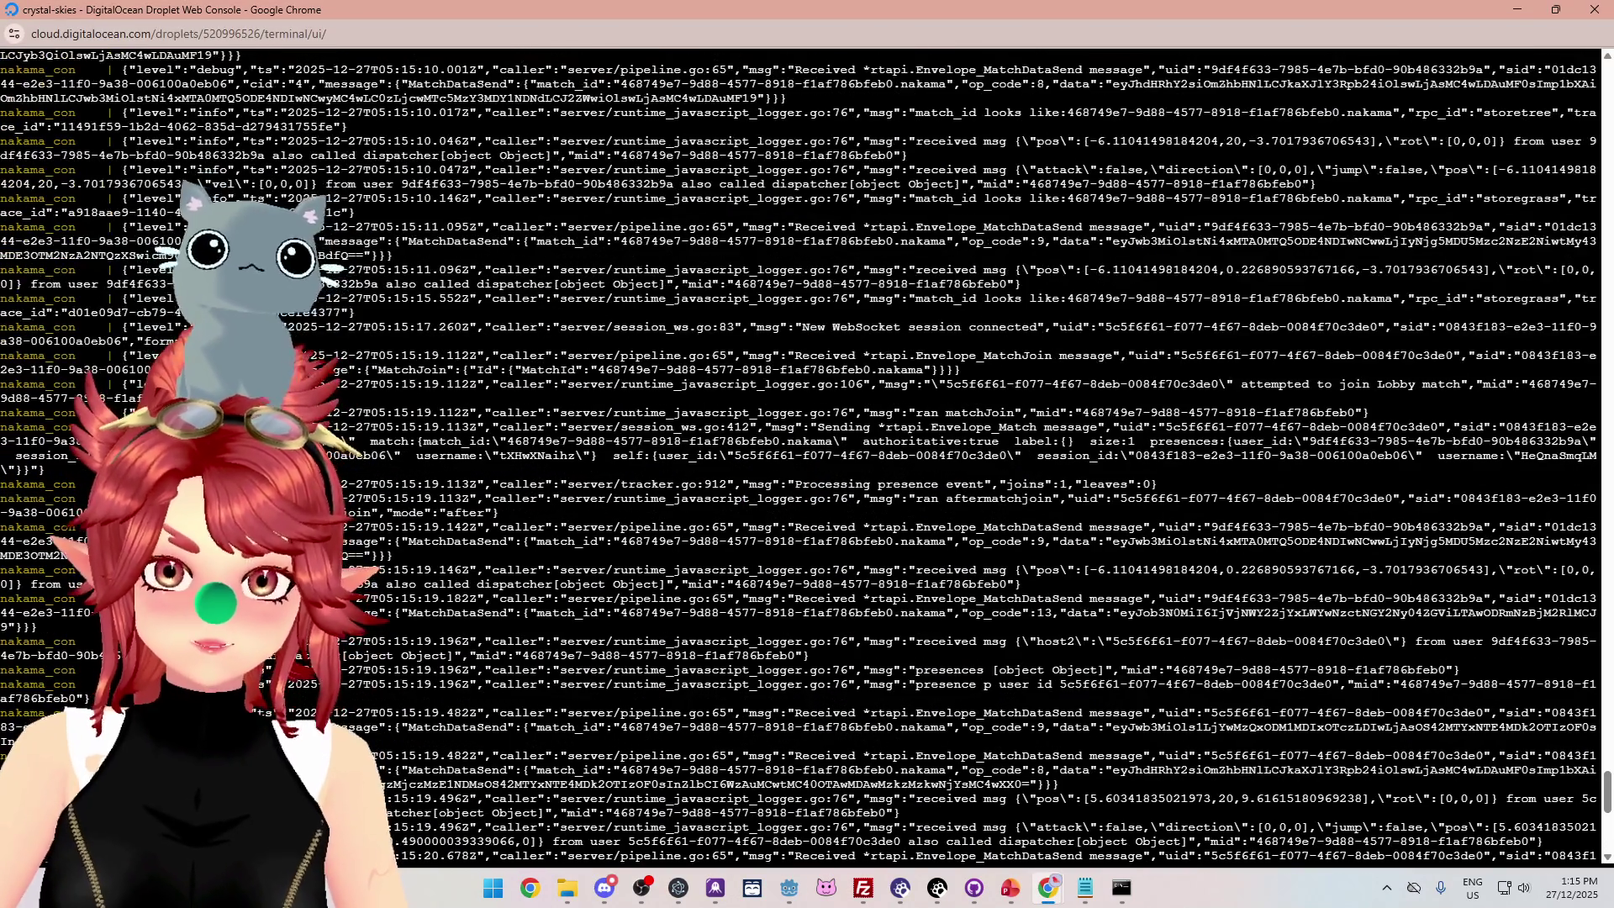
{"action": "scroll", "coordinate": [1046, 362], "scroll_direction": "up", "scroll_amount": 10}
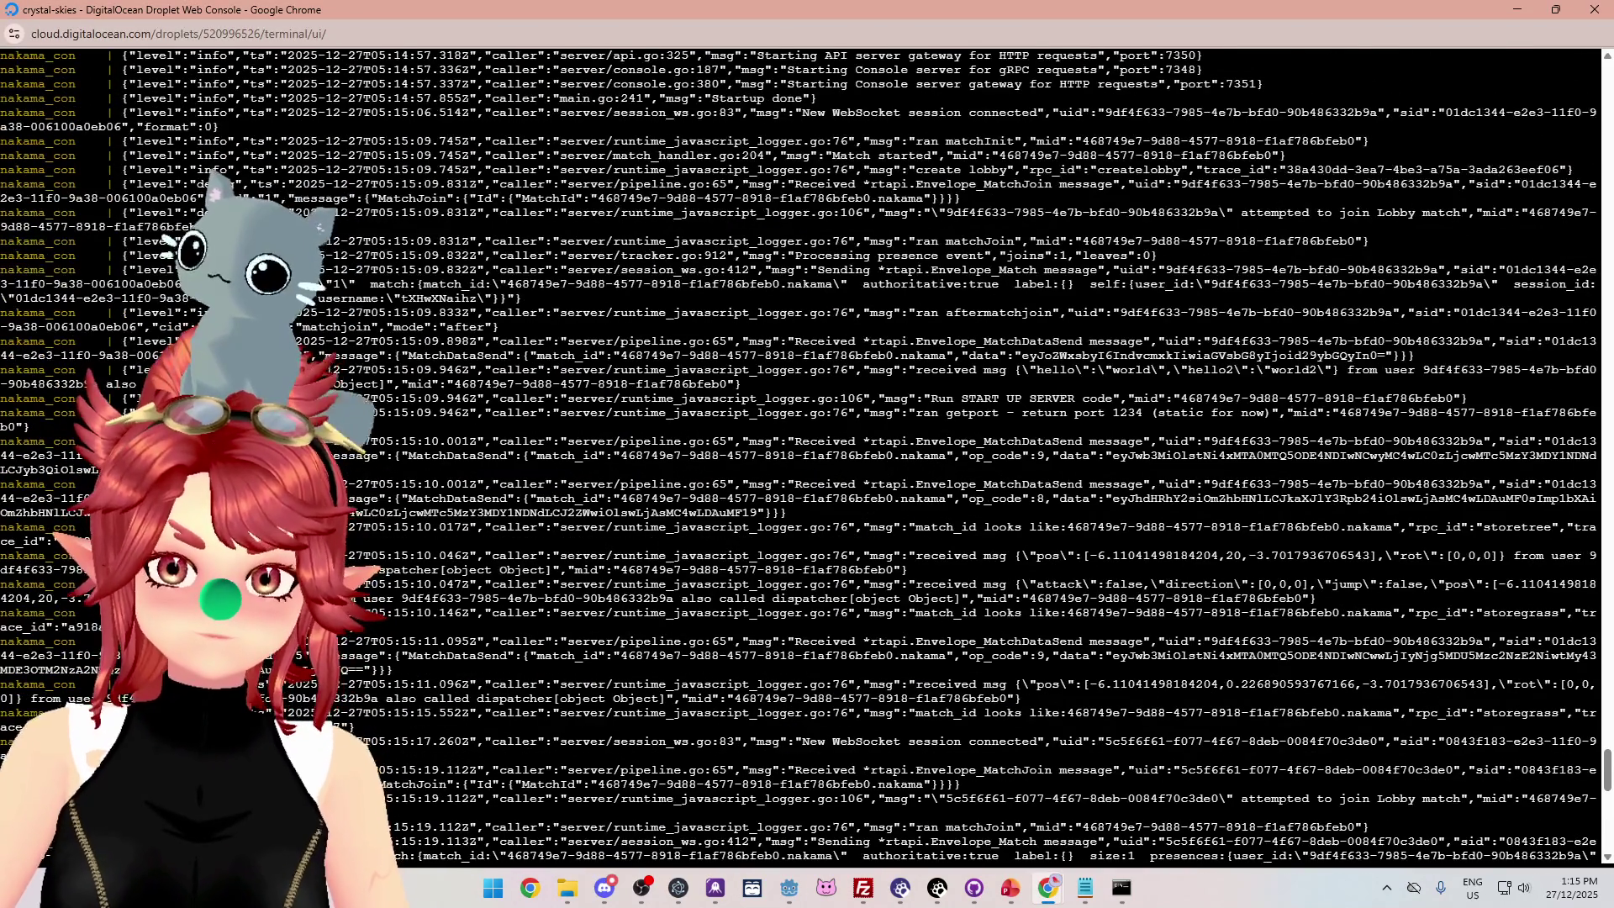
{"action": "scroll", "coordinate": [1048, 305], "scroll_direction": "up", "scroll_amount": 2}
{"action": "scroll", "coordinate": [1047, 305], "scroll_direction": "down", "scroll_amount": 17}
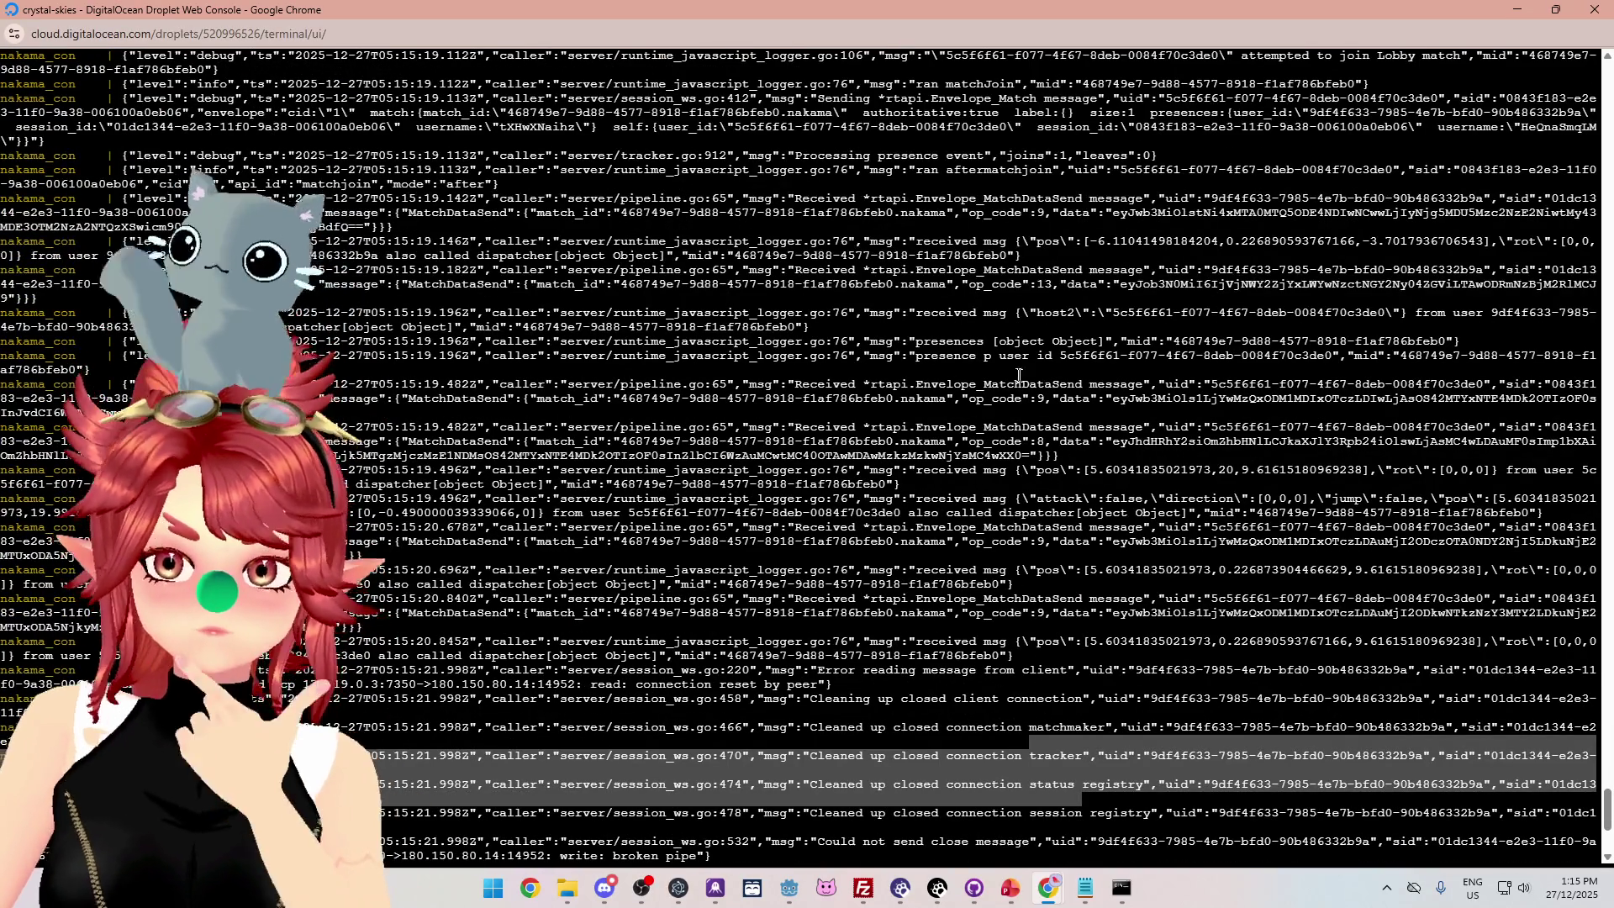
{"action": "left_click_drag", "start_coordinate": [945, 342], "coordinate": [1135, 341]}
{"action": "left_click_drag", "start_coordinate": [894, 341], "coordinate": [1460, 341]}
{"action": "mouse_move", "coordinate": [901, 356]}
{"action": "left_mouse_down"}
{"action": "mouse_move", "coordinate": [1369, 342]}
{"action": "mouse_move", "coordinate": [1379, 356]}
{"action": "left_mouse_up"}
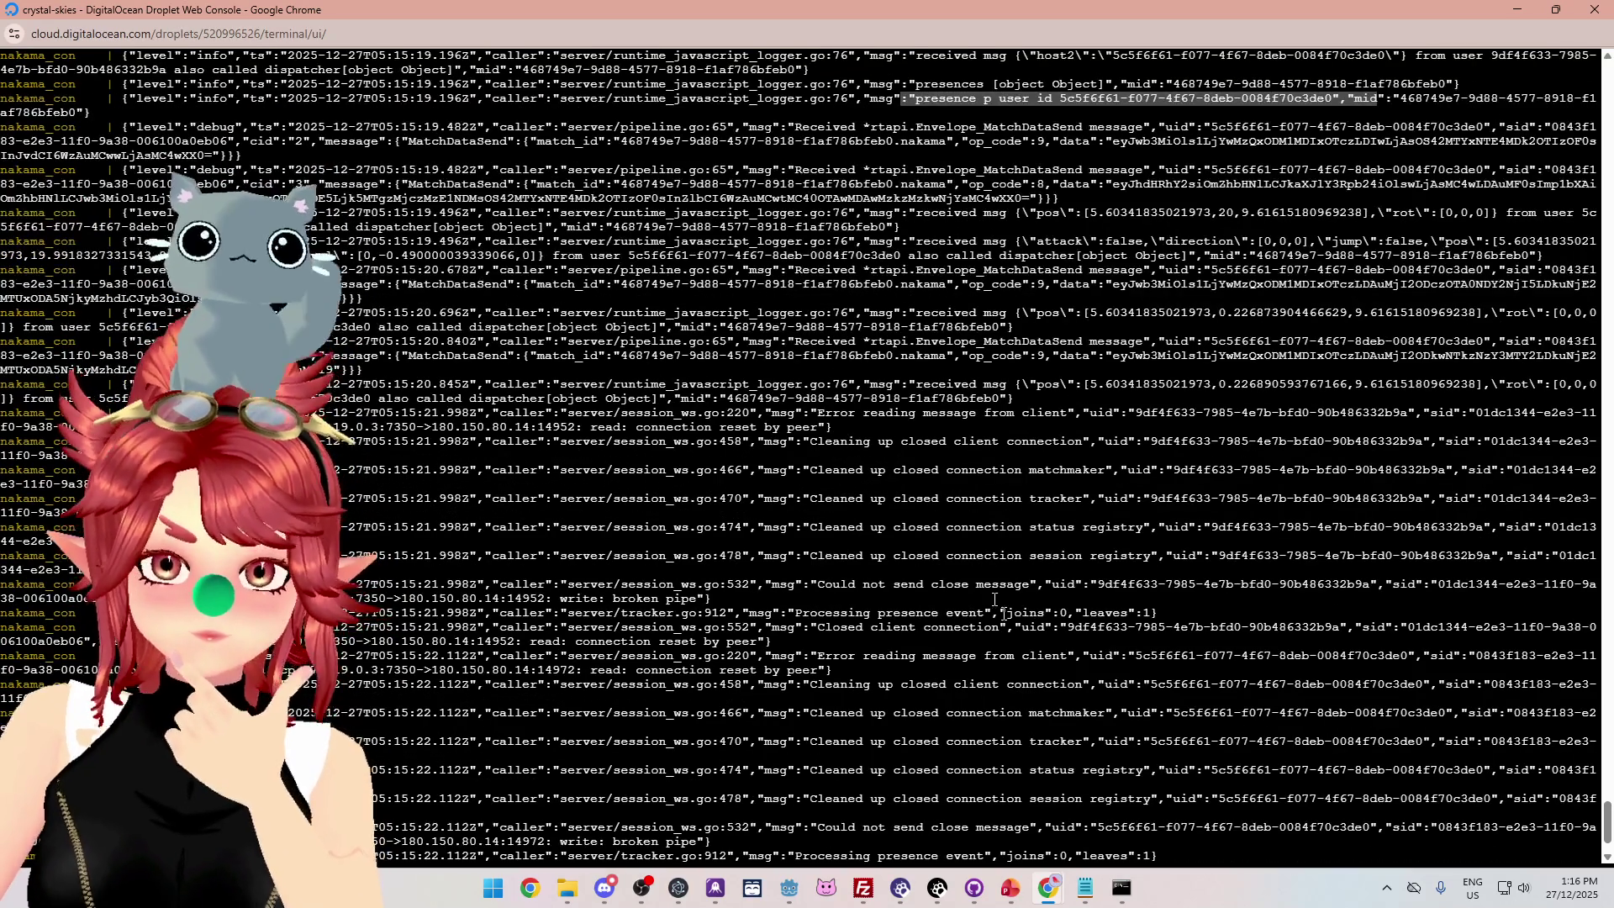
{"action": "left_click", "coordinate": [788, 889]}
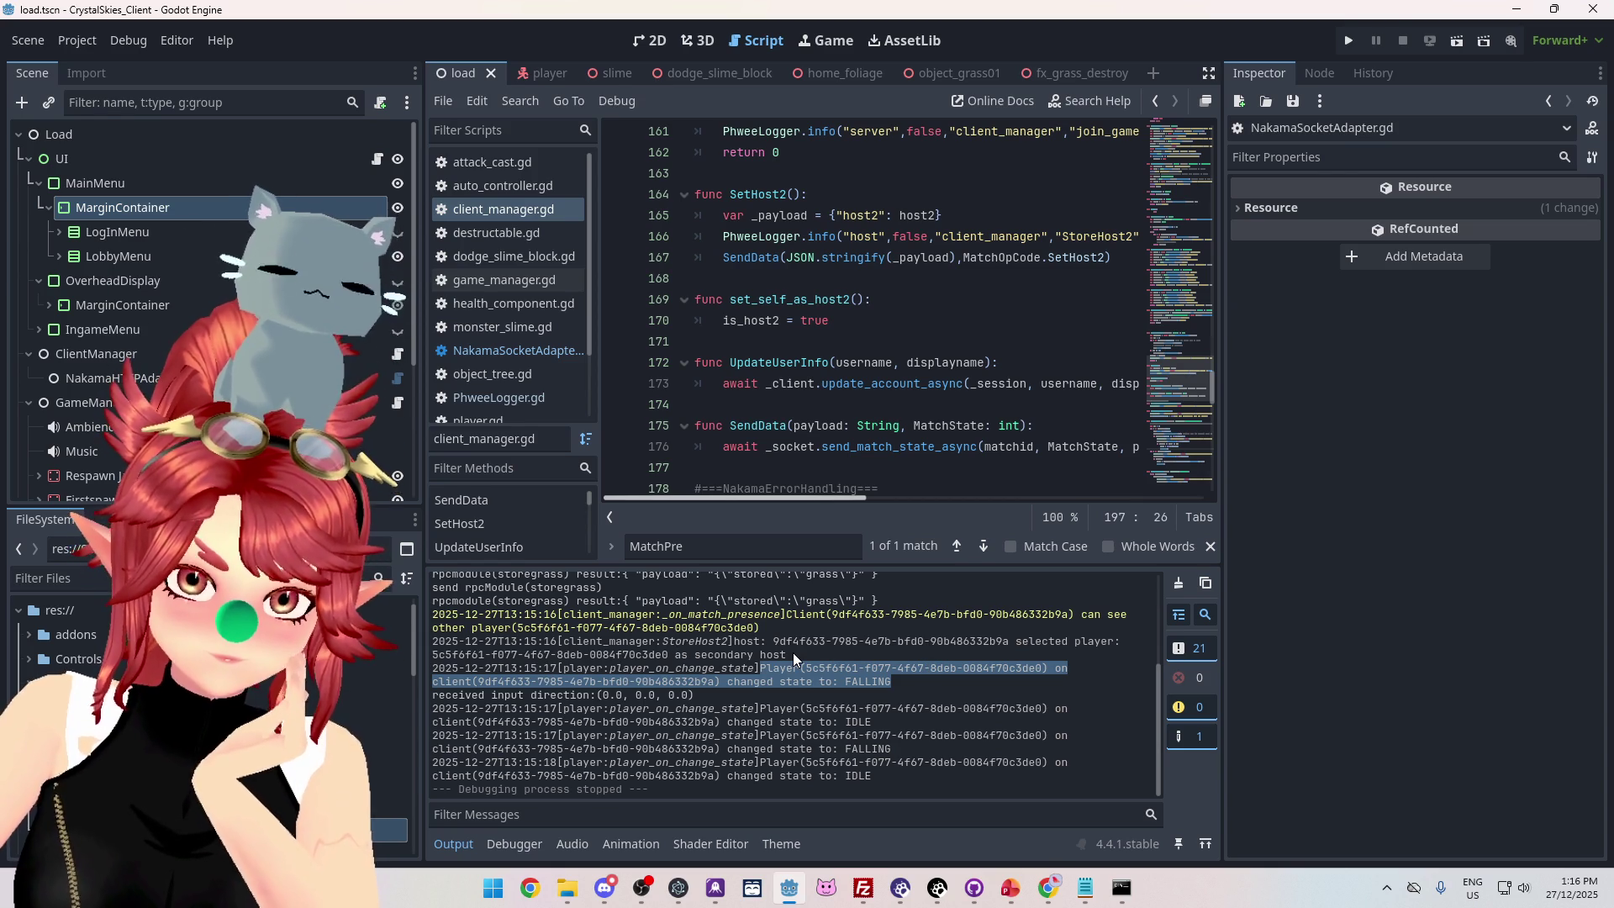
In nk_lobbyhandler.ts, scroll to the BattleEnd branch and select the dispatcher.broadcastMessage call.
{"action": "left_click_drag", "start_coordinate": [786, 655], "coordinate": [708, 641]}
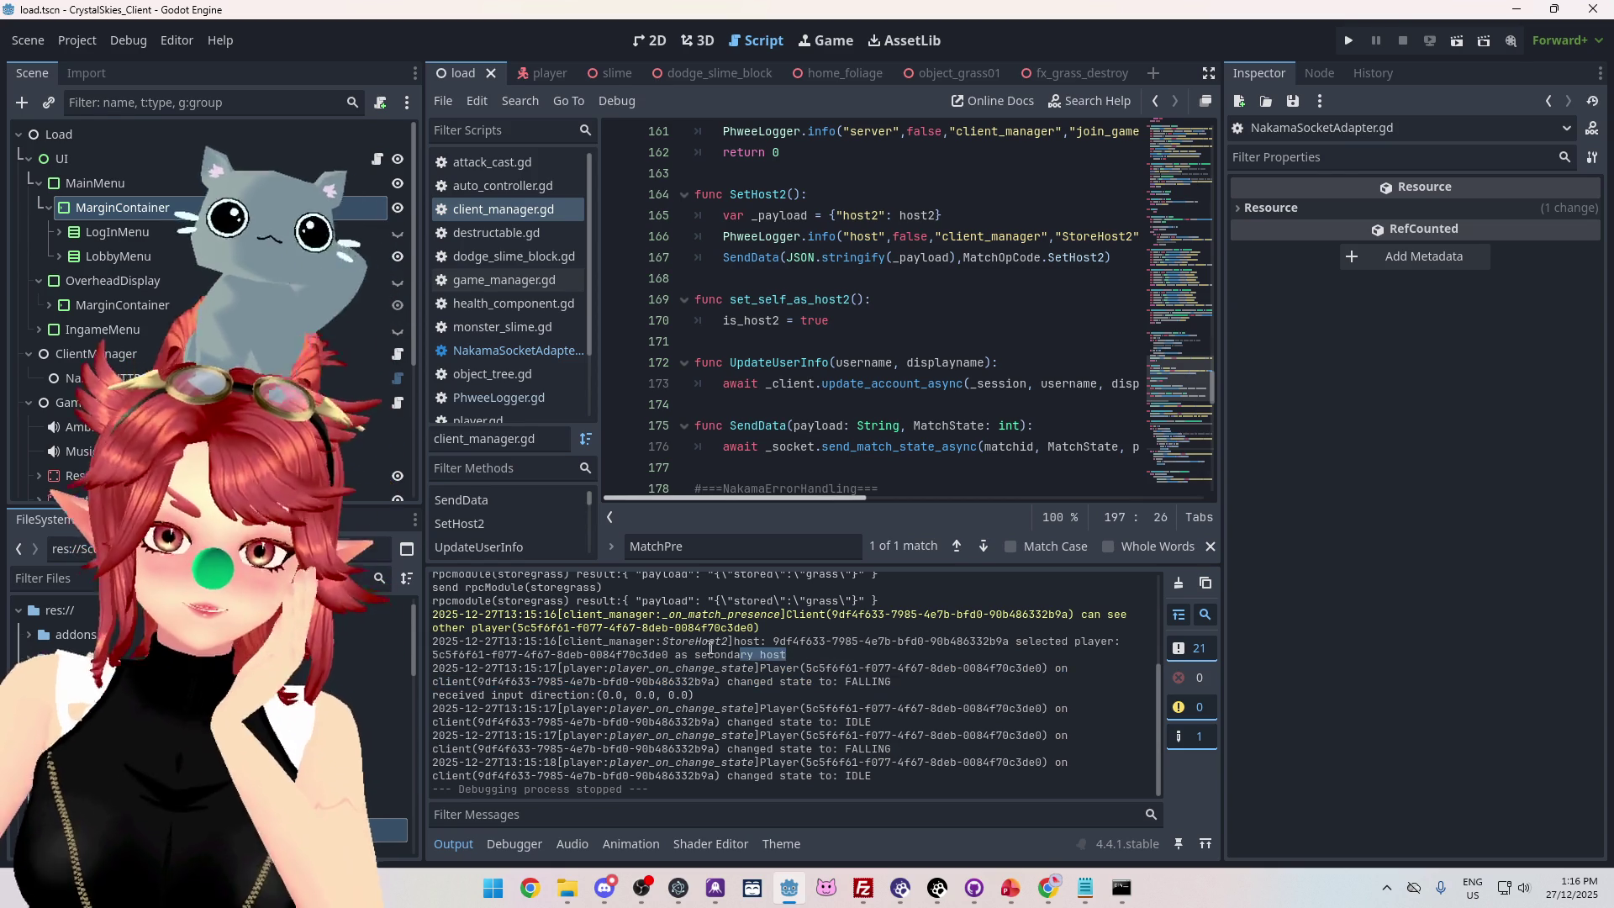
{"action": "left_click", "coordinate": [1087, 891]}
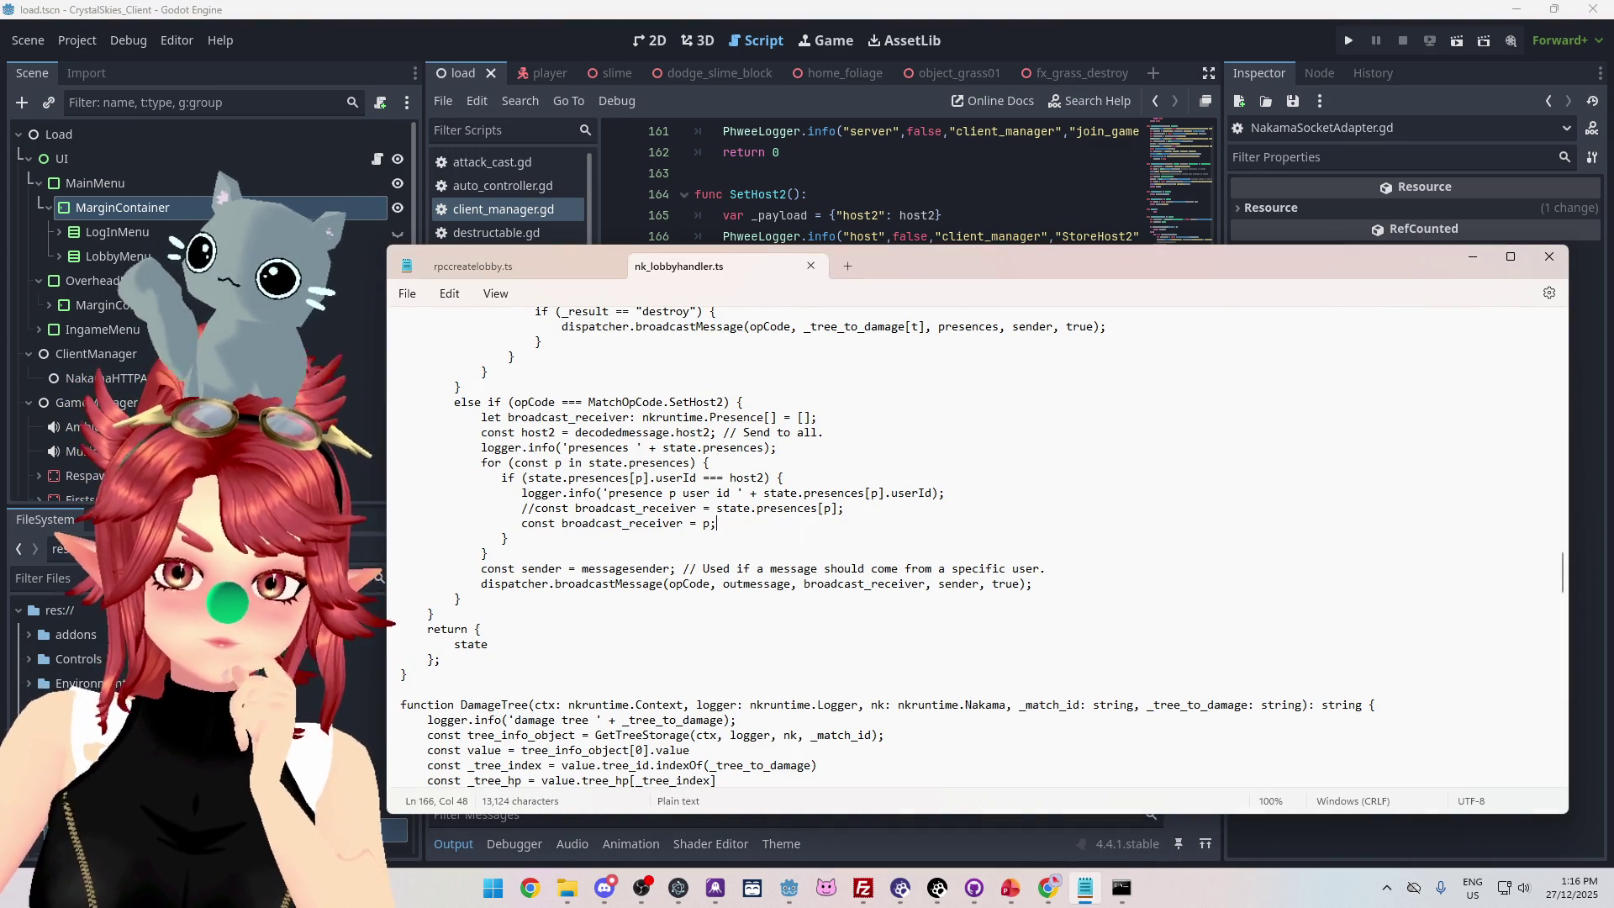
{"action": "scroll", "coordinate": [975, 546], "scroll_direction": "down", "scroll_amount": 1}
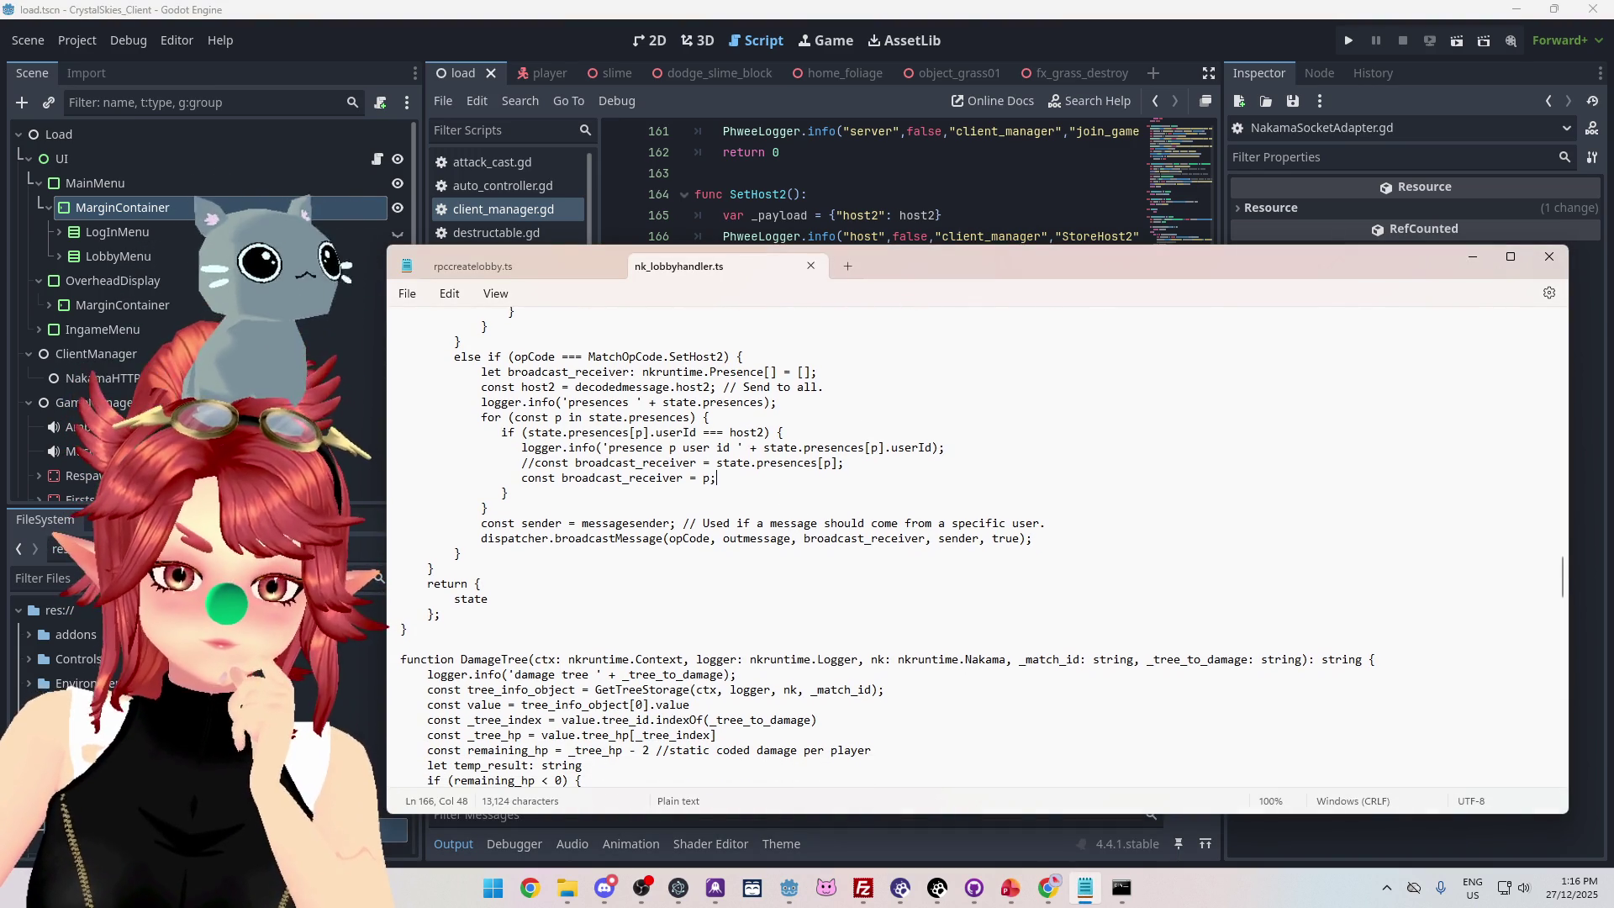
{"action": "scroll", "coordinate": [975, 546], "scroll_direction": "down", "scroll_amount": 5}
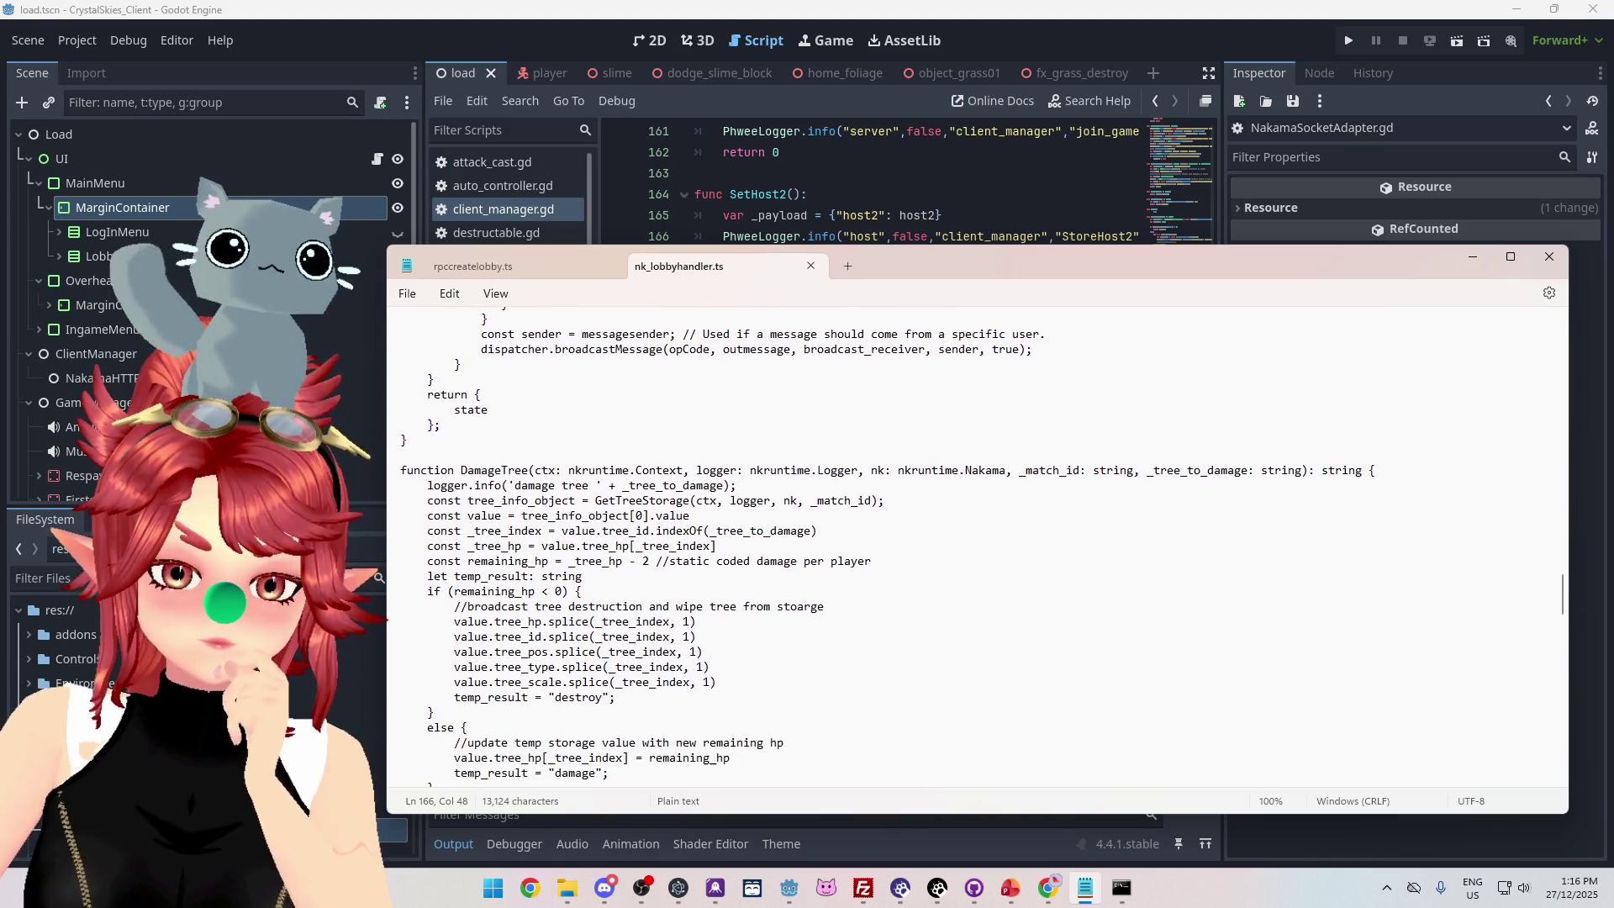
{"action": "scroll", "coordinate": [975, 546], "scroll_direction": "down", "scroll_amount": 5}
{"action": "scroll", "coordinate": [975, 547], "scroll_direction": "down", "scroll_amount": 4}
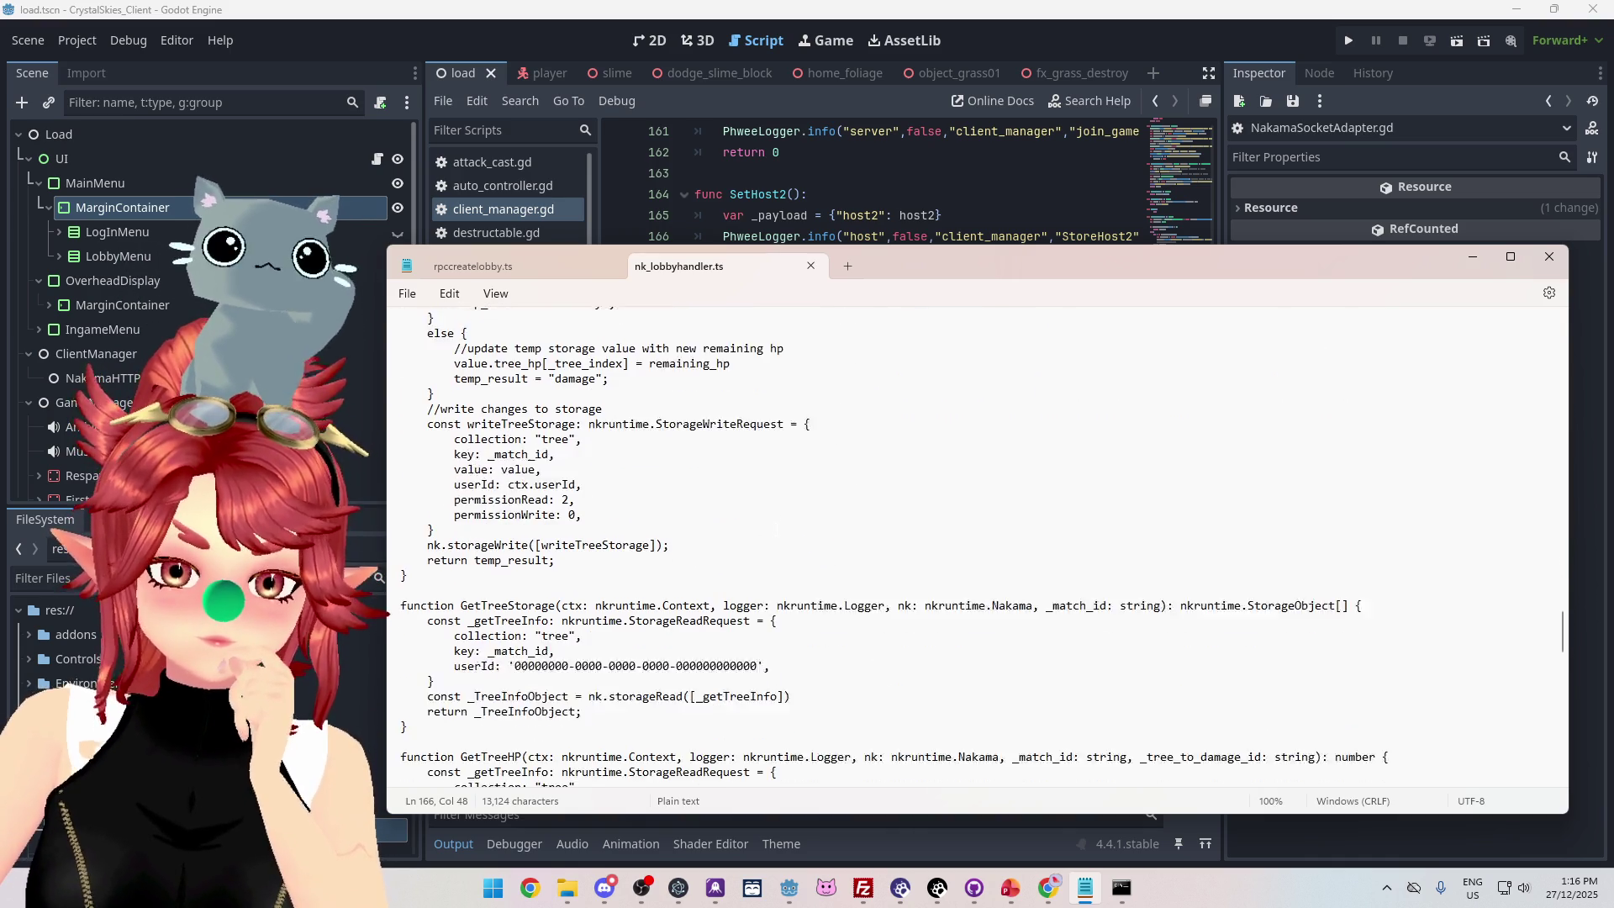
{"action": "scroll", "coordinate": [975, 546], "scroll_direction": "up", "scroll_amount": 17}
{"action": "scroll", "coordinate": [975, 546], "scroll_direction": "up", "scroll_amount": 10}
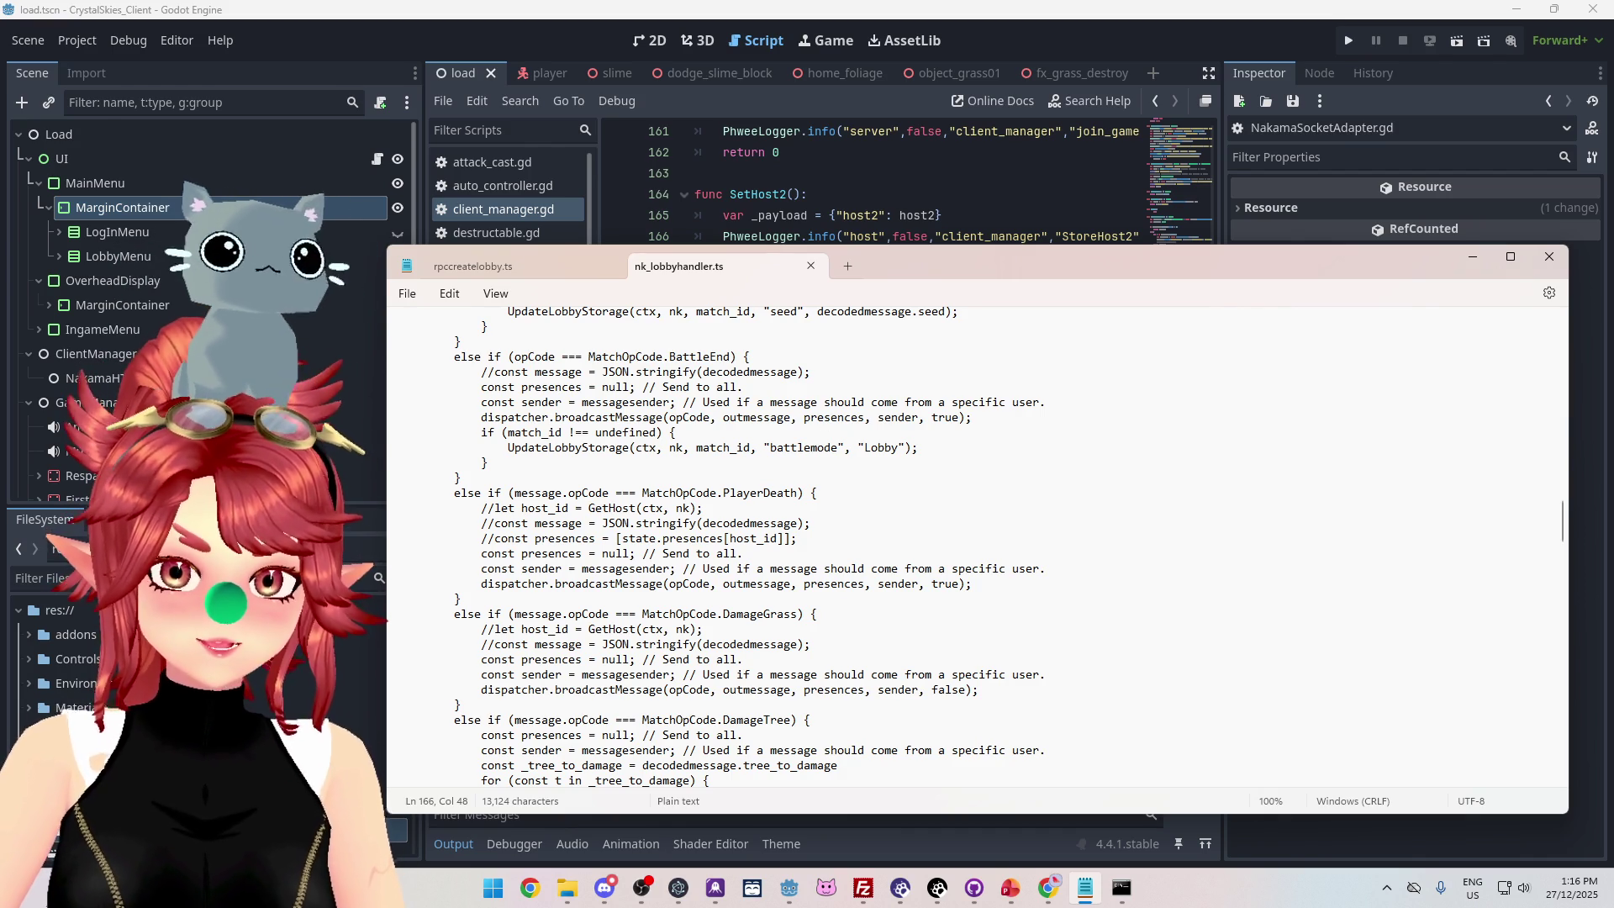
{"action": "mouse_move", "coordinate": [480, 417]}
{"action": "left_mouse_down"}
{"action": "mouse_move", "coordinate": [614, 432]}
{"action": "mouse_move", "coordinate": [662, 417]}
{"action": "left_mouse_up"}
{"action": "key", "text": "ctrl+c"}
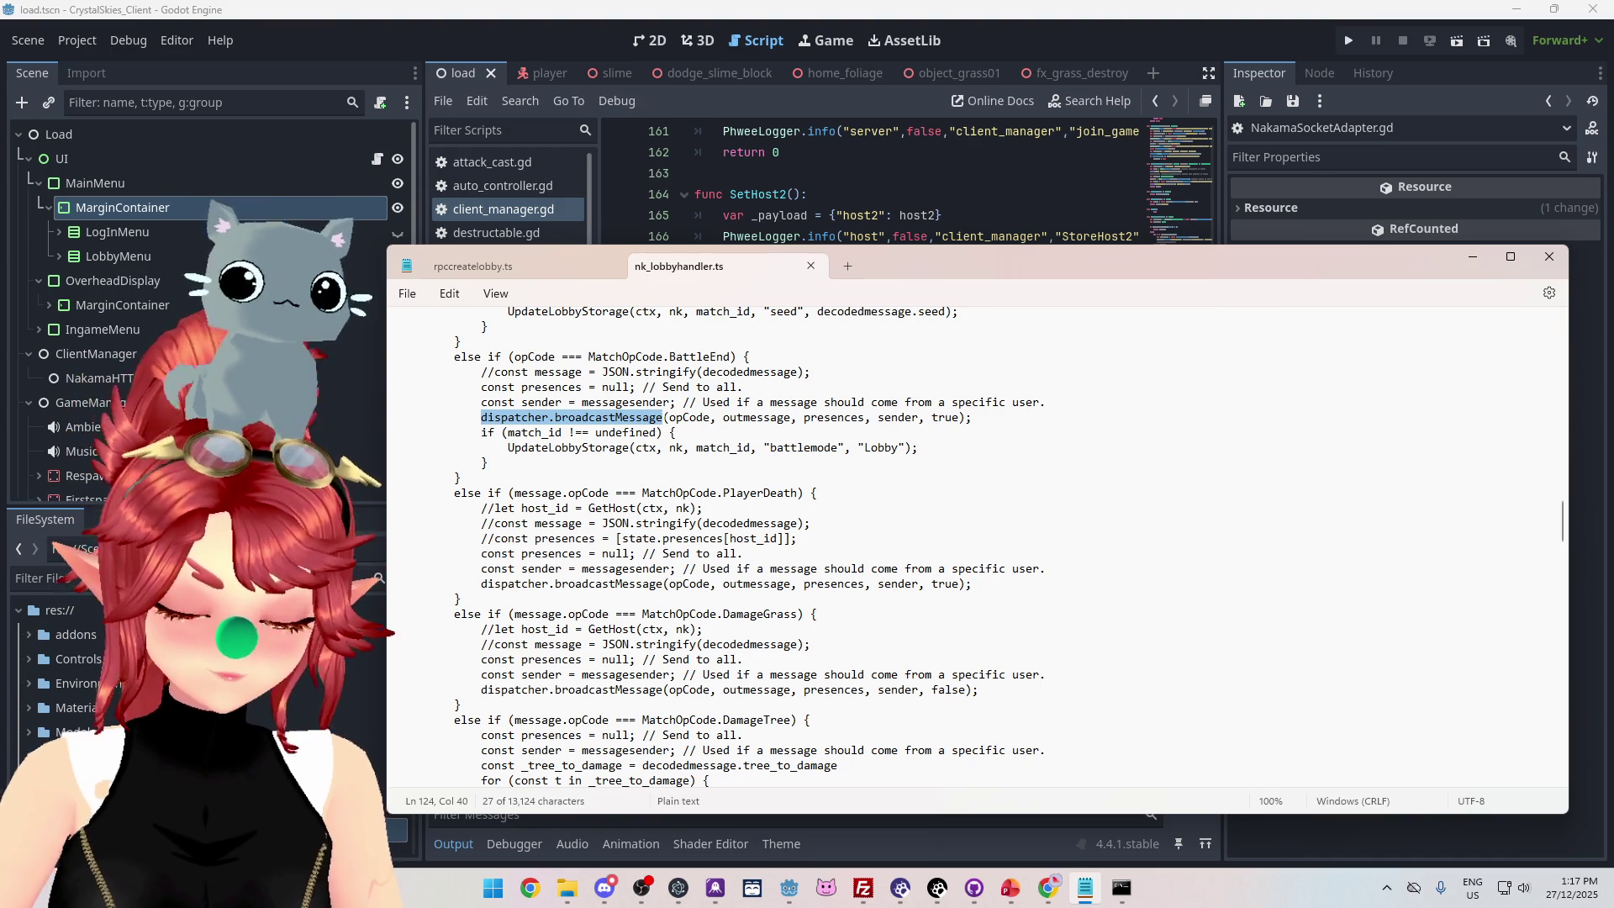
Search all GitHub code for 'dispatcher.broadcastMessage nakama', without the repository filter, and show Code results.
{"action": "left_click", "coordinate": [1048, 887]}
{"action": "left_click", "coordinate": [939, 809]}
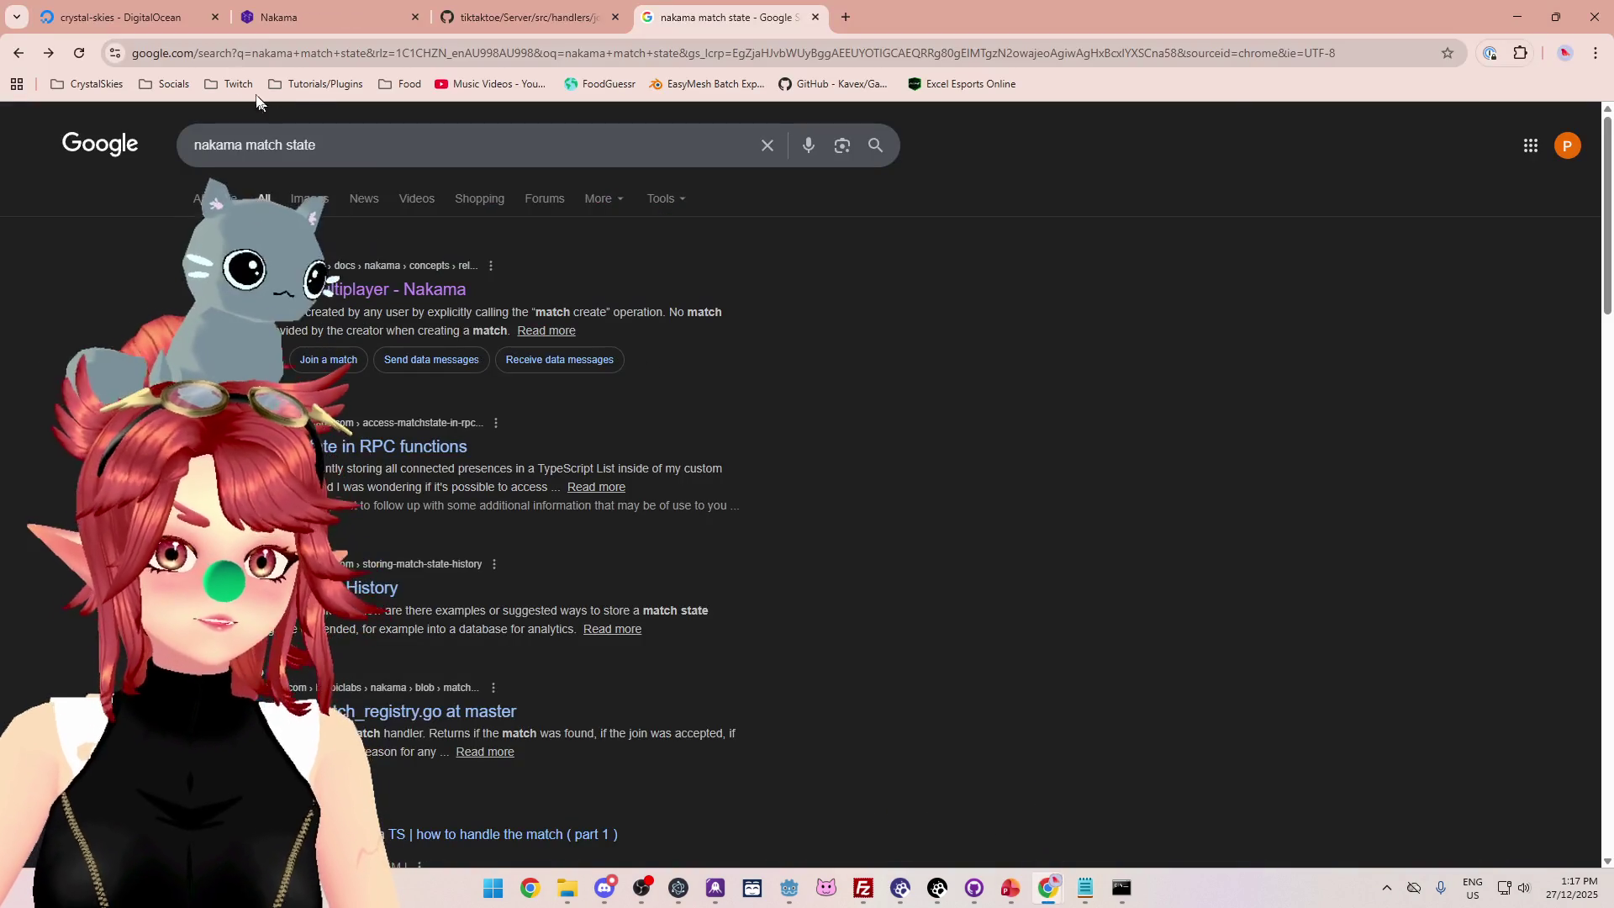
{"action": "left_click", "coordinate": [497, 19]}
{"action": "left_click", "coordinate": [1171, 127]}
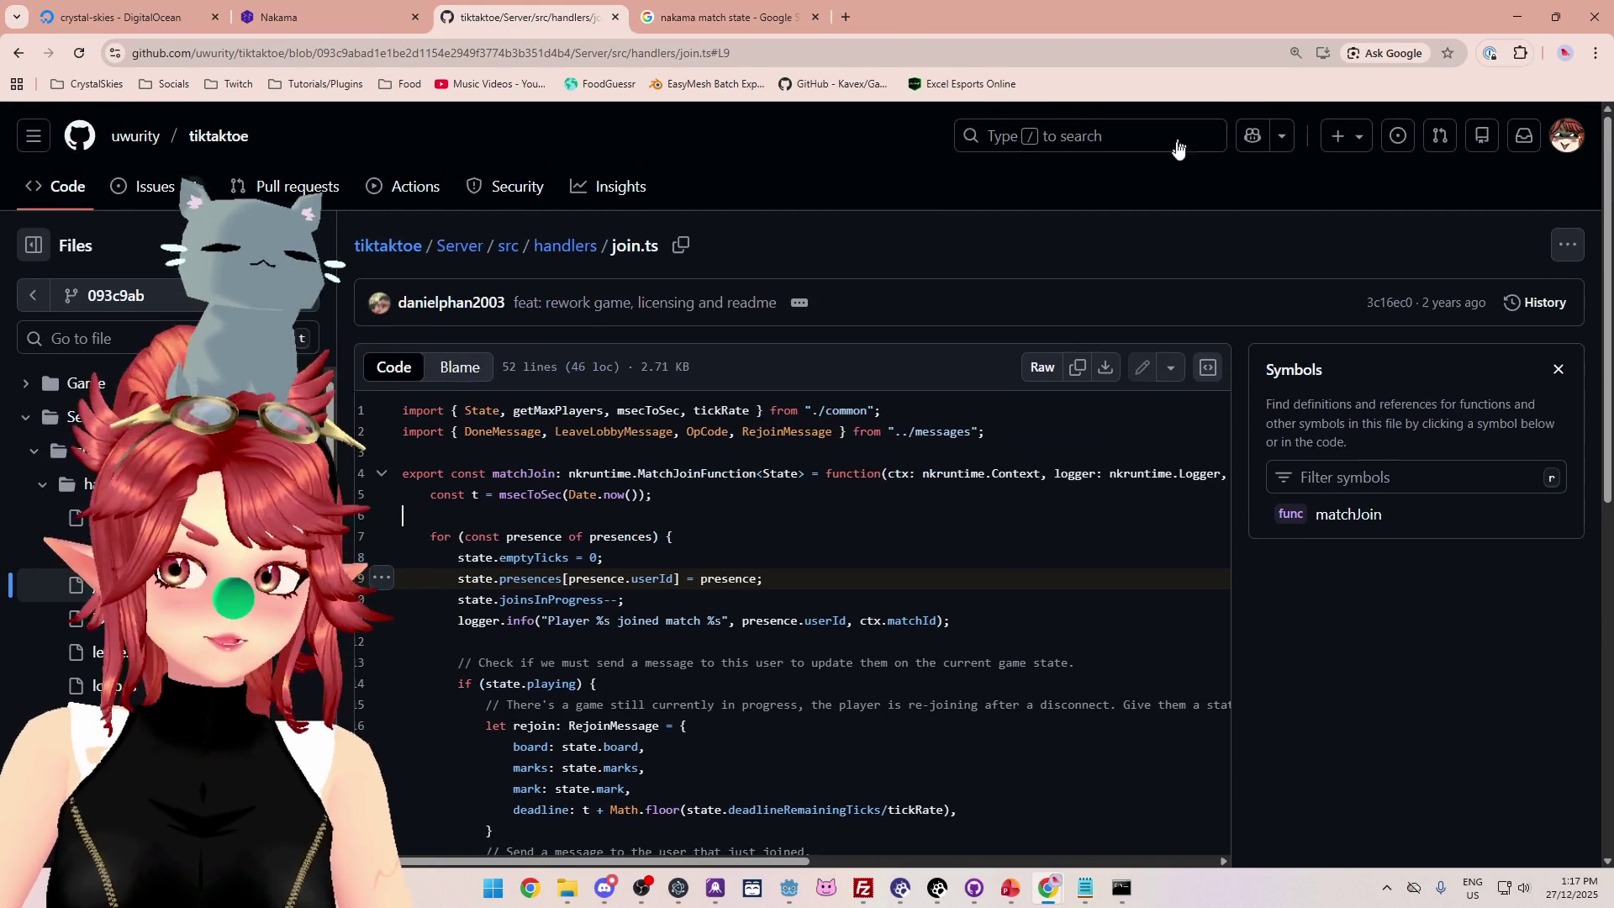
{"action": "left_click", "coordinate": [1121, 132]}
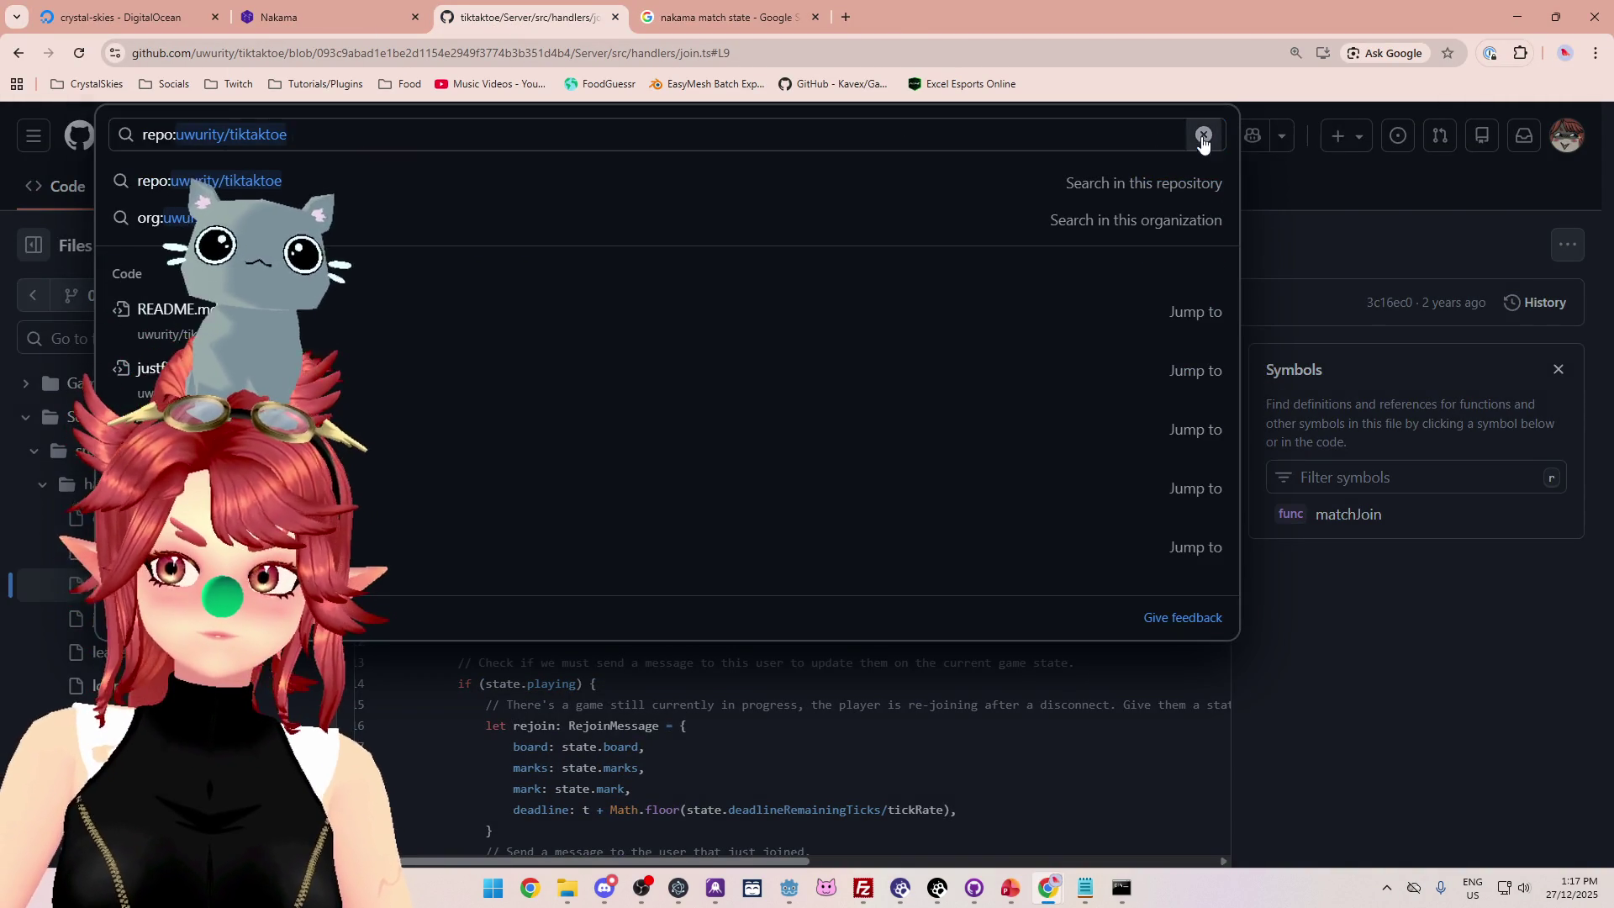
{"action": "left_click", "coordinate": [1203, 135]}
{"action": "key", "text": "ctrl+v"}
{"action": "type", "text": "nakama"}
{"action": "key", "text": "Return"}
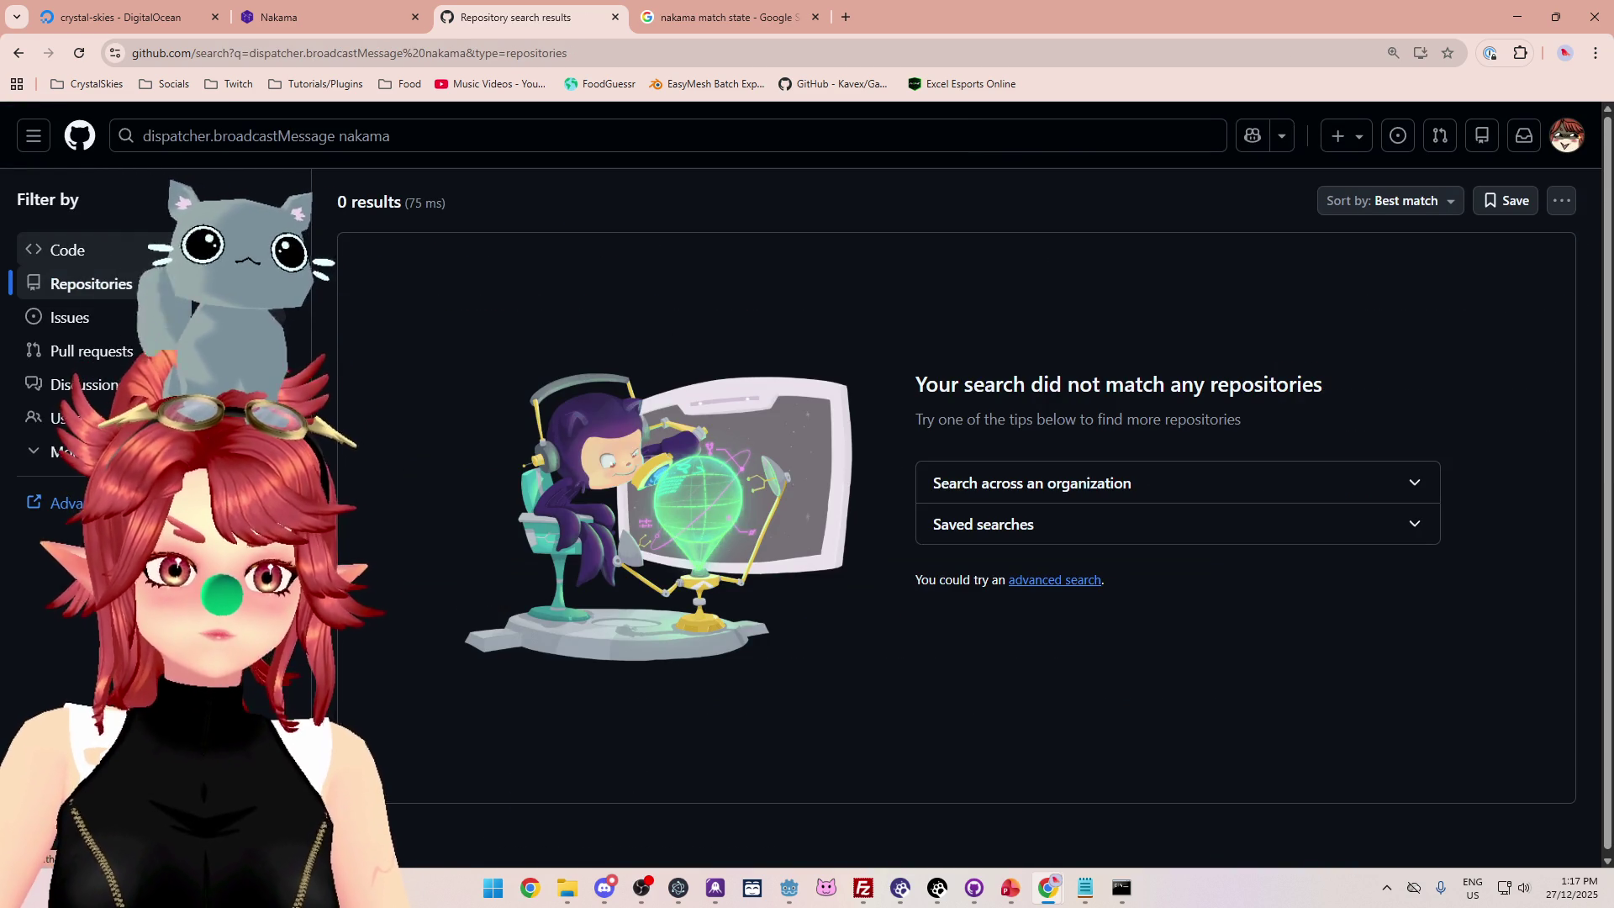
{"action": "left_click", "coordinate": [68, 249]}
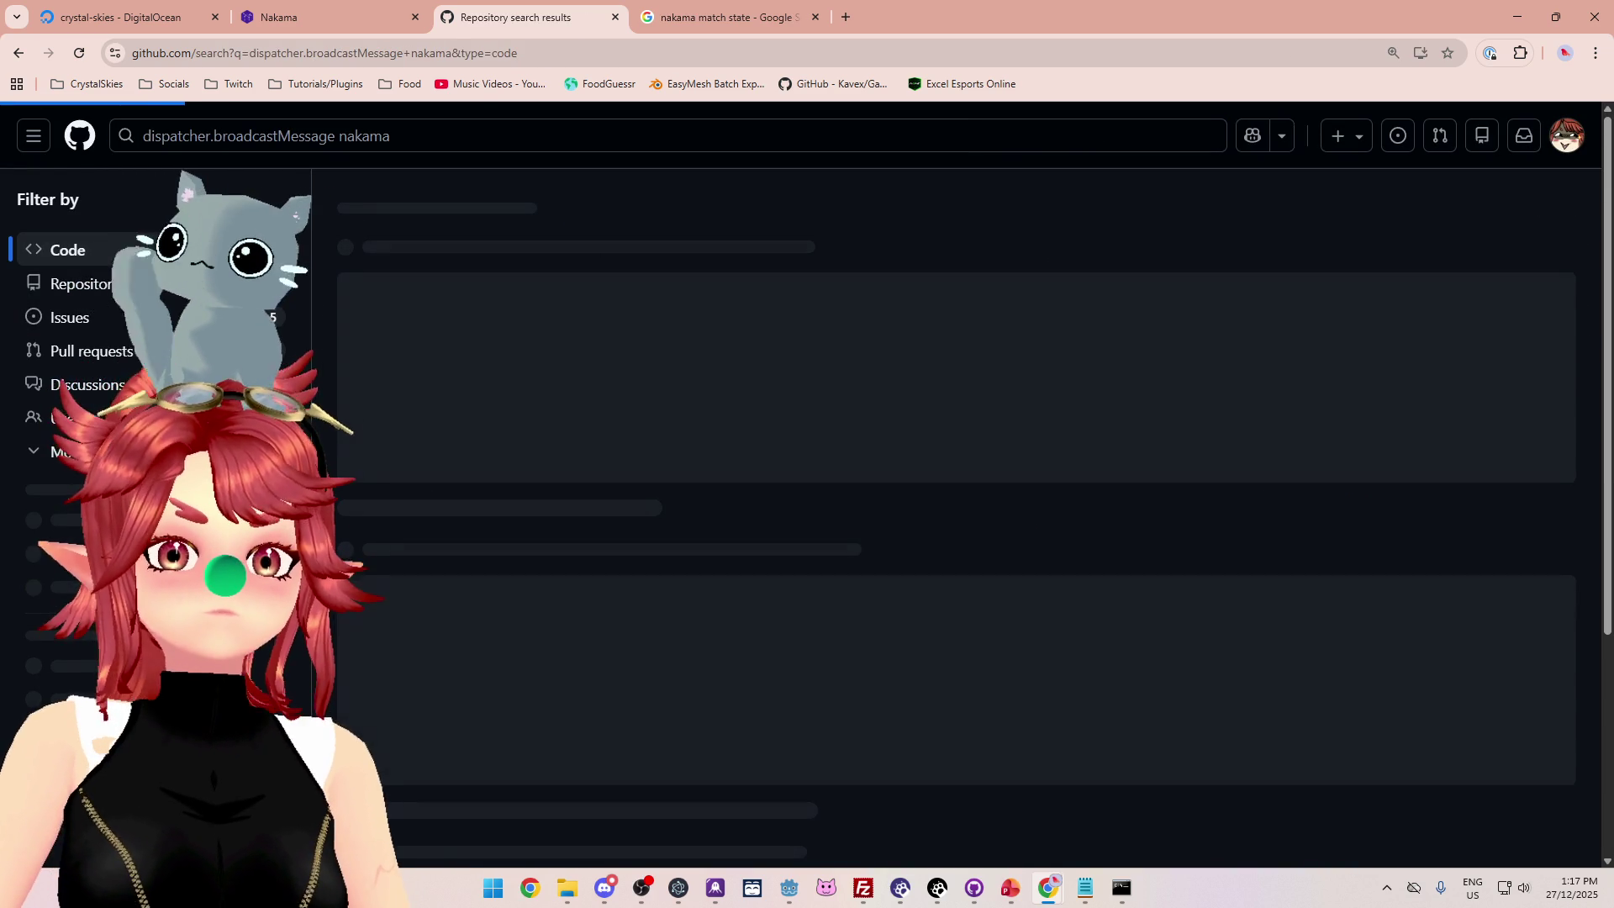
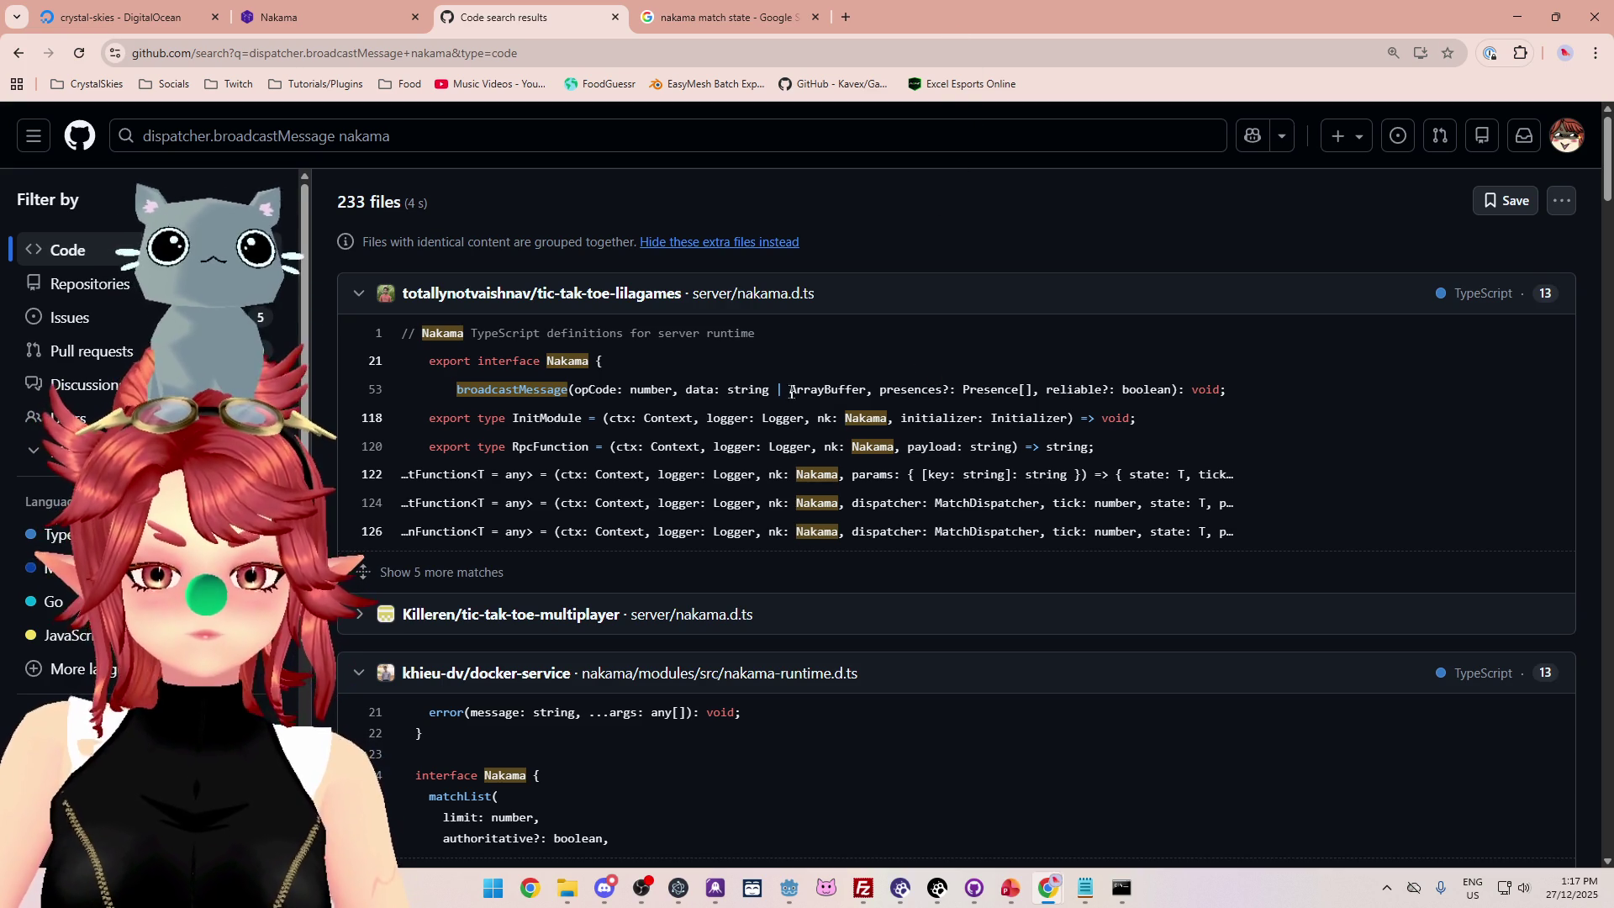
Highlight the broadcastMessage parameters opCode: number, the ArrayBuffer data and presences?: Presence[].
{"action": "left_click_drag", "start_coordinate": [789, 389], "coordinate": [1032, 387]}
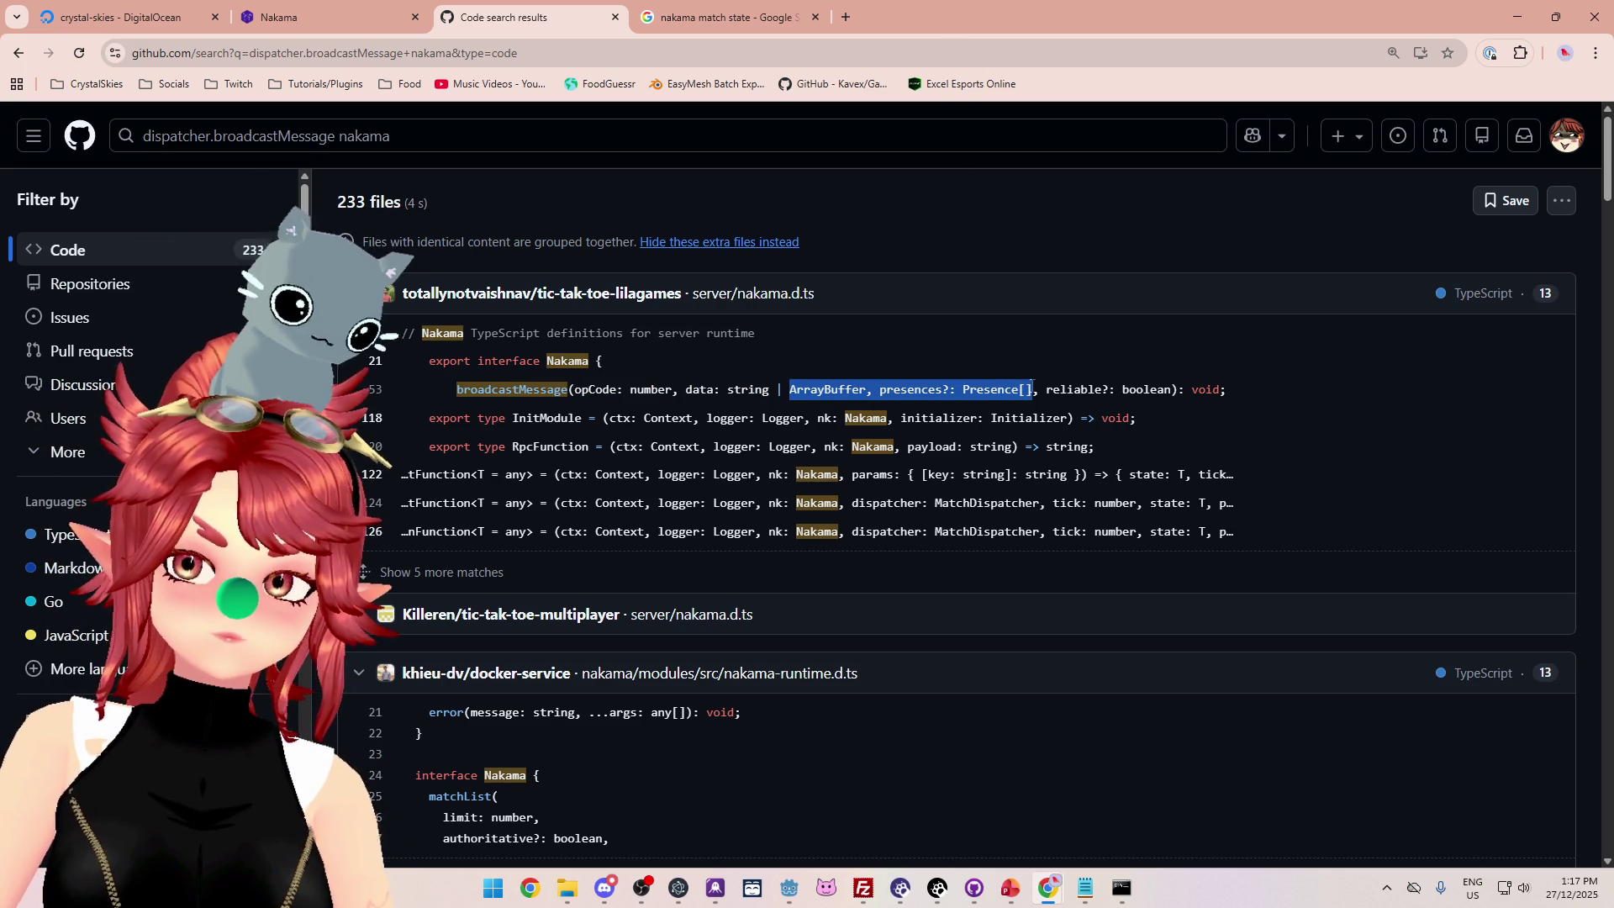
{"action": "left_click_drag", "start_coordinate": [575, 389], "coordinate": [1051, 391]}
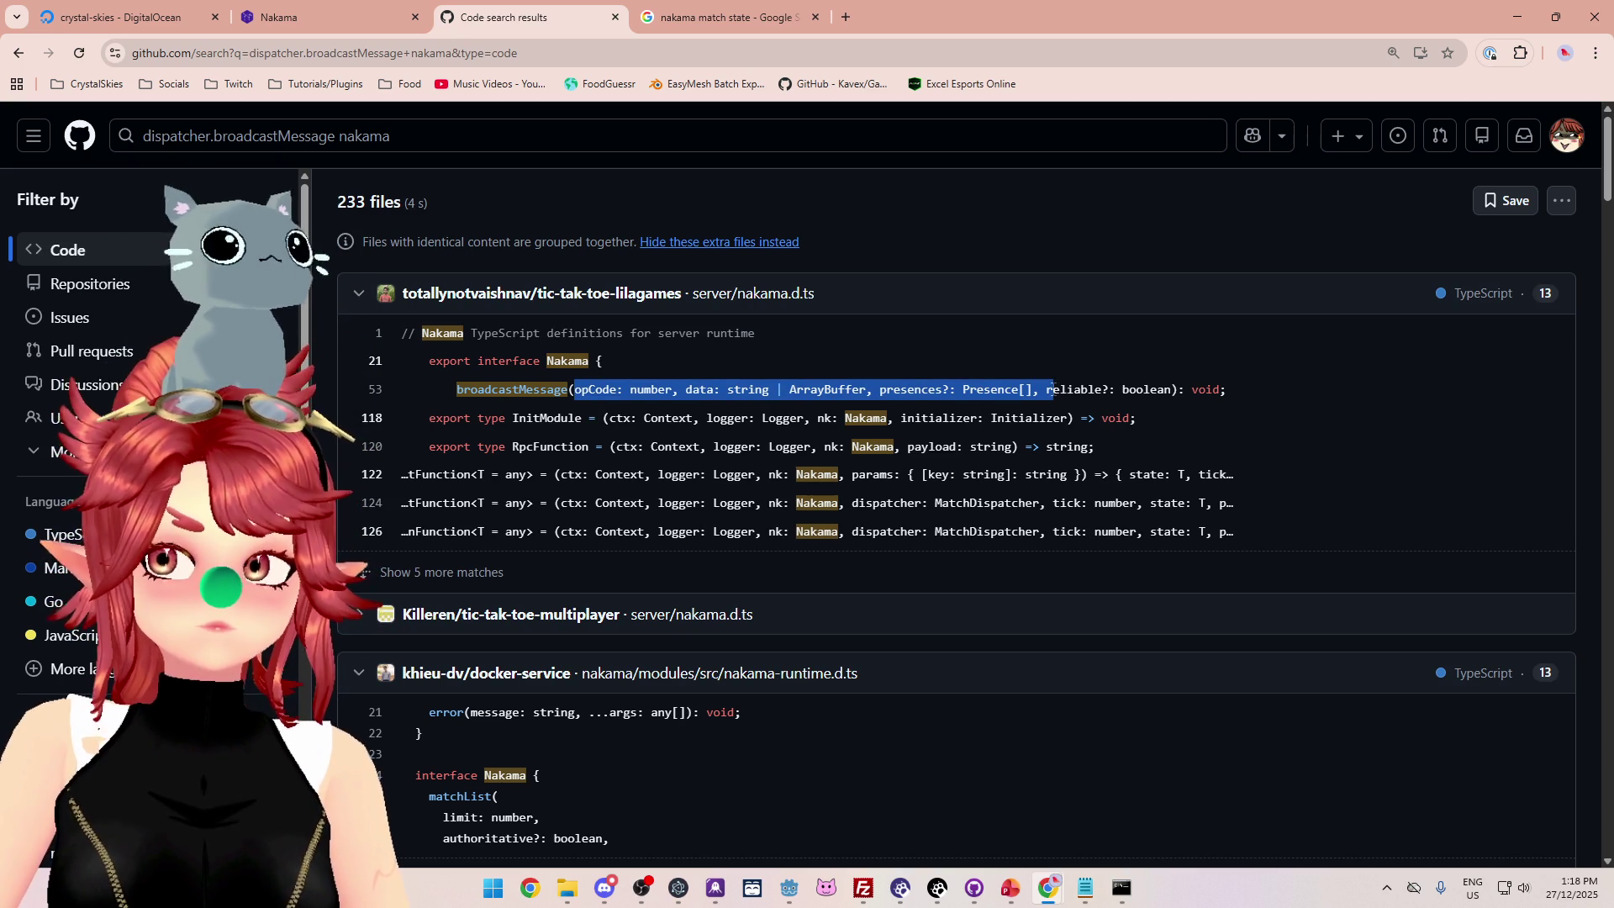
{"action": "left_click_drag", "start_coordinate": [1051, 391], "coordinate": [1046, 477]}
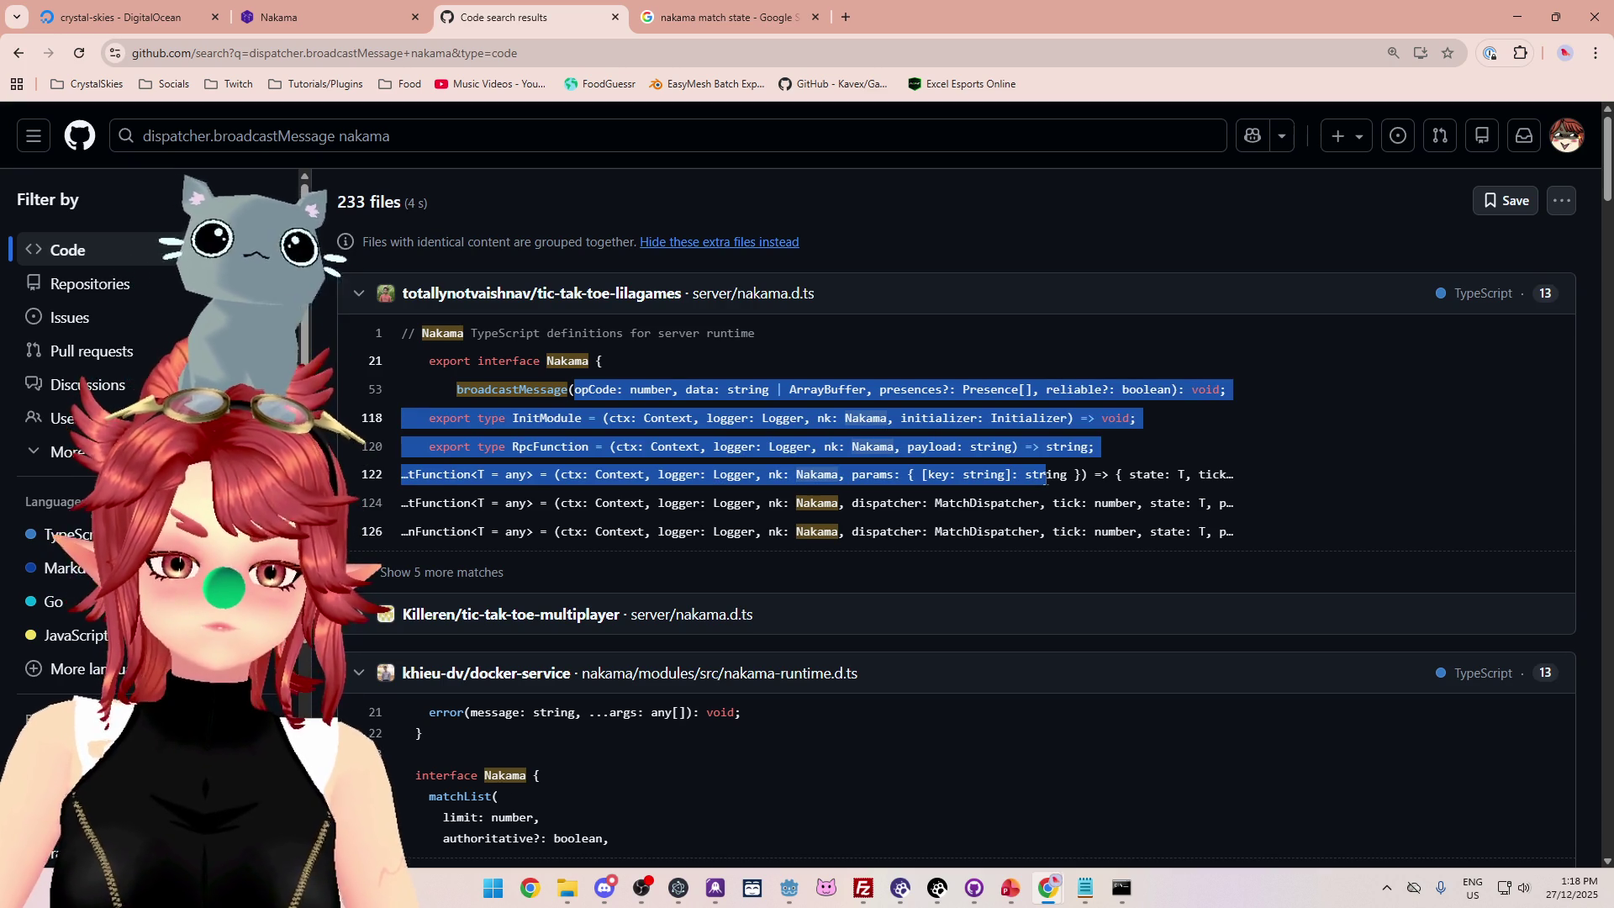
{"action": "left_click", "coordinate": [659, 443]}
{"action": "left_click_drag", "start_coordinate": [581, 389], "coordinate": [685, 391]}
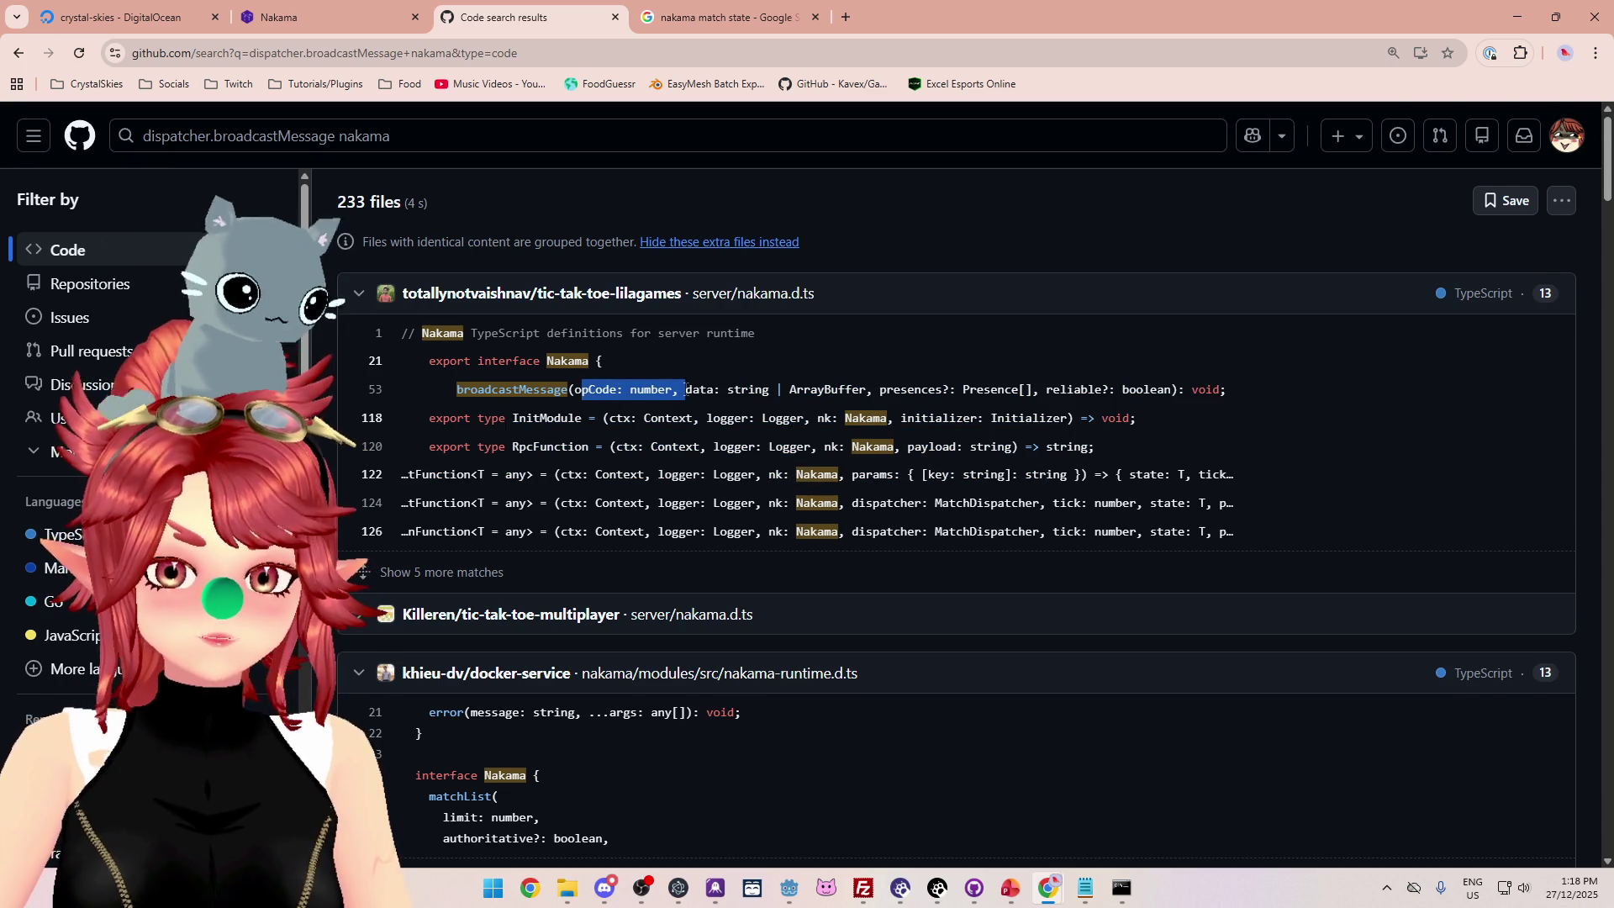
{"action": "scroll", "coordinate": [685, 389], "scroll_direction": "down", "scroll_amount": 1}
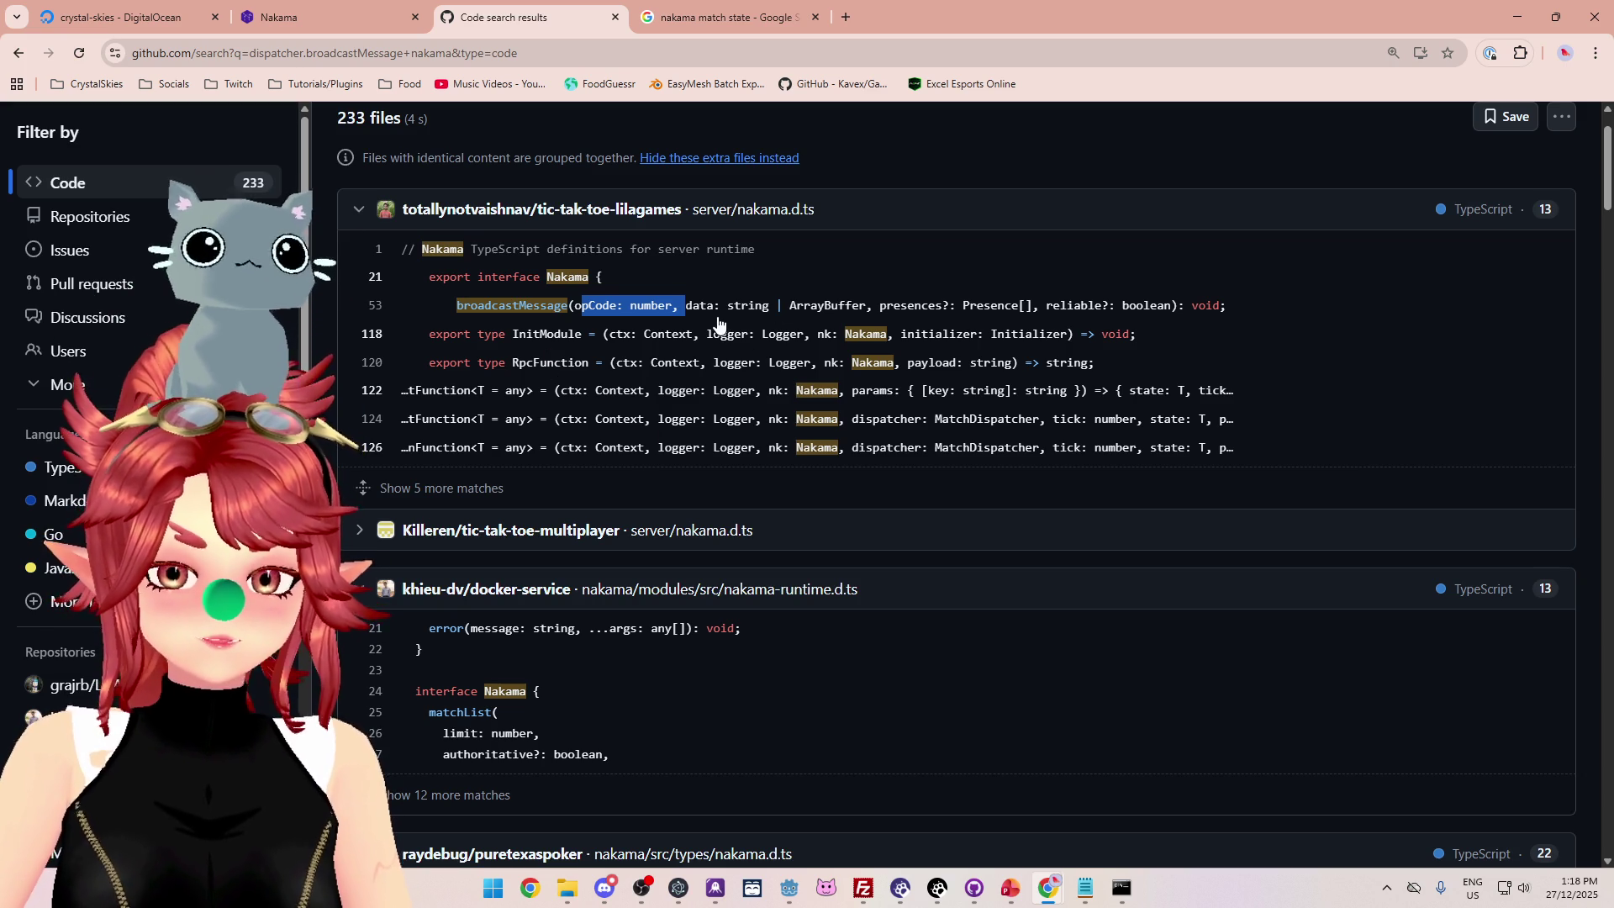
{"action": "left_click_drag", "start_coordinate": [1033, 305], "coordinate": [875, 301]}
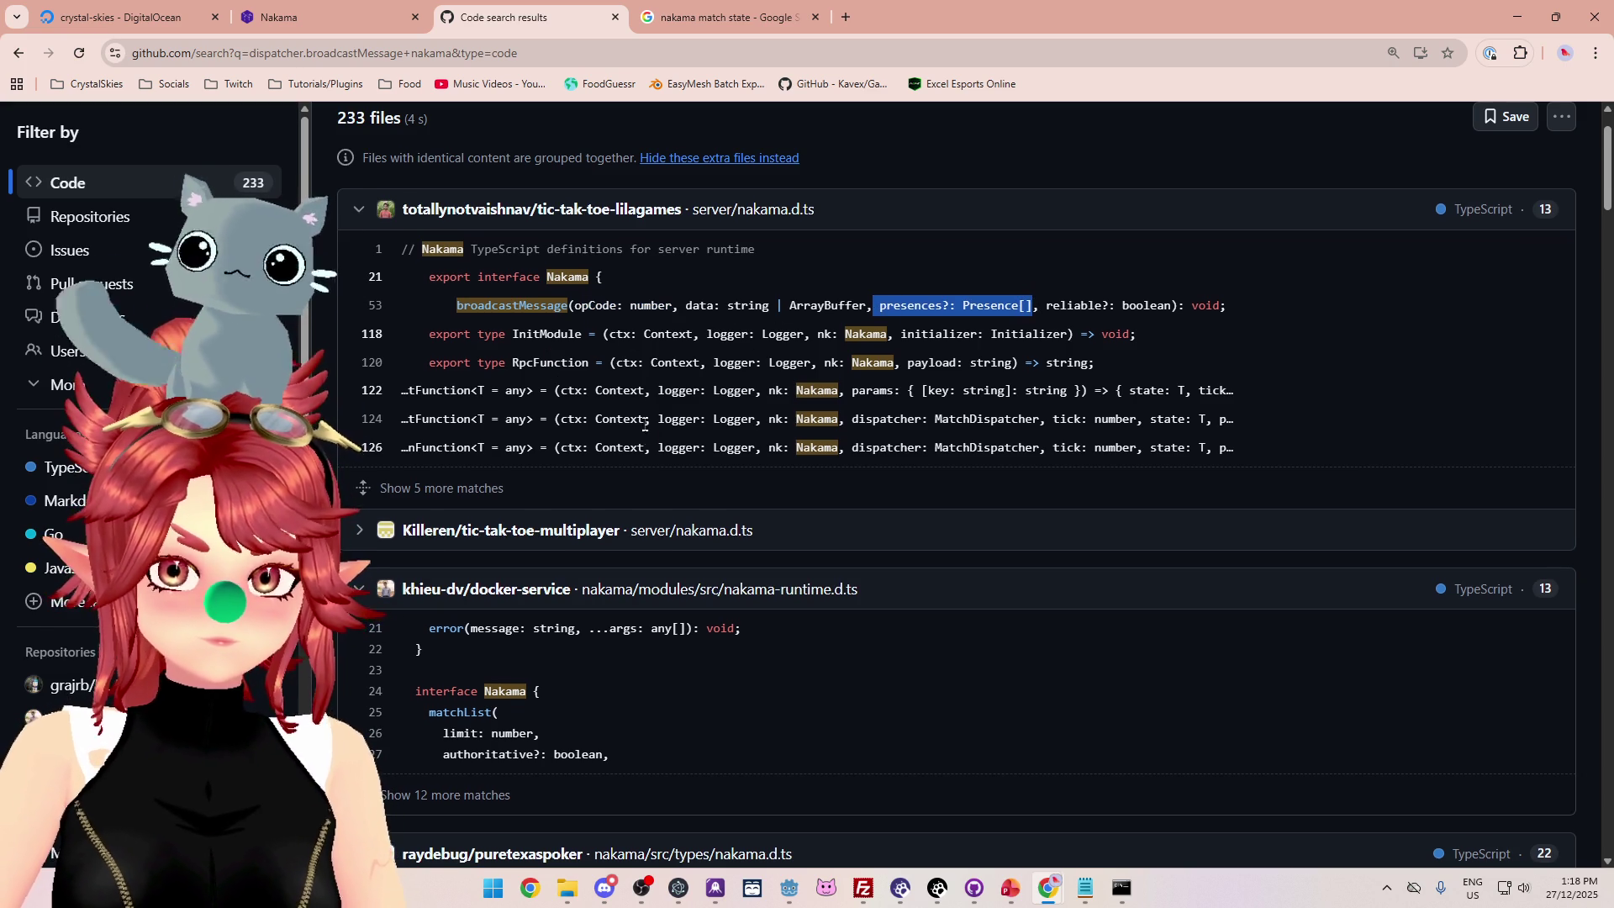
Scroll down through the code search results to the niwrad extensions.go match.
{"action": "scroll", "coordinate": [637, 424], "scroll_direction": "down", "scroll_amount": 6}
{"action": "scroll", "coordinate": [637, 430], "scroll_direction": "down", "scroll_amount": 6}
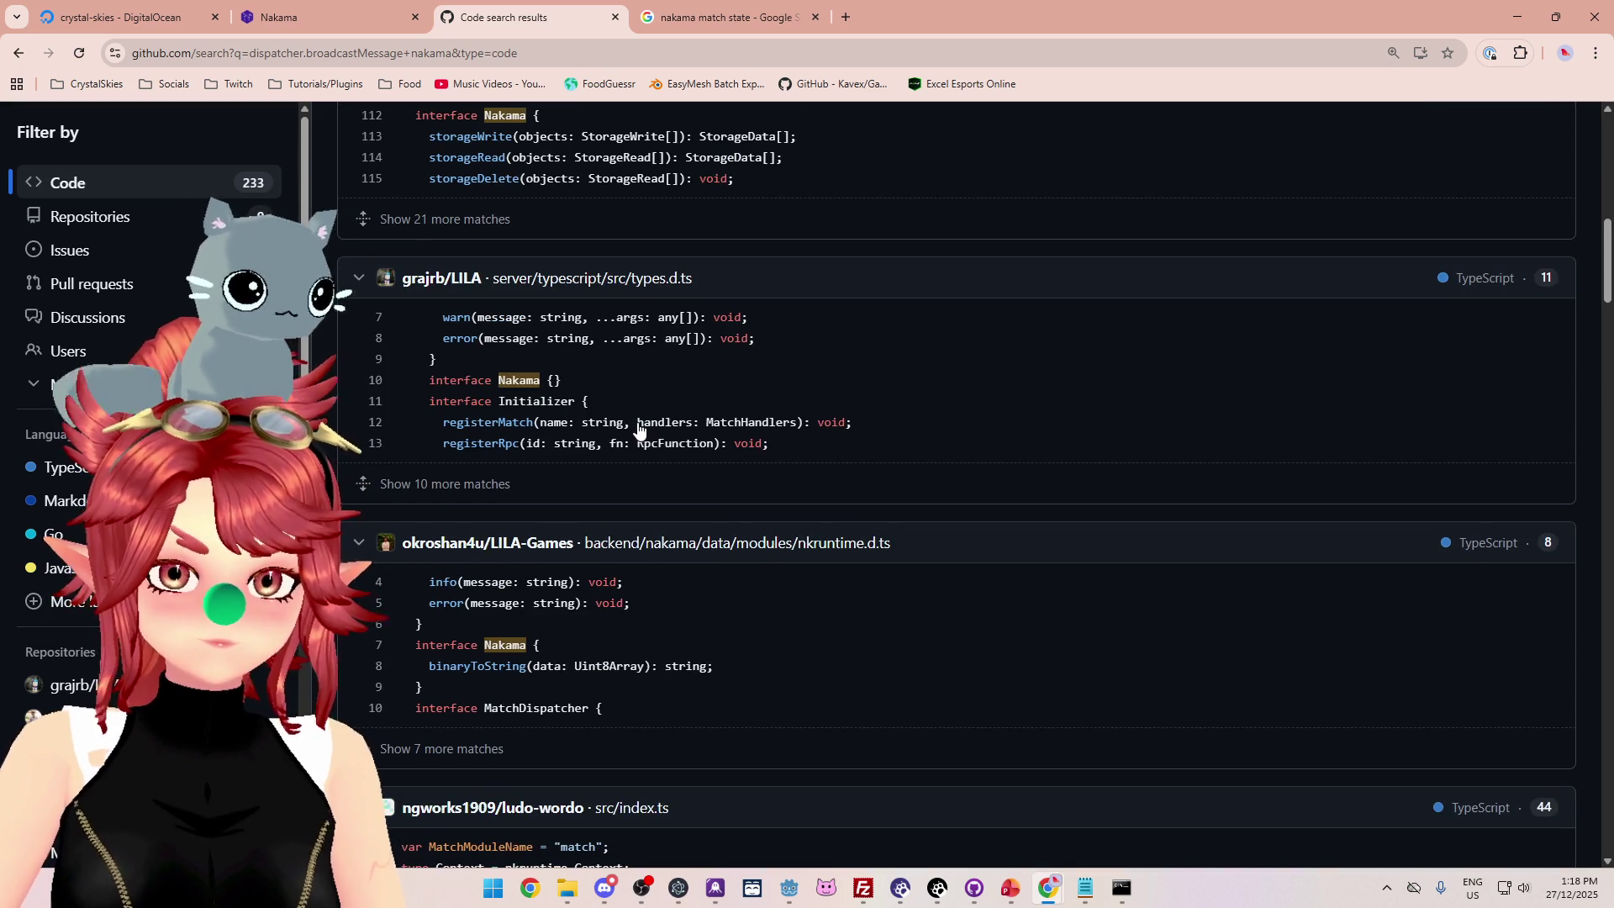
{"action": "scroll", "coordinate": [637, 430], "scroll_direction": "down", "scroll_amount": 8}
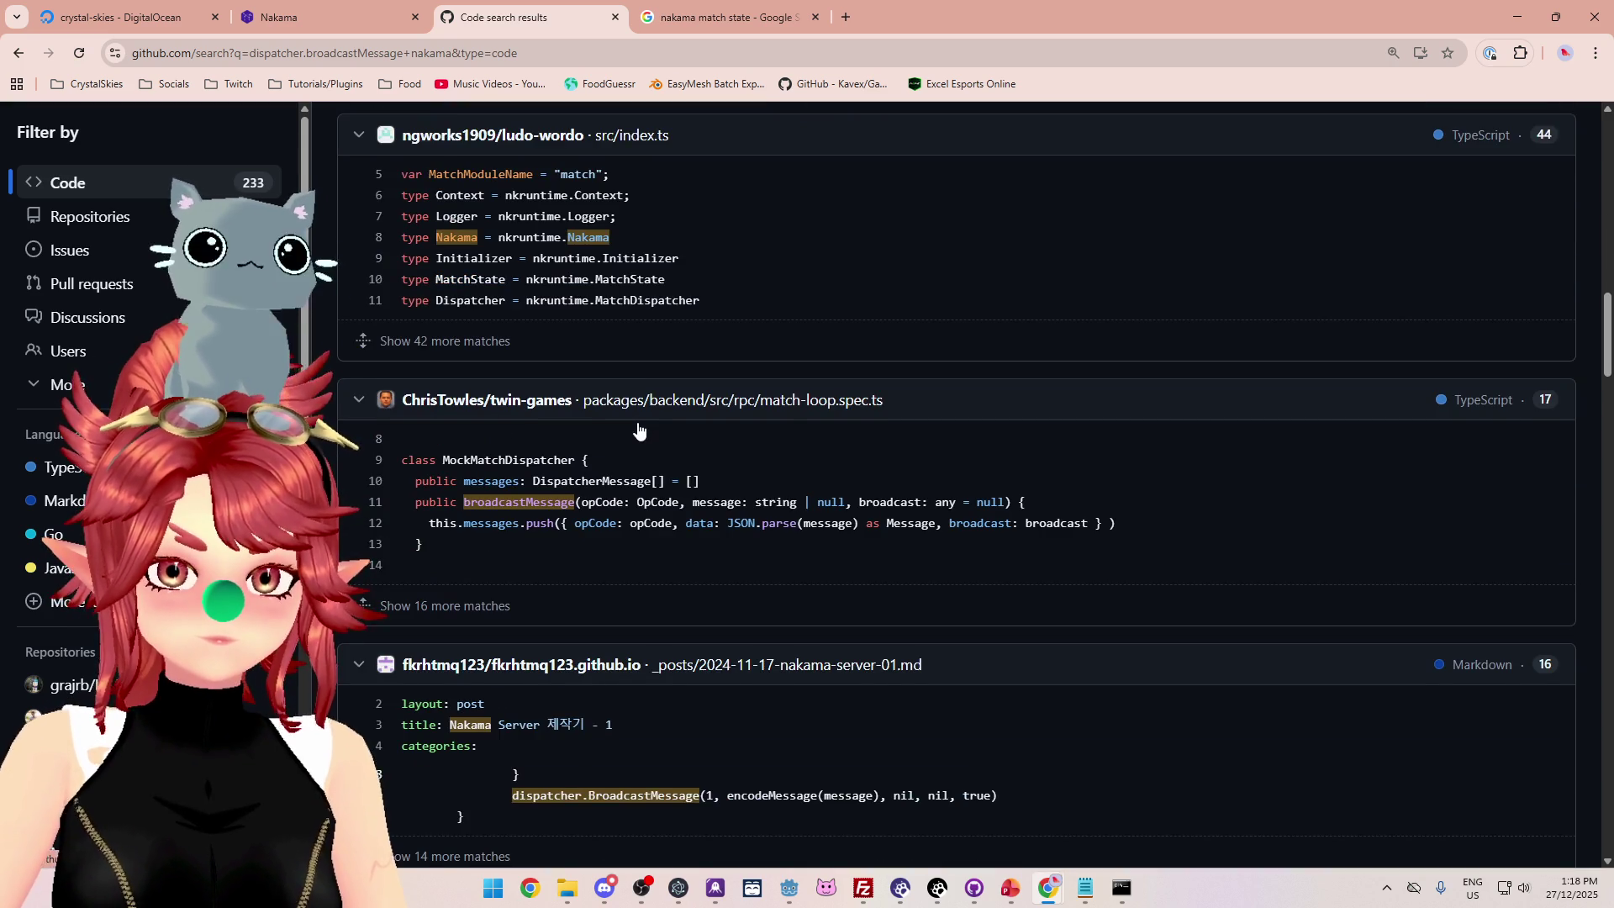
{"action": "scroll", "coordinate": [637, 430], "scroll_direction": "down", "scroll_amount": 2}
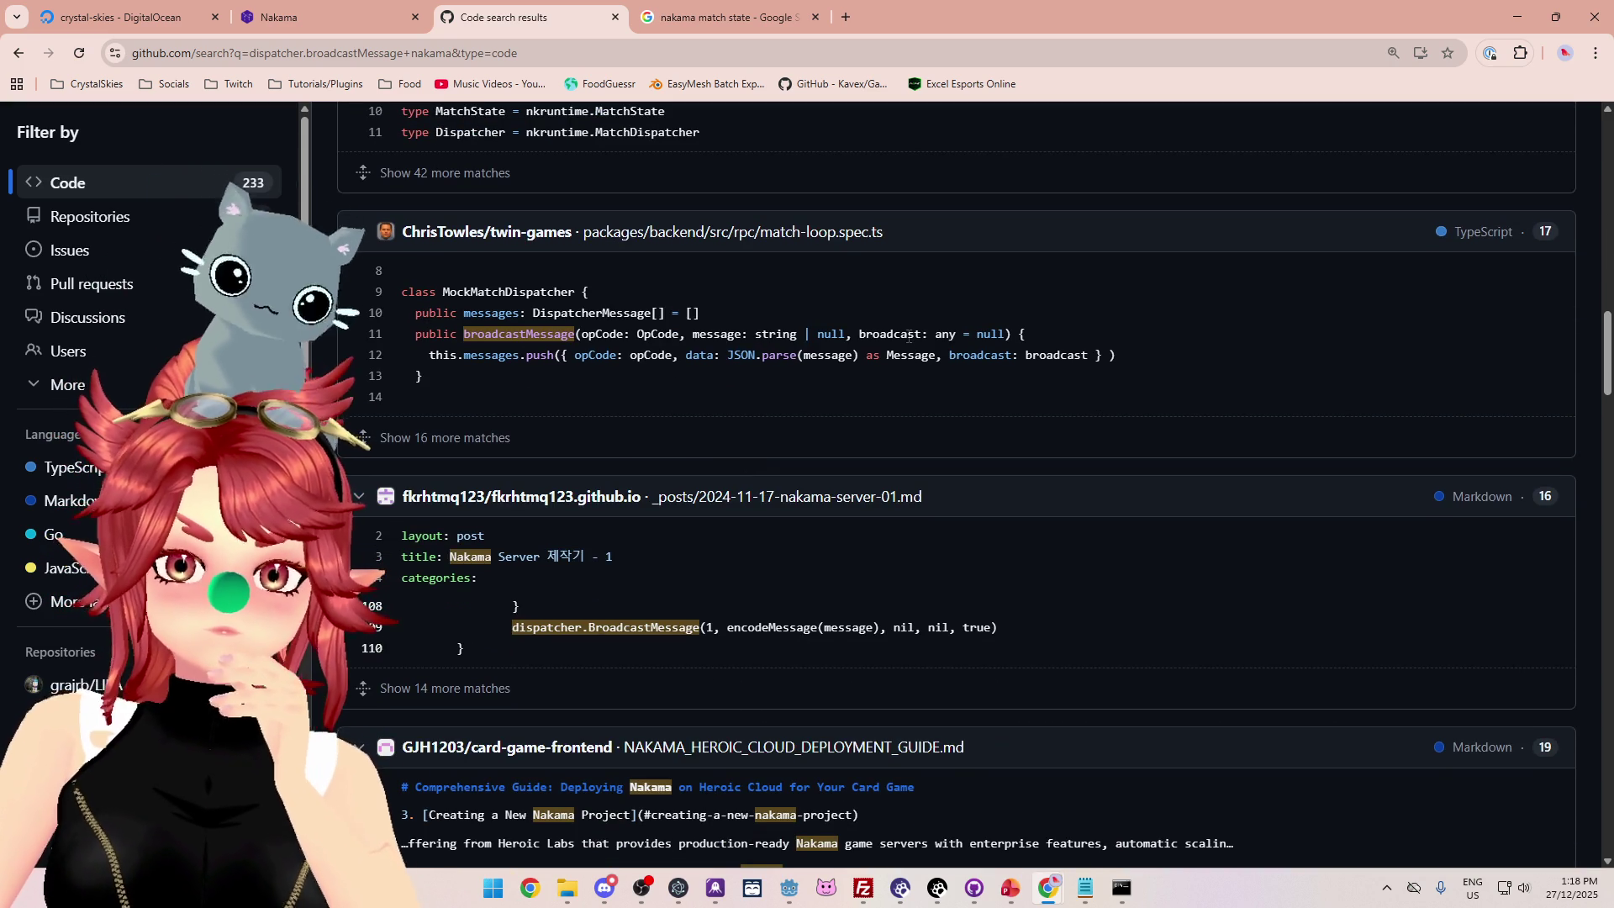
{"action": "scroll", "coordinate": [877, 510], "scroll_direction": "down", "scroll_amount": 1}
{"action": "scroll", "coordinate": [875, 507], "scroll_direction": "down", "scroll_amount": 10}
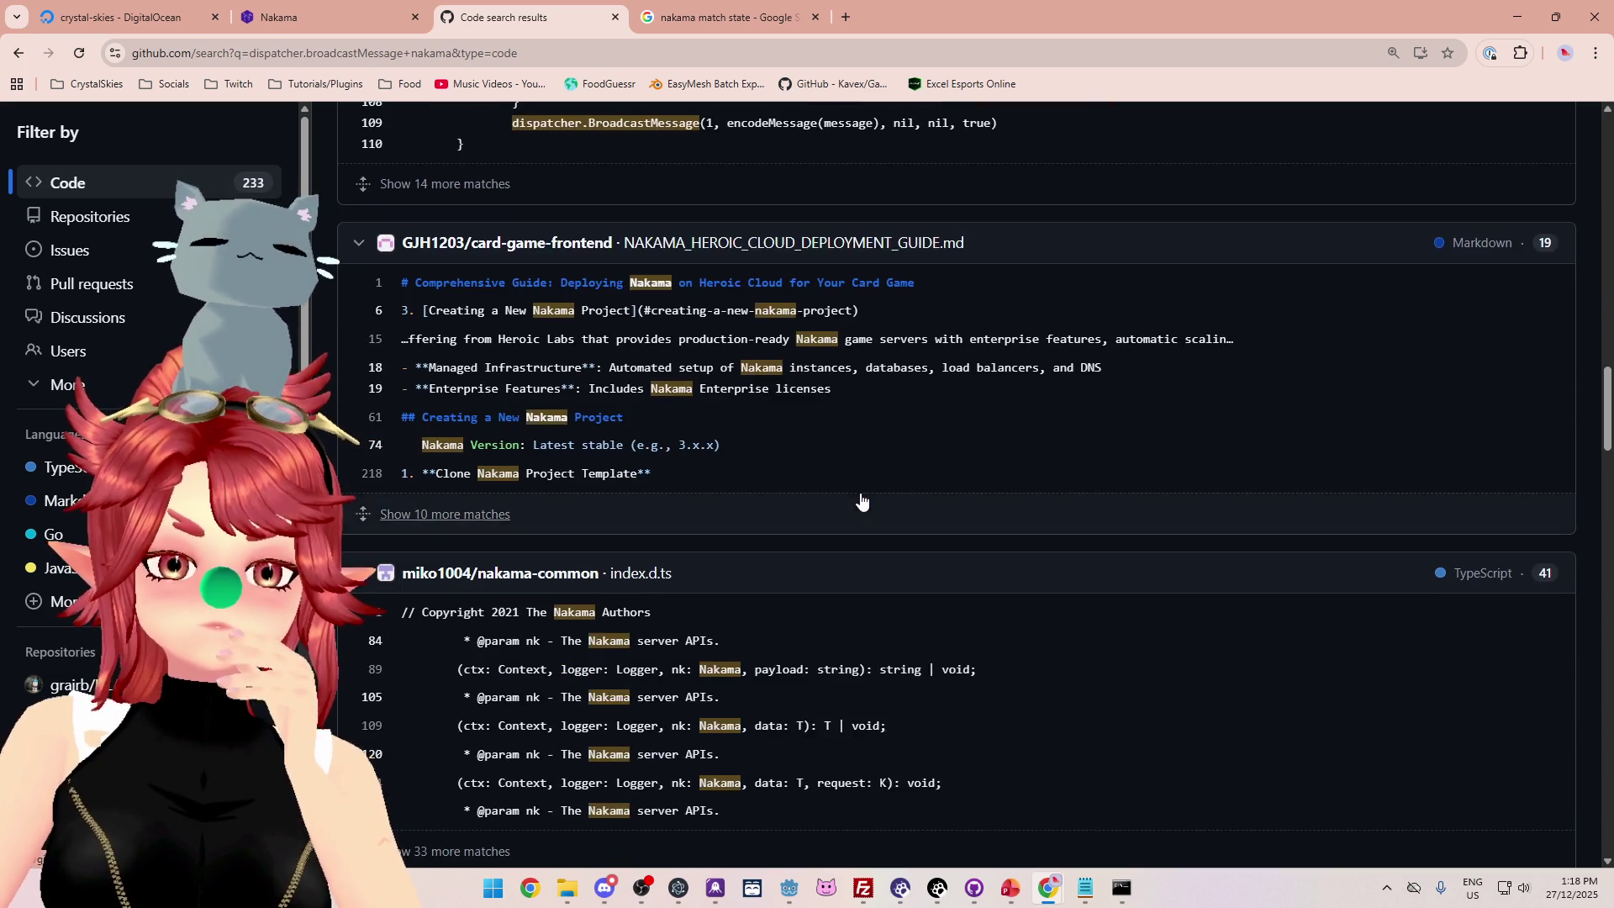
{"action": "scroll", "coordinate": [857, 491], "scroll_direction": "down", "scroll_amount": 4}
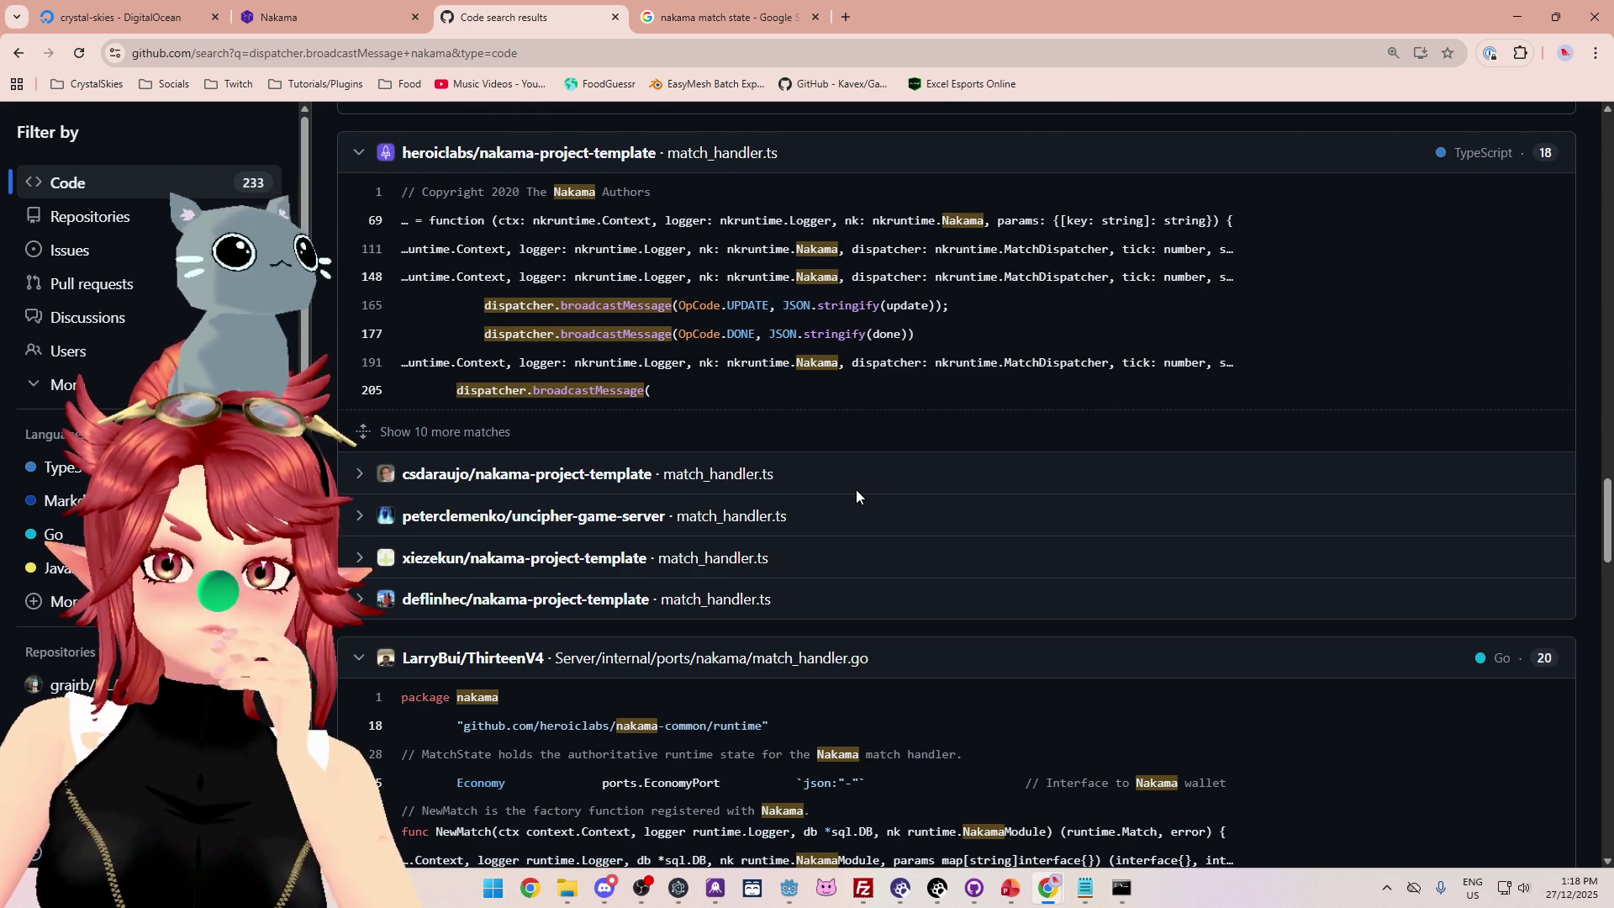
{"action": "scroll", "coordinate": [857, 495], "scroll_direction": "down", "scroll_amount": 5}
{"action": "scroll", "coordinate": [856, 496], "scroll_direction": "down", "scroll_amount": 4}
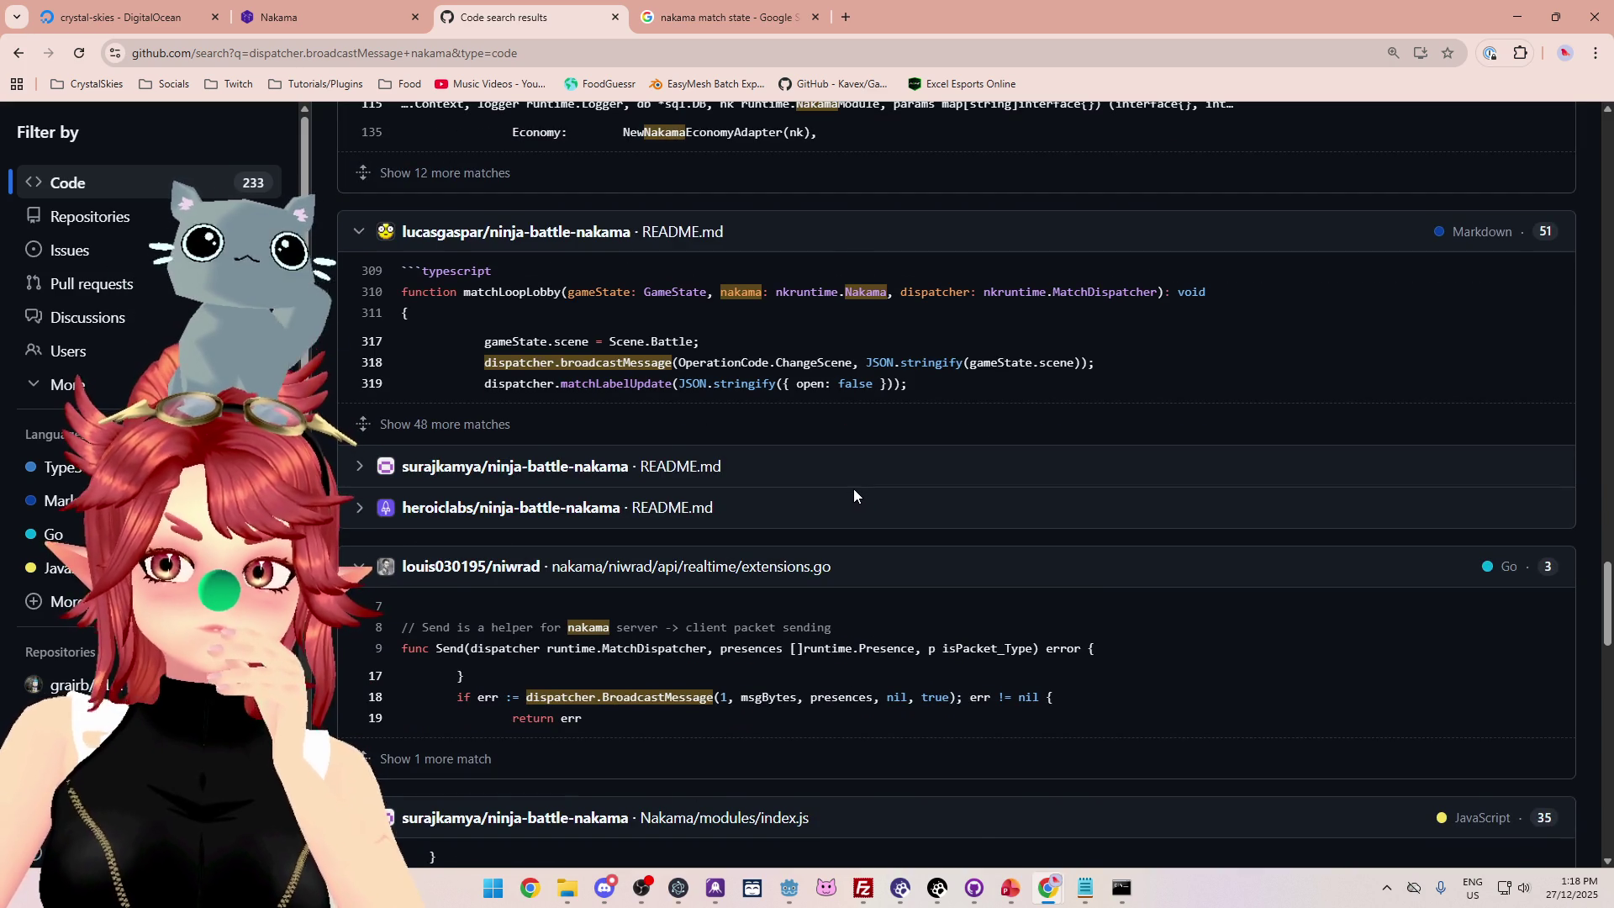
{"action": "scroll", "coordinate": [854, 489], "scroll_direction": "down", "scroll_amount": 2}
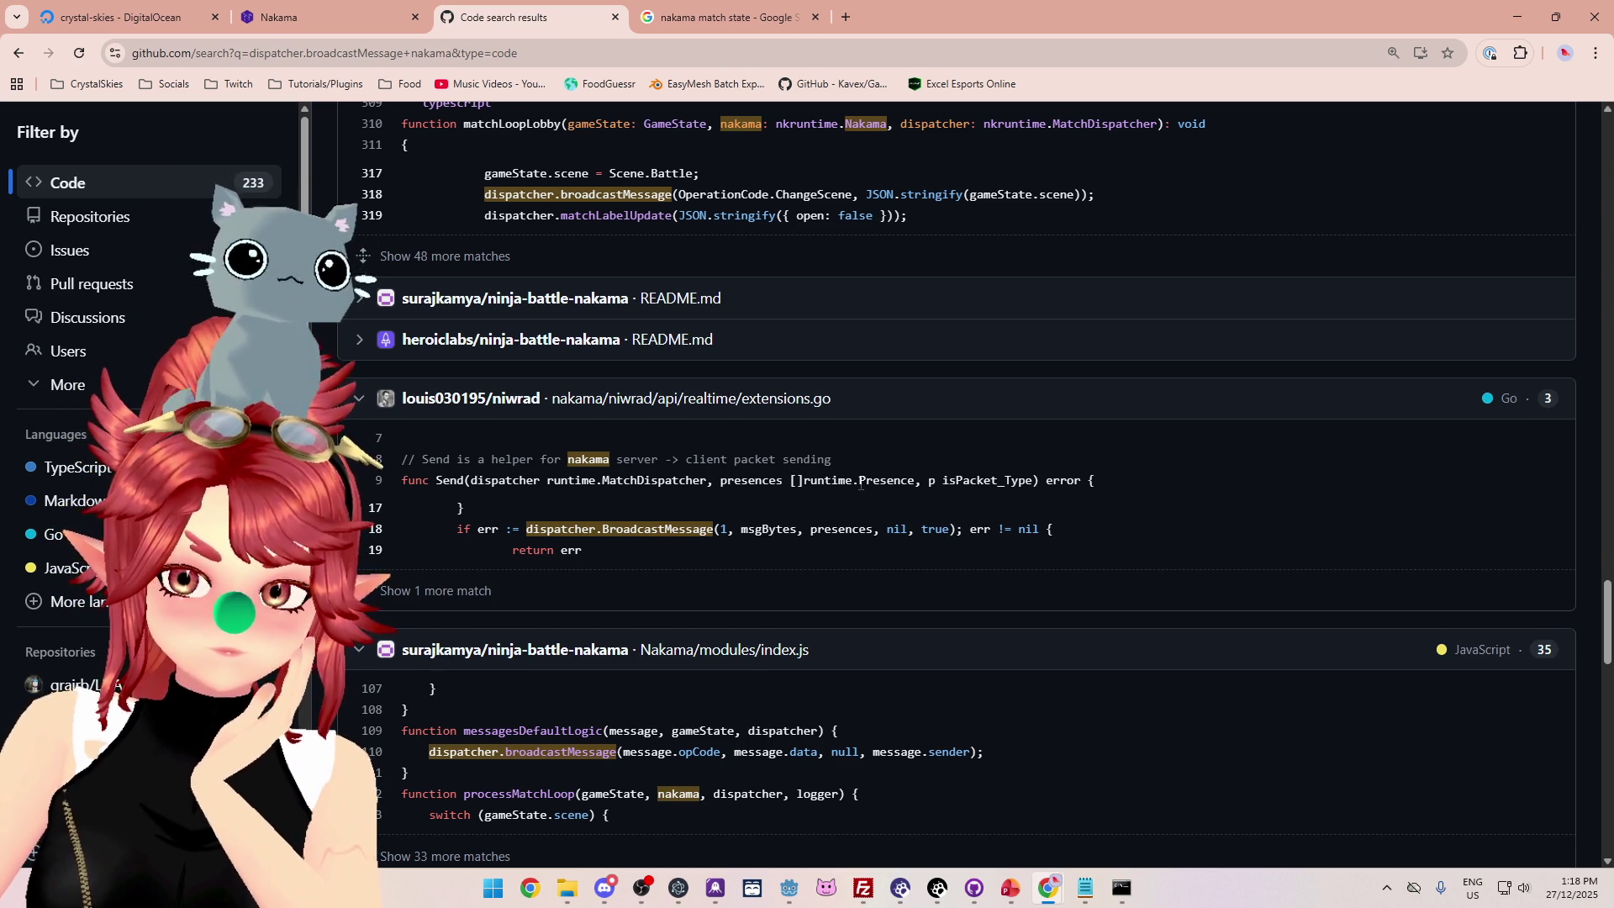
{"action": "scroll", "coordinate": [845, 507], "scroll_direction": "down", "scroll_amount": 1}
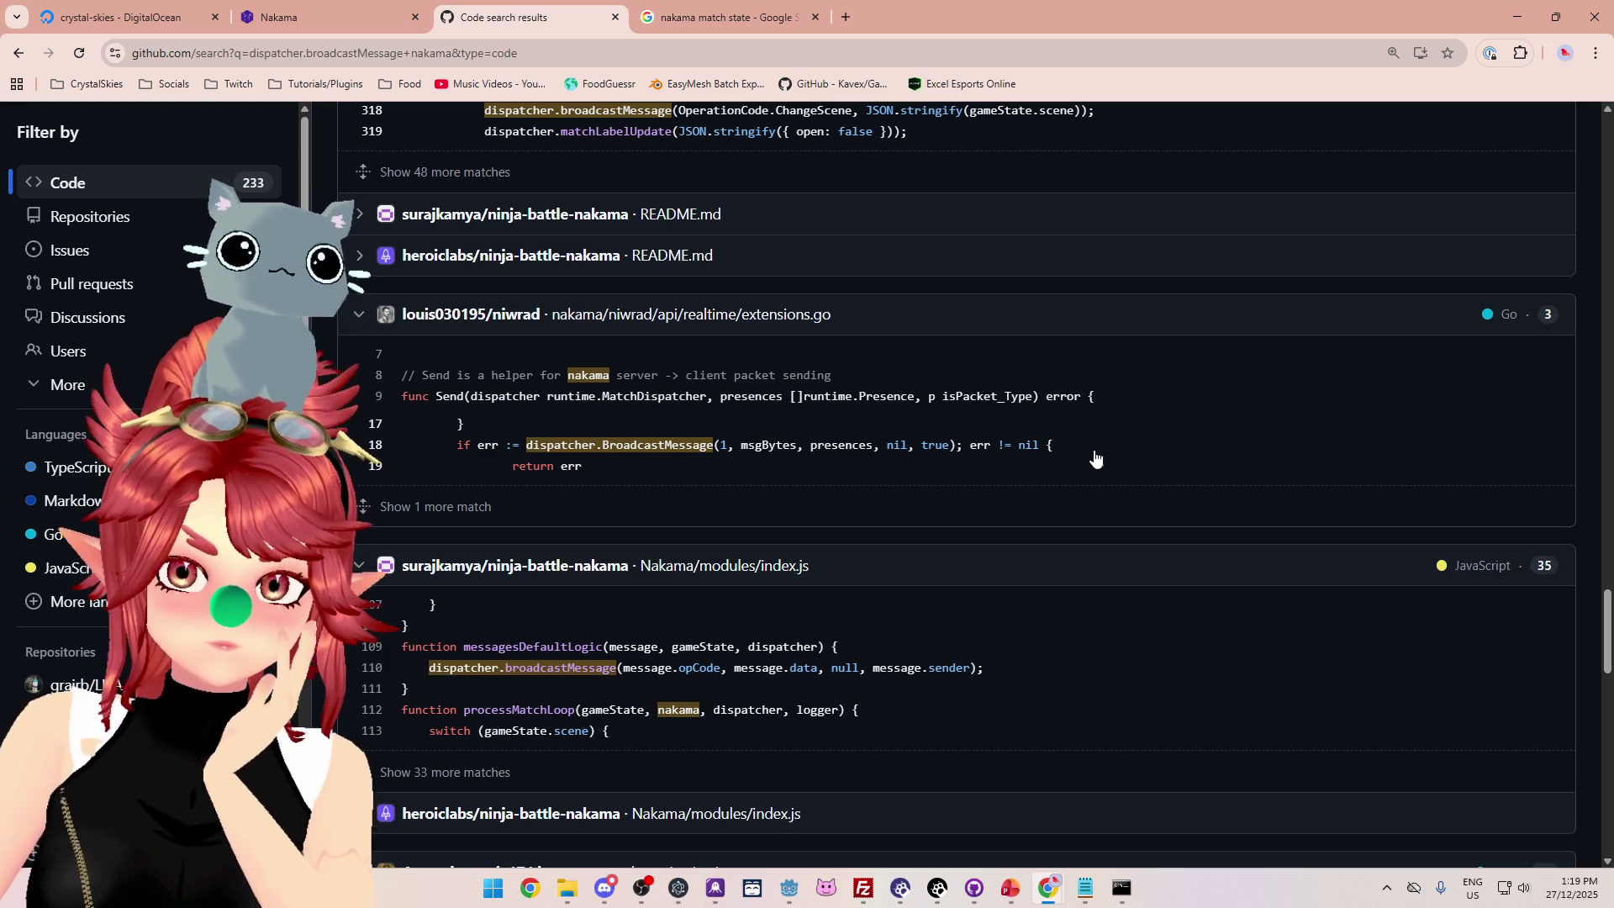
Read the Send function in niwrad's extensions.go at line 18, then go back to the search results.
{"action": "left_click", "coordinate": [832, 449]}
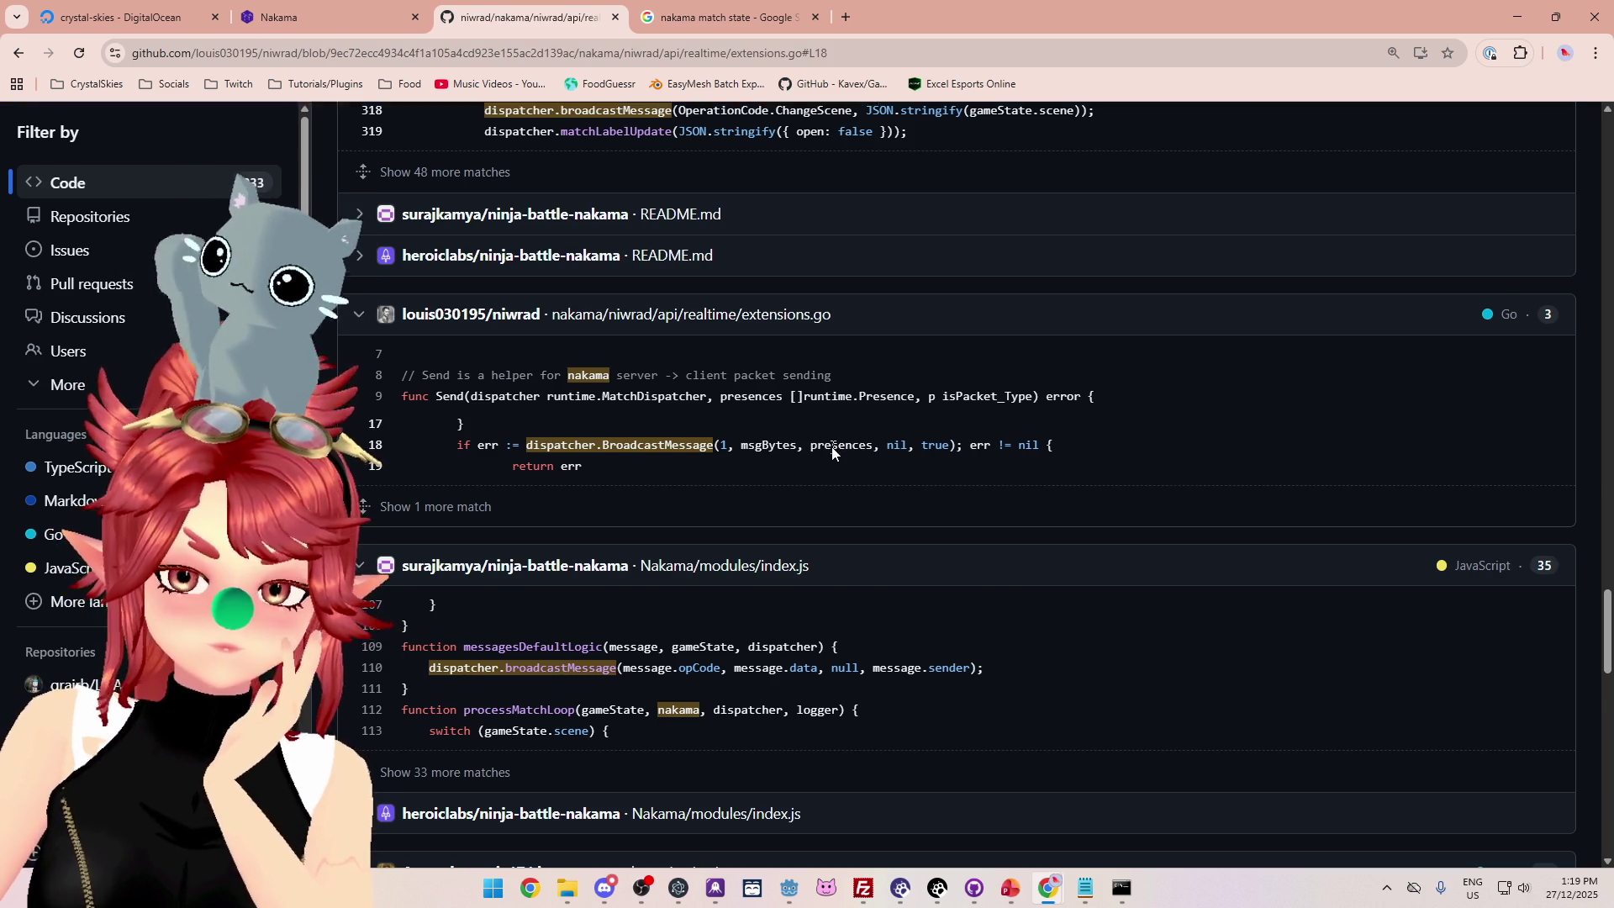
{"action": "scroll", "coordinate": [664, 437], "scroll_direction": "up", "scroll_amount": 1}
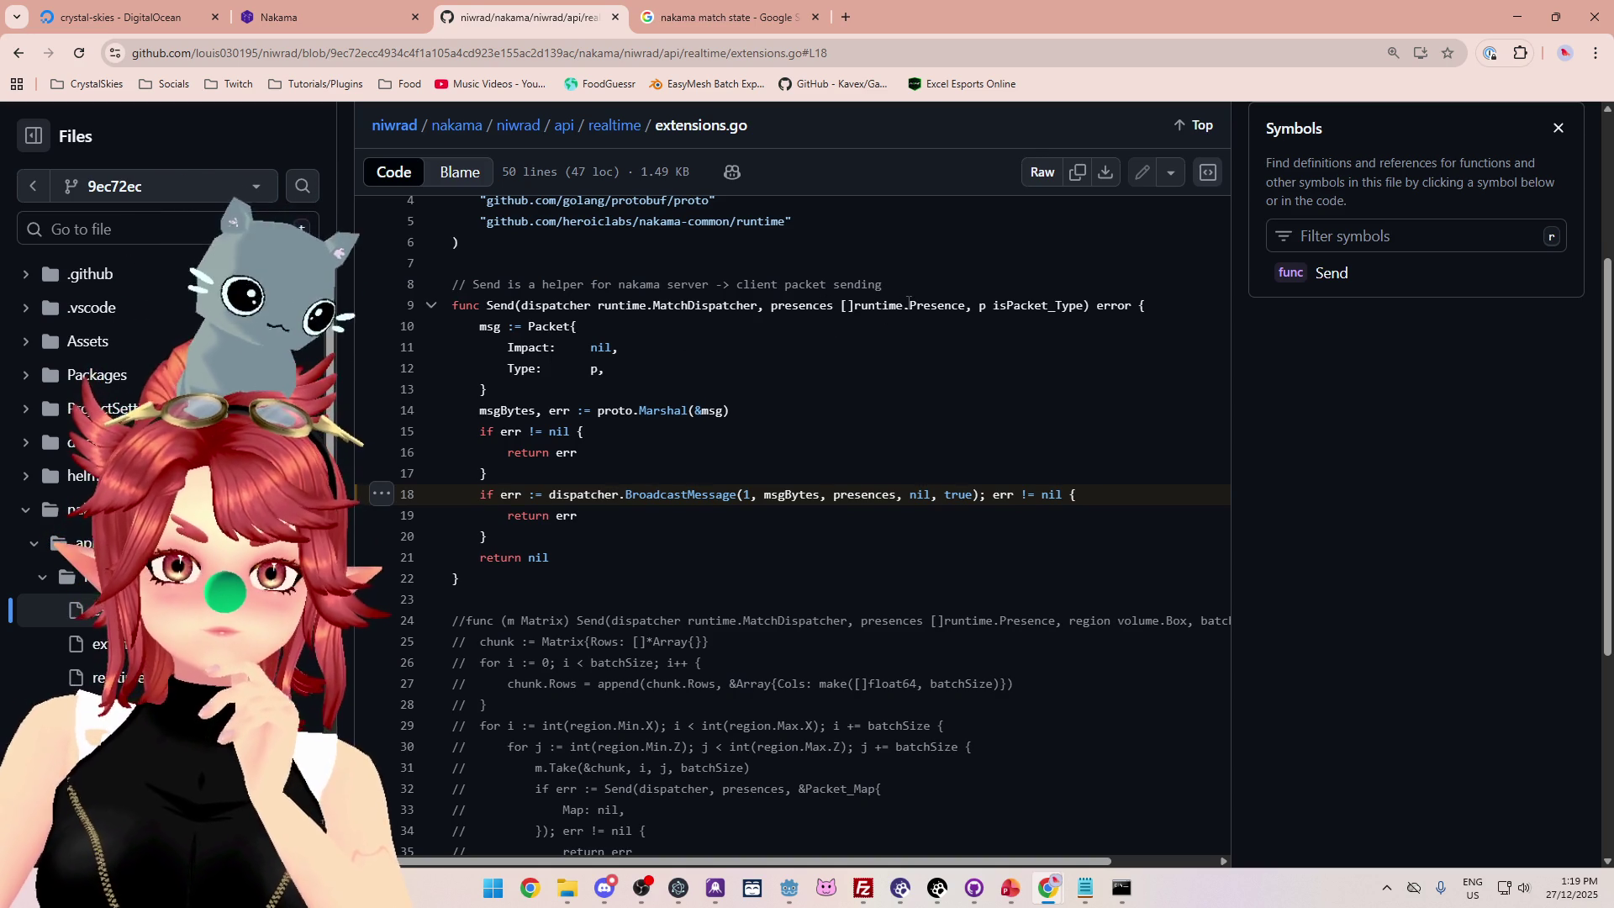
{"action": "scroll", "coordinate": [877, 481], "scroll_direction": "up", "scroll_amount": 2}
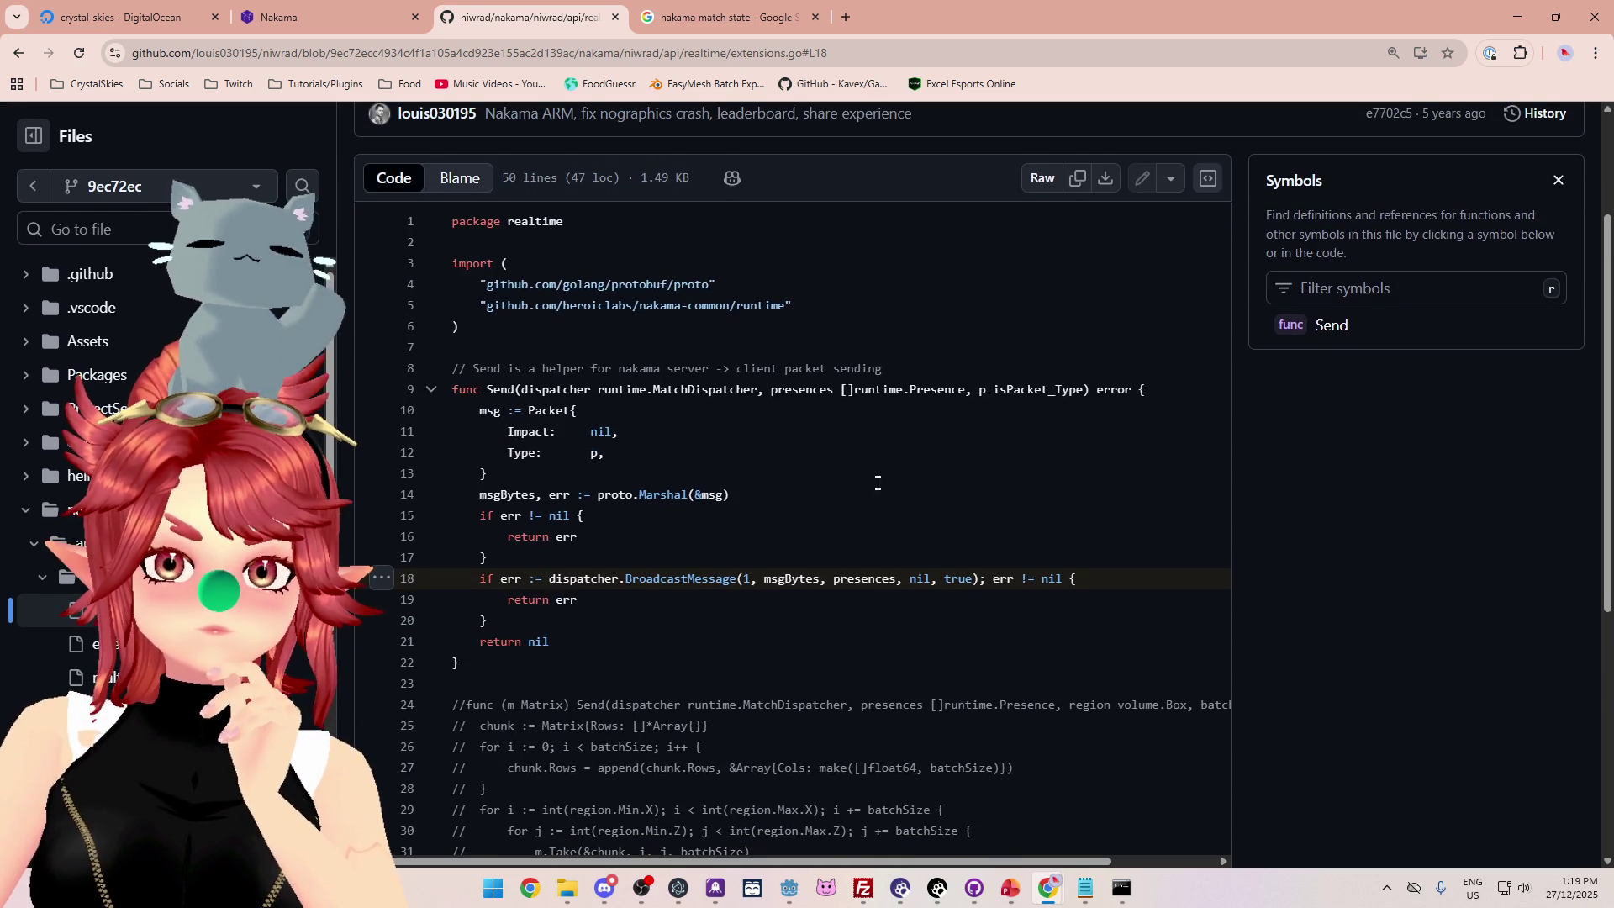
{"action": "scroll", "coordinate": [841, 412], "scroll_direction": "down", "scroll_amount": 2}
{"action": "key", "text": "alt+Left"}
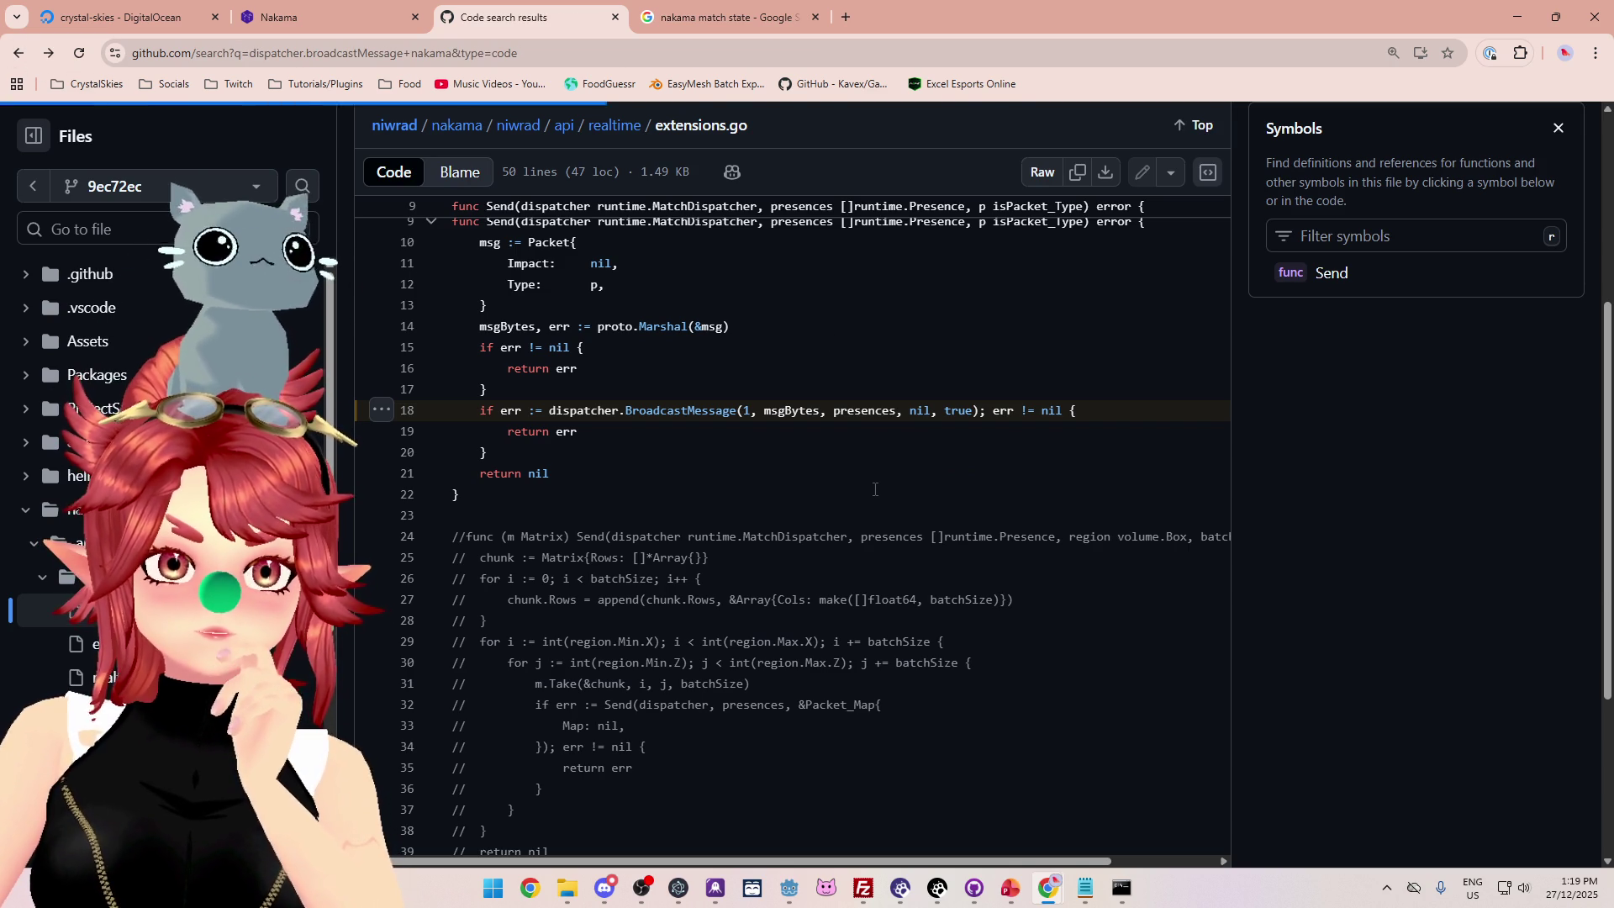
{"action": "scroll", "coordinate": [874, 492], "scroll_direction": "down", "scroll_amount": 4}
{"action": "scroll", "coordinate": [873, 493], "scroll_direction": "down", "scroll_amount": 6}
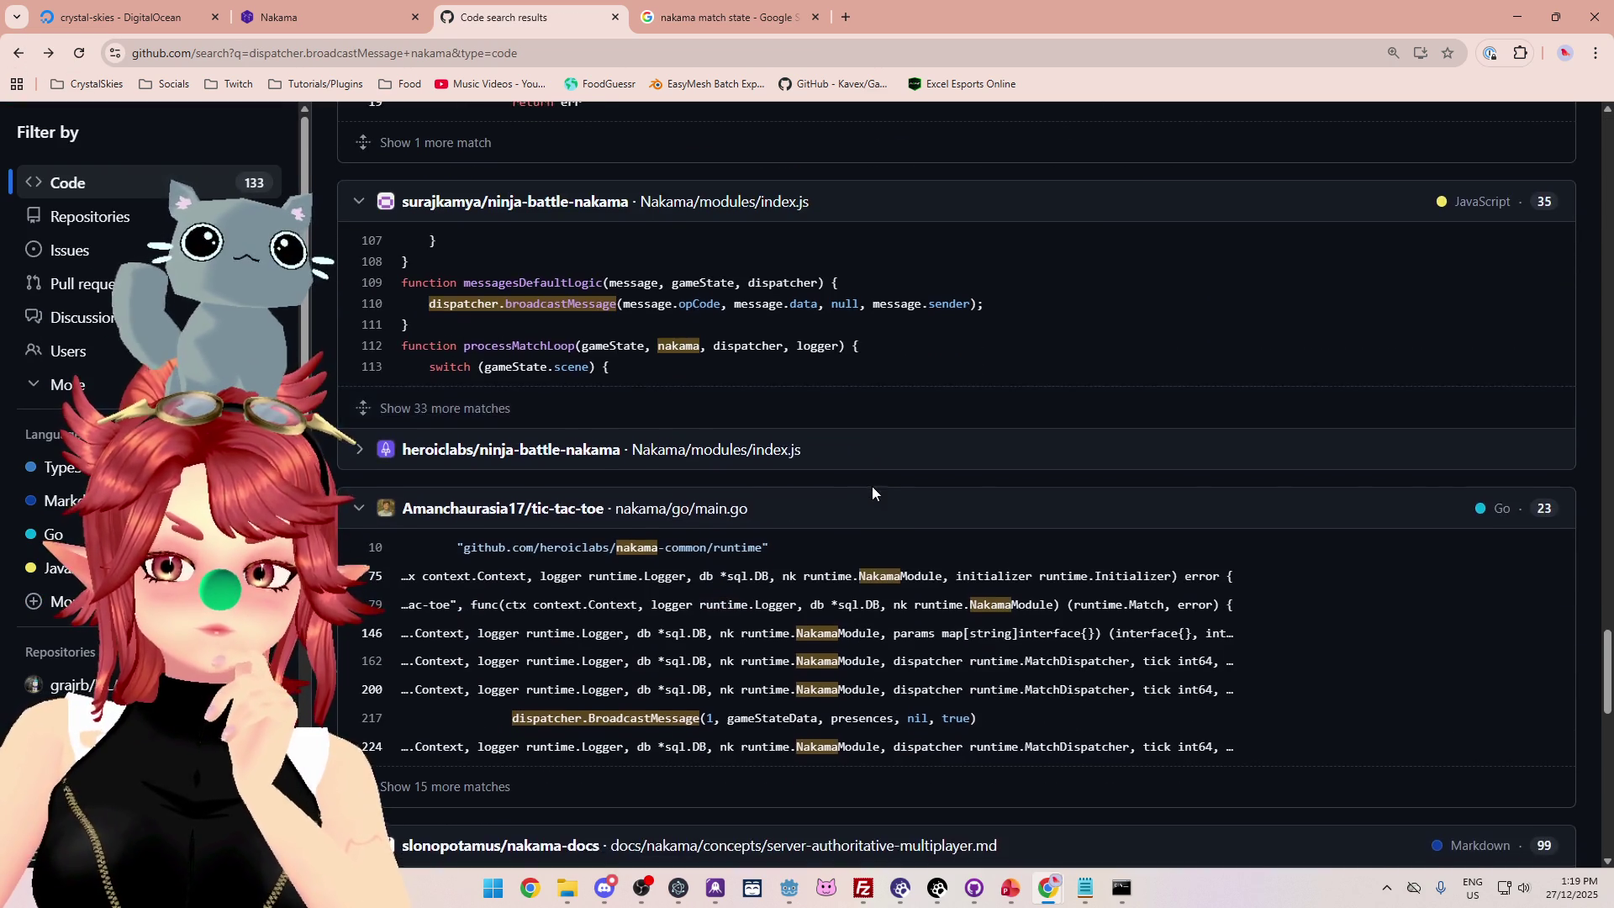
{"action": "scroll", "coordinate": [871, 493], "scroll_direction": "down", "scroll_amount": 7}
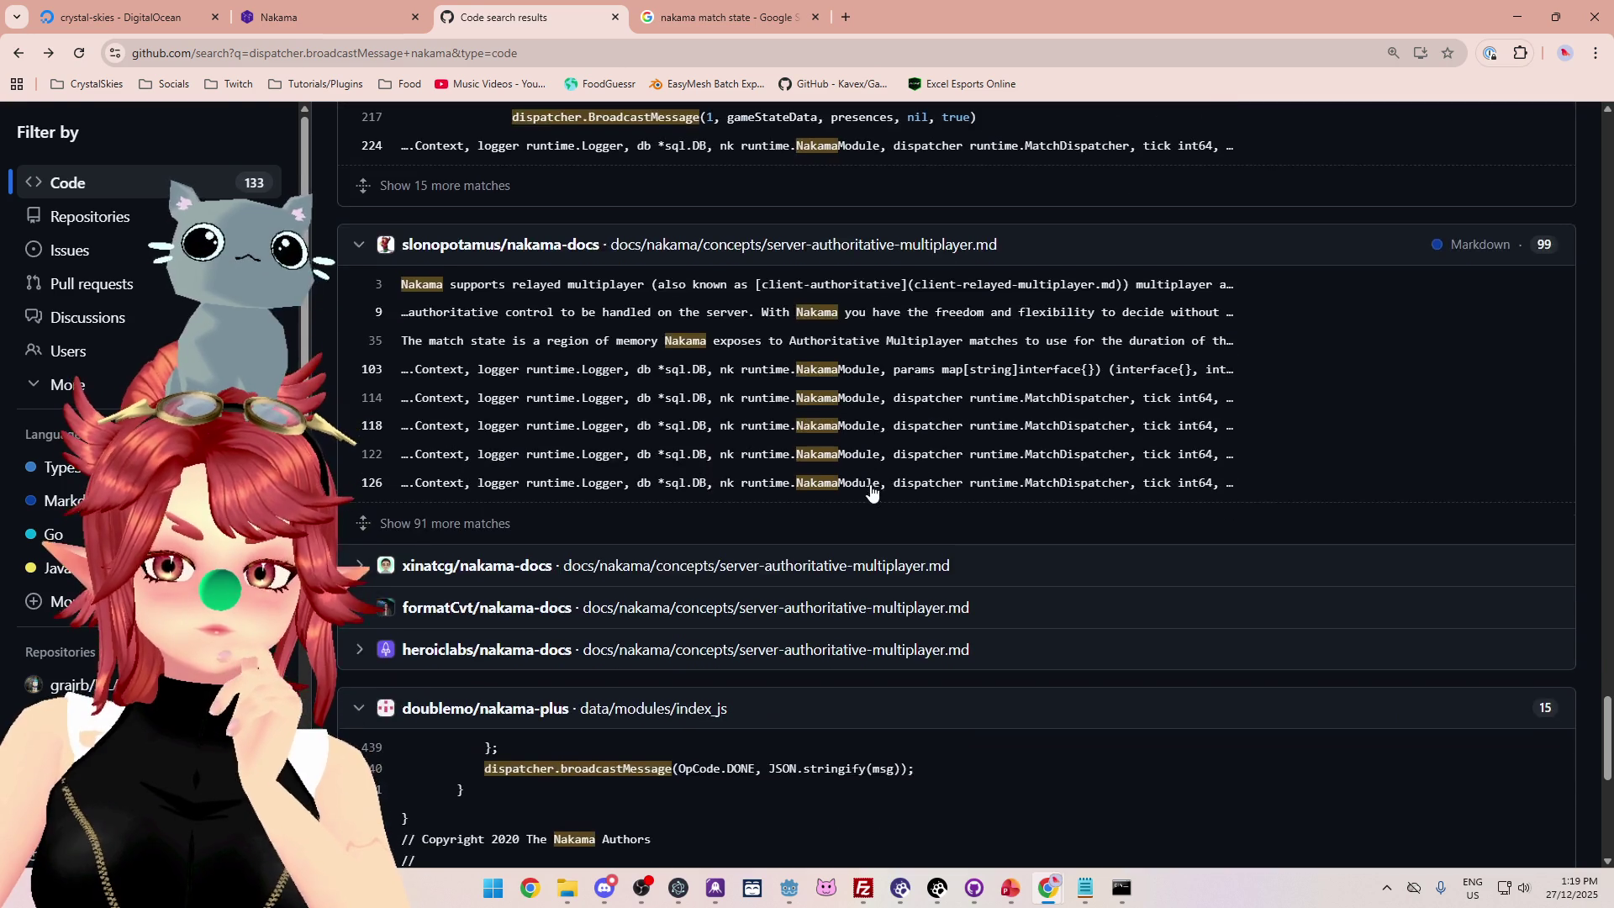
{"action": "scroll", "coordinate": [869, 490], "scroll_direction": "down", "scroll_amount": 3}
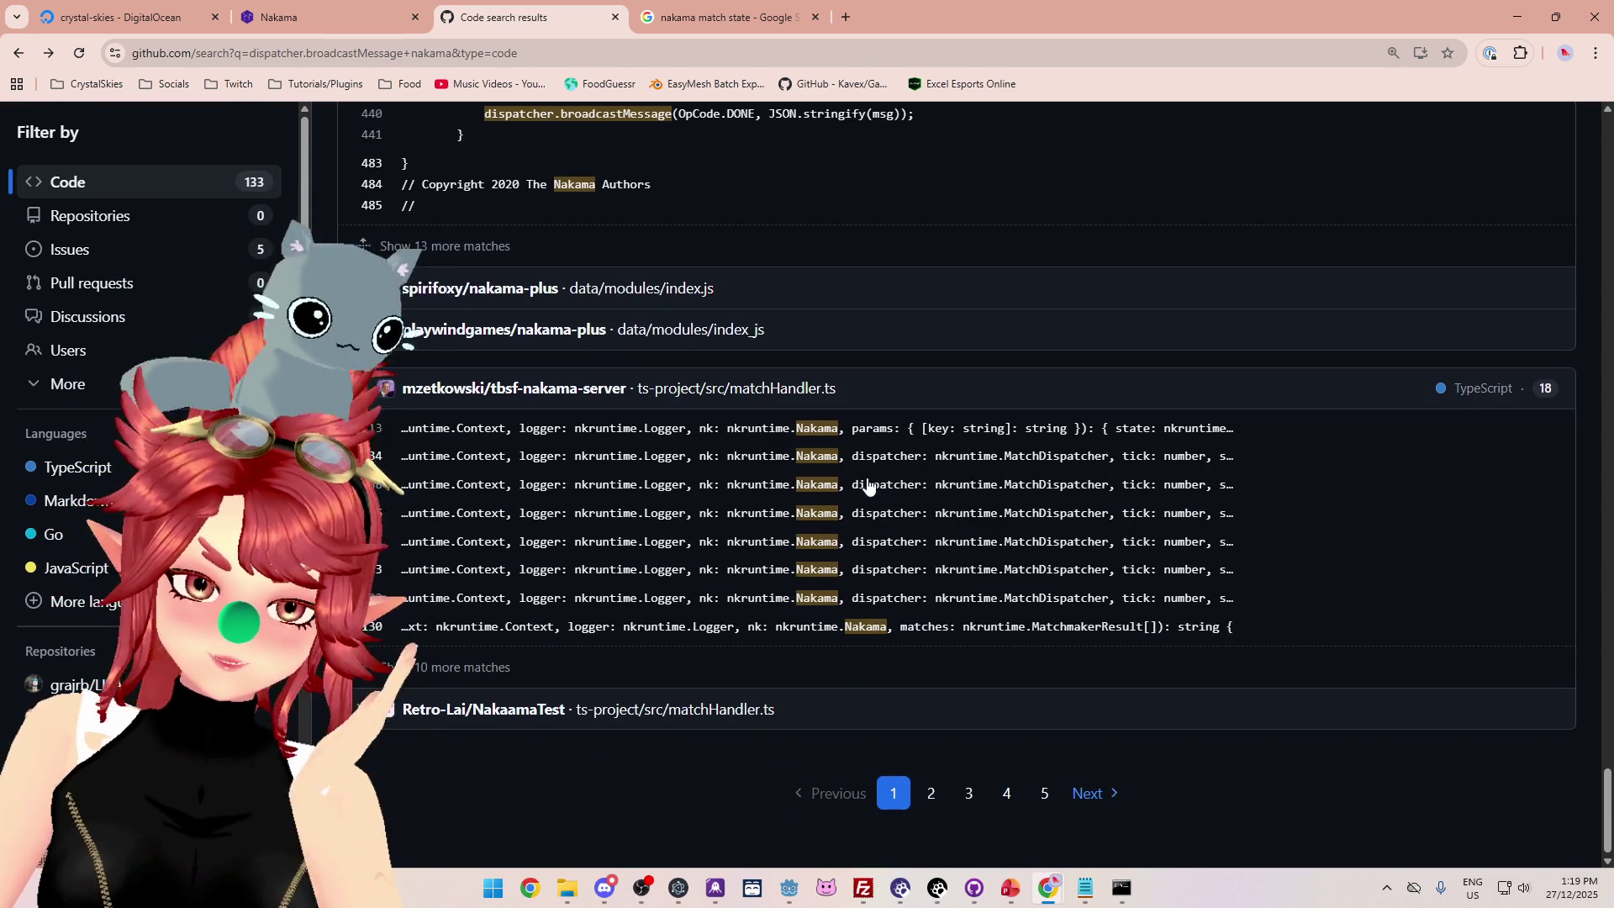
{"action": "left_click", "coordinate": [925, 789]}
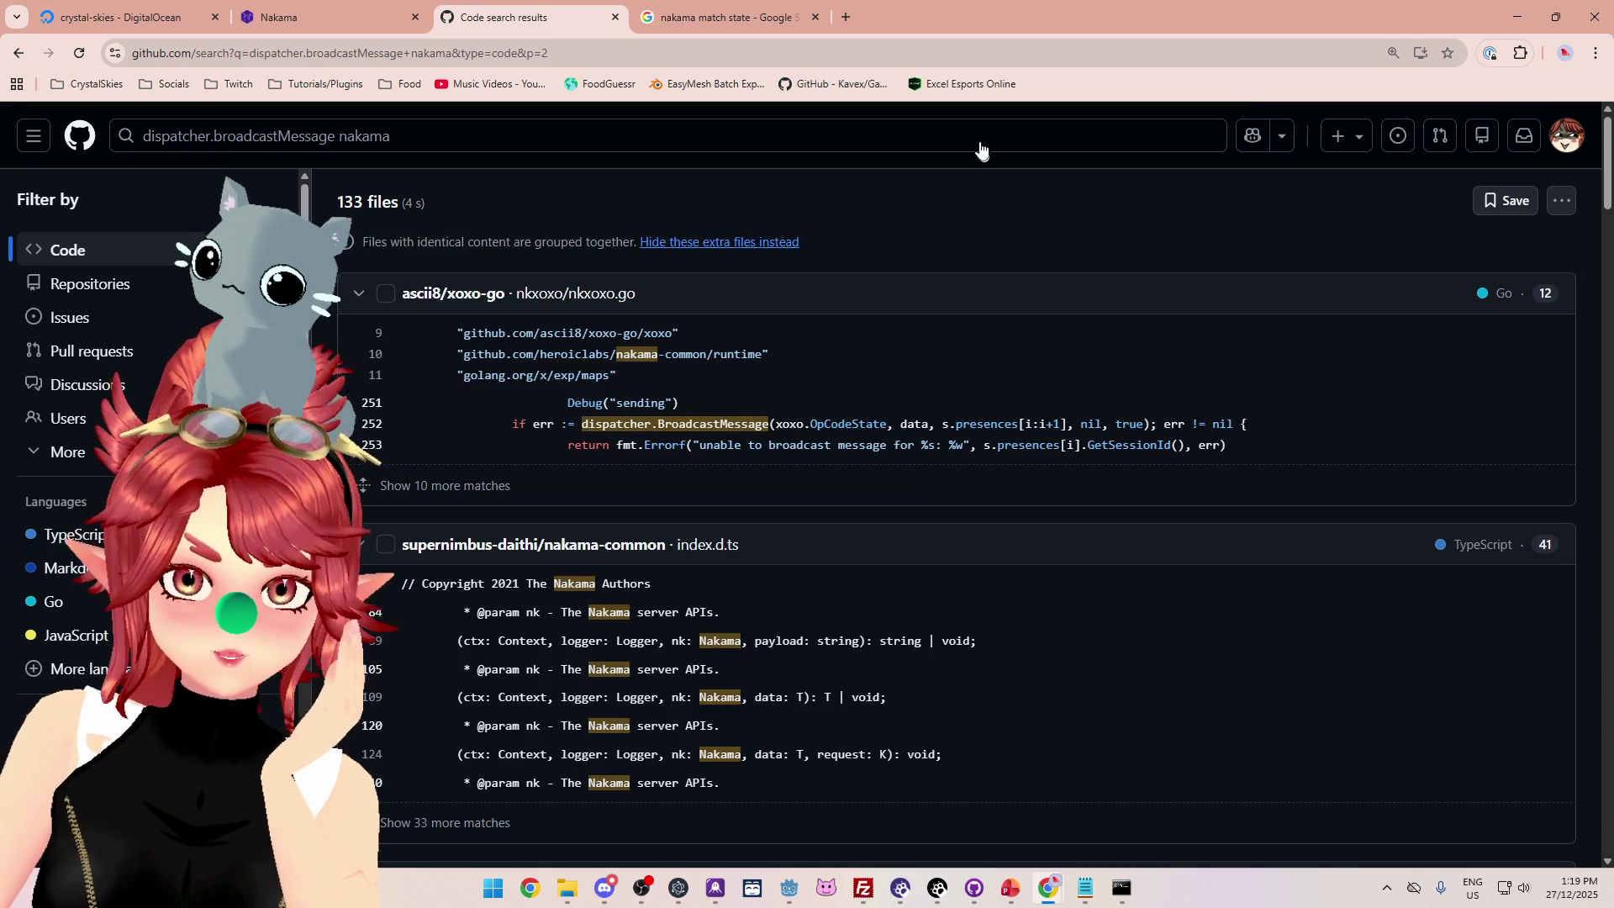
{"action": "scroll", "coordinate": [915, 375], "scroll_direction": "down", "scroll_amount": 5}
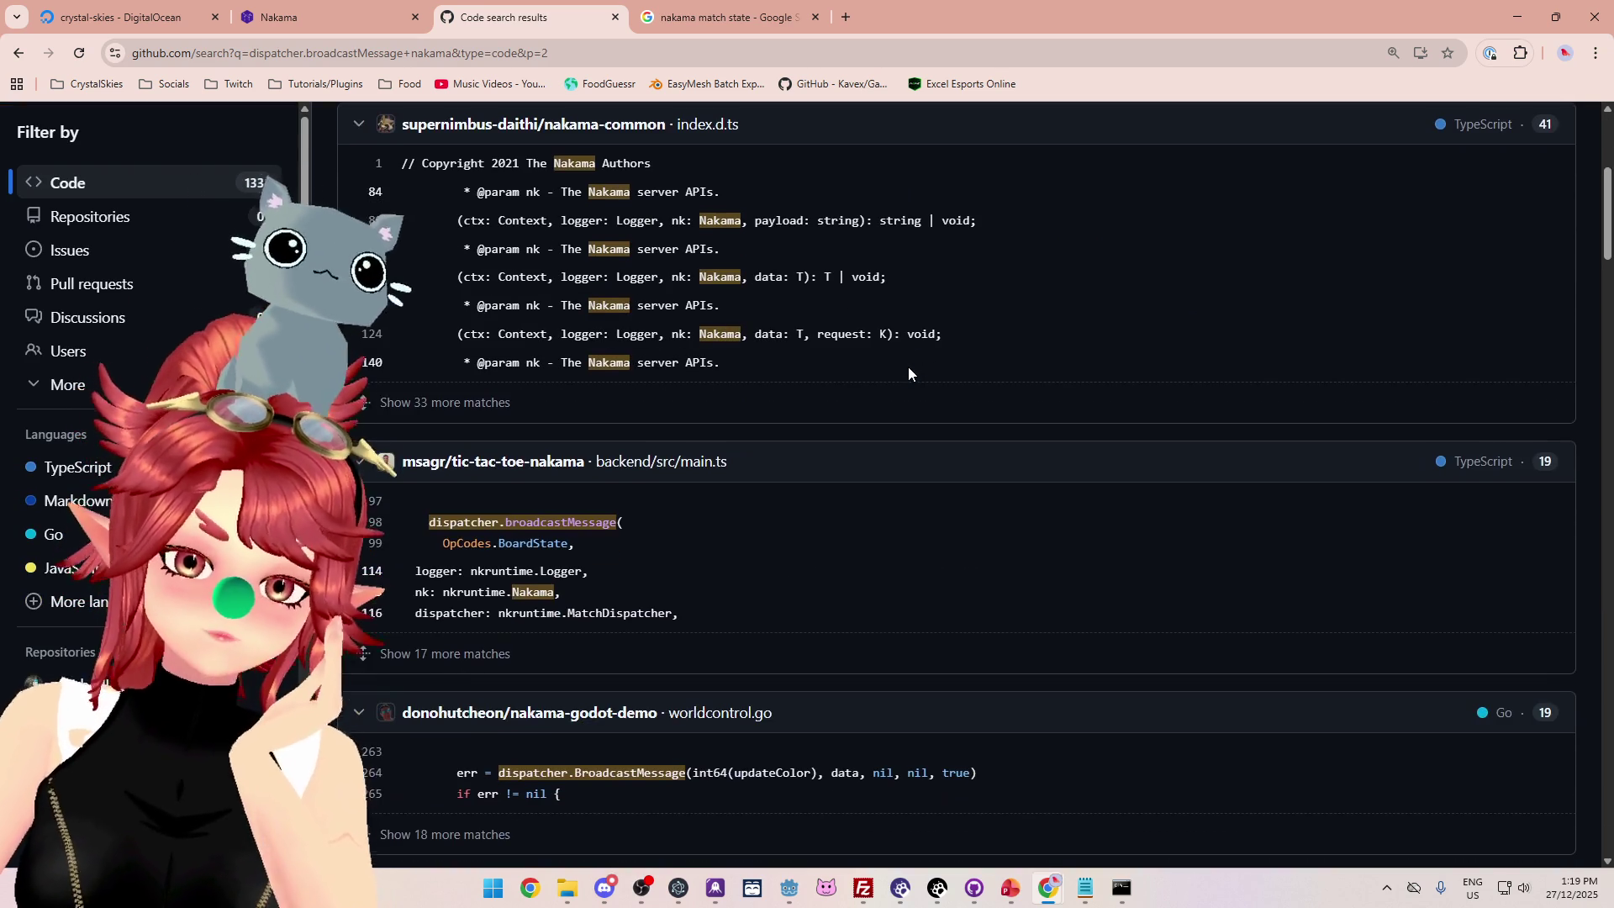
{"action": "scroll", "coordinate": [908, 376], "scroll_direction": "down", "scroll_amount": 10}
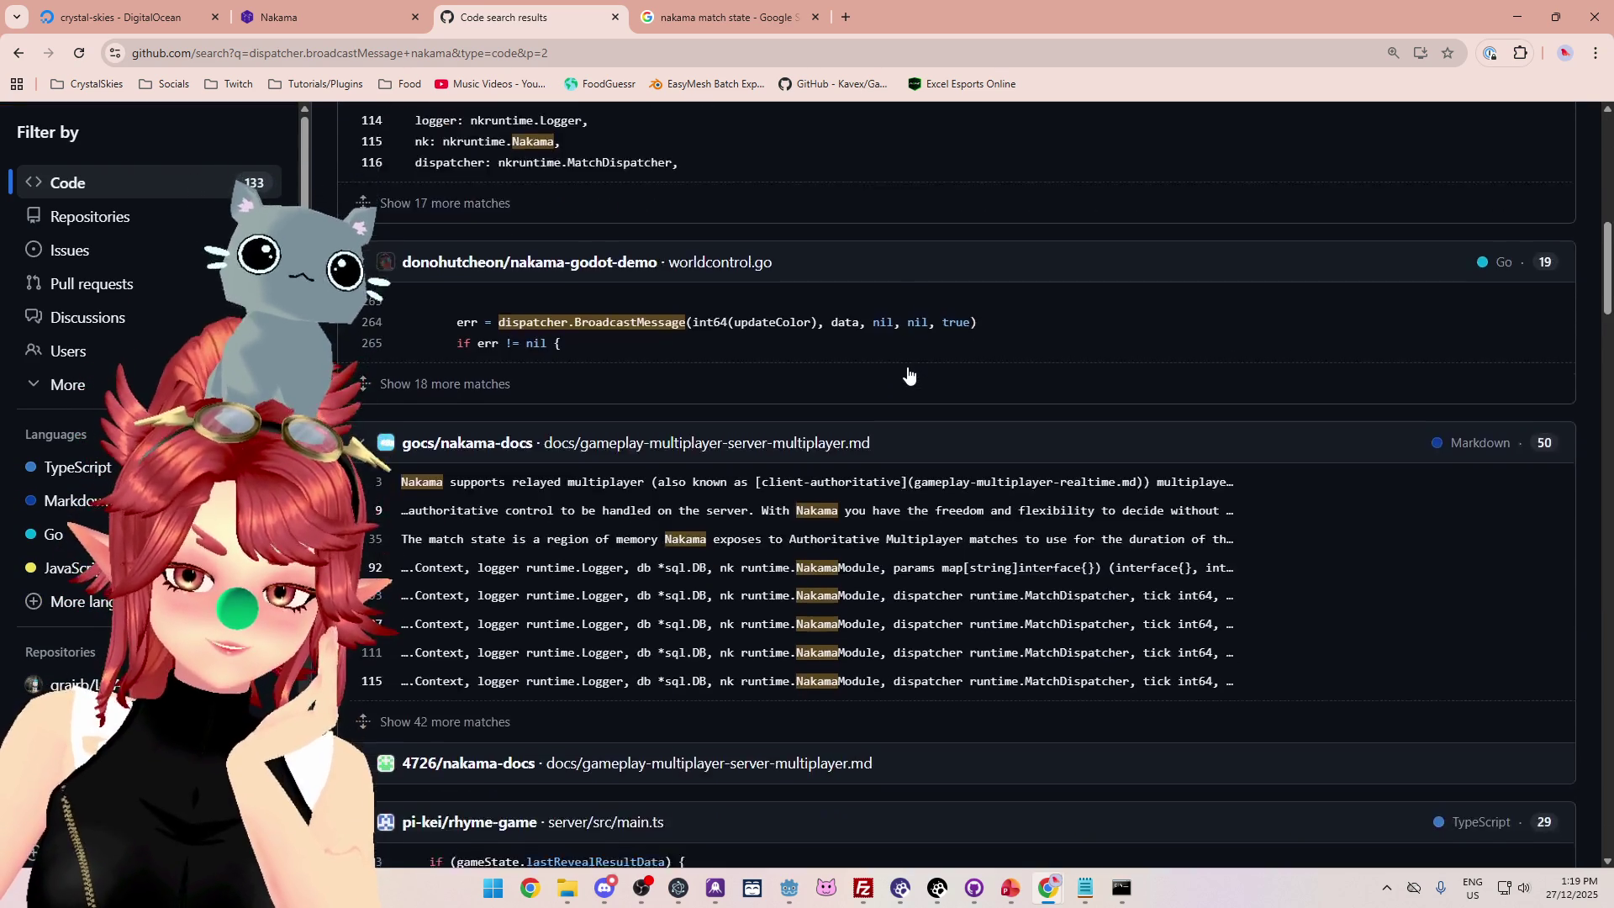
{"action": "scroll", "coordinate": [908, 374], "scroll_direction": "down", "scroll_amount": 4}
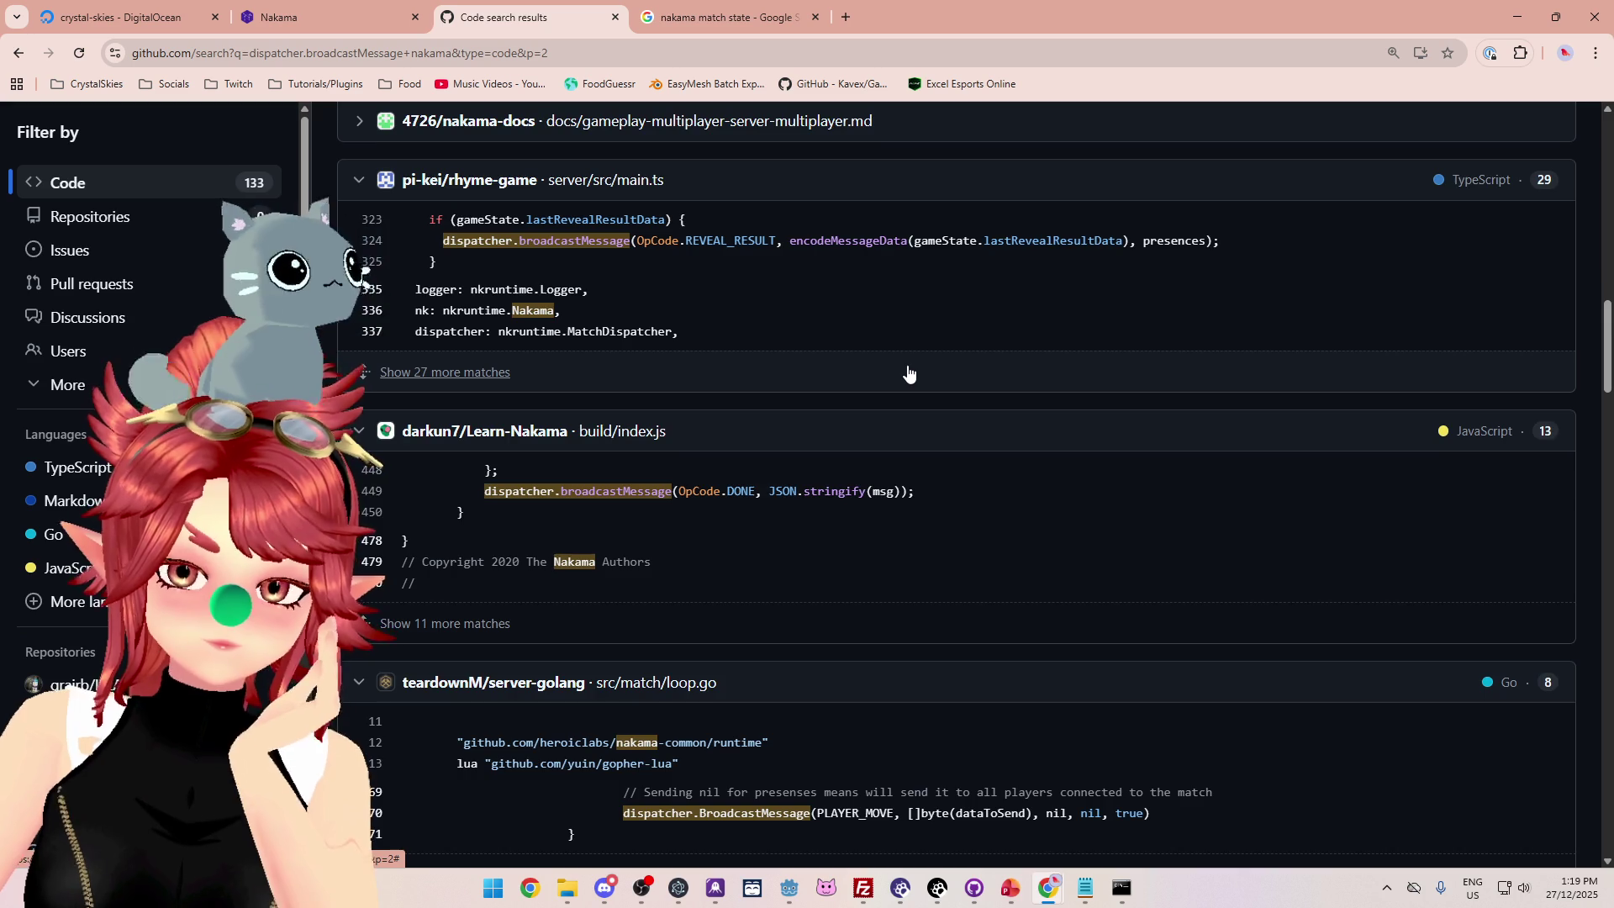
{"action": "scroll", "coordinate": [908, 372], "scroll_direction": "down", "scroll_amount": 4}
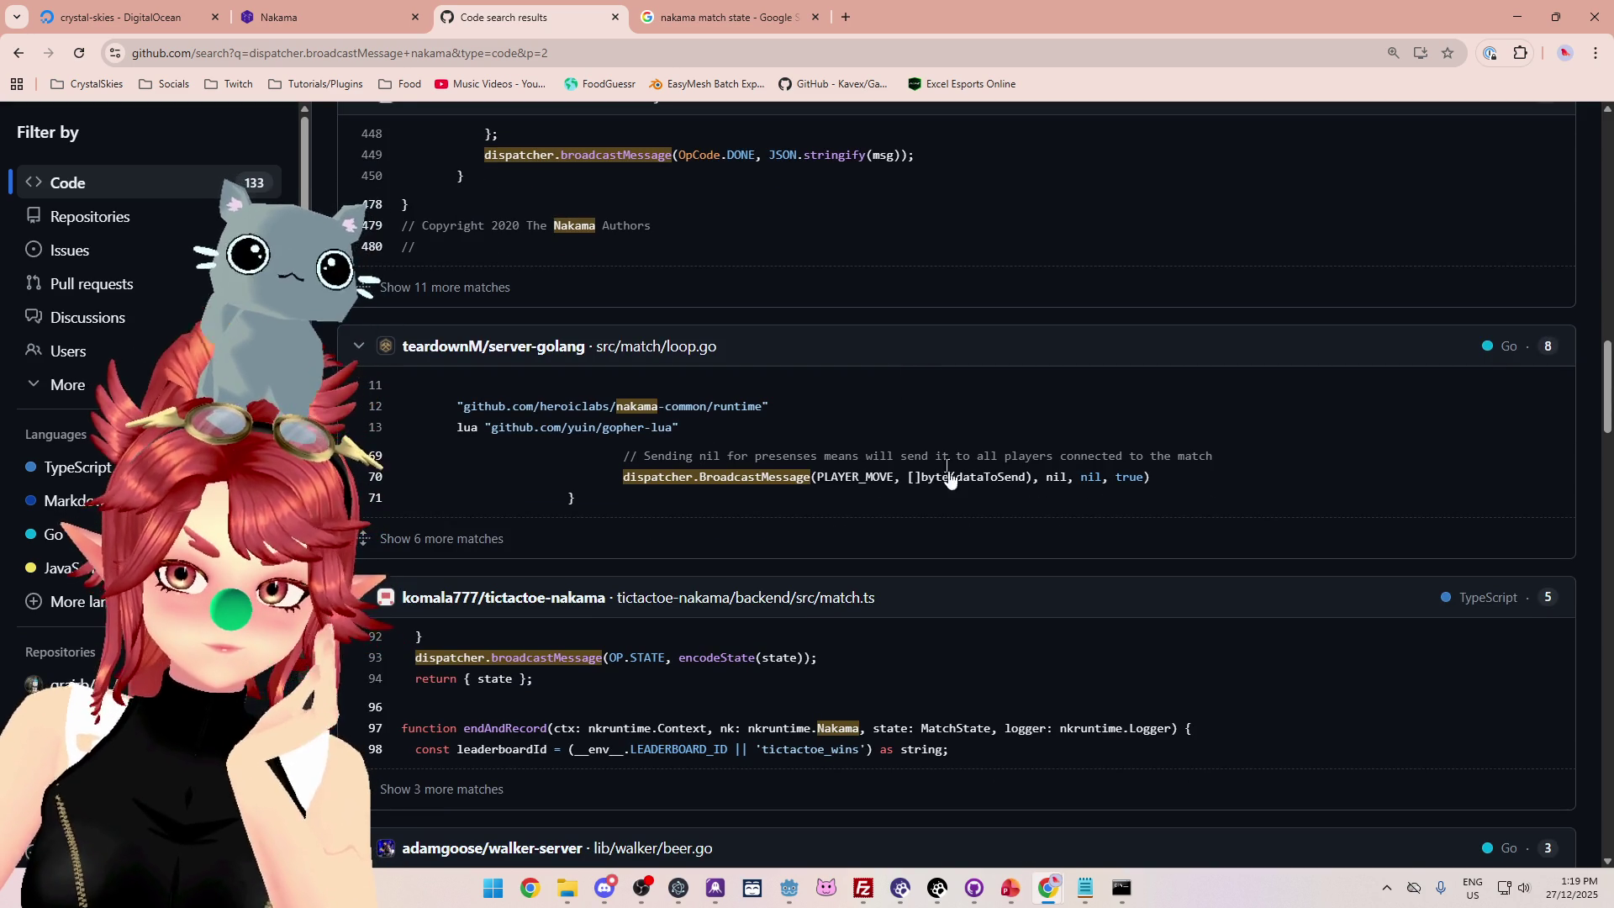
{"action": "scroll", "coordinate": [954, 479], "scroll_direction": "down", "scroll_amount": 3}
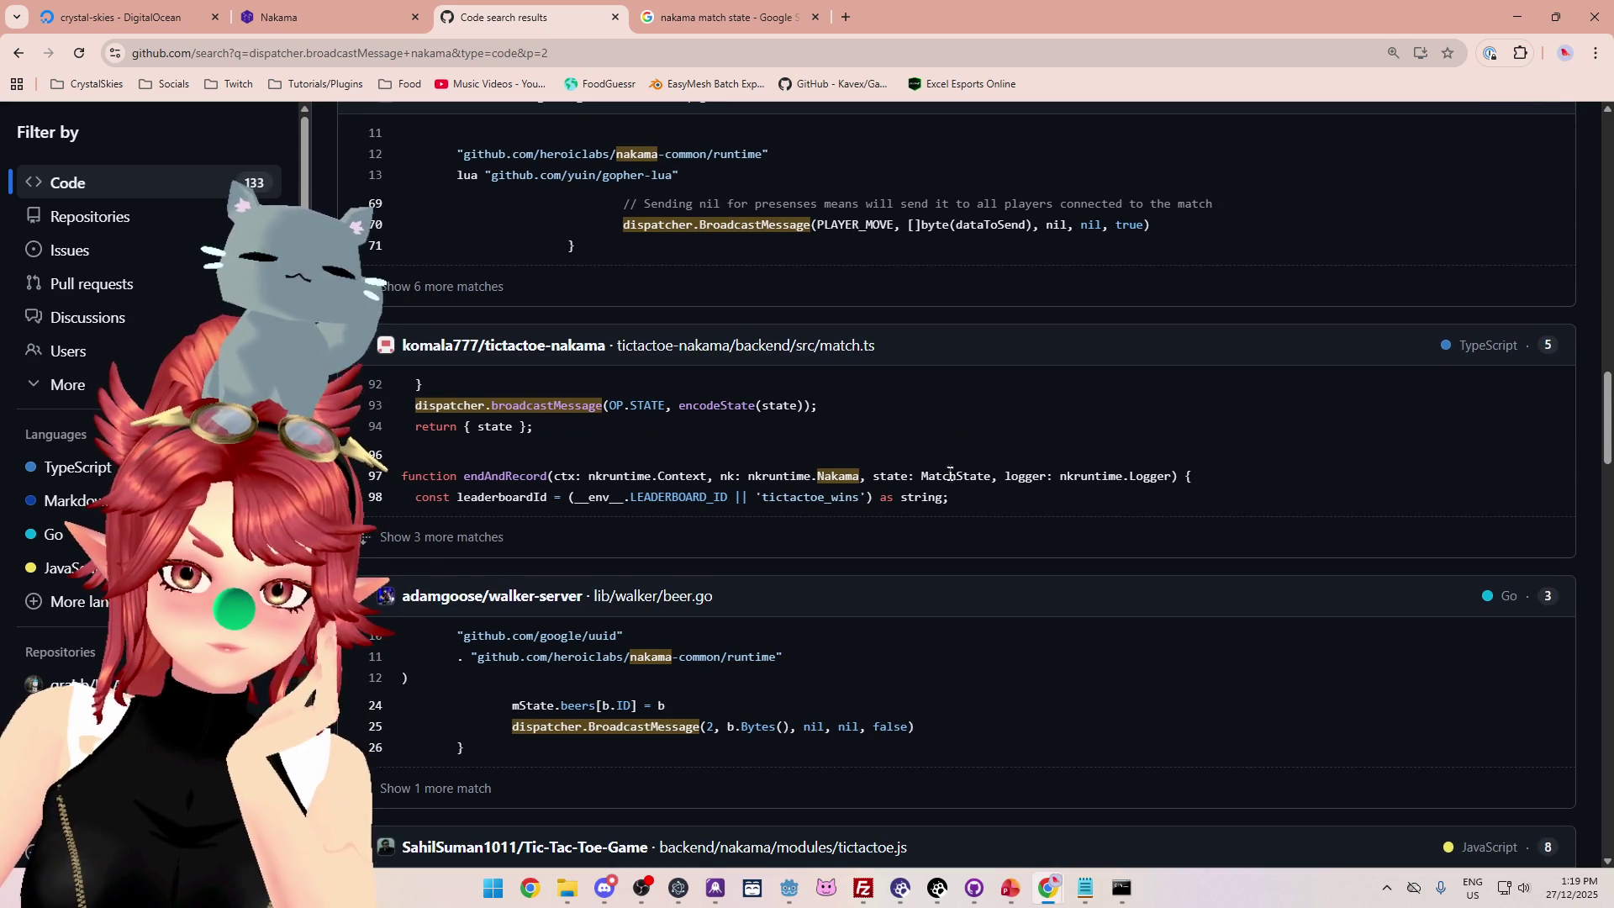
{"action": "scroll", "coordinate": [947, 469], "scroll_direction": "down", "scroll_amount": 3}
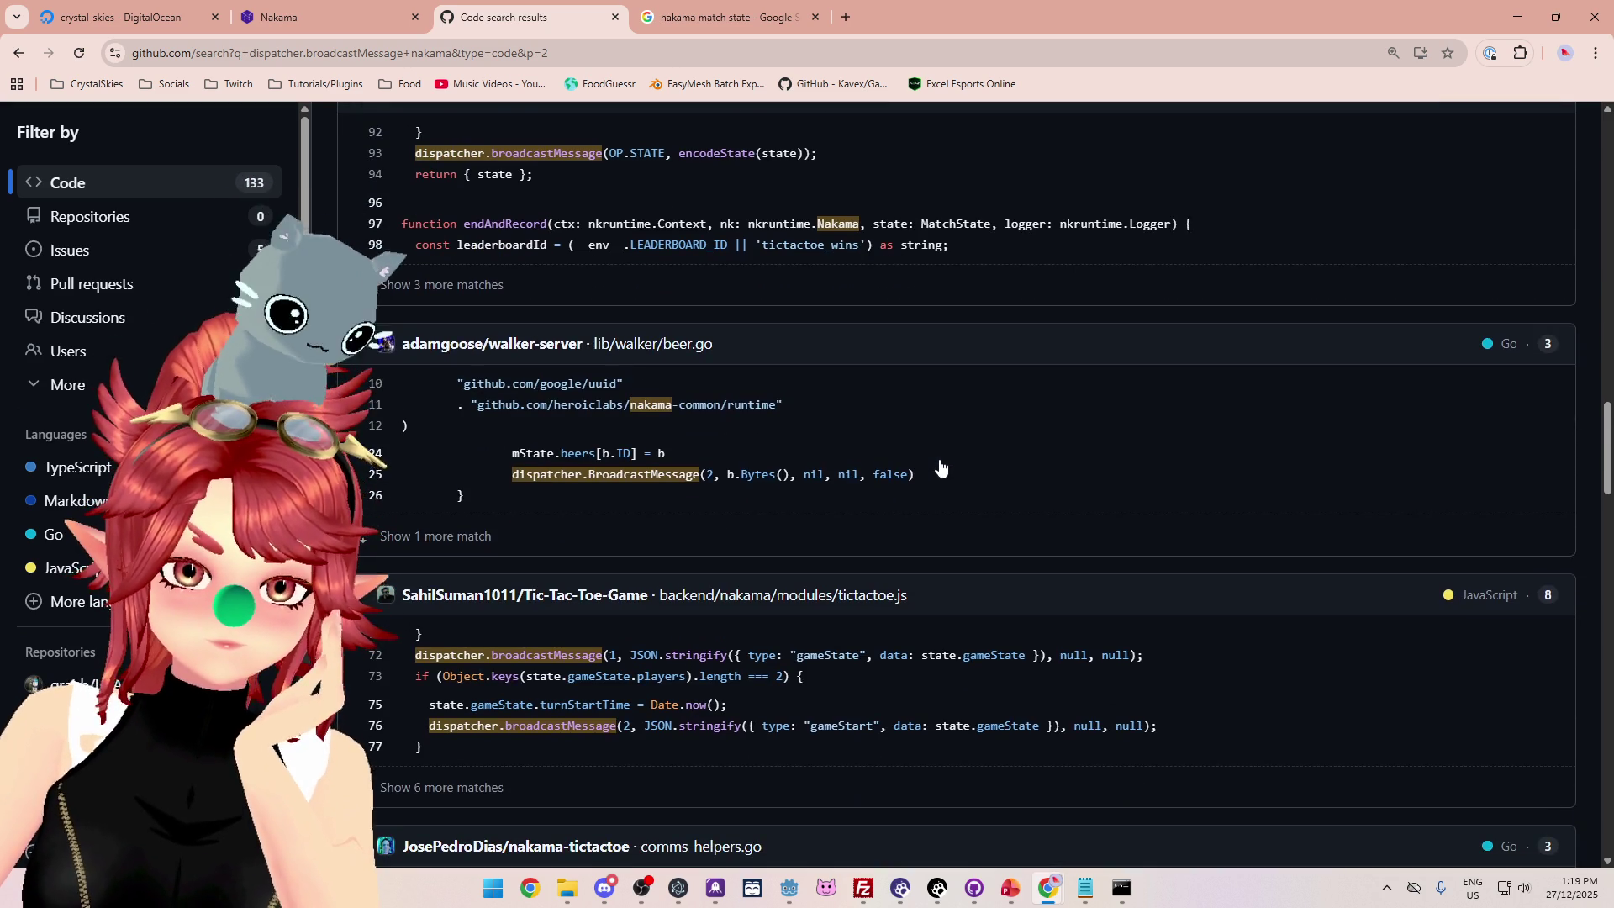
{"action": "scroll", "coordinate": [940, 466], "scroll_direction": "down", "scroll_amount": 3}
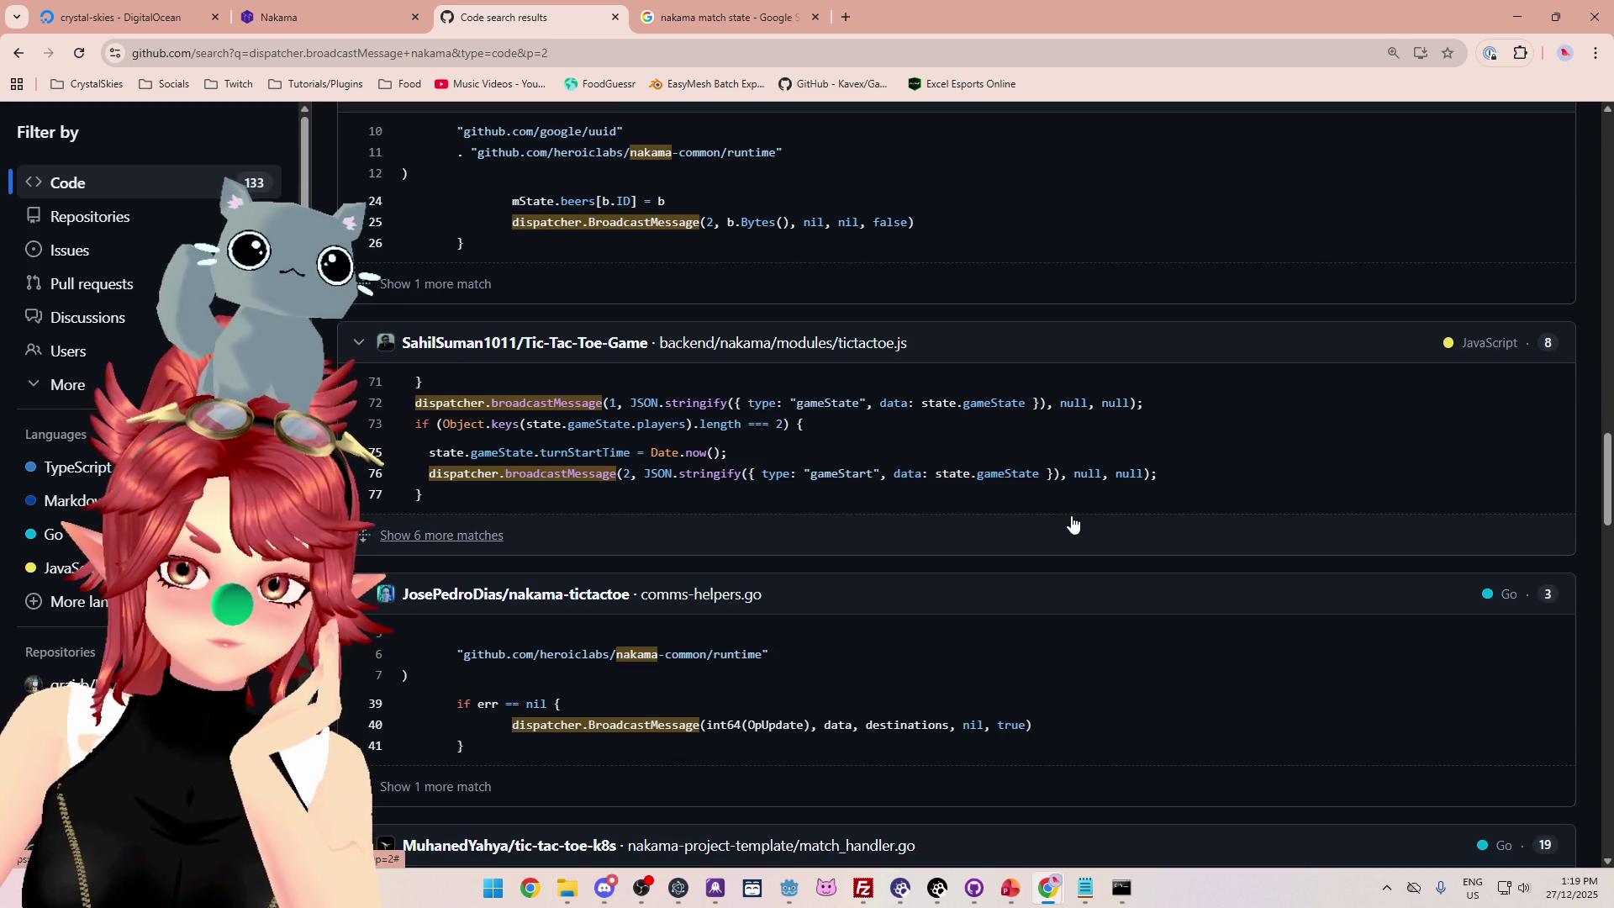
{"action": "scroll", "coordinate": [966, 479], "scroll_direction": "down", "scroll_amount": 4}
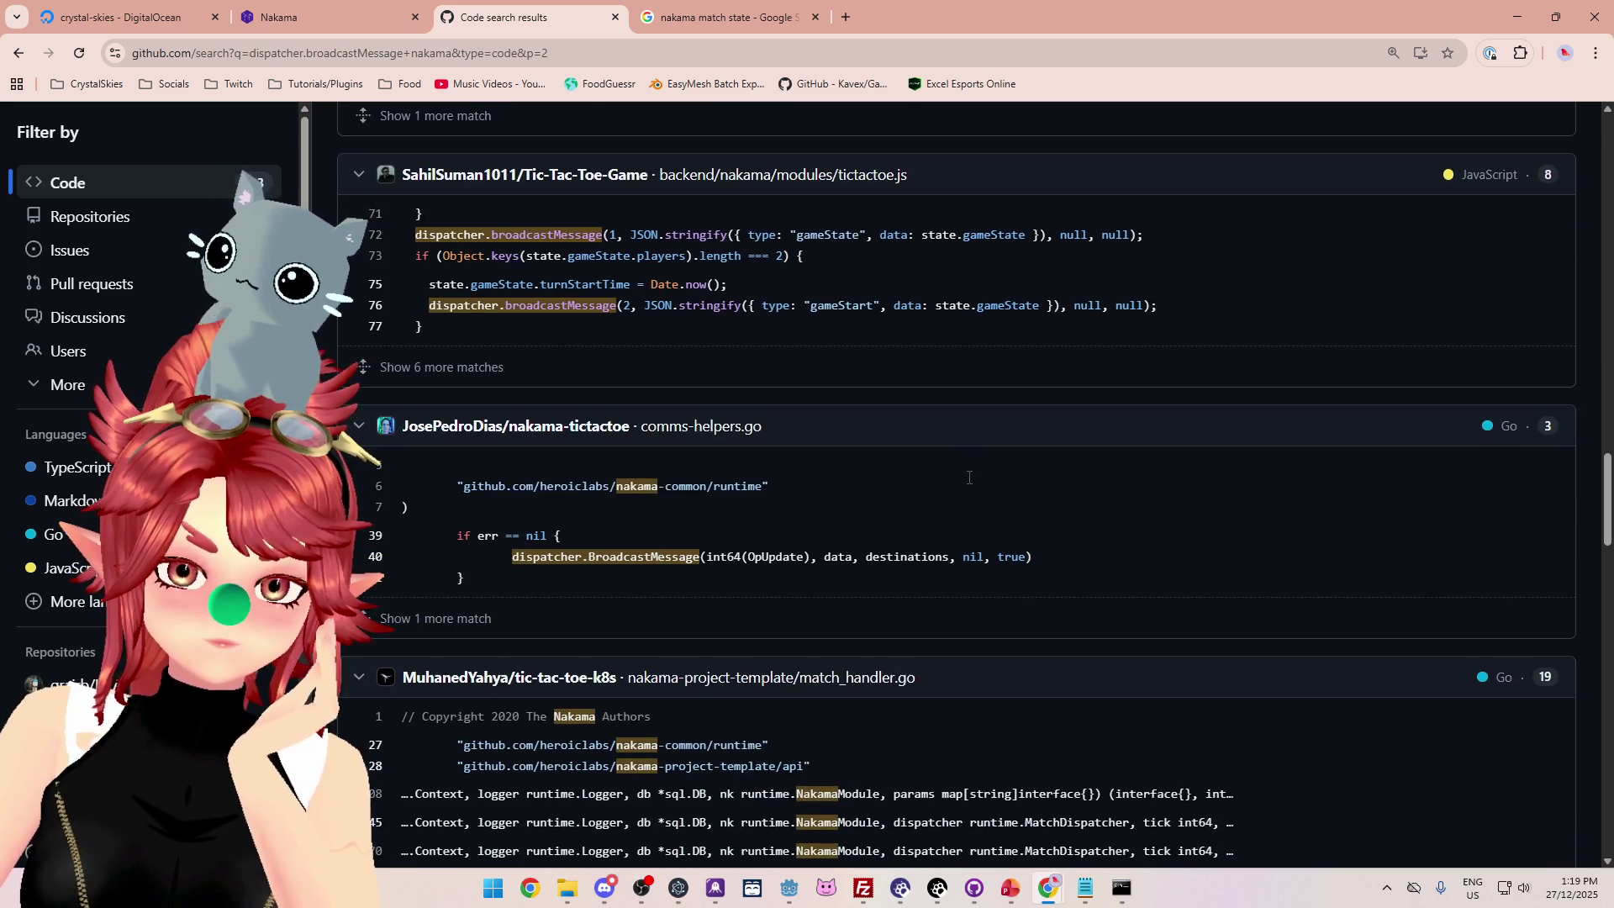
{"action": "scroll", "coordinate": [947, 418], "scroll_direction": "down", "scroll_amount": 2}
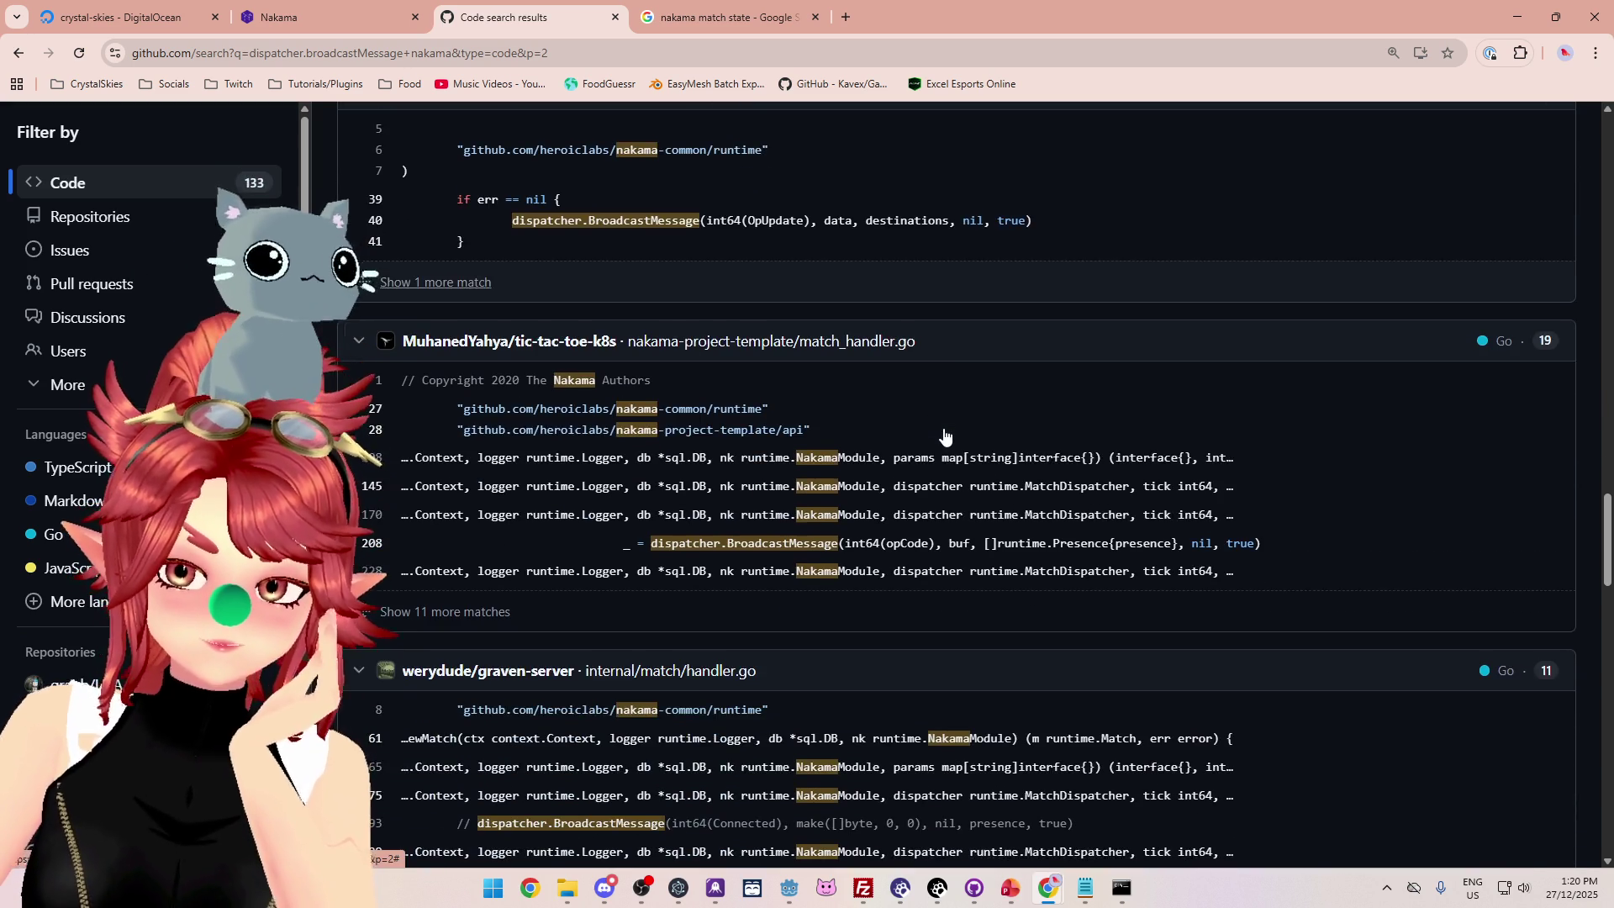
{"action": "scroll", "coordinate": [944, 433], "scroll_direction": "down", "scroll_amount": 3}
{"action": "scroll", "coordinate": [944, 433], "scroll_direction": "down", "scroll_amount": 5}
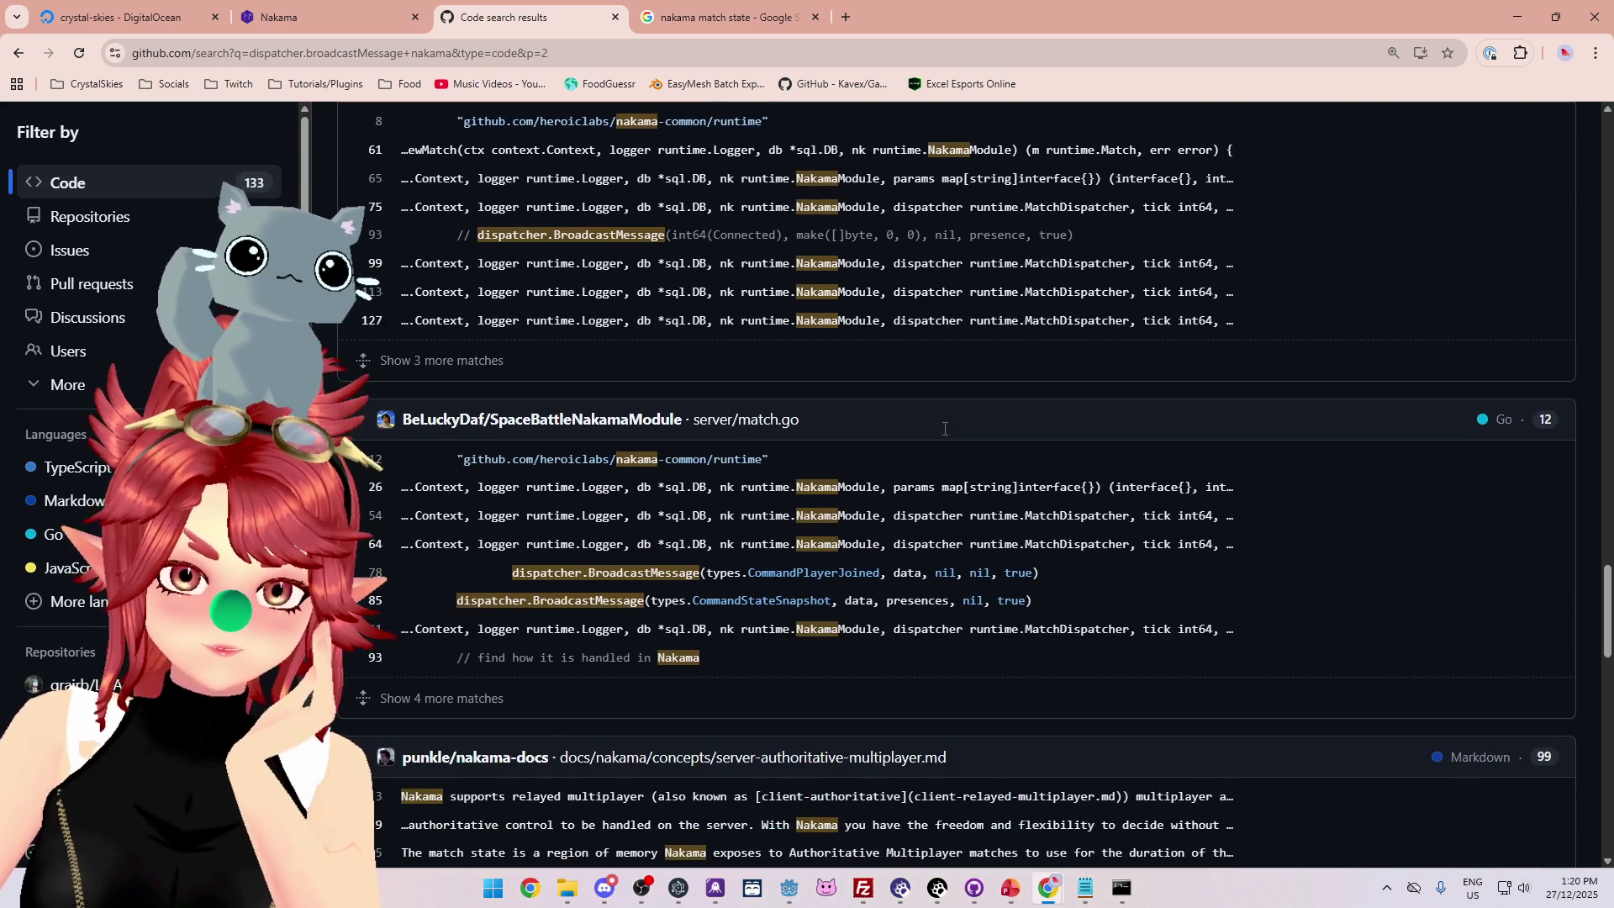
{"action": "scroll", "coordinate": [943, 427], "scroll_direction": "down", "scroll_amount": 3}
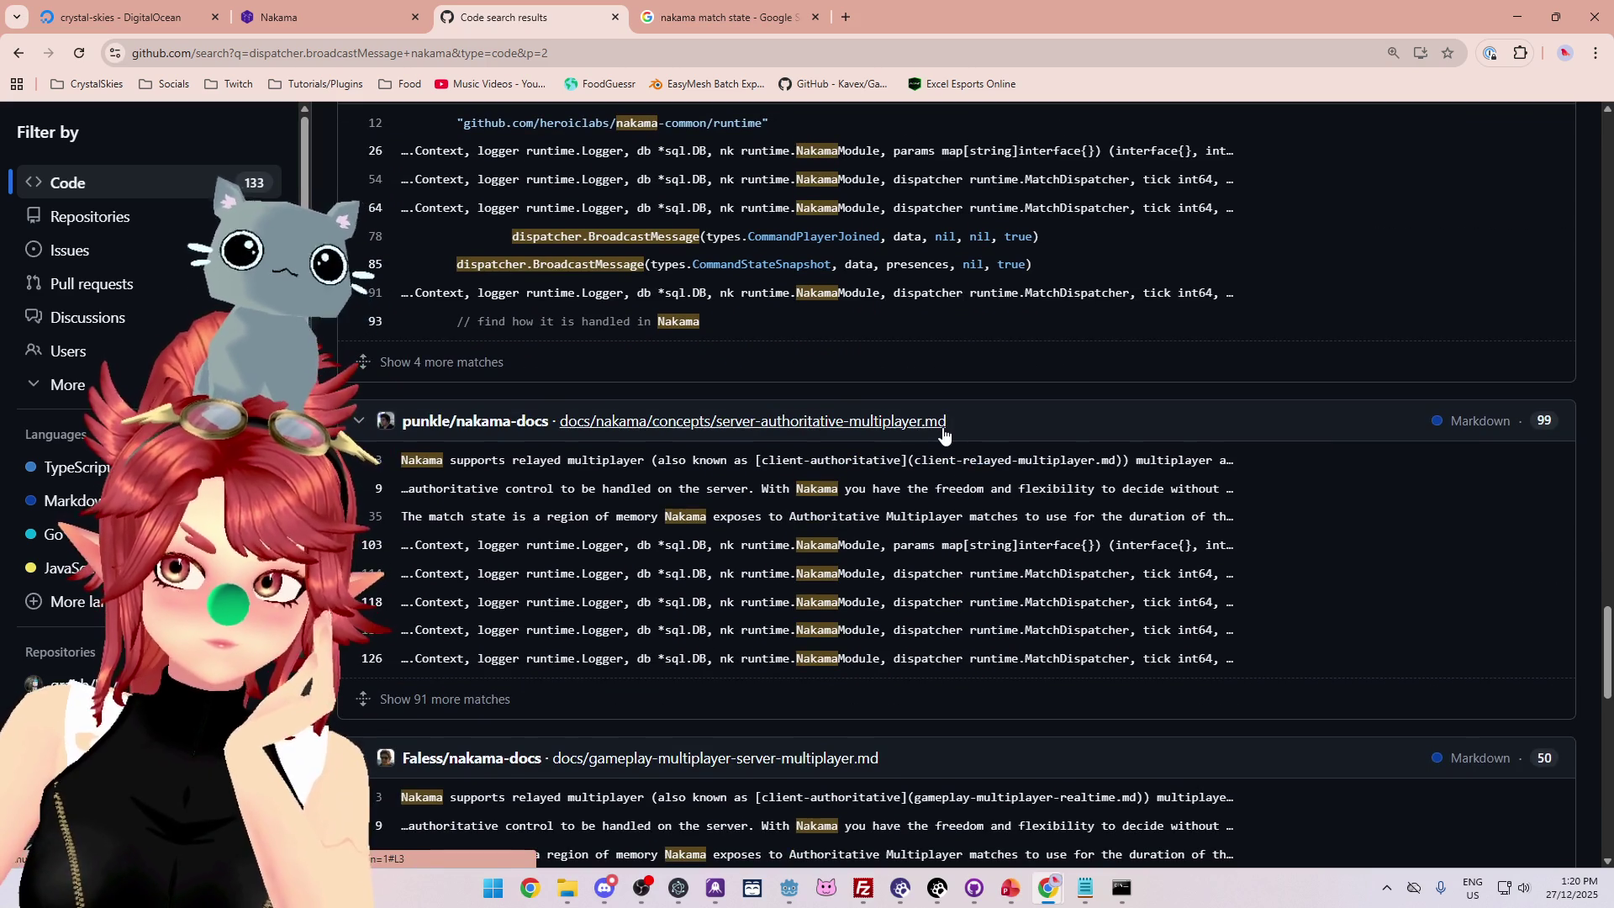
{"action": "scroll", "coordinate": [941, 429], "scroll_direction": "down", "scroll_amount": 13}
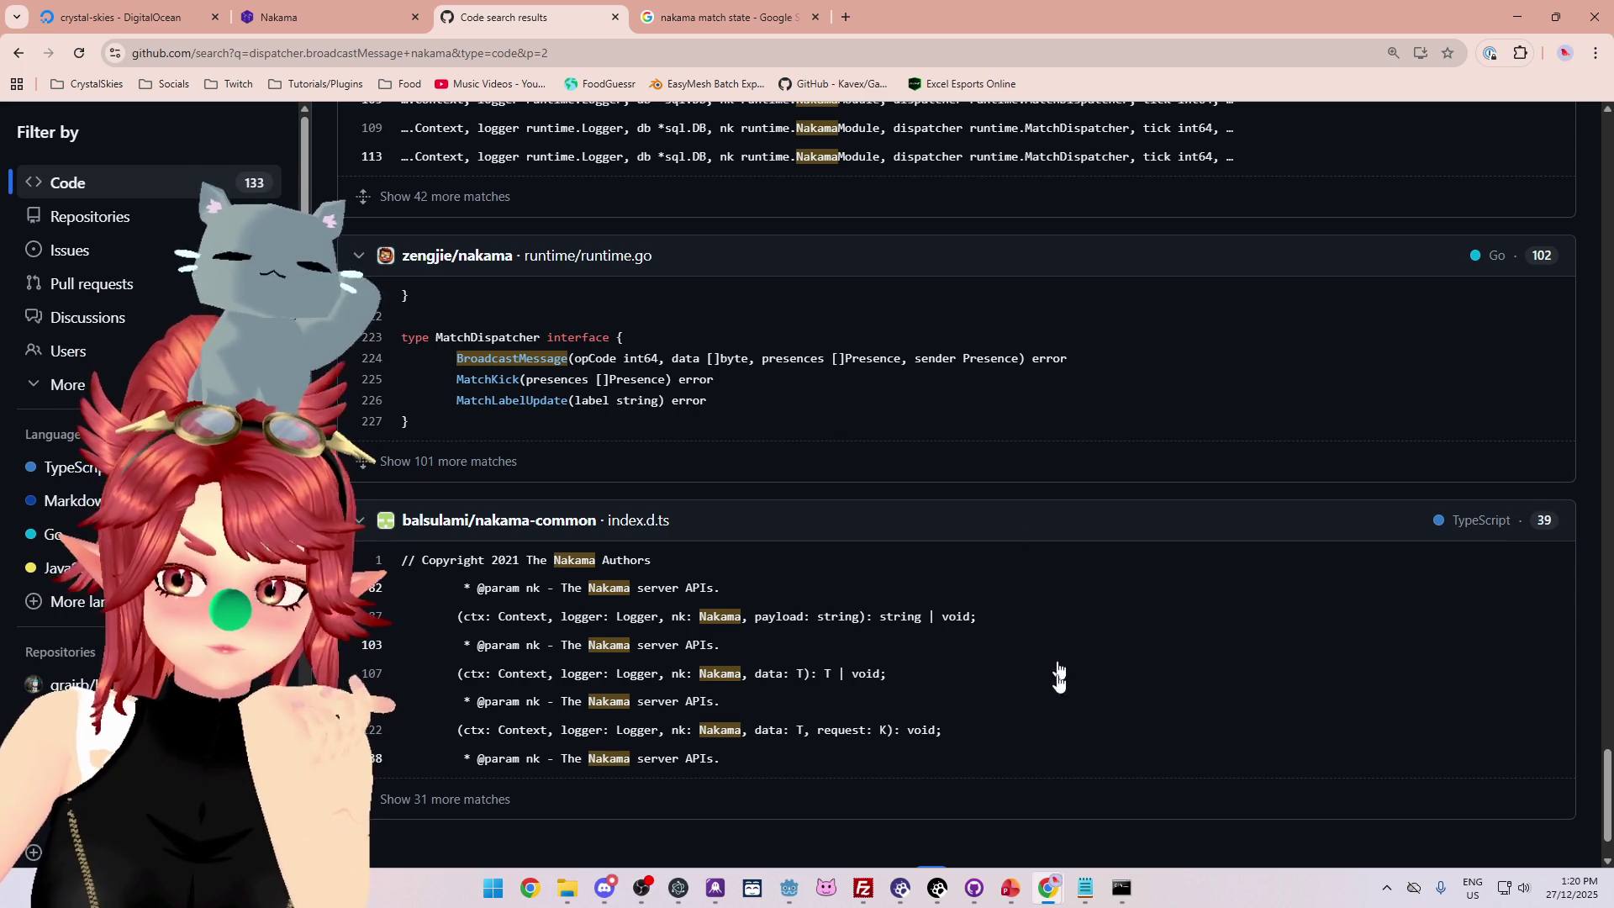
{"action": "left_click", "coordinate": [1085, 888]}
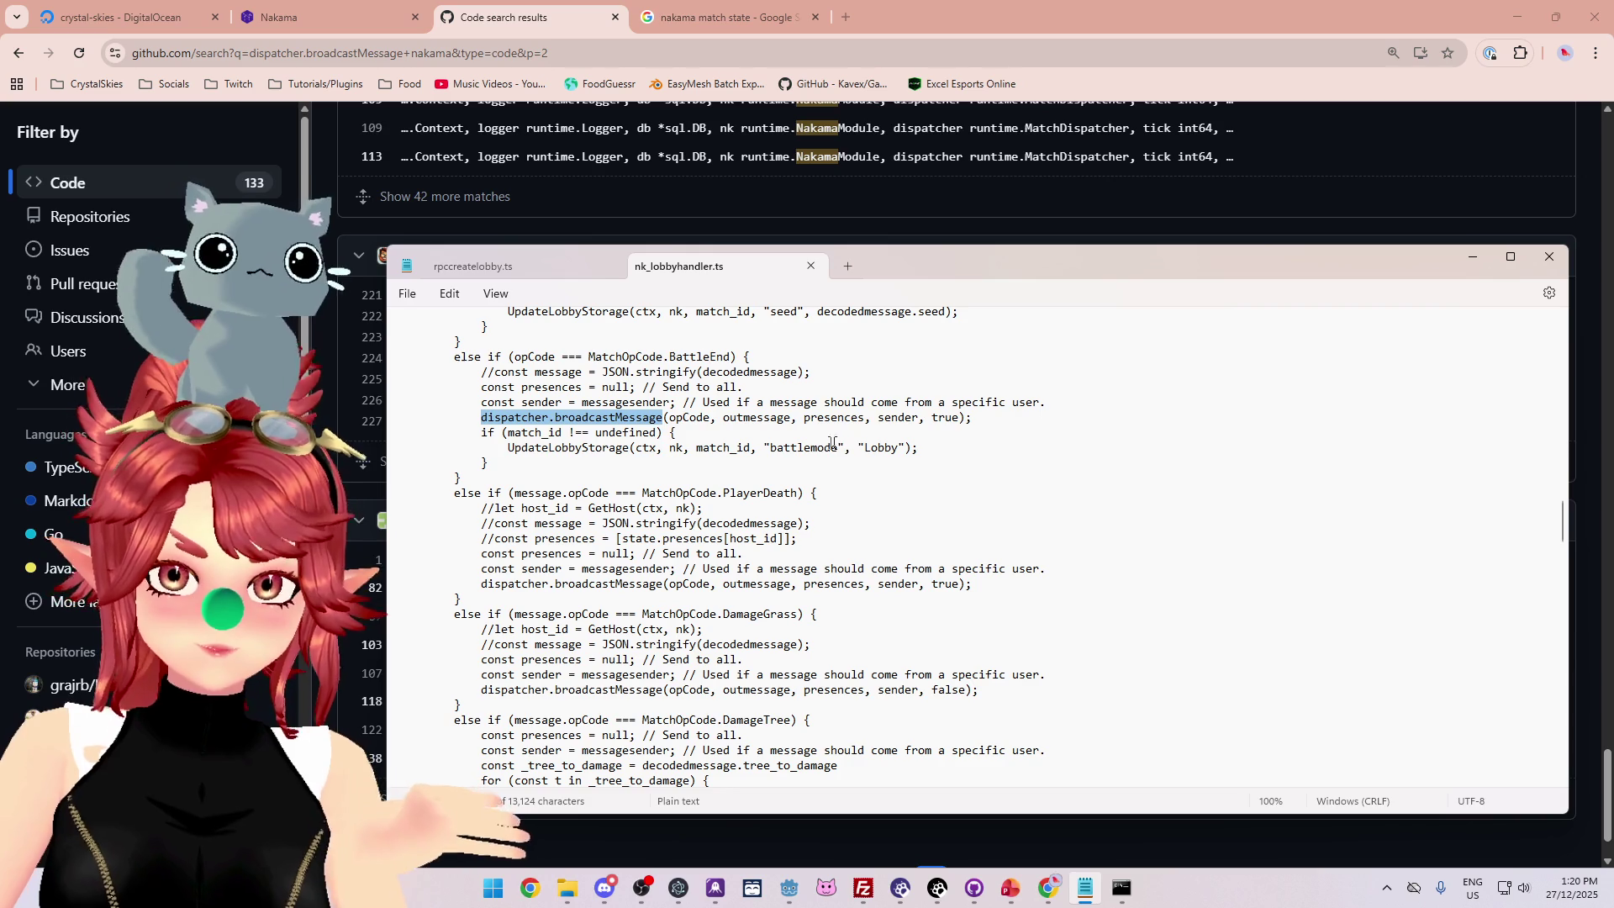
Scroll nk_lobbyhandler.ts to matchLeave and select its presences parameter.
{"action": "scroll", "coordinate": [796, 487], "scroll_direction": "down", "scroll_amount": 13}
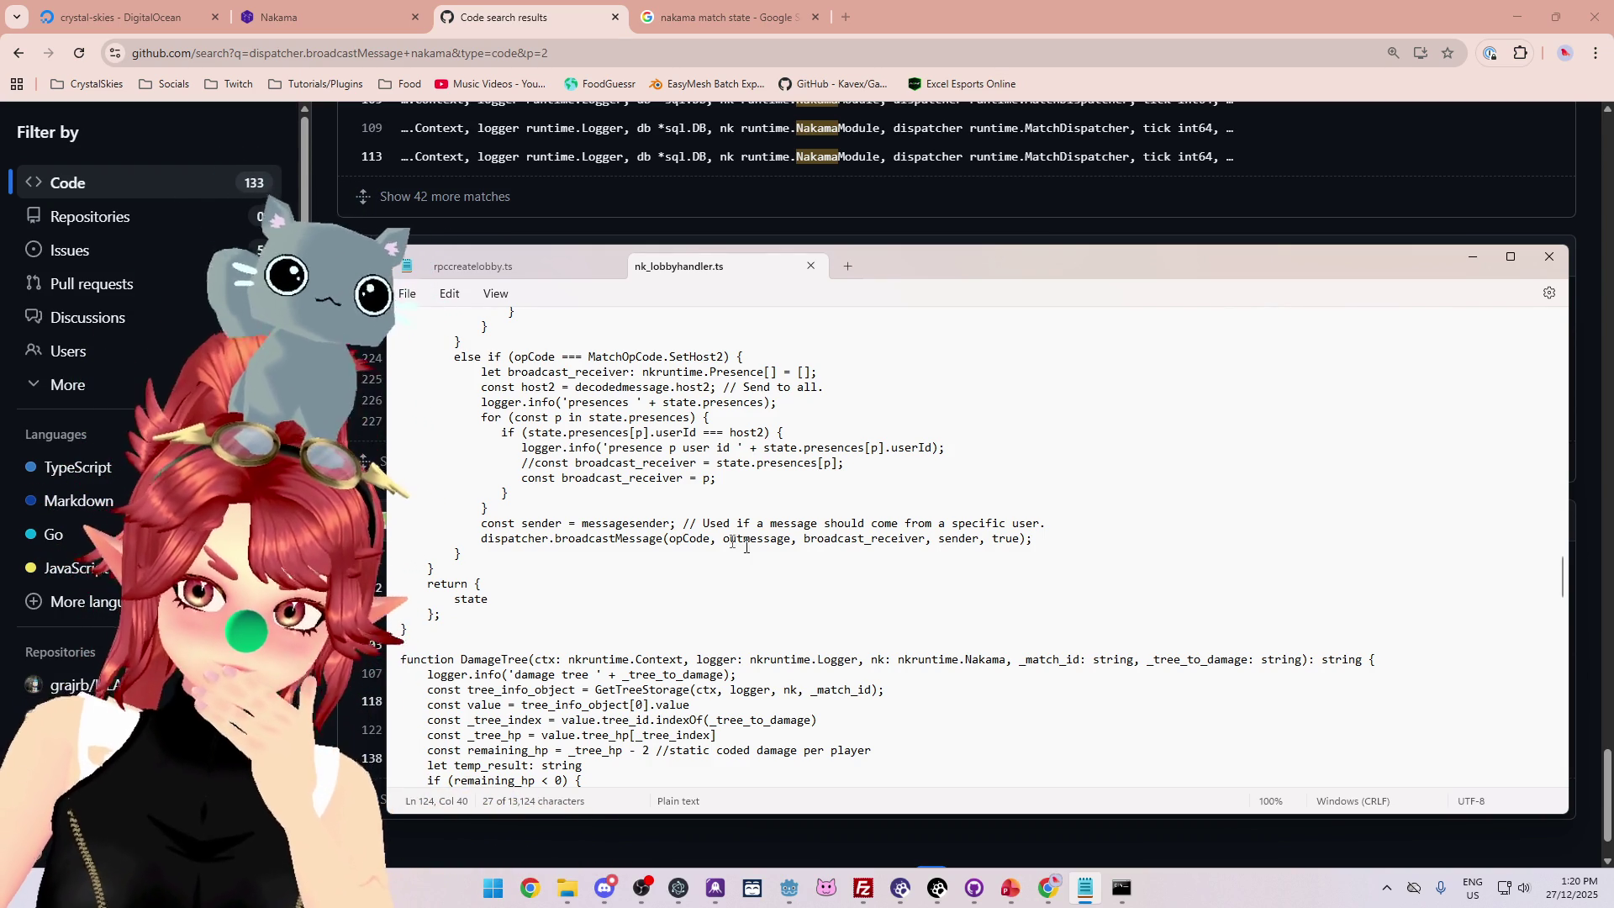
{"action": "scroll", "coordinate": [833, 582], "scroll_direction": "up", "scroll_amount": 2}
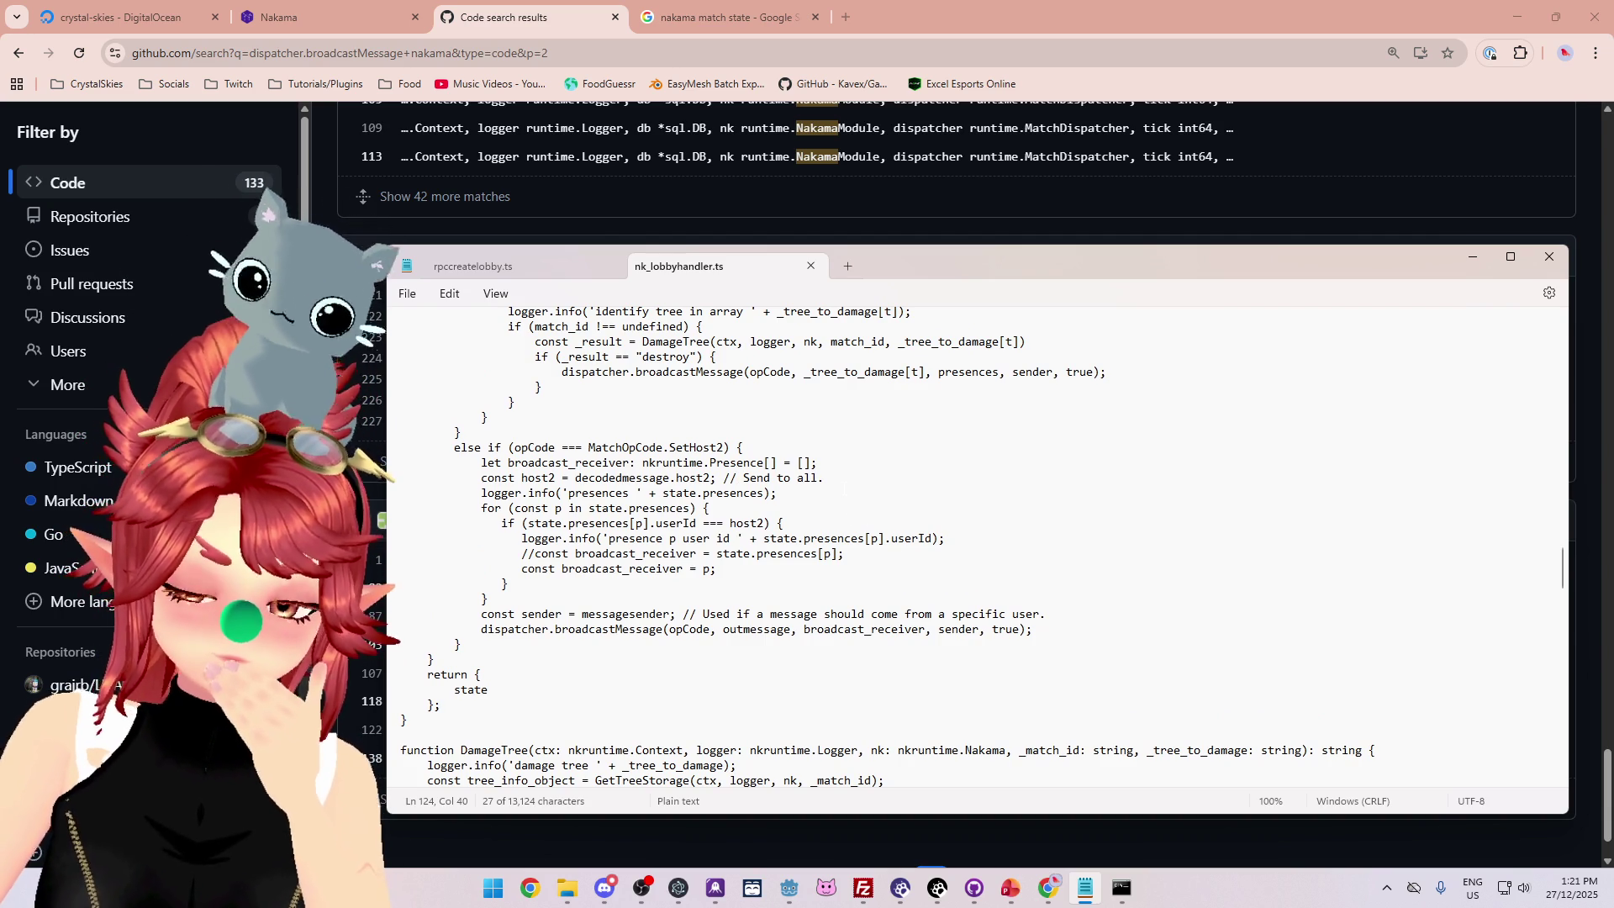
{"action": "scroll", "coordinate": [903, 547], "scroll_direction": "down", "scroll_amount": 1}
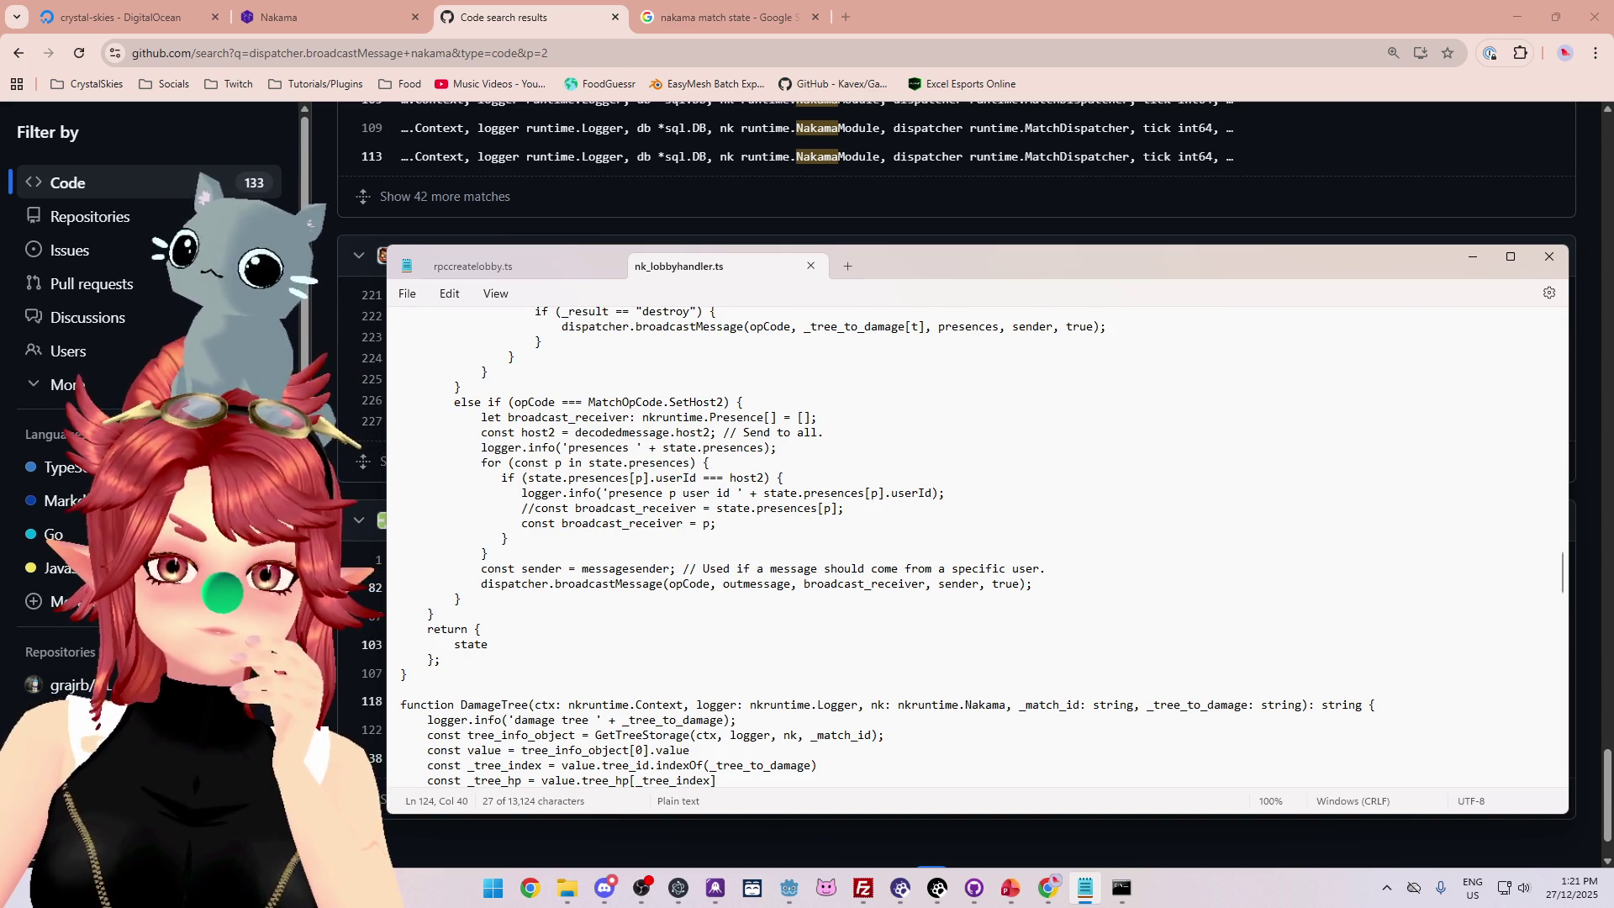
{"action": "scroll", "coordinate": [644, 493], "scroll_direction": "up", "scroll_amount": 10}
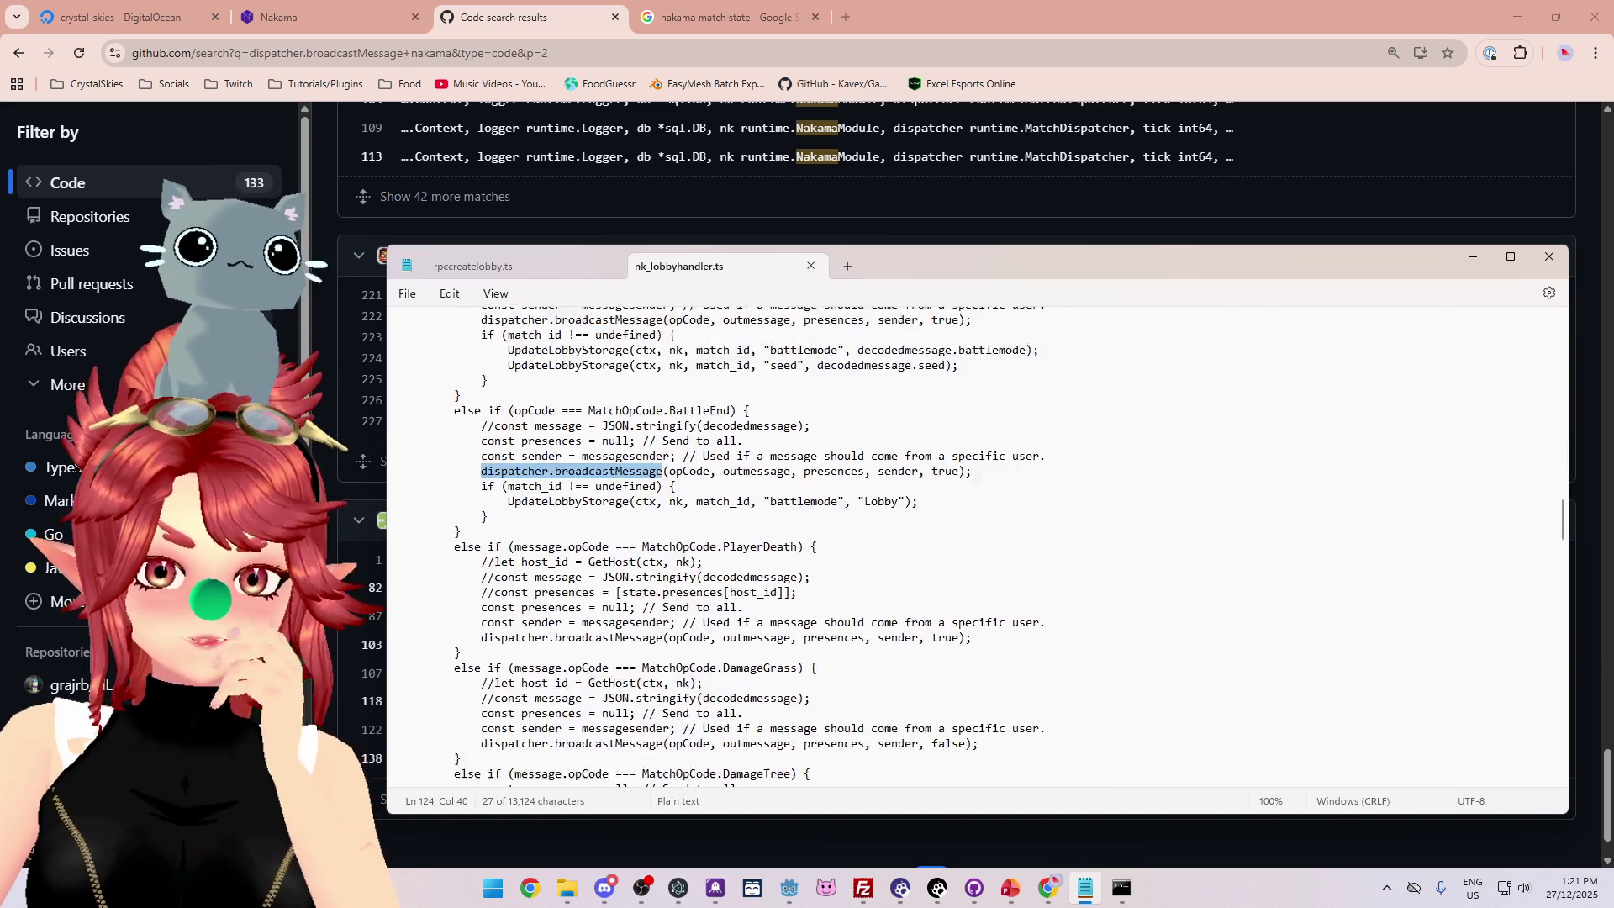
{"action": "scroll", "coordinate": [800, 447], "scroll_direction": "up", "scroll_amount": 10}
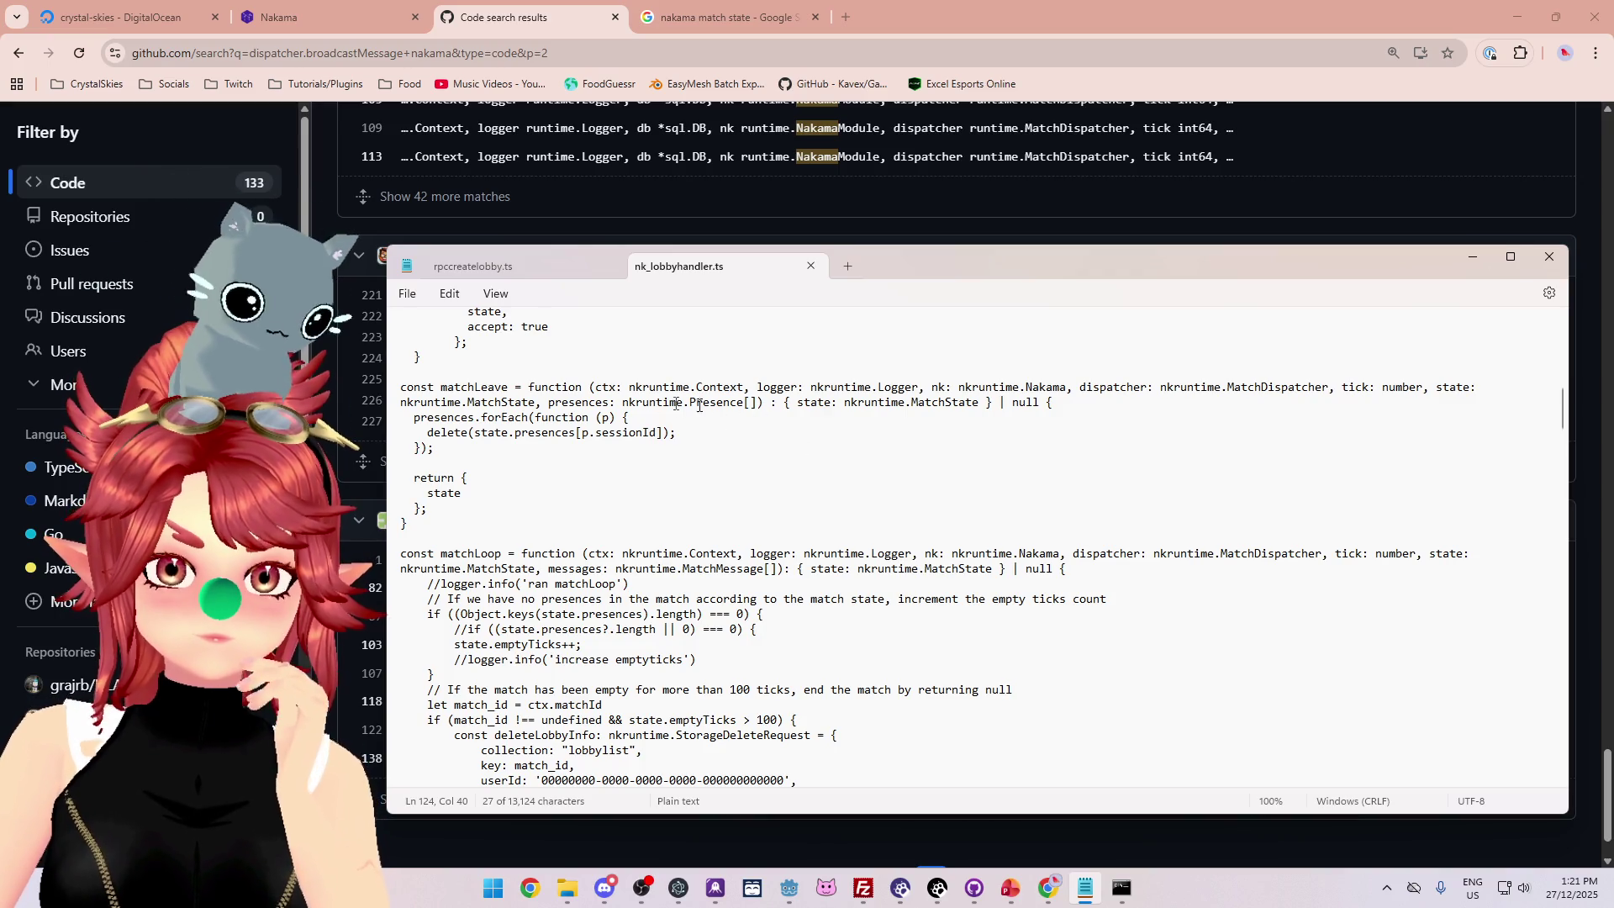
{"action": "mouse_move", "coordinate": [548, 402]}
{"action": "left_mouse_down"}
{"action": "mouse_move", "coordinate": [635, 417]}
{"action": "mouse_move", "coordinate": [755, 405]}
{"action": "left_mouse_up"}
Scroll down to the SetHost2 handler and select its nkruntime.Presence[] type.
{"action": "scroll", "coordinate": [689, 502], "scroll_direction": "up", "scroll_amount": 5}
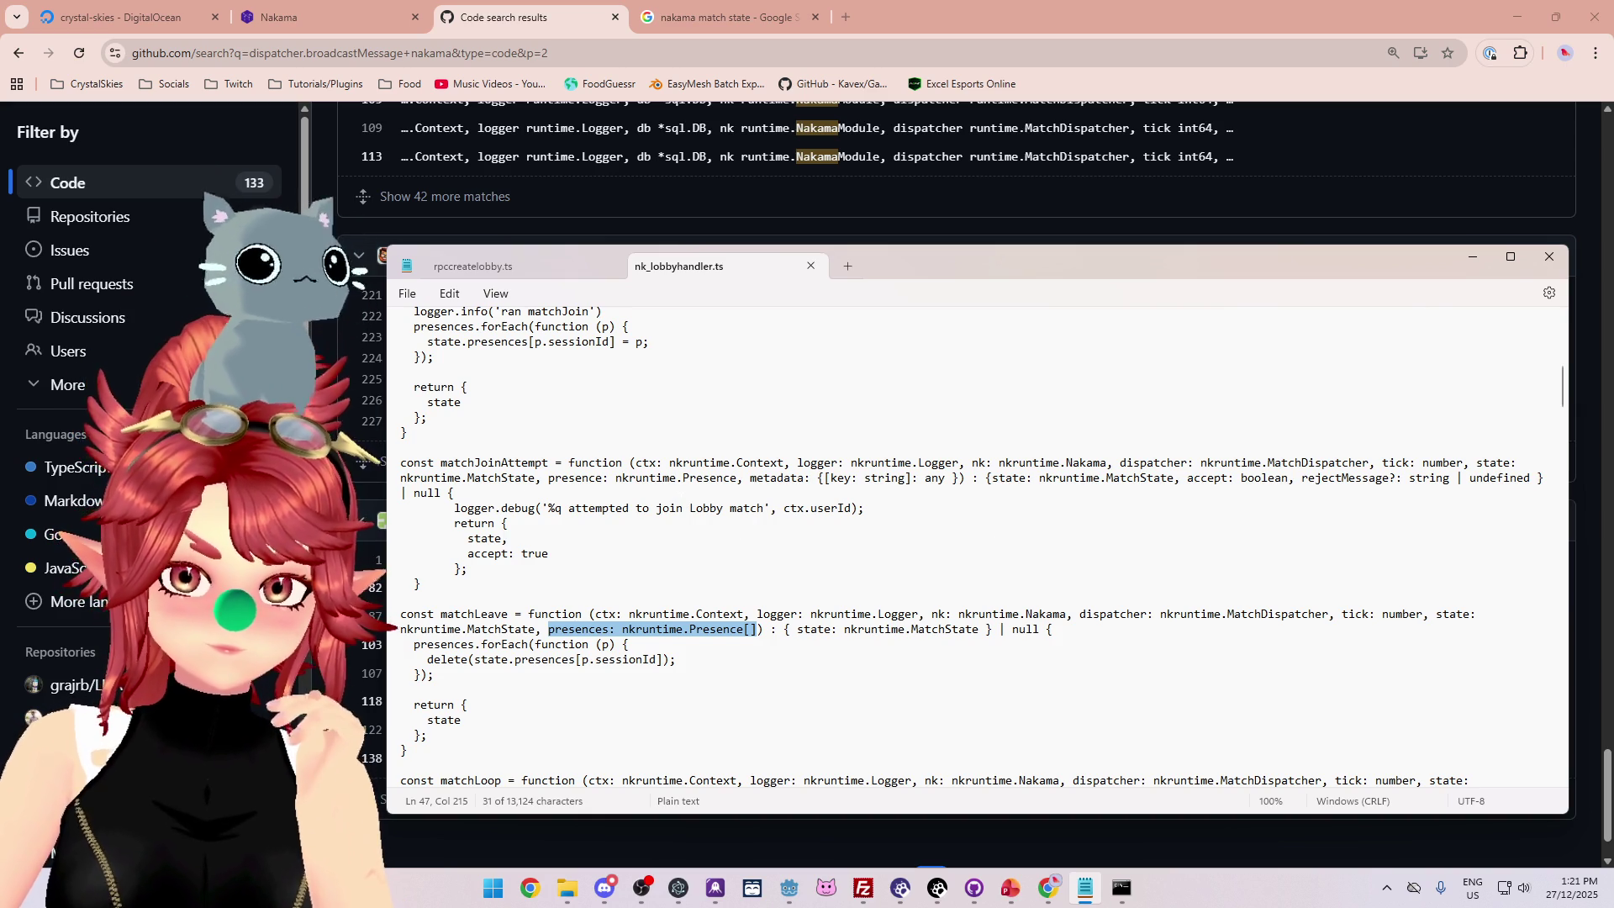
{"action": "scroll", "coordinate": [689, 503], "scroll_direction": "up", "scroll_amount": 2}
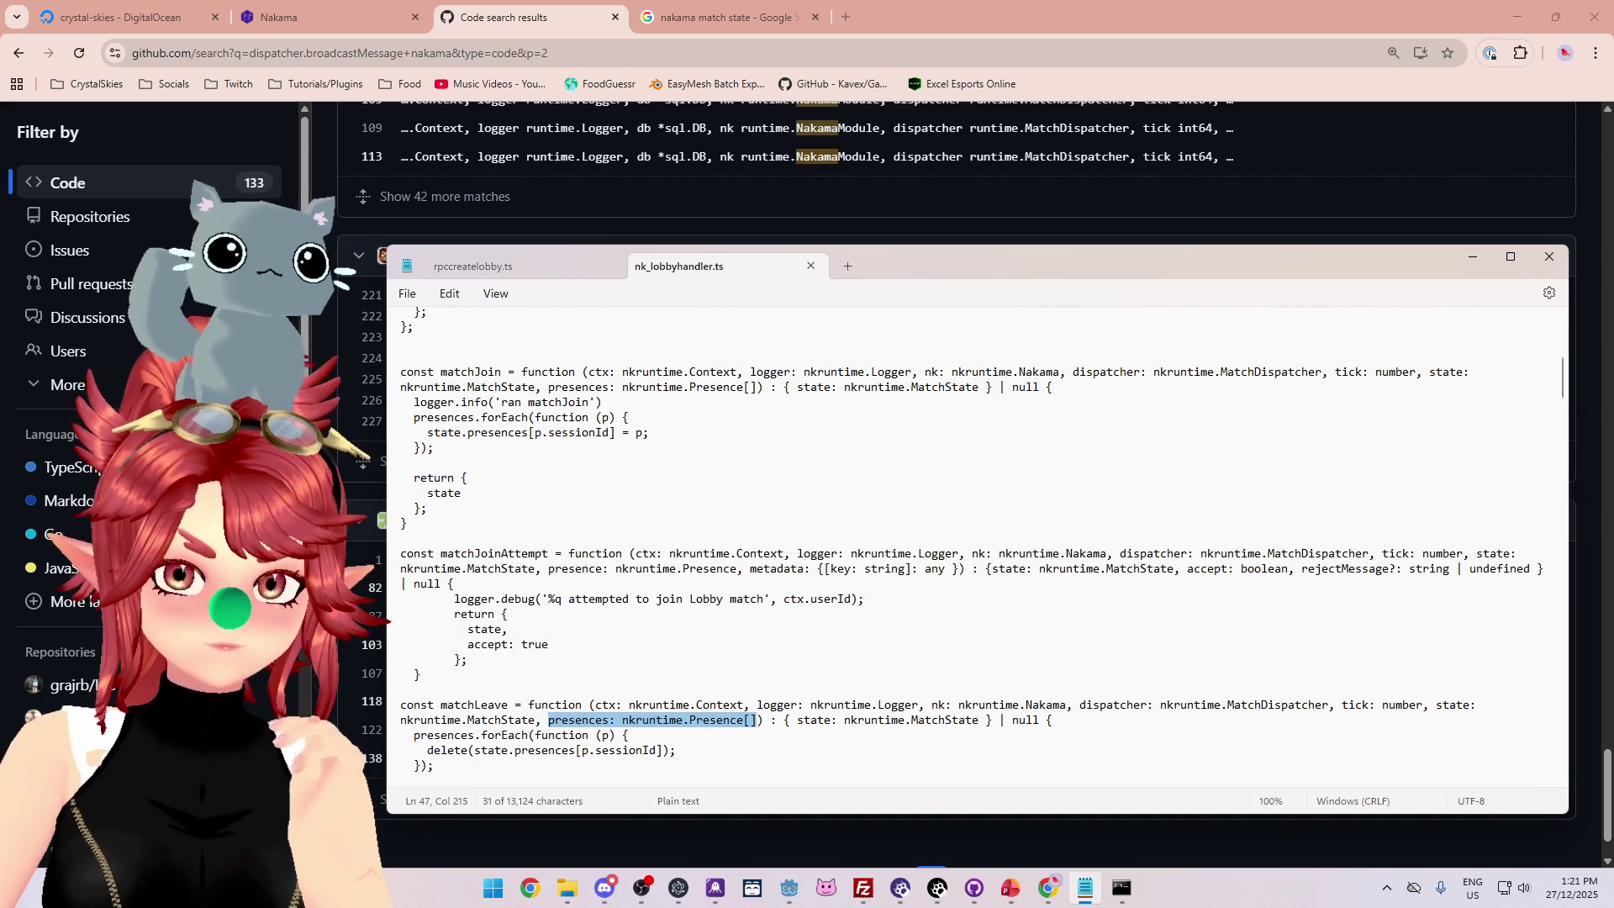
{"action": "scroll", "coordinate": [689, 503], "scroll_direction": "up", "scroll_amount": 3}
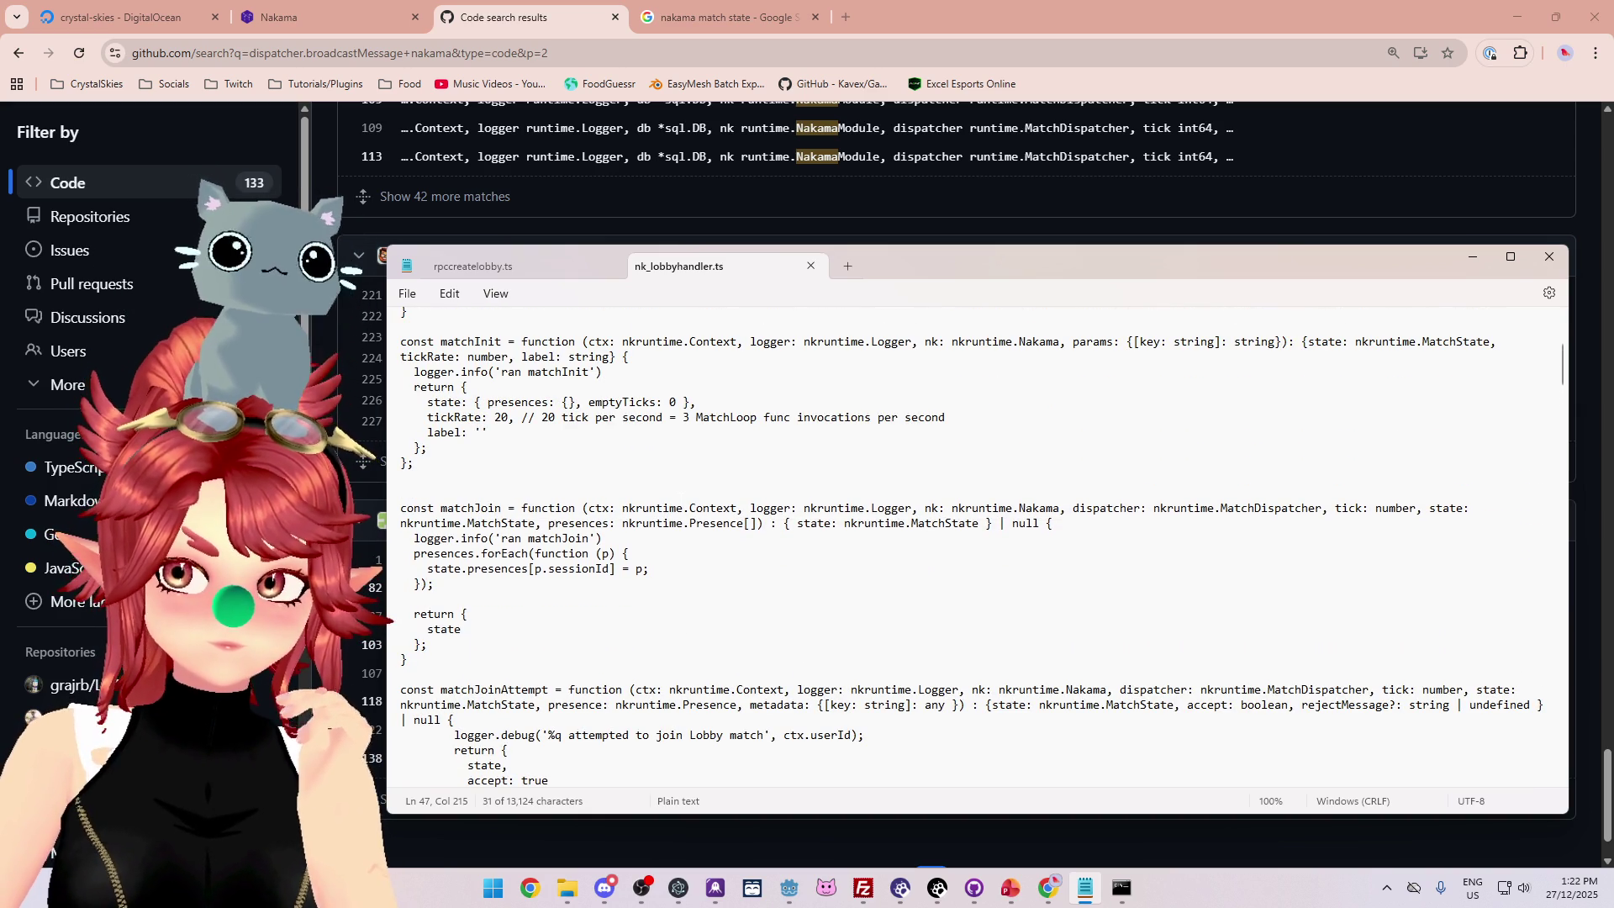
{"action": "scroll", "coordinate": [975, 546], "scroll_direction": "down", "scroll_amount": 10}
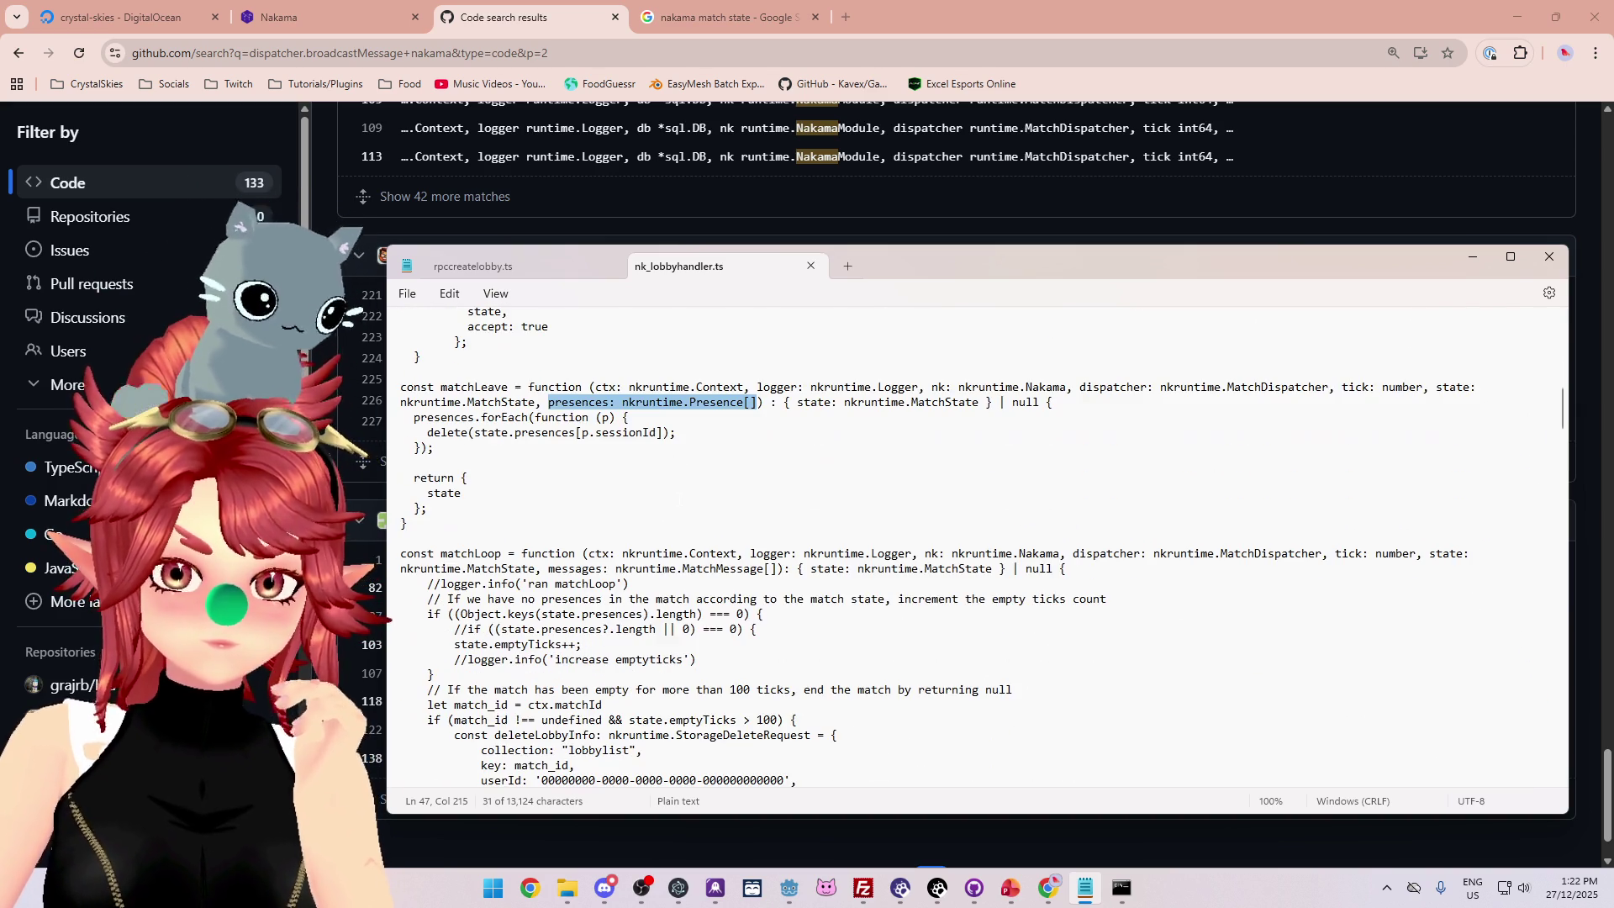
{"action": "scroll", "coordinate": [975, 547], "scroll_direction": "down", "scroll_amount": 9}
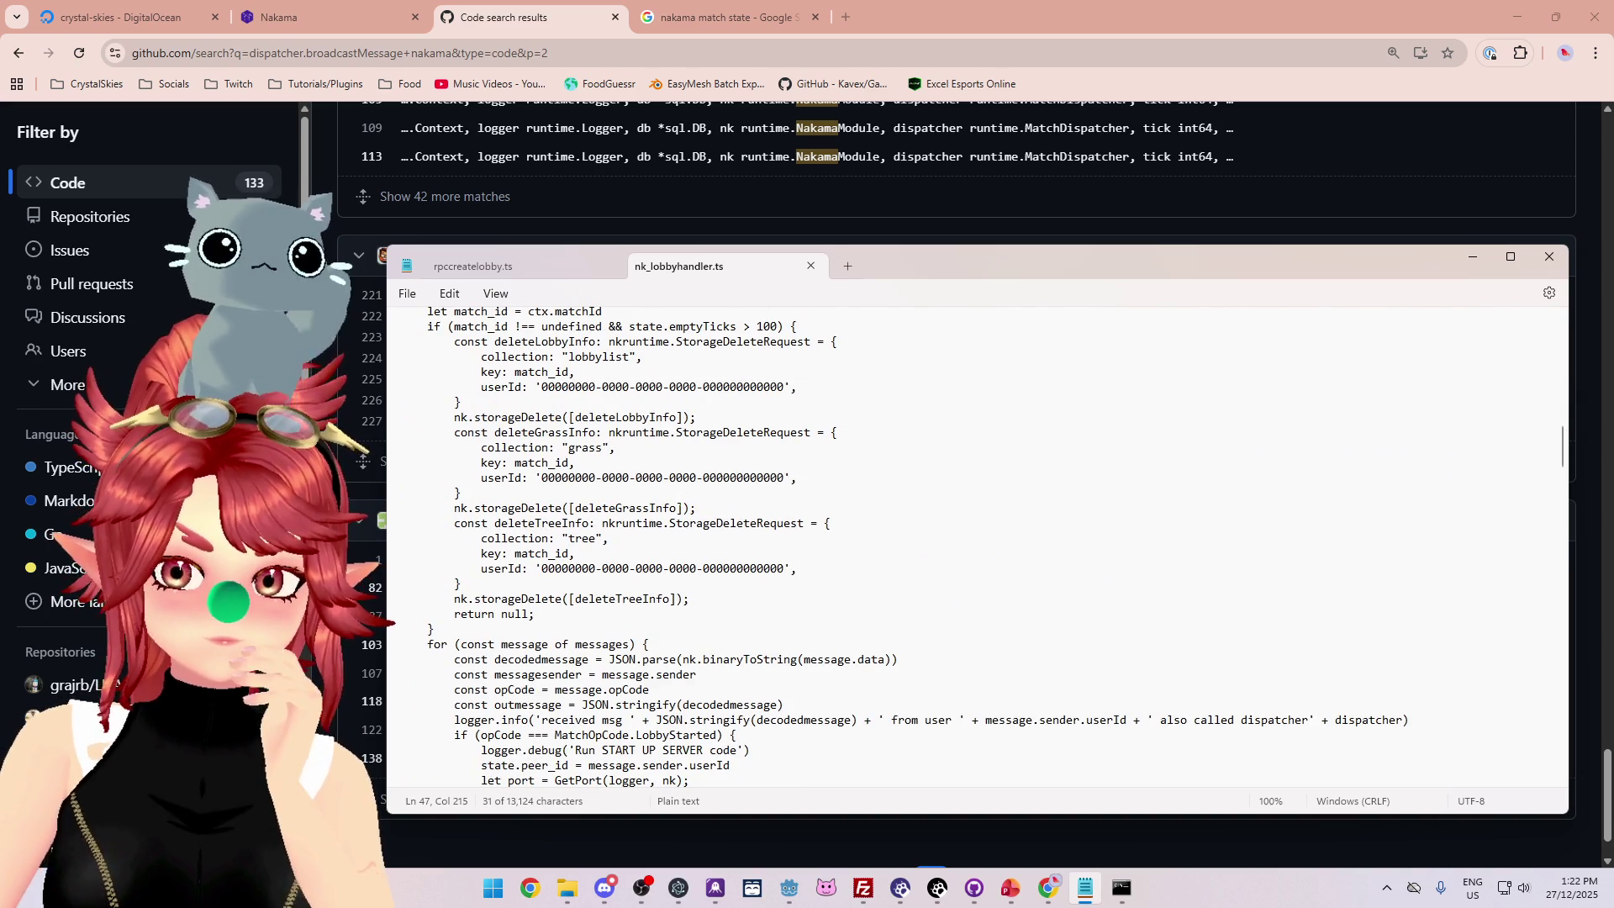
{"action": "scroll", "coordinate": [975, 547], "scroll_direction": "up", "scroll_amount": 6}
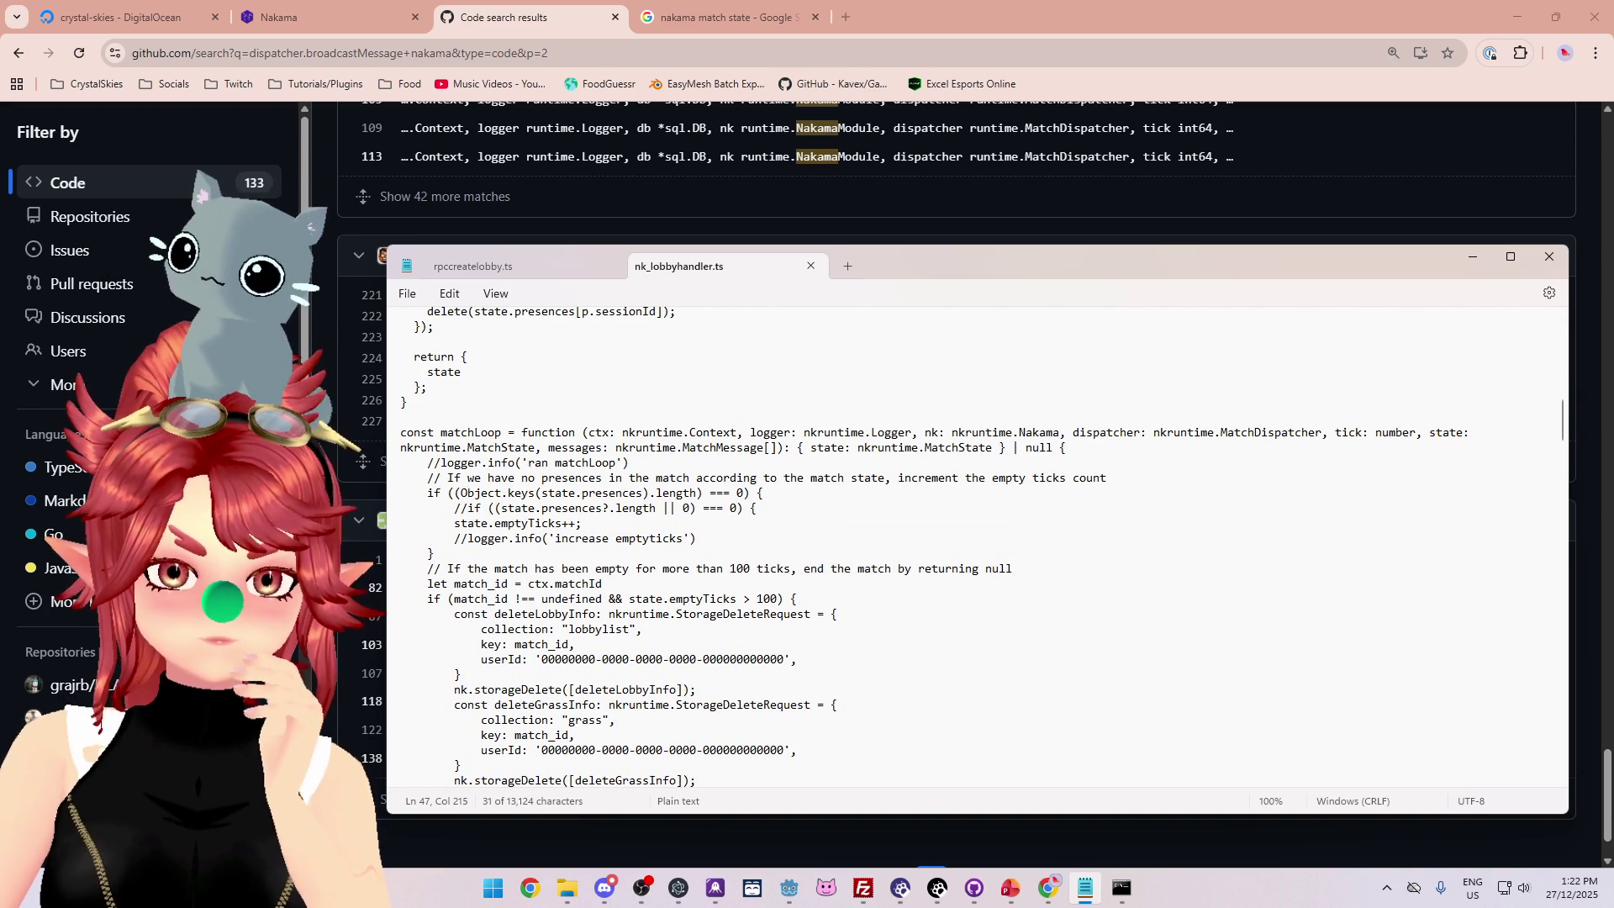
{"action": "scroll", "coordinate": [975, 546], "scroll_direction": "up", "scroll_amount": 20}
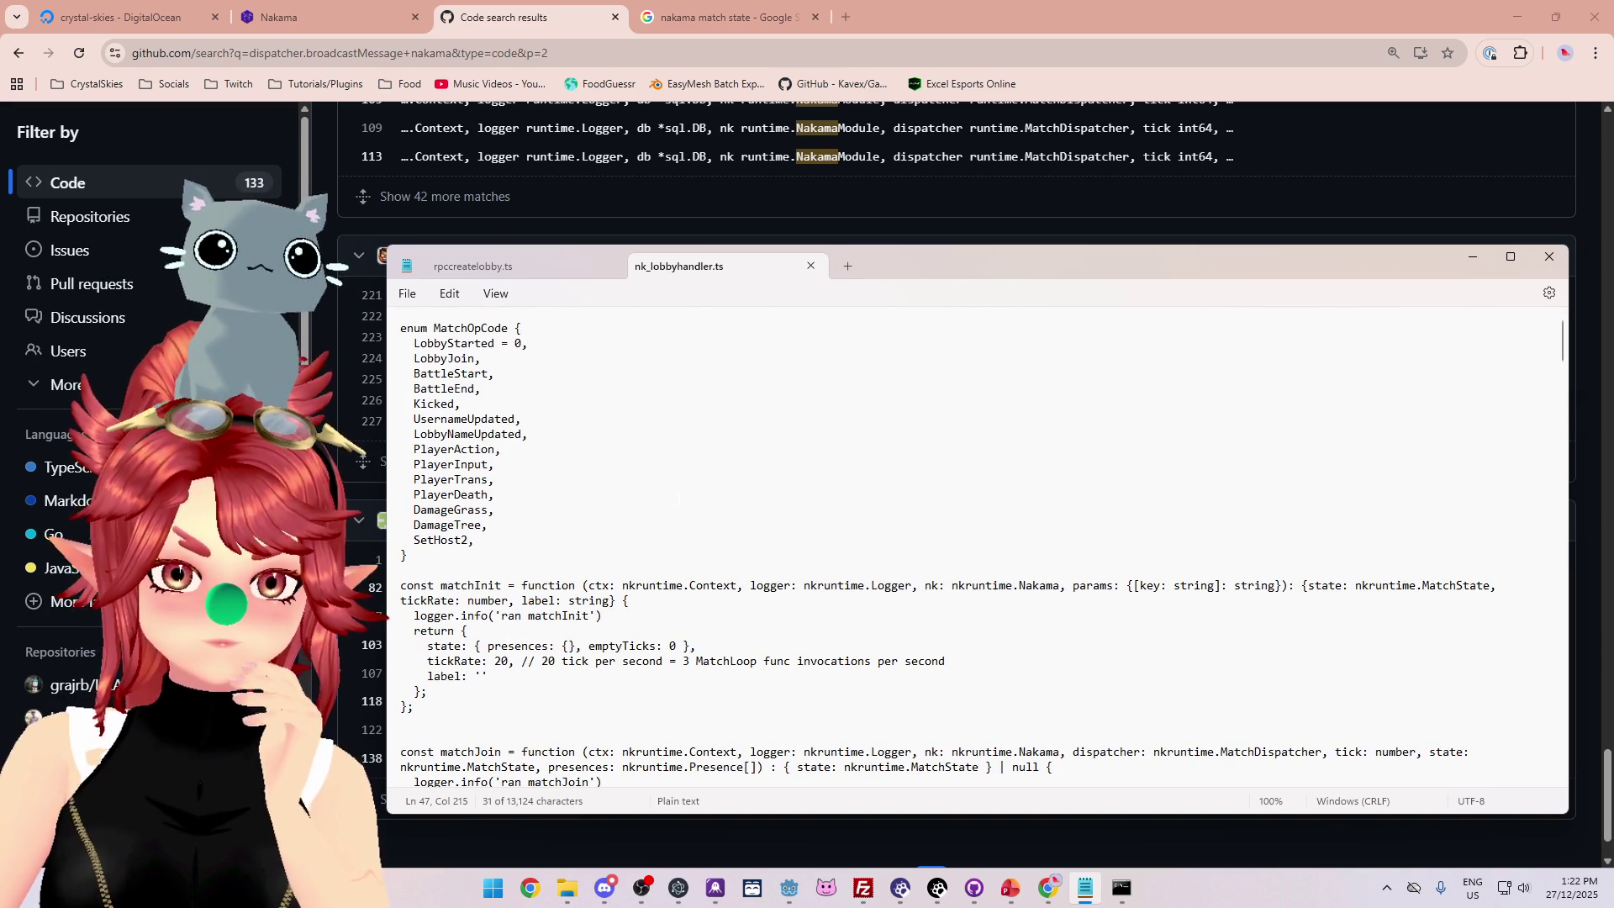
{"action": "scroll", "coordinate": [975, 546], "scroll_direction": "down", "scroll_amount": 4}
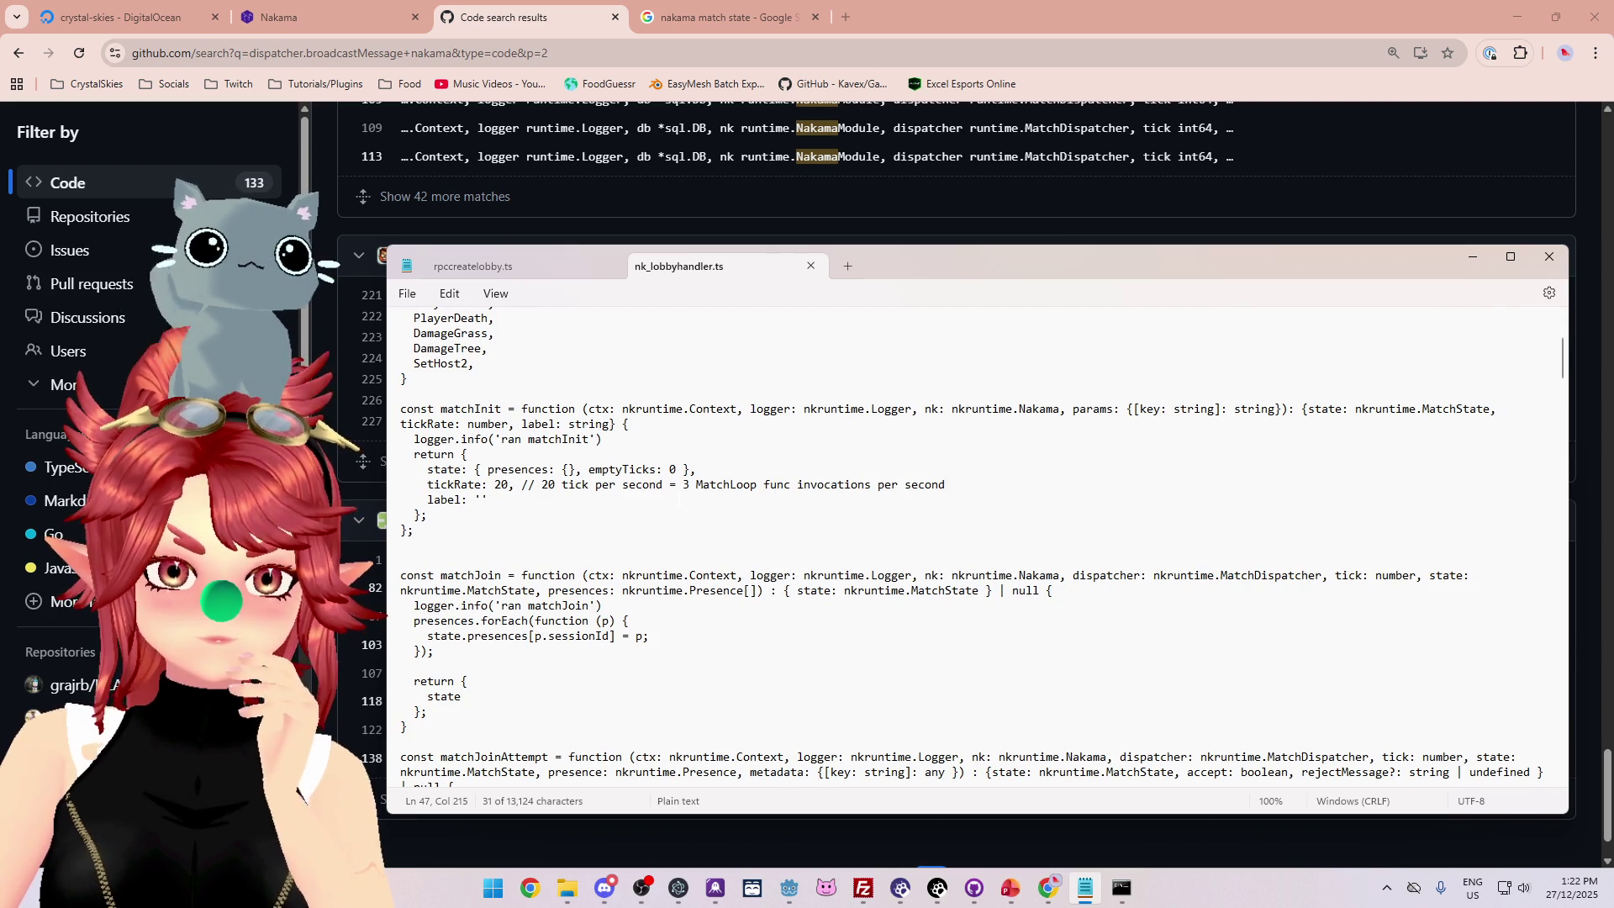
{"action": "scroll", "coordinate": [975, 547], "scroll_direction": "down", "scroll_amount": 3}
{"action": "scroll", "coordinate": [975, 546], "scroll_direction": "down", "scroll_amount": 12}
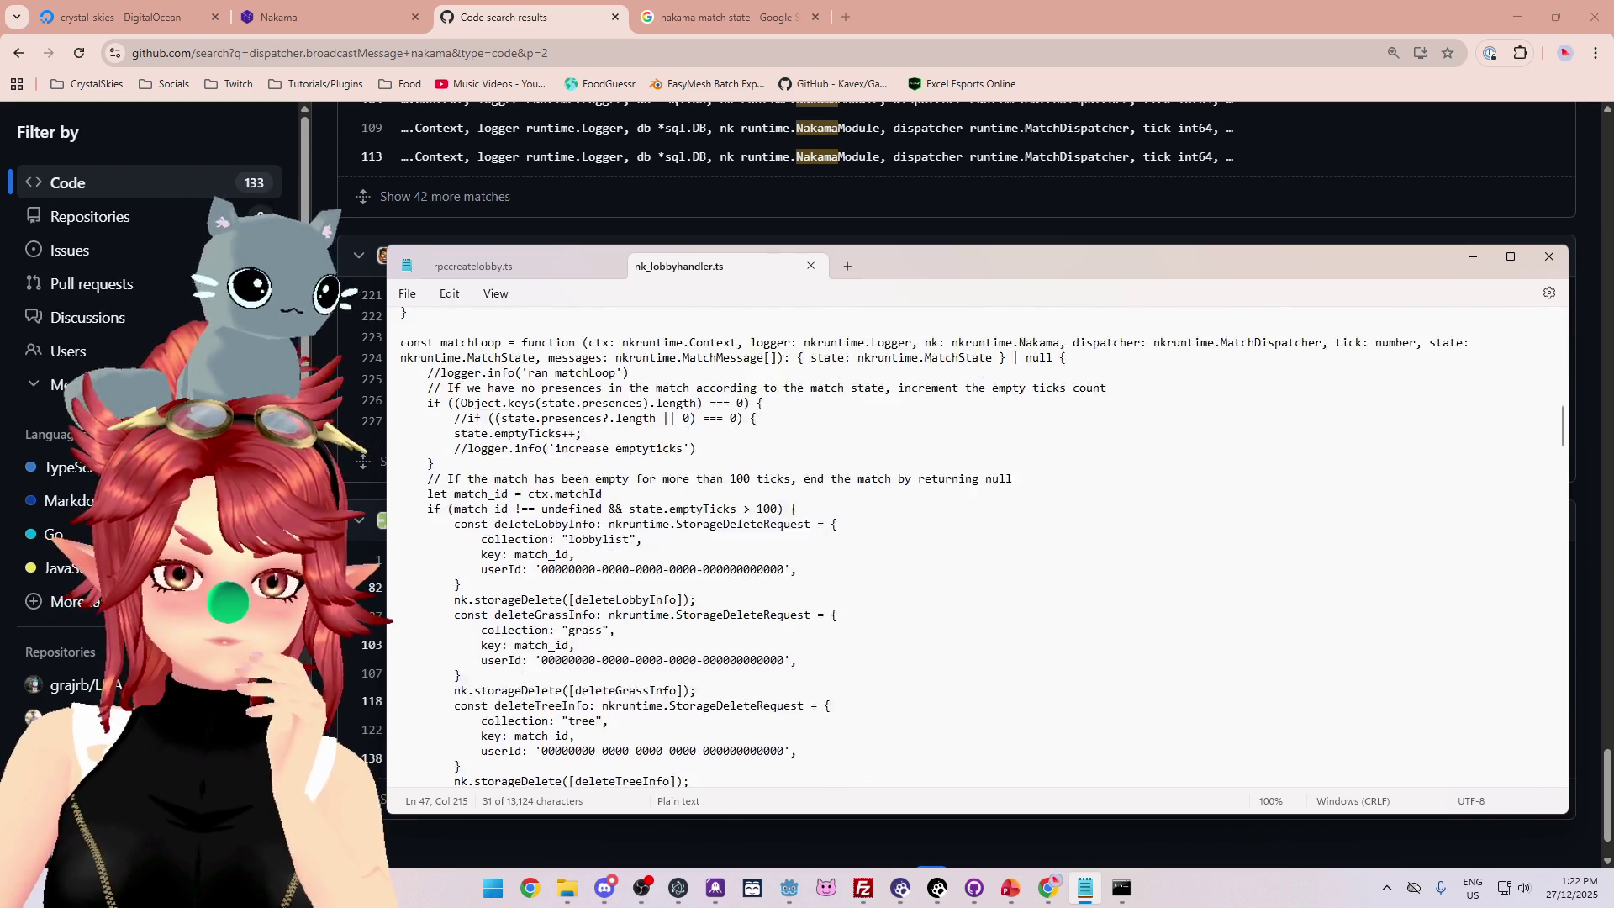
{"action": "scroll", "coordinate": [975, 547], "scroll_direction": "down", "scroll_amount": 9}
{"action": "scroll", "coordinate": [975, 546], "scroll_direction": "down", "scroll_amount": 12}
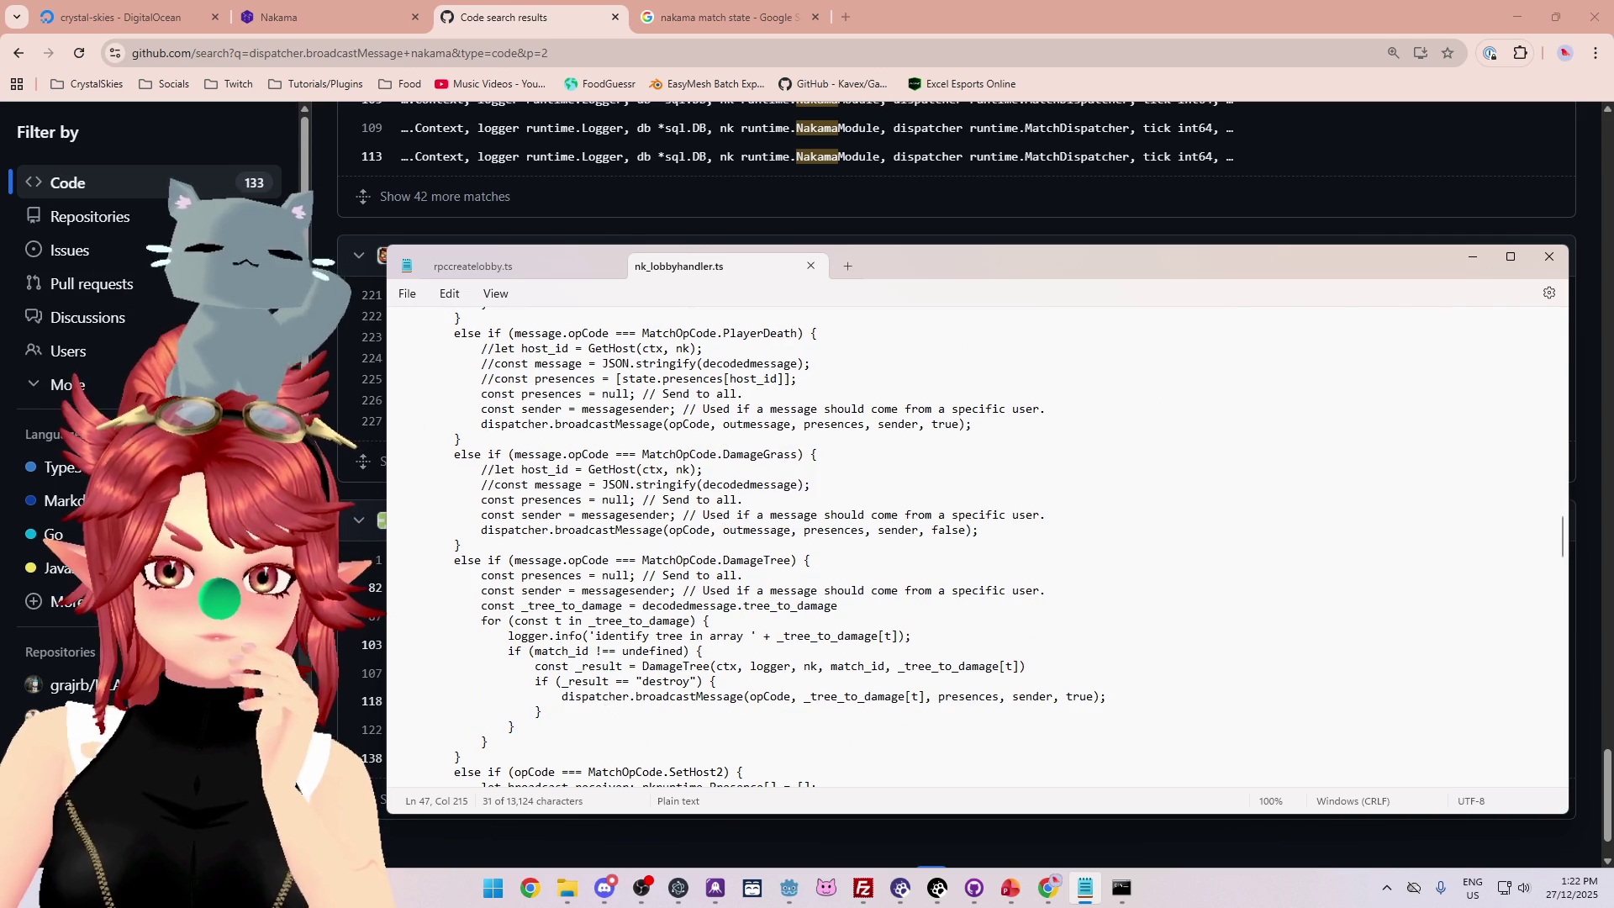
{"action": "scroll", "coordinate": [975, 547], "scroll_direction": "down", "scroll_amount": 3}
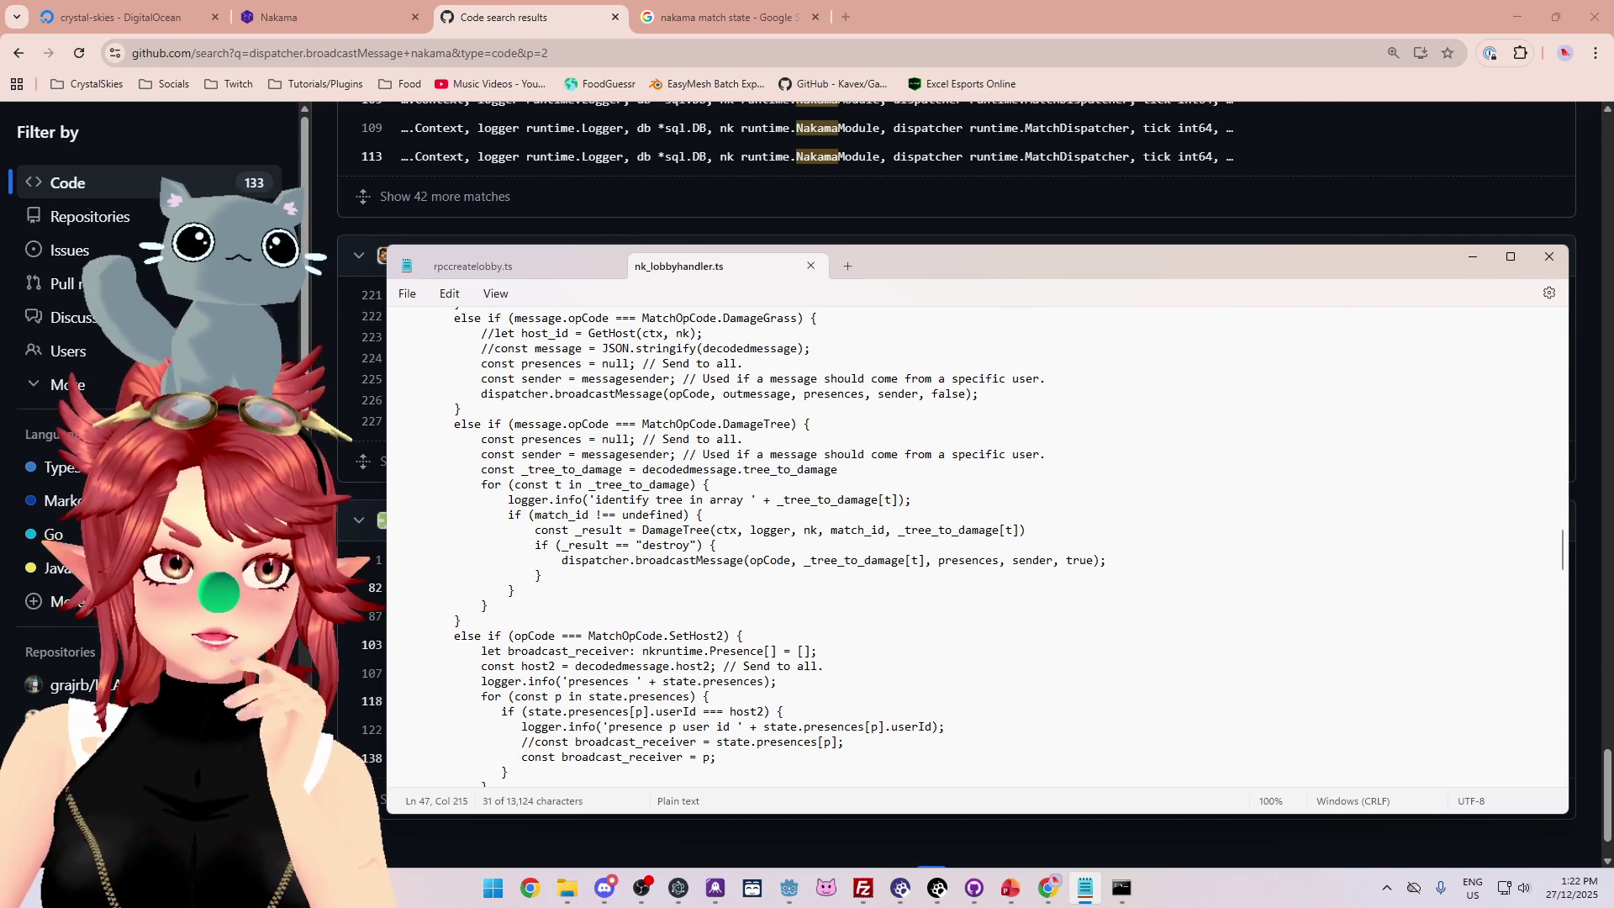
{"action": "scroll", "coordinate": [975, 547], "scroll_direction": "down", "scroll_amount": 1}
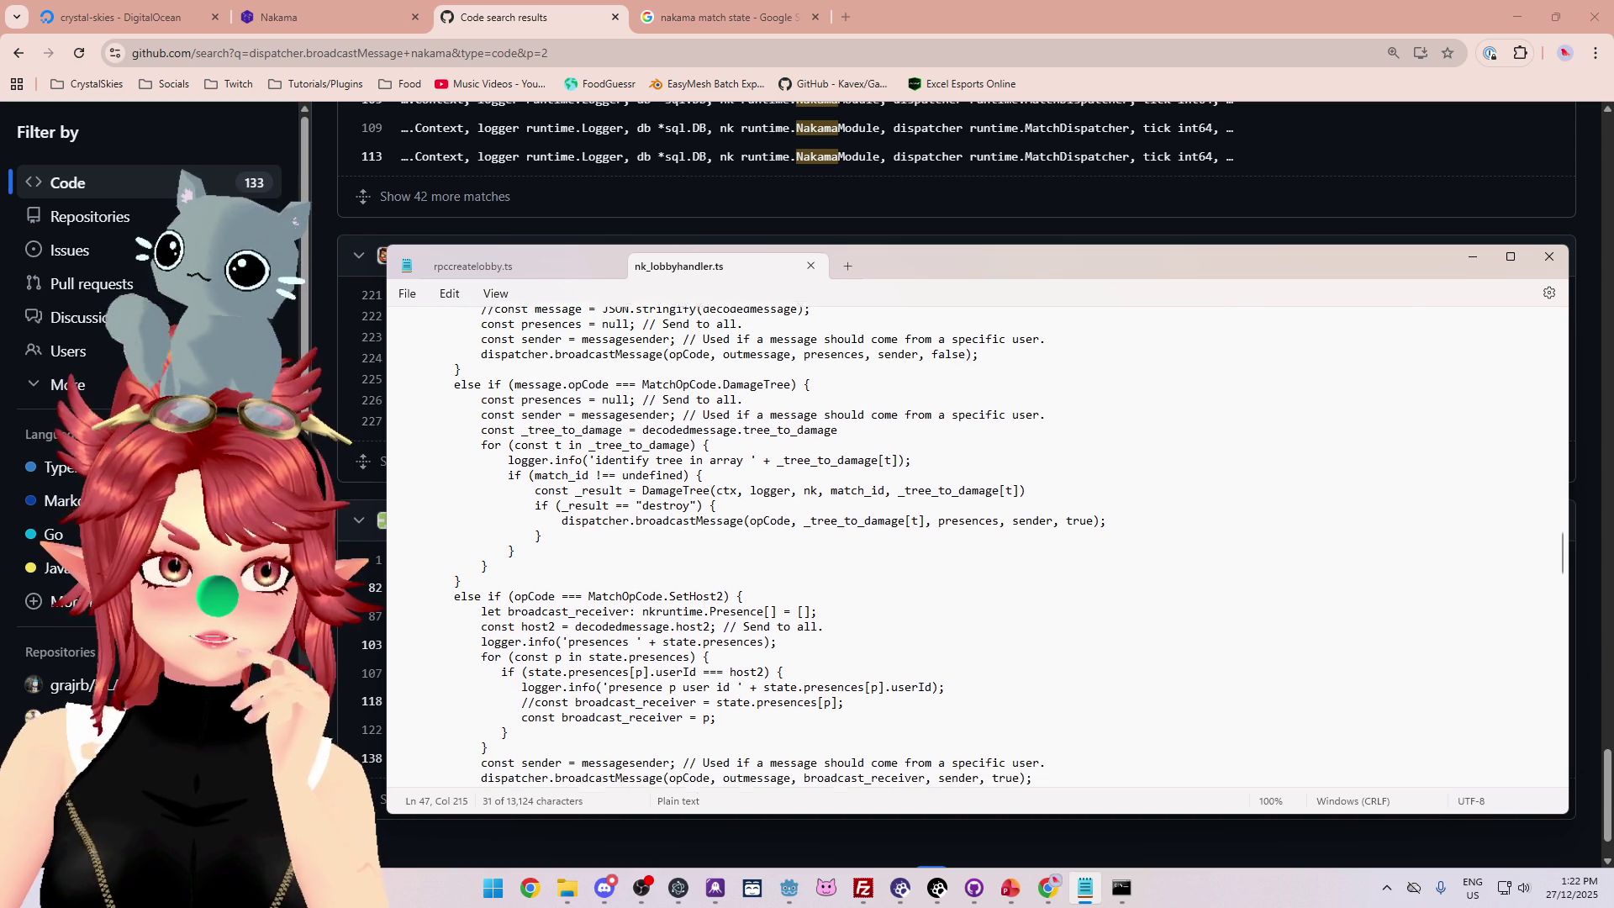
{"action": "scroll", "coordinate": [975, 547], "scroll_direction": "down", "scroll_amount": 2}
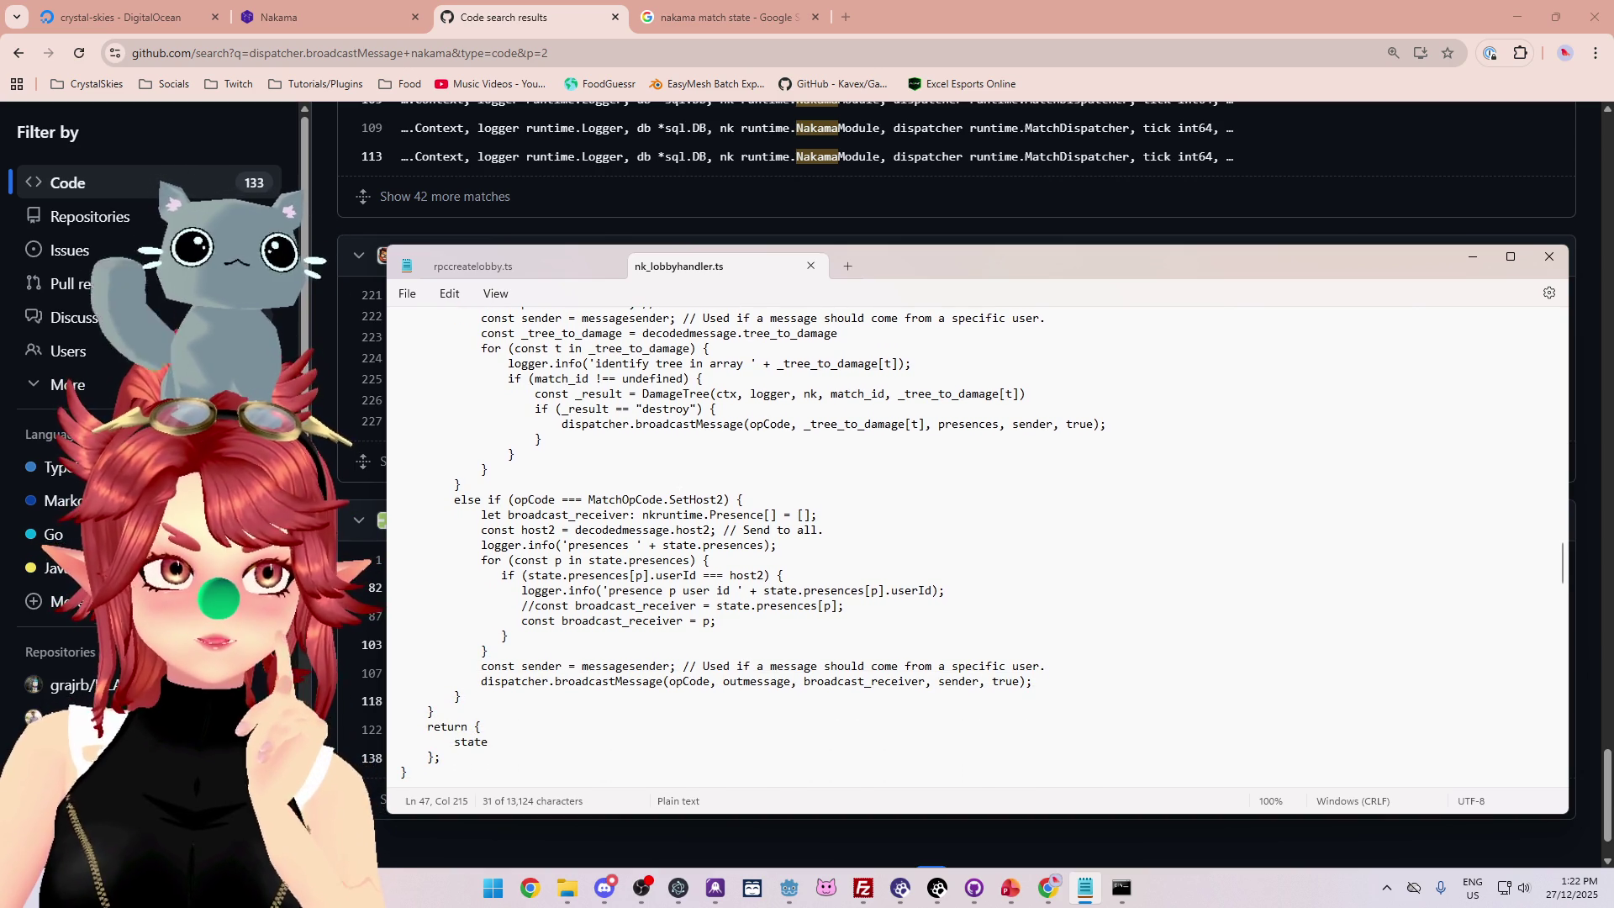
{"action": "scroll", "coordinate": [975, 546], "scroll_direction": "down", "scroll_amount": 1}
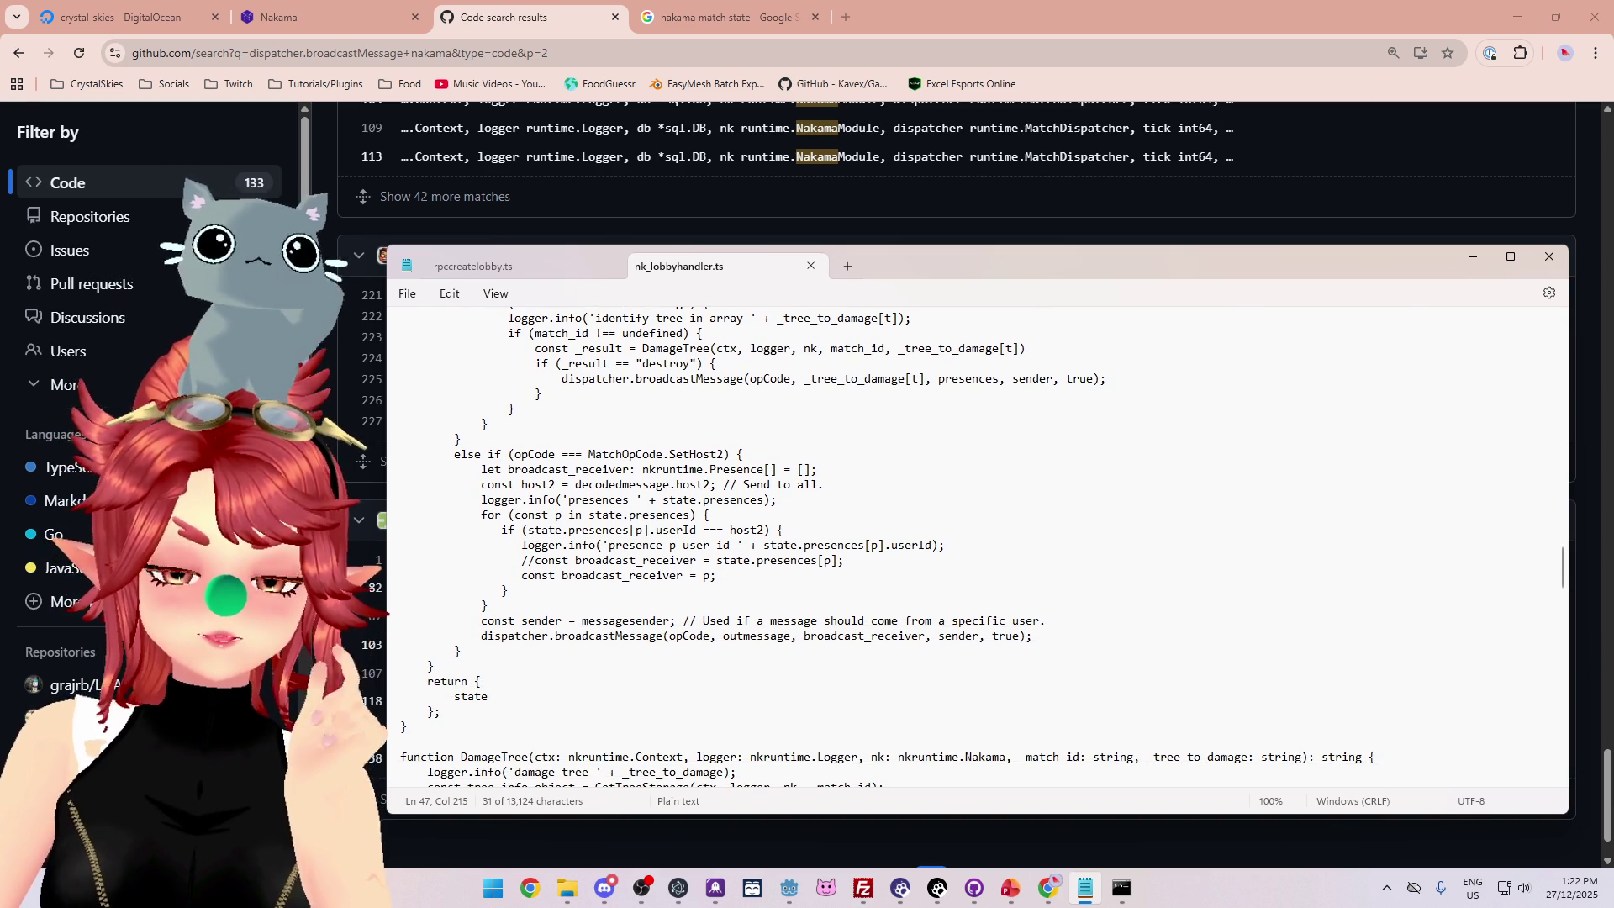
{"action": "left_click_drag", "start_coordinate": [642, 469], "coordinate": [776, 469]}
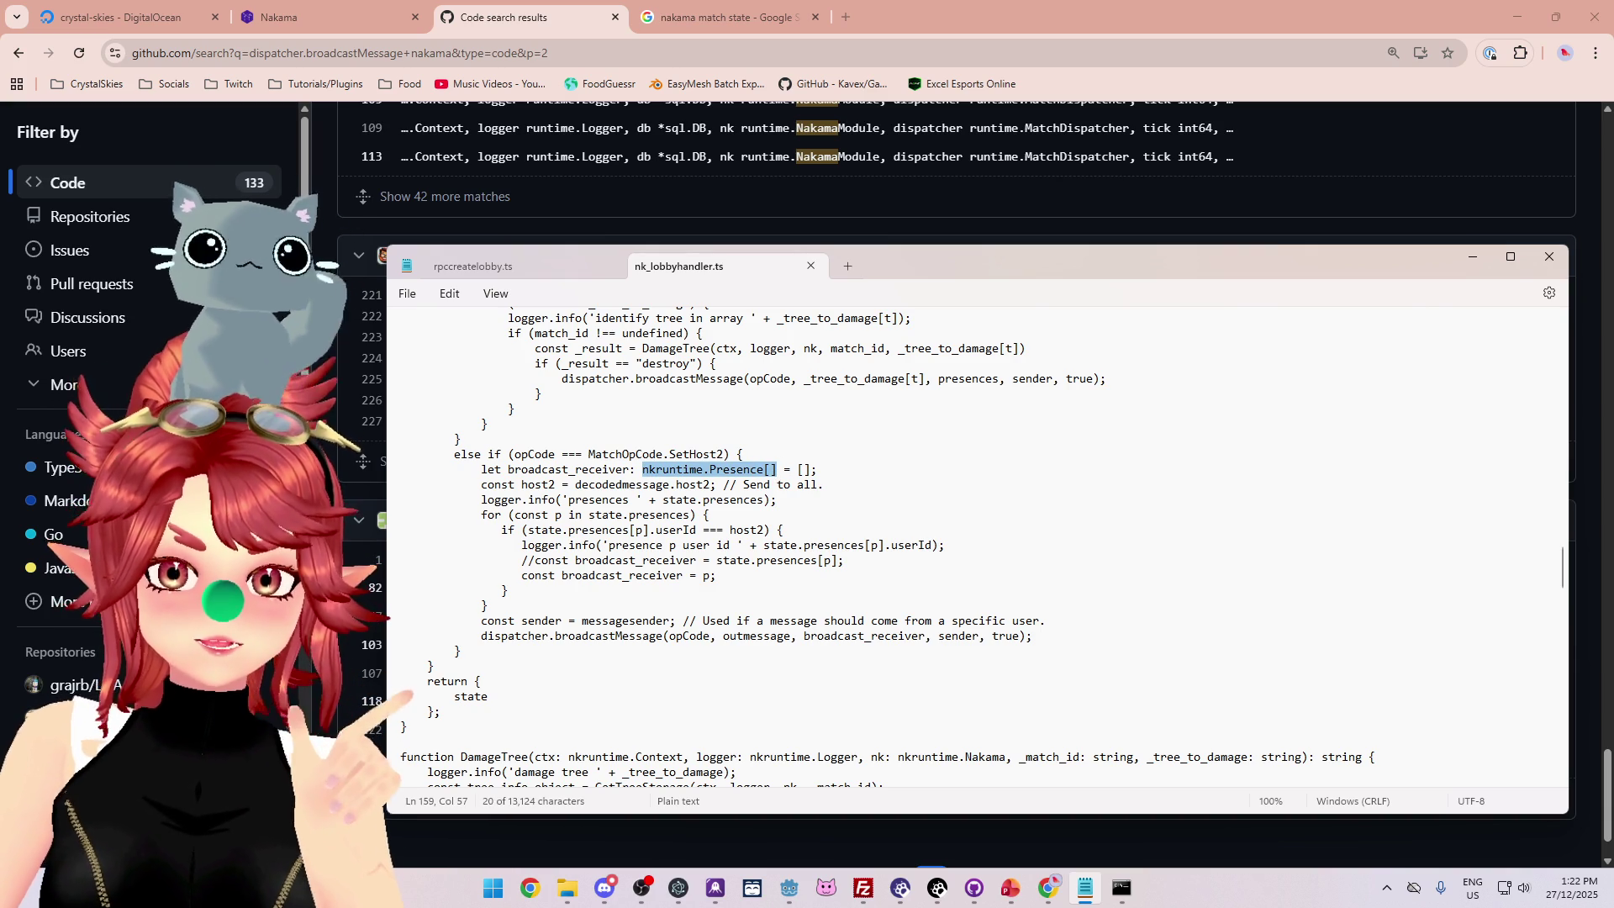
Scroll through the rest of nk_lobbyhandler.ts and switch back to the GitHub results.
{"action": "scroll", "coordinate": [903, 546], "scroll_direction": "down", "scroll_amount": 3}
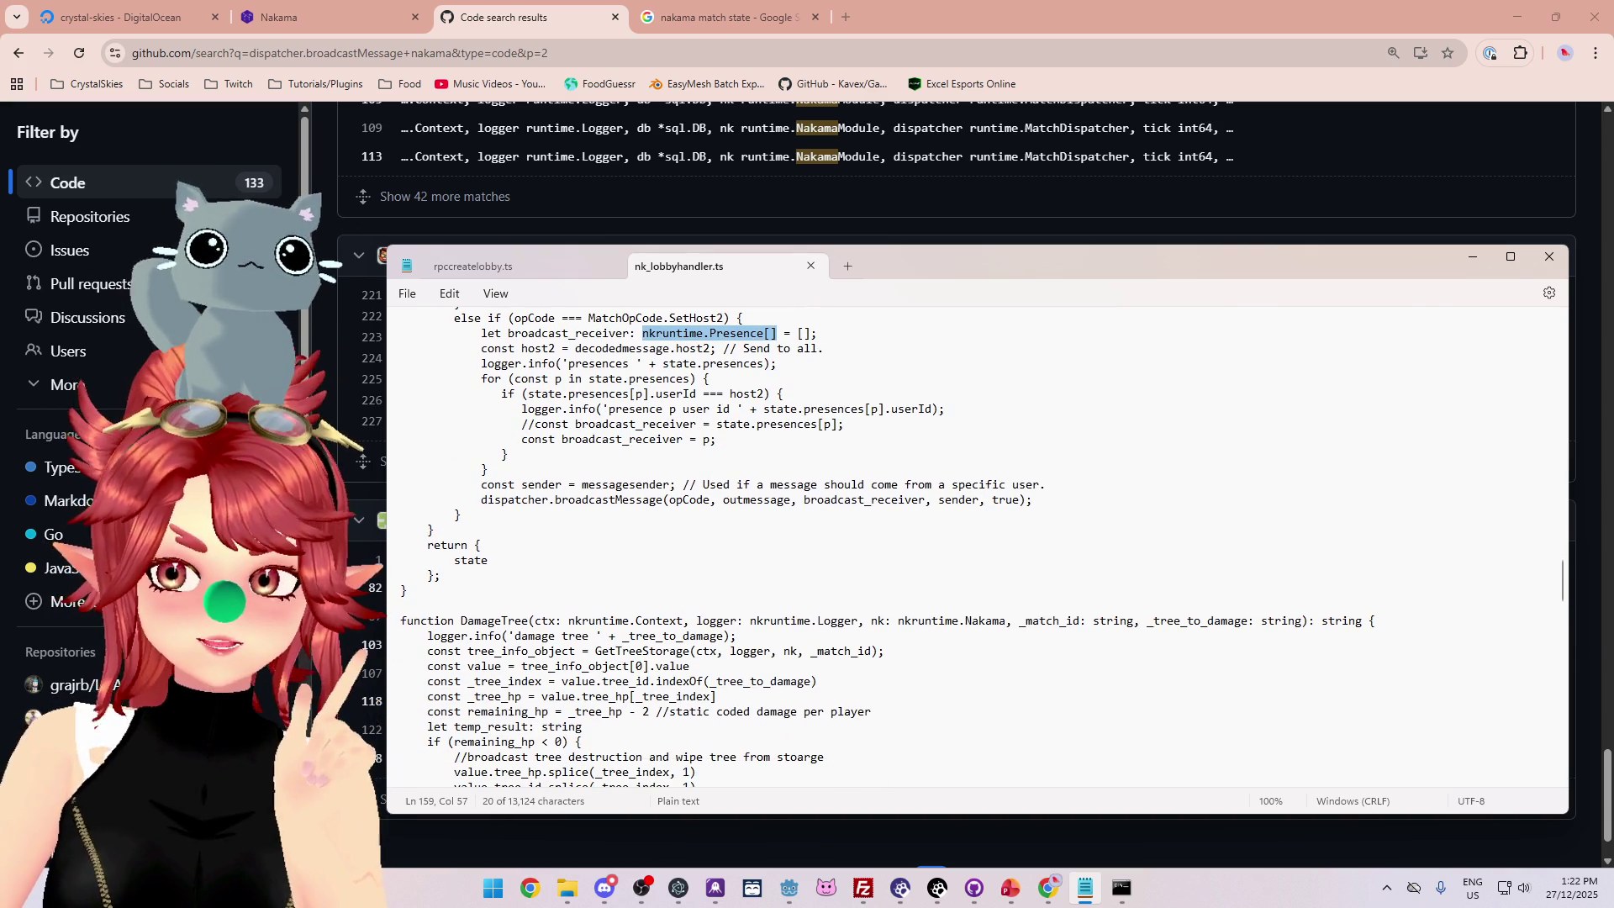
{"action": "scroll", "coordinate": [903, 546], "scroll_direction": "down", "scroll_amount": 10}
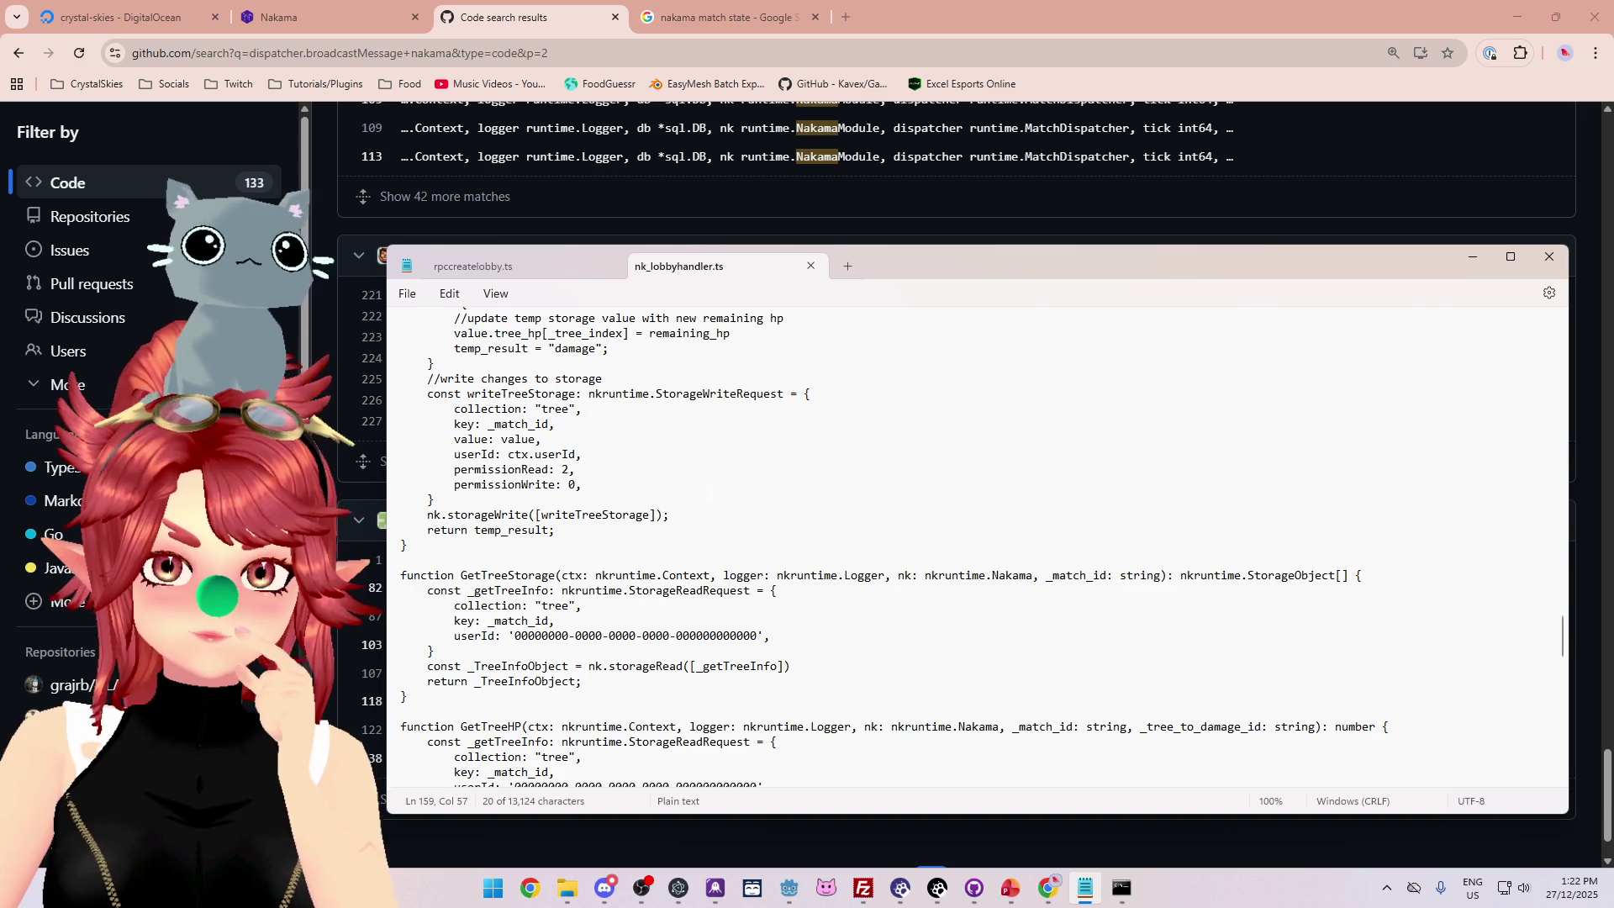
{"action": "scroll", "coordinate": [903, 547], "scroll_direction": "down", "scroll_amount": 9}
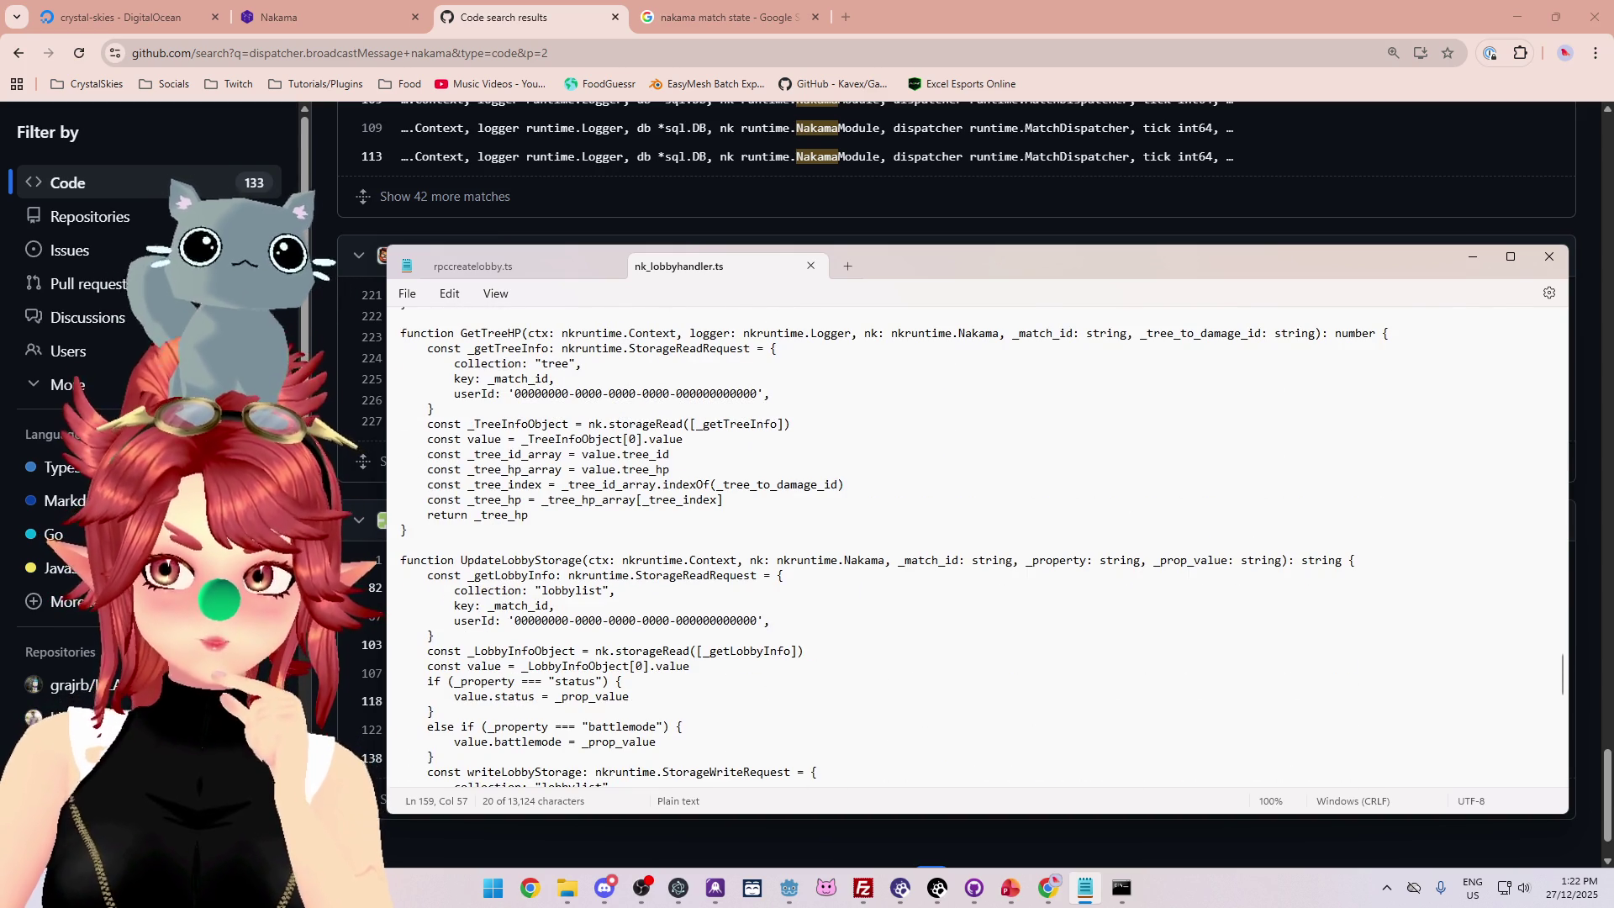
{"action": "scroll", "coordinate": [903, 547], "scroll_direction": "down", "scroll_amount": 9}
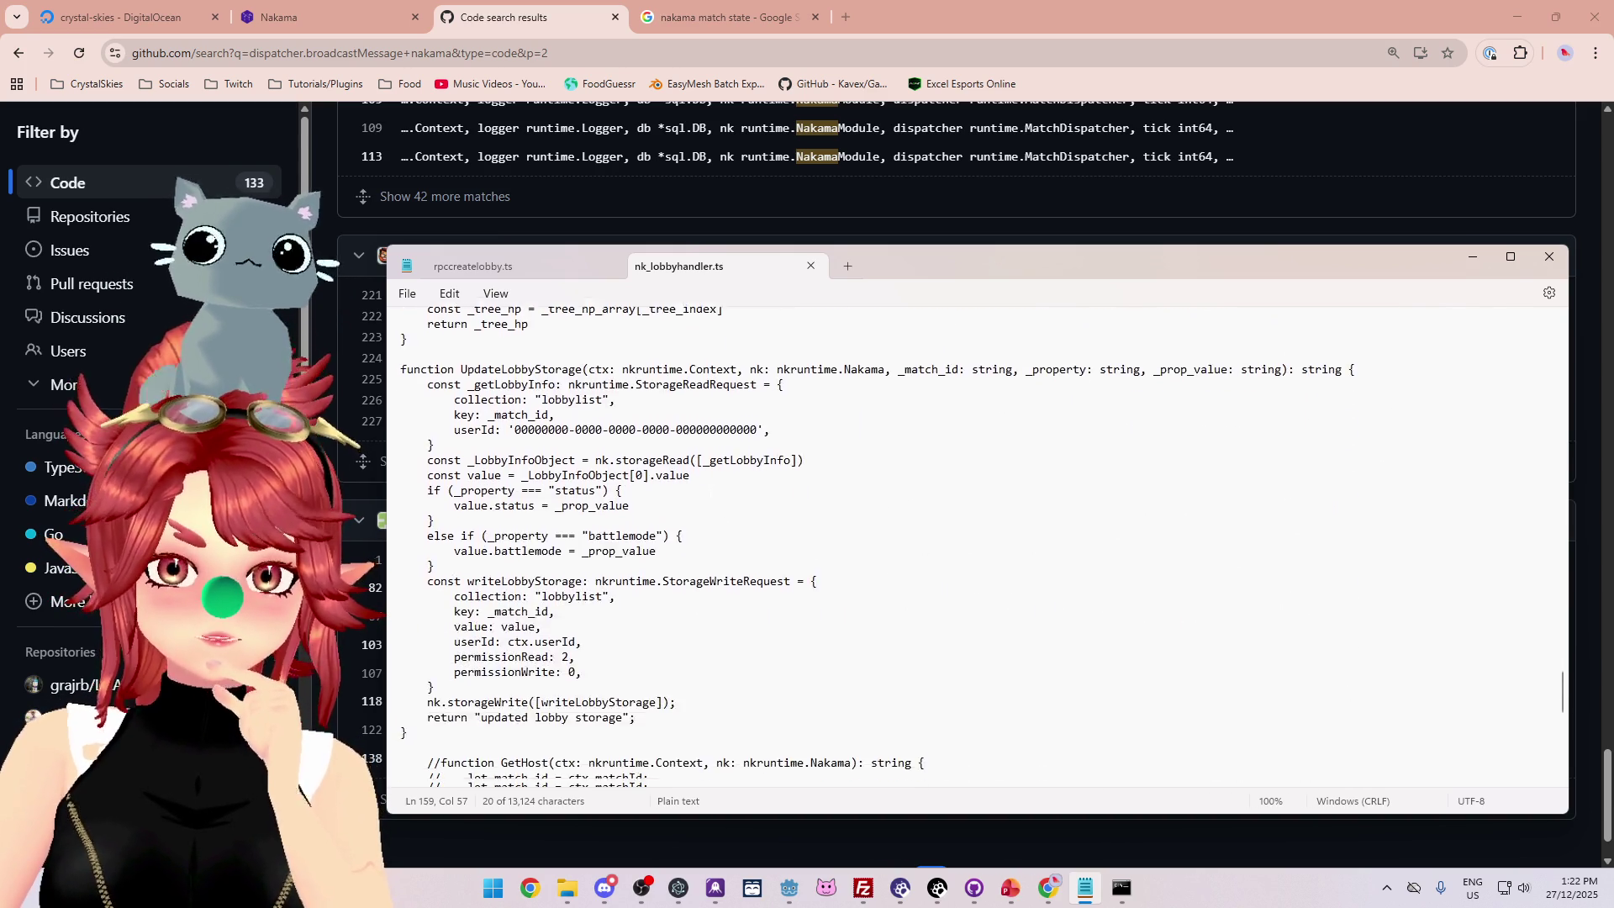
{"action": "scroll", "coordinate": [709, 496], "scroll_direction": "down", "scroll_amount": 5}
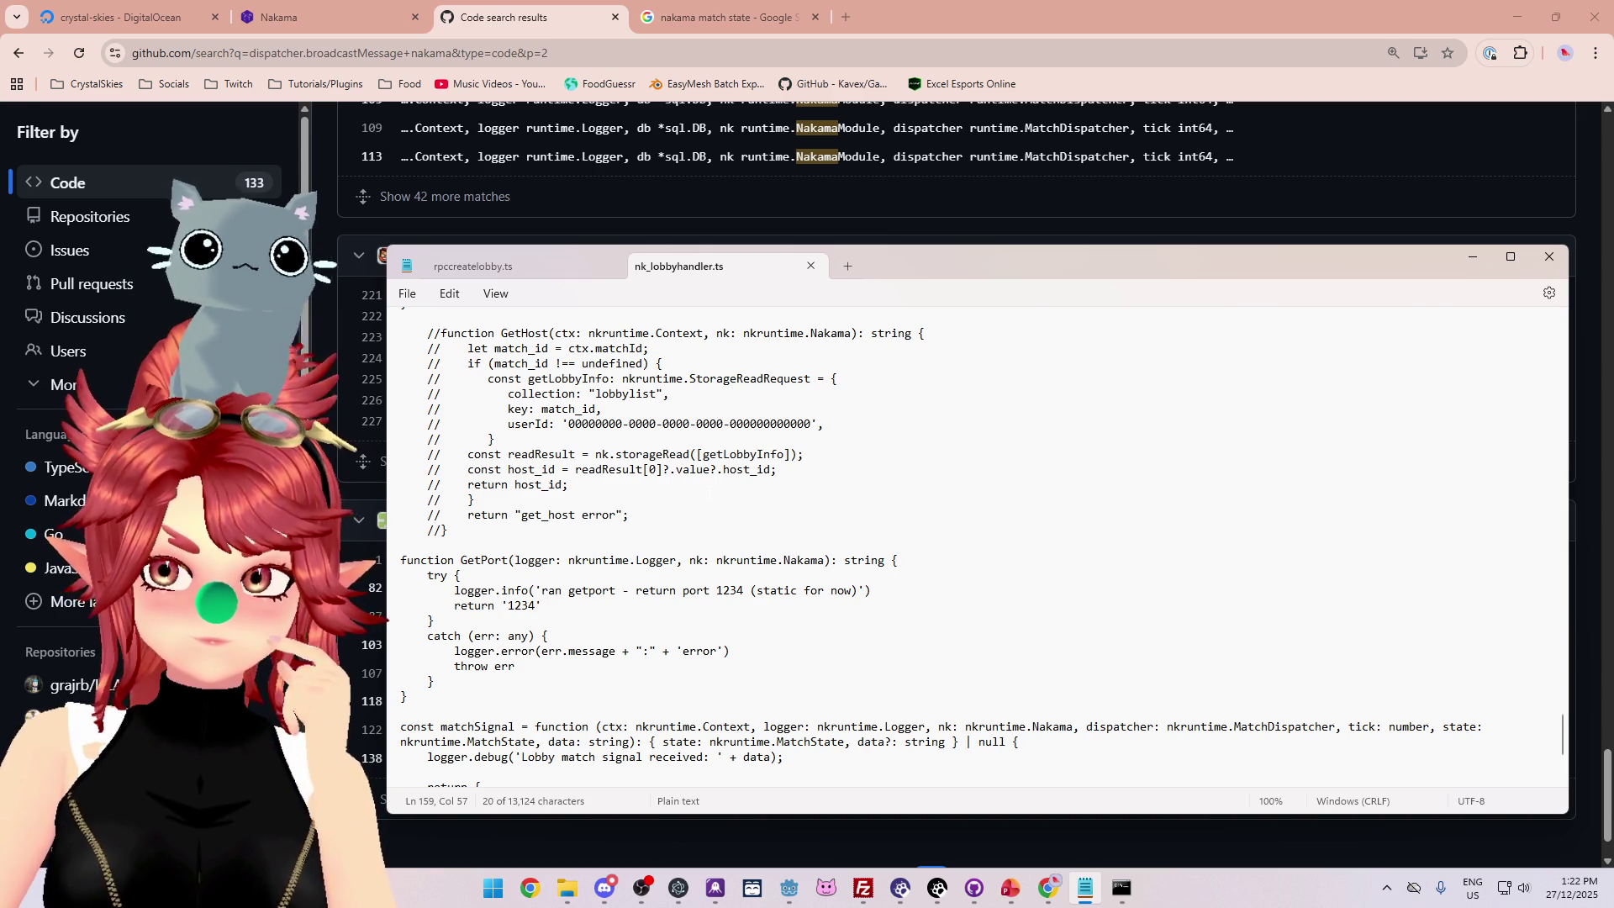
{"action": "scroll", "coordinate": [709, 496], "scroll_direction": "down", "scroll_amount": 2}
{"action": "scroll", "coordinate": [708, 496], "scroll_direction": "down", "scroll_amount": 2}
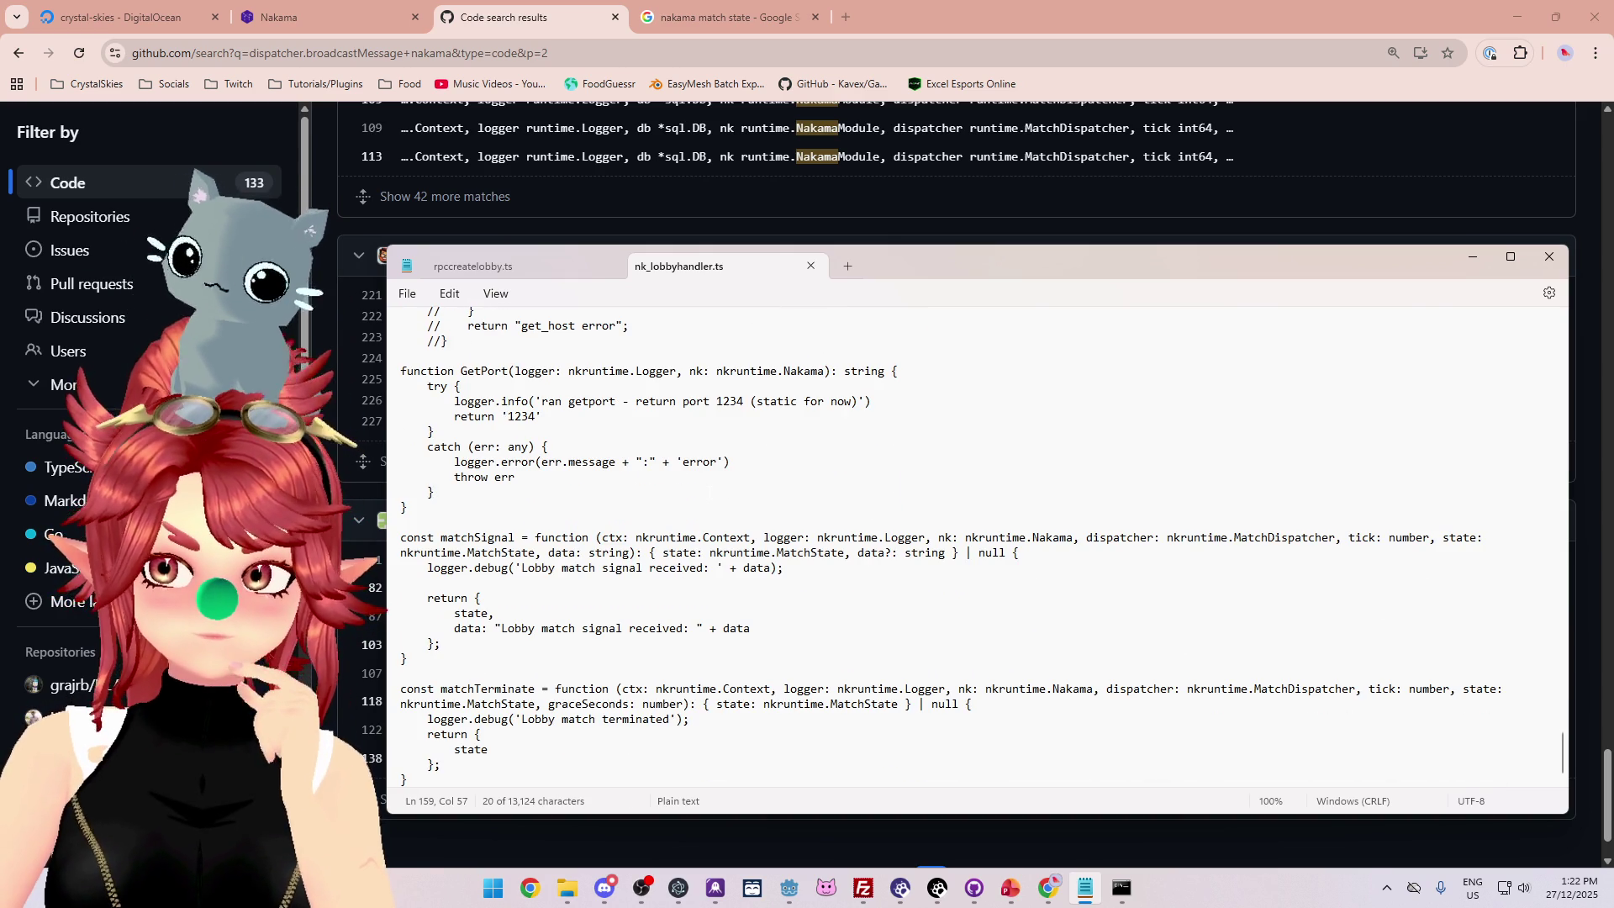
{"action": "key", "text": "alt+Tab"}
{"action": "scroll", "coordinate": [748, 476], "scroll_direction": "up", "scroll_amount": 2}
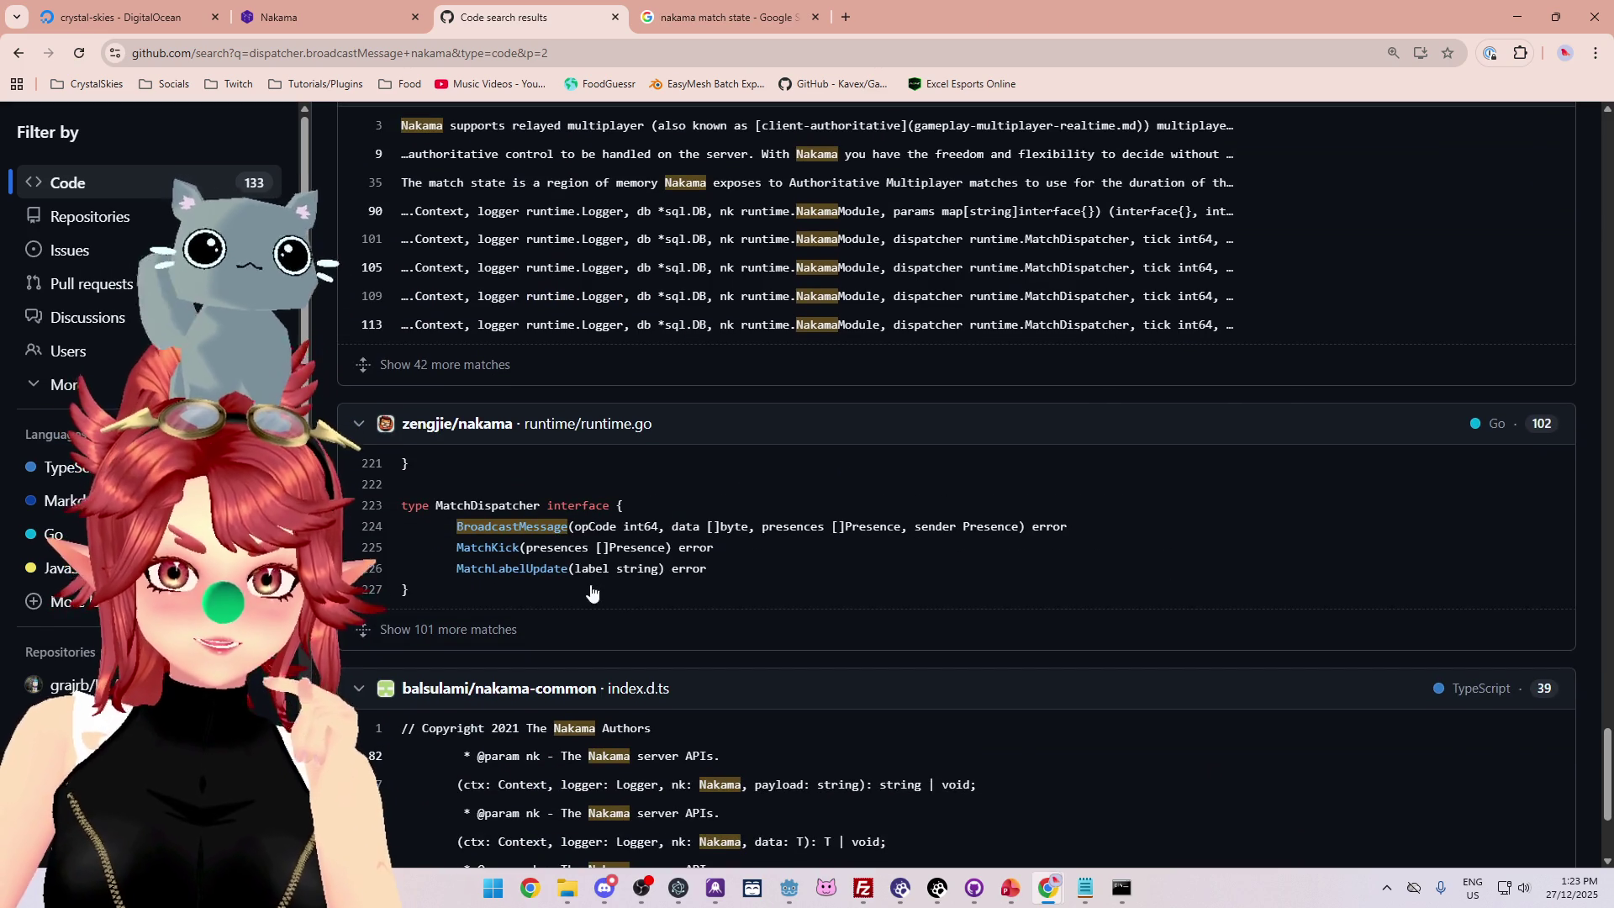
{"action": "scroll", "coordinate": [833, 617], "scroll_direction": "up", "scroll_amount": 5}
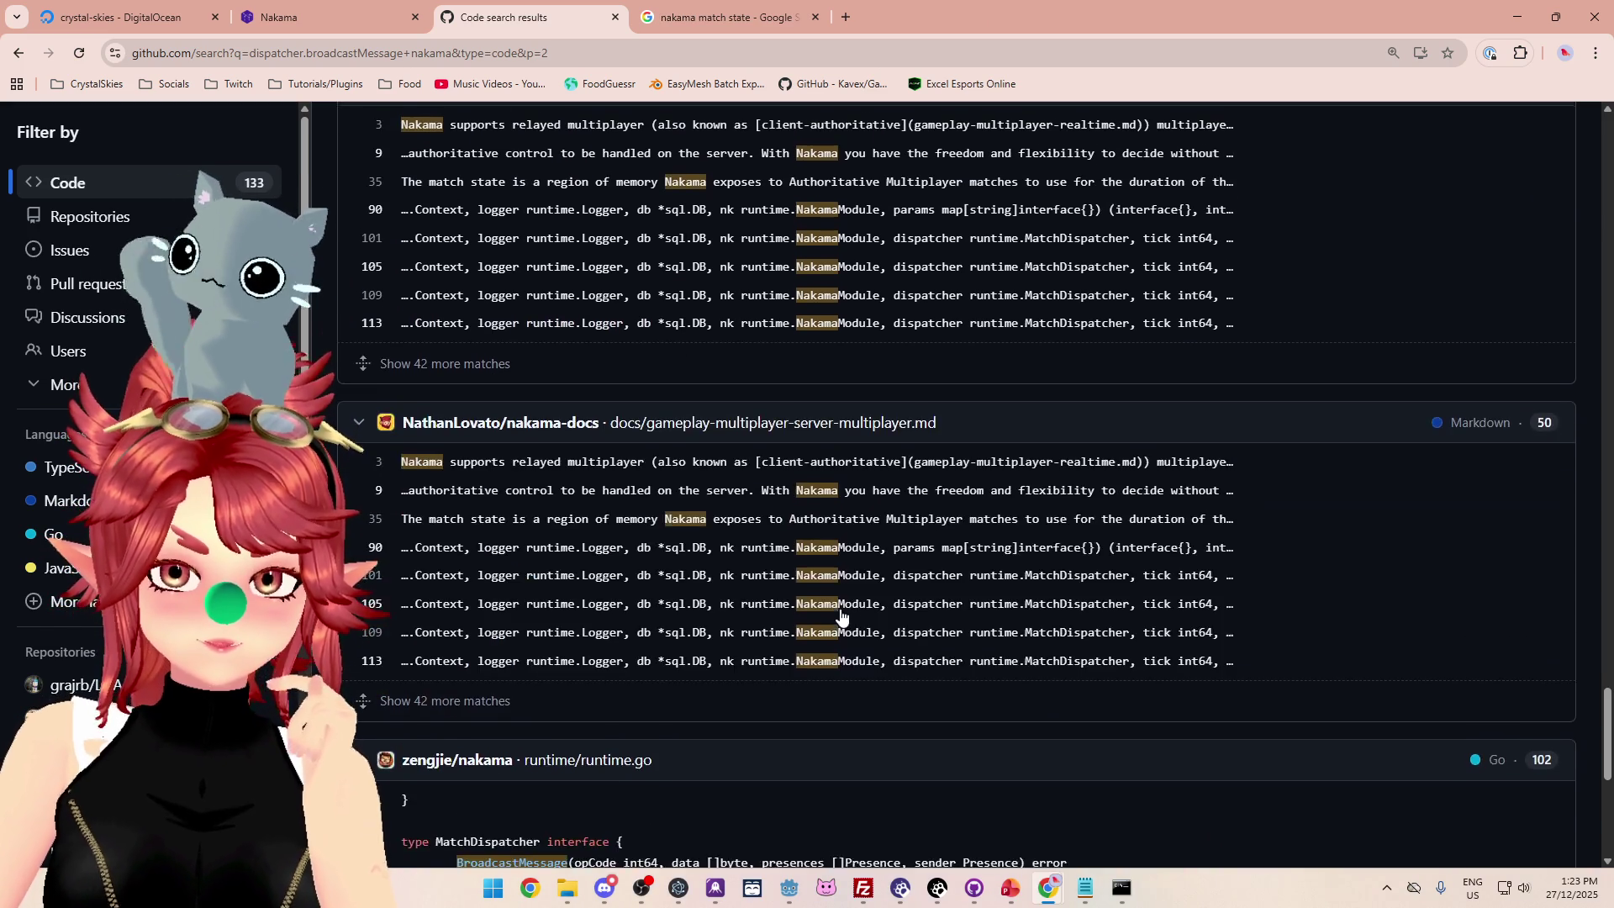
{"action": "scroll", "coordinate": [841, 622], "scroll_direction": "up", "scroll_amount": 5}
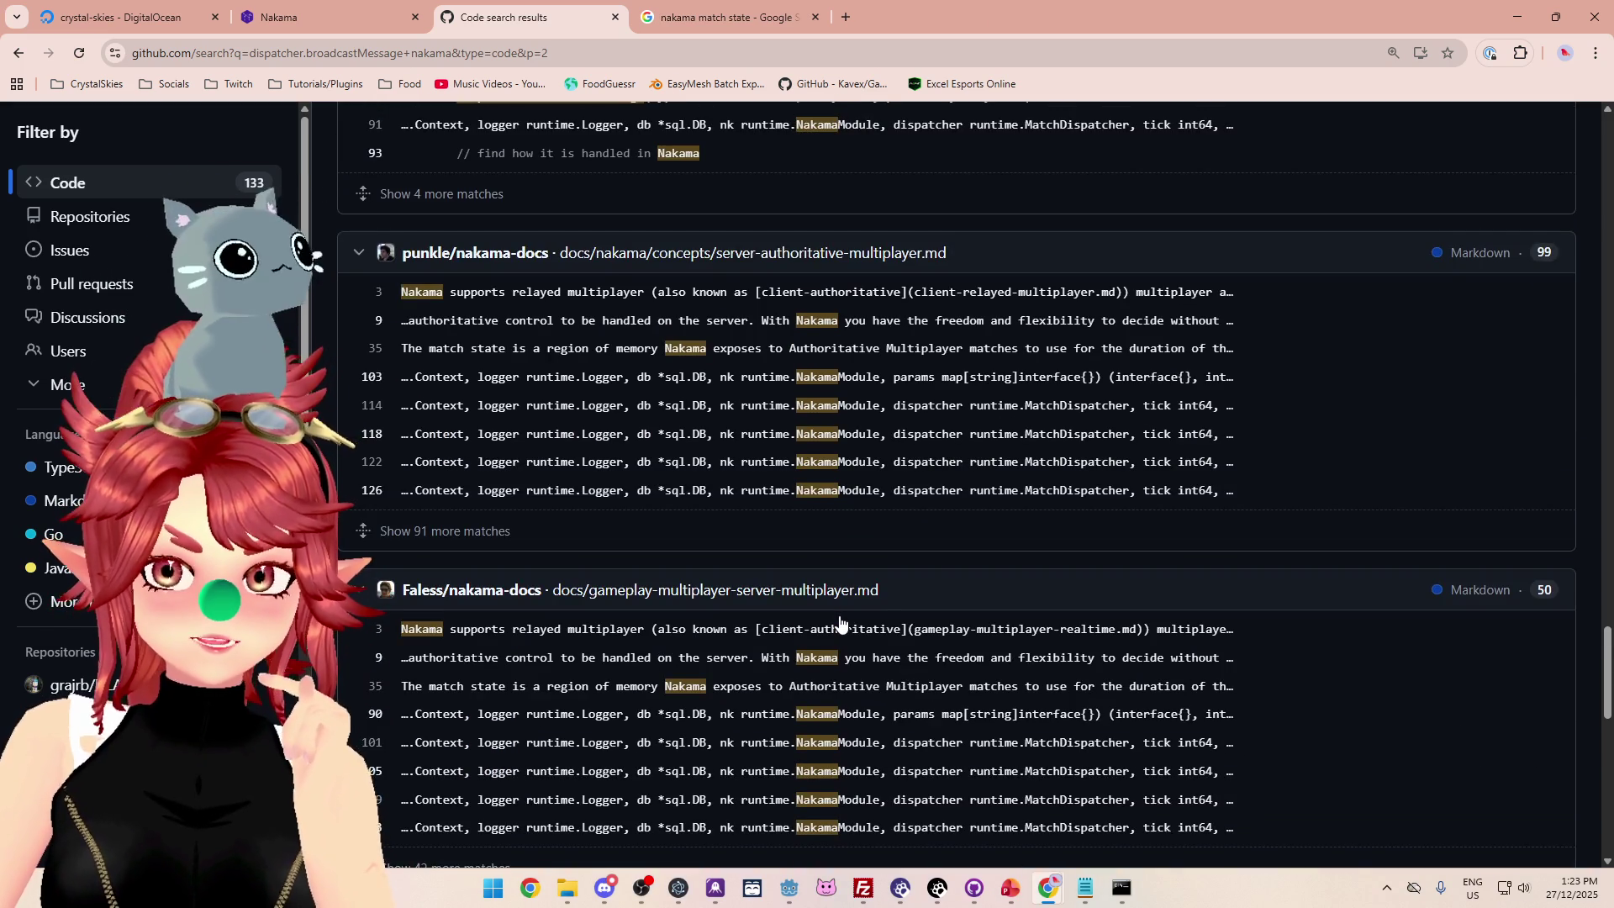
{"action": "scroll", "coordinate": [840, 622], "scroll_direction": "up", "scroll_amount": 4}
{"action": "scroll", "coordinate": [839, 623], "scroll_direction": "up", "scroll_amount": 6}
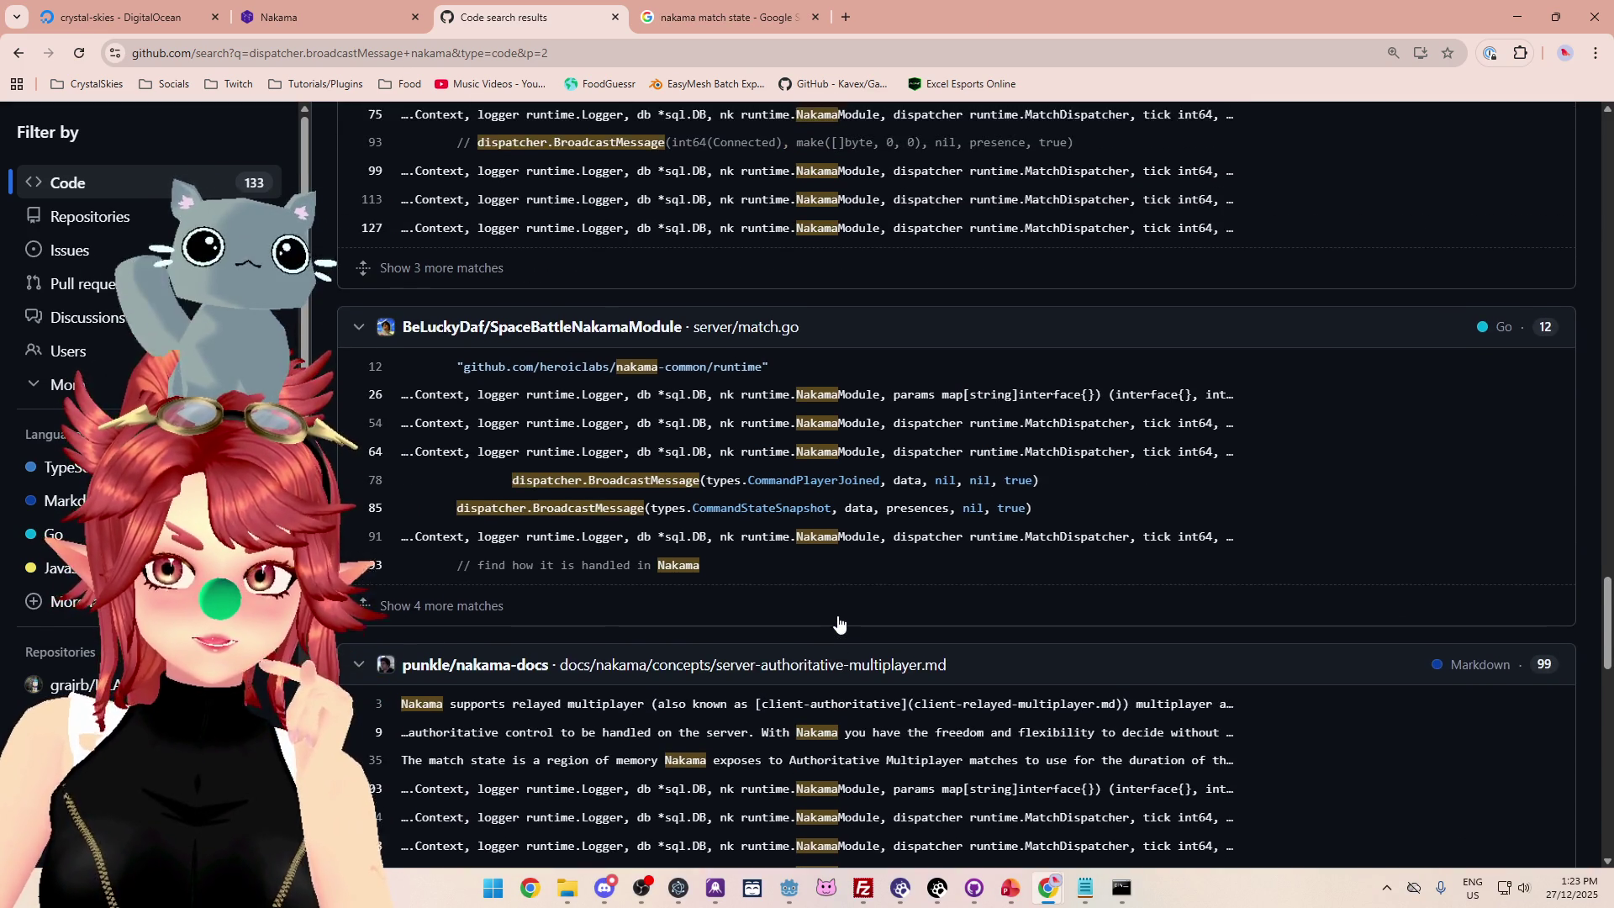
{"action": "scroll", "coordinate": [838, 623], "scroll_direction": "up", "scroll_amount": 11}
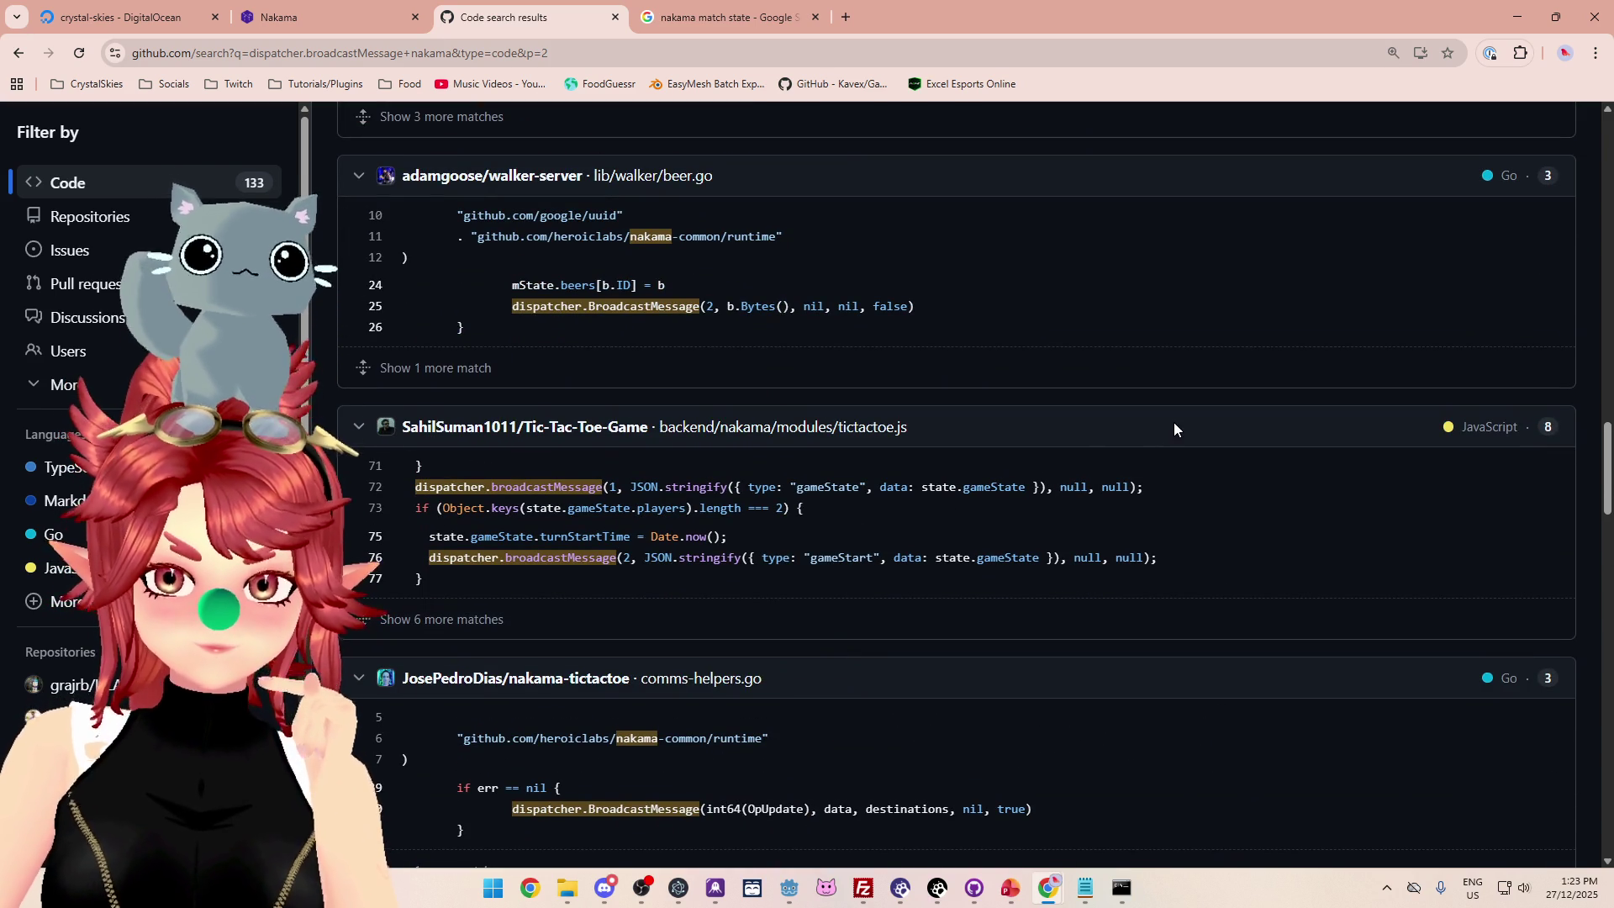
{"action": "left_click_drag", "start_coordinate": [1607, 467], "coordinate": [1595, 107]}
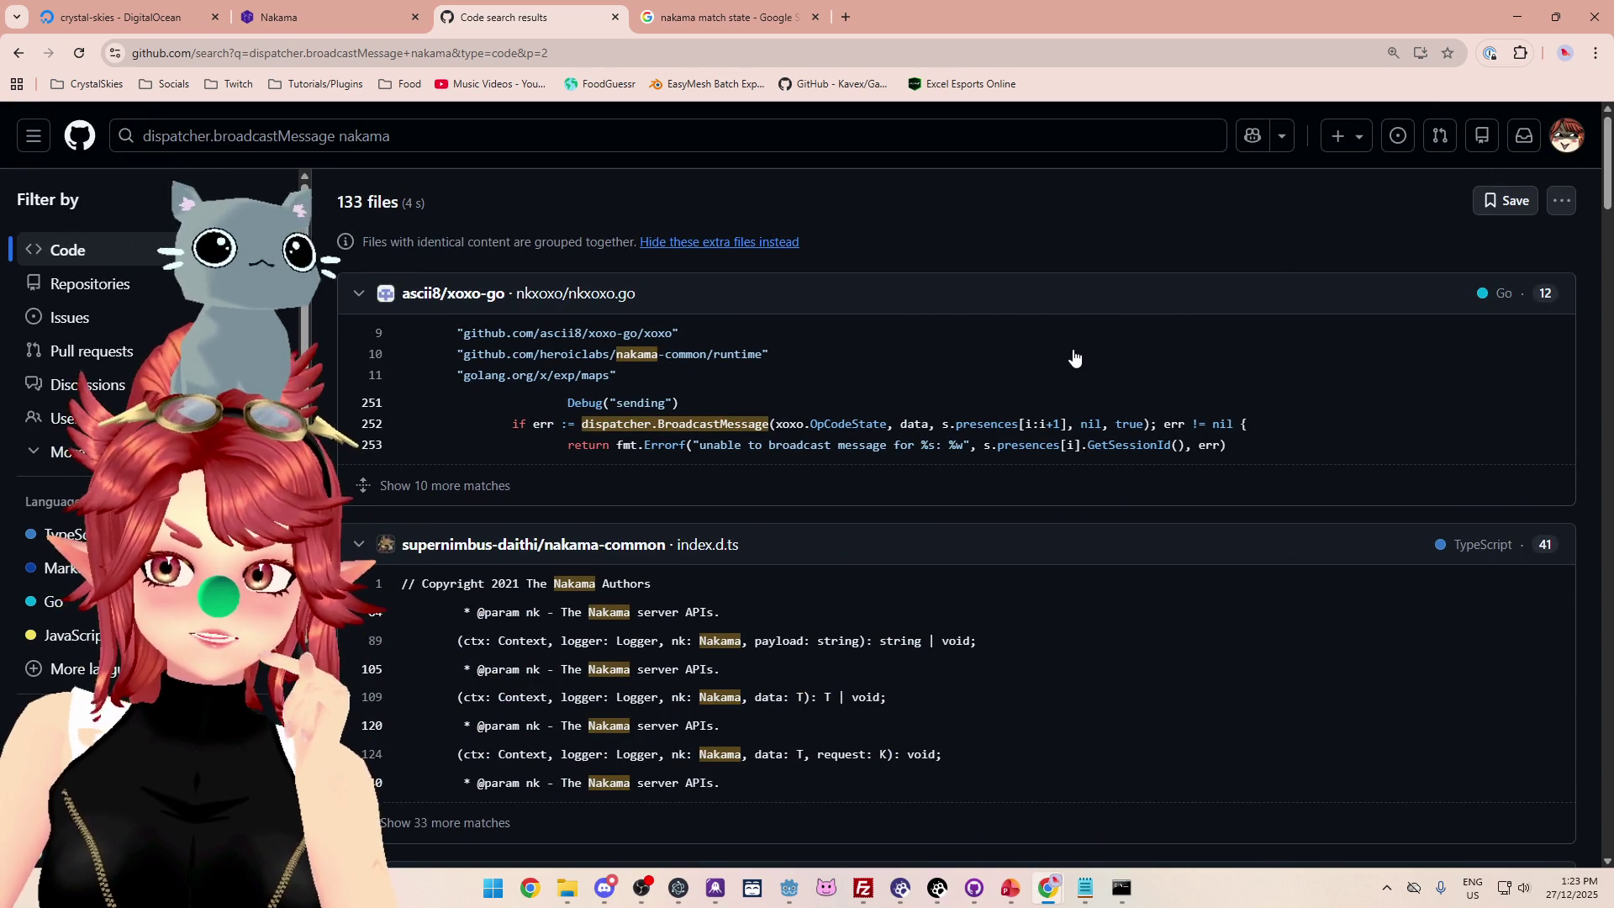
{"action": "left_click", "coordinate": [470, 143]}
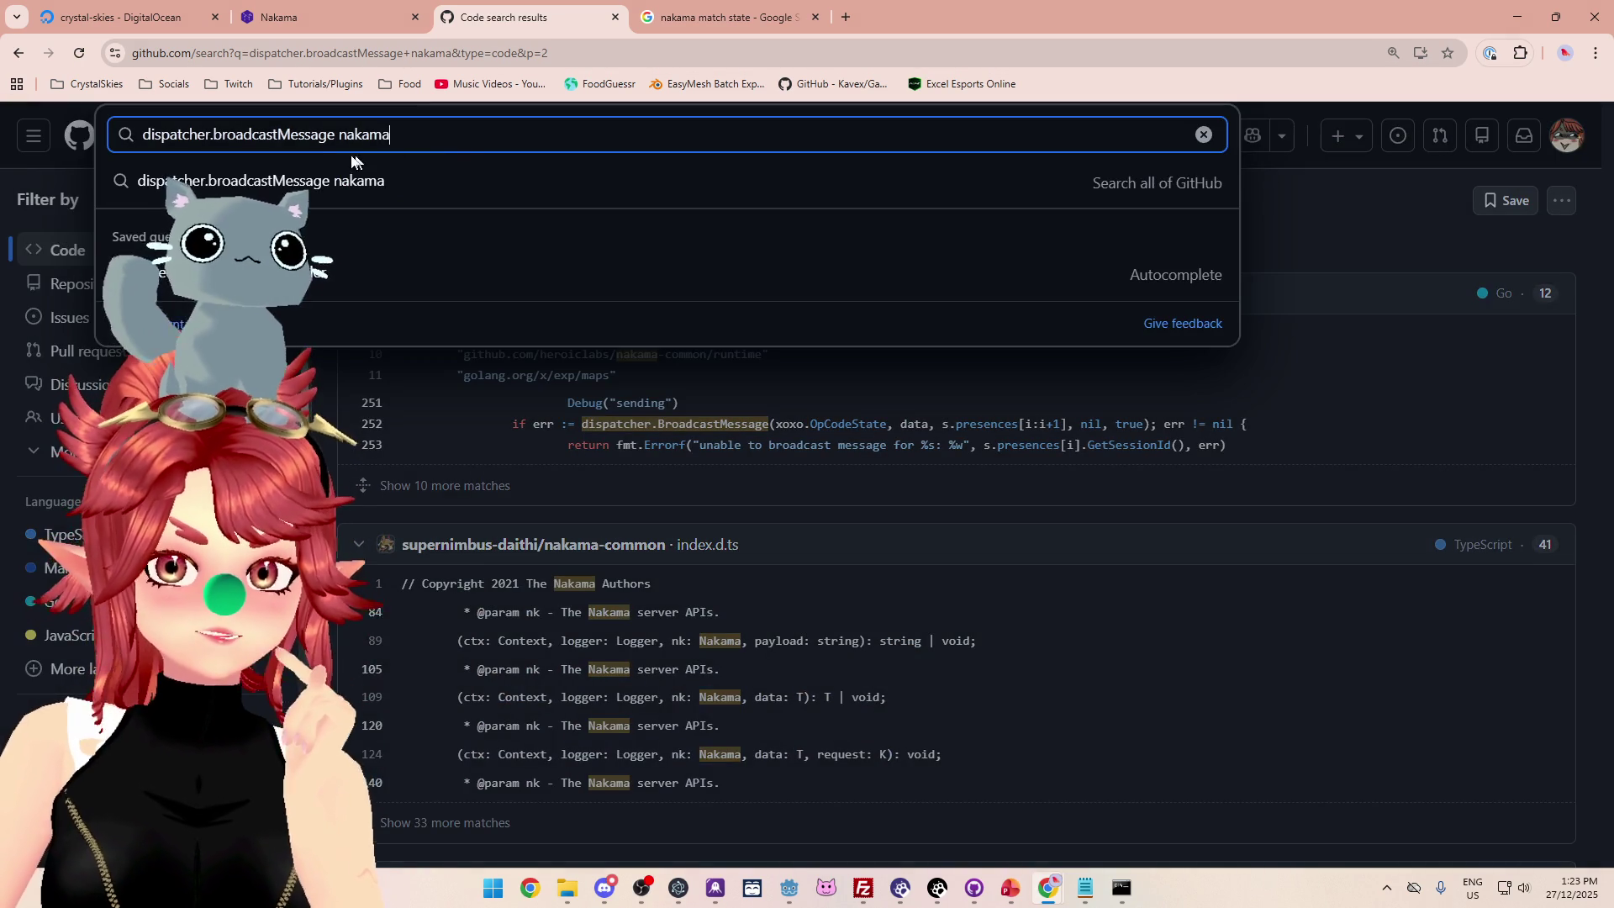
Search for 'dispatcher.broadcastMessage nakama presences' and skim the 146 matching files.
{"action": "type", "text": " presences"}
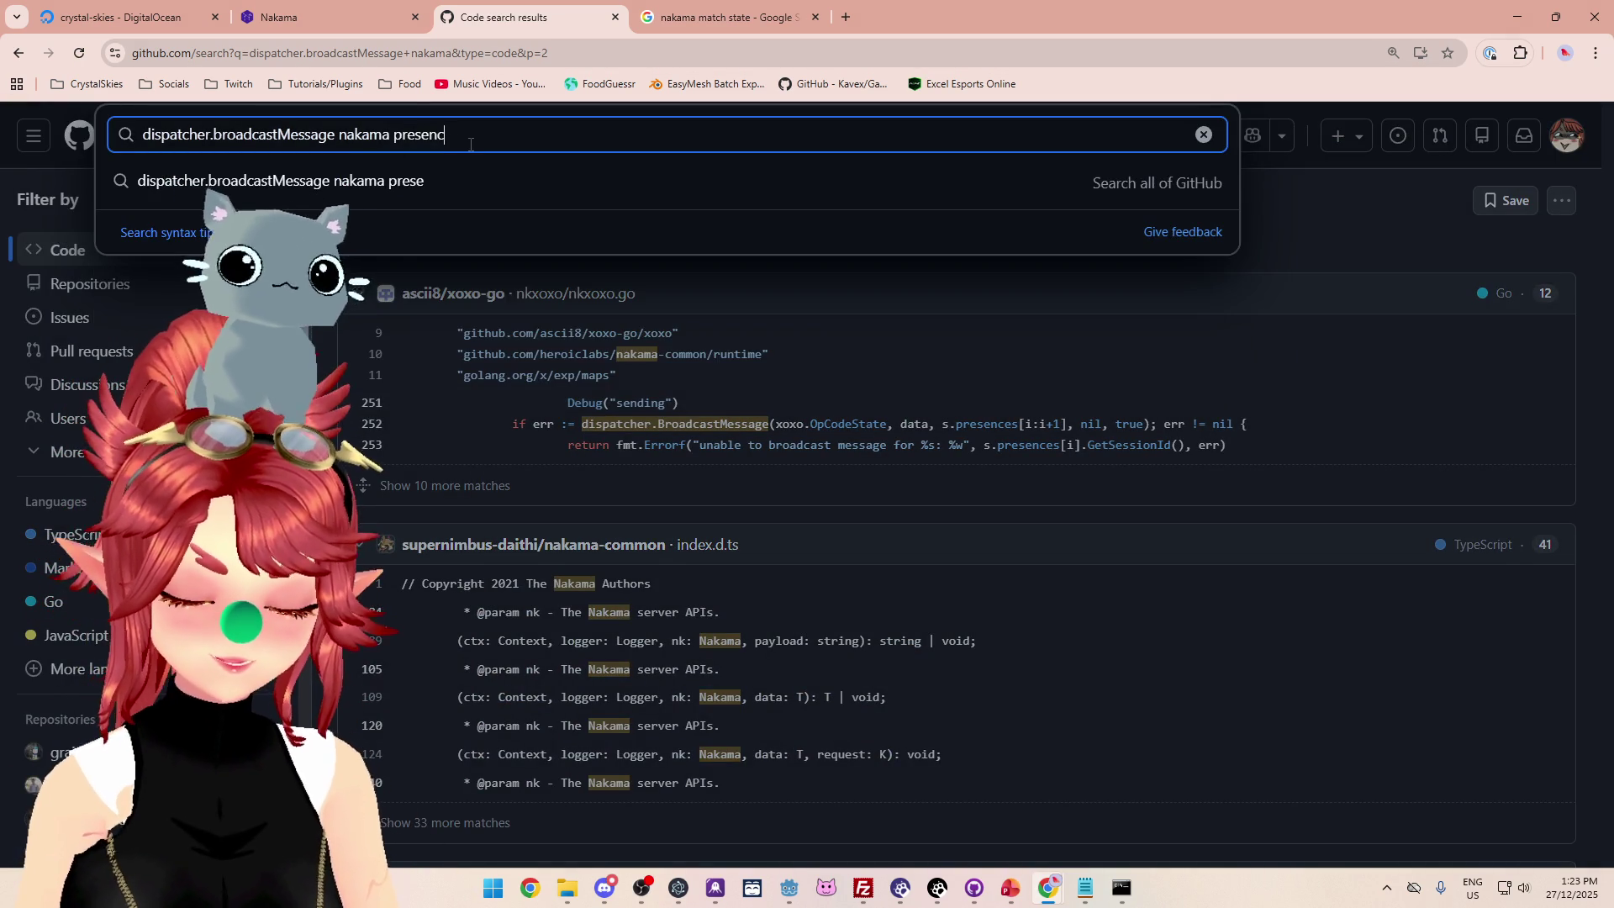
{"action": "key", "text": "Return"}
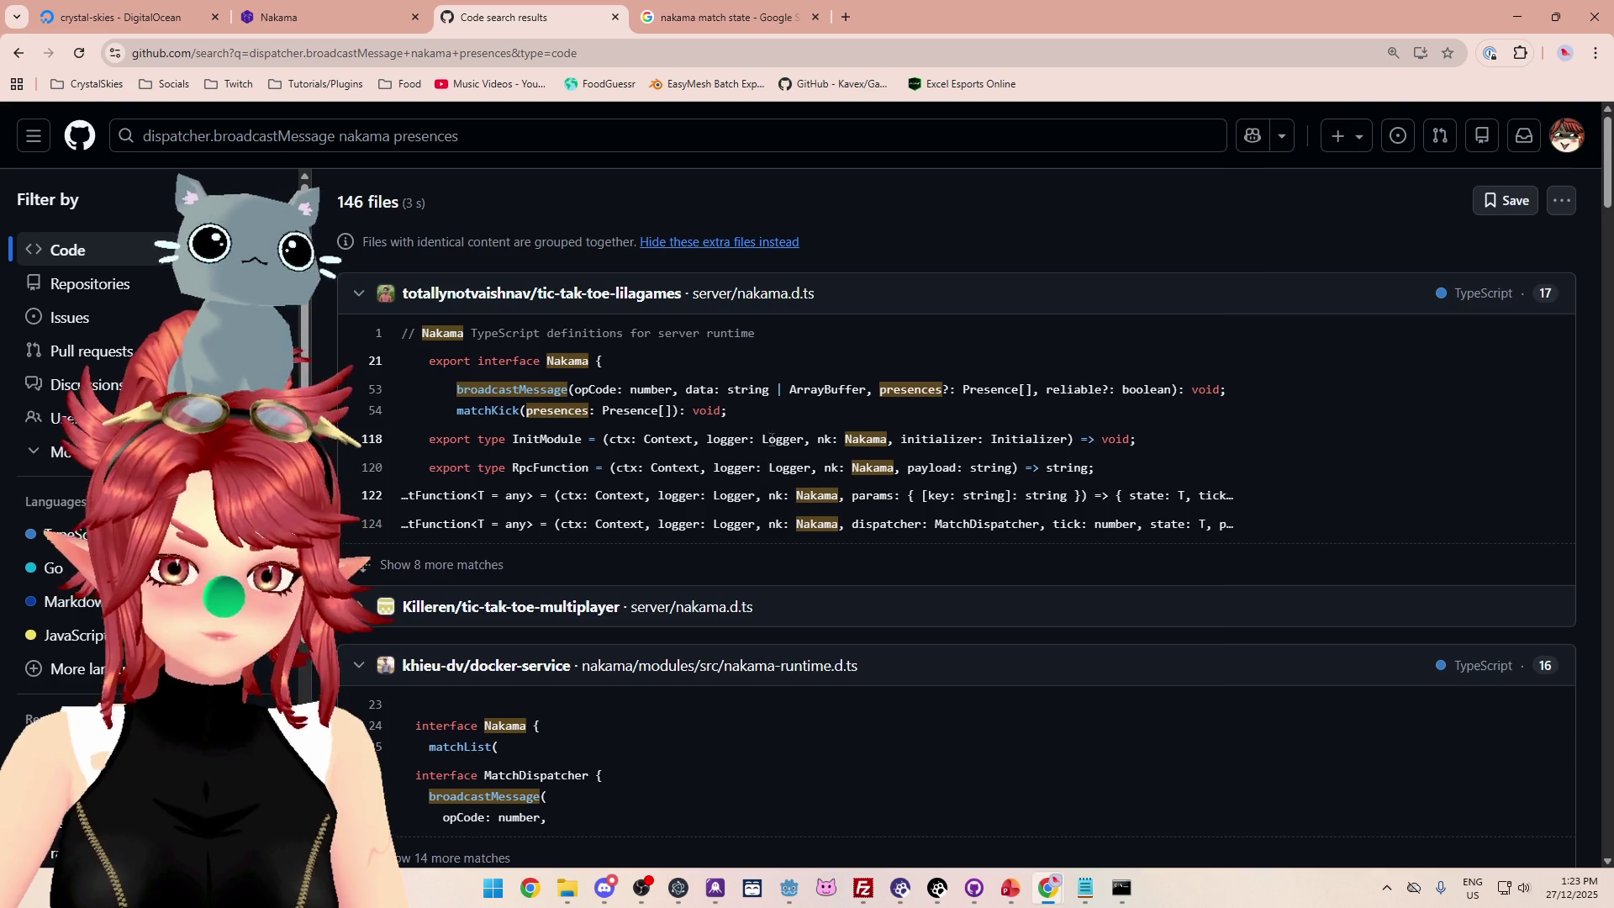
{"action": "scroll", "coordinate": [770, 438], "scroll_direction": "down", "scroll_amount": 7}
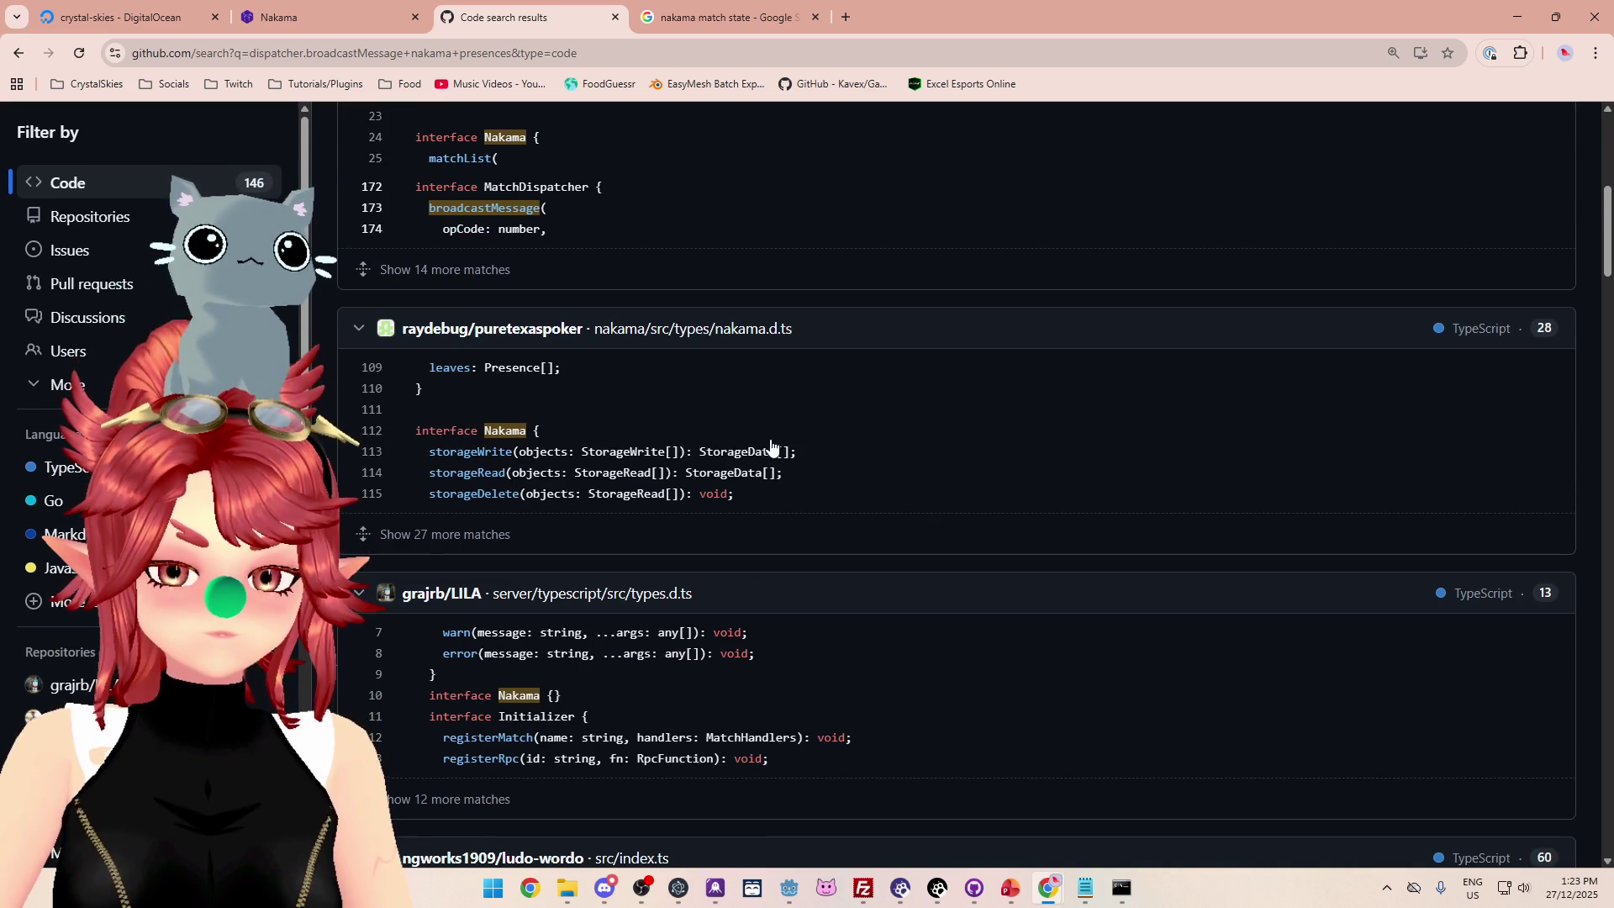
{"action": "scroll", "coordinate": [771, 445], "scroll_direction": "down", "scroll_amount": 3}
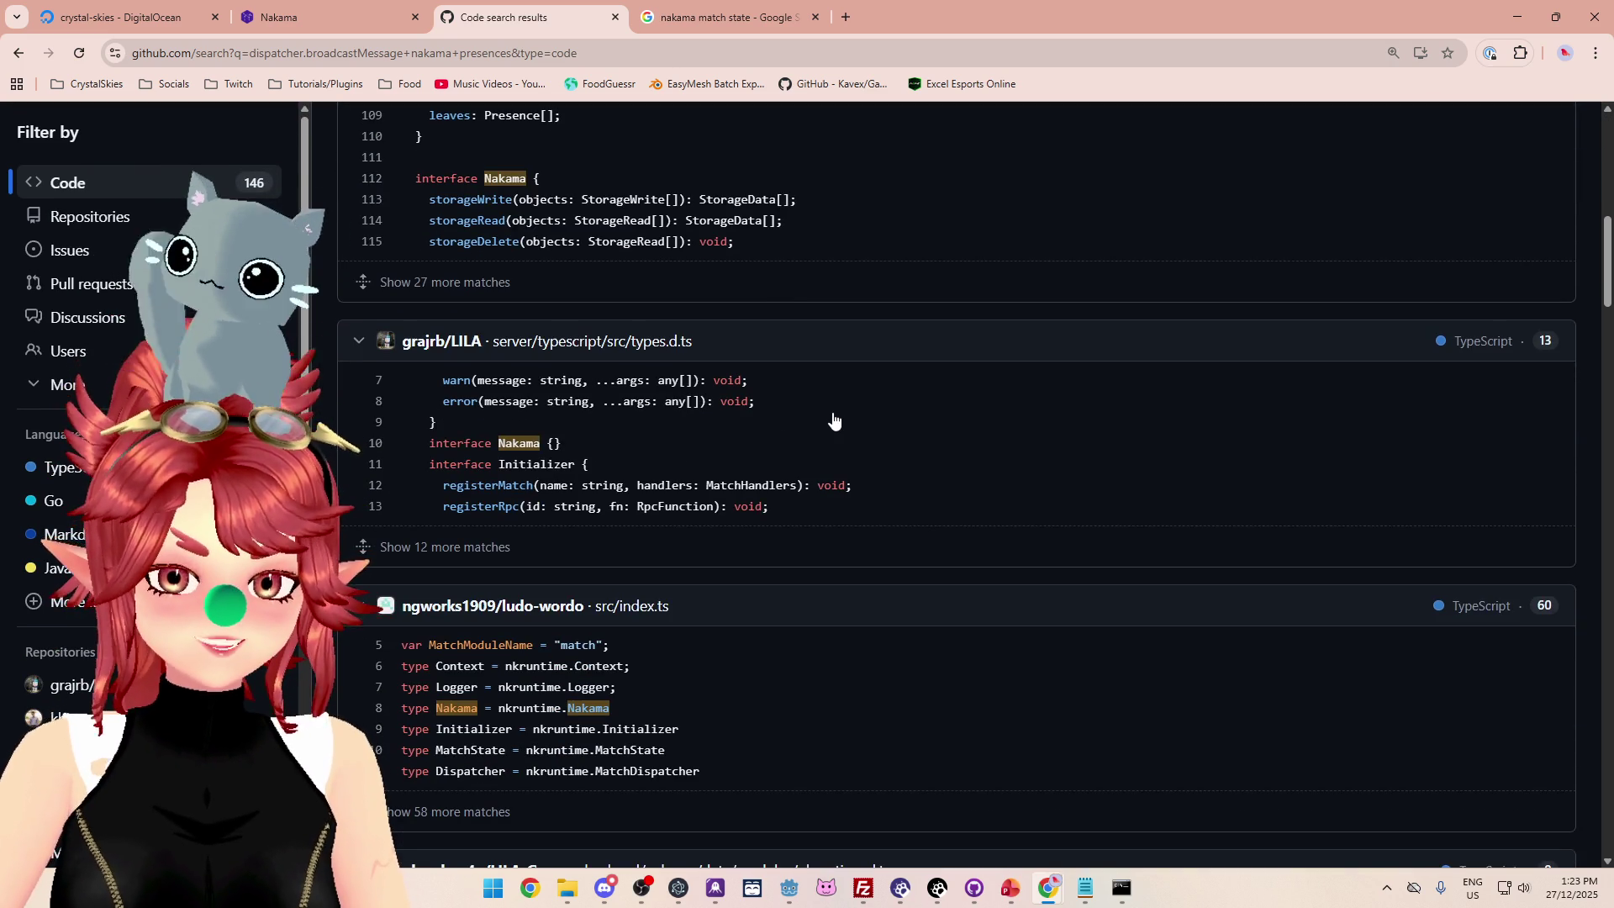
{"action": "scroll", "coordinate": [832, 420], "scroll_direction": "down", "scroll_amount": 3}
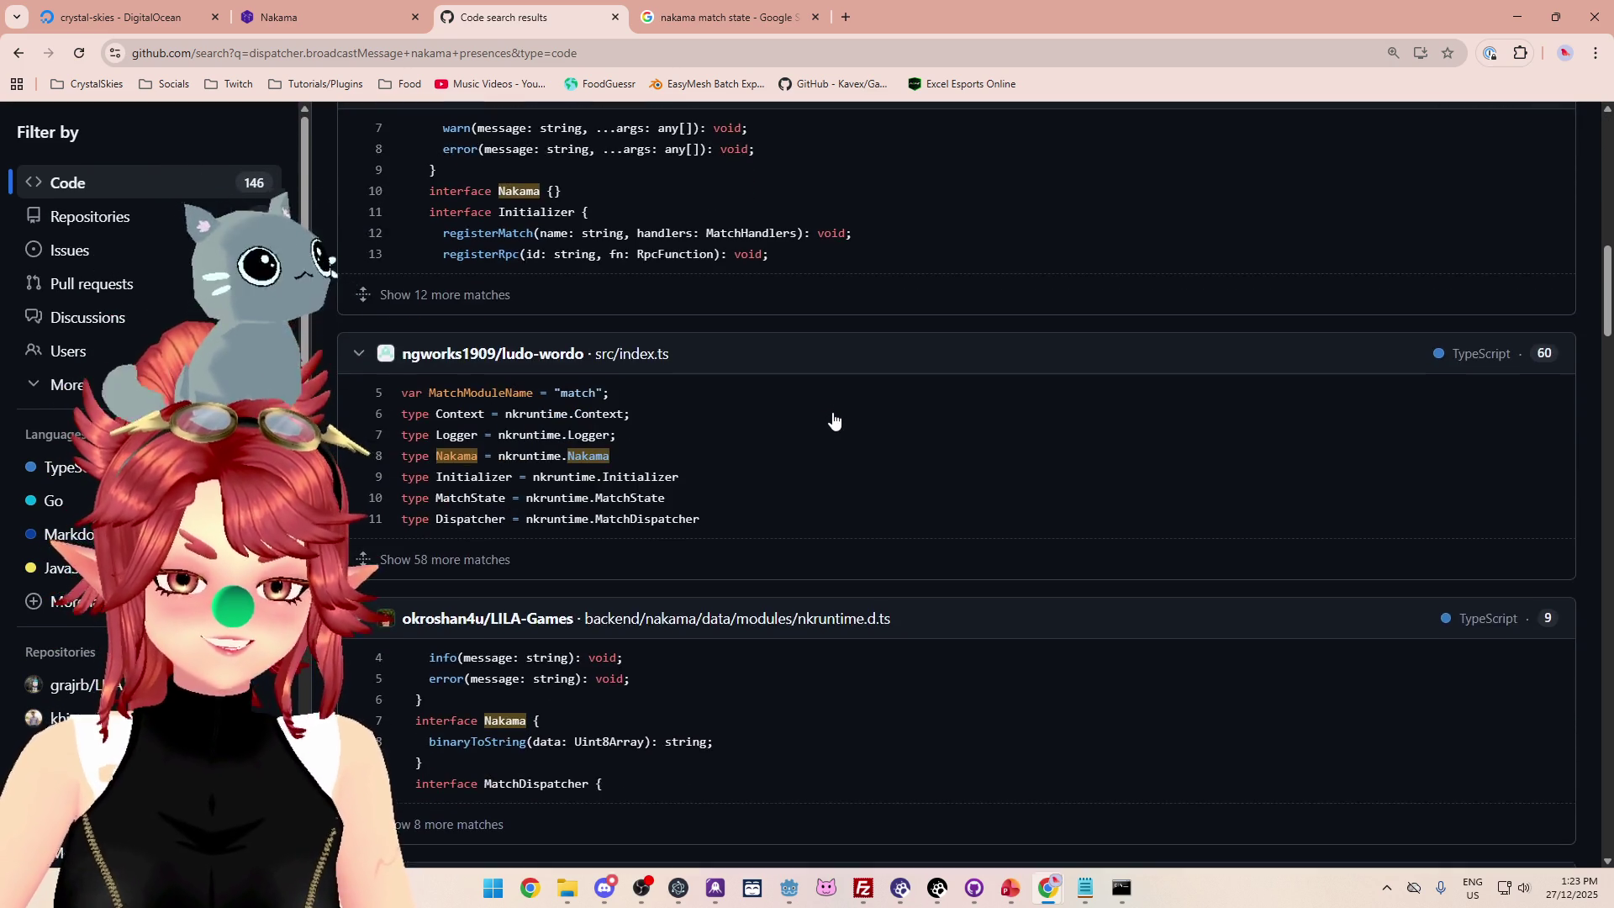
{"action": "scroll", "coordinate": [833, 420], "scroll_direction": "down", "scroll_amount": 4}
{"action": "scroll", "coordinate": [833, 420], "scroll_direction": "down", "scroll_amount": 3}
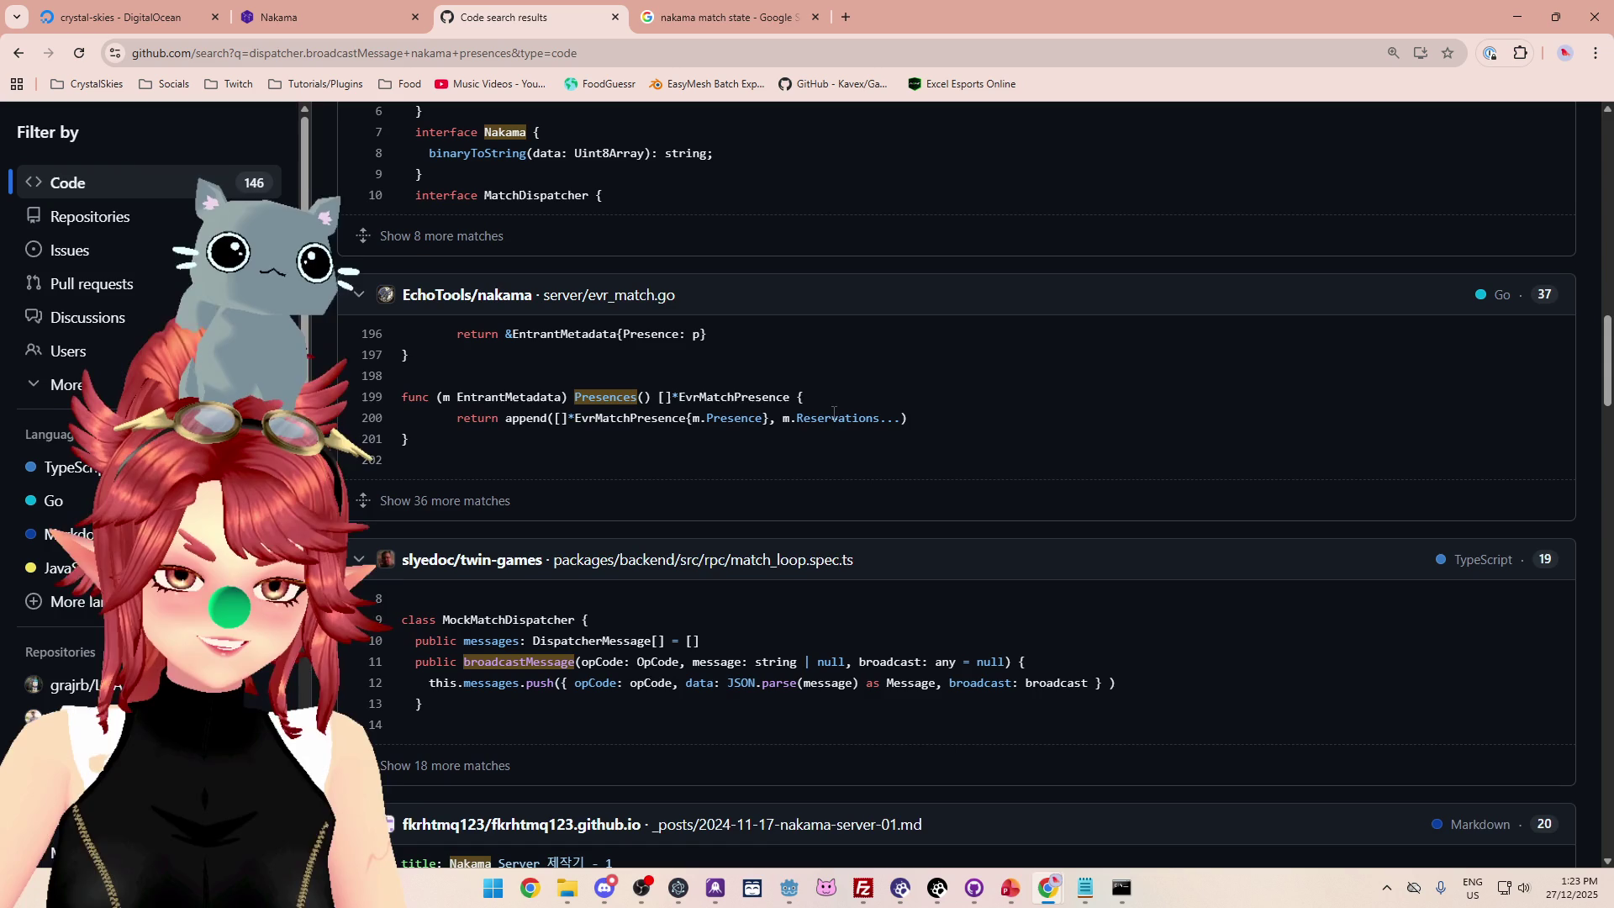
{"action": "scroll", "coordinate": [833, 412], "scroll_direction": "down", "scroll_amount": 4}
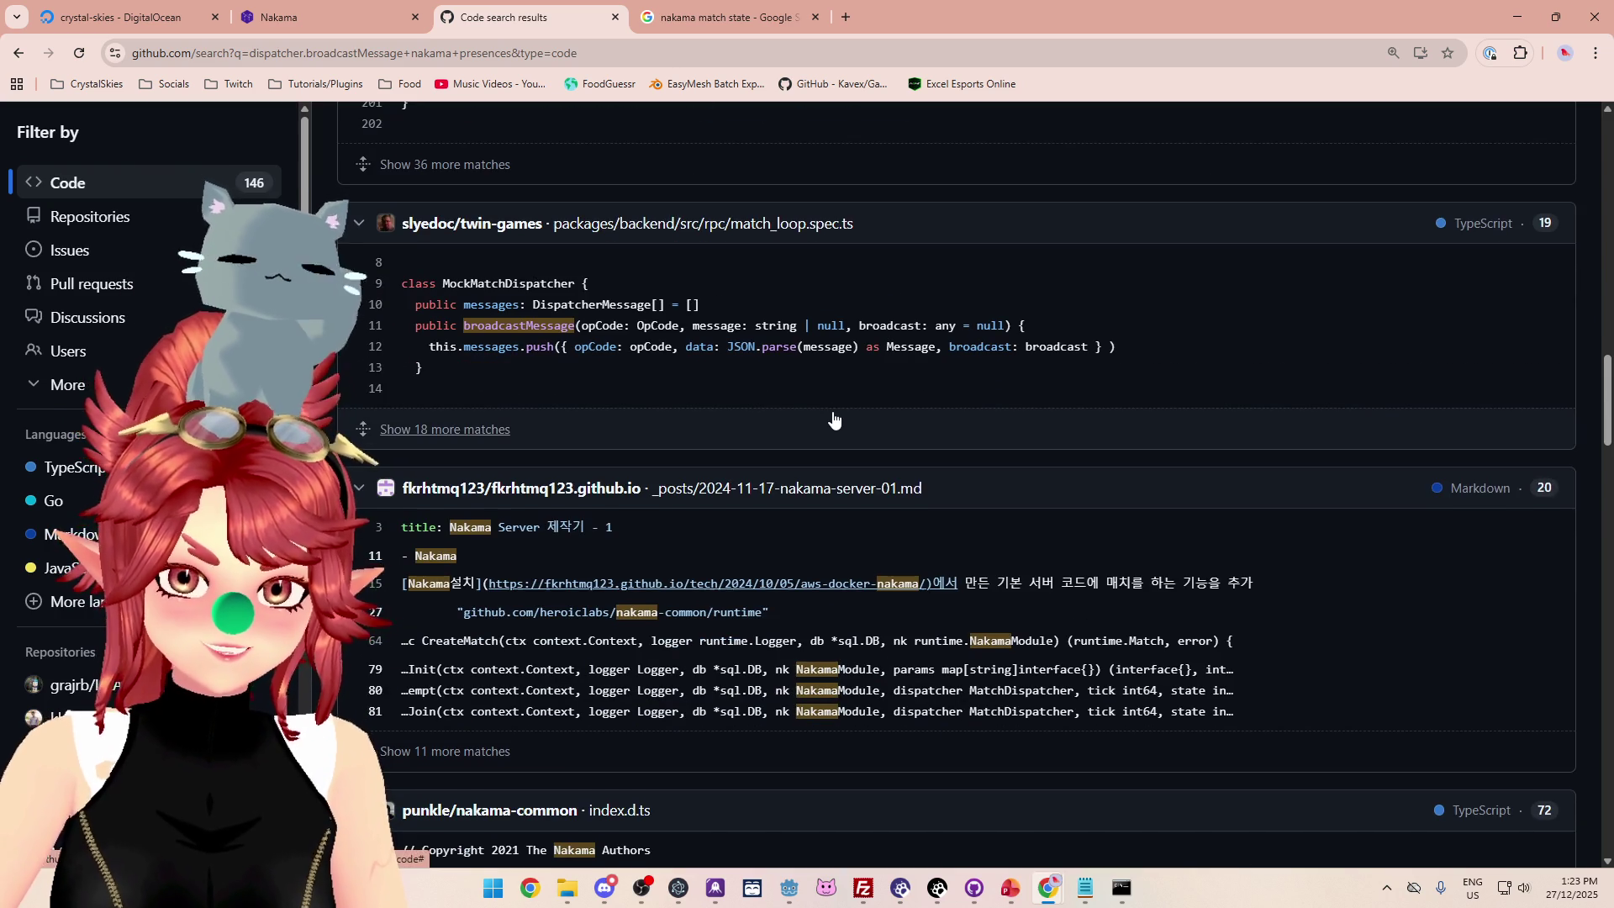
{"action": "scroll", "coordinate": [833, 419], "scroll_direction": "down", "scroll_amount": 2}
{"action": "scroll", "coordinate": [832, 454], "scroll_direction": "down", "scroll_amount": 4}
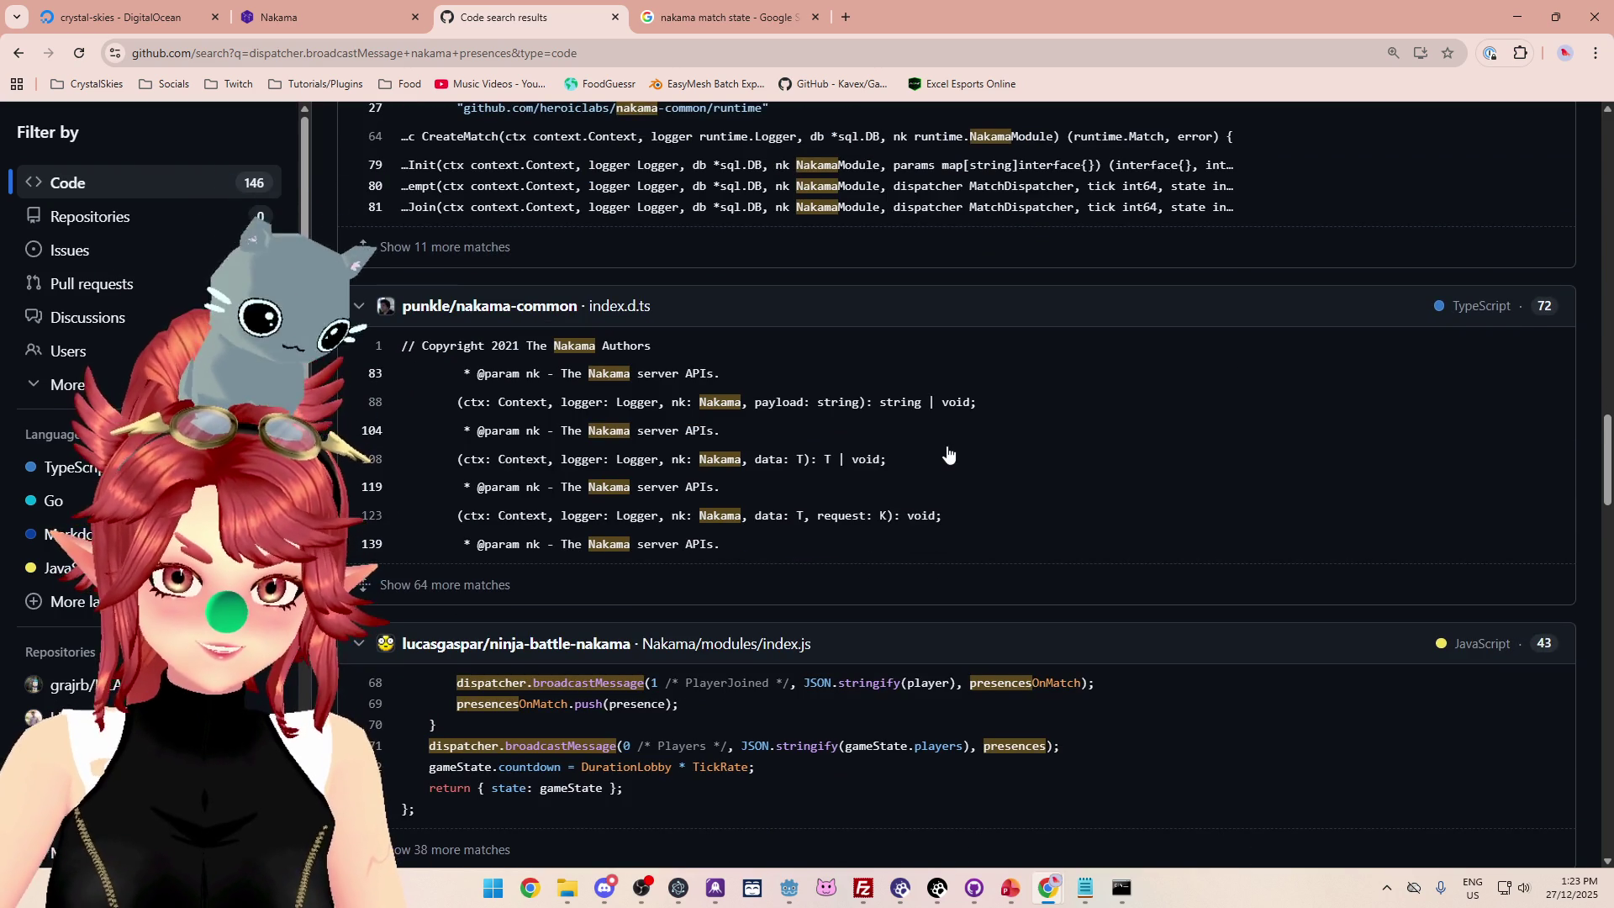
Scroll further down and open tbsf-nakama-server's matchHandler.ts at line 39.
{"action": "scroll", "coordinate": [943, 452], "scroll_direction": "down", "scroll_amount": 2}
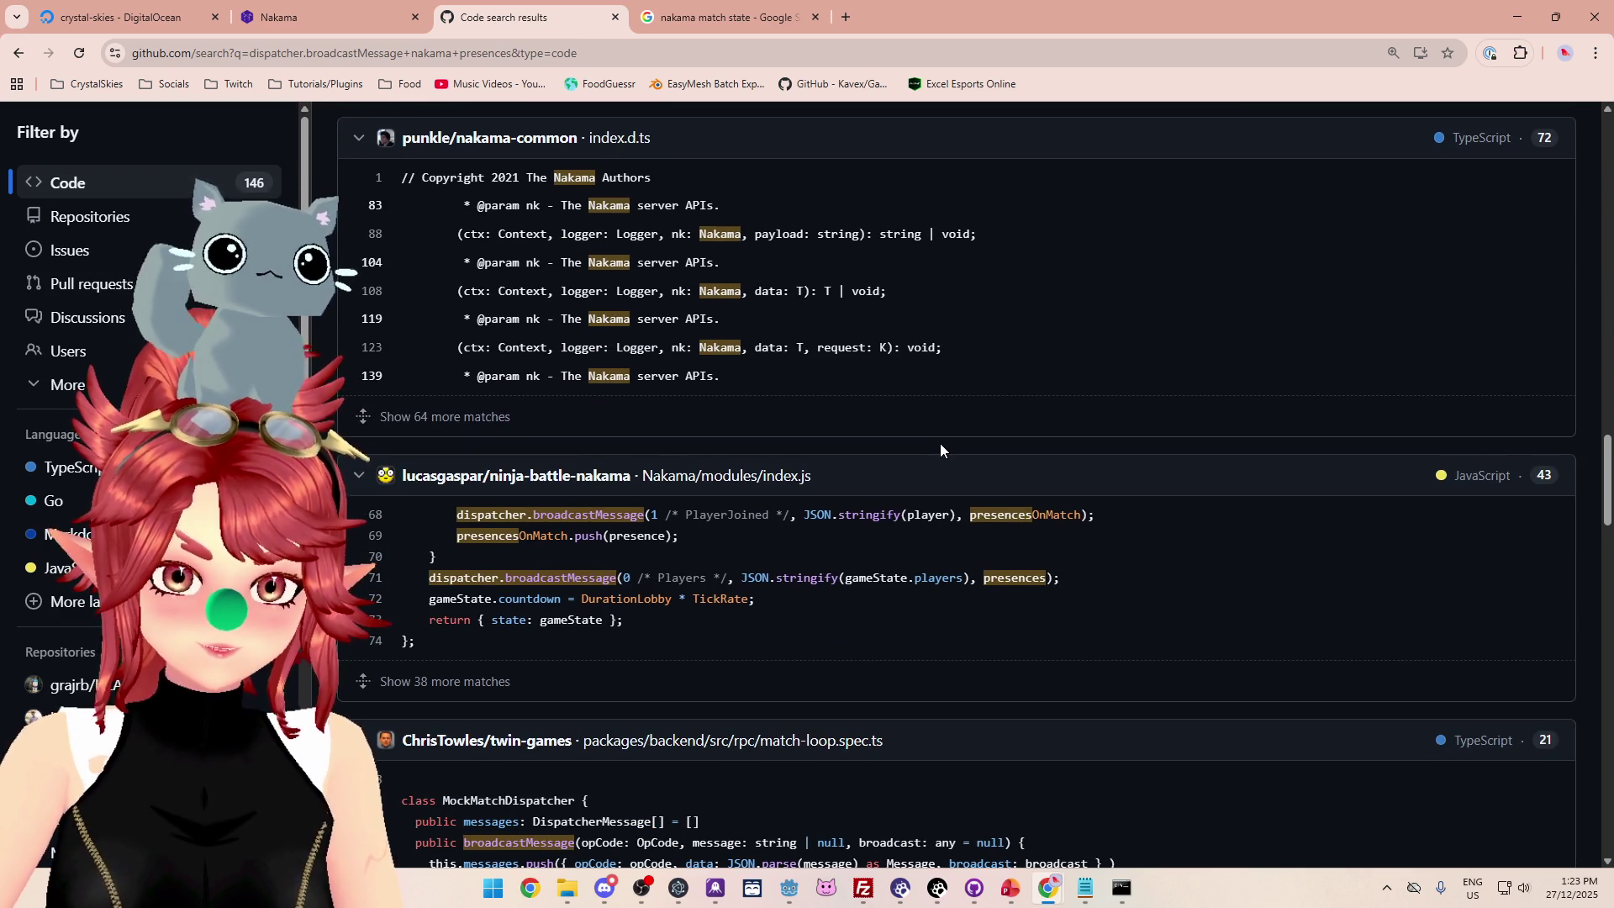
{"action": "scroll", "coordinate": [941, 445], "scroll_direction": "down", "scroll_amount": 4}
{"action": "scroll", "coordinate": [941, 451], "scroll_direction": "down", "scroll_amount": 5}
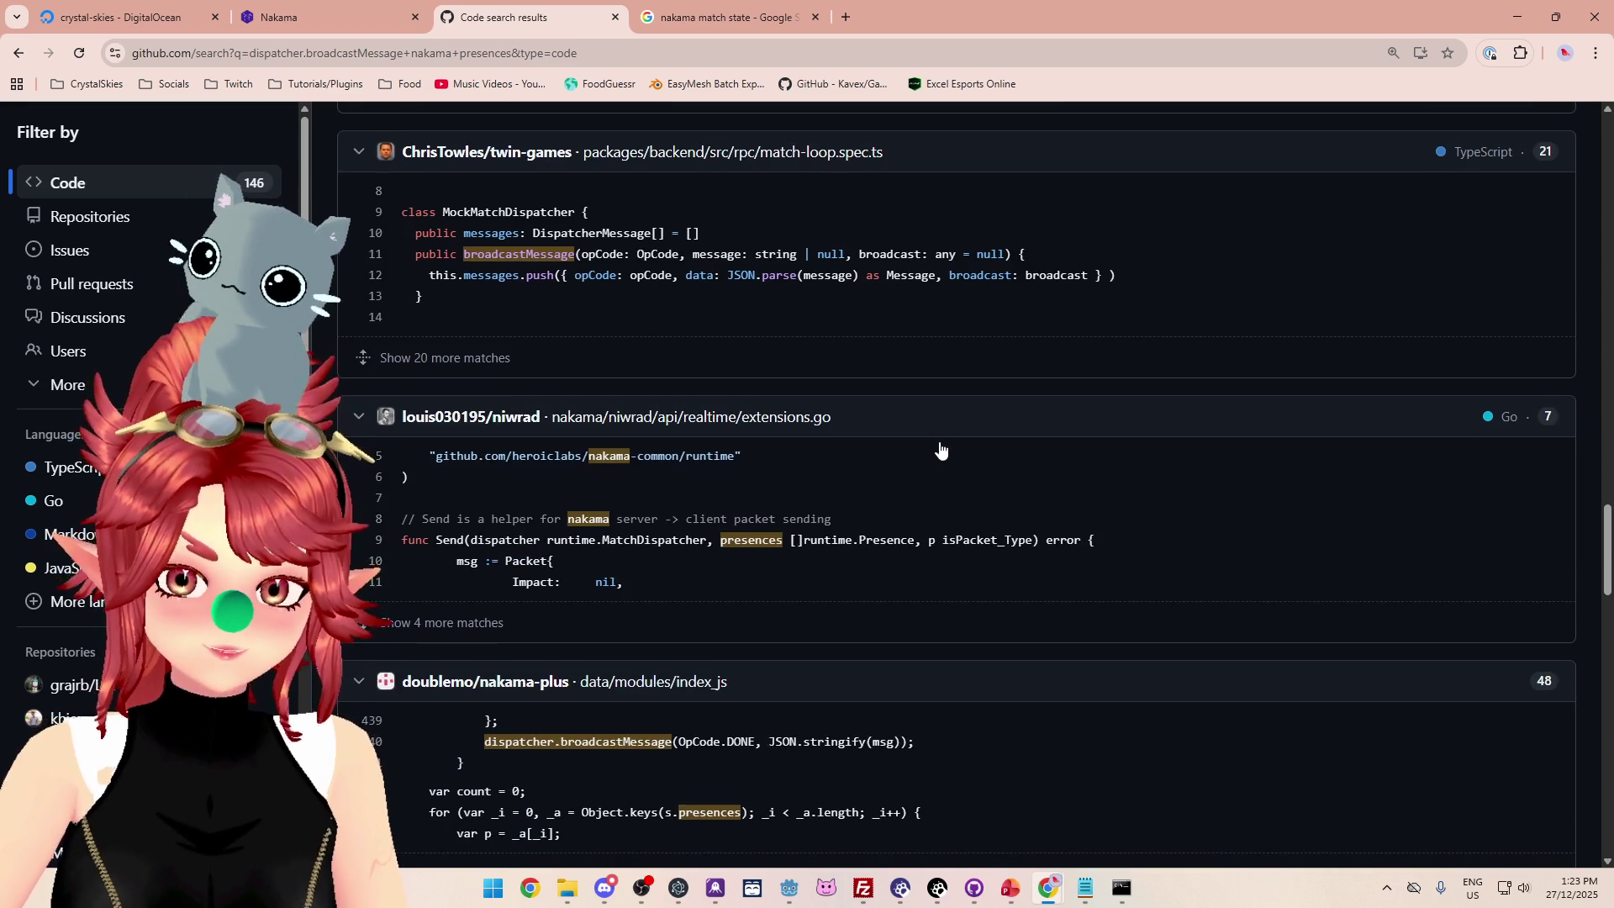
{"action": "scroll", "coordinate": [939, 449], "scroll_direction": "down", "scroll_amount": 3}
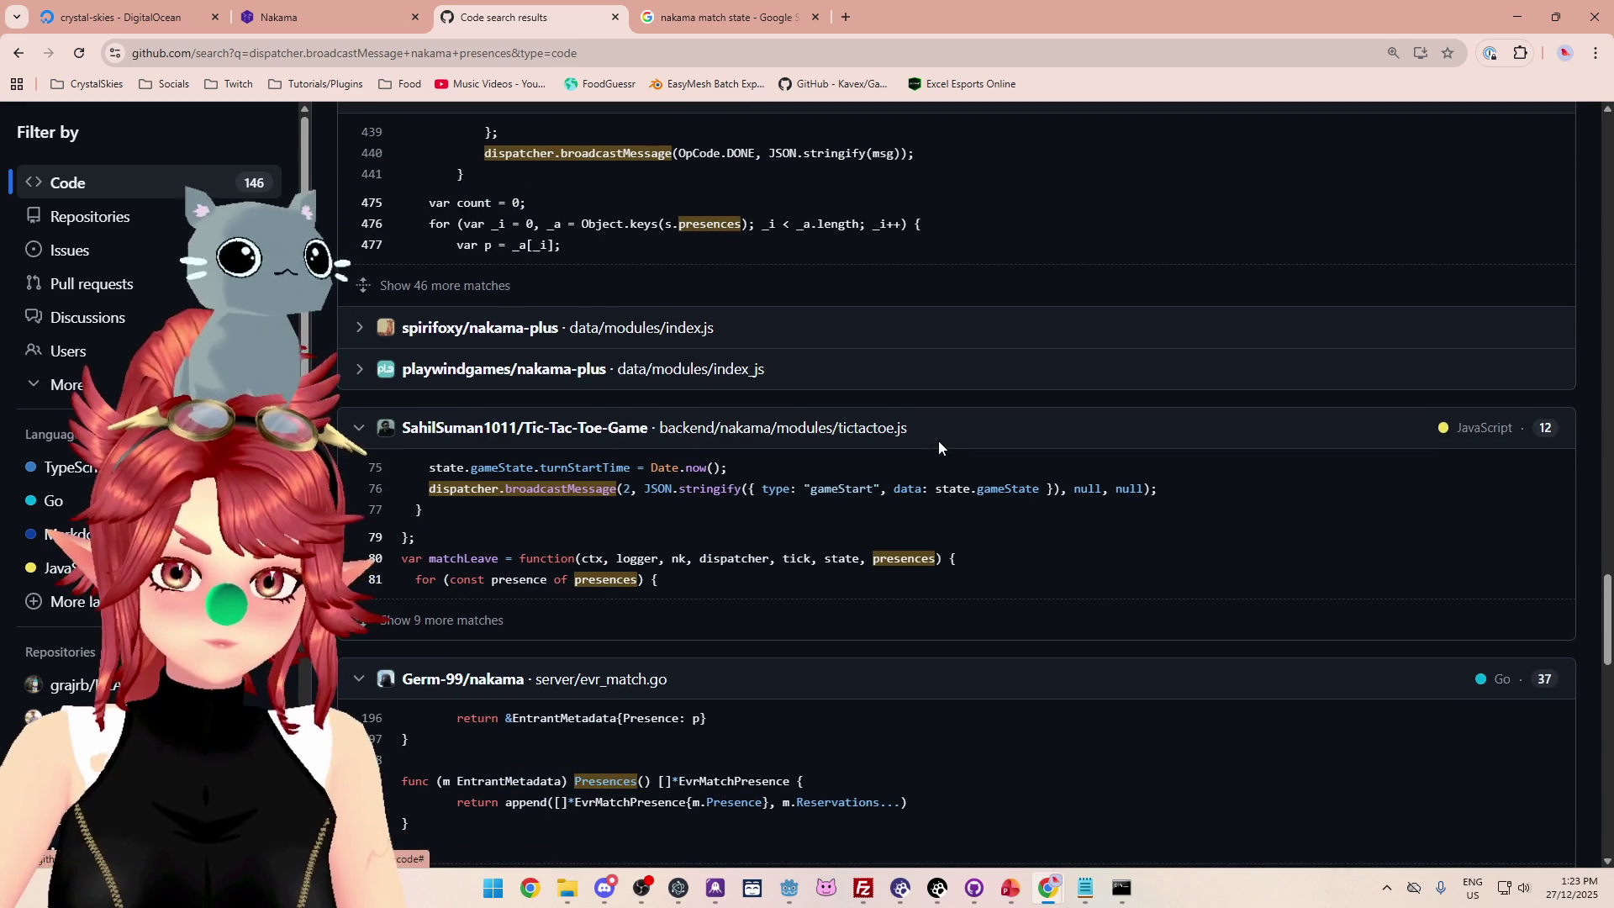
{"action": "scroll", "coordinate": [939, 443], "scroll_direction": "down", "scroll_amount": 5}
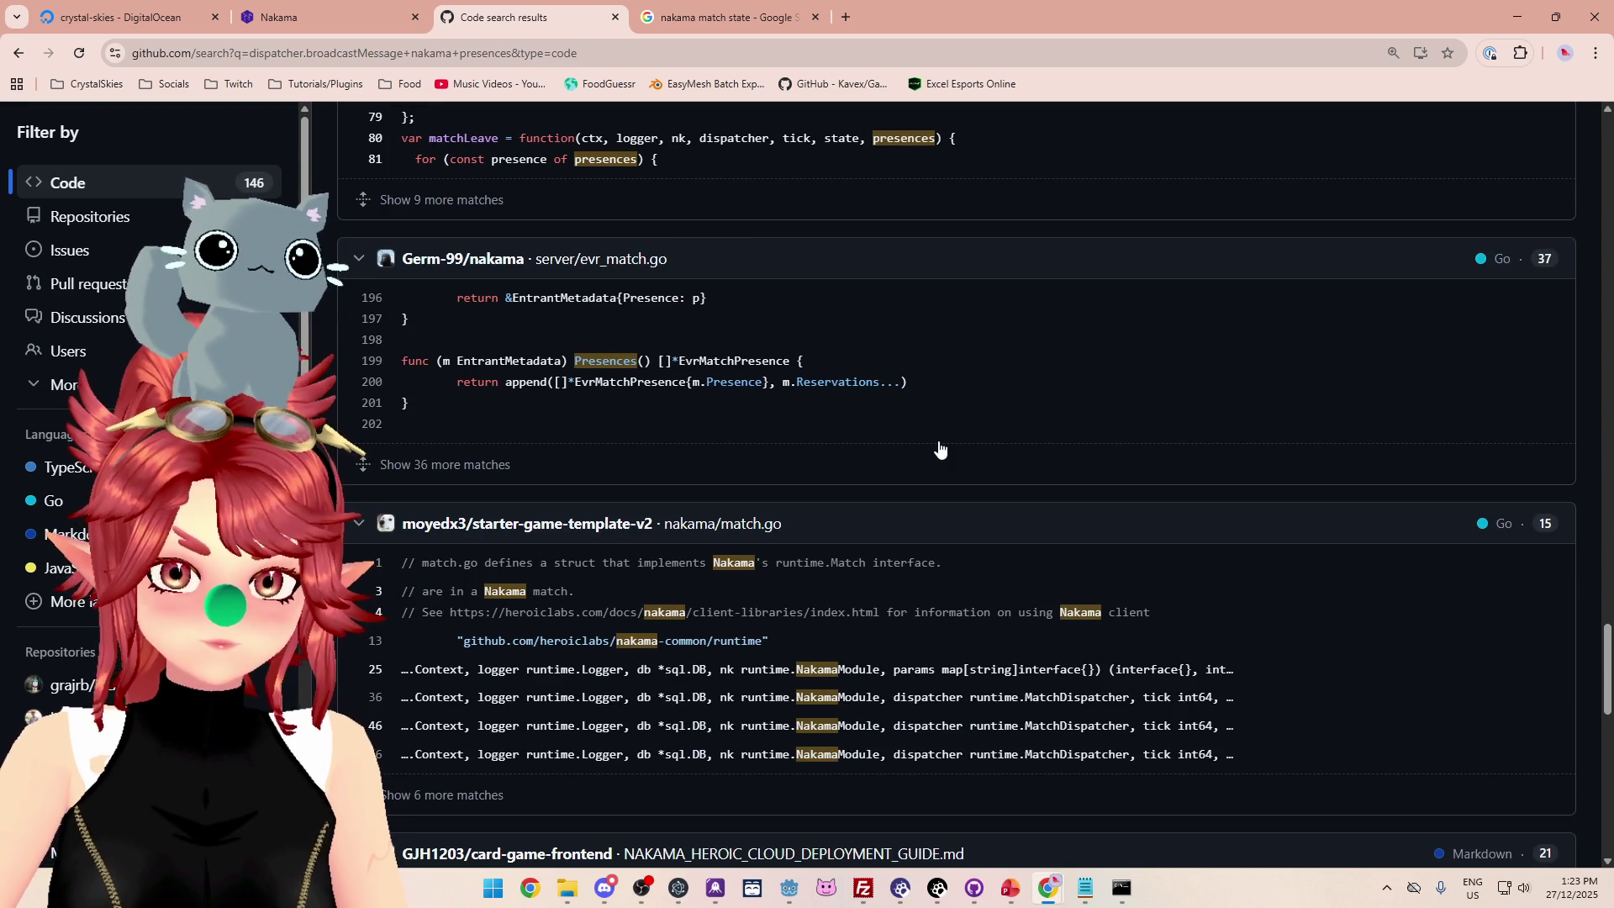
{"action": "scroll", "coordinate": [940, 450], "scroll_direction": "down", "scroll_amount": 4}
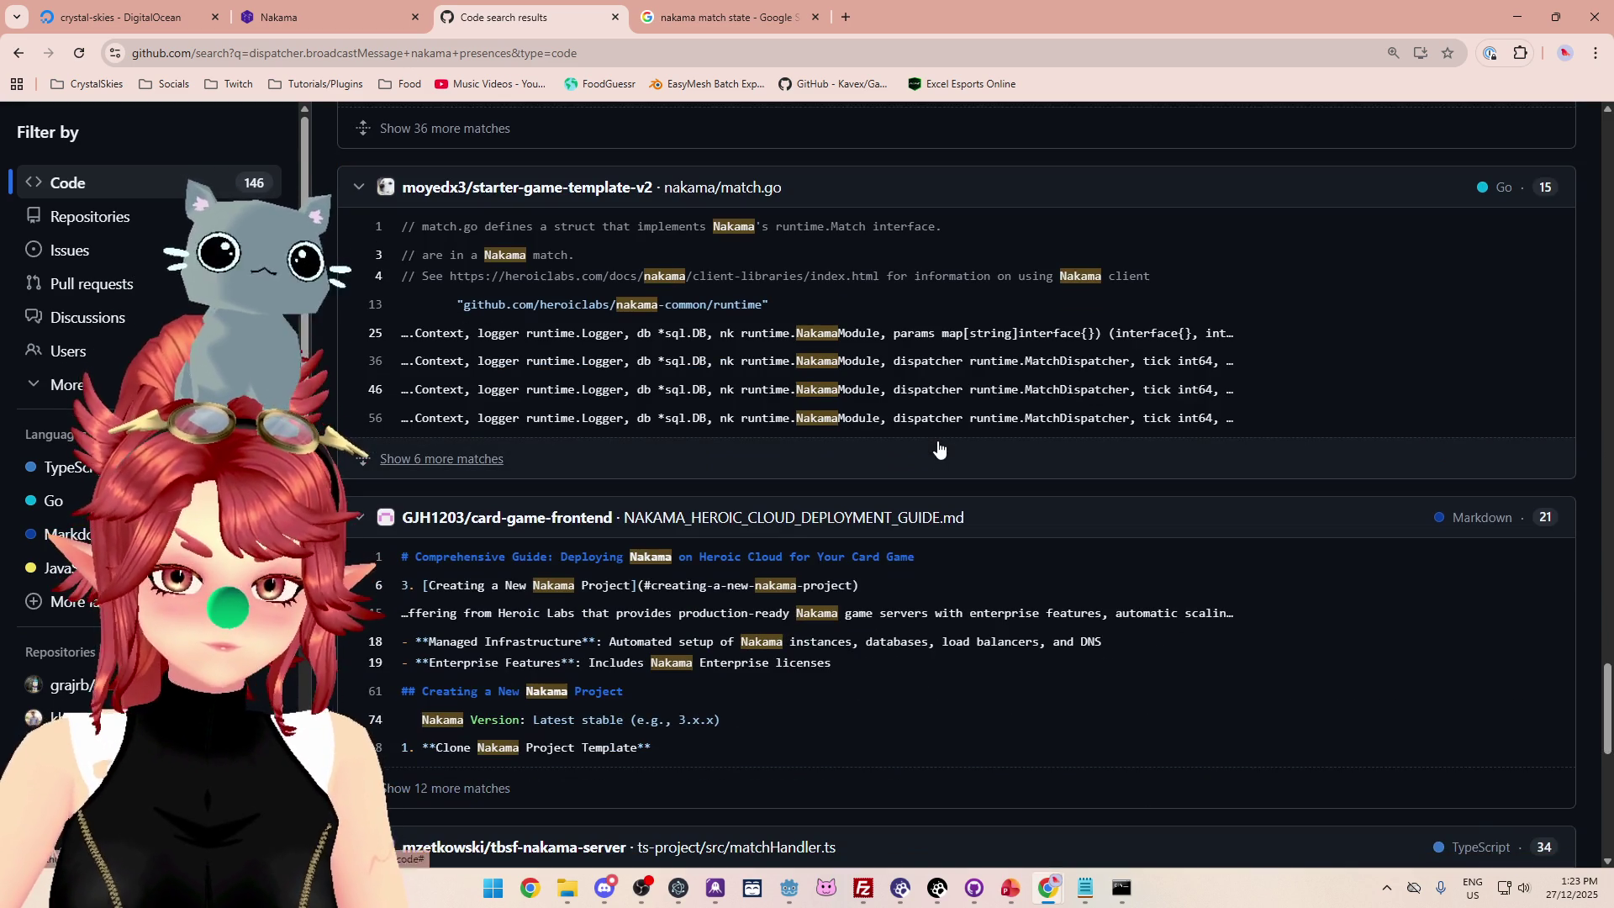
{"action": "scroll", "coordinate": [940, 448], "scroll_direction": "down", "scroll_amount": 5}
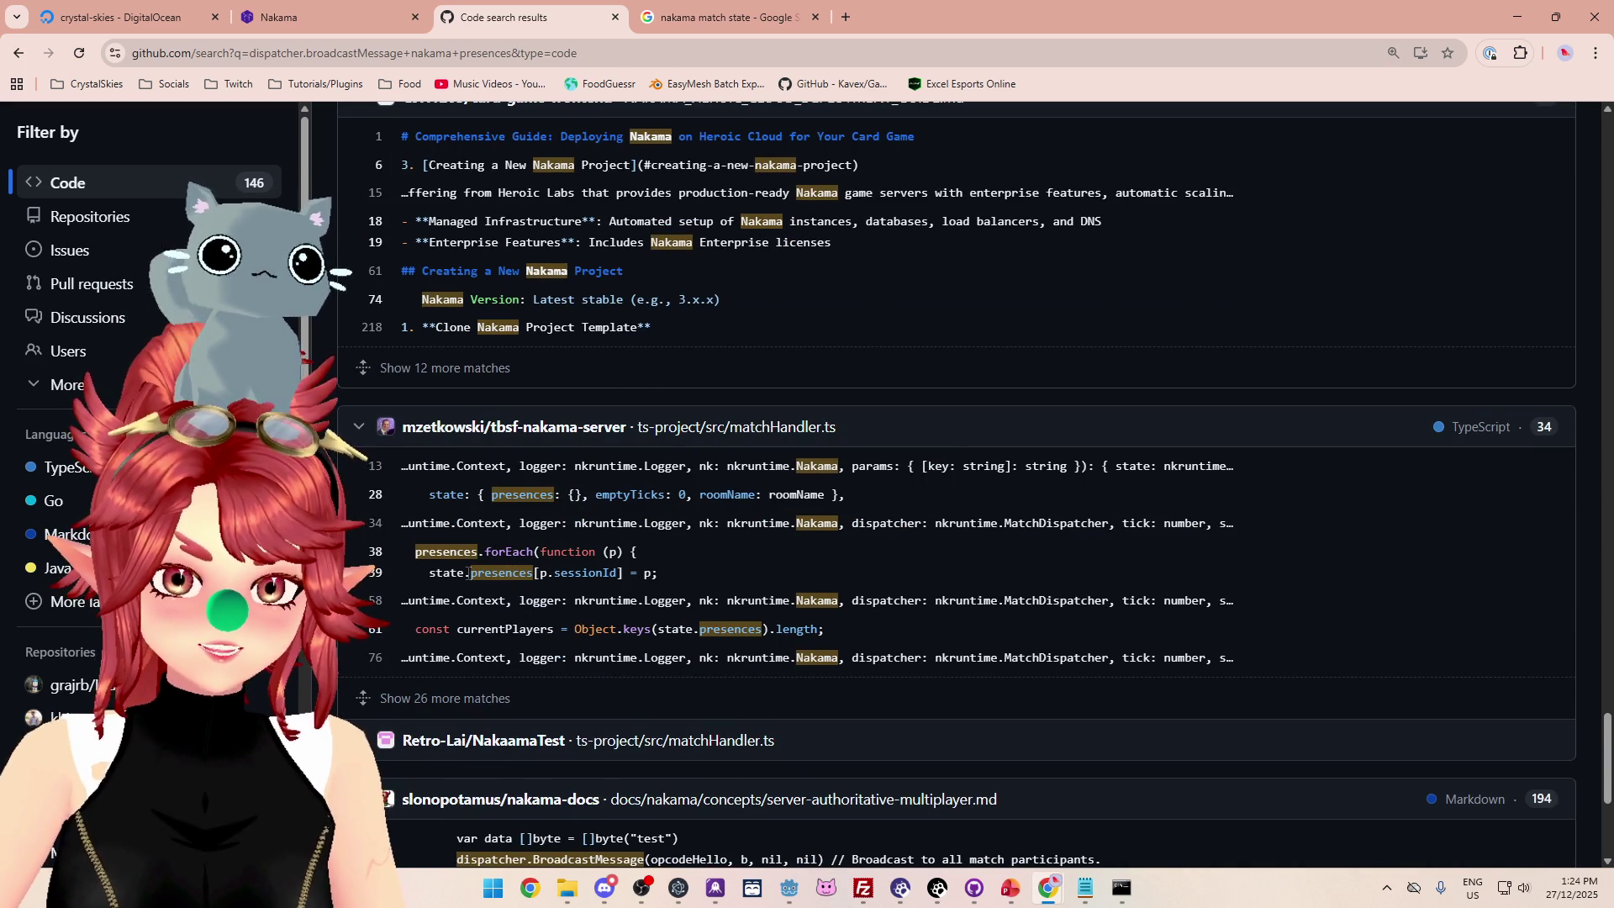
{"action": "left_click", "coordinate": [677, 577]}
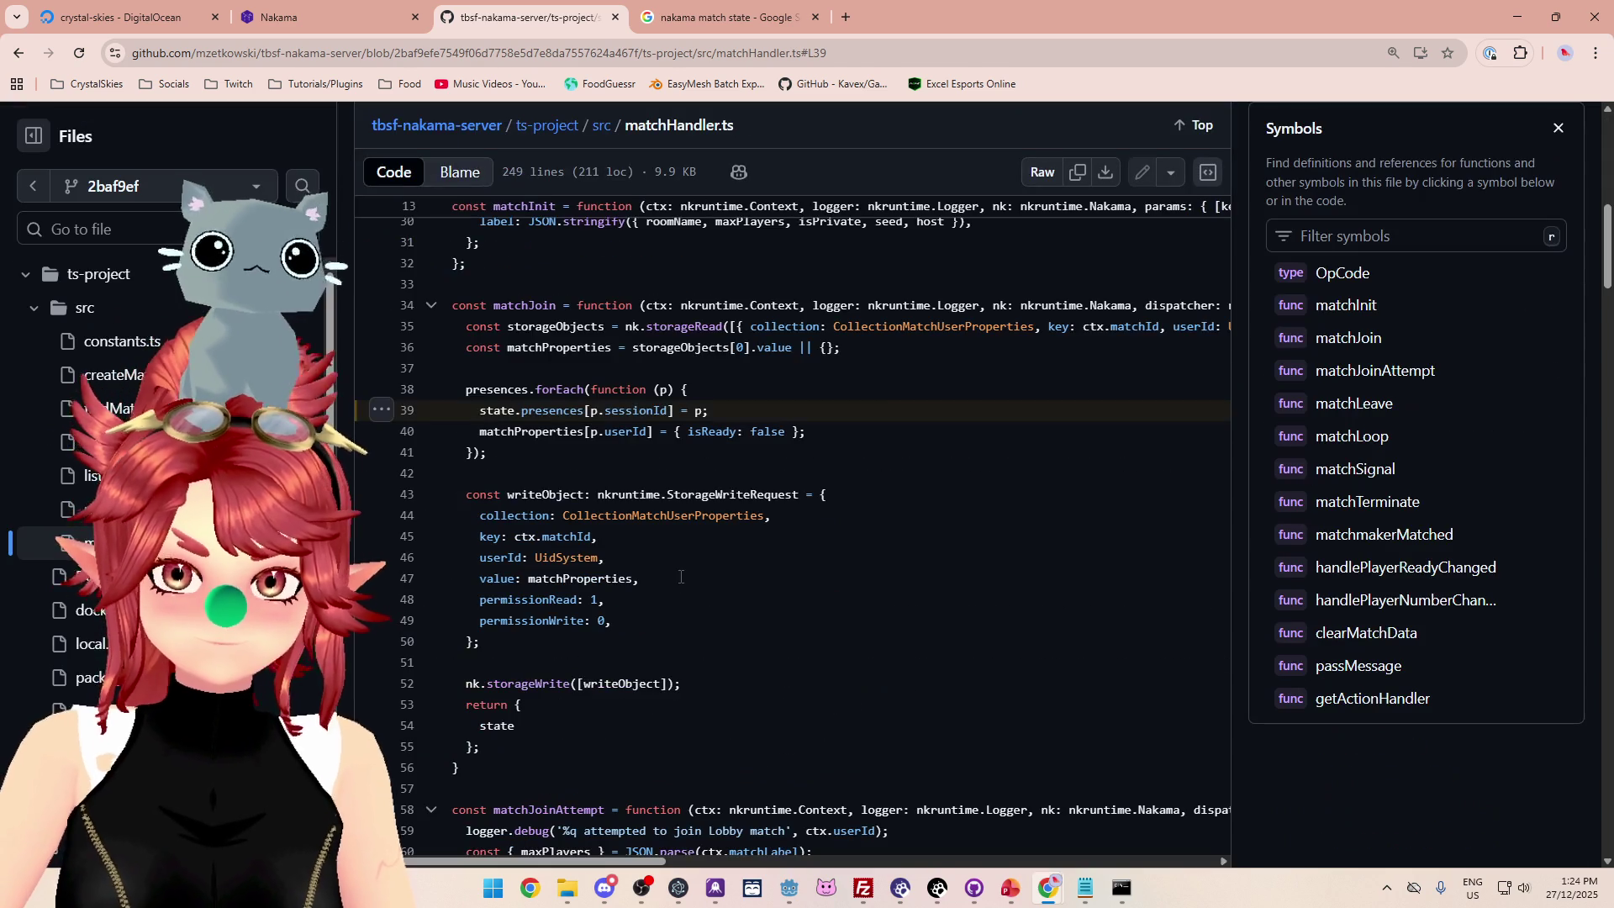
Select the 'presences: nkruntime.Presence[]' parameter in the matchHandler.ts handler signature.
{"action": "left_click_drag", "start_coordinate": [656, 863], "coordinate": [931, 868]}
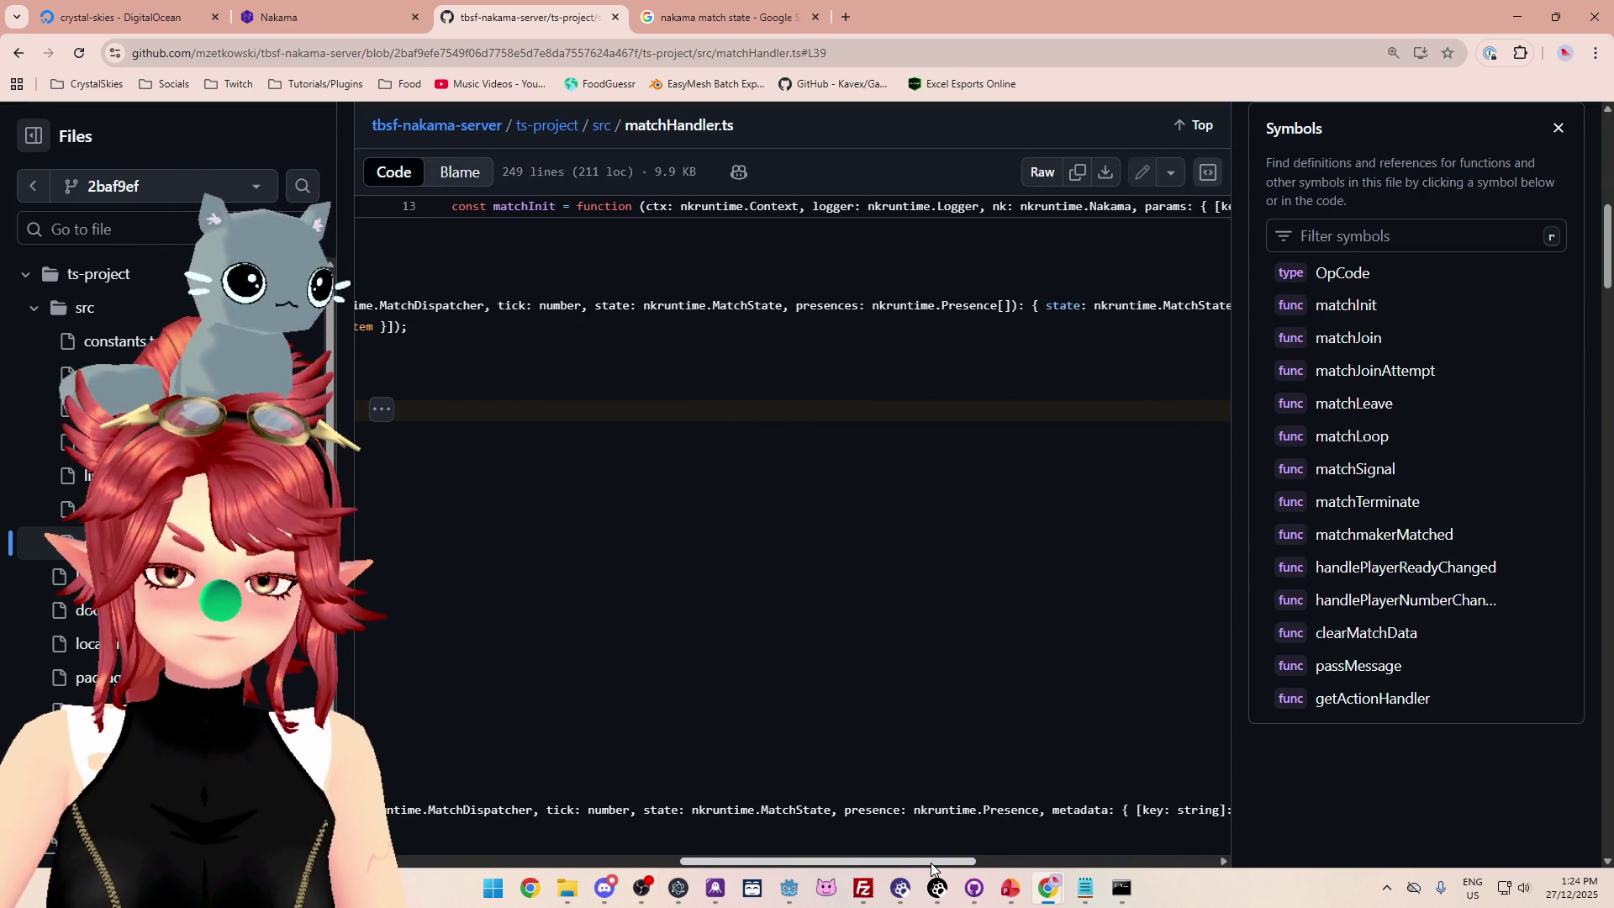
{"action": "left_click_drag", "start_coordinate": [799, 306], "coordinate": [1013, 307]}
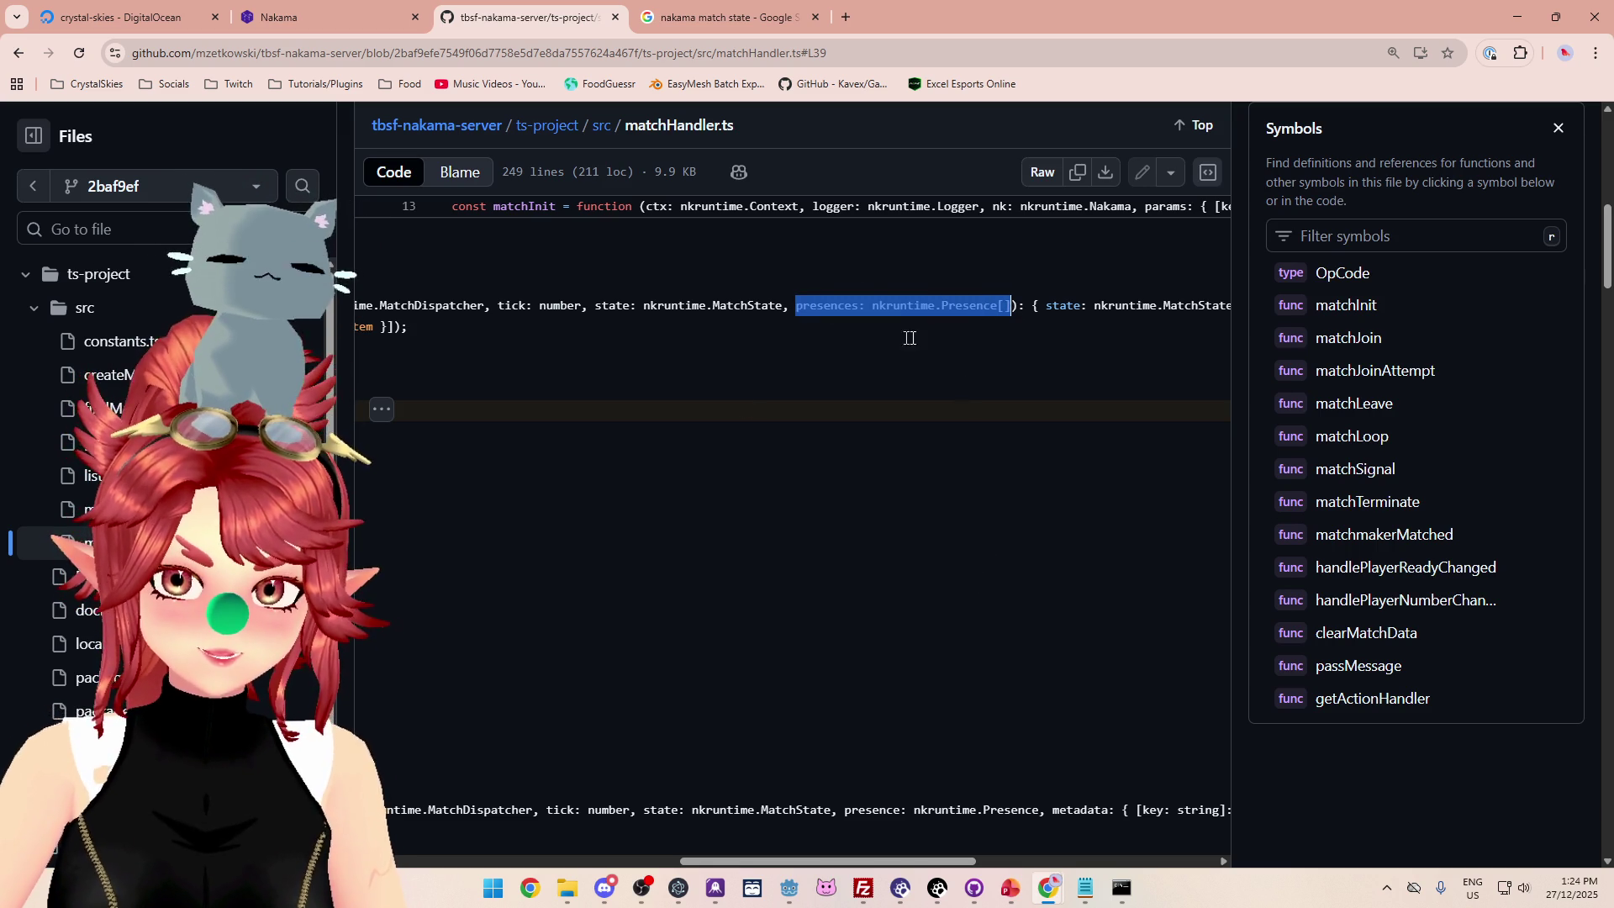
{"action": "mouse_move", "coordinate": [1084, 893]}
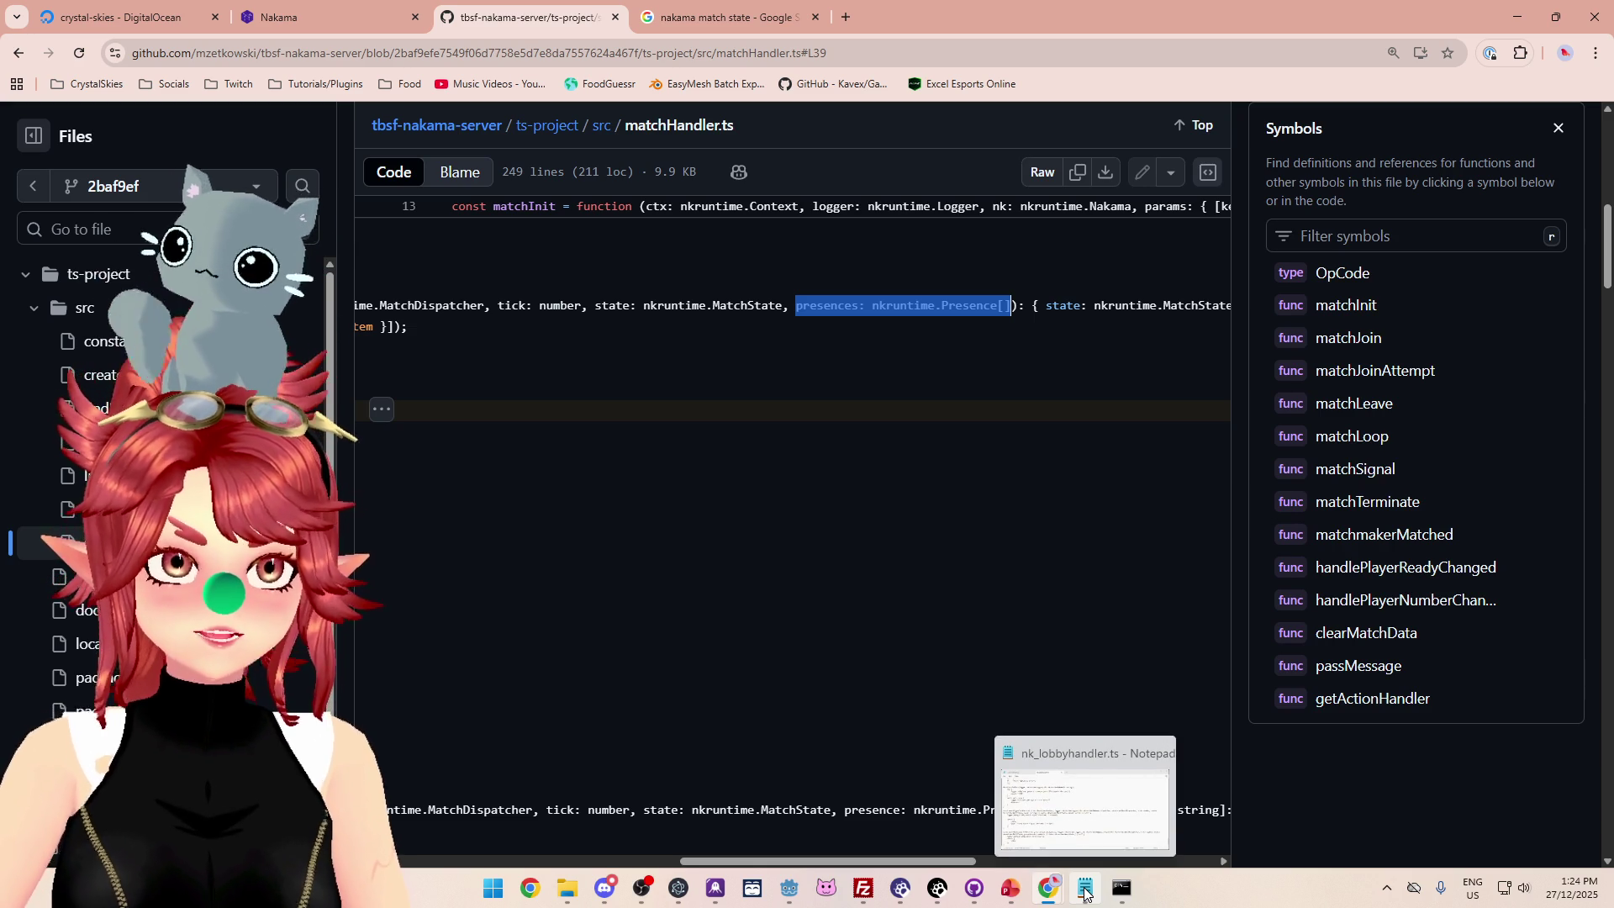
Bring nk_lobbyhandler.ts back to front and scroll to the SetHost2 loop.
{"action": "left_click", "coordinate": [1085, 893]}
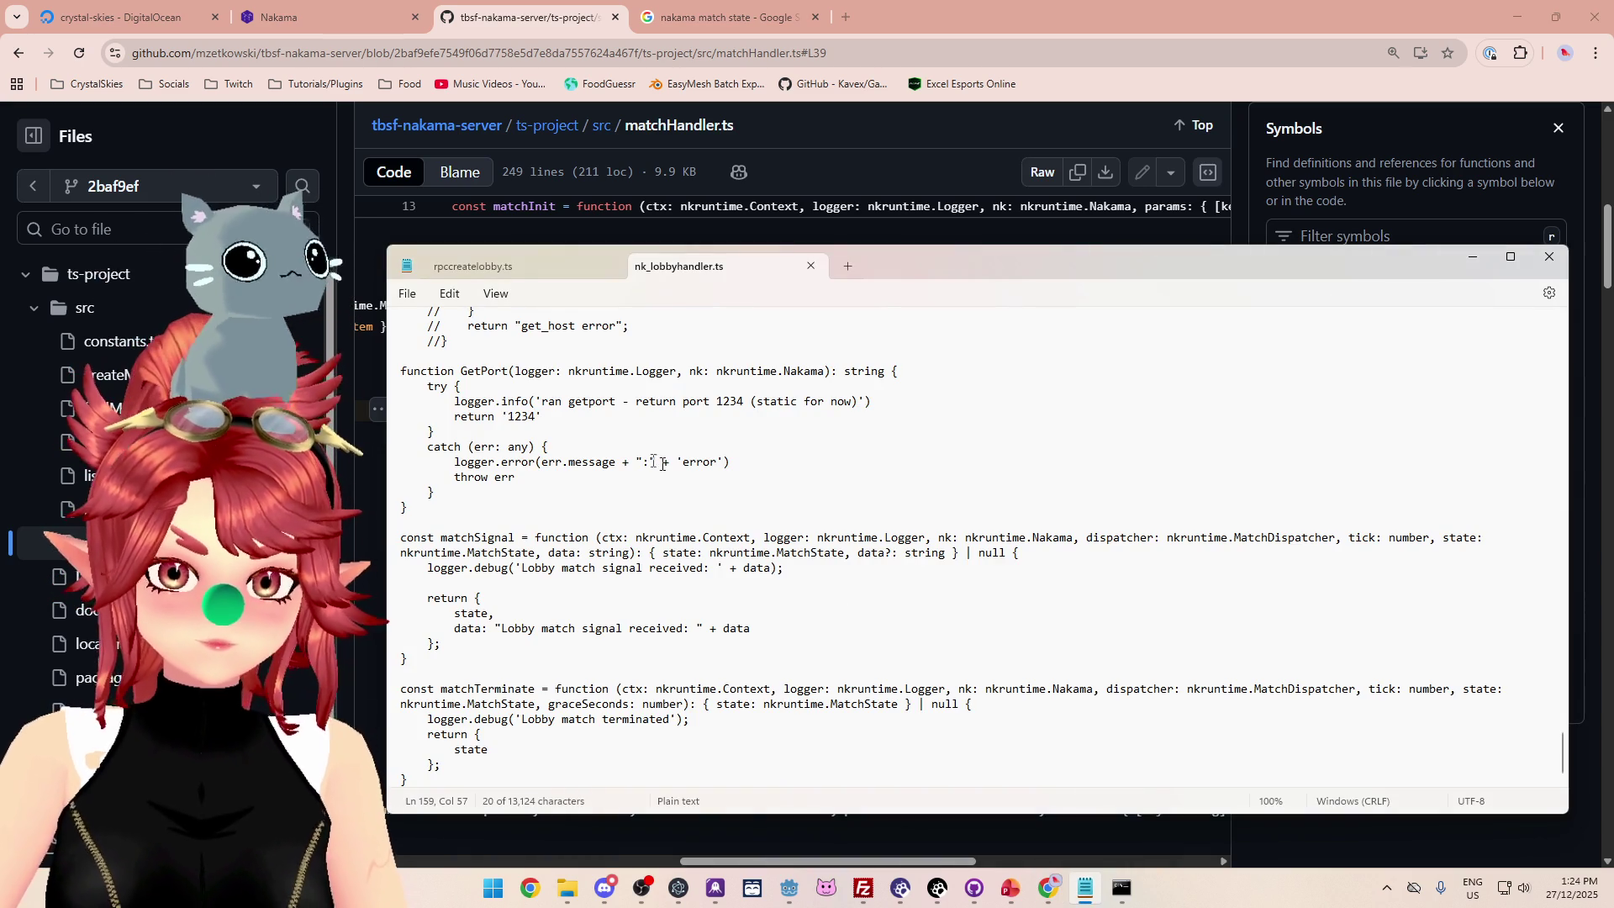
{"action": "scroll", "coordinate": [647, 607], "scroll_direction": "up", "scroll_amount": 15}
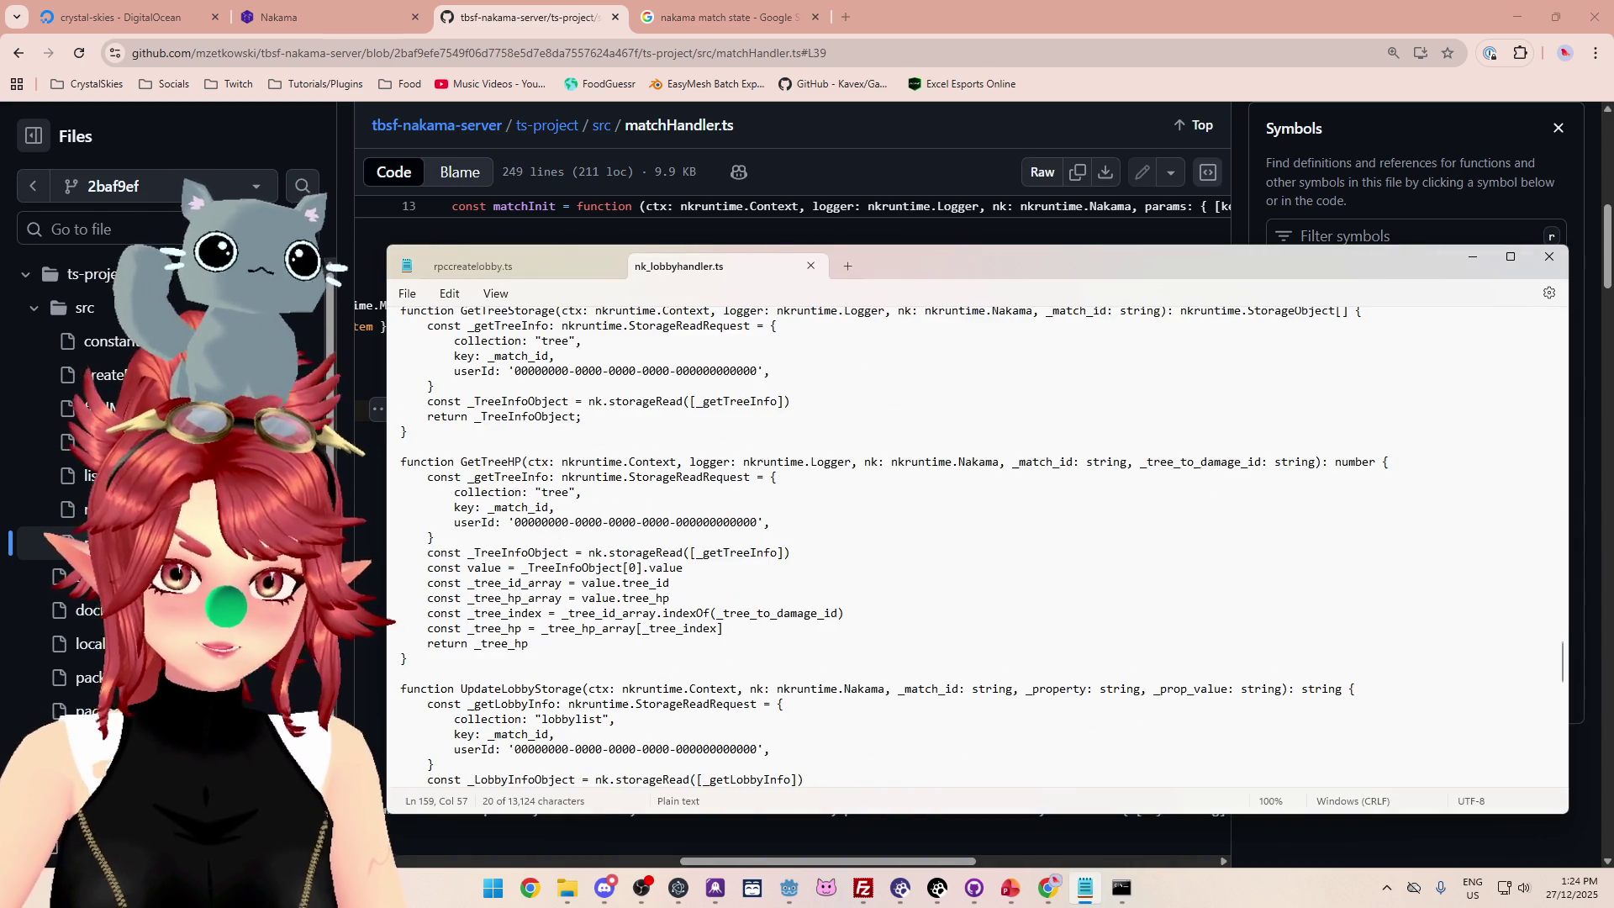
{"action": "scroll", "coordinate": [613, 532], "scroll_direction": "up", "scroll_amount": 18}
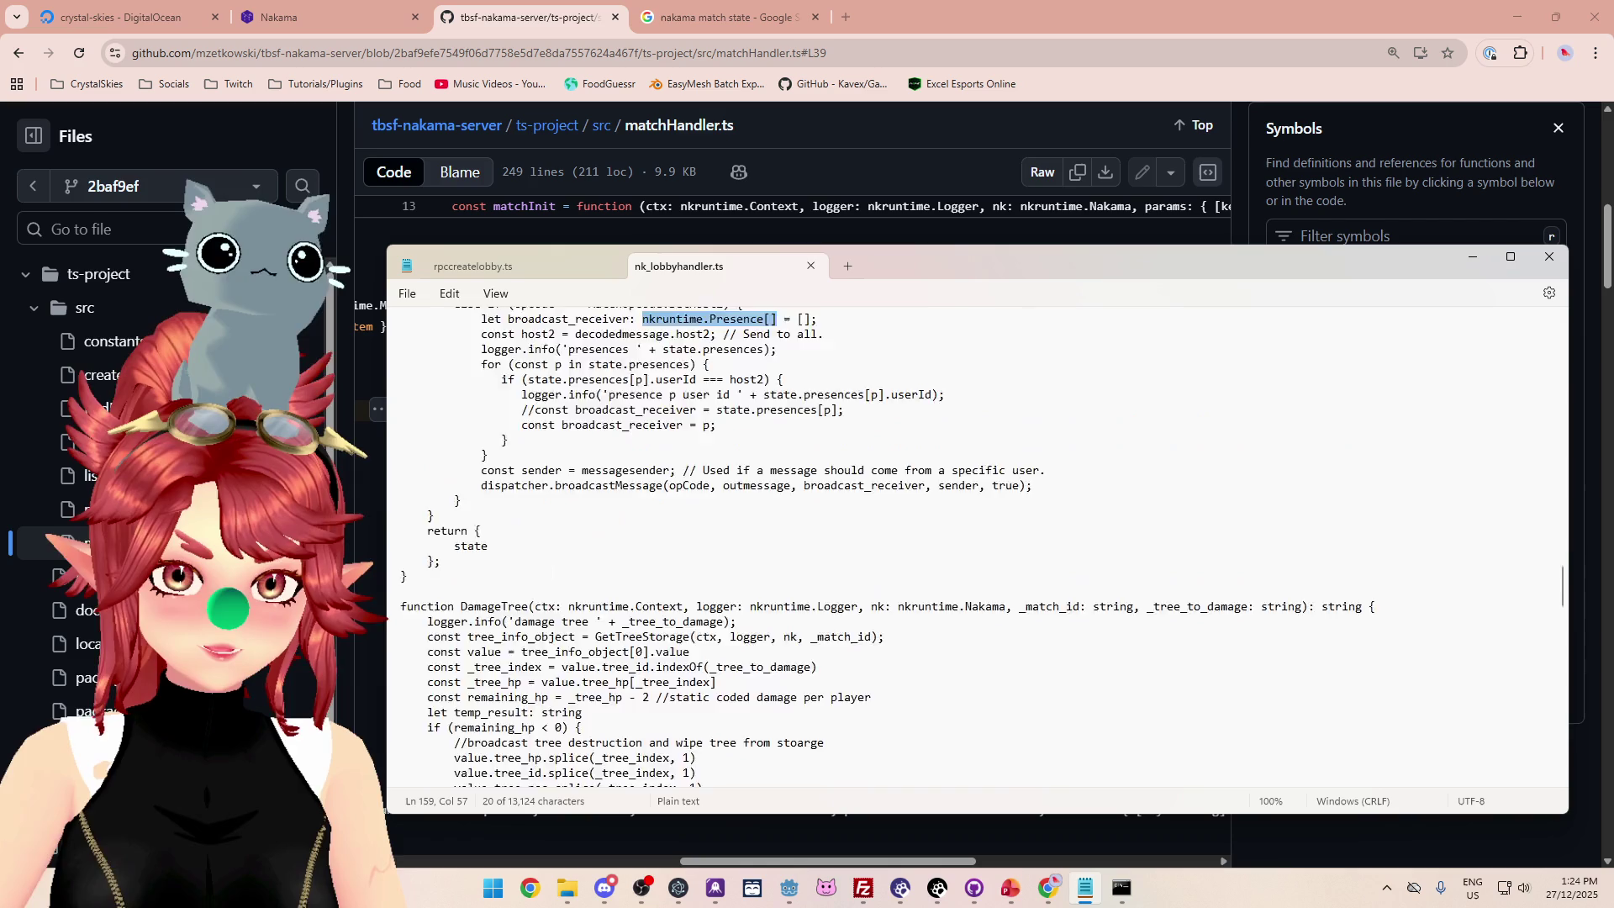
{"action": "scroll", "coordinate": [613, 532], "scroll_direction": "down", "scroll_amount": 1}
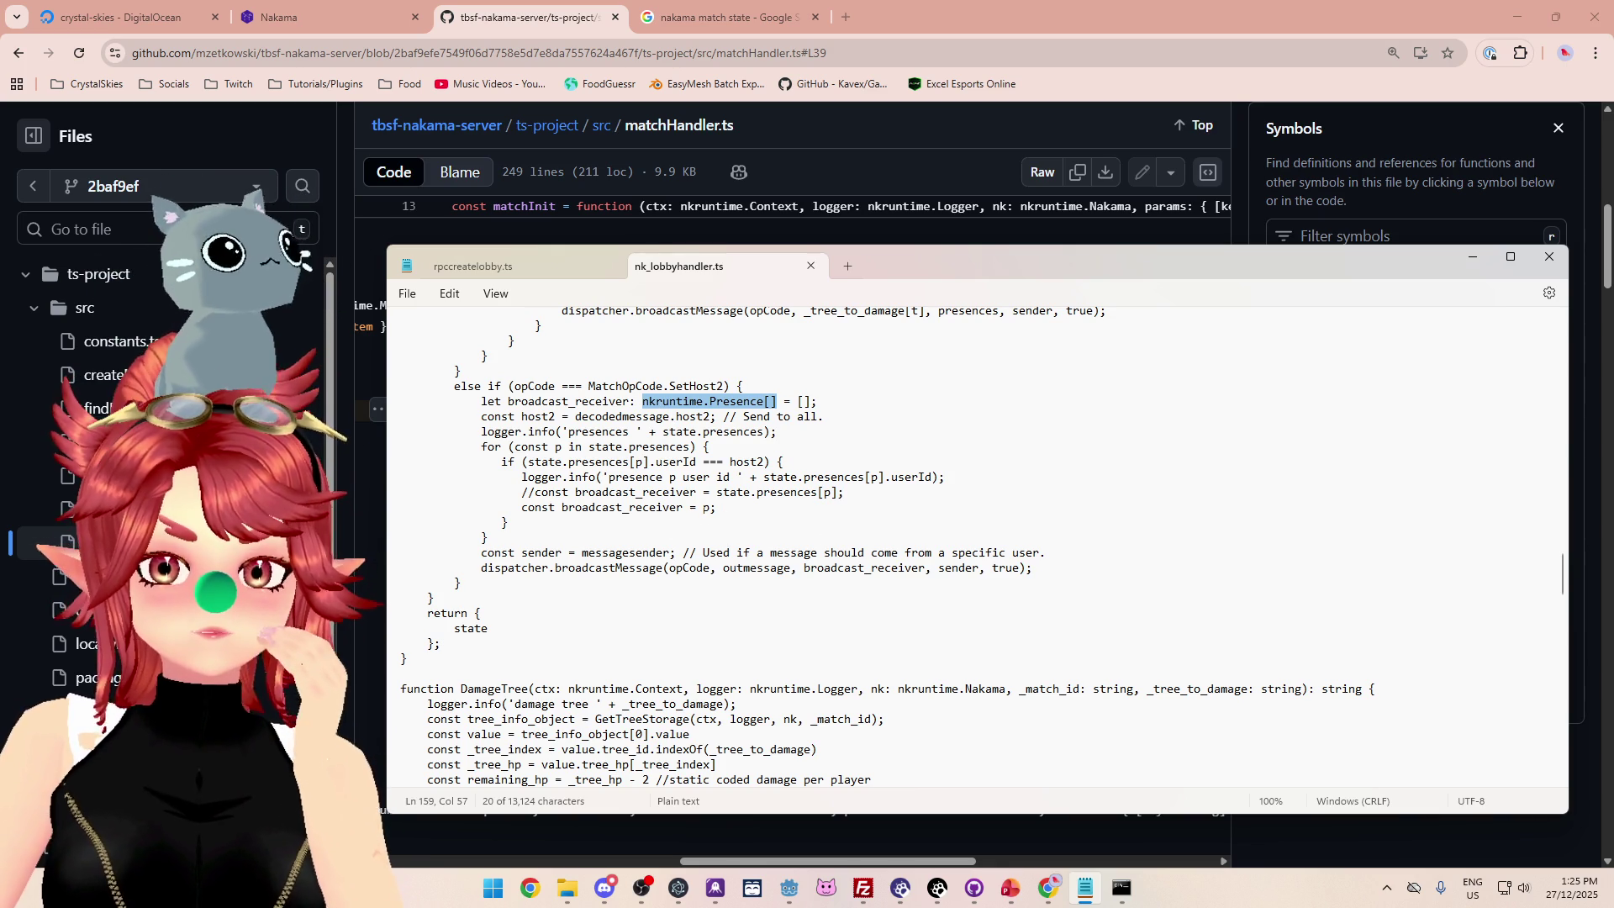
Edit line 166 so the loop assigns p to broadcast_receiver[0].
{"action": "left_click", "coordinate": [703, 507]}
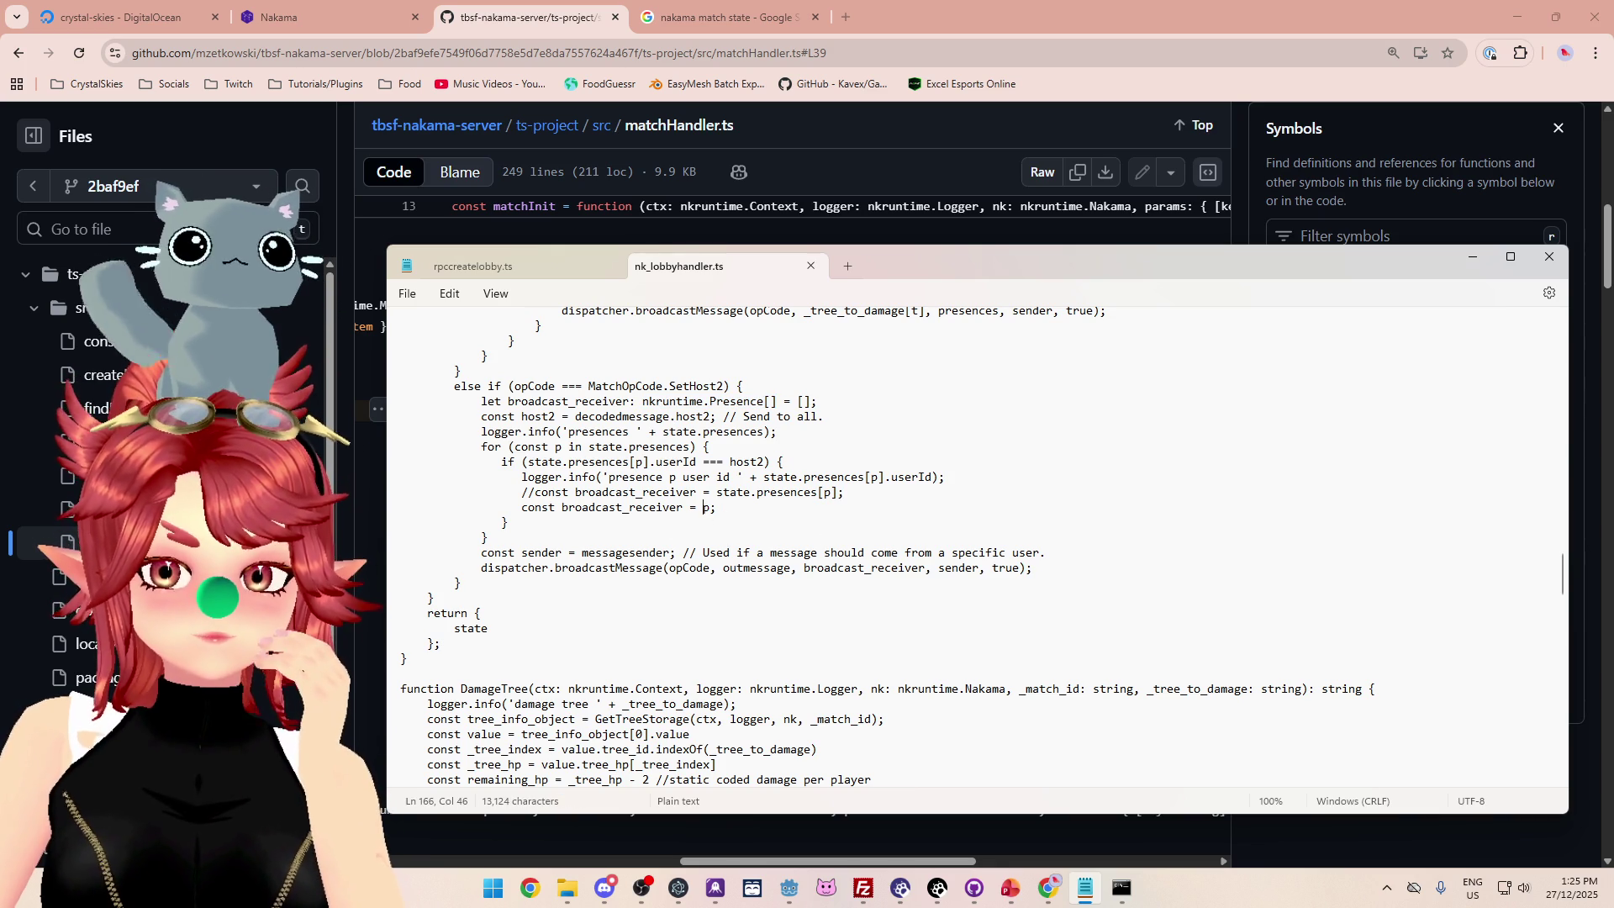
{"action": "key", "text": "Left"}
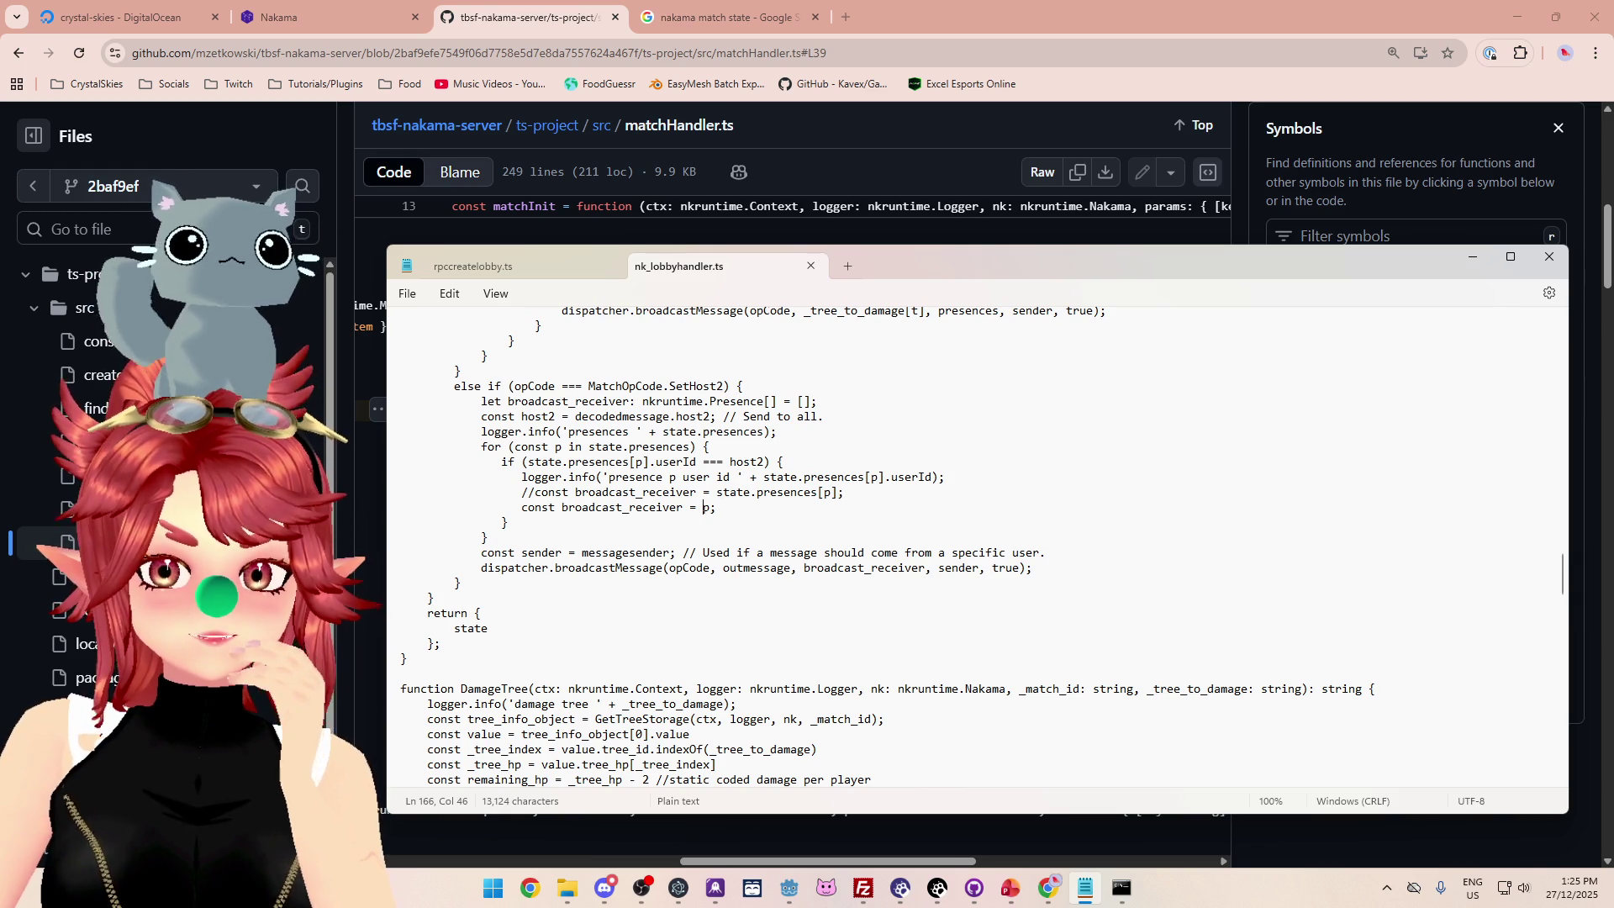
{"action": "key", "text": "Left"}
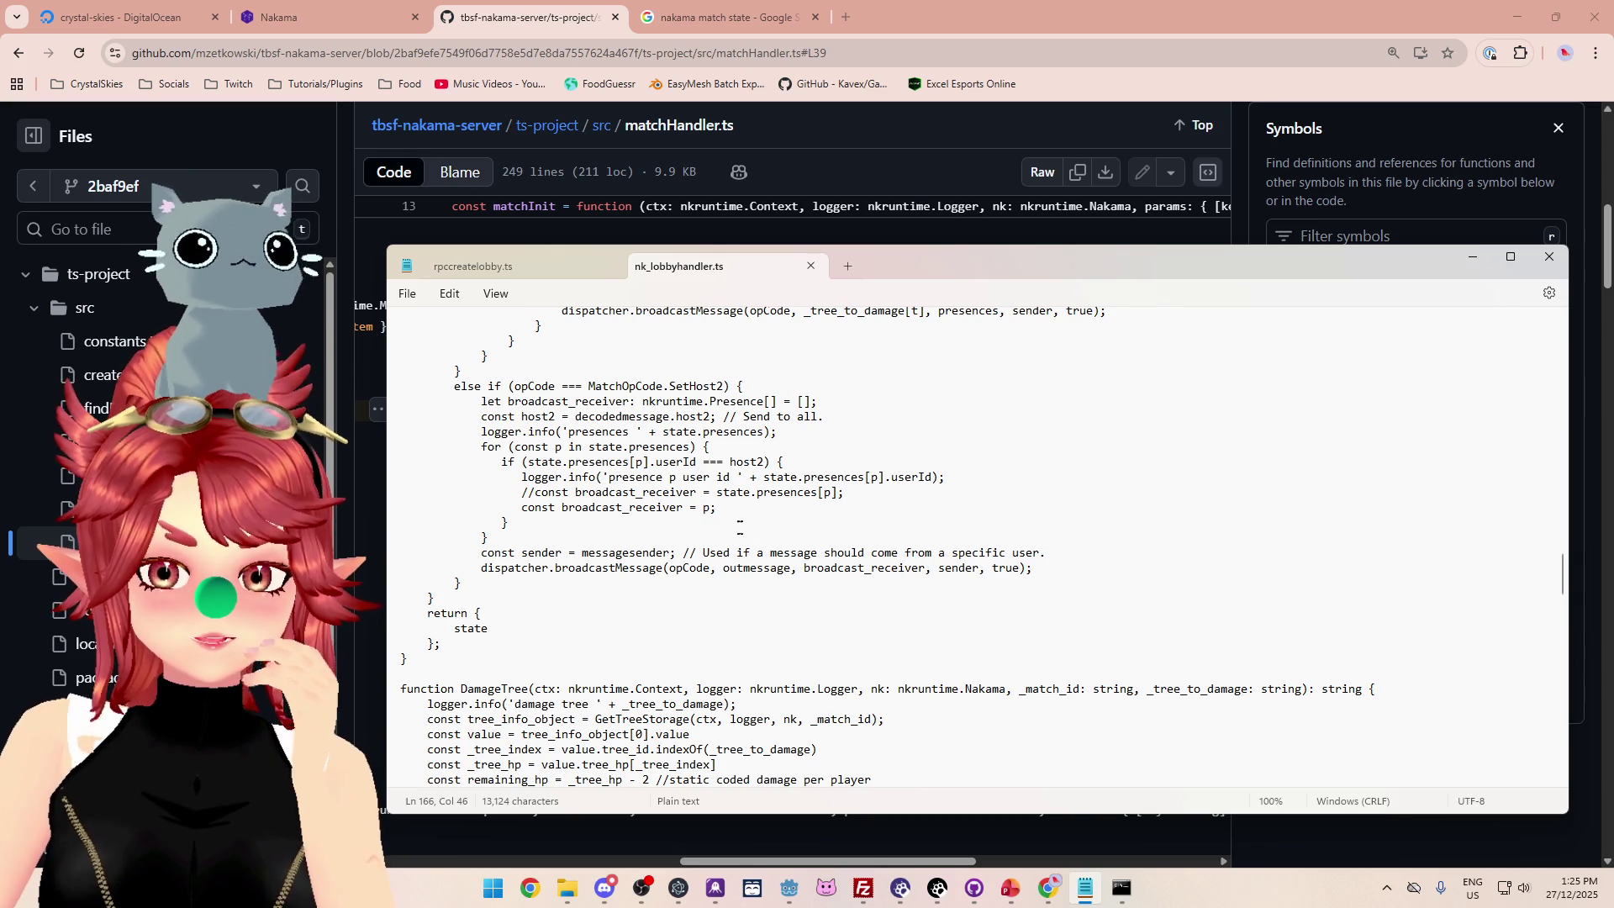
{"action": "type", "text": "["}
{"action": "key", "text": "Right"}
{"action": "type", "text": "]"}
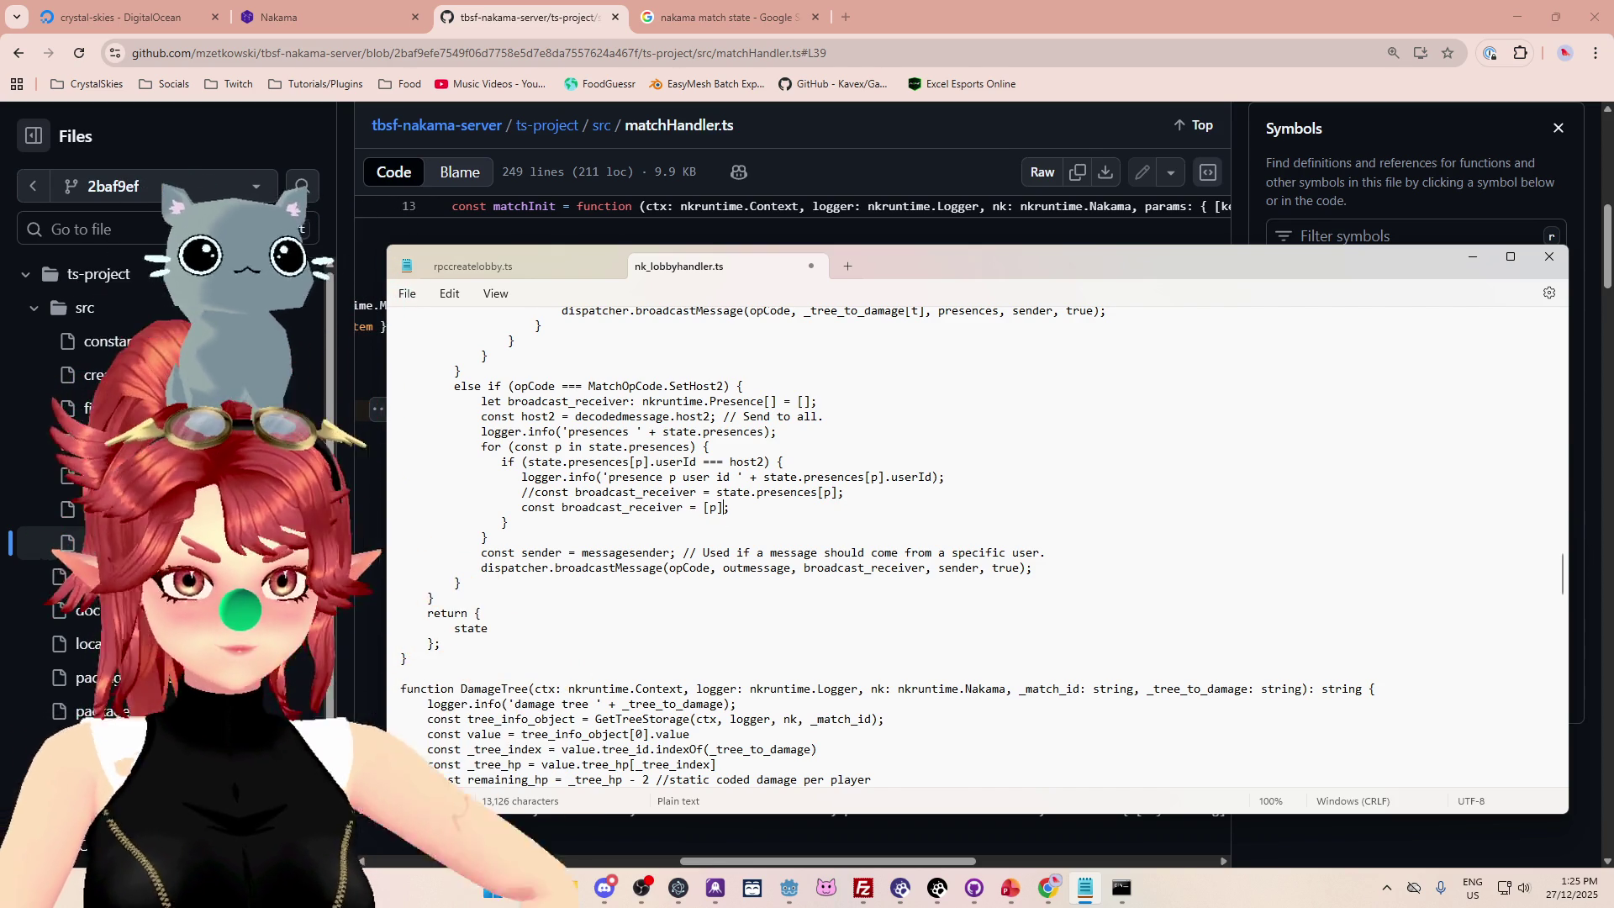
{"action": "key", "text": "BackSpace"}
{"action": "key", "text": "Left"}
{"action": "key", "text": "Left"}
{"action": "type", "text": "[]"}
{"action": "type", "text": "0"}
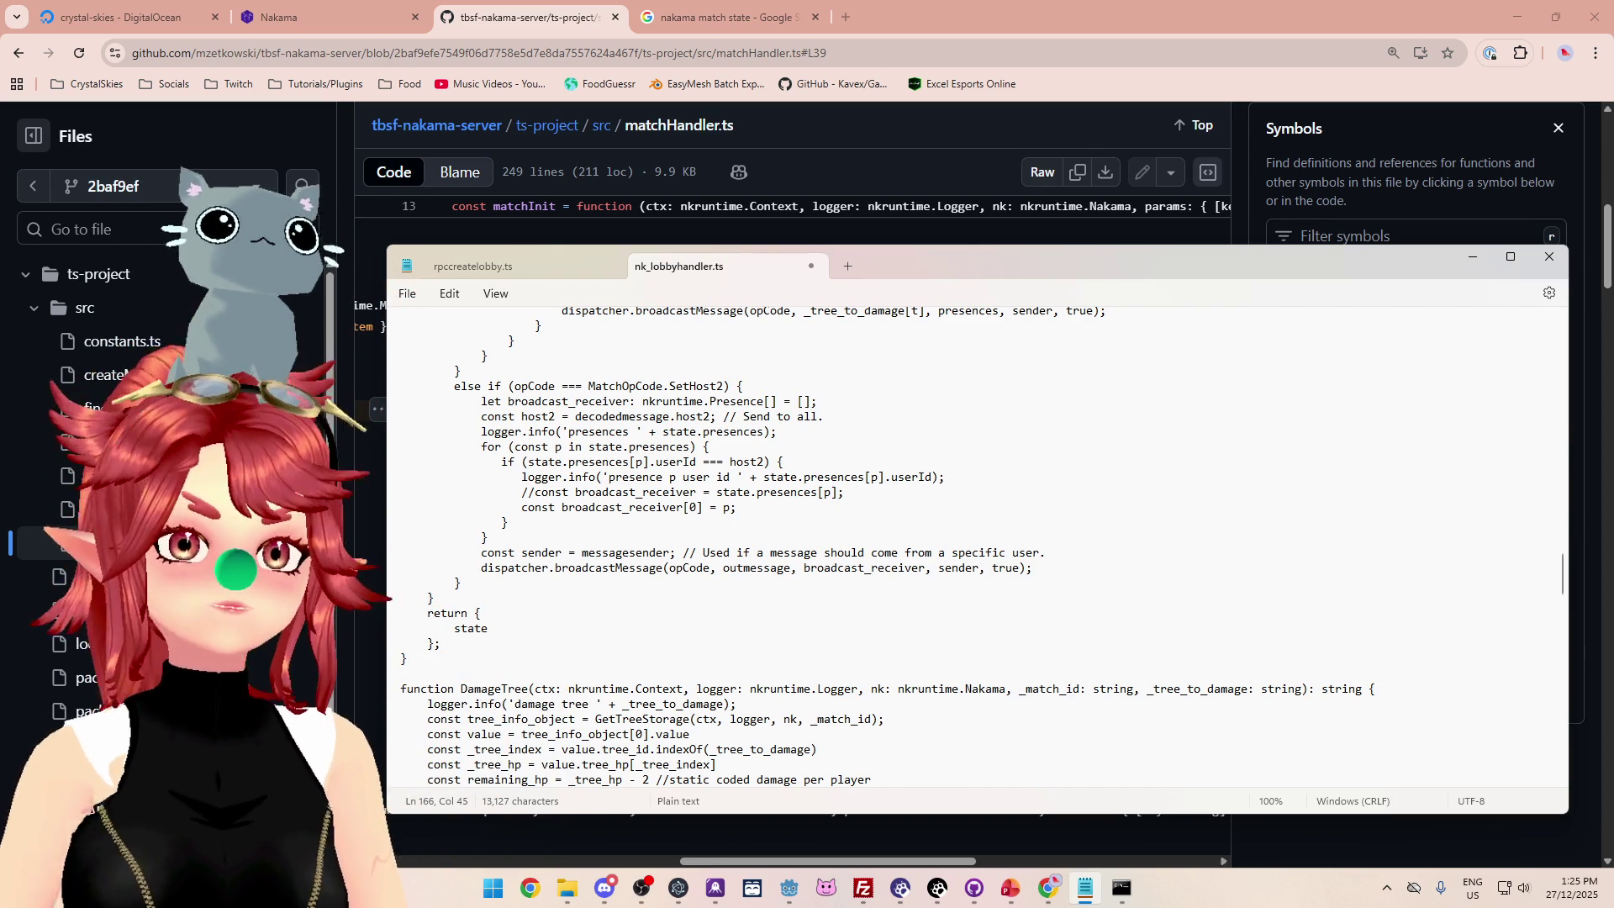
{"action": "left_click", "coordinate": [798, 511]}
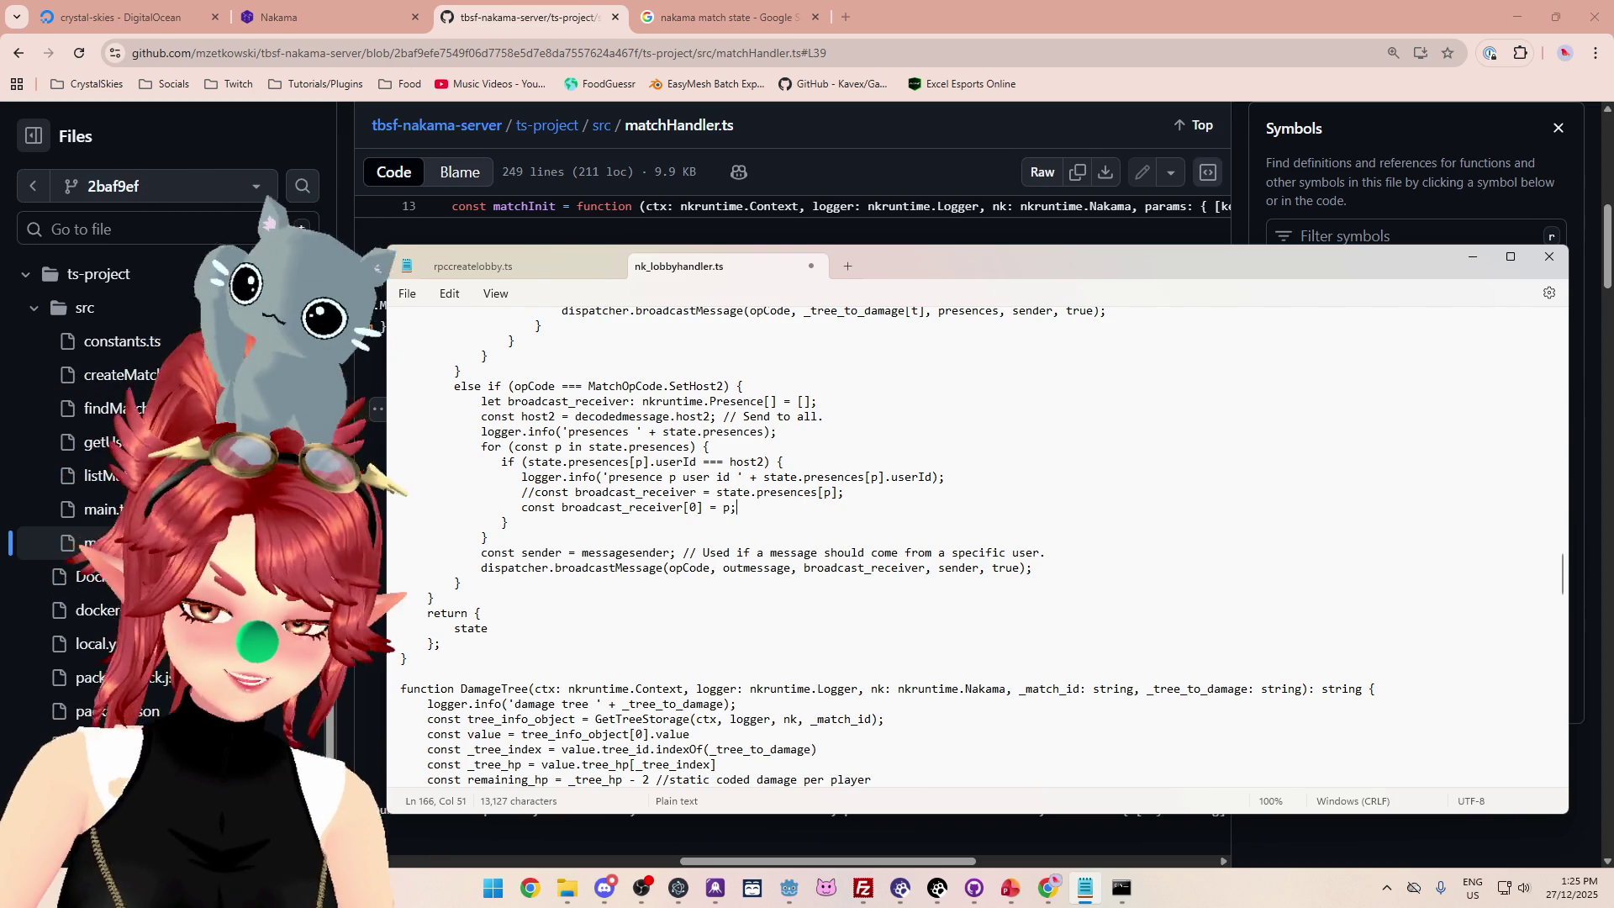
Save nk_lobbyhandler.ts with the edited SetHost2 loop.
{"action": "key", "text": "ctrl+s"}
{"action": "left_click", "coordinate": [709, 477]}
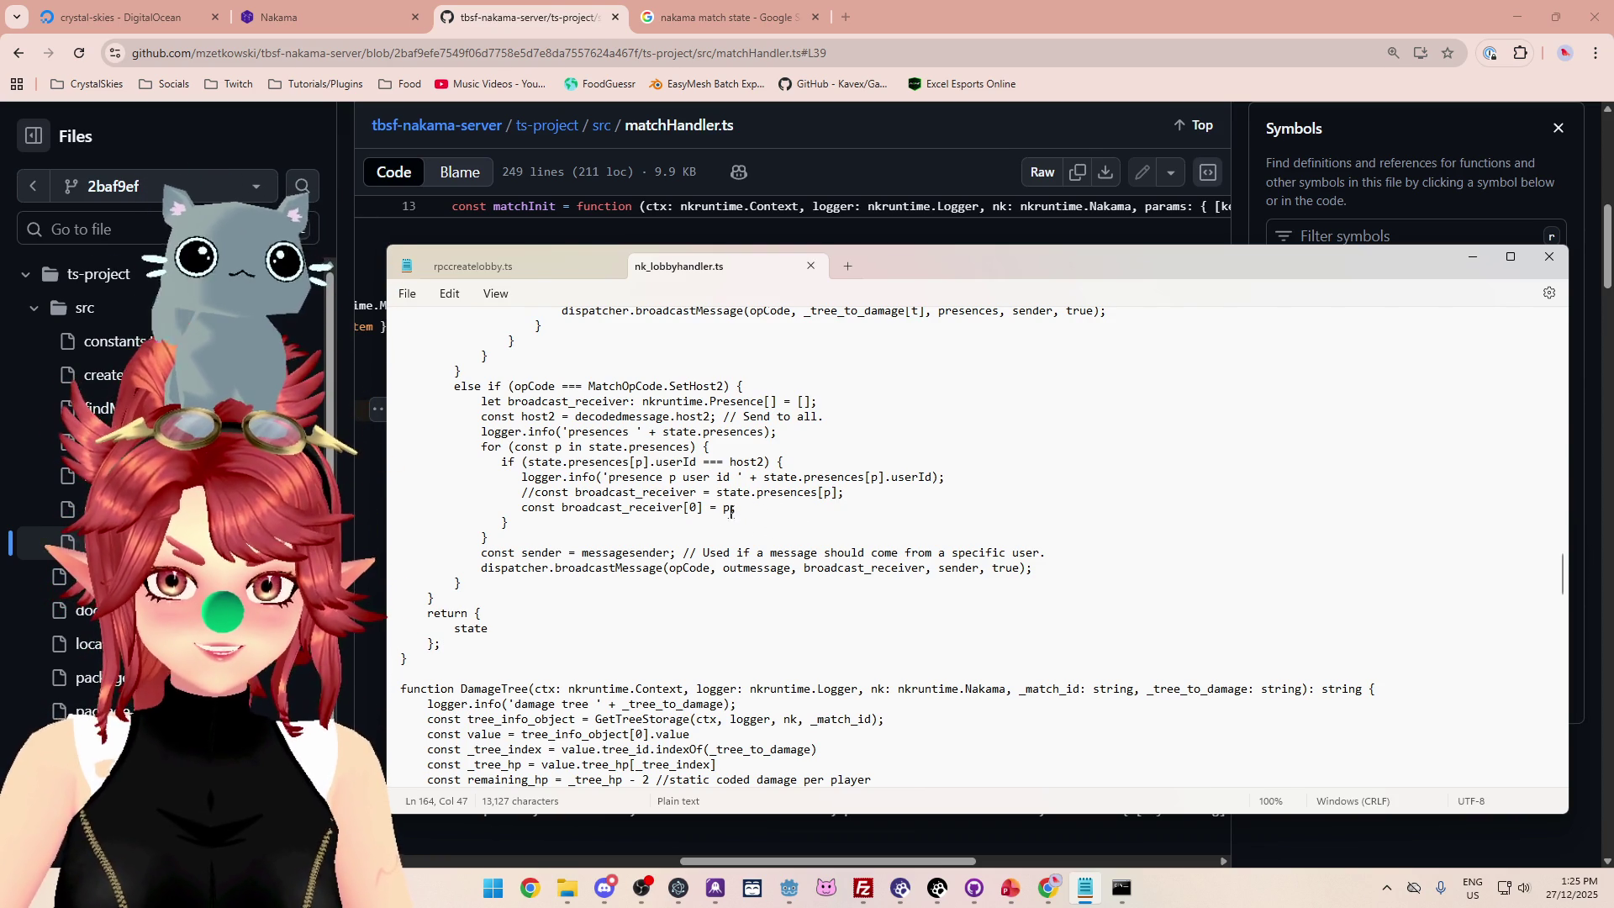
{"action": "left_click", "coordinate": [1122, 888]}
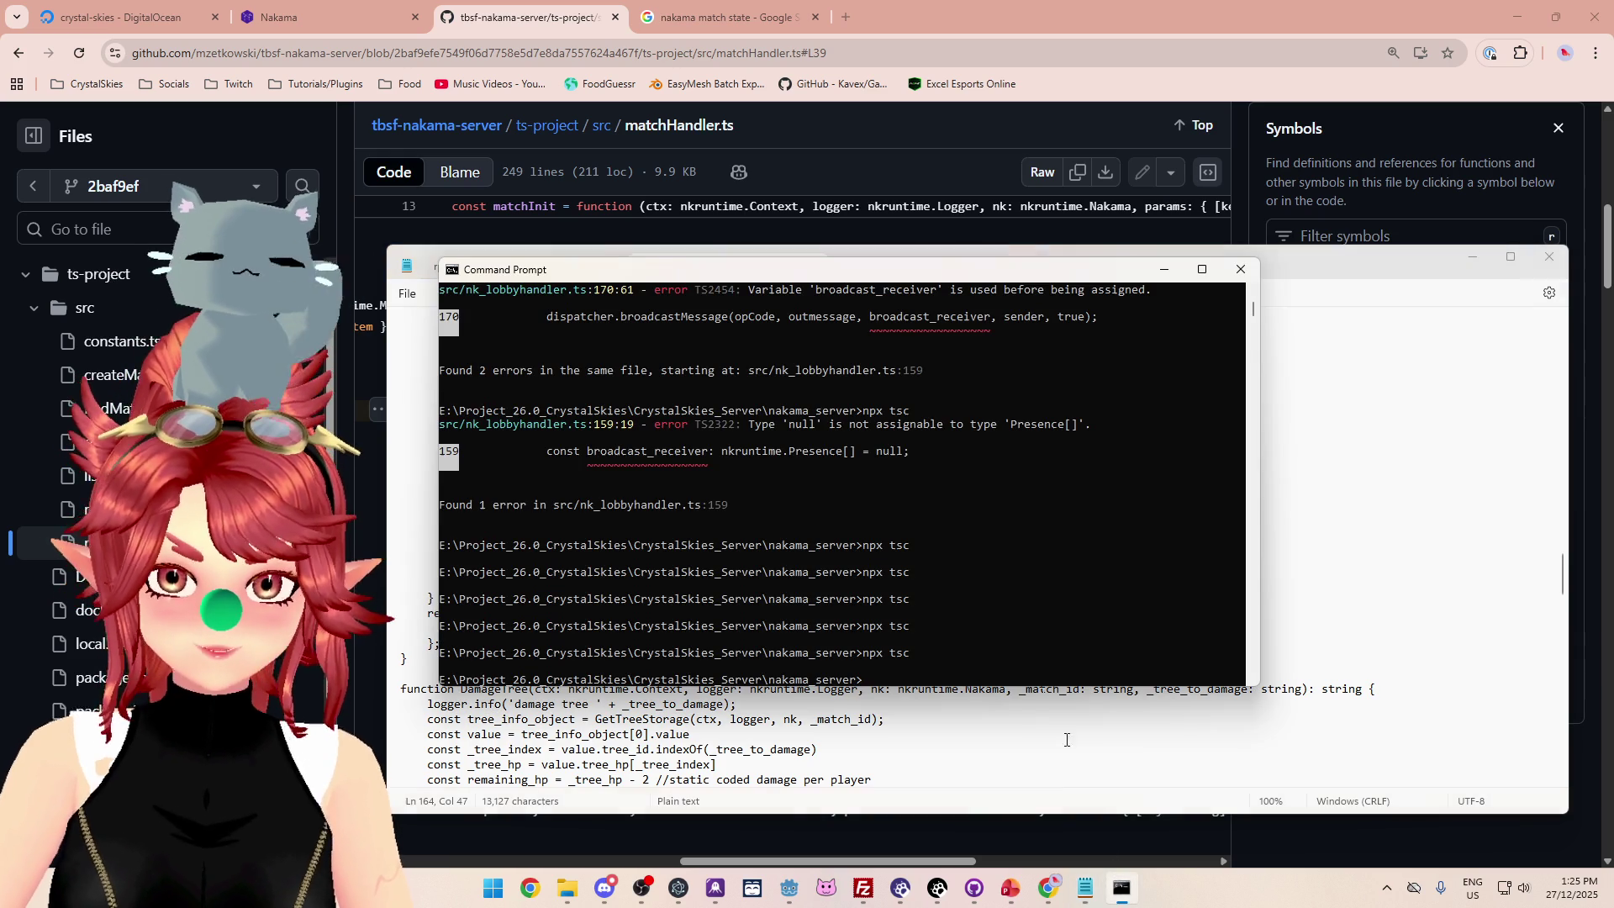
Rerun npx tsc and read the four errors reported on line 166.
{"action": "key", "text": "Up"}
{"action": "key", "text": "Return"}
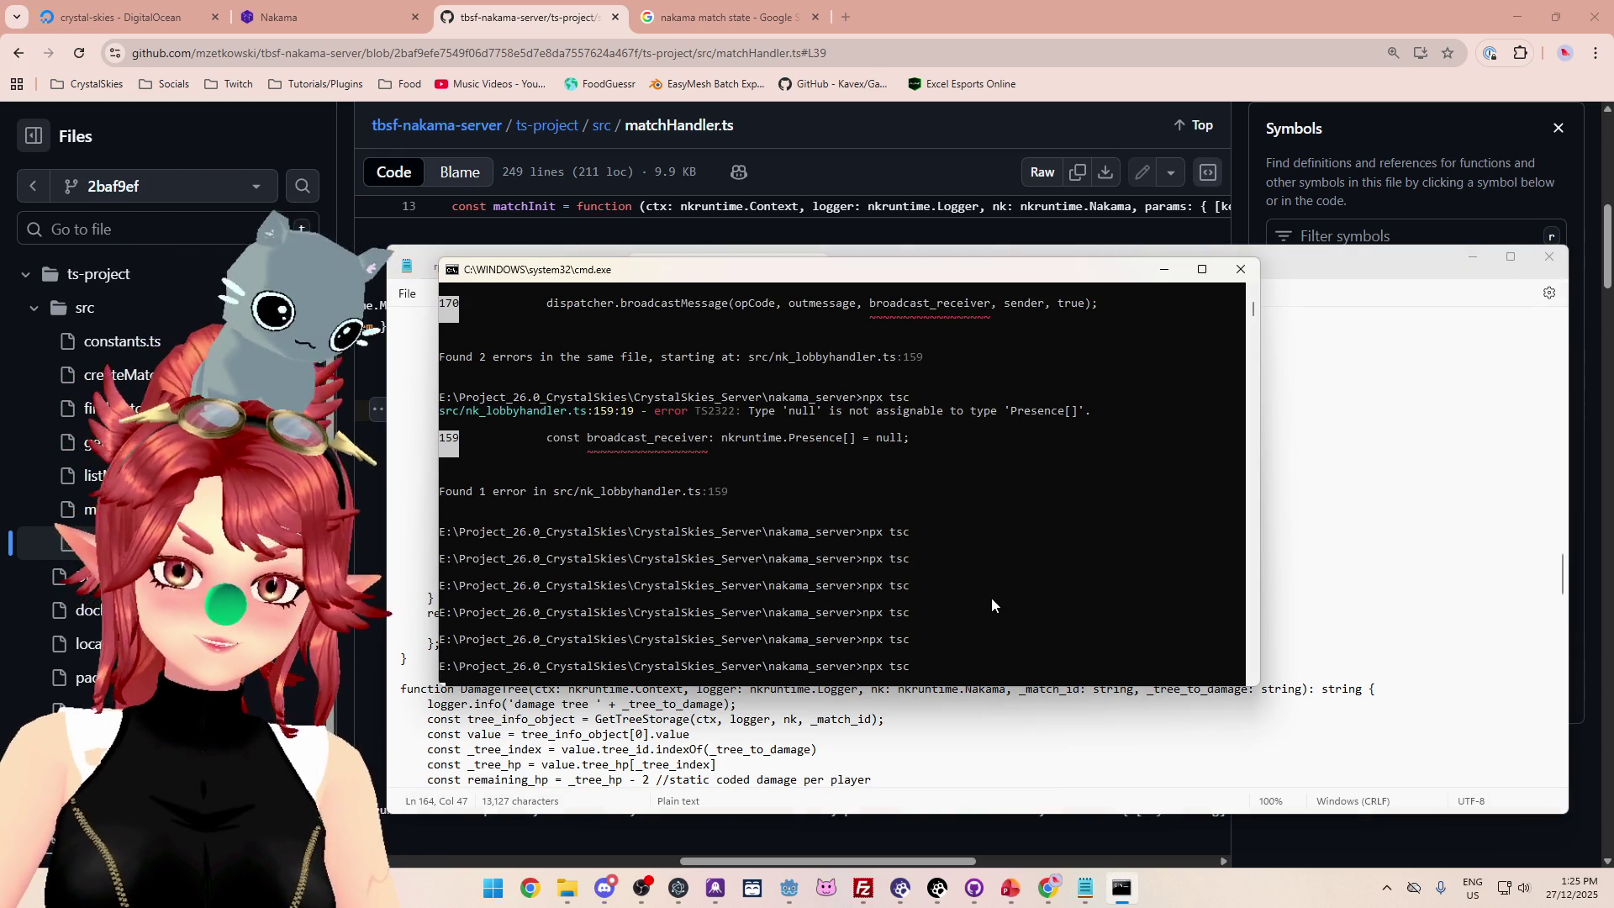
{"action": "scroll", "coordinate": [767, 563], "scroll_direction": "up", "scroll_amount": 1}
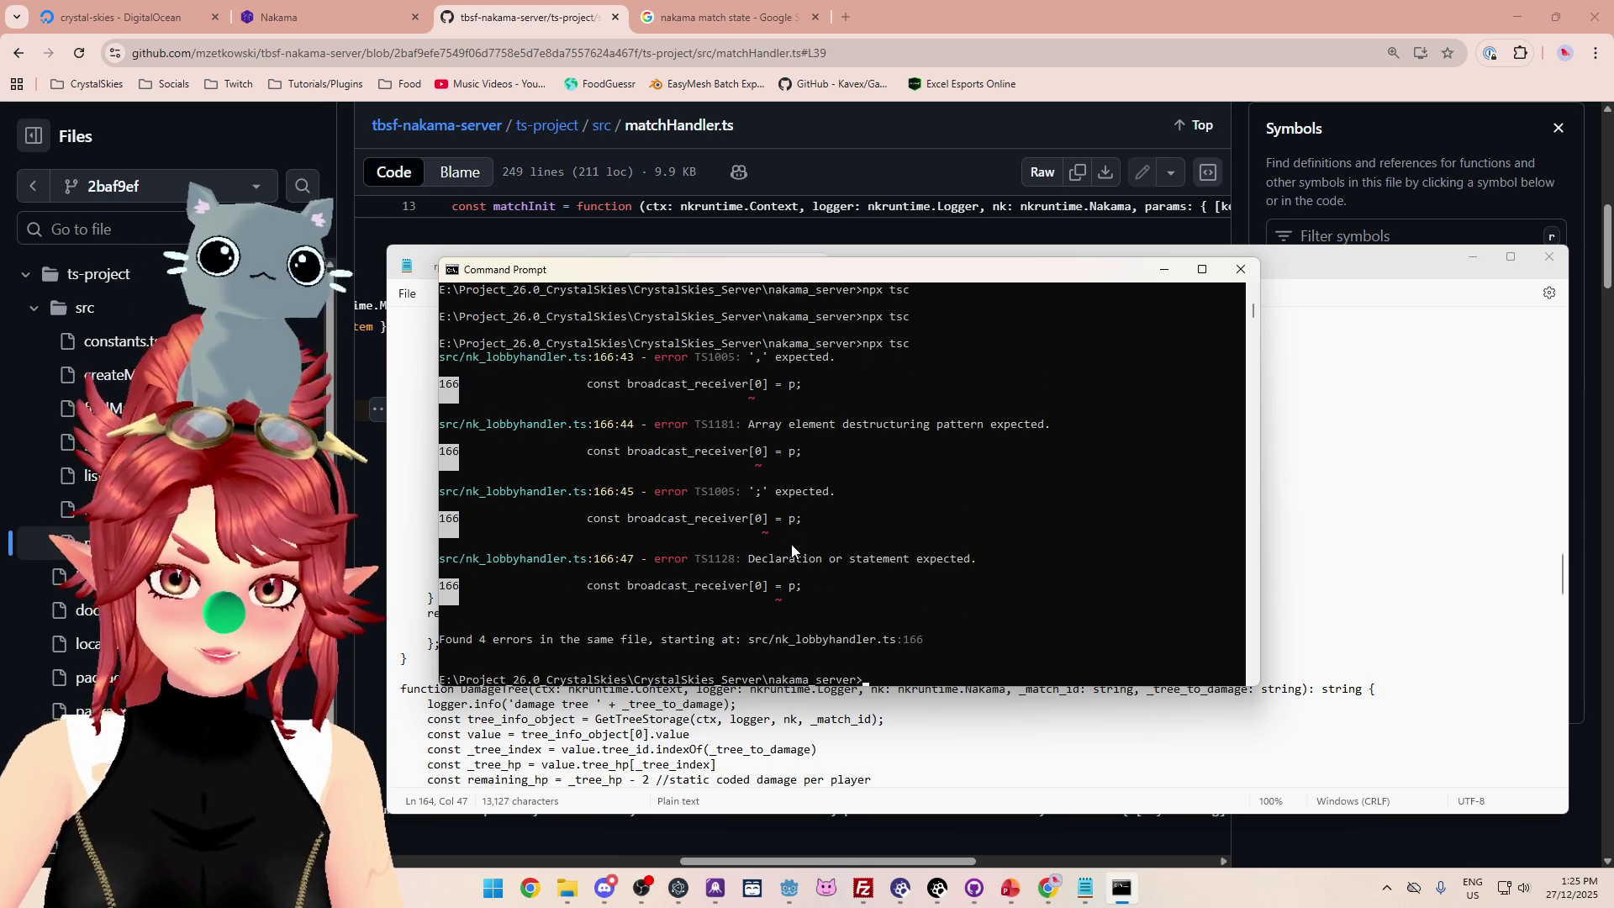
Delete the stray const keyword before broadcast_receiver[0] = p on line 166.
{"action": "left_click", "coordinate": [950, 748]}
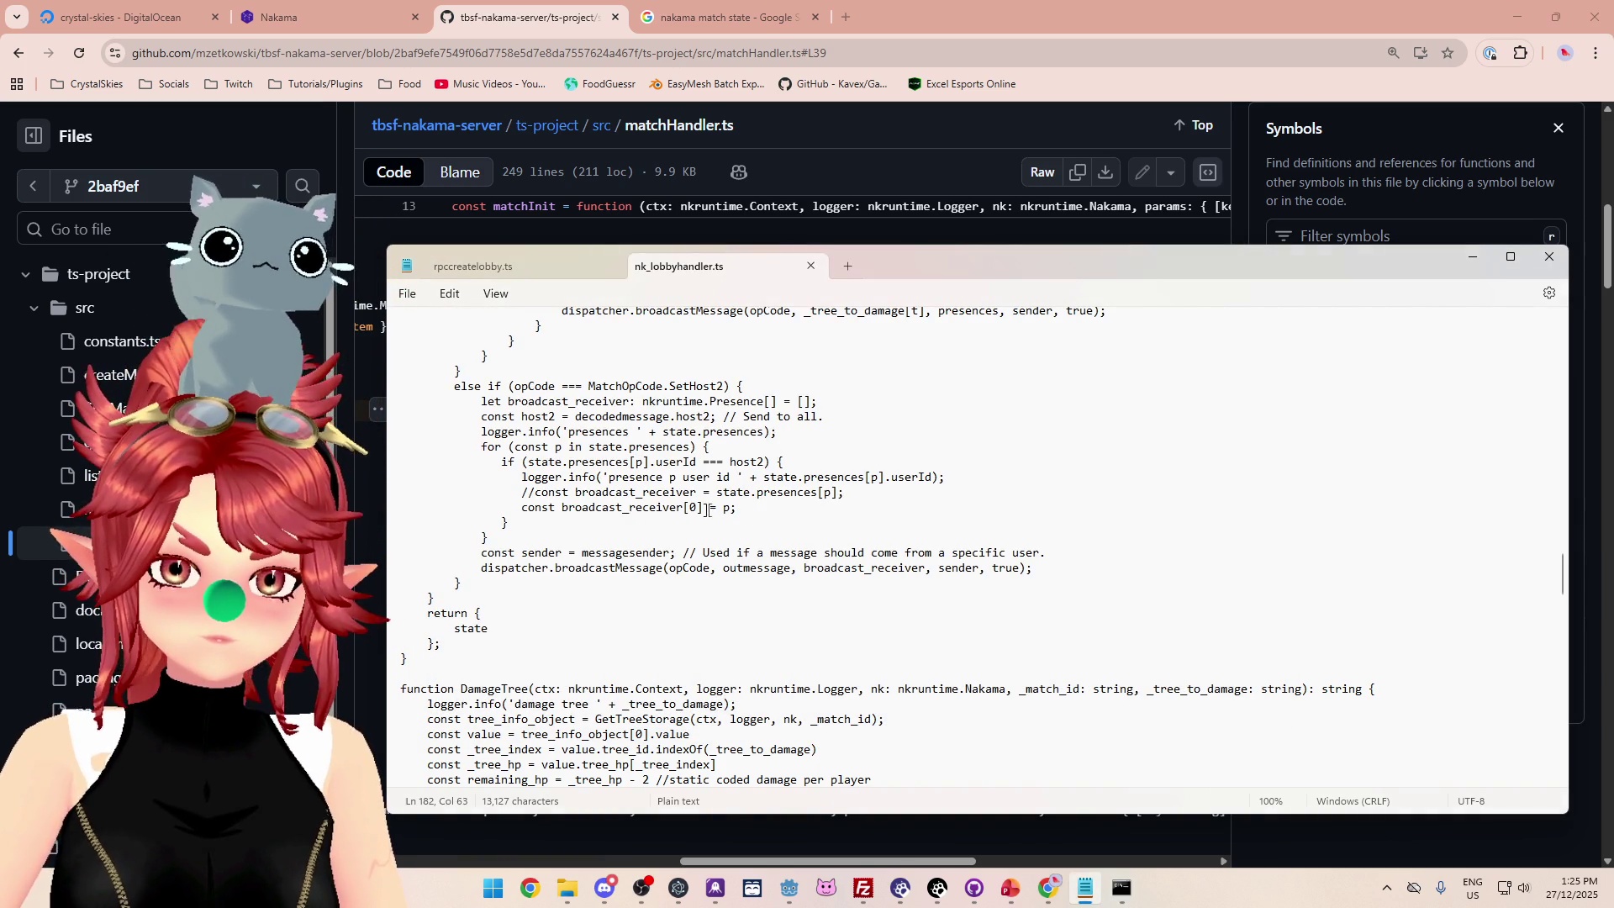
{"action": "double_click", "coordinate": [534, 507]}
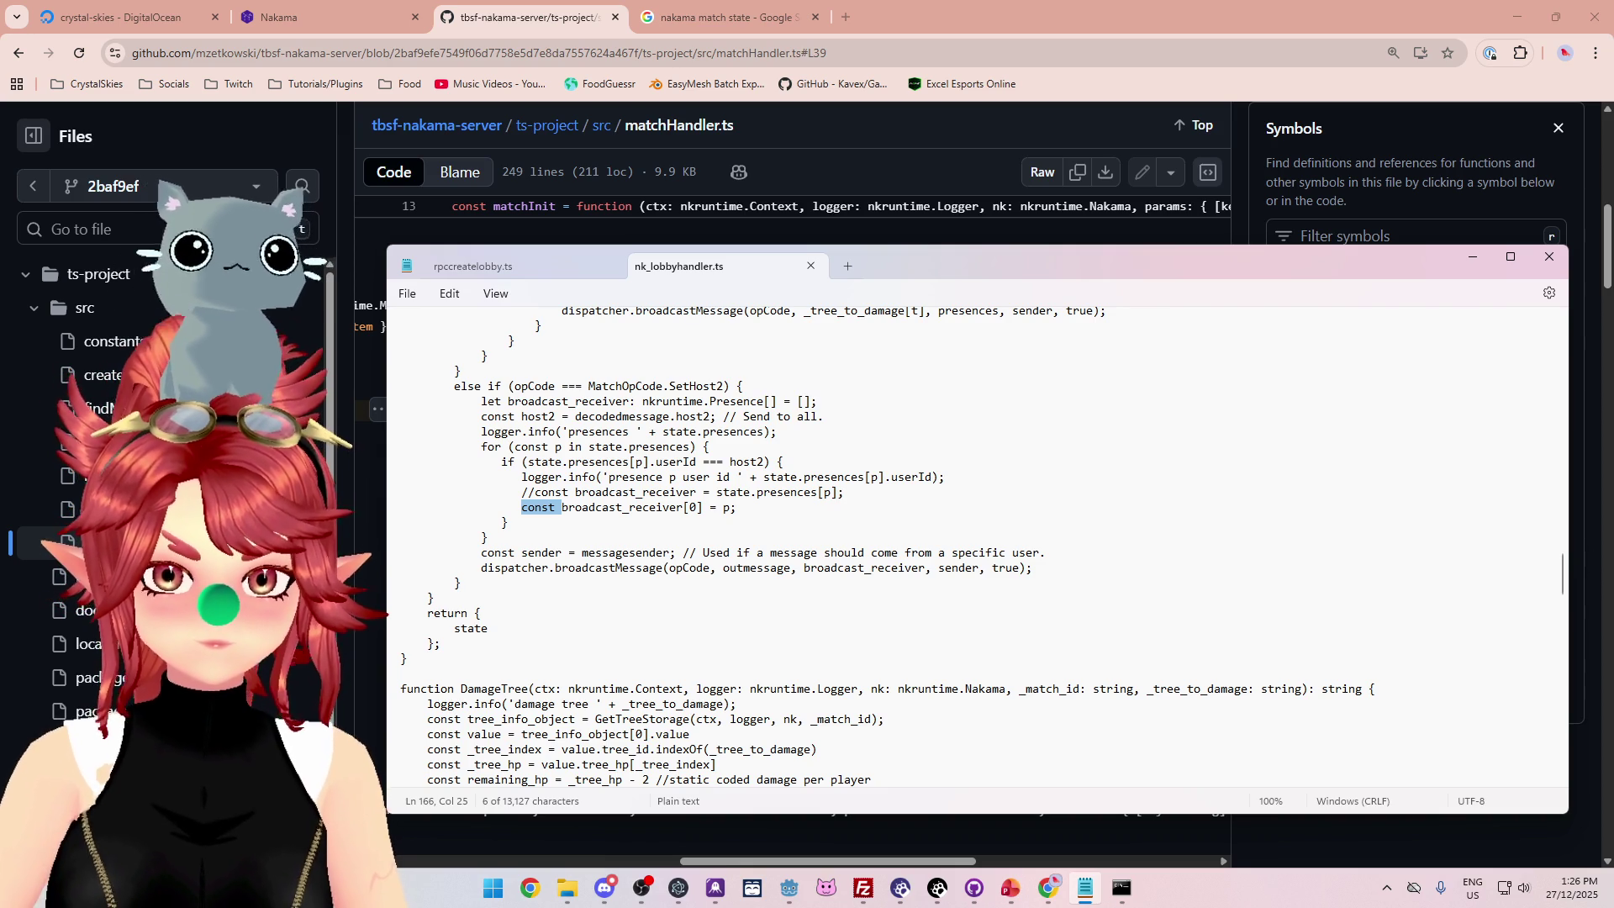
{"action": "key", "text": "BackSpace"}
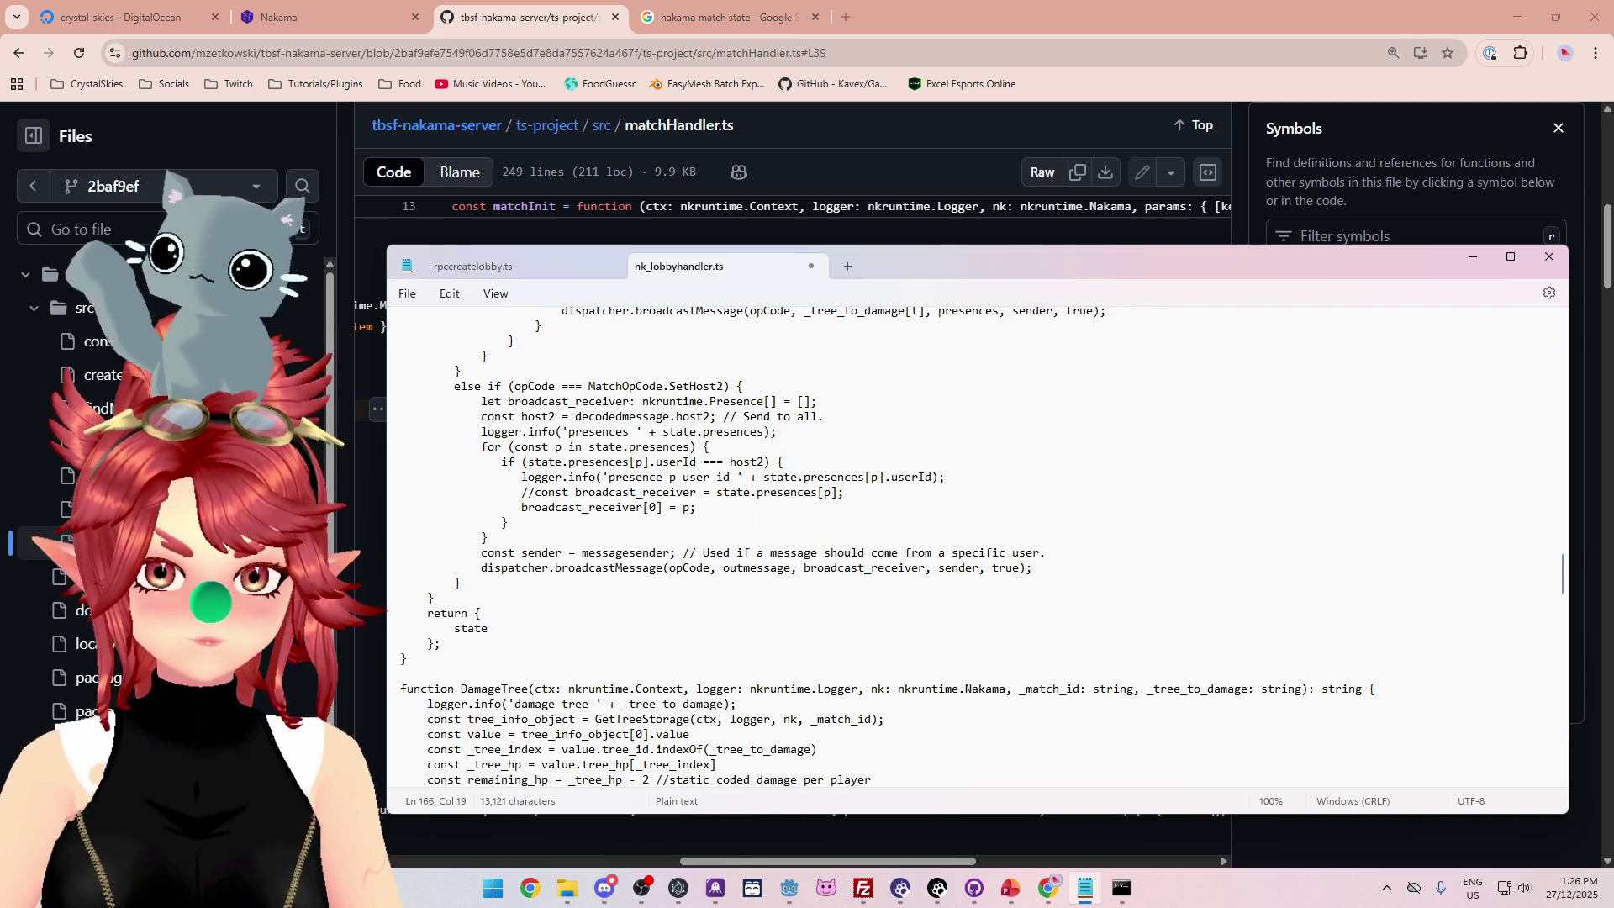
Rerun npx tsc in Command Prompt, now down to one type error, and return to the code.
{"action": "left_click", "coordinate": [1122, 889]}
{"action": "key", "text": "Up"}
{"action": "key", "text": "Return"}
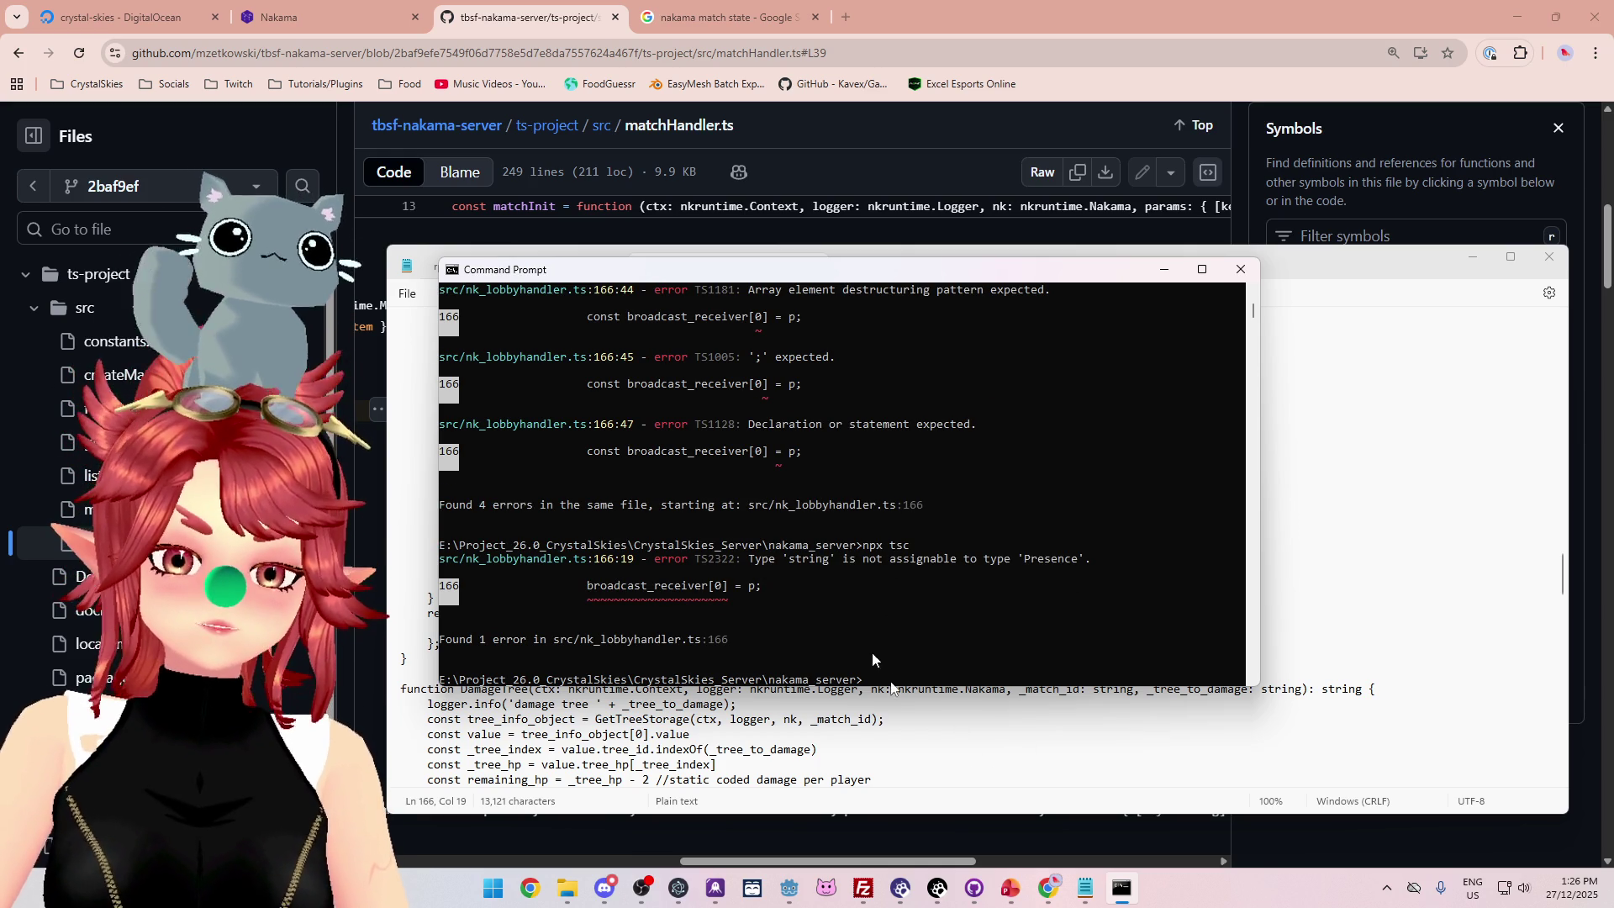
{"action": "left_click", "coordinate": [935, 747]}
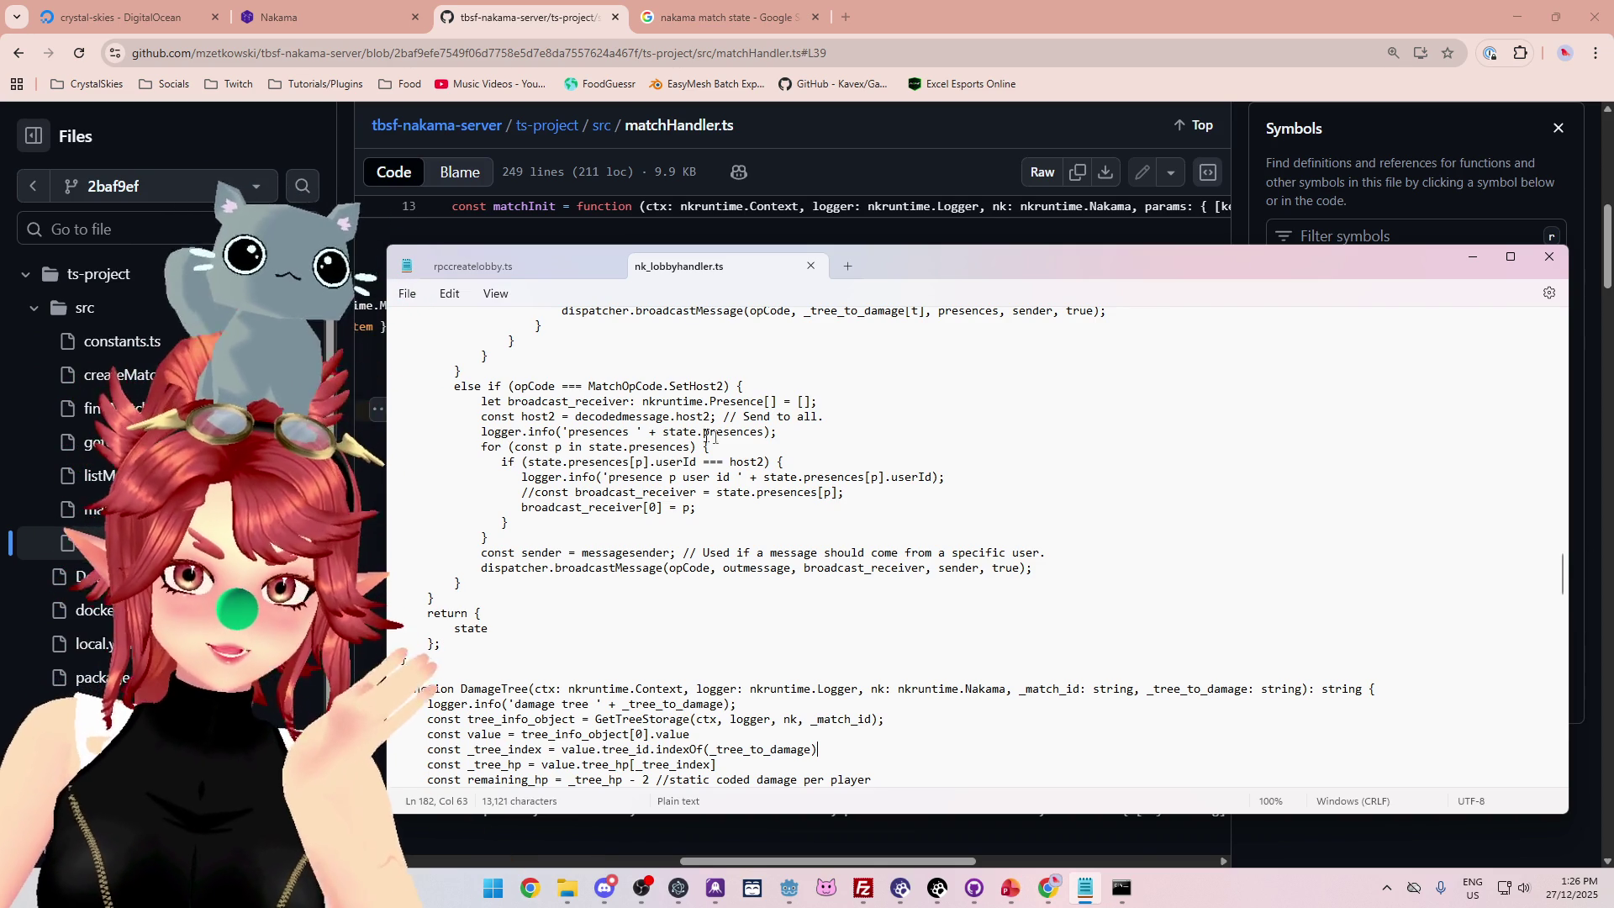
Arrange the Command Prompt window above the Notepad code window.
{"action": "mouse_move", "coordinate": [1002, 290]}
{"action": "left_mouse_down"}
{"action": "mouse_move", "coordinate": [1000, 689]}
{"action": "mouse_move", "coordinate": [1000, 395]}
{"action": "mouse_move", "coordinate": [950, 702]}
{"action": "mouse_move", "coordinate": [924, 374]}
{"action": "left_mouse_up"}
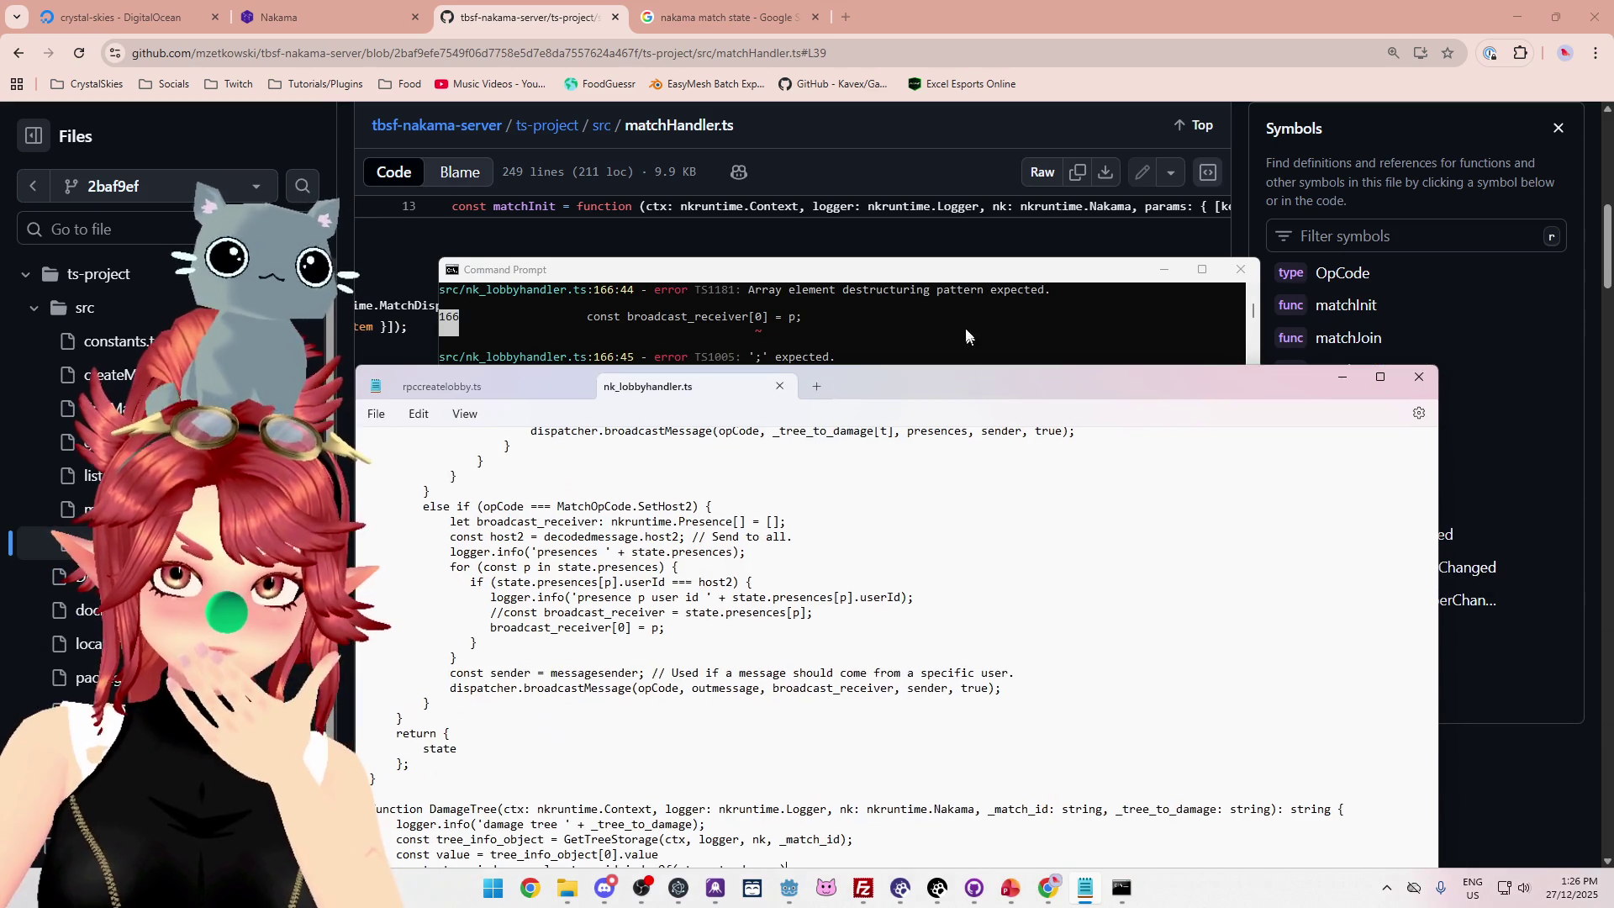
{"action": "left_click_drag", "start_coordinate": [925, 269], "coordinate": [681, 100]}
{"action": "mouse_move", "coordinate": [1016, 374]}
{"action": "left_mouse_down"}
{"action": "mouse_move", "coordinate": [1115, 300]}
{"action": "mouse_move", "coordinate": [1112, 214]}
{"action": "left_mouse_up"}
{"action": "left_click_drag", "start_coordinate": [622, 100], "coordinate": [567, 85]}
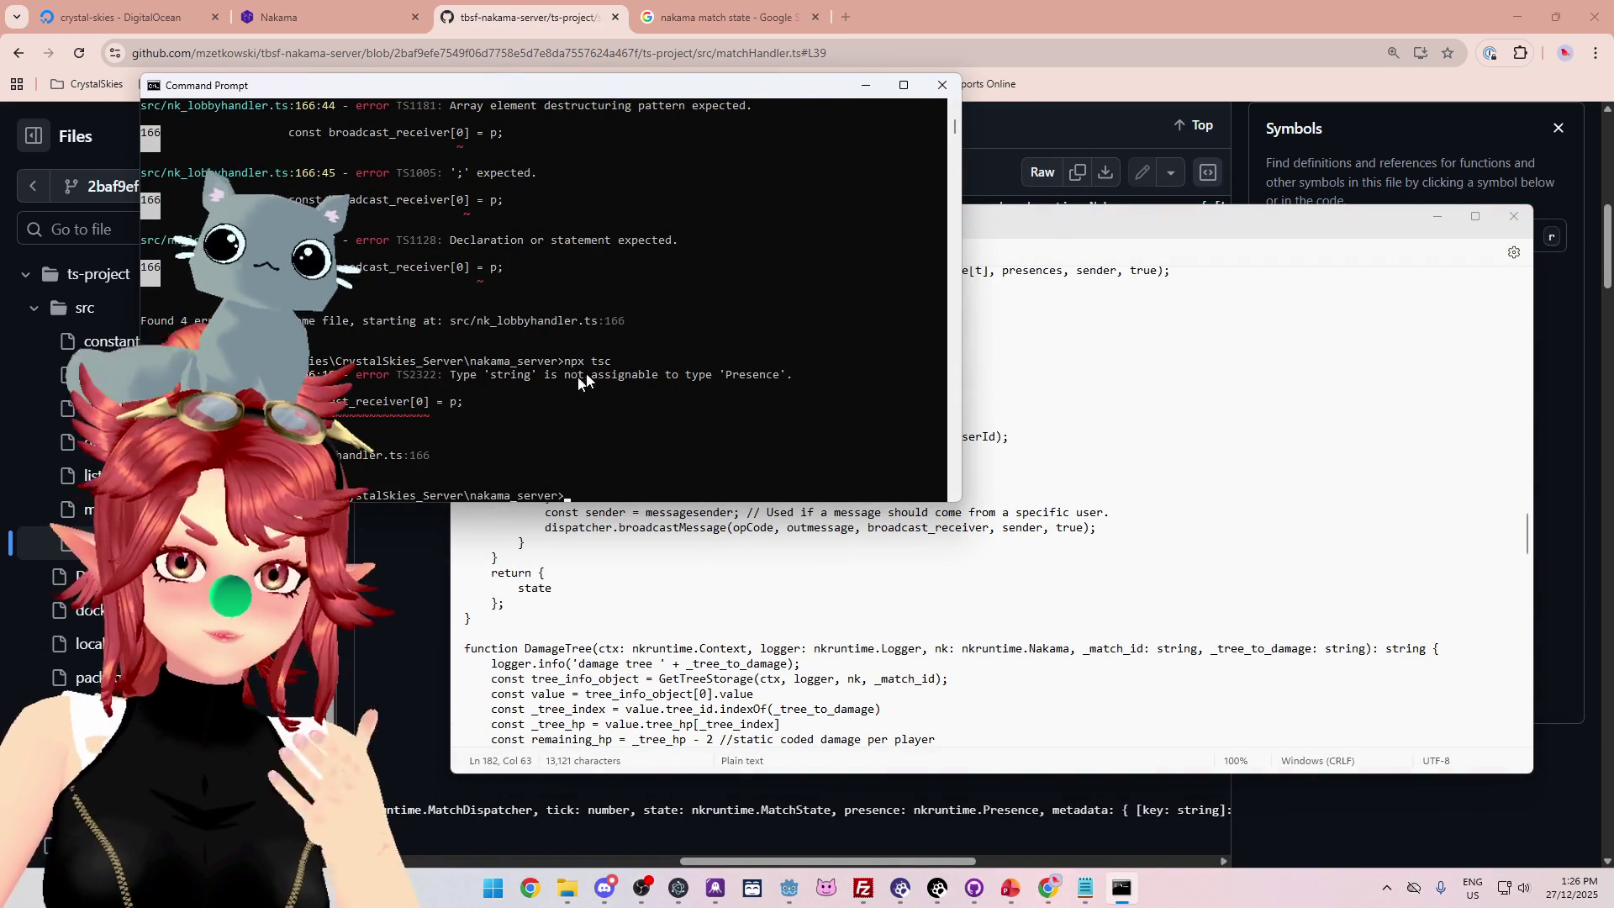
{"action": "left_click", "coordinate": [544, 572]}
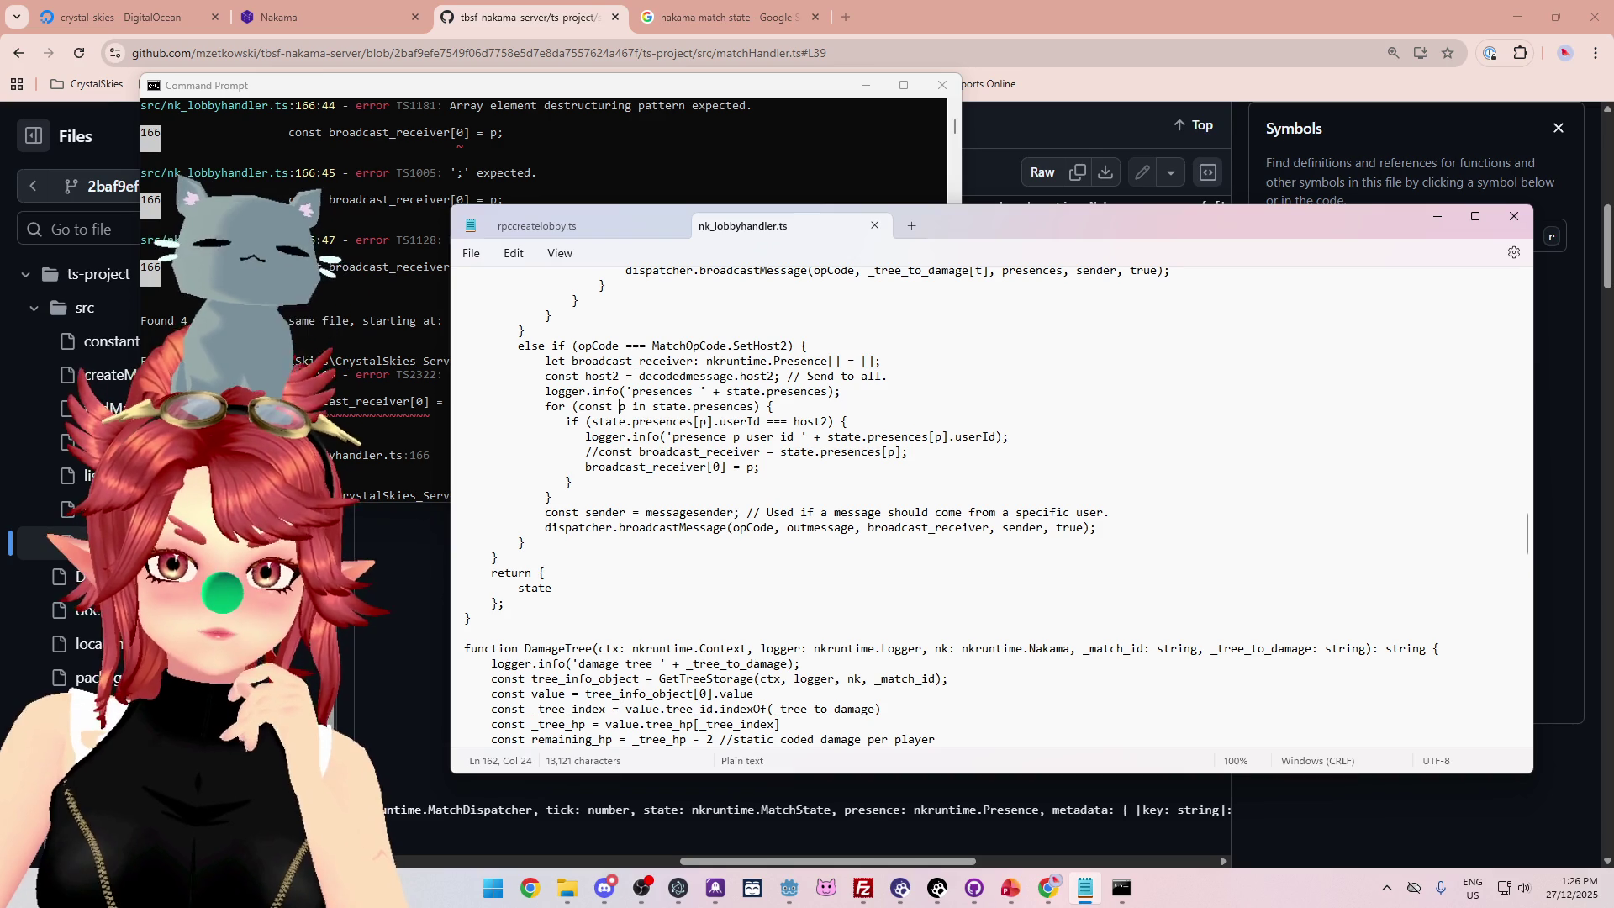
Rewrite line 166 as broadcast_receiver = [p]; after checking state.presences in the loop.
{"action": "left_click", "coordinate": [655, 407]}
{"action": "left_click_drag", "start_coordinate": [656, 408], "coordinate": [754, 408]}
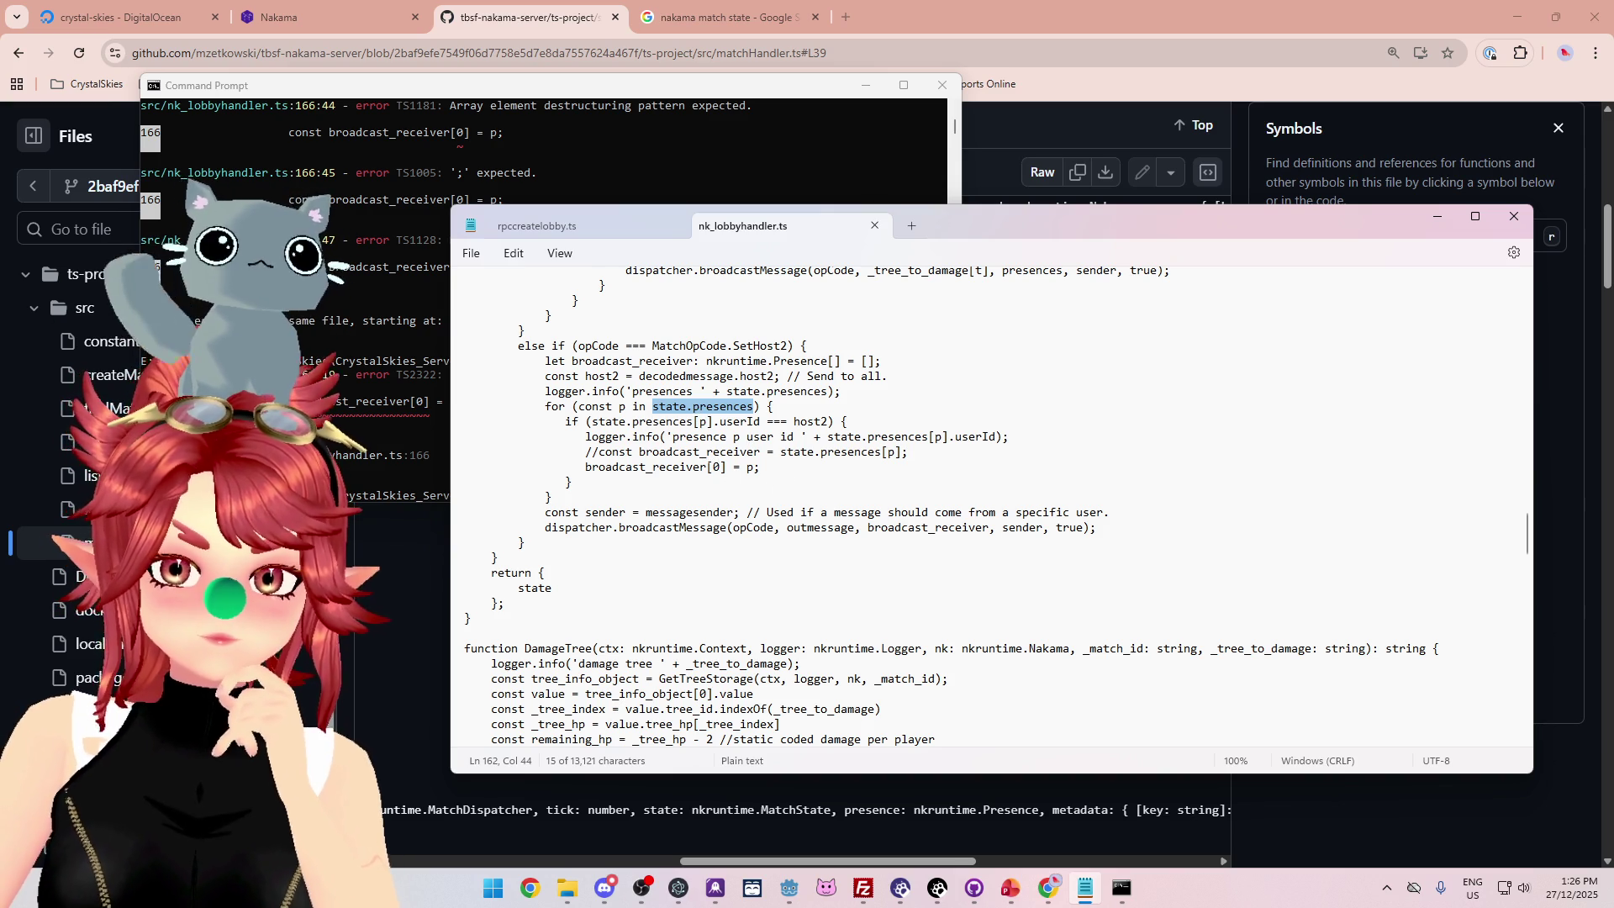
{"action": "left_click", "coordinate": [726, 467]}
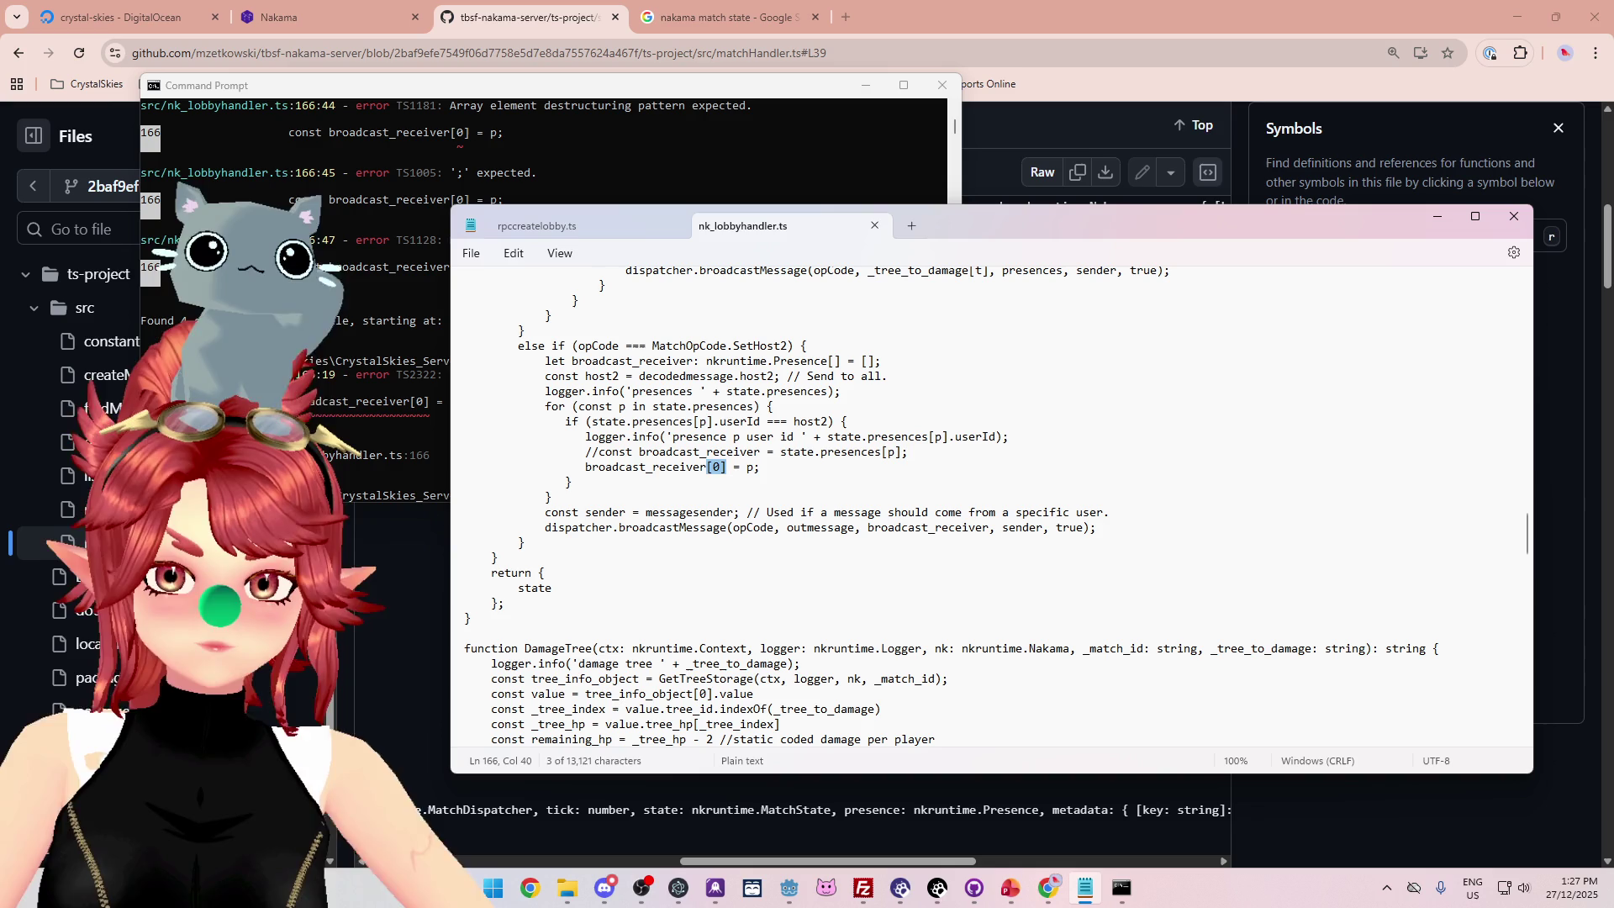
{"action": "key", "text": "BackSpace"}
{"action": "key", "text": "BackSpace"}
{"action": "key", "text": "BackSpace"}
{"action": "type", "text": "["}
{"action": "key", "text": "Right"}
{"action": "type", "text": "]"}
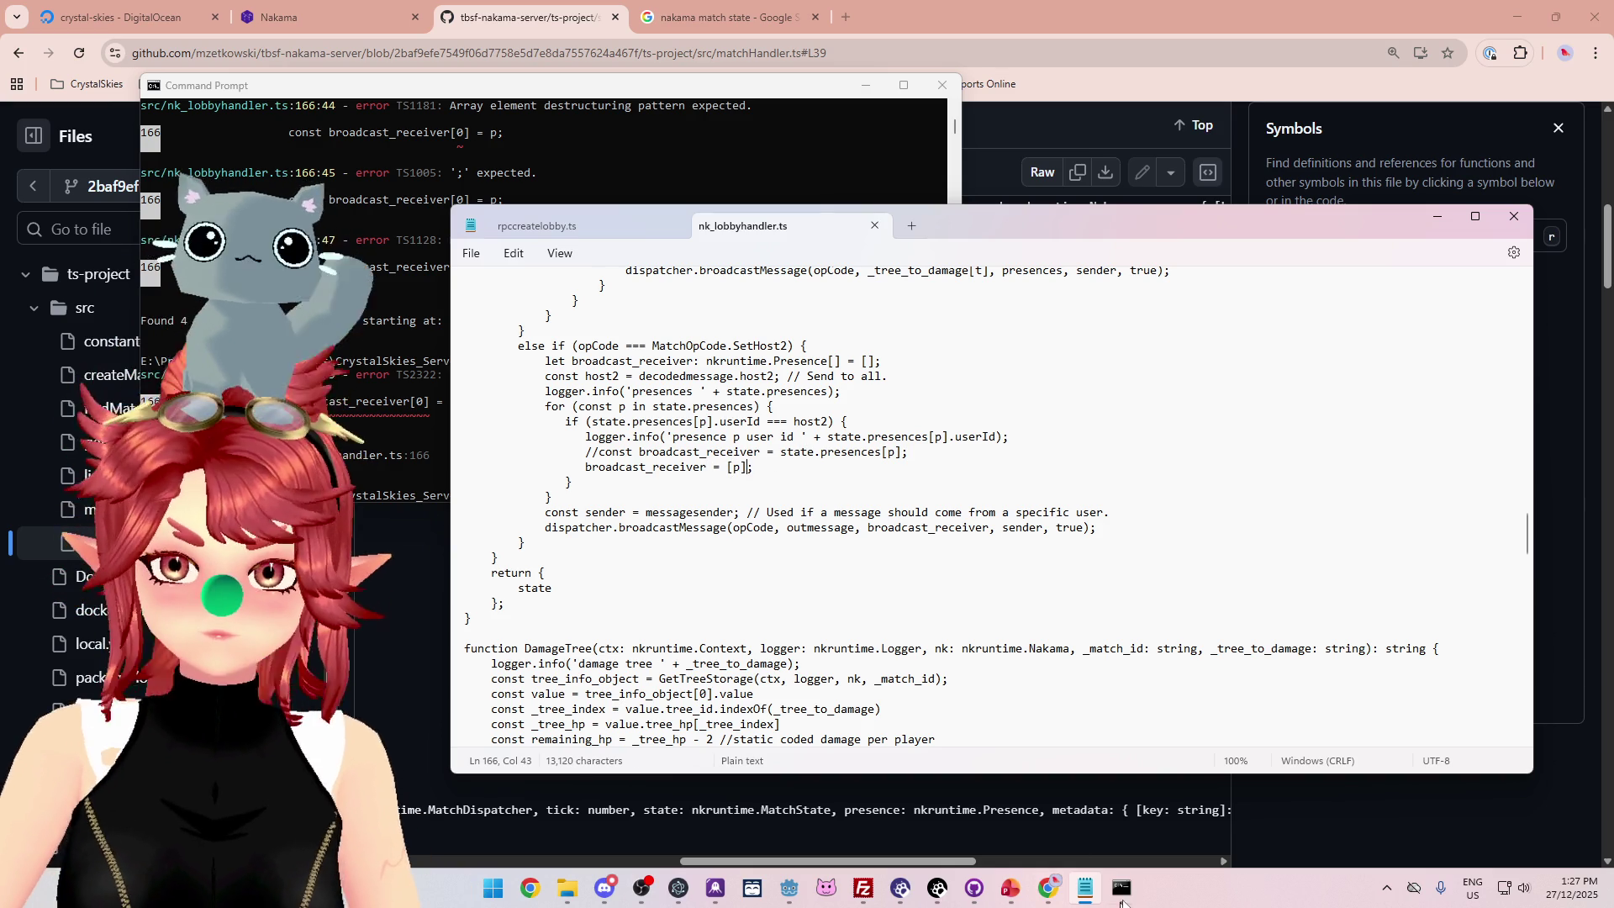
Rerun npx tsc, which still reports 'string' not assignable to 'Presence' on line 166.
{"action": "left_click", "coordinate": [1118, 898]}
{"action": "key", "text": "Up"}
{"action": "key", "text": "Return"}
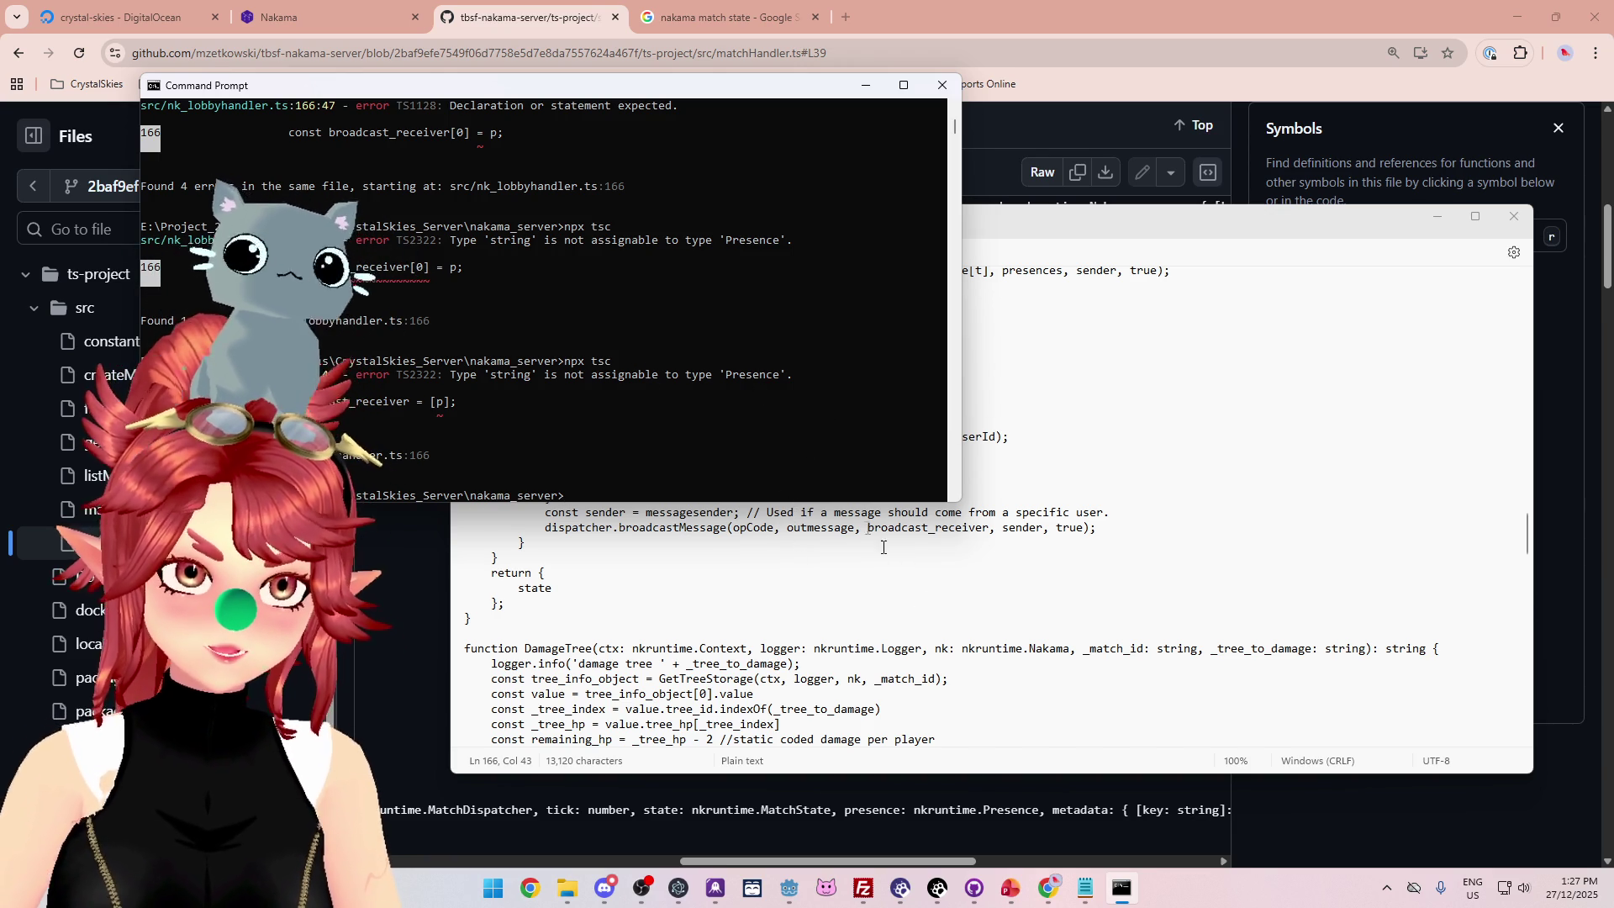
{"action": "left_click", "coordinate": [1147, 499]}
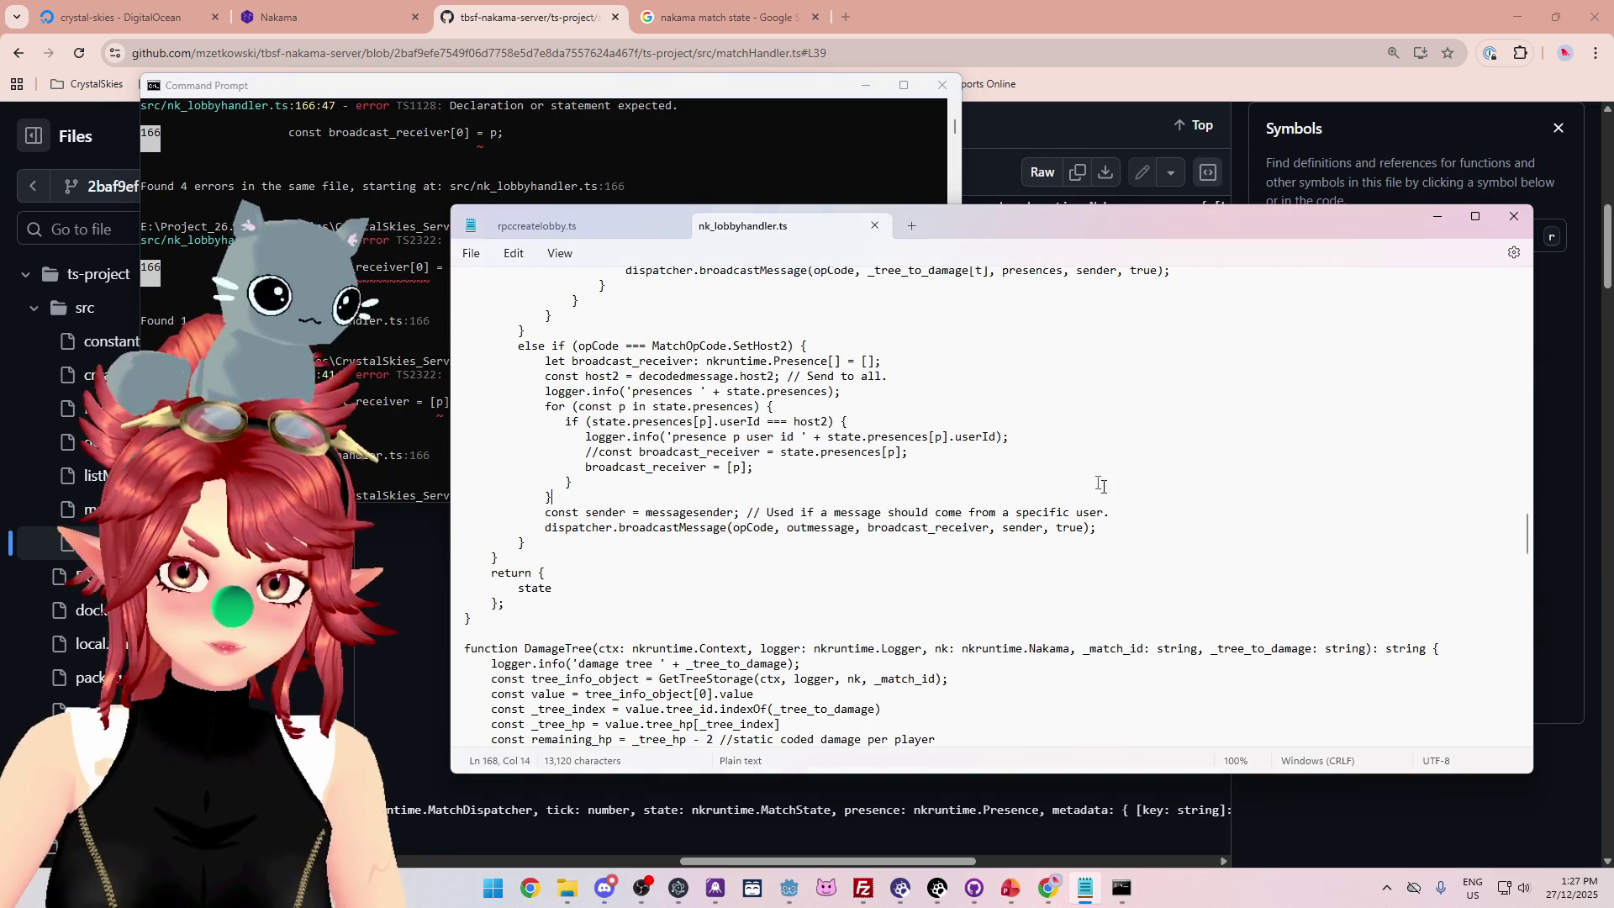
{"action": "left_click", "coordinate": [1049, 888]}
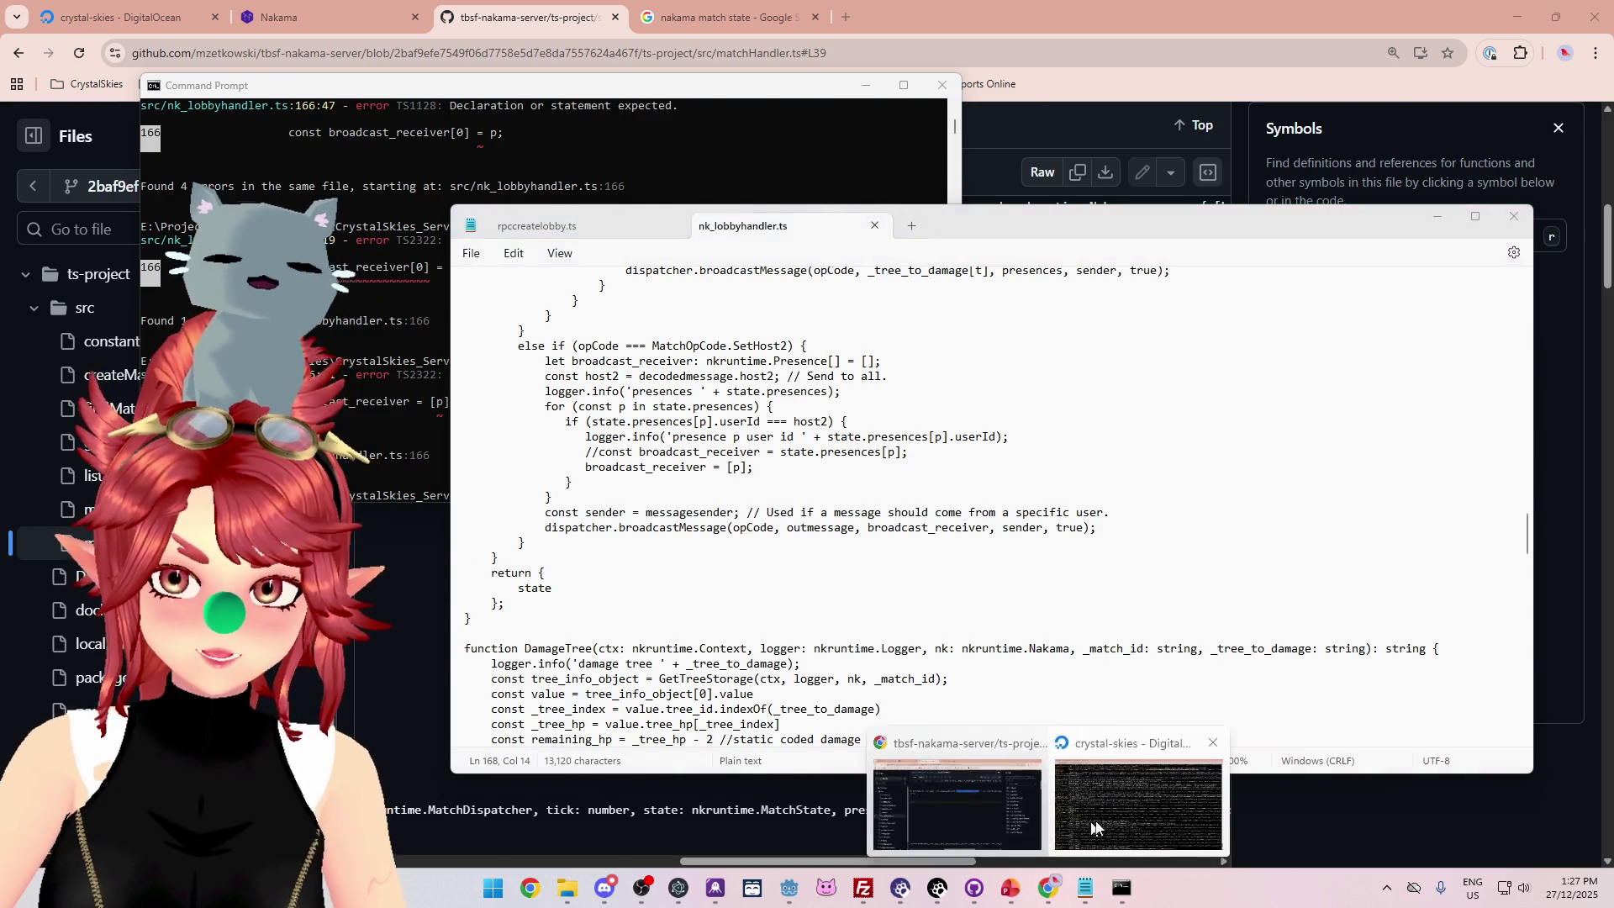
Highlight the presences [object Object] and presence user id lines in the DigitalOcean console logs.
{"action": "left_click", "coordinate": [910, 807]}
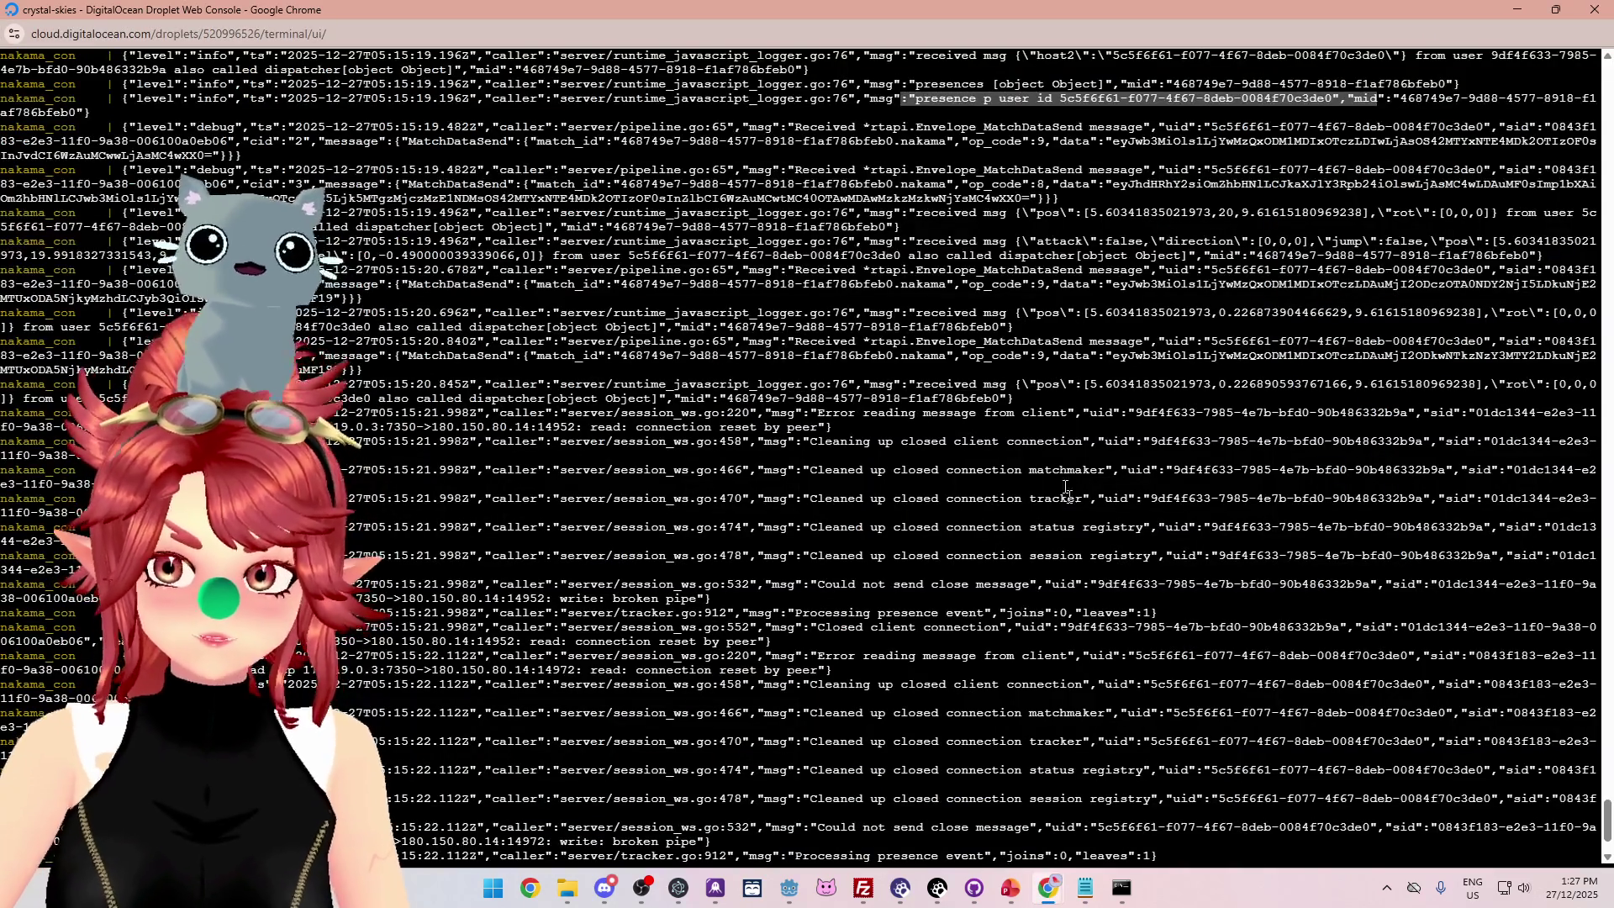
{"action": "scroll", "coordinate": [1031, 361], "scroll_direction": "up", "scroll_amount": 4}
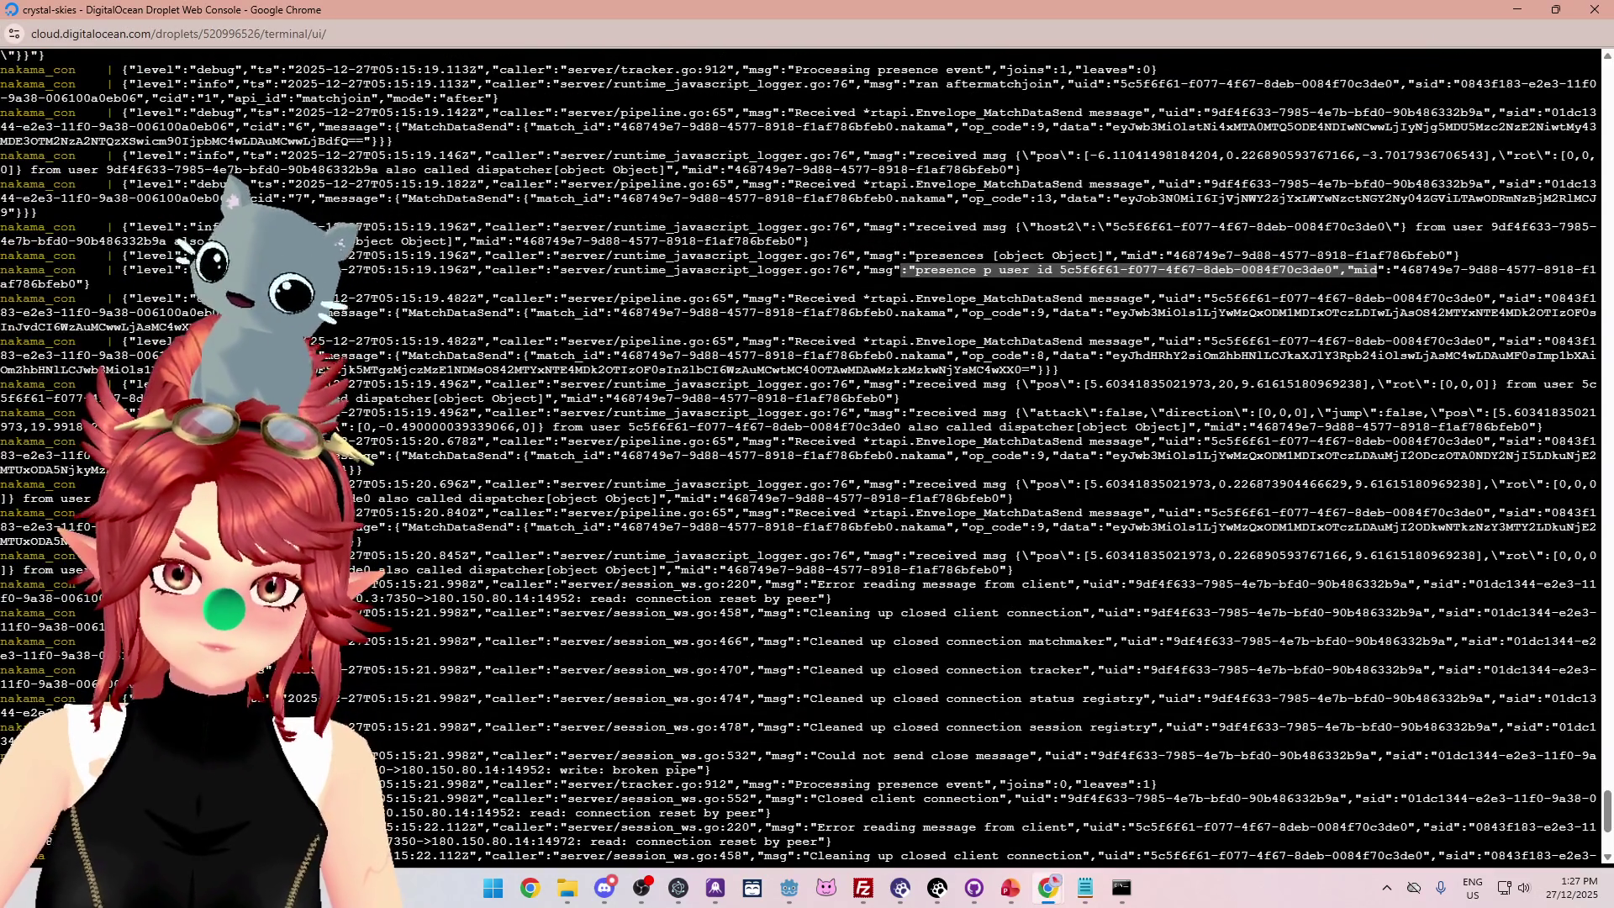
{"action": "left_click_drag", "start_coordinate": [505, 241], "coordinate": [1264, 256]}
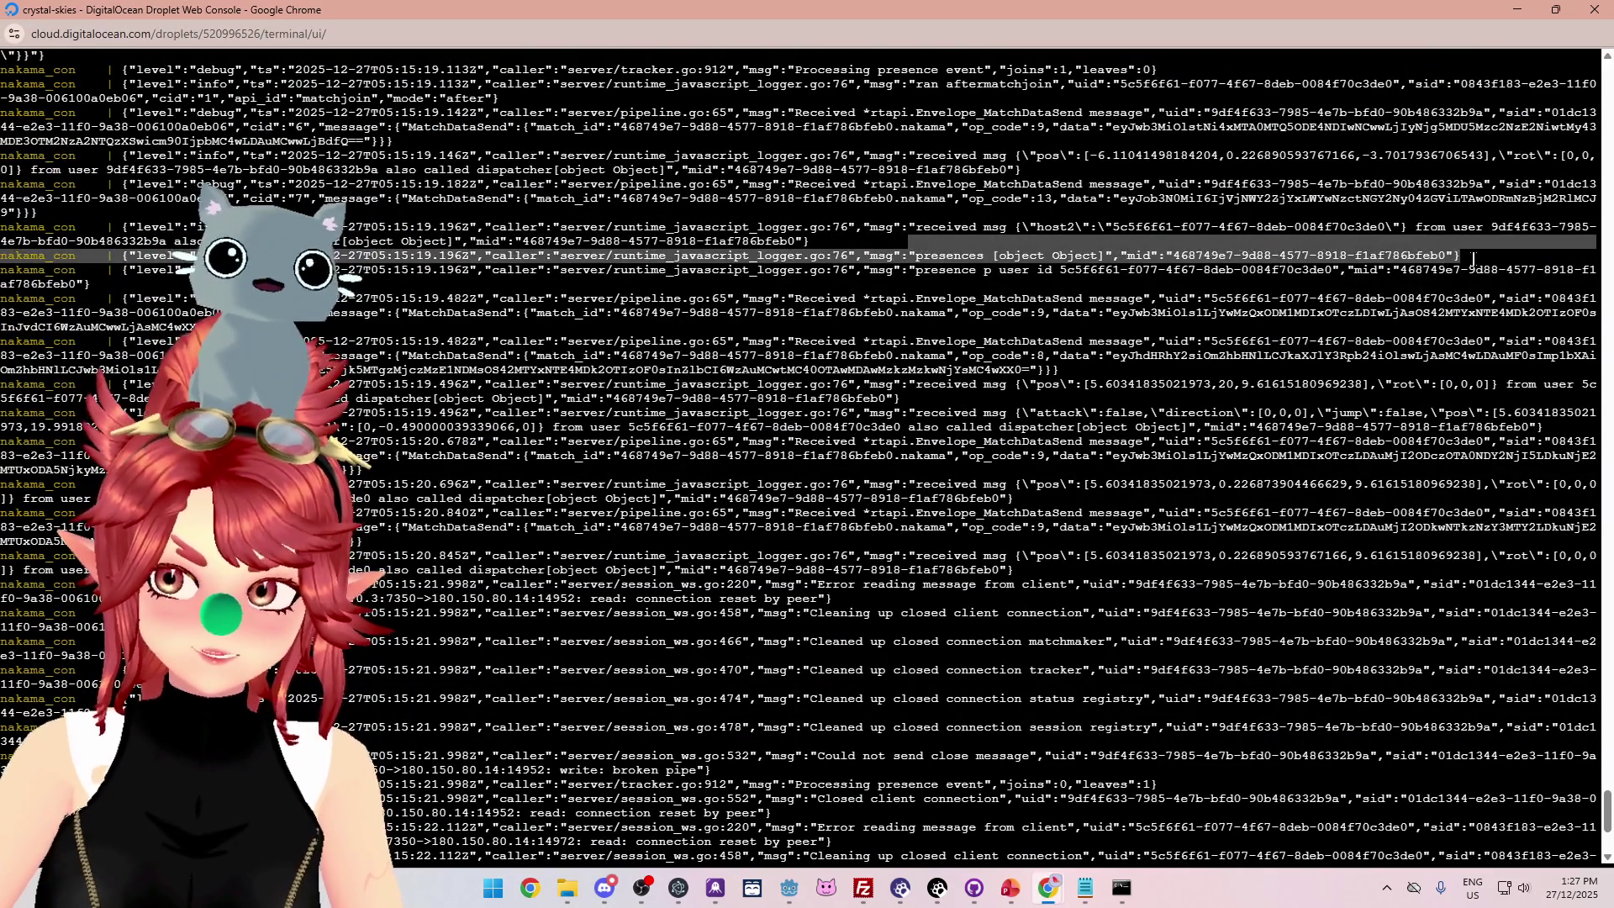
{"action": "left_click", "coordinate": [1263, 256]}
{"action": "left_click_drag", "start_coordinate": [1475, 255], "coordinate": [979, 255]}
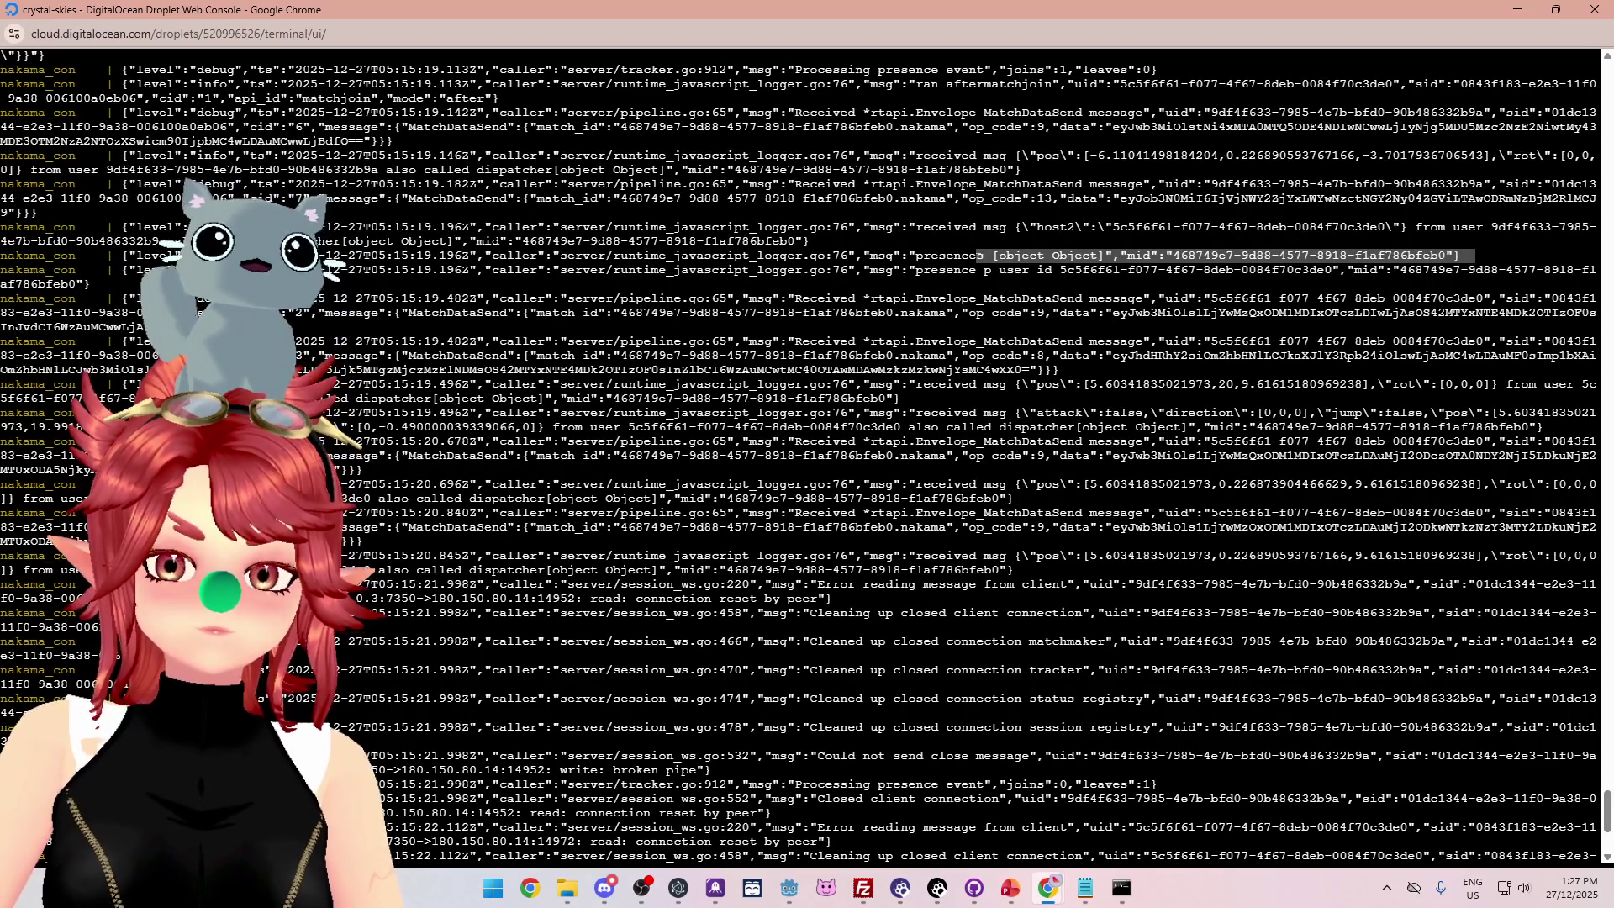
{"action": "left_click", "coordinate": [986, 270]}
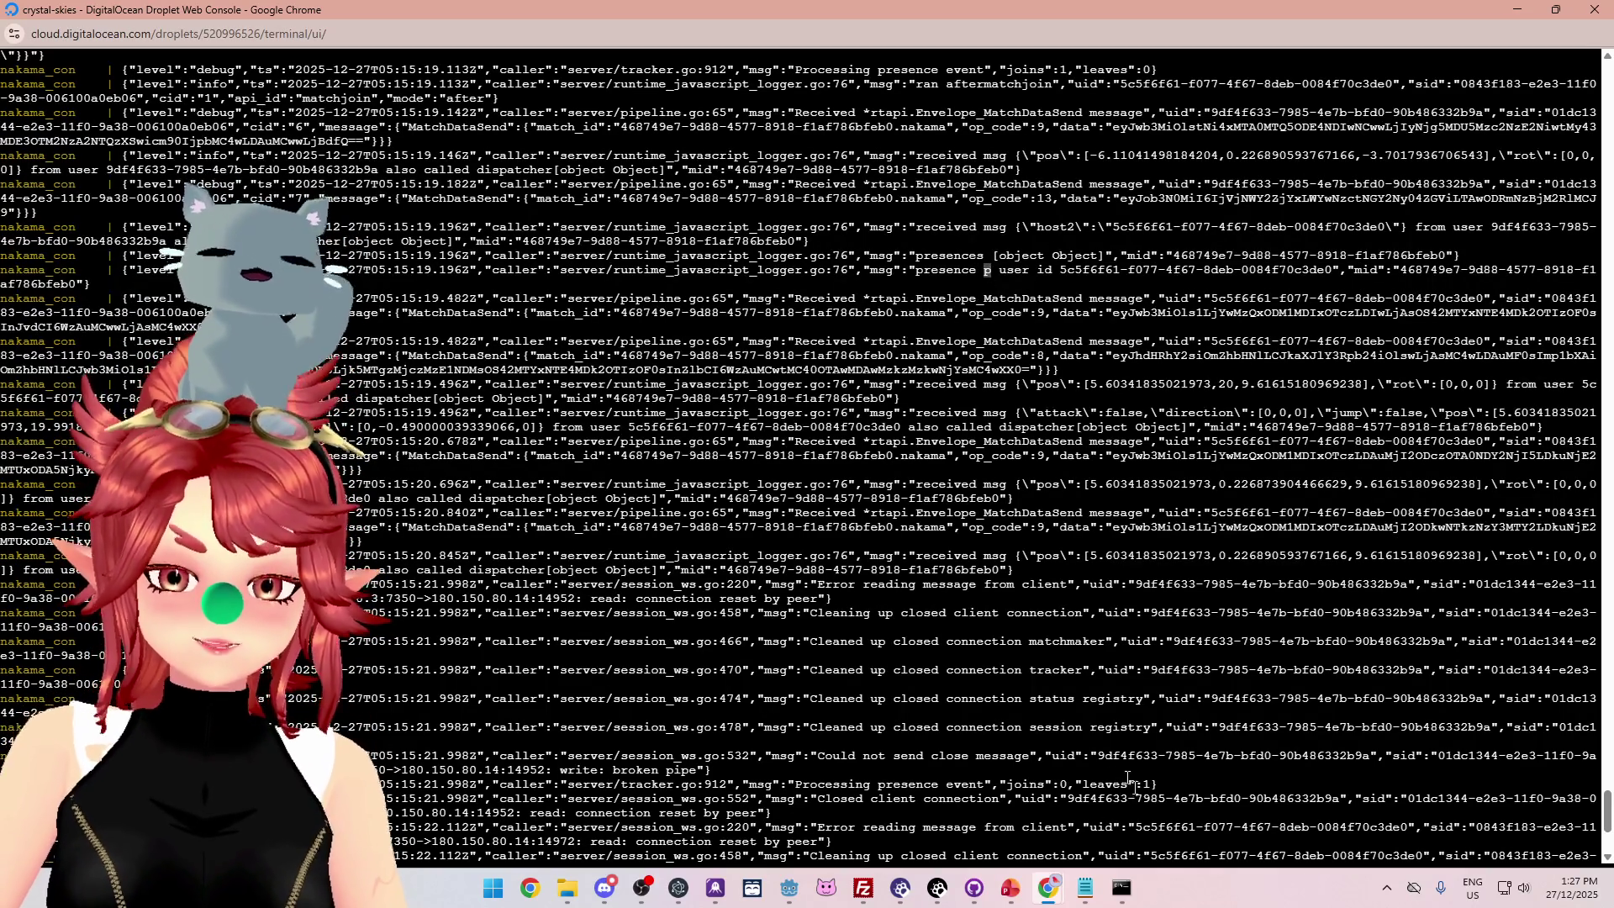
{"action": "left_click", "coordinate": [1084, 887]}
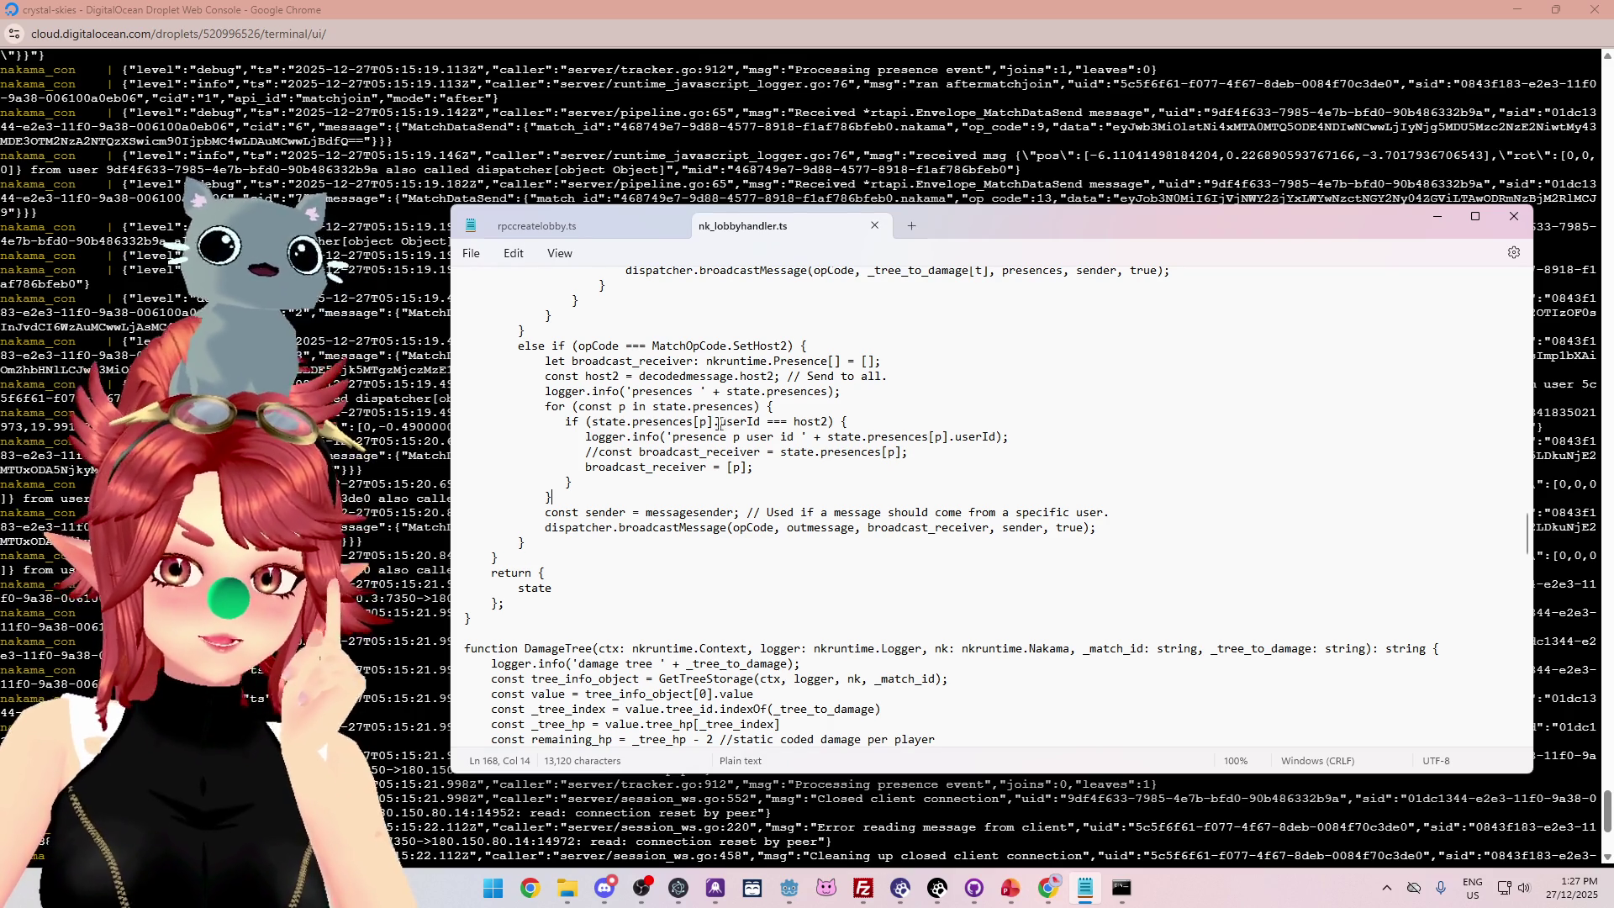
Assign state.presences[p] to broadcast_receiver on line 166 and recompile with npx tsc.
{"action": "left_click_drag", "start_coordinate": [713, 422], "coordinate": [760, 421]}
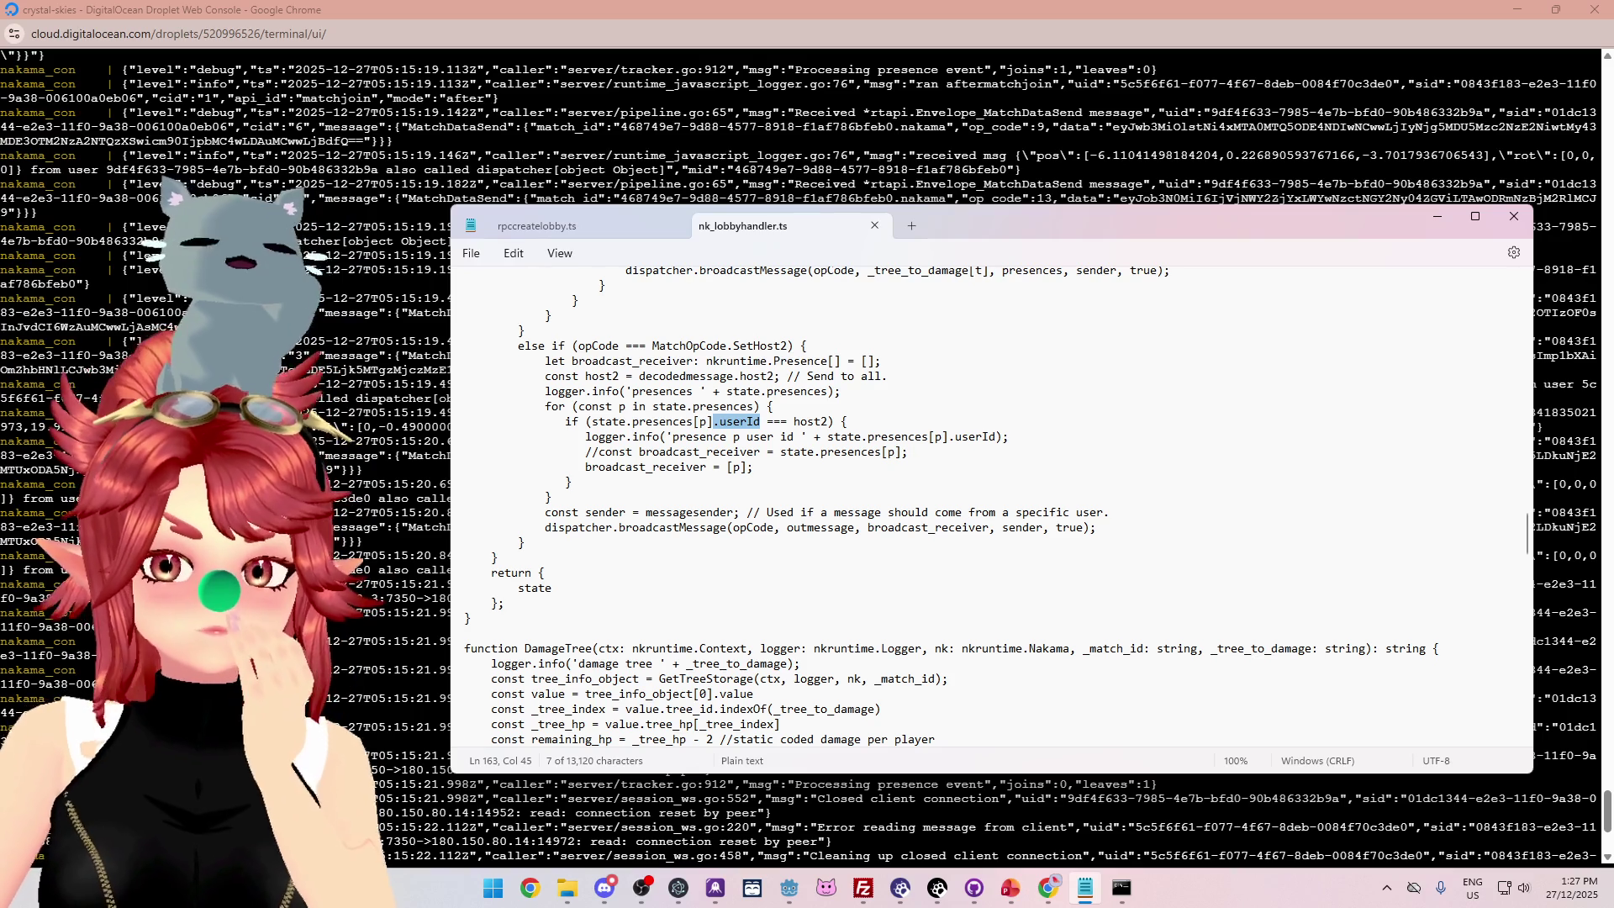
{"action": "mouse_move", "coordinate": [591, 421]}
{"action": "left_mouse_down"}
{"action": "mouse_move", "coordinate": [713, 421]}
{"action": "mouse_move", "coordinate": [753, 466]}
{"action": "left_mouse_up"}
{"action": "type", "text": "state.presences[p]"}
{"action": "key", "text": "Down"}
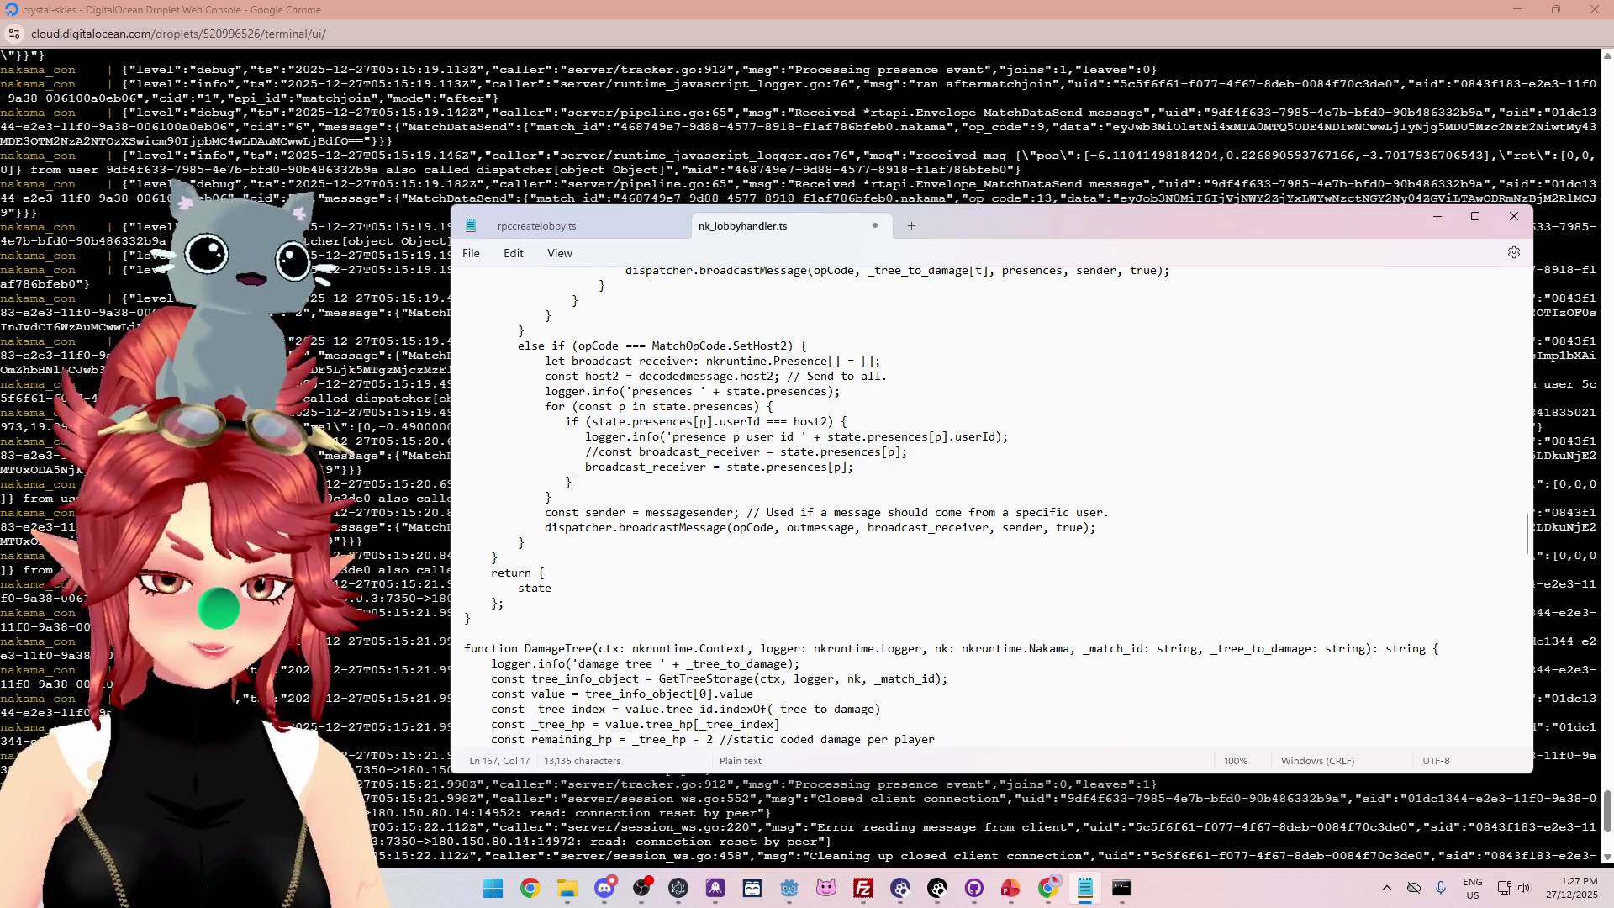
{"action": "left_click", "coordinate": [1122, 888]}
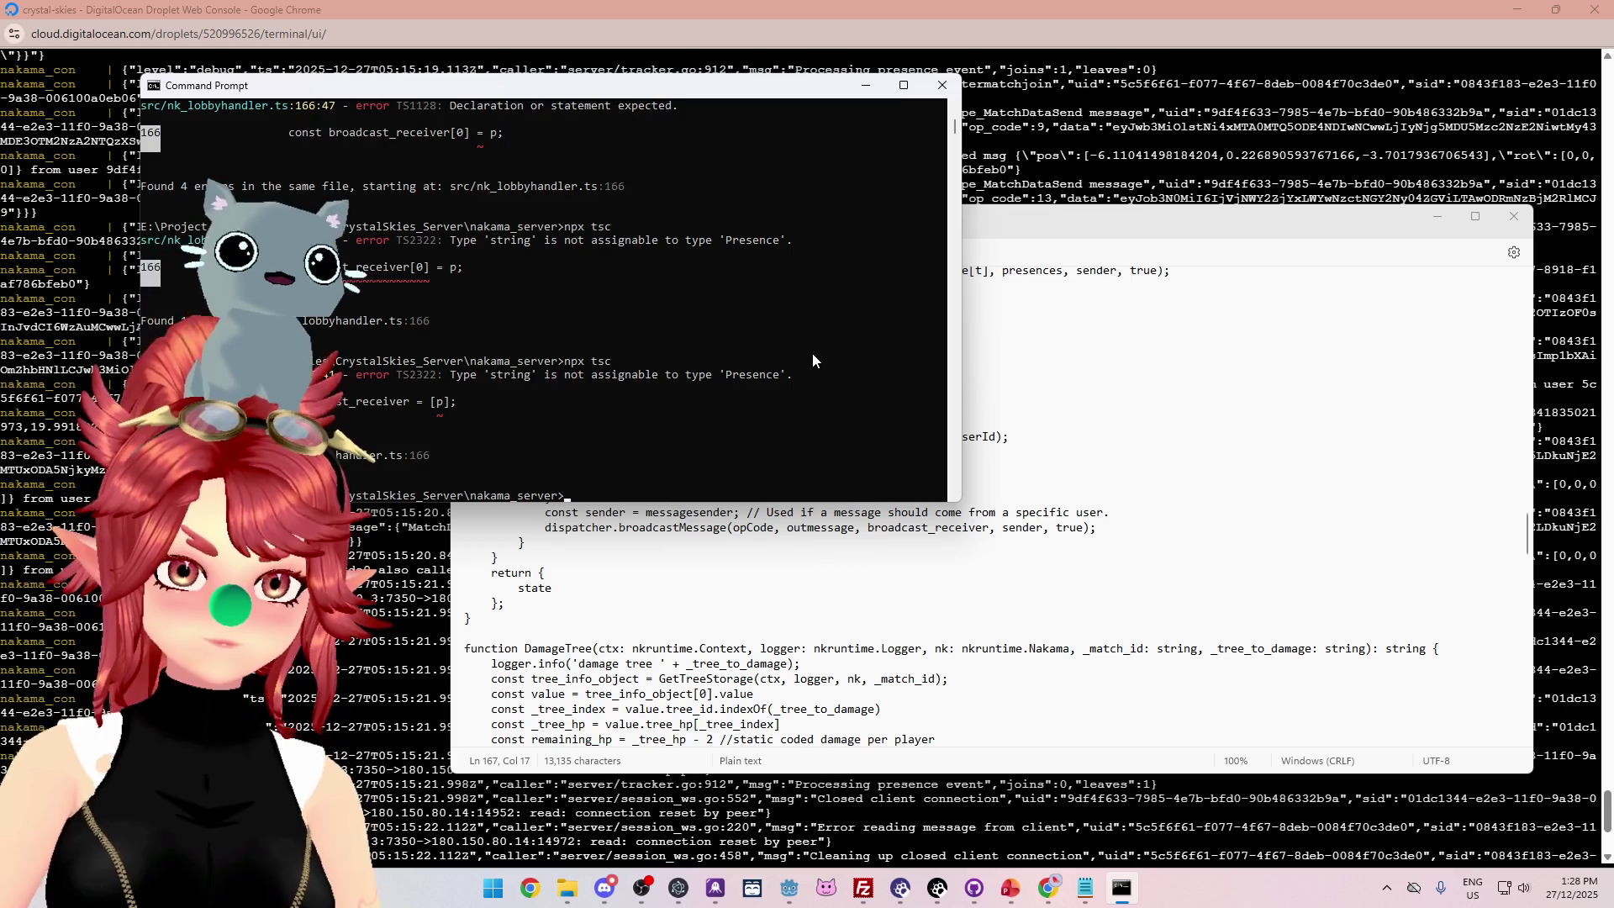
{"action": "key", "text": "Up"}
{"action": "key", "text": "Return"}
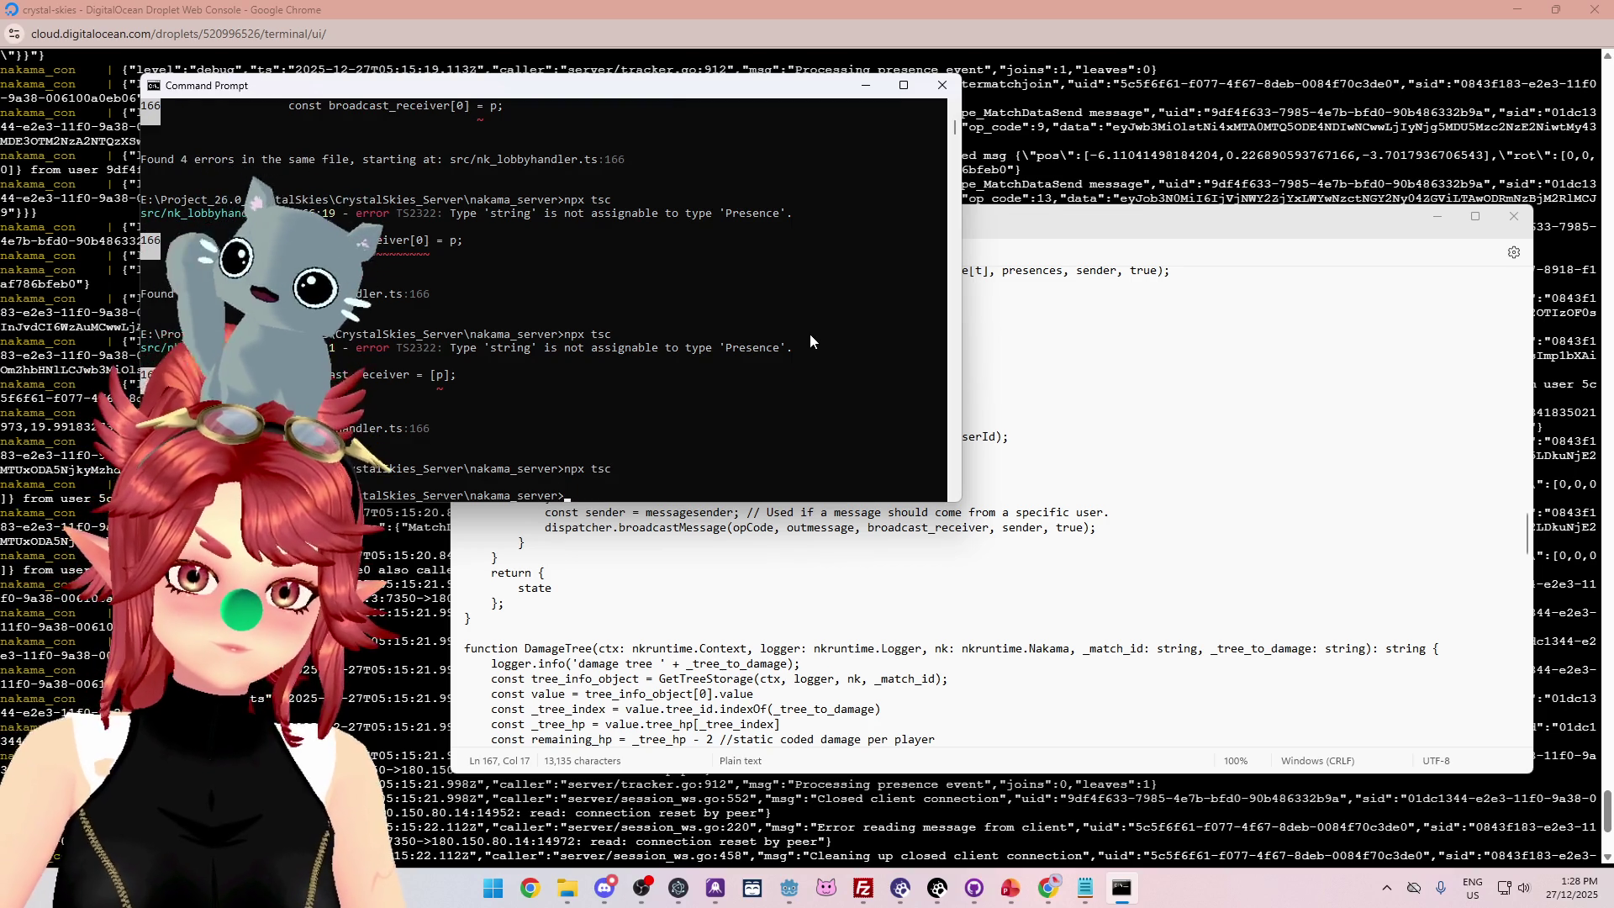
Delete the server's old index.js in FileZilla and upload the new build to the modules folder.
{"action": "left_click", "coordinate": [862, 887]}
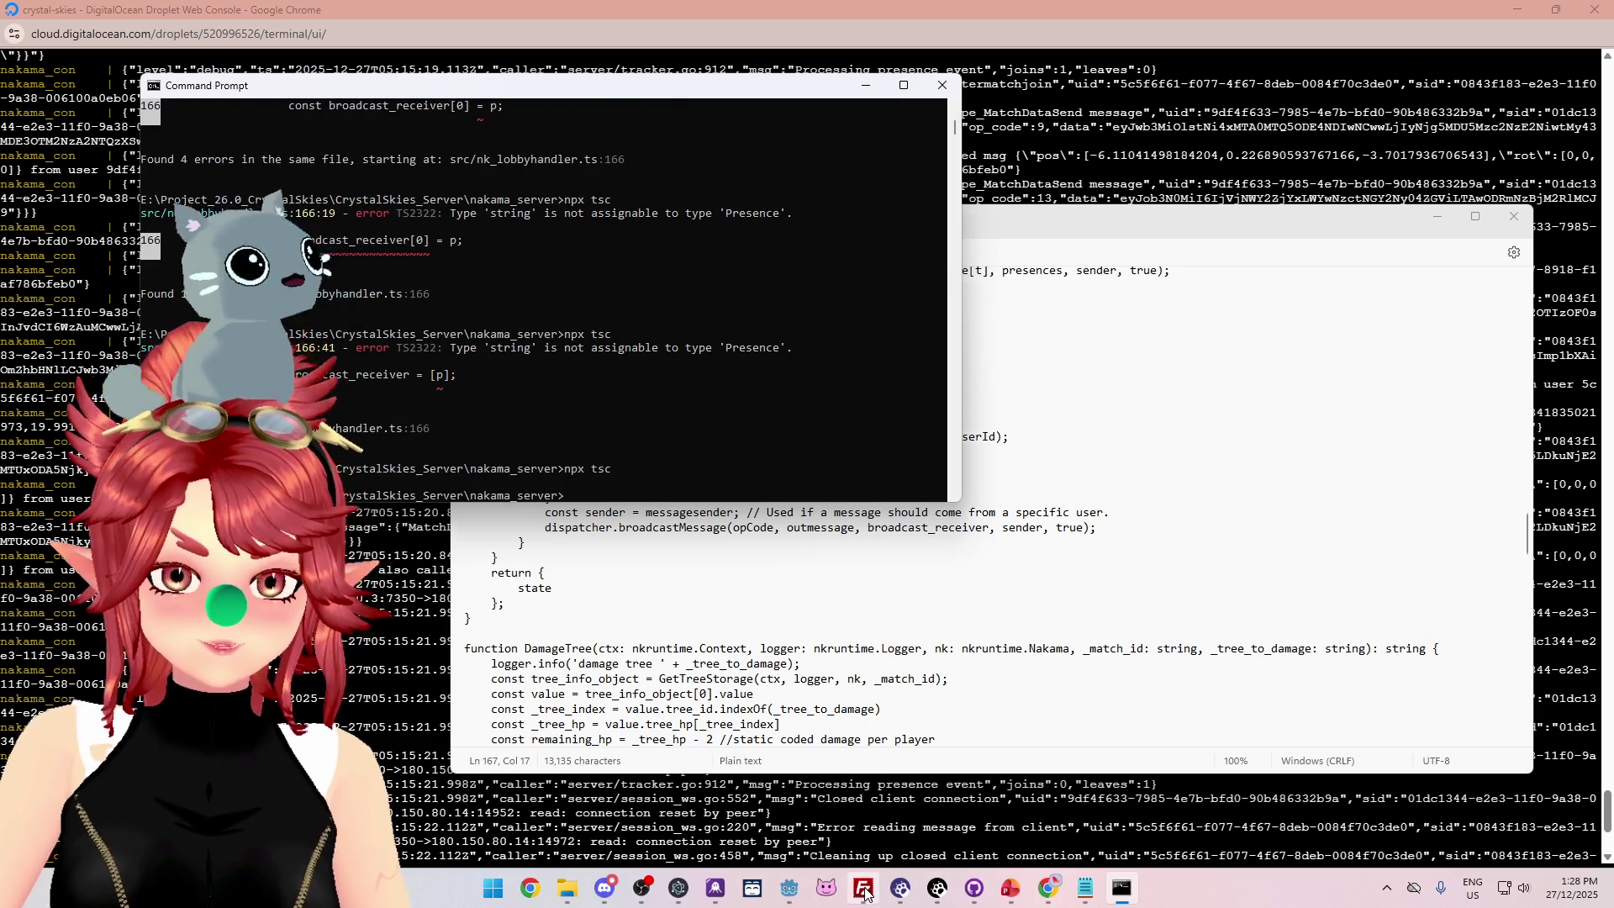
{"action": "left_click", "coordinate": [881, 467]}
{"action": "key", "text": "Delete"}
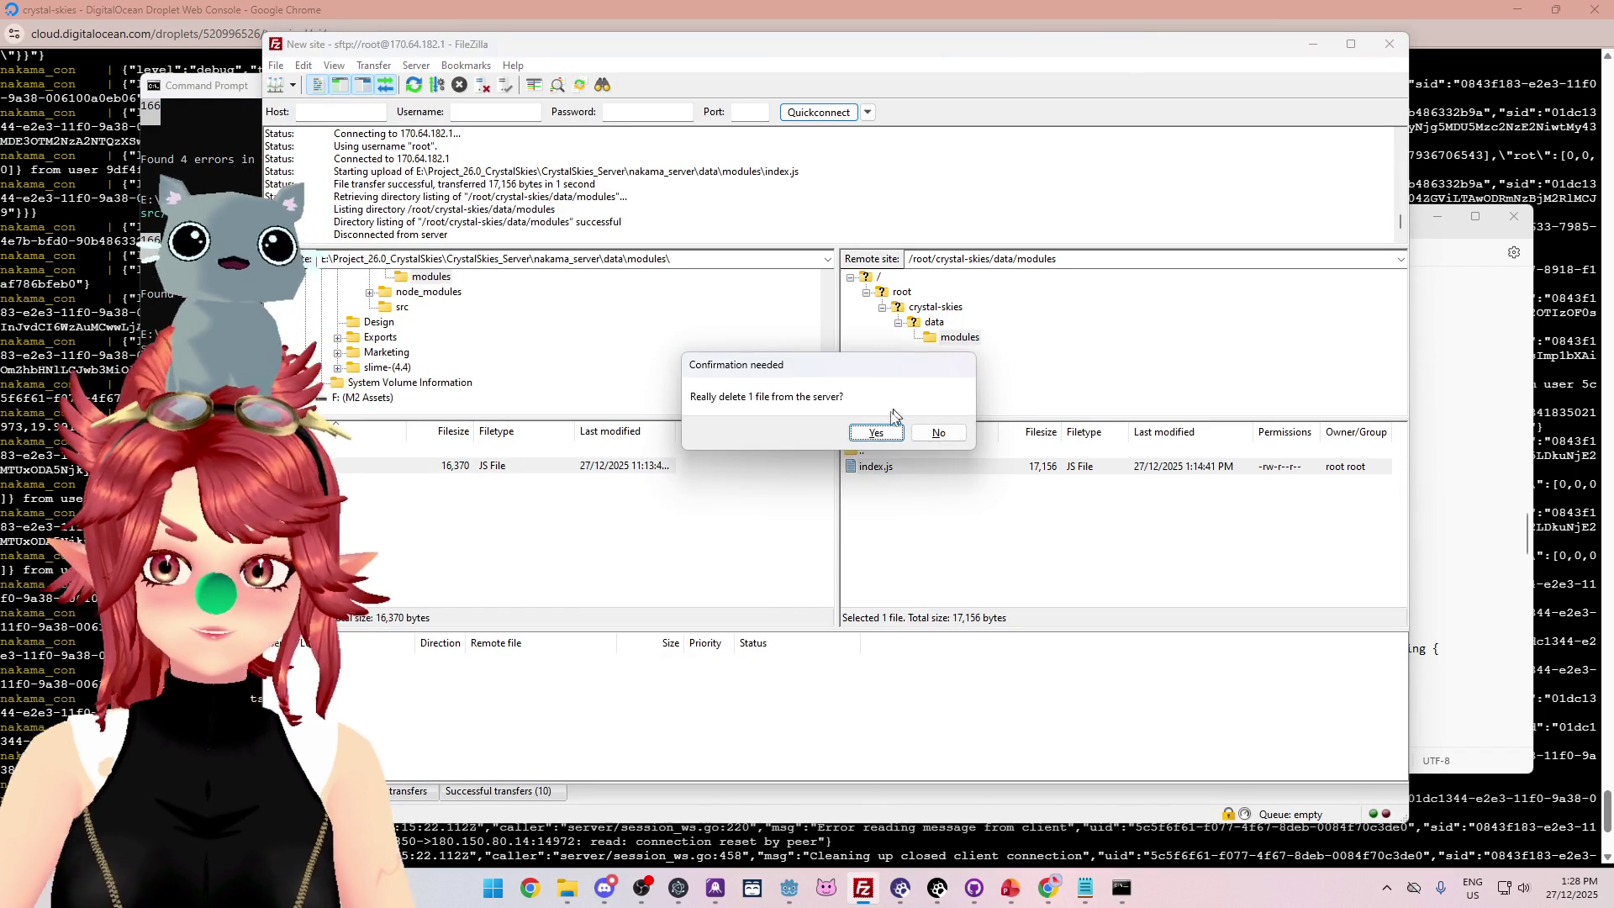
{"action": "left_click", "coordinate": [862, 435]}
{"action": "left_click_drag", "start_coordinate": [378, 474], "coordinate": [980, 510]}
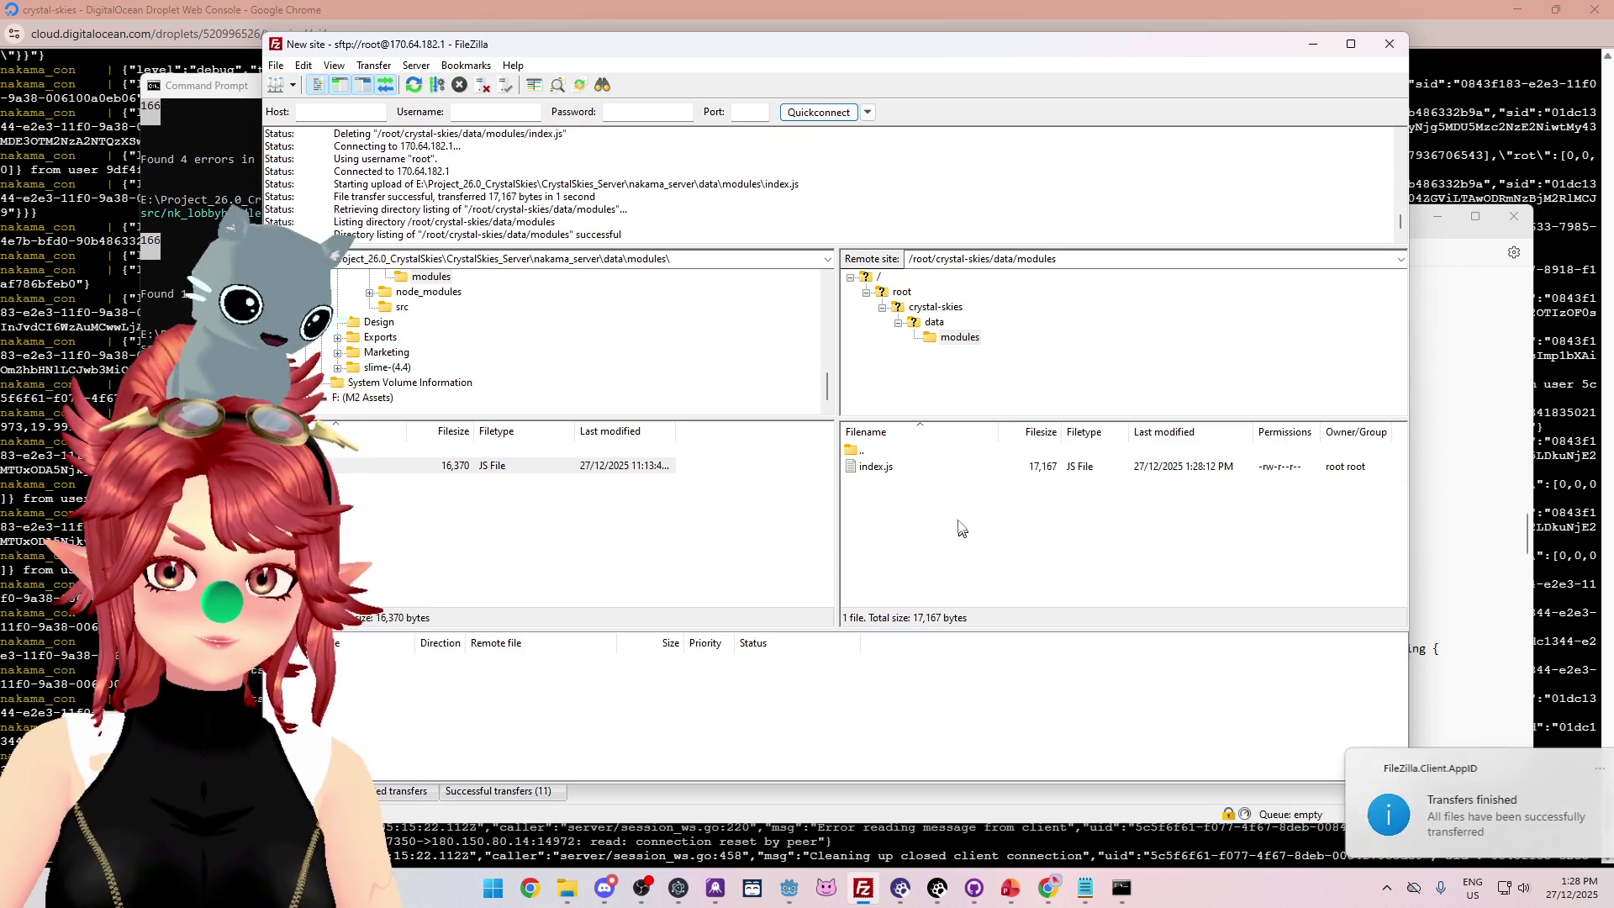
{"action": "mouse_move", "coordinate": [1048, 889]}
{"action": "left_click", "coordinate": [1094, 831]}
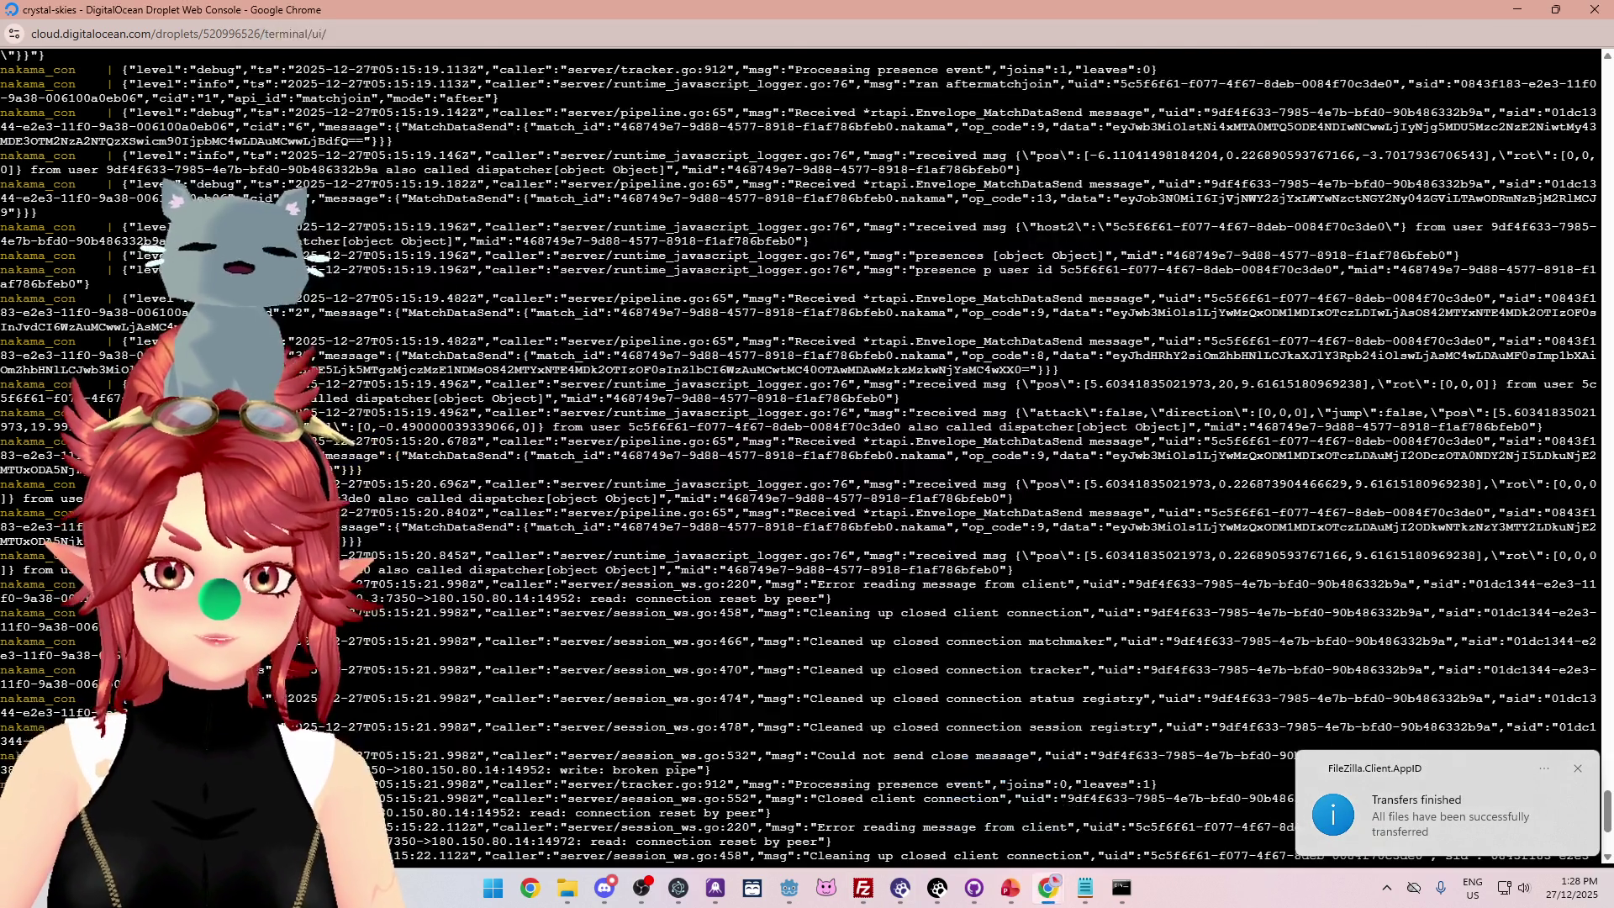
Stop the Nakama containers with Ctrl+C and rerun docker compose up to reload index.js.
{"action": "scroll", "coordinate": [1093, 831], "scroll_direction": "down", "scroll_amount": 7}
{"action": "key", "text": "ctrl+c"}
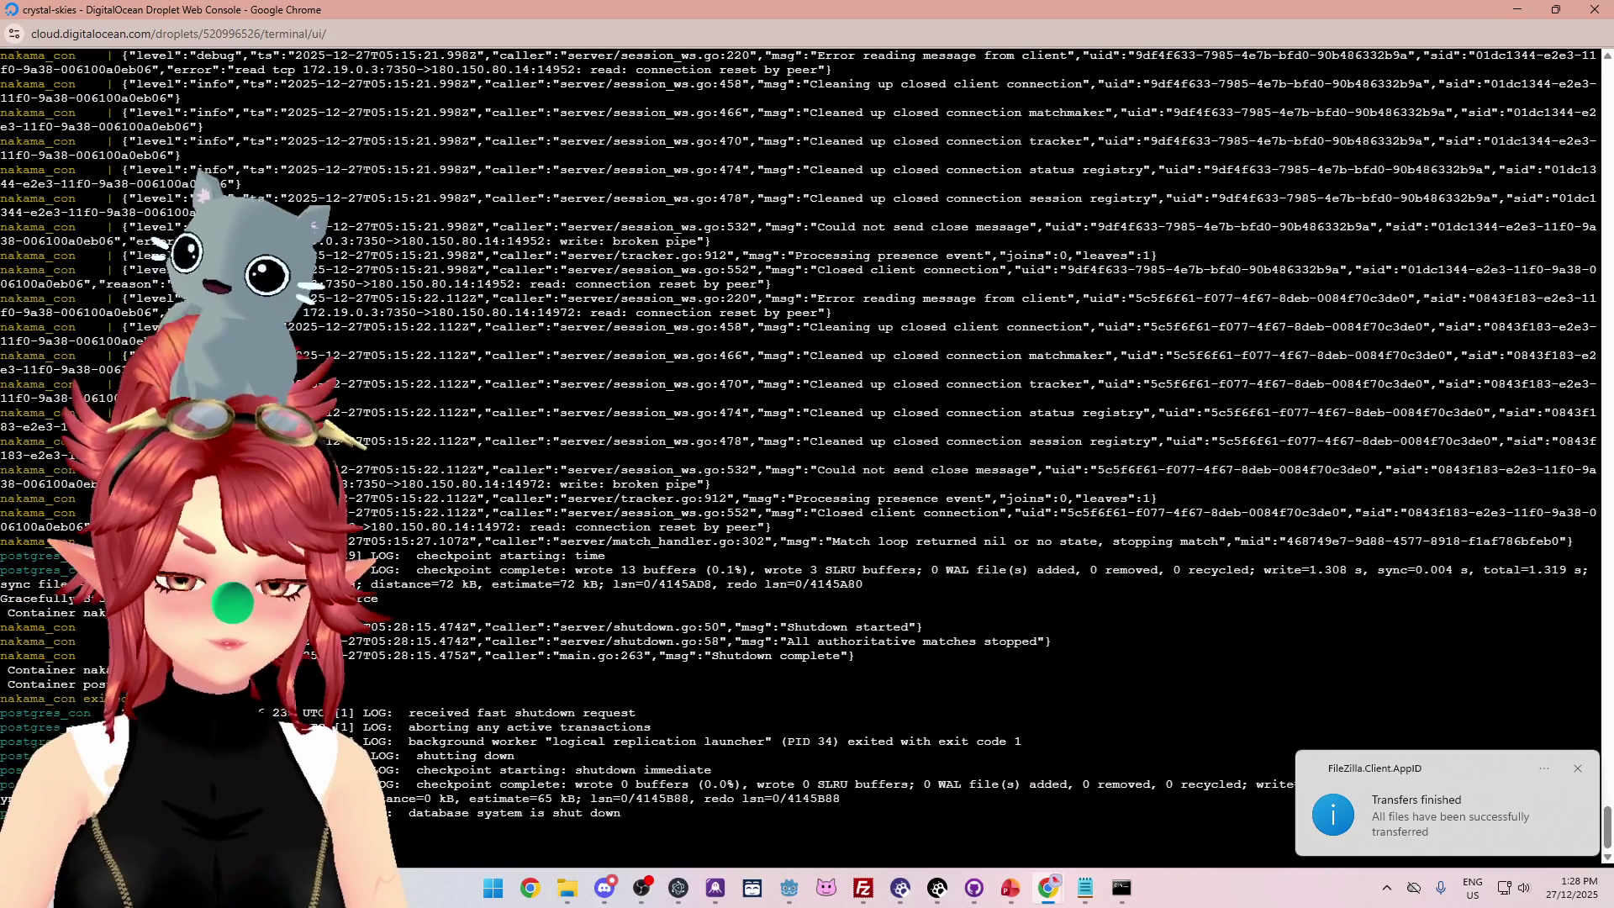
{"action": "key", "text": "Return"}
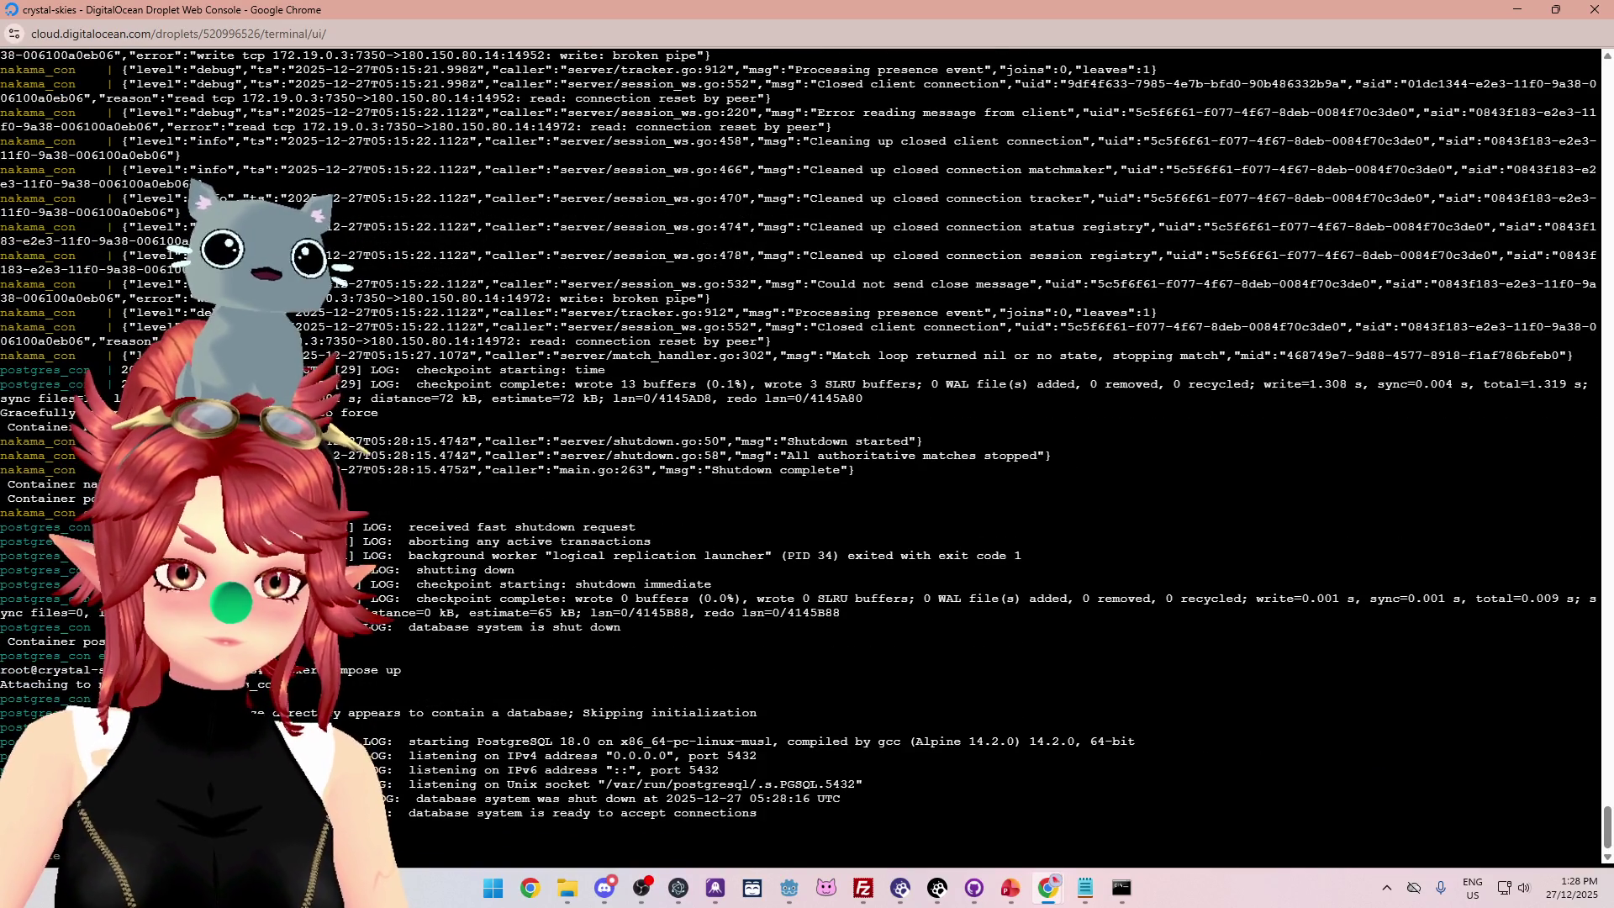
{"action": "mouse_move", "coordinate": [788, 888]}
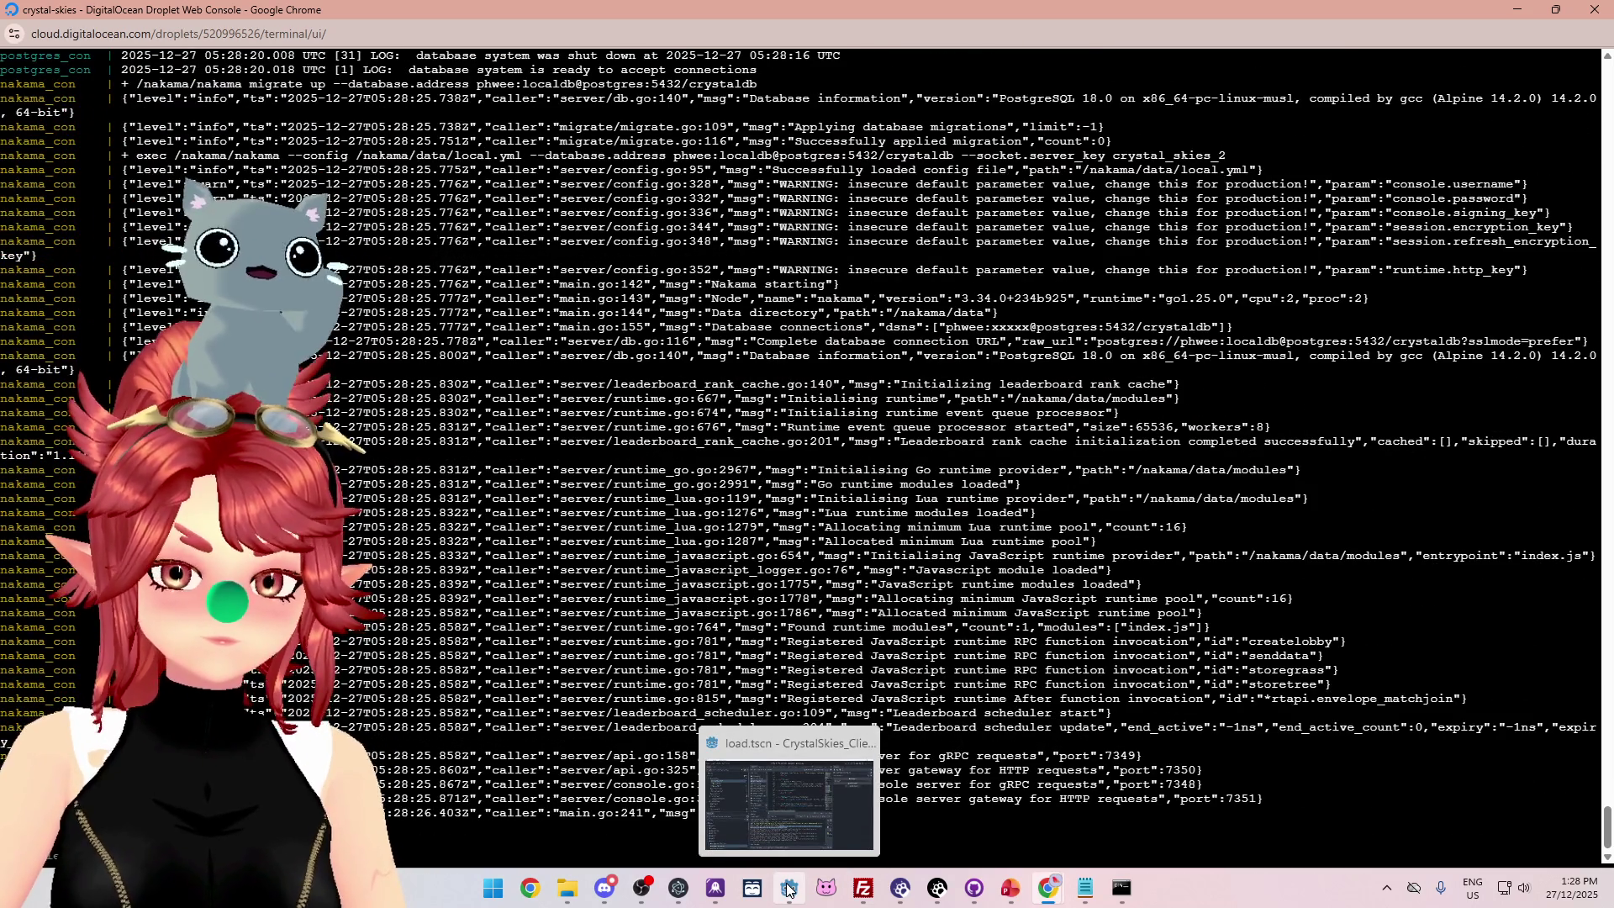
{"action": "left_click", "coordinate": [787, 889]}
Launch the game, log in the first player and create the lobby 'asdf'.
{"action": "left_click", "coordinate": [1348, 40]}
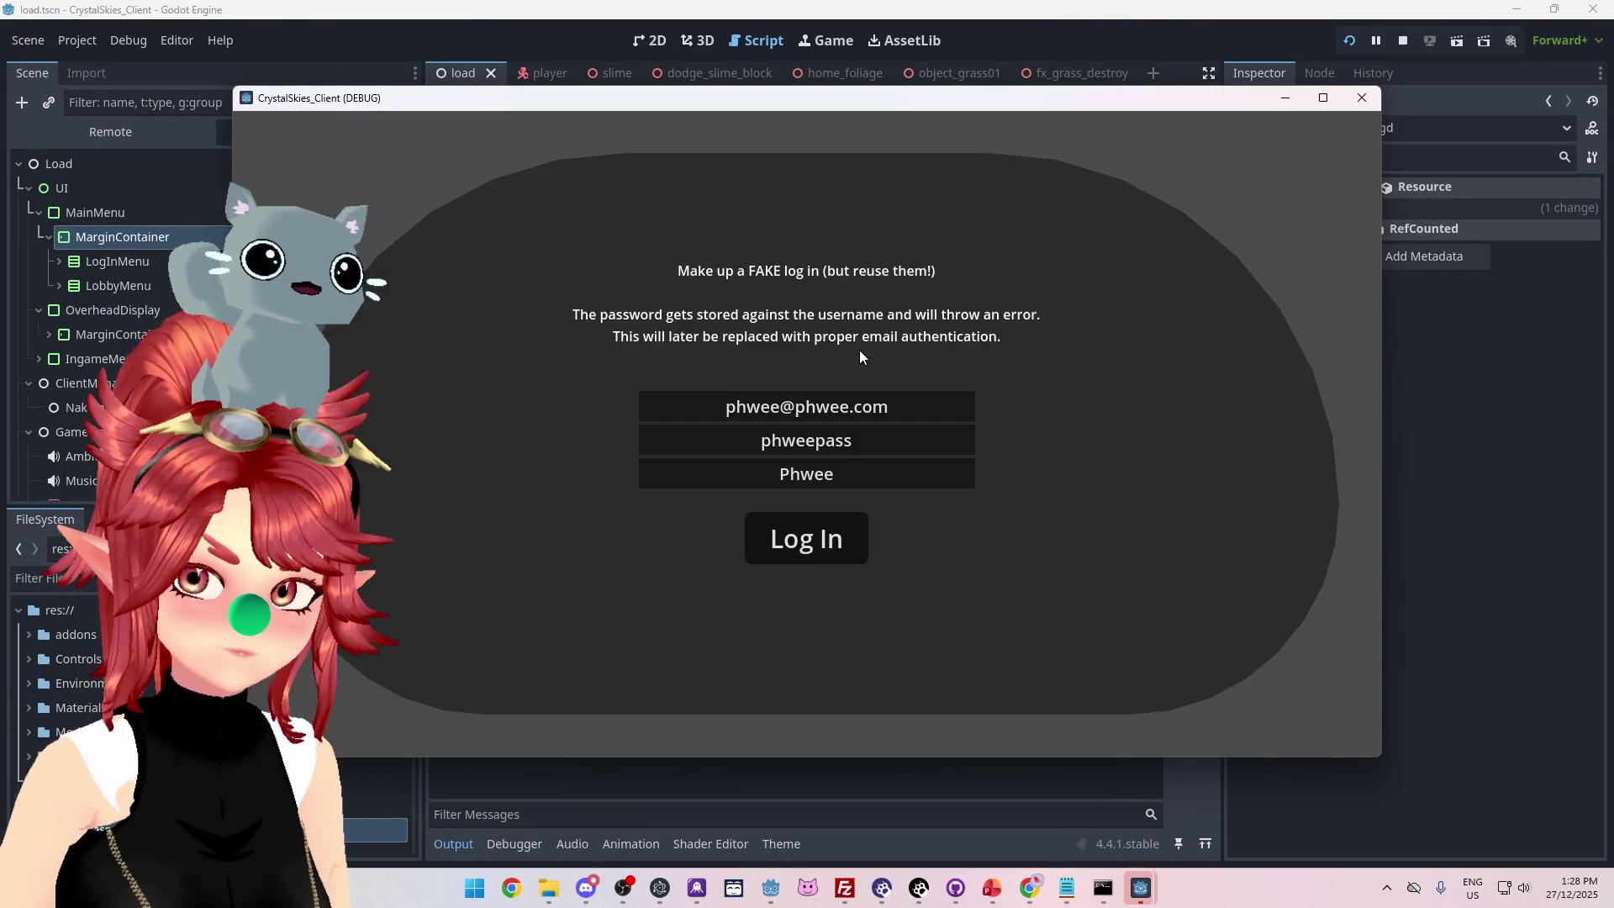
{"action": "left_click", "coordinate": [847, 548]}
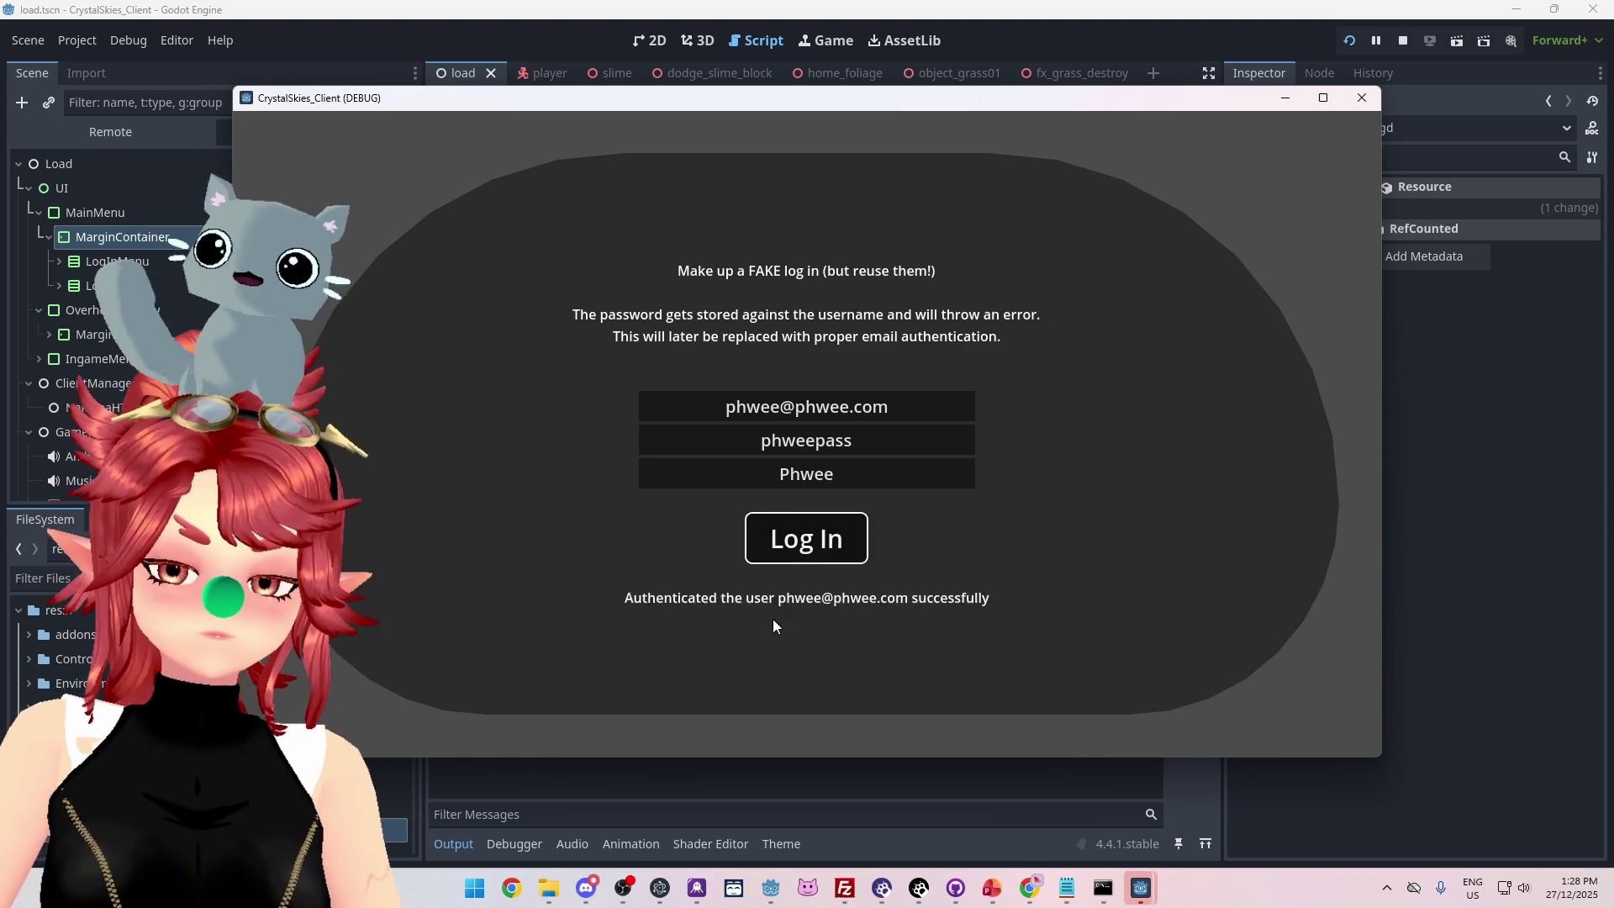
{"action": "left_click", "coordinate": [762, 576]}
{"action": "type", "text": "asdf"}
{"action": "left_click", "coordinate": [930, 573]}
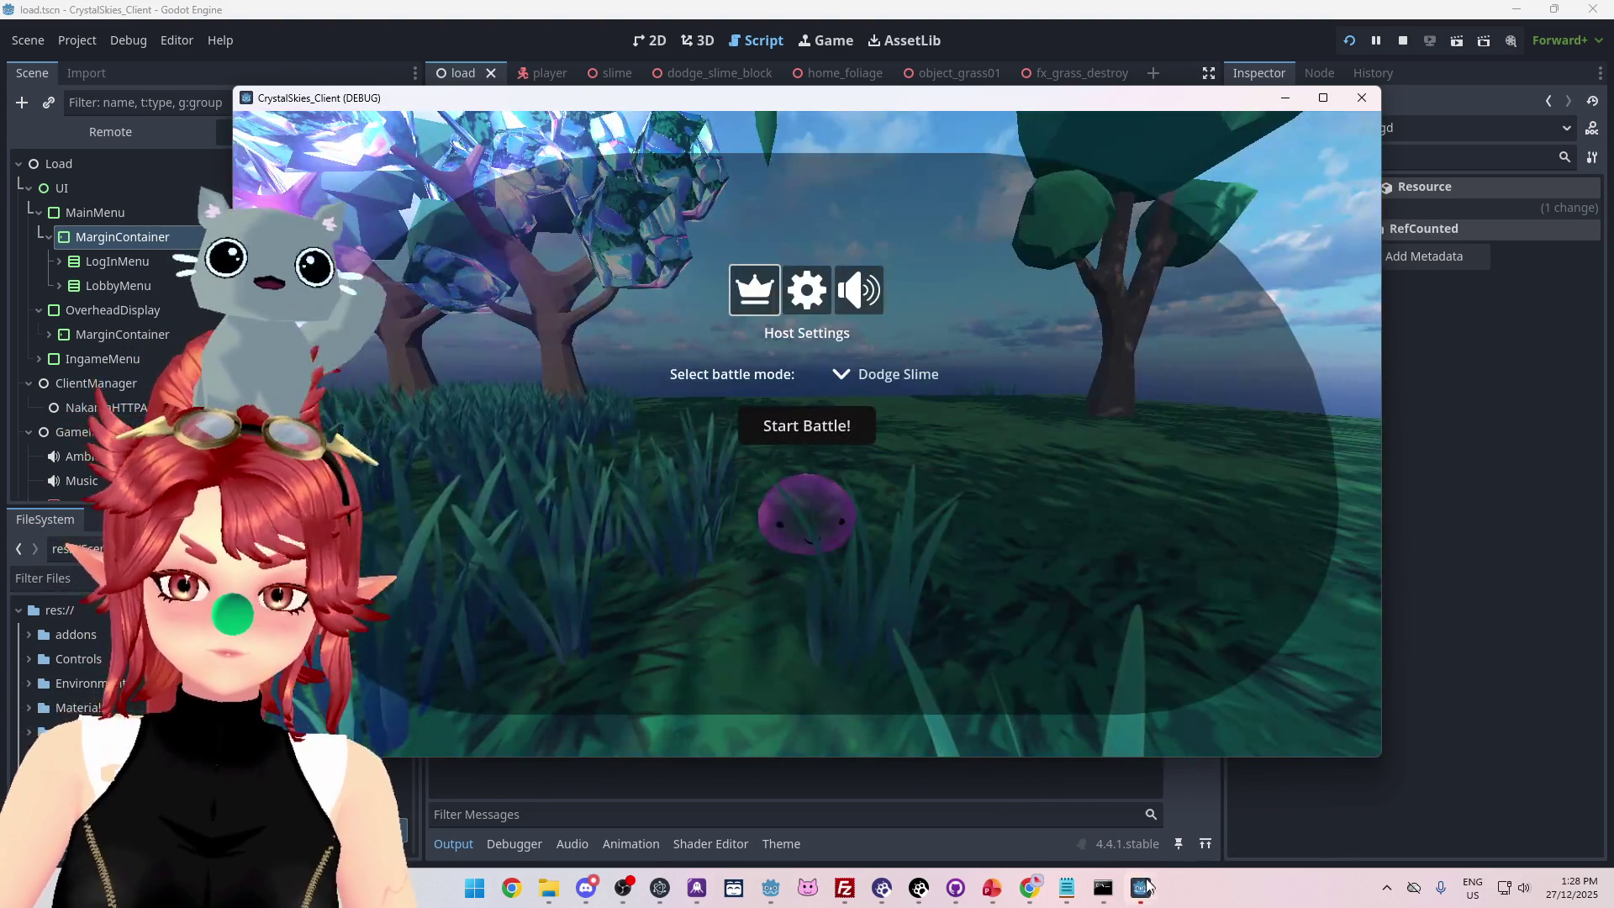
On the second client, add '2' to the display name, log in and join the asdd lobby.
{"action": "mouse_move", "coordinate": [1148, 885]}
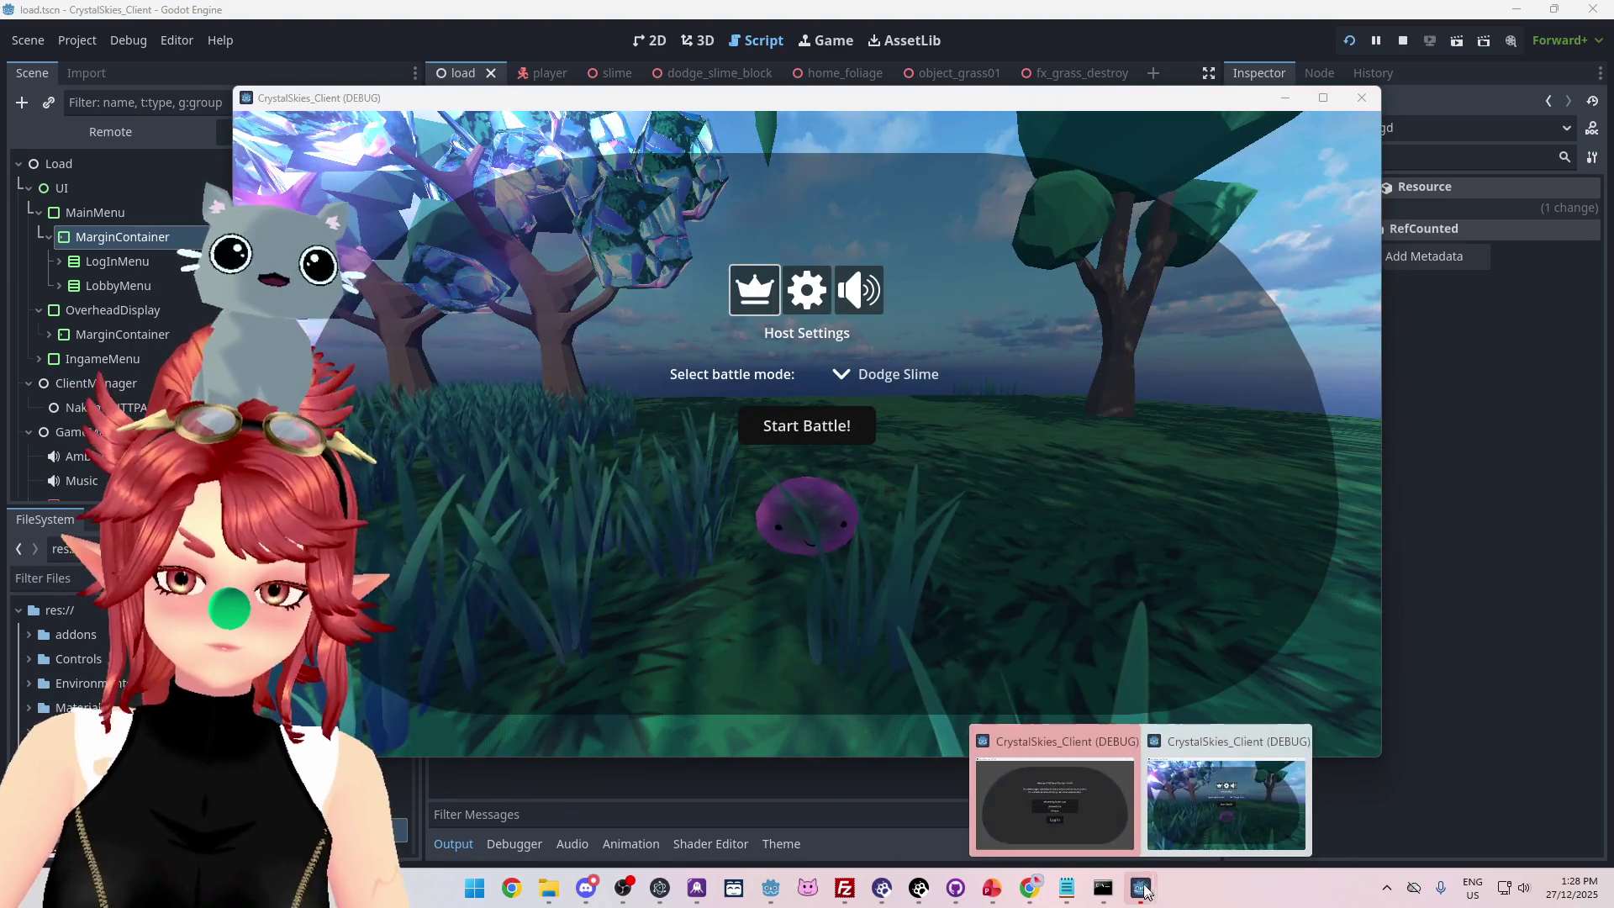
{"action": "left_click", "coordinate": [1051, 756]}
{"action": "left_click", "coordinate": [852, 482]}
{"action": "type", "text": "2"}
{"action": "left_click", "coordinate": [829, 538]}
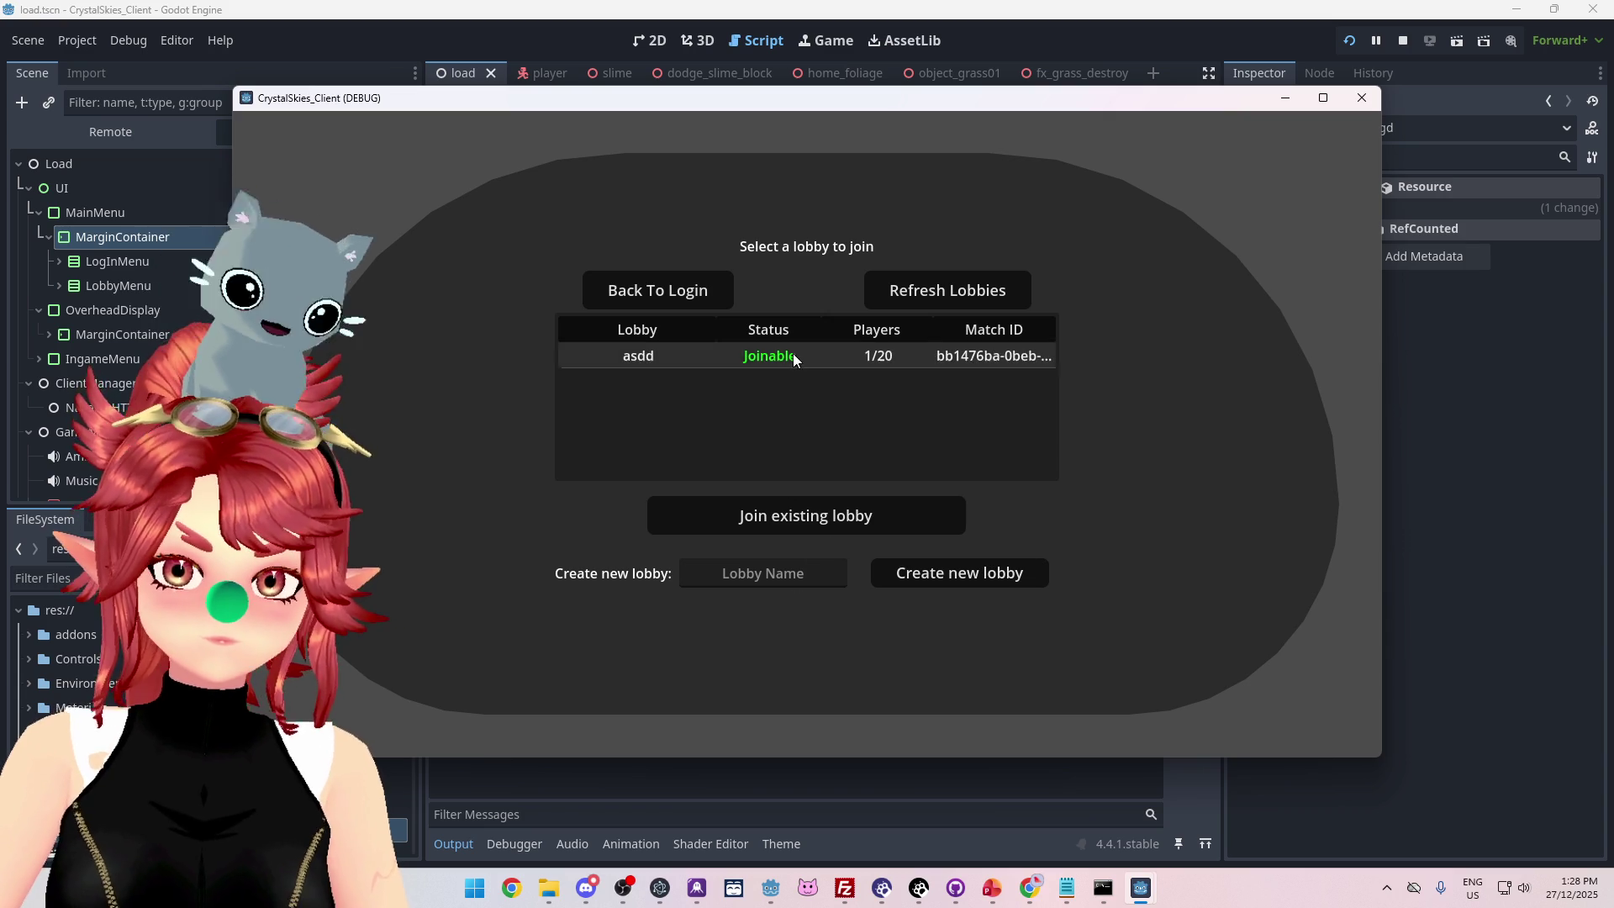
{"action": "left_click", "coordinate": [794, 358]}
{"action": "left_click", "coordinate": [799, 516]}
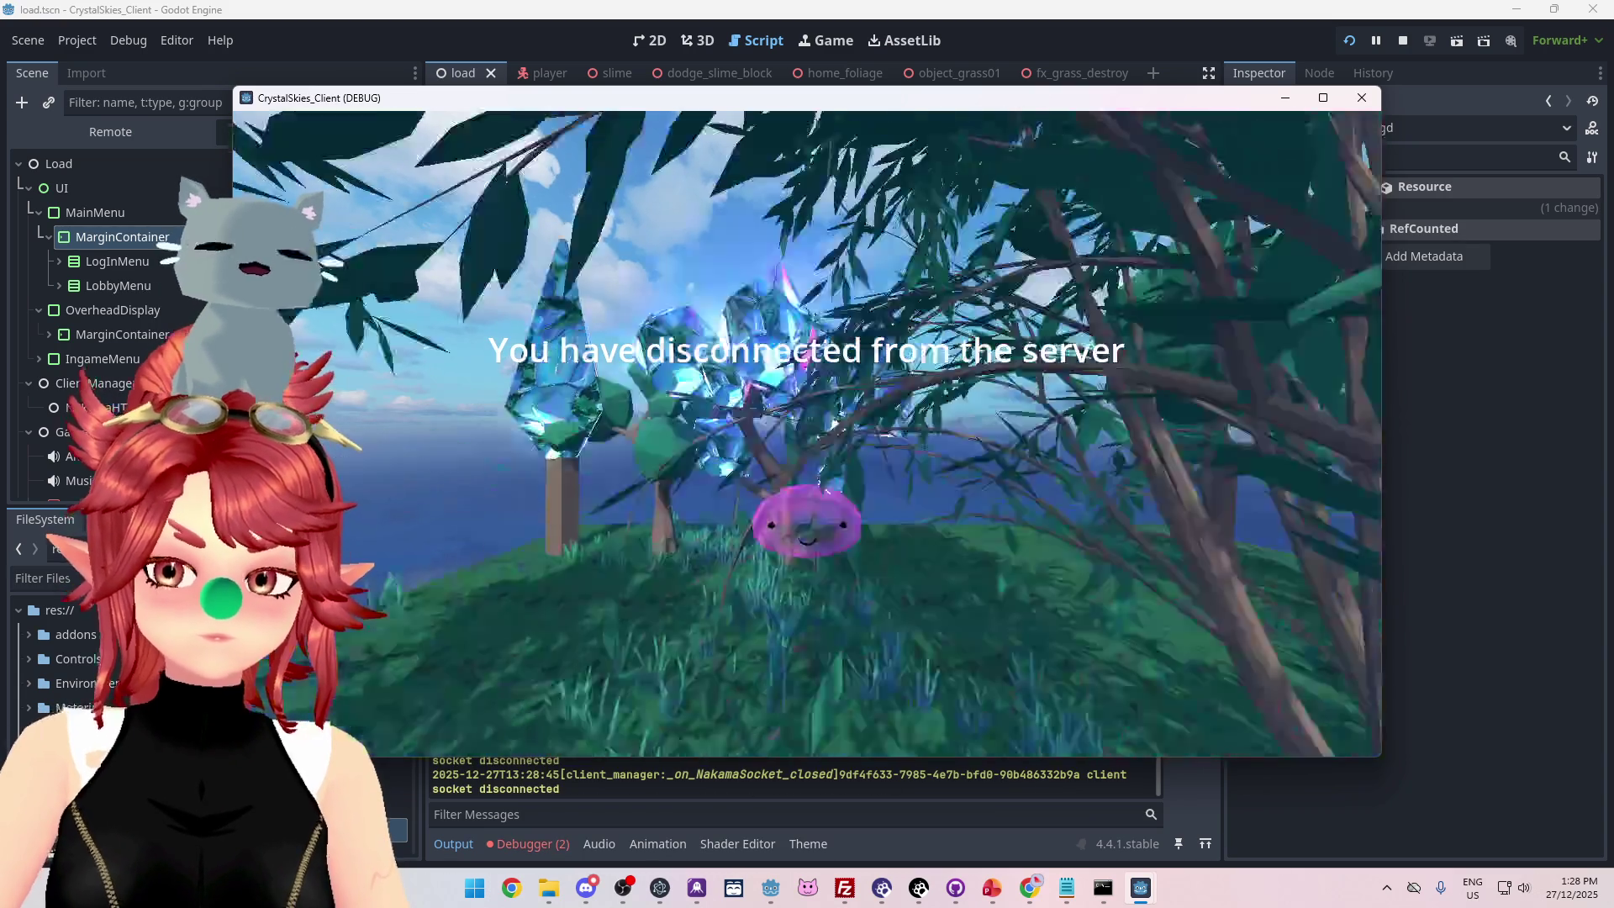
Stop the running game and check the Debugger's error list.
{"action": "key", "text": "Escape"}
{"action": "left_click", "coordinate": [882, 814]}
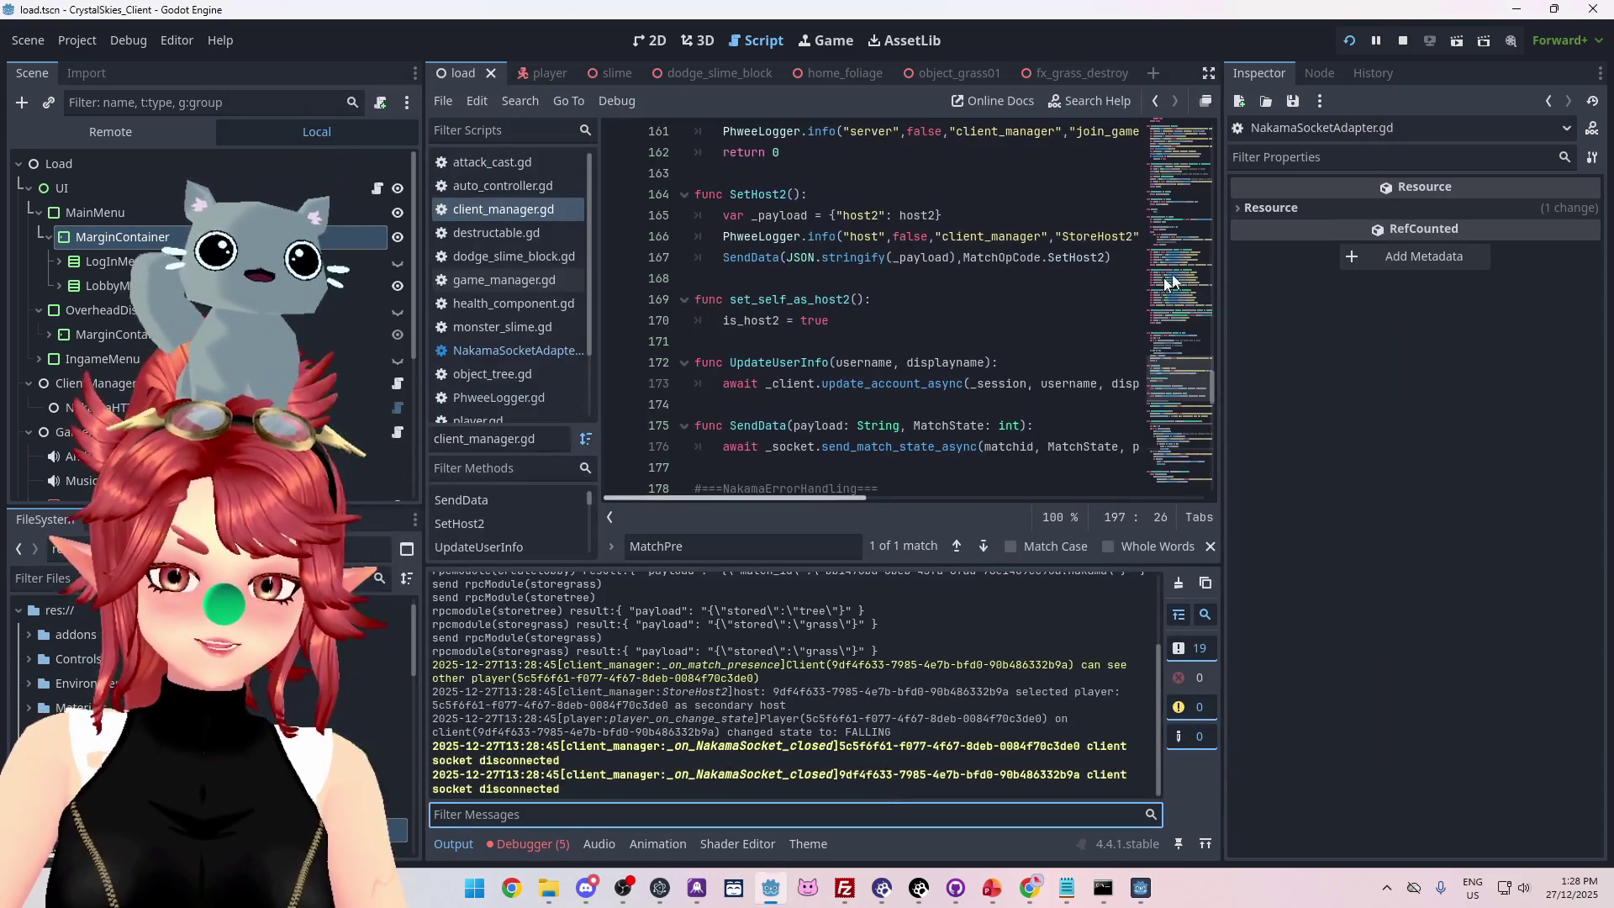
{"action": "left_click", "coordinate": [1404, 40]}
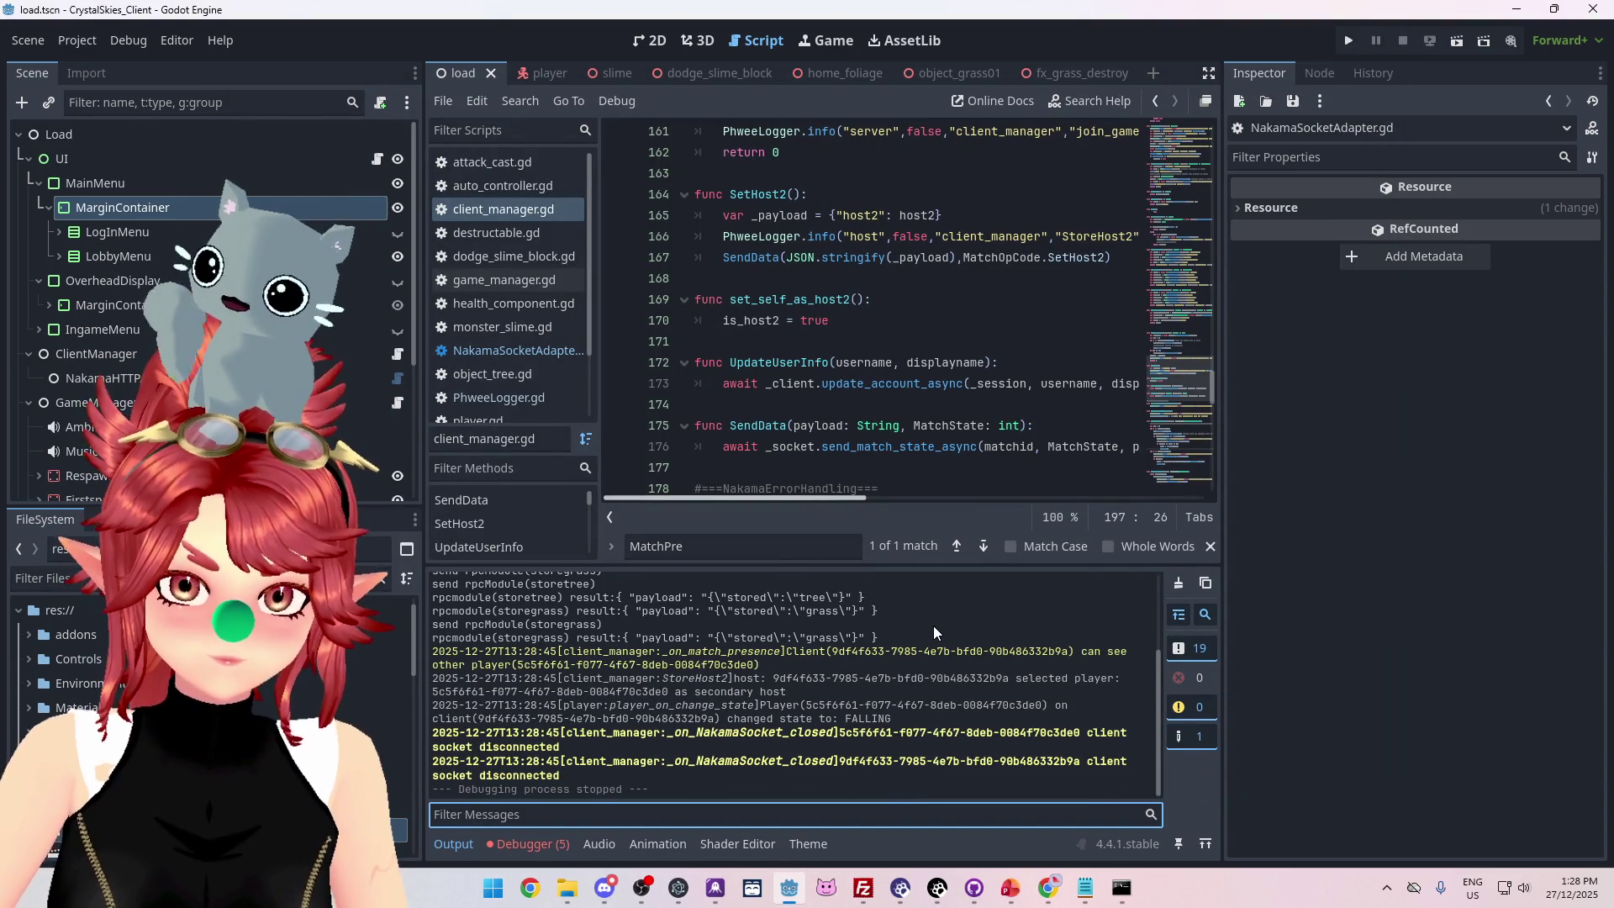
{"action": "left_click", "coordinate": [521, 847]}
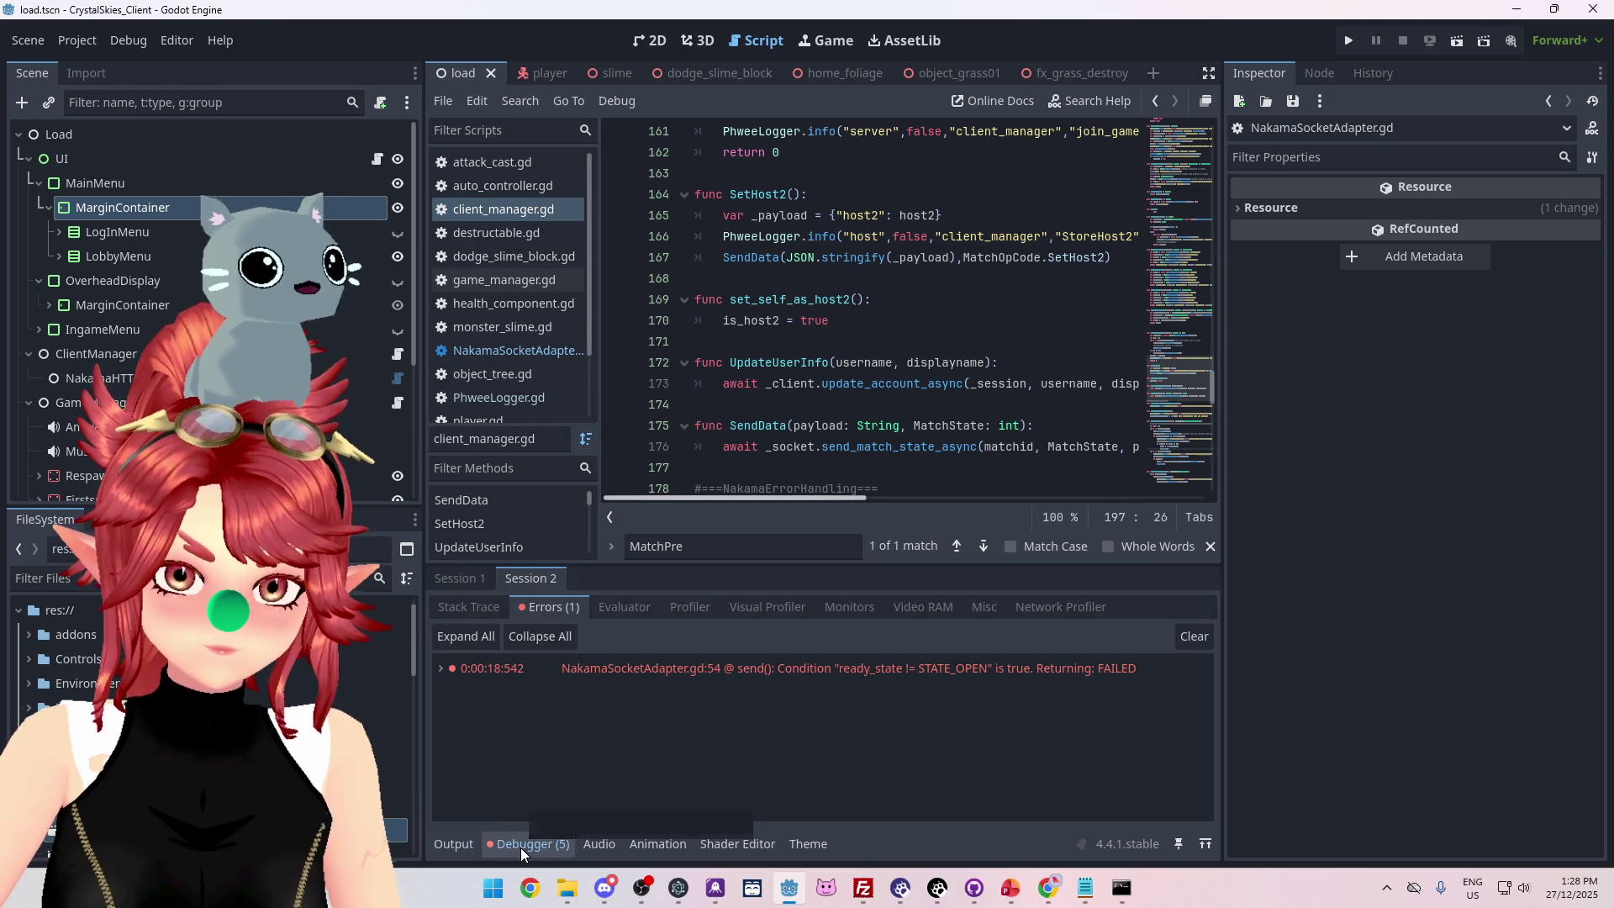
{"action": "left_click", "coordinate": [431, 844]}
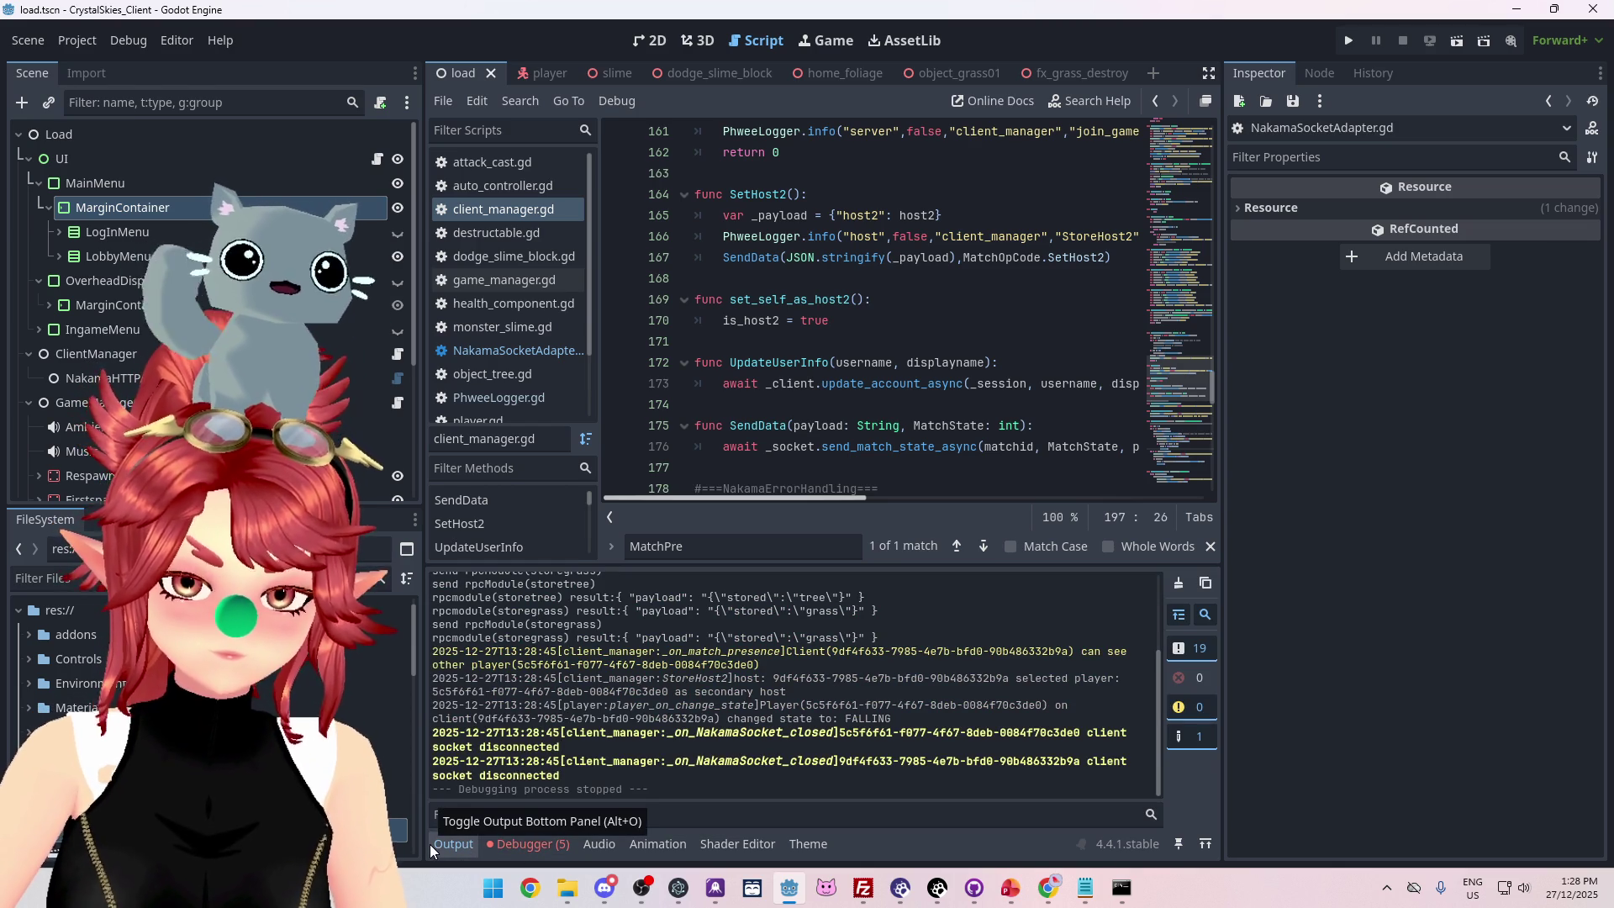
Rerun the project, host a new lobby, join it from the second client, then stop the game.
{"action": "left_click", "coordinate": [1347, 42]}
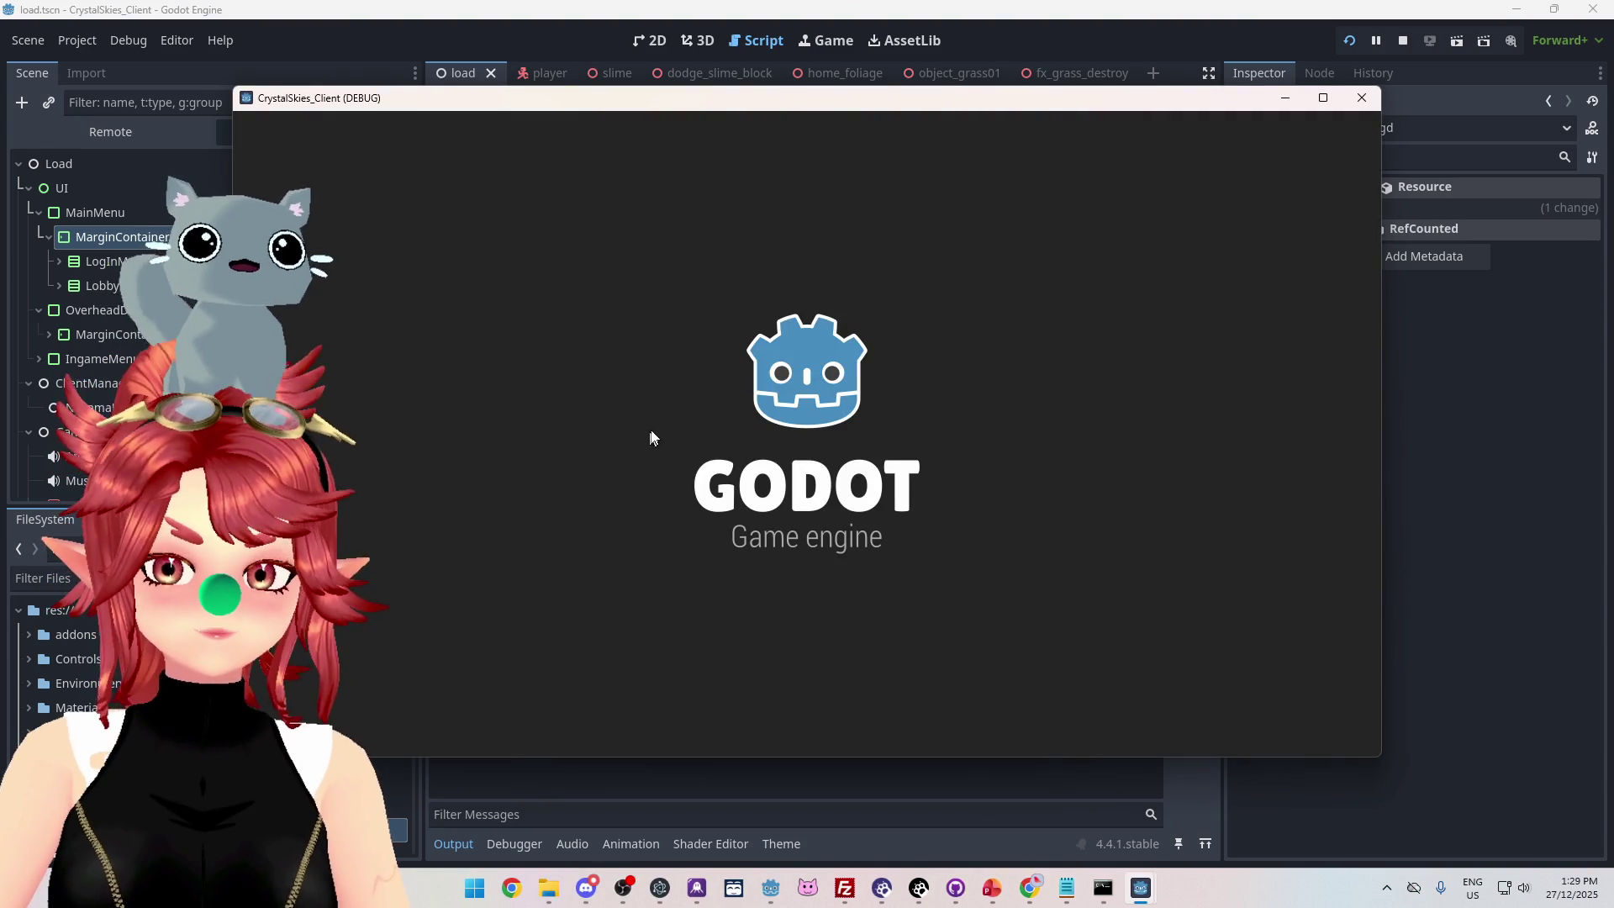
{"action": "left_click", "coordinate": [776, 542]}
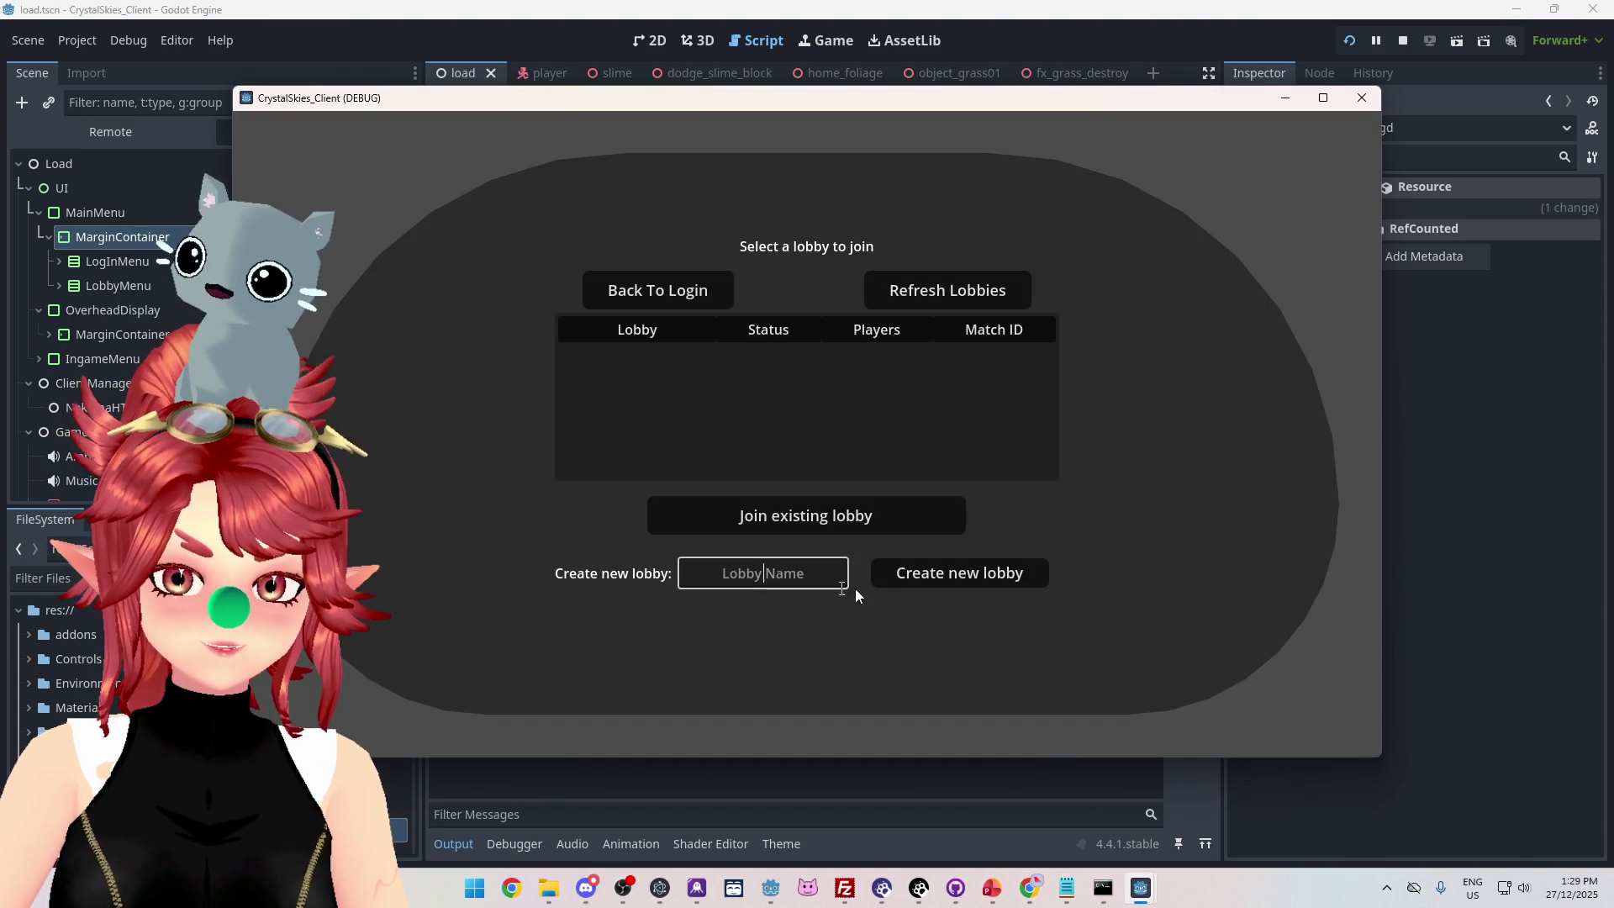
{"action": "left_click", "coordinate": [938, 577]}
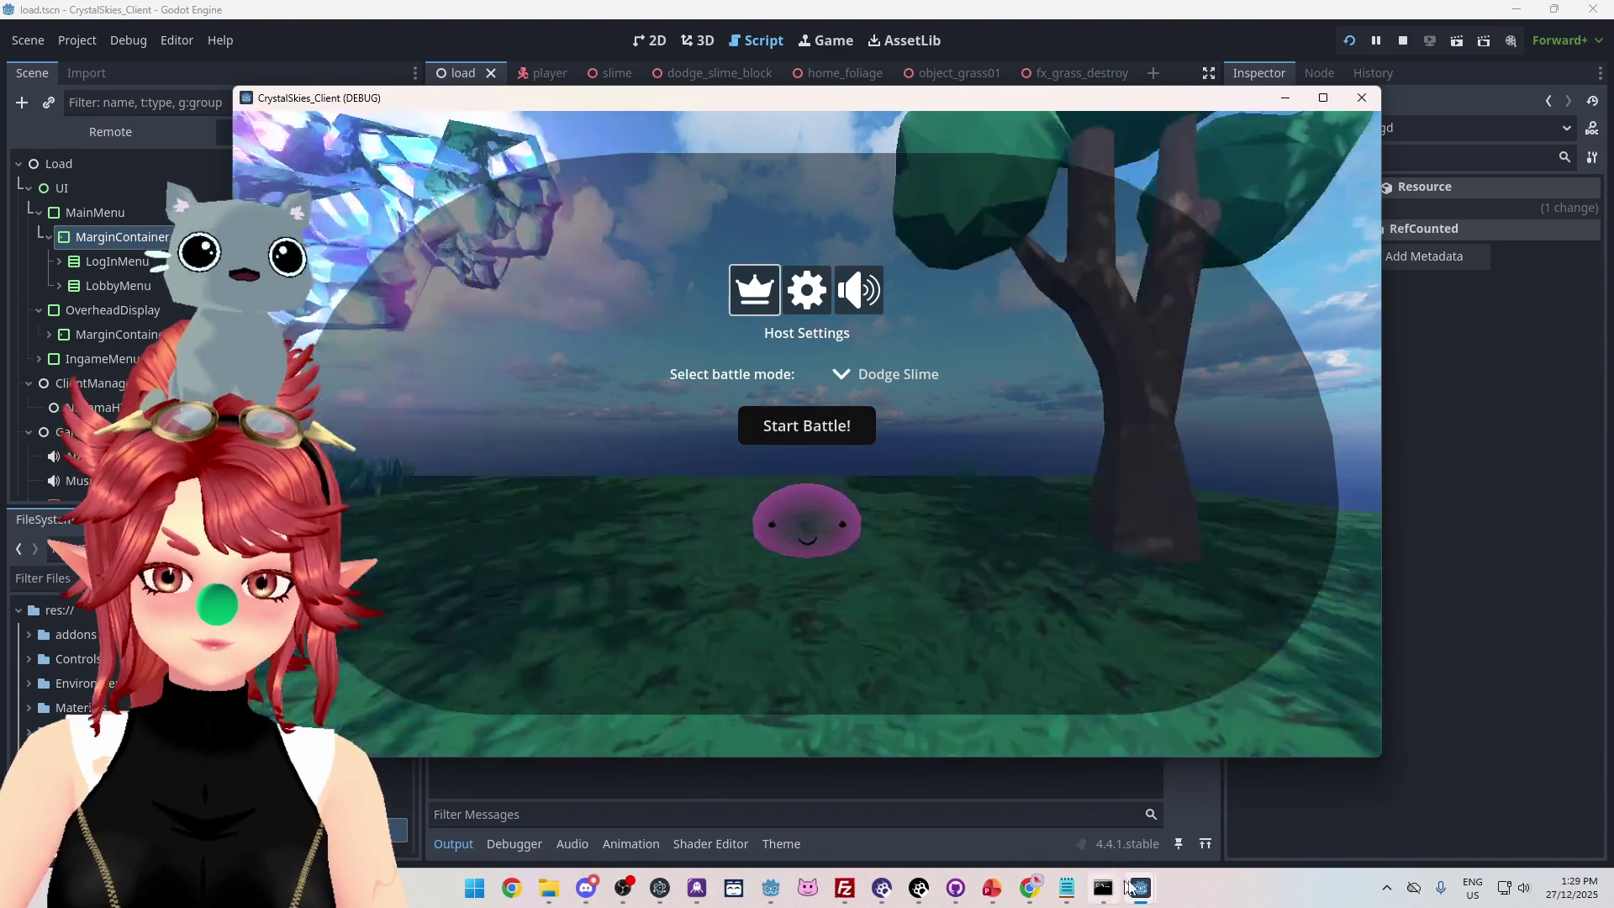
{"action": "mouse_move", "coordinate": [1145, 879]}
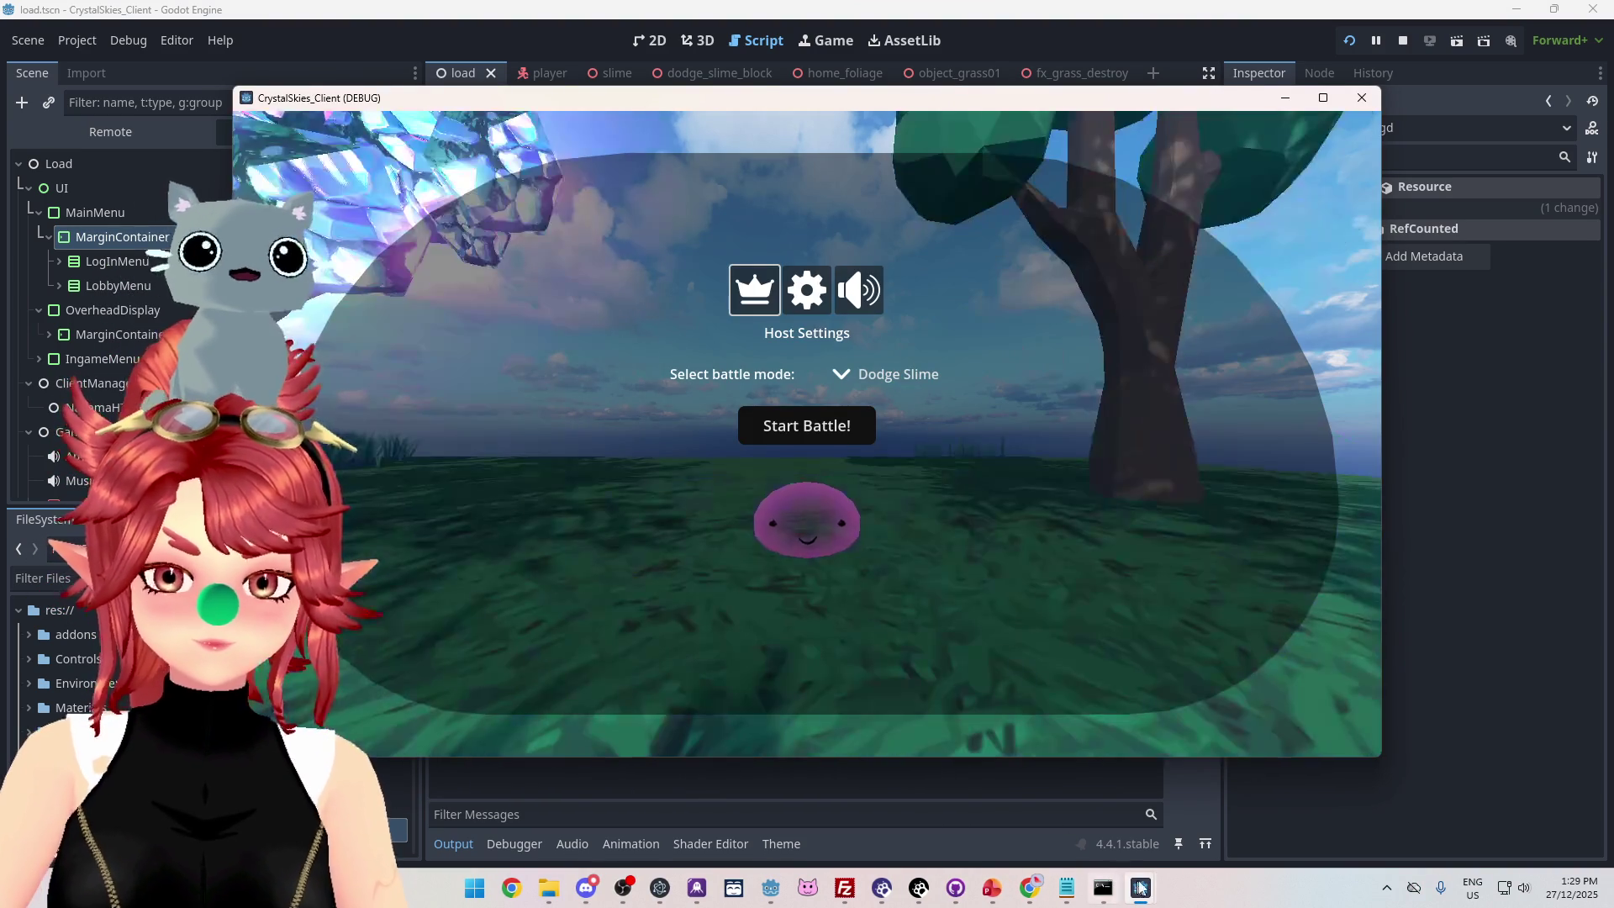
{"action": "left_click", "coordinate": [1055, 807]}
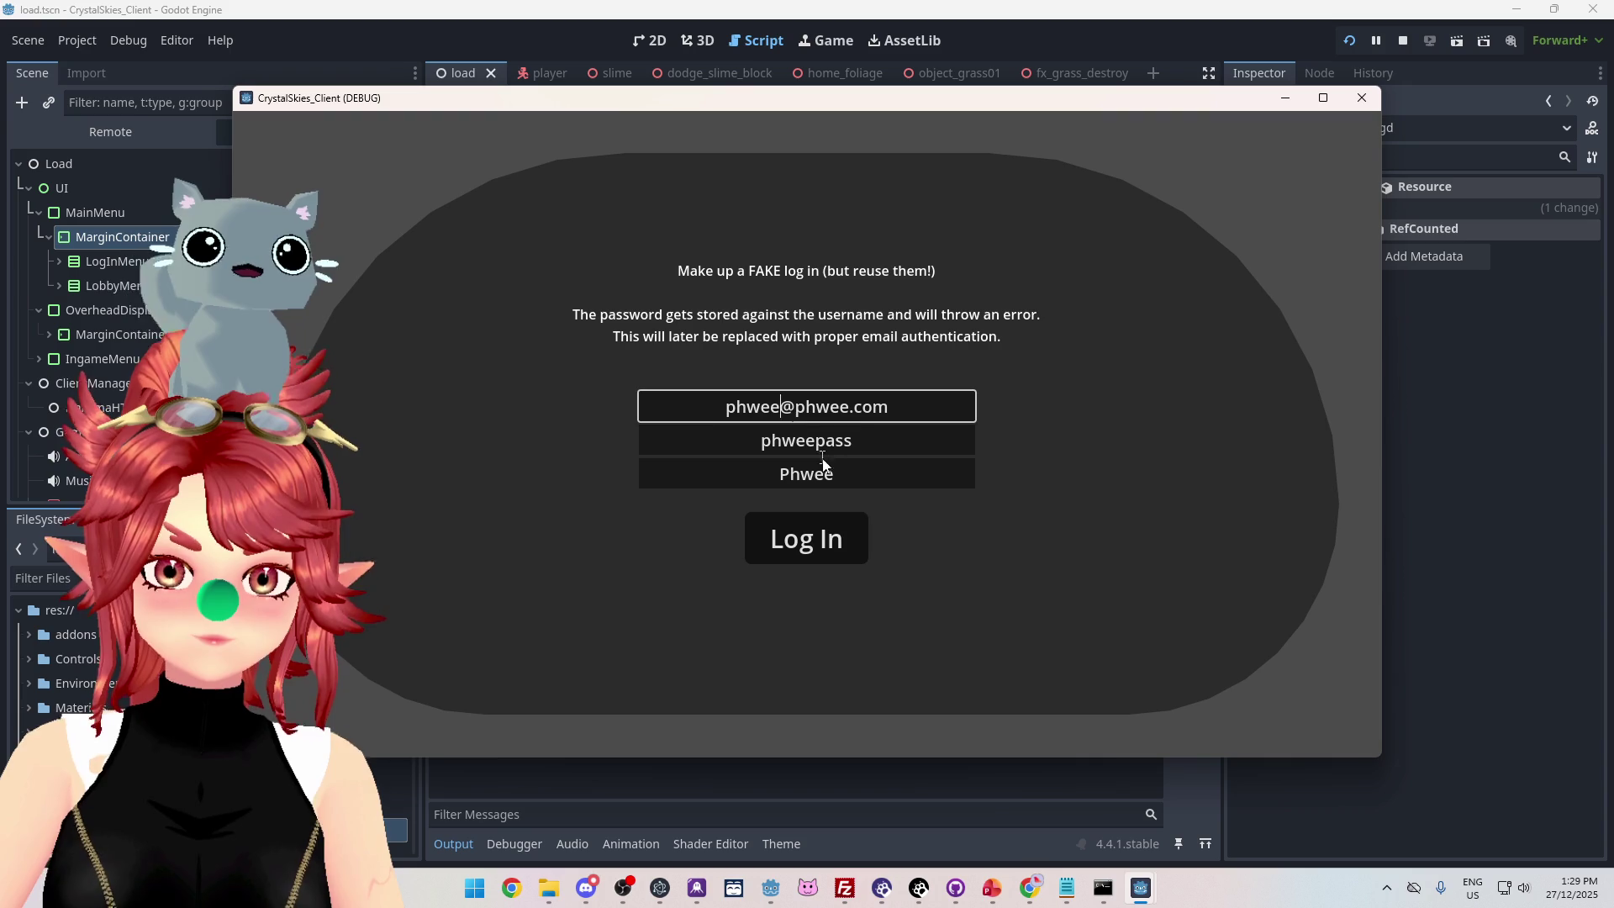
{"action": "type", "text": "2"}
{"action": "left_click", "coordinate": [847, 523]}
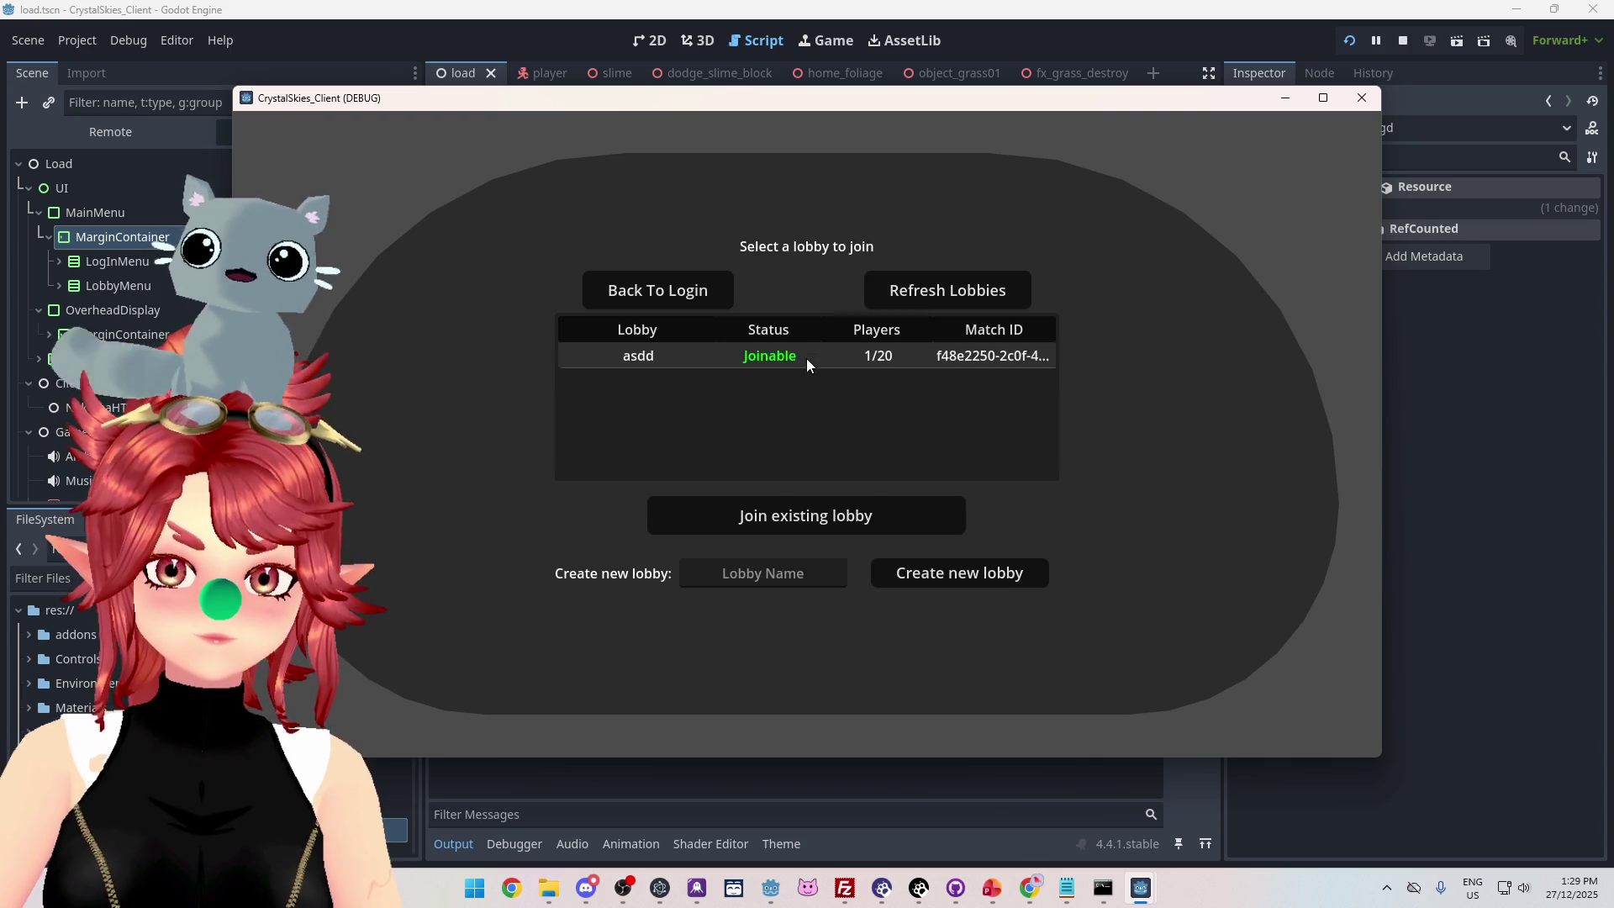
{"action": "left_click", "coordinate": [810, 516]}
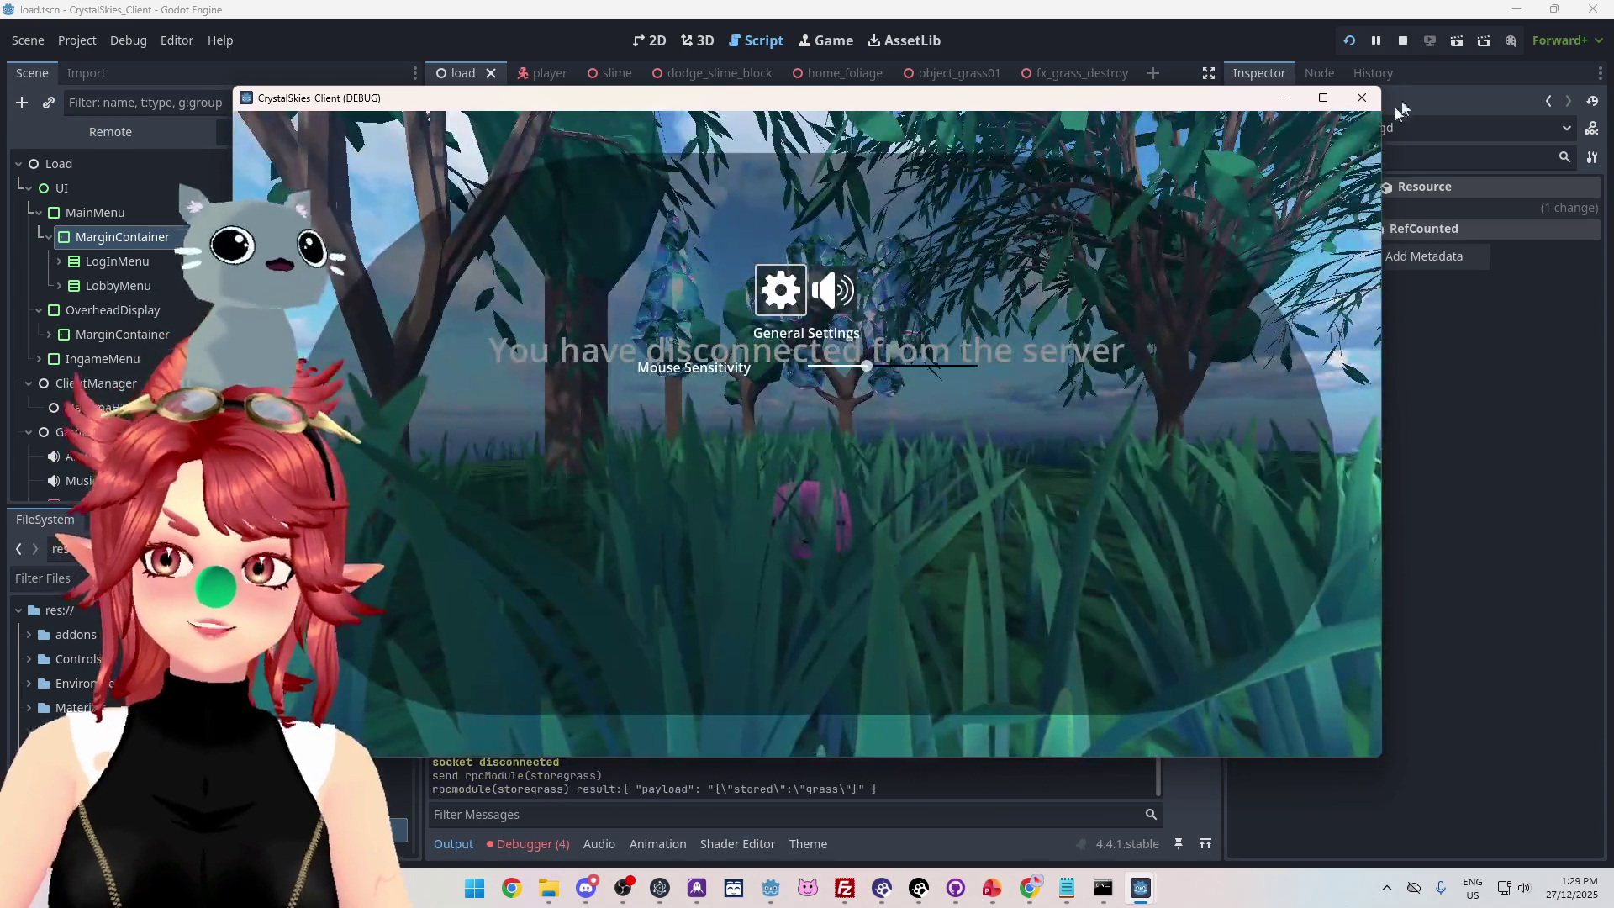
{"action": "left_click", "coordinate": [1402, 40]}
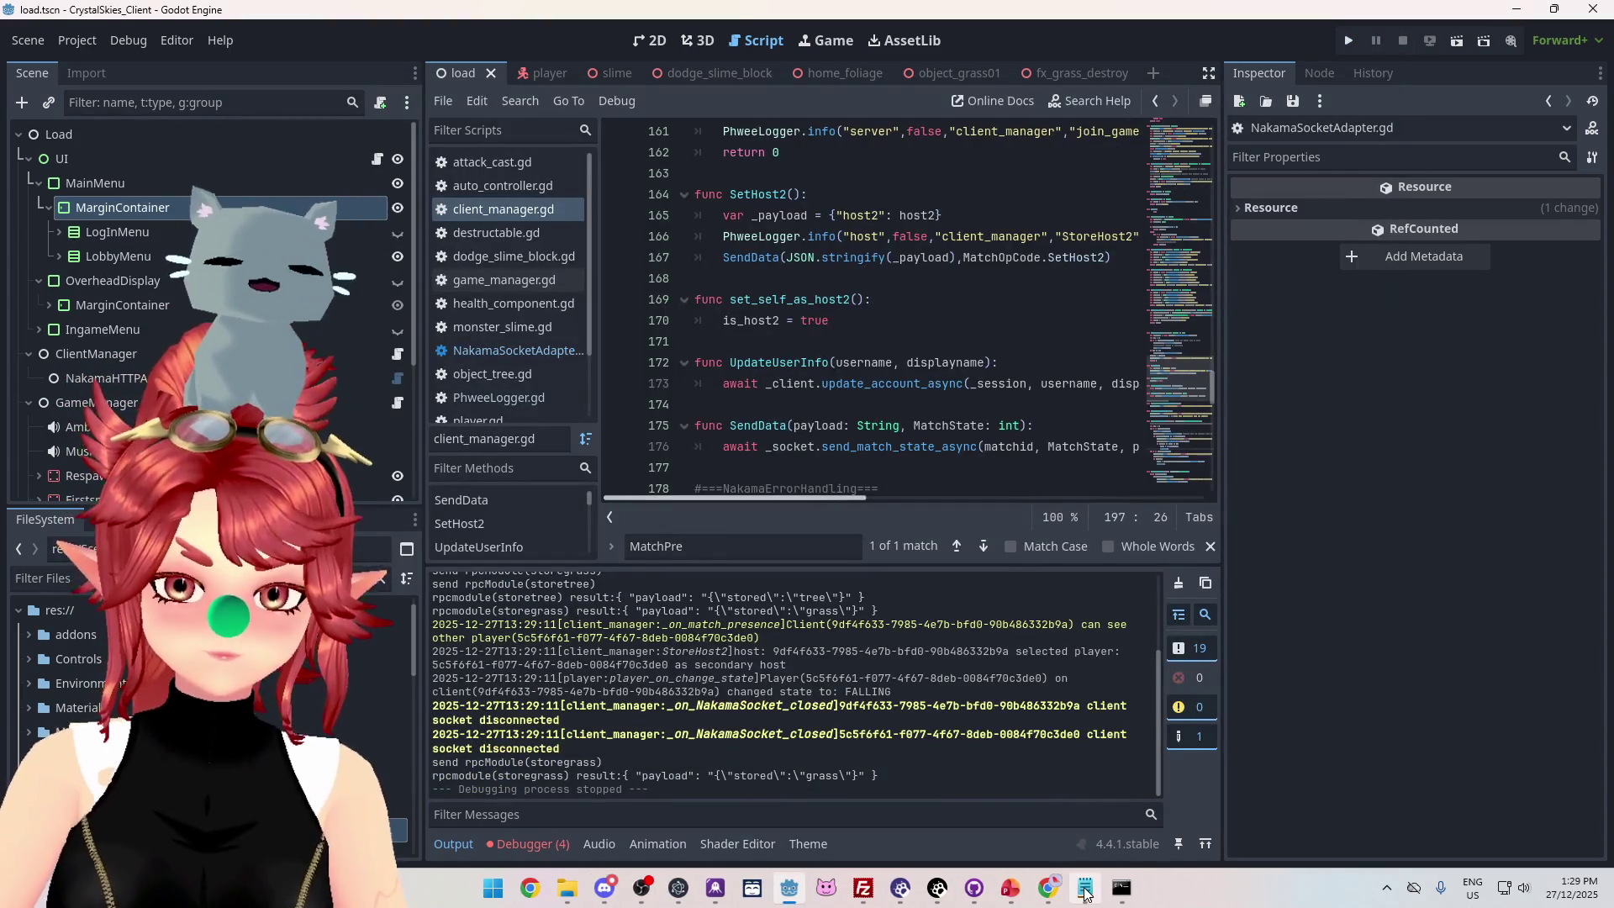
Bring the Notepad server code forward and move its window up and left.
{"action": "mouse_move", "coordinate": [1085, 887]}
{"action": "left_click", "coordinate": [1071, 858]}
{"action": "left_click_drag", "start_coordinate": [1010, 229], "coordinate": [912, 133]}
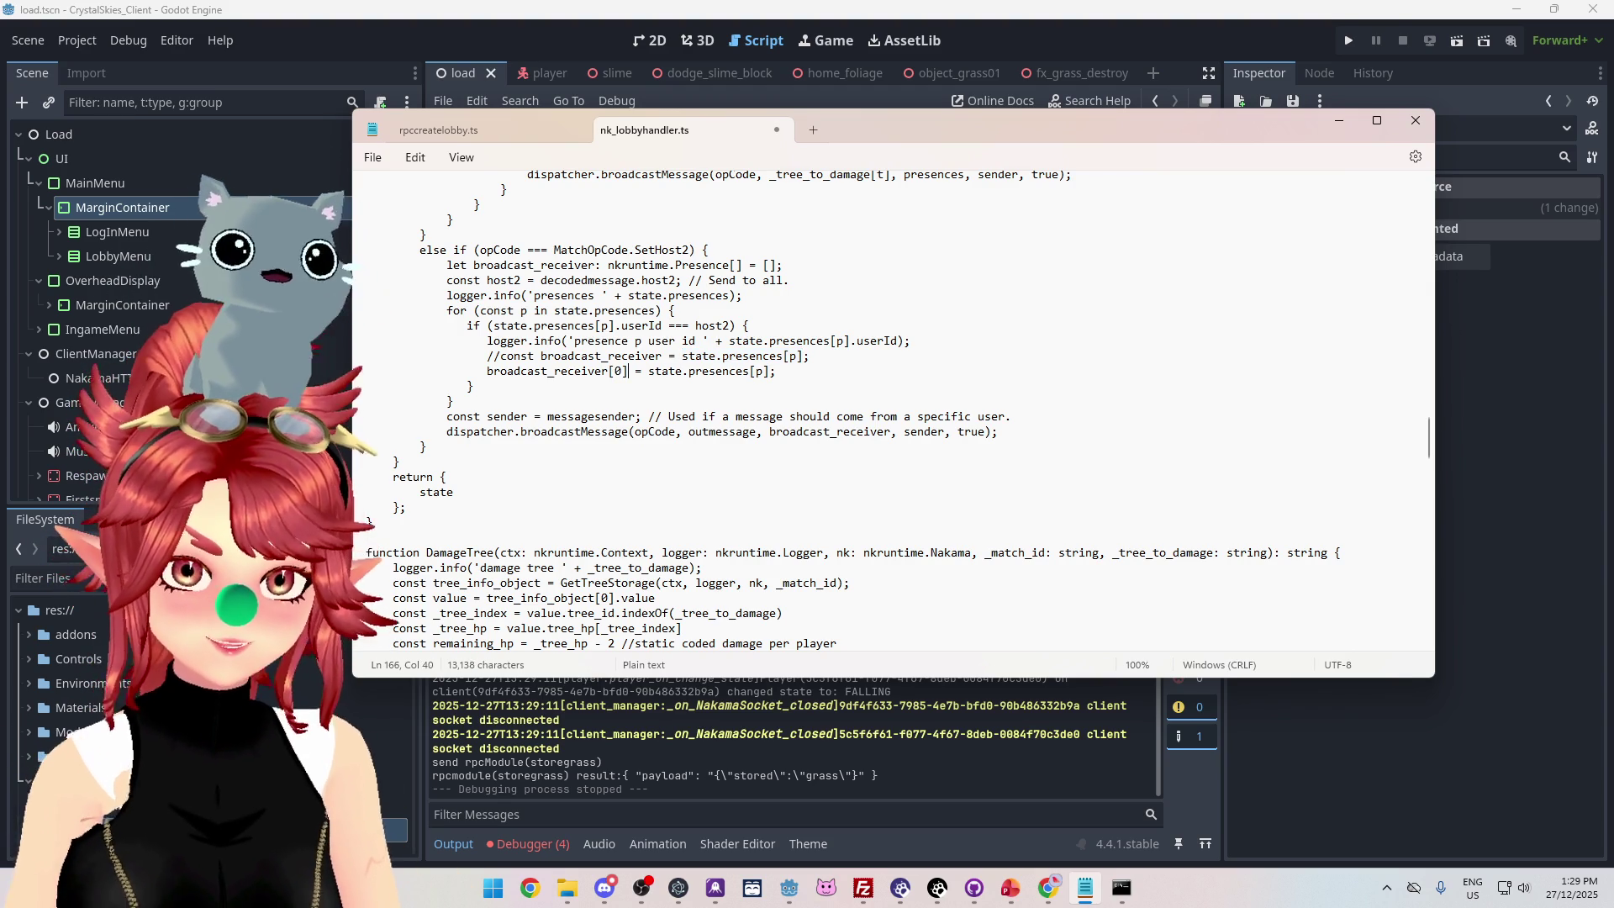
Recompile the server code cleanly with npx tsc and select the remote index.js in FileZilla.
{"action": "left_click", "coordinate": [1121, 887]}
{"action": "key", "text": "Up"}
{"action": "key", "text": "Return"}
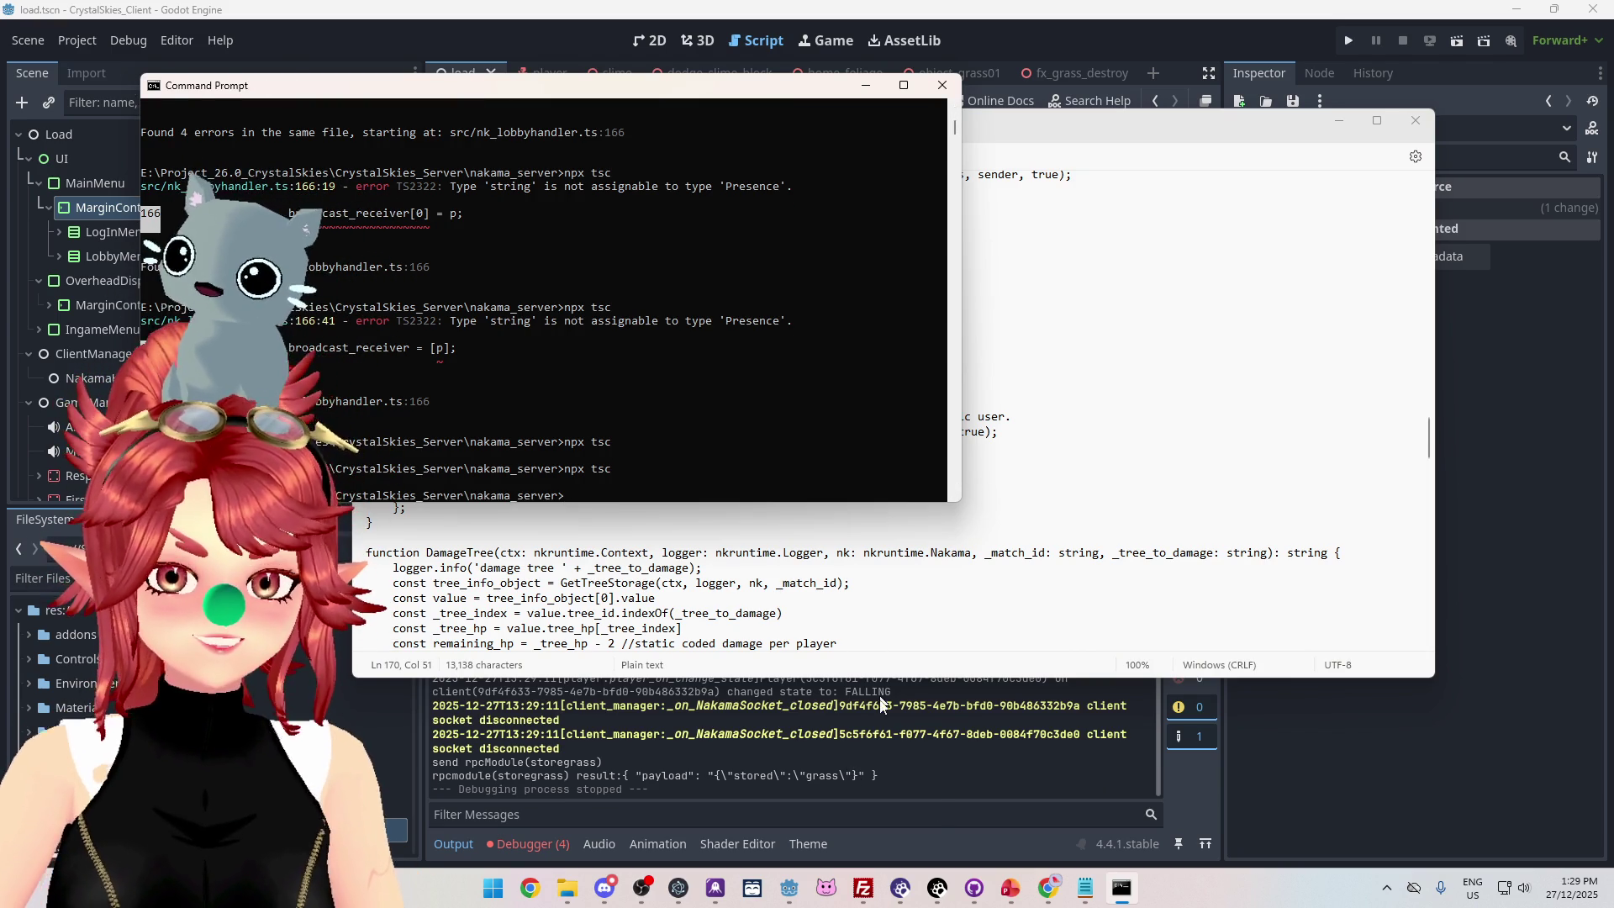
{"action": "mouse_move", "coordinate": [792, 891]}
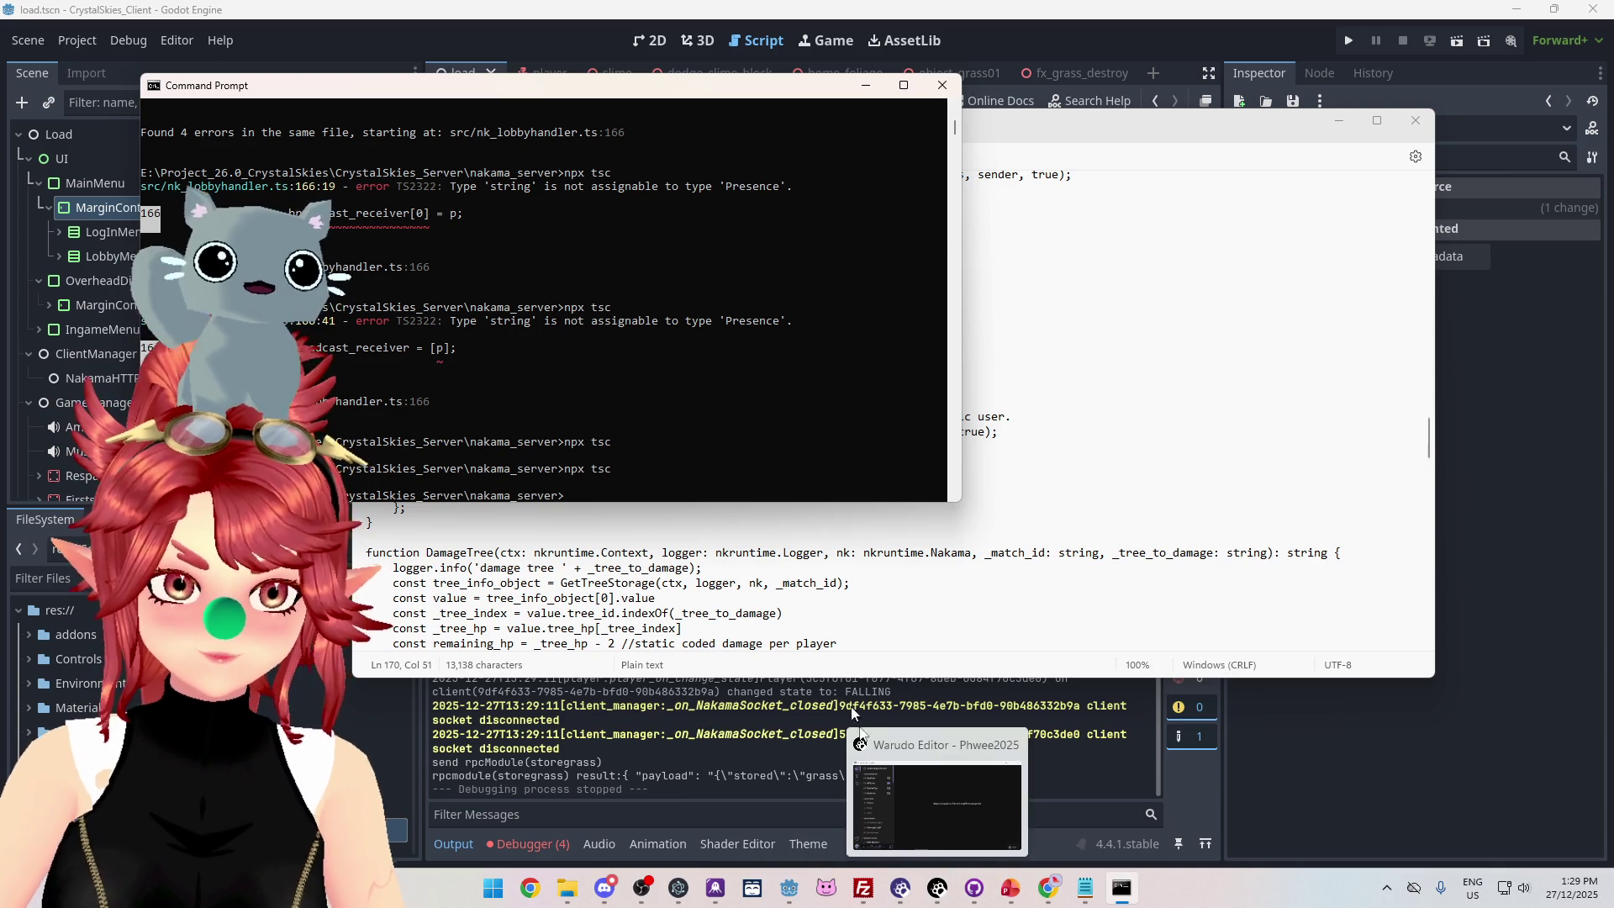
{"action": "left_click", "coordinate": [865, 891]}
{"action": "left_click", "coordinate": [888, 477]}
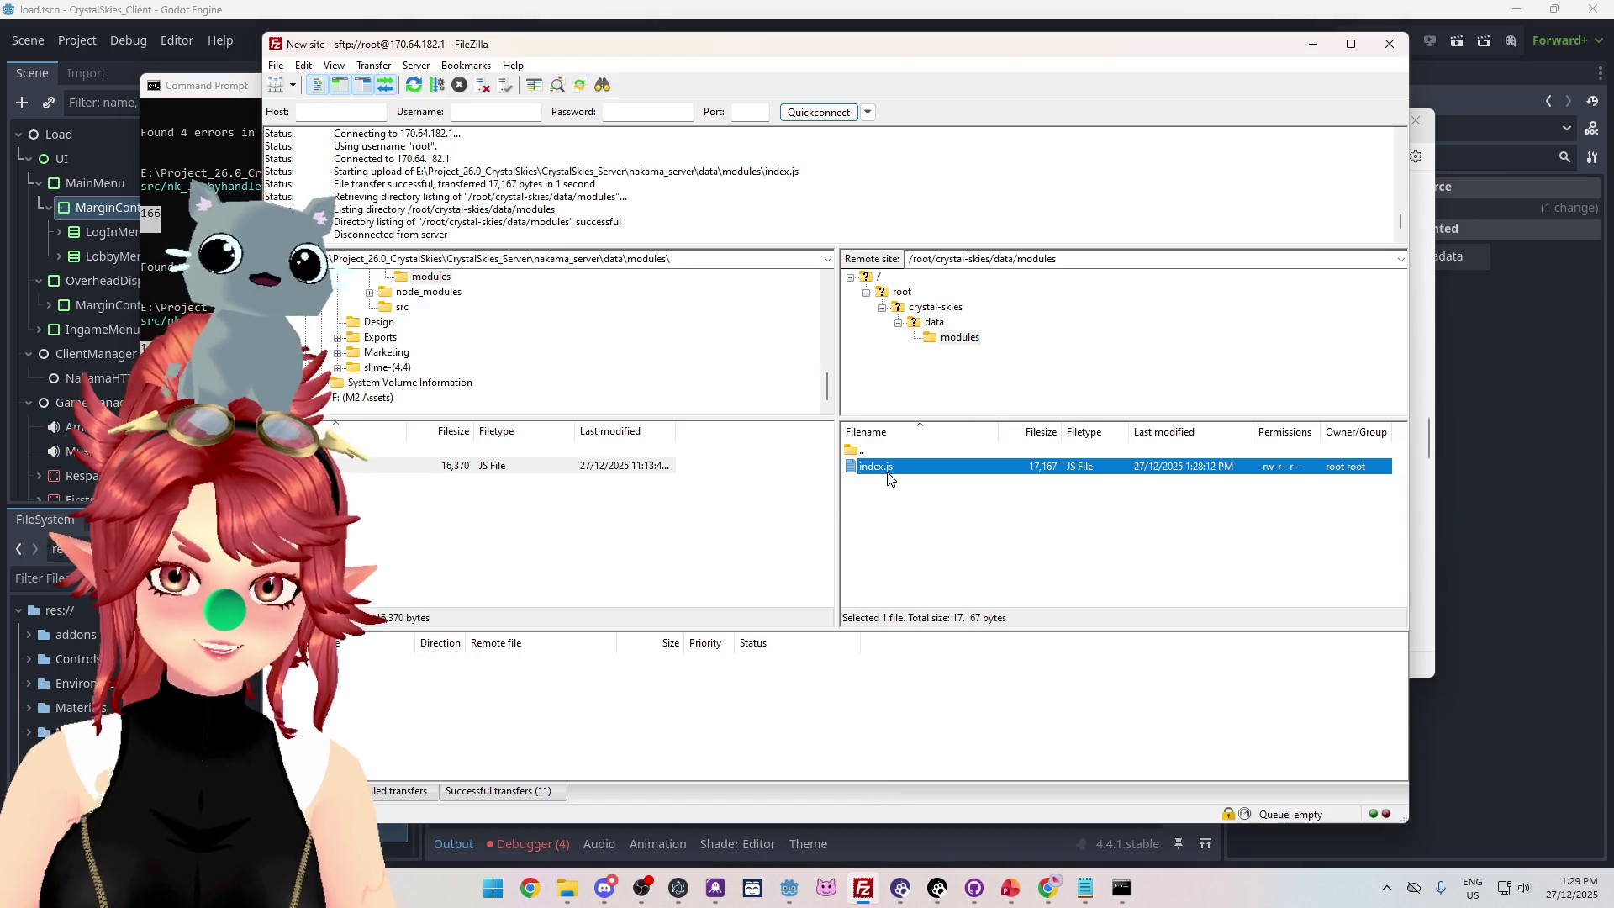
Delete the server's index.js and upload the fresh 17,170-byte build to /root/crystal-skies/data/modules.
{"action": "key", "text": "Delete"}
{"action": "left_click", "coordinate": [874, 433]}
{"action": "left_click_drag", "start_coordinate": [470, 465], "coordinate": [936, 493]}
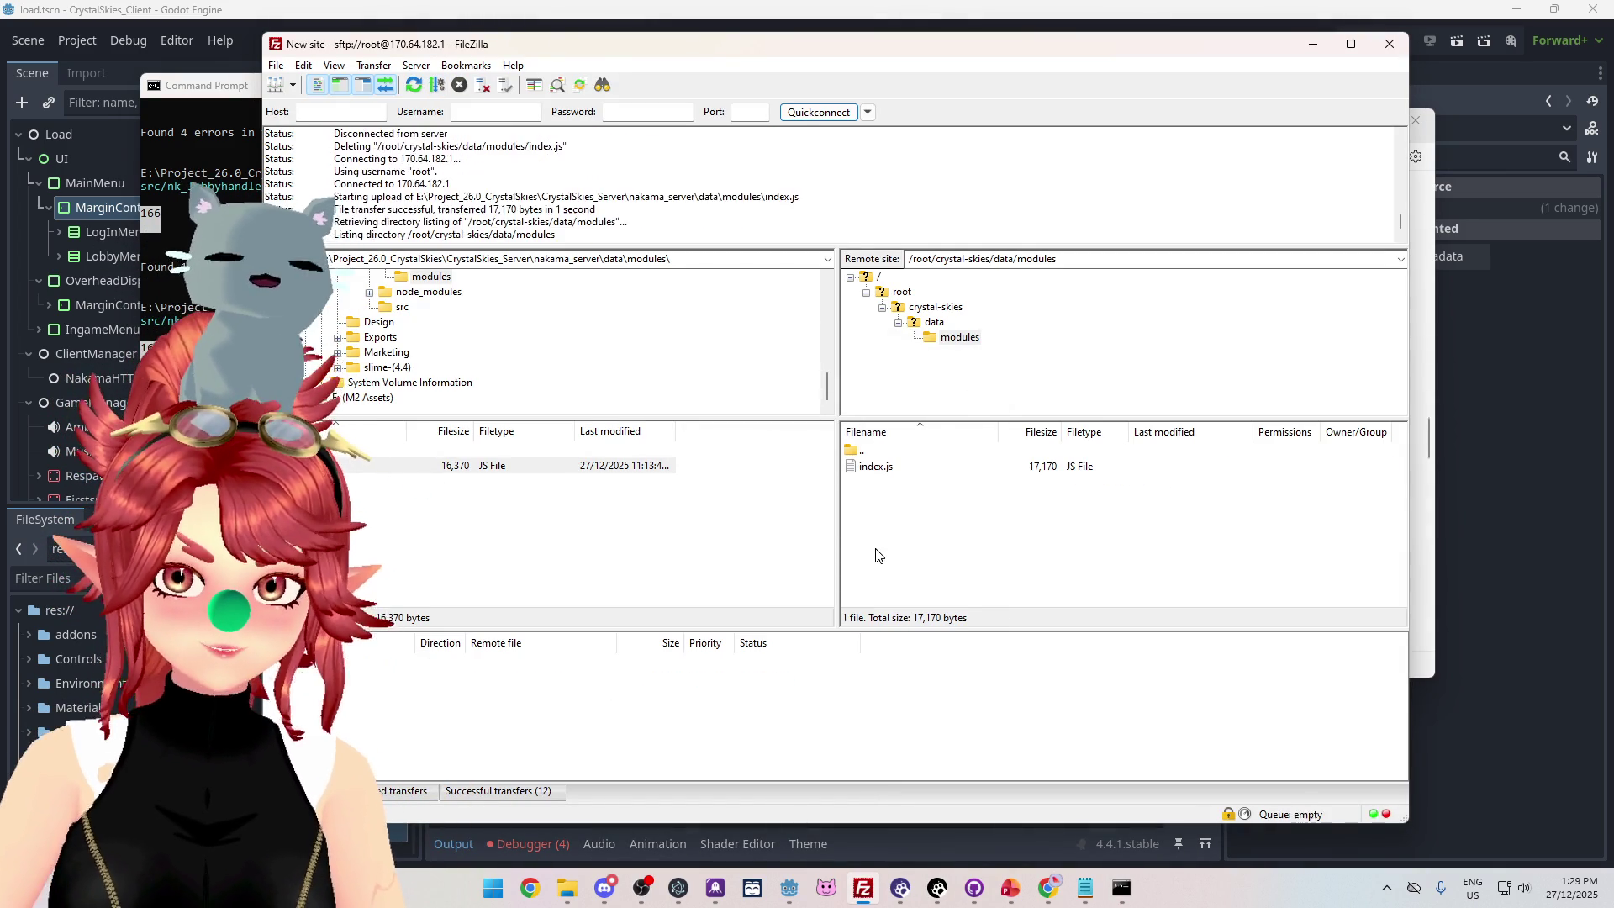
{"action": "mouse_move", "coordinate": [1048, 888]}
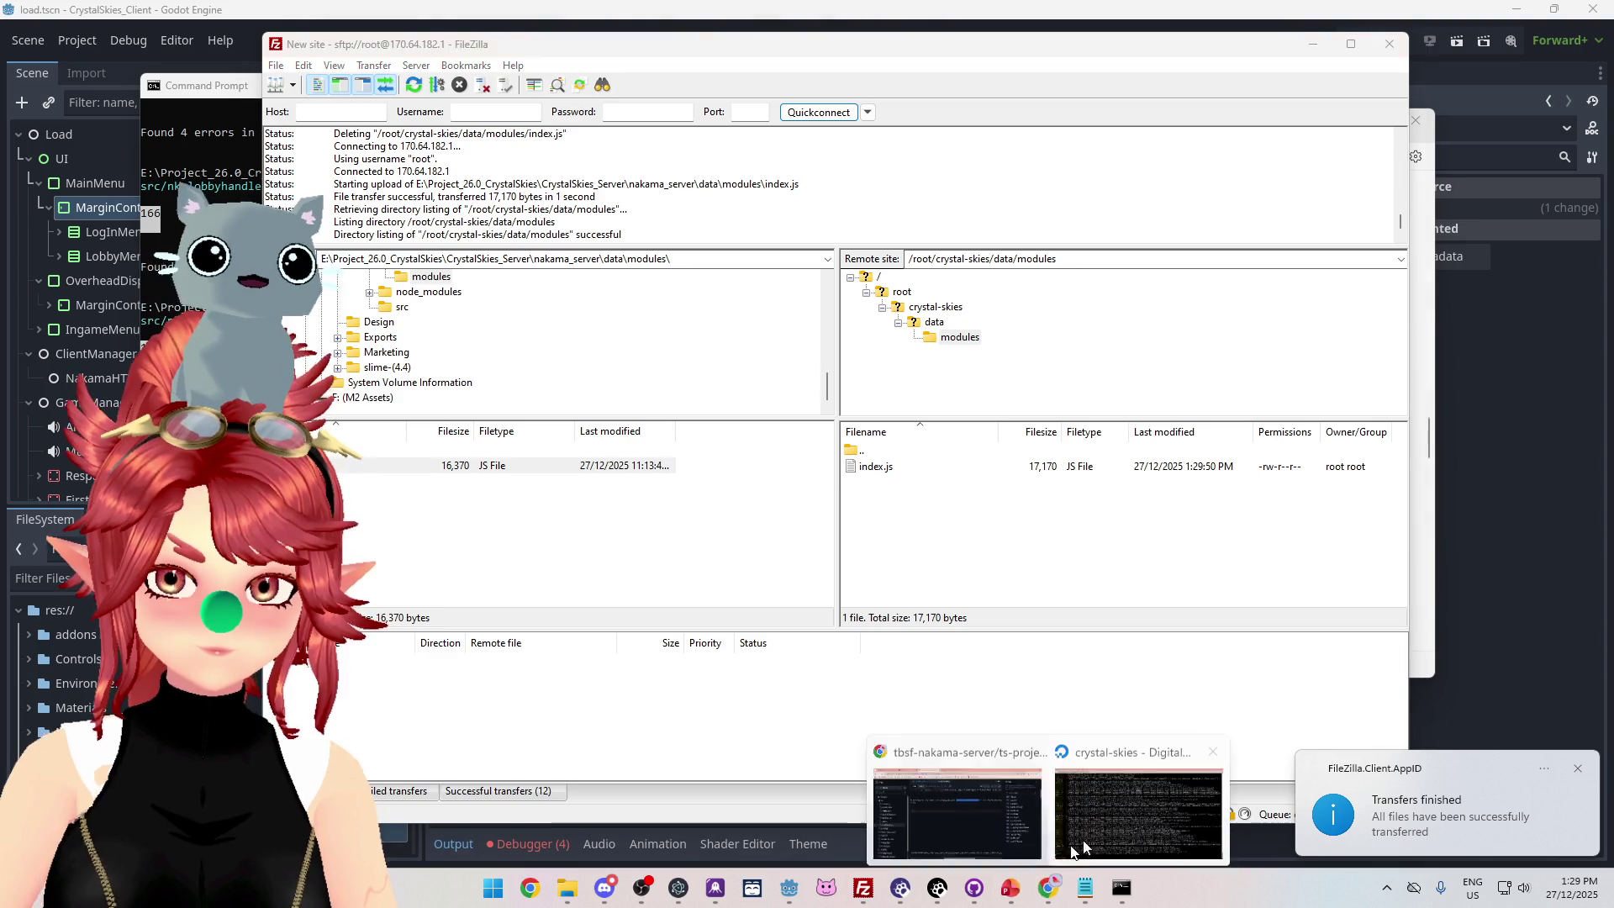
{"action": "left_click", "coordinate": [1168, 811]}
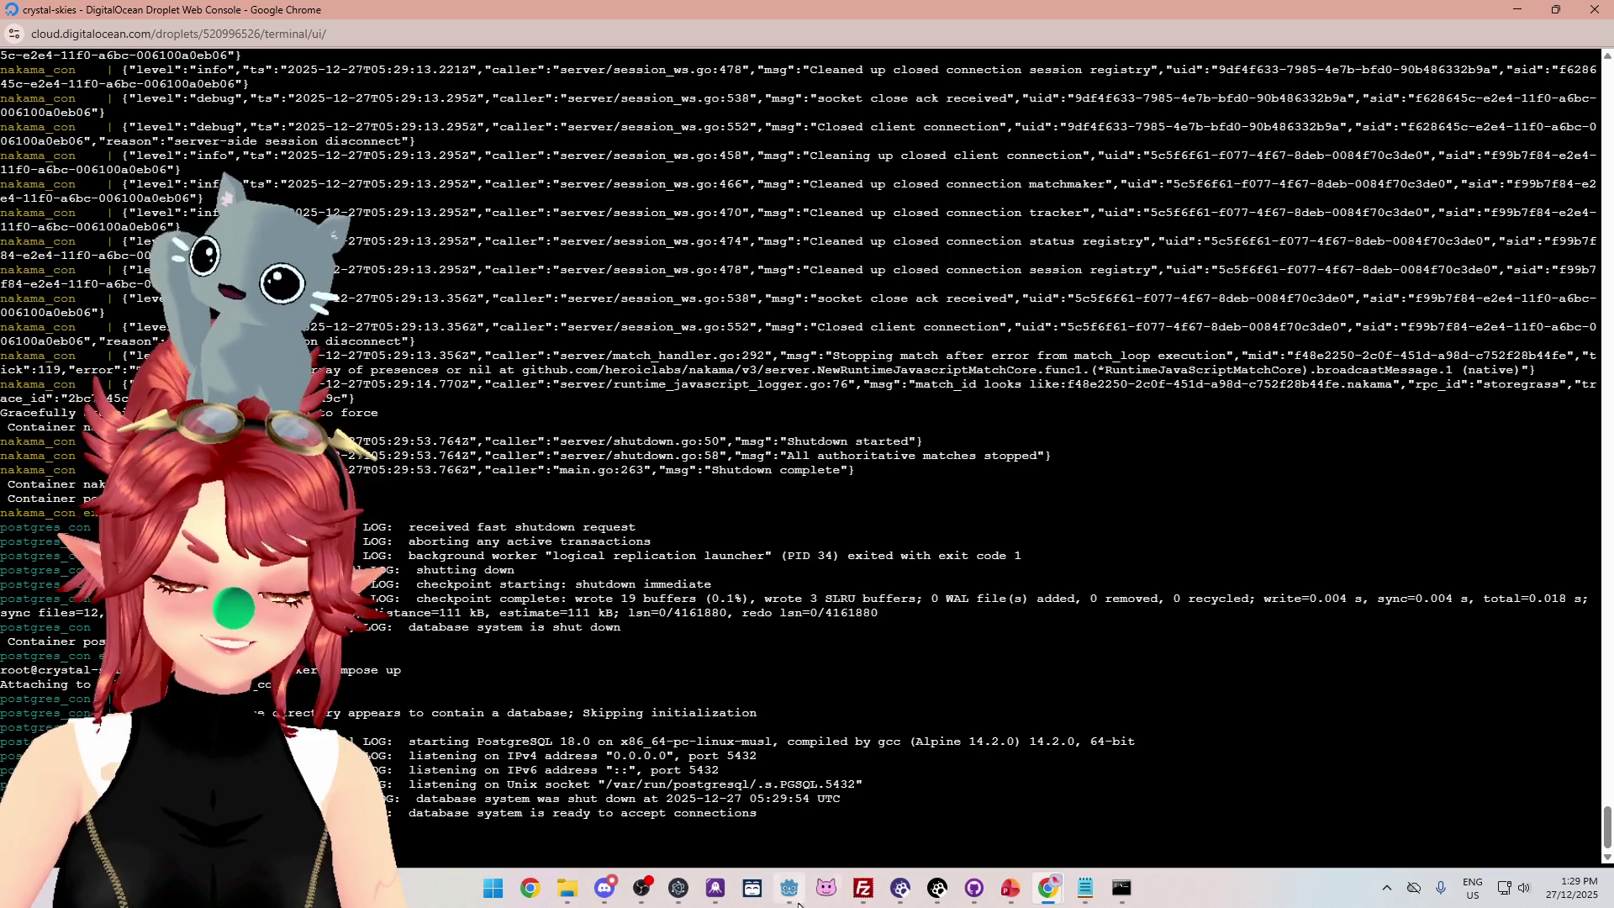
Bring the Godot editor back to the front after the containers restart.
{"action": "mouse_move", "coordinate": [795, 901]}
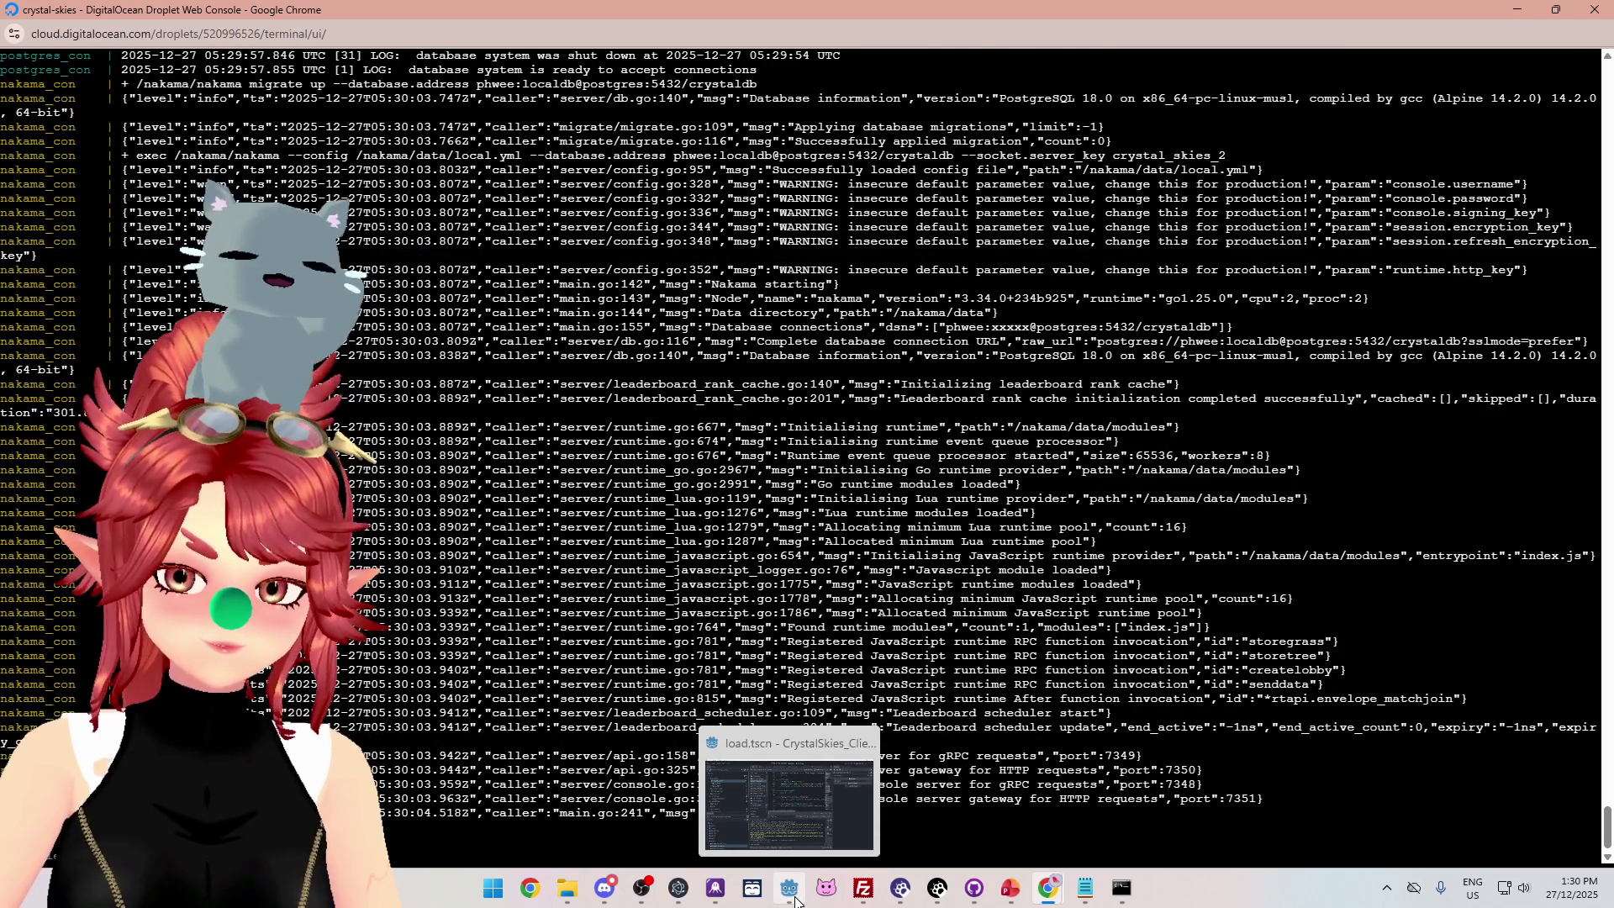
{"action": "left_click", "coordinate": [795, 901]}
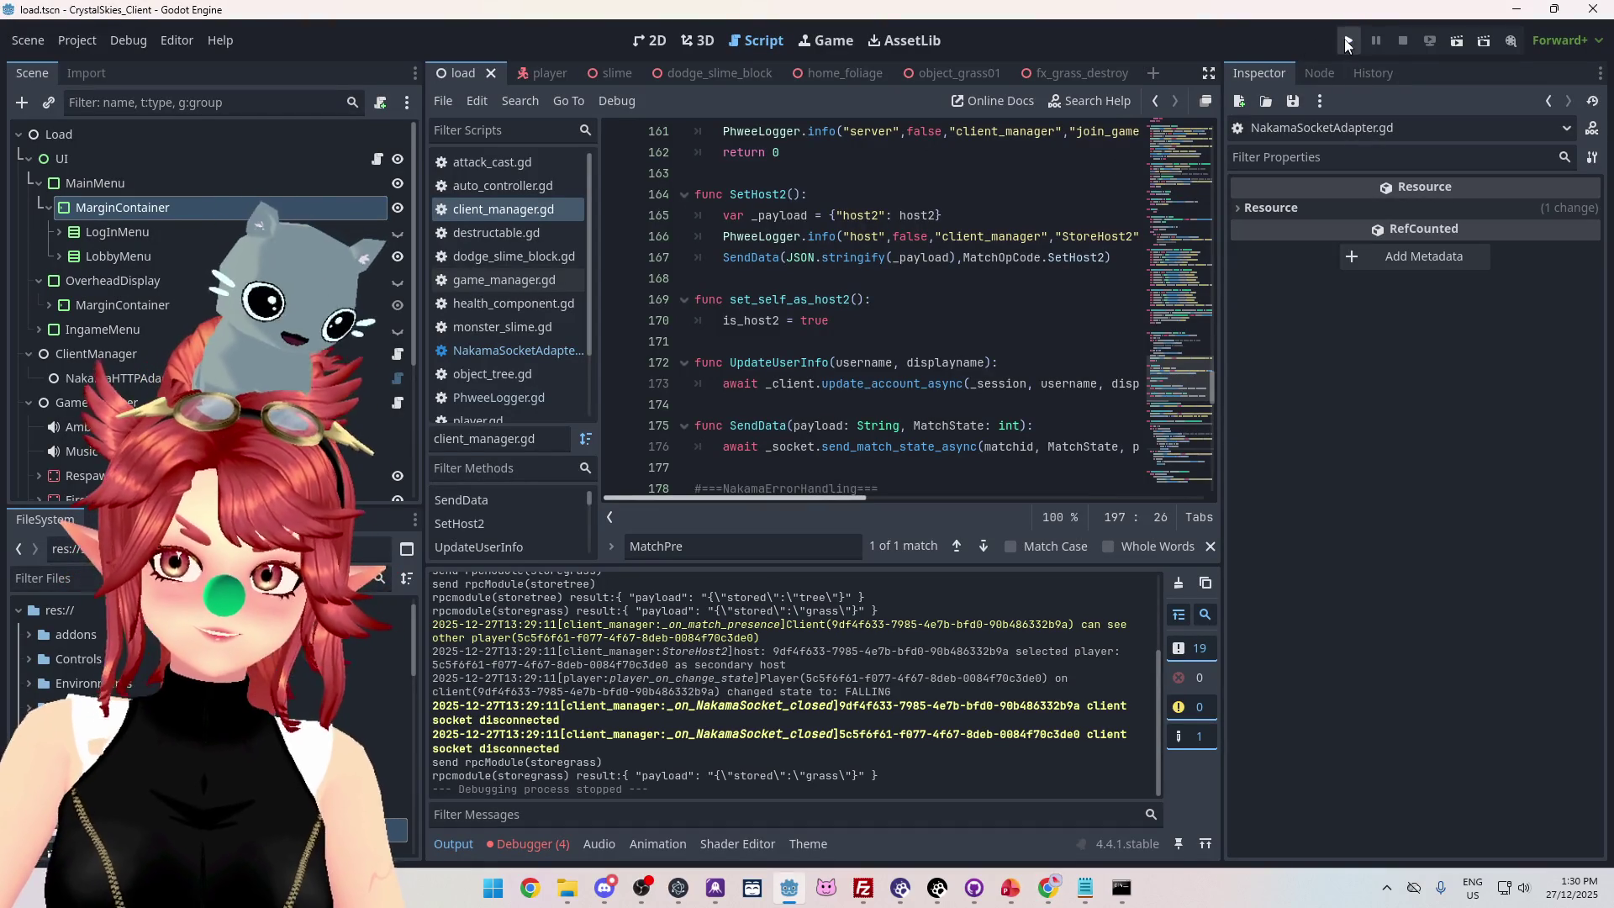
Run the project, log in the first player and create the lobby 'a'.
{"action": "left_click", "coordinate": [1348, 42]}
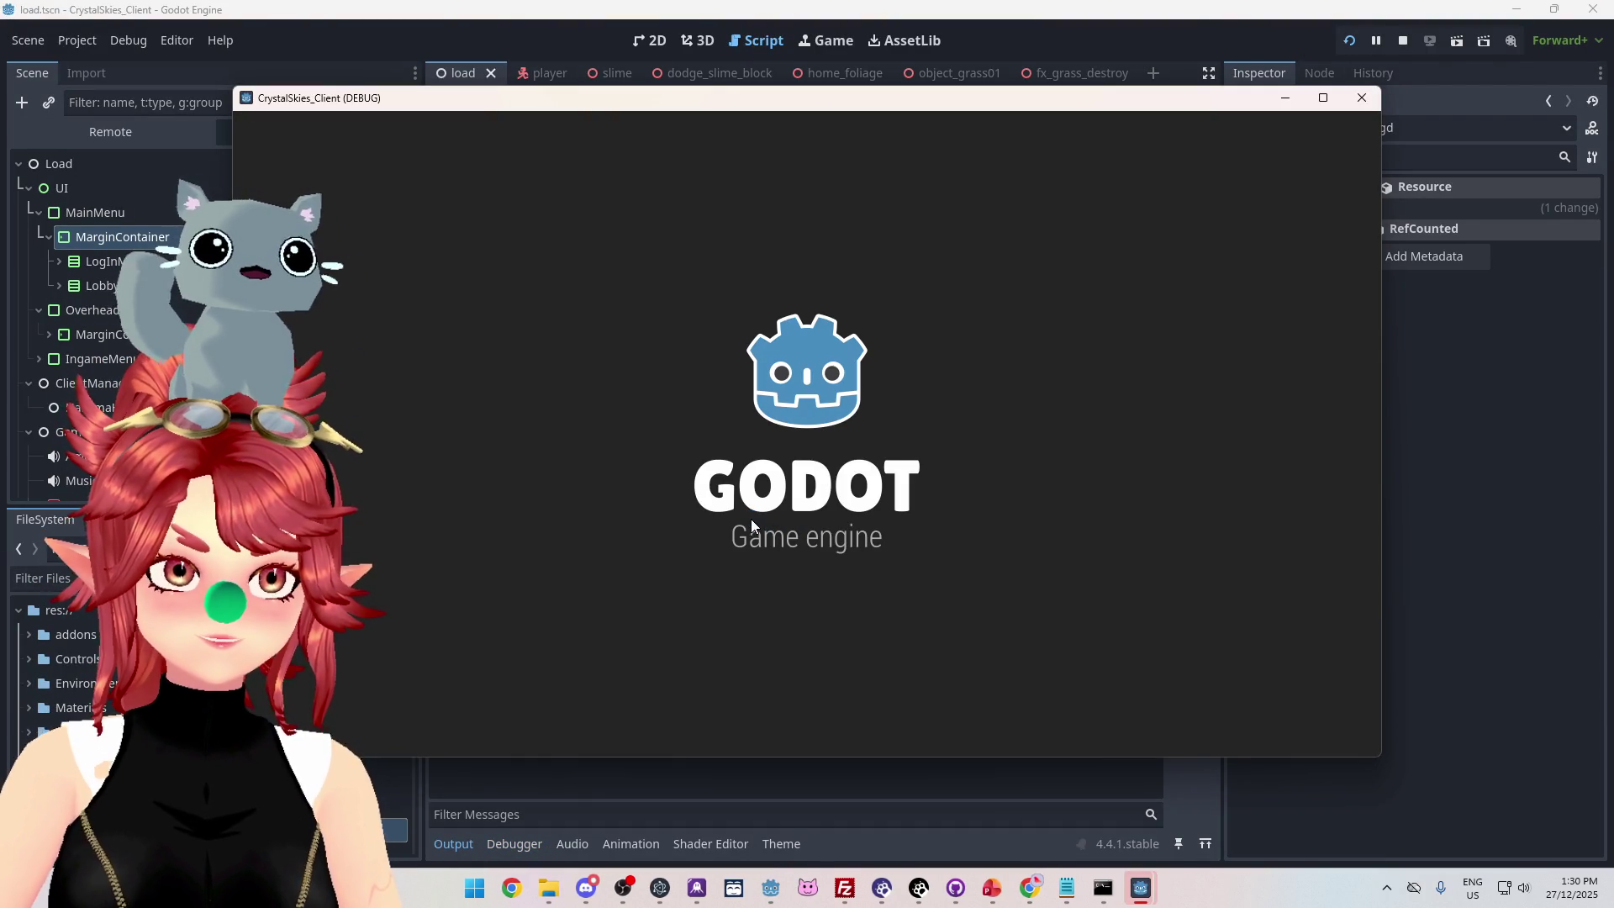
{"action": "left_click", "coordinate": [815, 545]}
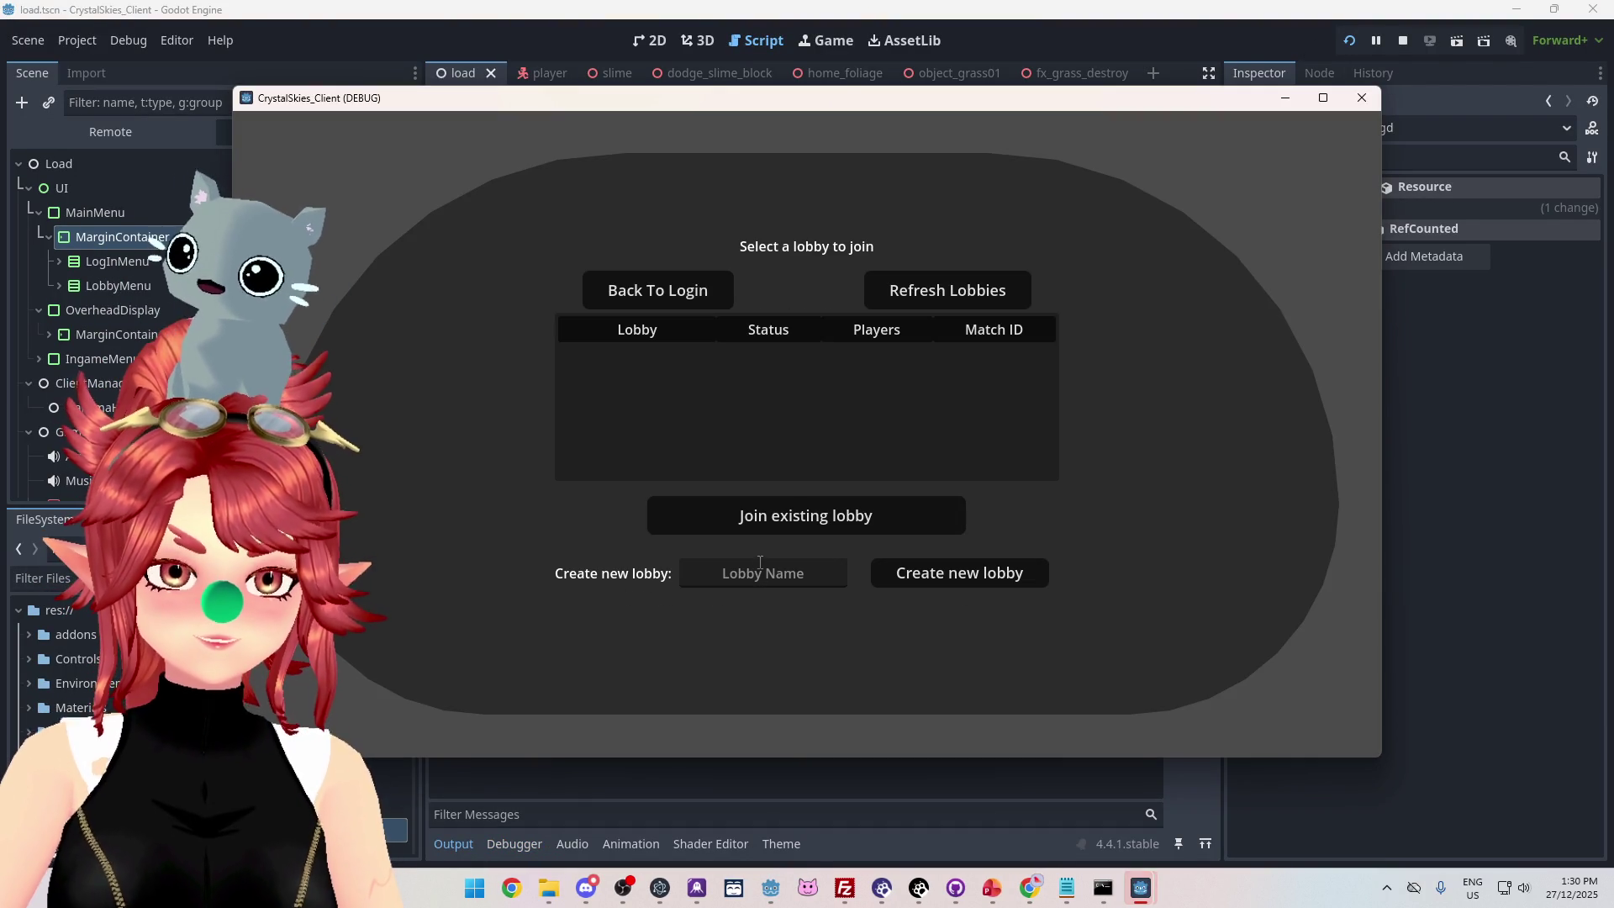
{"action": "left_click", "coordinate": [807, 573]}
{"action": "type", "text": "asddd"}
{"action": "left_click", "coordinate": [919, 573]}
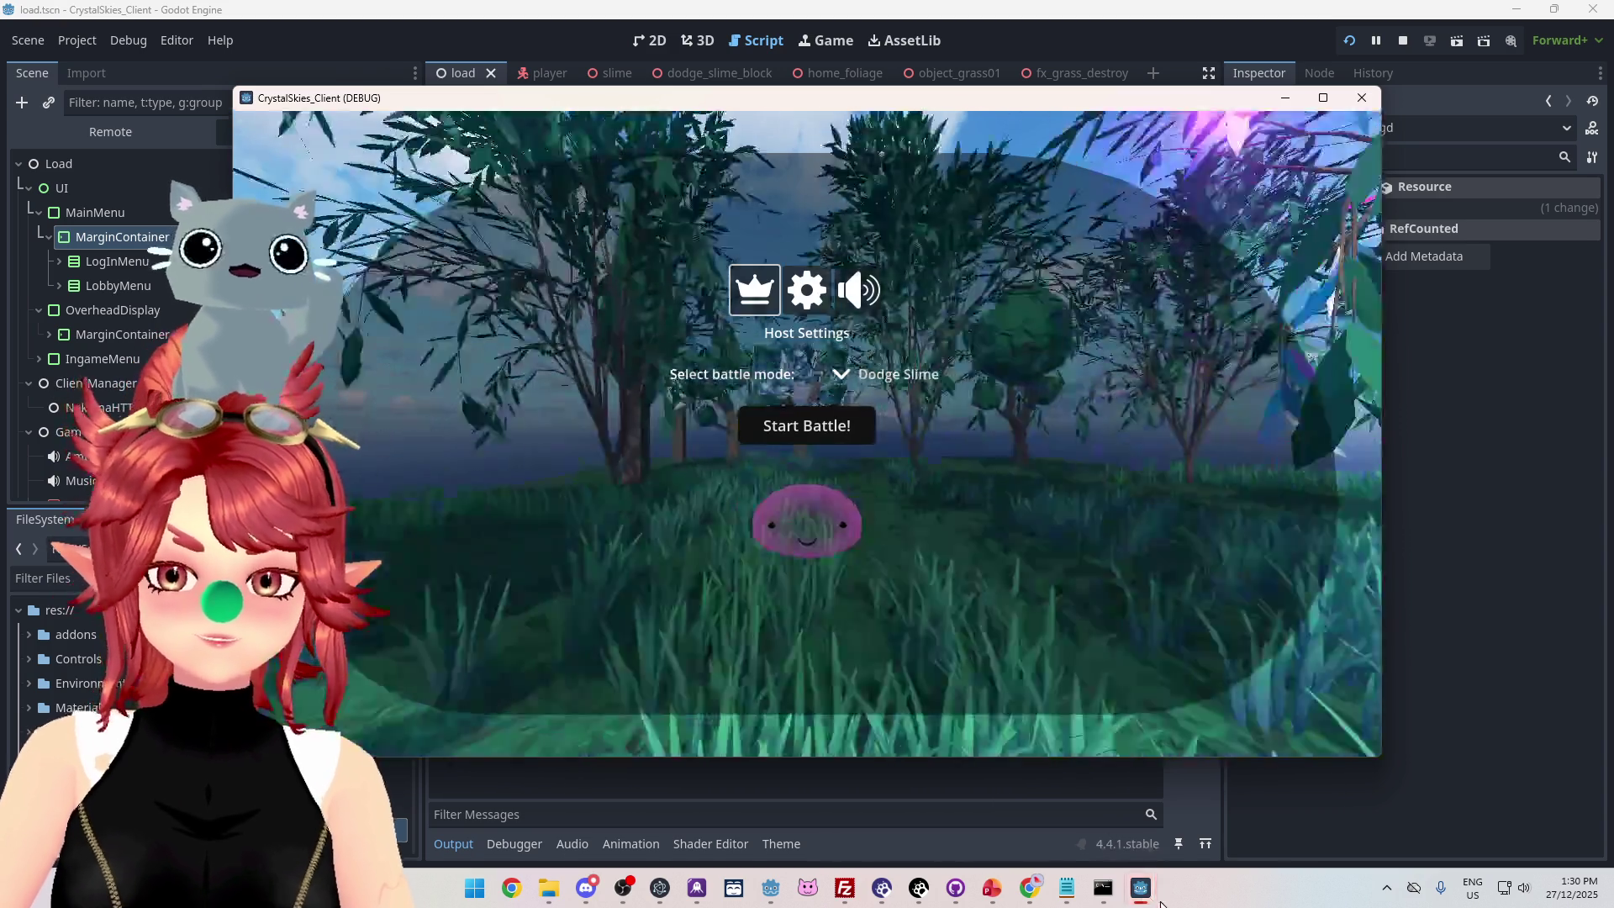
Log in on the second client, join the asddd lobby, then return to the editor.
{"action": "mouse_move", "coordinate": [1148, 896]}
{"action": "left_click", "coordinate": [1055, 845]}
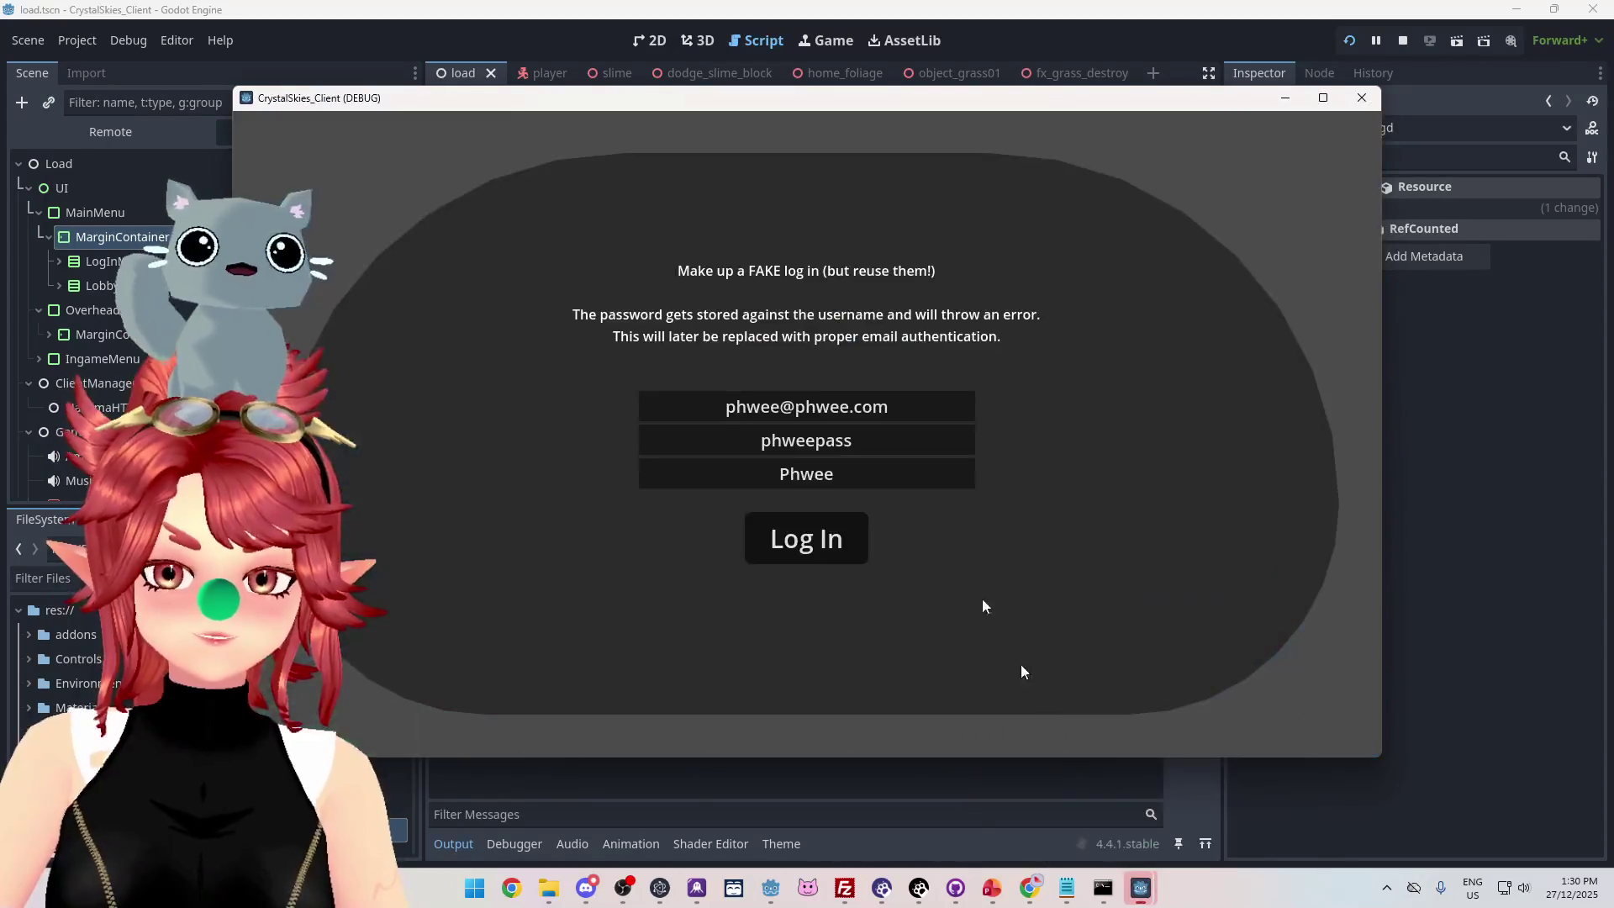
{"action": "left_click", "coordinate": [820, 551]}
{"action": "left_click", "coordinate": [783, 363]}
{"action": "left_click", "coordinate": [817, 515]}
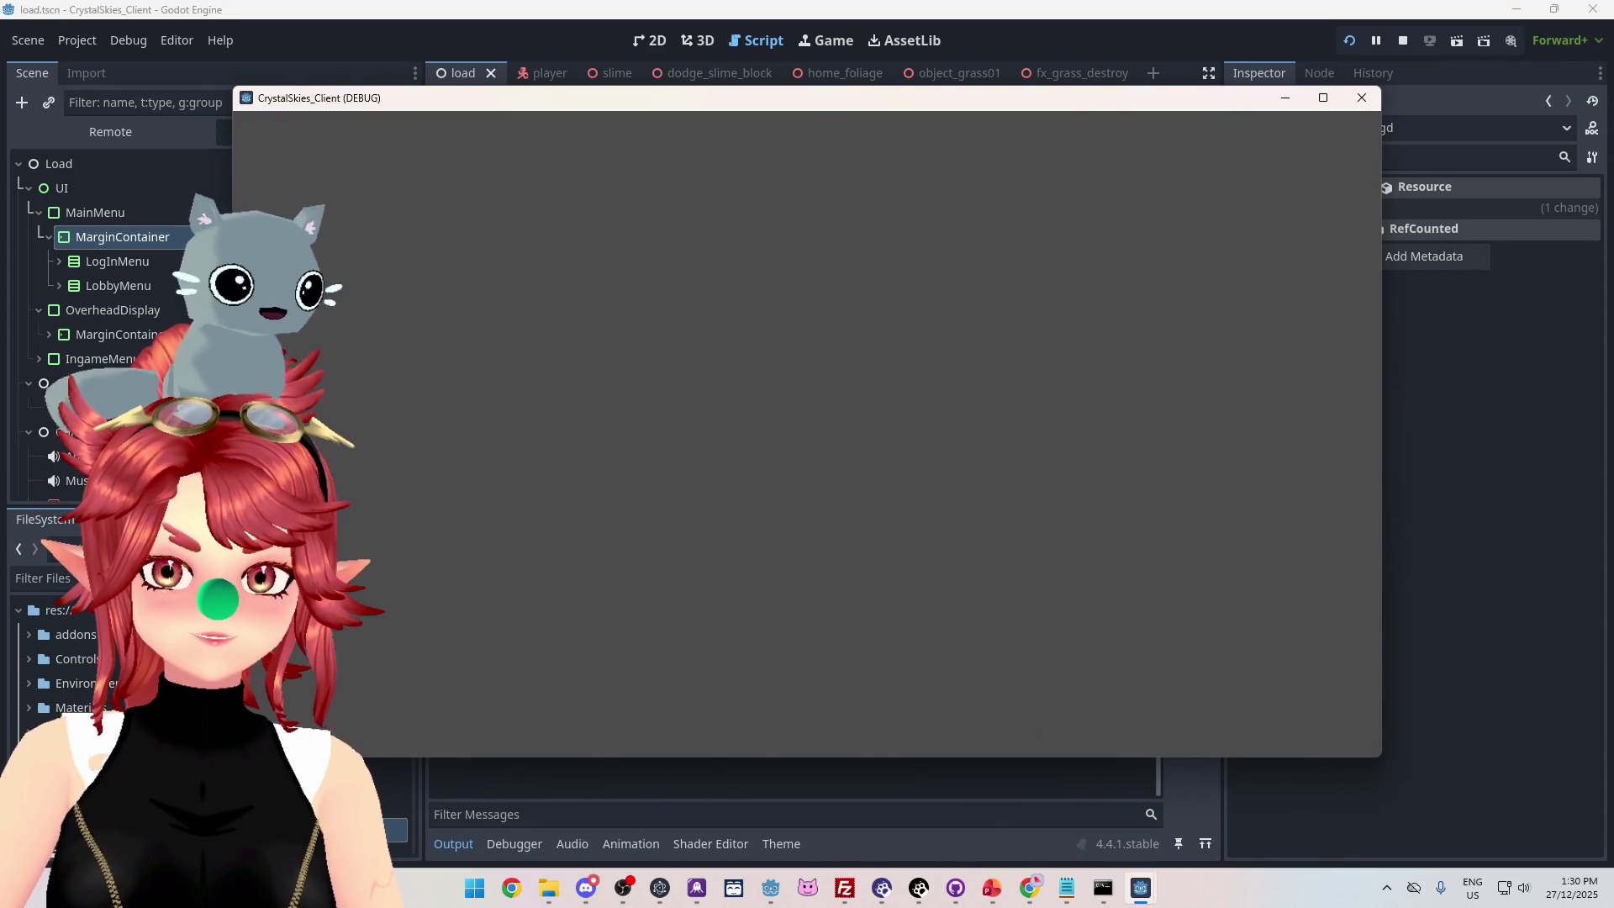
{"action": "key", "text": "Escape"}
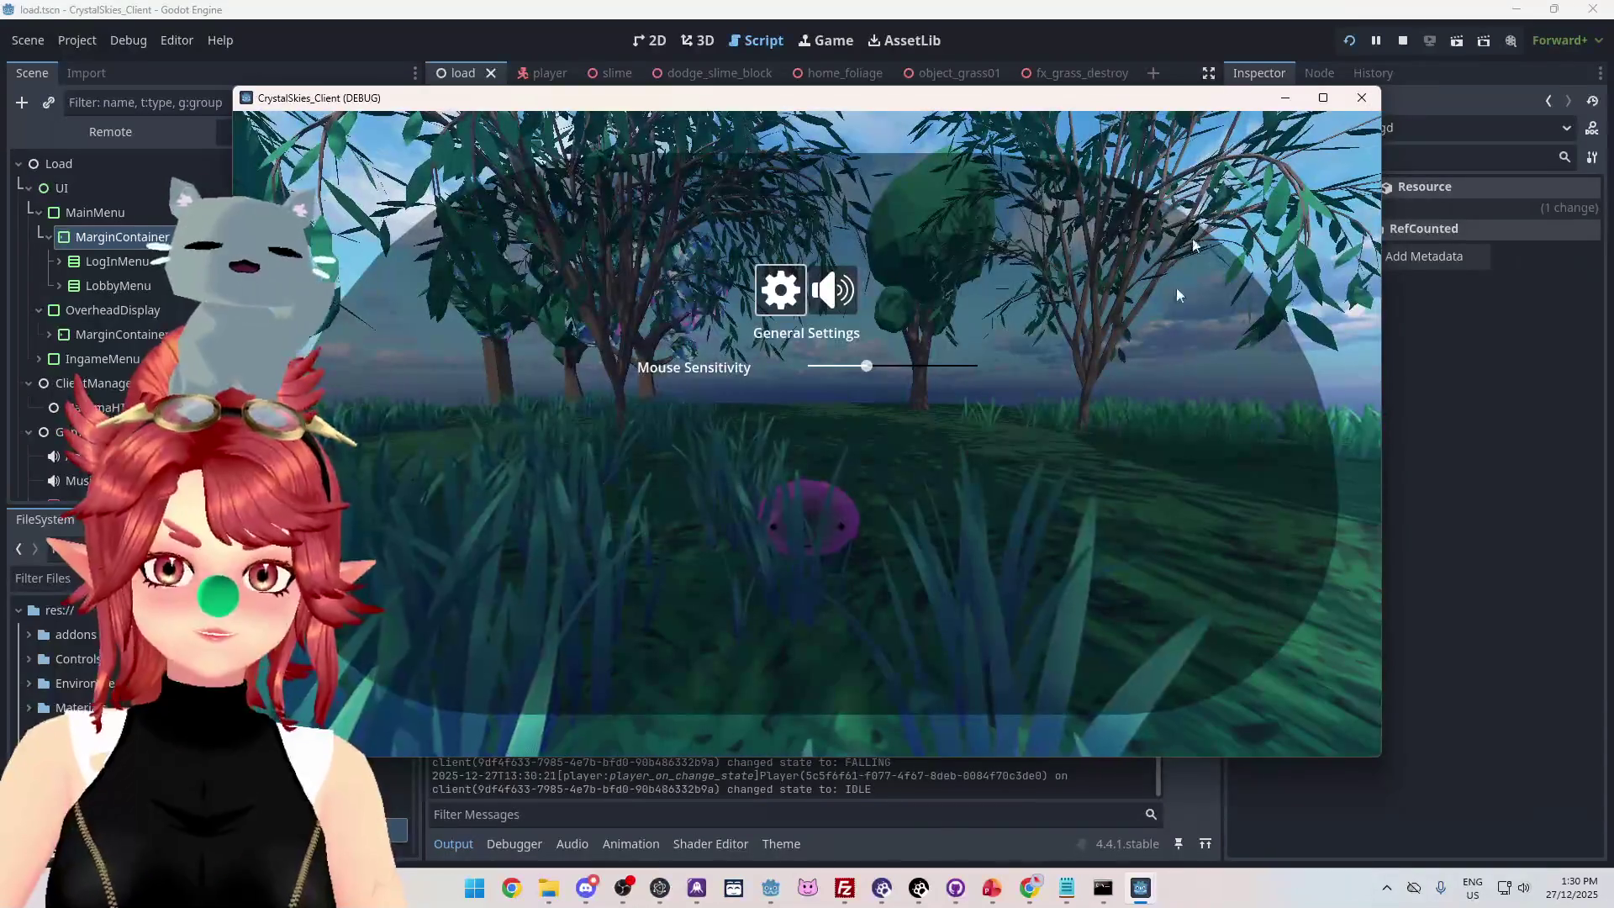
{"action": "left_click", "coordinate": [1252, 35]}
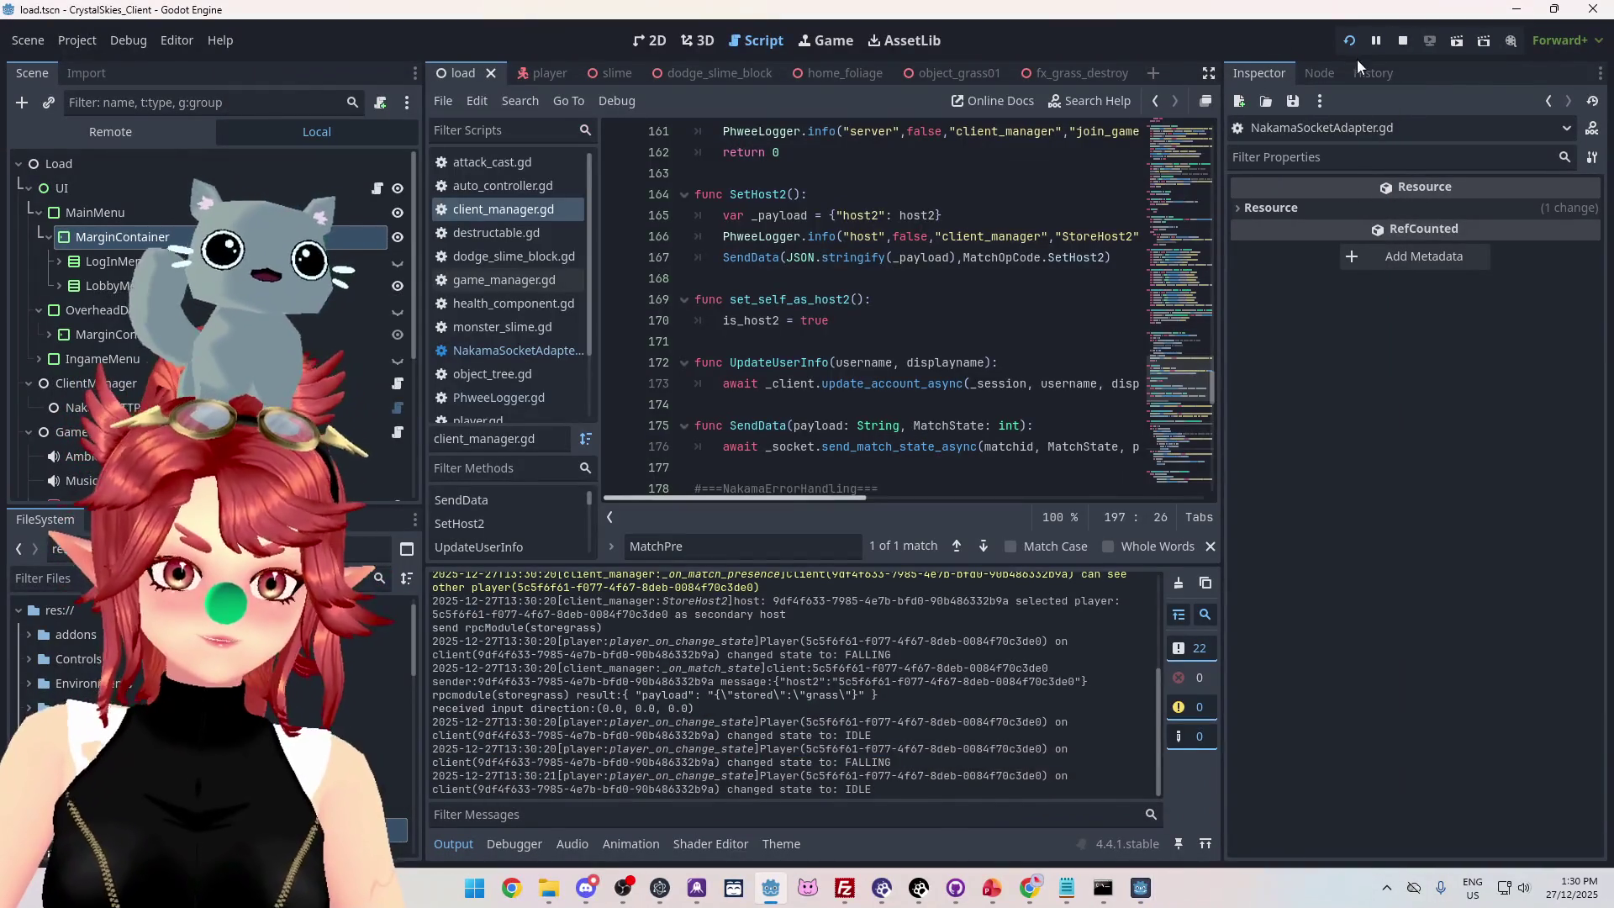
Stop the project and select the _on_match_state host2 message in the Output log.
{"action": "left_click", "coordinate": [1403, 42]}
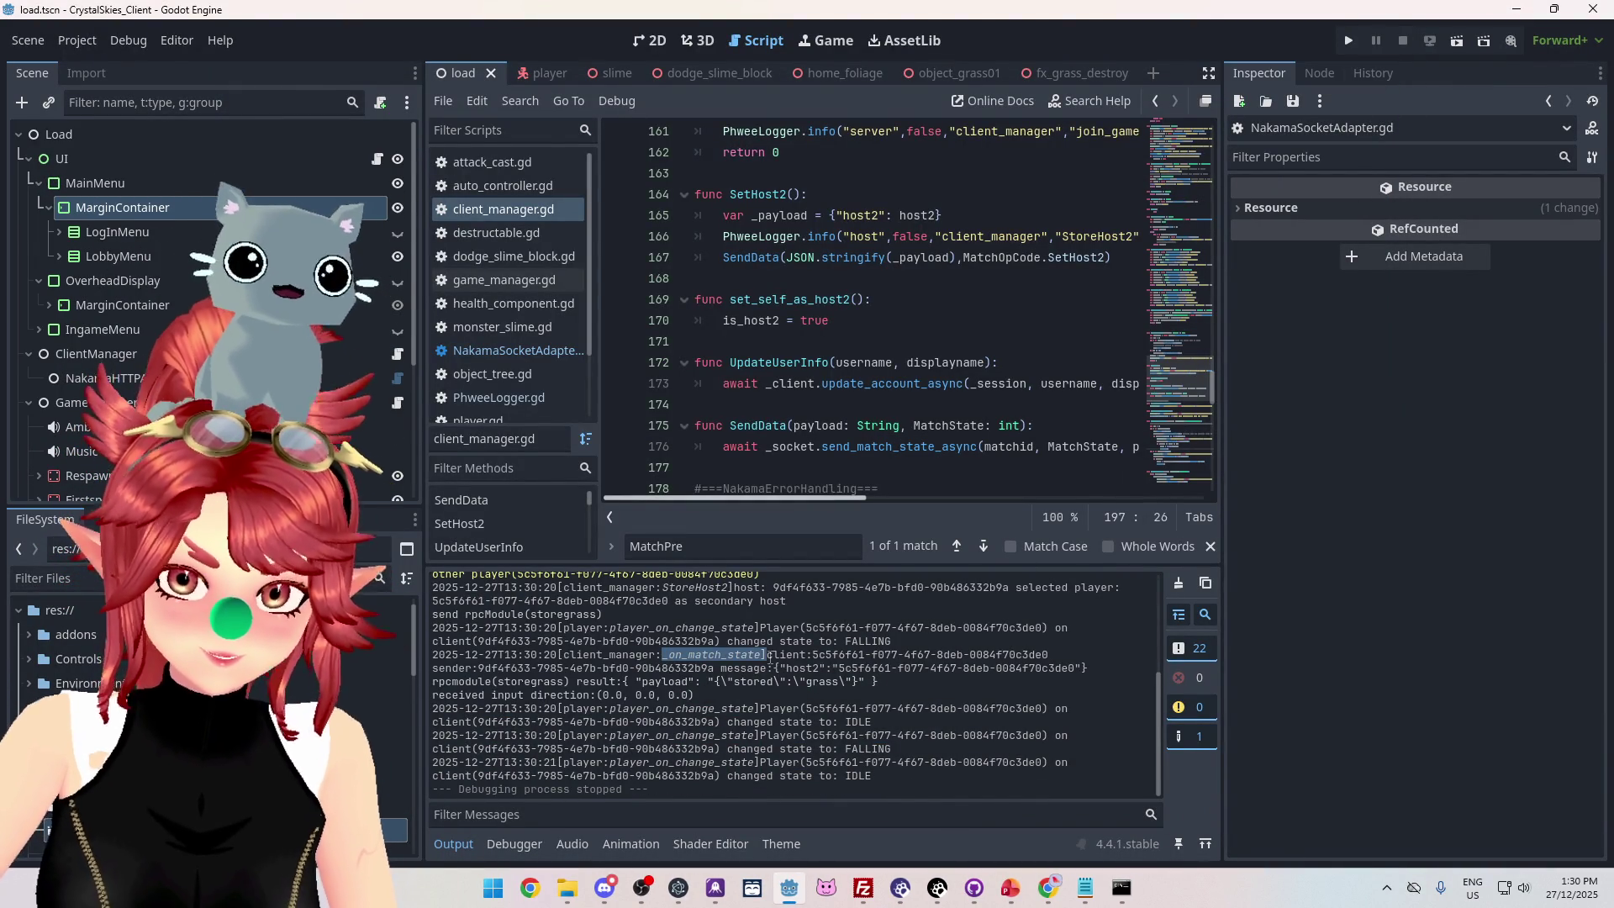
{"action": "left_click_drag", "start_coordinate": [788, 660], "coordinate": [767, 668]}
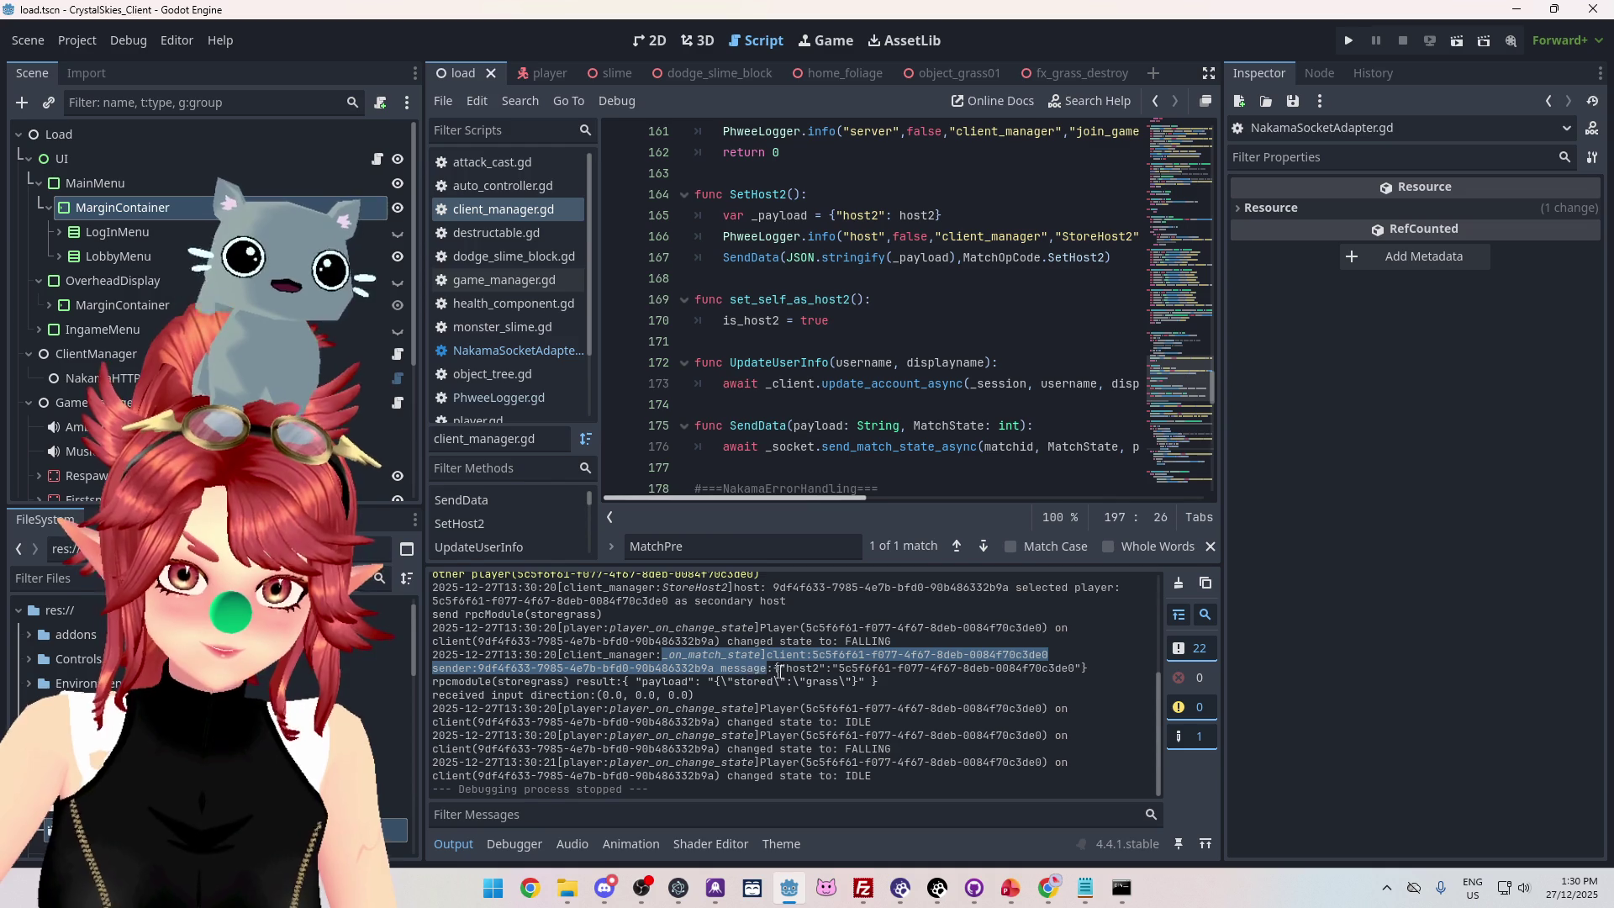
{"action": "mouse_move", "coordinate": [997, 663]}
{"action": "left_mouse_down"}
{"action": "mouse_move", "coordinate": [1095, 666]}
{"action": "mouse_move", "coordinate": [1067, 723]}
{"action": "mouse_move", "coordinate": [874, 777]}
{"action": "left_mouse_up"}
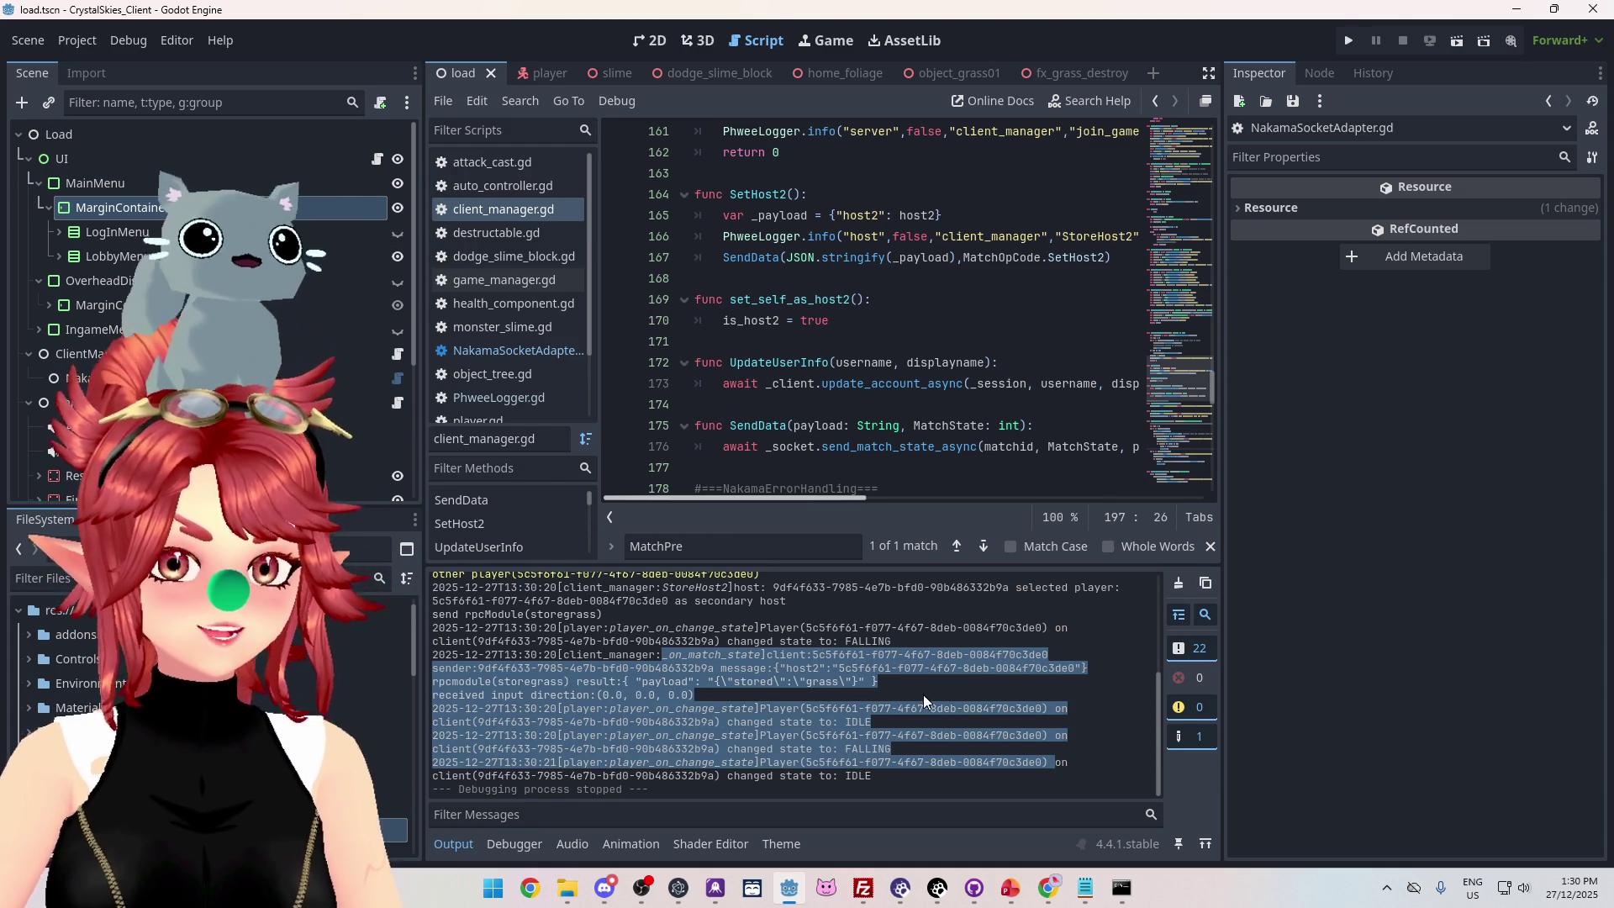
{"action": "left_click", "coordinate": [1093, 782]}
Rerun the project with F5 and widen the script editor area.
{"action": "key", "text": "F5"}
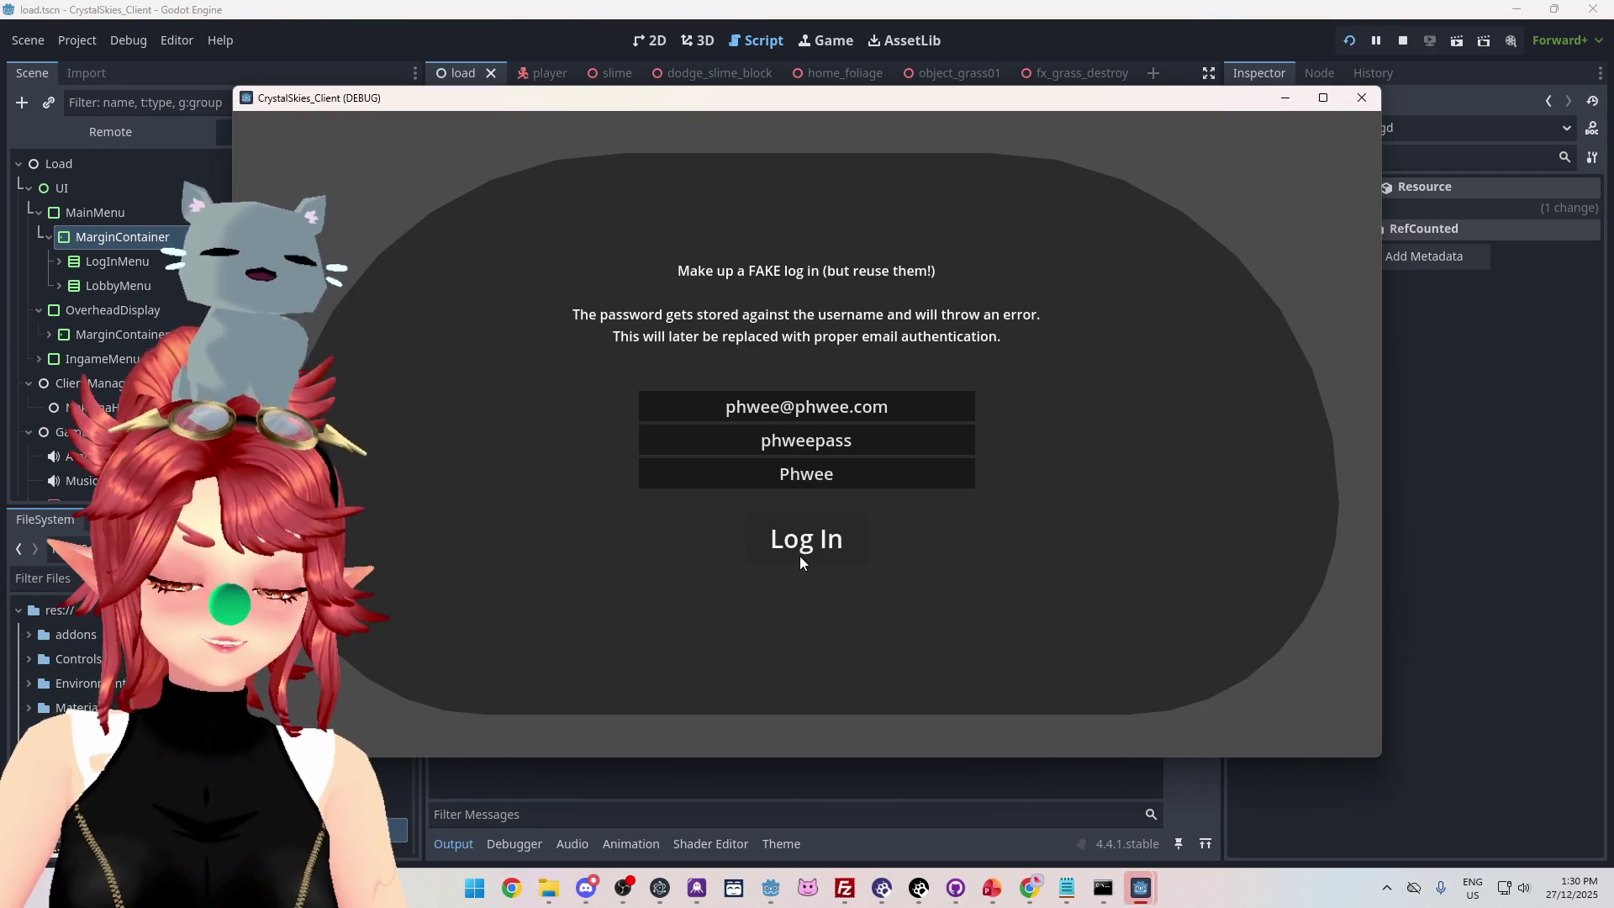
{"action": "mouse_move", "coordinate": [665, 100]}
{"action": "left_mouse_down"}
{"action": "mouse_move", "coordinate": [698, 103]}
{"action": "mouse_move", "coordinate": [672, 100]}
{"action": "mouse_move", "coordinate": [631, 176]}
{"action": "mouse_move", "coordinate": [795, 93]}
{"action": "left_mouse_up"}
{"action": "mouse_move", "coordinate": [345, 169]}
{"action": "left_mouse_down"}
{"action": "mouse_move", "coordinate": [573, 202]}
{"action": "mouse_move", "coordinate": [486, 149]}
{"action": "left_mouse_up"}
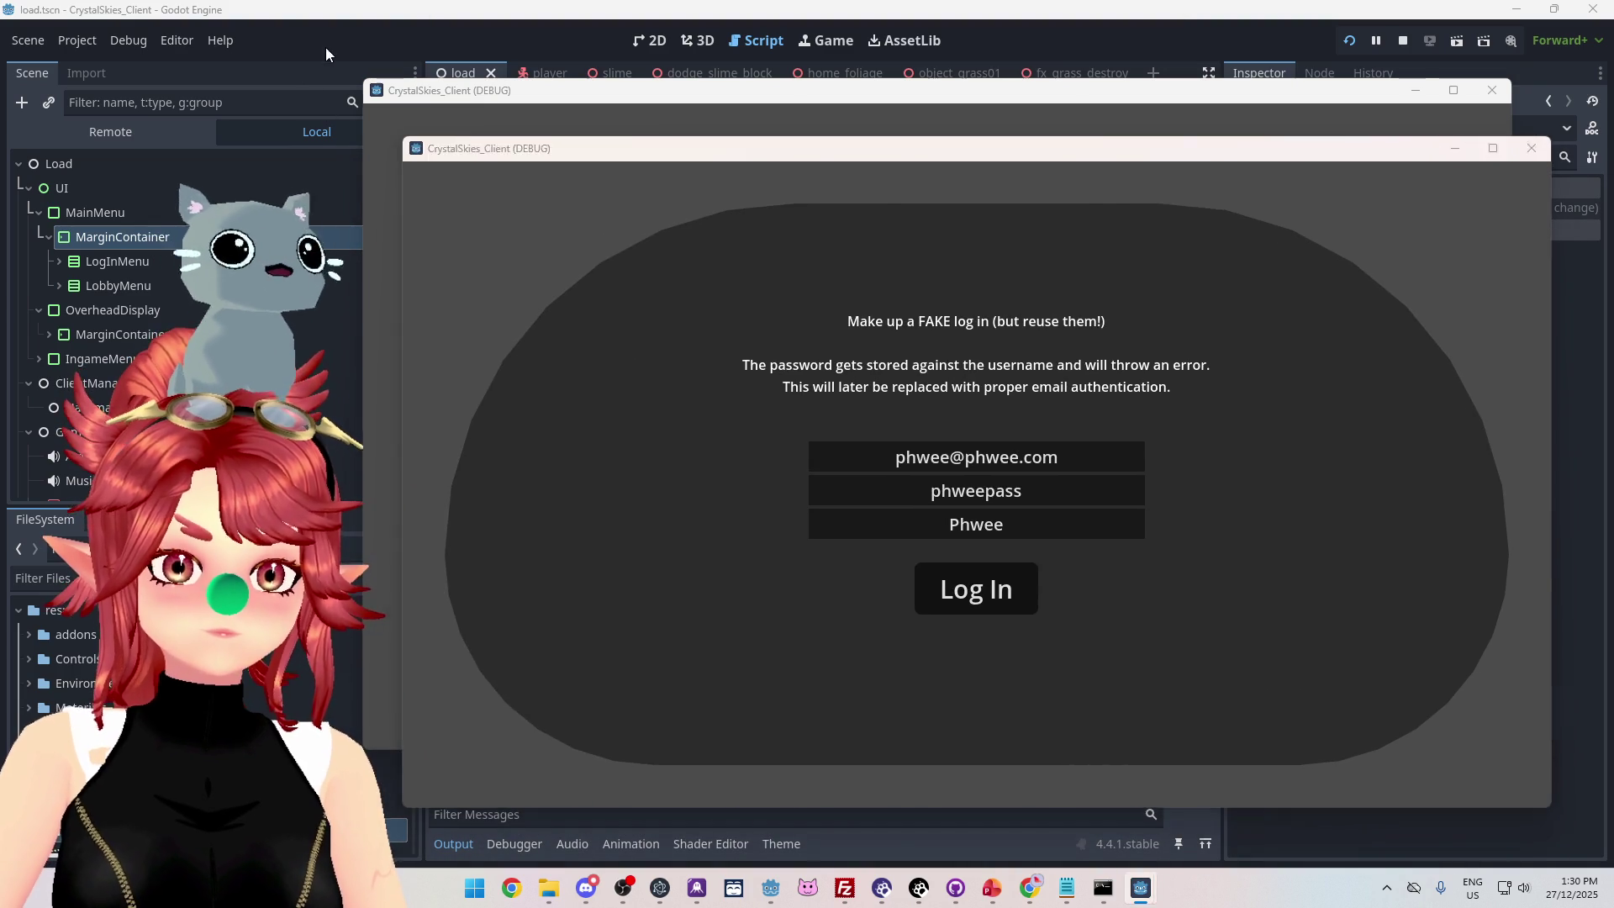
{"action": "left_click", "coordinate": [325, 47]}
{"action": "left_click_drag", "start_coordinate": [423, 263], "coordinate": [238, 263]}
Arrange the two game client windows side by side.
{"action": "mouse_move", "coordinate": [1137, 883]}
{"action": "left_click", "coordinate": [1056, 807]}
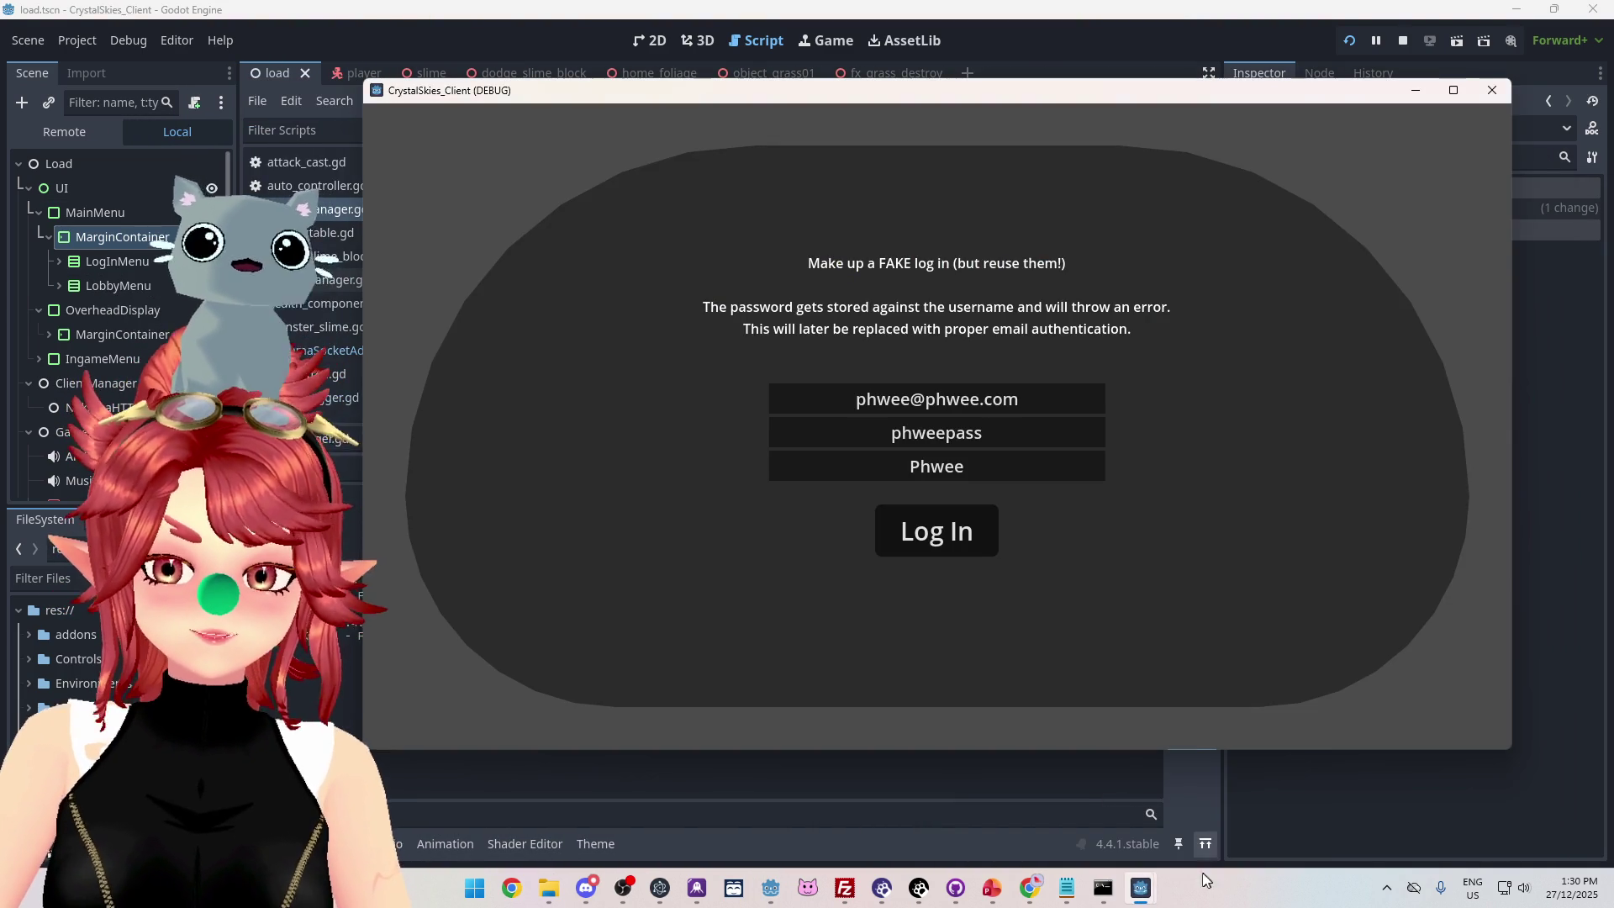
{"action": "left_click_drag", "start_coordinate": [880, 99], "coordinate": [630, 96]}
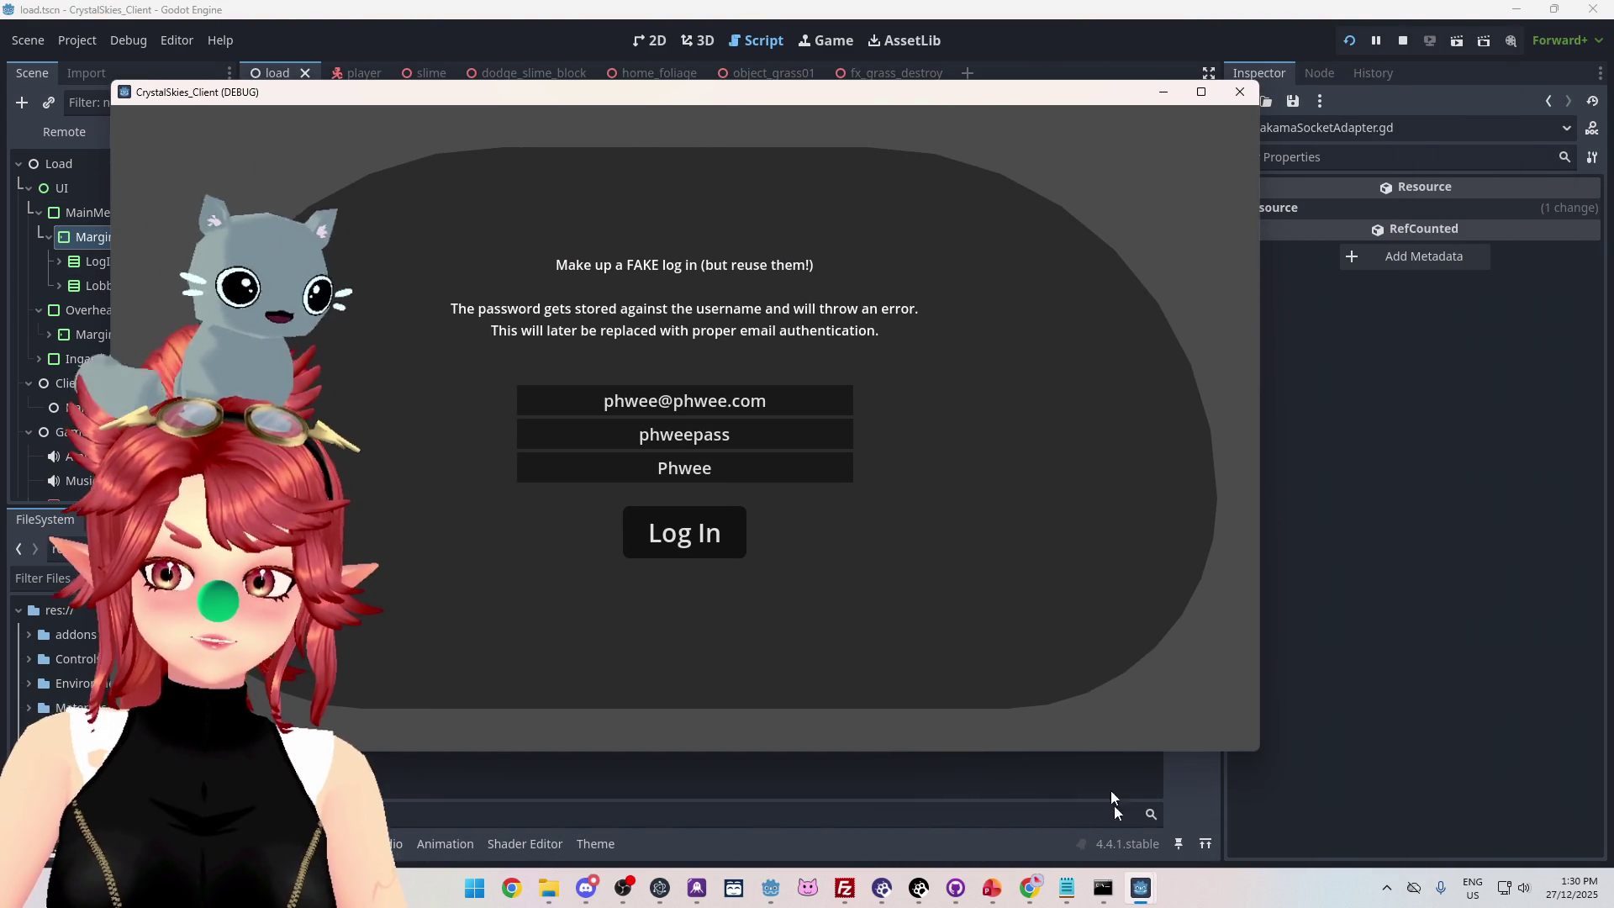
{"action": "mouse_move", "coordinate": [1140, 887]}
{"action": "left_click", "coordinate": [1216, 829]}
{"action": "left_click_drag", "start_coordinate": [975, 151], "coordinate": [980, 158]}
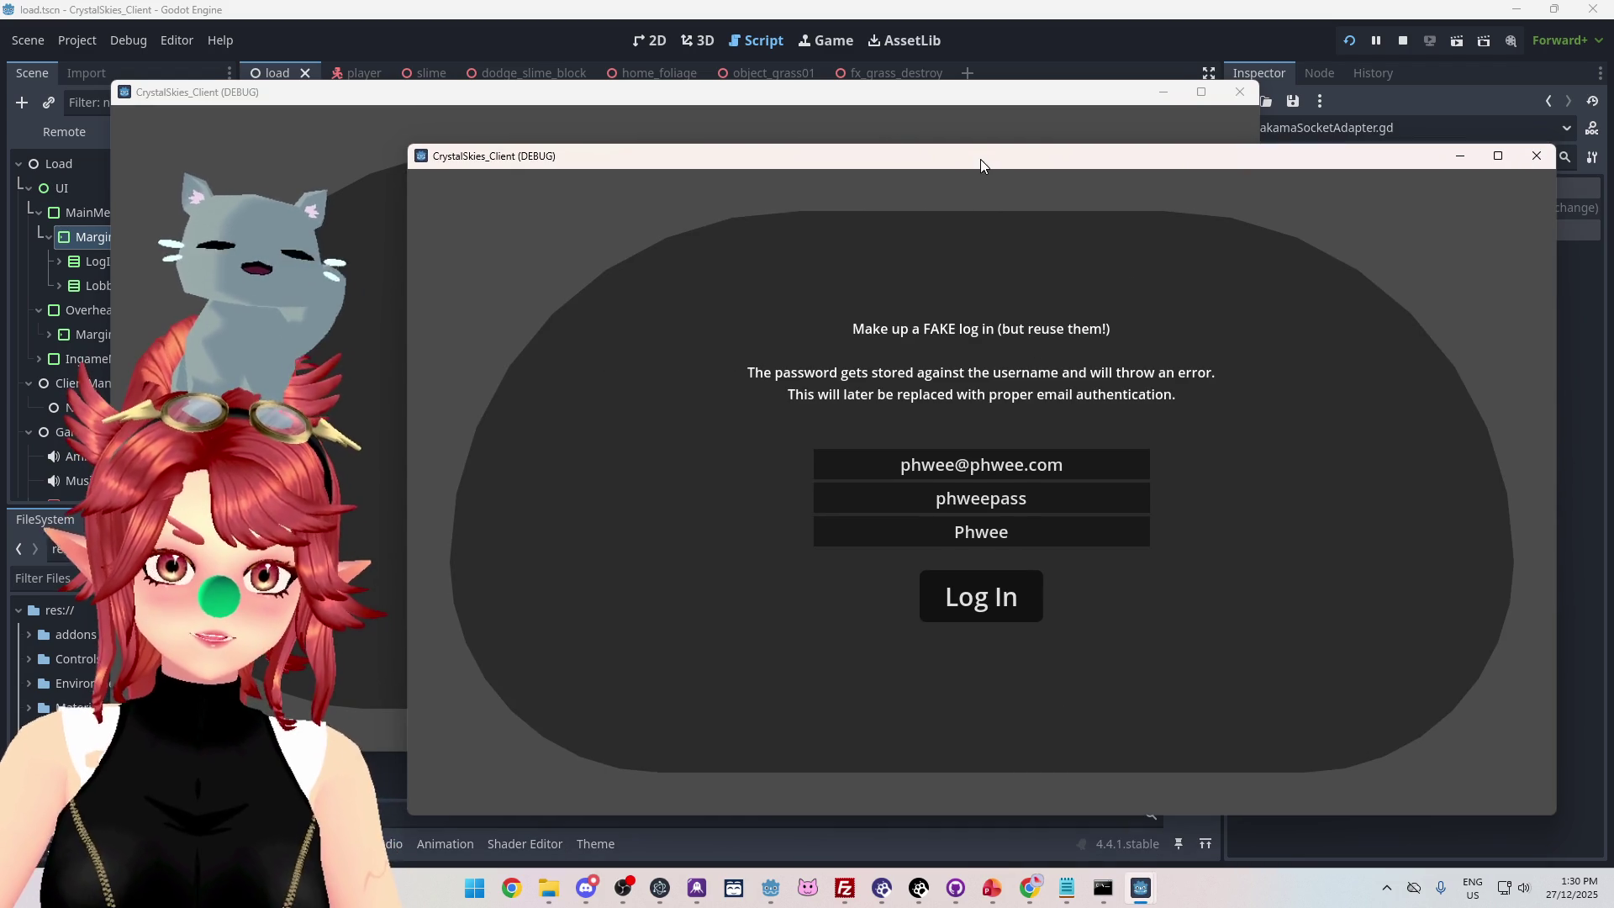
{"action": "left_click_drag", "start_coordinate": [797, 93], "coordinate": [794, 69]}
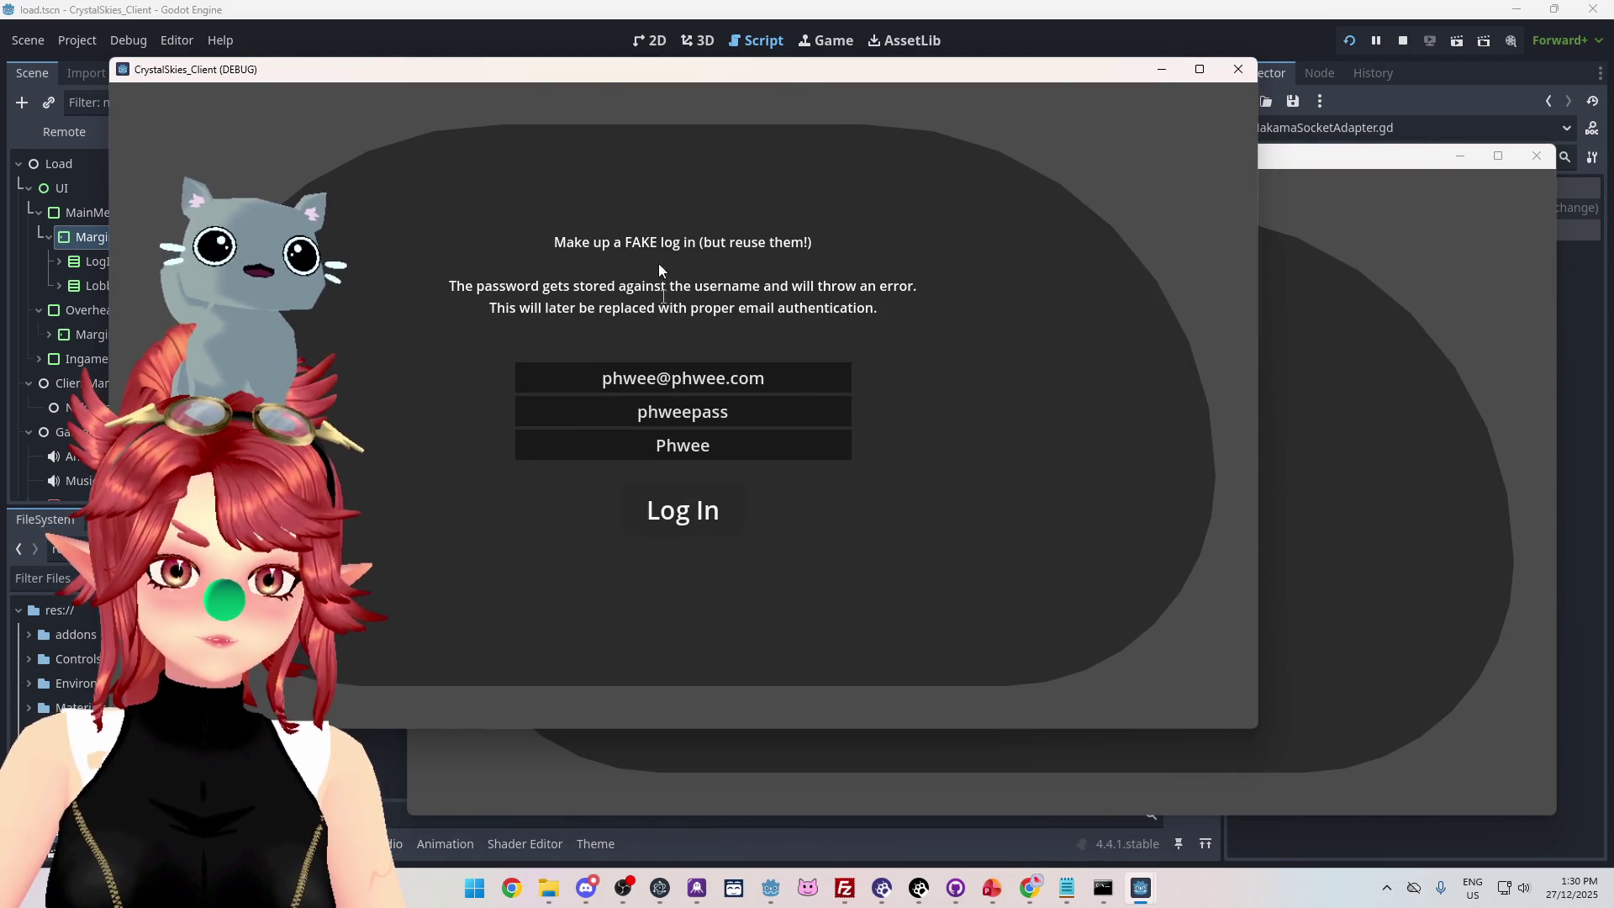
{"action": "mouse_move", "coordinate": [588, 72]}
{"action": "left_mouse_down"}
{"action": "mouse_move", "coordinate": [836, 76]}
{"action": "mouse_move", "coordinate": [743, 78]}
{"action": "left_mouse_up"}
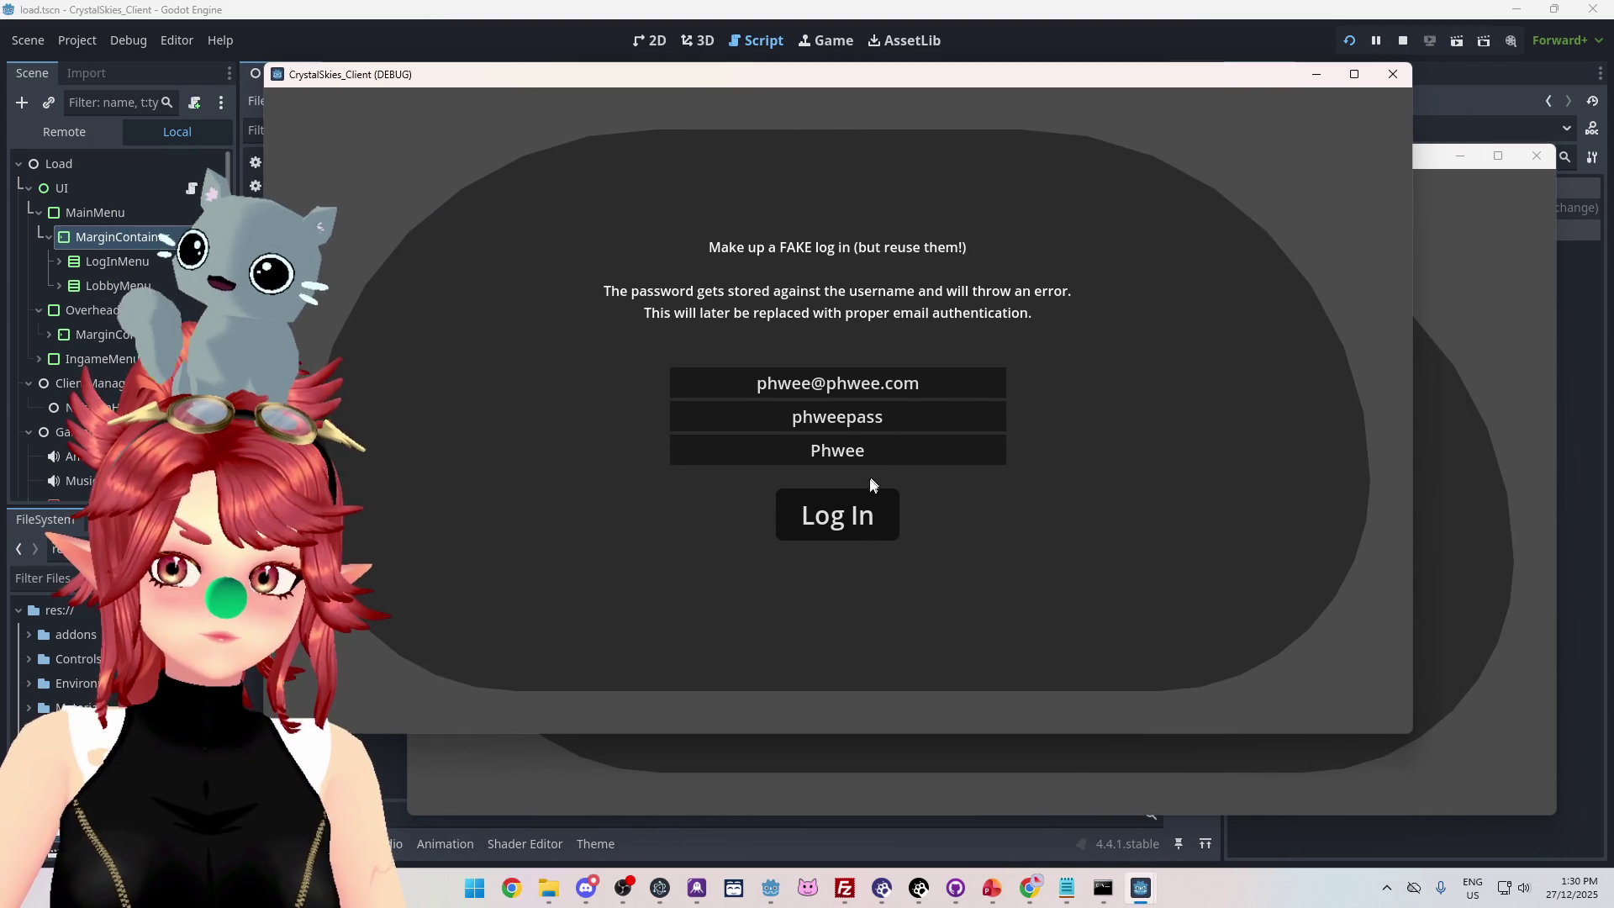
Log in on the front game client, switch between windows and press F8.
{"action": "left_click", "coordinate": [827, 532]}
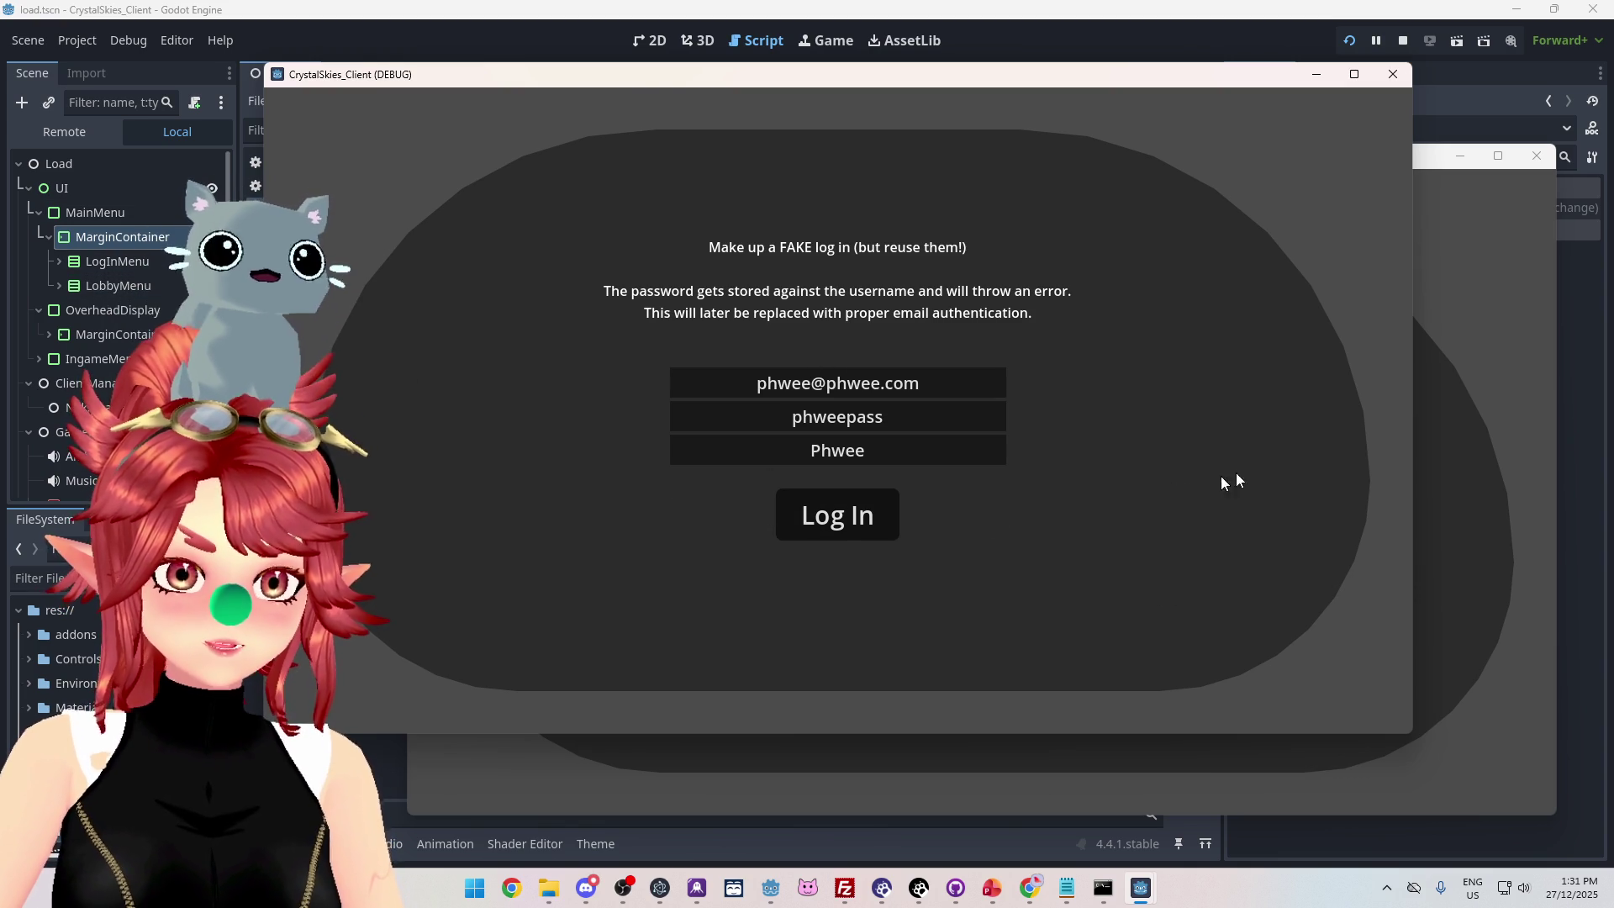
{"action": "left_click", "coordinate": [1494, 463]}
{"action": "left_click", "coordinate": [366, 234]}
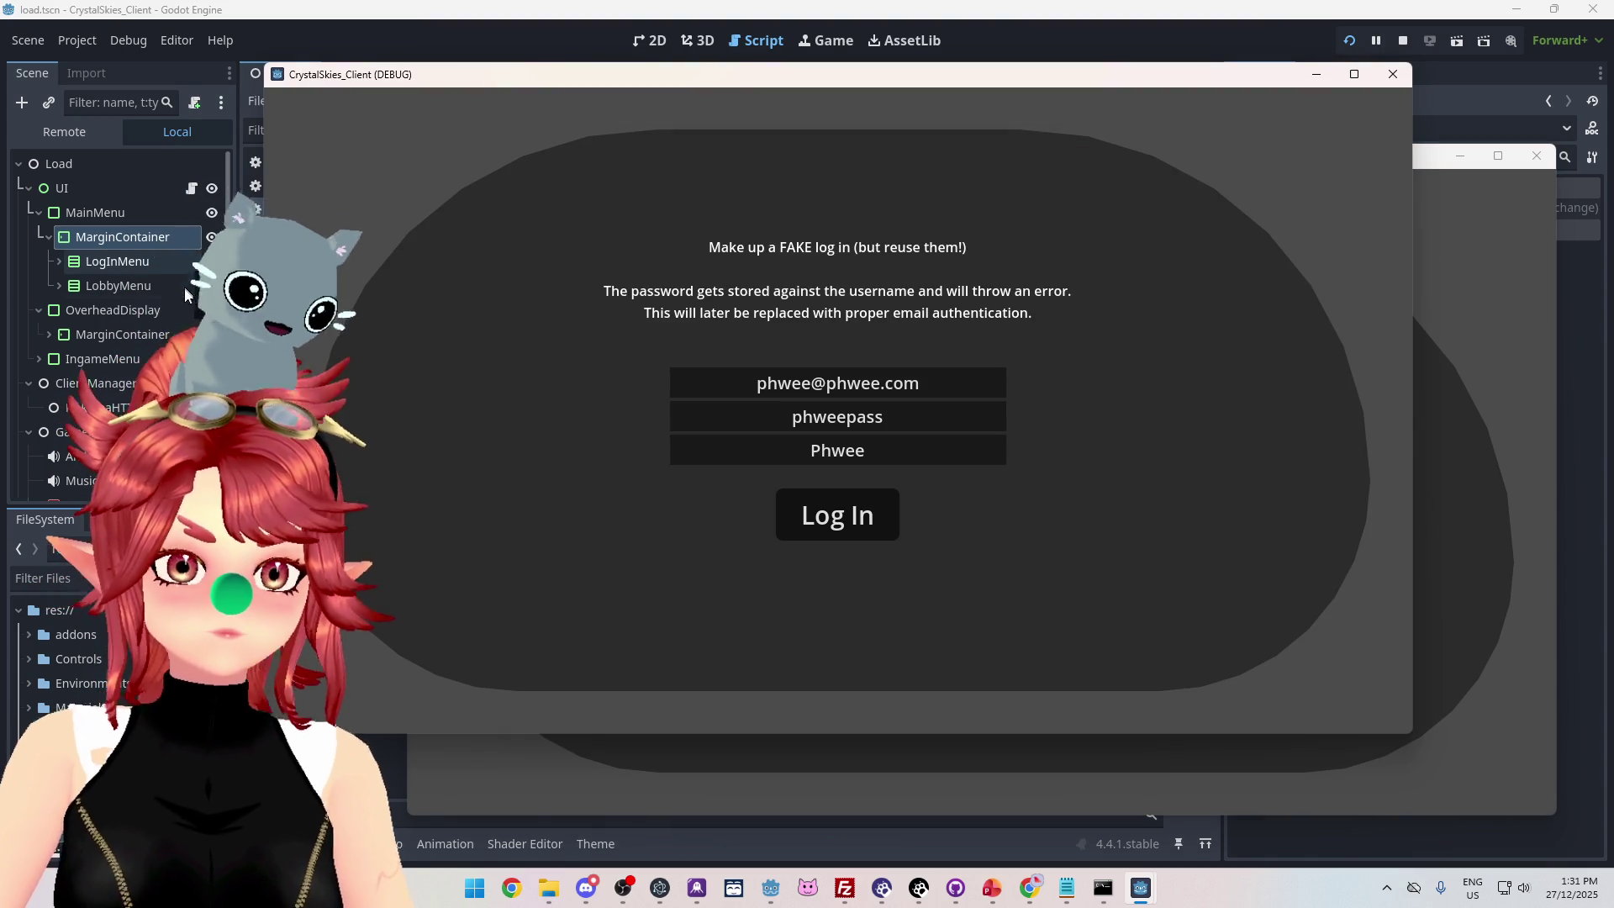
{"action": "key", "text": "F8"}
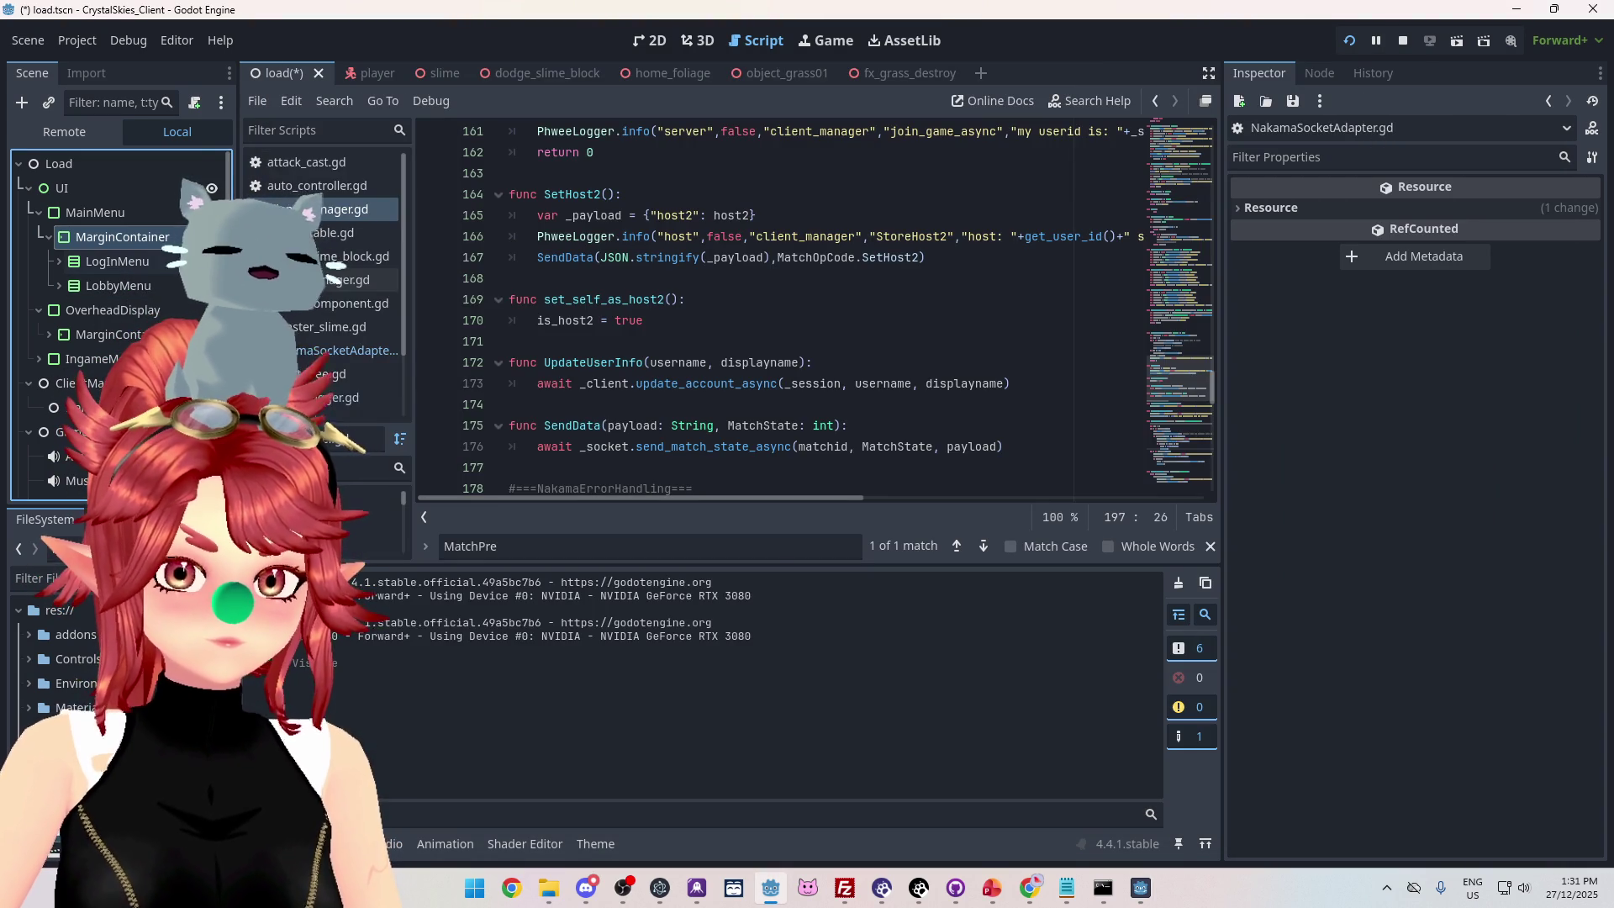
Check the running game's Remote scene tree, then stop the game.
{"action": "mouse_move", "coordinate": [1126, 893]}
{"action": "left_click", "coordinate": [1062, 810]}
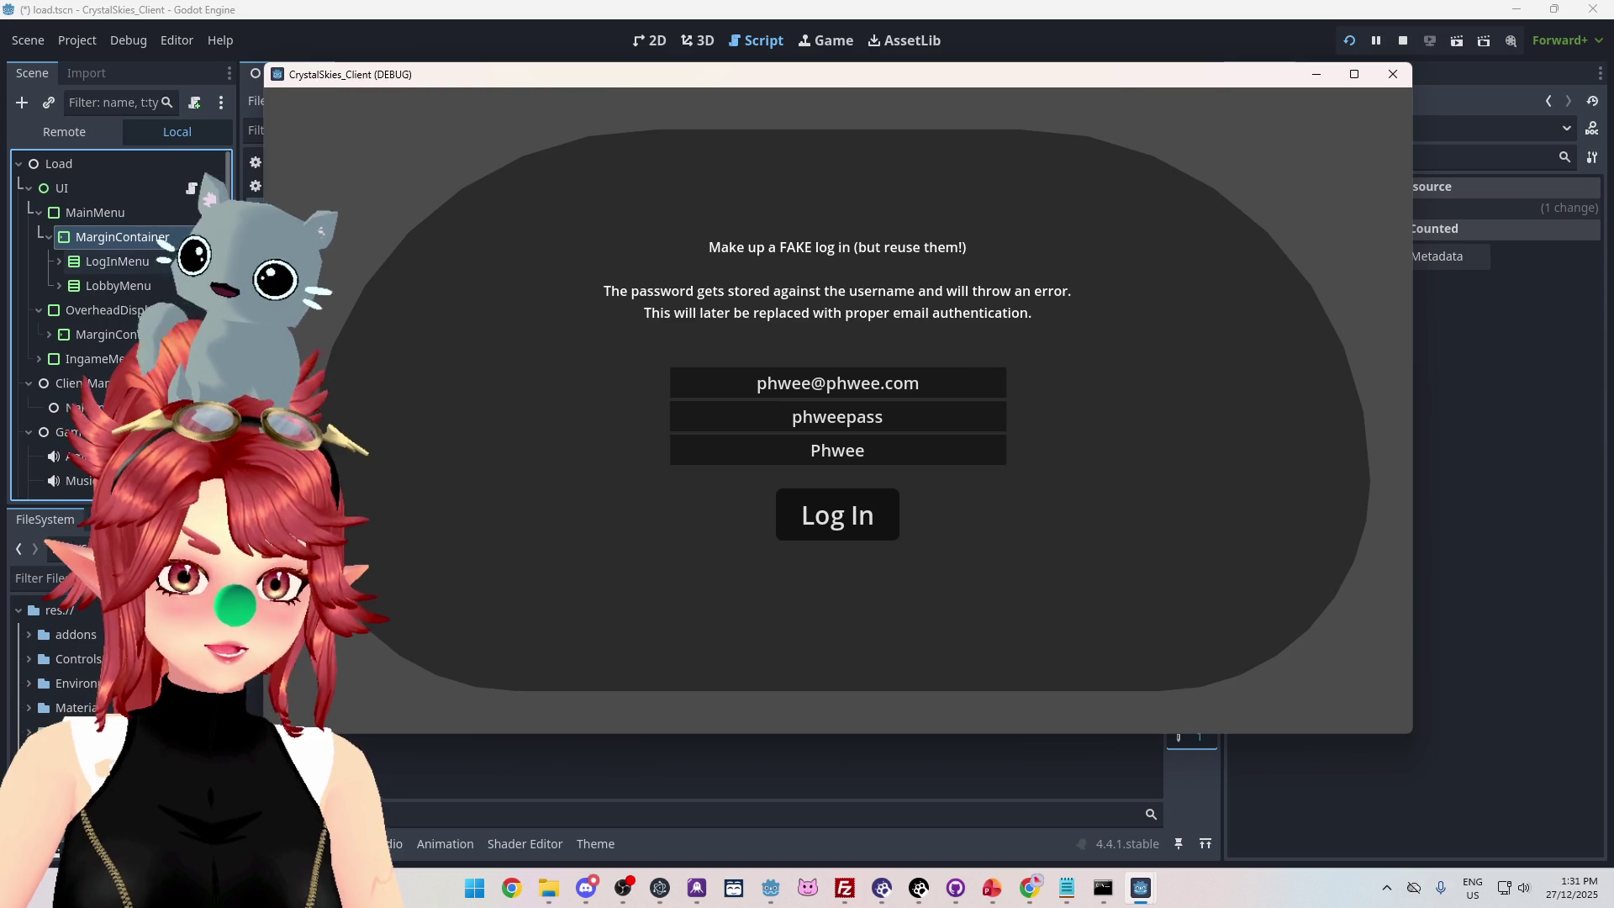
{"action": "left_click", "coordinate": [63, 133]}
{"action": "scroll", "coordinate": [118, 295], "scroll_direction": "up", "scroll_amount": 3}
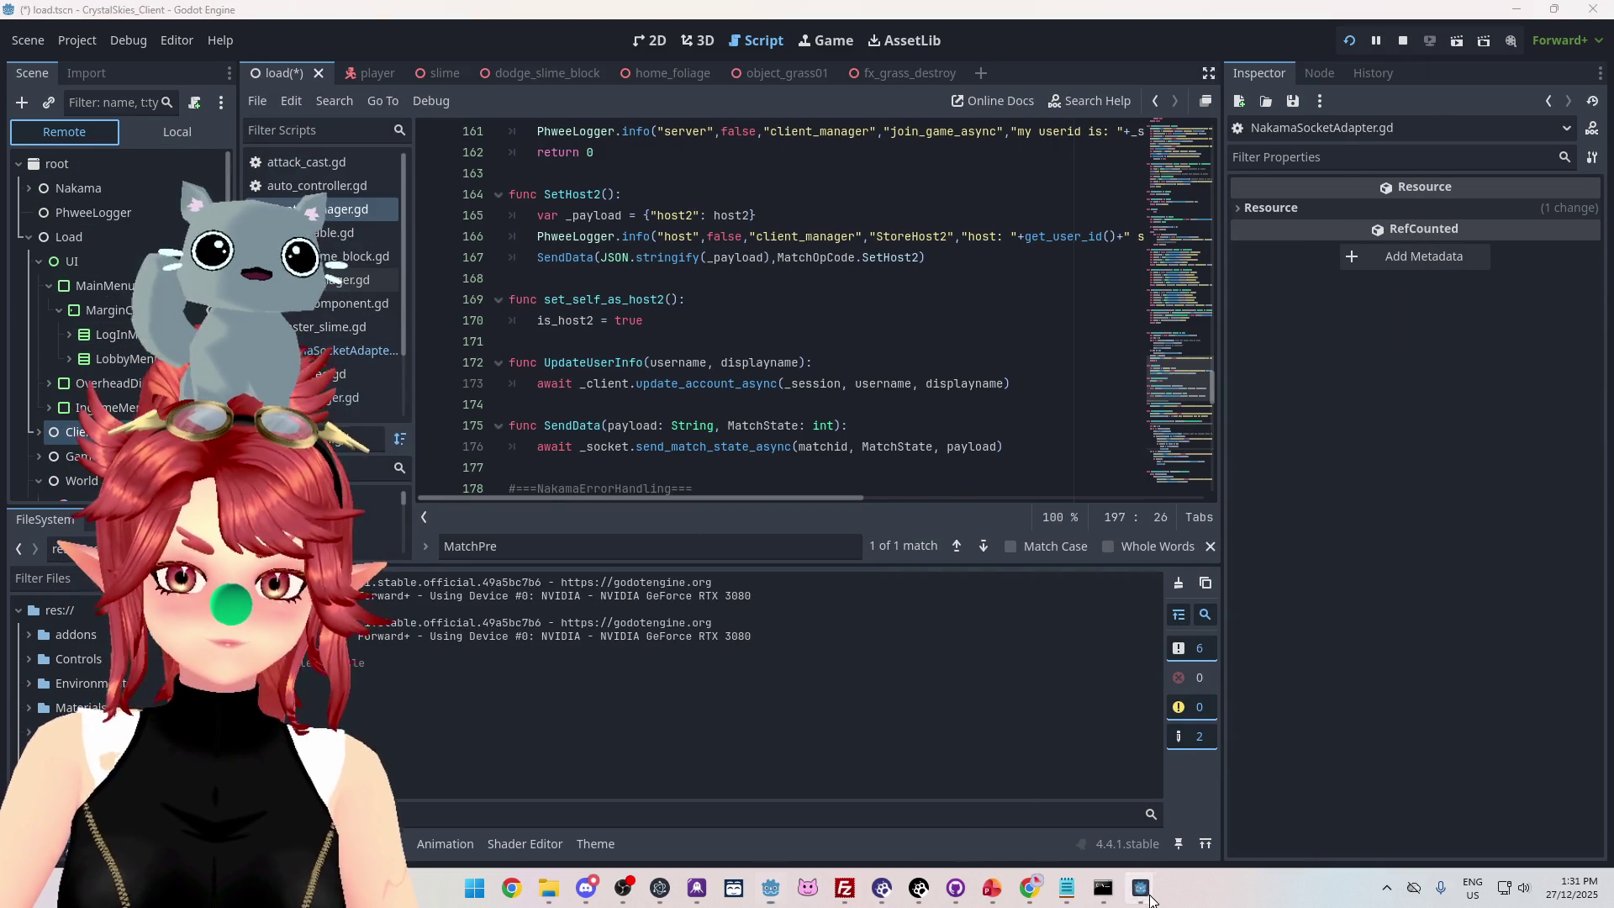
{"action": "mouse_move", "coordinate": [1140, 887]}
{"action": "mouse_move", "coordinate": [1067, 820]}
{"action": "left_click", "coordinate": [1402, 41]}
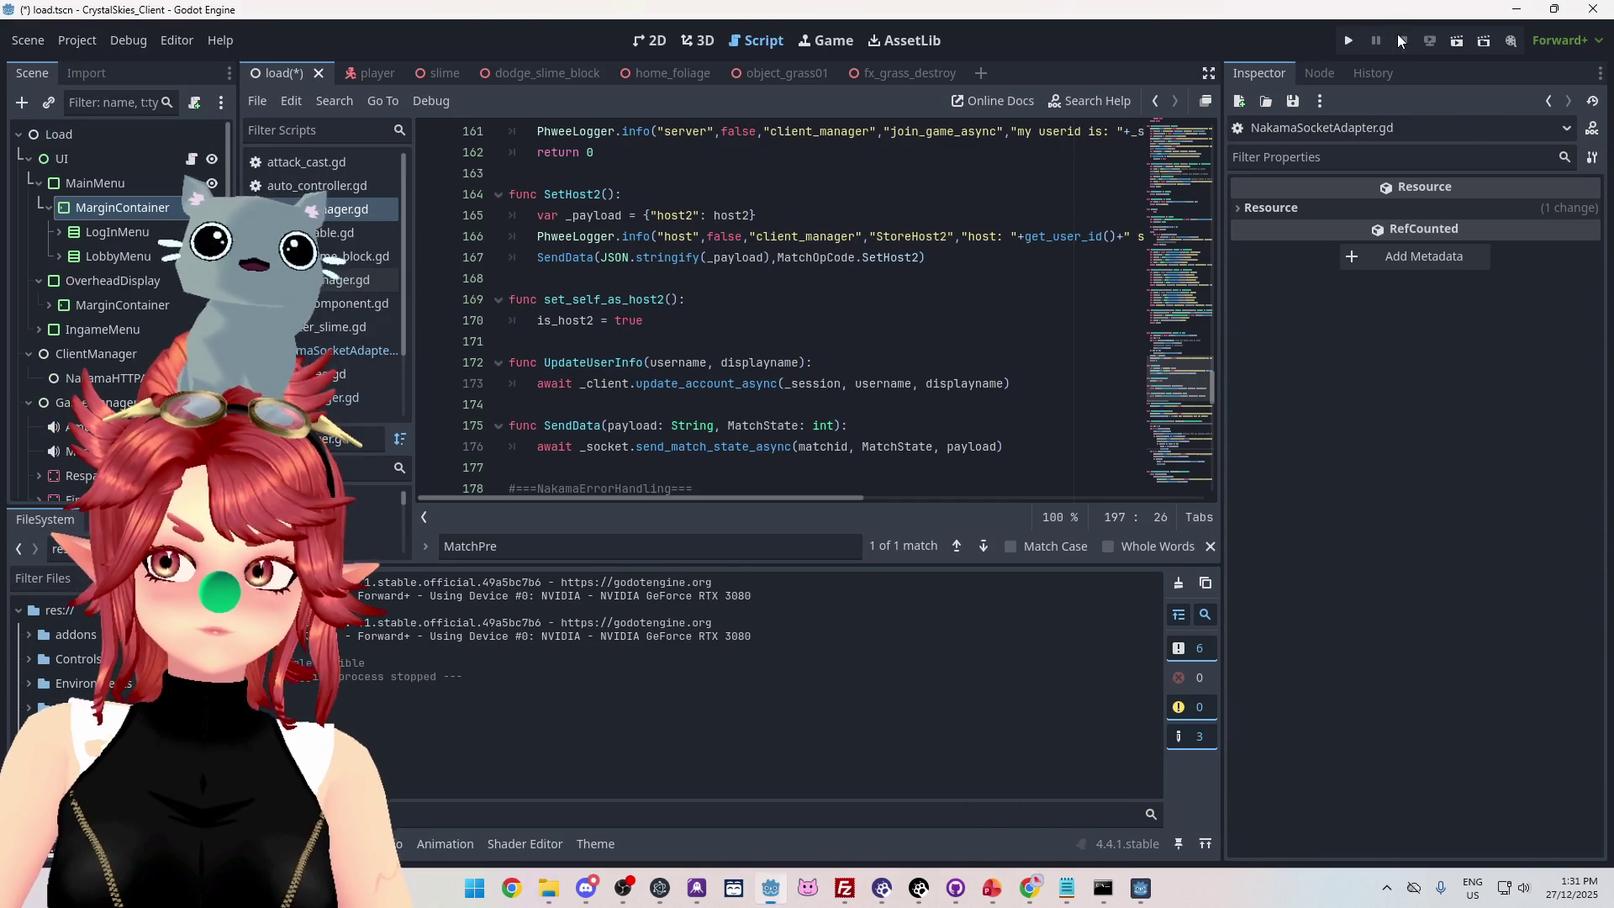
Relaunch the project, position the game window and log in the first client.
{"action": "key", "text": "ctrl+s"}
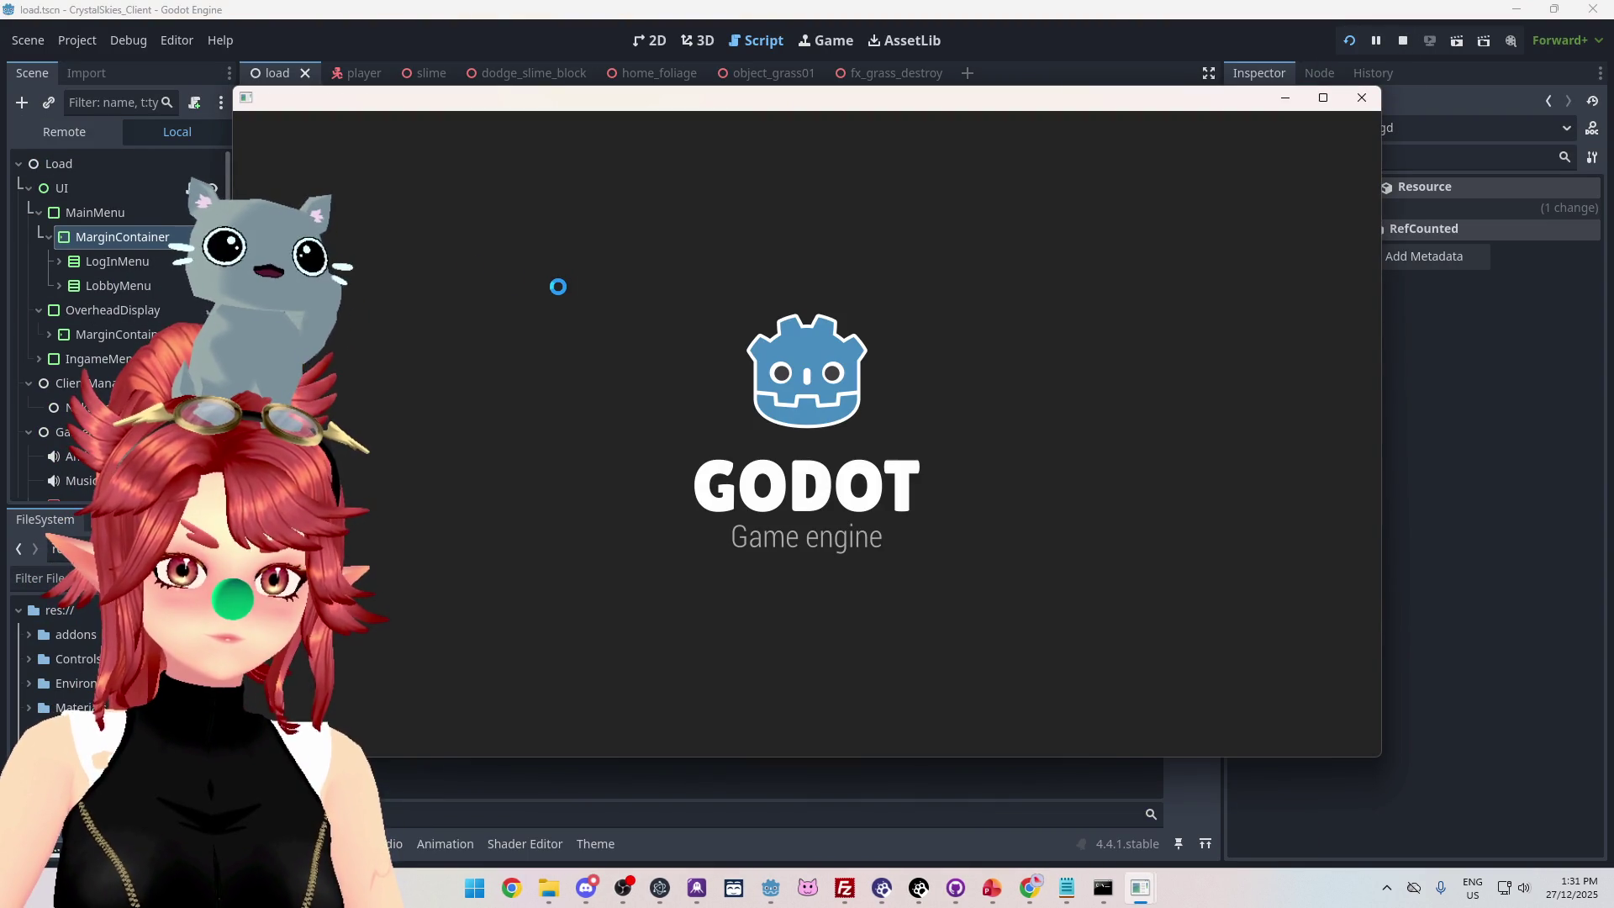
{"action": "left_click", "coordinate": [87, 140]}
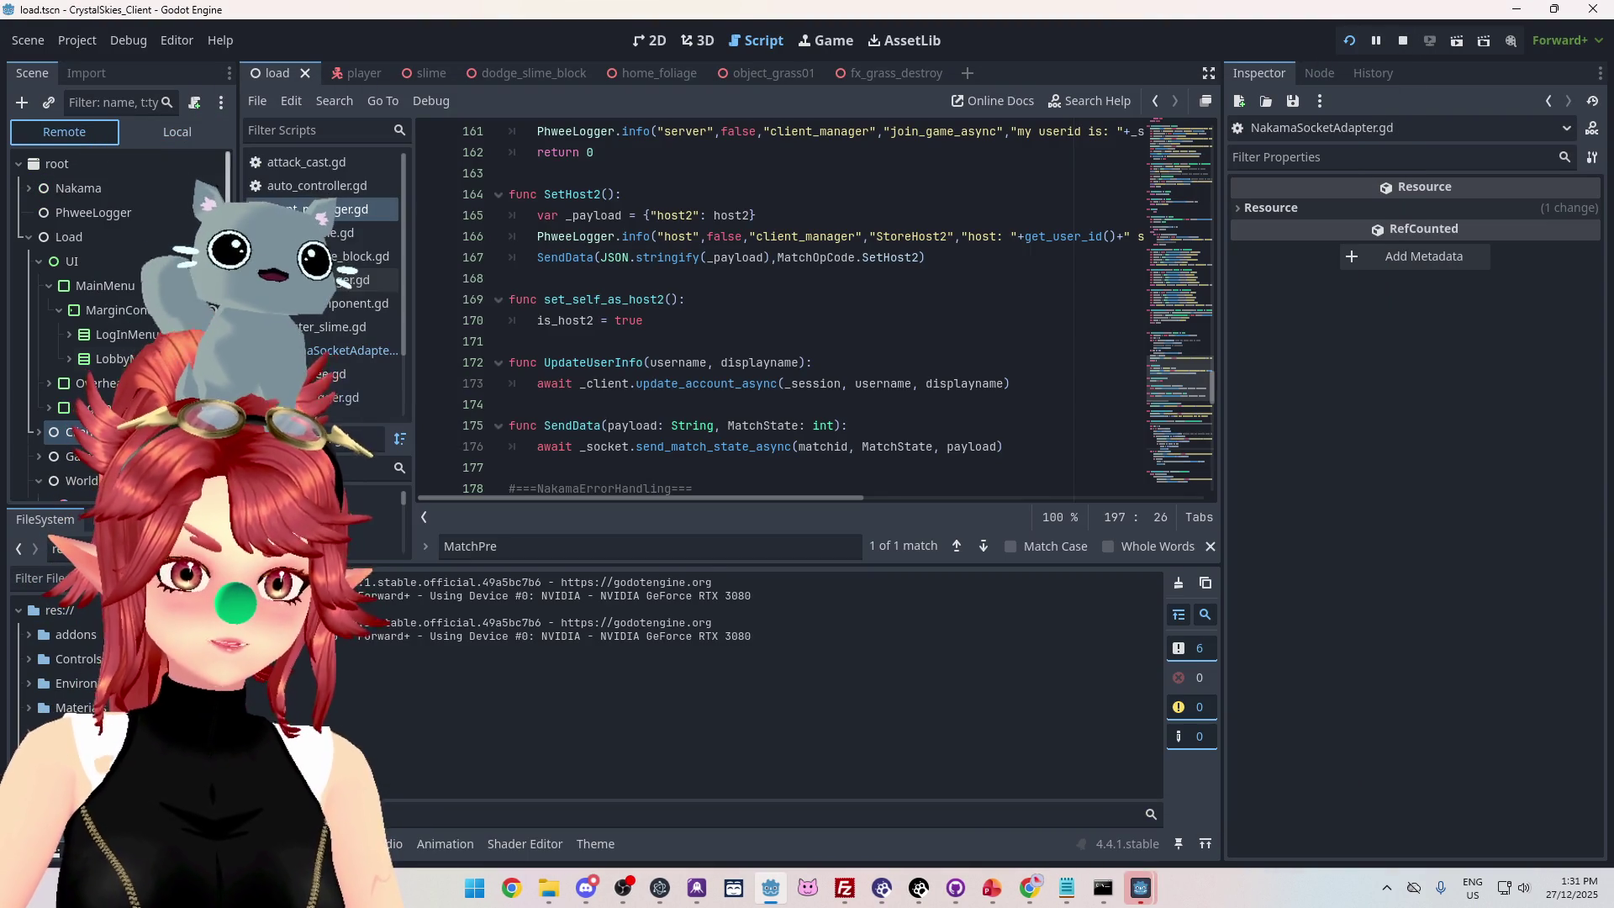
{"action": "mouse_move", "coordinate": [1140, 888]}
{"action": "left_click", "coordinate": [1083, 841]}
{"action": "mouse_move", "coordinate": [567, 116]}
{"action": "left_mouse_down"}
{"action": "mouse_move", "coordinate": [619, 116]}
{"action": "mouse_move", "coordinate": [622, 100]}
{"action": "left_mouse_up"}
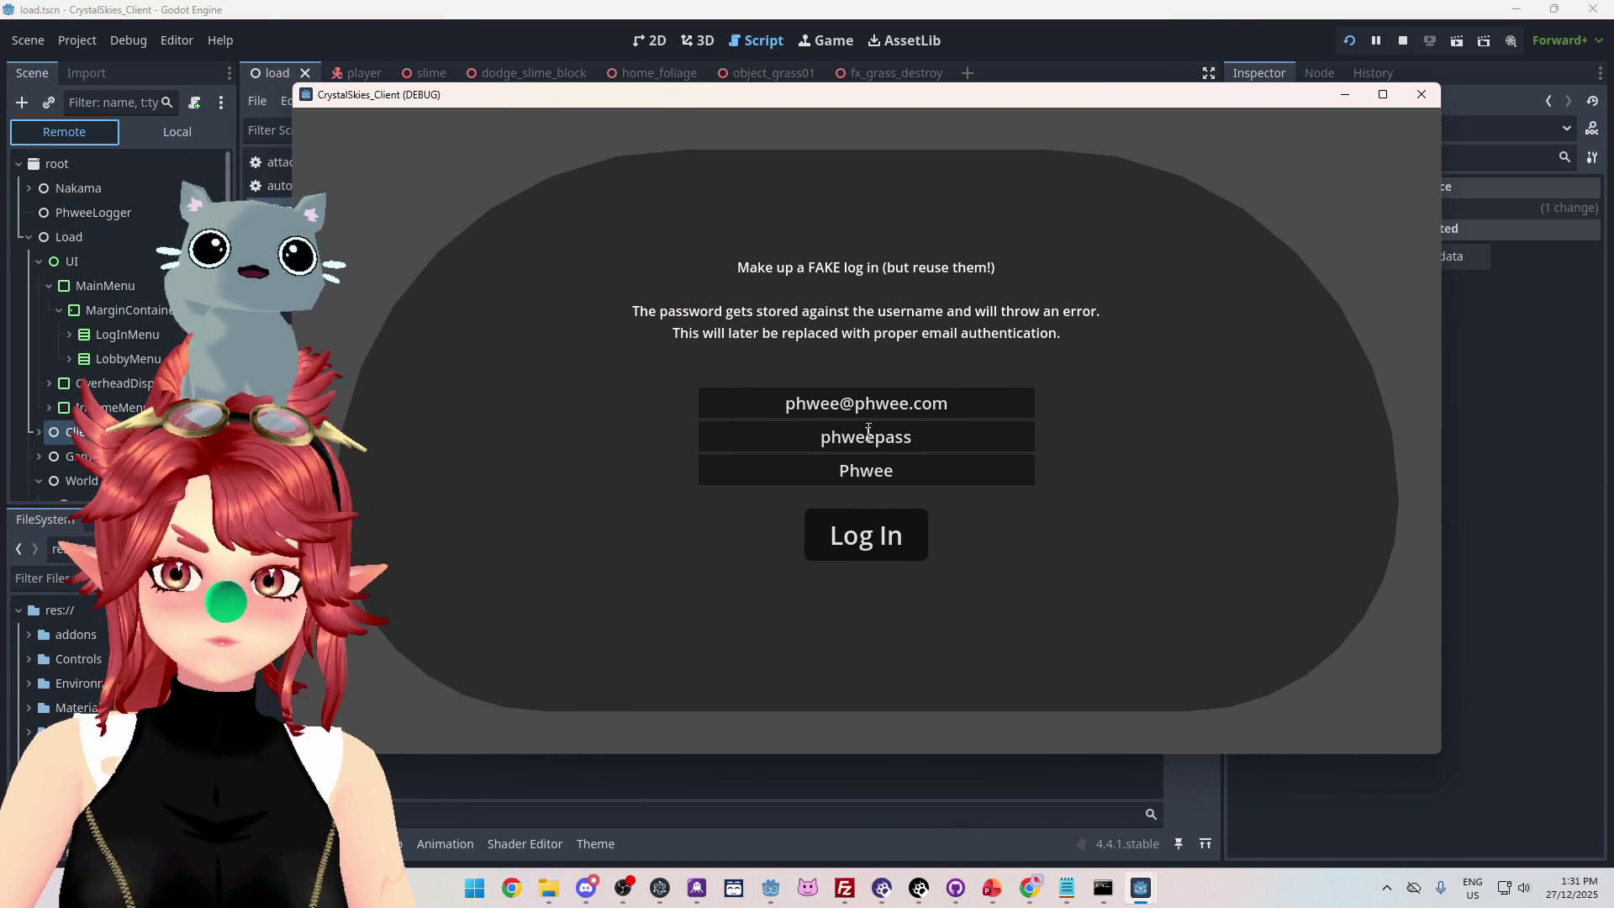
{"action": "left_click", "coordinate": [863, 548]}
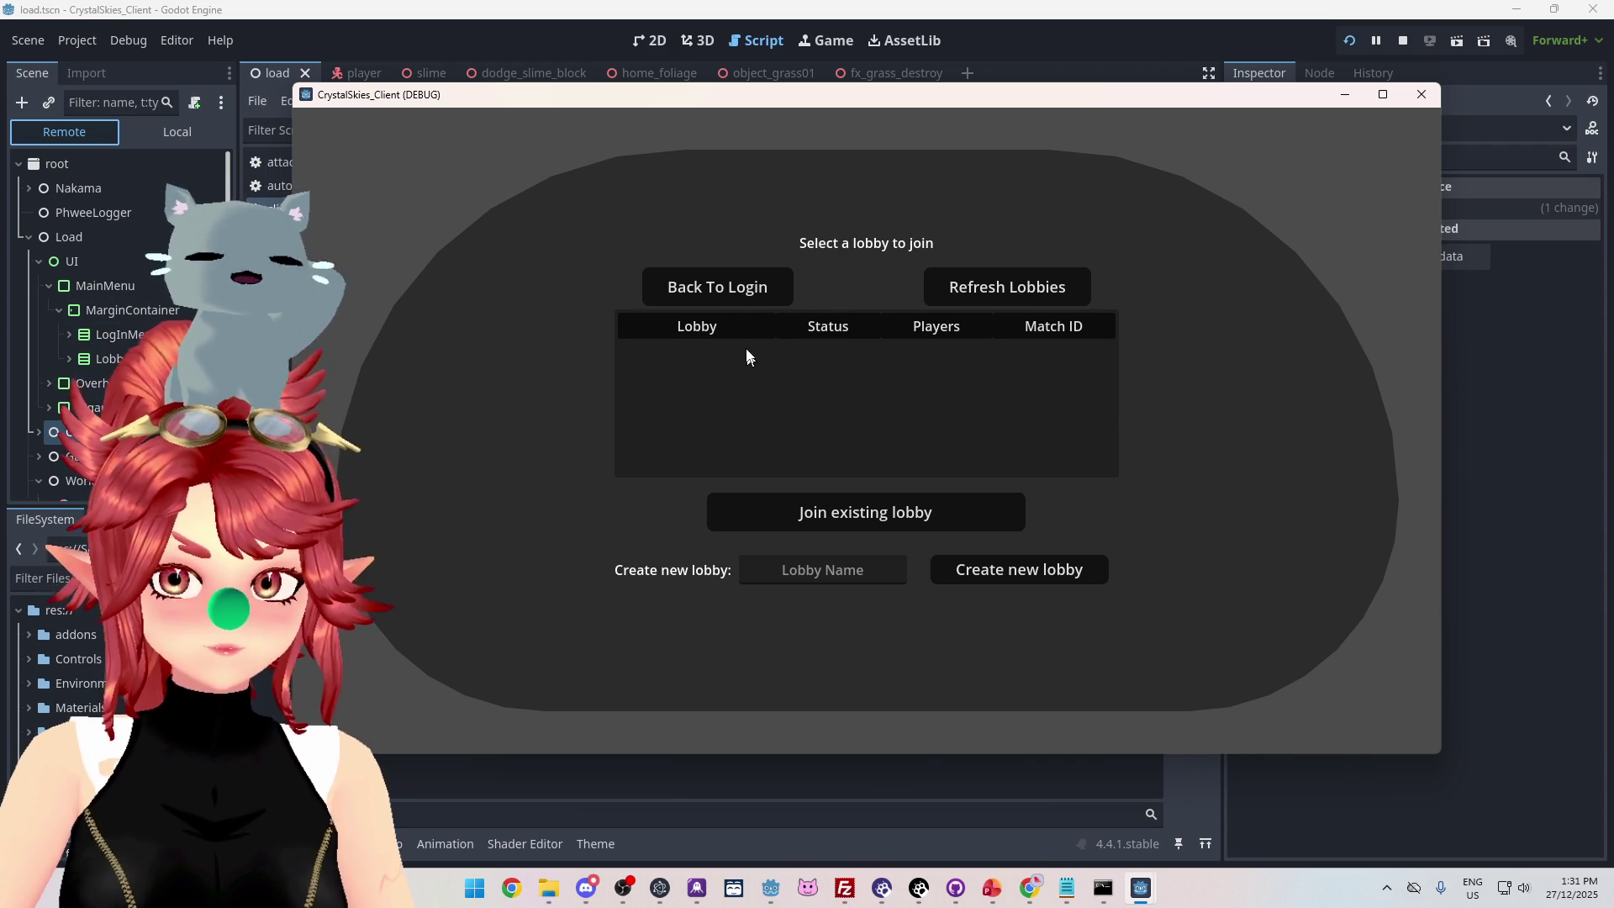
Host the lobby 'asddd' and join the asddd lobby from the second client.
{"action": "left_click", "coordinate": [816, 580]}
{"action": "type", "text": "asddd"}
{"action": "left_click", "coordinate": [1002, 569]}
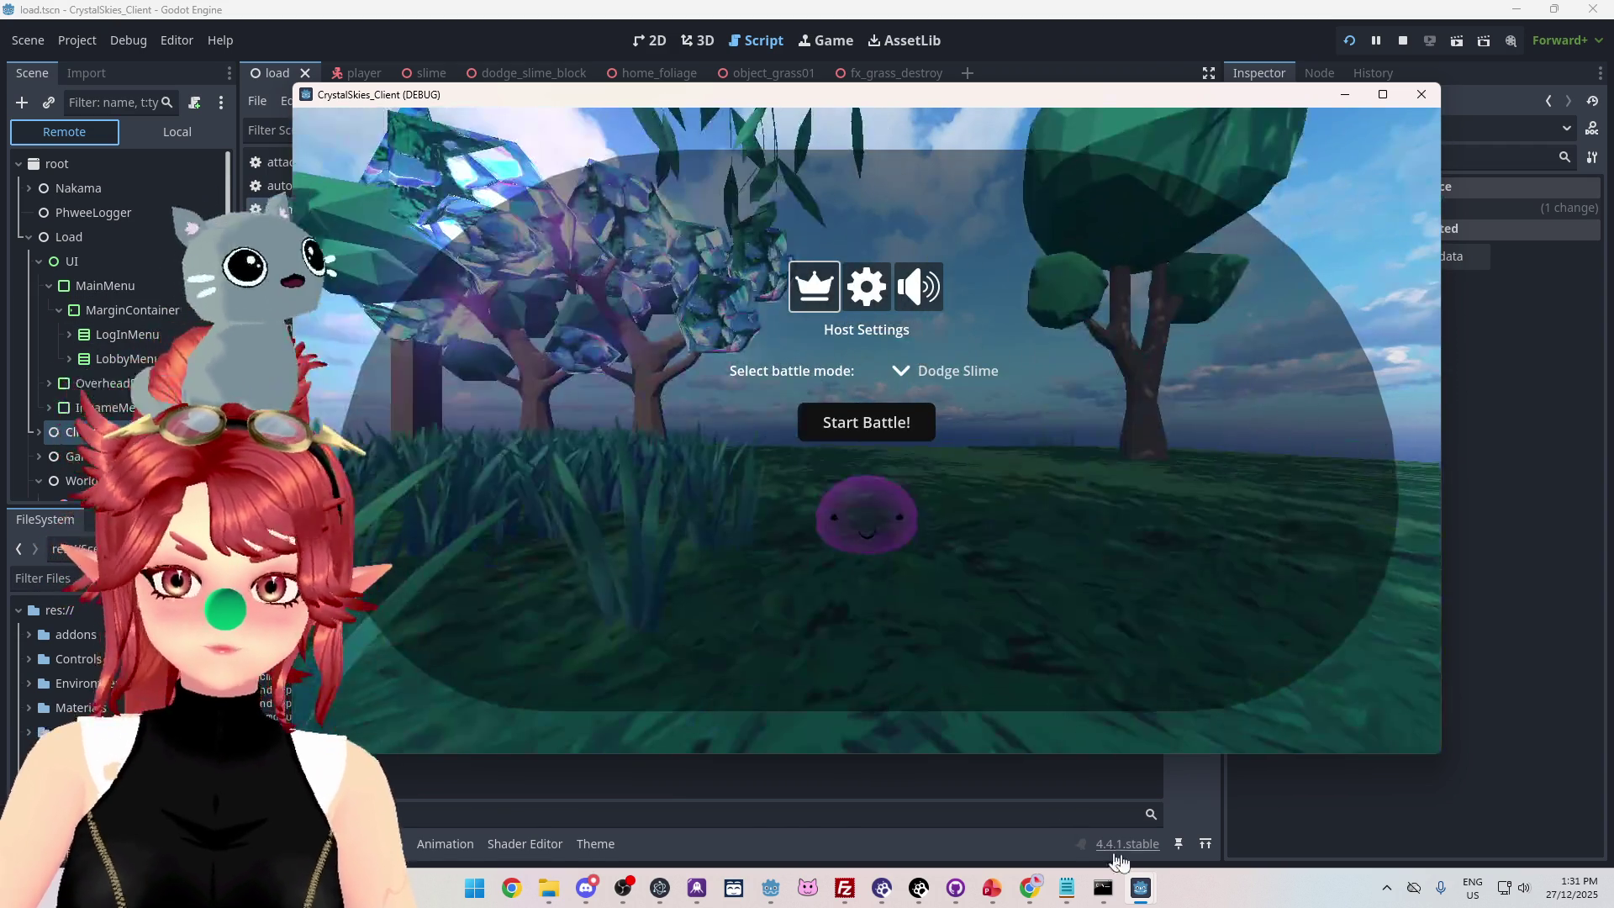
{"action": "mouse_move", "coordinate": [1140, 891]}
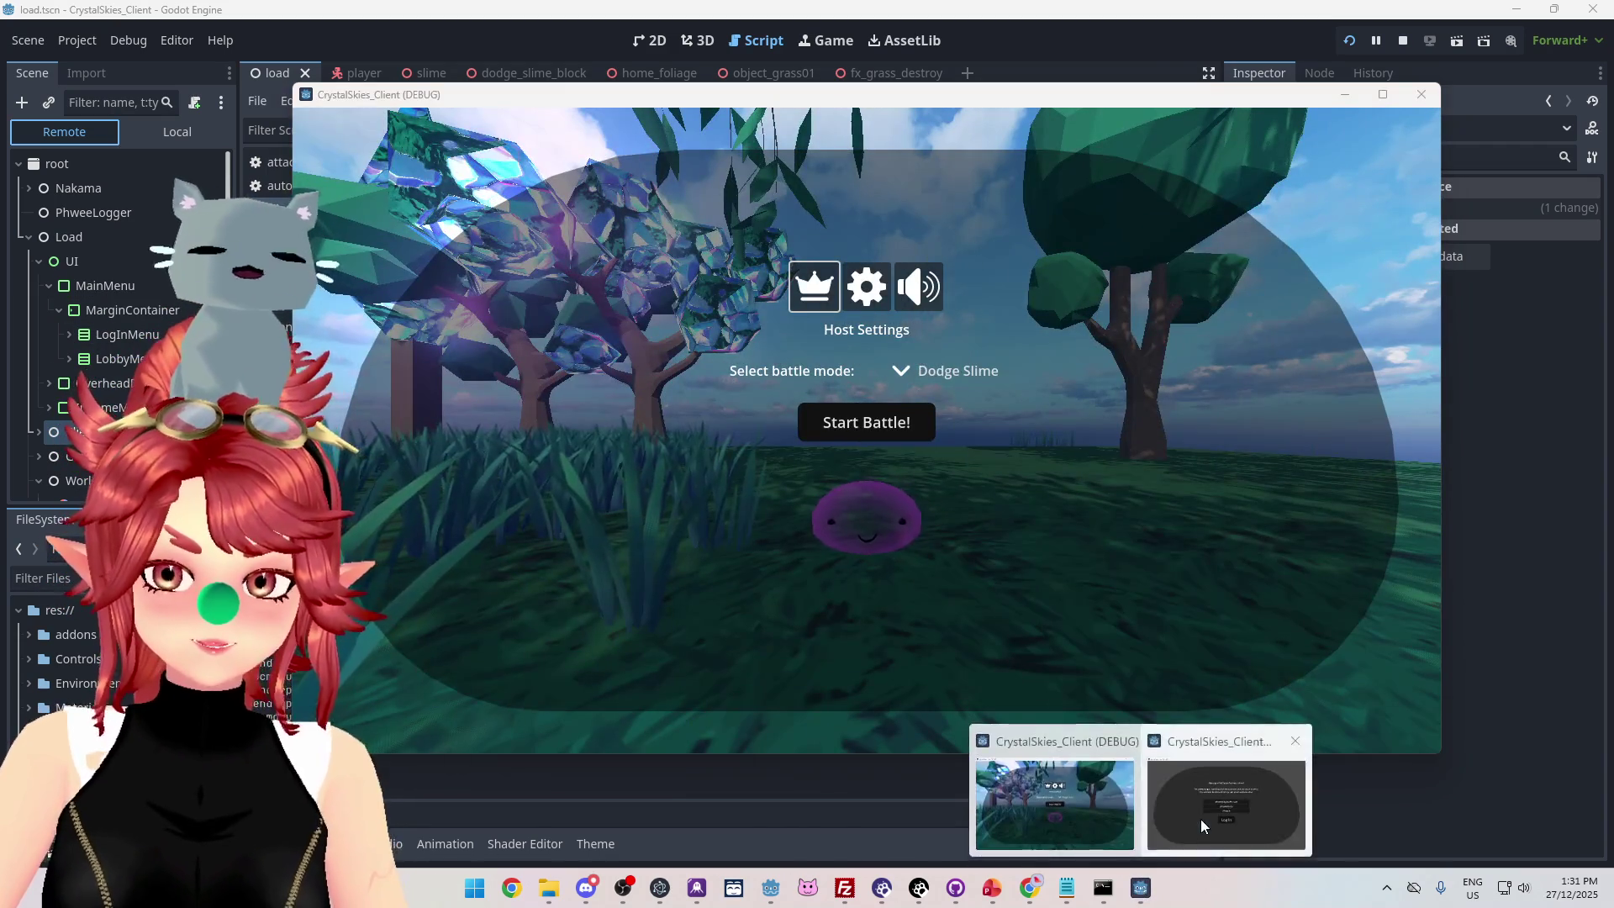
{"action": "left_click", "coordinate": [1227, 756]}
{"action": "left_click", "coordinate": [827, 555]}
{"action": "left_click", "coordinate": [835, 361]}
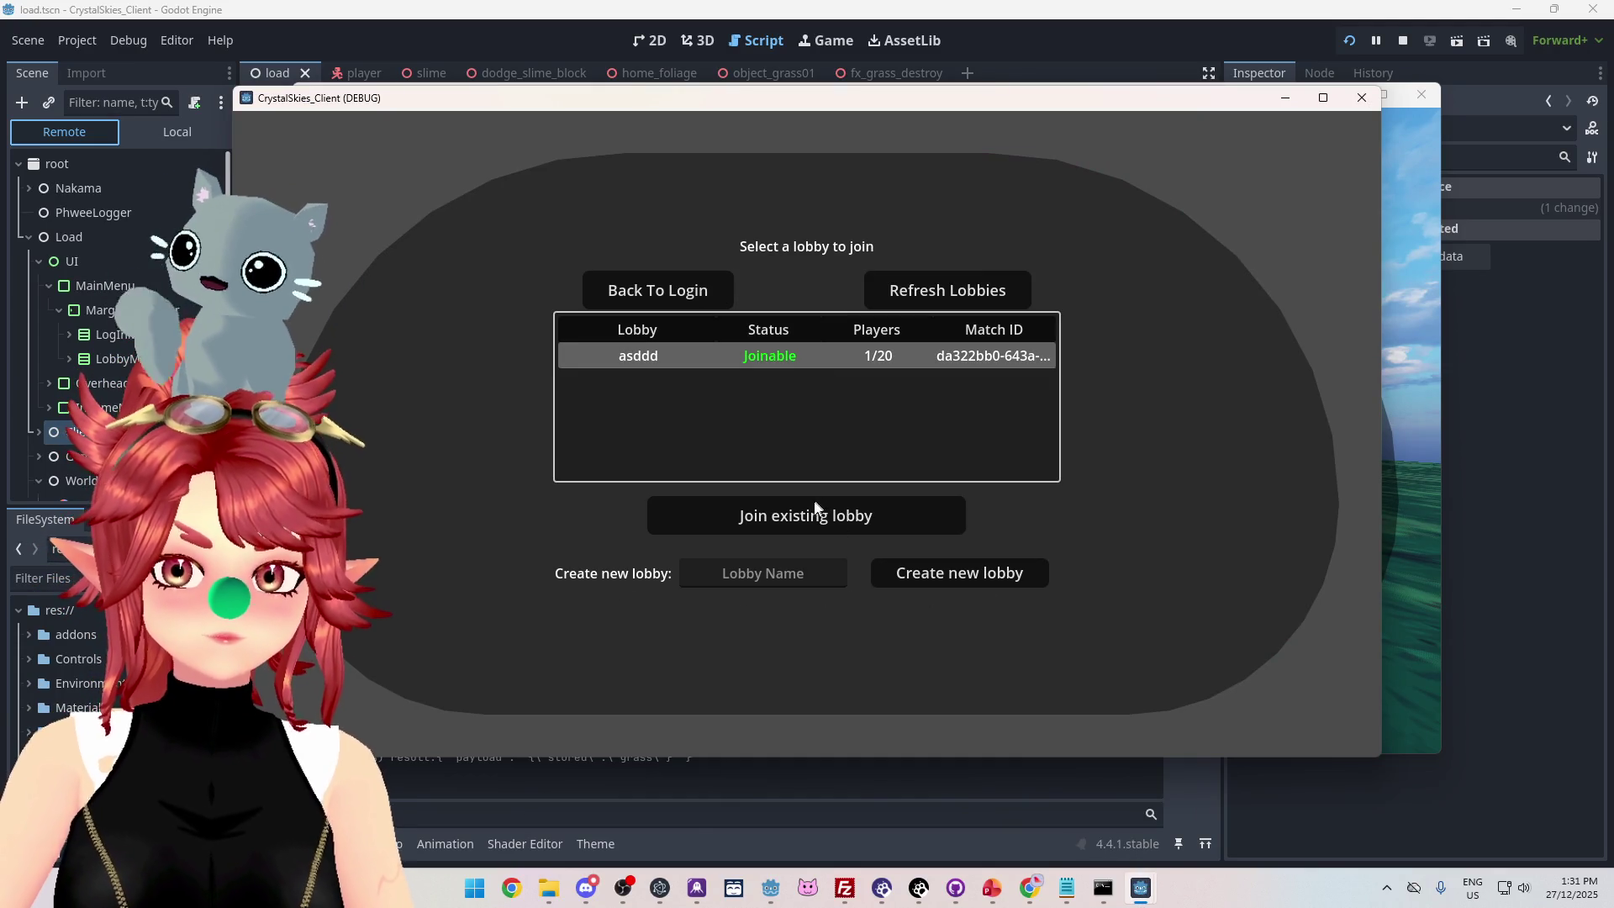
{"action": "left_click", "coordinate": [806, 517]}
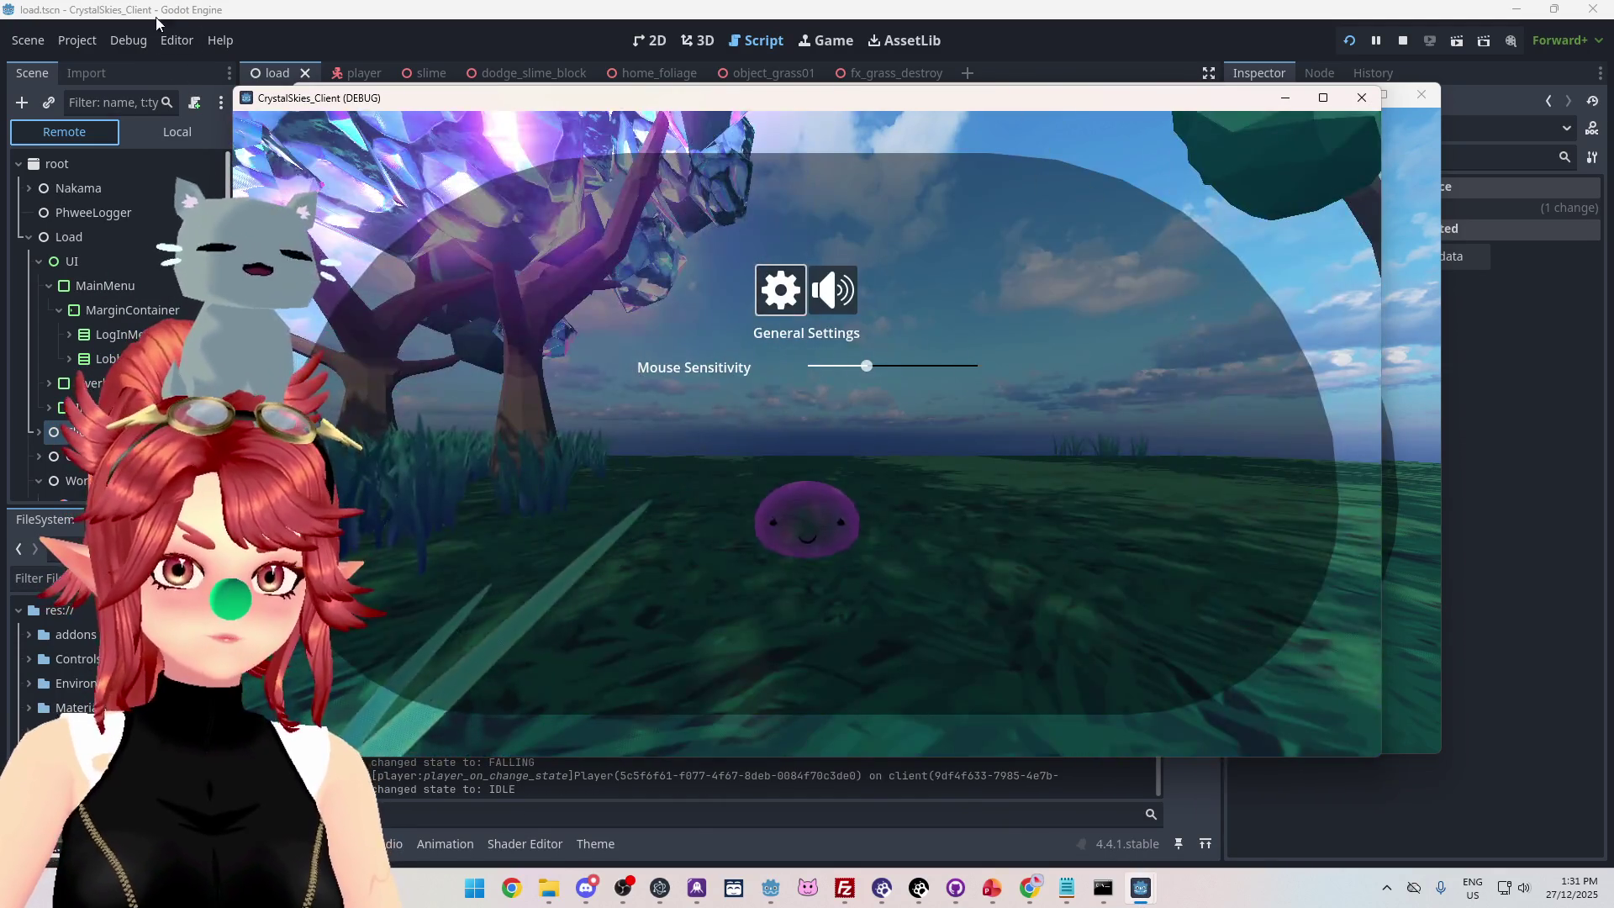
Inspect the remote ClientManager node, showing Is Host 2 on, then stop the game.
{"action": "left_click", "coordinate": [135, 166]}
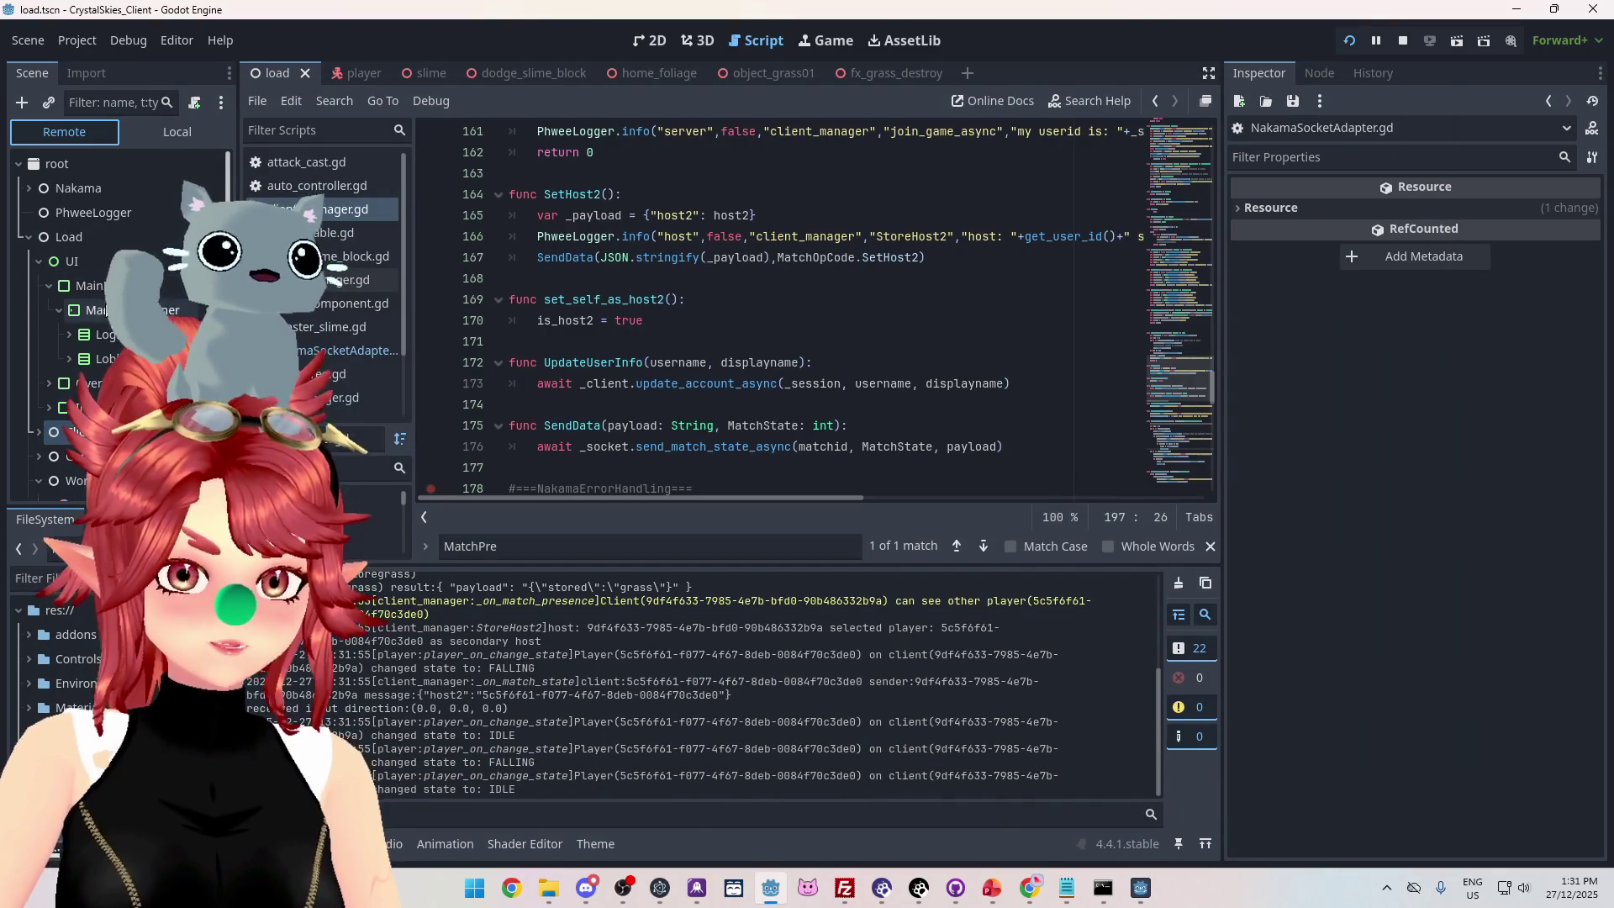
{"action": "left_click", "coordinate": [76, 431]}
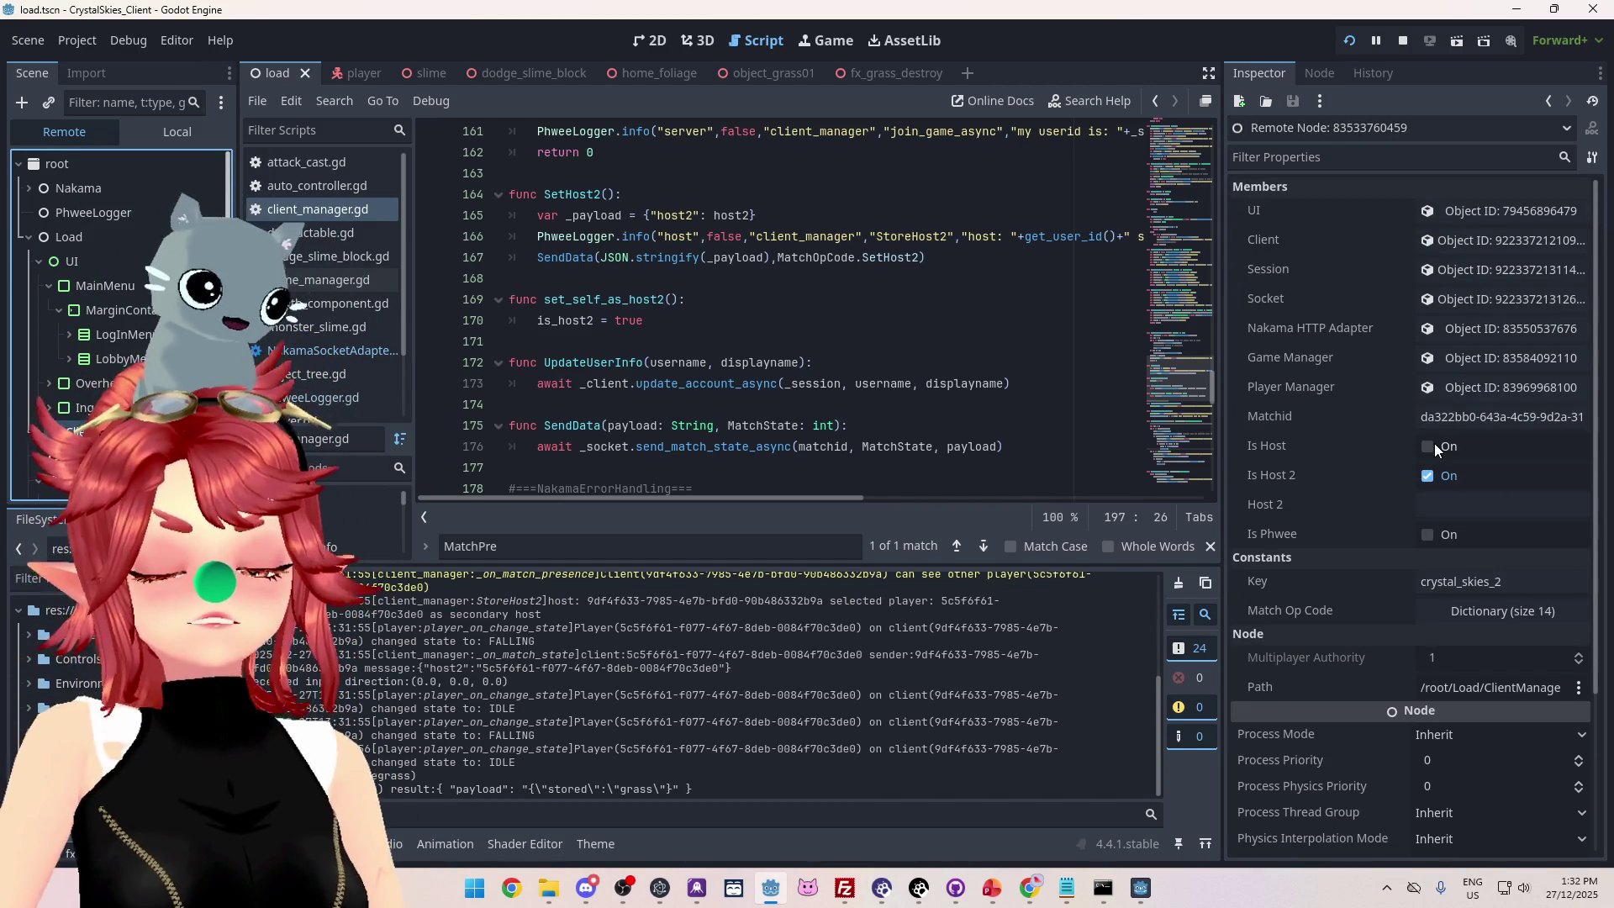
{"action": "left_click", "coordinate": [1402, 40]}
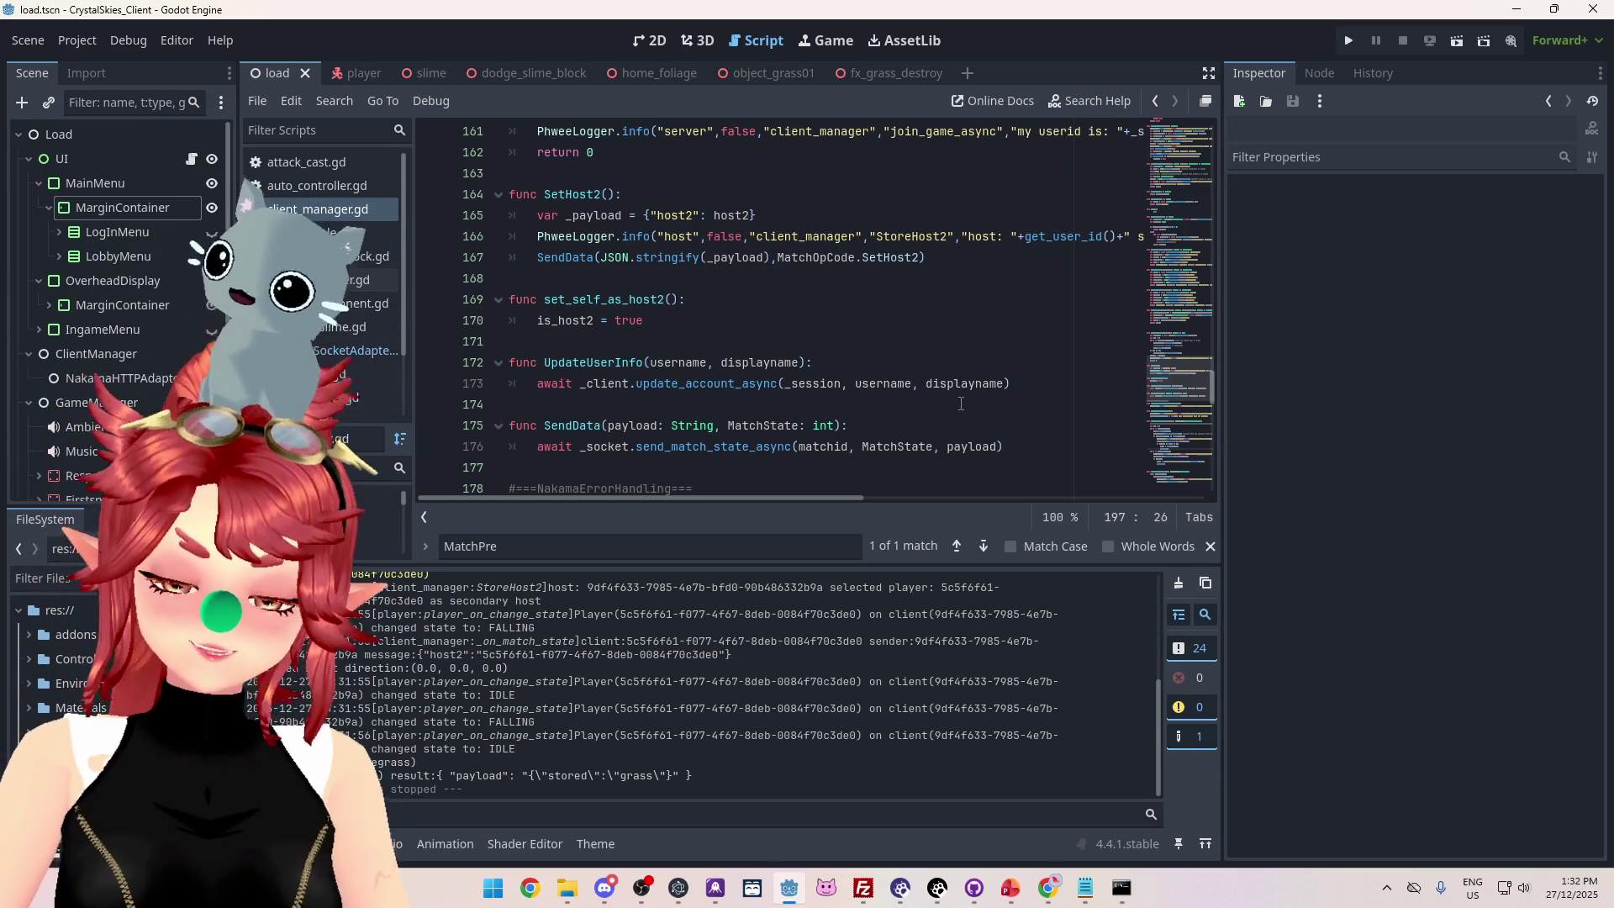
Insert an empty line after SetHost2() on line 203 and select the host2 lines in Output.
{"action": "scroll", "coordinate": [772, 343], "scroll_direction": "down", "scroll_amount": 10}
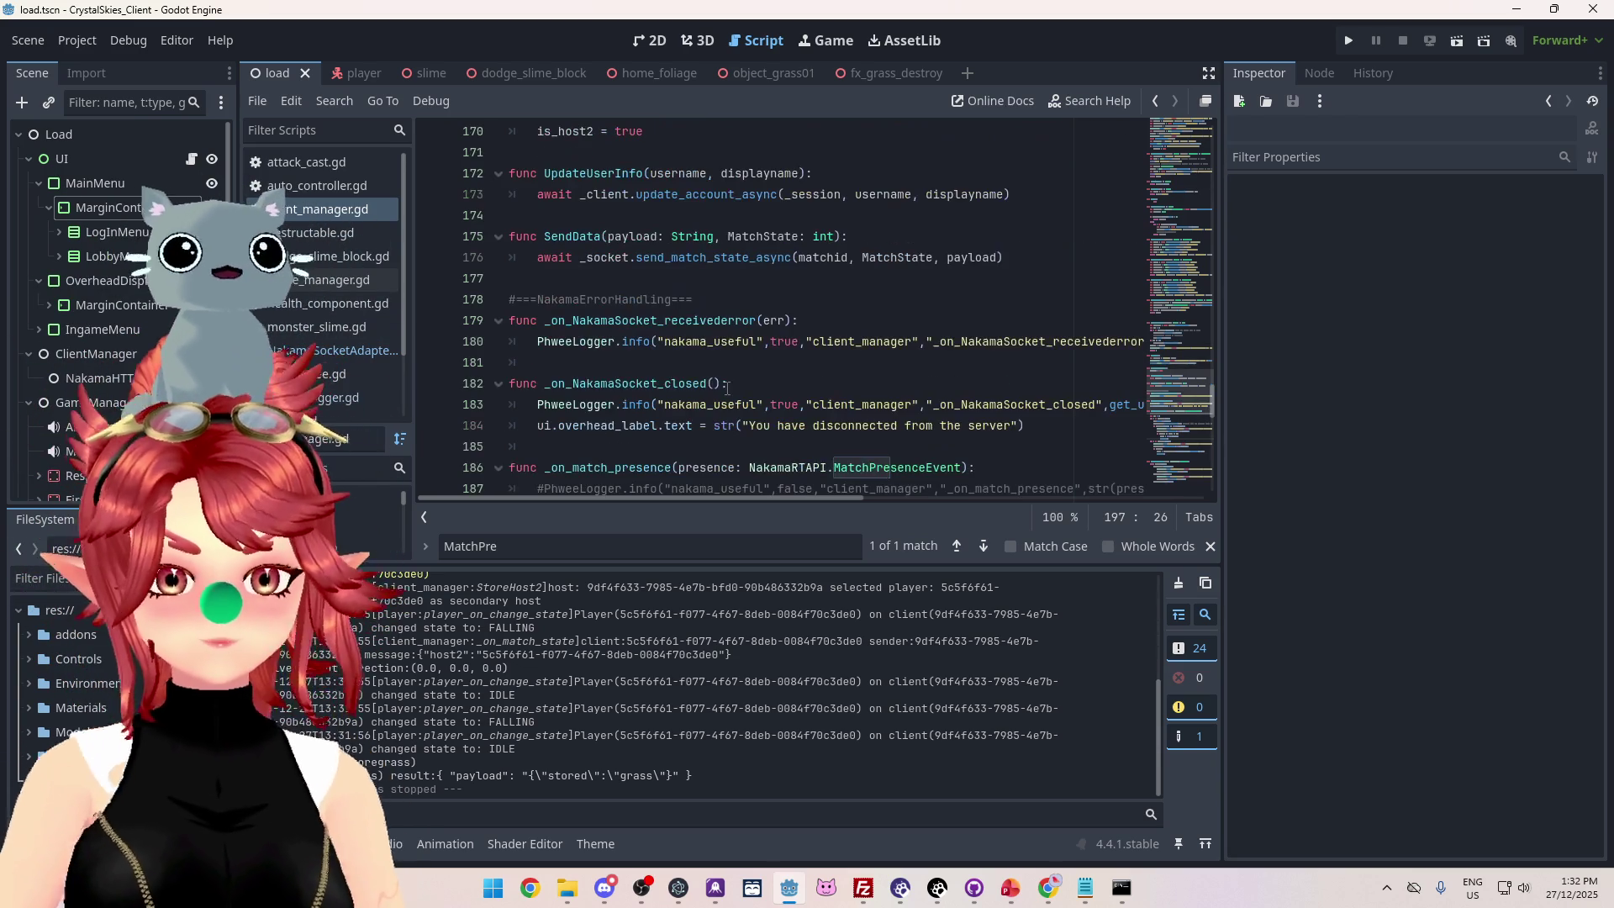
{"action": "scroll", "coordinate": [717, 368], "scroll_direction": "up", "scroll_amount": 3}
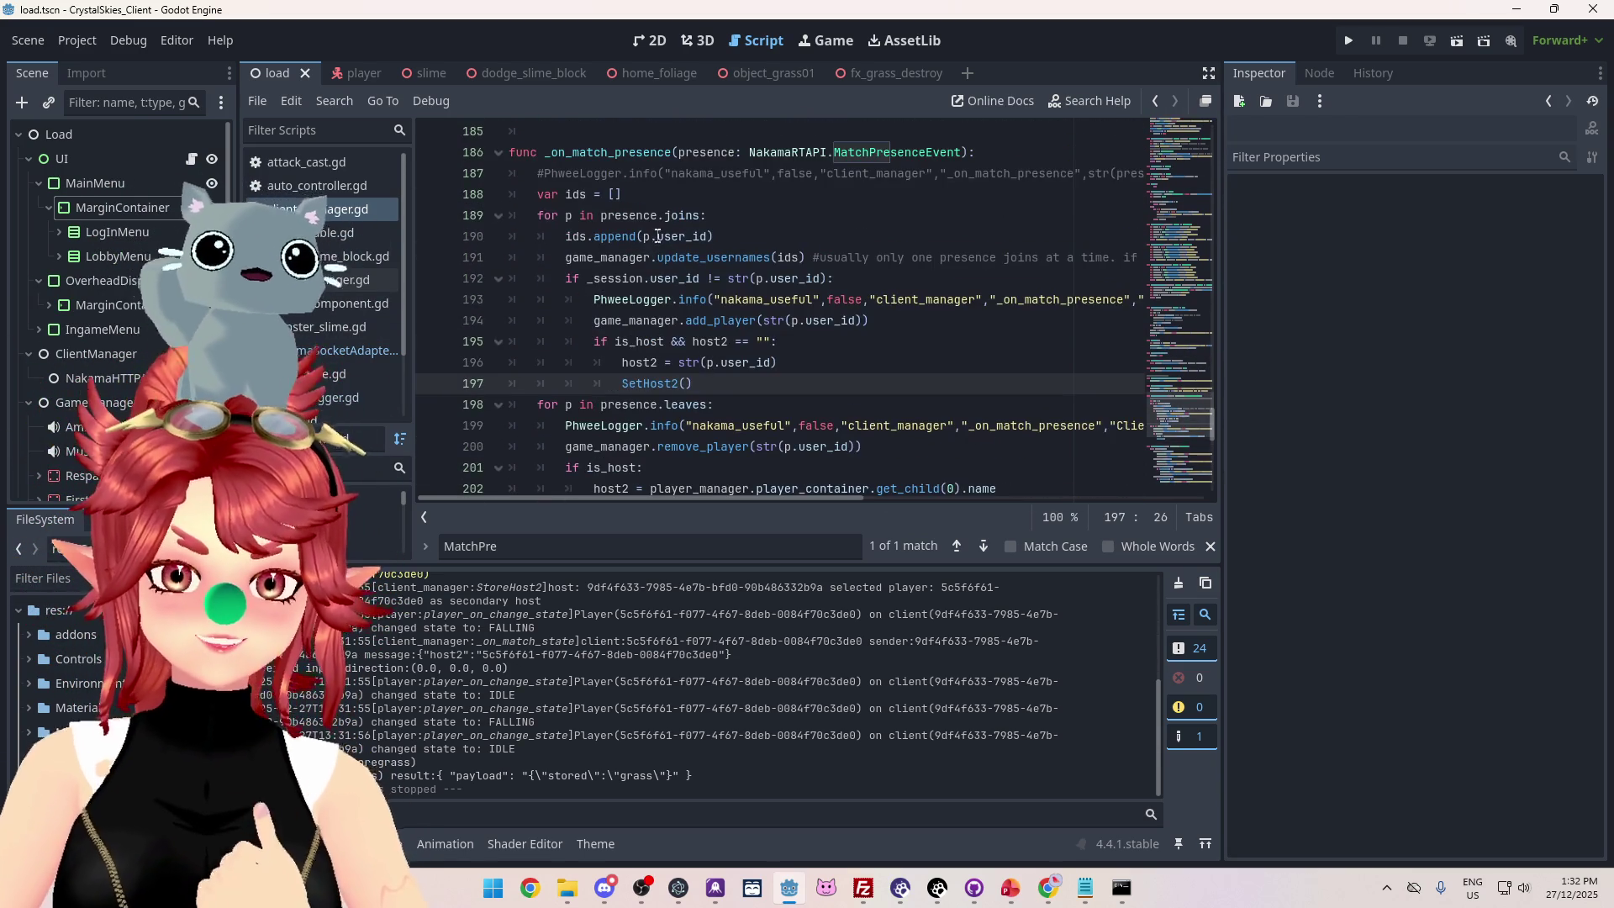
{"action": "scroll", "coordinate": [648, 404], "scroll_direction": "down", "scroll_amount": 1}
{"action": "scroll", "coordinate": [643, 420], "scroll_direction": "down", "scroll_amount": 1}
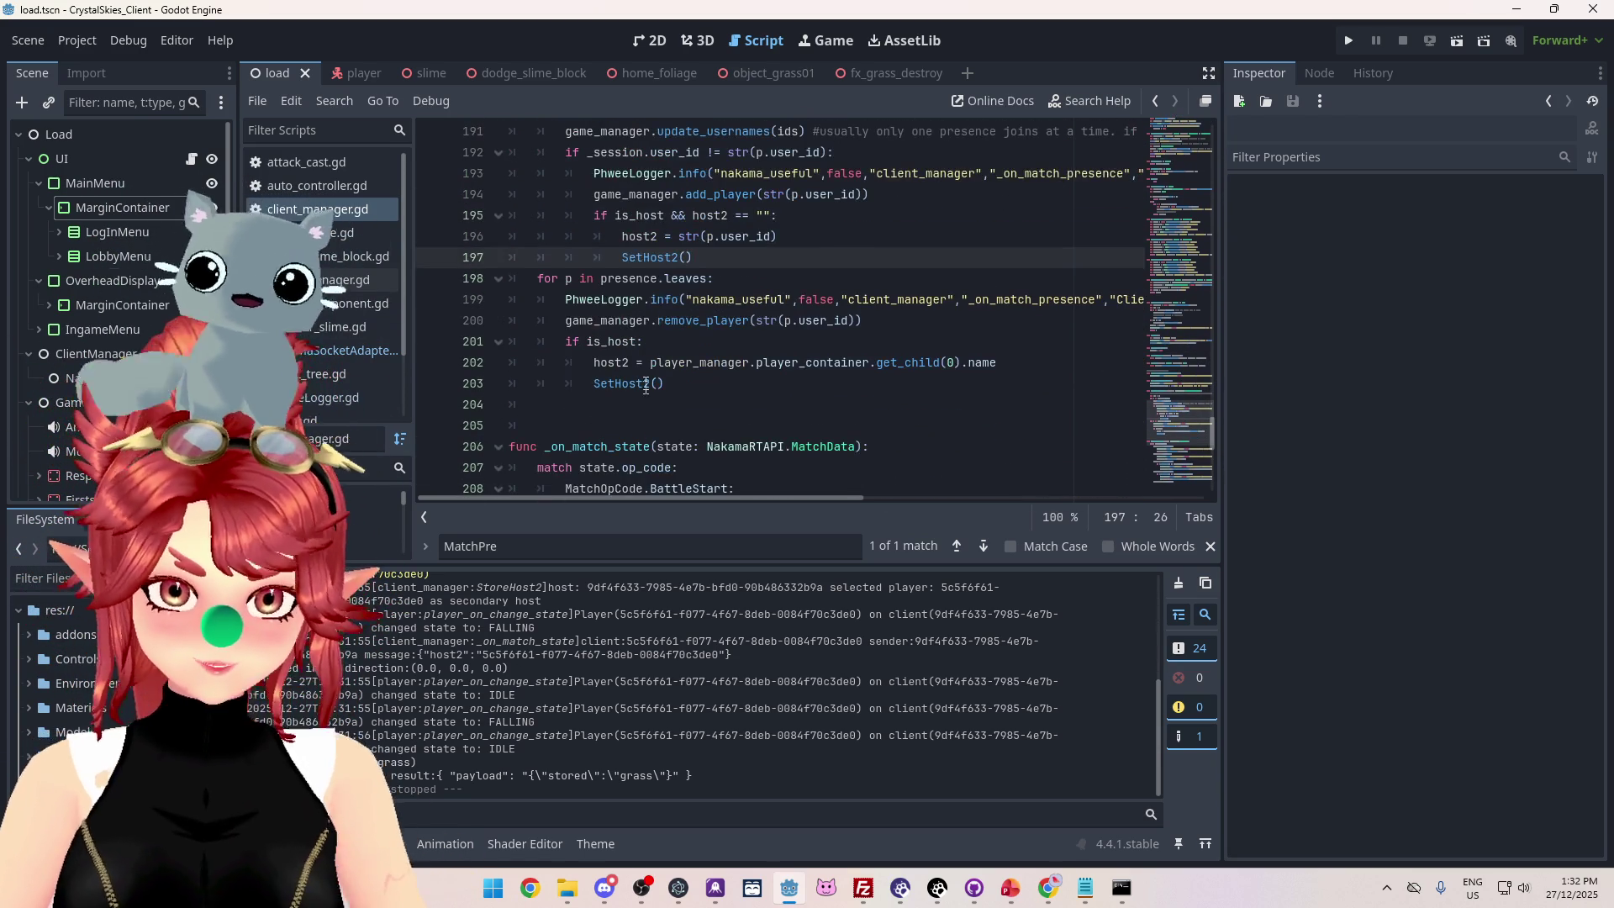
{"action": "scroll", "coordinate": [636, 357], "scroll_direction": "up", "scroll_amount": 1}
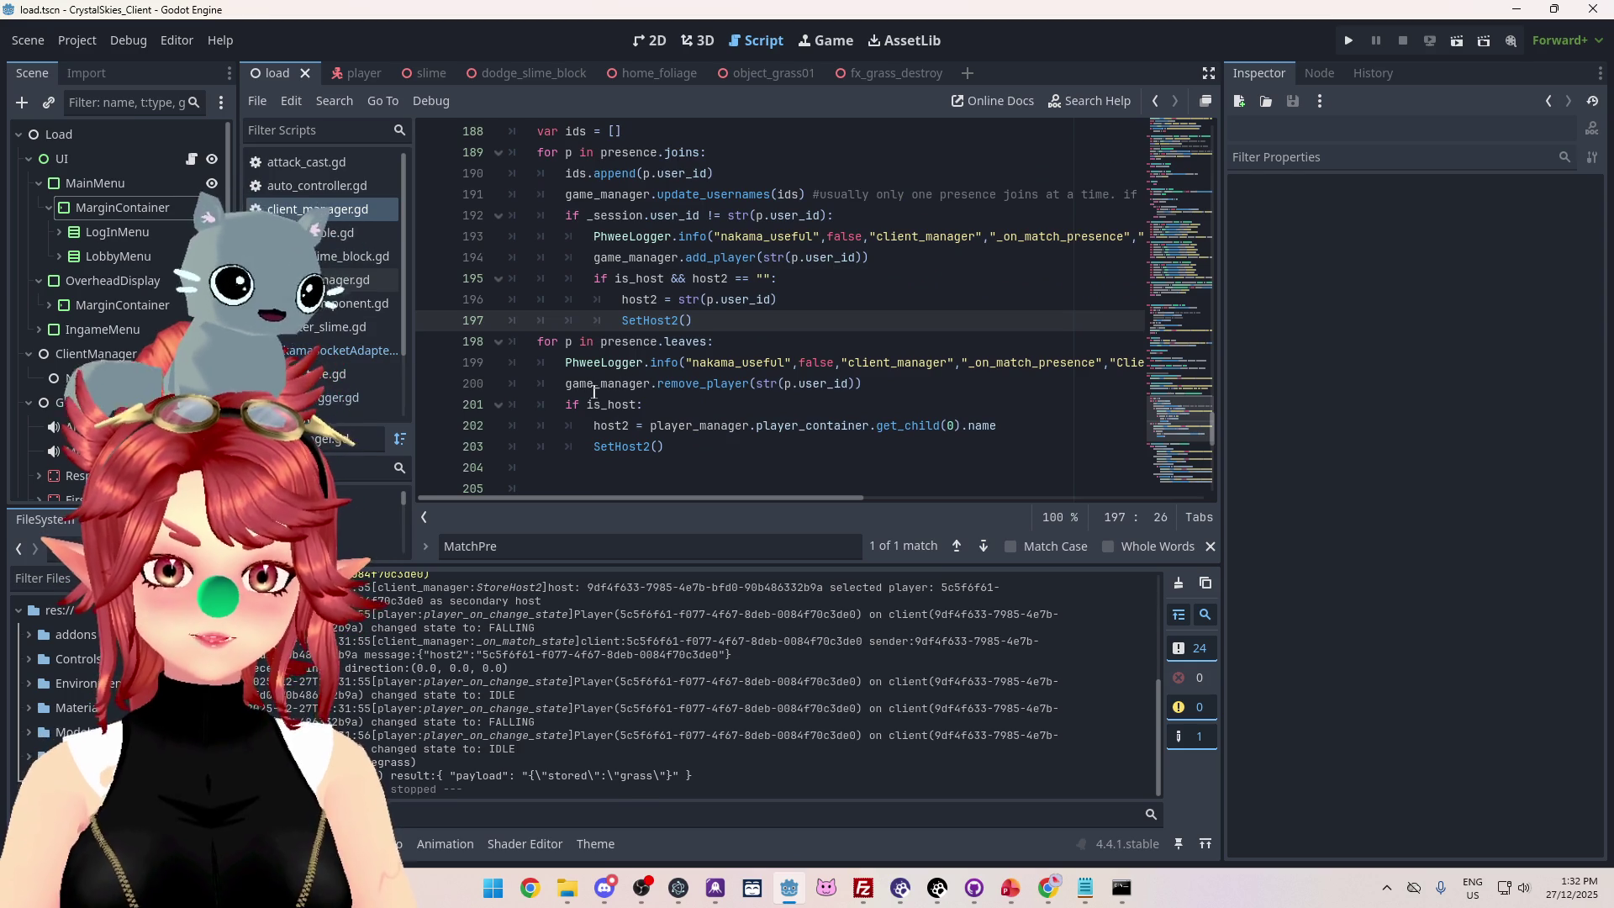
{"action": "scroll", "coordinate": [578, 366], "scroll_direction": "up", "scroll_amount": 1}
{"action": "scroll", "coordinate": [570, 353], "scroll_direction": "down", "scroll_amount": 1}
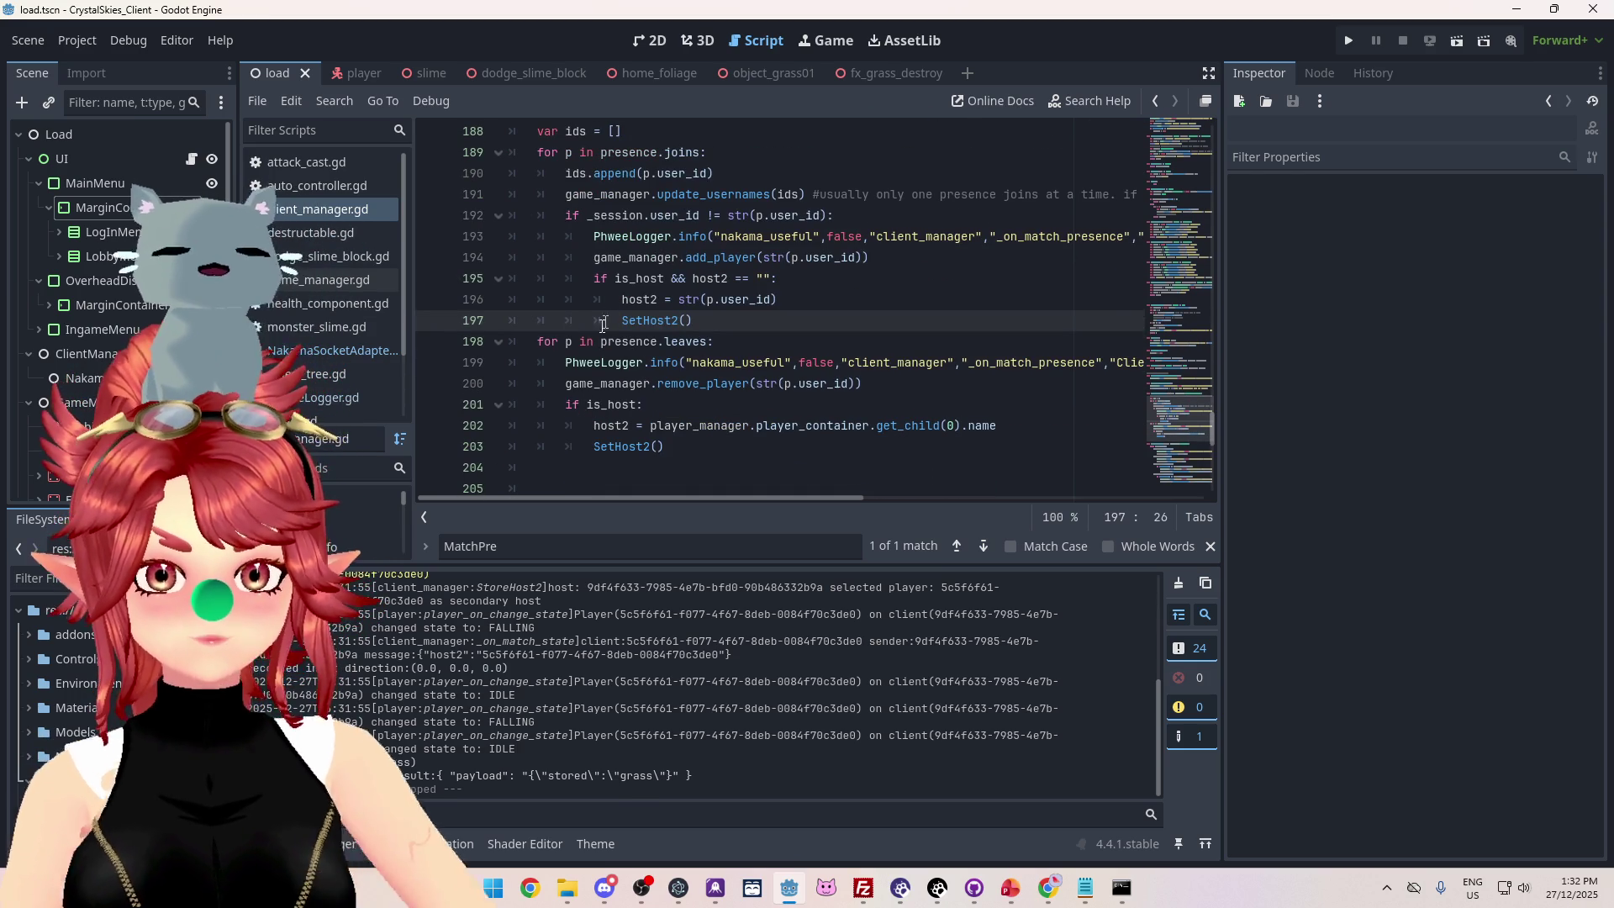
{"action": "left_click", "coordinate": [687, 444]}
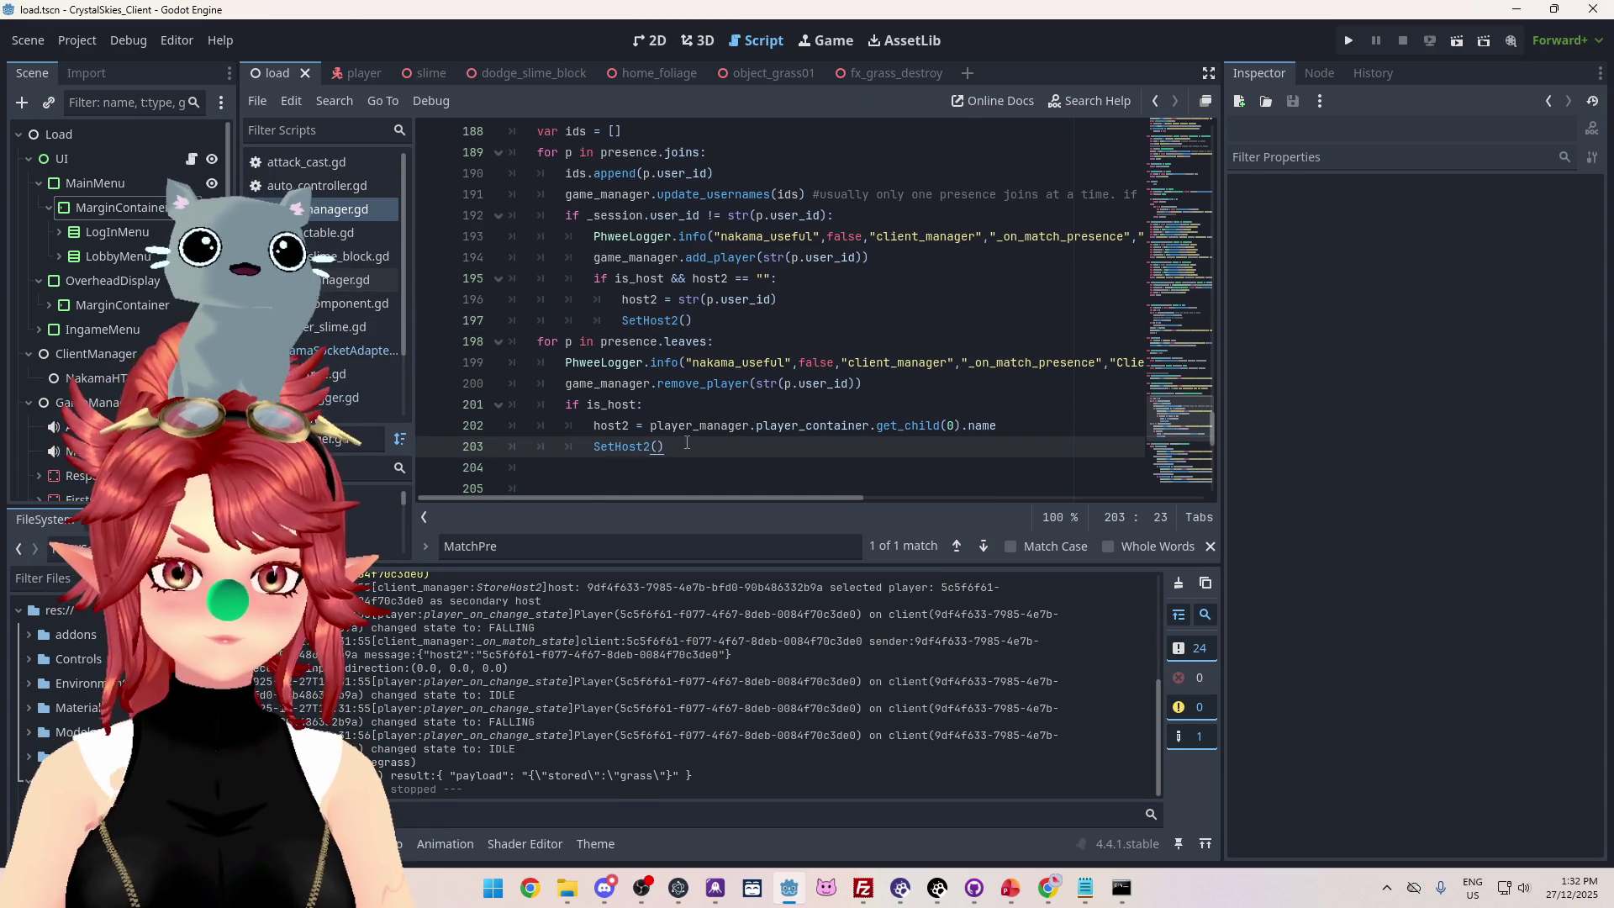
{"action": "key", "text": "Return"}
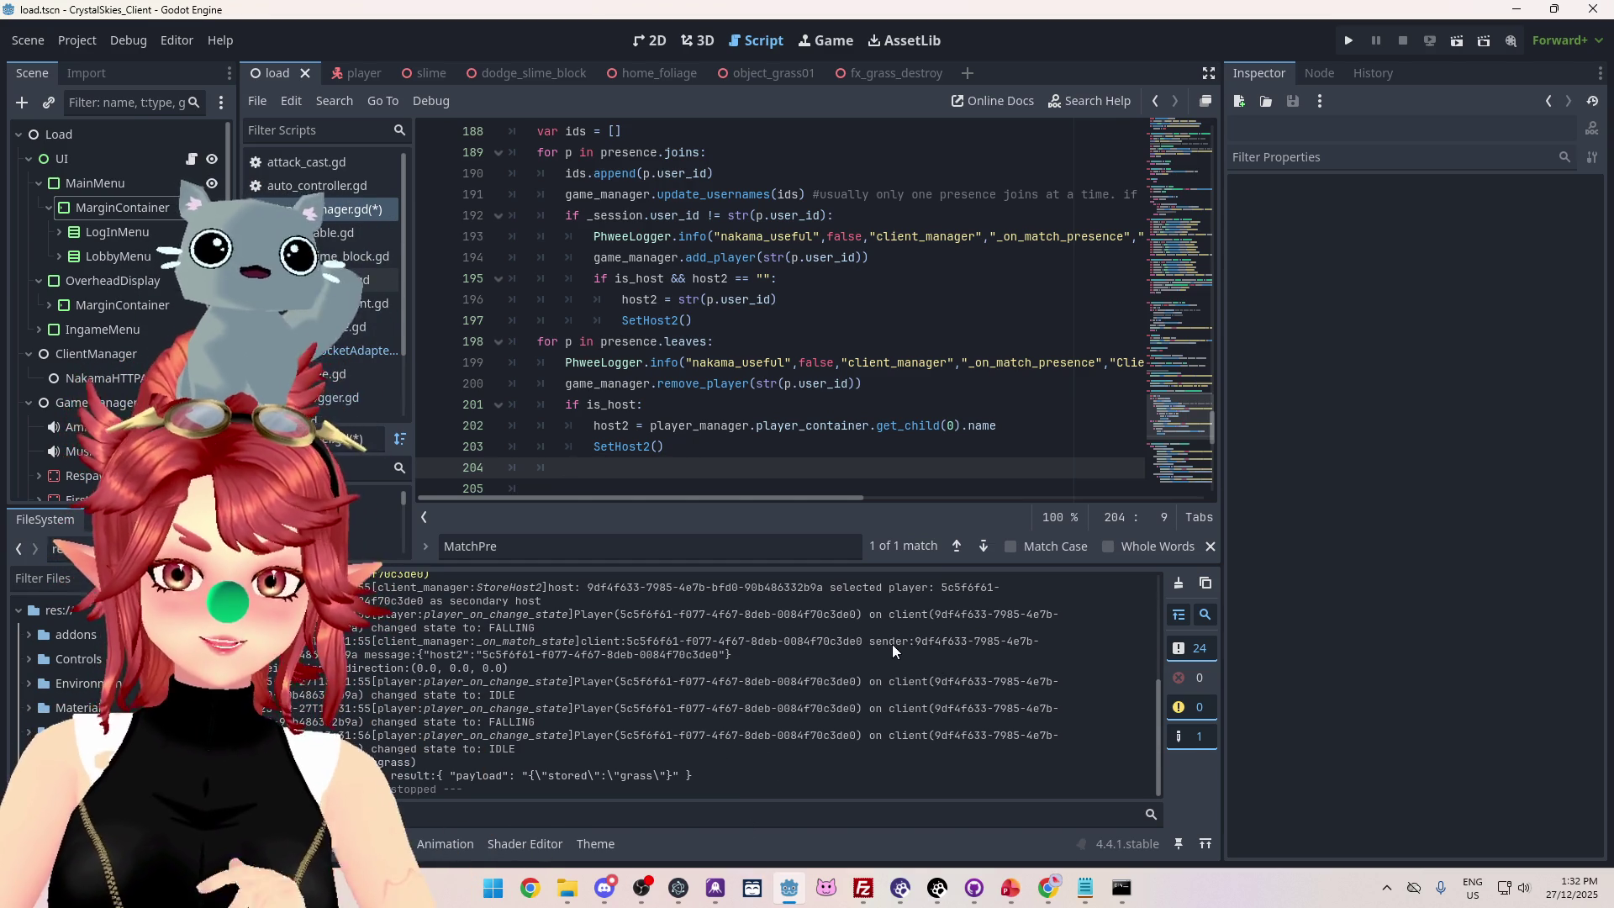
{"action": "mouse_move", "coordinate": [803, 655]}
{"action": "left_mouse_down"}
{"action": "mouse_move", "coordinate": [874, 640]}
{"action": "mouse_move", "coordinate": [372, 627]}
{"action": "mouse_move", "coordinate": [535, 628]}
{"action": "mouse_move", "coordinate": [924, 702]}
{"action": "mouse_move", "coordinate": [832, 669]}
{"action": "mouse_move", "coordinate": [921, 640]}
{"action": "mouse_move", "coordinate": [1043, 640]}
{"action": "mouse_move", "coordinate": [1045, 656]}
{"action": "left_mouse_up"}
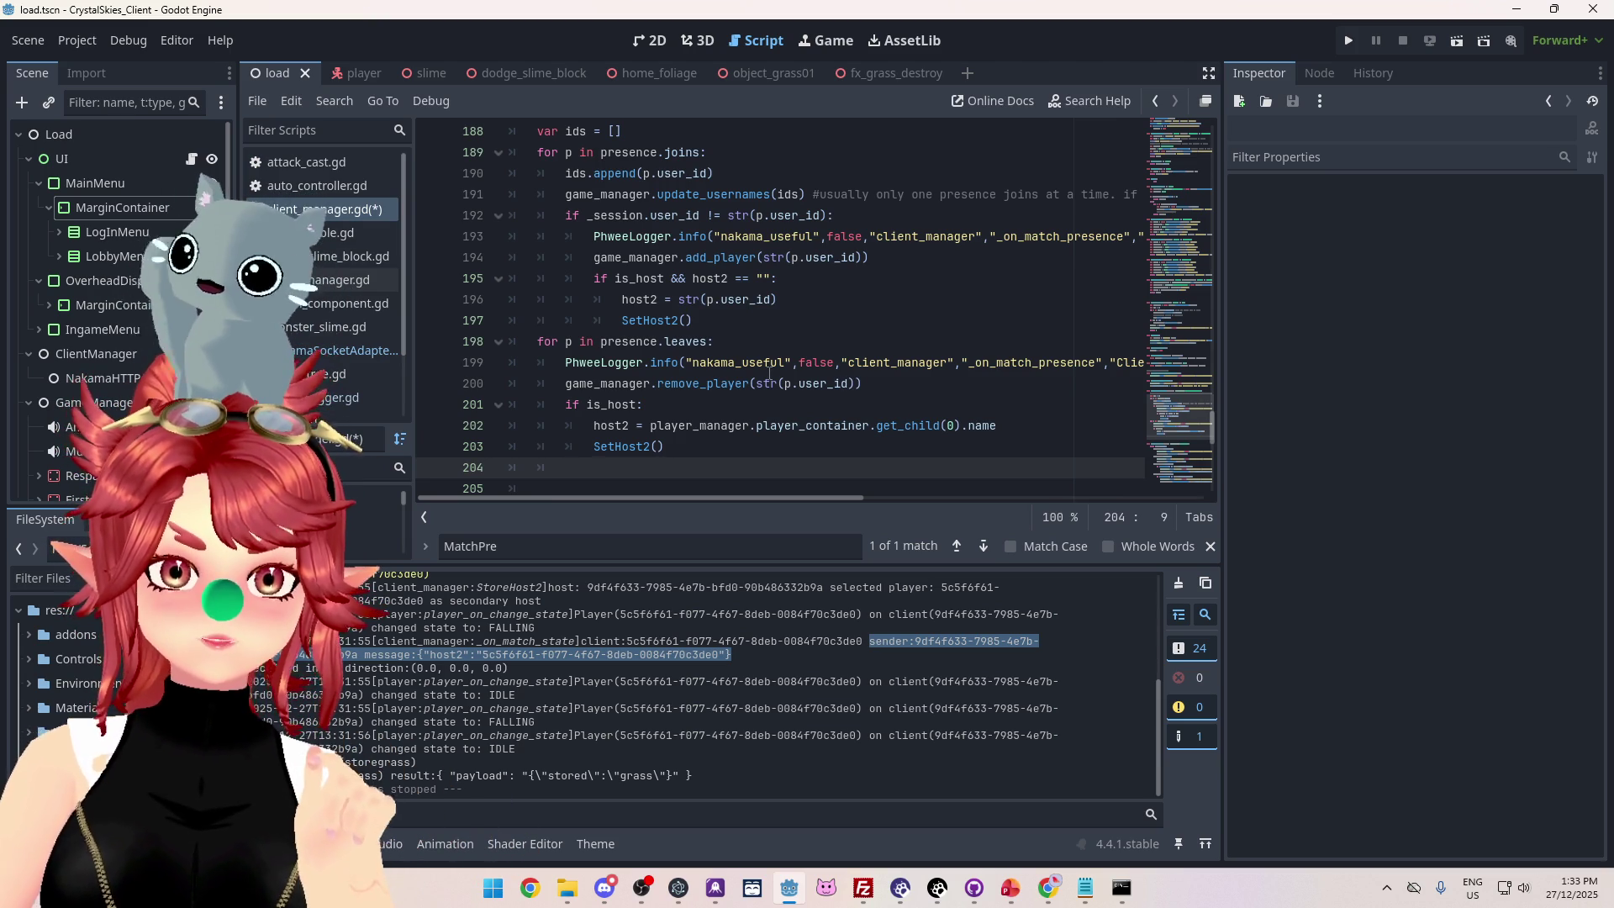
{"action": "scroll", "coordinate": [769, 374], "scroll_direction": "down", "scroll_amount": 10}
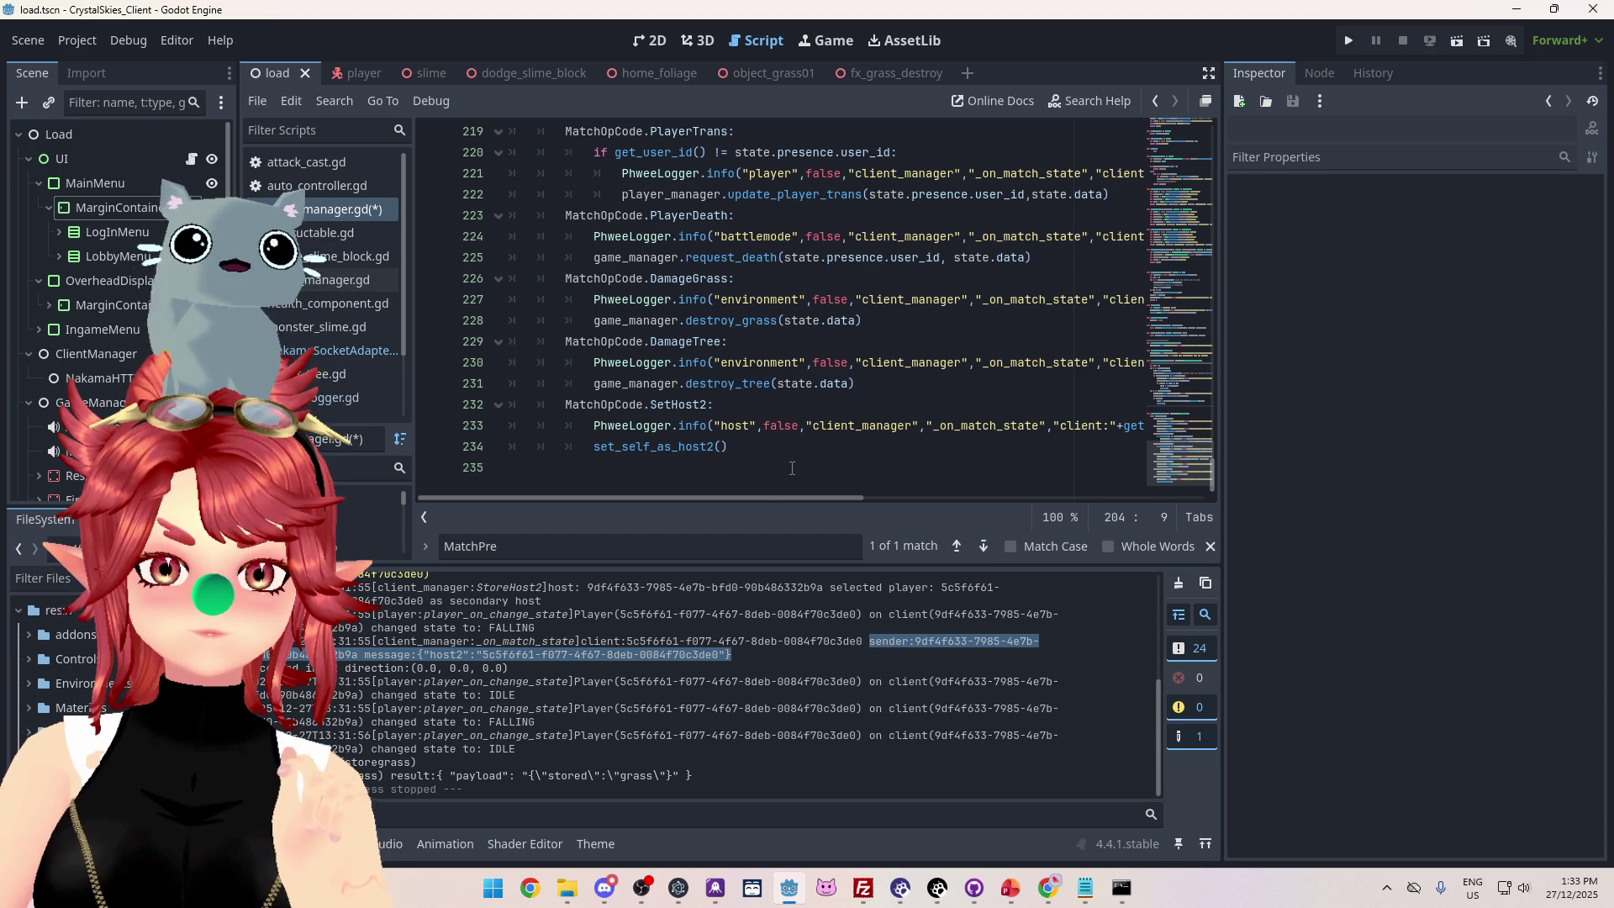
Add 'host_id = state.presence.user_id' above set_self_as_host2() in the SetHost2 handler.
{"action": "mouse_move", "coordinate": [769, 497]}
{"action": "left_mouse_down"}
{"action": "mouse_move", "coordinate": [1101, 521]}
{"action": "mouse_move", "coordinate": [759, 481]}
{"action": "left_mouse_up"}
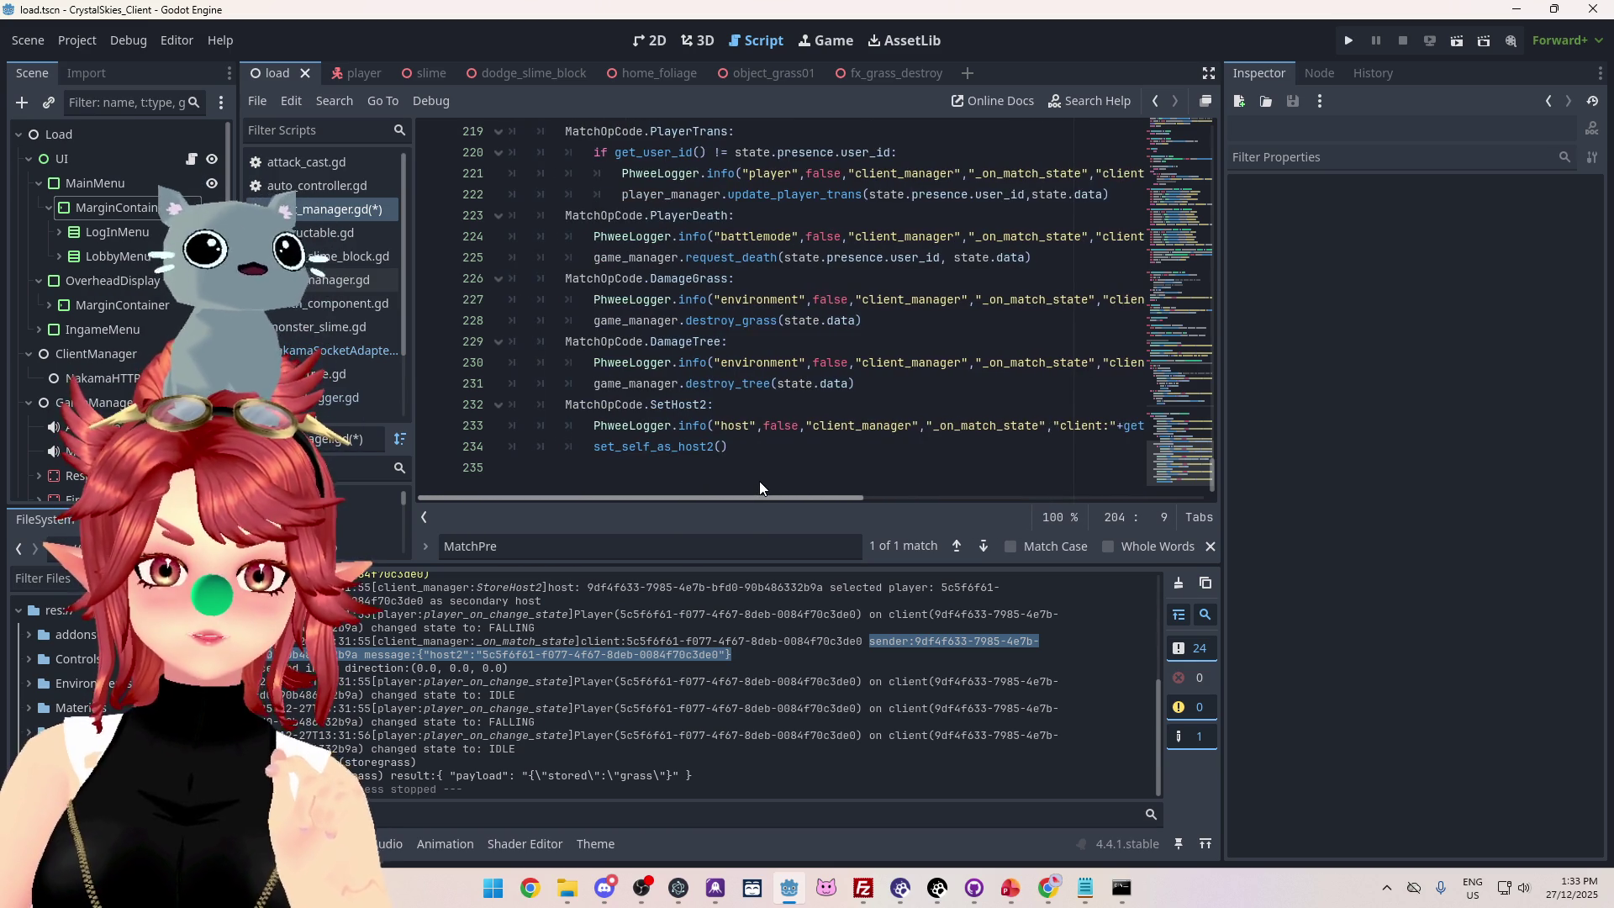
{"action": "left_click", "coordinate": [594, 446]}
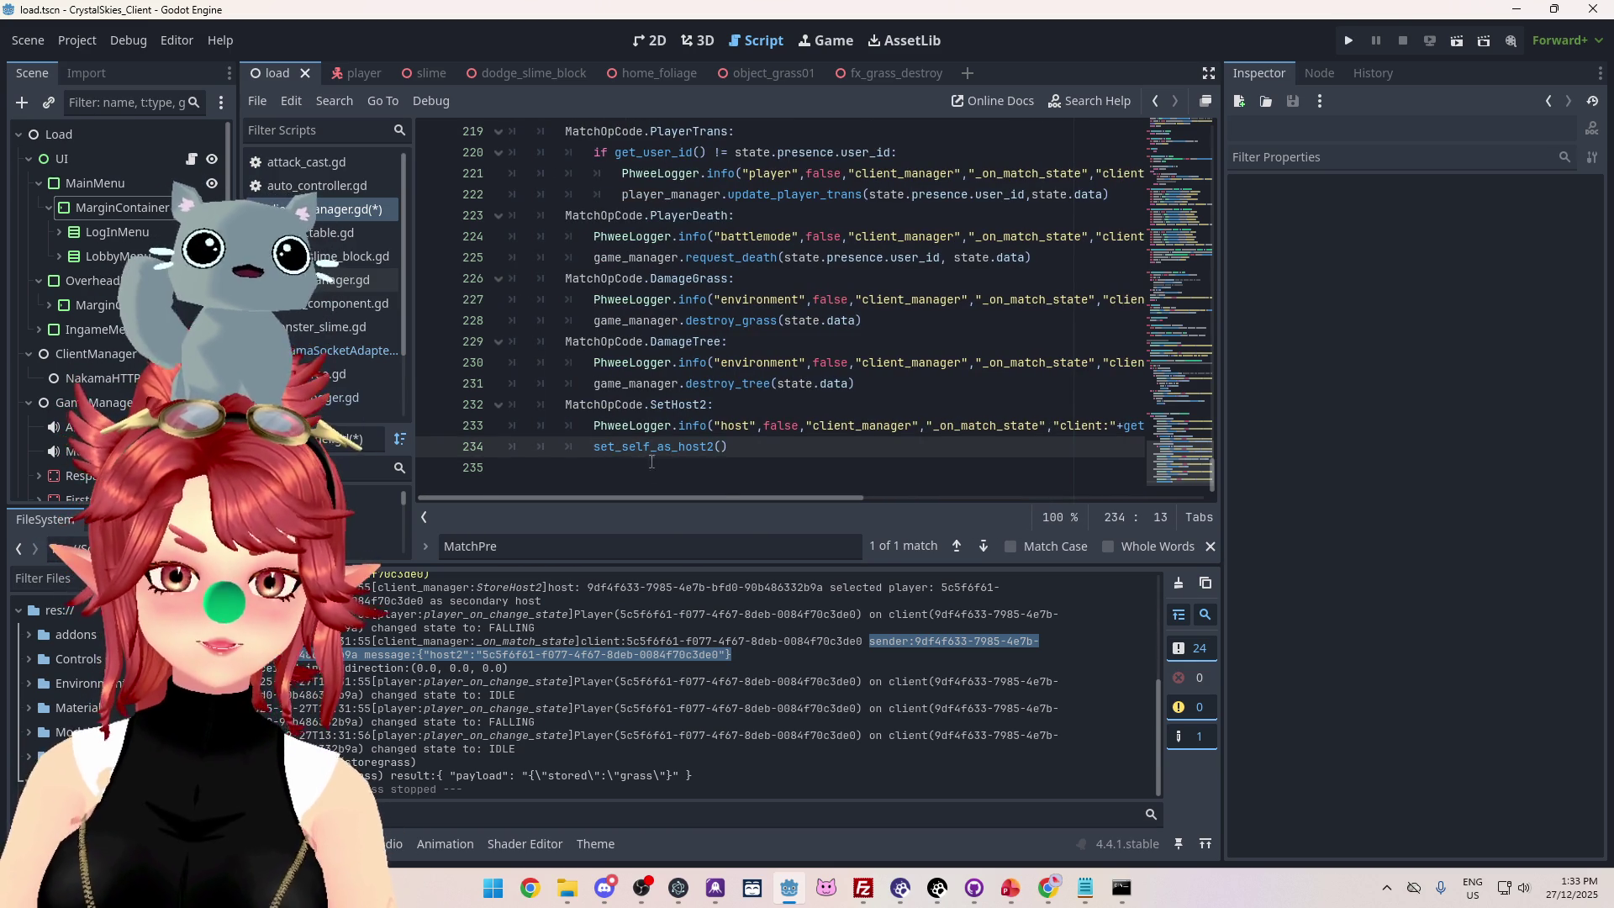
{"action": "key", "text": "Return"}
{"action": "key", "text": "Up"}
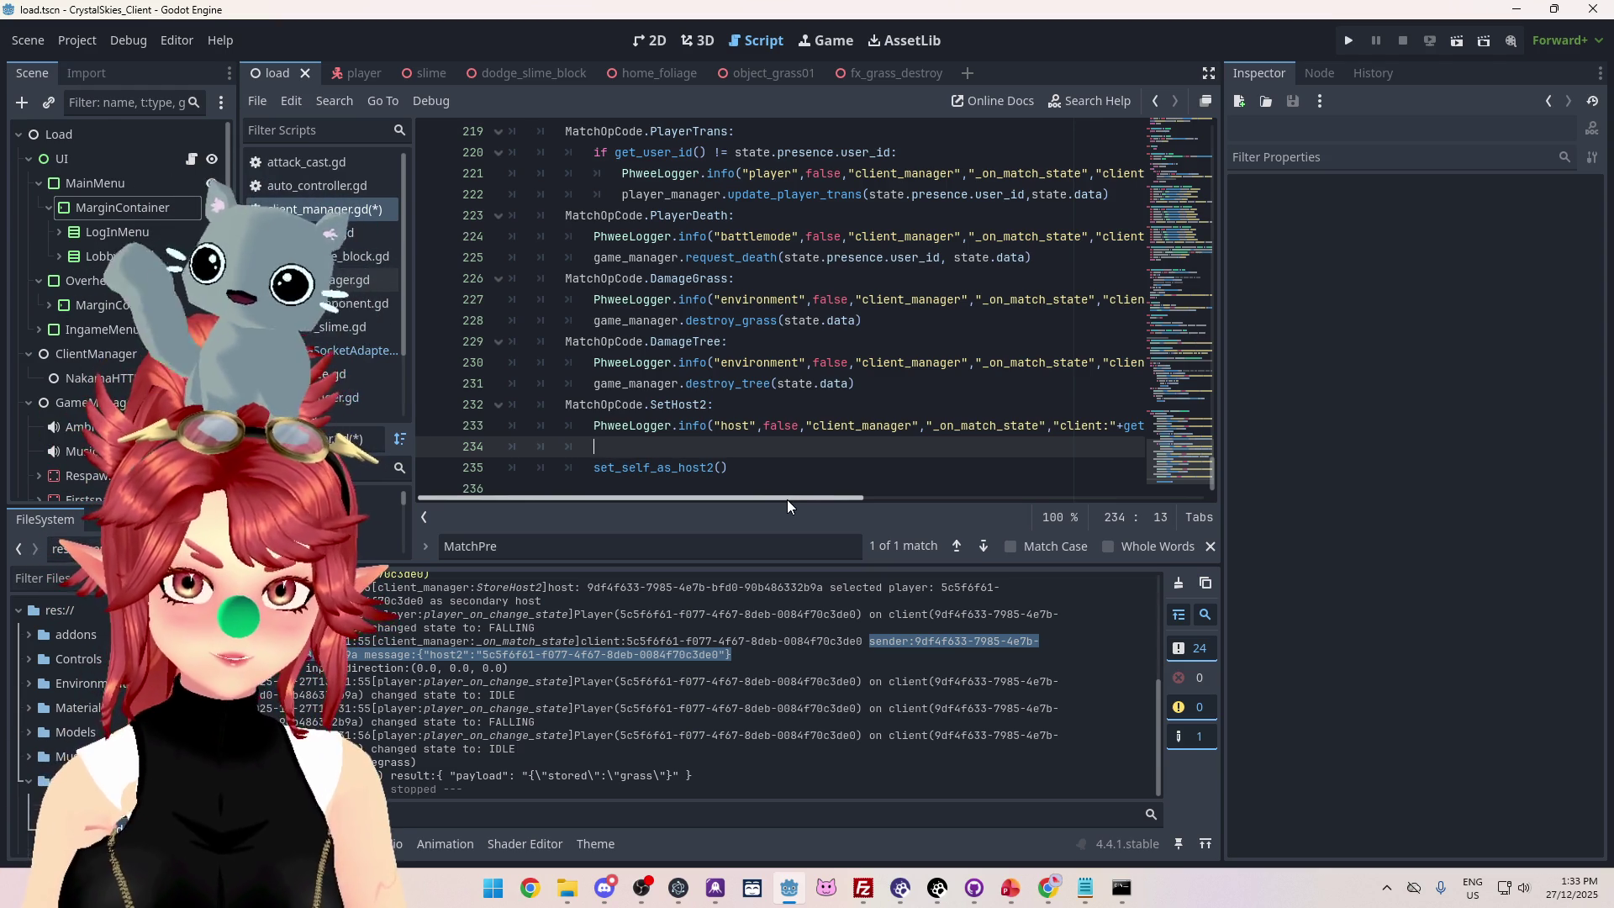
{"action": "type", "text": "host_id"}
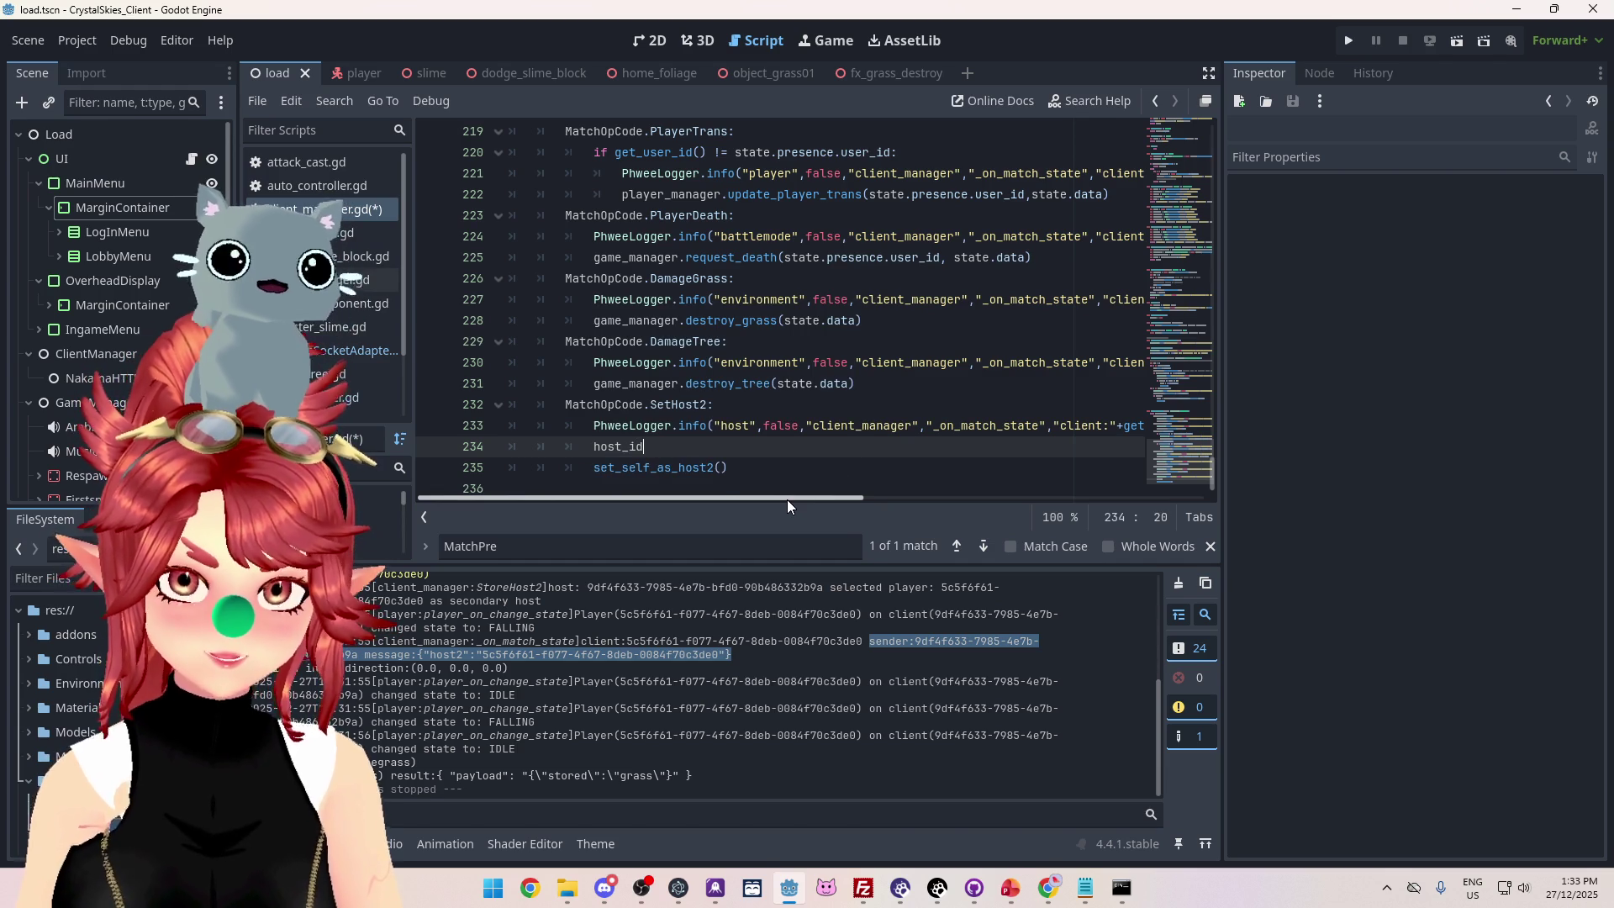
{"action": "type", "text": " ="}
{"action": "left_click_drag", "start_coordinate": [786, 499], "coordinate": [1045, 483]}
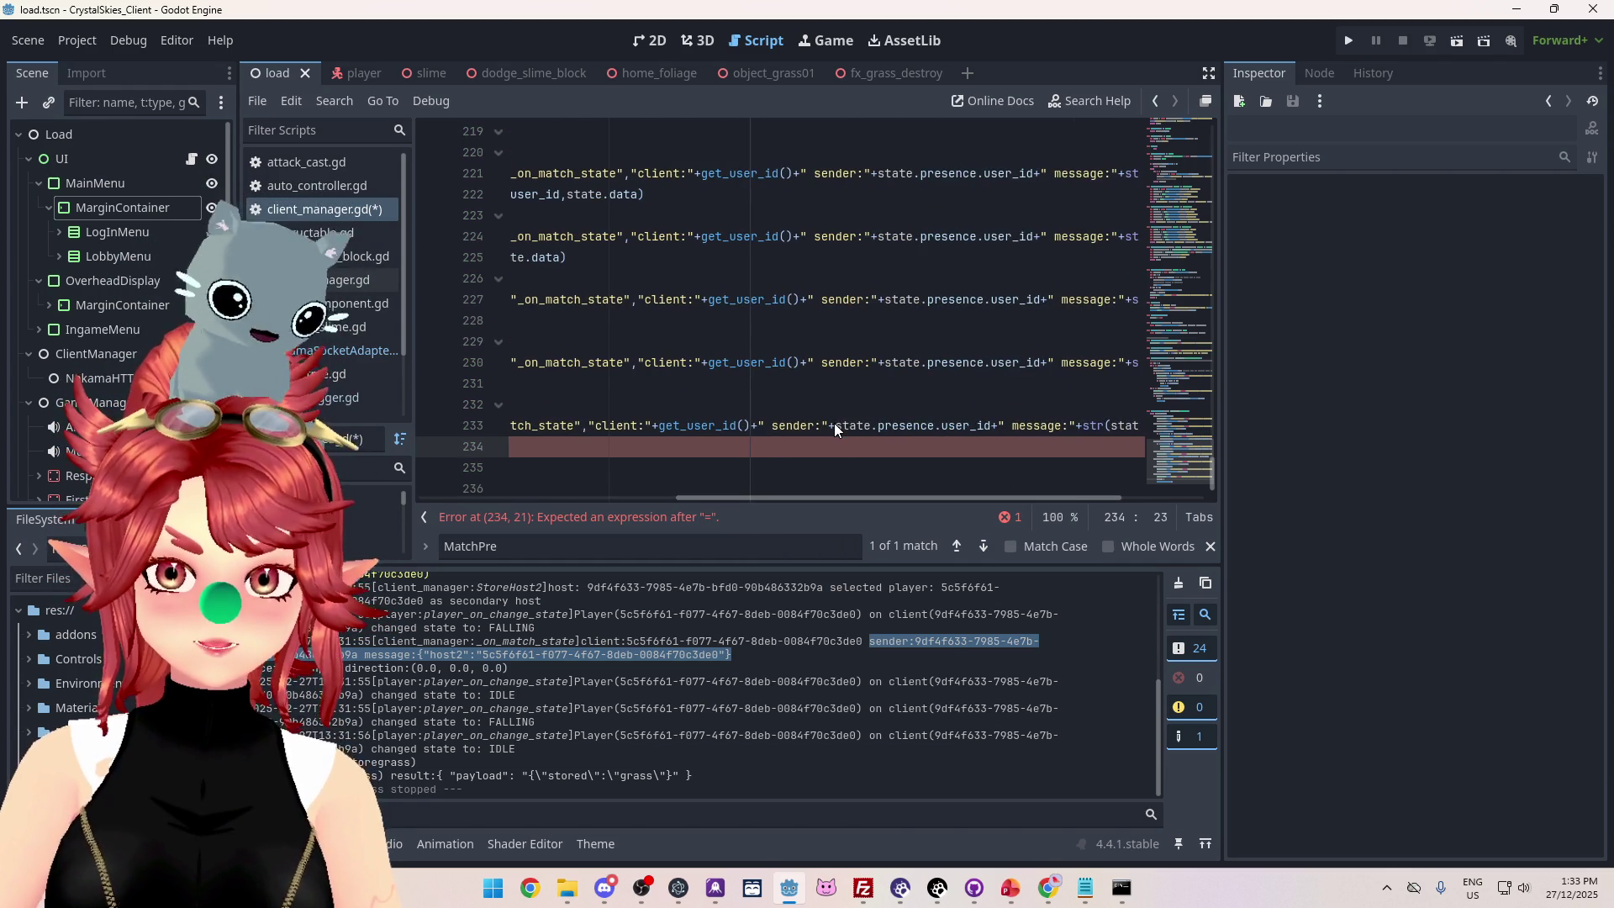
{"action": "left_click_drag", "start_coordinate": [992, 425], "coordinate": [834, 425]}
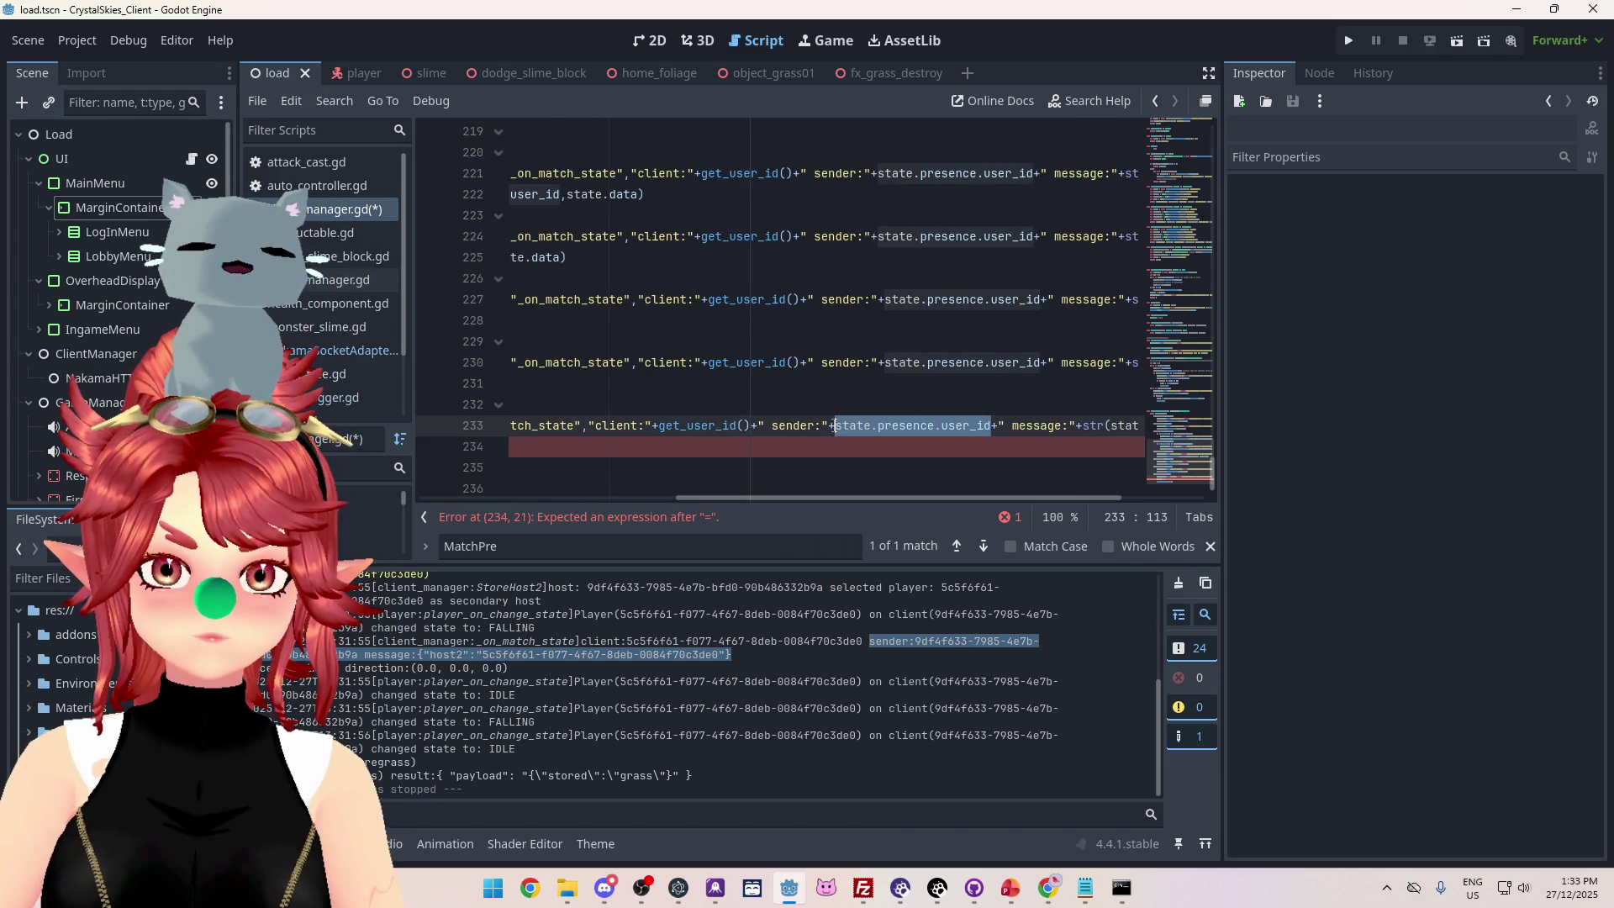
{"action": "key", "text": "ctrl+c"}
{"action": "left_click_drag", "start_coordinate": [844, 495], "coordinate": [585, 496]}
{"action": "left_click", "coordinate": [684, 449]}
{"action": "key", "text": "ctrl+v"}
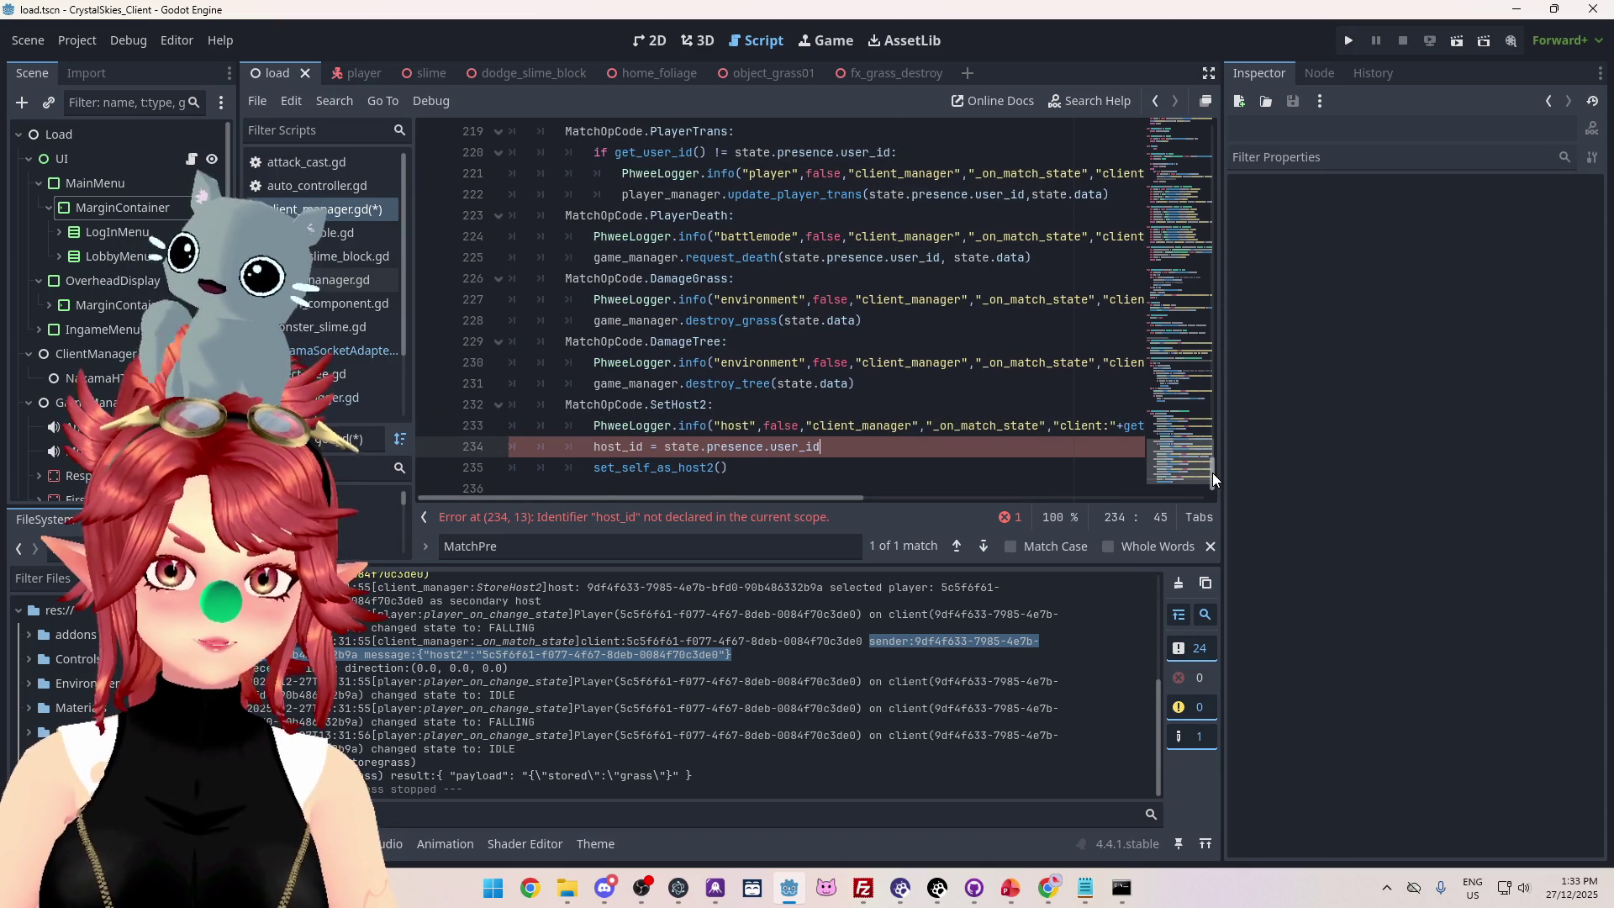
Declare 'var host_id' on a new line below var is_host2 at the top of client_manager.gd.
{"action": "left_click_drag", "start_coordinate": [1212, 473], "coordinate": [1254, 159]}
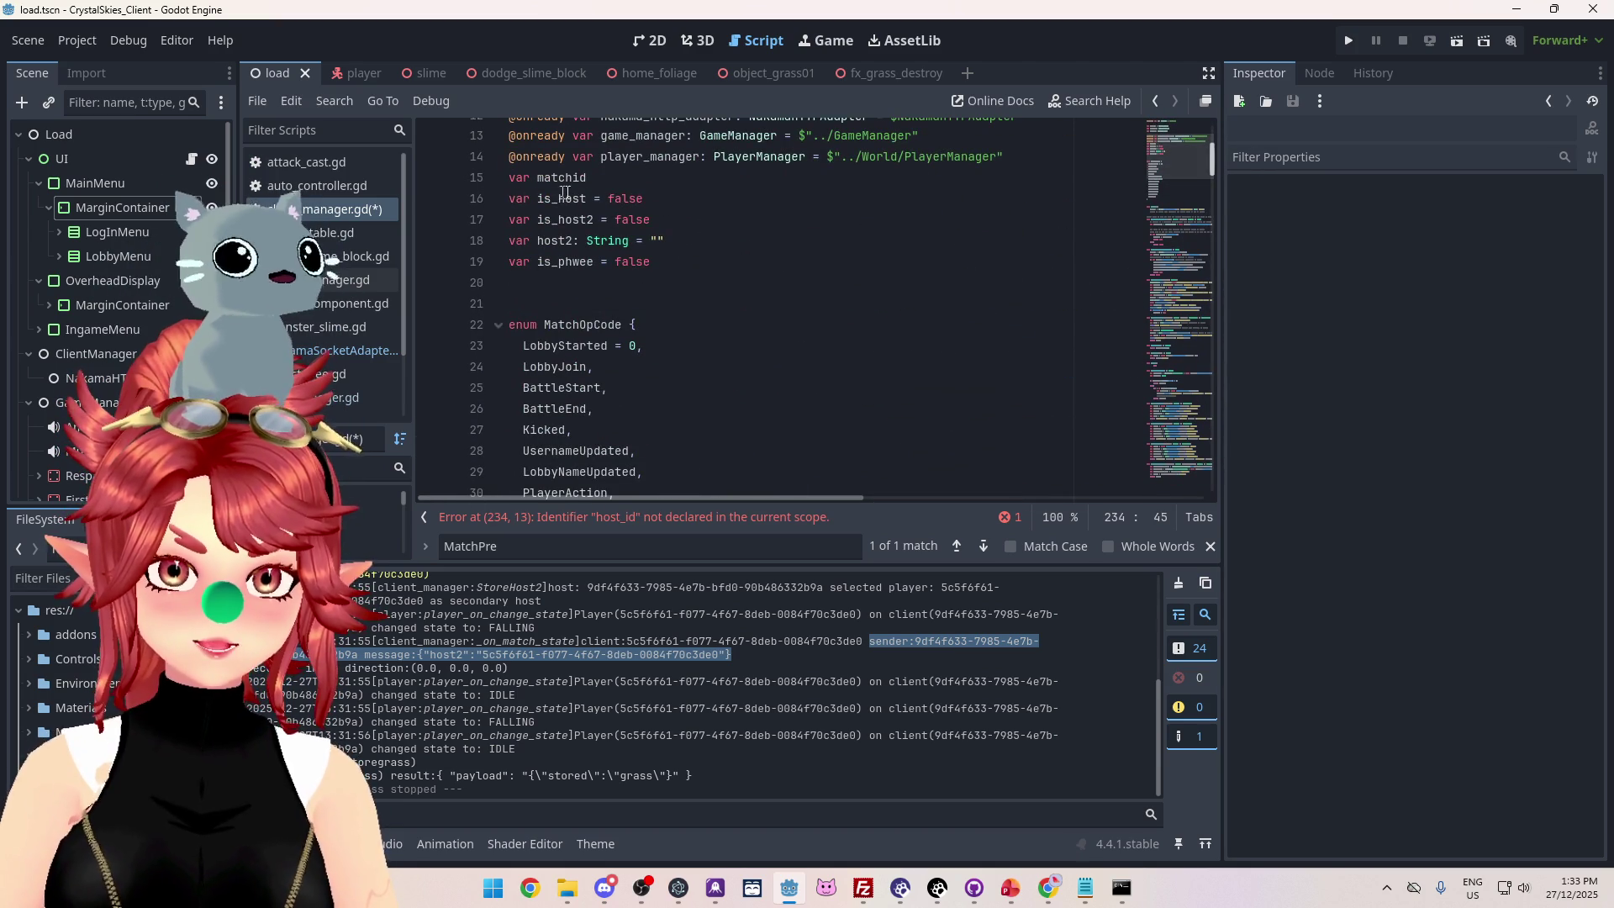
{"action": "left_click", "coordinate": [687, 225]}
{"action": "key", "text": "Return"}
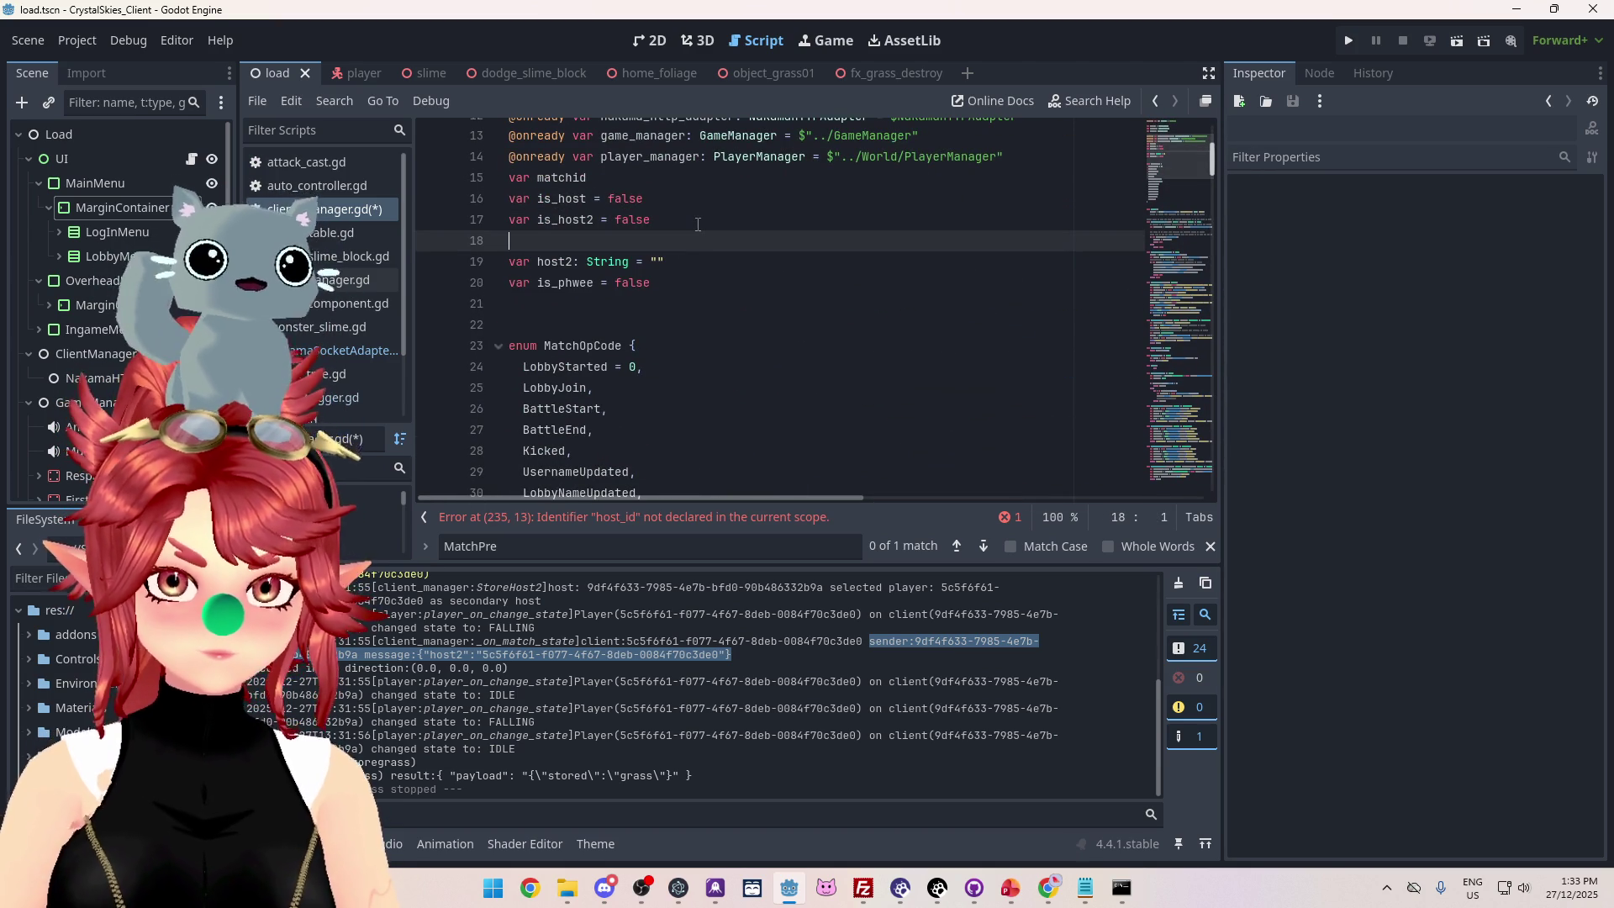
{"action": "type", "text": "var host"}
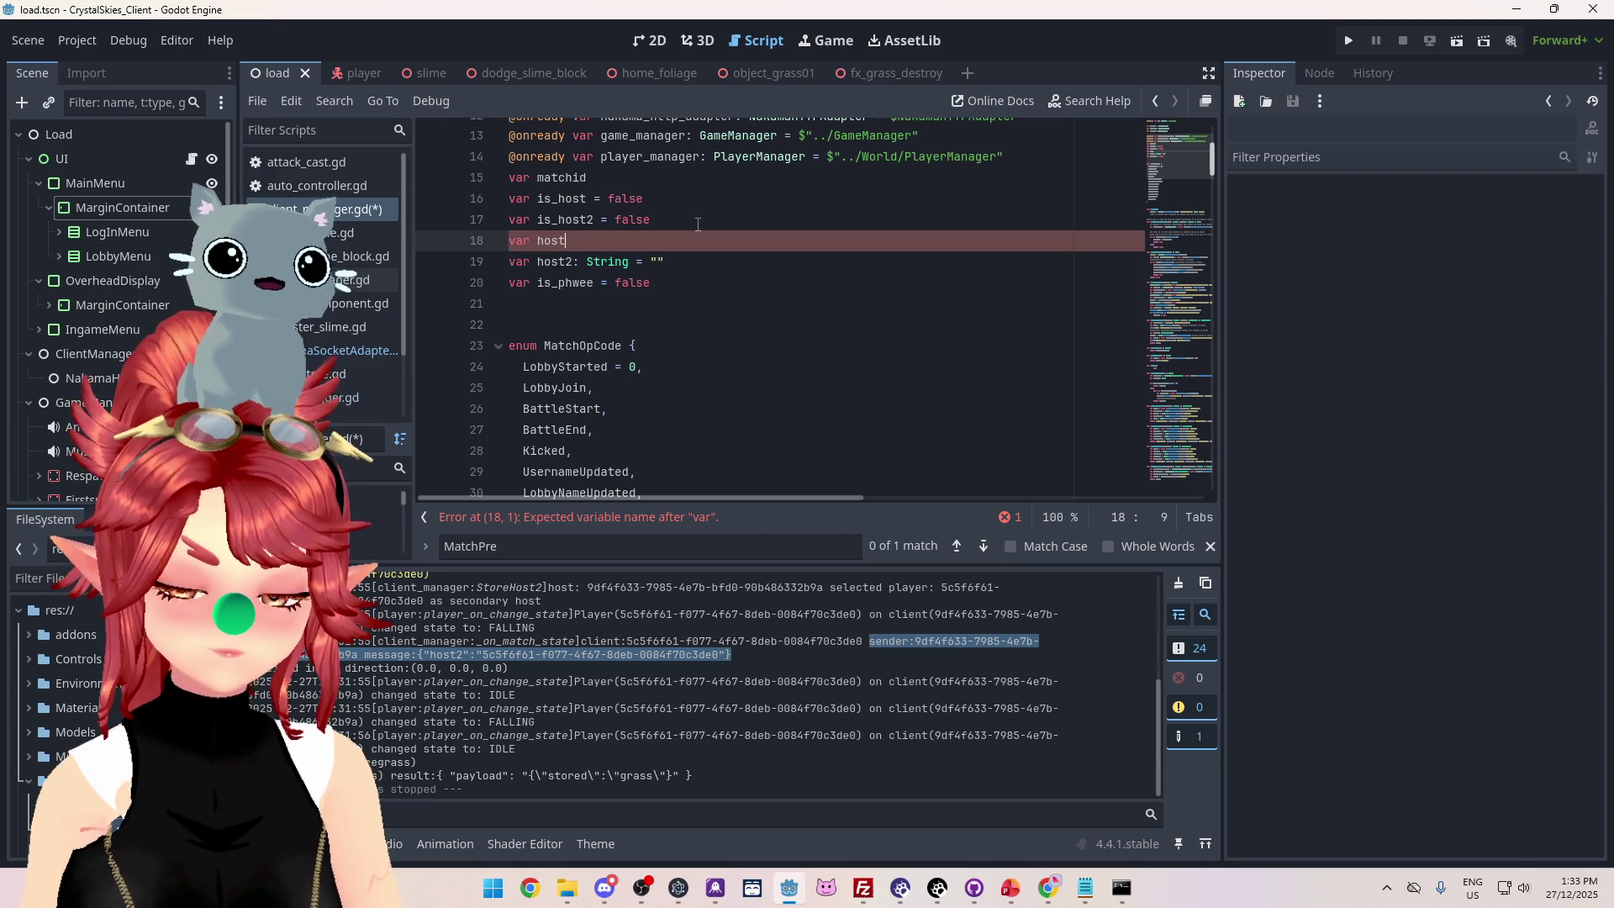
{"action": "type", "text": "_id"}
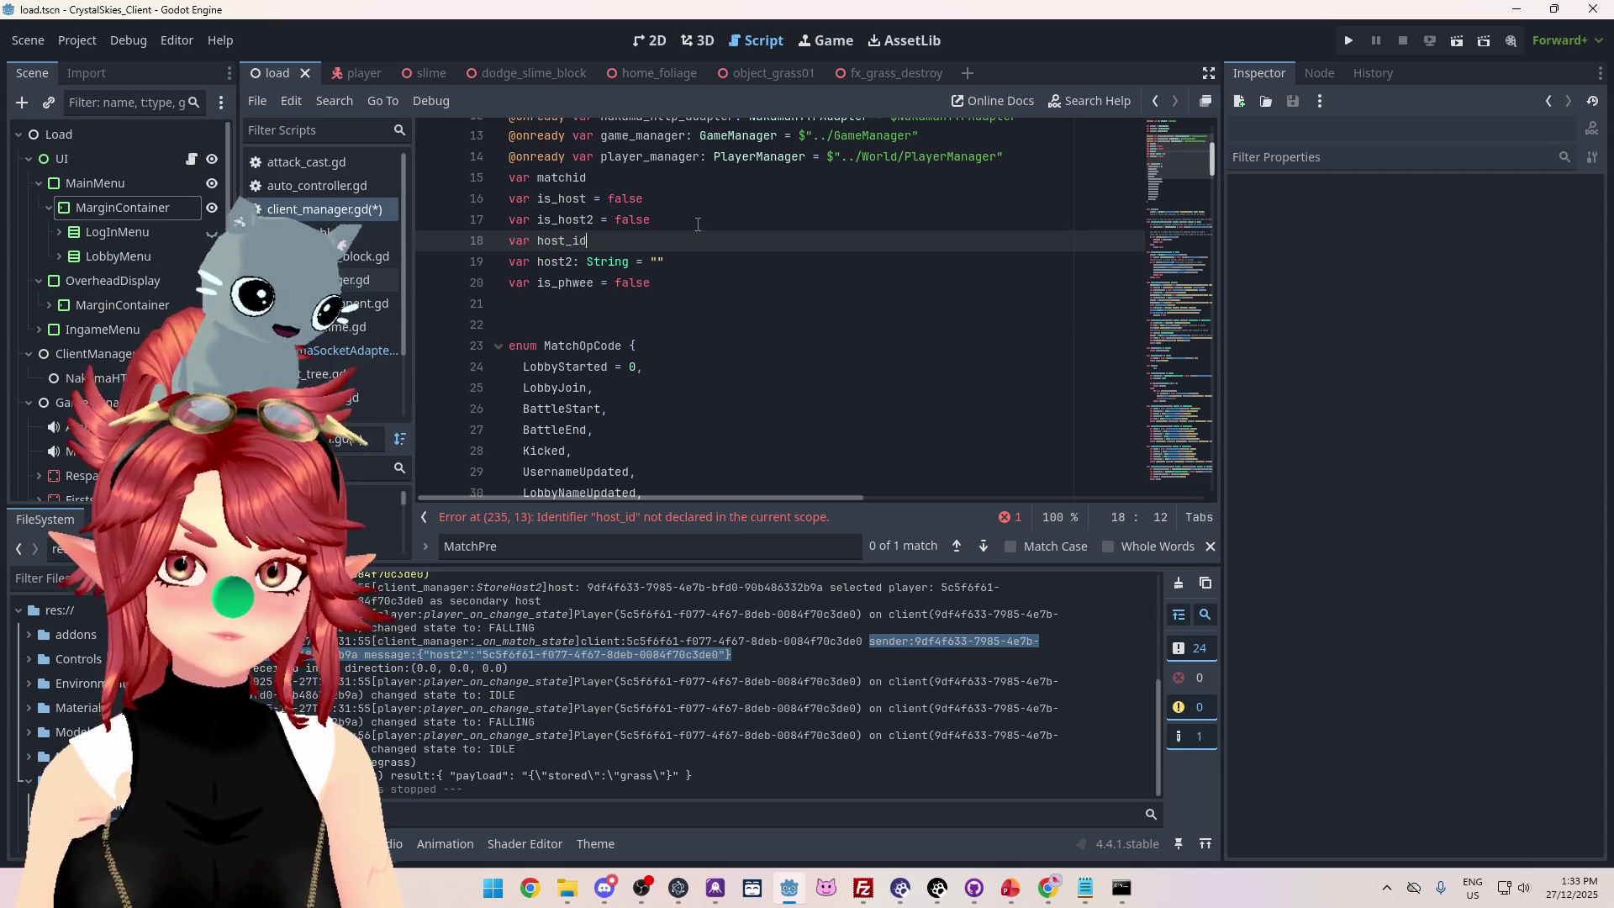
Save client_manager.gd and give host_id the same ': String = ""' type and default as host2.
{"action": "key", "text": "ctrl+s"}
{"action": "key", "text": "Down"}
{"action": "key", "text": "Down"}
{"action": "key", "text": "Down"}
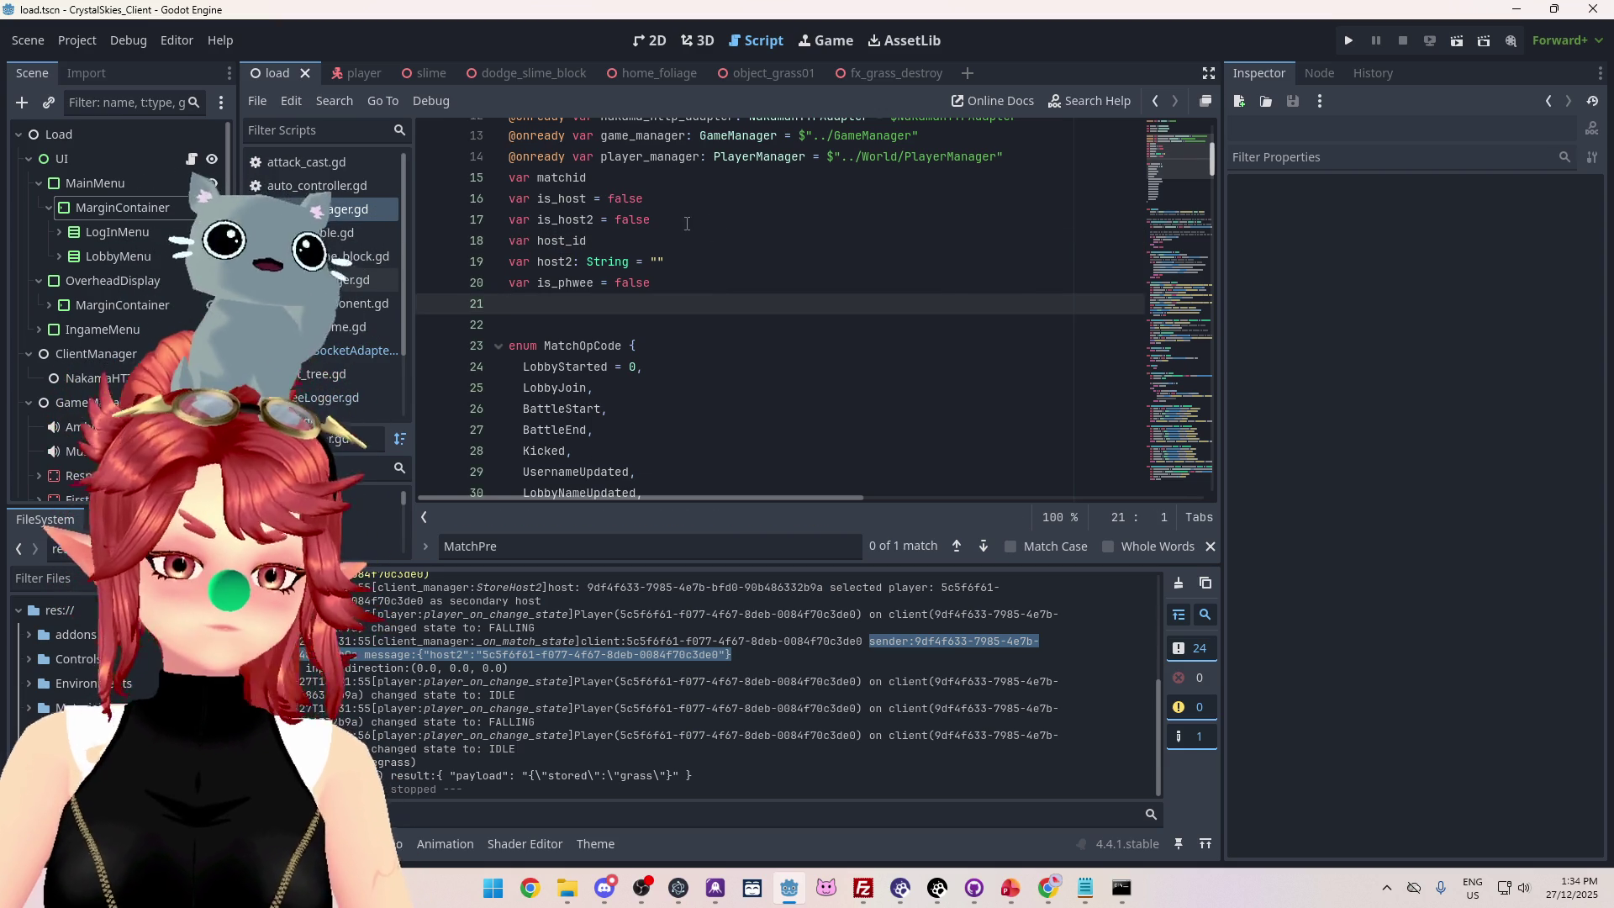
{"action": "mouse_move", "coordinate": [1212, 158]}
{"action": "left_mouse_down"}
{"action": "mouse_move", "coordinate": [1227, 478]}
{"action": "mouse_move", "coordinate": [1244, 149]}
{"action": "left_mouse_up"}
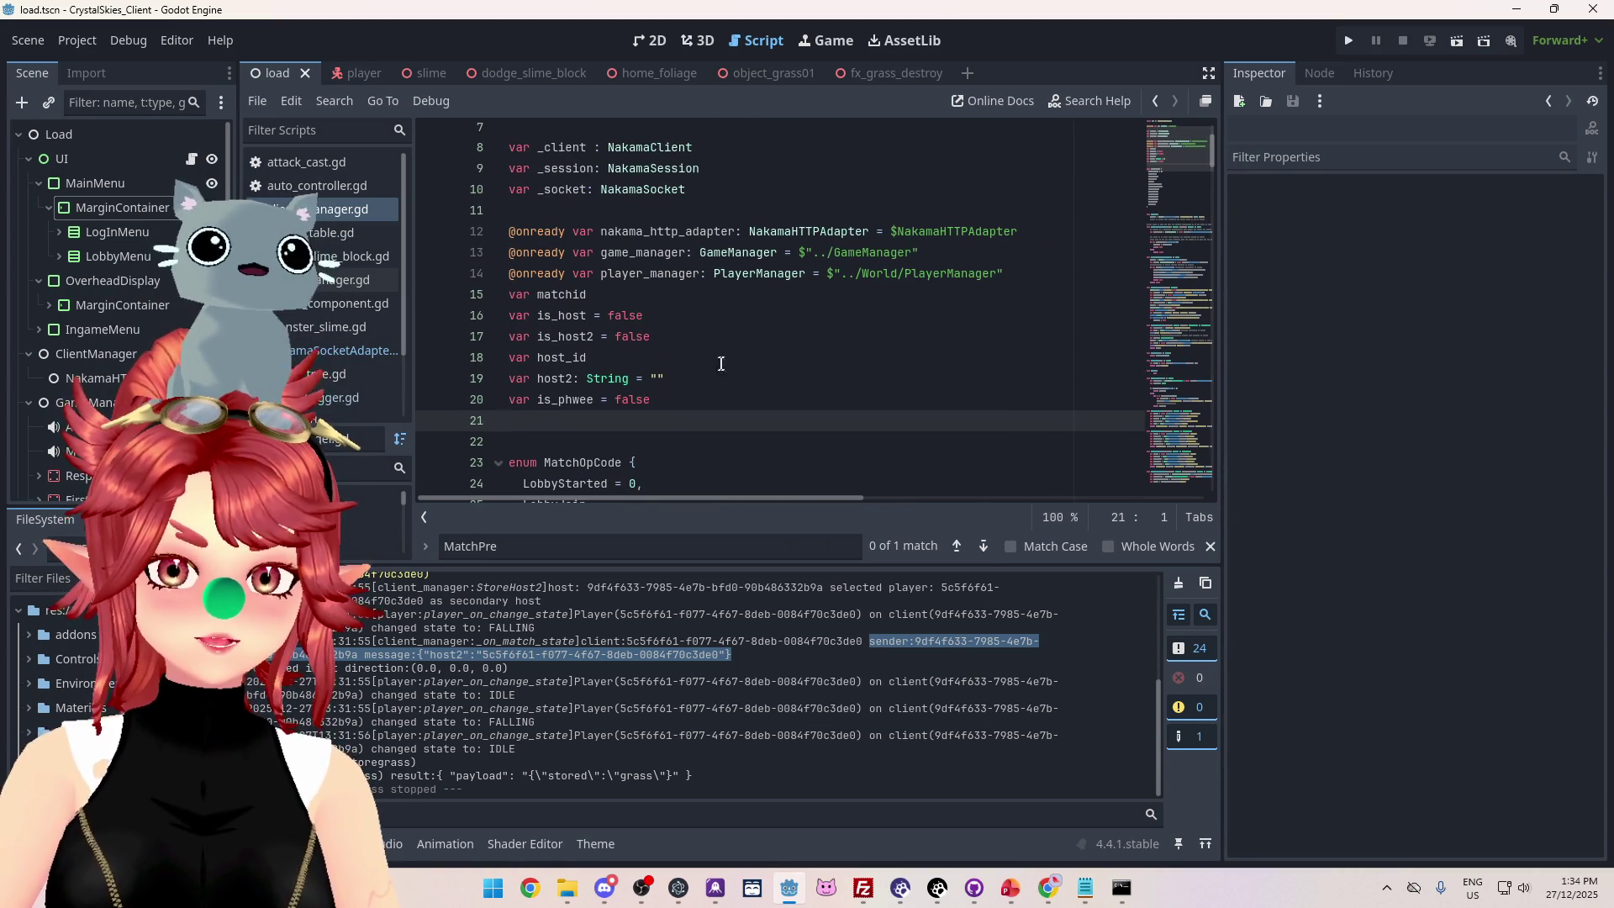
{"action": "left_click", "coordinate": [703, 339]}
{"action": "left_click", "coordinate": [705, 354]}
{"action": "left_click_drag", "start_coordinate": [668, 378], "coordinate": [574, 378]}
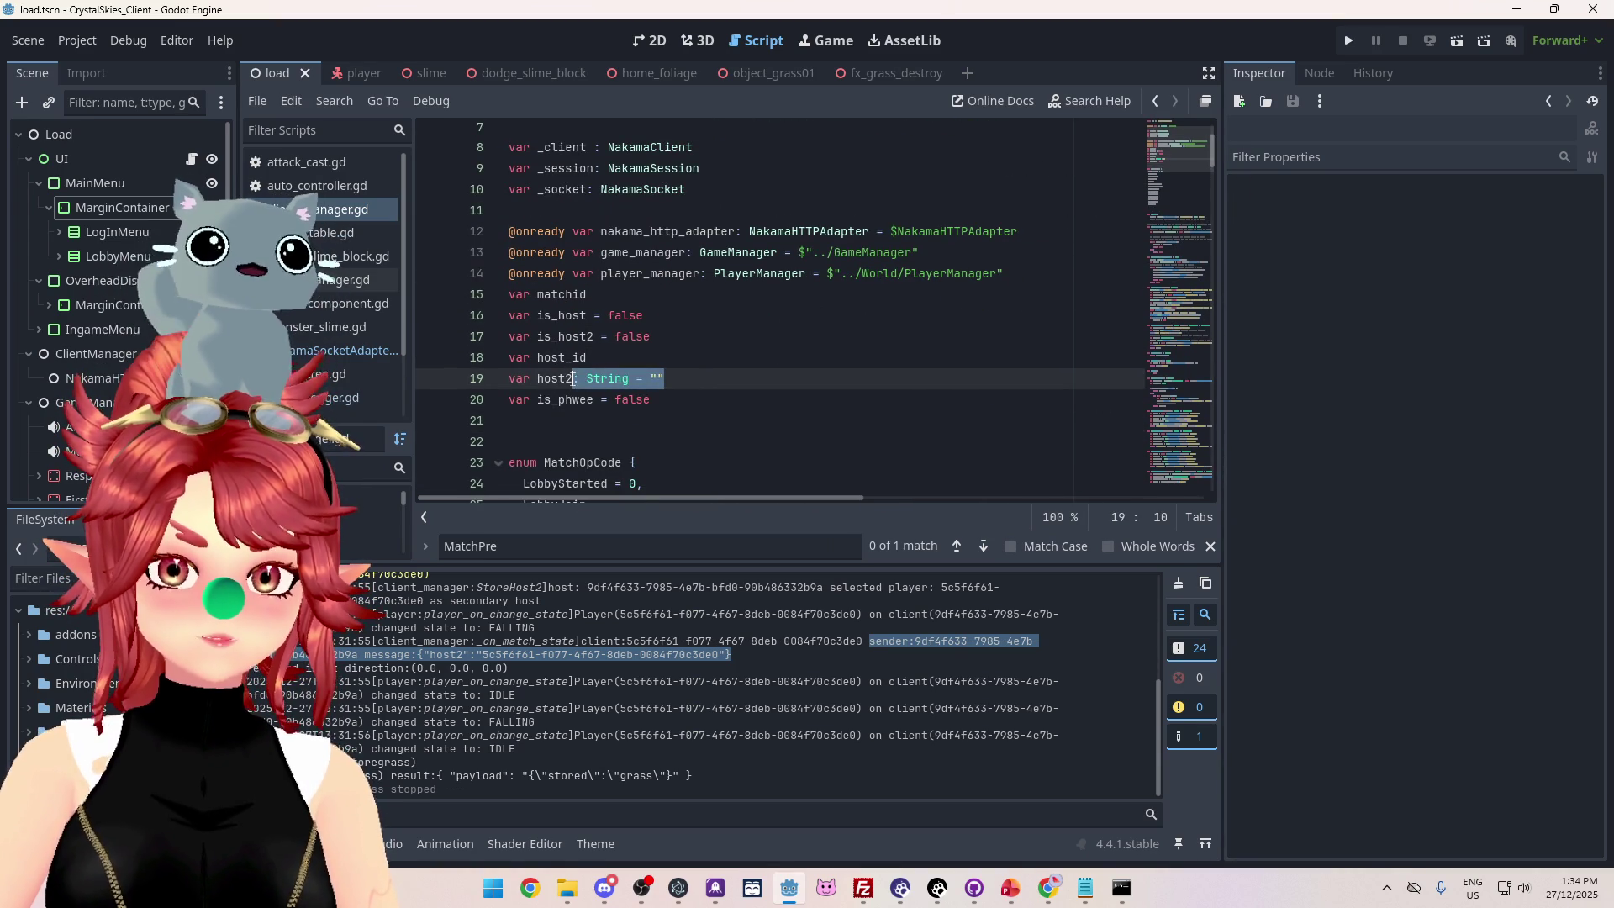
{"action": "key", "text": "ctrl+c"}
{"action": "left_click", "coordinate": [605, 360]}
{"action": "key", "text": "ctrl+v"}
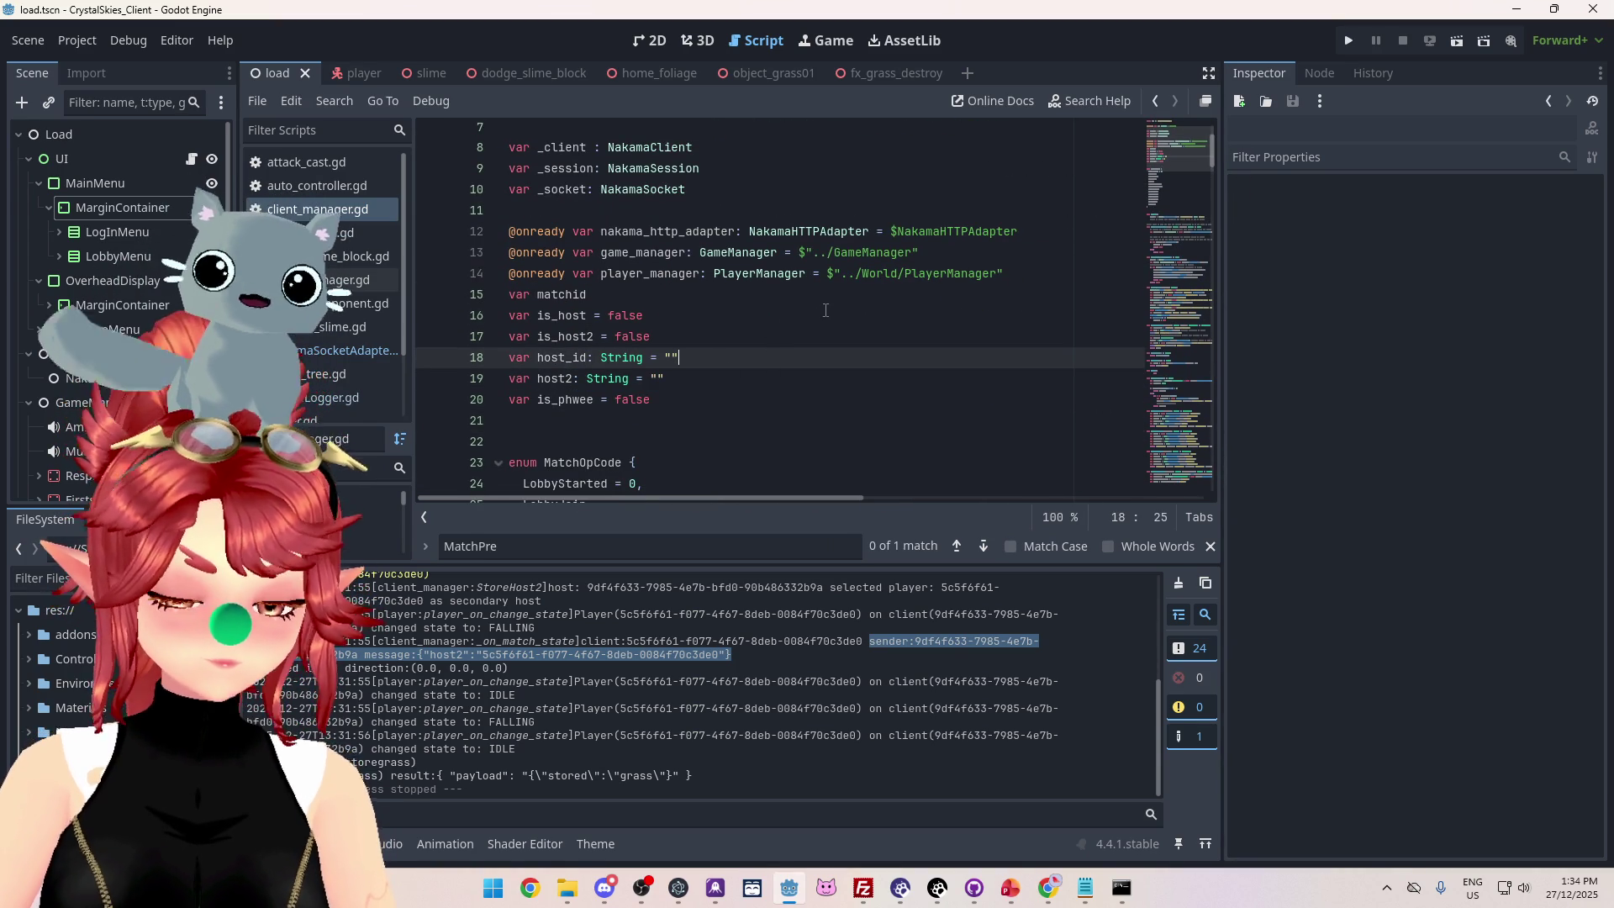
Scroll back down to the presence.leaves loop in client_manager.gd.
{"action": "mouse_move", "coordinate": [1214, 156]}
{"action": "left_mouse_down"}
{"action": "mouse_move", "coordinate": [1219, 433]}
{"action": "mouse_move", "coordinate": [1201, 476]}
{"action": "left_mouse_up"}
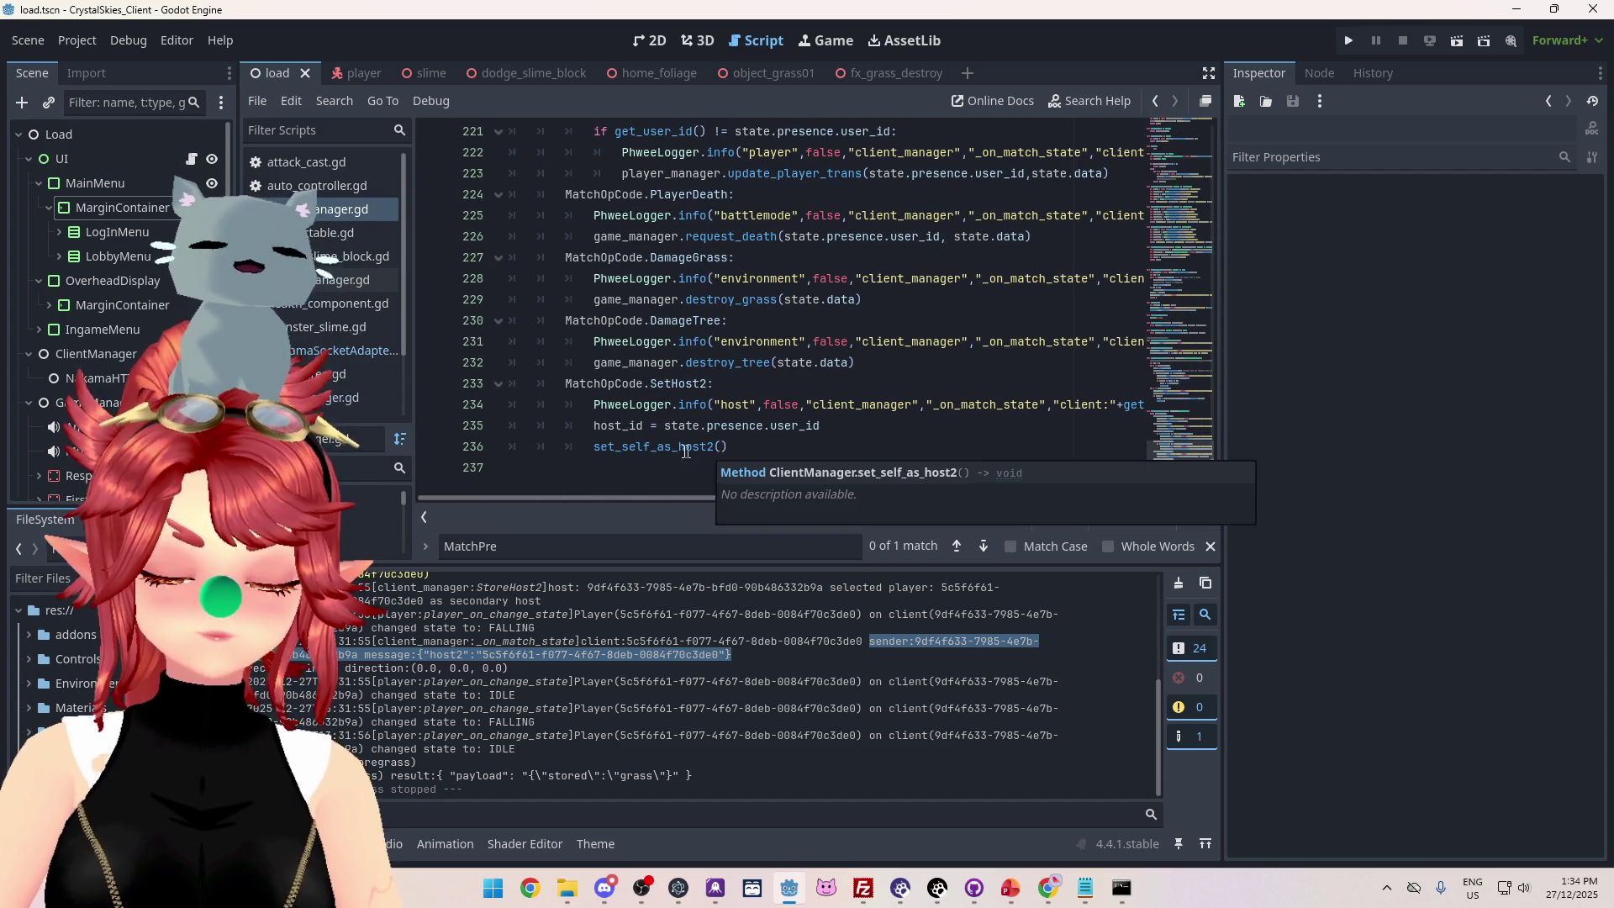
{"action": "scroll", "coordinate": [766, 434], "scroll_direction": "up", "scroll_amount": 7}
{"action": "scroll", "coordinate": [766, 434], "scroll_direction": "up", "scroll_amount": 2}
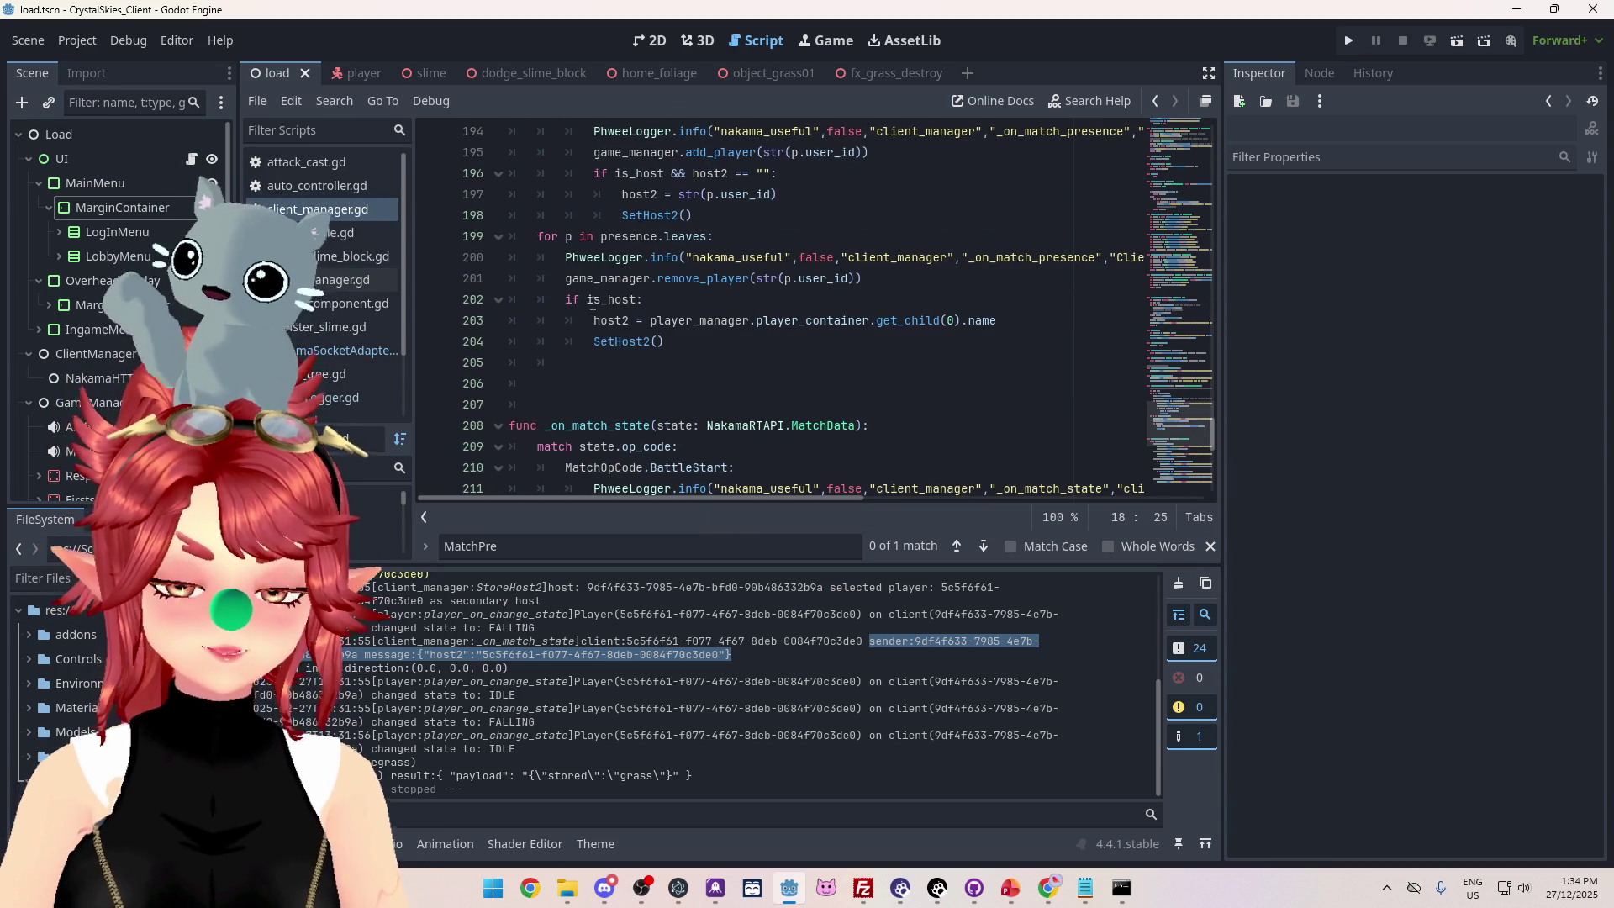
Add 'if str(p.user_id) == host_id:' on a new line after SetHost2().
{"action": "left_click", "coordinate": [680, 340]}
{"action": "key", "text": "Return"}
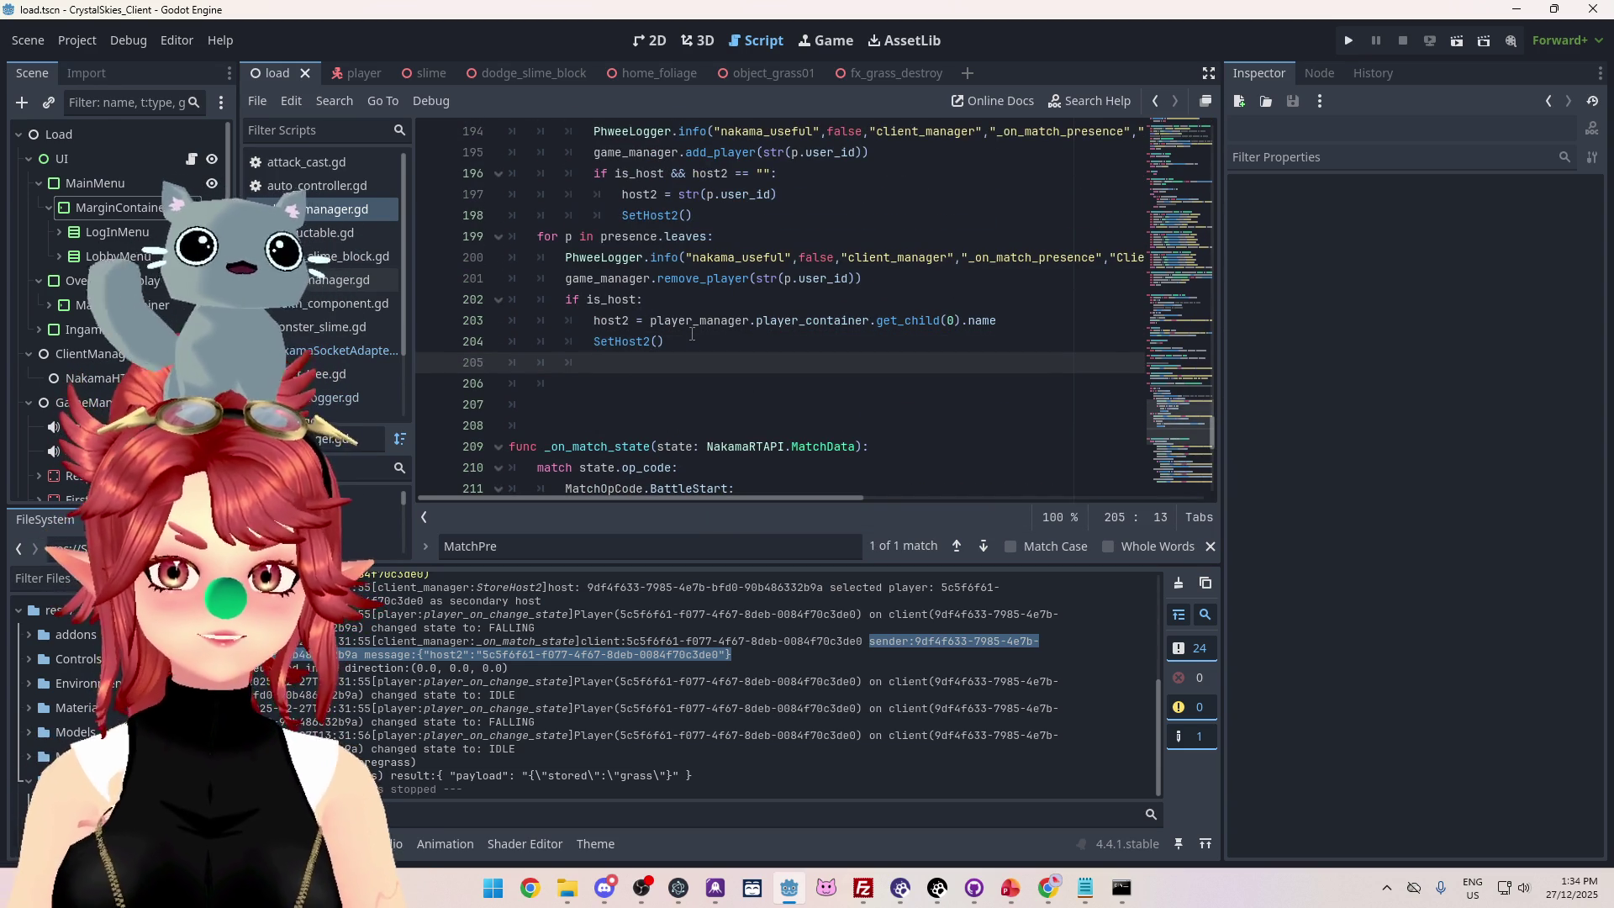
{"action": "type", "text": "if"}
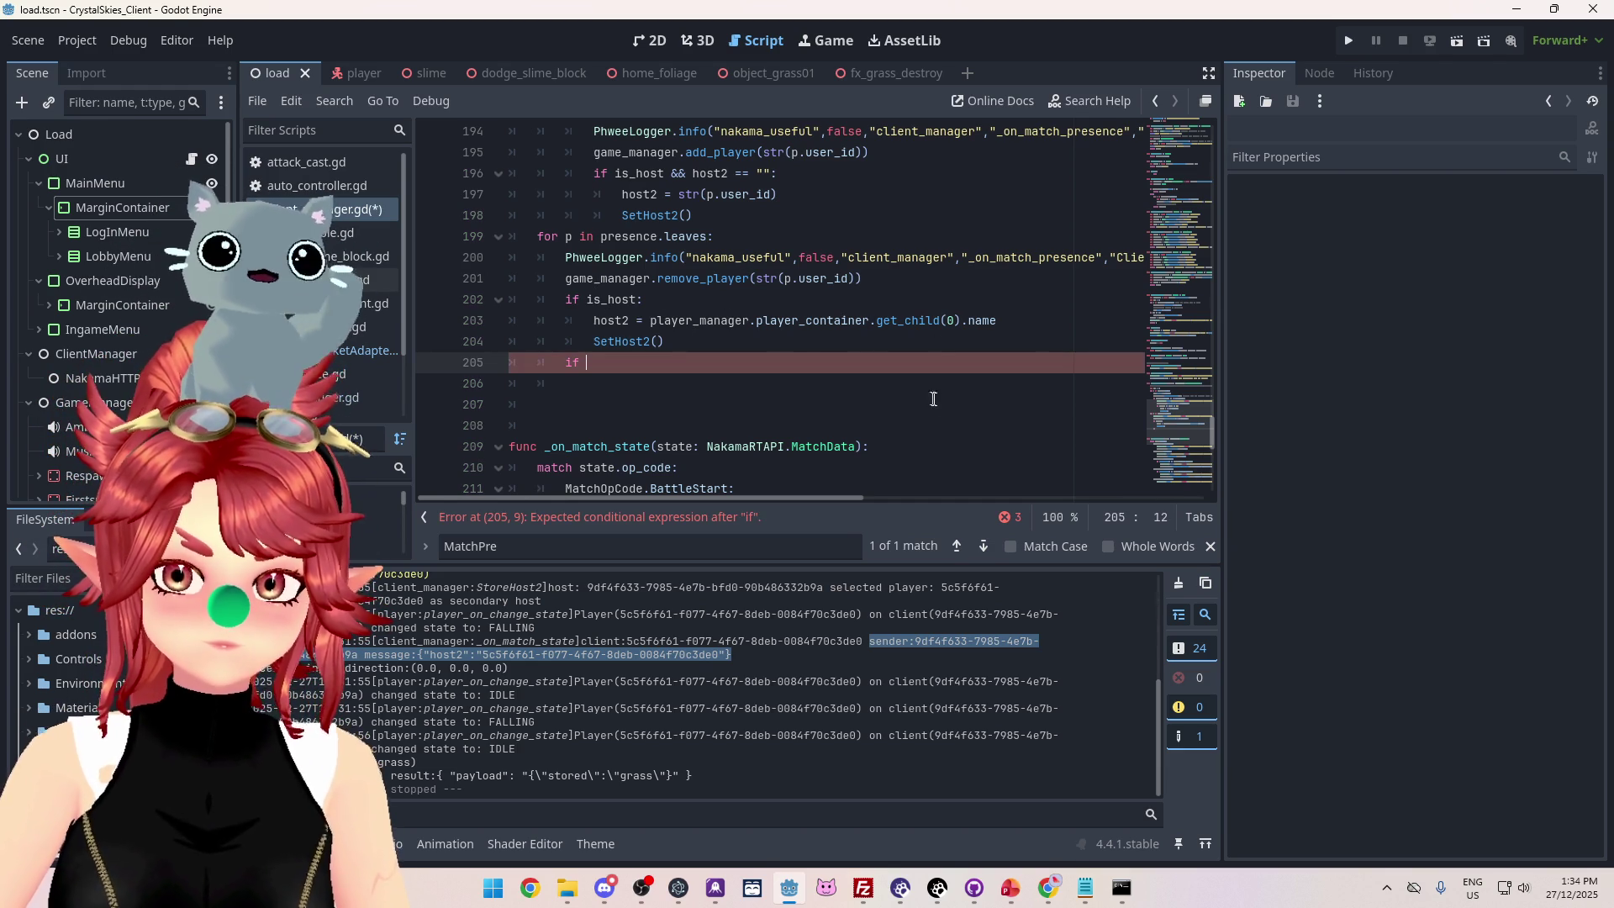
{"action": "scroll", "coordinate": [928, 388], "scroll_direction": "up", "scroll_amount": 1}
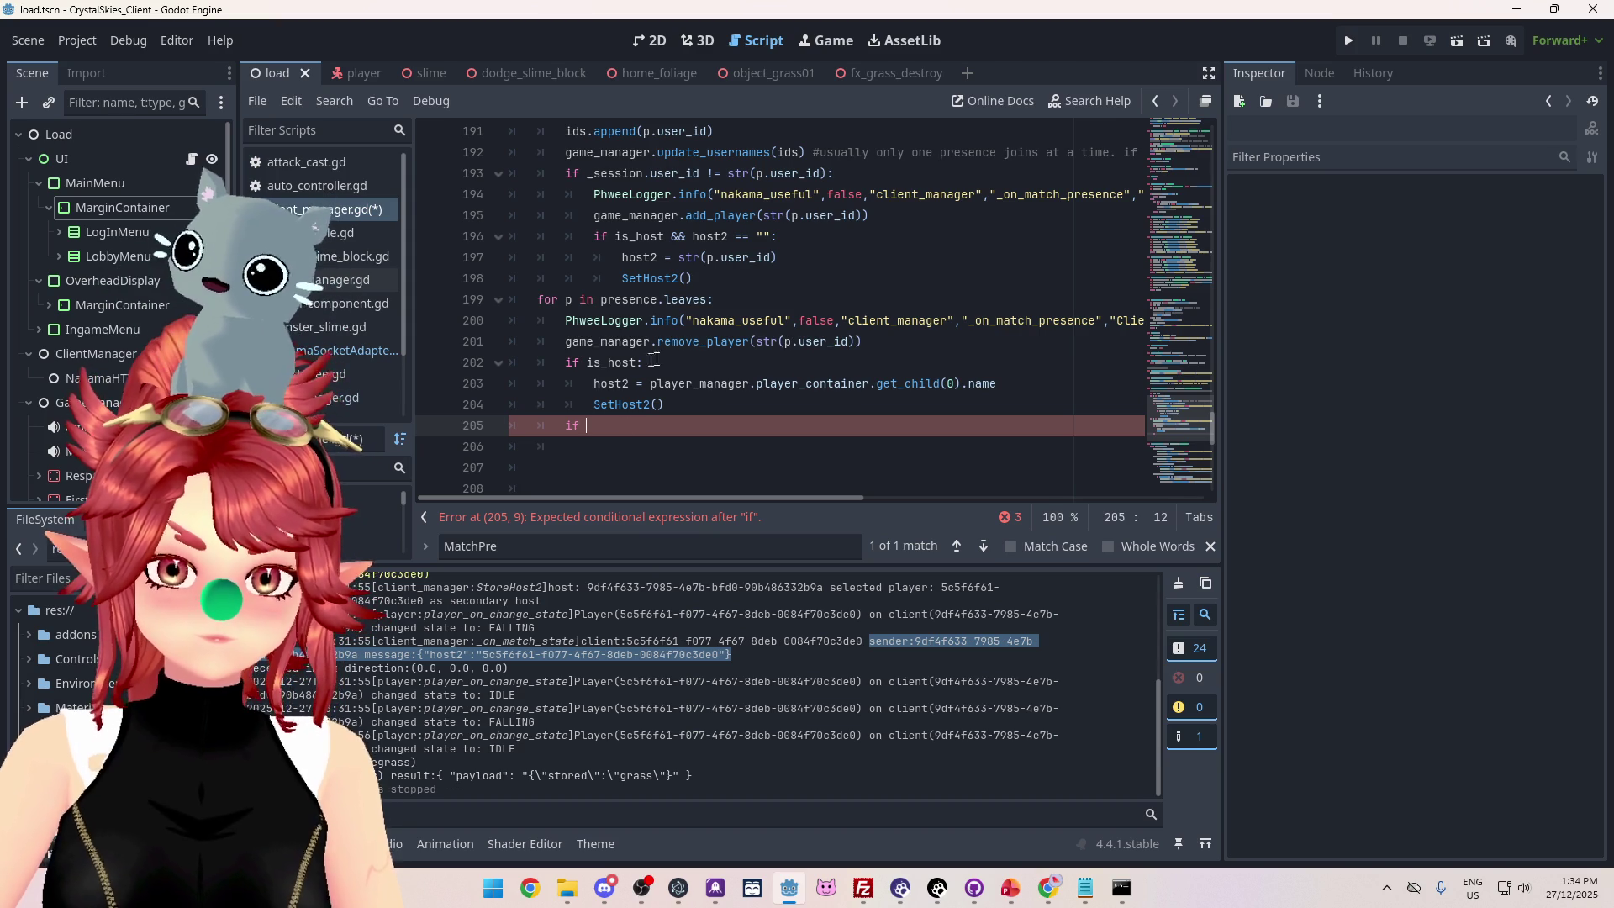
{"action": "left_click_drag", "start_coordinate": [784, 342], "coordinate": [854, 342]}
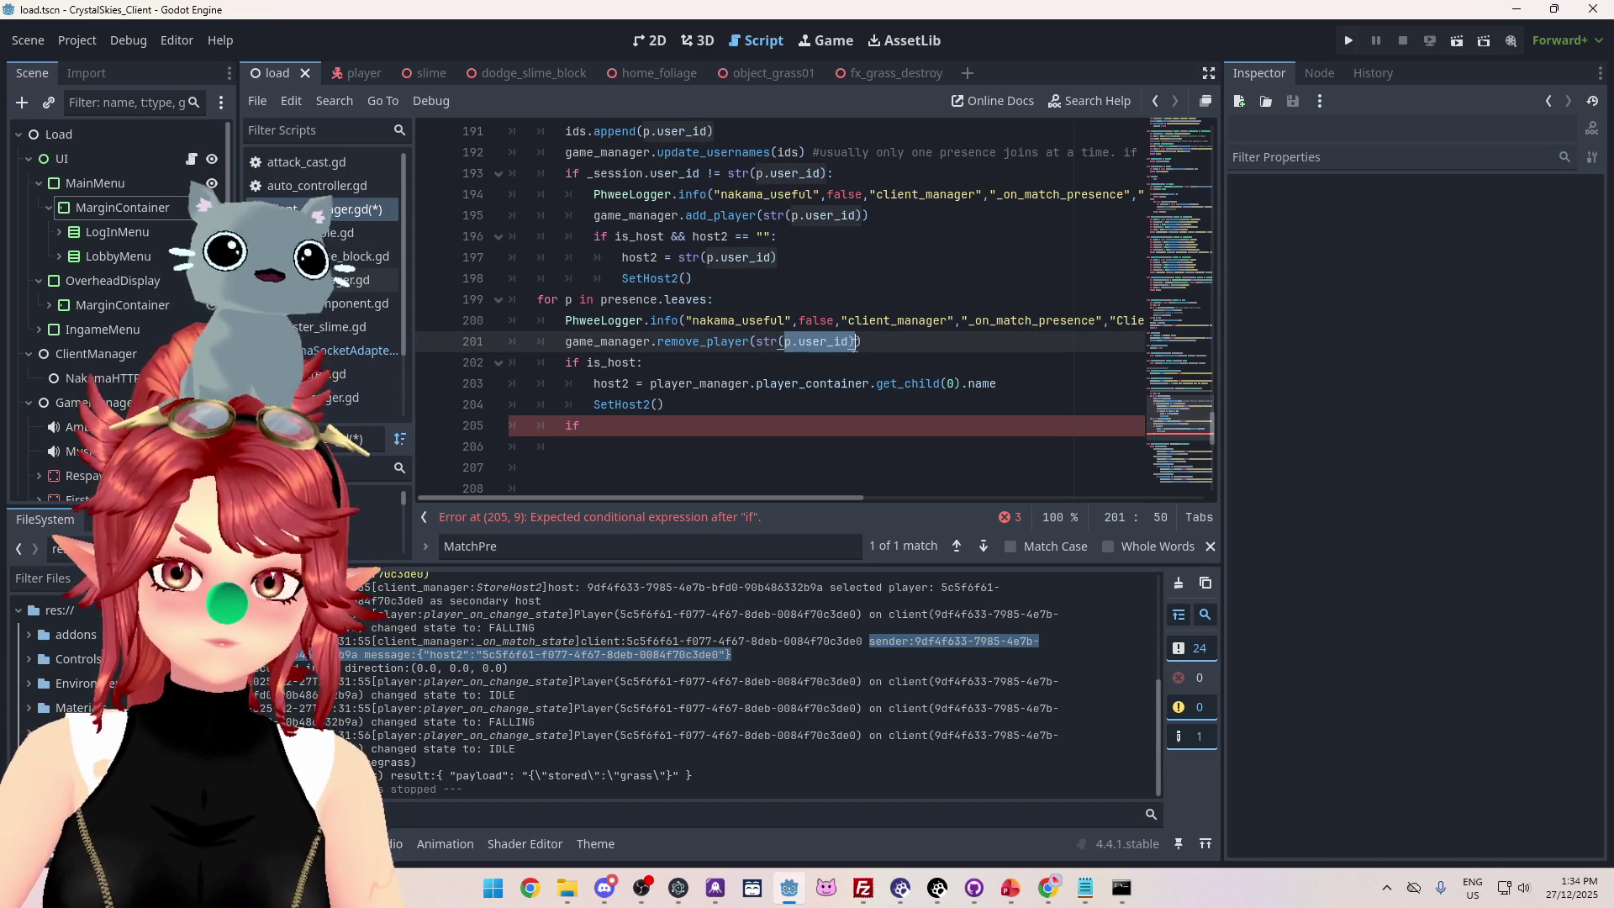
{"action": "left_click_drag", "start_coordinate": [754, 342], "coordinate": [855, 342]}
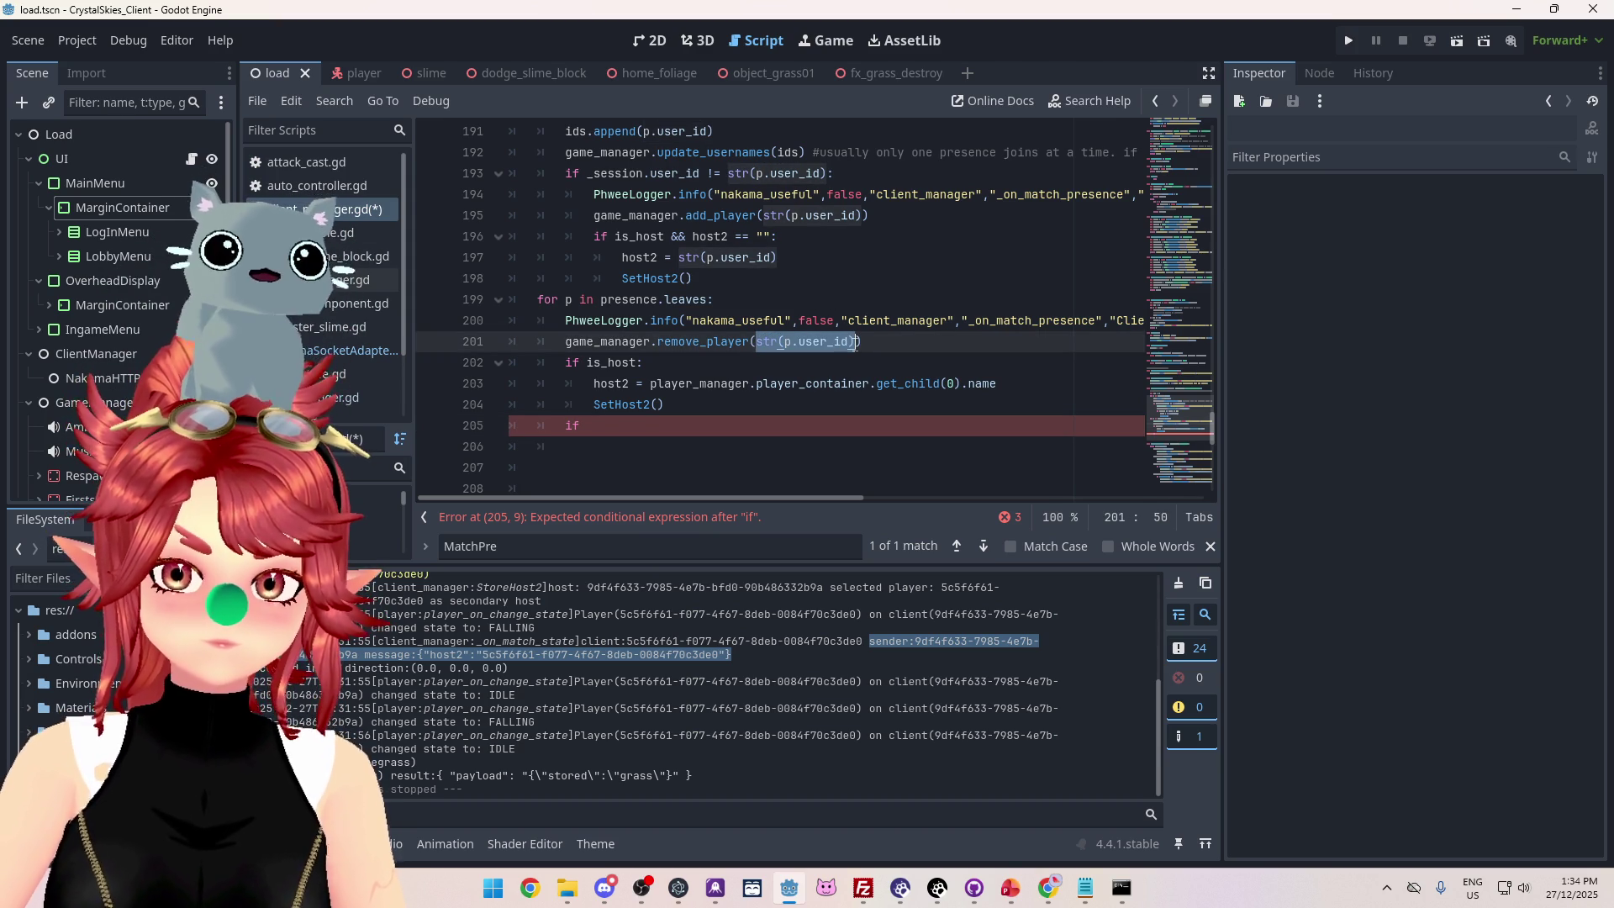
{"action": "left_click", "coordinate": [684, 426]}
{"action": "type", "text": "str(p.user_id)"}
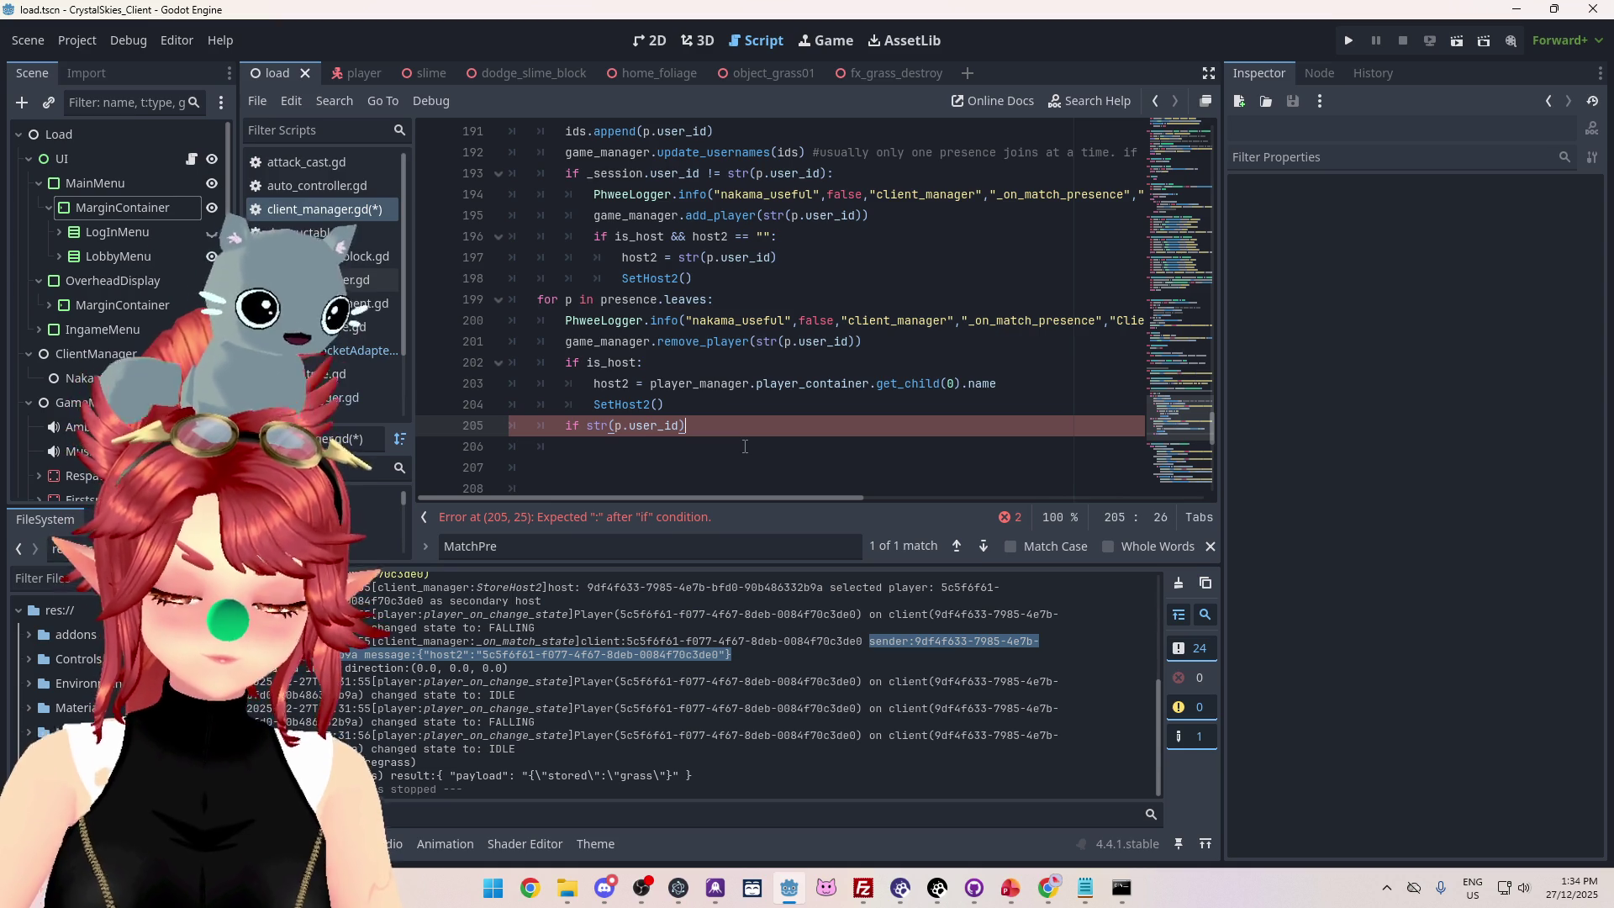
{"action": "key", "text": "BackSpace"}
{"action": "type", "text": "= "}
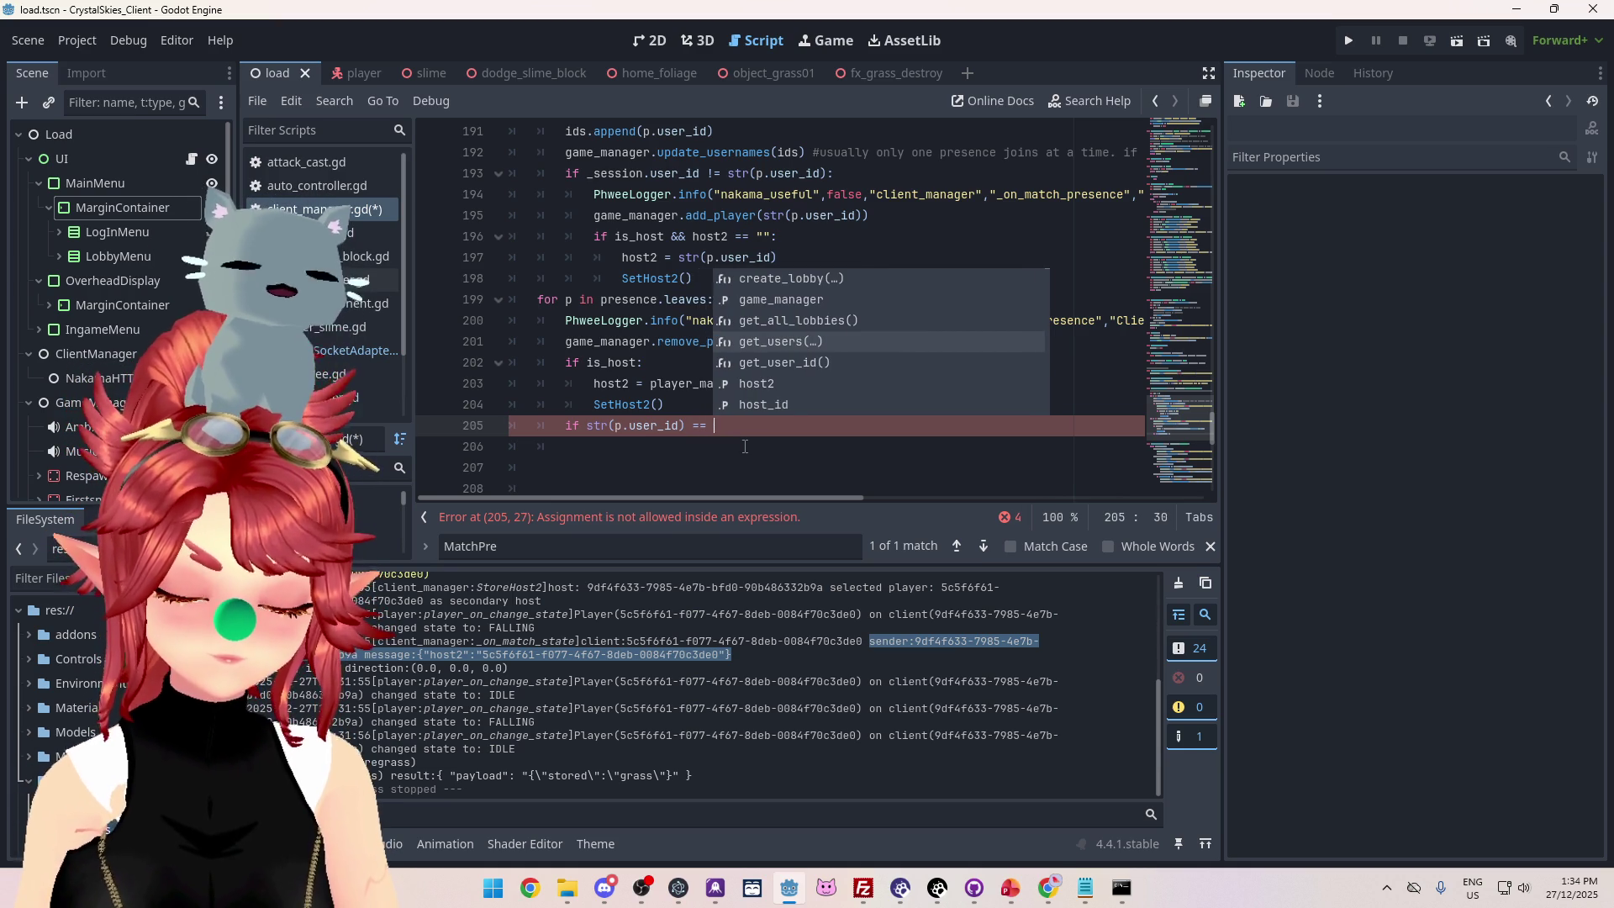
{"action": "type", "text": "host"}
{"action": "key", "text": "Down"}
{"action": "key", "text": "Return"}
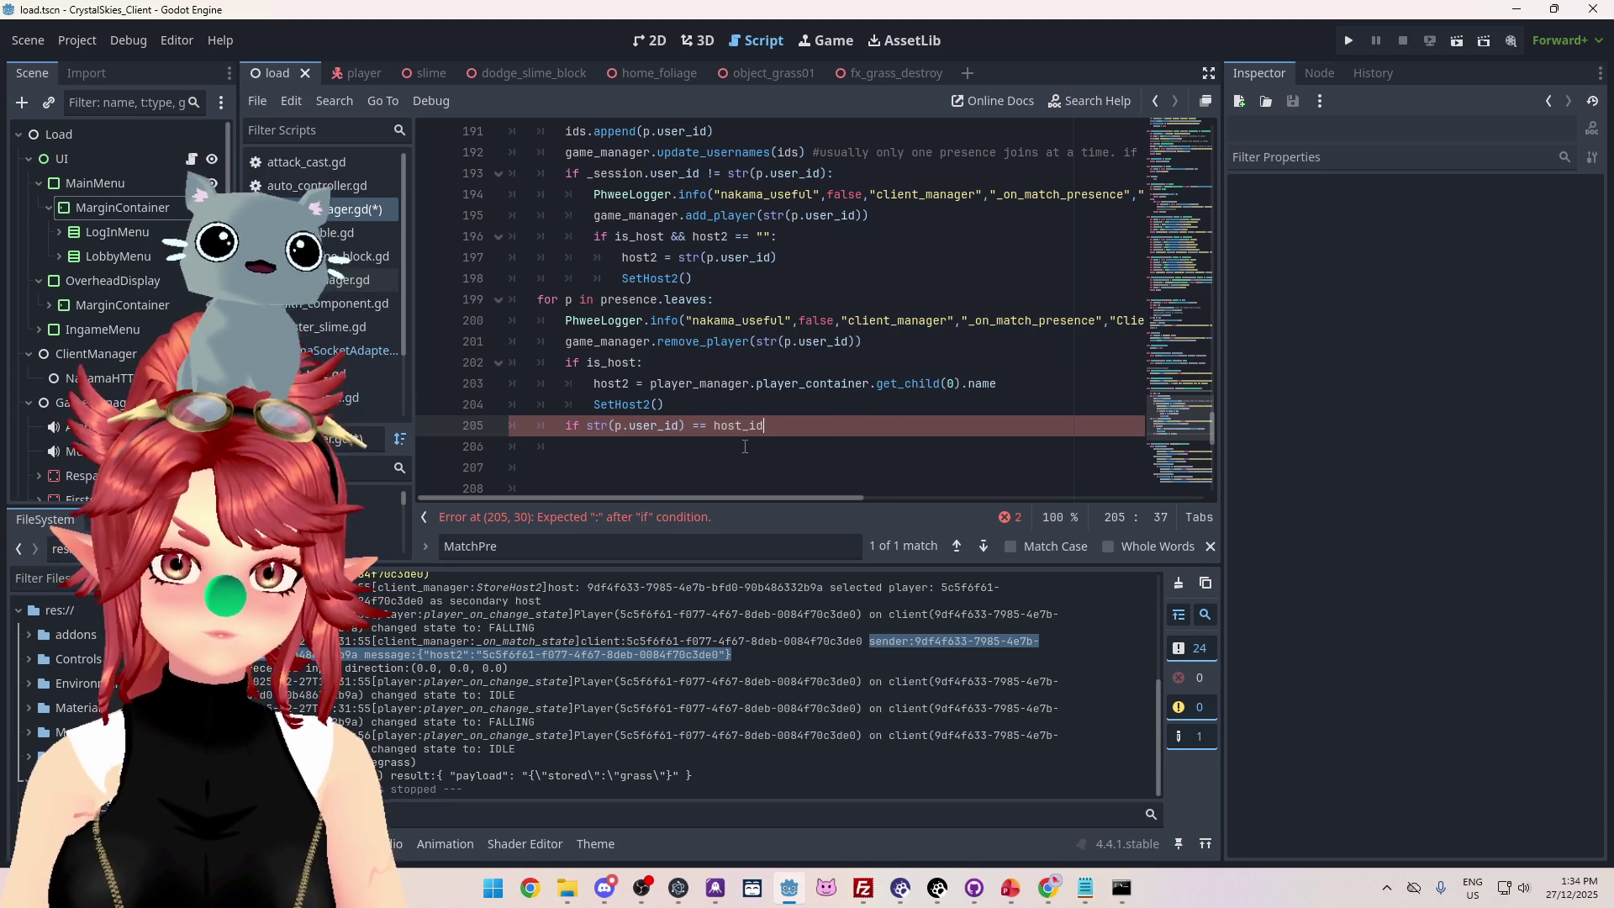
{"action": "type", "text": ":"}
Set 'is_host = true' inside that if block and save client_manager.gd.
{"action": "key", "text": "Return"}
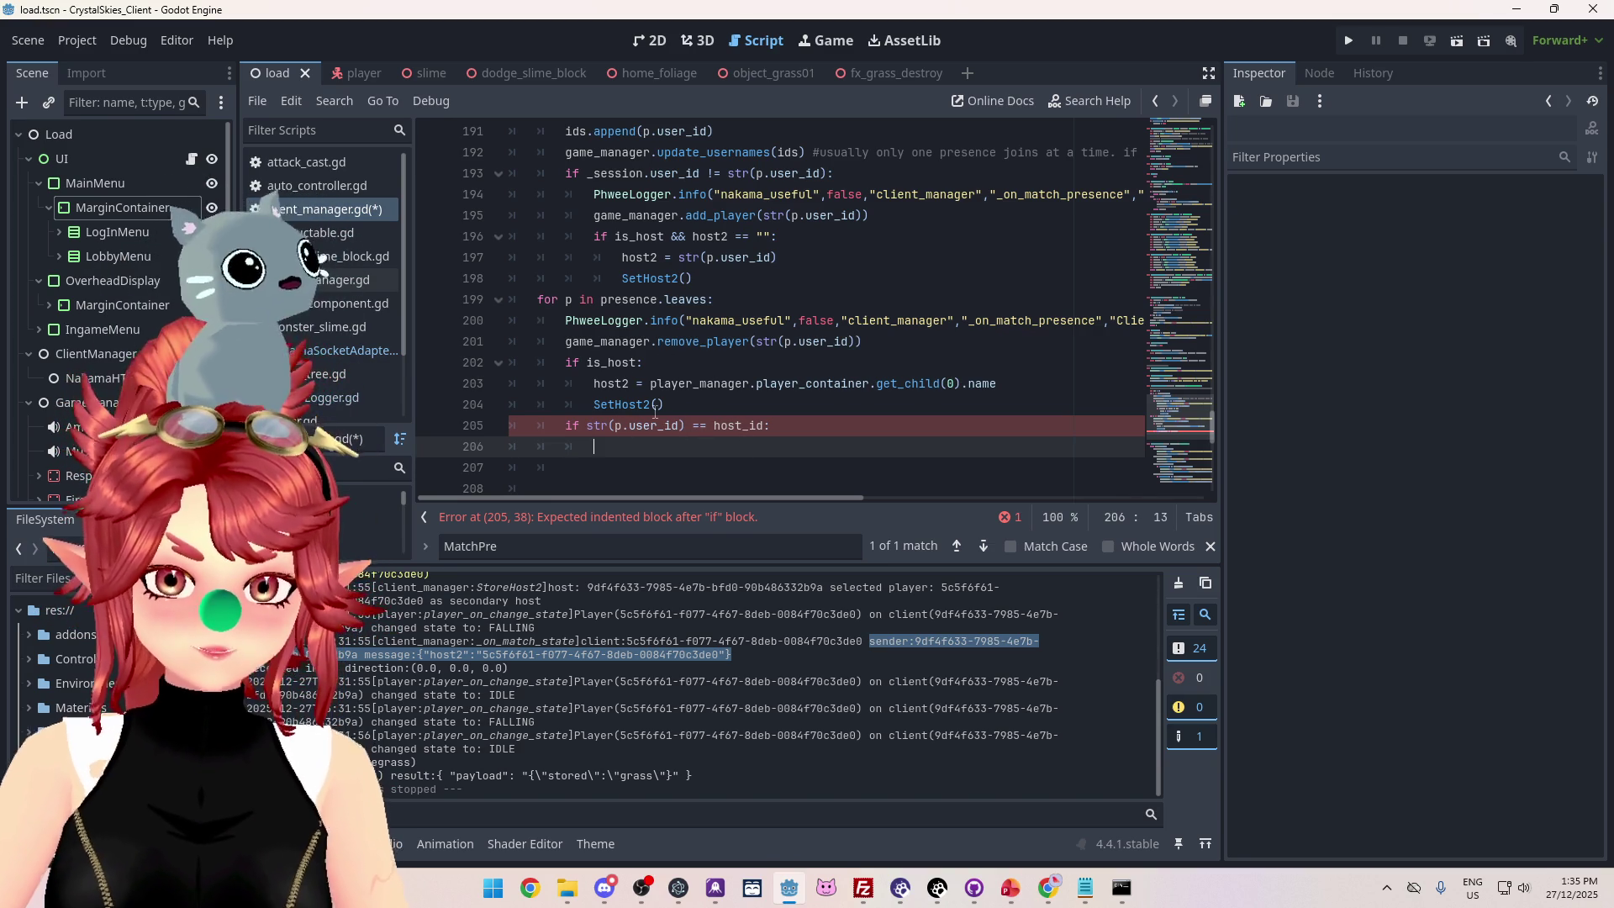
{"action": "type", "text": "is_host = true"}
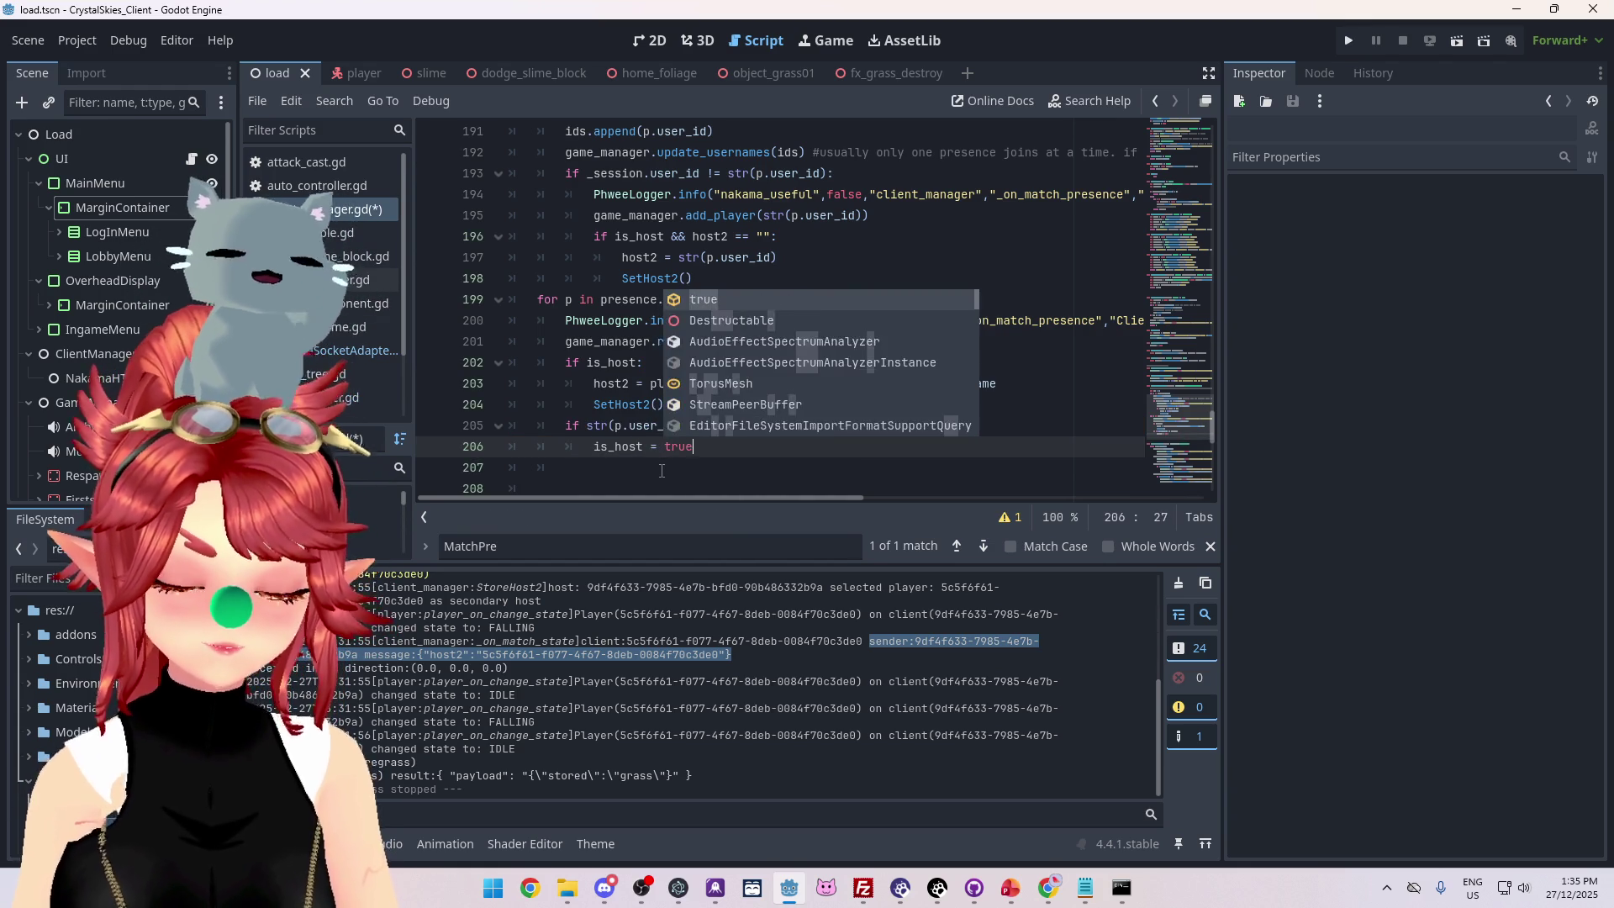
{"action": "left_click", "coordinate": [753, 346]}
{"action": "key", "text": "ctrl+s"}
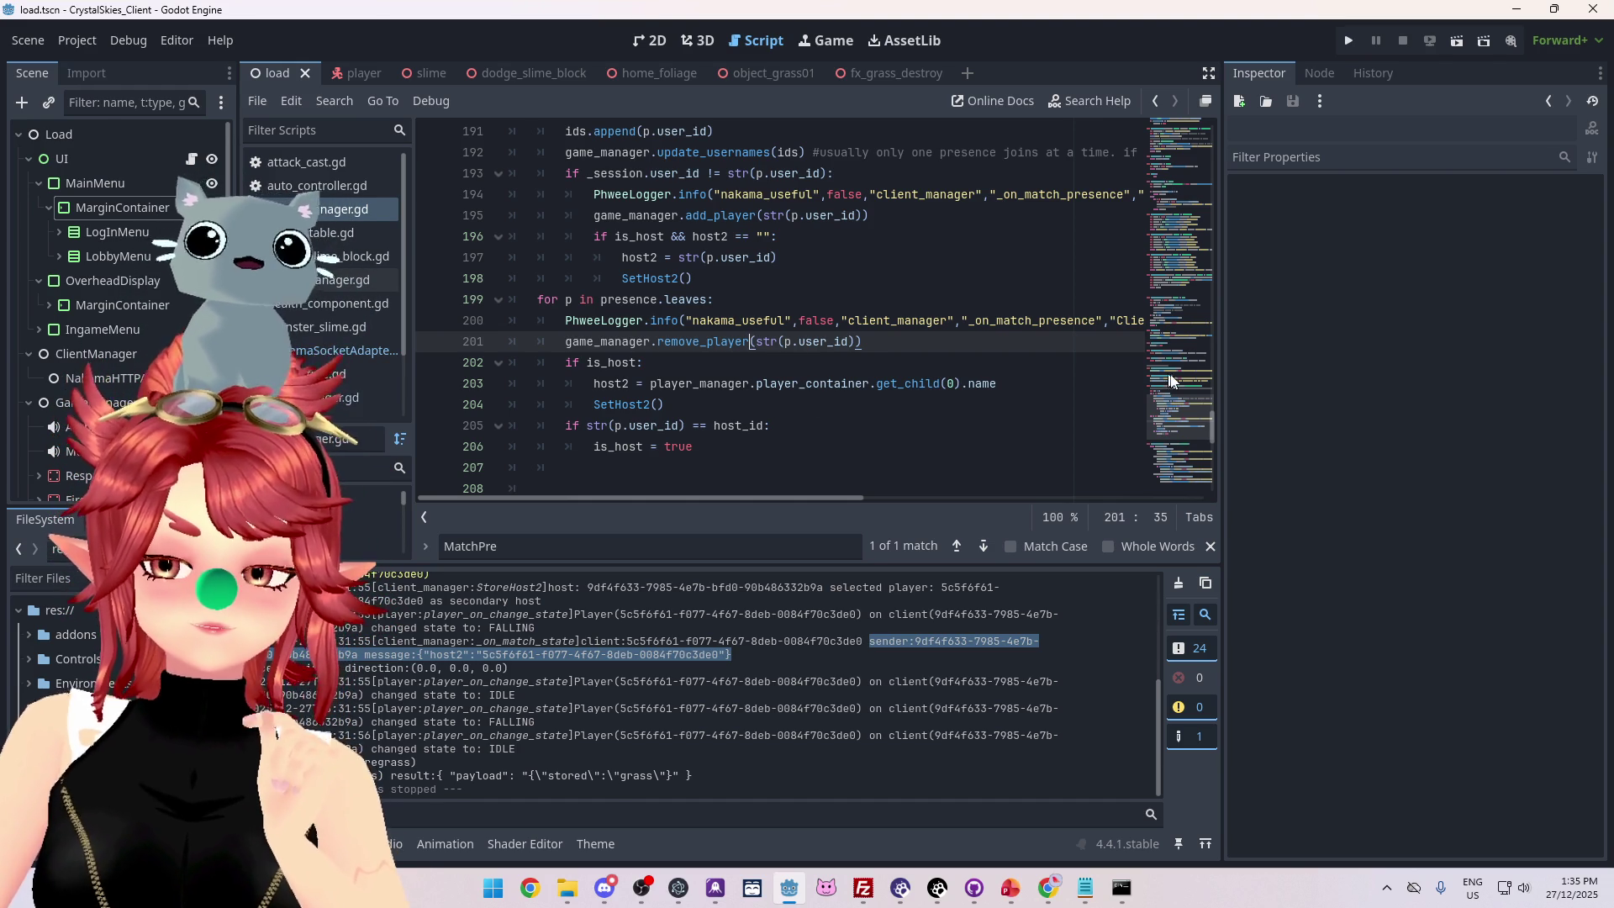
{"action": "left_click_drag", "start_coordinate": [1219, 248], "coordinate": [1213, 145]}
Open game_manager.gd from the script list and skim through its code.
{"action": "left_click", "coordinate": [370, 279]}
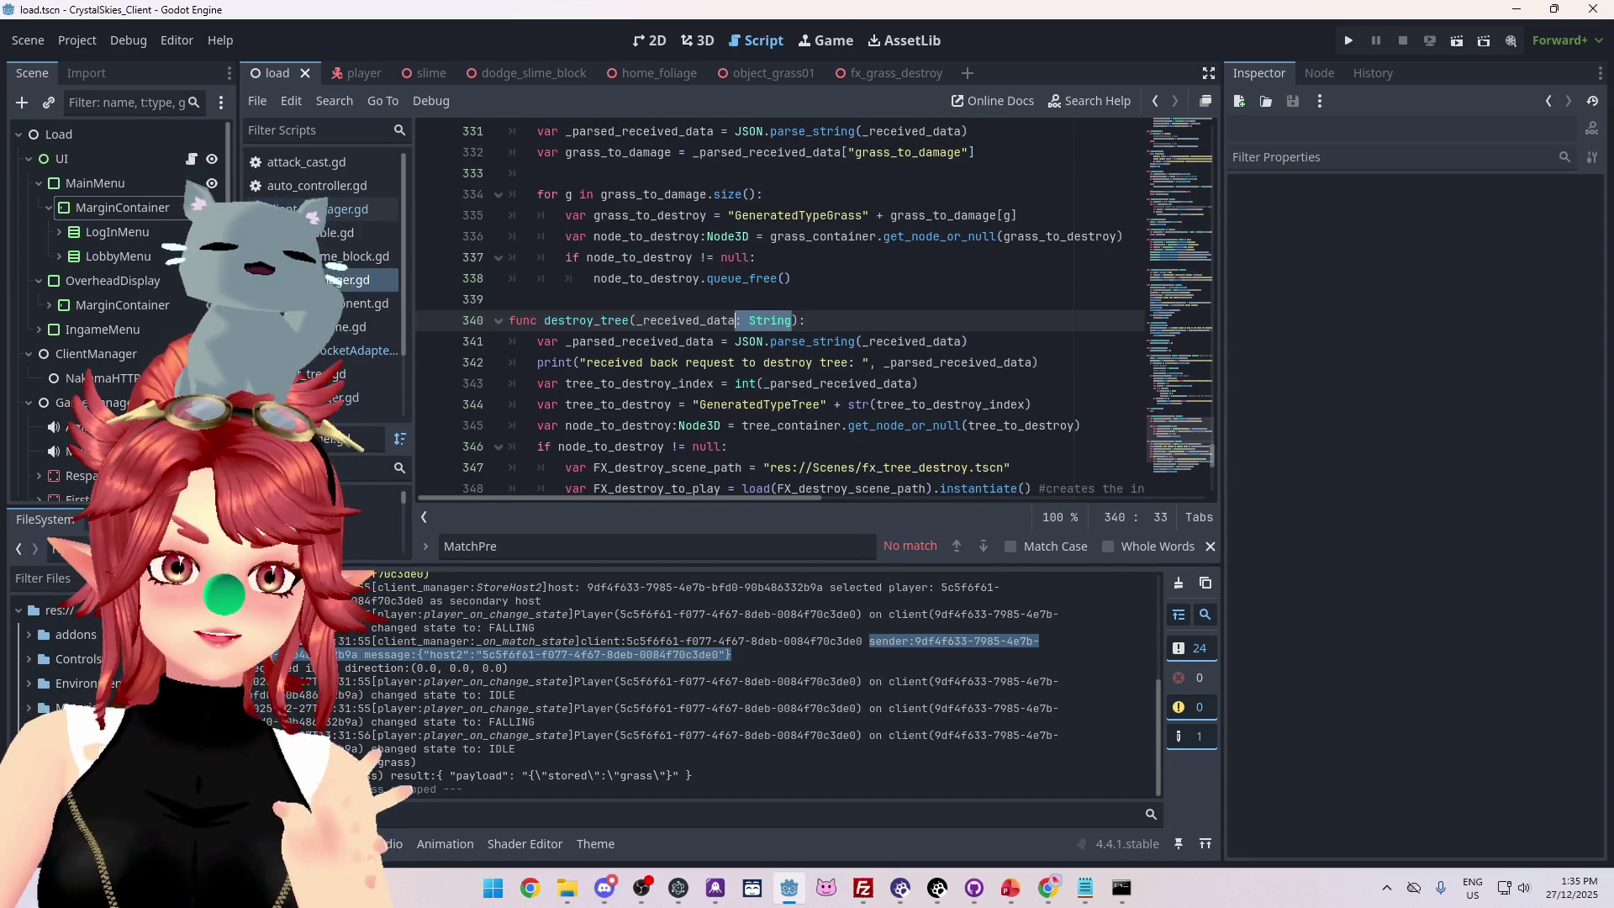
{"action": "left_click_drag", "start_coordinate": [1213, 454], "coordinate": [1254, 124]}
{"action": "scroll", "coordinate": [782, 253], "scroll_direction": "down", "scroll_amount": 6}
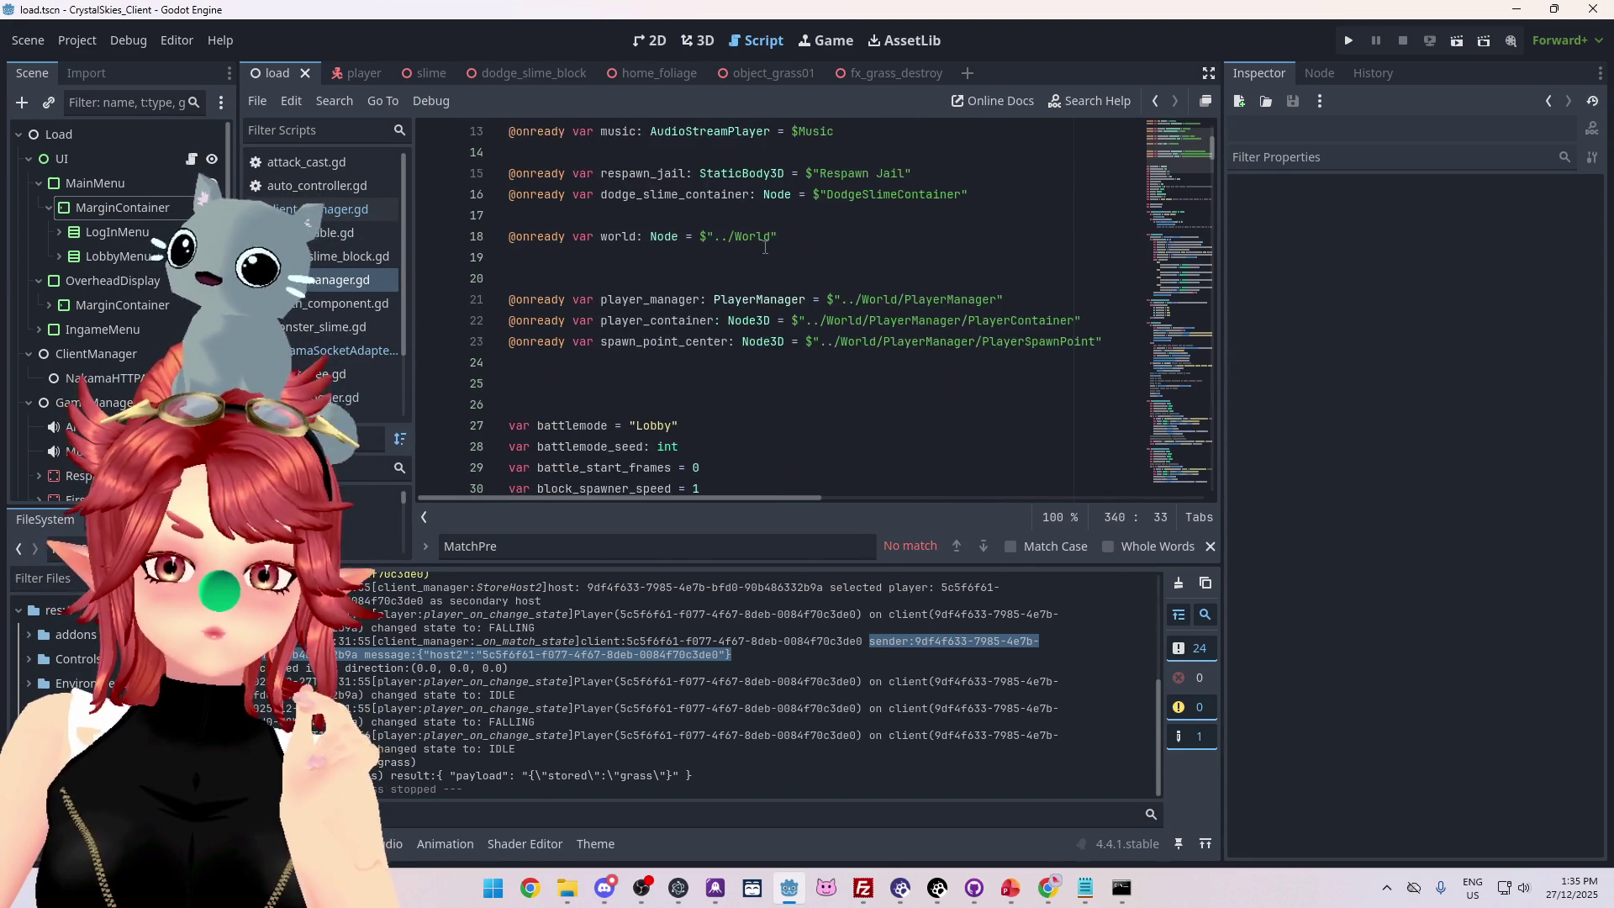
{"action": "scroll", "coordinate": [765, 247], "scroll_direction": "up", "scroll_amount": 3}
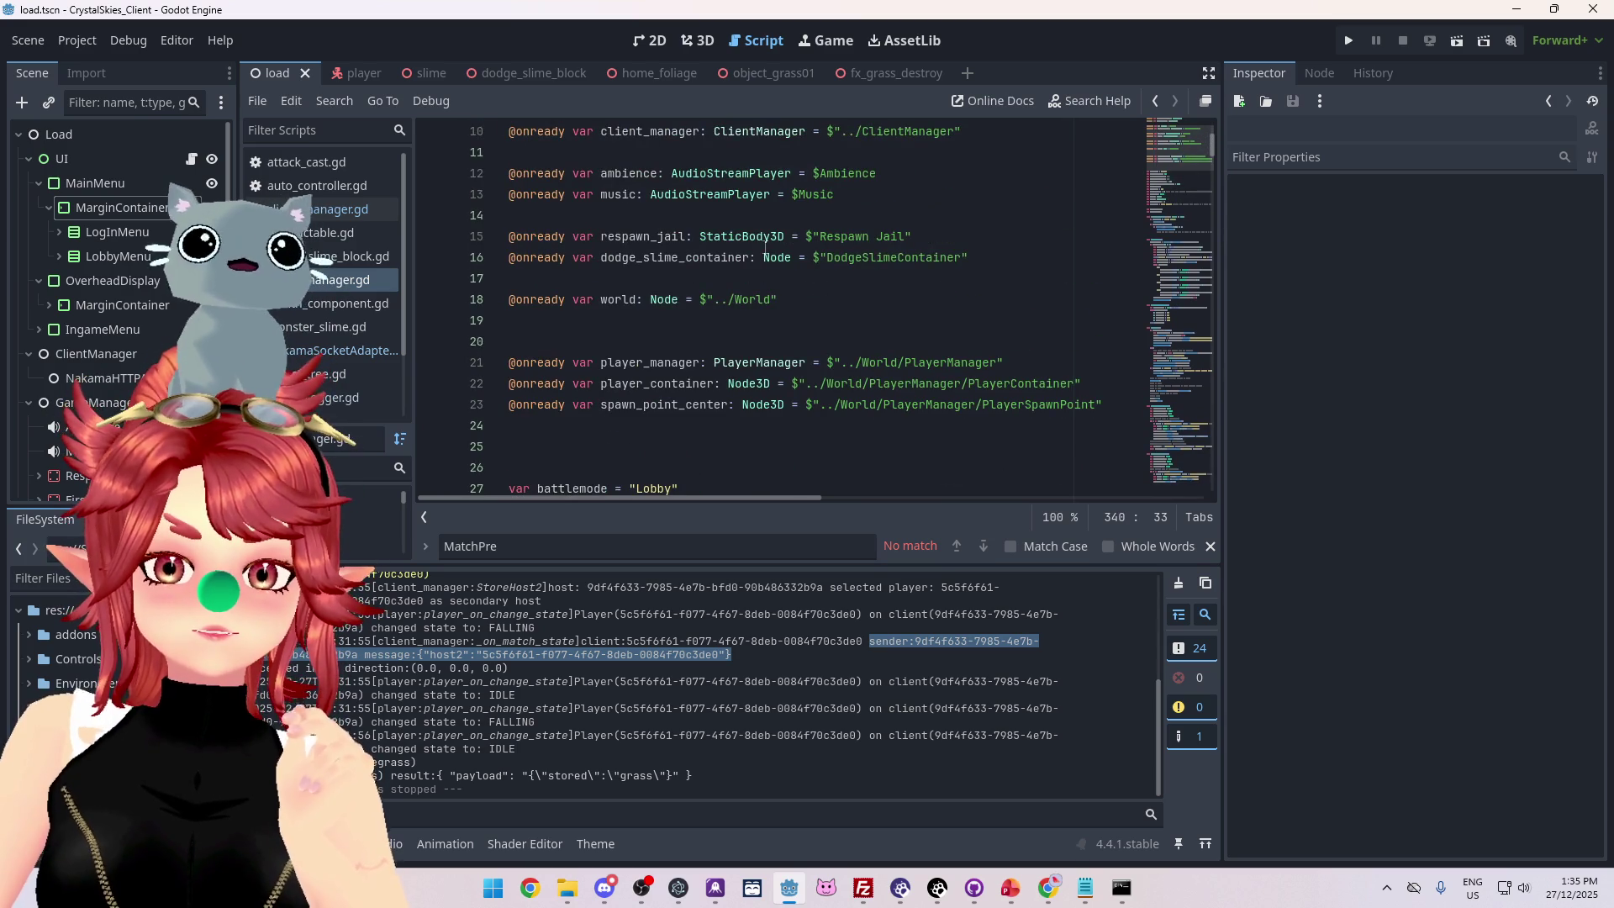
{"action": "scroll", "coordinate": [765, 250], "scroll_direction": "down", "scroll_amount": 10}
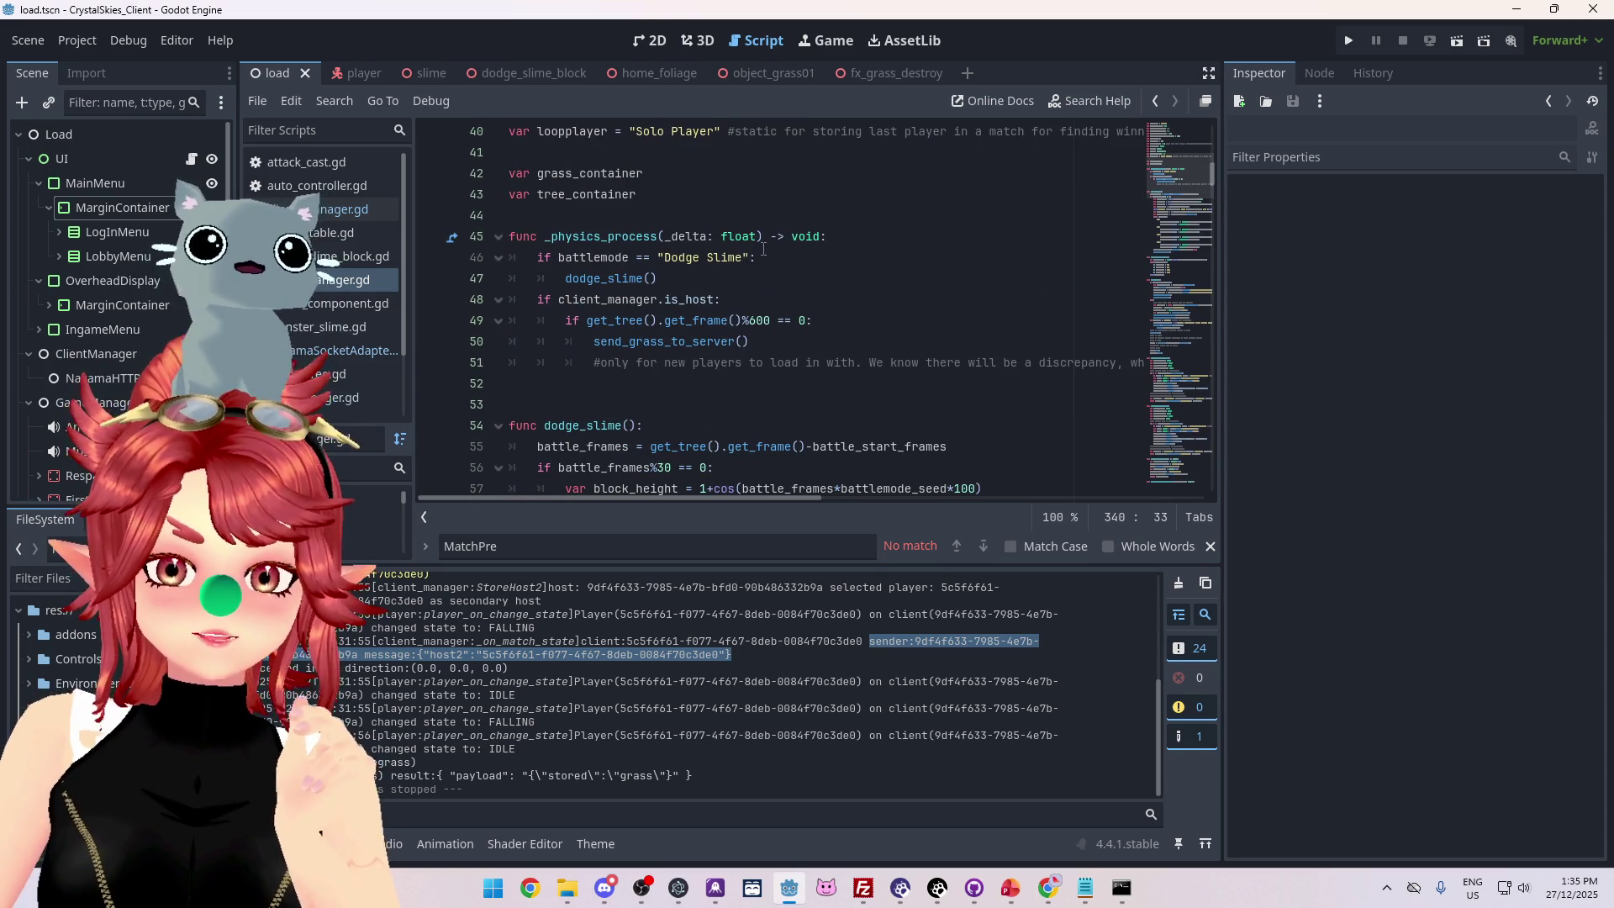
{"action": "scroll", "coordinate": [764, 249], "scroll_direction": "down", "scroll_amount": 1}
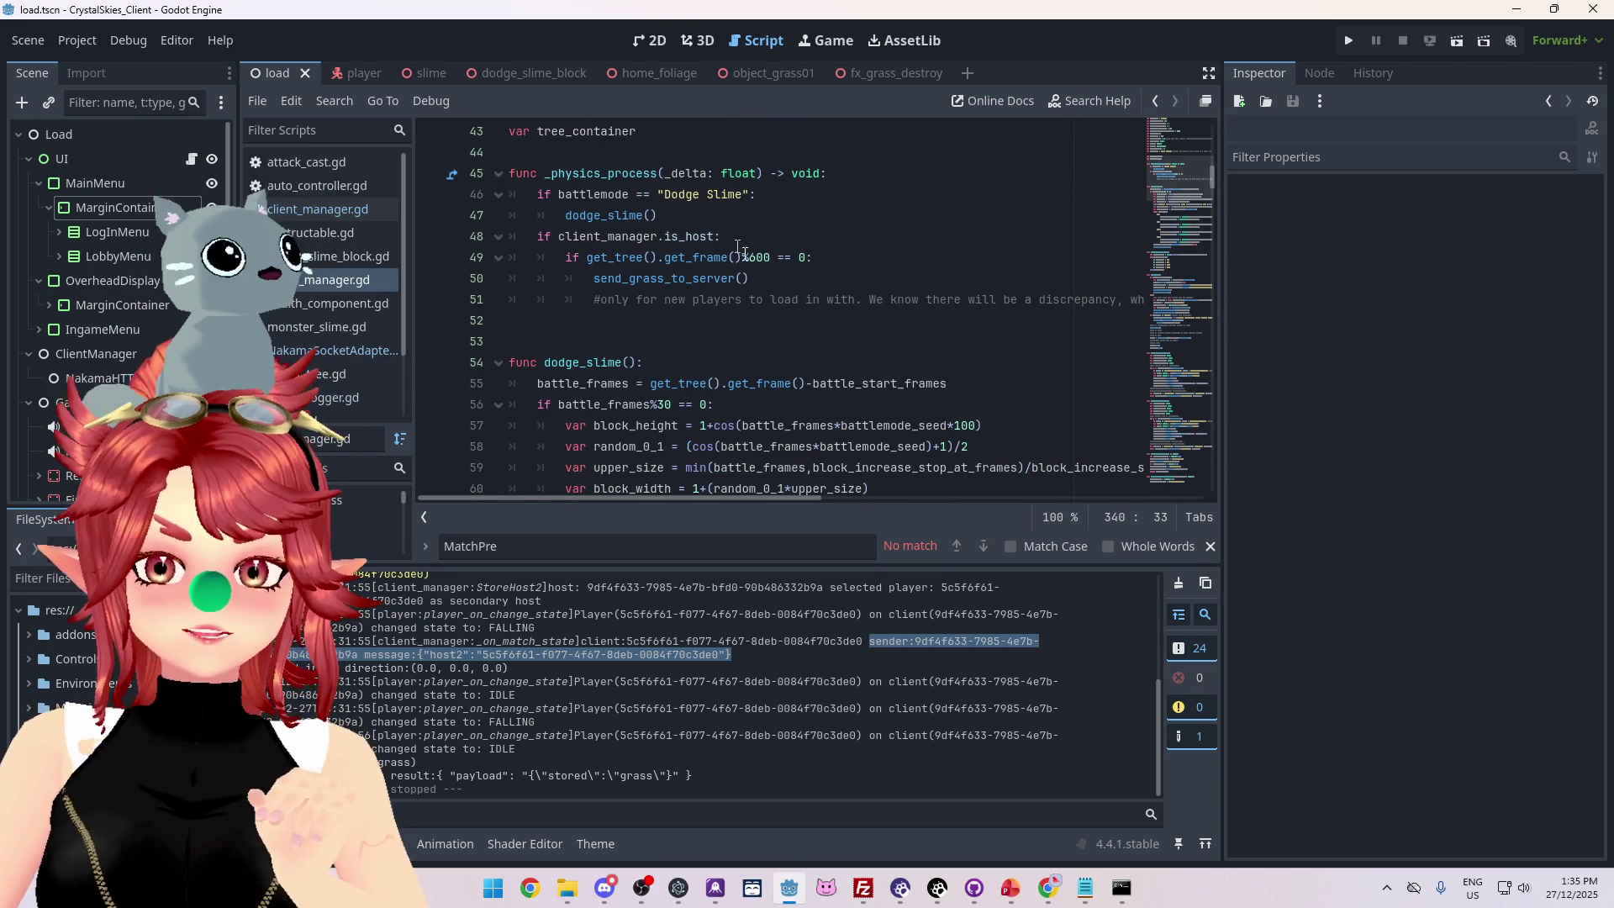
{"action": "scroll", "coordinate": [736, 317], "scroll_direction": "down", "scroll_amount": 2}
{"action": "scroll", "coordinate": [718, 217], "scroll_direction": "up", "scroll_amount": 1}
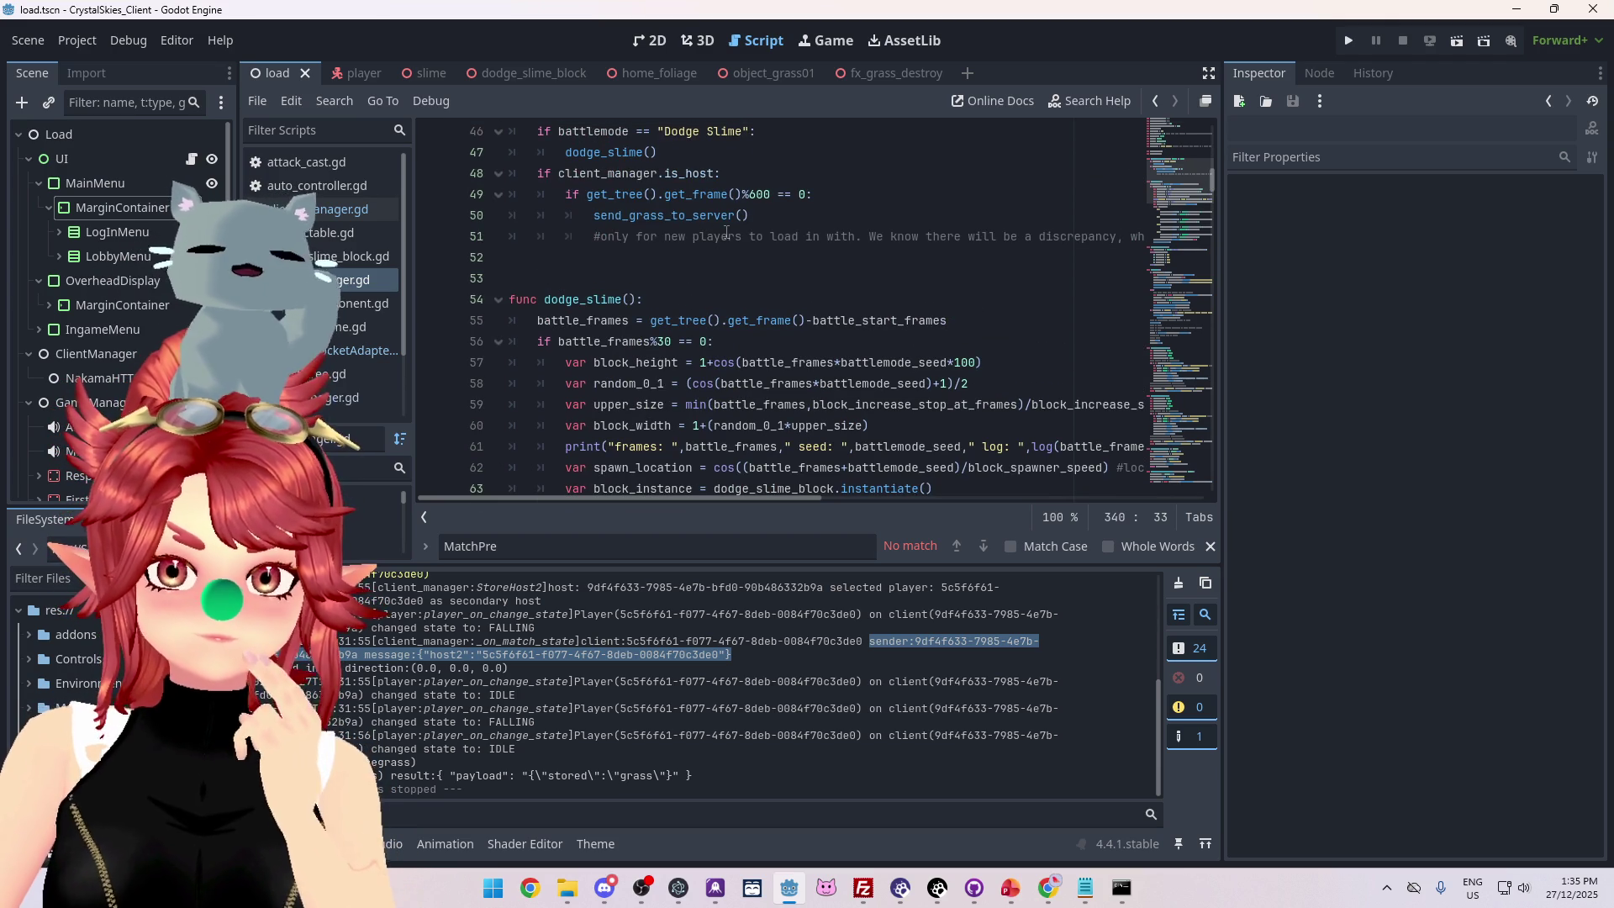
Search game_manager.gd for 'is_host', landing on the check in _physics_process.
{"action": "scroll", "coordinate": [726, 231], "scroll_direction": "down", "scroll_amount": 1}
{"action": "scroll", "coordinate": [726, 232], "scroll_direction": "down", "scroll_amount": 1}
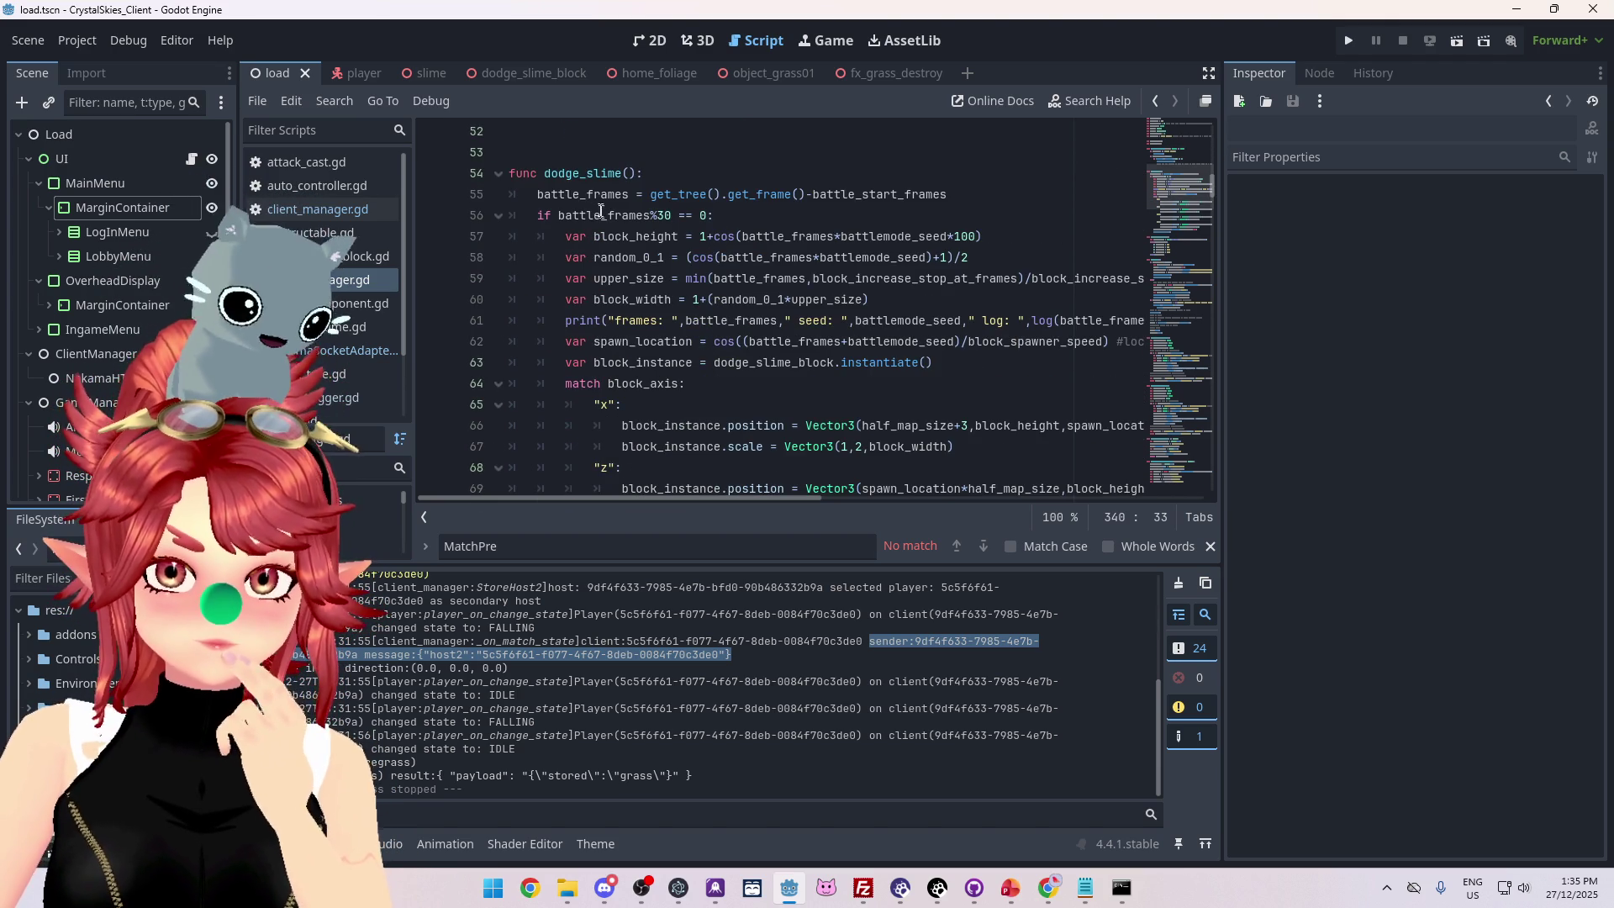
{"action": "scroll", "coordinate": [620, 255], "scroll_direction": "down", "scroll_amount": 1}
{"action": "scroll", "coordinate": [588, 252], "scroll_direction": "up", "scroll_amount": 1}
{"action": "scroll", "coordinate": [563, 251], "scroll_direction": "down", "scroll_amount": 4}
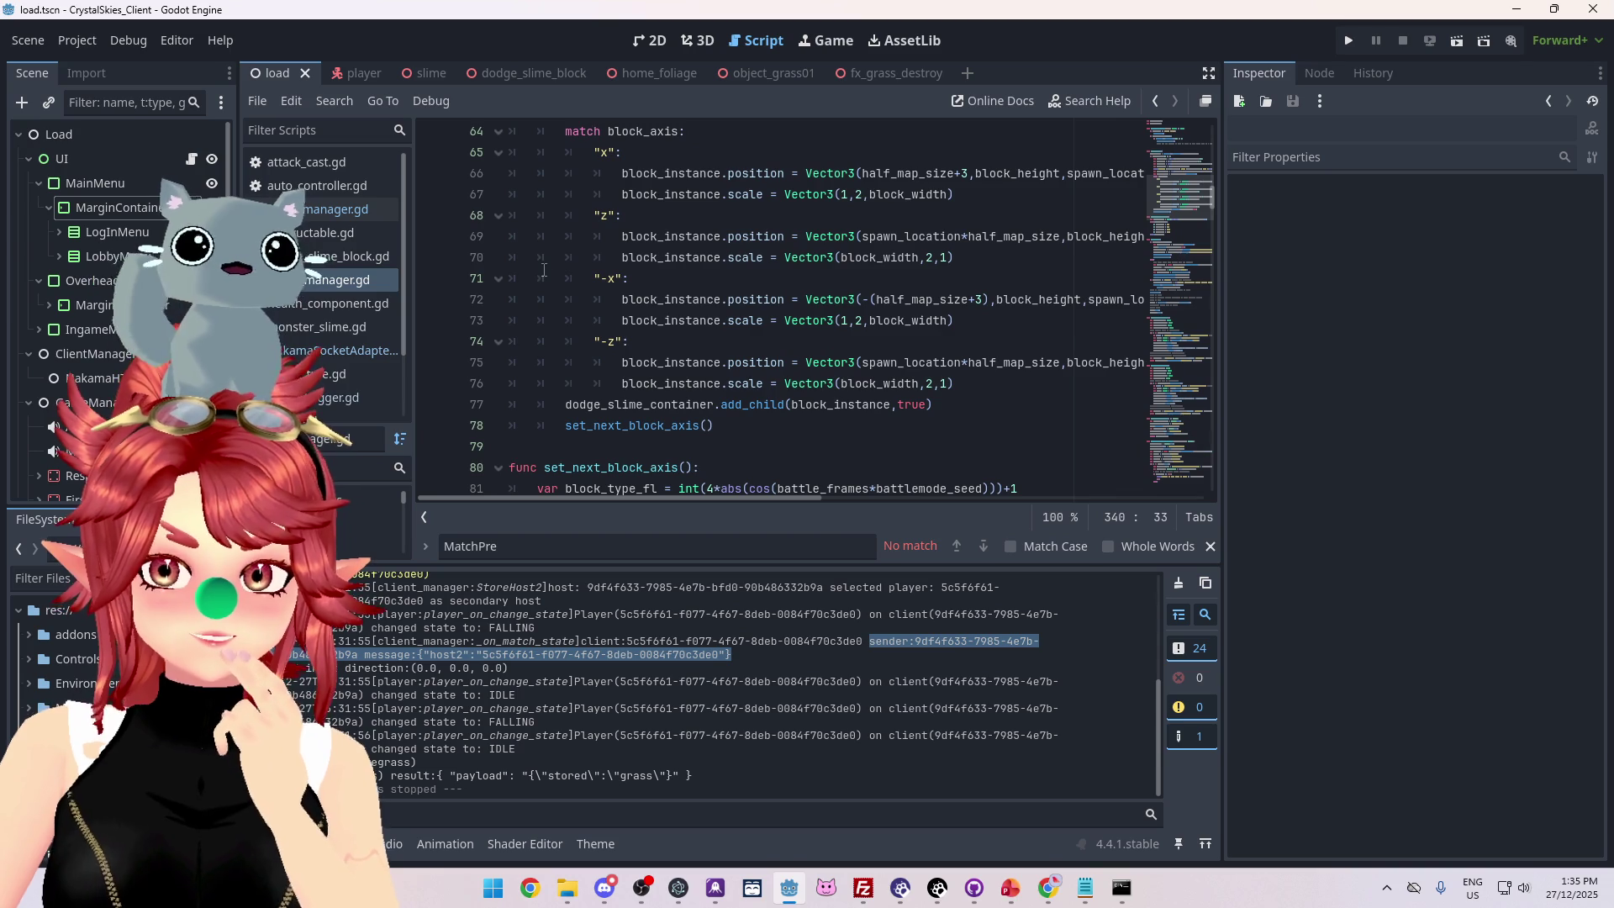
{"action": "scroll", "coordinate": [545, 264], "scroll_direction": "up", "scroll_amount": 3}
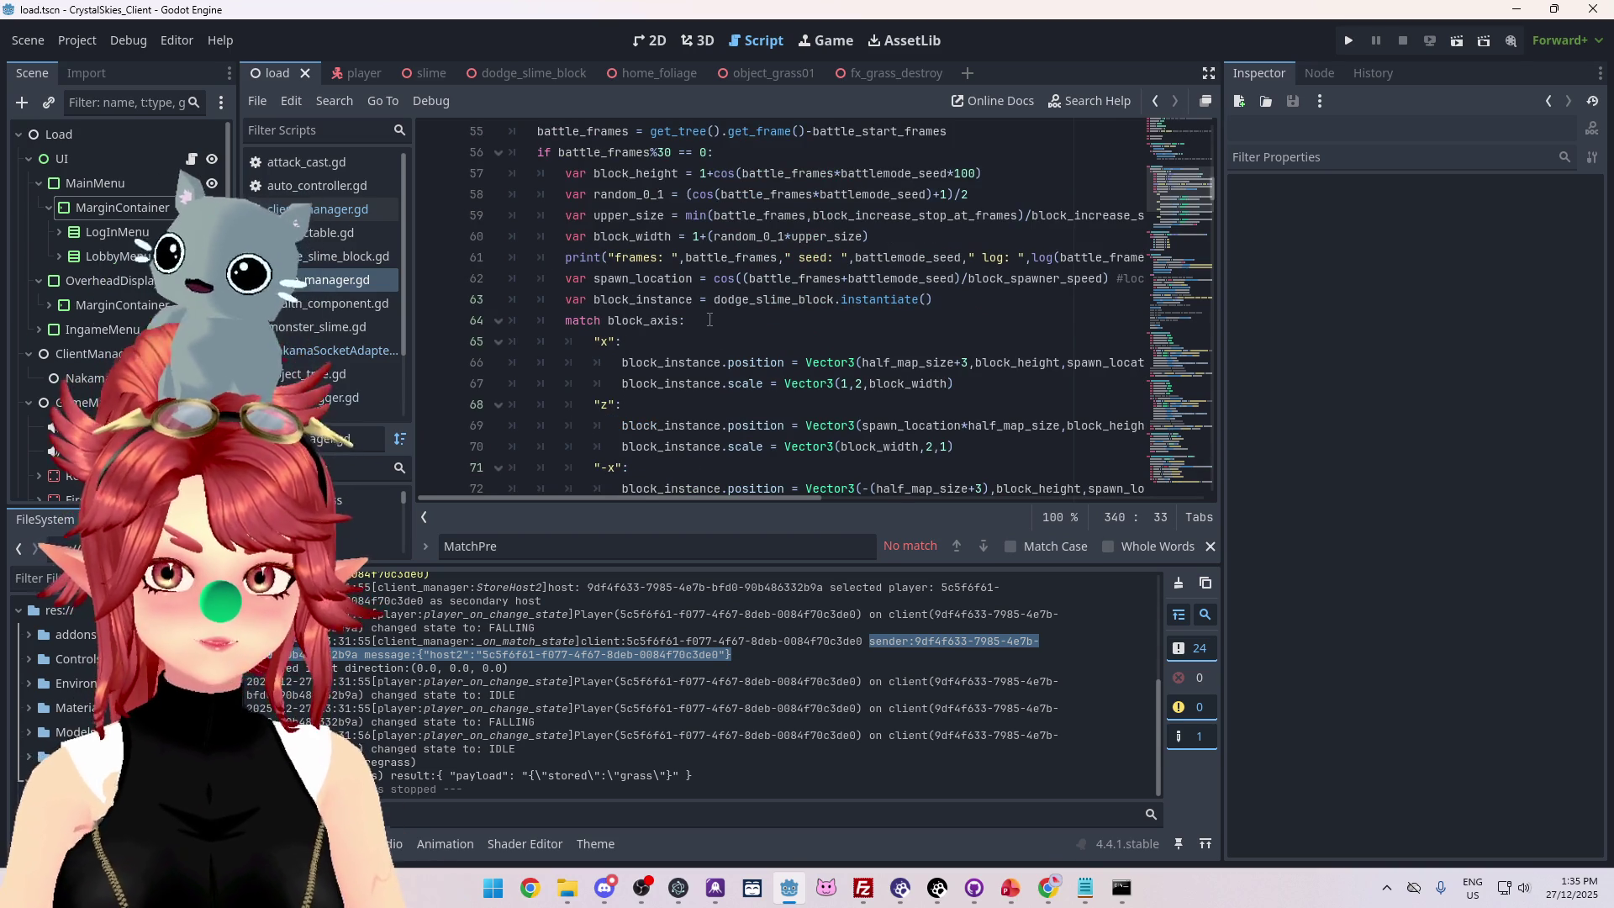
{"action": "key", "text": "ctrl+f"}
{"action": "type", "text": "is_host"}
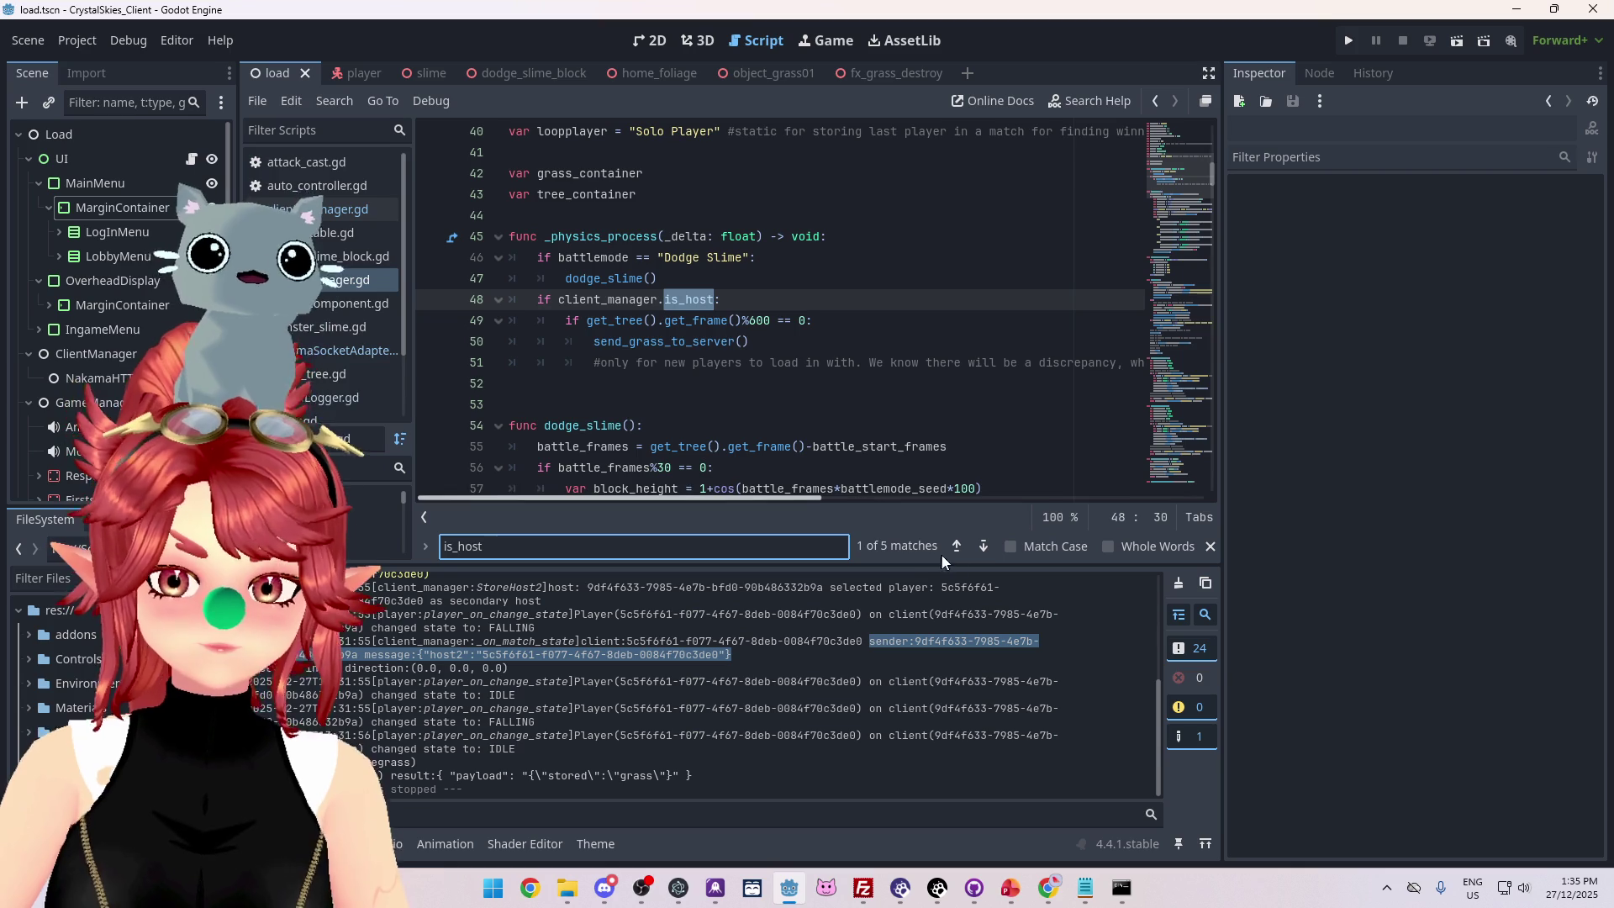
Step to the second and third is_host matches and read the surrounding code.
{"action": "left_click", "coordinate": [984, 546]}
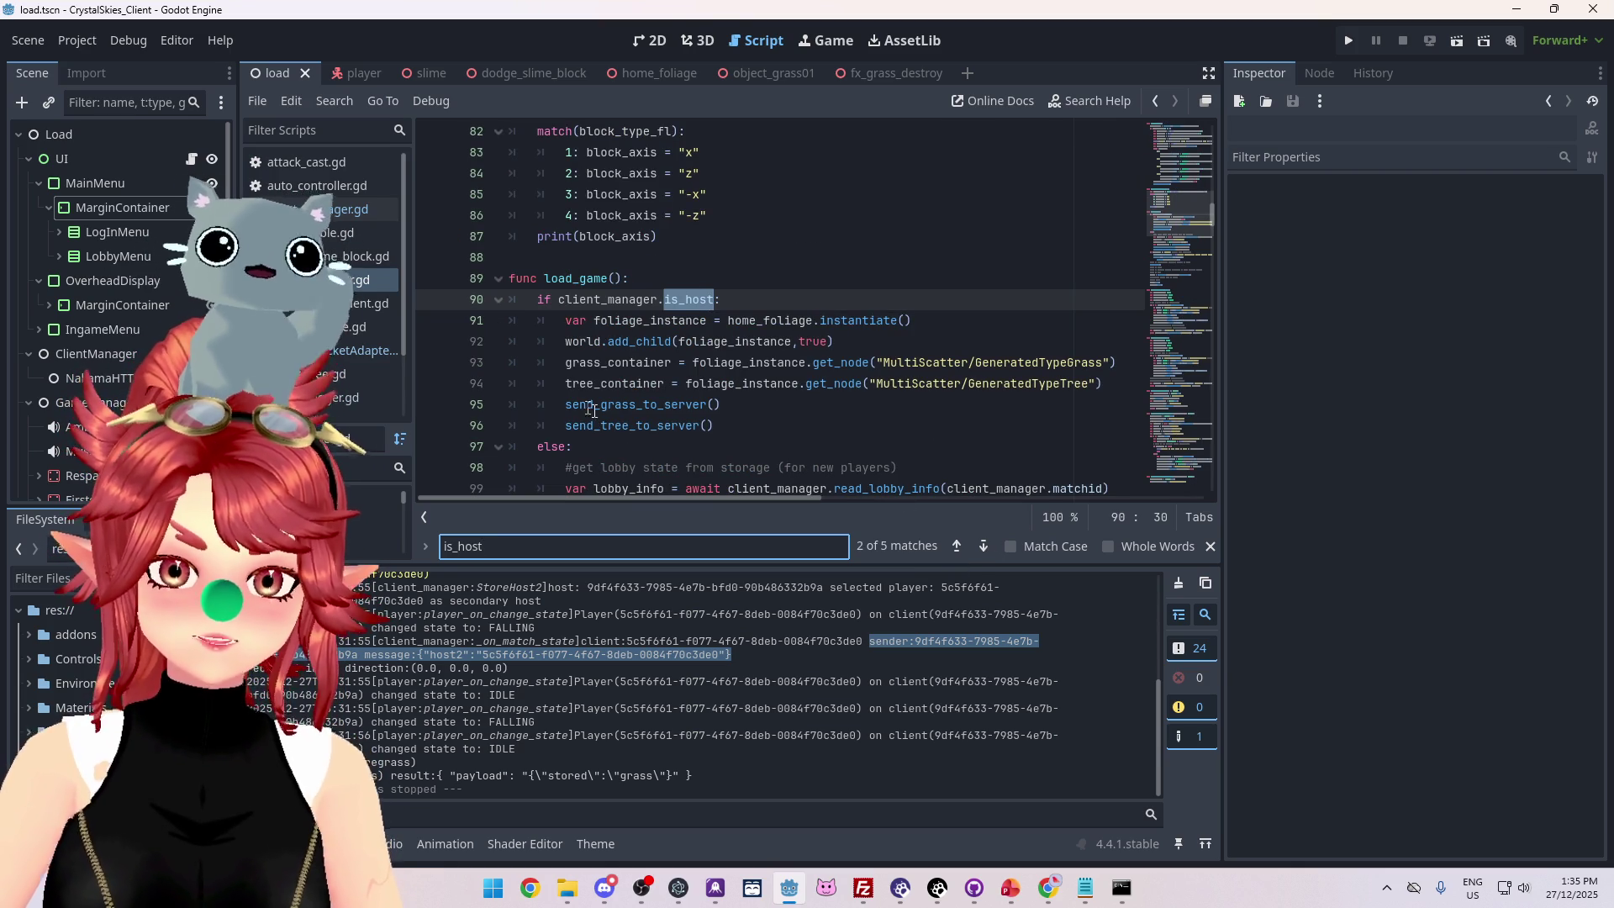
{"action": "left_click", "coordinate": [981, 548]}
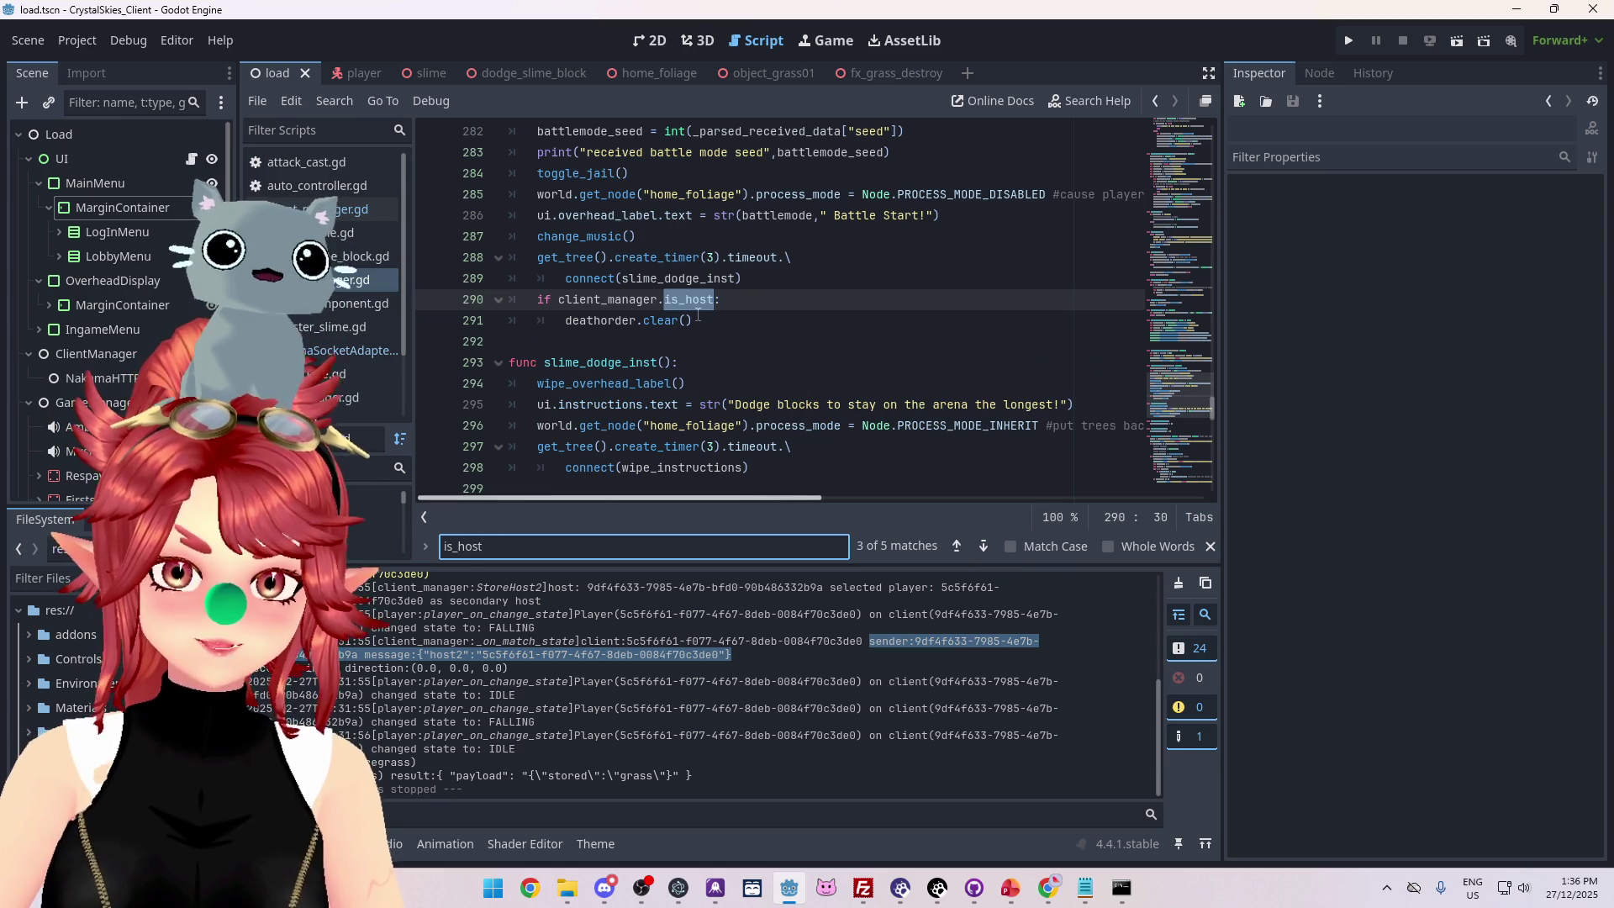
{"action": "scroll", "coordinate": [730, 376], "scroll_direction": "up", "scroll_amount": 2}
{"action": "scroll", "coordinate": [737, 400], "scroll_direction": "down", "scroll_amount": 1}
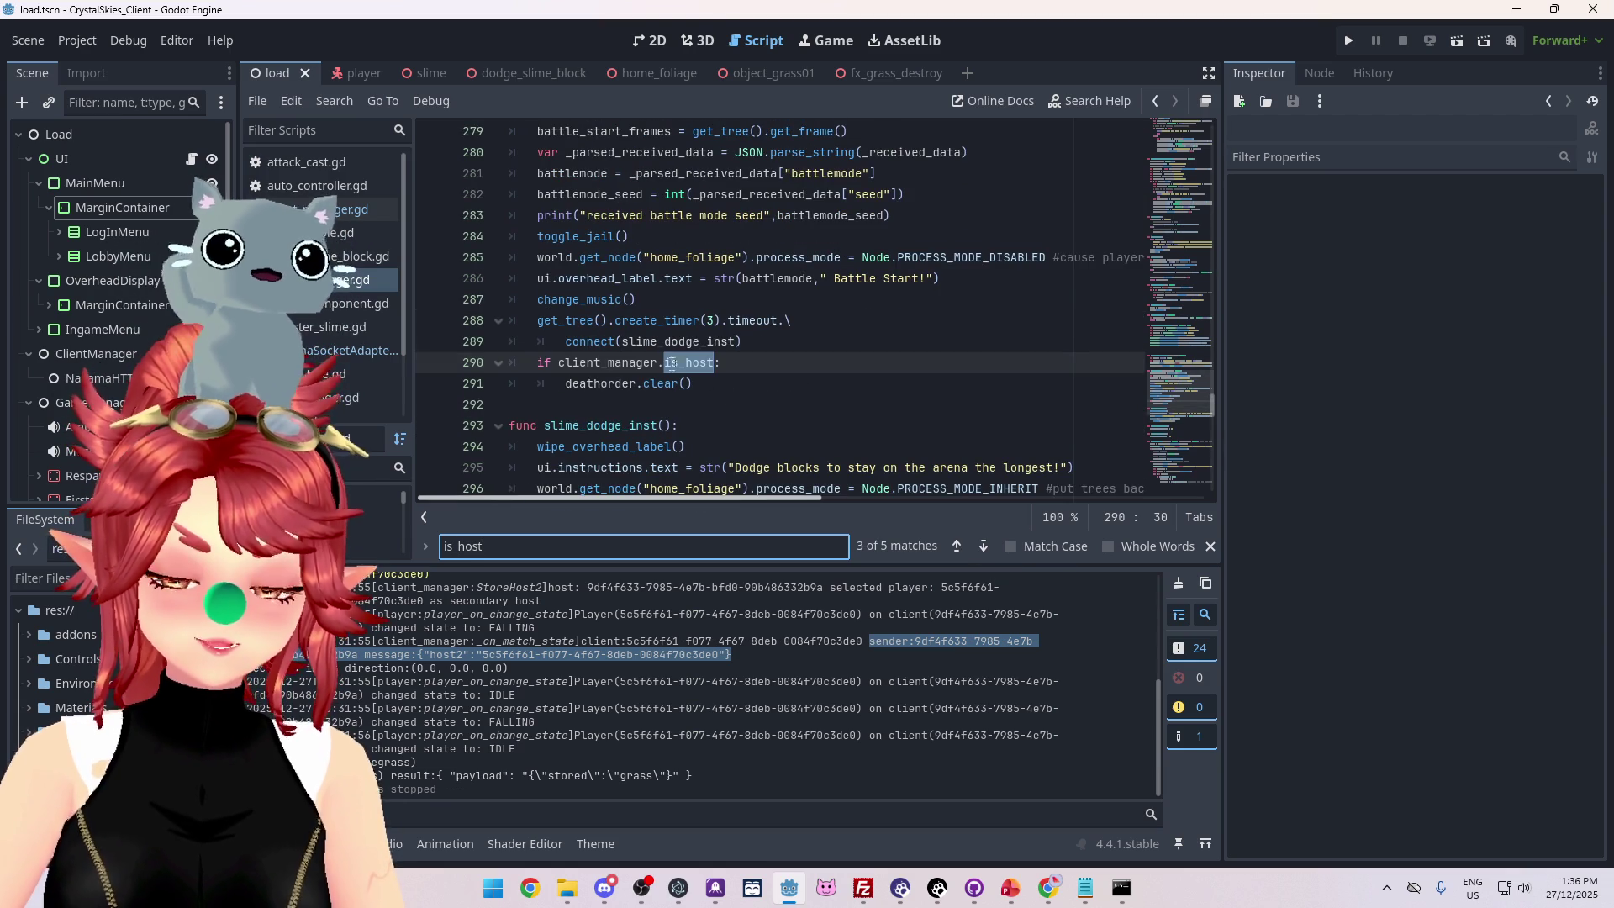
{"action": "scroll", "coordinate": [747, 403], "scroll_direction": "up", "scroll_amount": 1}
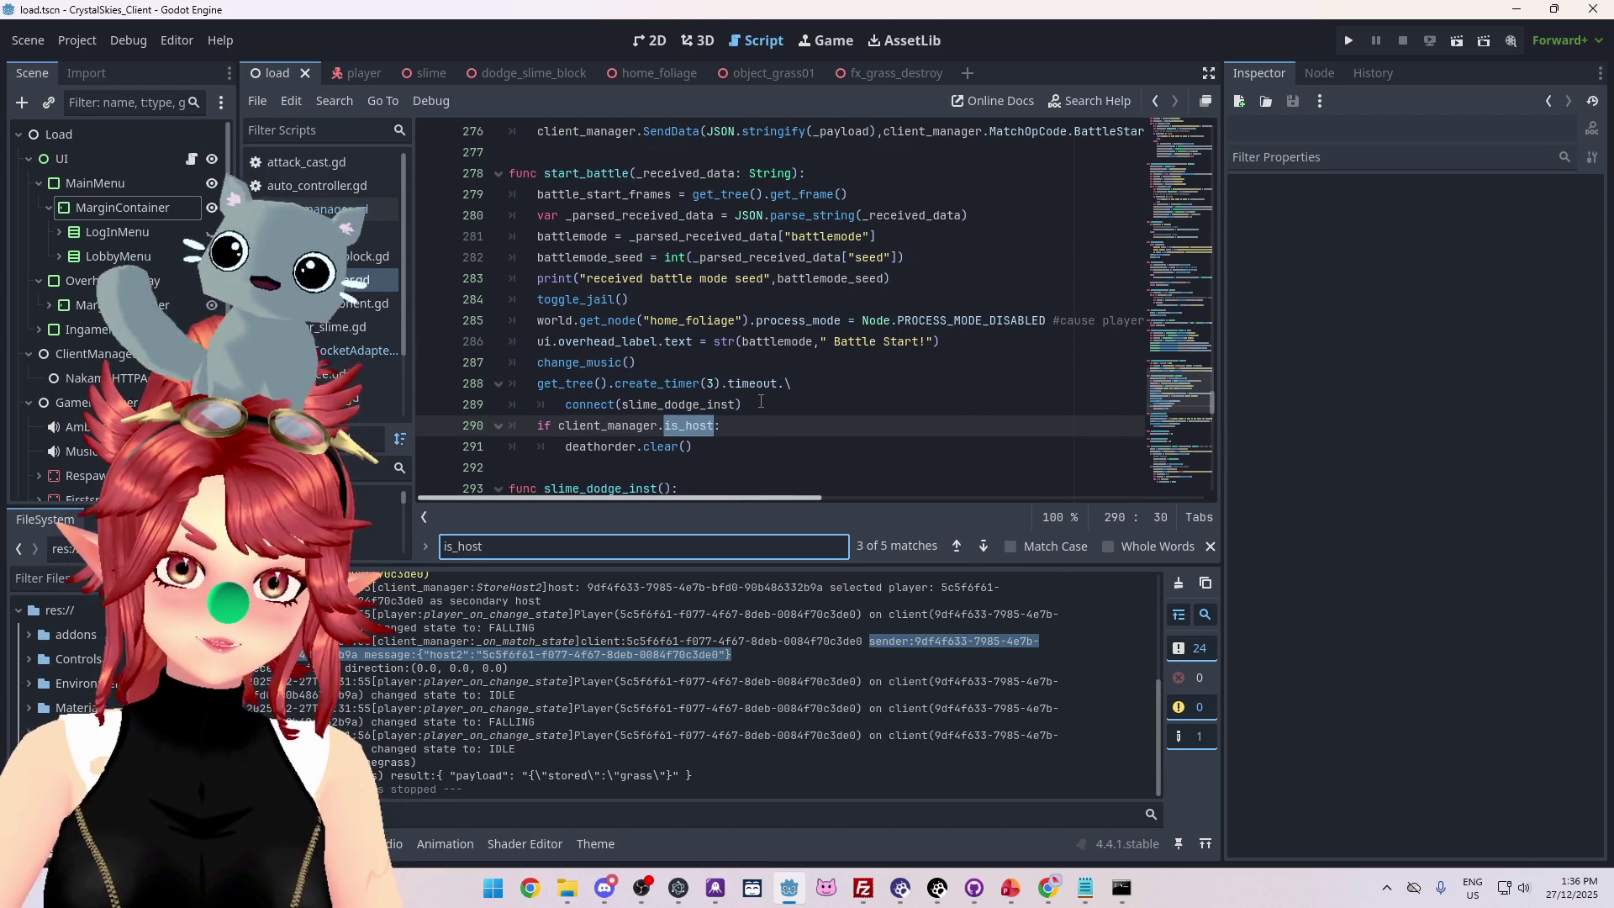
{"action": "scroll", "coordinate": [760, 402], "scroll_direction": "down", "scroll_amount": 1}
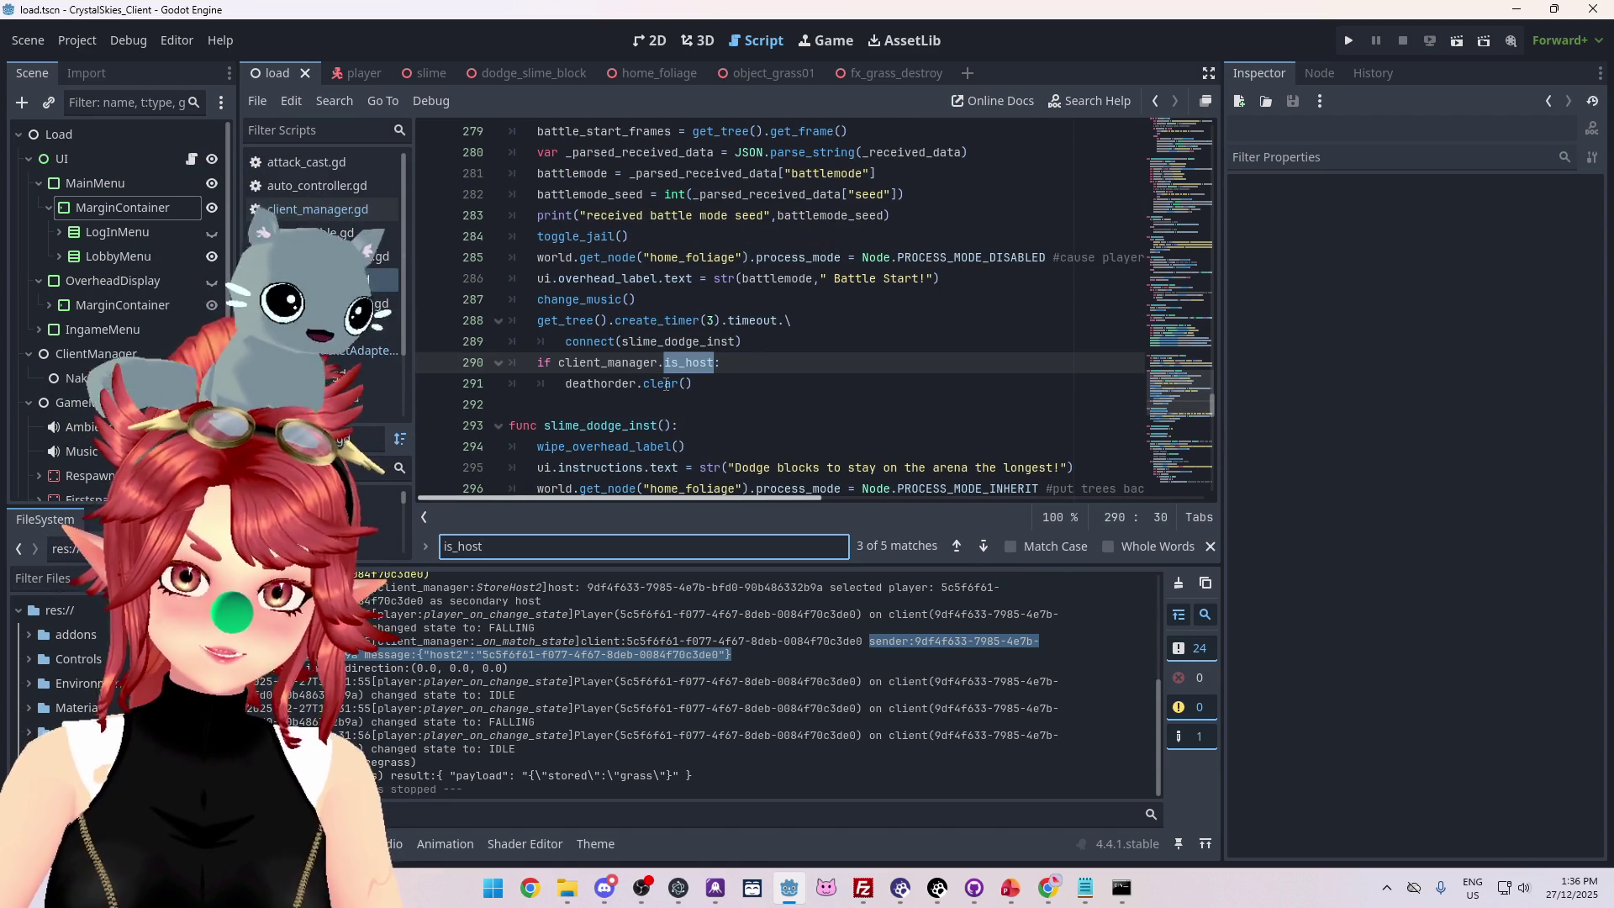
Move on through the remaining matches to the last one, the host check in request_death.
{"action": "left_click", "coordinate": [984, 546]}
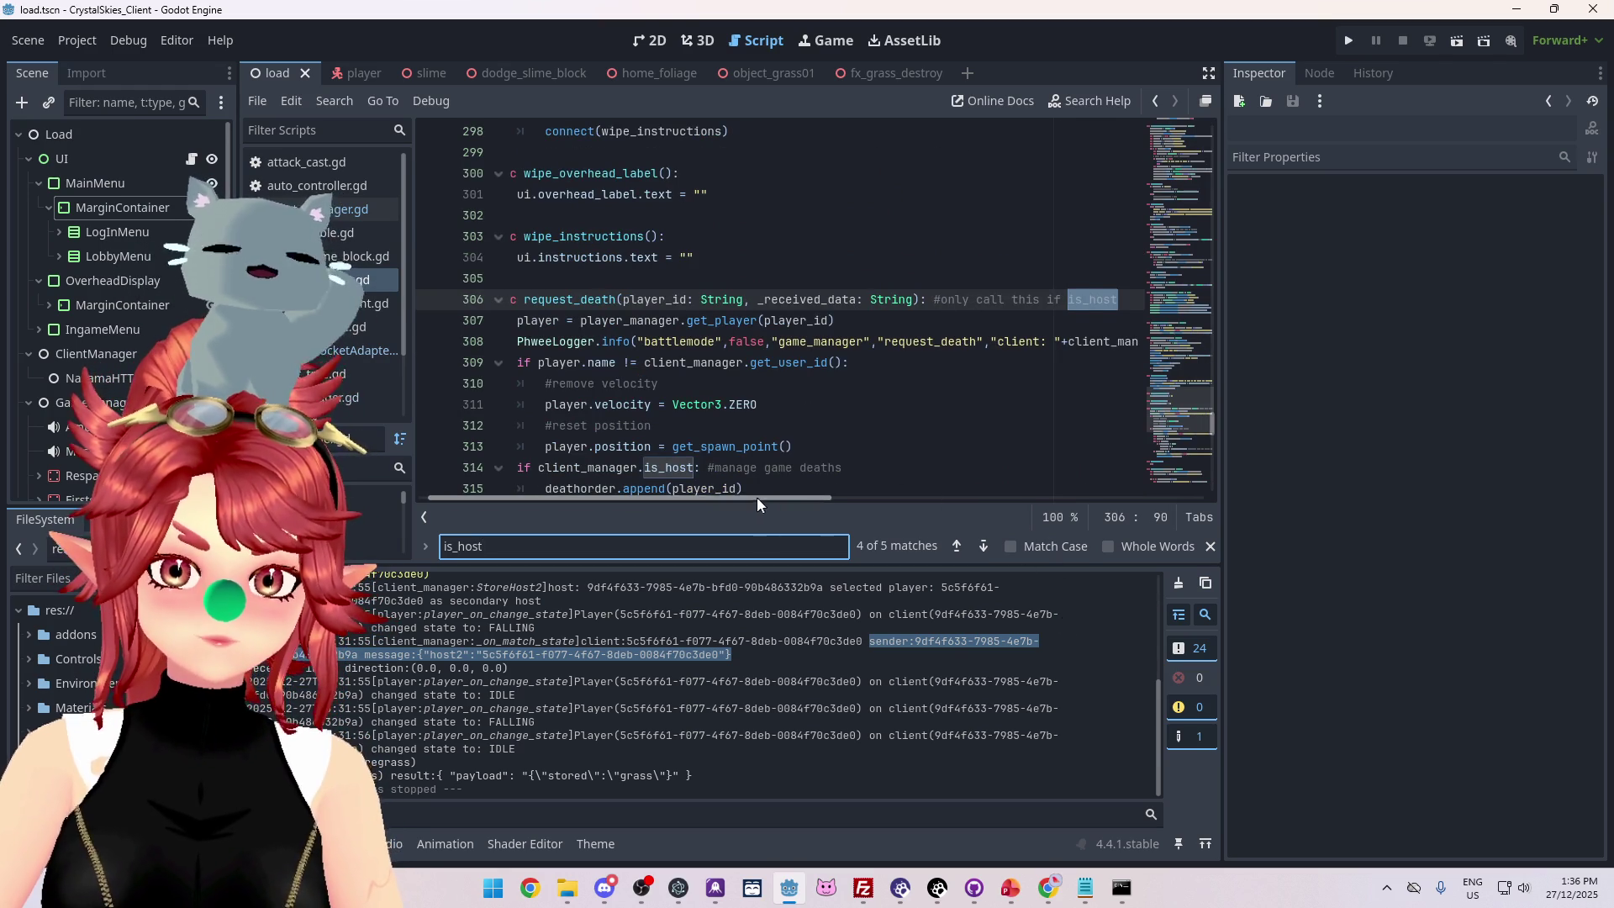
{"action": "left_click_drag", "start_coordinate": [758, 497], "coordinate": [673, 501]}
{"action": "scroll", "coordinate": [740, 353], "scroll_direction": "down", "scroll_amount": 1}
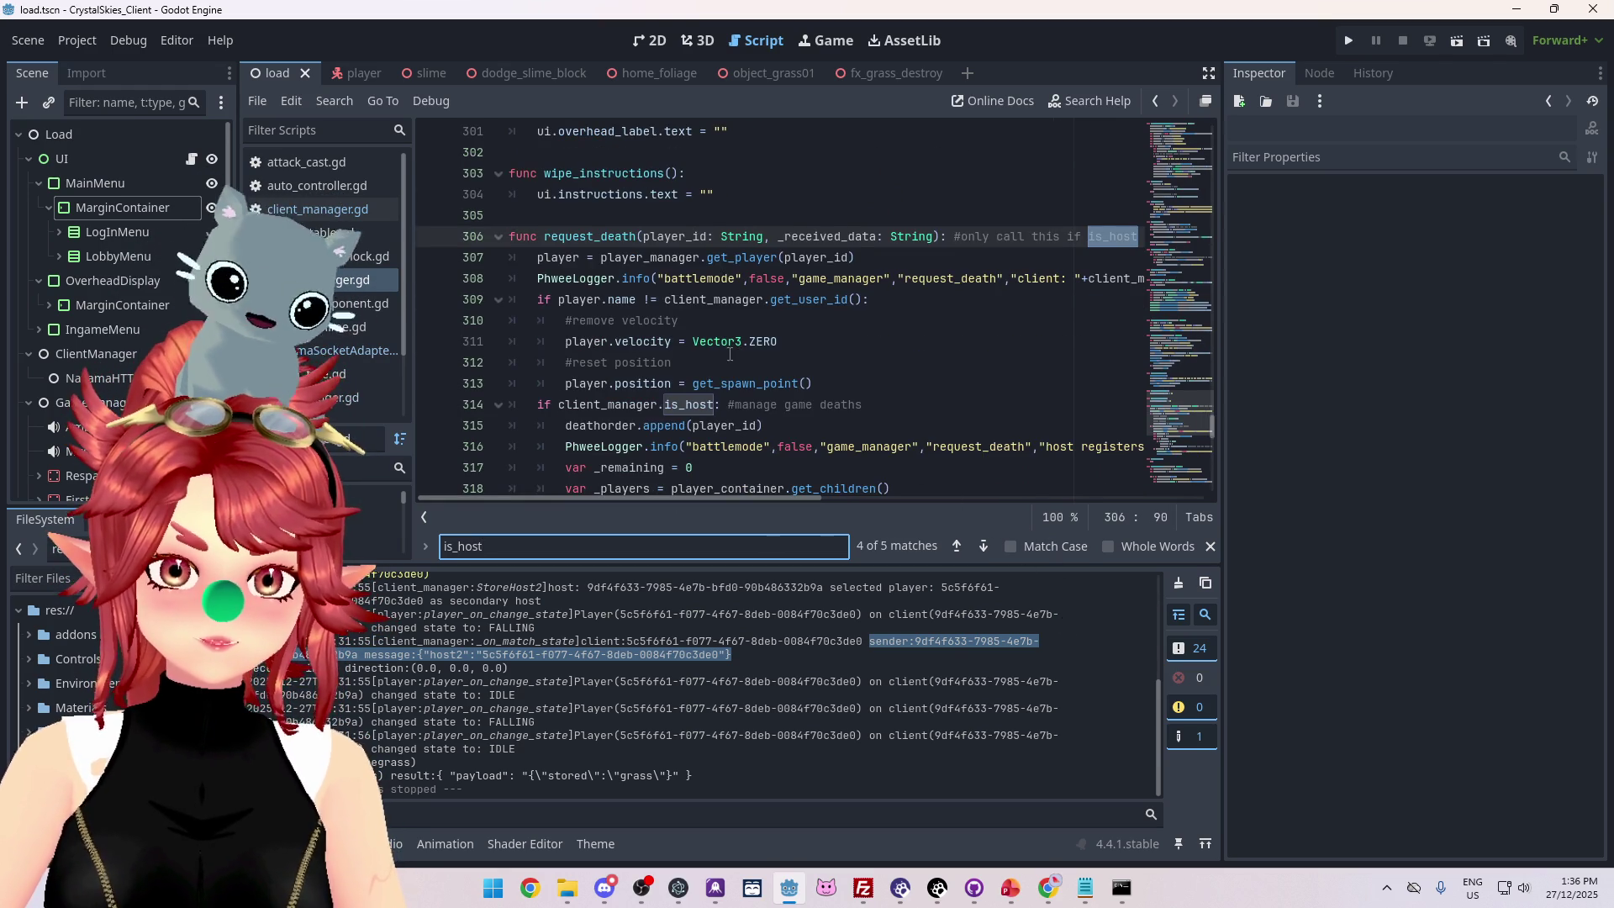
{"action": "scroll", "coordinate": [730, 354], "scroll_direction": "down", "scroll_amount": 1}
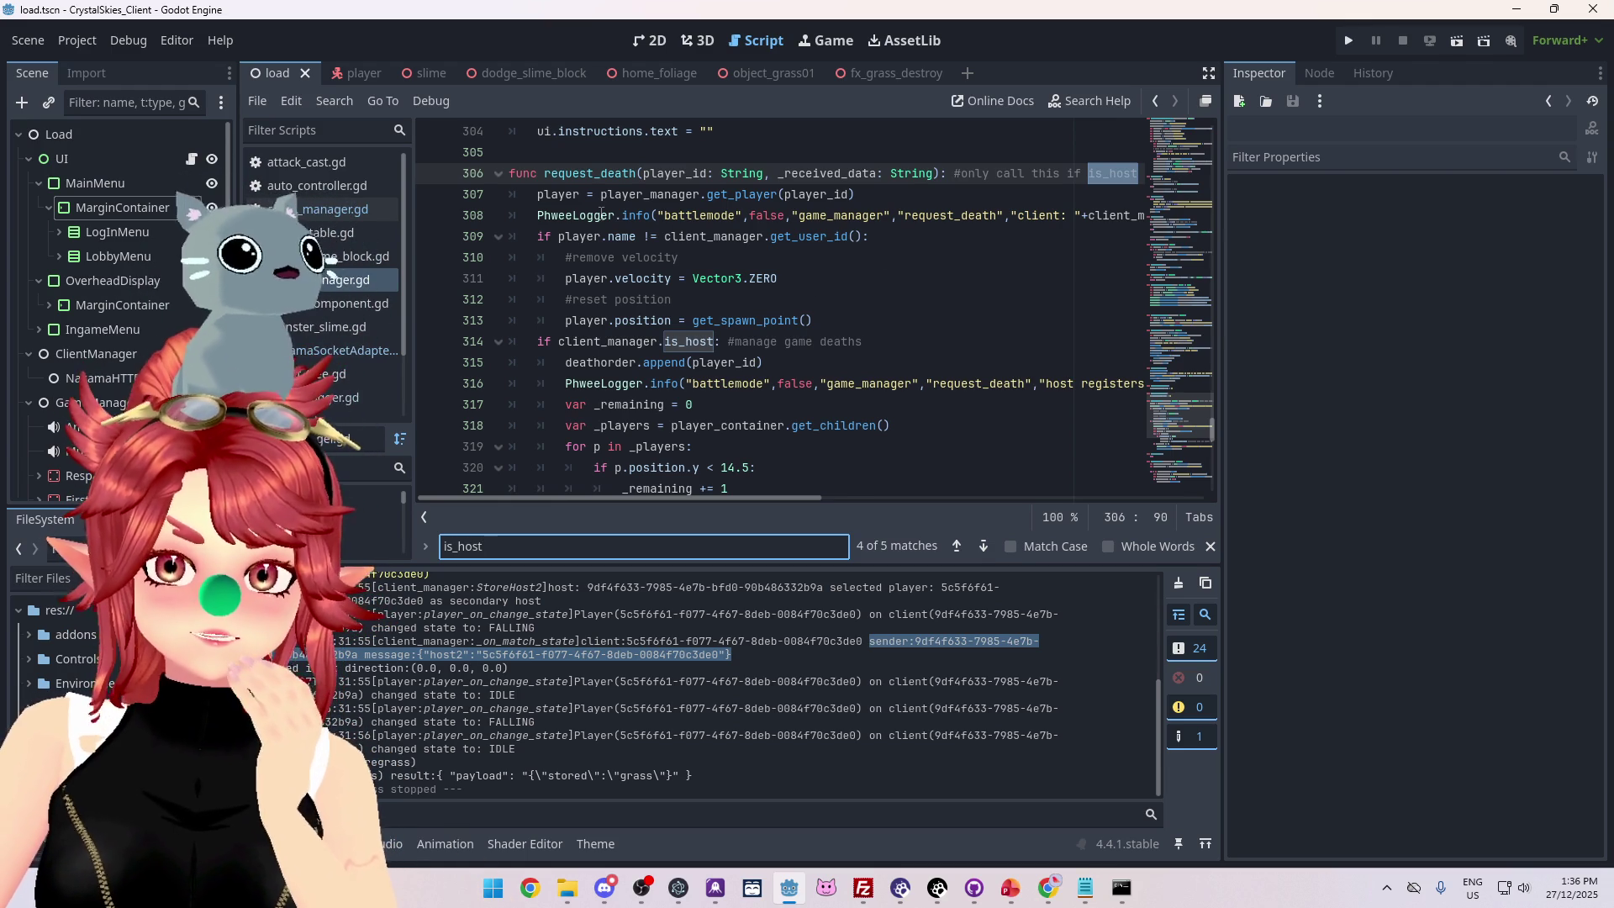
{"action": "scroll", "coordinate": [670, 301], "scroll_direction": "up", "scroll_amount": 2}
{"action": "left_click", "coordinate": [952, 545]}
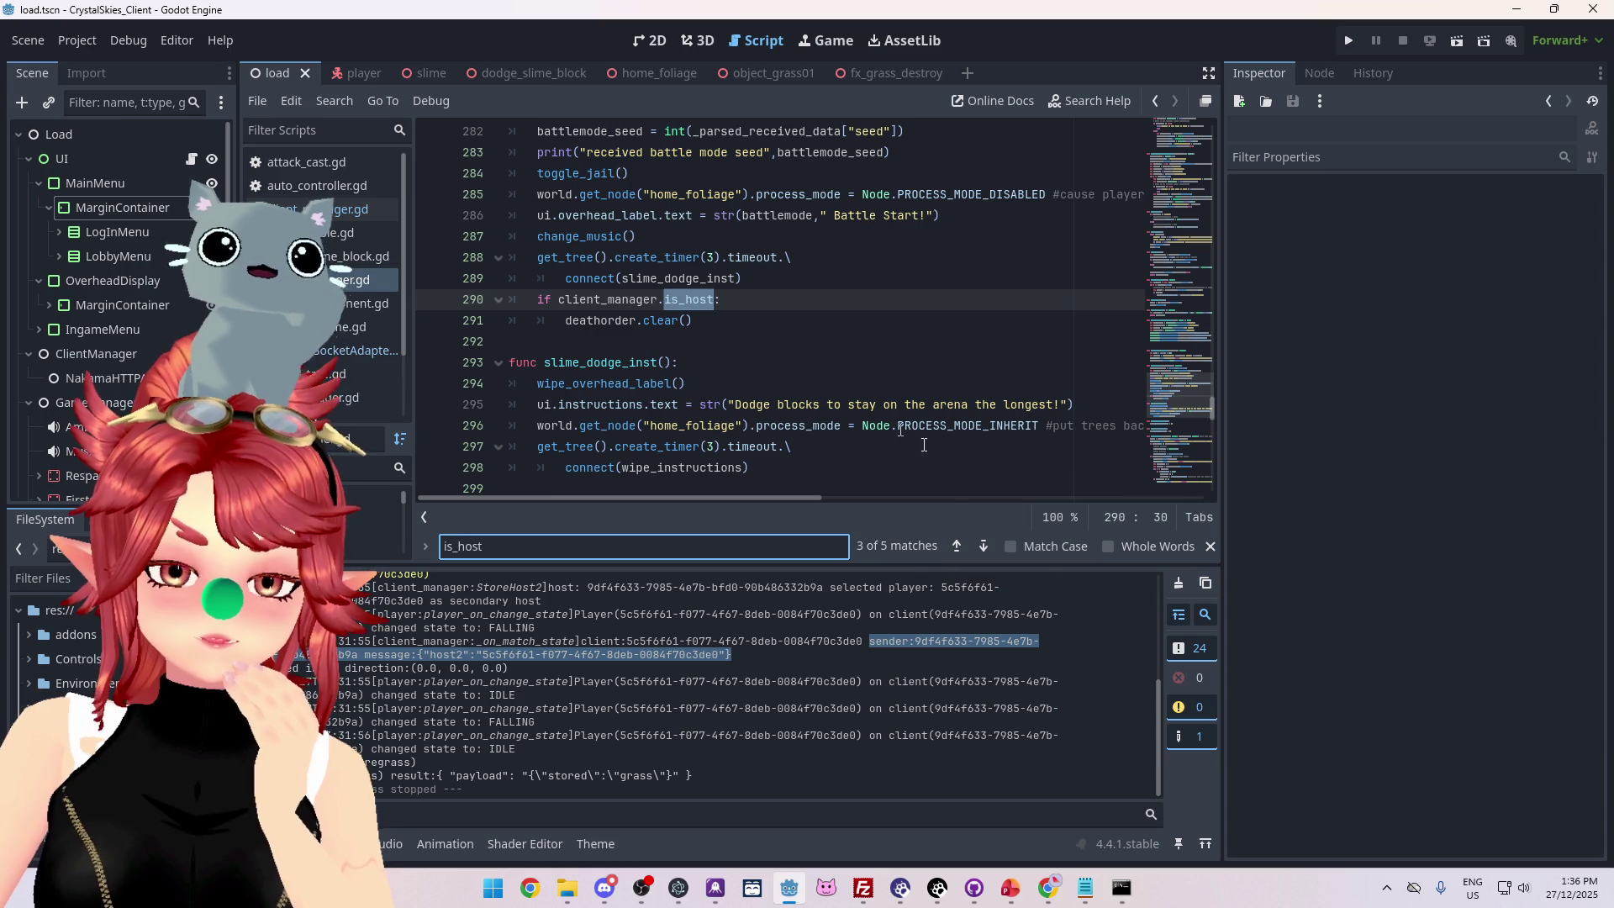
{"action": "left_click", "coordinate": [984, 547]}
{"action": "left_click", "coordinate": [984, 546]}
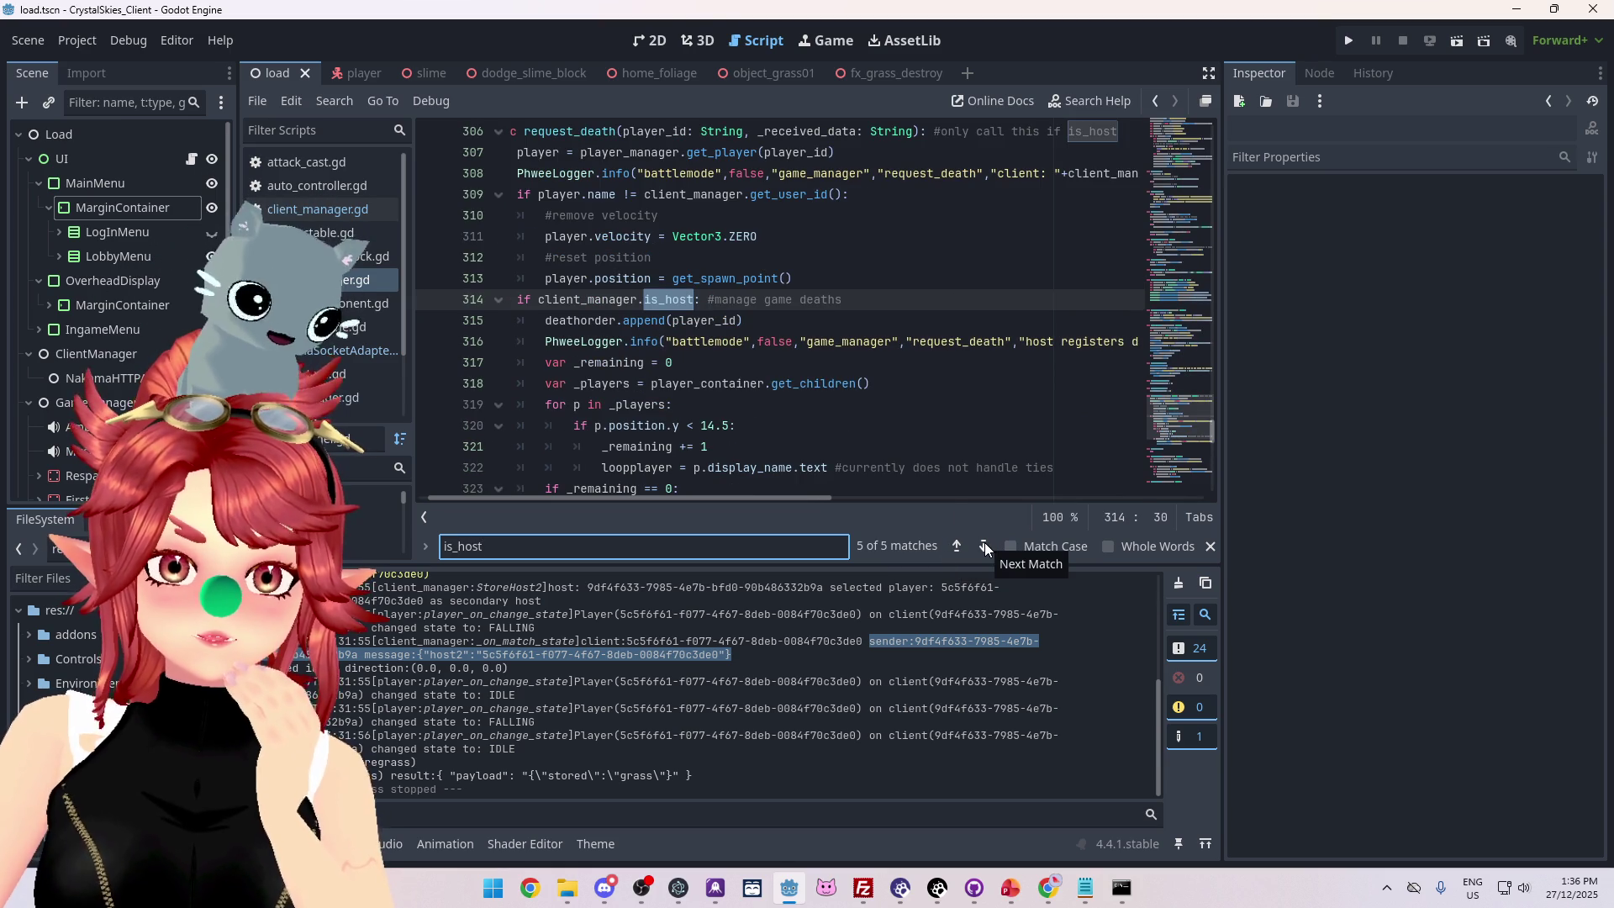
{"action": "scroll", "coordinate": [637, 308], "scroll_direction": "down", "scroll_amount": 1}
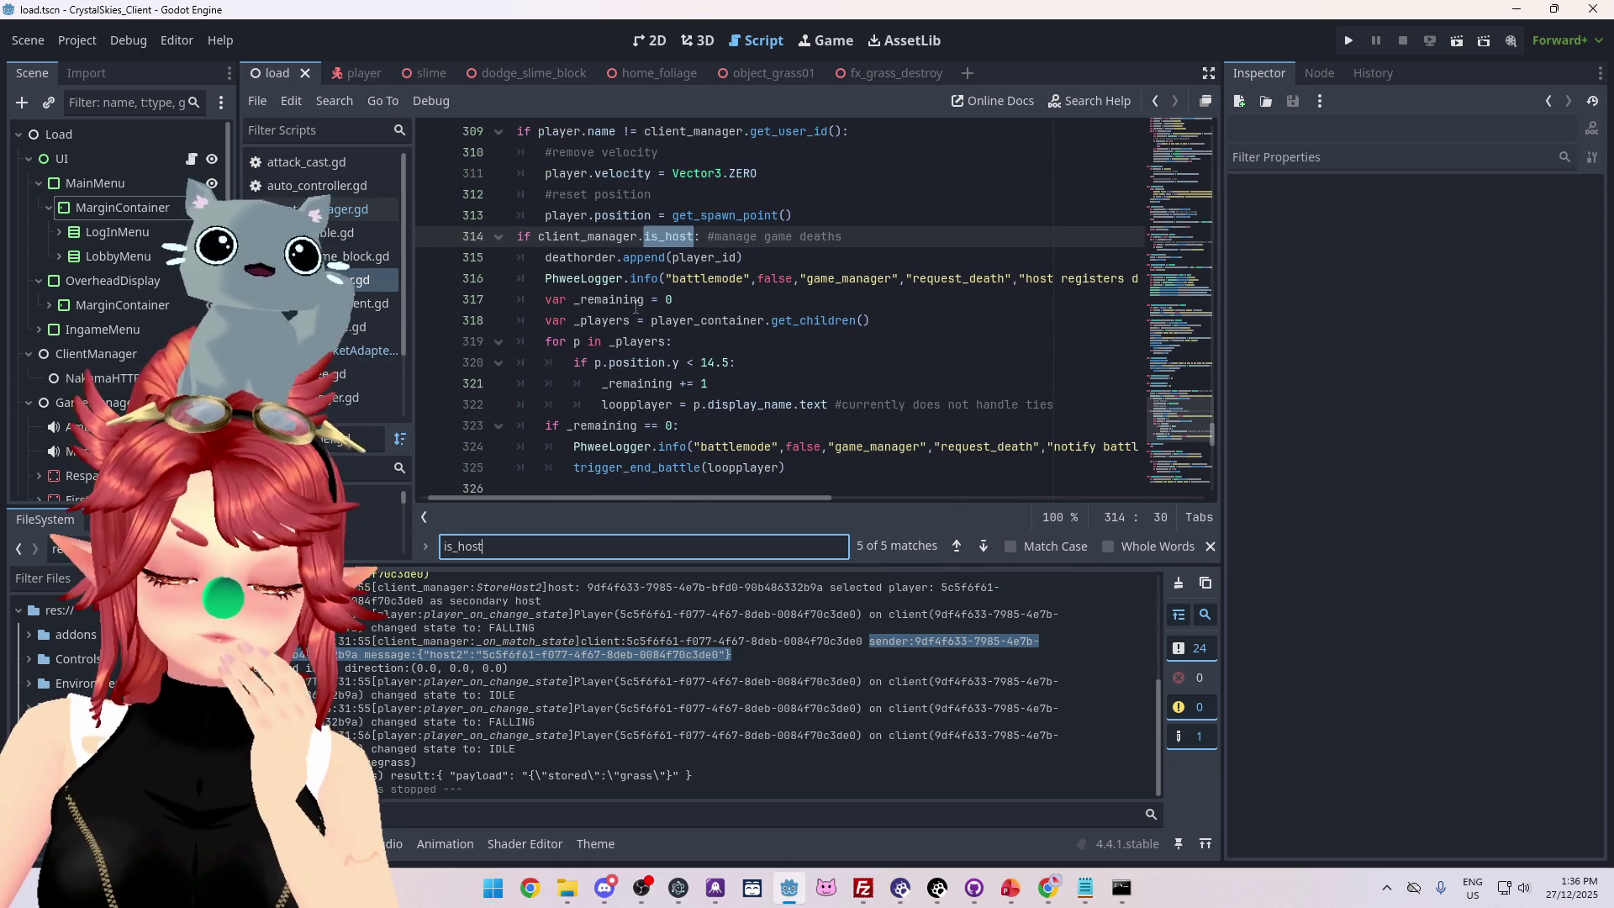
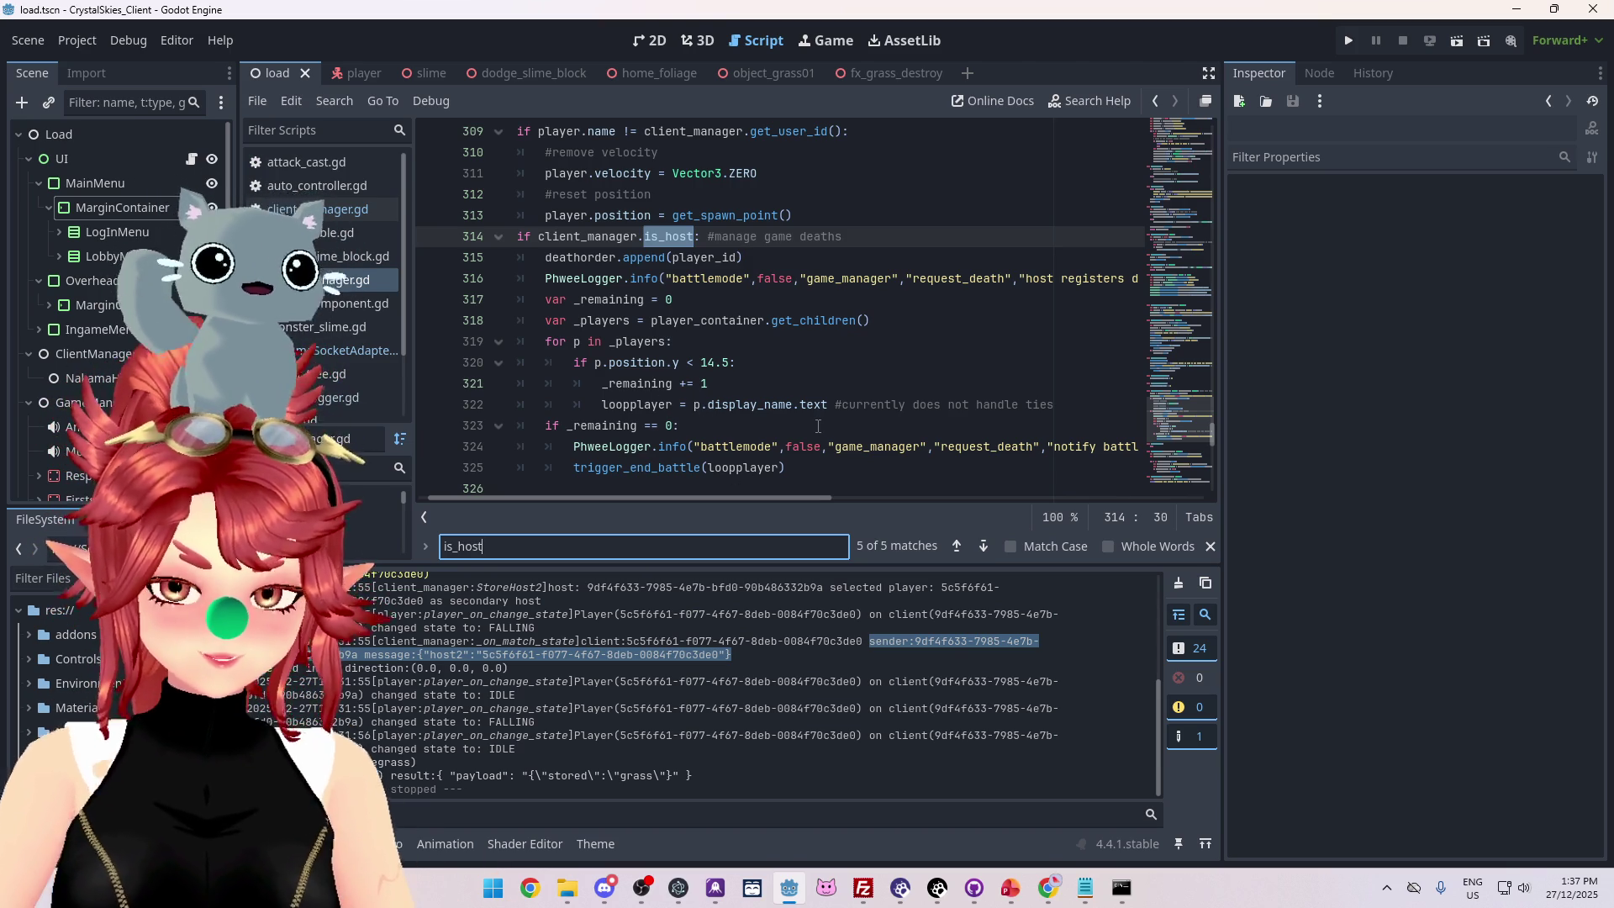
Place the caret on script line 321 and run the CrystalSkies client to its fake login screen.
{"action": "left_click", "coordinate": [811, 378]}
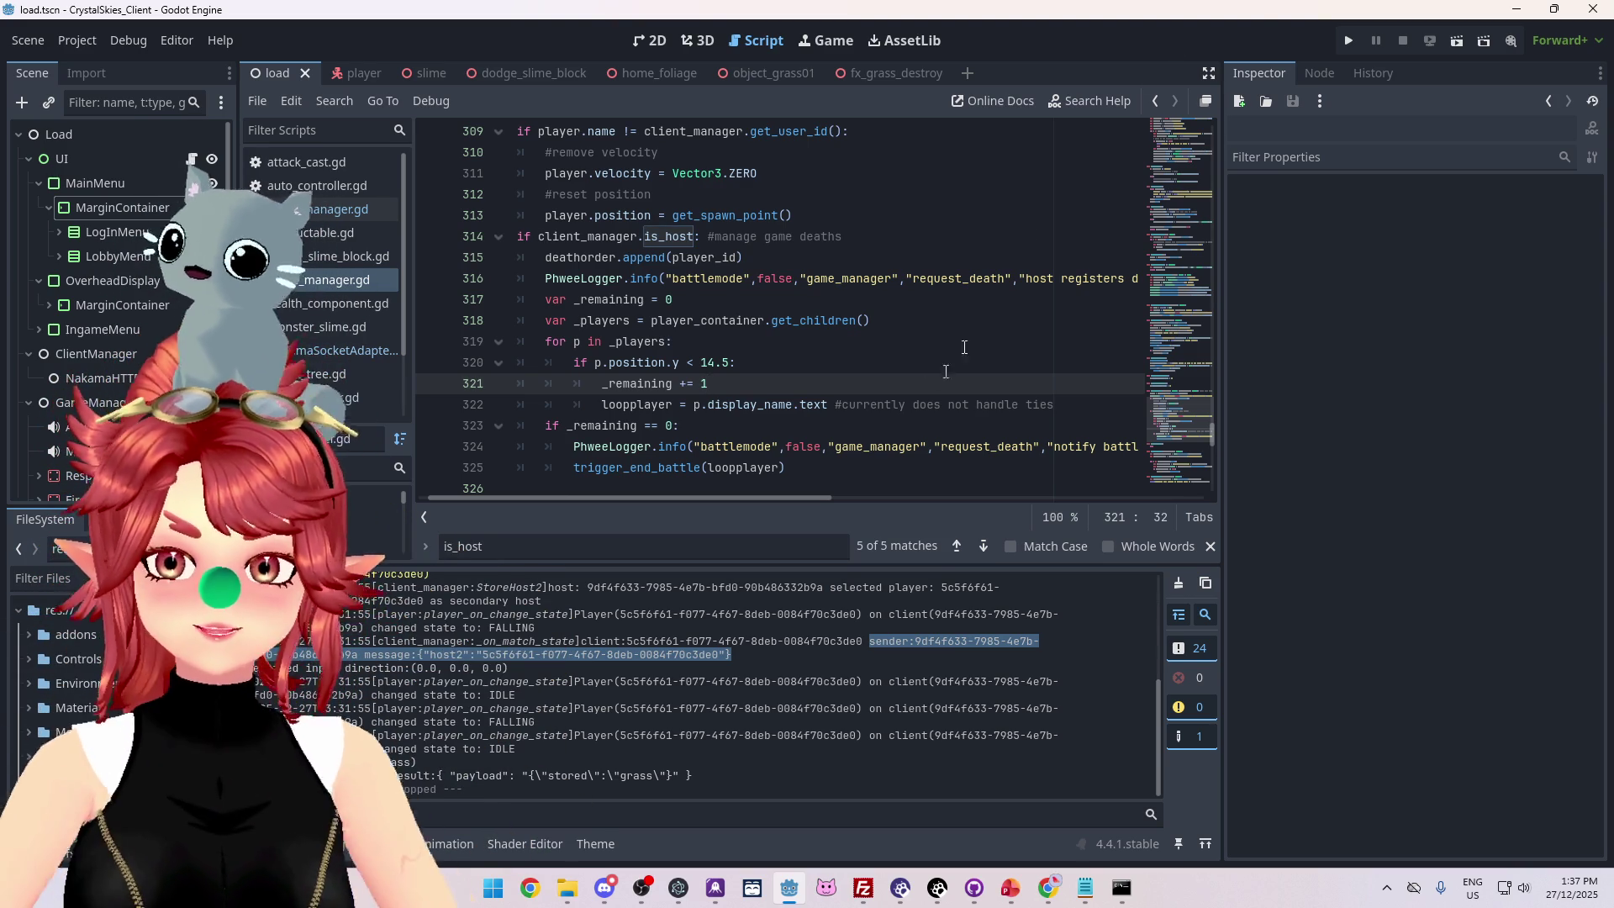
{"action": "left_click", "coordinate": [1345, 42]}
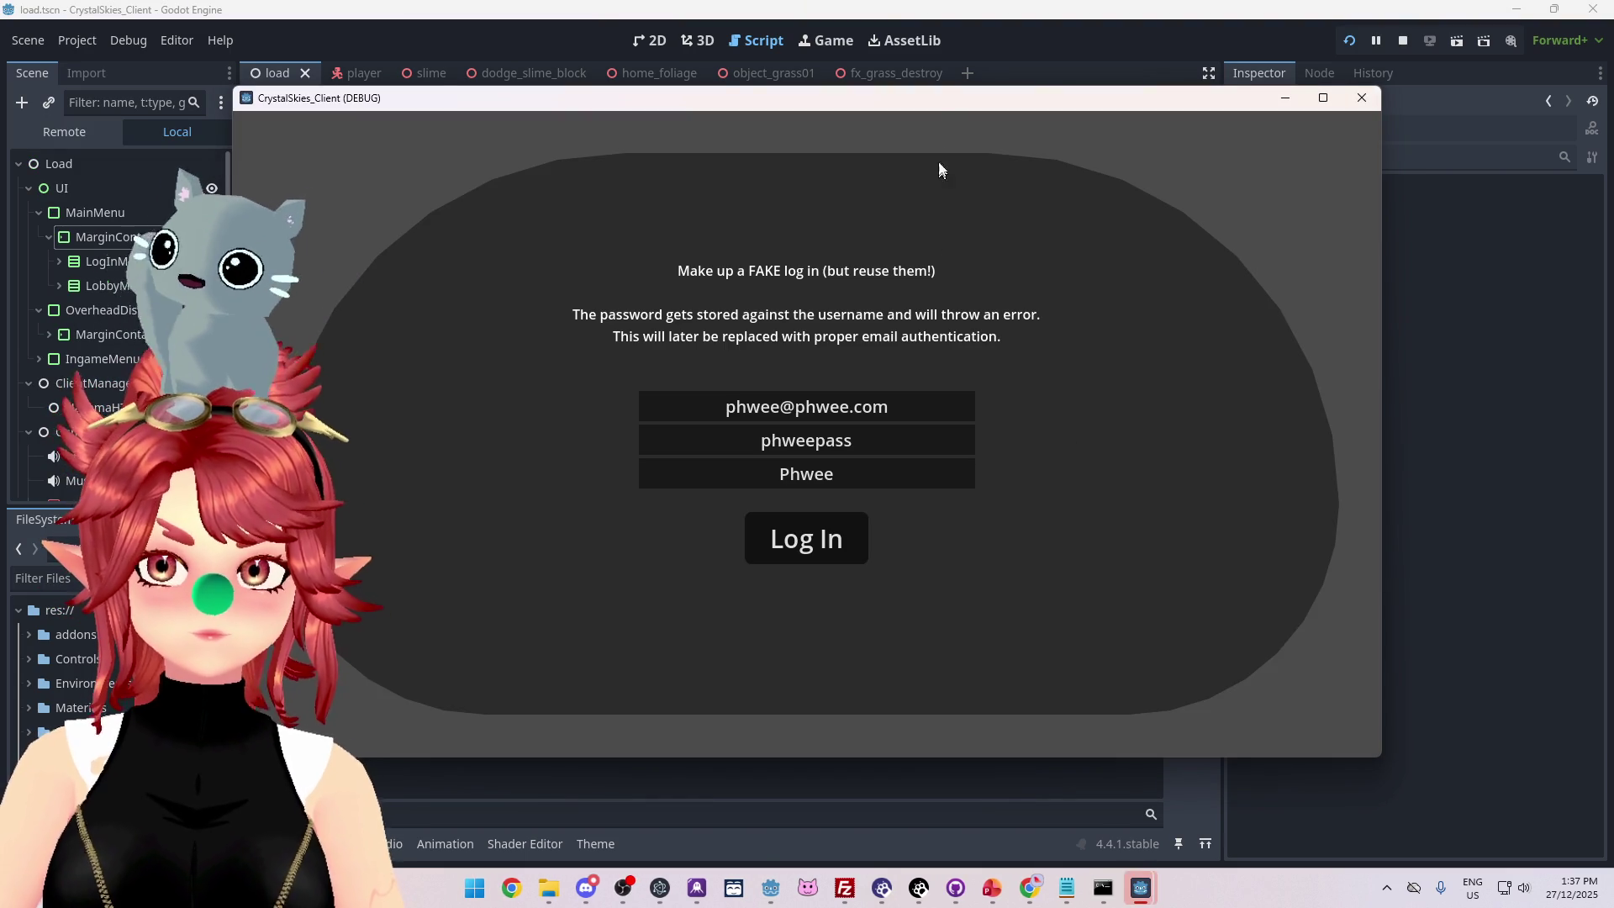
Log in on the first client with the pre-filled test account and create lobby 'asddd'.
{"action": "mouse_move", "coordinate": [940, 97]}
{"action": "left_mouse_down"}
{"action": "mouse_move", "coordinate": [867, 145]}
{"action": "mouse_move", "coordinate": [1032, 163]}
{"action": "left_mouse_up"}
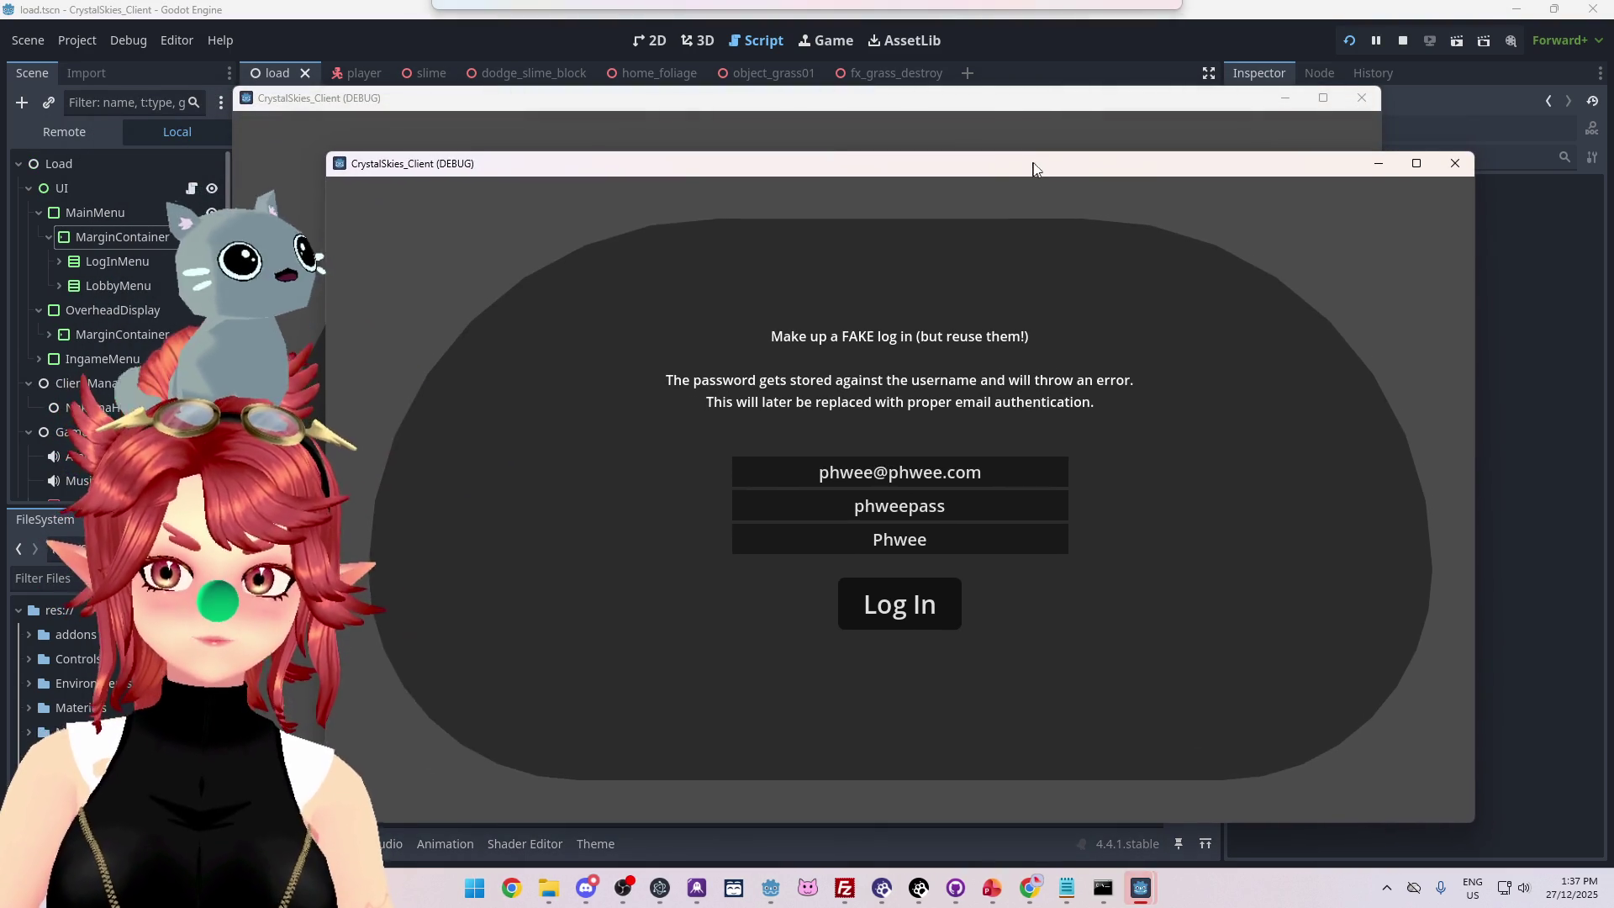
{"action": "mouse_move", "coordinate": [991, 101]}
{"action": "left_mouse_down"}
{"action": "mouse_move", "coordinate": [859, 95]}
{"action": "mouse_move", "coordinate": [823, 75]}
{"action": "left_mouse_up"}
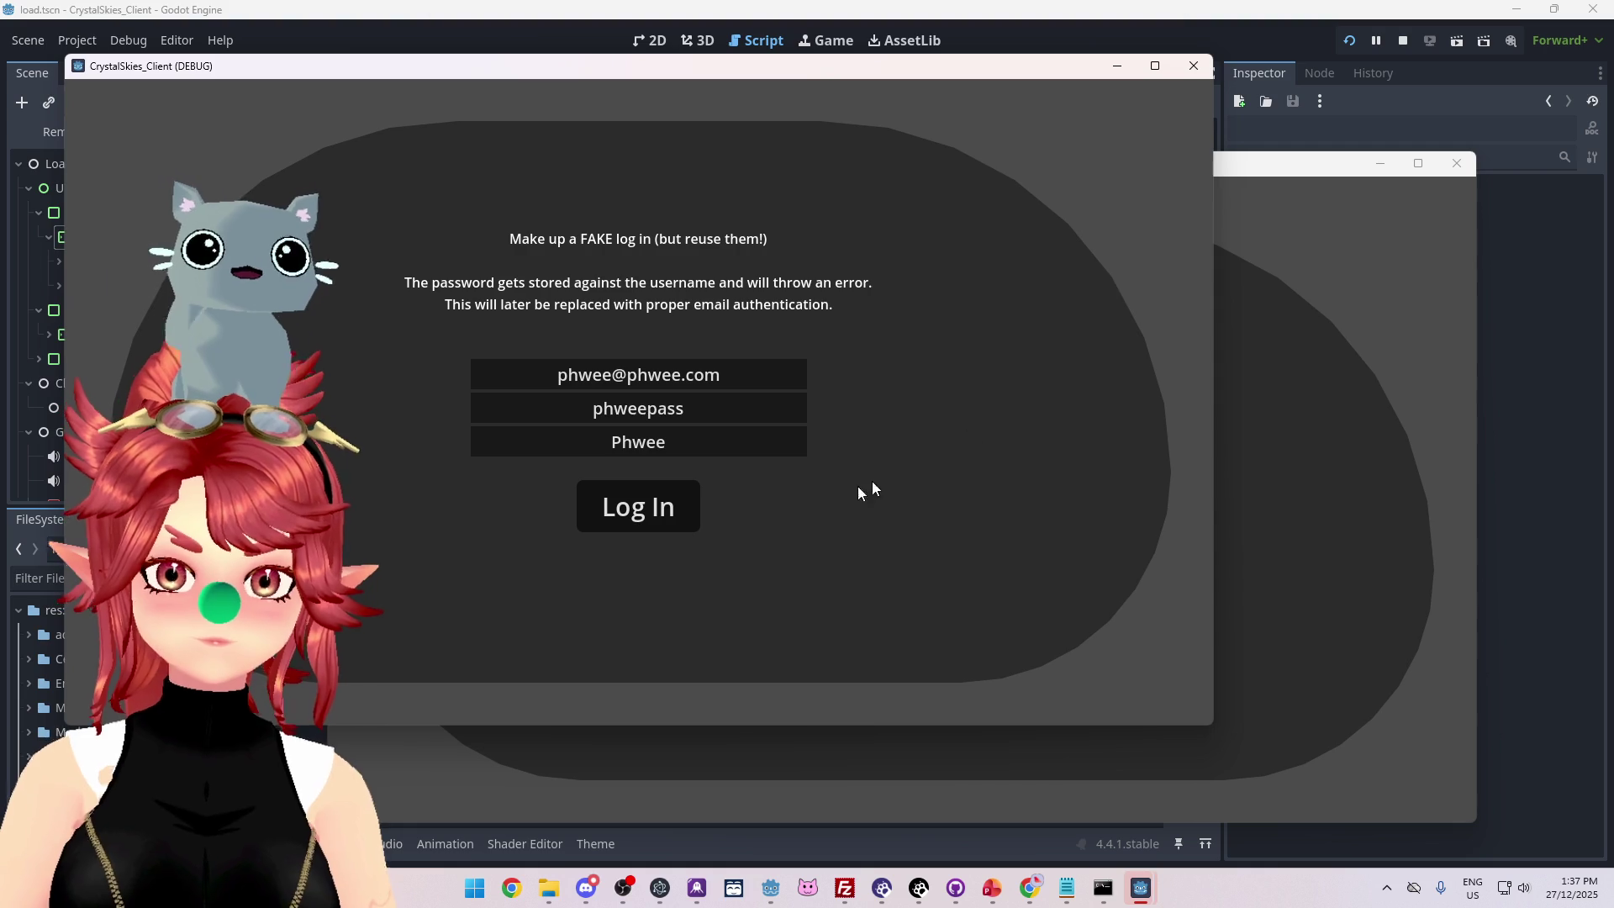
{"action": "left_click", "coordinate": [677, 514]}
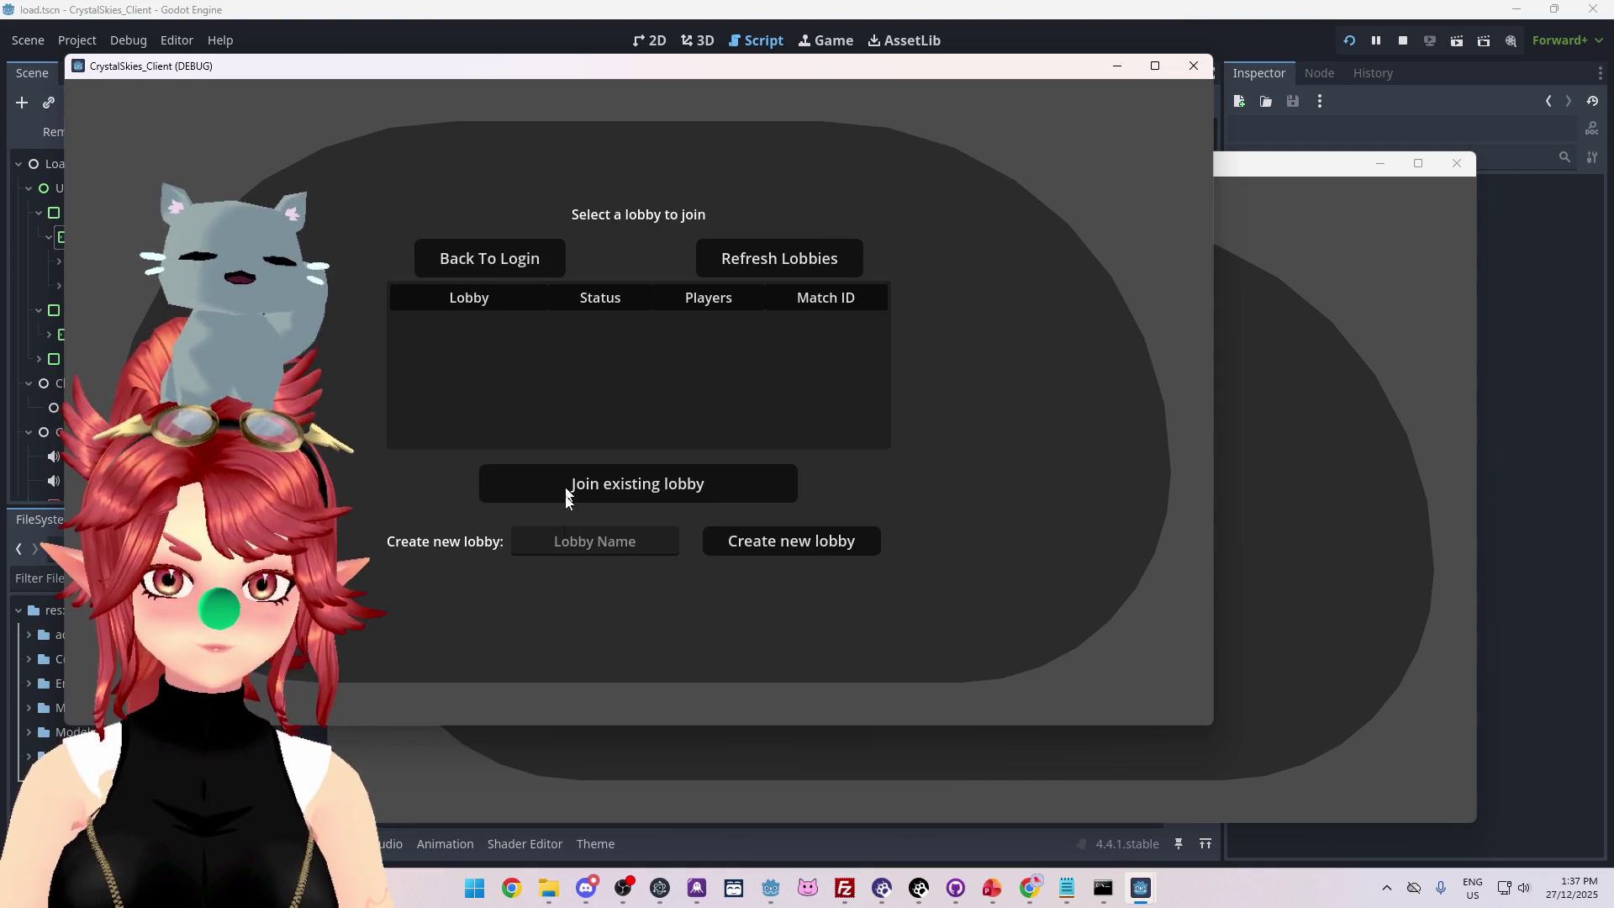
{"action": "left_click", "coordinate": [564, 538]}
{"action": "type", "text": "asddd"}
{"action": "left_click", "coordinate": [767, 547]}
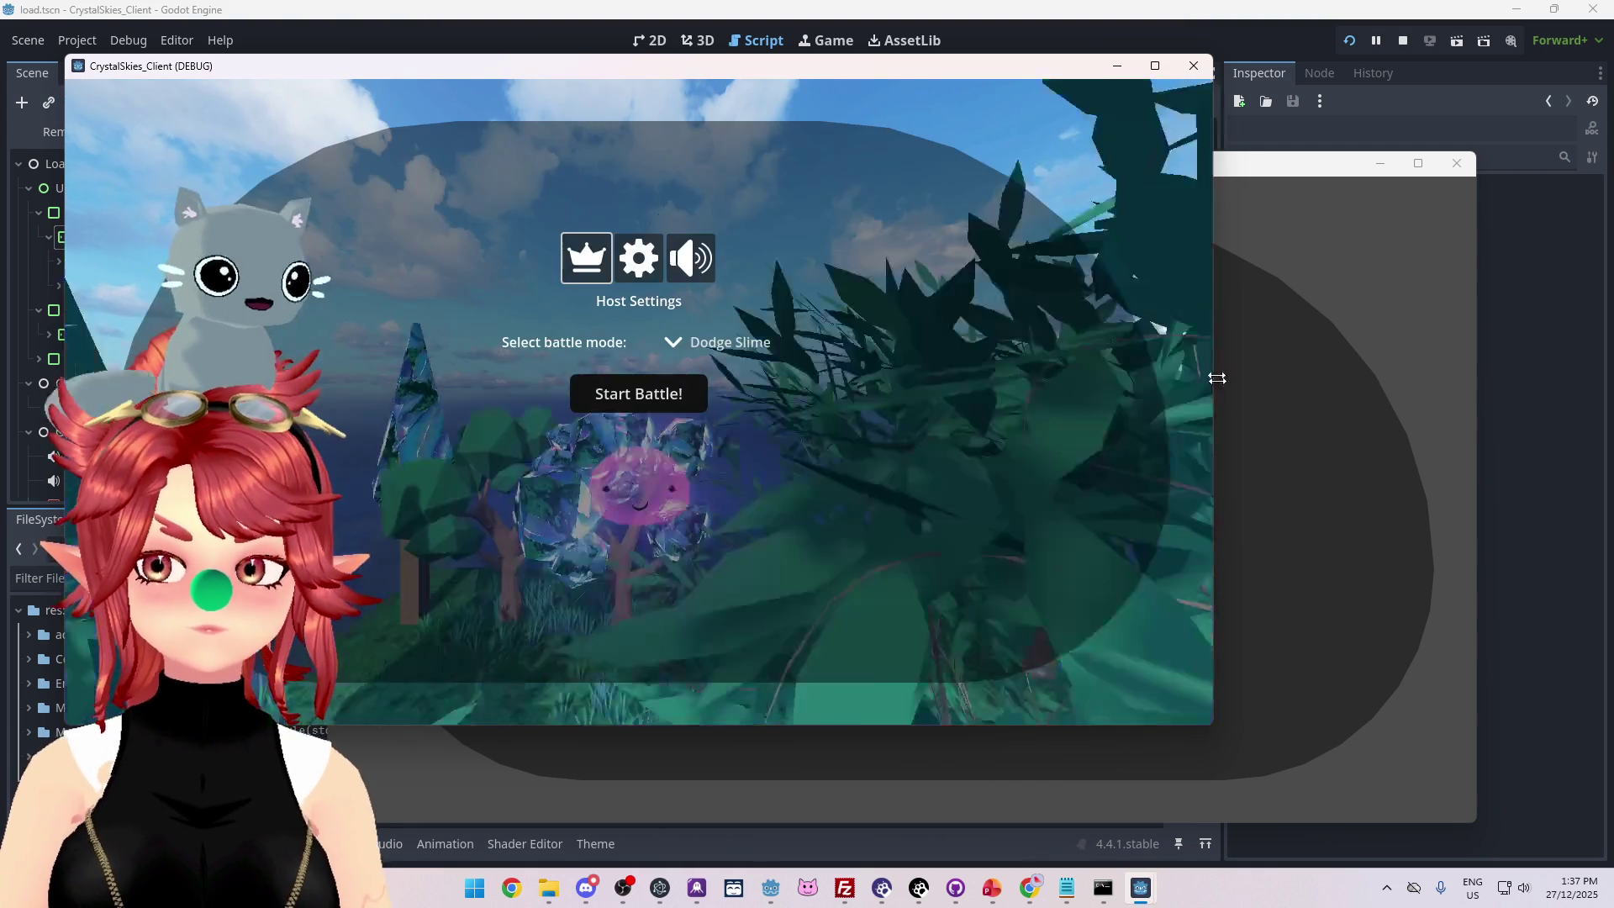
Log in the second client with '2' appended to e-mail and name, join asddd, then stop the run.
{"action": "left_click", "coordinate": [1244, 387]}
{"action": "left_click", "coordinate": [870, 476]}
{"action": "type", "text": "2"}
{"action": "left_click", "coordinate": [925, 540]}
{"action": "type", "text": "2"}
{"action": "left_click", "coordinate": [928, 612]}
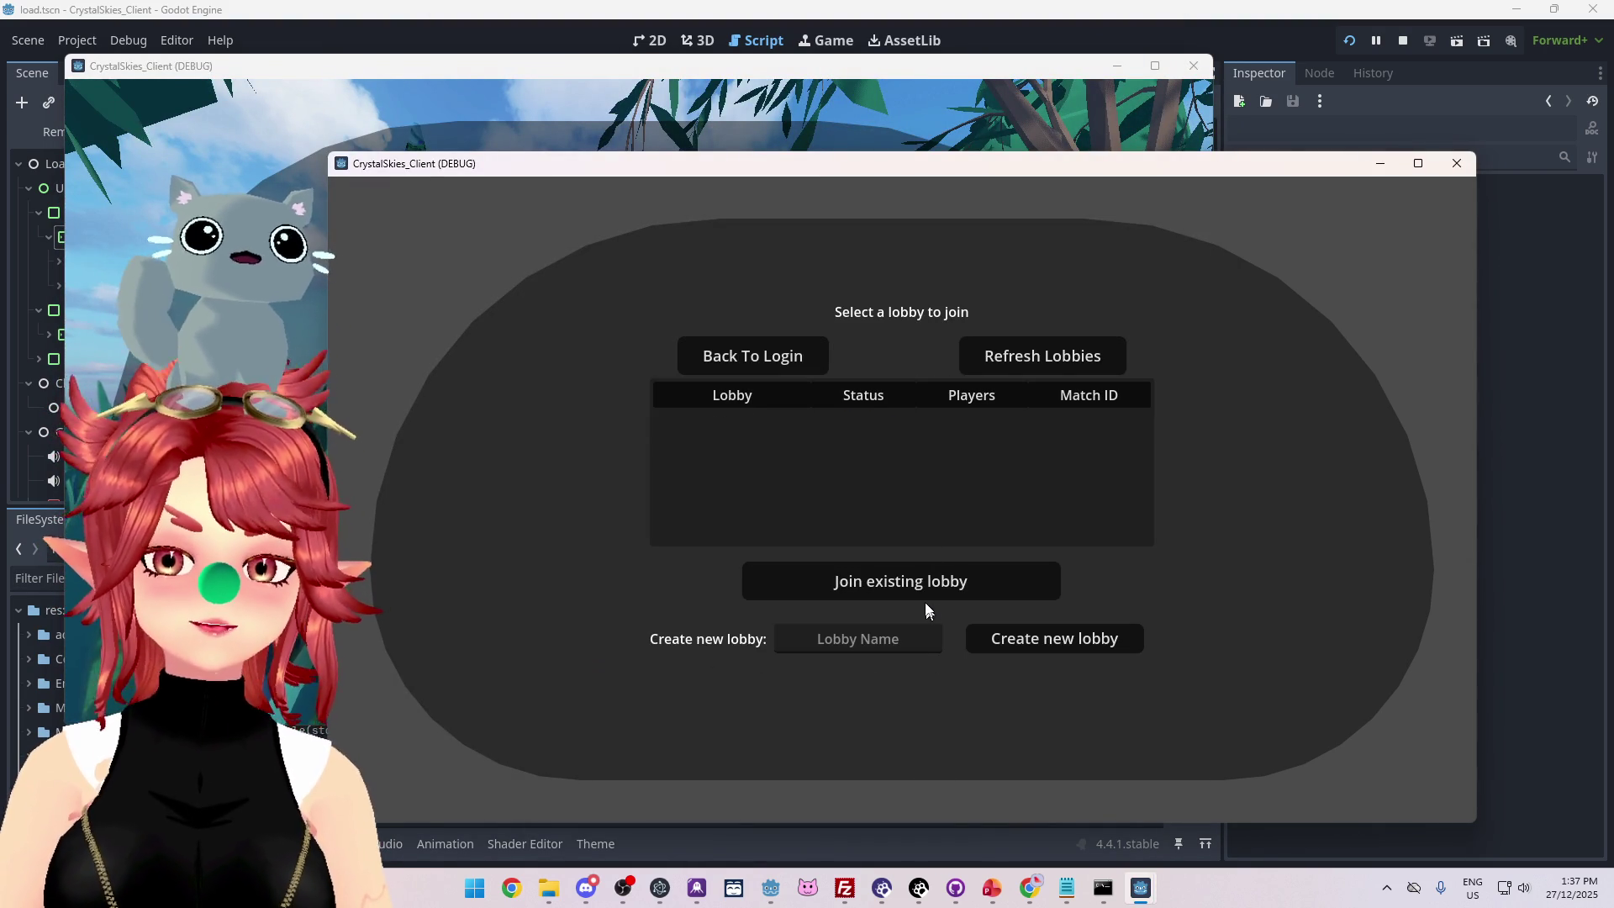
{"action": "left_click", "coordinate": [896, 419]}
{"action": "left_click", "coordinate": [928, 592]}
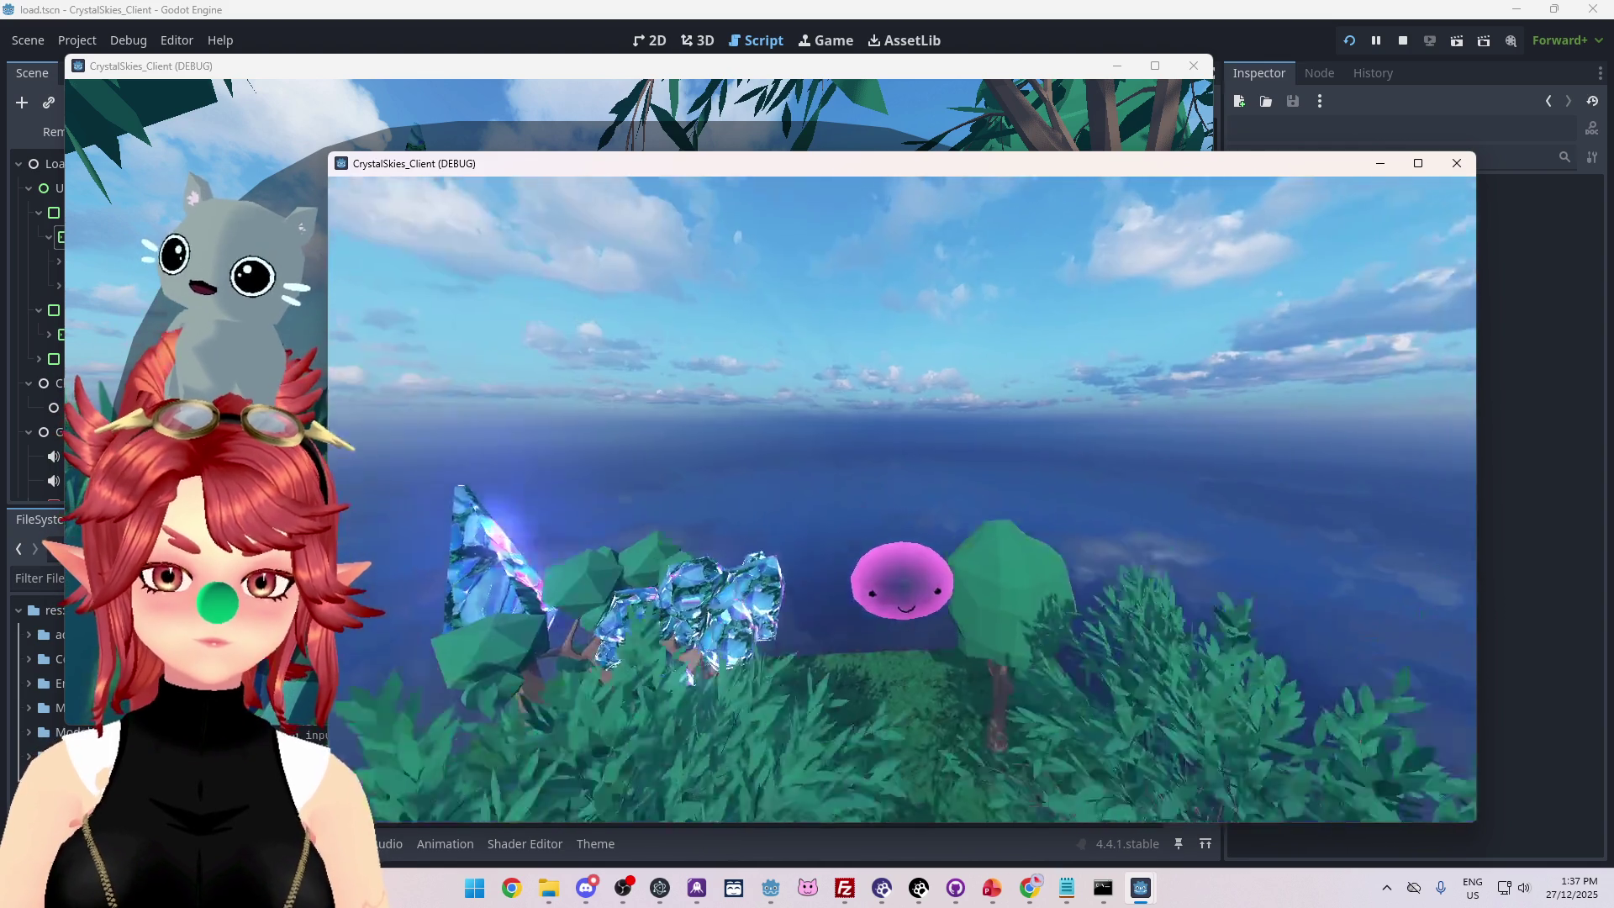
{"action": "key", "text": "alt+Tab"}
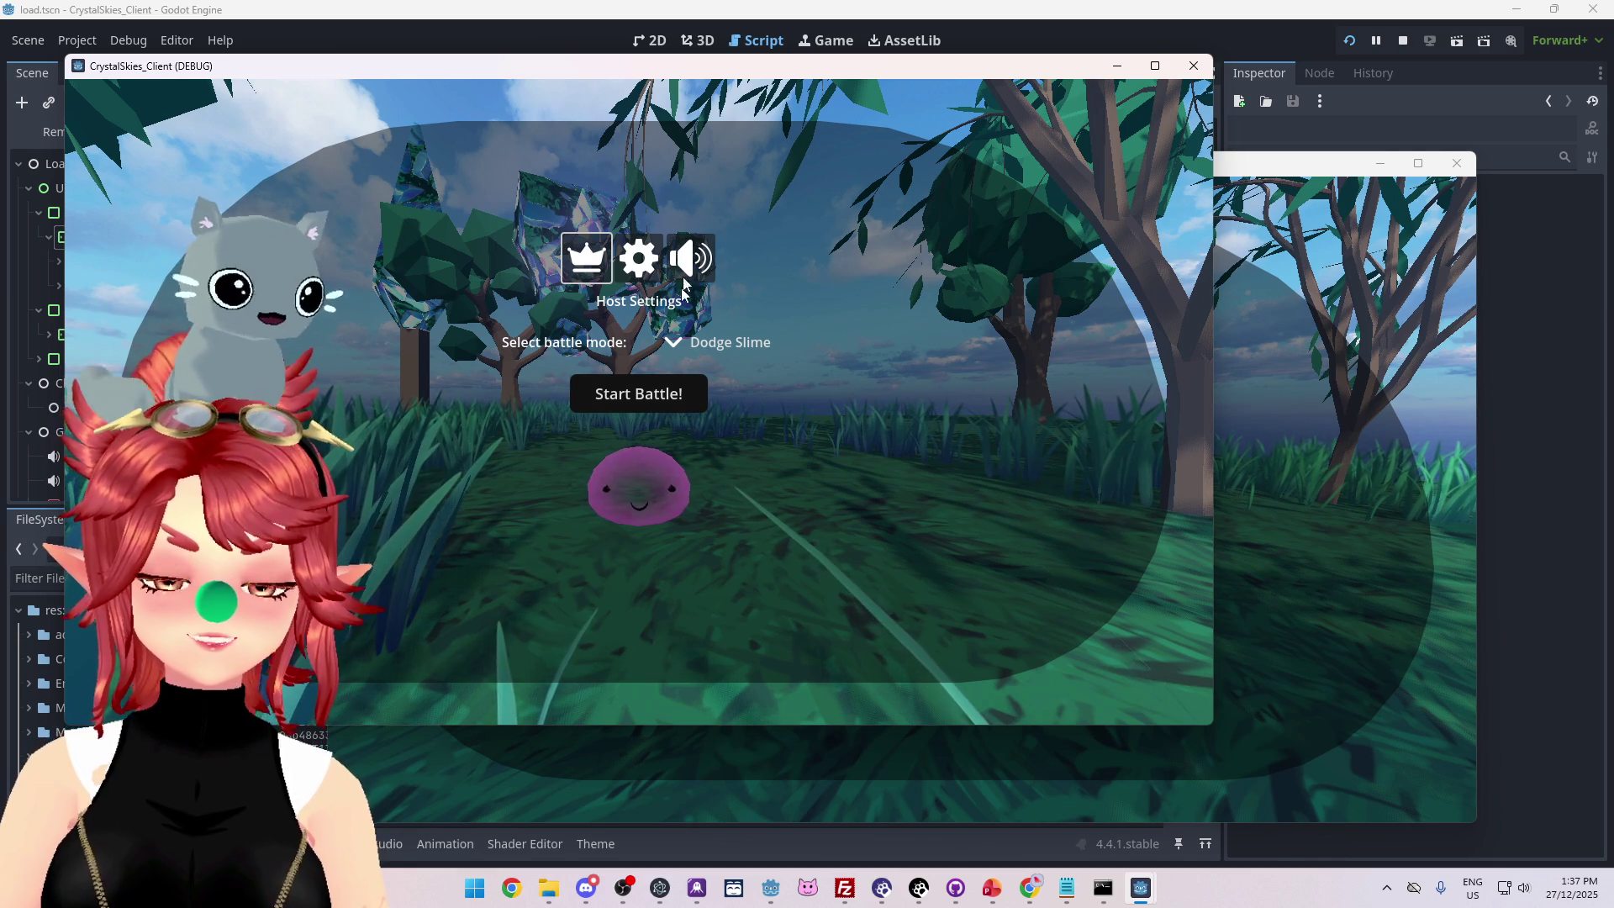
{"action": "left_click", "coordinate": [1402, 41]}
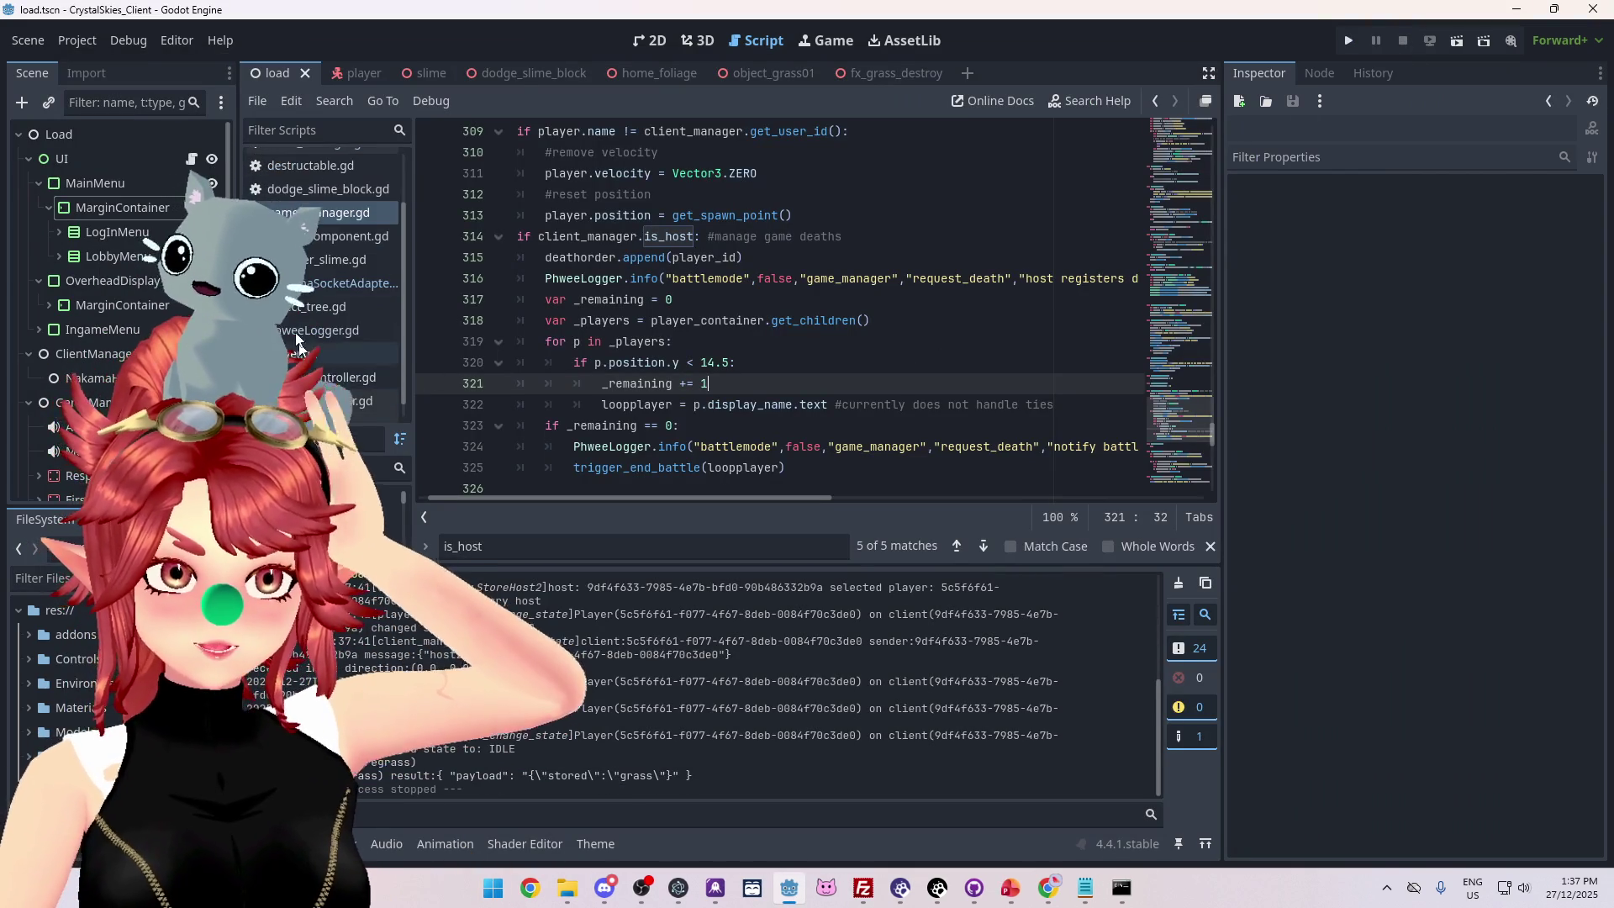
Review the lobby join code in the UI script.
{"action": "scroll", "coordinate": [301, 225], "scroll_direction": "up", "scroll_amount": 2}
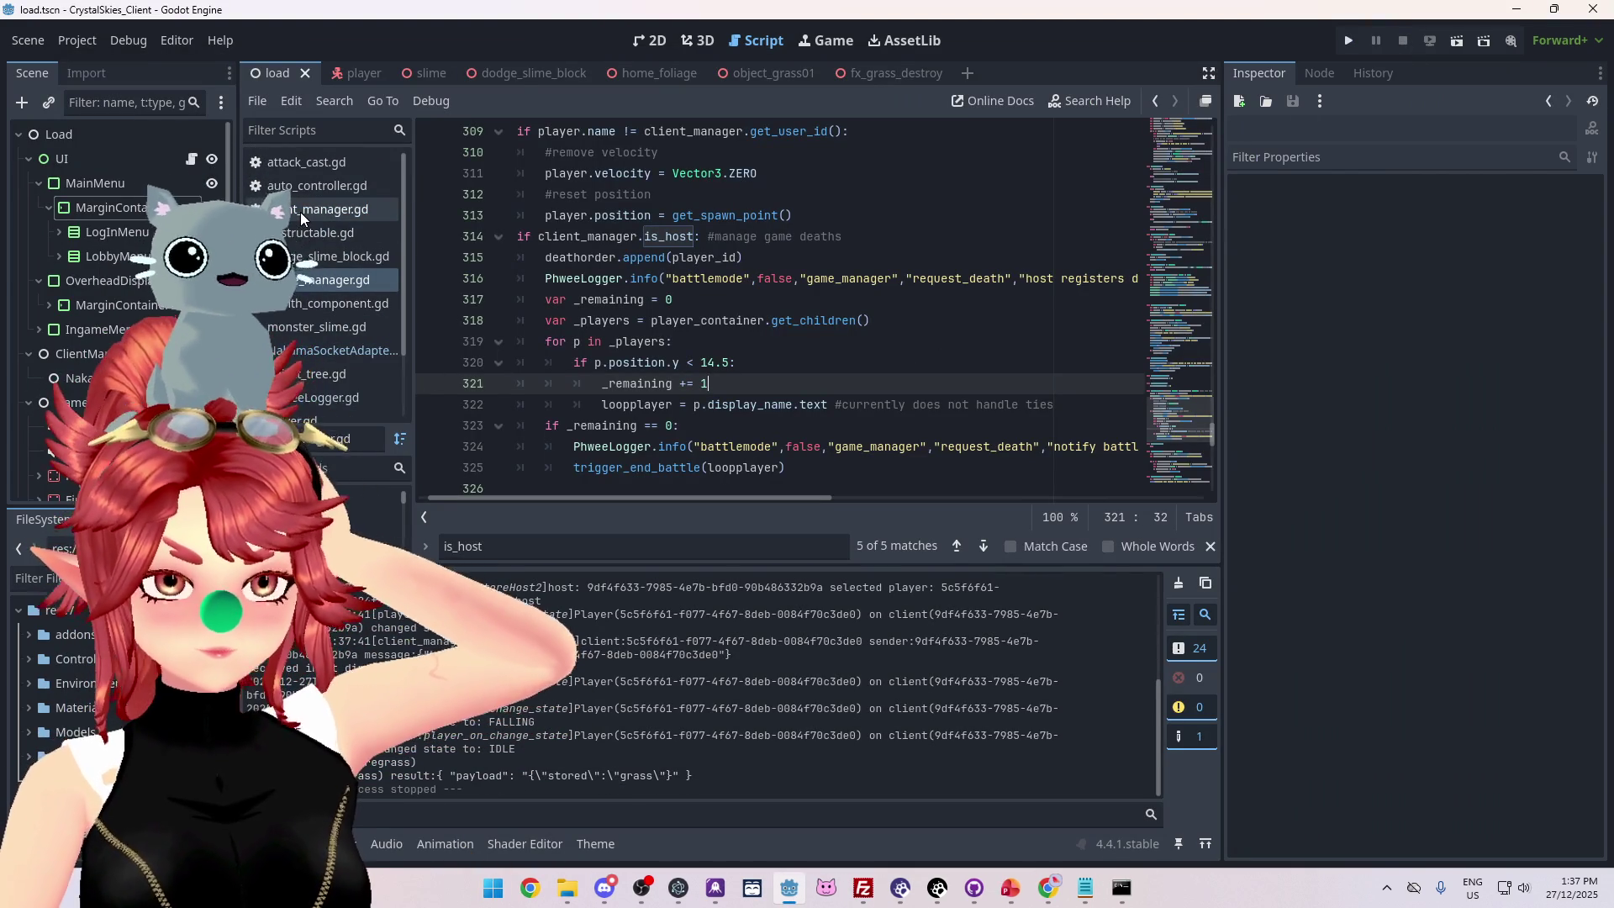
{"action": "scroll", "coordinate": [301, 225], "scroll_direction": "down", "scroll_amount": 3}
{"action": "left_click", "coordinate": [336, 383]}
{"action": "scroll", "coordinate": [619, 366], "scroll_direction": "up", "scroll_amount": 10}
{"action": "scroll", "coordinate": [620, 366], "scroll_direction": "down", "scroll_amount": 3}
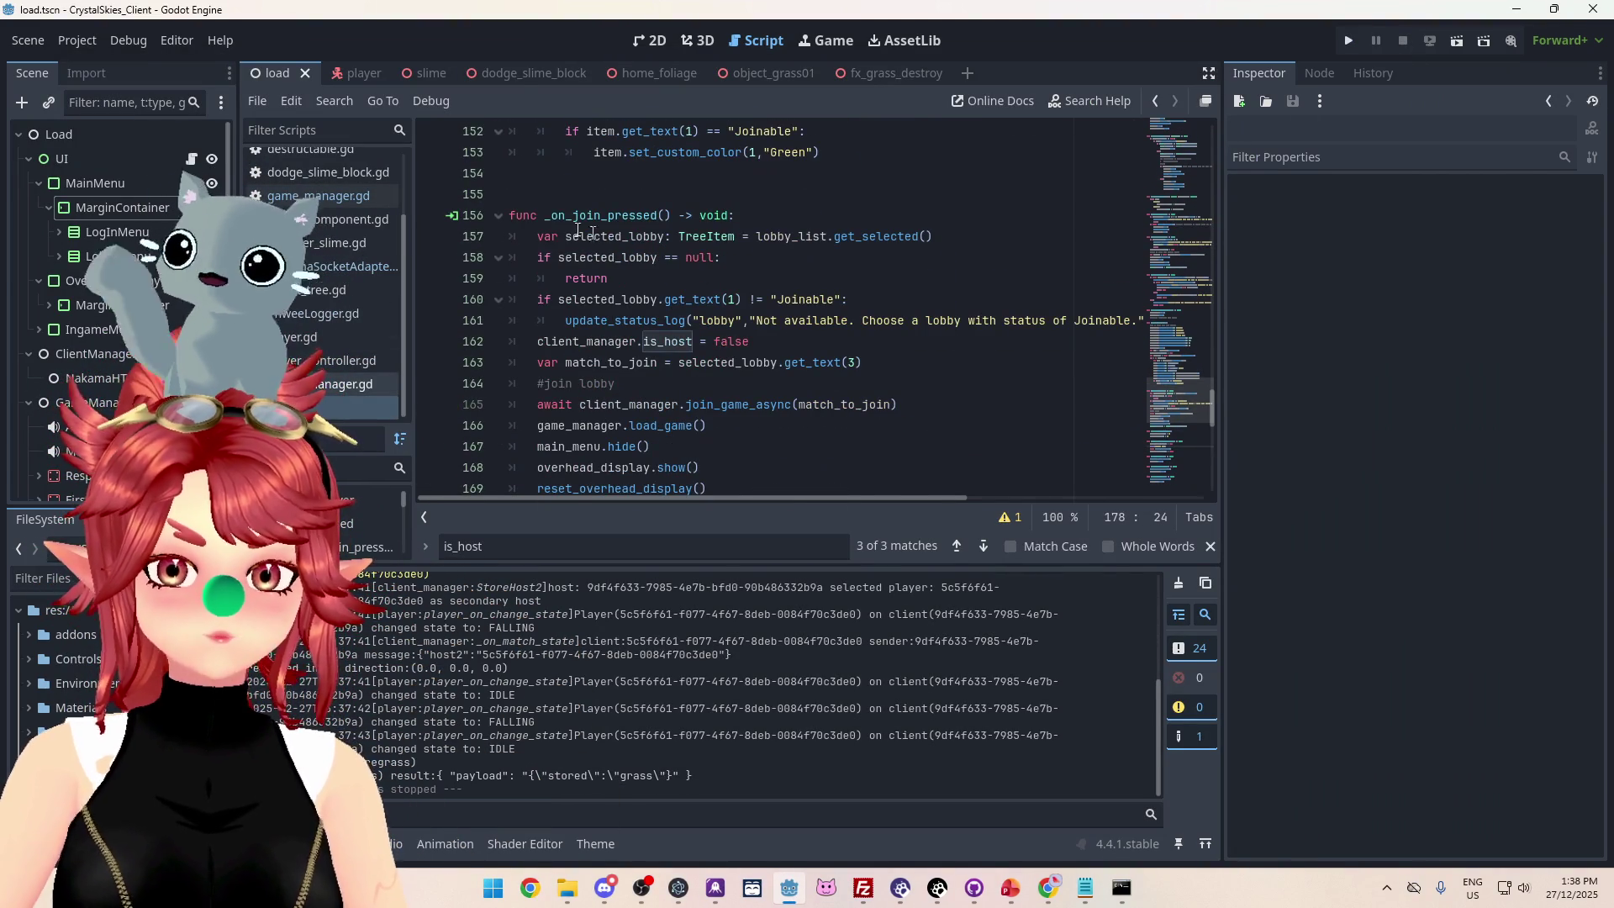
{"action": "scroll", "coordinate": [587, 258], "scroll_direction": "down", "scroll_amount": 1}
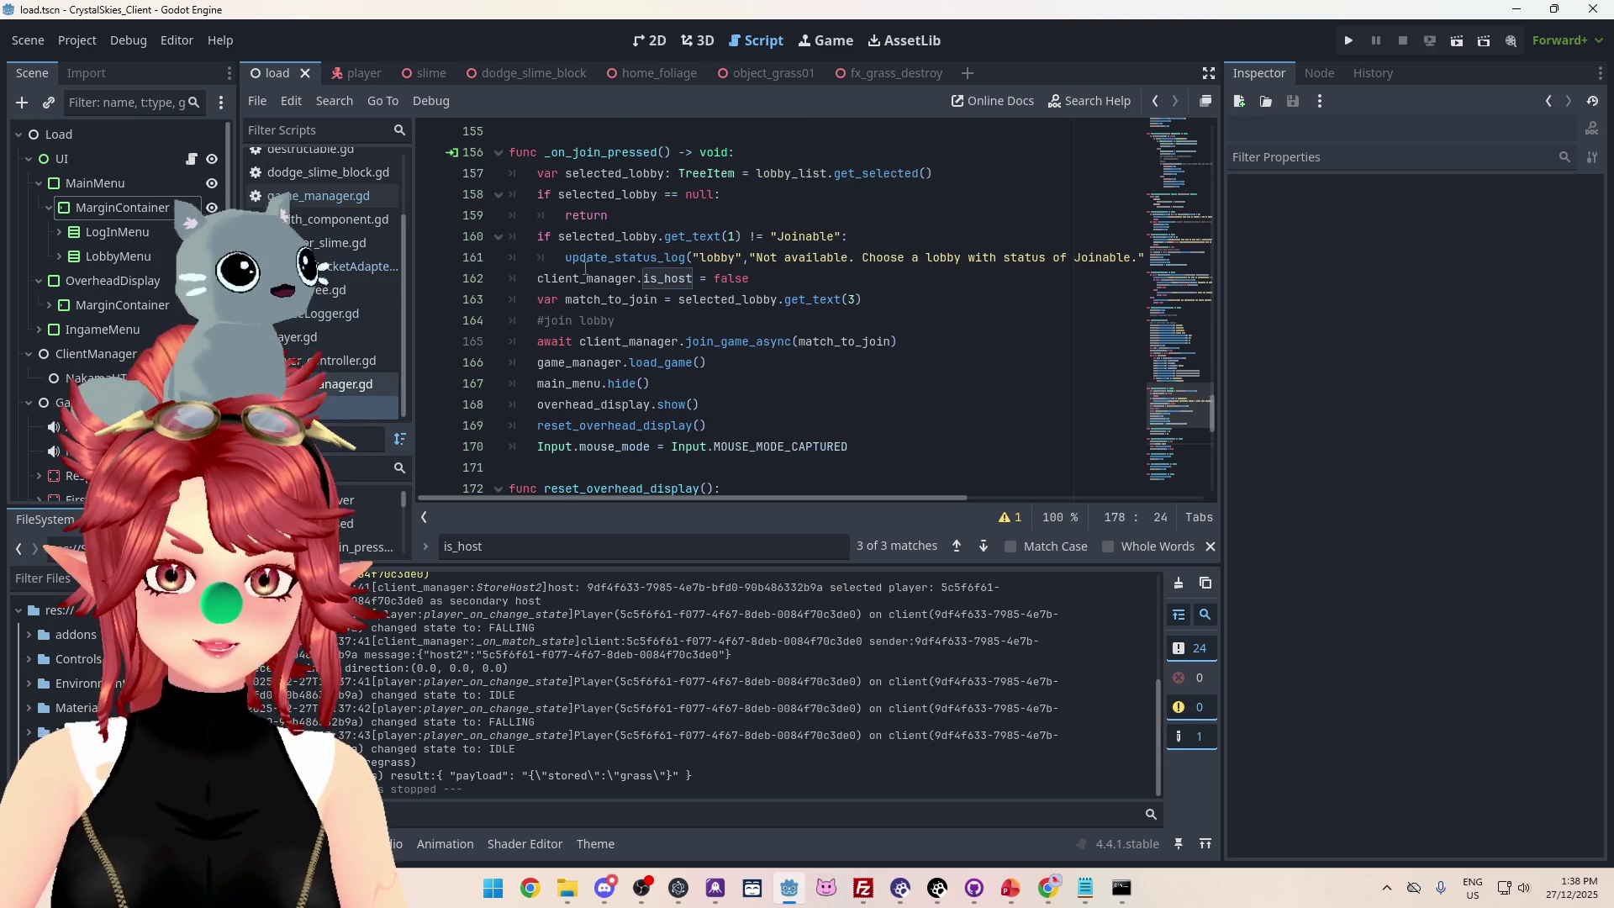
{"action": "scroll", "coordinate": [768, 238], "scroll_direction": "up", "scroll_amount": 18}
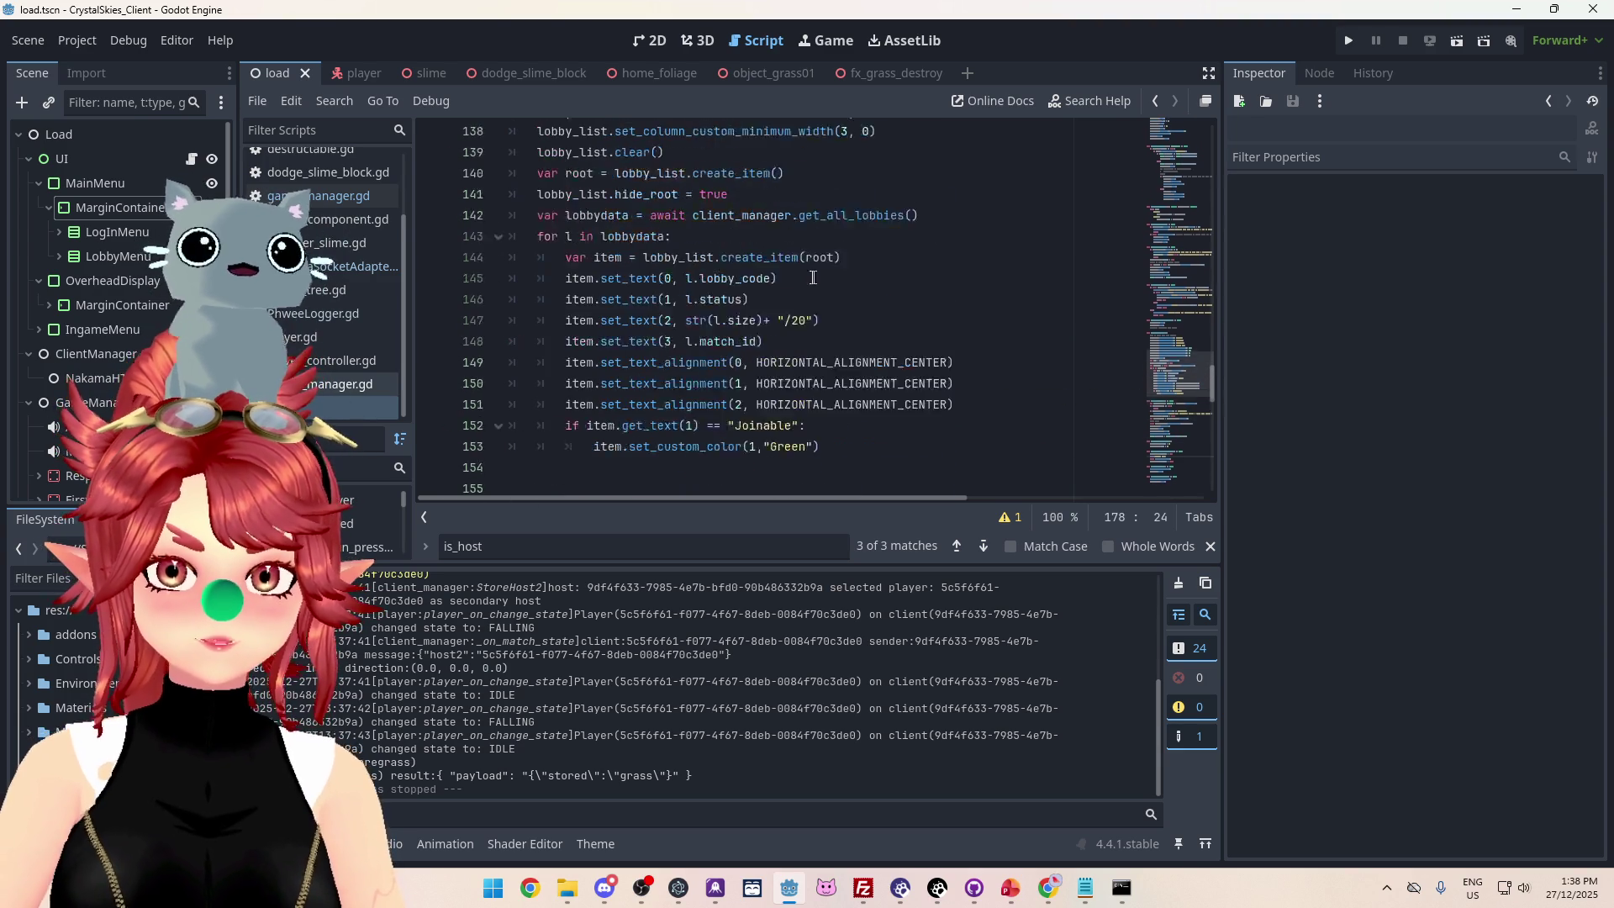
{"action": "scroll", "coordinate": [733, 287], "scroll_direction": "up", "scroll_amount": 15}
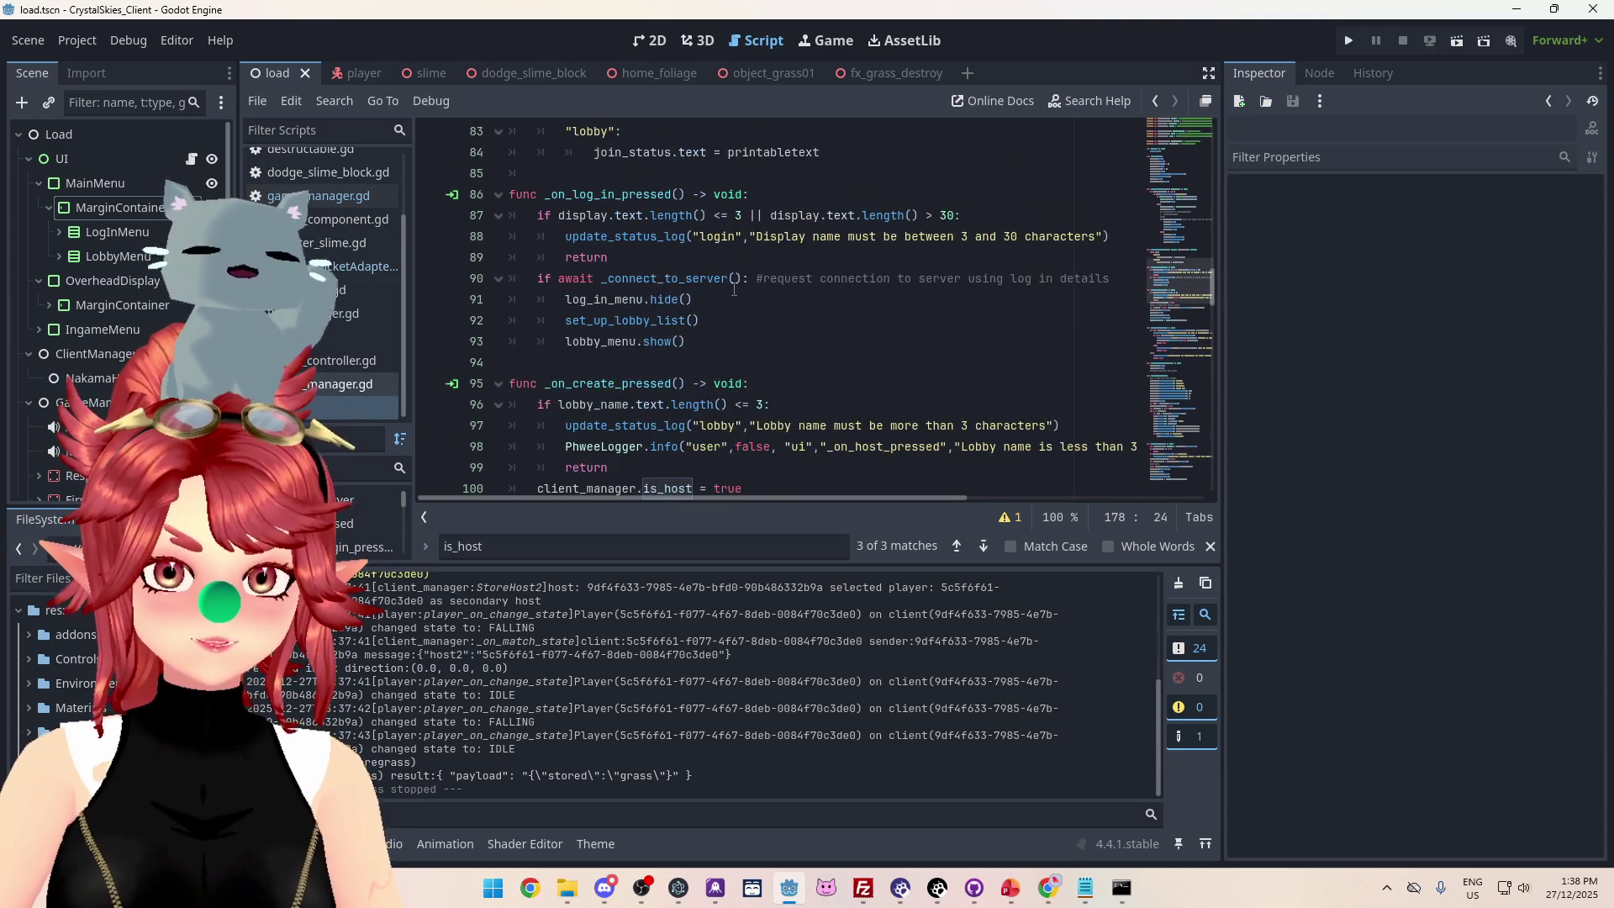
{"action": "scroll", "coordinate": [736, 289], "scroll_direction": "up", "scroll_amount": 8}
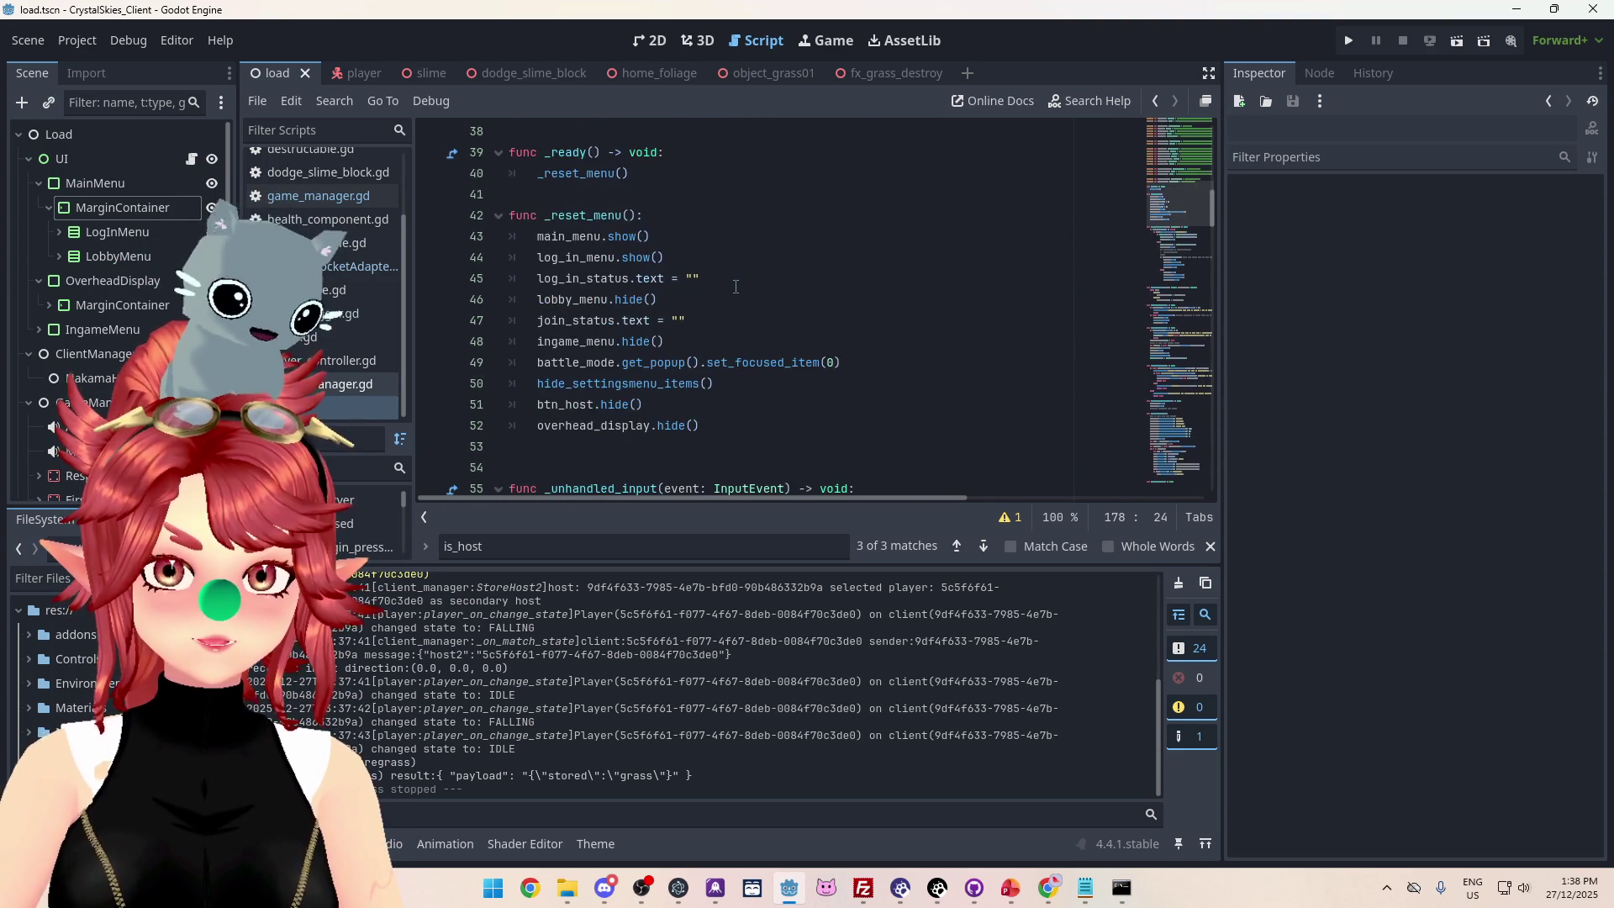
{"action": "left_click", "coordinate": [322, 416]}
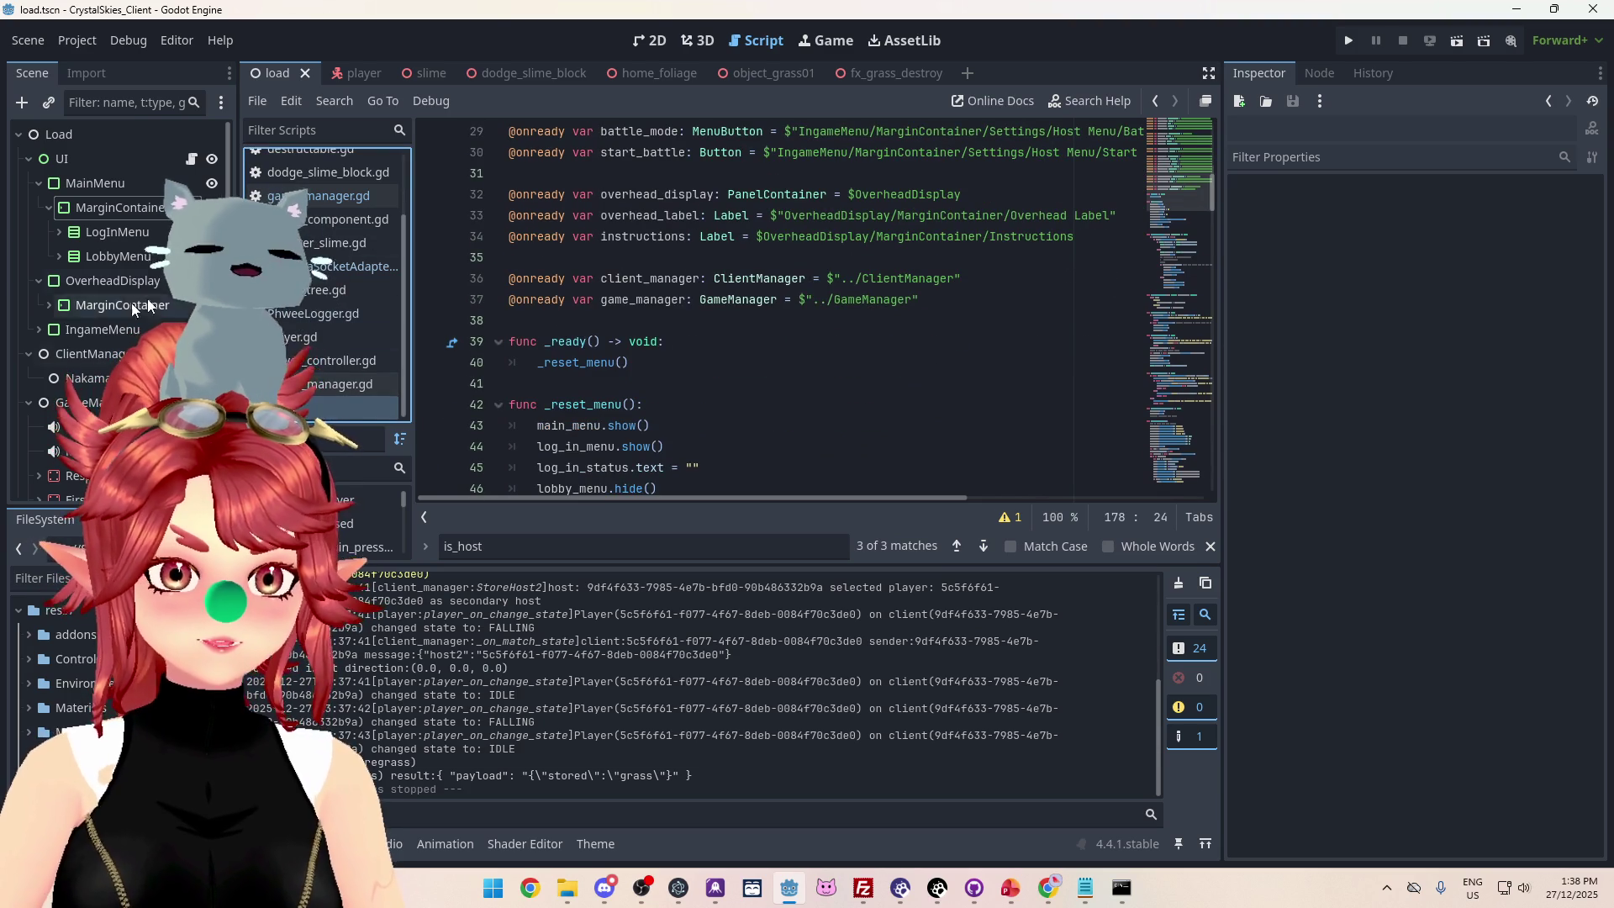
{"action": "scroll", "coordinate": [611, 322], "scroll_direction": "down", "scroll_amount": 15}
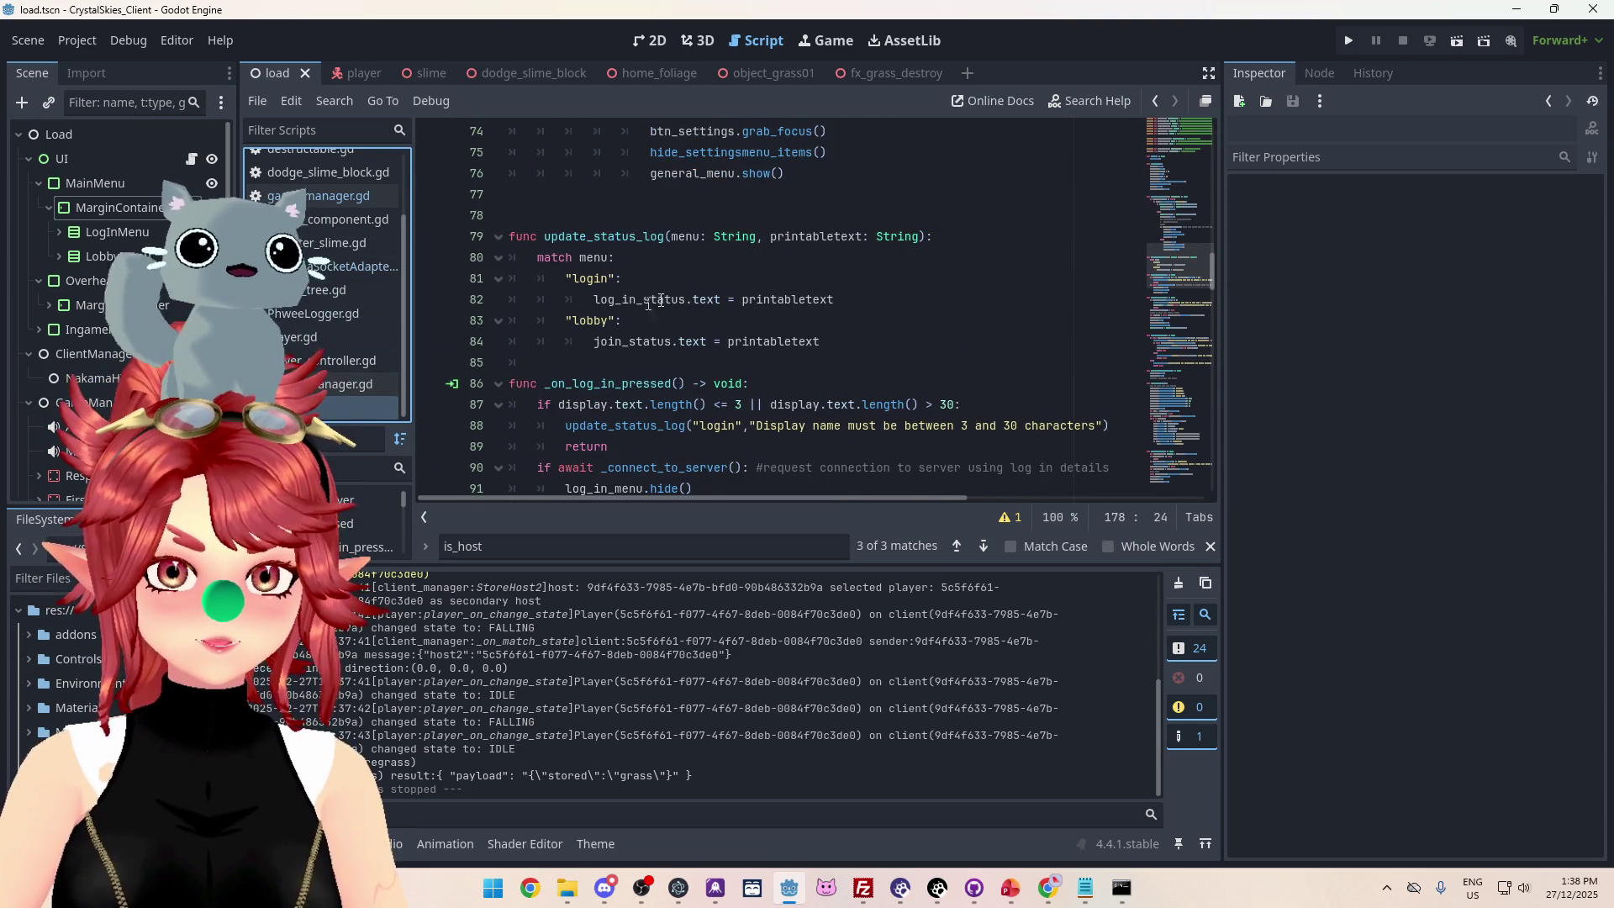
{"action": "scroll", "coordinate": [612, 321], "scroll_direction": "down", "scroll_amount": 6}
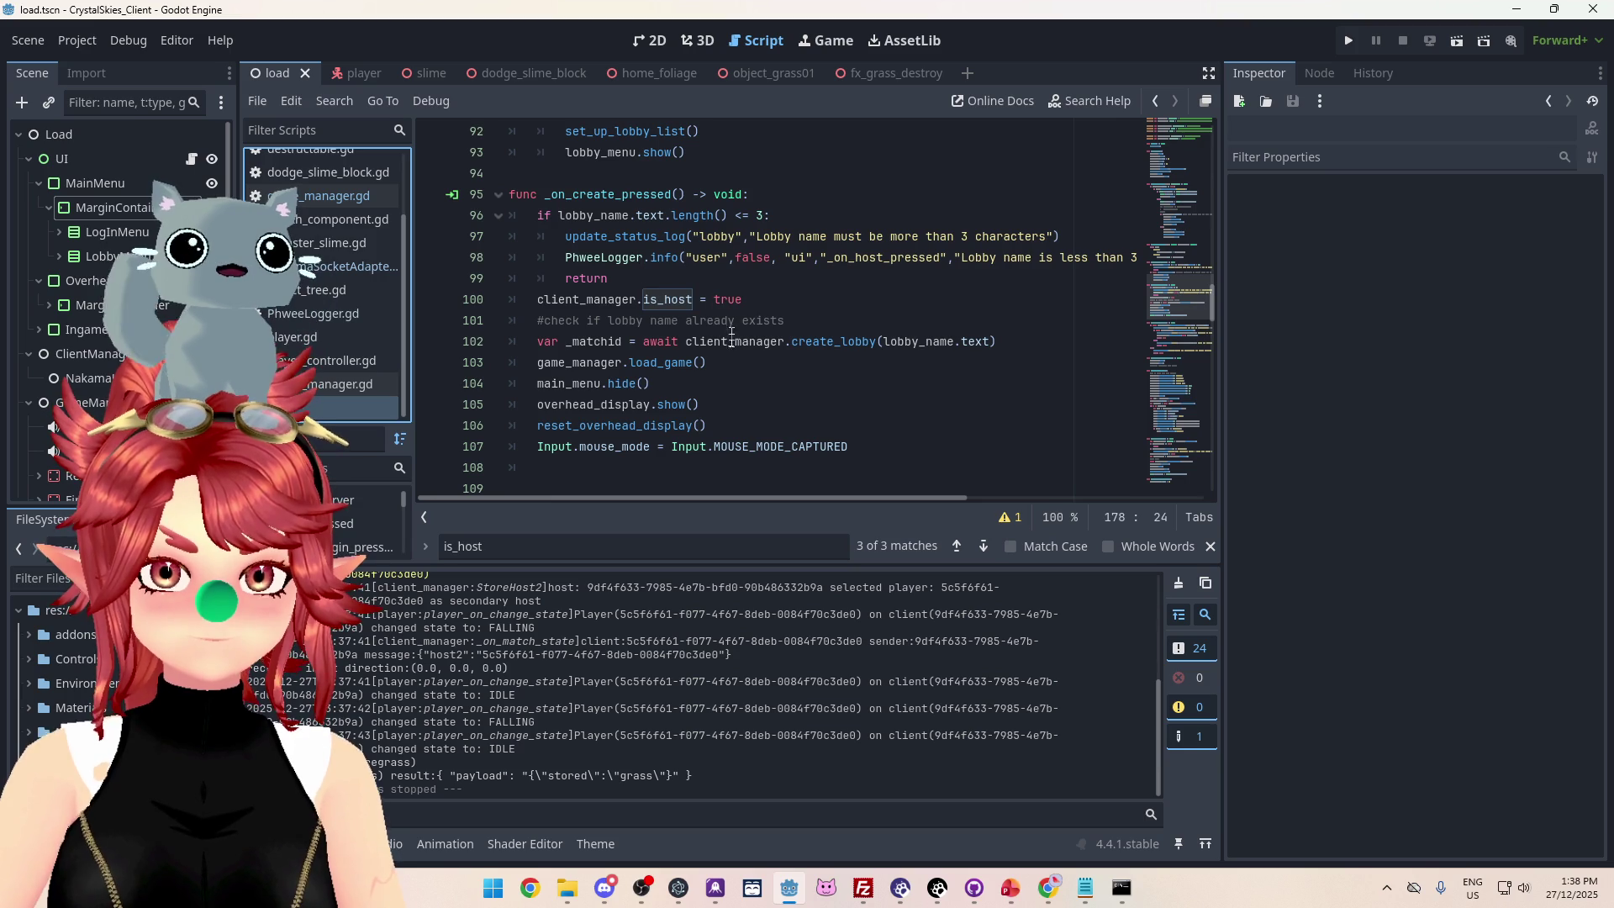
{"action": "mouse_move", "coordinate": [885, 350]}
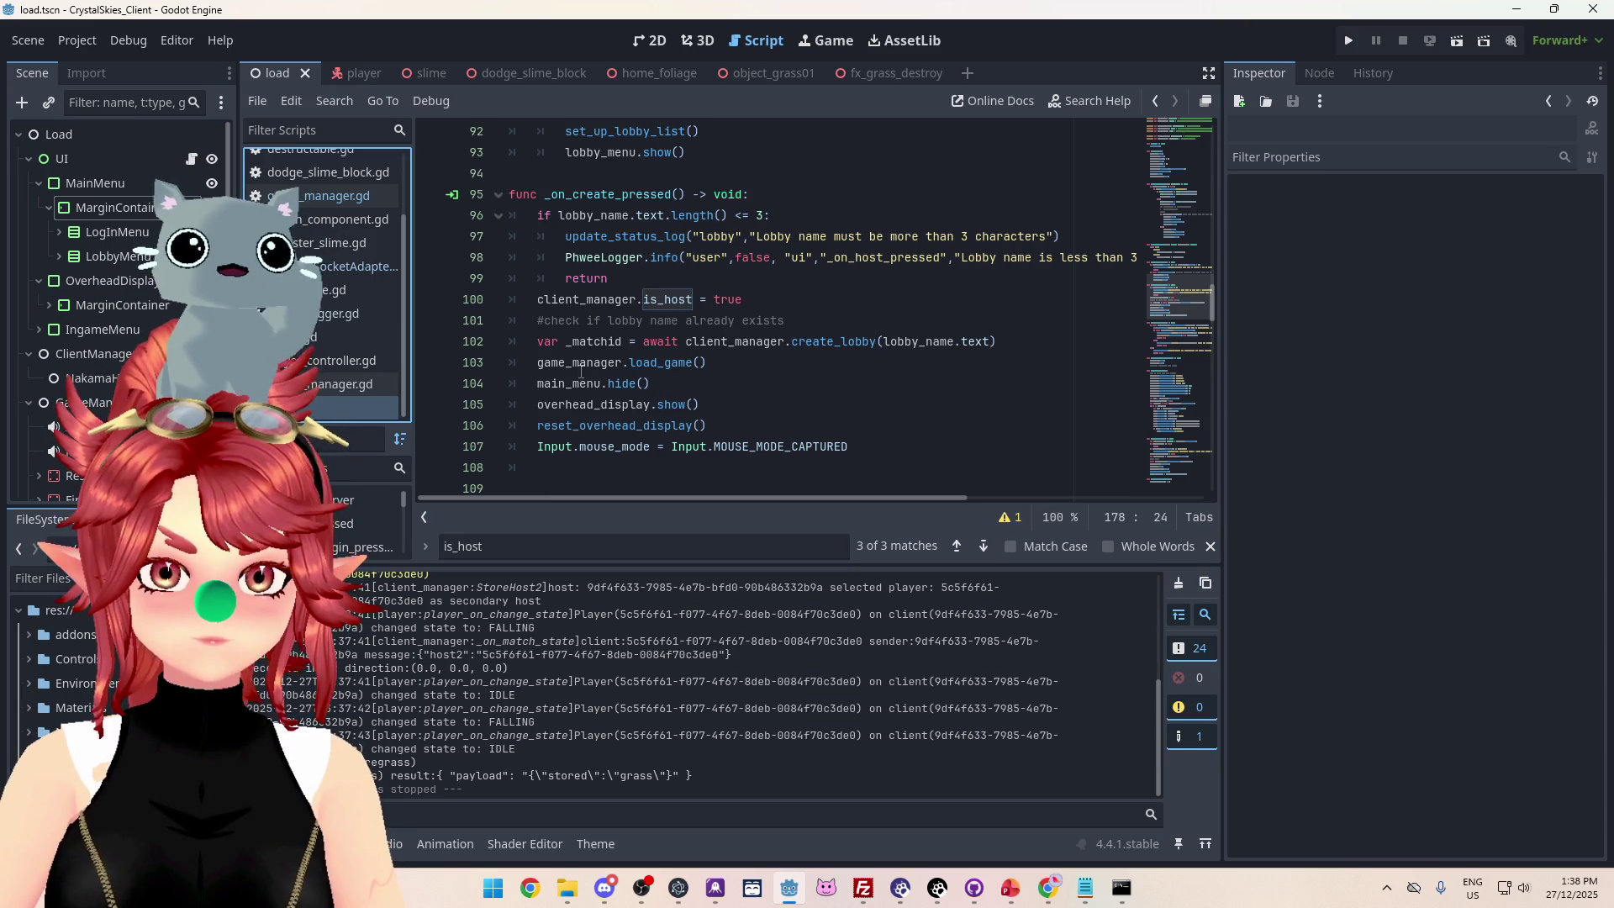
{"action": "scroll", "coordinate": [652, 362], "scroll_direction": "down", "scroll_amount": 1}
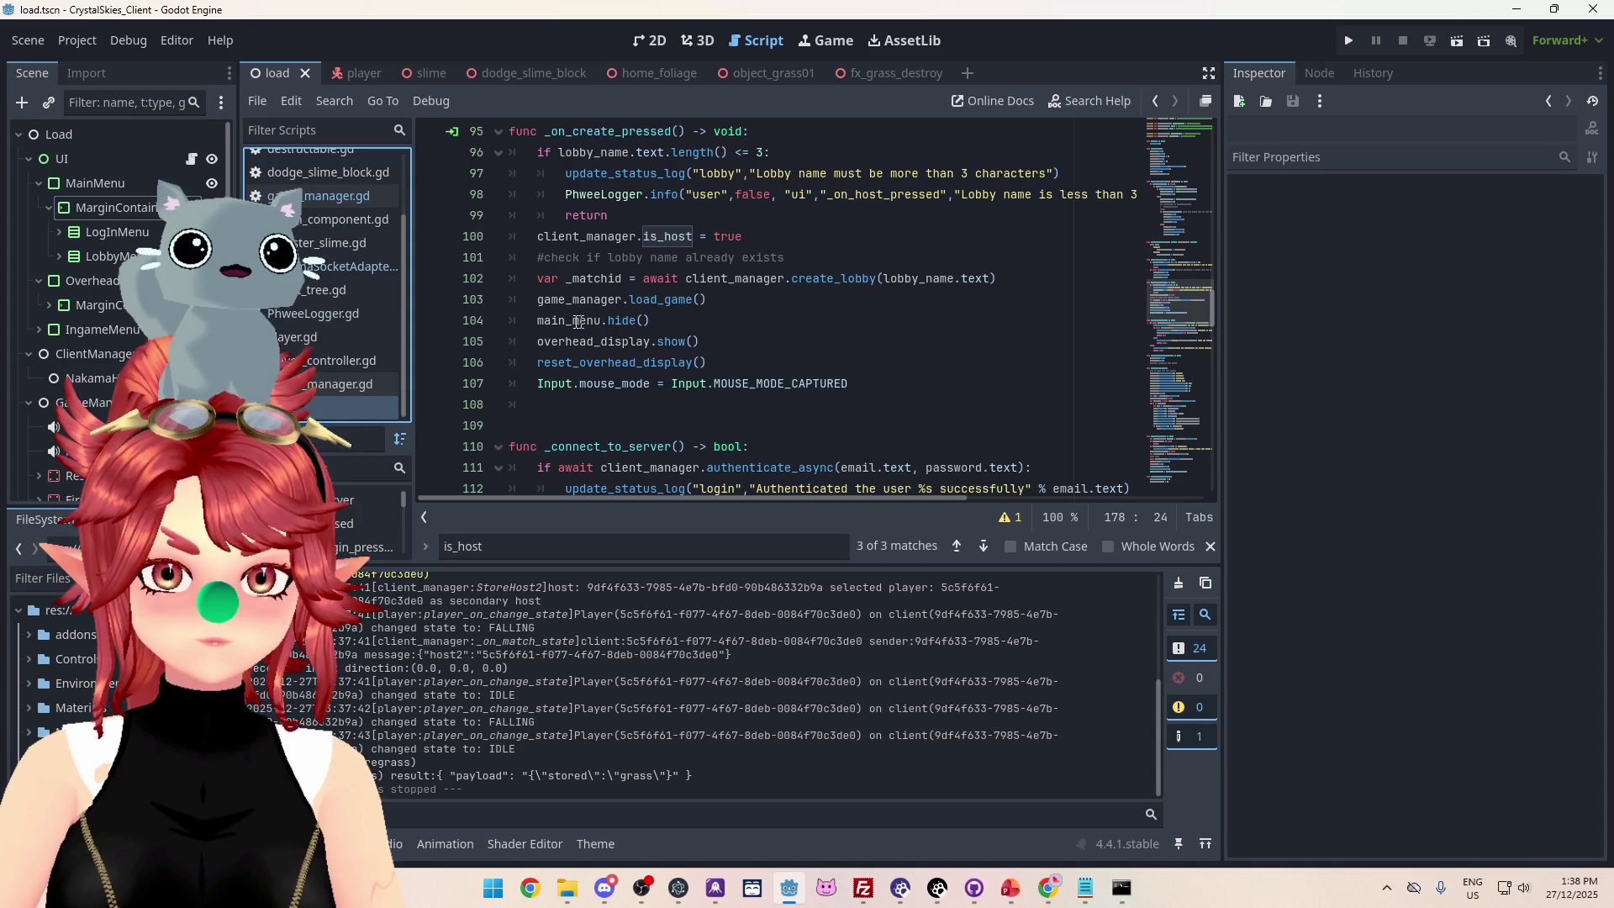
{"action": "mouse_move", "coordinate": [668, 298]}
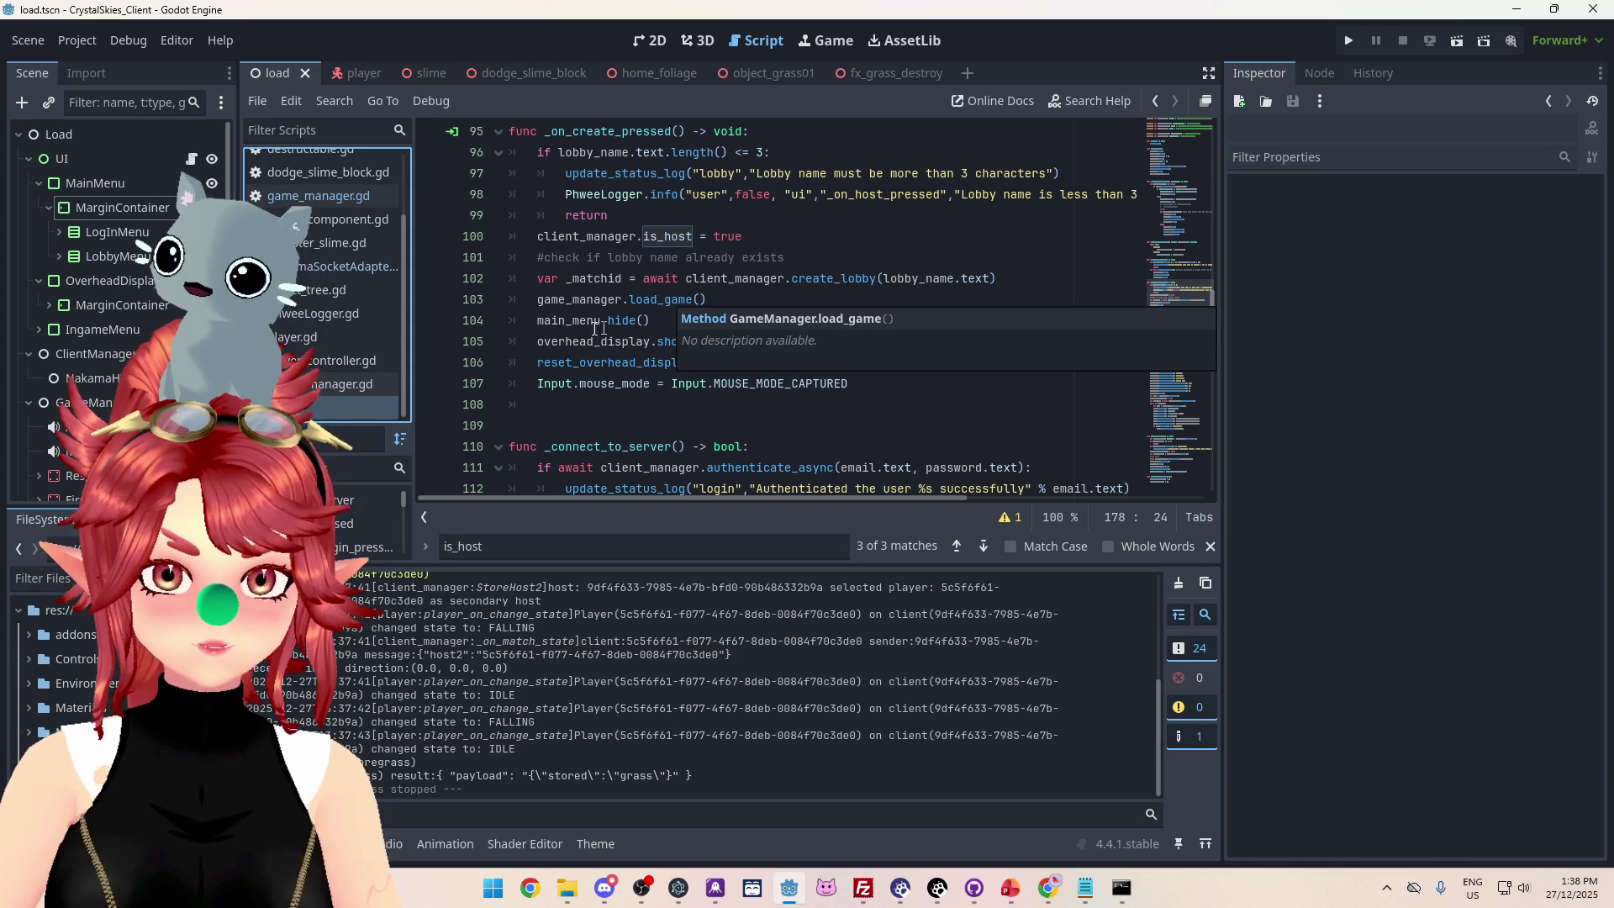
Inspect the load_game definition and the lobby creation code, then run the project again.
{"action": "left_click", "coordinate": [654, 303], "text": "ctrl"}
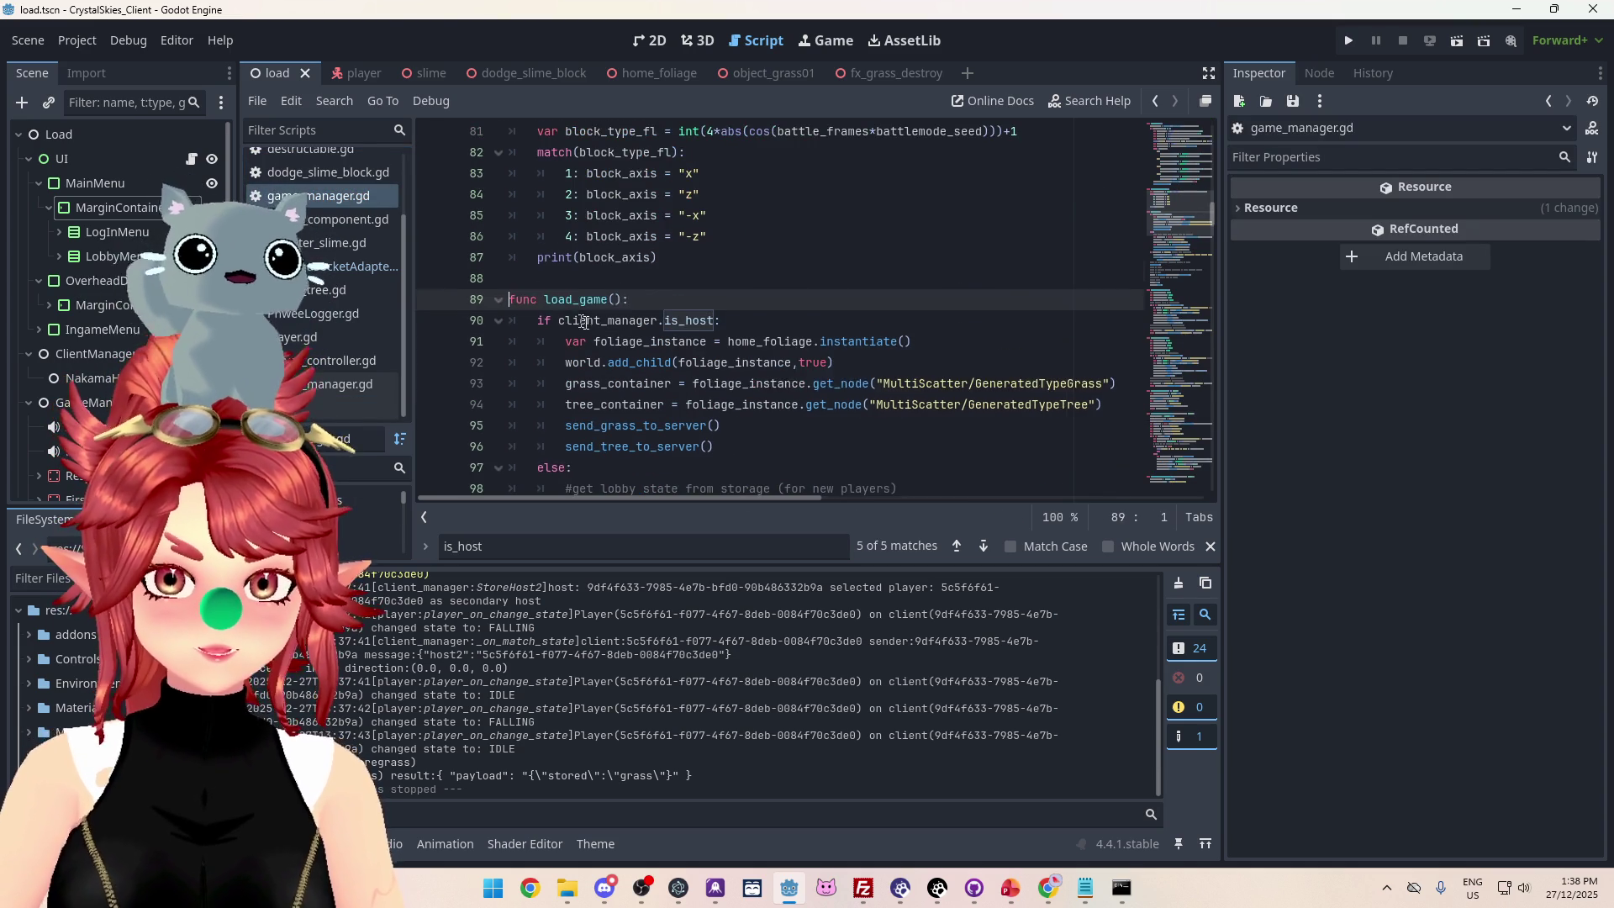
{"action": "scroll", "coordinate": [564, 311], "scroll_direction": "down", "scroll_amount": 1}
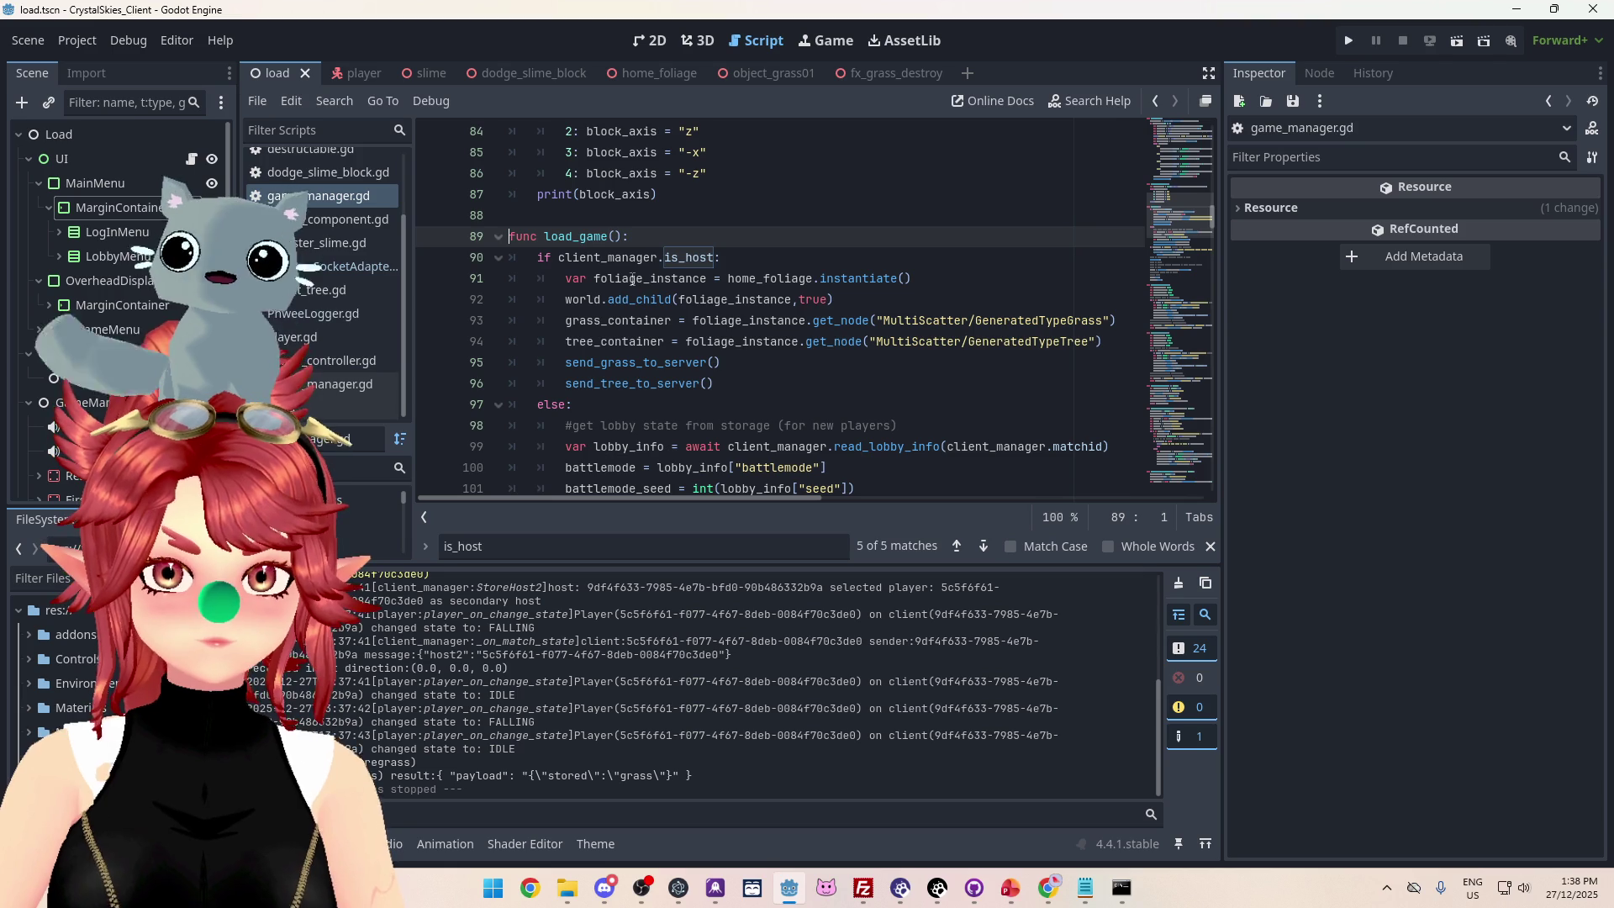
{"action": "scroll", "coordinate": [605, 320], "scroll_direction": "down", "scroll_amount": 3}
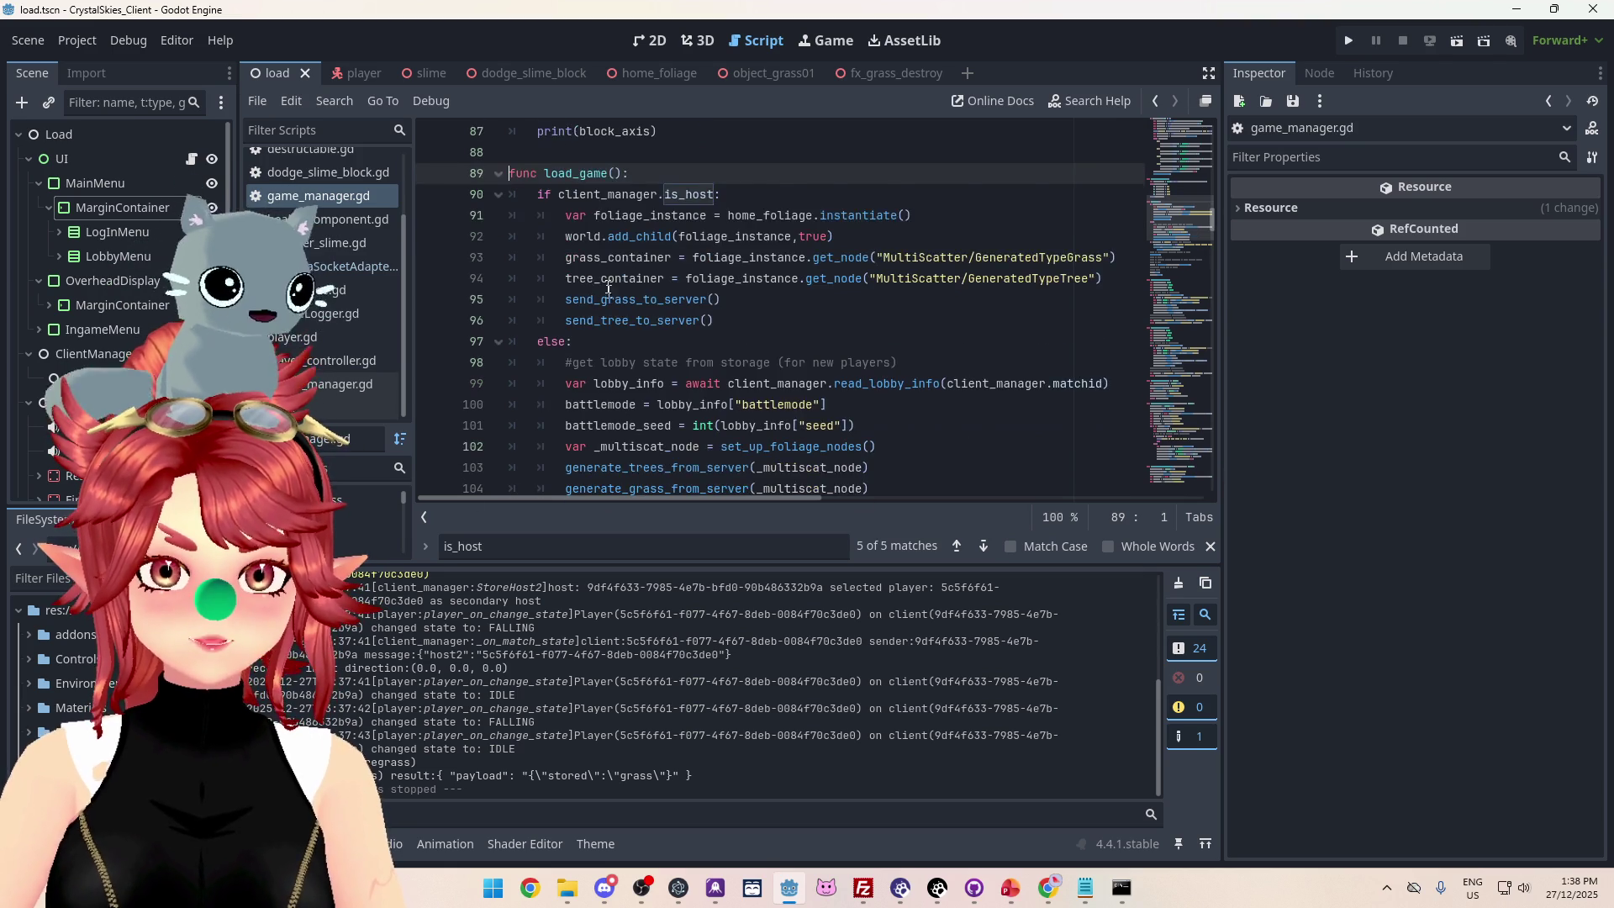
{"action": "scroll", "coordinate": [610, 259], "scroll_direction": "down", "scroll_amount": 1}
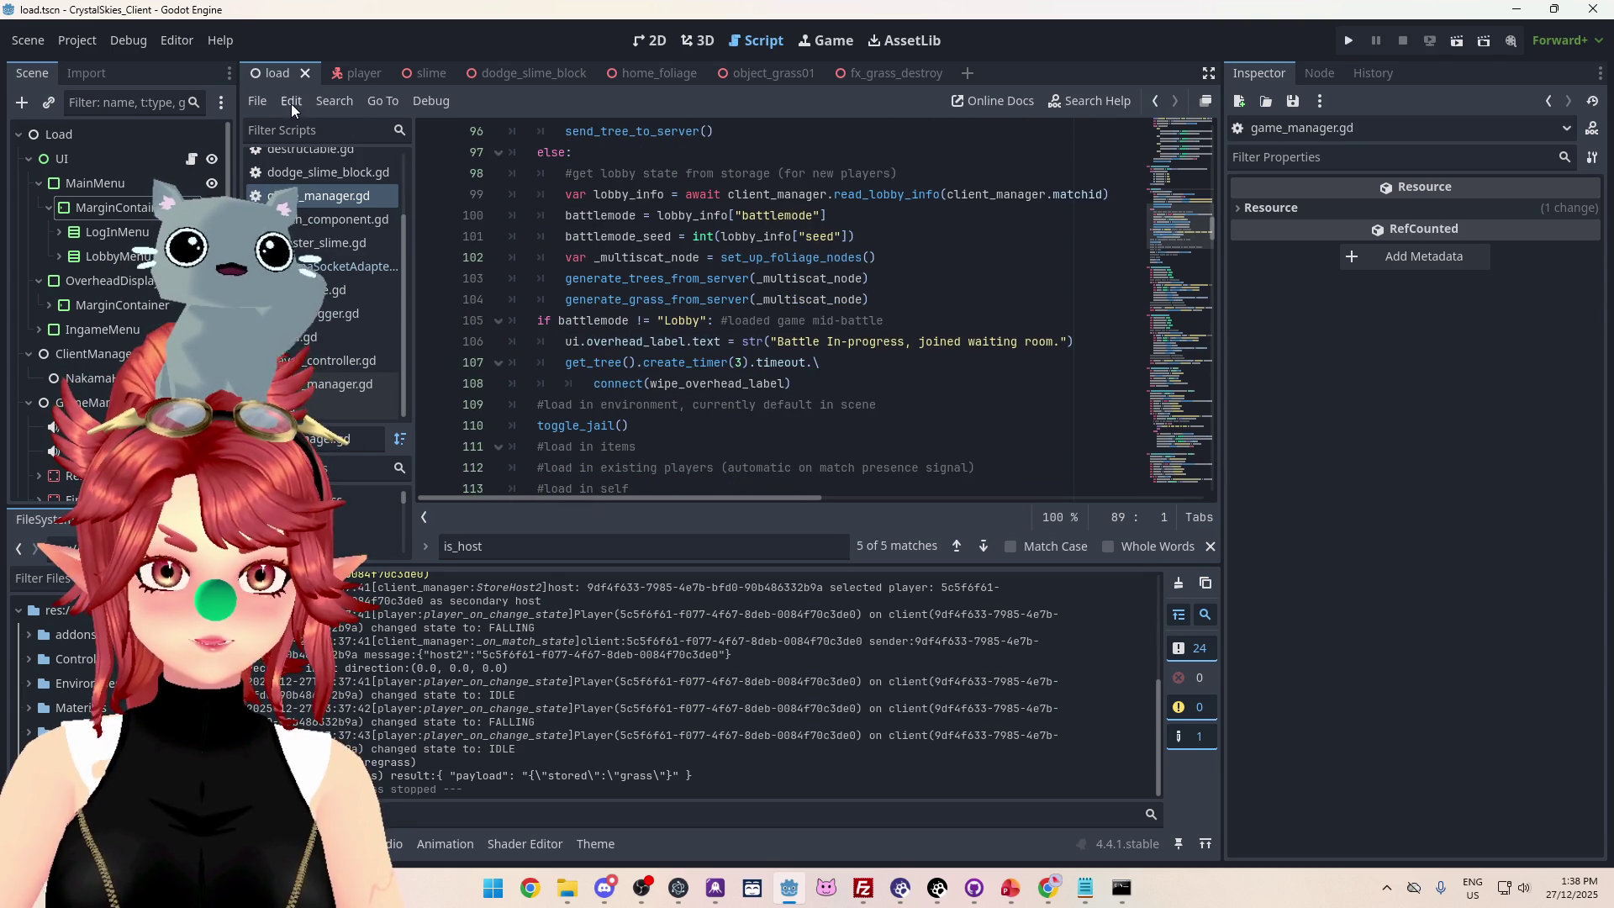
{"action": "left_click", "coordinate": [331, 408]}
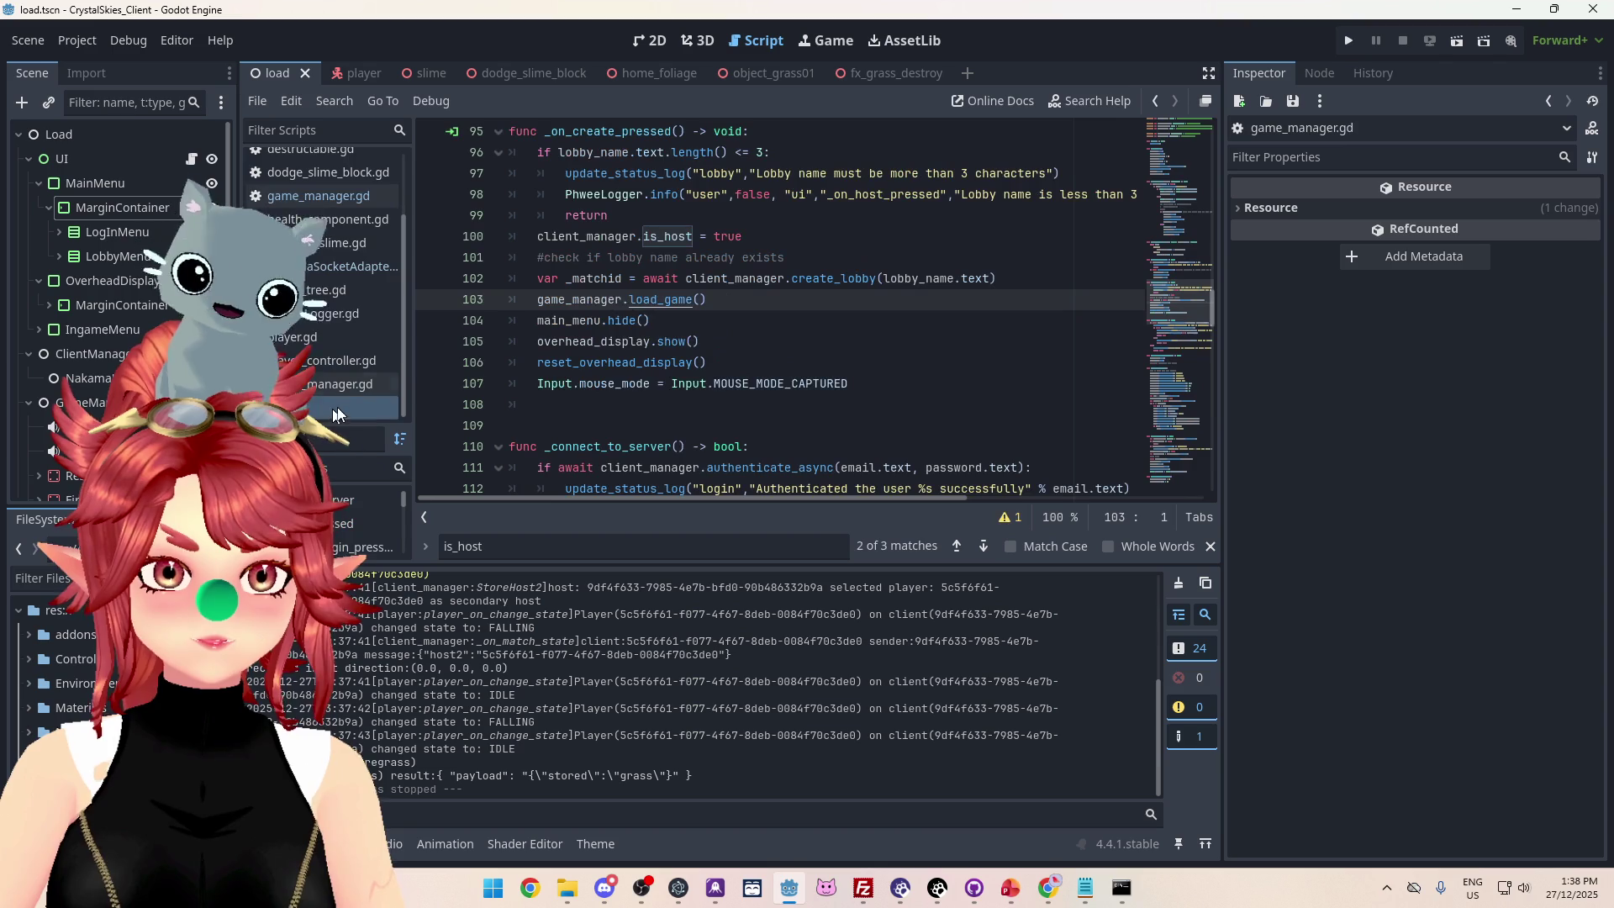
{"action": "scroll", "coordinate": [602, 254], "scroll_direction": "down", "scroll_amount": 3}
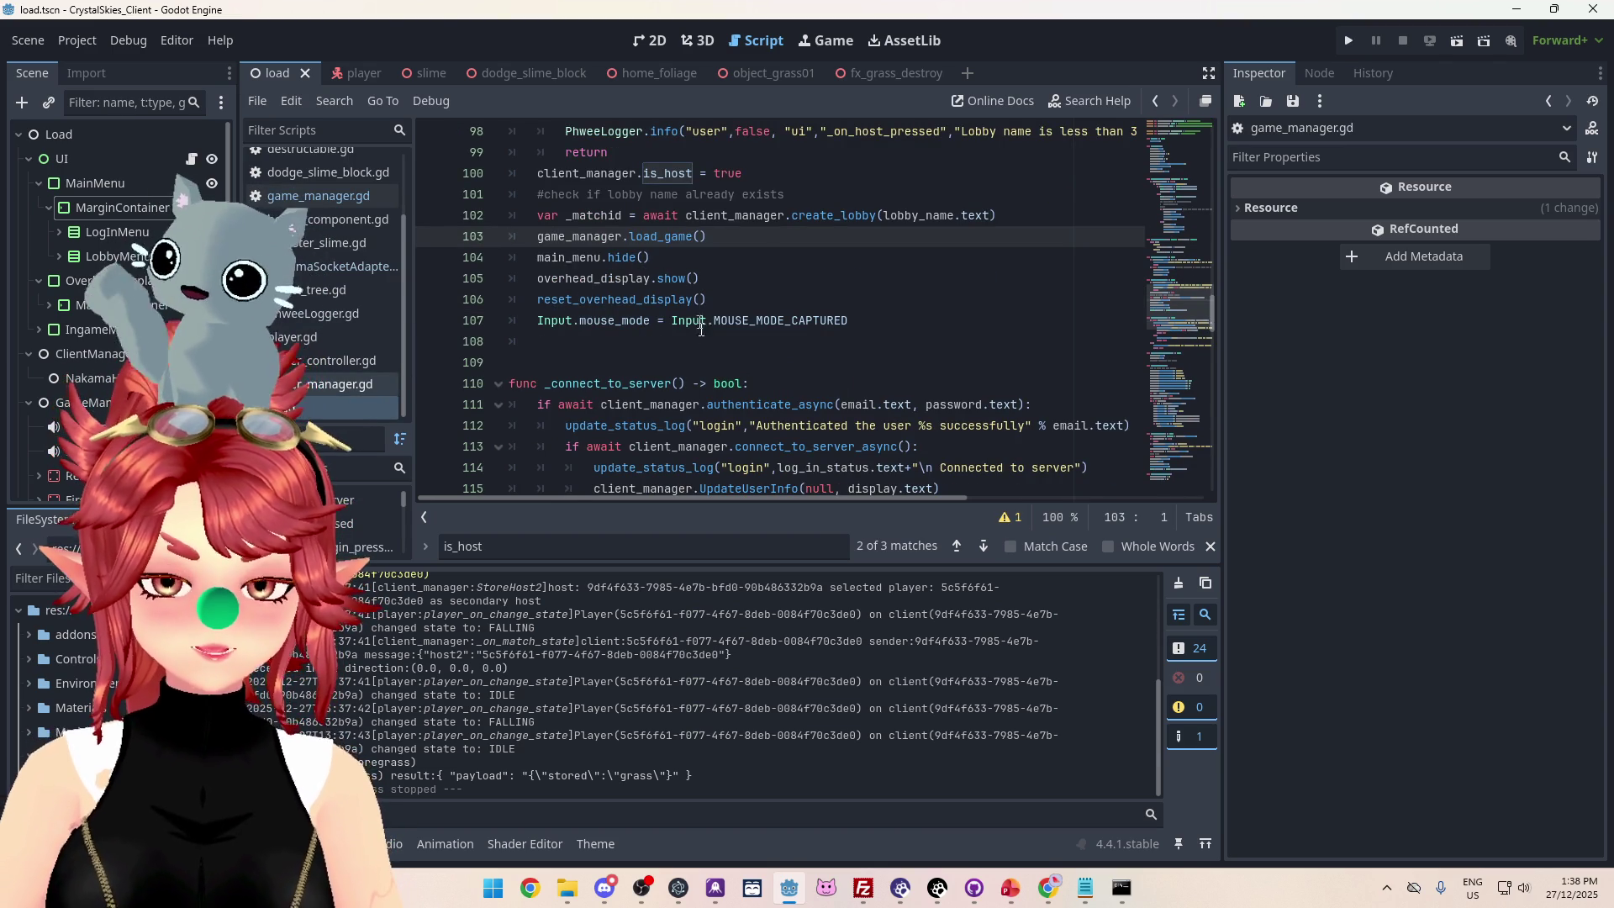
{"action": "scroll", "coordinate": [666, 375], "scroll_direction": "up", "scroll_amount": 2}
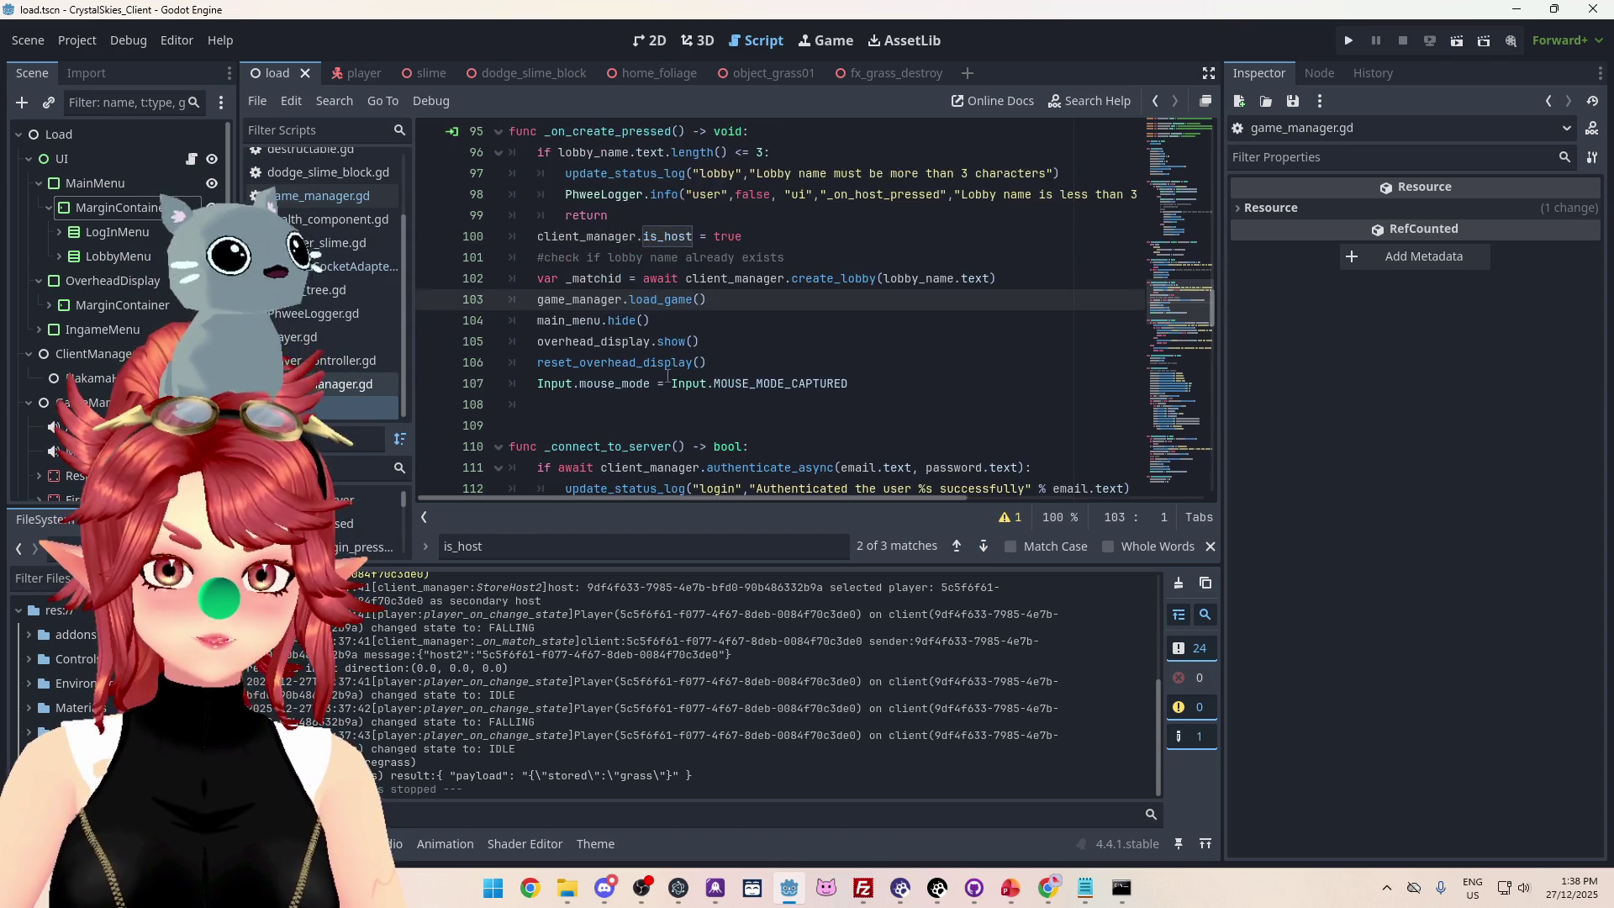
{"action": "scroll", "coordinate": [664, 377], "scroll_direction": "down", "scroll_amount": 2}
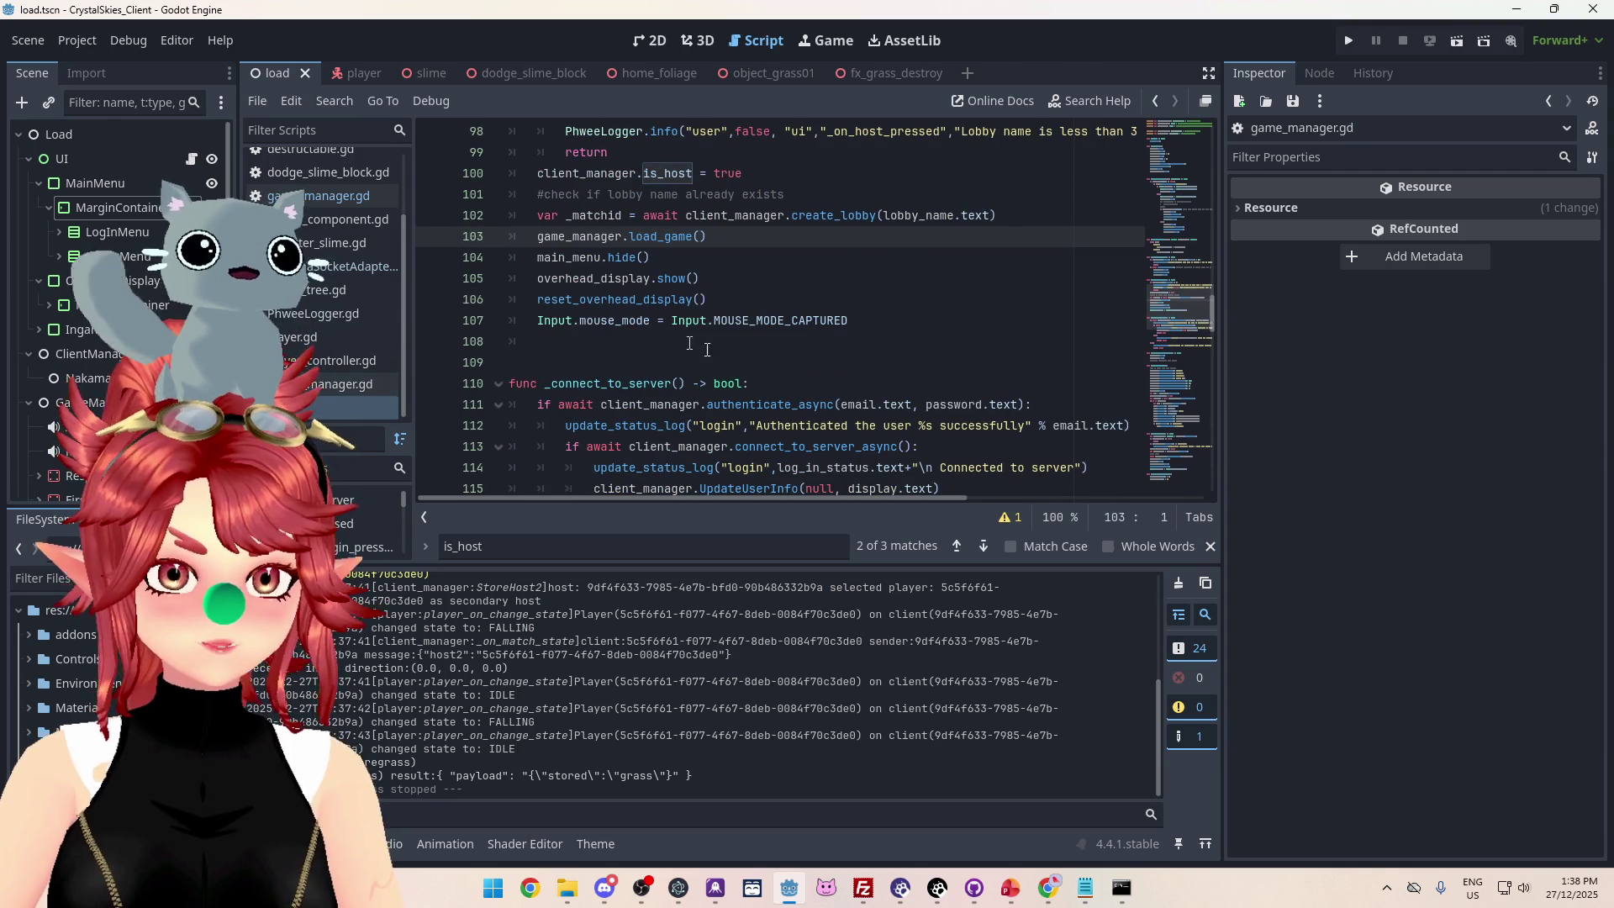
{"action": "scroll", "coordinate": [669, 374], "scroll_direction": "up", "scroll_amount": 8}
{"action": "scroll", "coordinate": [697, 378], "scroll_direction": "up", "scroll_amount": 4}
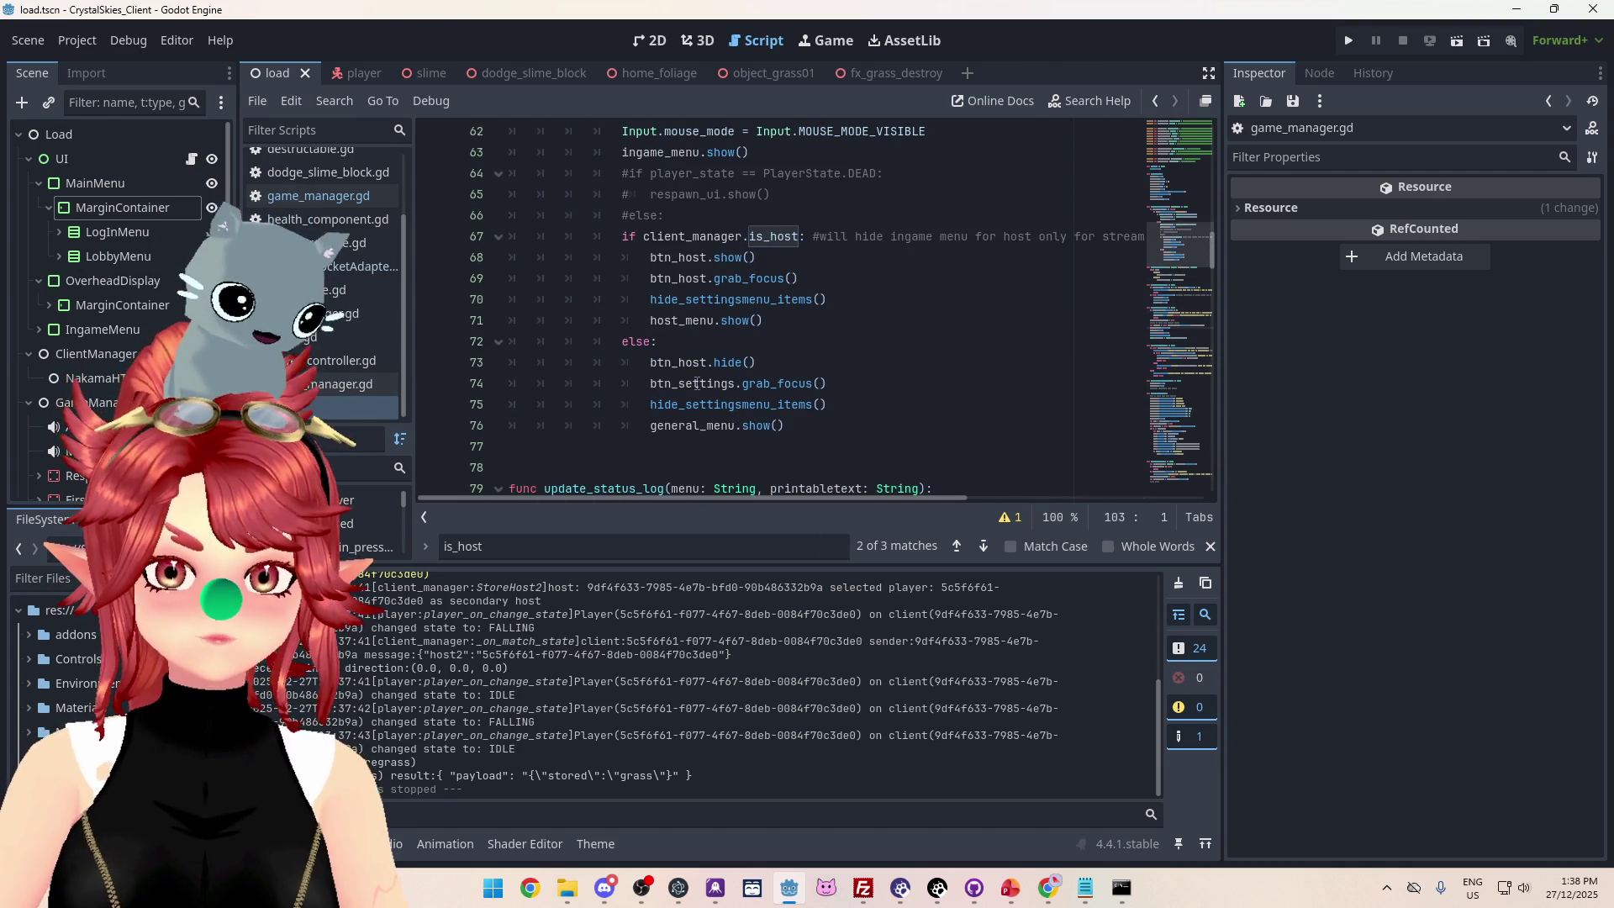
{"action": "scroll", "coordinate": [701, 391], "scroll_direction": "up", "scroll_amount": 2}
{"action": "scroll", "coordinate": [661, 360], "scroll_direction": "up", "scroll_amount": 1}
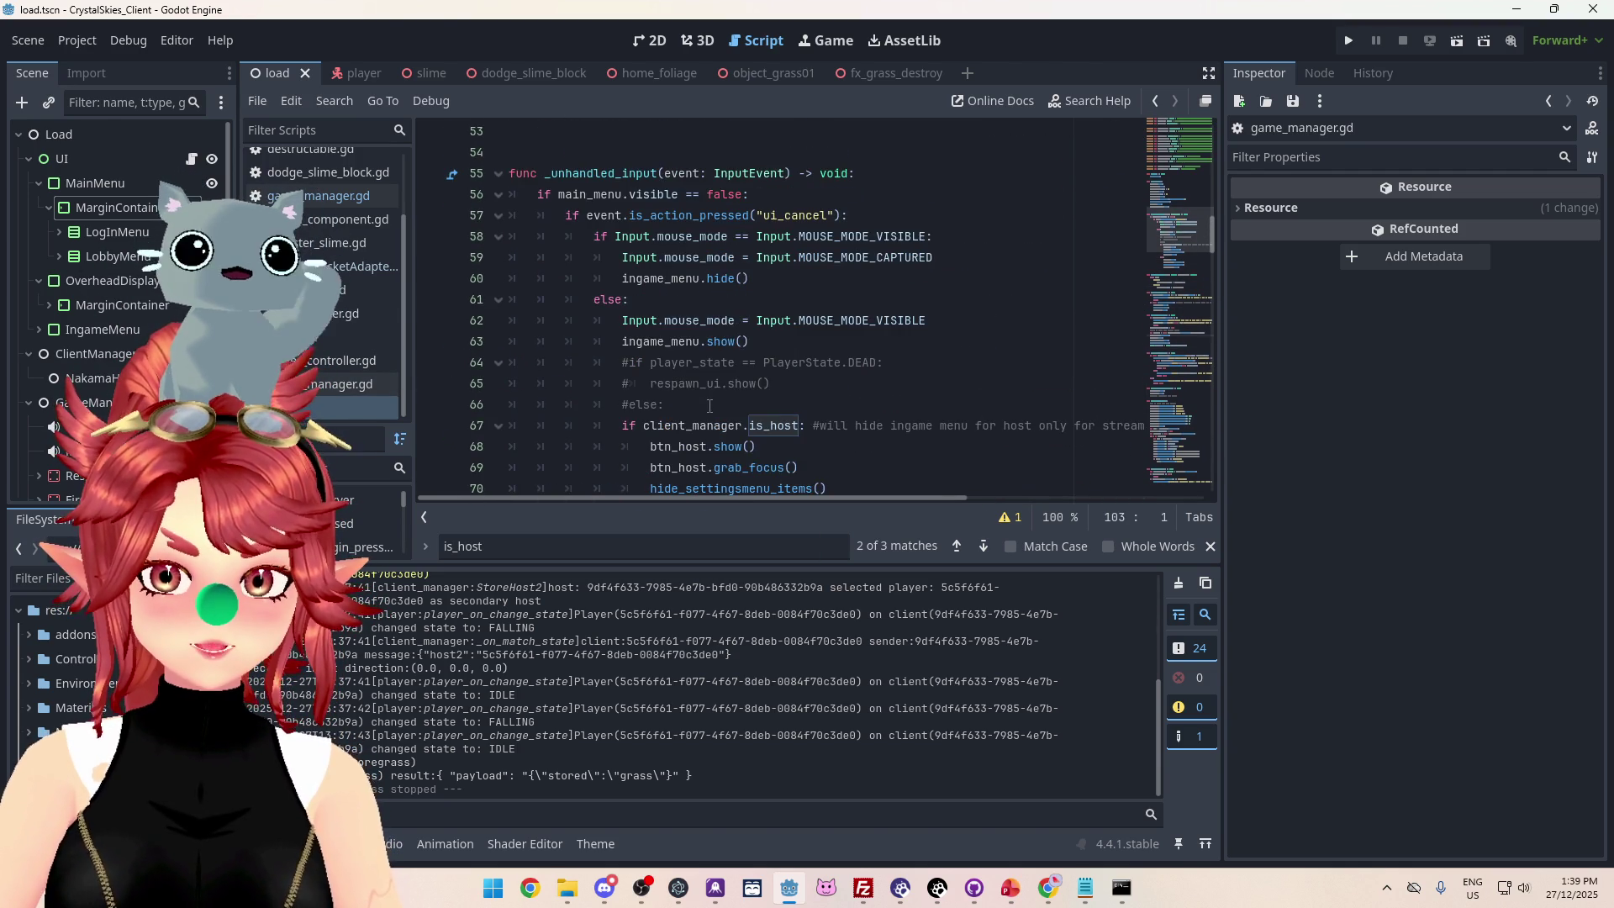
{"action": "scroll", "coordinate": [664, 360], "scroll_direction": "down", "scroll_amount": 1}
{"action": "scroll", "coordinate": [668, 359], "scroll_direction": "up", "scroll_amount": 1}
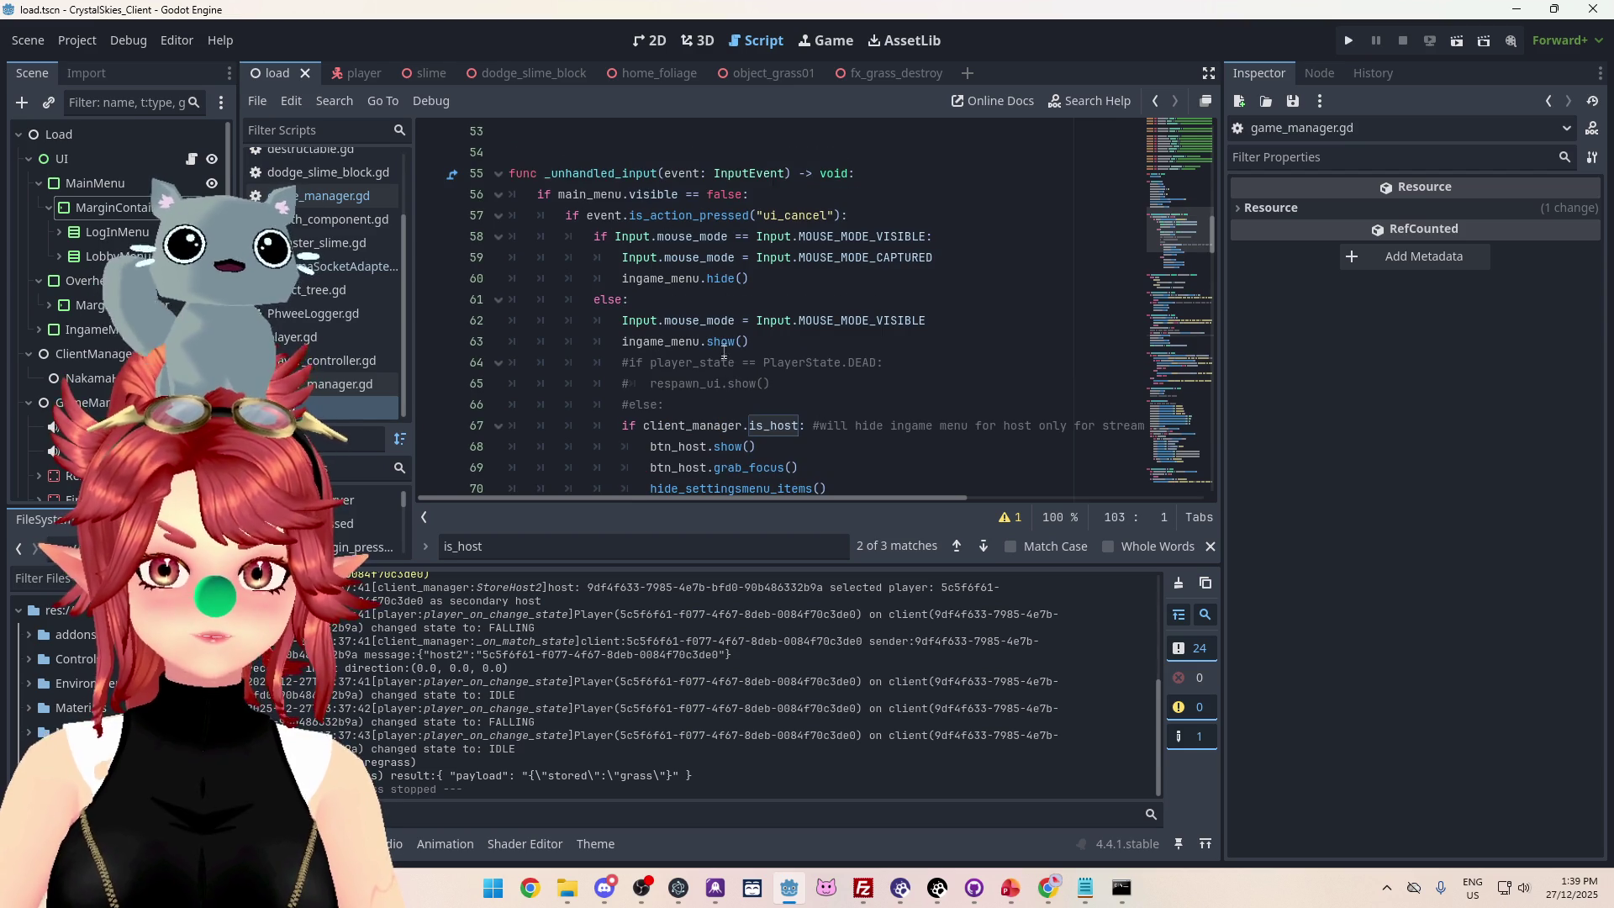
{"action": "scroll", "coordinate": [724, 322], "scroll_direction": "down", "scroll_amount": 2}
{"action": "left_click", "coordinate": [1348, 40]}
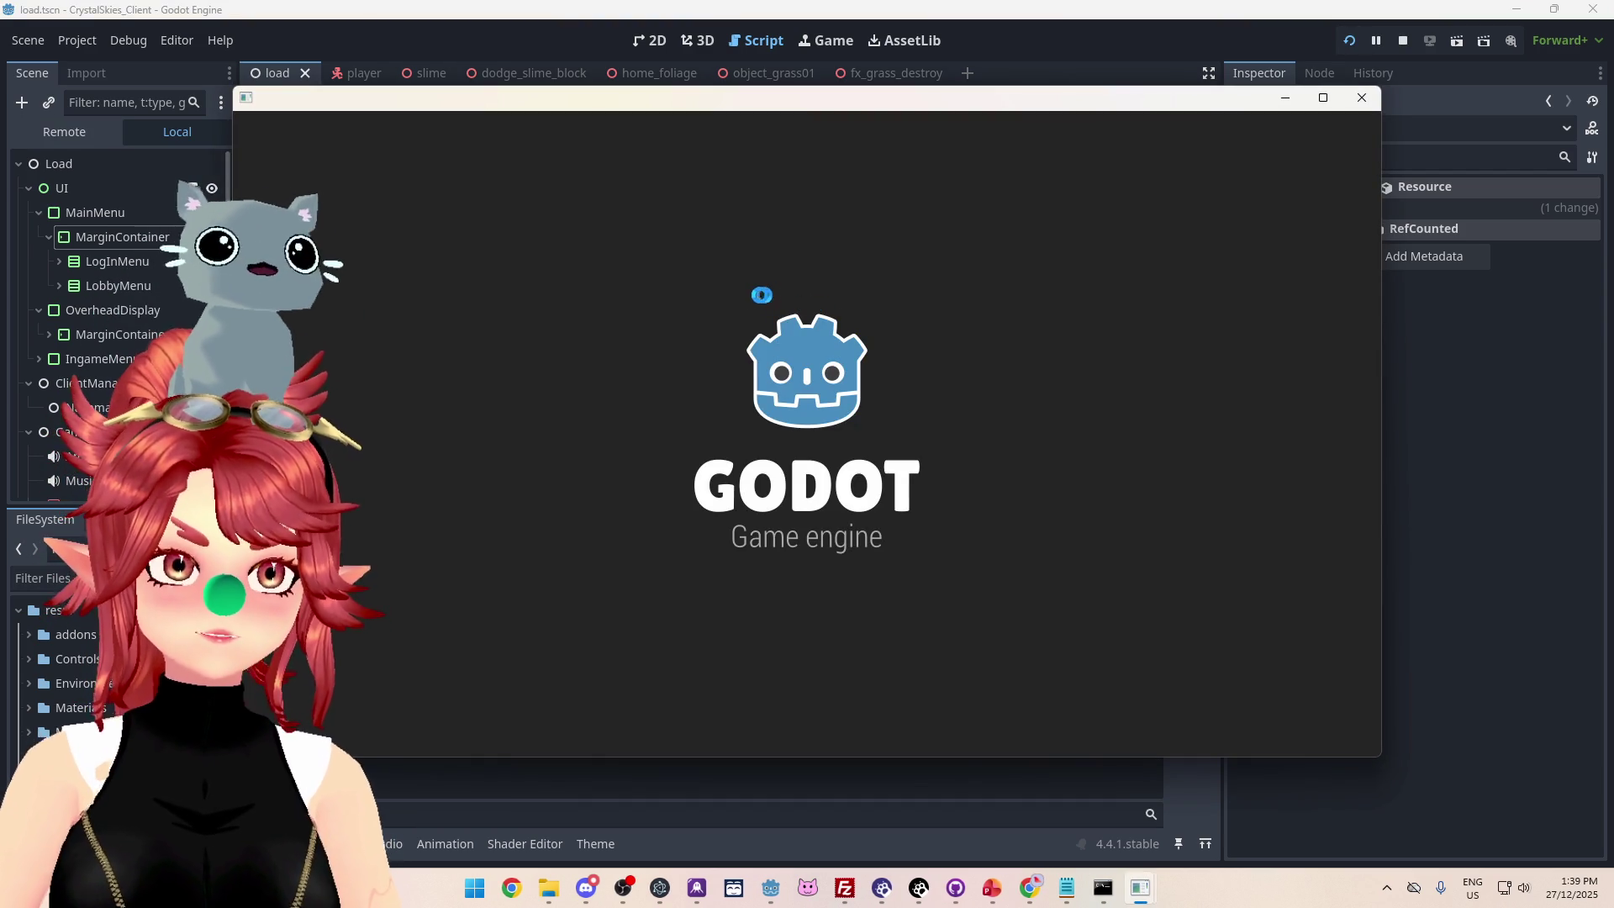
Log in on the first client and create a new lobby as host.
{"action": "left_click", "coordinate": [799, 536]}
{"action": "mouse_move", "coordinate": [850, 106]}
{"action": "left_mouse_down"}
{"action": "mouse_move", "coordinate": [711, 90]}
{"action": "mouse_move", "coordinate": [632, 48]}
{"action": "left_mouse_up"}
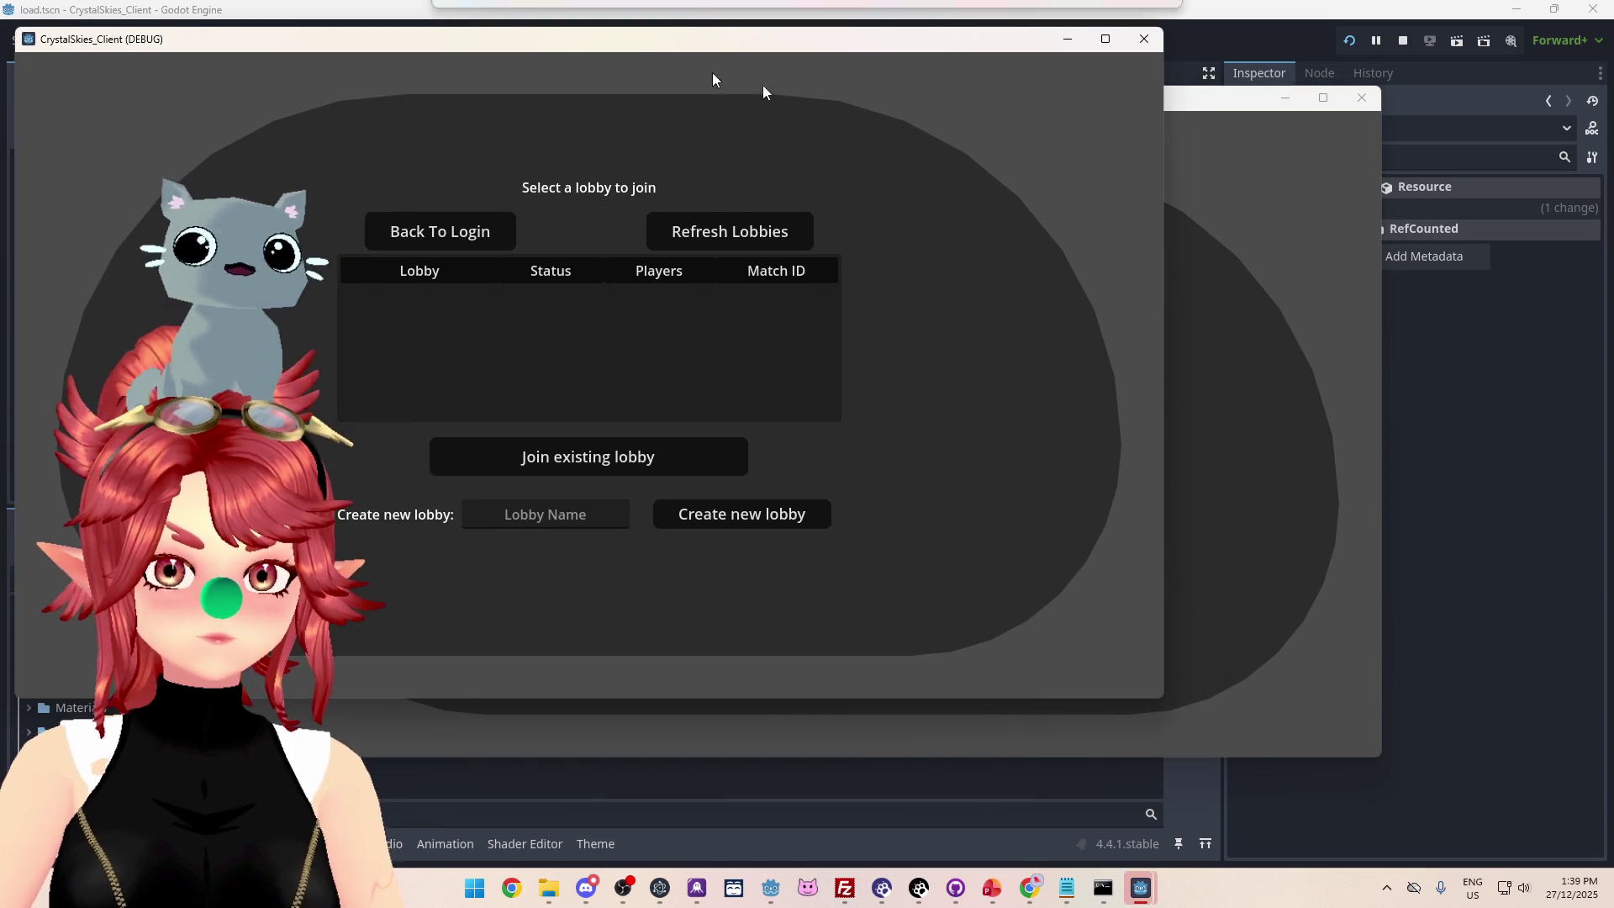
{"action": "mouse_move", "coordinate": [1188, 107]}
{"action": "left_mouse_down"}
{"action": "mouse_move", "coordinate": [1299, 202]}
{"action": "mouse_move", "coordinate": [1375, 199]}
{"action": "left_mouse_up"}
{"action": "left_click", "coordinate": [485, 158]}
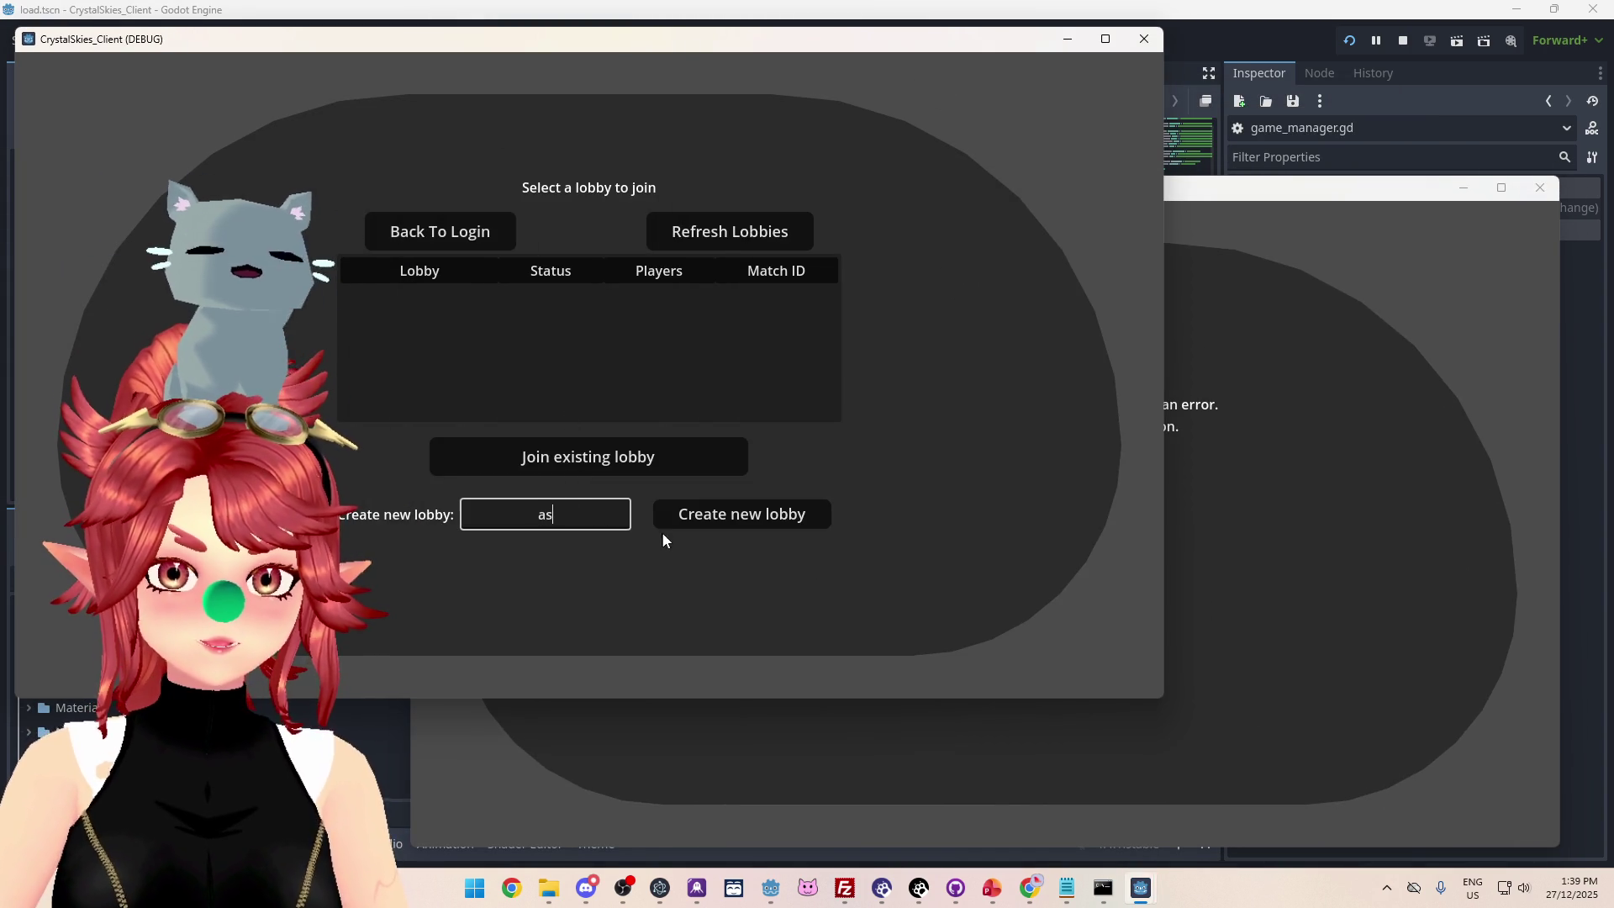
{"action": "left_click", "coordinate": [708, 516]}
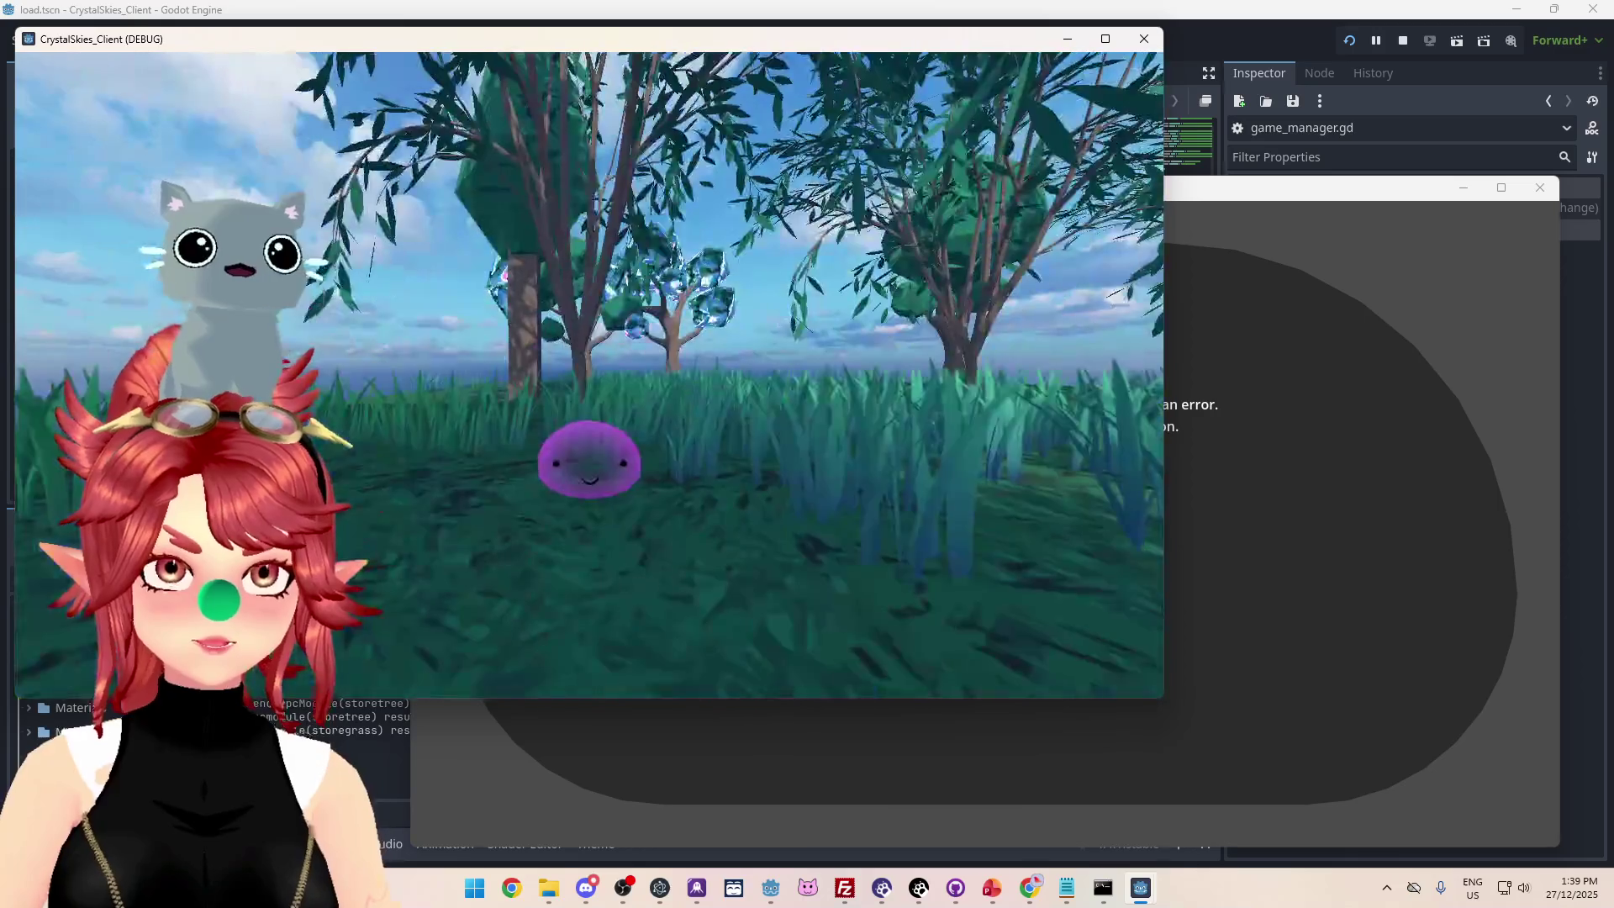
{"action": "key", "text": "Escape"}
Log in the second client with '2' added to its player name and join the new lobby.
{"action": "left_click", "coordinate": [1225, 386]}
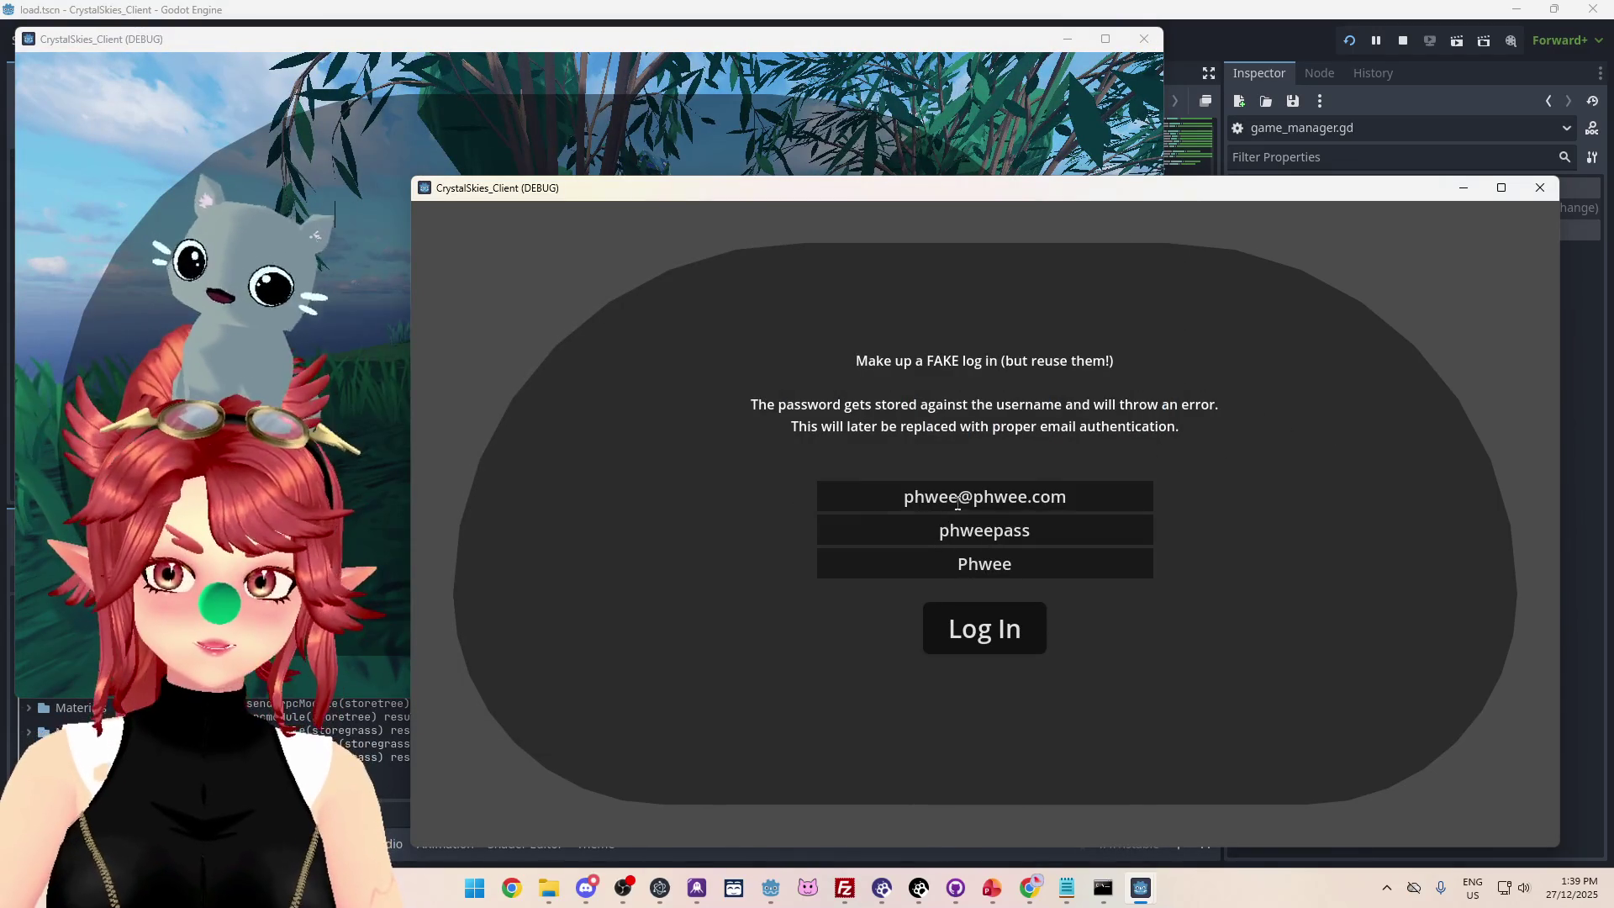
{"action": "left_click", "coordinate": [1032, 564]}
{"action": "type", "text": "2"}
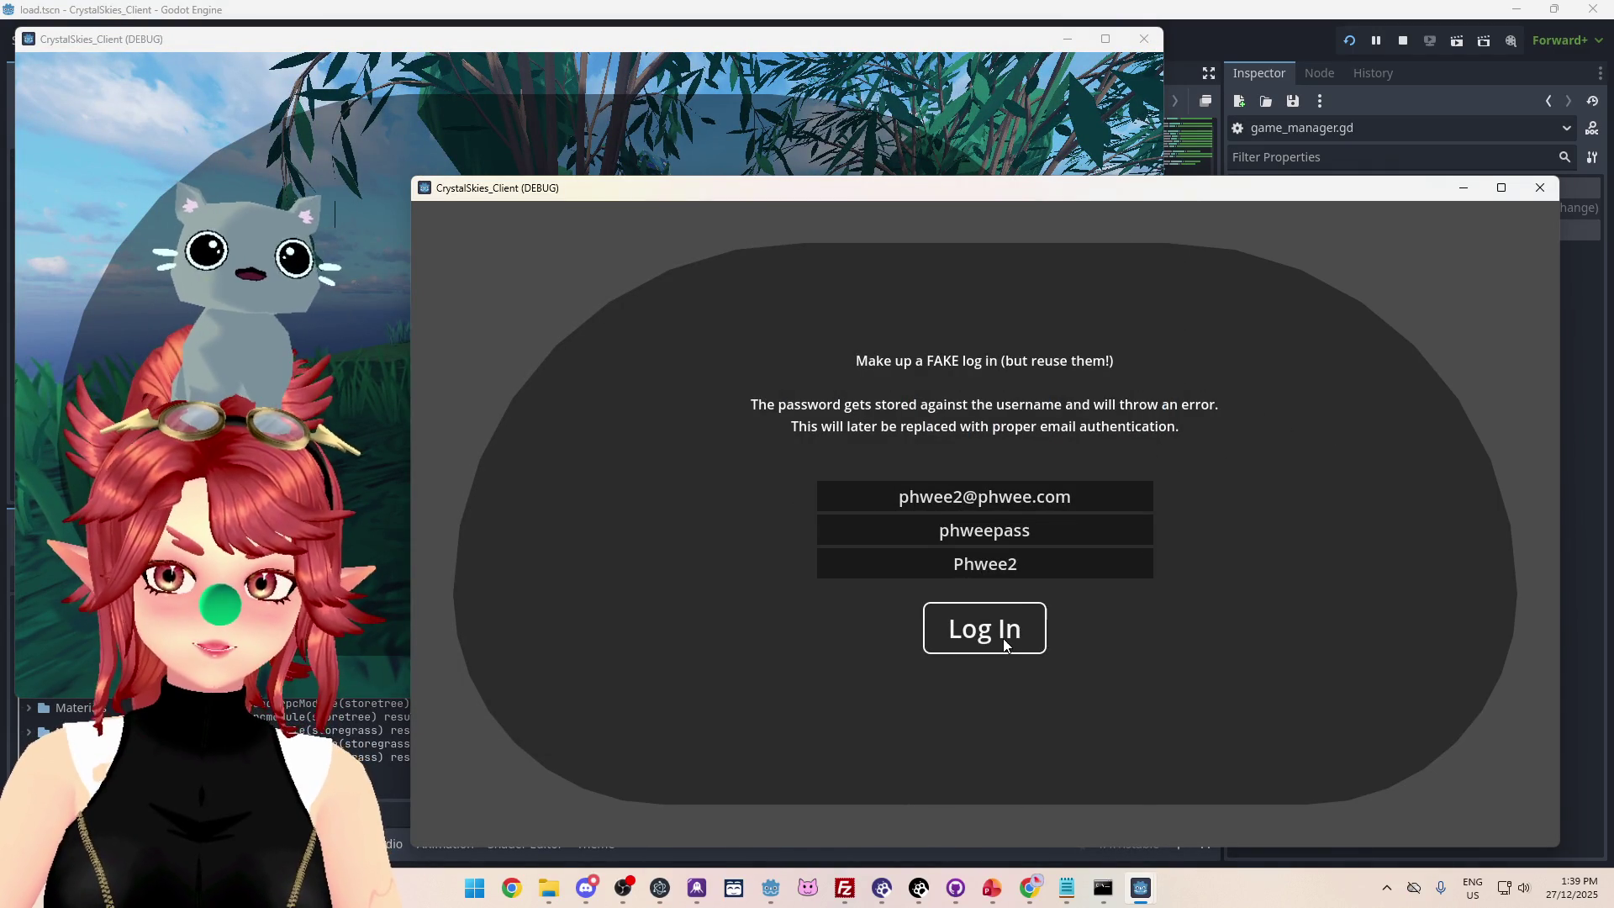
{"action": "left_click", "coordinate": [1003, 644]}
{"action": "left_click", "coordinate": [994, 447]}
{"action": "left_click", "coordinate": [997, 616]}
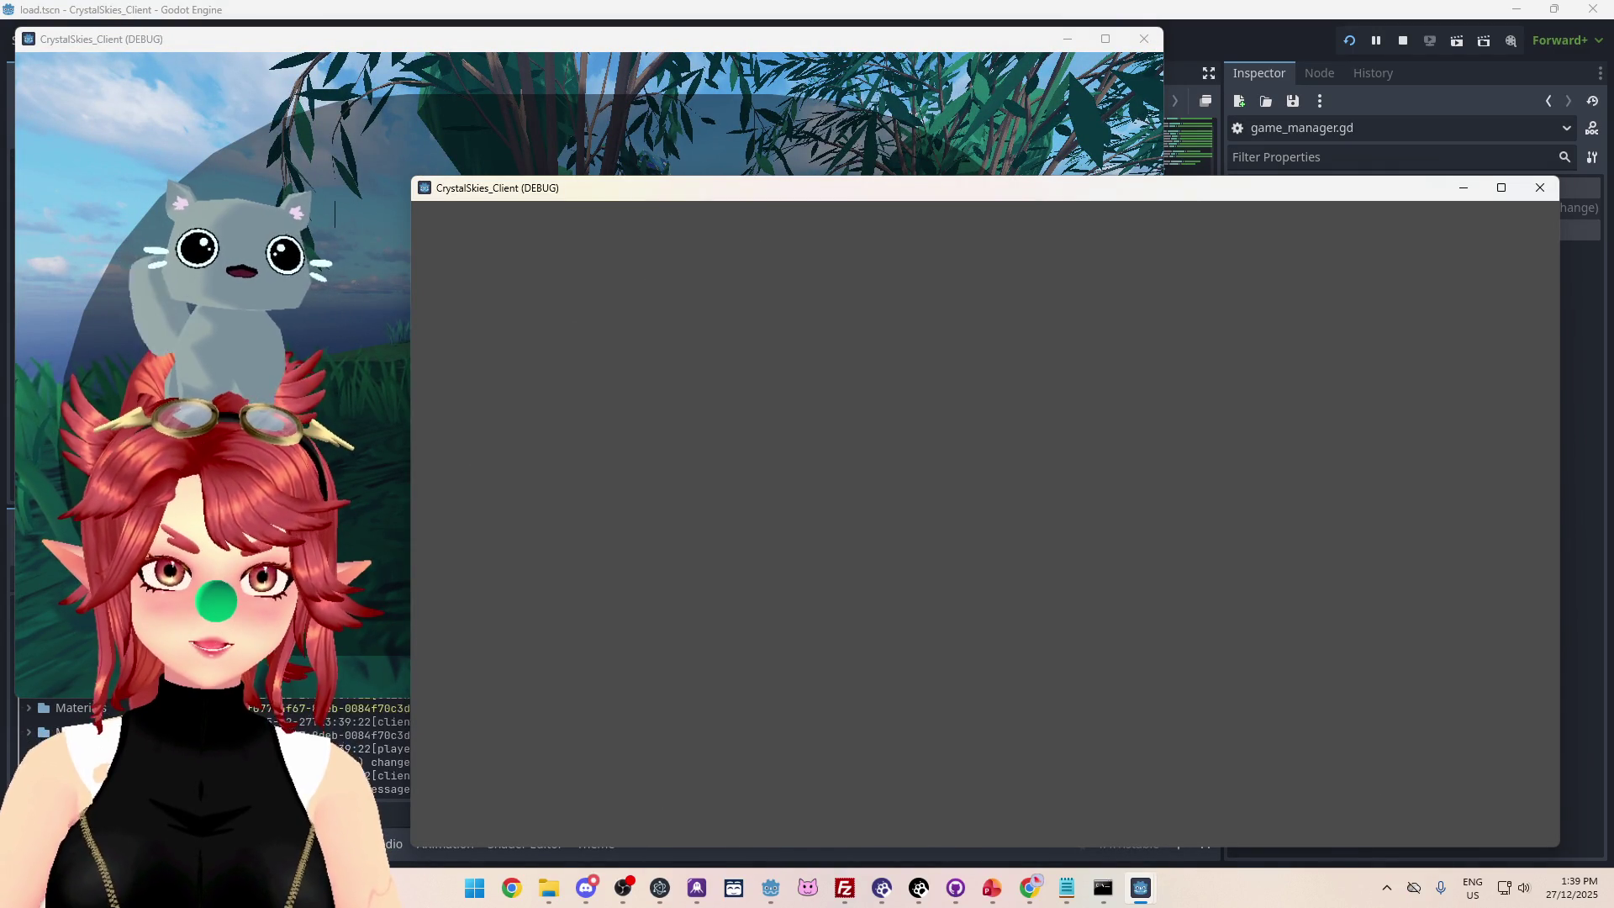
{"action": "key", "text": "Escape"}
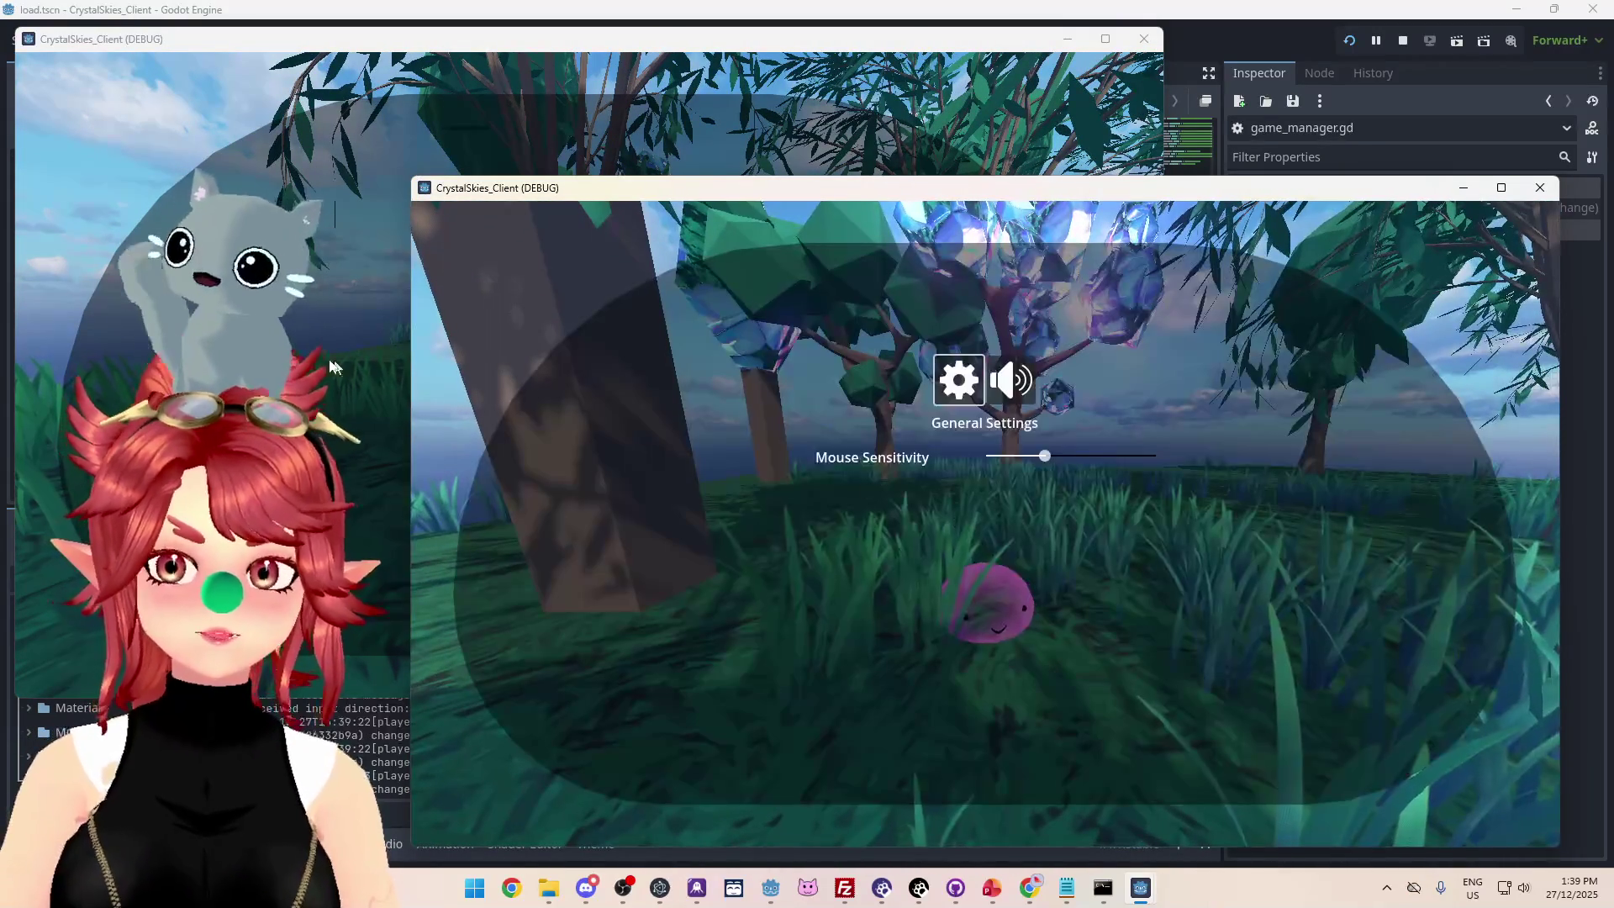
Start the Dodge Slime battle from the host, then close the host's game window.
{"action": "left_click", "coordinate": [361, 372]}
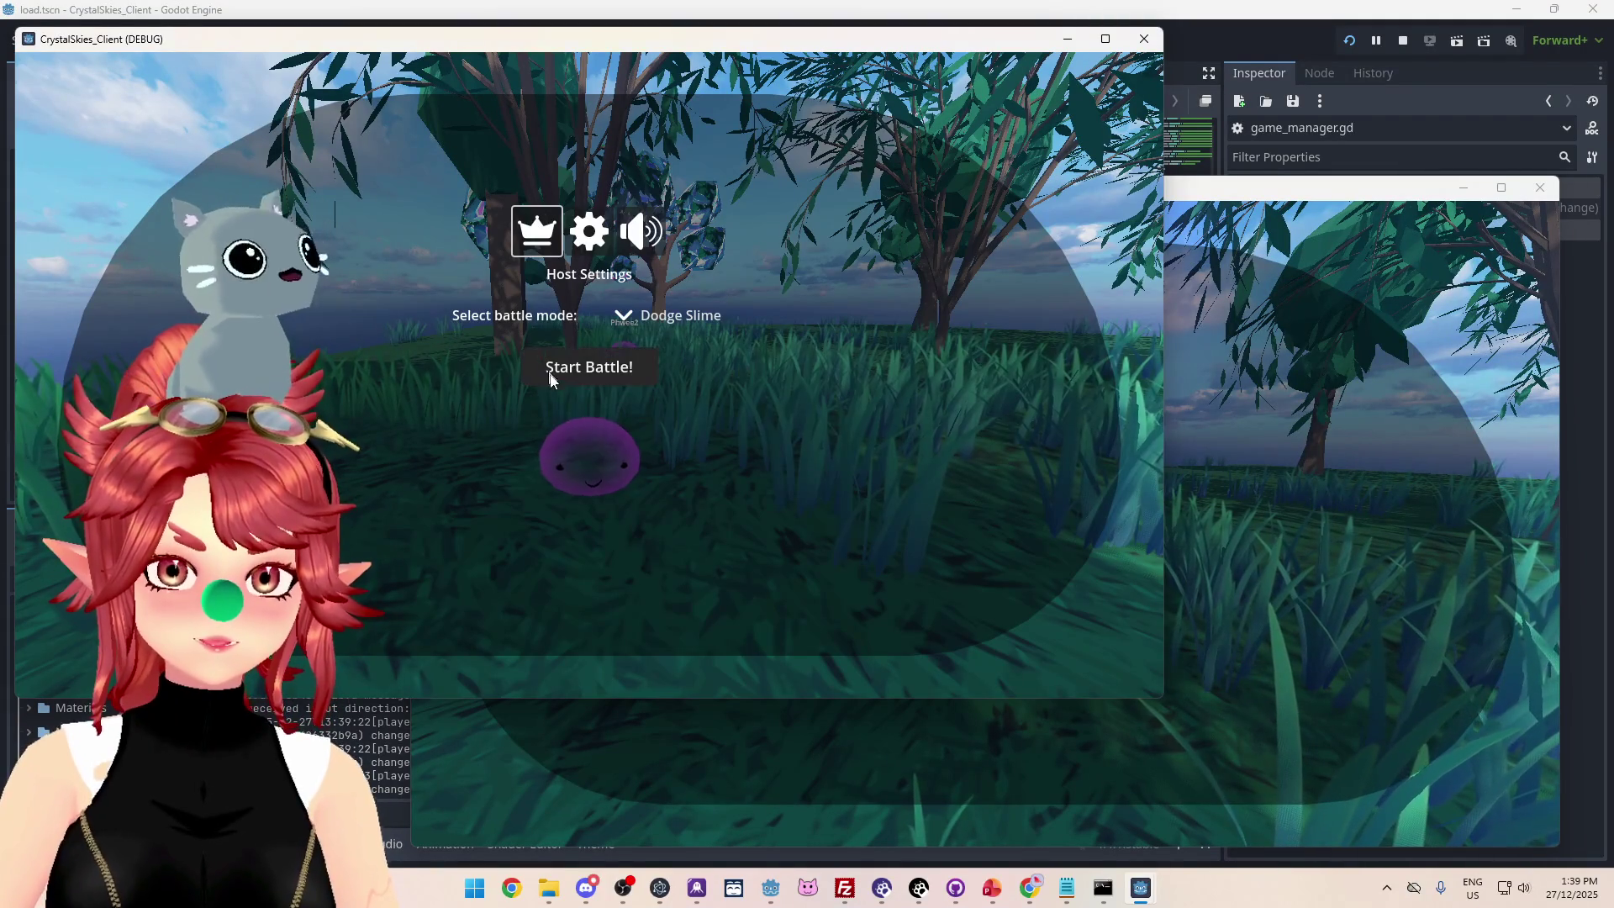
{"action": "left_click", "coordinate": [578, 370]}
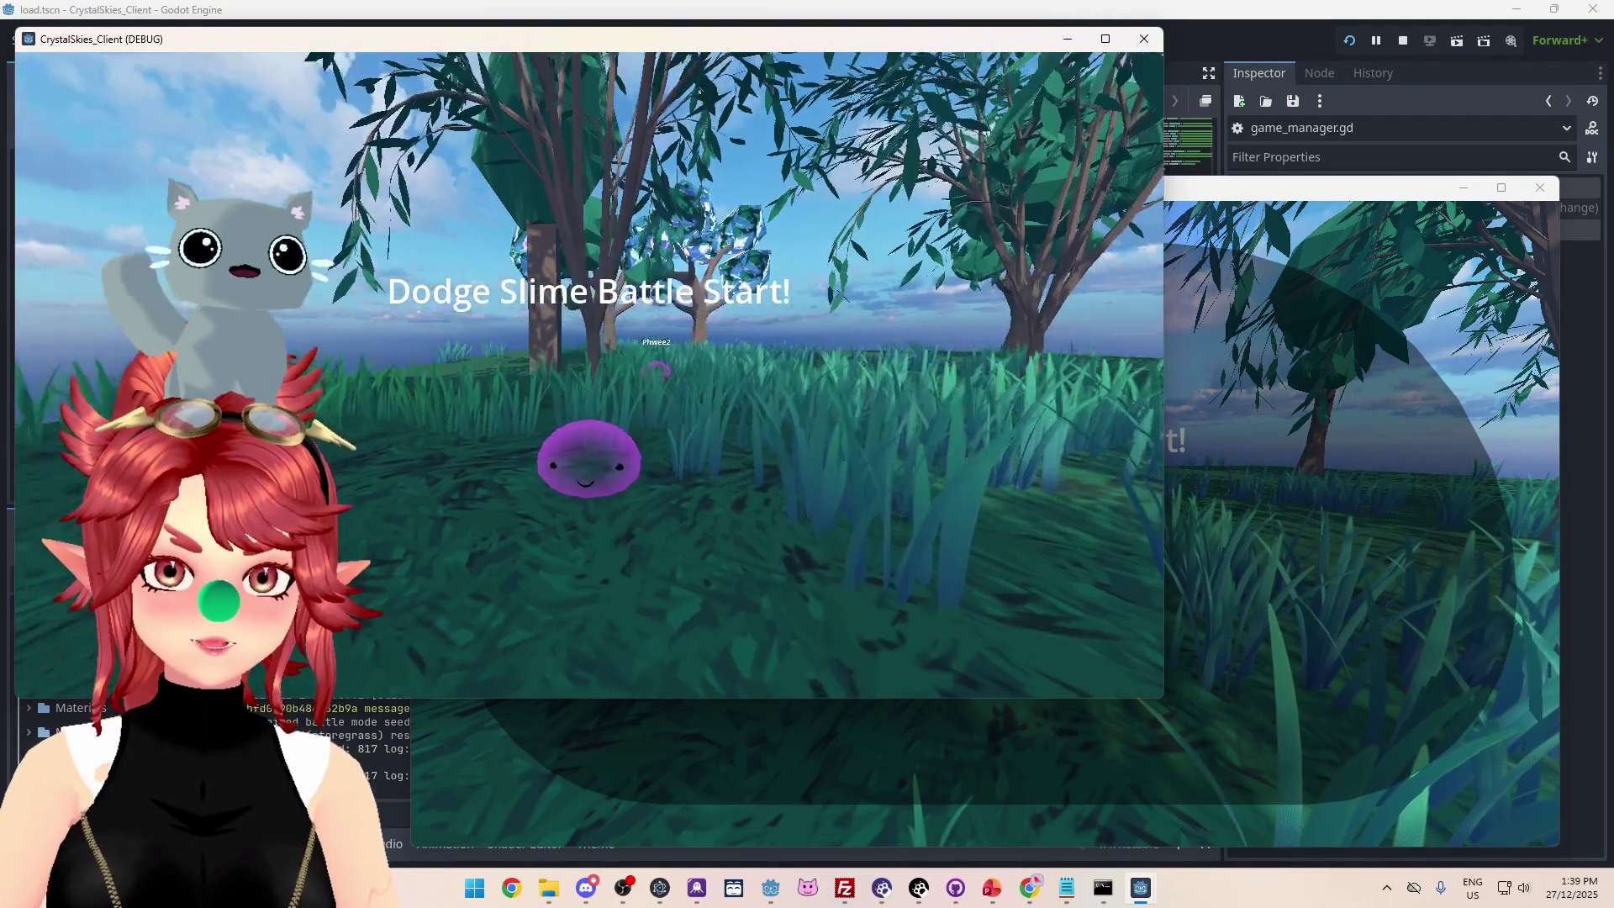
{"action": "key", "text": "Escape"}
{"action": "left_click", "coordinate": [1144, 38]}
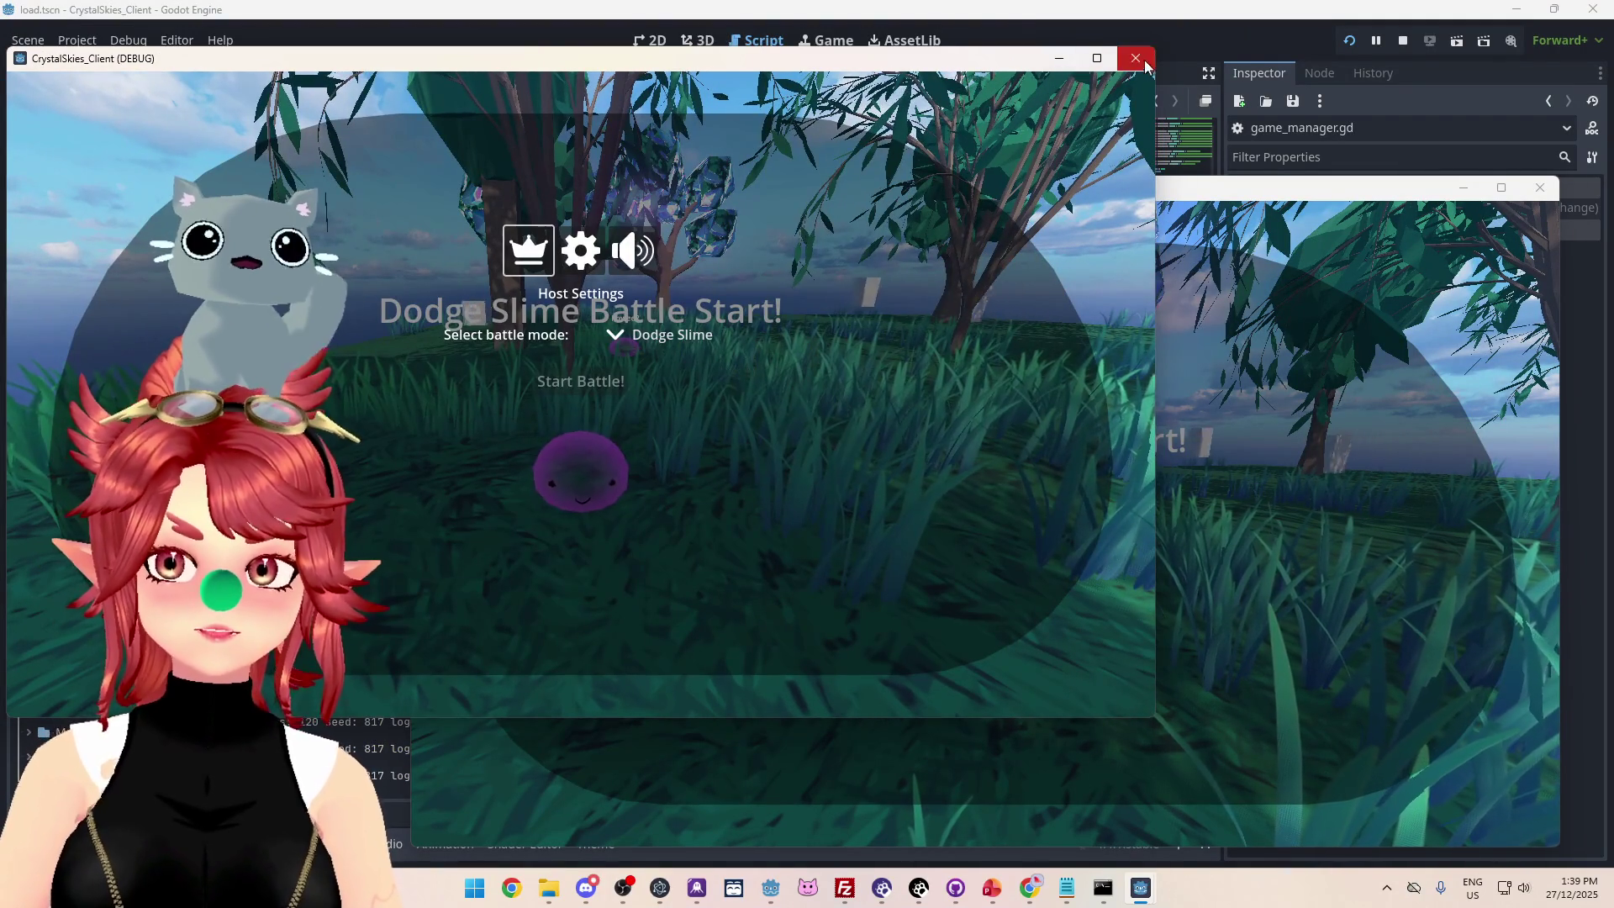
{"action": "left_click", "coordinate": [1143, 67]}
Start a battle from the remaining client, then stop the debug run.
{"action": "left_click_drag", "start_coordinate": [922, 202], "coordinate": [768, 133]}
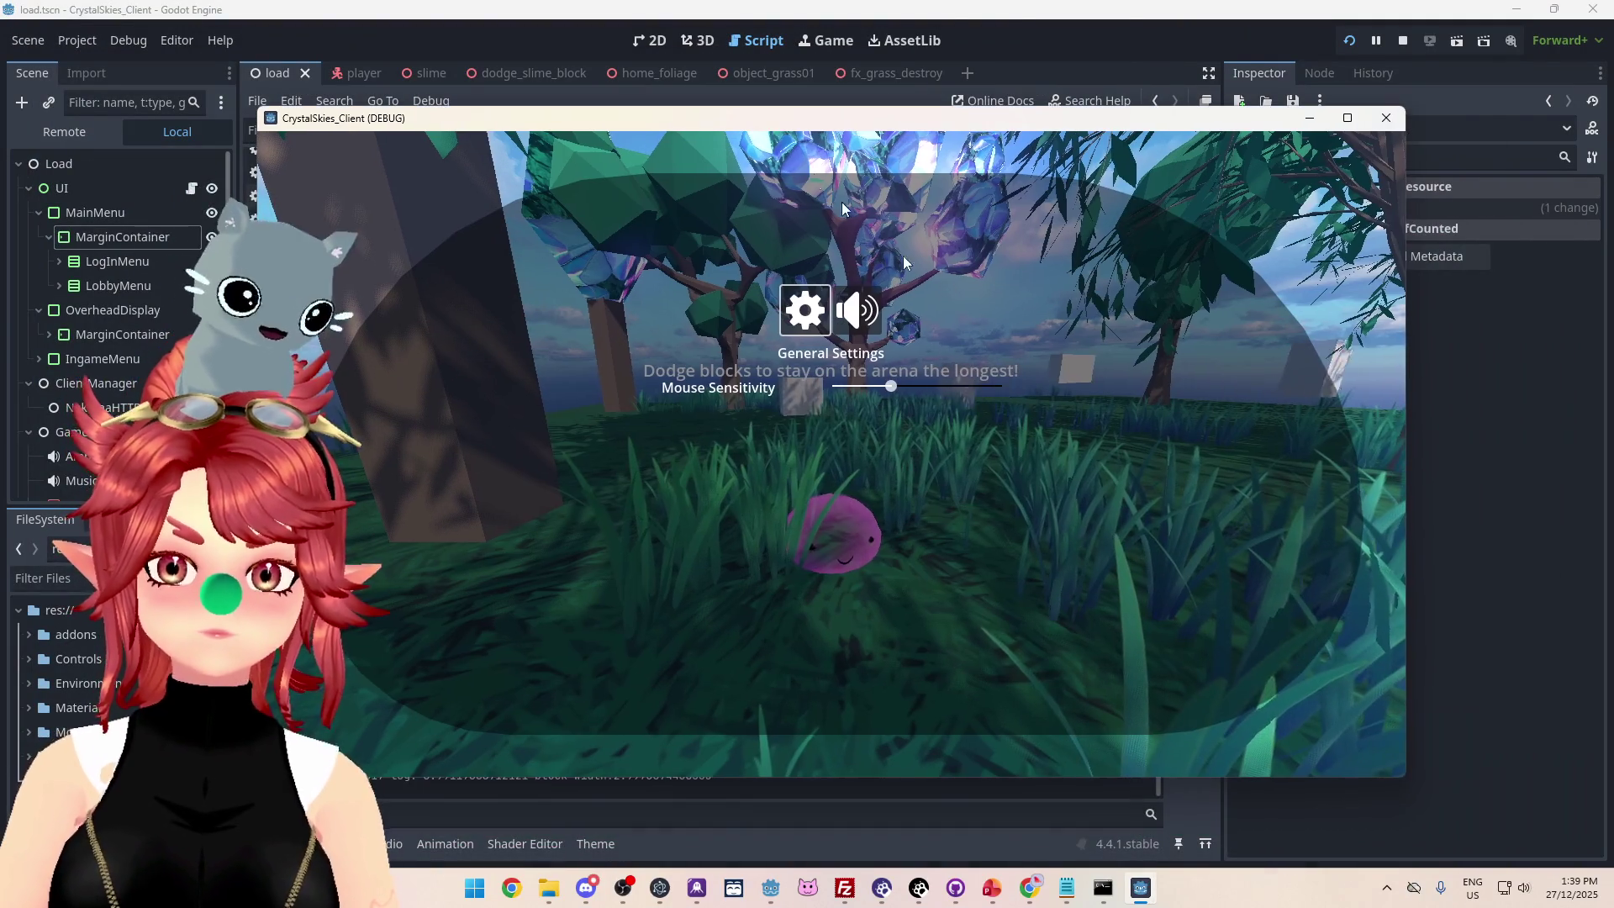
{"action": "key", "text": "Escape"}
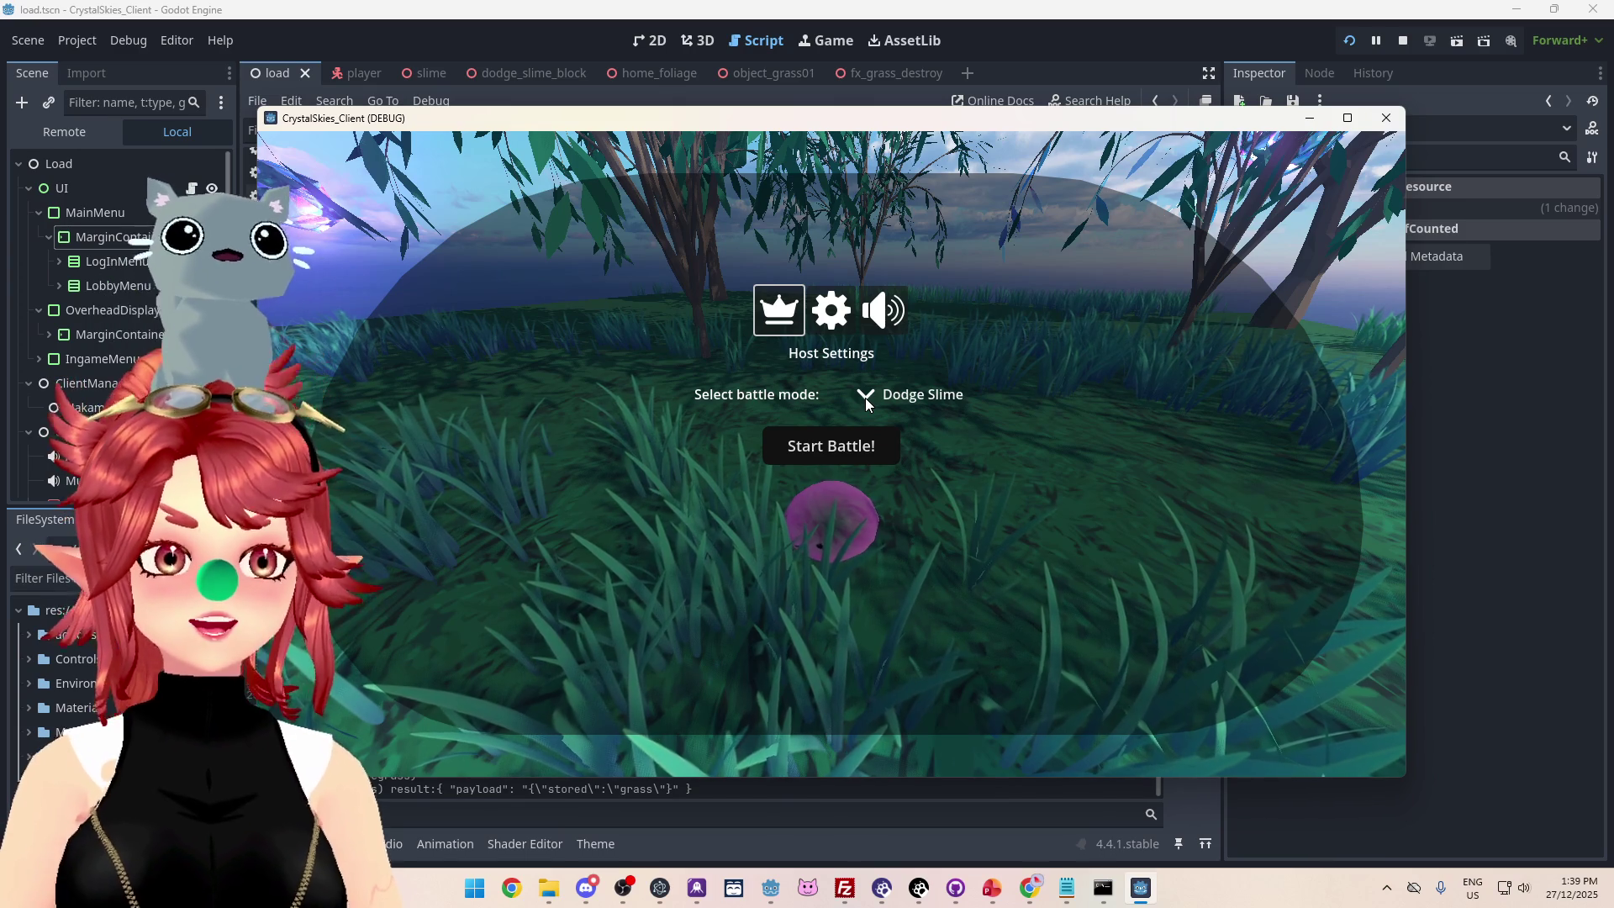
{"action": "left_click", "coordinate": [819, 456]}
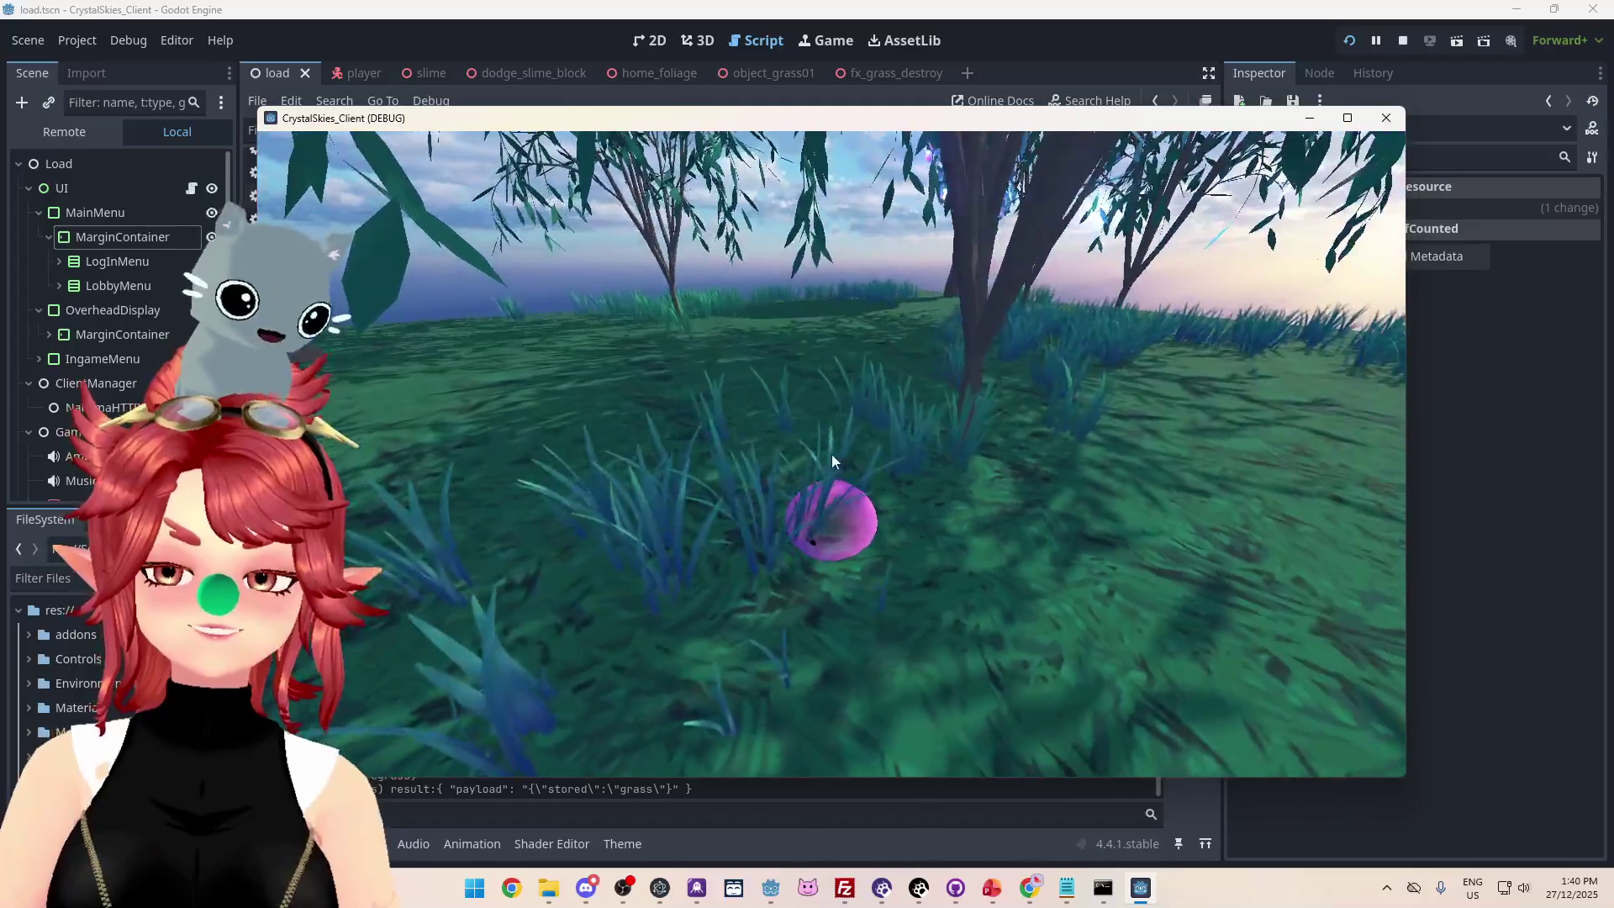
{"action": "key", "text": "Escape"}
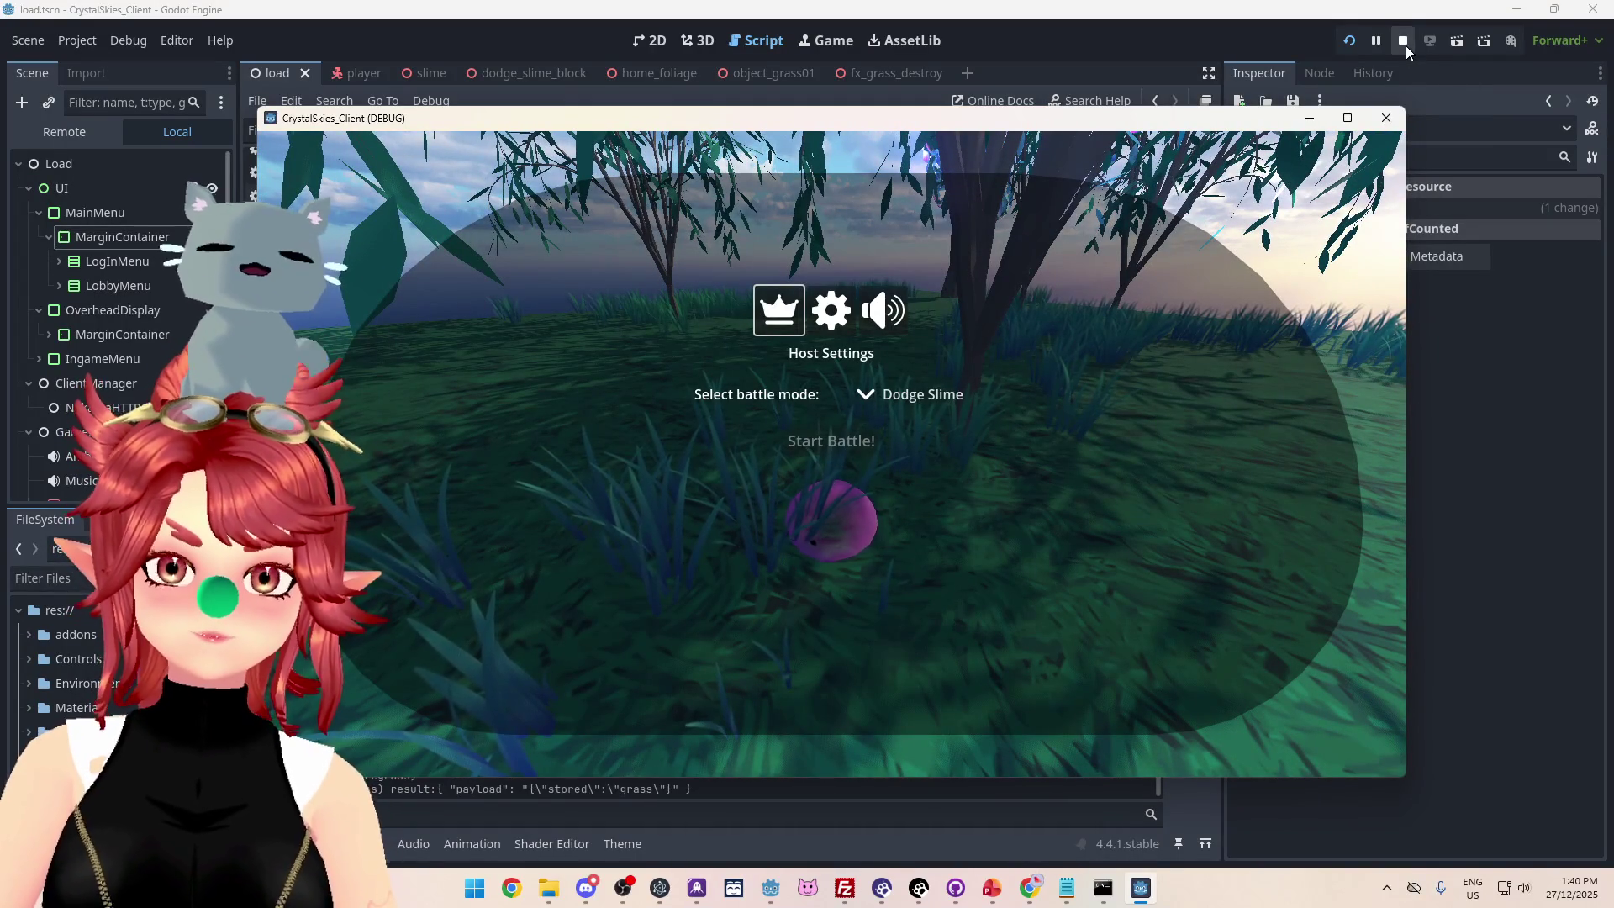
{"action": "left_click", "coordinate": [1404, 42]}
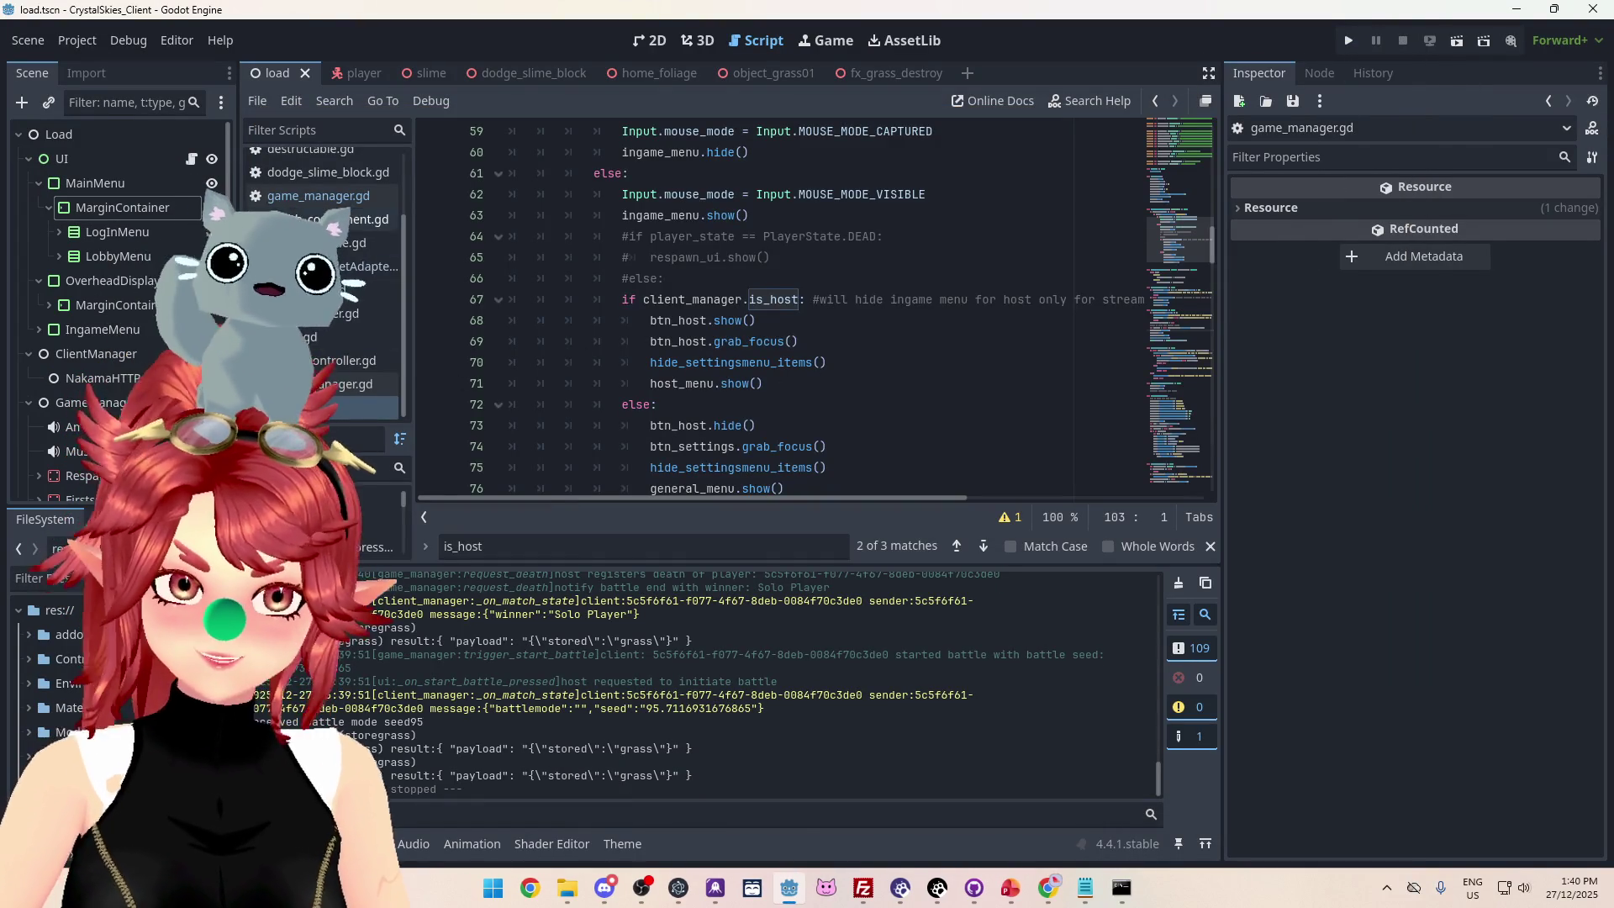
Review the trigger_start_battle function in game_manager.gd.
{"action": "scroll", "coordinate": [778, 358], "scroll_direction": "up", "scroll_amount": 15}
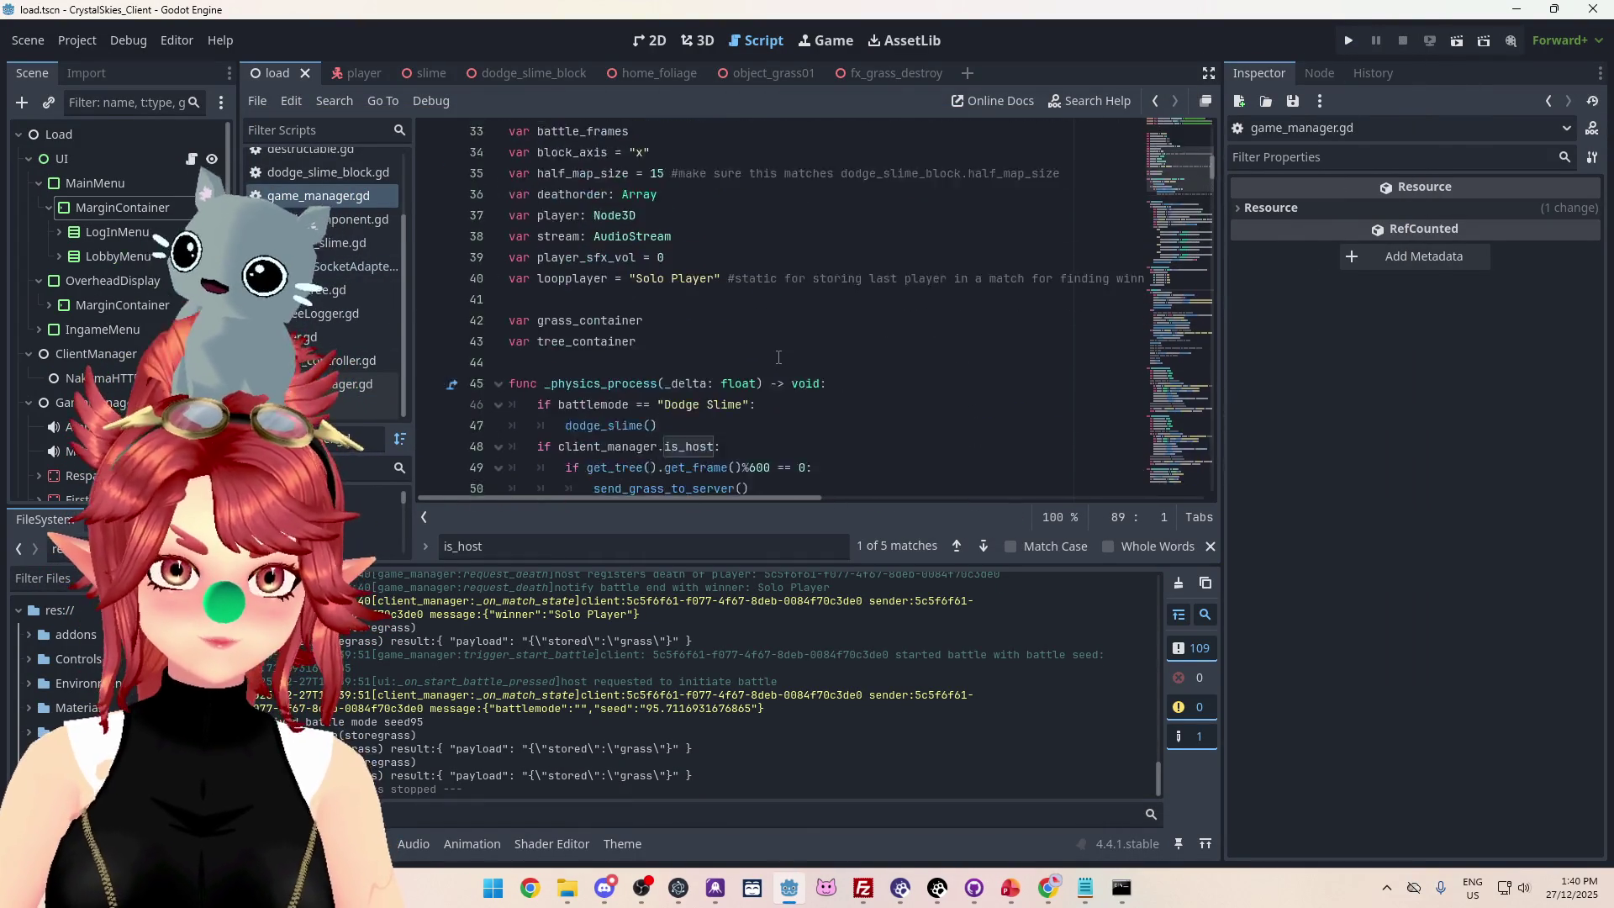
{"action": "scroll", "coordinate": [778, 357], "scroll_direction": "up", "scroll_amount": 8}
{"action": "scroll", "coordinate": [766, 323], "scroll_direction": "down", "scroll_amount": 12}
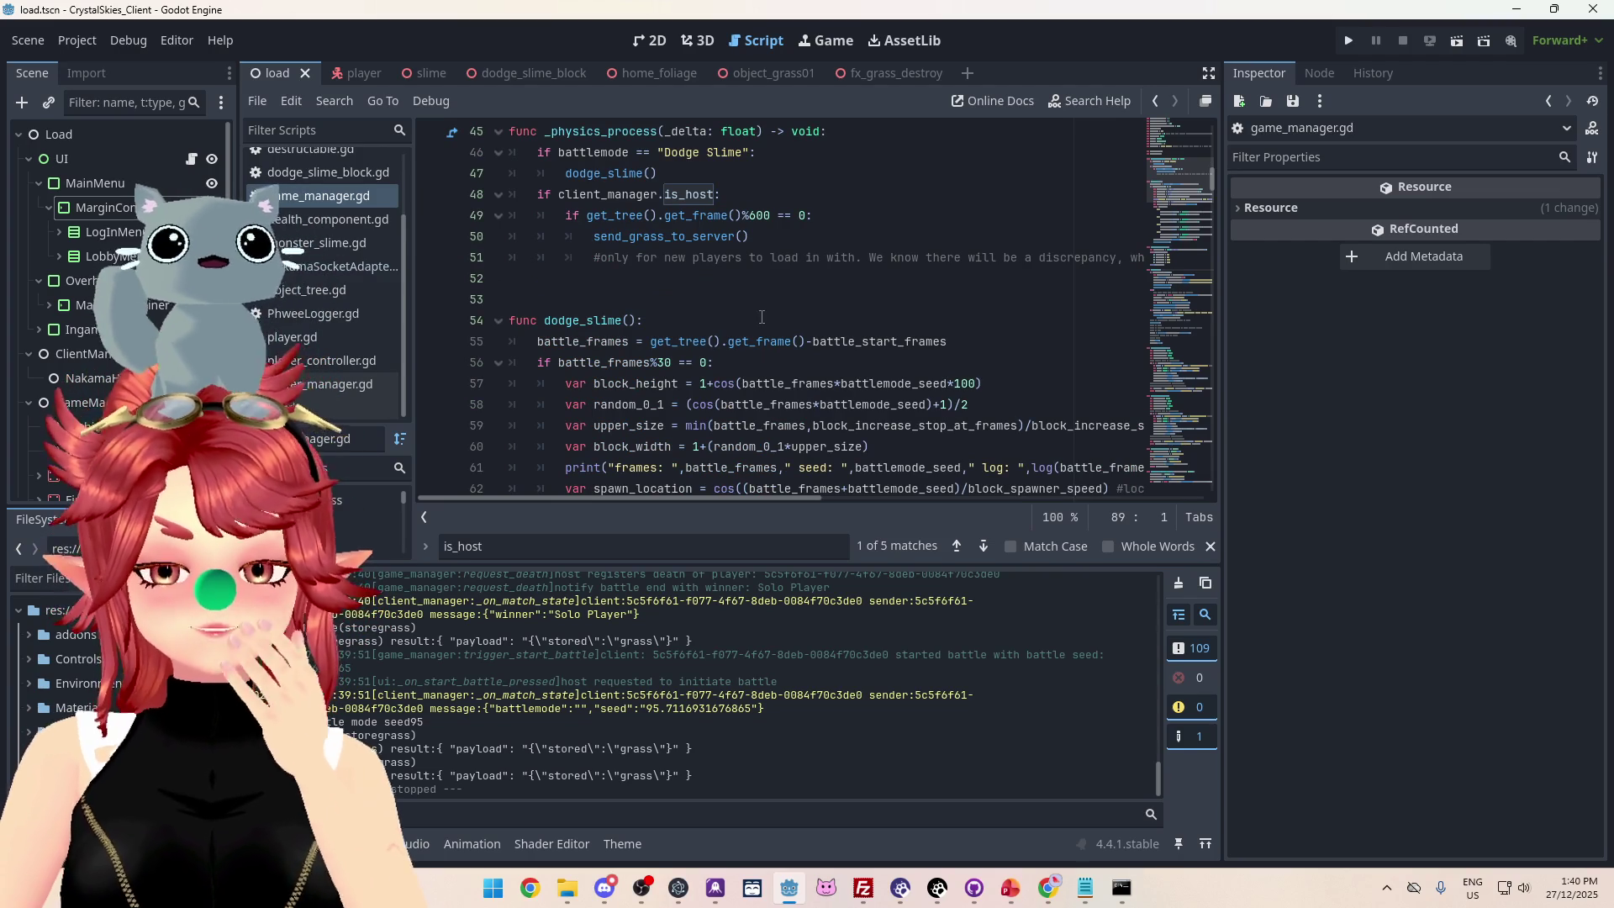
{"action": "scroll", "coordinate": [761, 317], "scroll_direction": "up", "scroll_amount": 7}
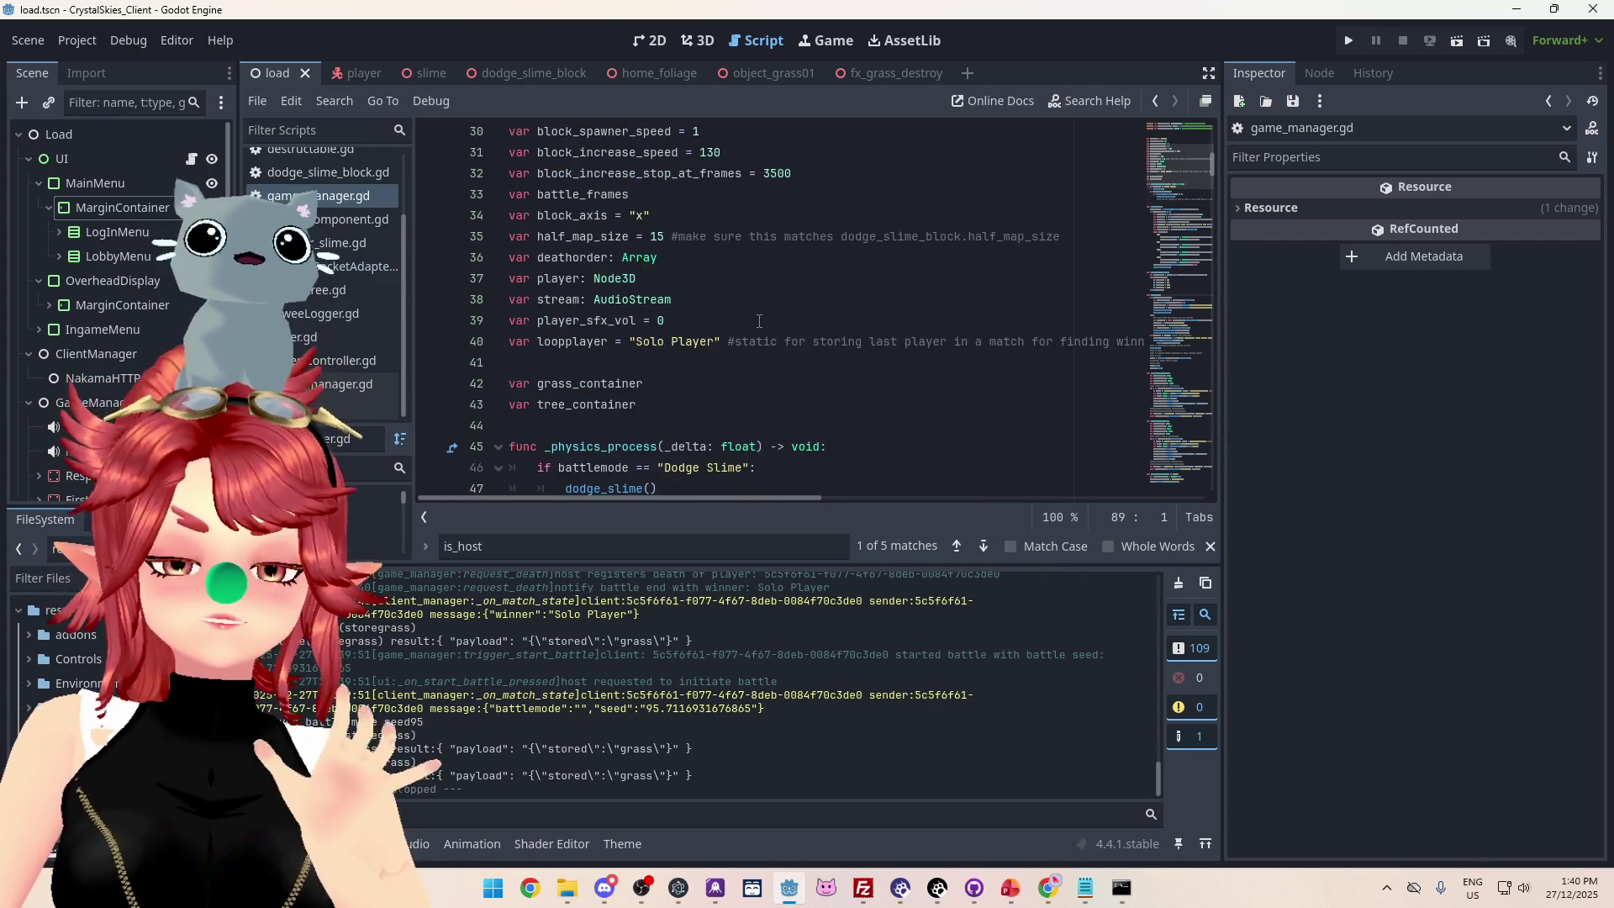
{"action": "scroll", "coordinate": [759, 321], "scroll_direction": "up", "scroll_amount": 3}
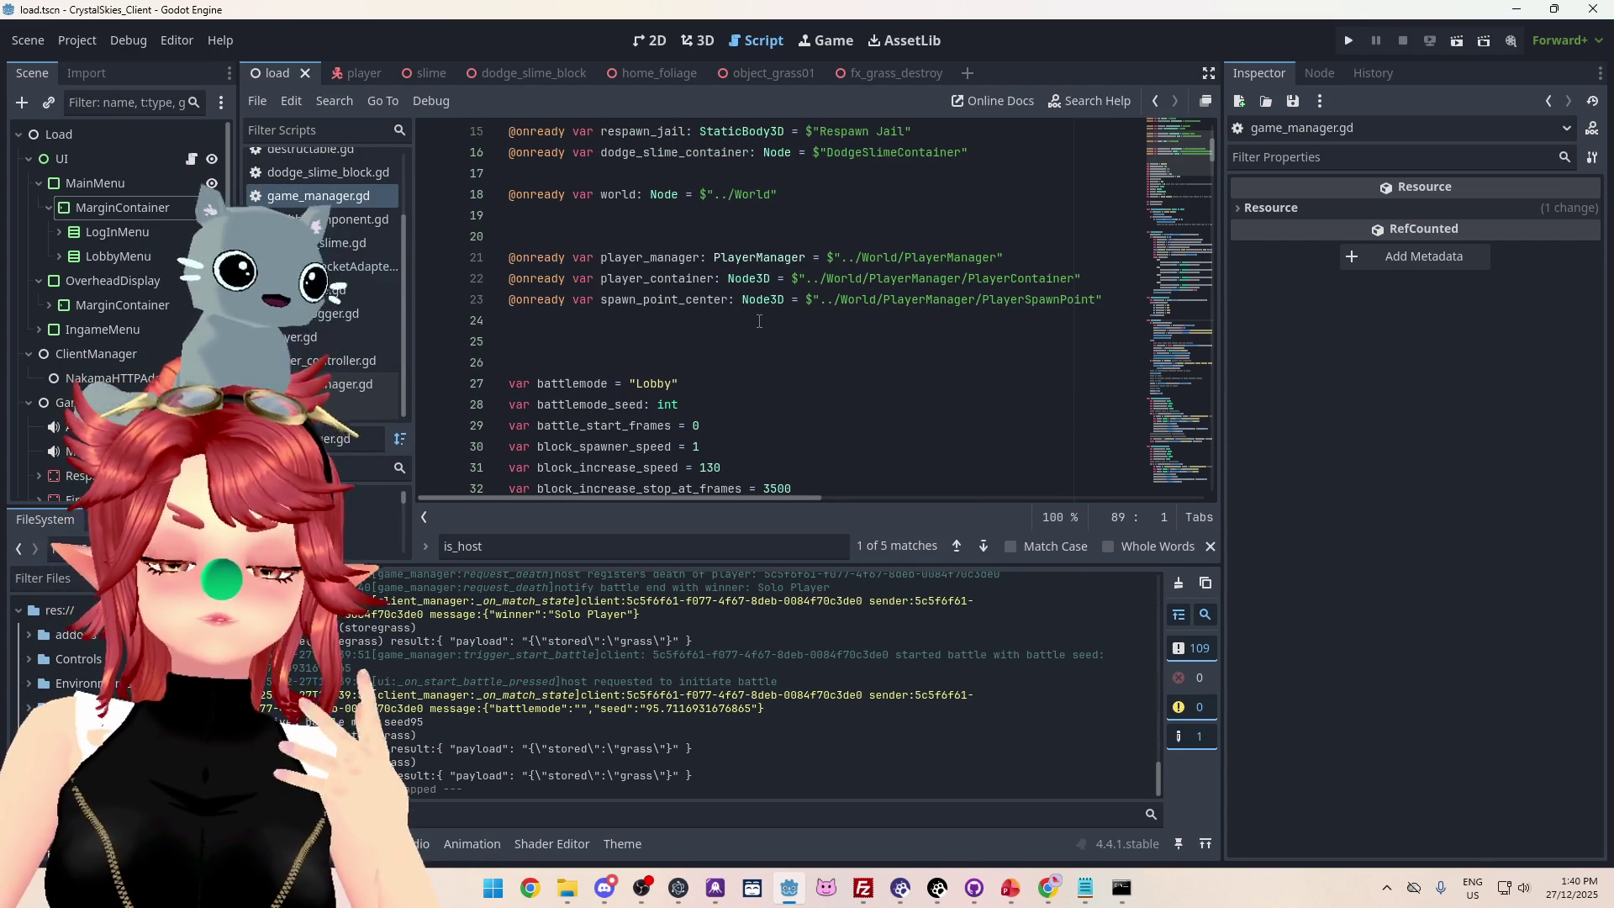
{"action": "scroll", "coordinate": [759, 321], "scroll_direction": "down", "scroll_amount": 3}
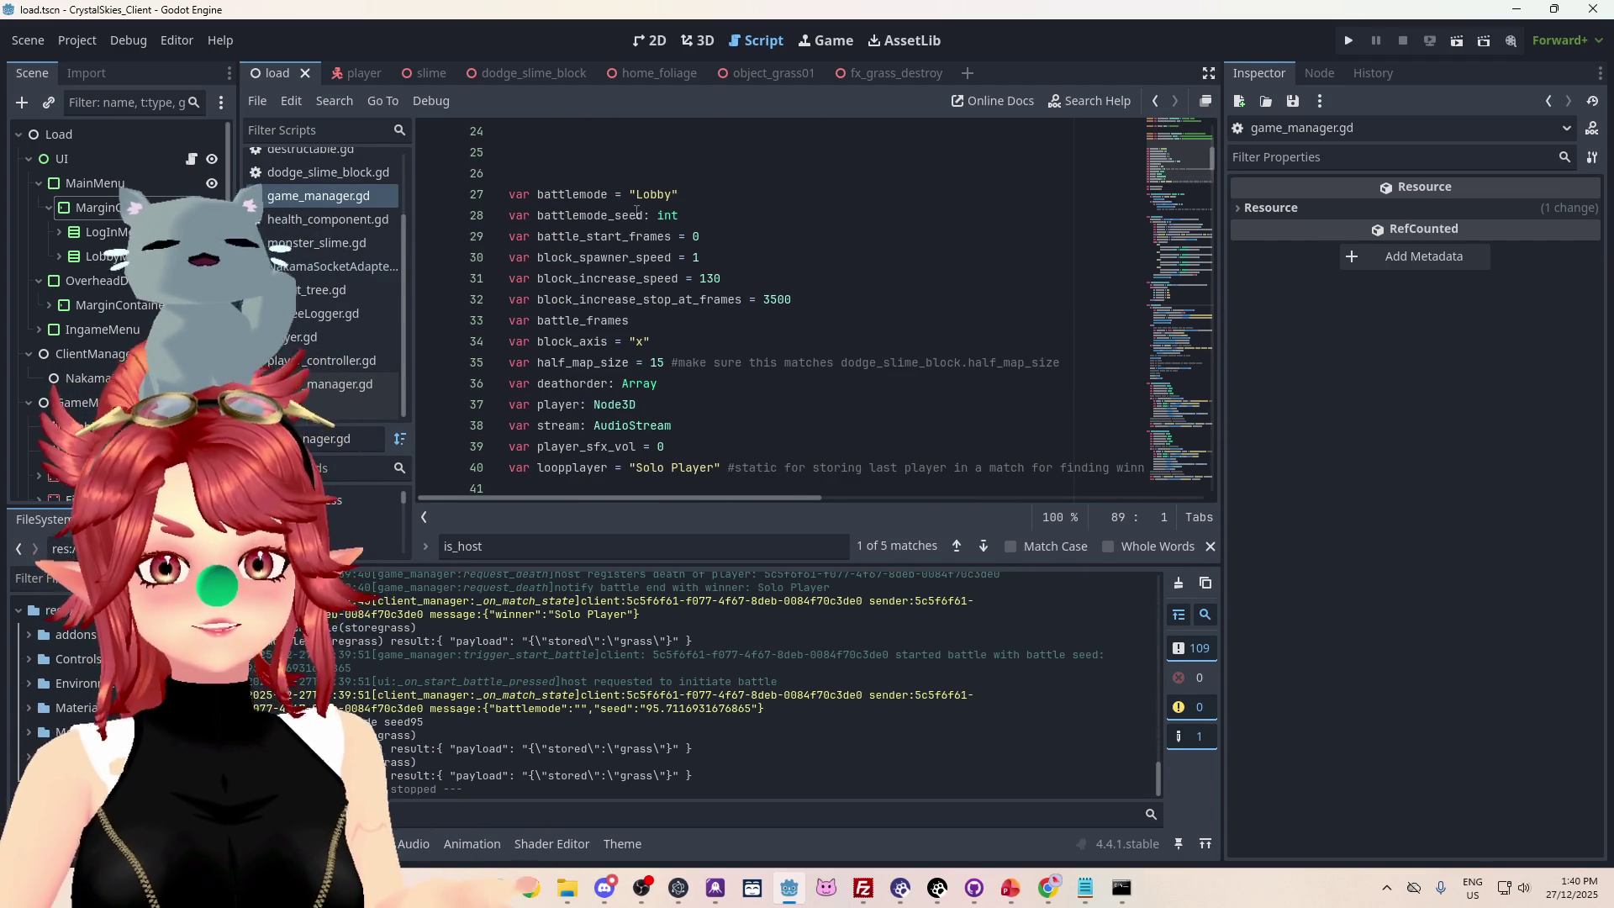
{"action": "scroll", "coordinate": [586, 213], "scroll_direction": "down", "scroll_amount": 20}
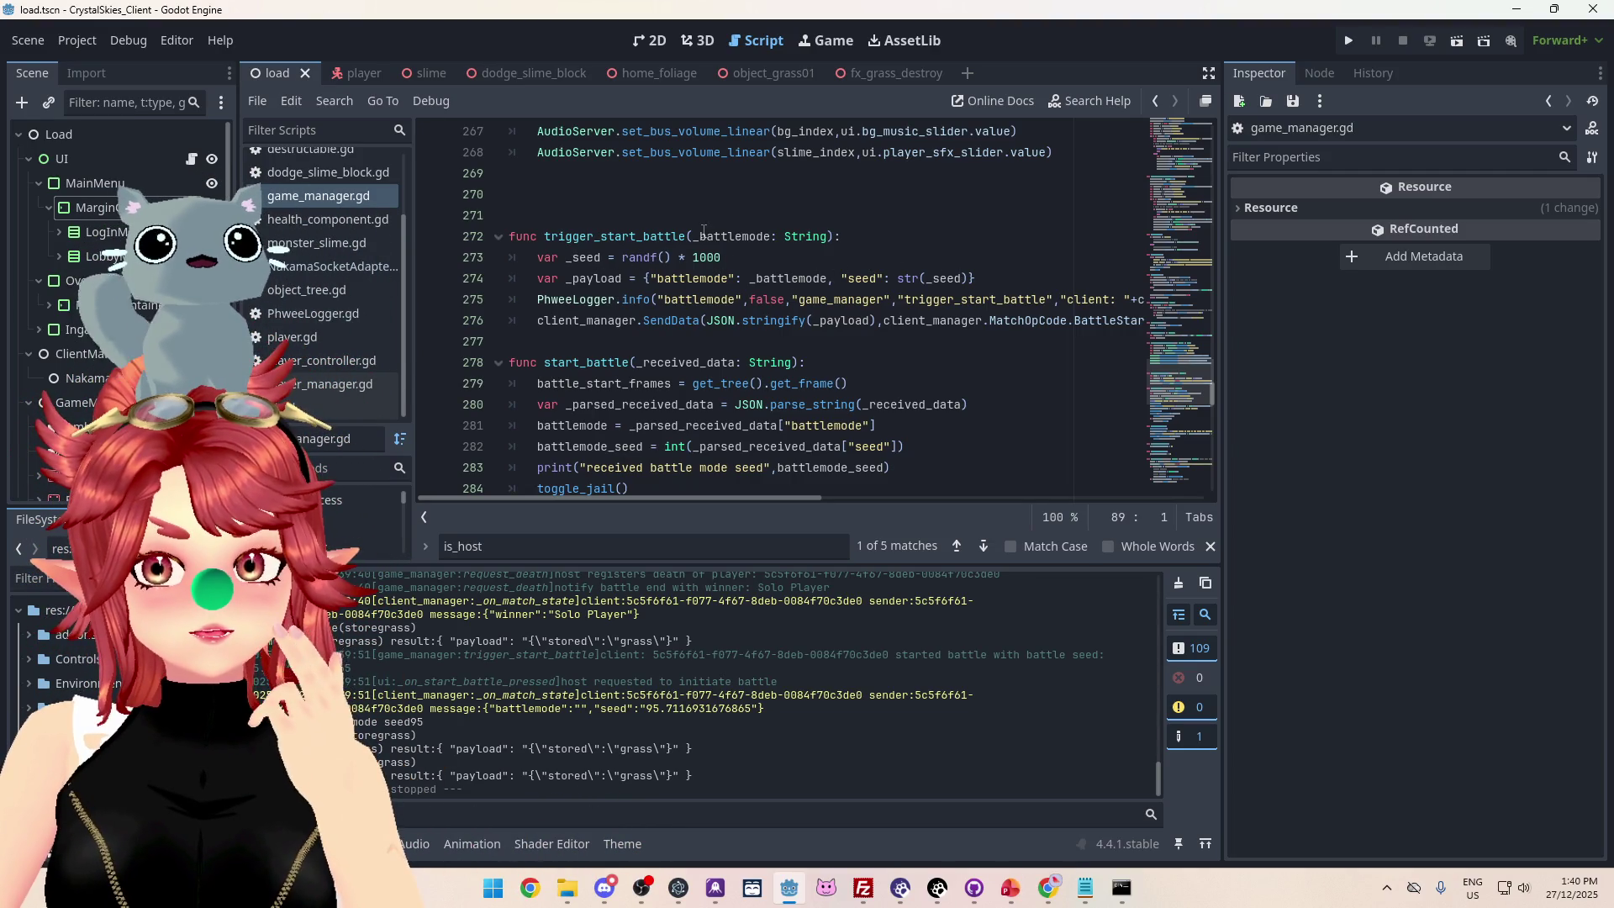
{"action": "left_click", "coordinate": [586, 238]}
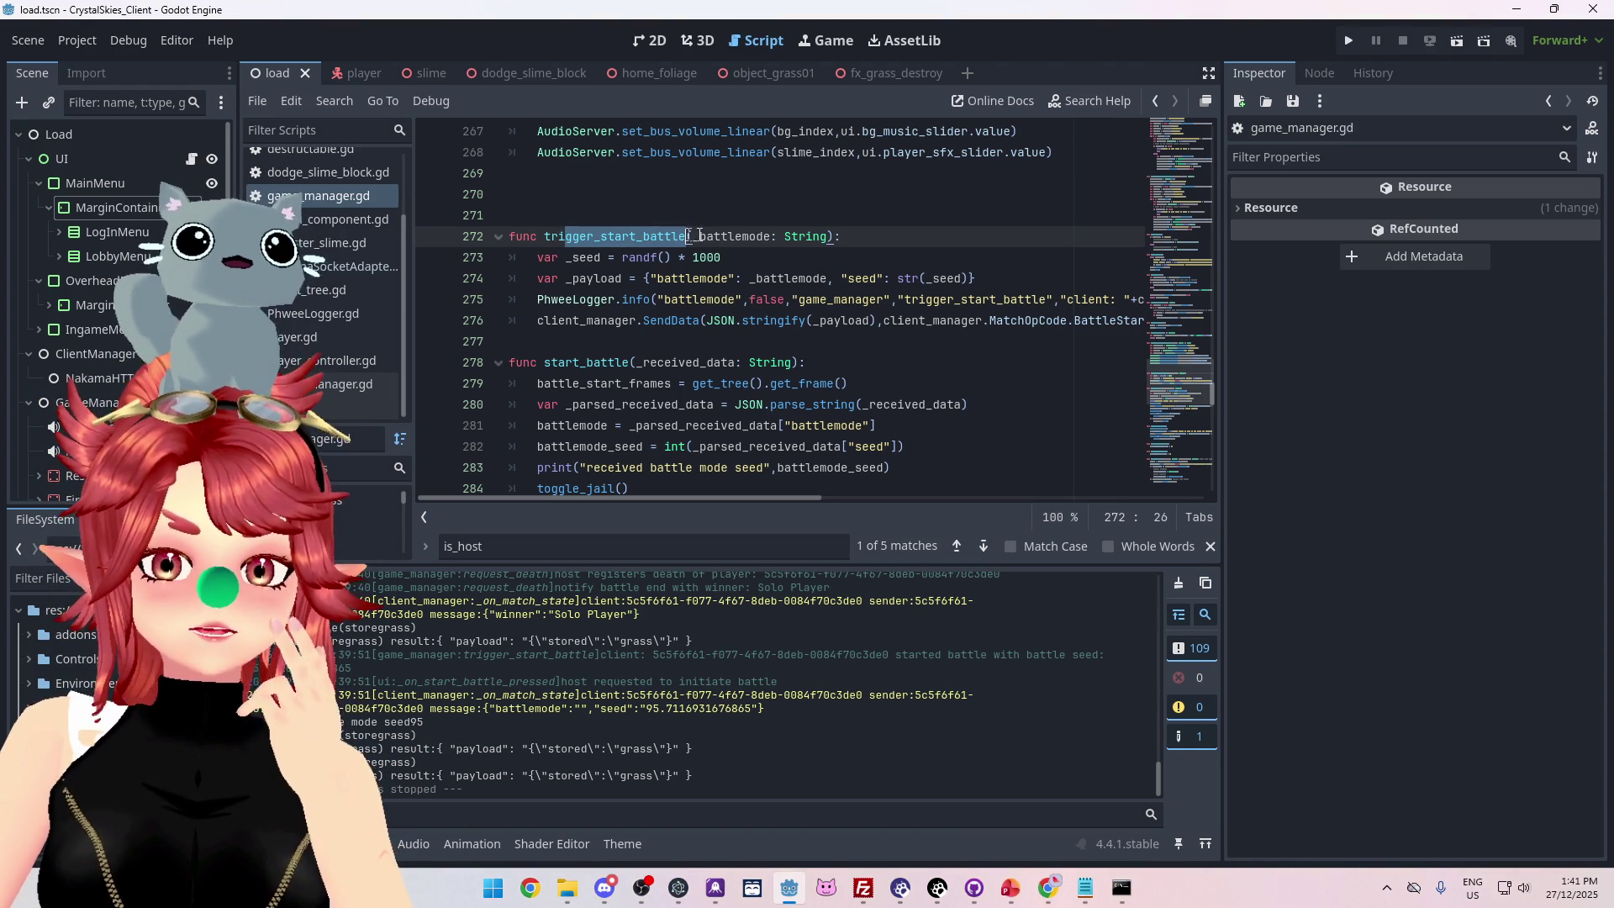
{"action": "mouse_move", "coordinate": [1212, 392]}
{"action": "left_mouse_down"}
{"action": "mouse_move", "coordinate": [1212, 129]}
{"action": "mouse_move", "coordinate": [1218, 160]}
{"action": "left_mouse_up"}
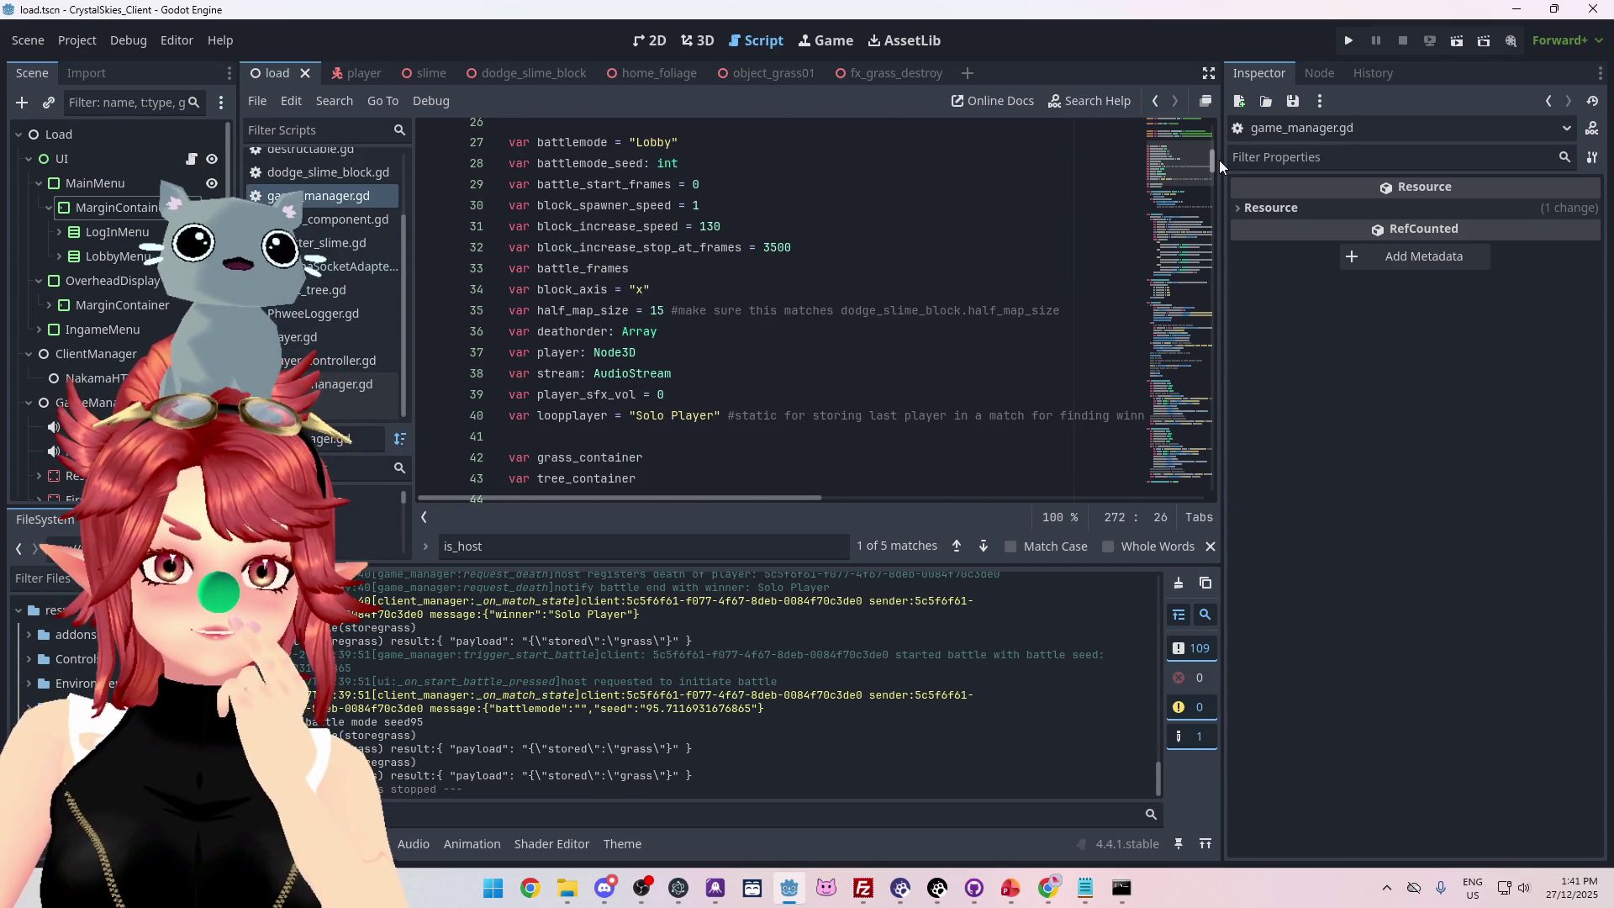
{"action": "left_click_drag", "start_coordinate": [1219, 160], "coordinate": [1199, 391]}
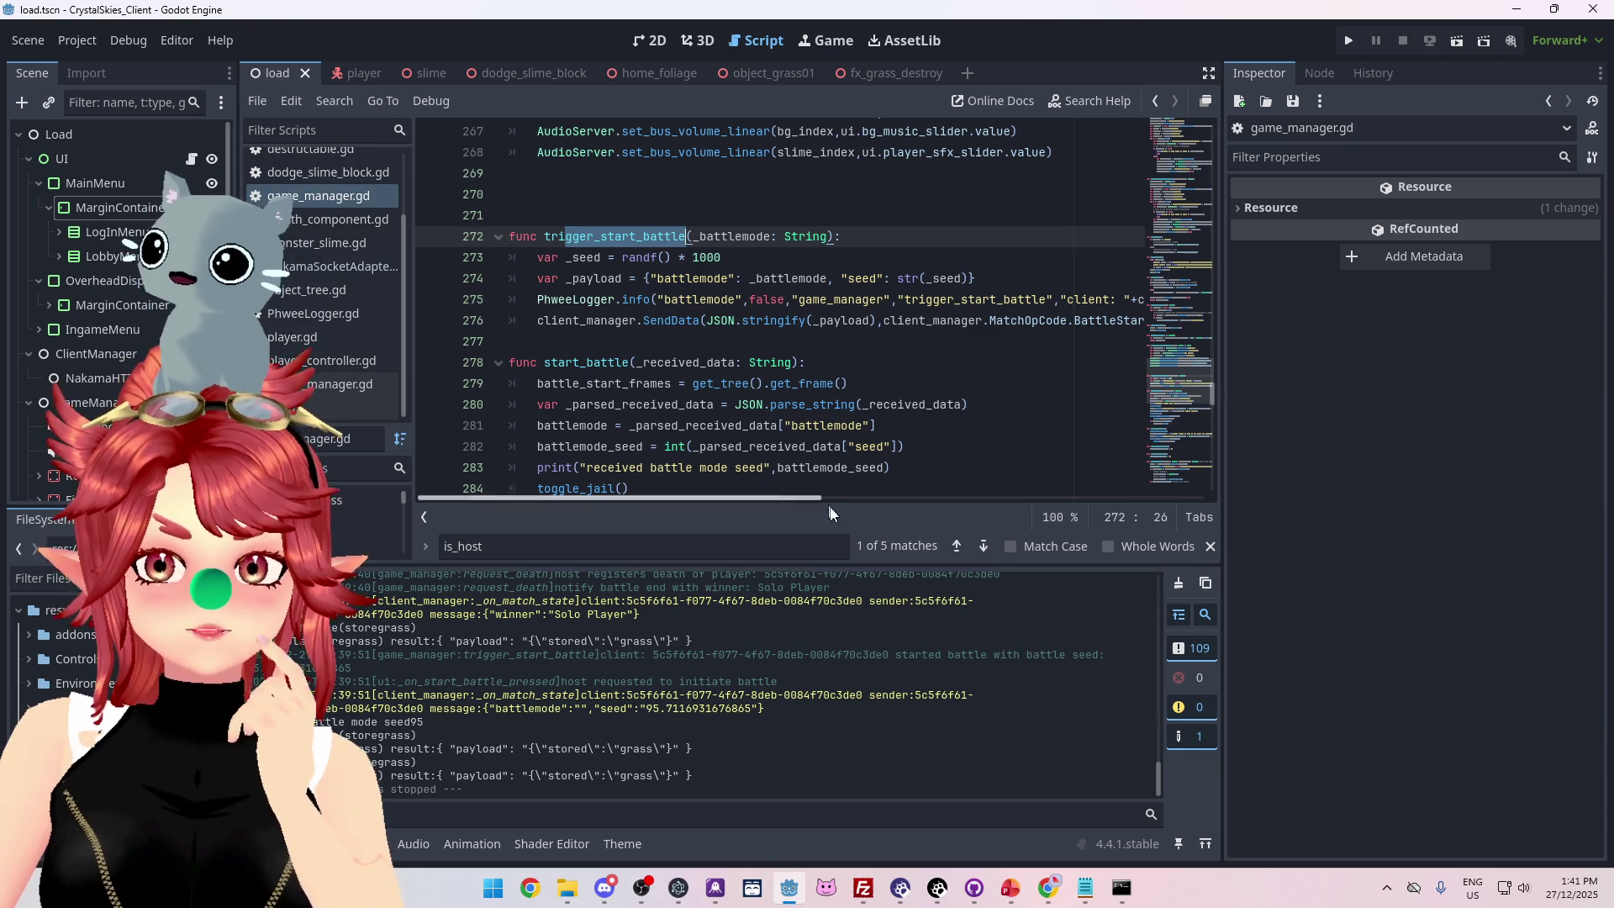
{"action": "mouse_move", "coordinate": [761, 501]}
{"action": "left_mouse_down"}
{"action": "mouse_move", "coordinate": [838, 498]}
{"action": "mouse_move", "coordinate": [757, 499]}
{"action": "left_mouse_up"}
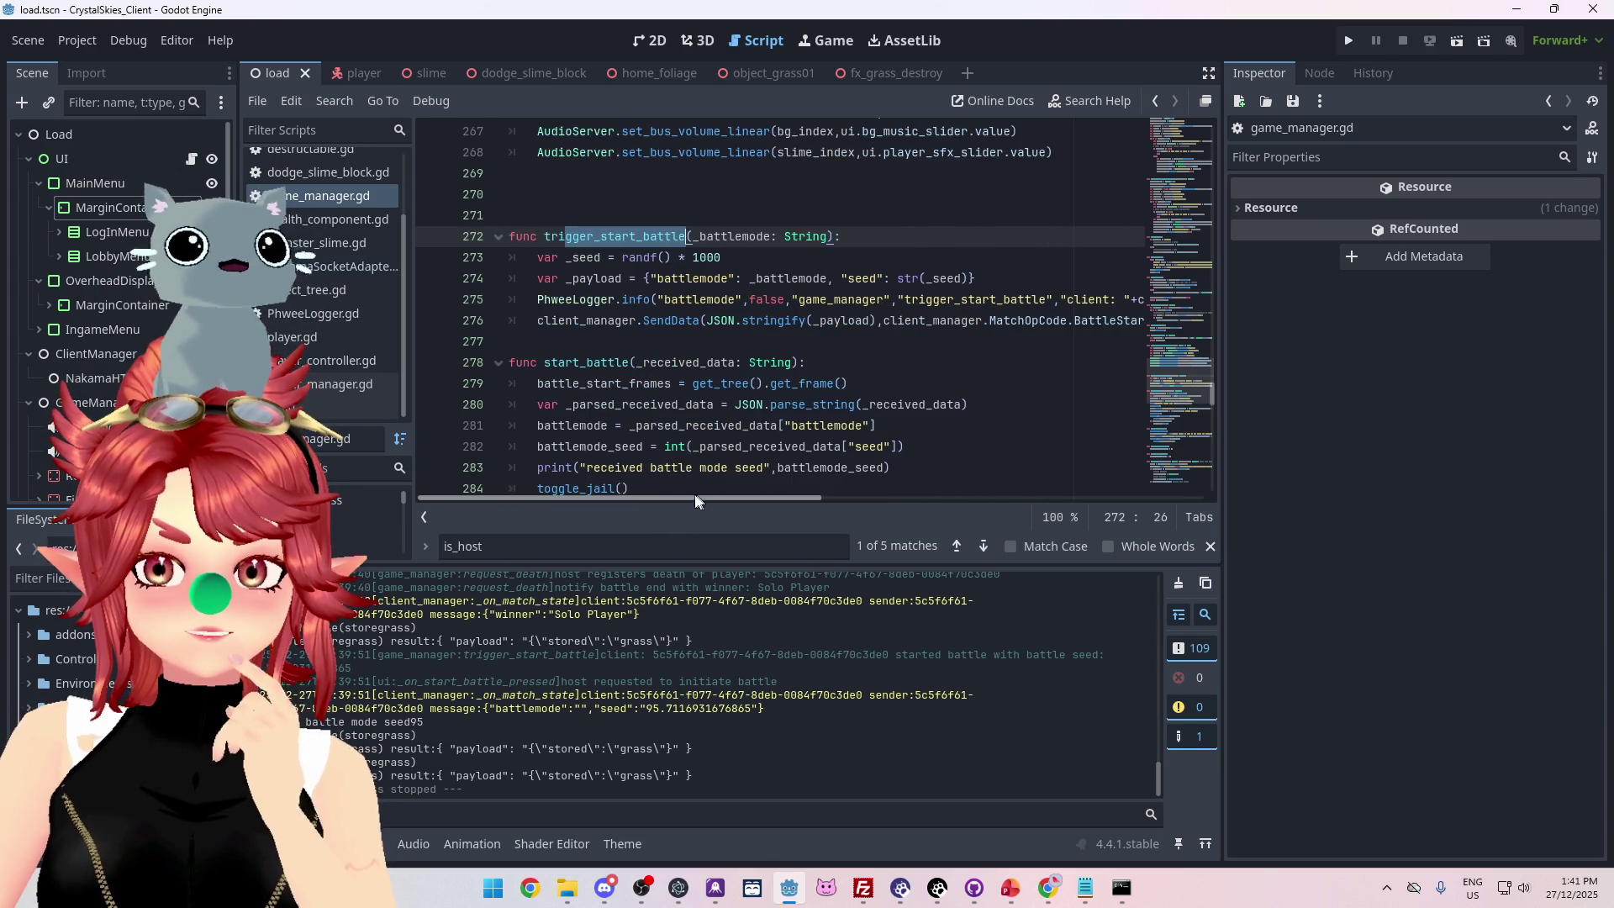
{"action": "scroll", "coordinate": [785, 255], "scroll_direction": "down", "scroll_amount": 1}
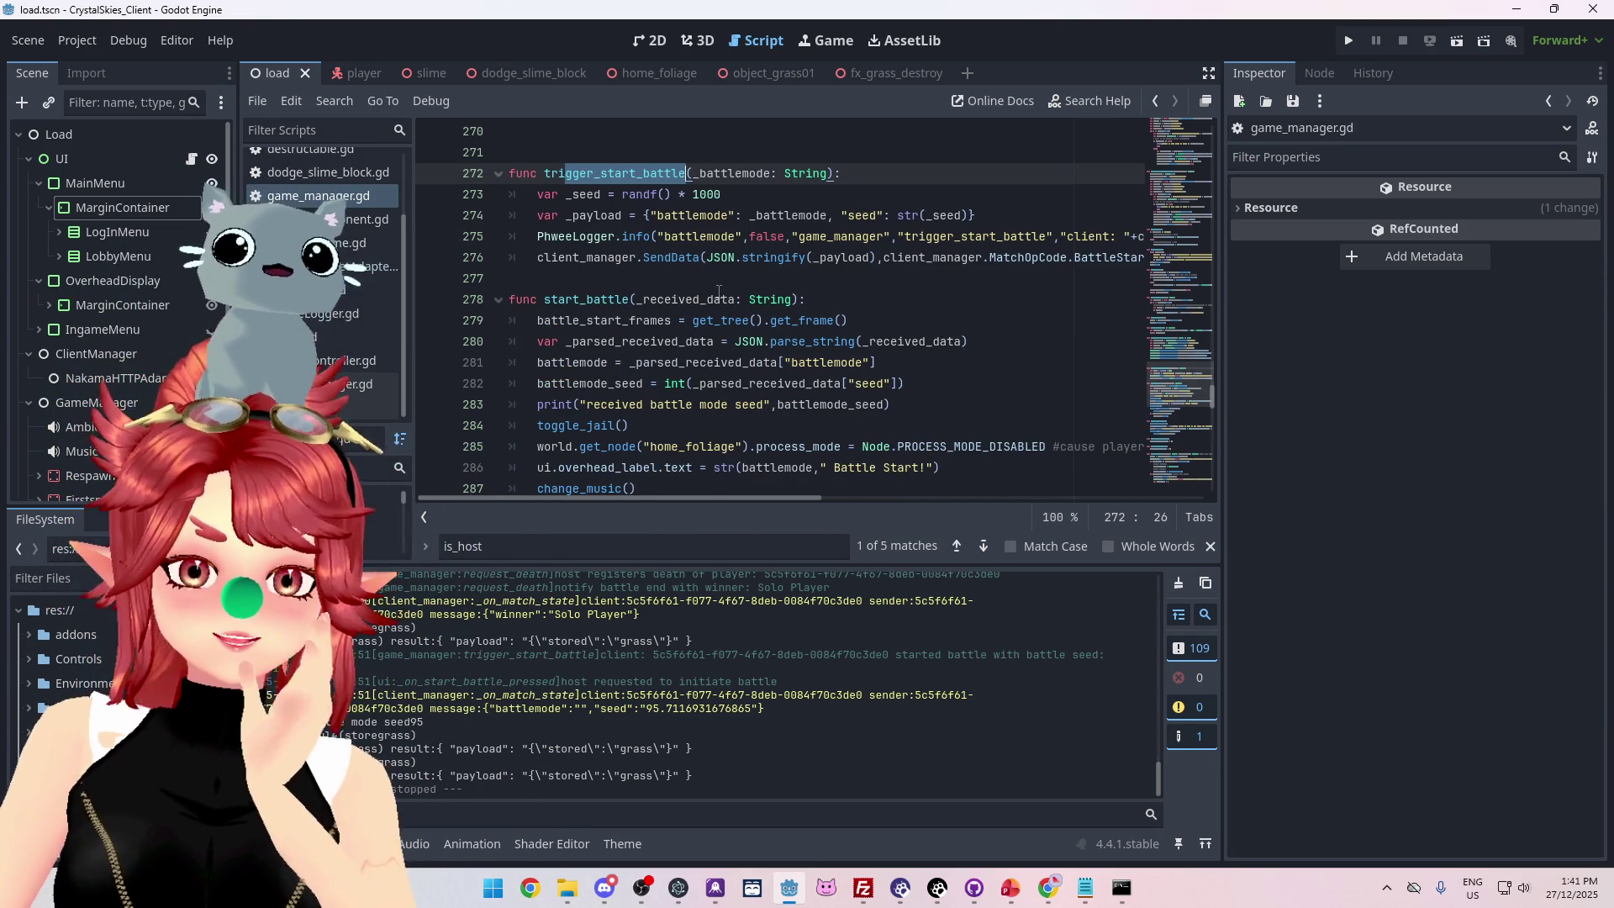
{"action": "scroll", "coordinate": [718, 291], "scroll_direction": "down", "scroll_amount": 2}
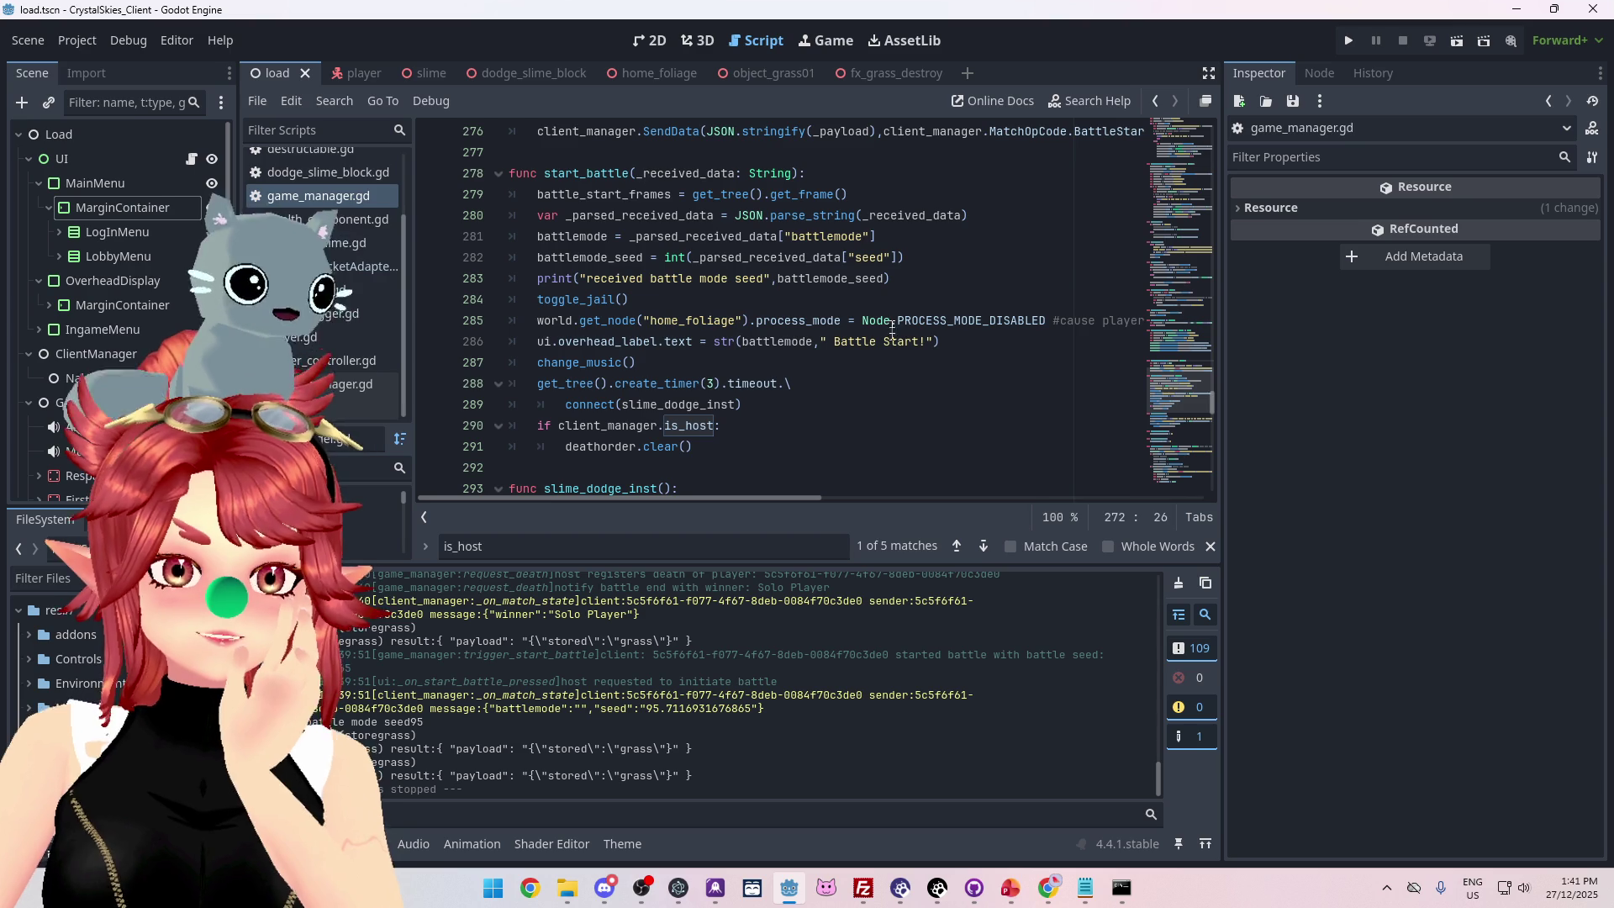
Search game_manager.gd for is_host and cycle matches to the host-only check in load_game.
{"action": "left_click", "coordinate": [892, 258]}
{"action": "key", "text": "ctrl+f"}
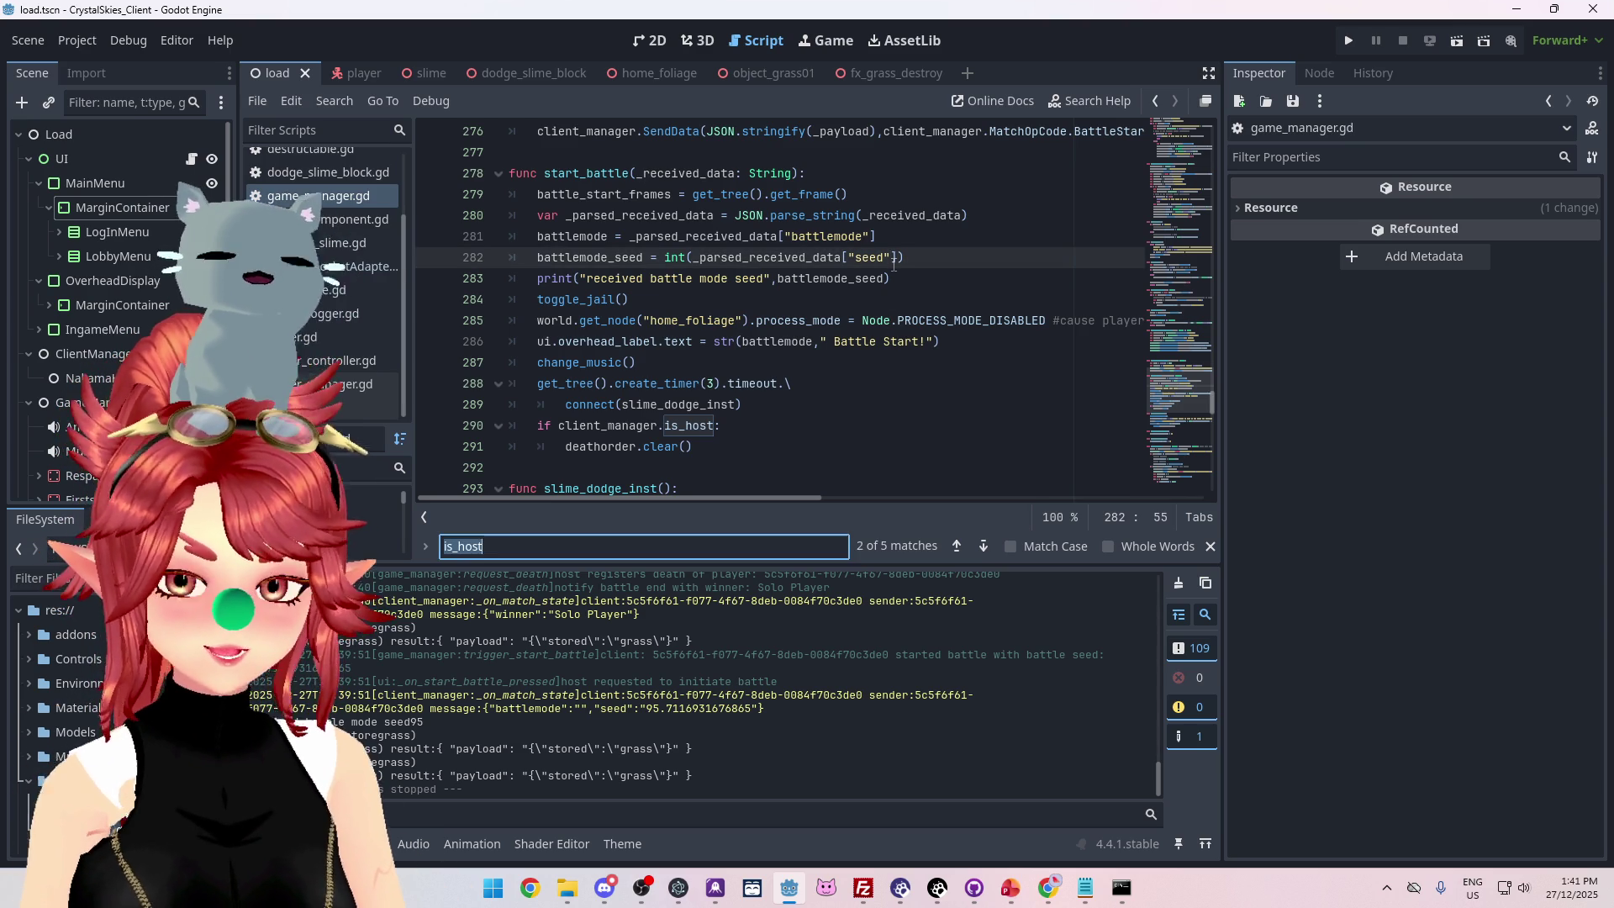
{"action": "key", "text": "Return"}
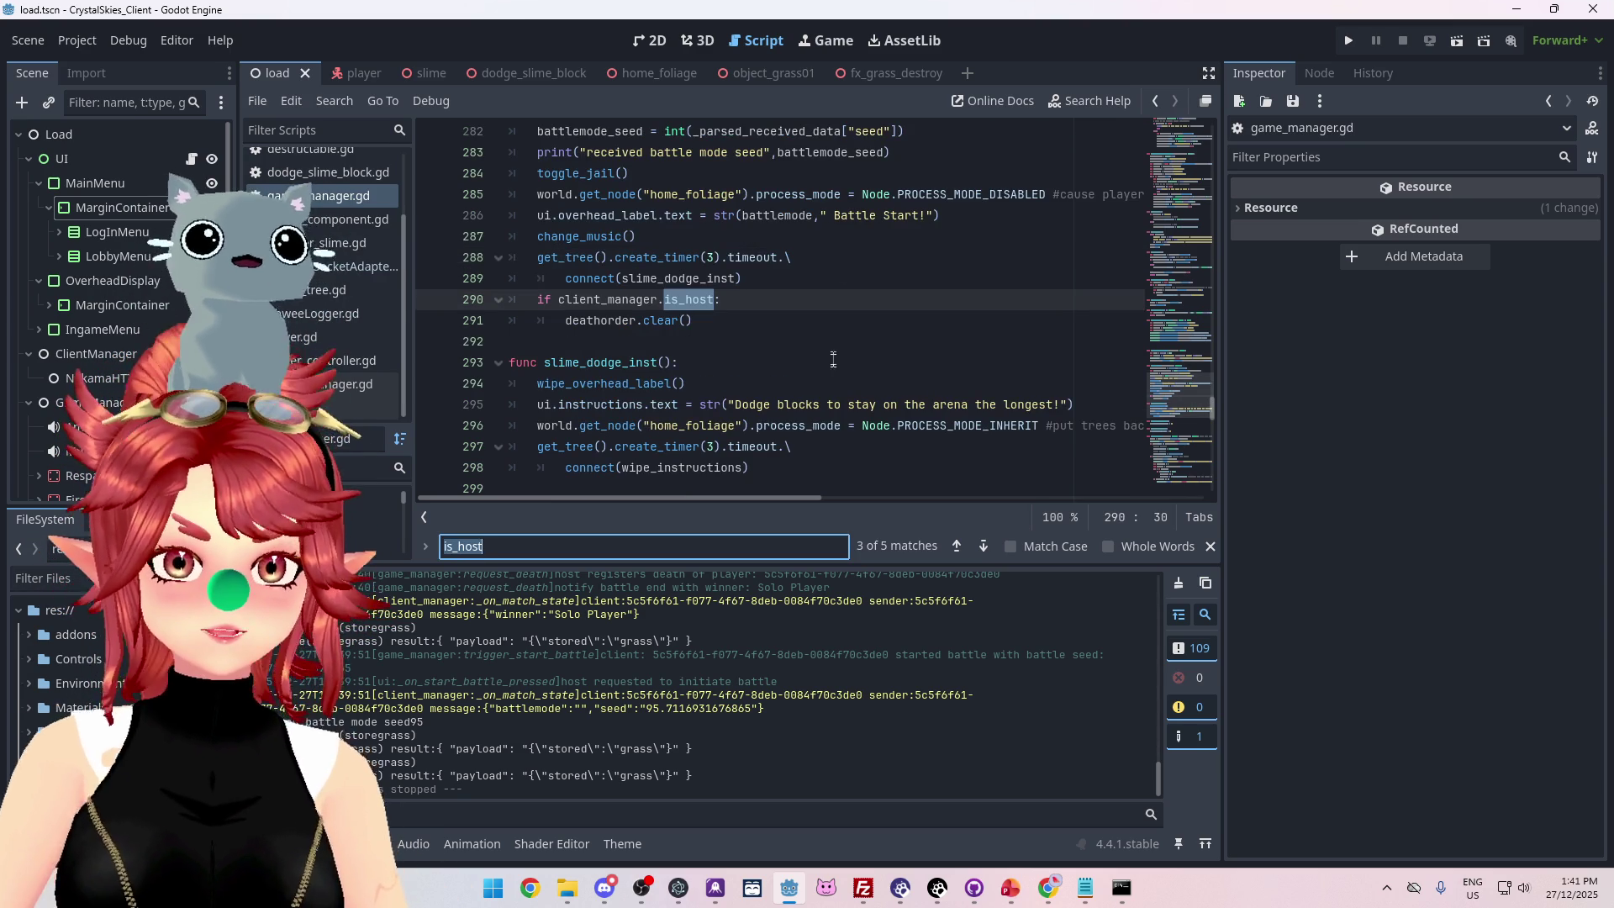
{"action": "left_click", "coordinate": [958, 547]}
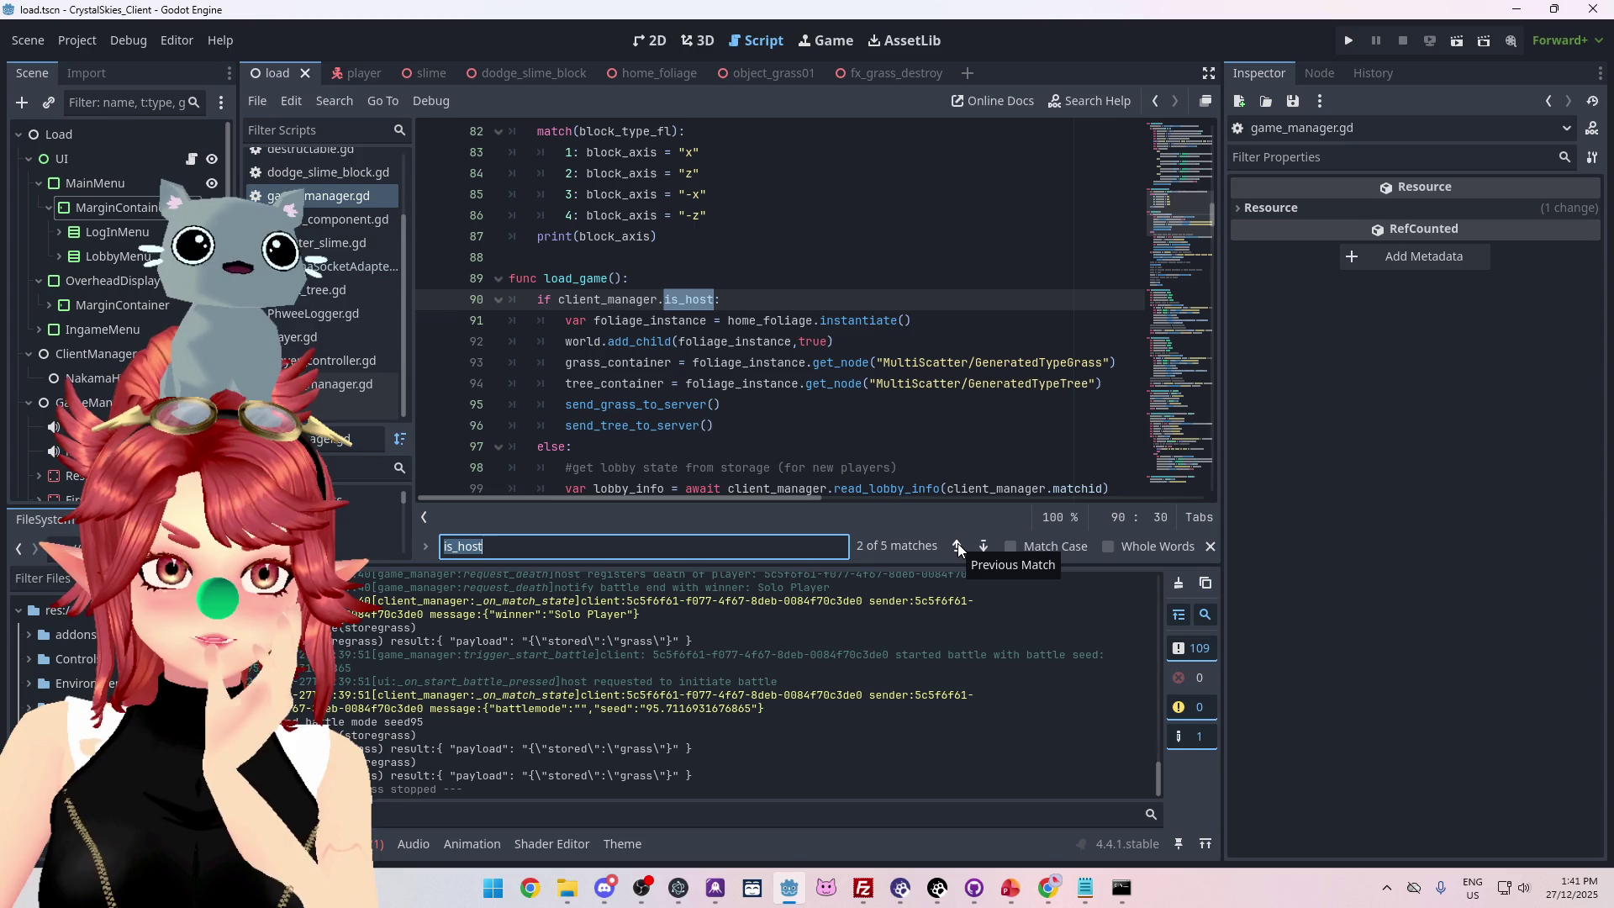
{"action": "left_click", "coordinate": [958, 546]}
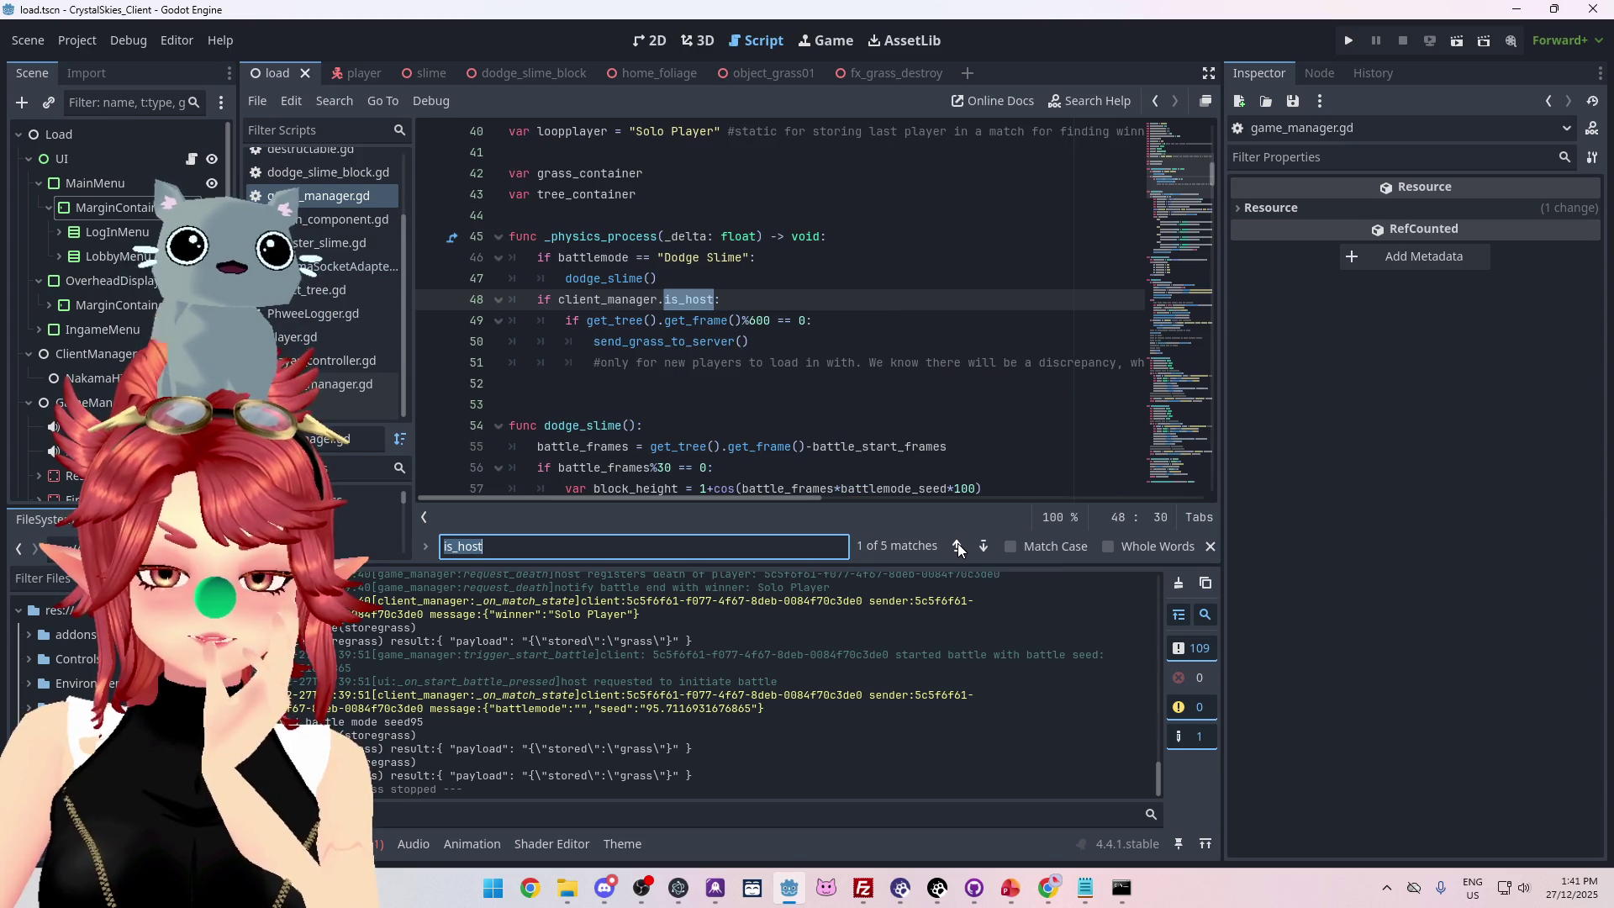
{"action": "left_click", "coordinate": [985, 547]}
{"action": "key", "text": "ctrl+shift+f"}
Search all project scripts for is_host.
{"action": "type", "text": "is_host"}
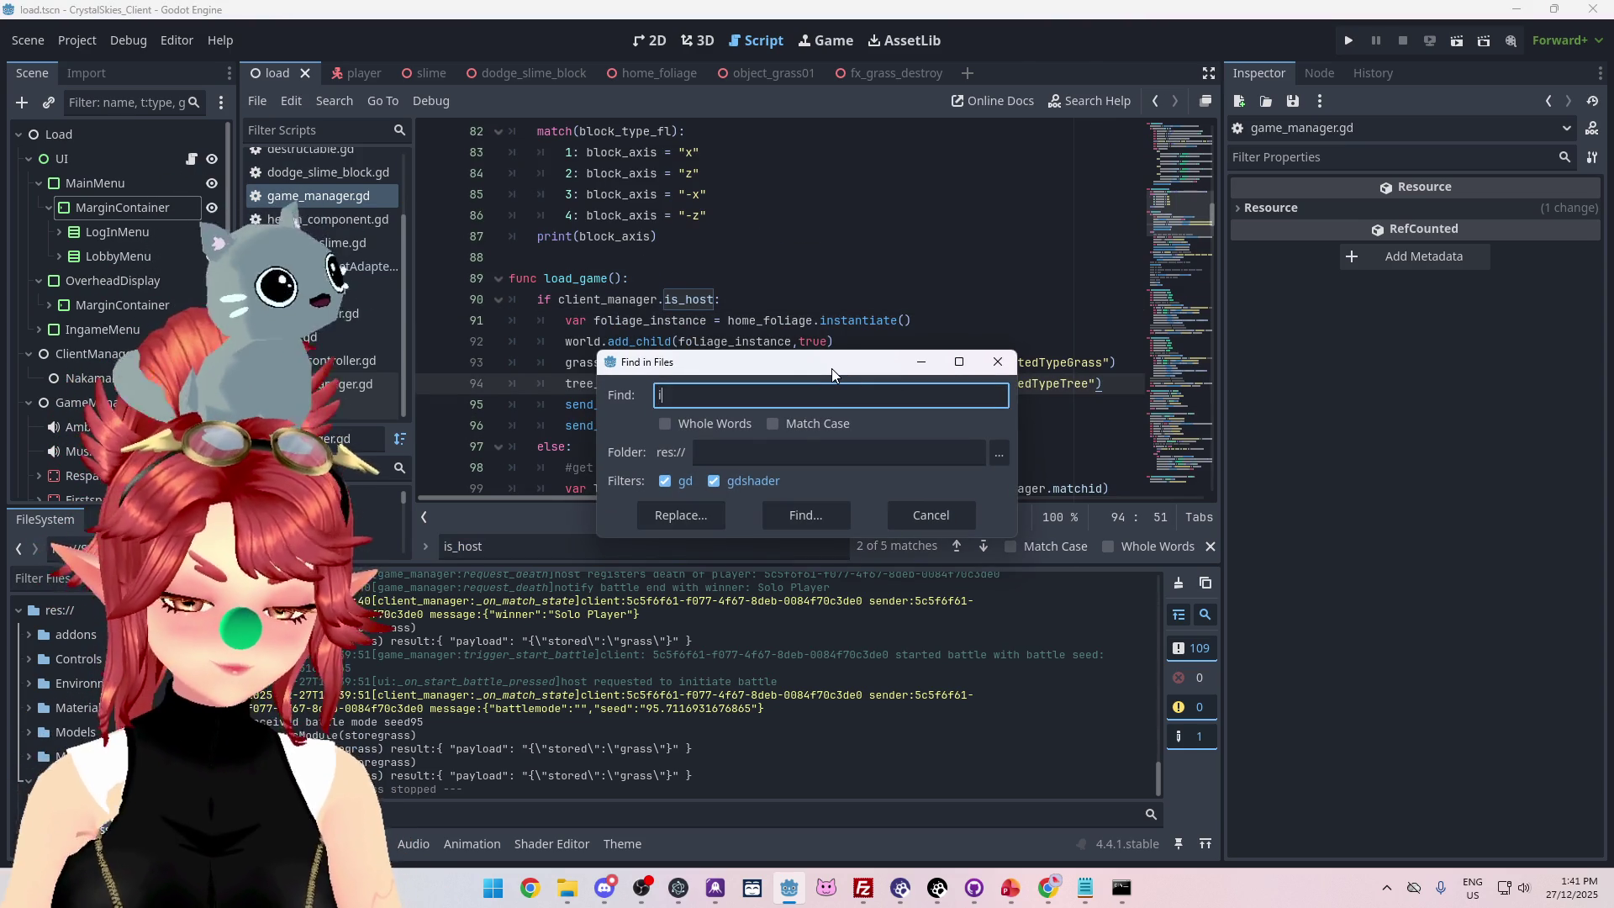
{"action": "key", "text": "Return"}
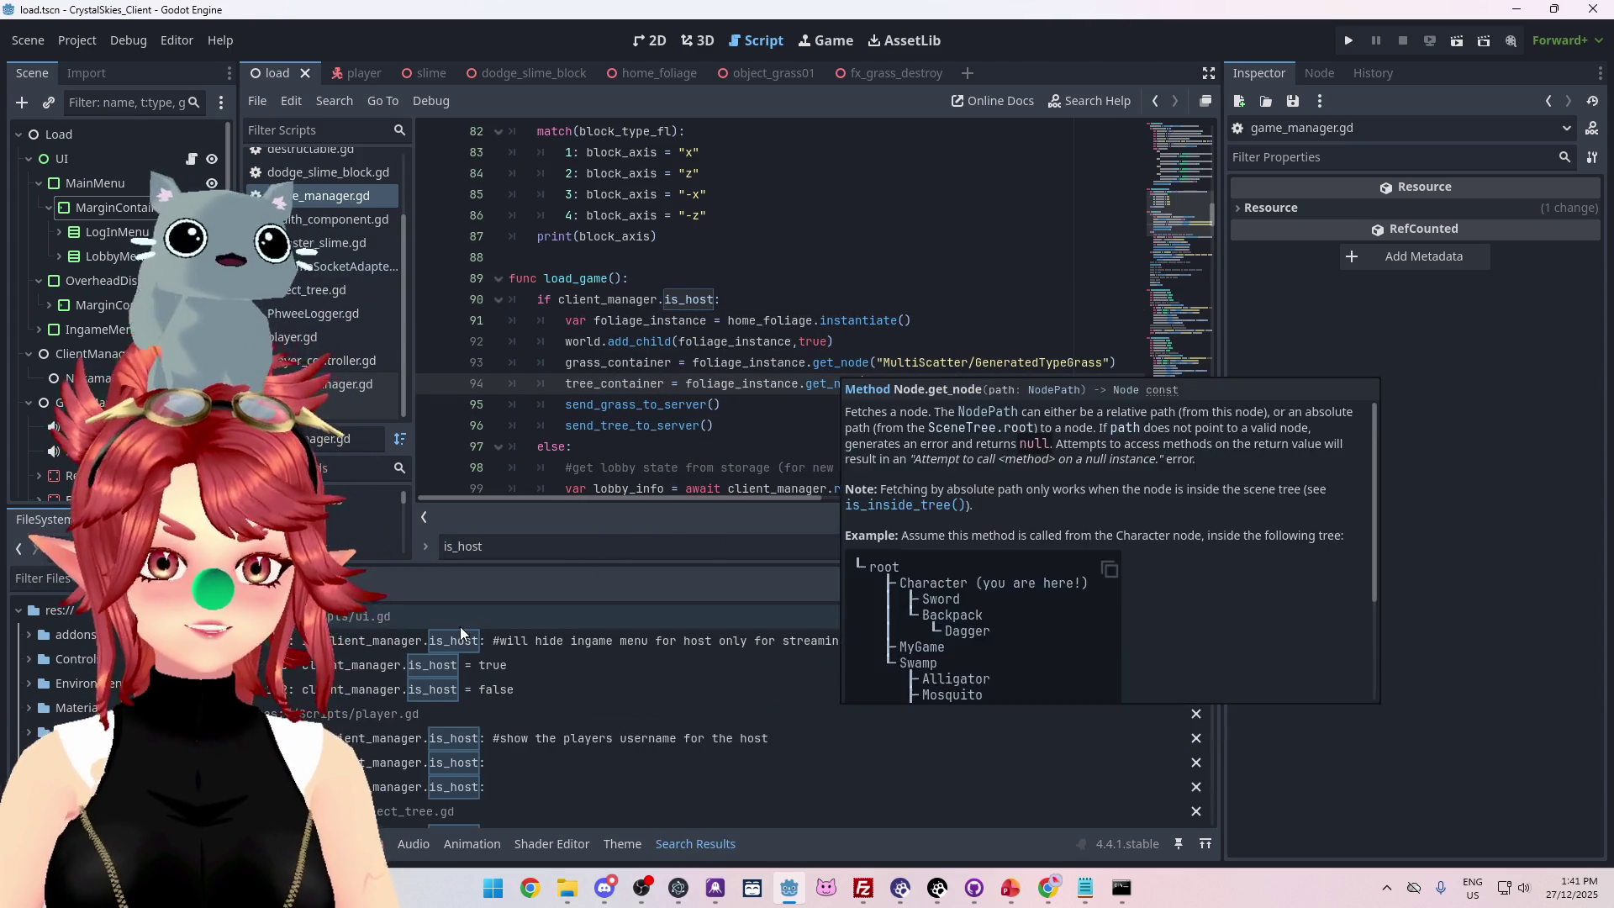
{"action": "scroll", "coordinate": [746, 728], "scroll_direction": "down", "scroll_amount": 5}
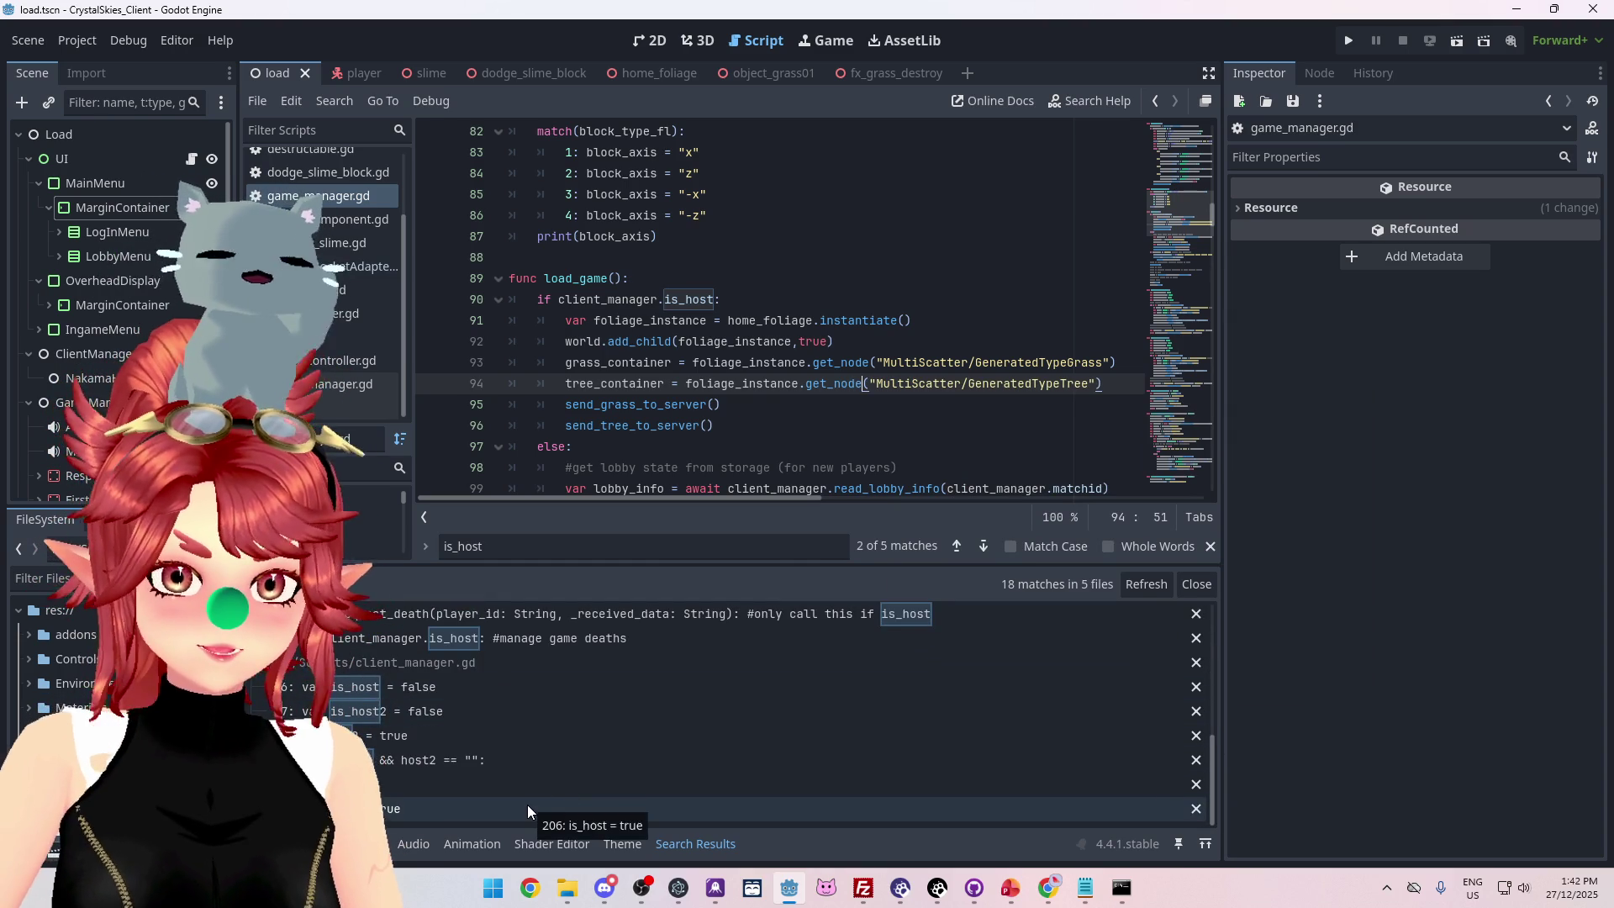
{"action": "scroll", "coordinate": [504, 777], "scroll_direction": "up", "scroll_amount": 3}
{"action": "scroll", "coordinate": [479, 790], "scroll_direction": "down", "scroll_amount": 3}
Inspect the is_host results in client_manager.gd at lines 202, 196, 171 and 16.
{"action": "left_click", "coordinate": [464, 816]}
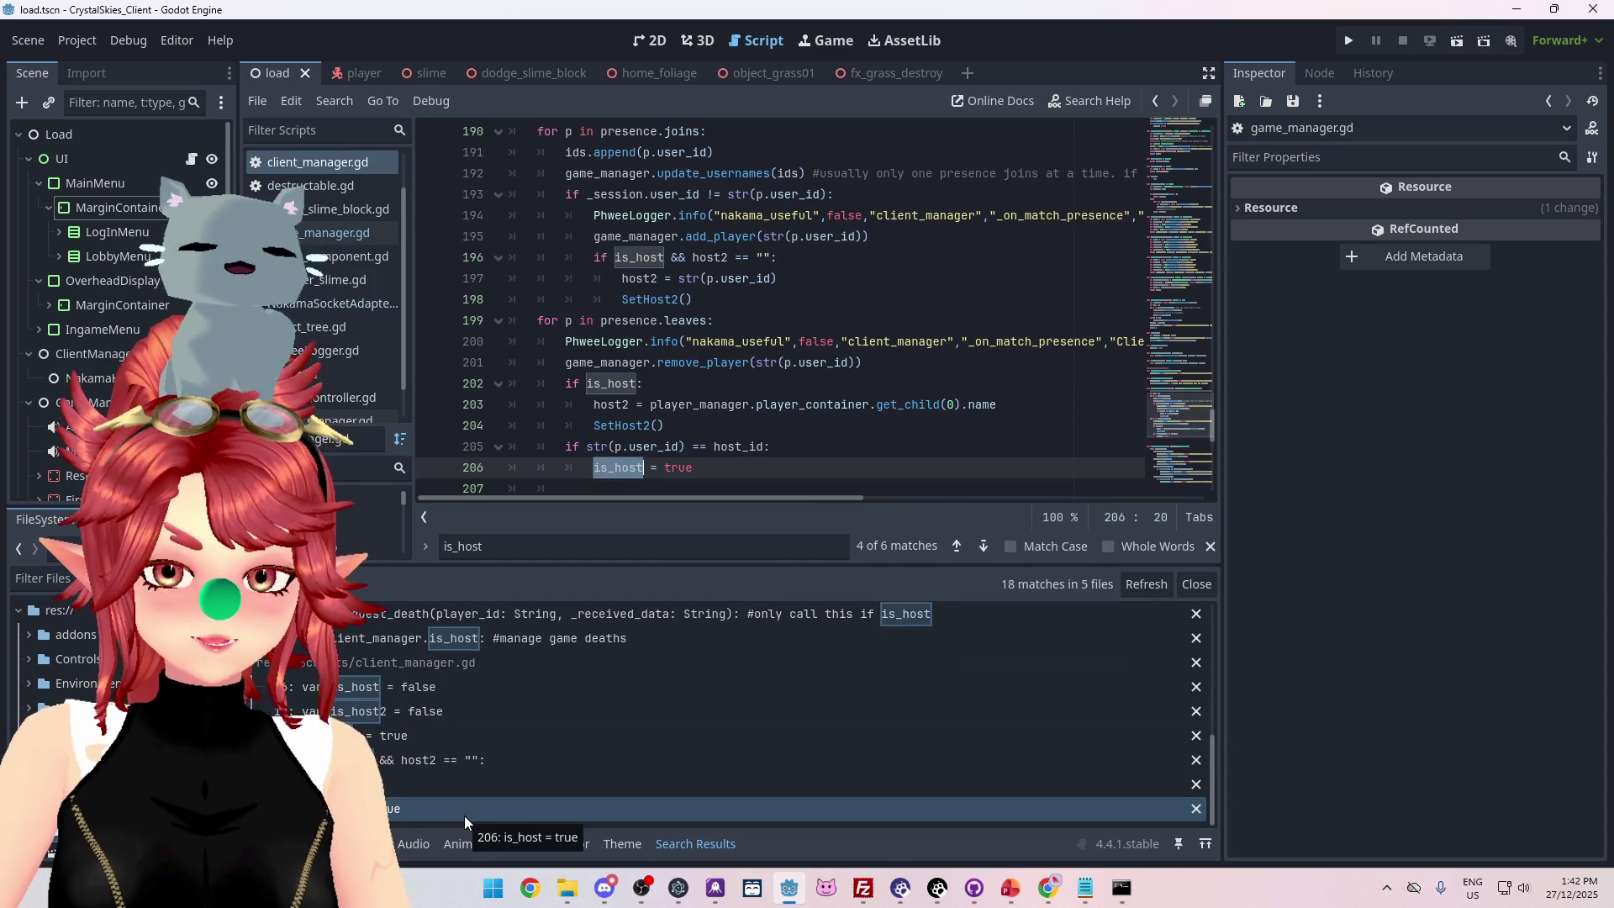
{"action": "left_click", "coordinate": [444, 783]}
{"action": "left_click", "coordinate": [448, 763]}
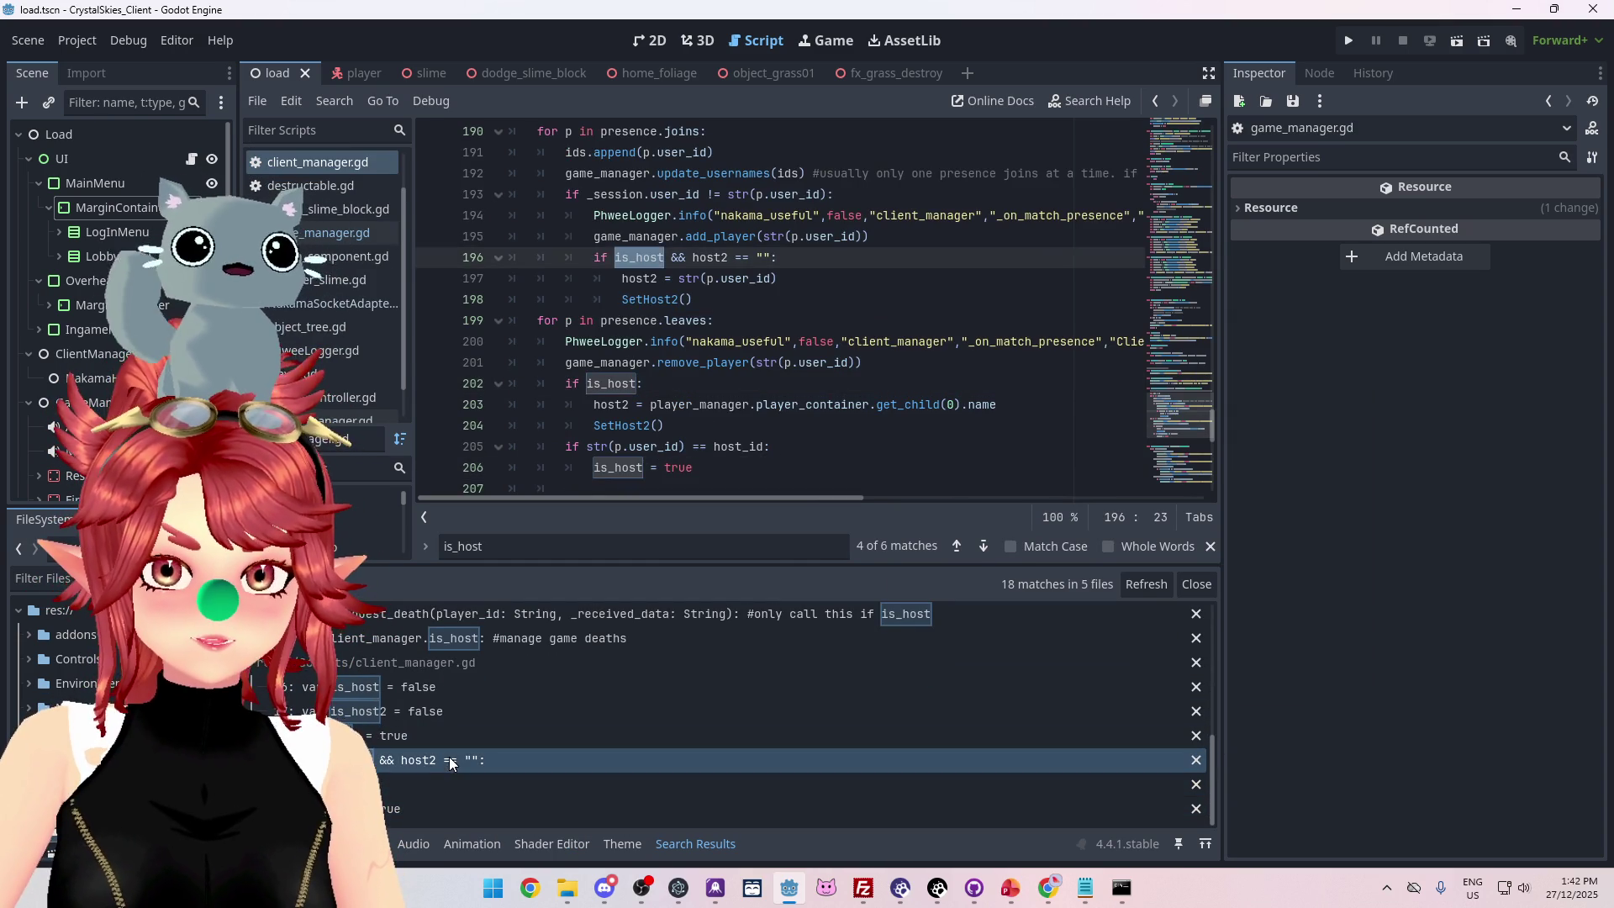
{"action": "left_click", "coordinate": [442, 728]}
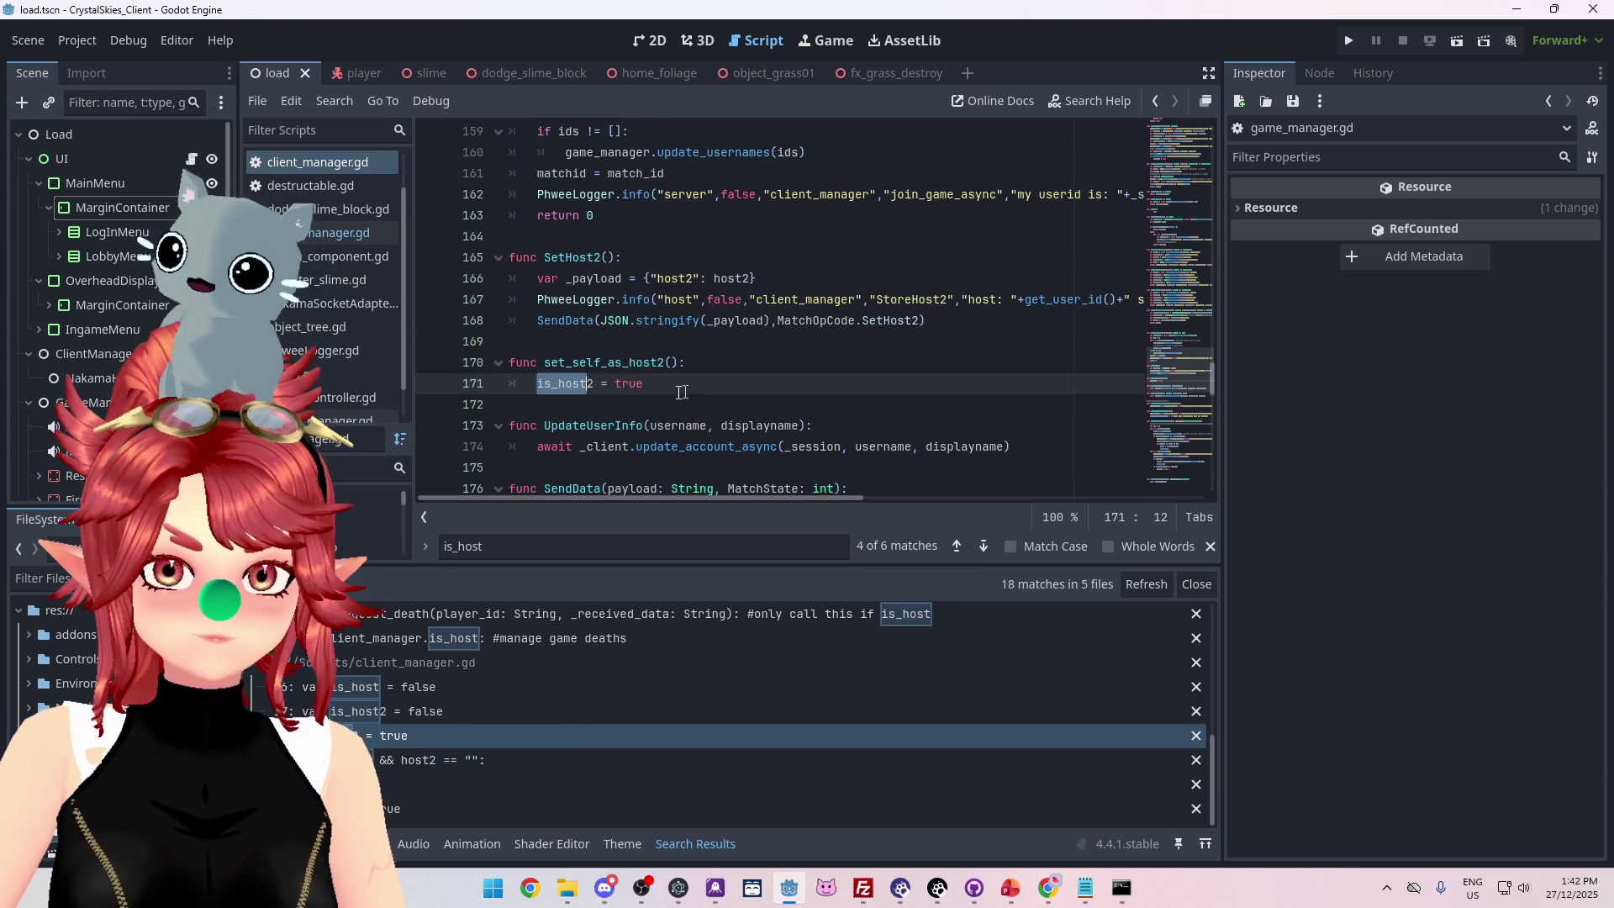
{"action": "left_click", "coordinate": [442, 693]}
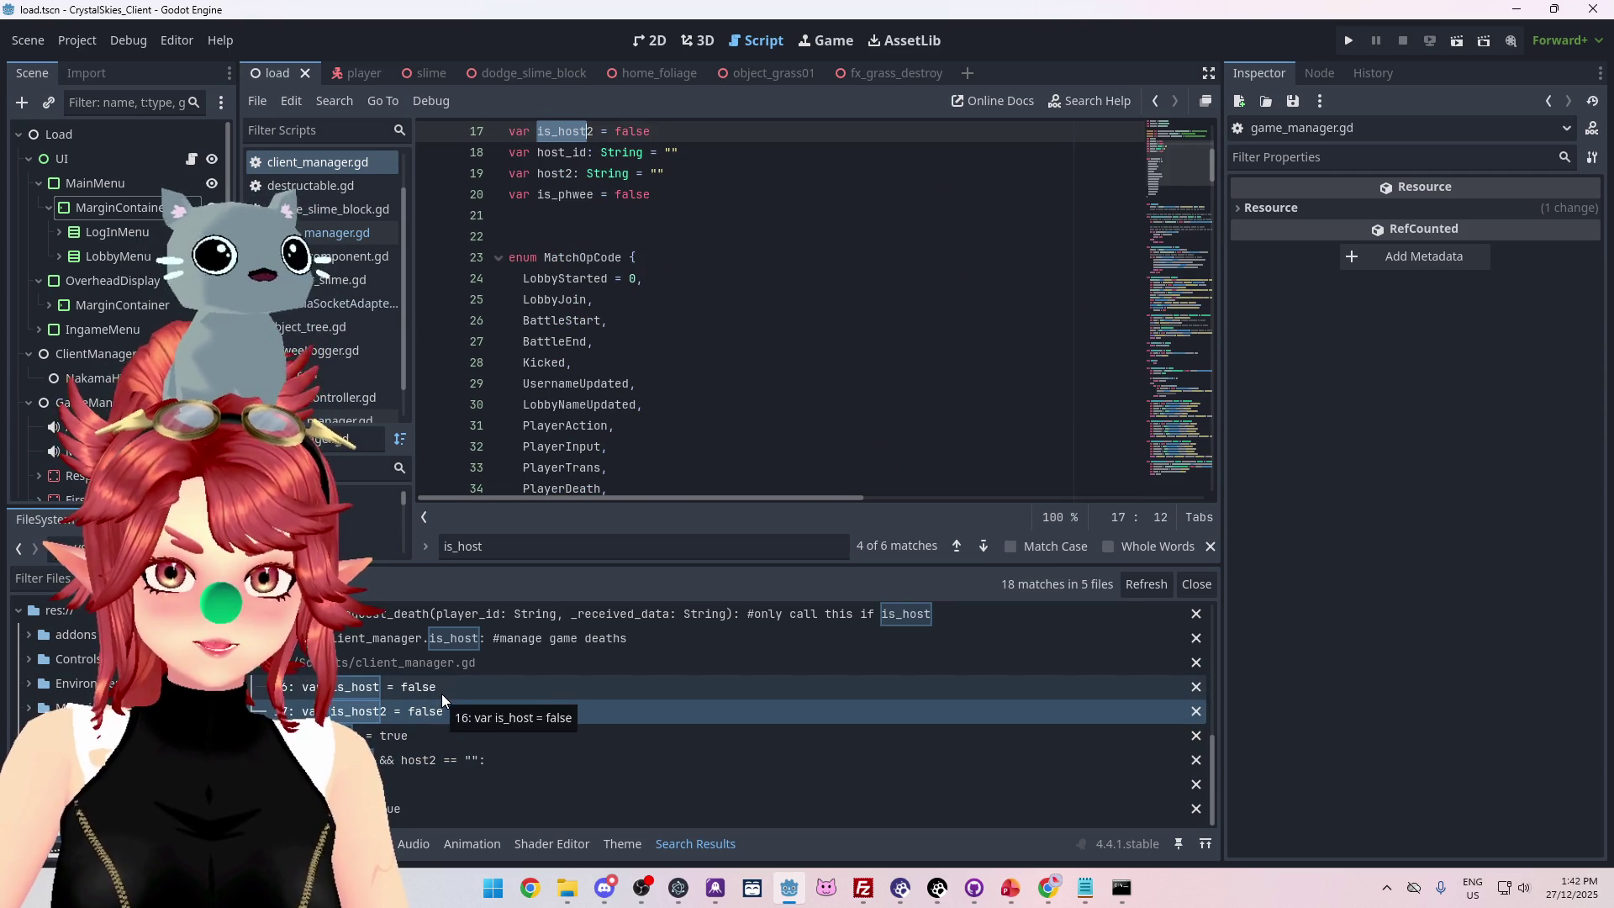
{"action": "scroll", "coordinate": [521, 714], "scroll_direction": "up", "scroll_amount": 4}
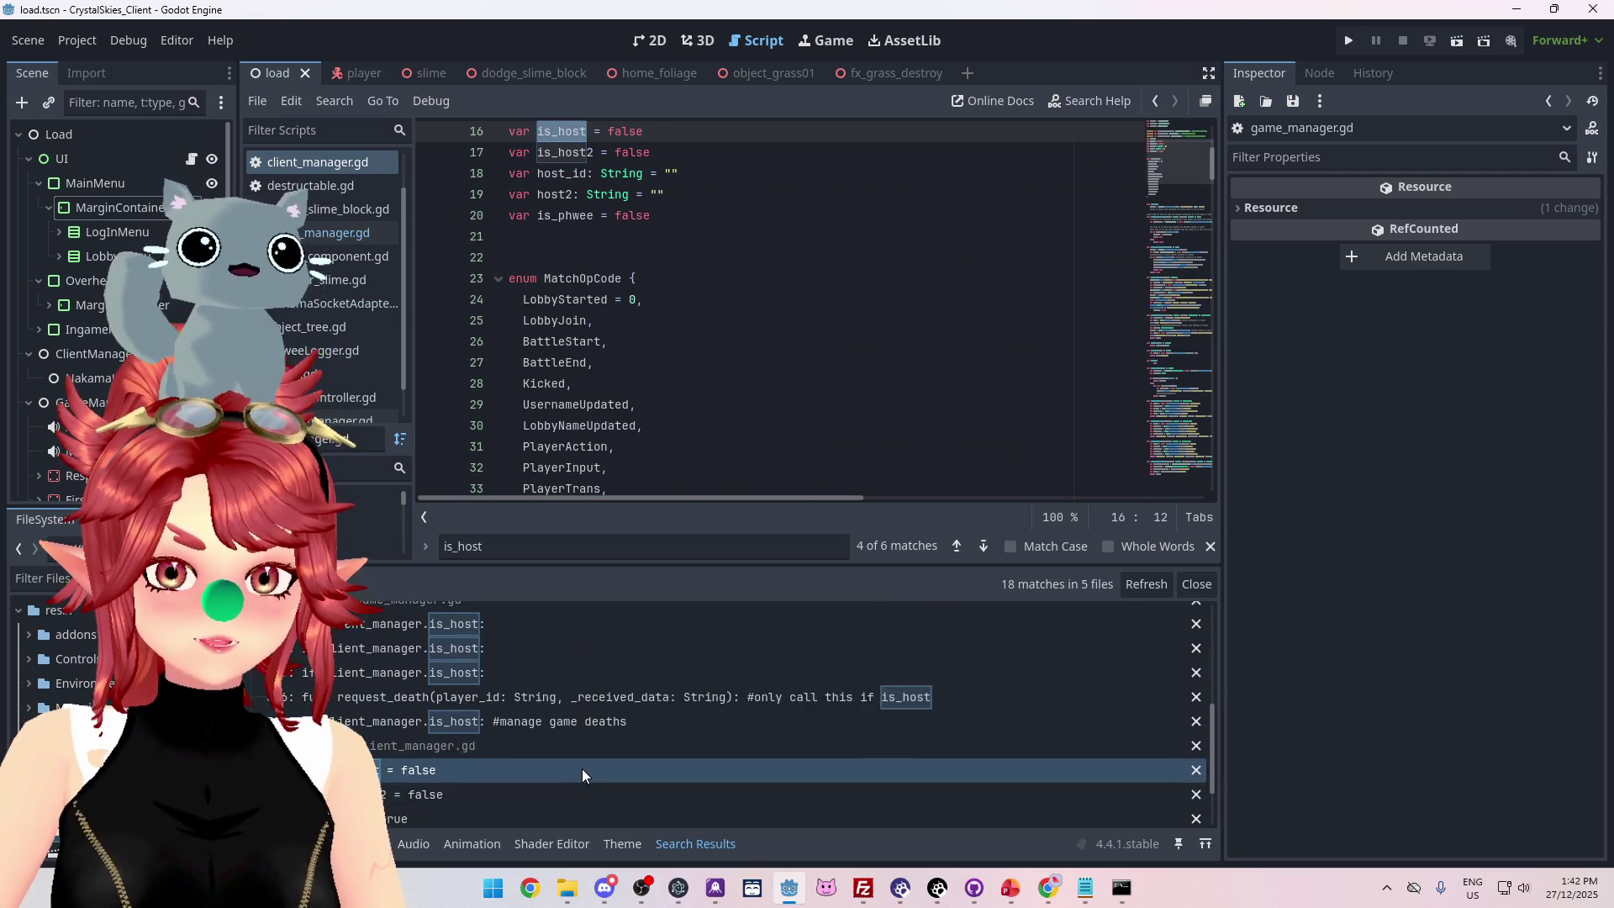
{"action": "scroll", "coordinate": [708, 749], "scroll_direction": "down", "scroll_amount": 1}
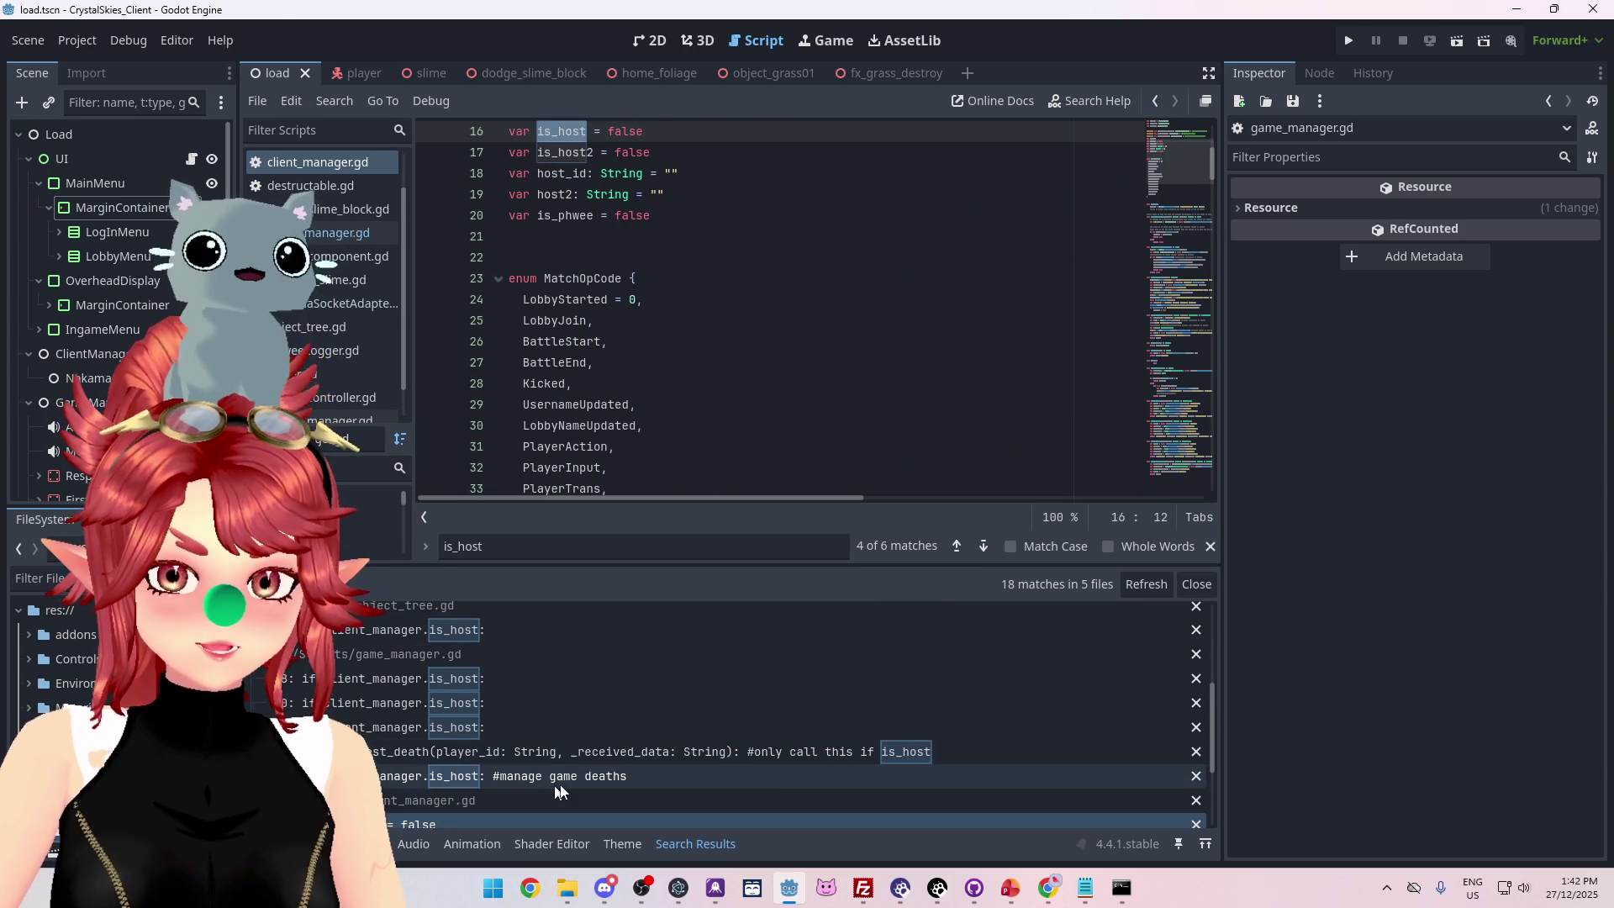
{"action": "scroll", "coordinate": [521, 706], "scroll_direction": "up", "scroll_amount": 2}
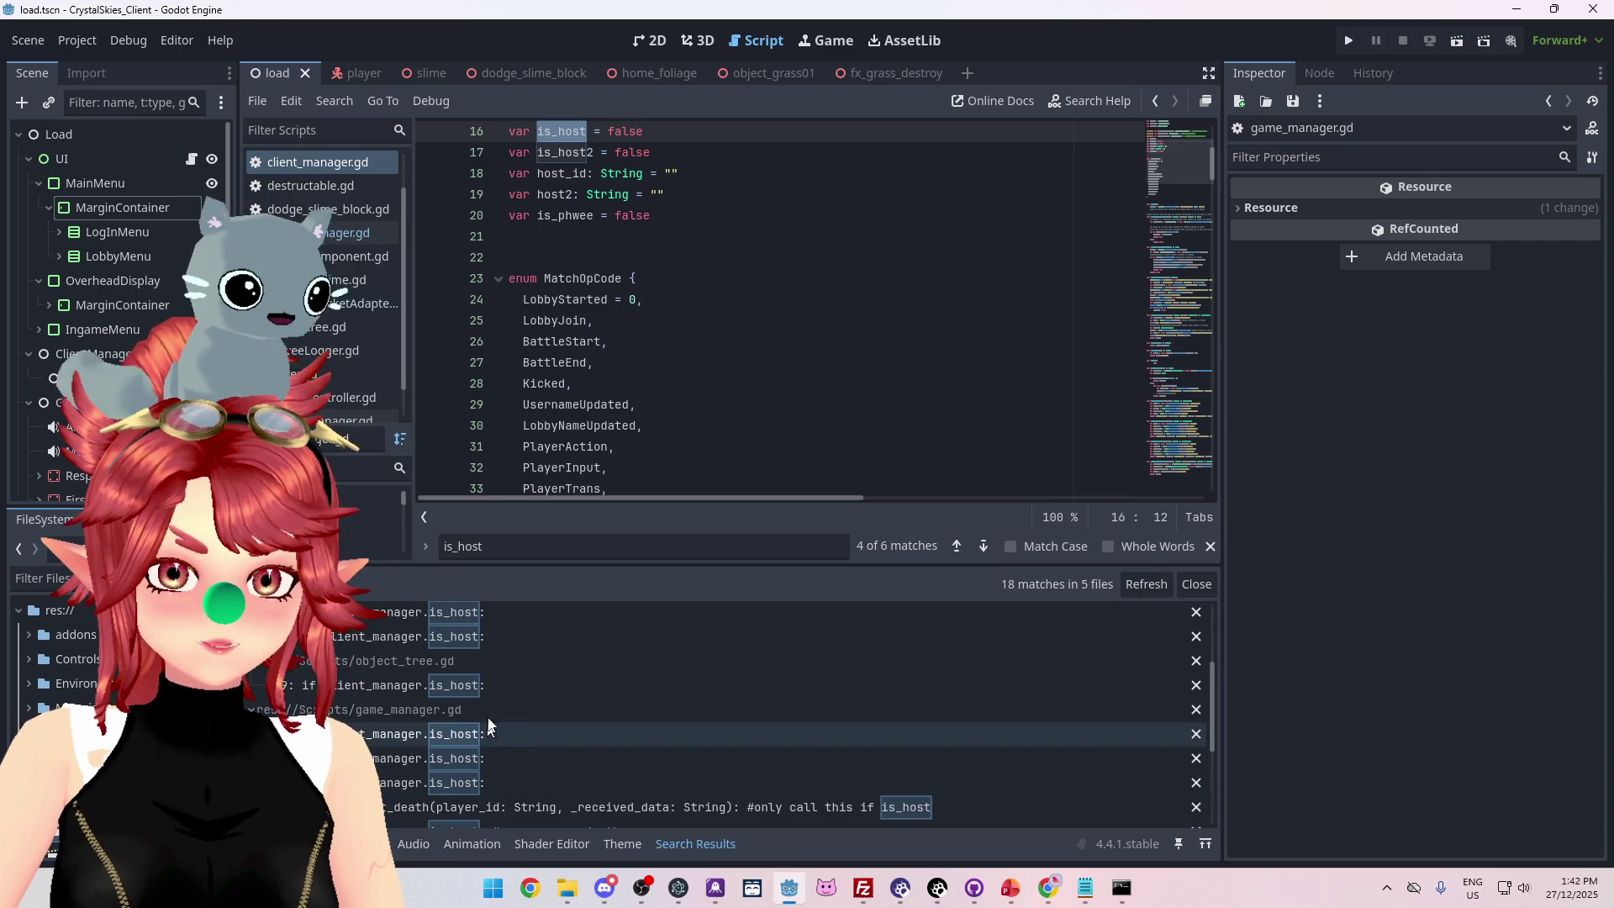
Inspect the is_host checks in object_tree.gd and the player script, including lines 277 and 150.
{"action": "left_click", "coordinate": [505, 687]}
{"action": "scroll", "coordinate": [545, 744], "scroll_direction": "up", "scroll_amount": 2}
{"action": "left_click", "coordinate": [504, 670]}
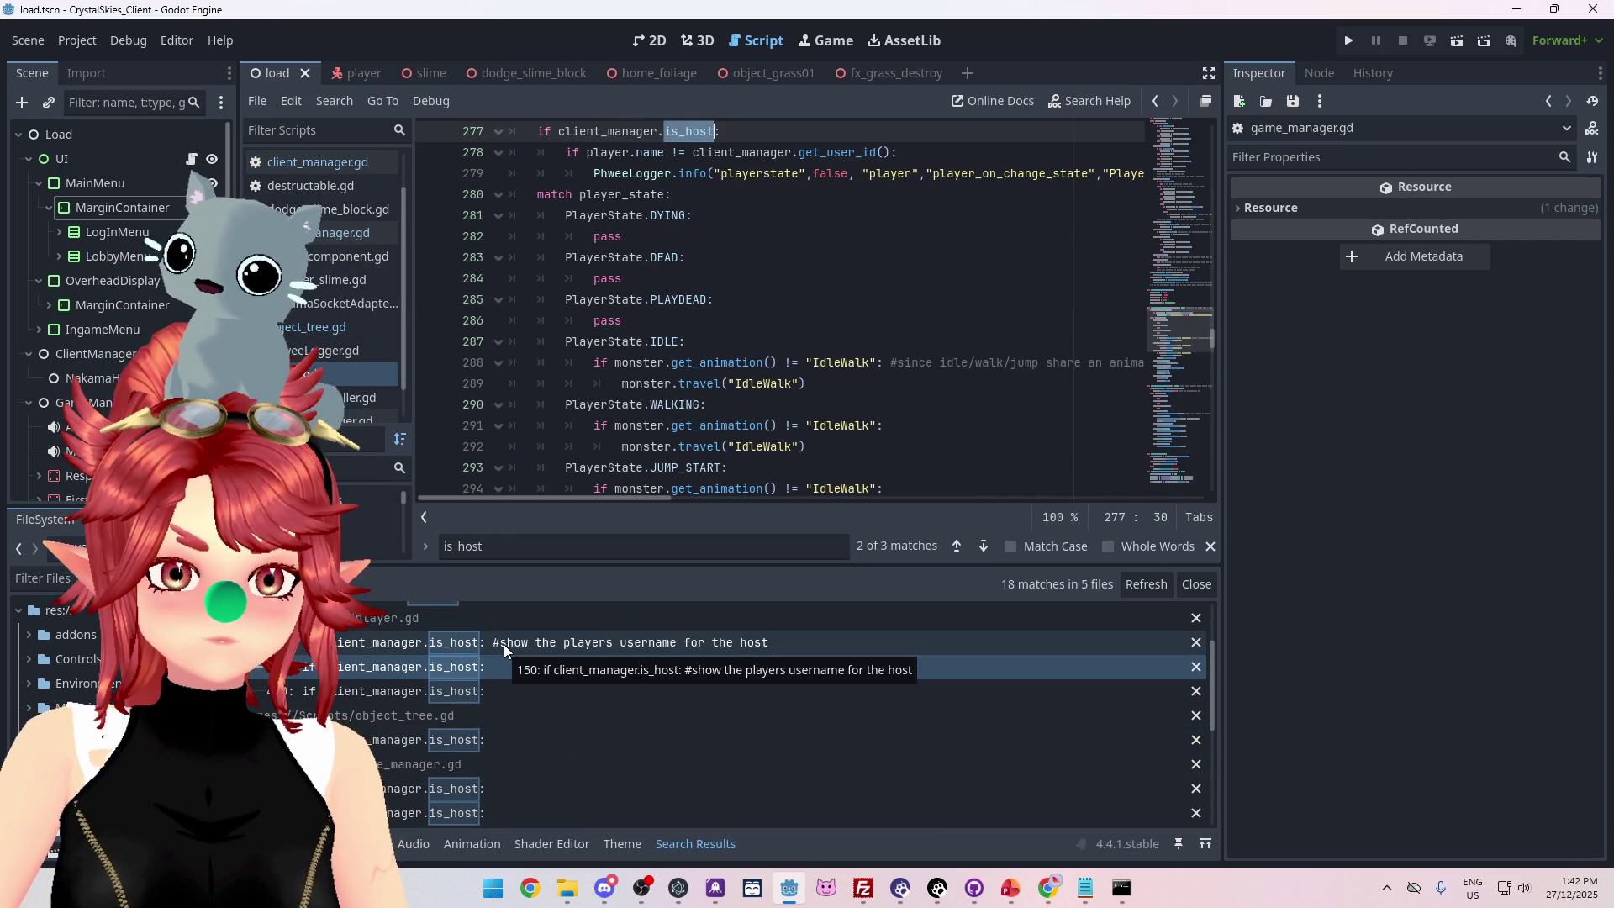
{"action": "left_click", "coordinate": [502, 644]}
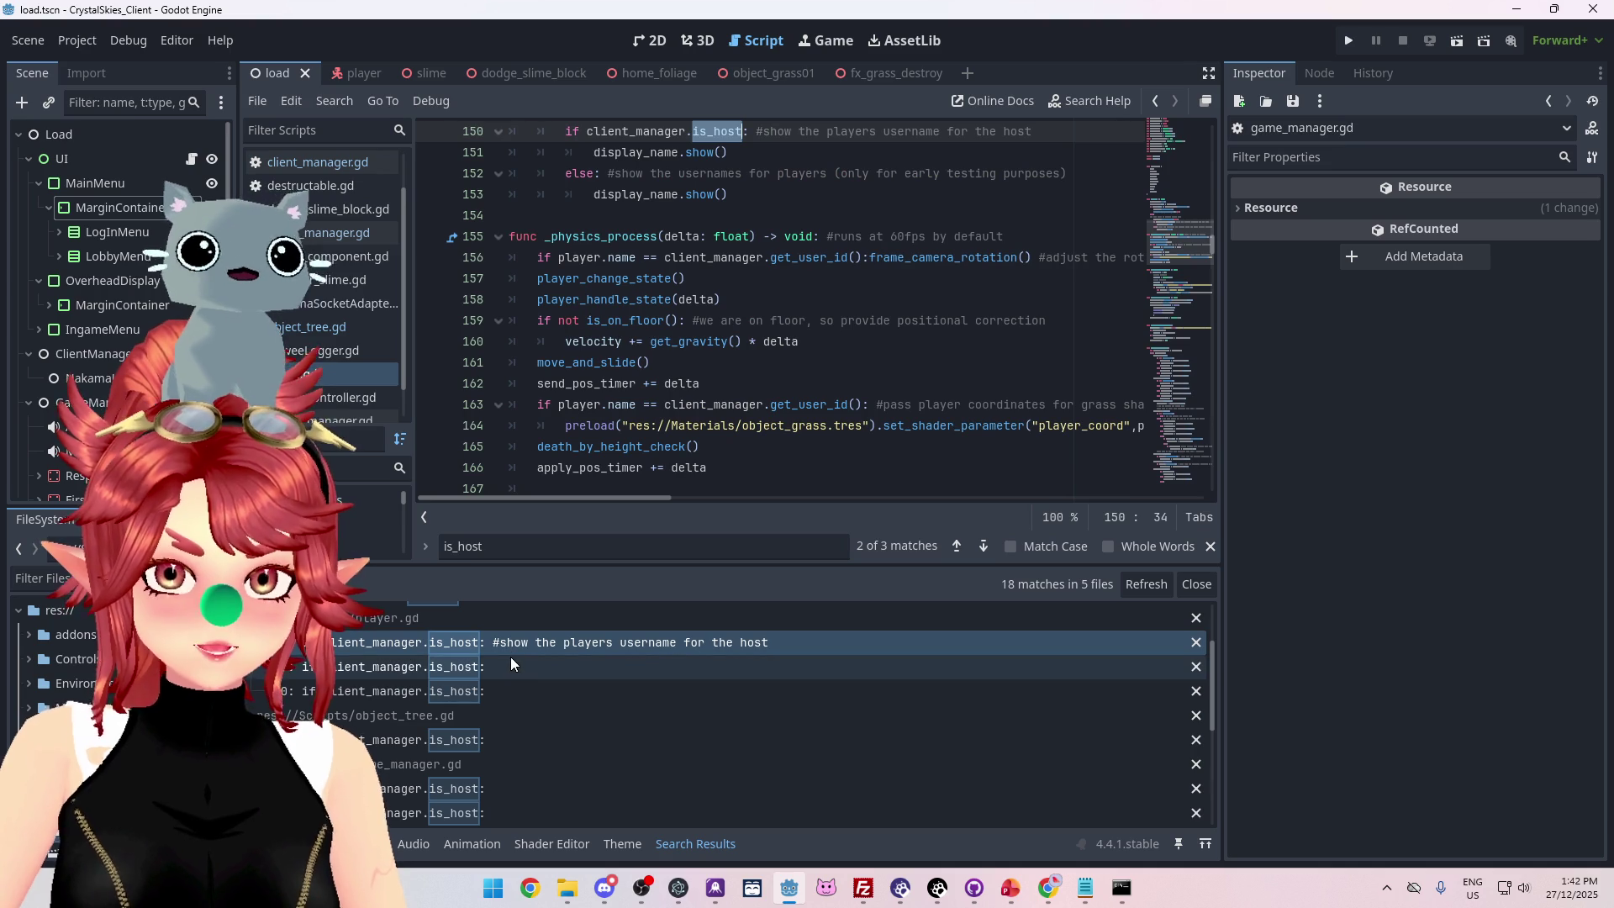
{"action": "left_click", "coordinate": [507, 672]}
{"action": "left_click", "coordinate": [502, 693]}
{"action": "left_click", "coordinate": [496, 643]}
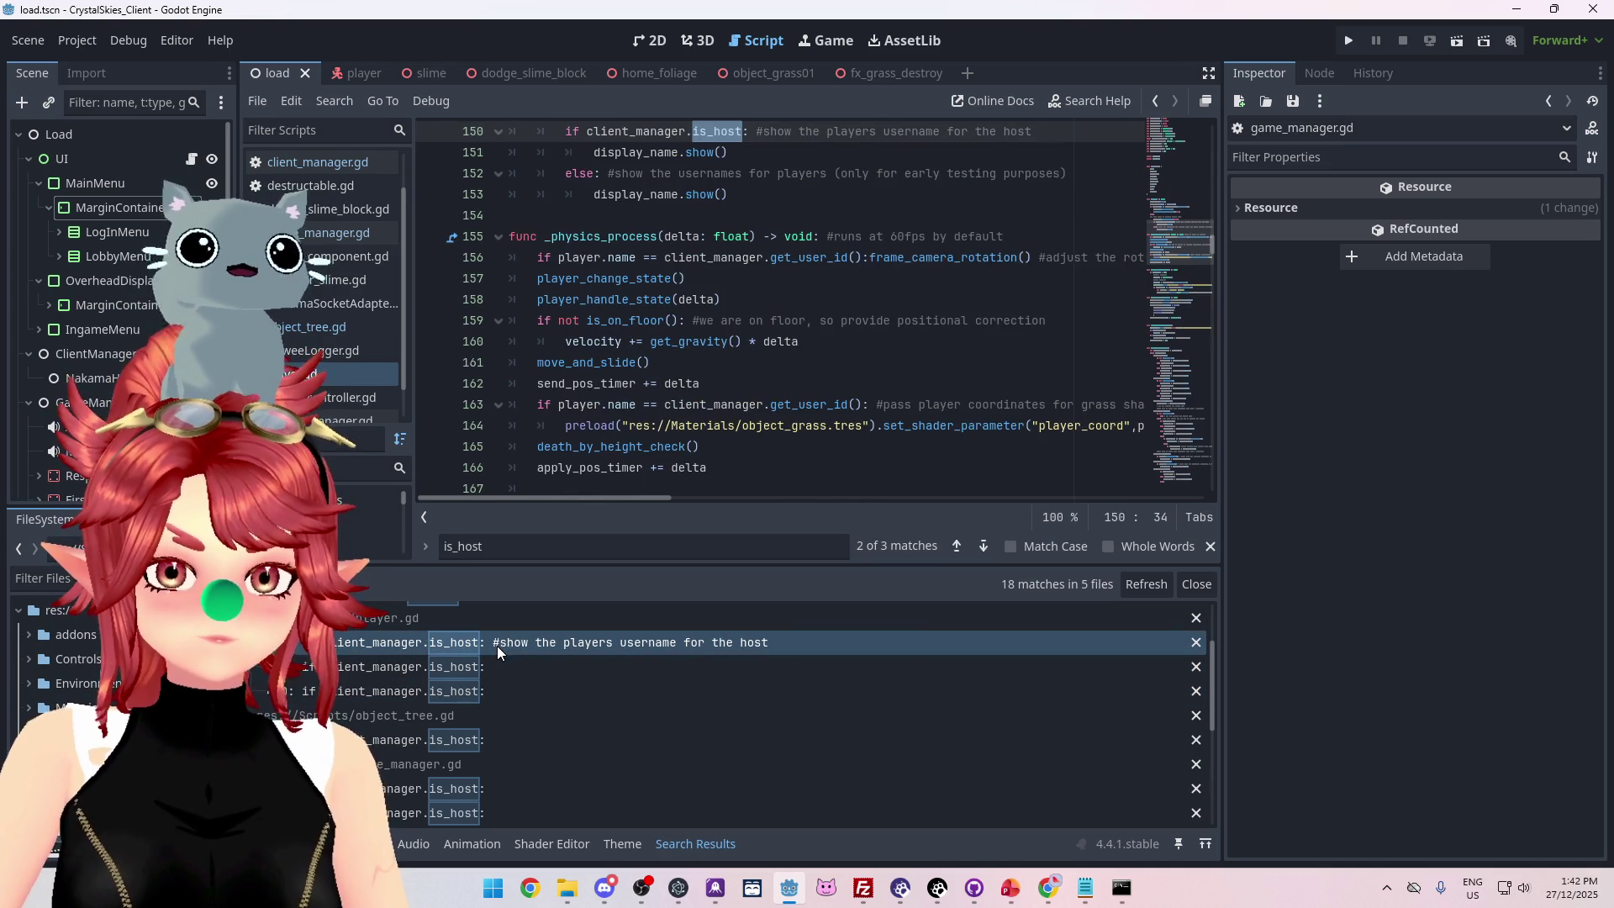
{"action": "scroll", "coordinate": [665, 417], "scroll_direction": "up", "scroll_amount": 1}
{"action": "scroll", "coordinate": [665, 420], "scroll_direction": "up", "scroll_amount": 1}
{"action": "scroll", "coordinate": [636, 387], "scroll_direction": "up", "scroll_amount": 1}
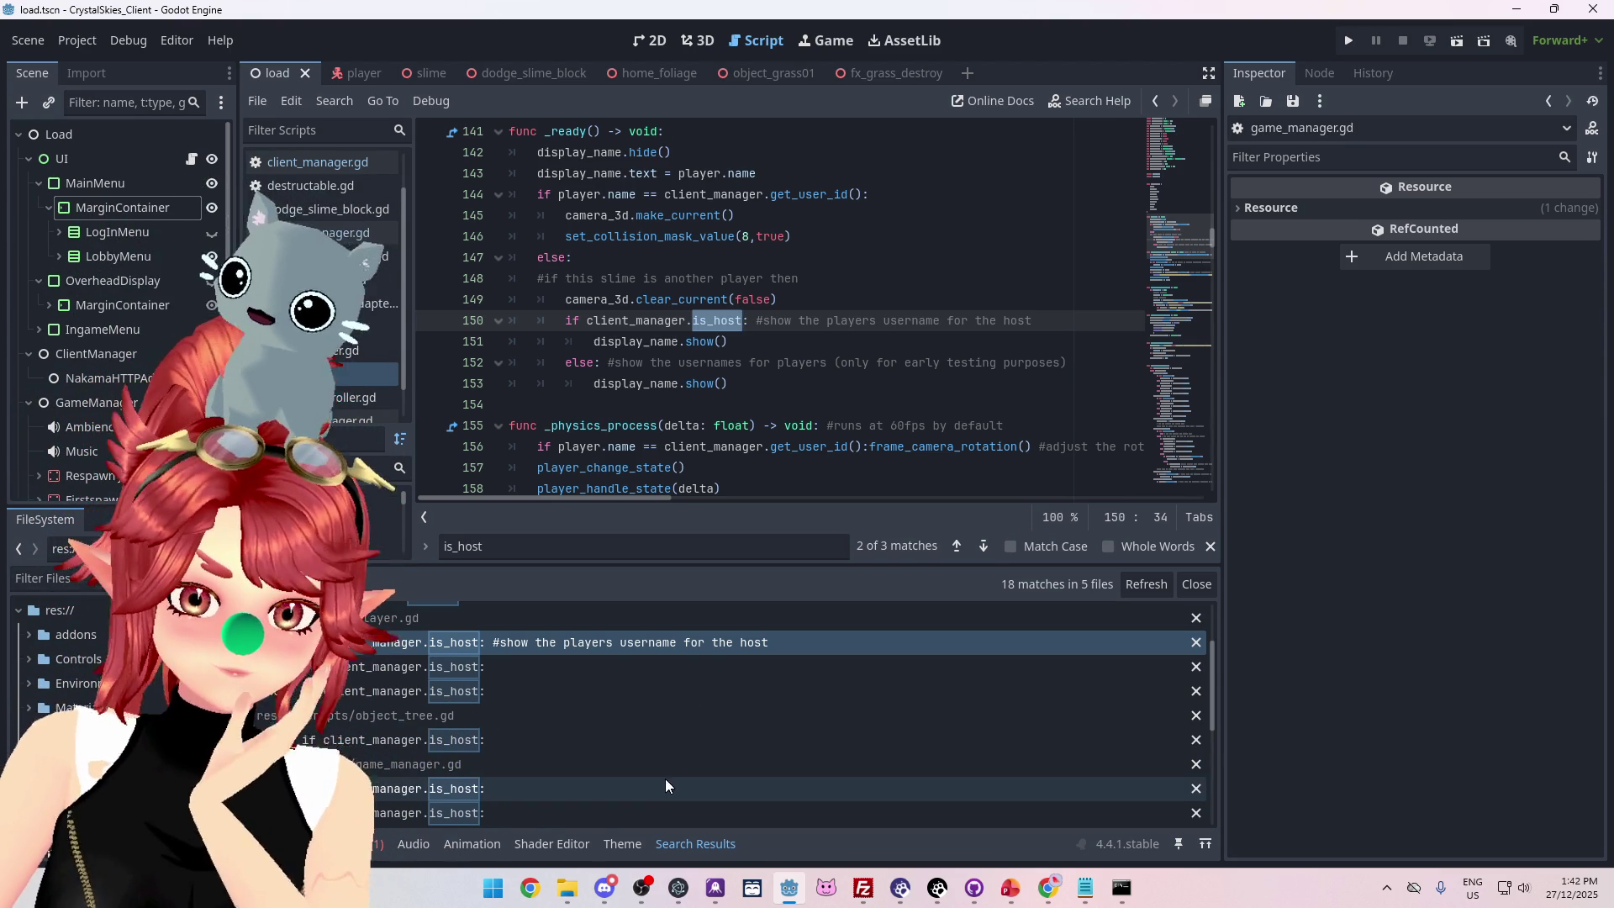
{"action": "scroll", "coordinate": [593, 671], "scroll_direction": "up", "scroll_amount": 3}
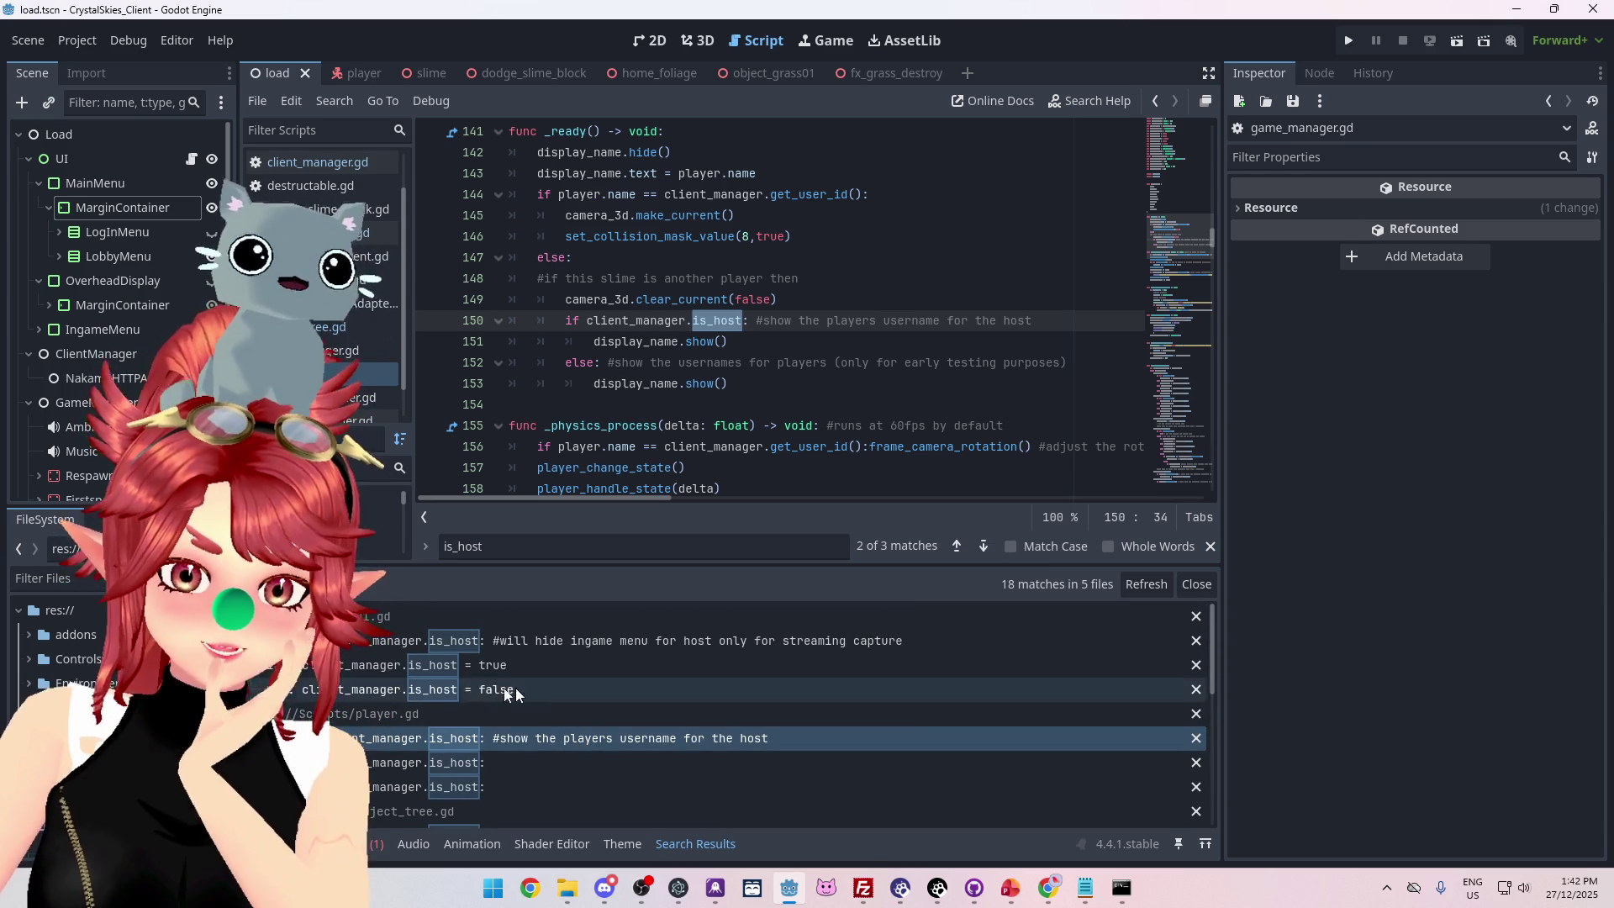
Review ui.gd's is_host lines for joining, lobby creation and the host-only menu check on line 67.
{"action": "left_click", "coordinate": [538, 687]}
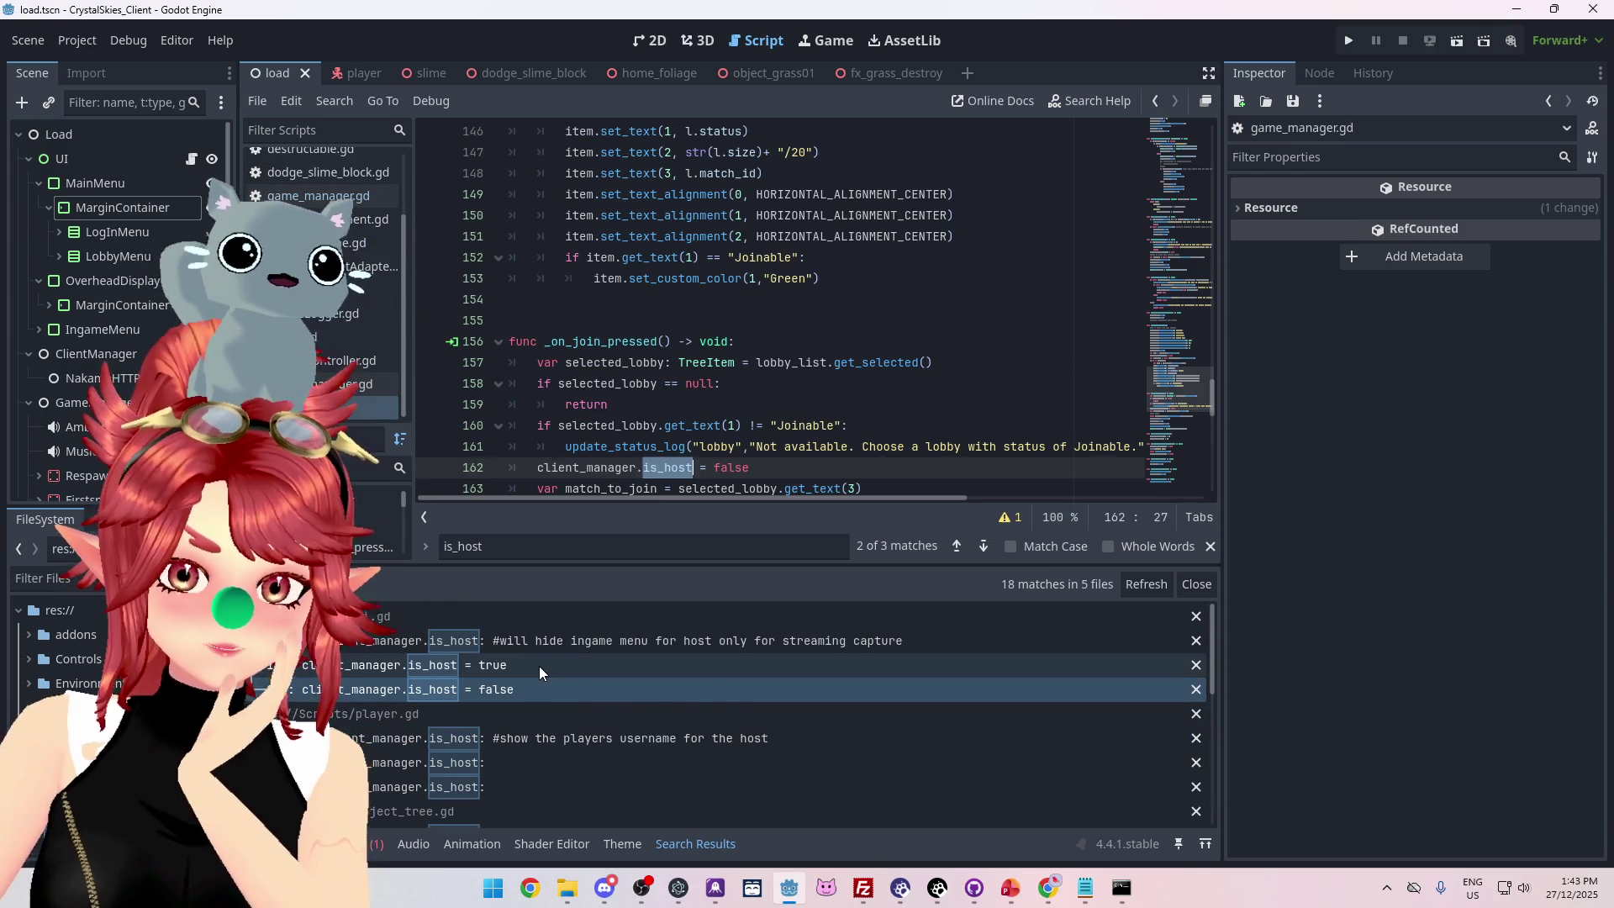
{"action": "scroll", "coordinate": [623, 339], "scroll_direction": "down", "scroll_amount": 1}
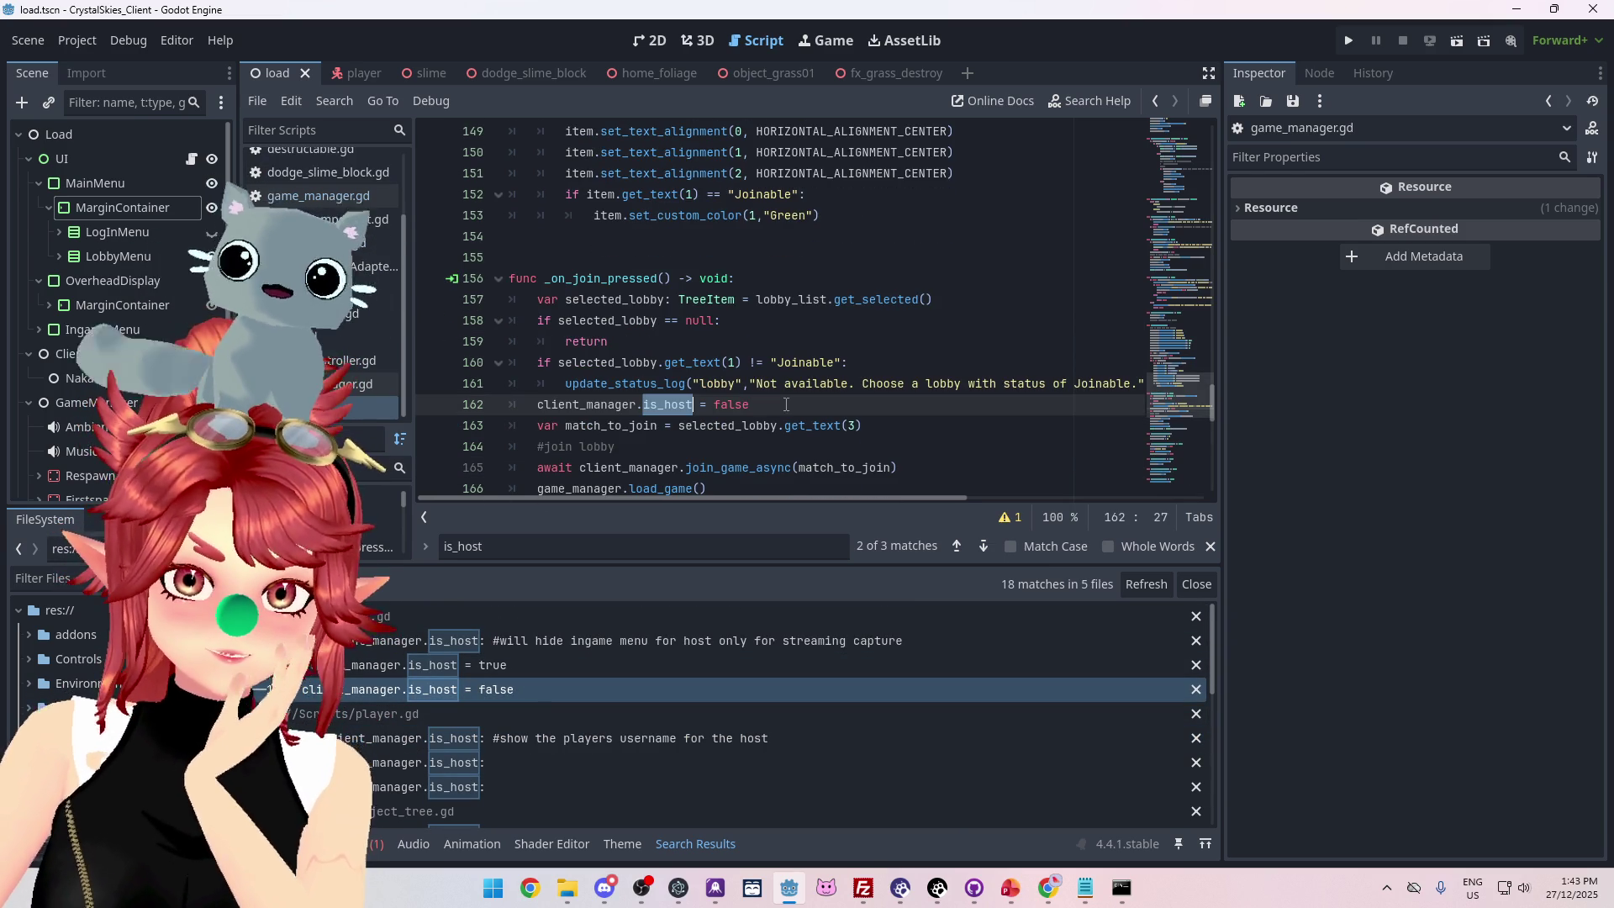
{"action": "left_click", "coordinate": [546, 667]}
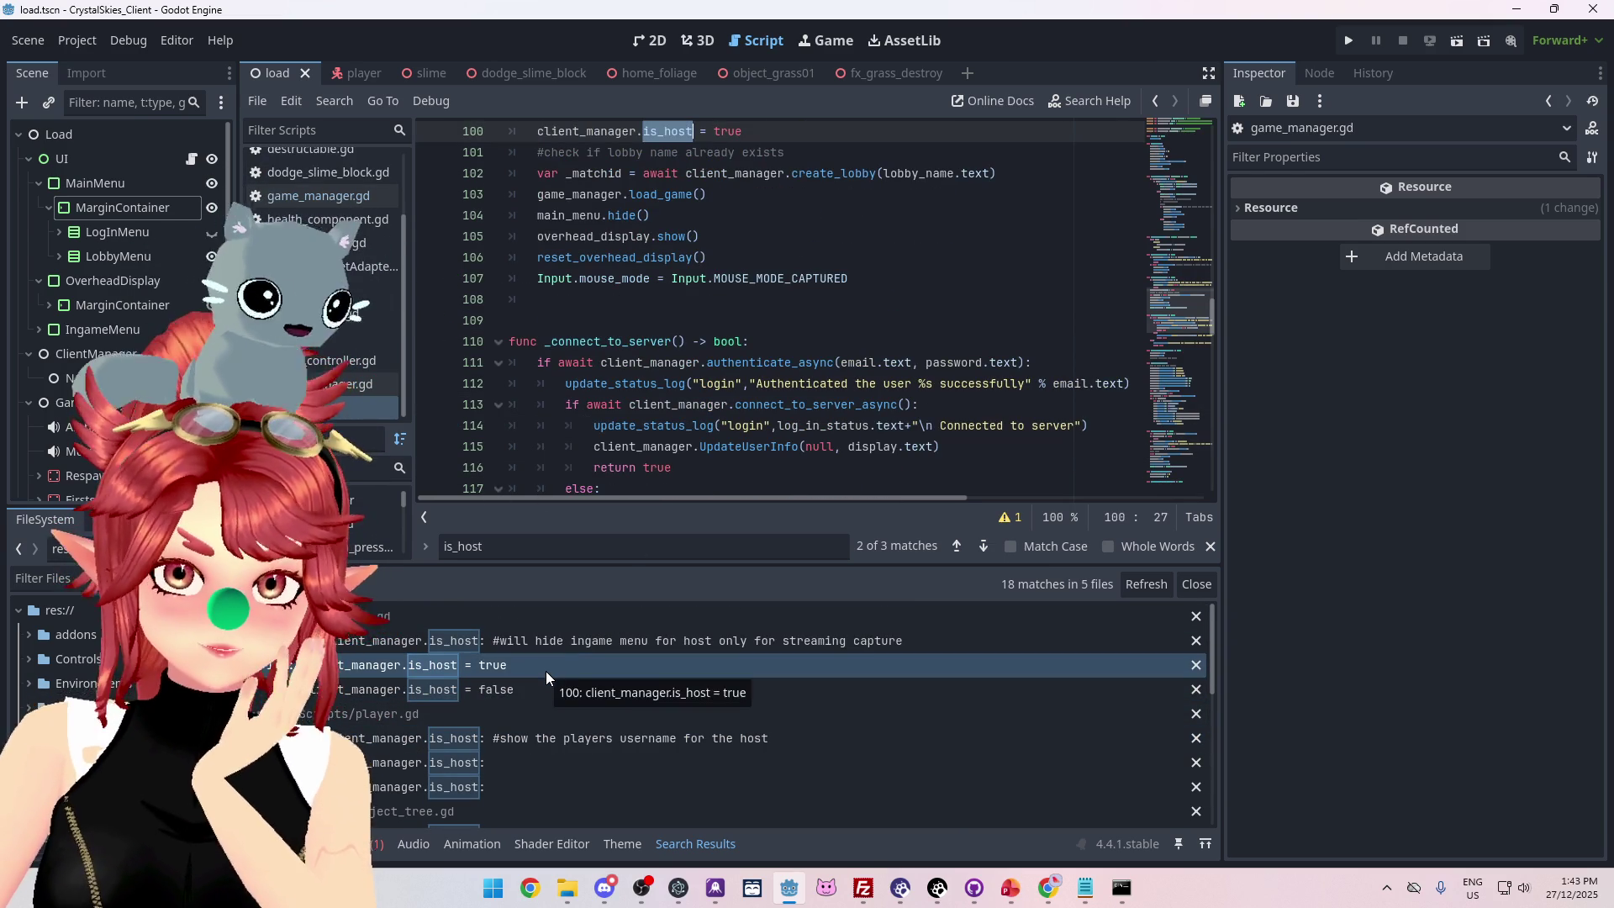
{"action": "left_click", "coordinate": [543, 637]}
{"action": "scroll", "coordinate": [744, 400], "scroll_direction": "up", "scroll_amount": 5}
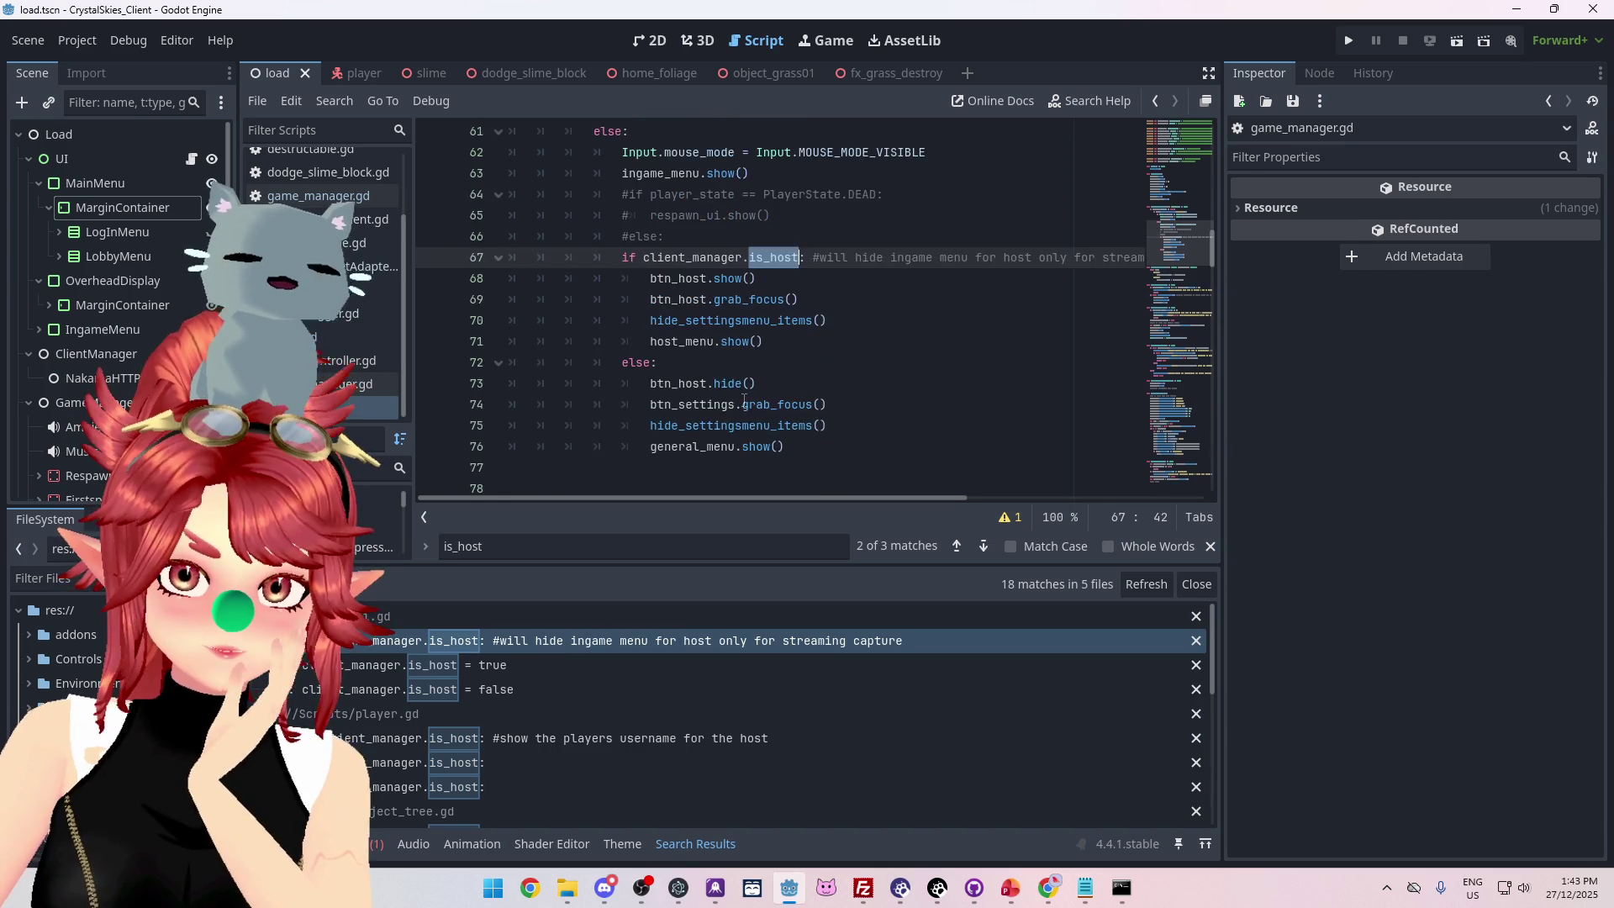
{"action": "scroll", "coordinate": [743, 401], "scroll_direction": "down", "scroll_amount": 2}
{"action": "scroll", "coordinate": [672, 252], "scroll_direction": "up", "scroll_amount": 2}
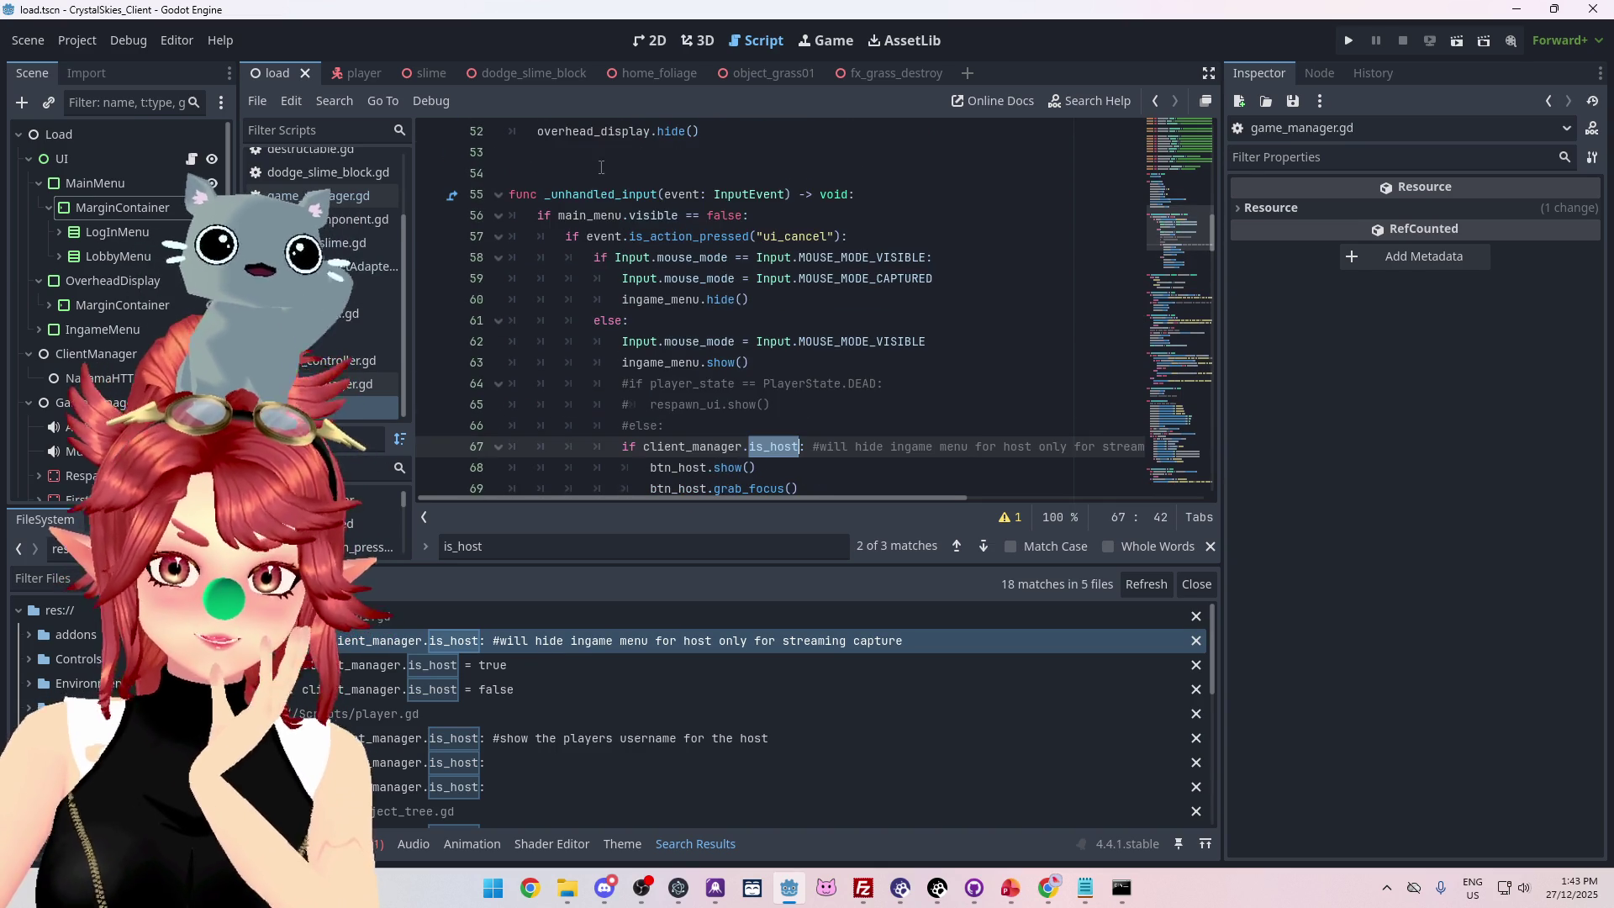
{"action": "scroll", "coordinate": [633, 223], "scroll_direction": "down", "scroll_amount": 2}
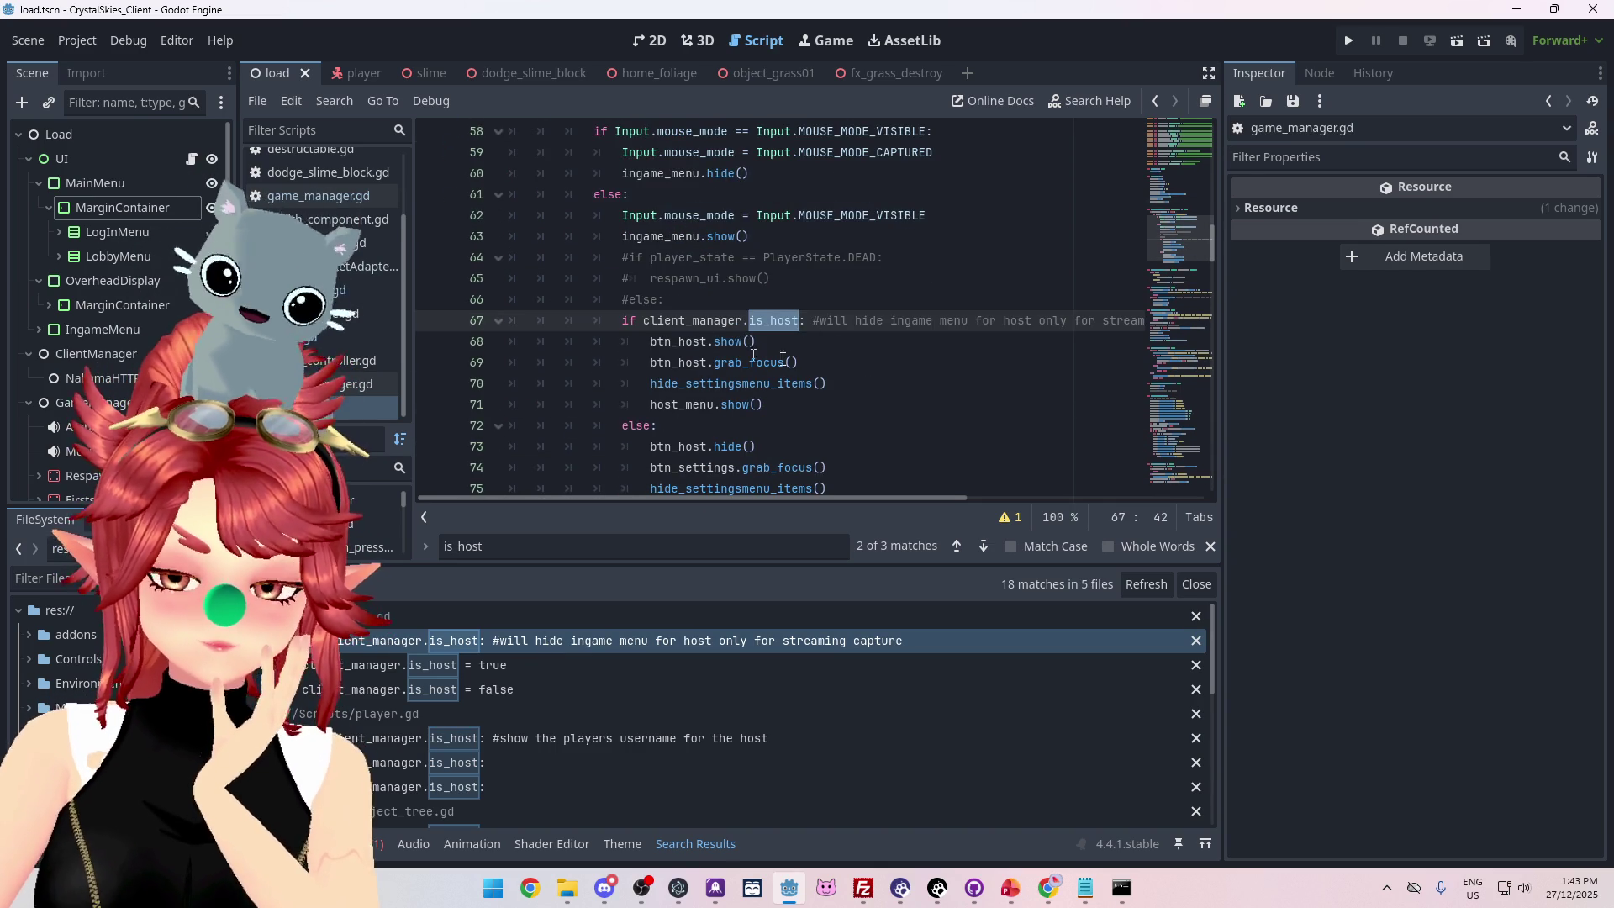
{"action": "scroll", "coordinate": [744, 340], "scroll_direction": "down", "scroll_amount": 2}
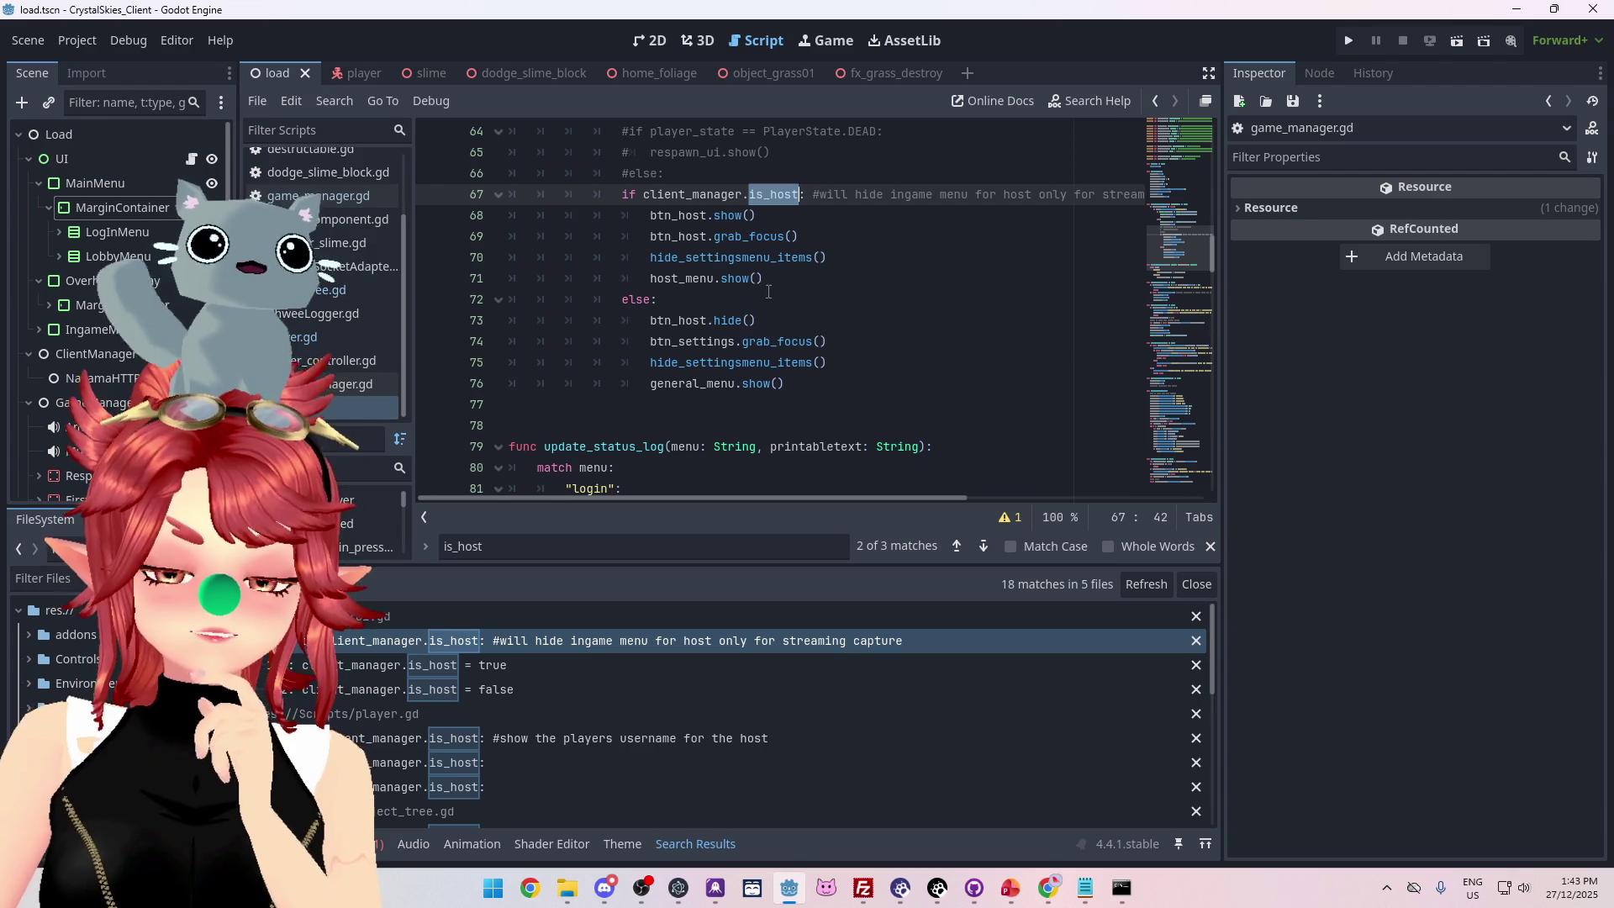
{"action": "left_click", "coordinate": [336, 198]}
{"action": "scroll", "coordinate": [887, 336], "scroll_direction": "up", "scroll_amount": 5}
{"action": "scroll", "coordinate": [886, 337], "scroll_direction": "up", "scroll_amount": 14}
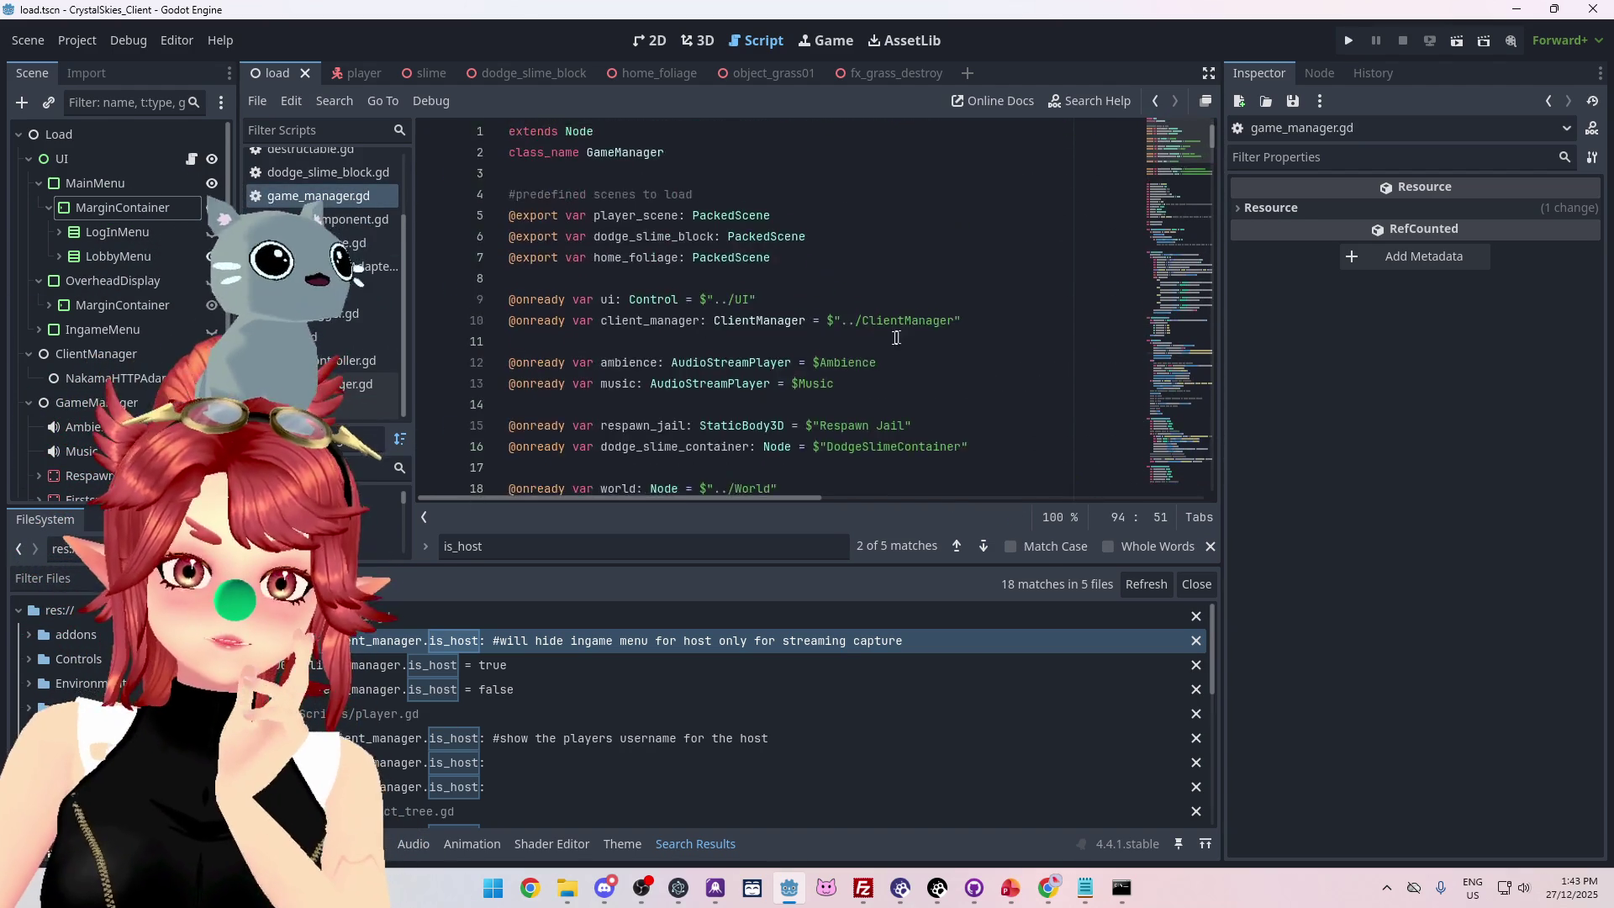
{"action": "scroll", "coordinate": [826, 321], "scroll_direction": "up", "scroll_amount": 2}
{"action": "scroll", "coordinate": [826, 320], "scroll_direction": "down", "scroll_amount": 2}
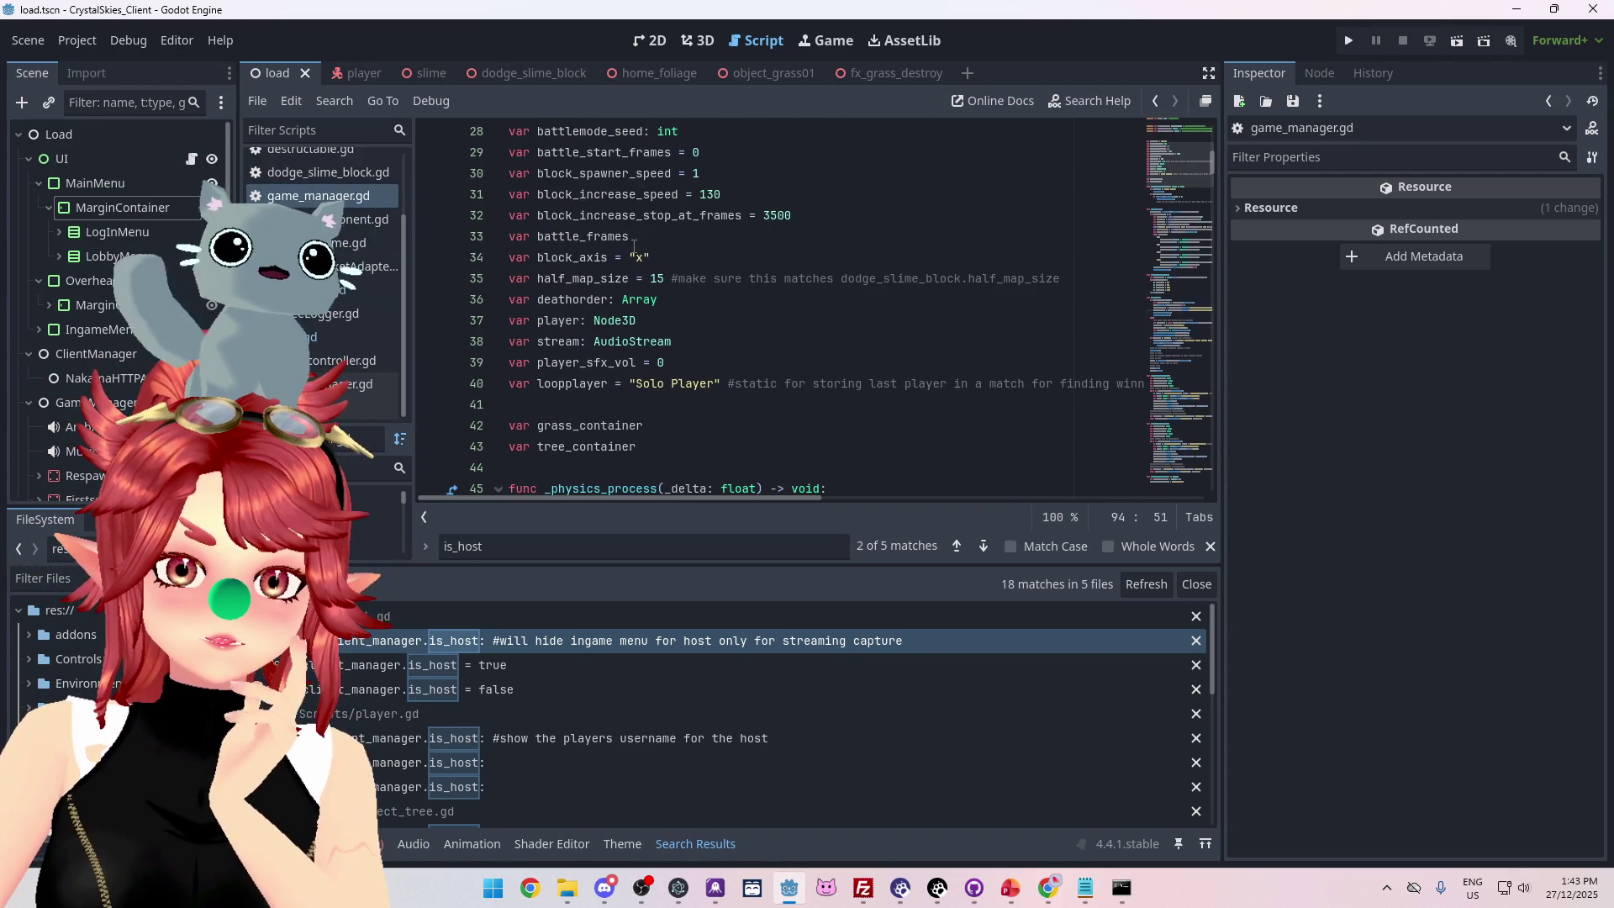
{"action": "scroll", "coordinate": [634, 248], "scroll_direction": "up", "scroll_amount": 1}
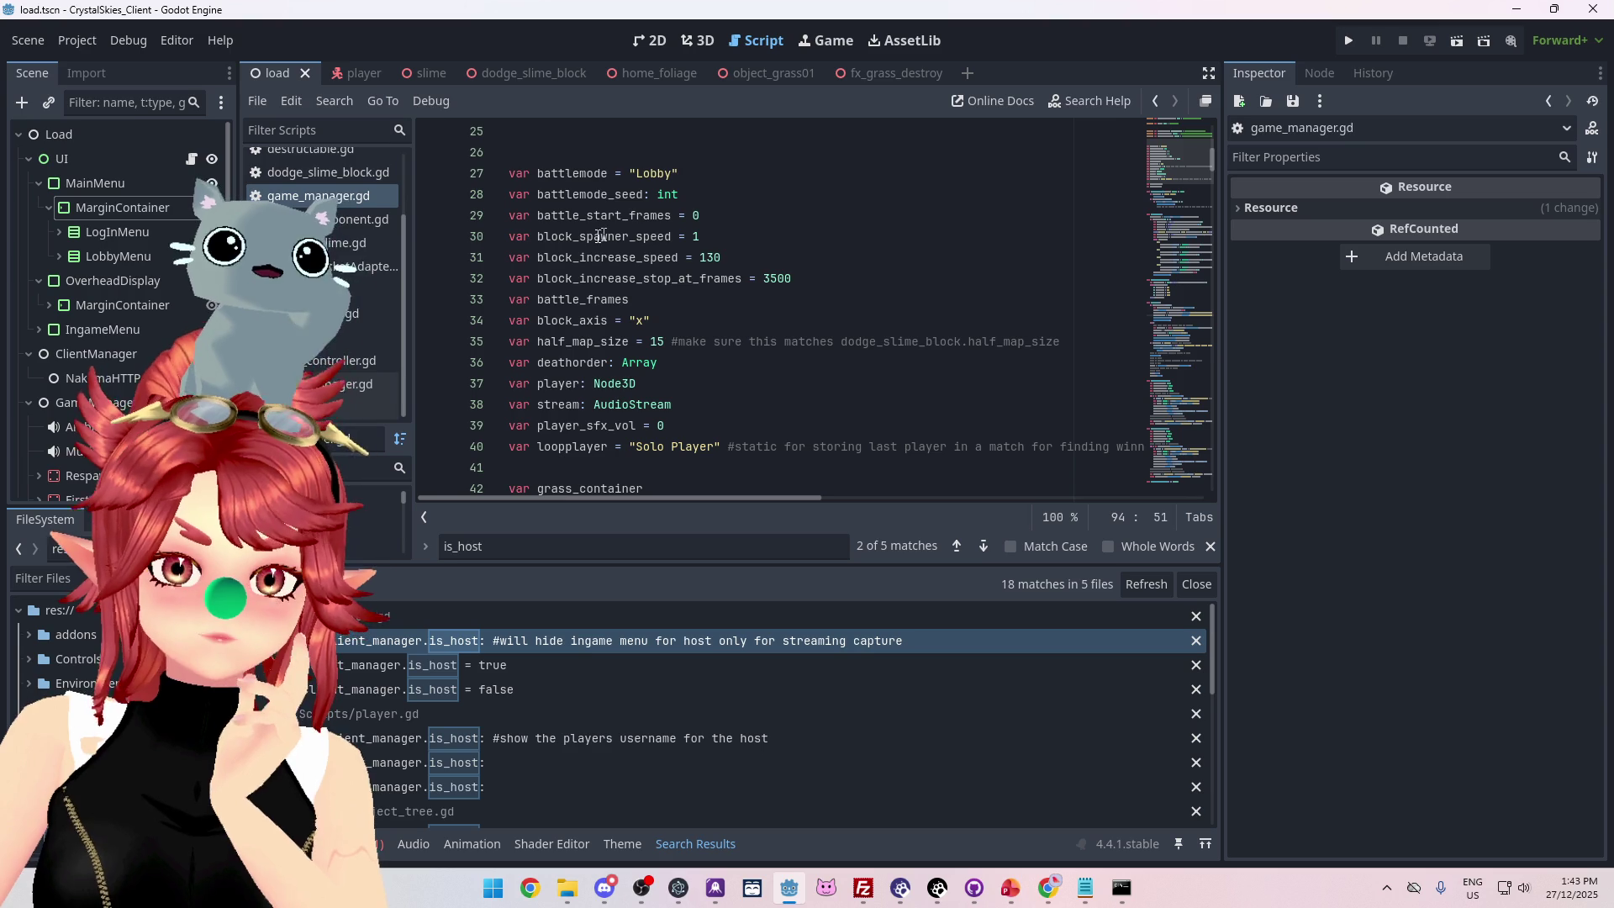
{"action": "scroll", "coordinate": [705, 247], "scroll_direction": "down", "scroll_amount": 1}
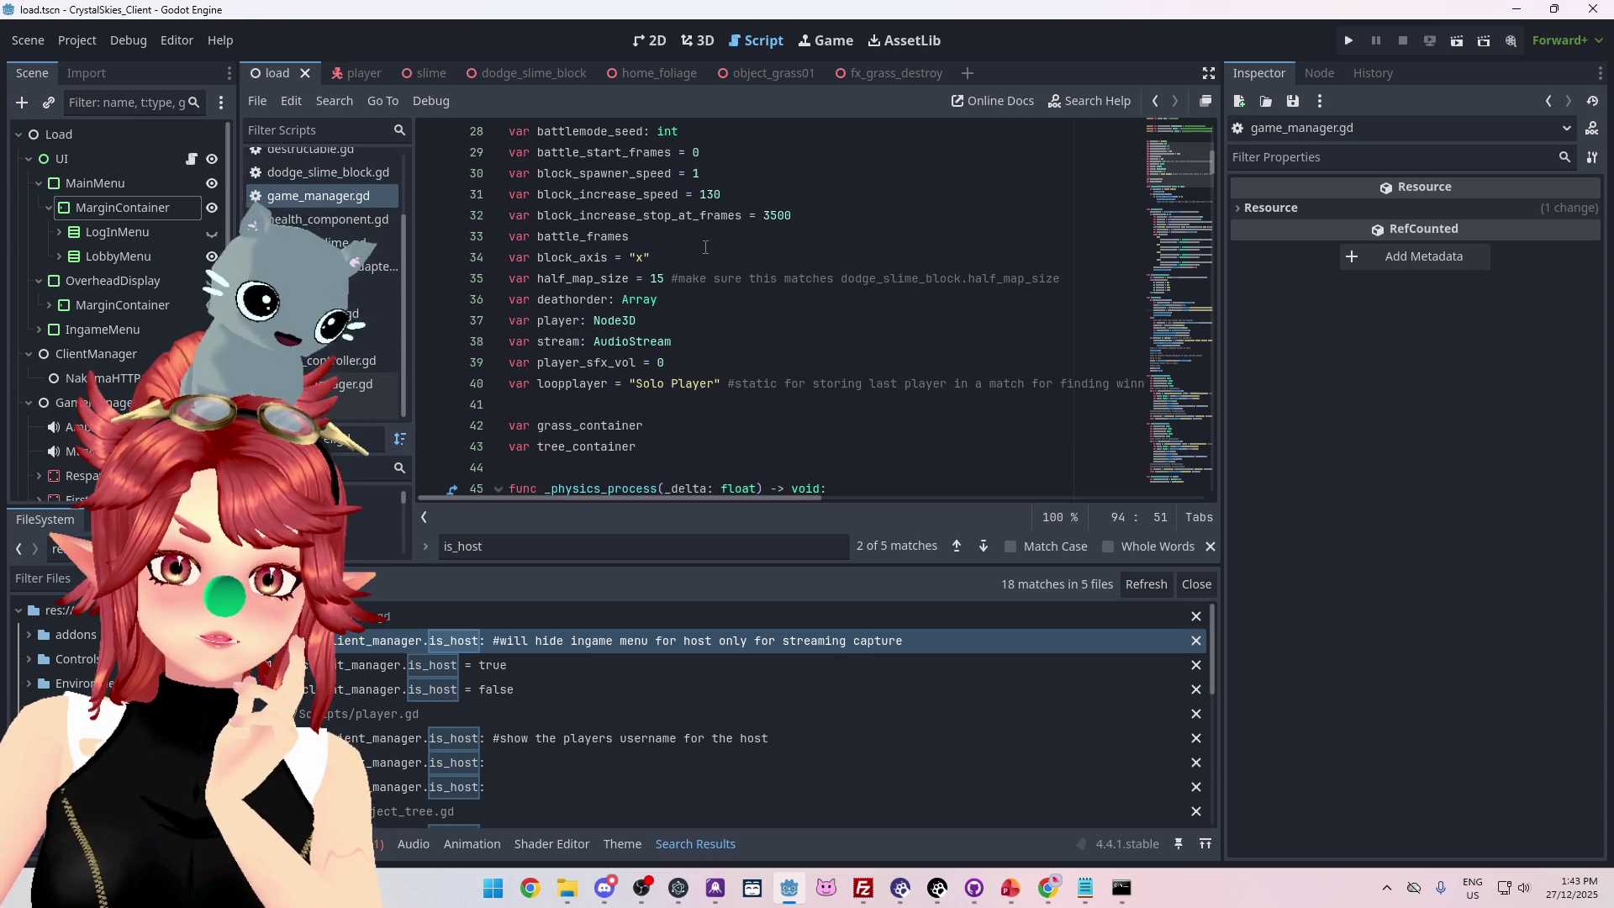
{"action": "scroll", "coordinate": [705, 247], "scroll_direction": "down", "scroll_amount": 2}
{"action": "scroll", "coordinate": [705, 247], "scroll_direction": "down", "scroll_amount": 1}
{"action": "scroll", "coordinate": [632, 229], "scroll_direction": "up", "scroll_amount": 3}
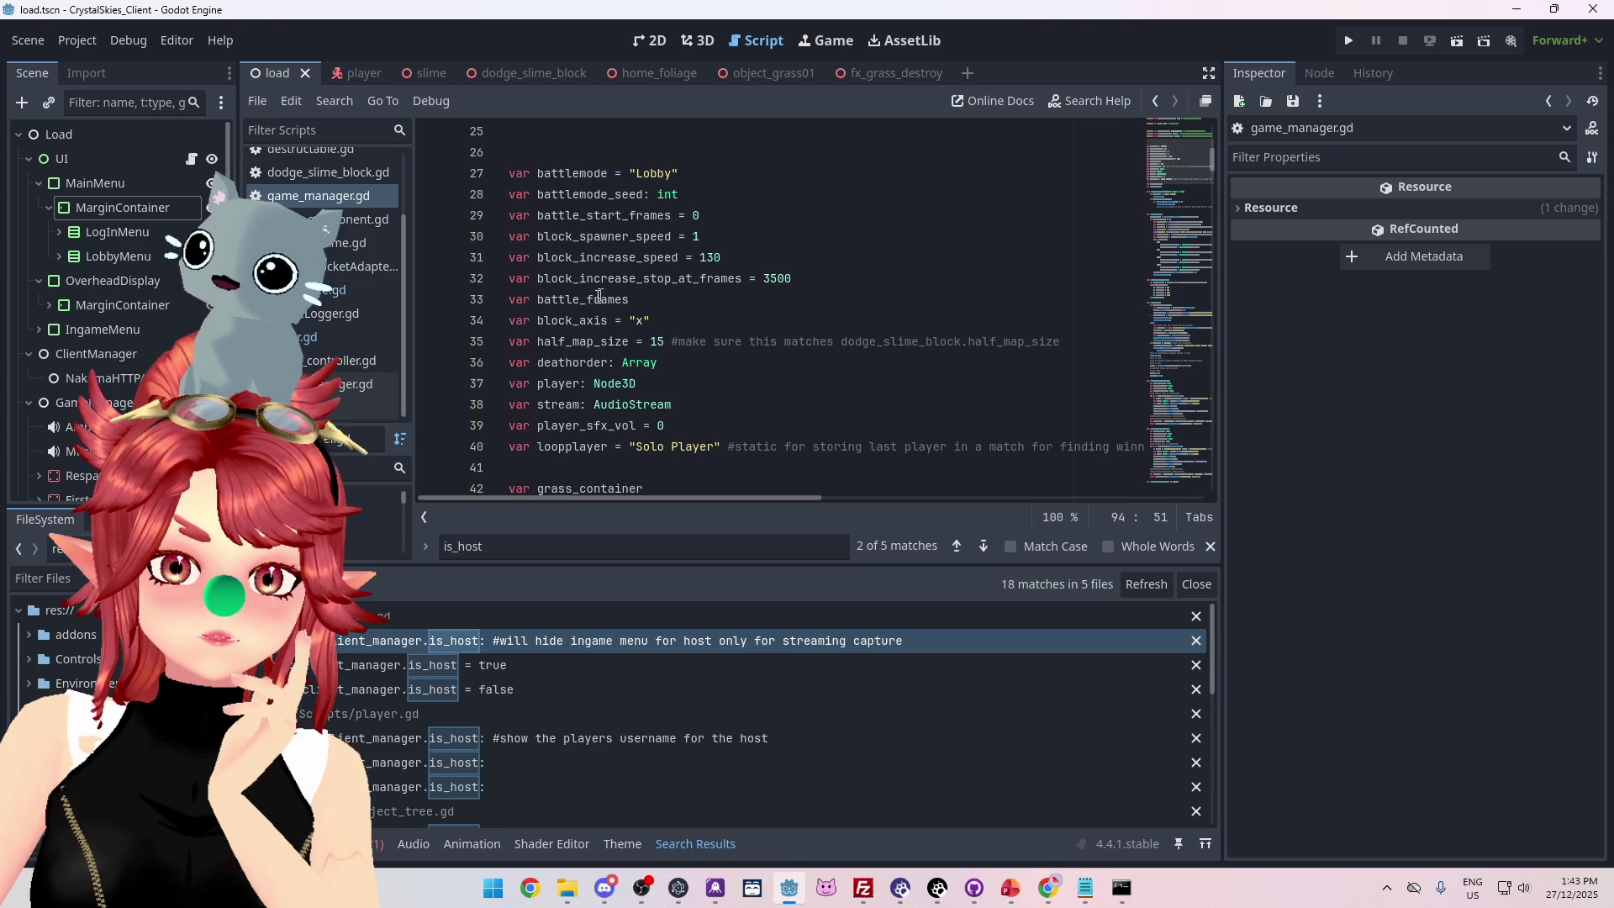
{"action": "scroll", "coordinate": [592, 297], "scroll_direction": "down", "scroll_amount": 1}
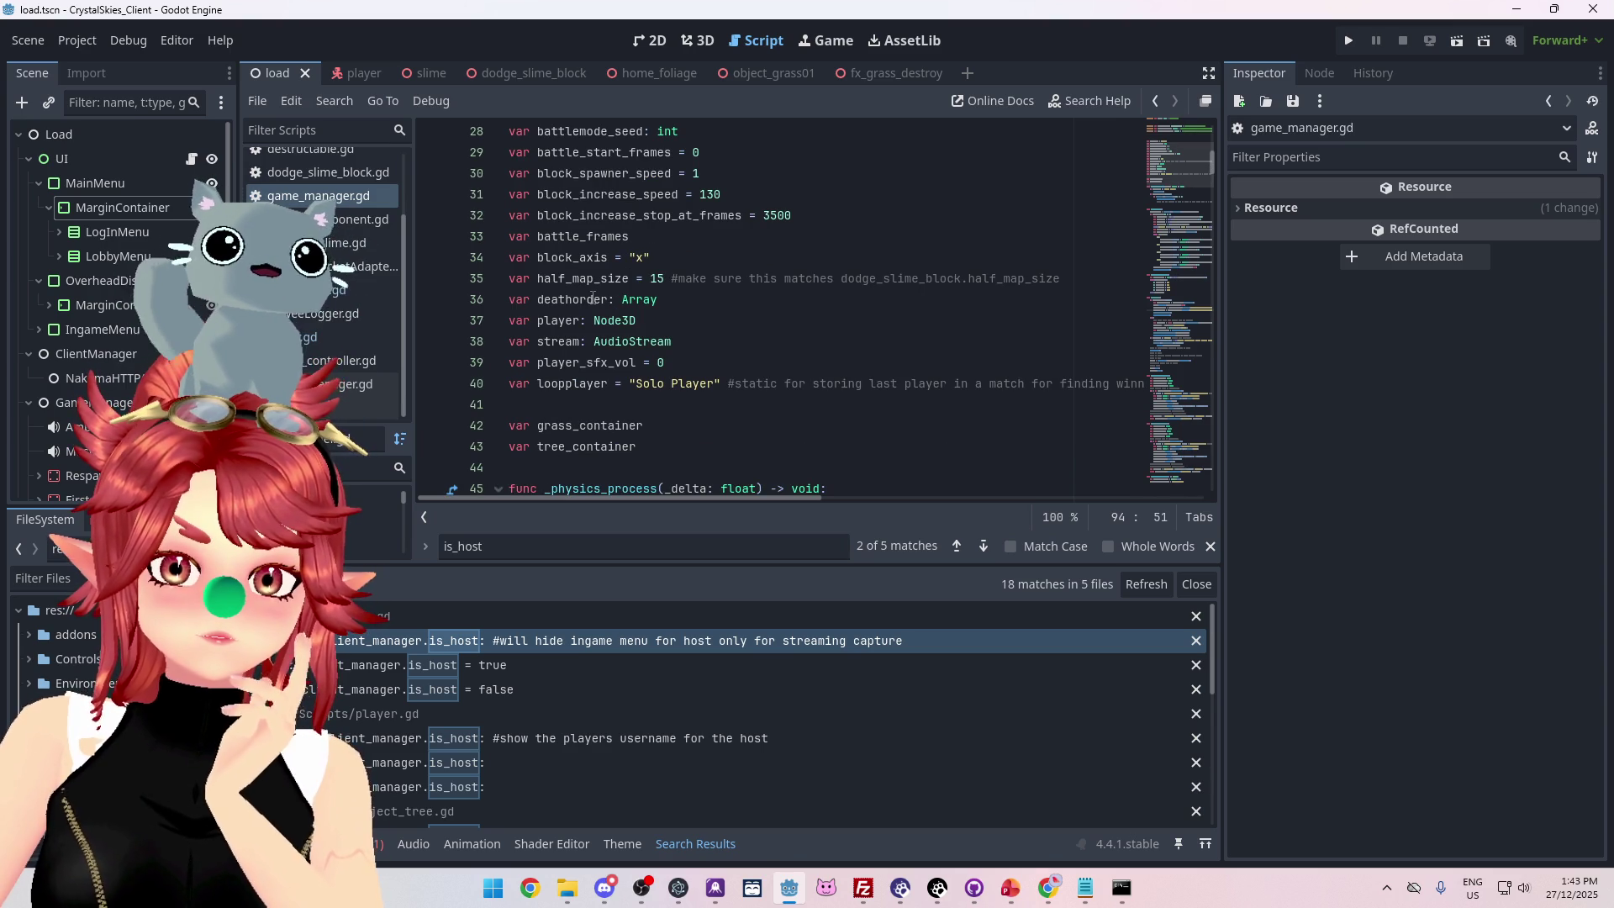
{"action": "scroll", "coordinate": [592, 297], "scroll_direction": "down", "scroll_amount": 1}
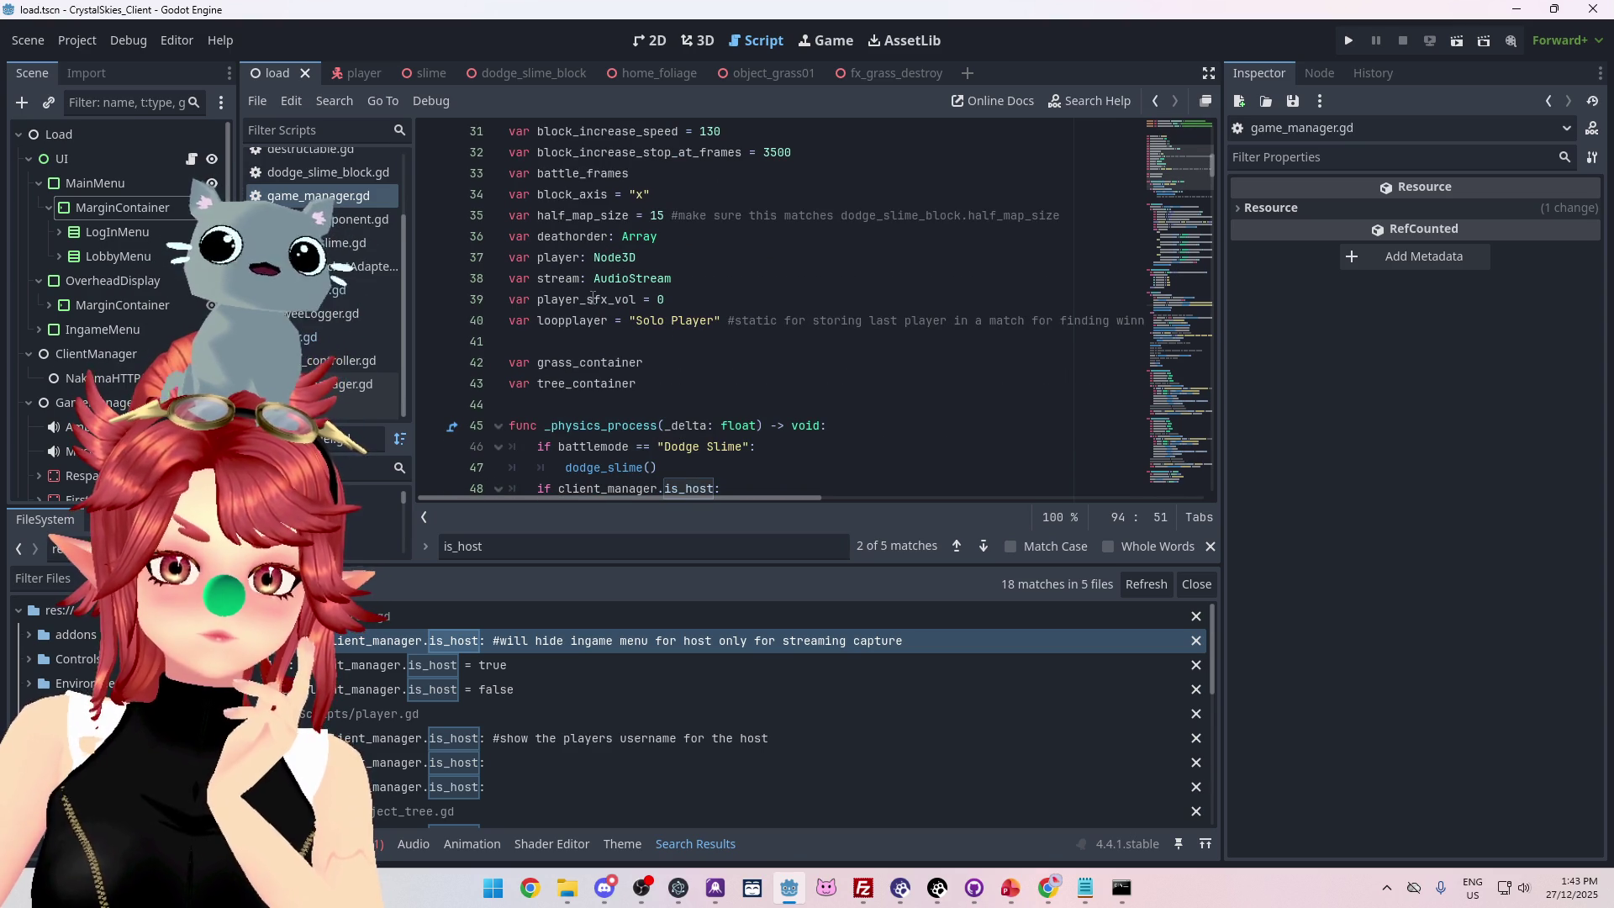
{"action": "left_click", "coordinate": [748, 300]}
{"action": "scroll", "coordinate": [763, 300], "scroll_direction": "down", "scroll_amount": 1}
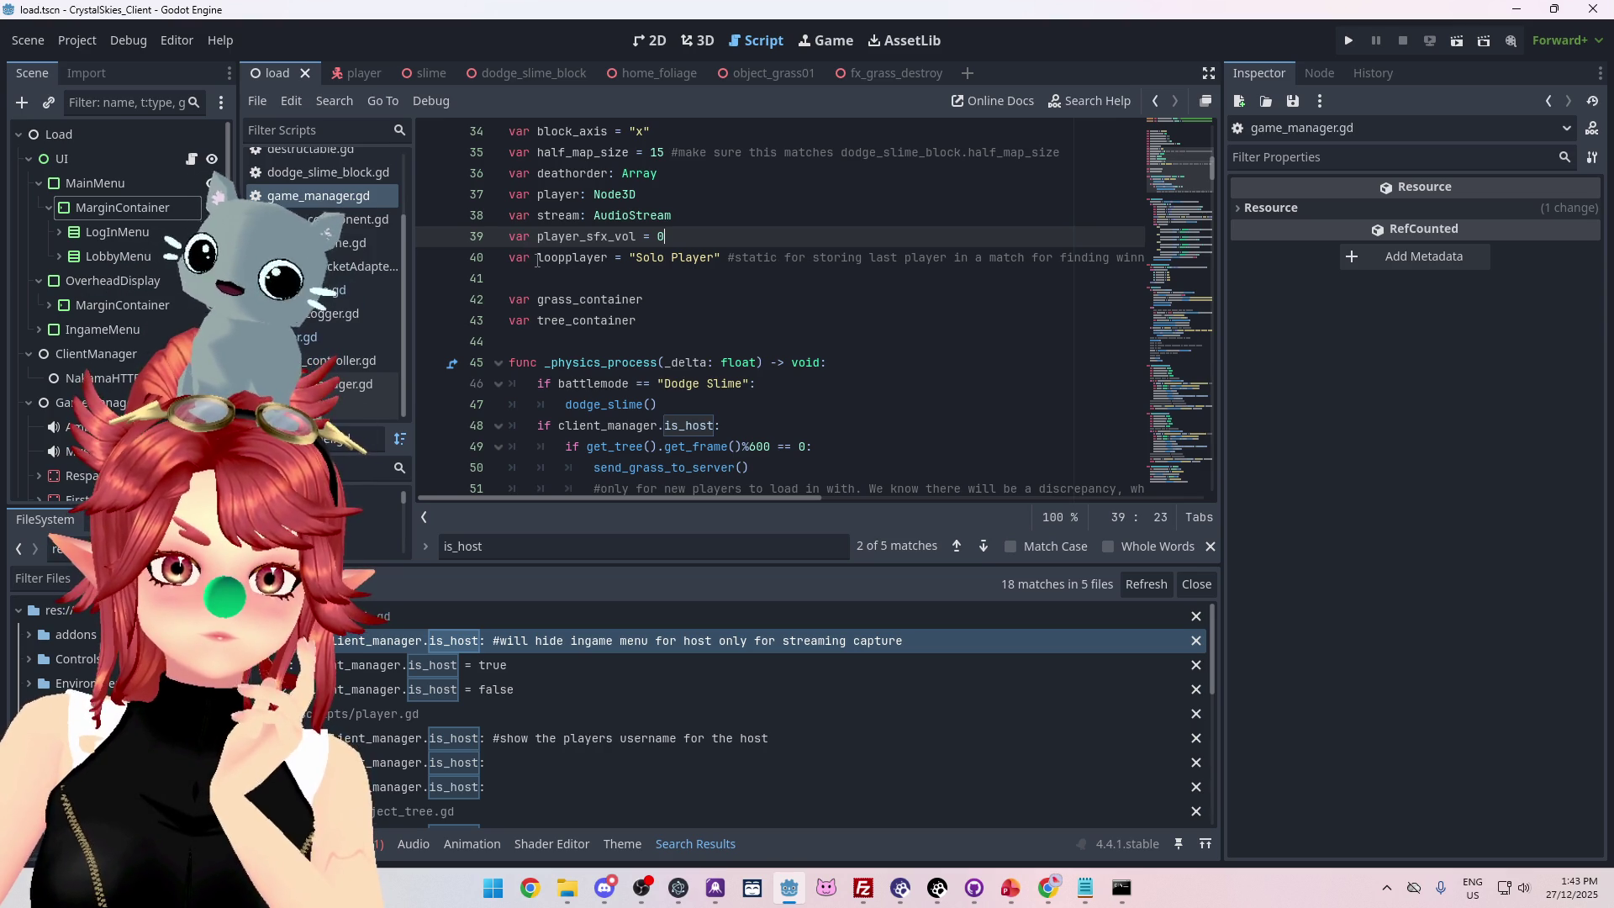
{"action": "scroll", "coordinate": [673, 266], "scroll_direction": "down", "scroll_amount": 1}
{"action": "scroll", "coordinate": [677, 265], "scroll_direction": "up", "scroll_amount": 3}
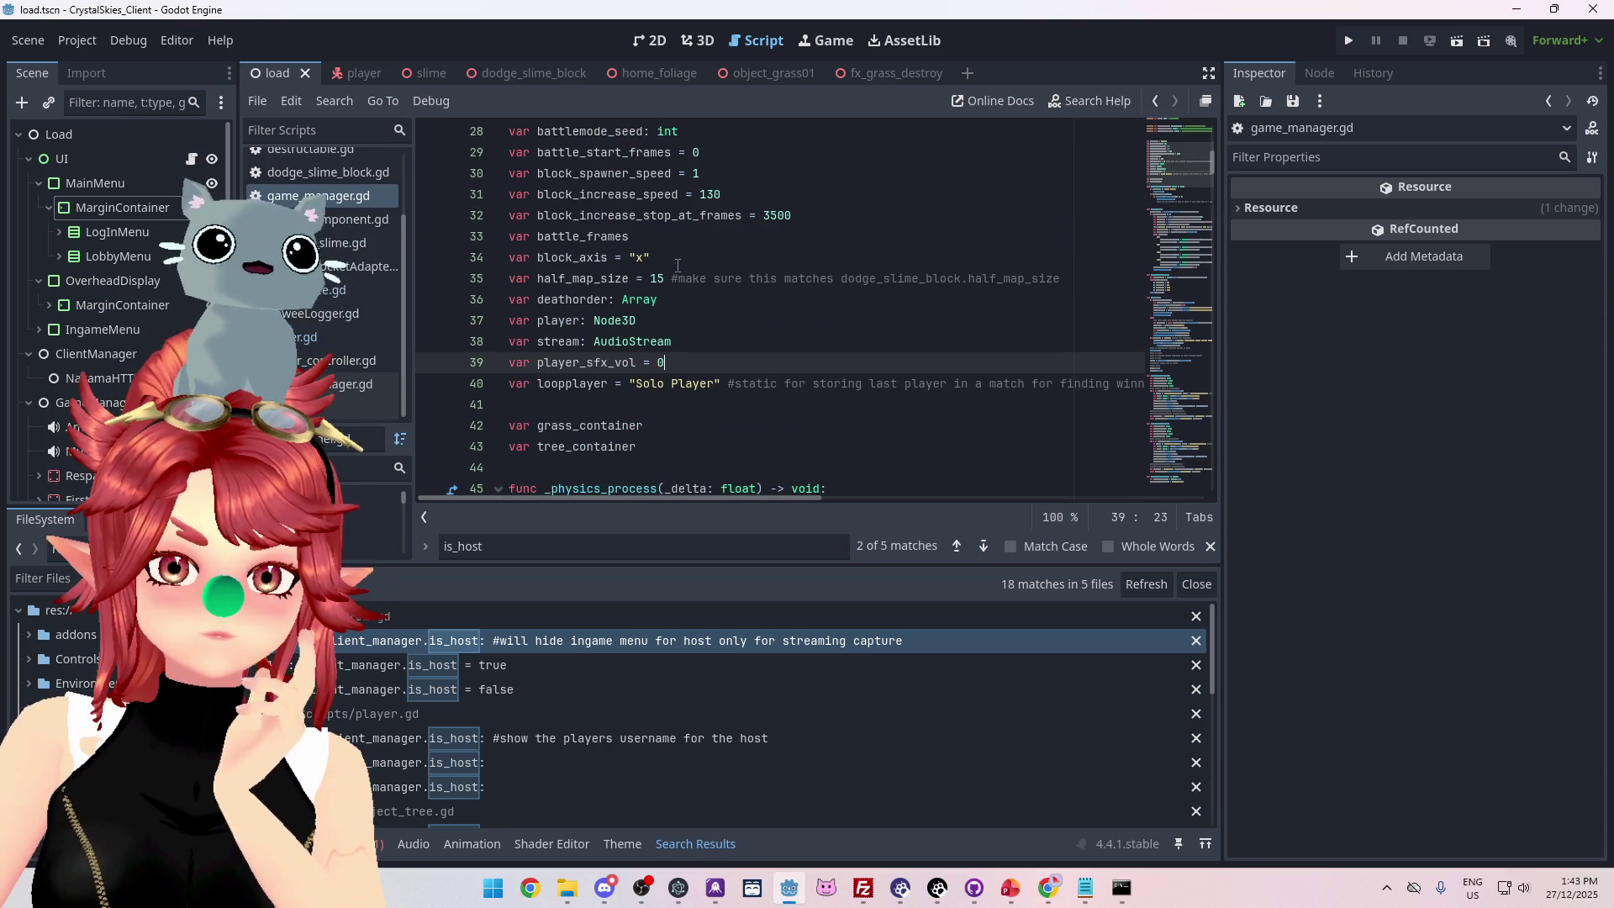
{"action": "scroll", "coordinate": [677, 266], "scroll_direction": "down", "scroll_amount": 5}
{"action": "scroll", "coordinate": [676, 269], "scroll_direction": "down", "scroll_amount": 1}
{"action": "scroll", "coordinate": [675, 269], "scroll_direction": "up", "scroll_amount": 1}
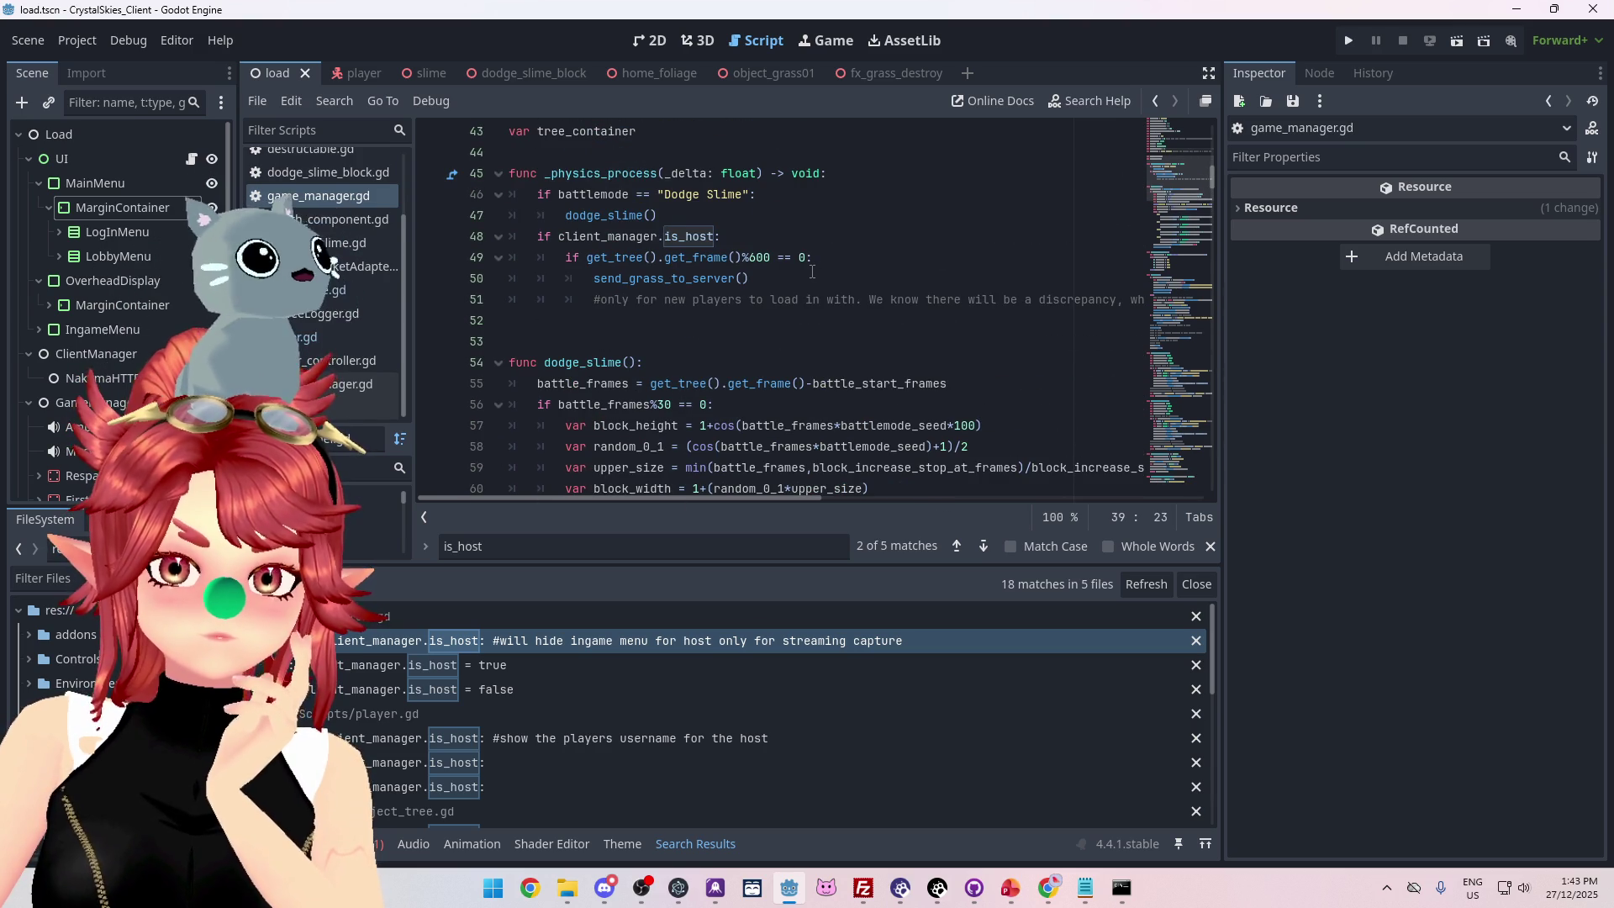
{"action": "scroll", "coordinate": [812, 272], "scroll_direction": "down", "scroll_amount": 3}
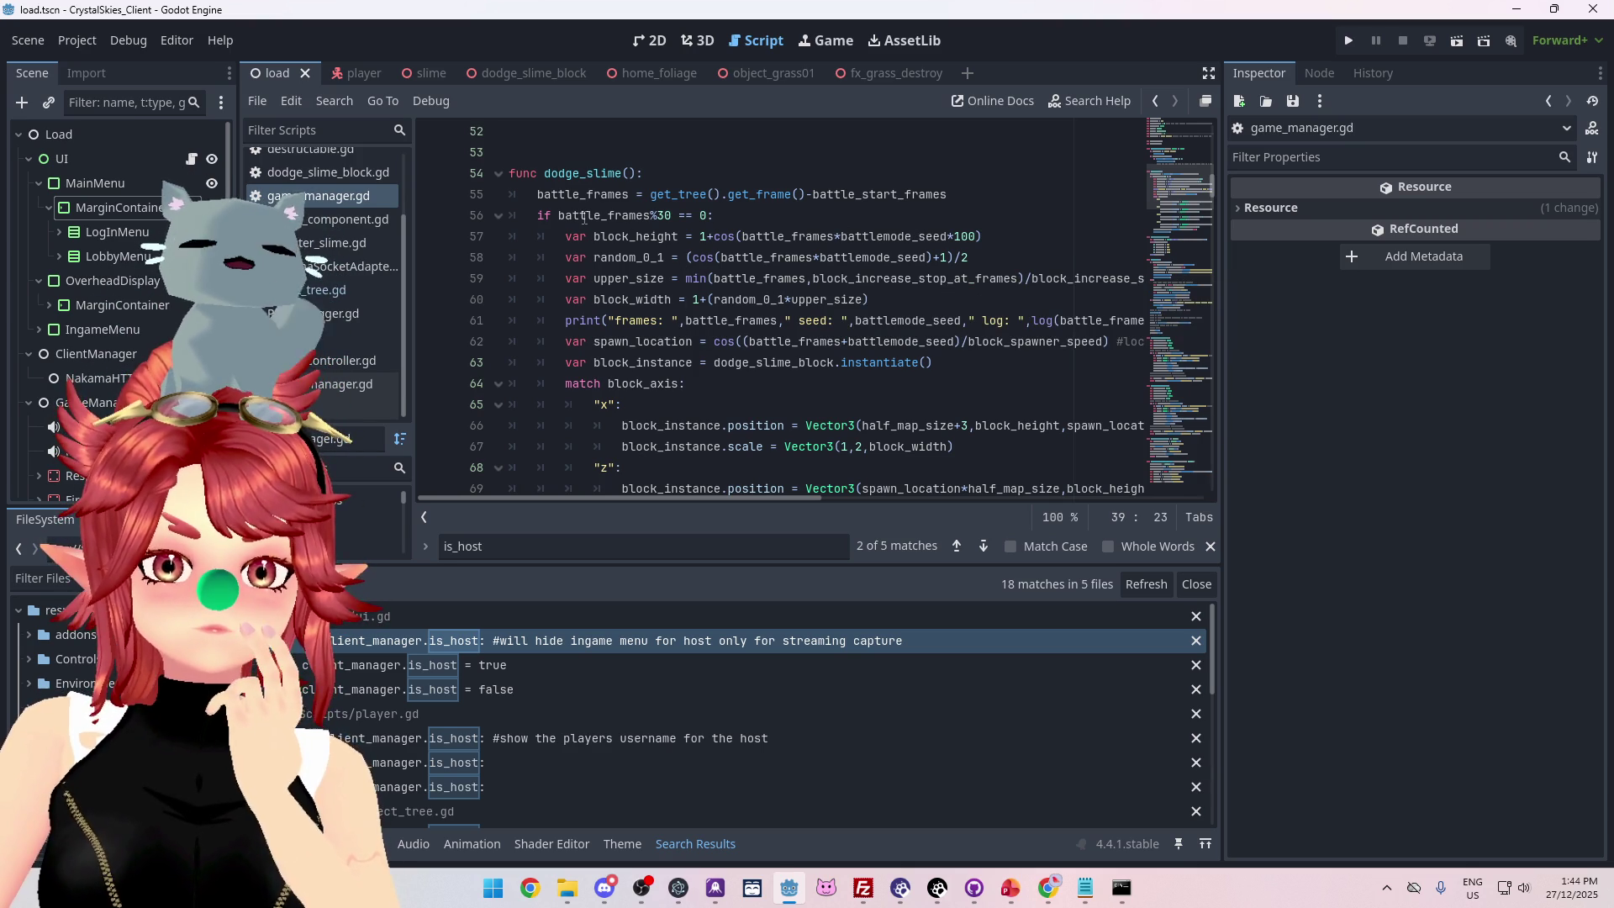
{"action": "scroll", "coordinate": [797, 226], "scroll_direction": "down", "scroll_amount": 1}
{"action": "scroll", "coordinate": [798, 225], "scroll_direction": "up", "scroll_amount": 1}
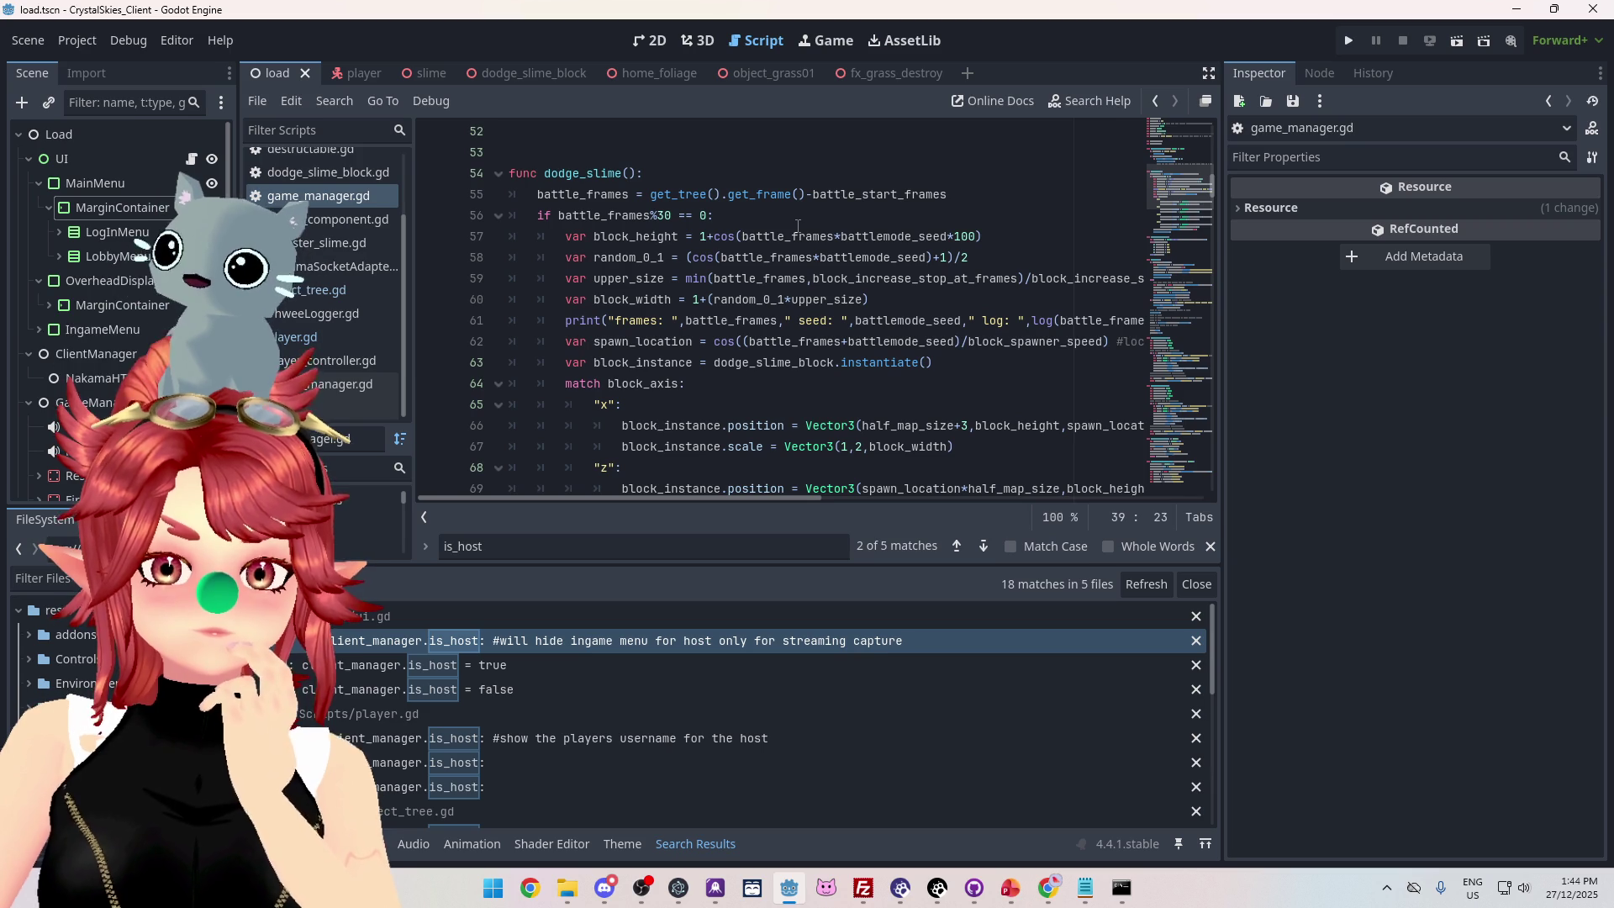
{"action": "scroll", "coordinate": [797, 225], "scroll_direction": "down", "scroll_amount": 7}
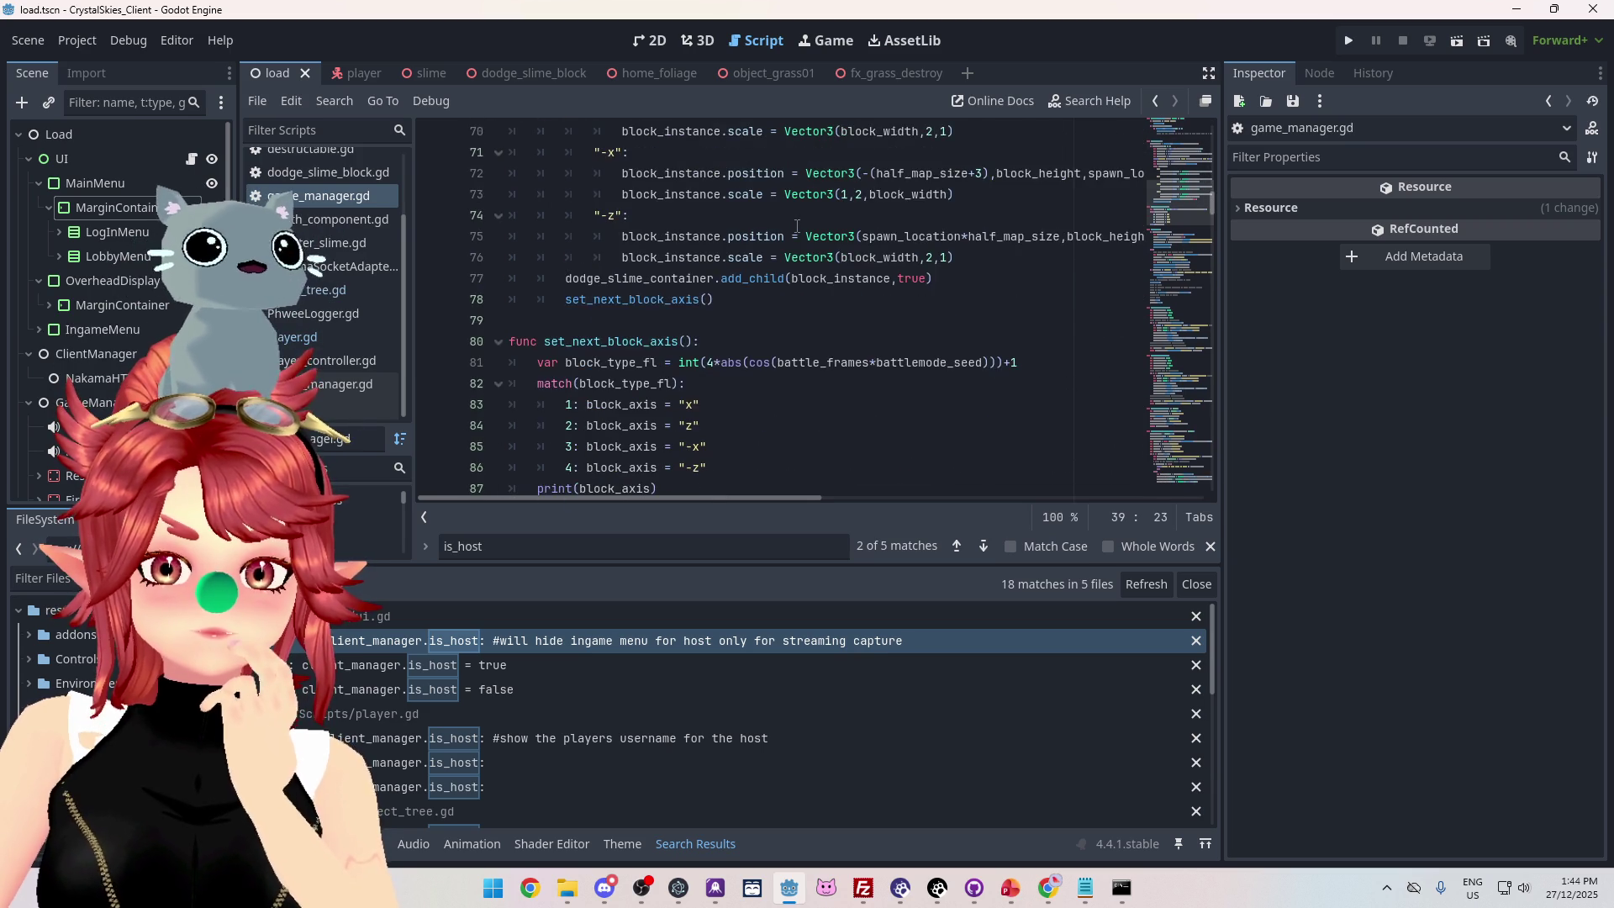
{"action": "scroll", "coordinate": [796, 226], "scroll_direction": "up", "scroll_amount": 8}
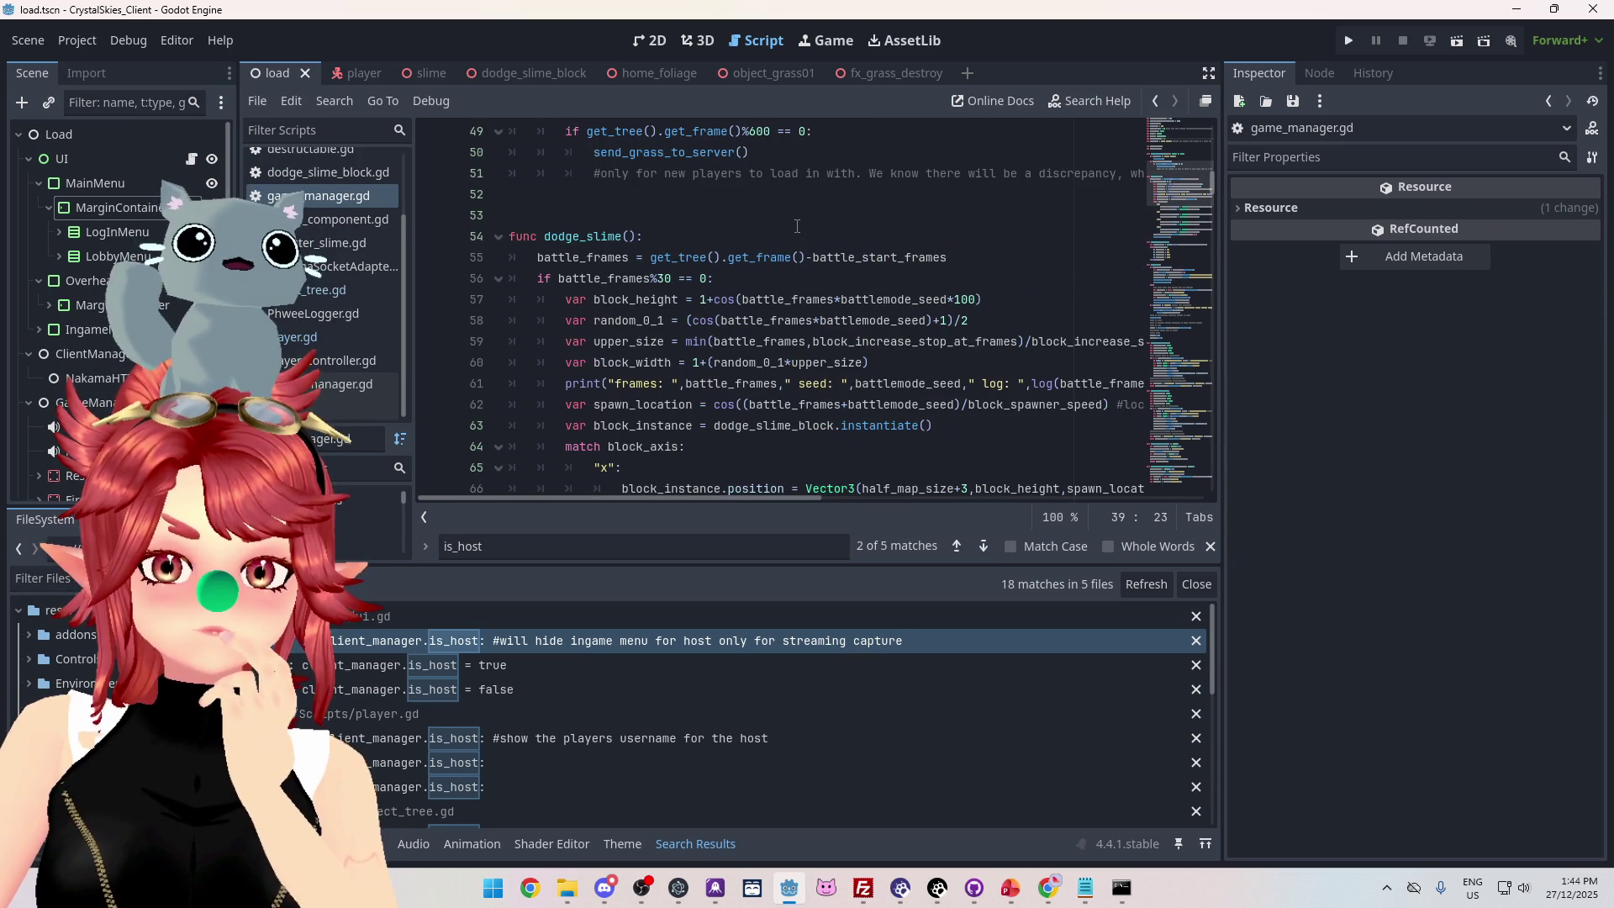
{"action": "scroll", "coordinate": [796, 225], "scroll_direction": "down", "scroll_amount": 3}
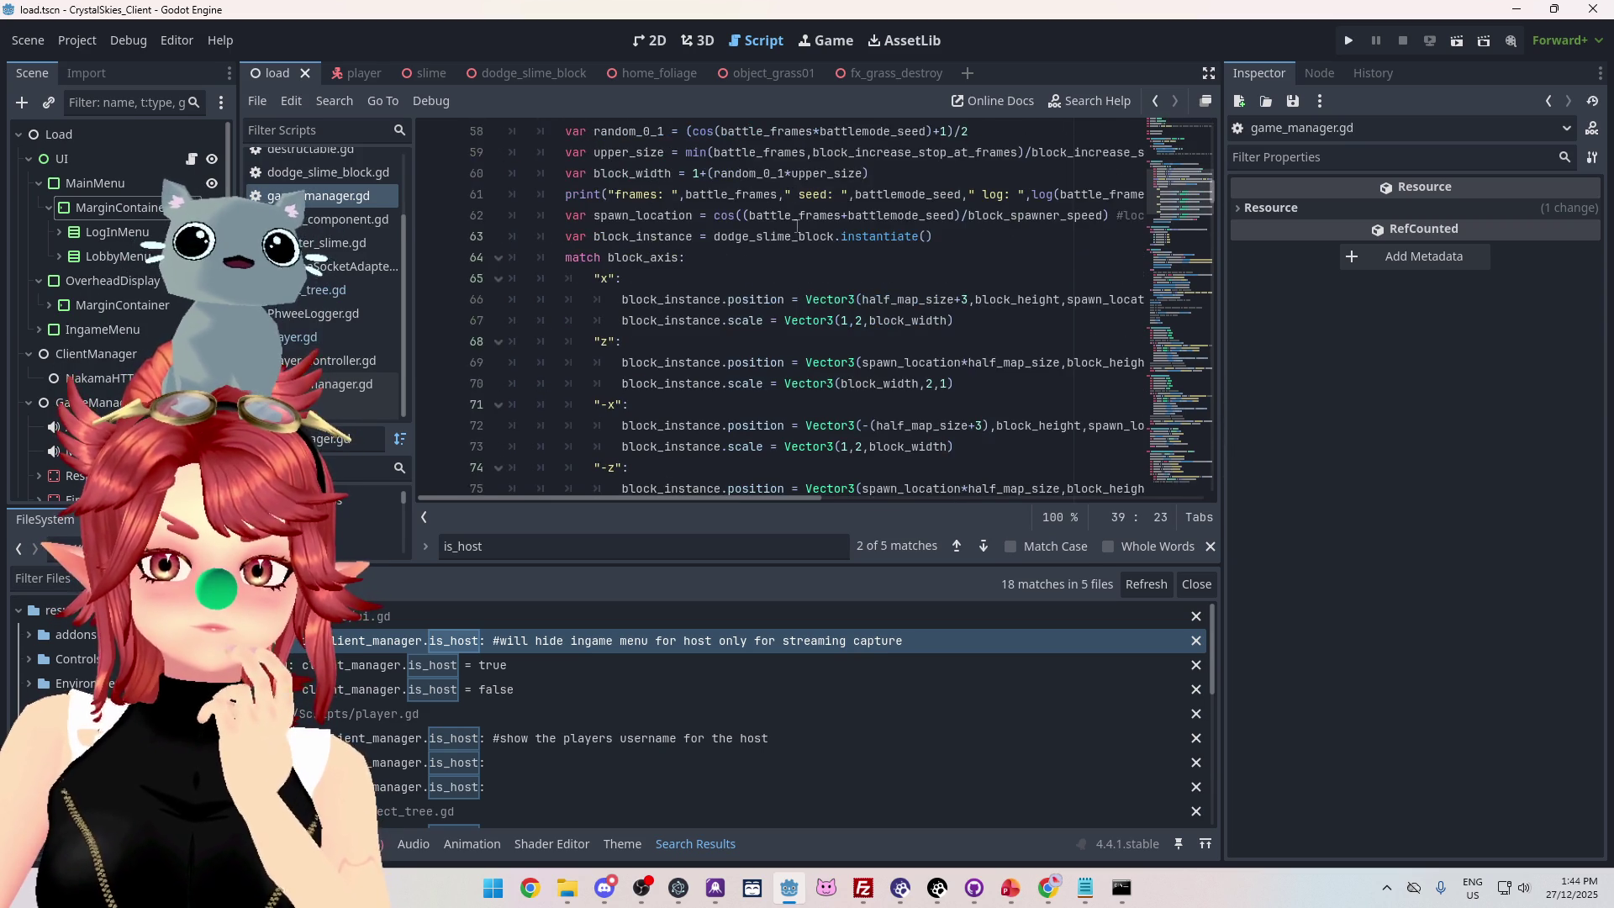
{"action": "scroll", "coordinate": [796, 225], "scroll_direction": "up", "scroll_amount": 2}
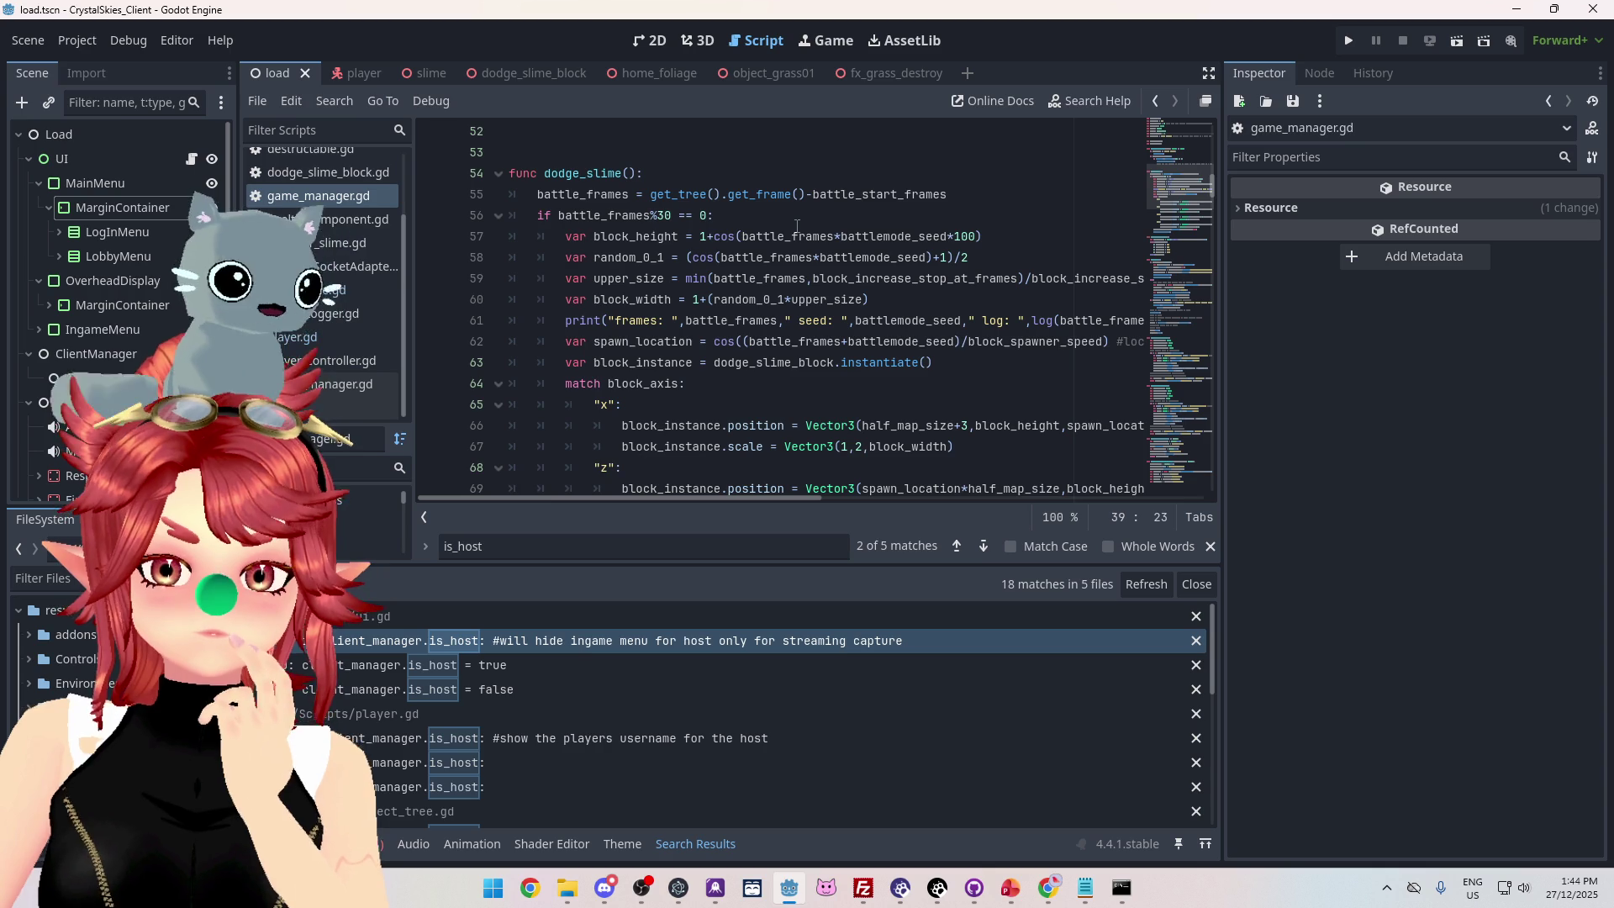
{"action": "scroll", "coordinate": [796, 225], "scroll_direction": "down", "scroll_amount": 2}
{"action": "scroll", "coordinate": [797, 225], "scroll_direction": "up", "scroll_amount": 2}
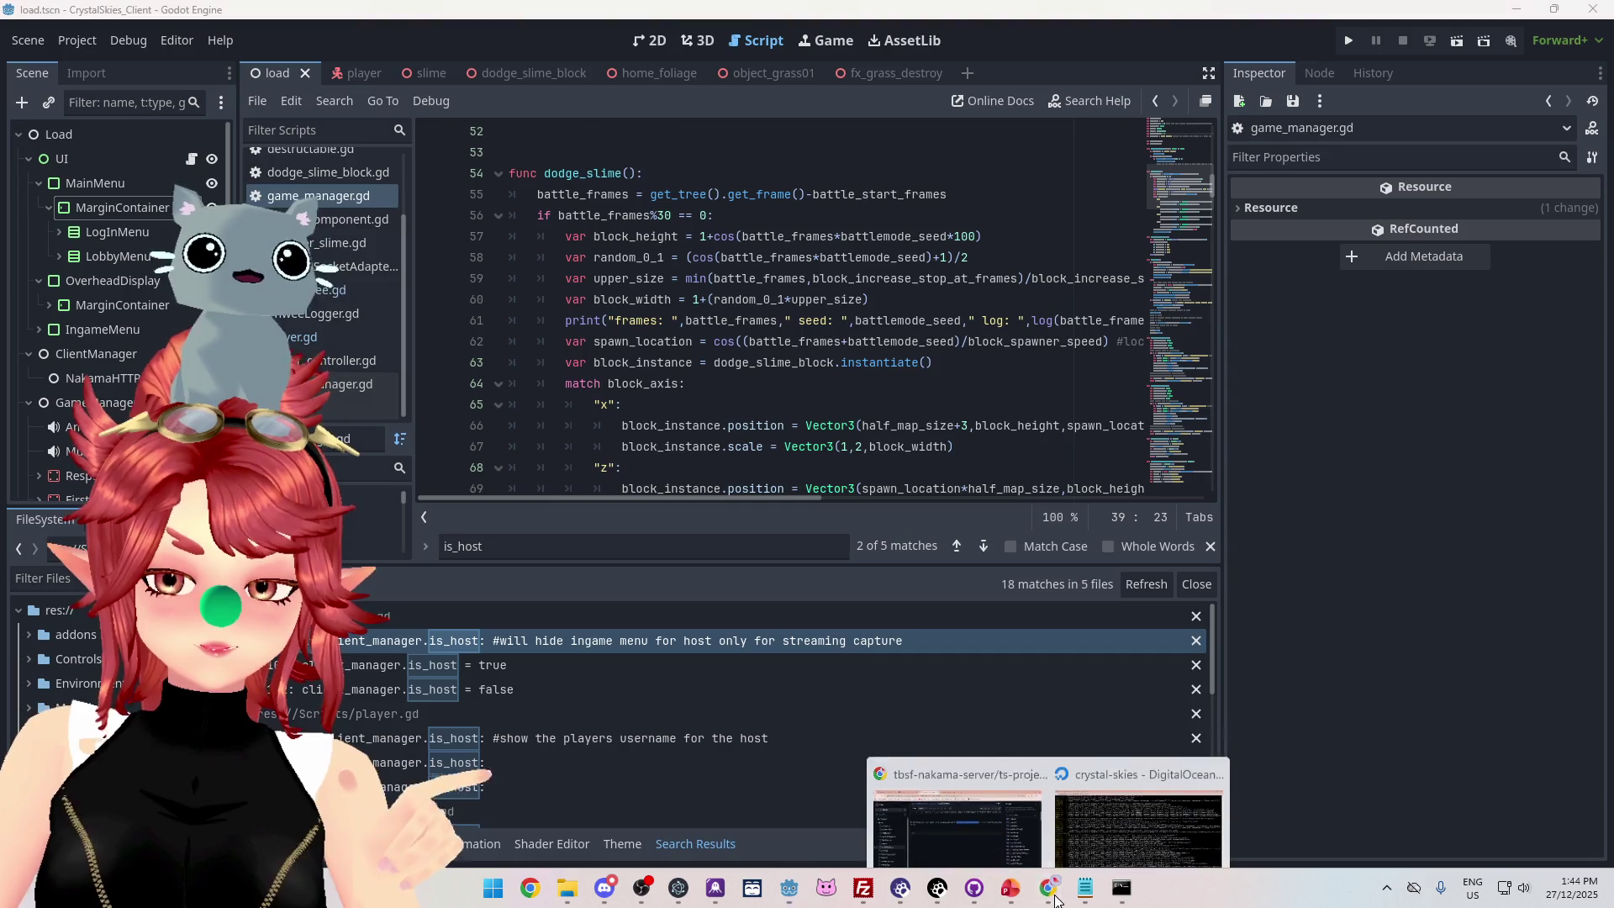
Sign in to the Nakama console in the browser and dismiss the password breach warning.
{"action": "mouse_move", "coordinate": [1048, 887]}
{"action": "left_click", "coordinate": [985, 823]}
{"action": "left_click", "coordinate": [155, 18]}
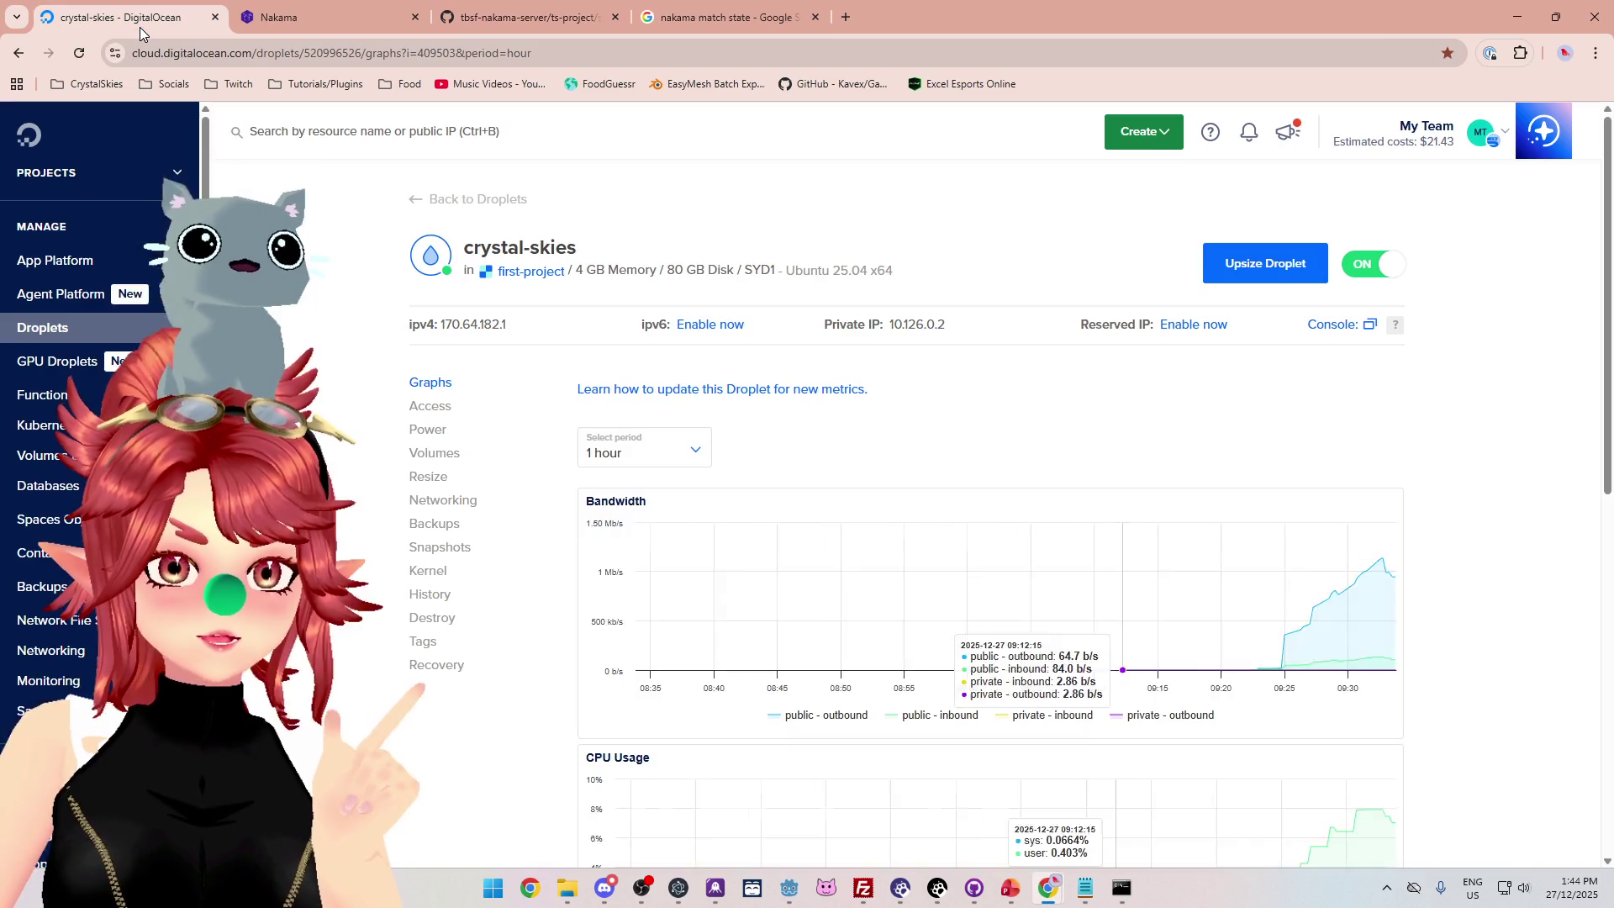
{"action": "left_click", "coordinate": [304, 19]}
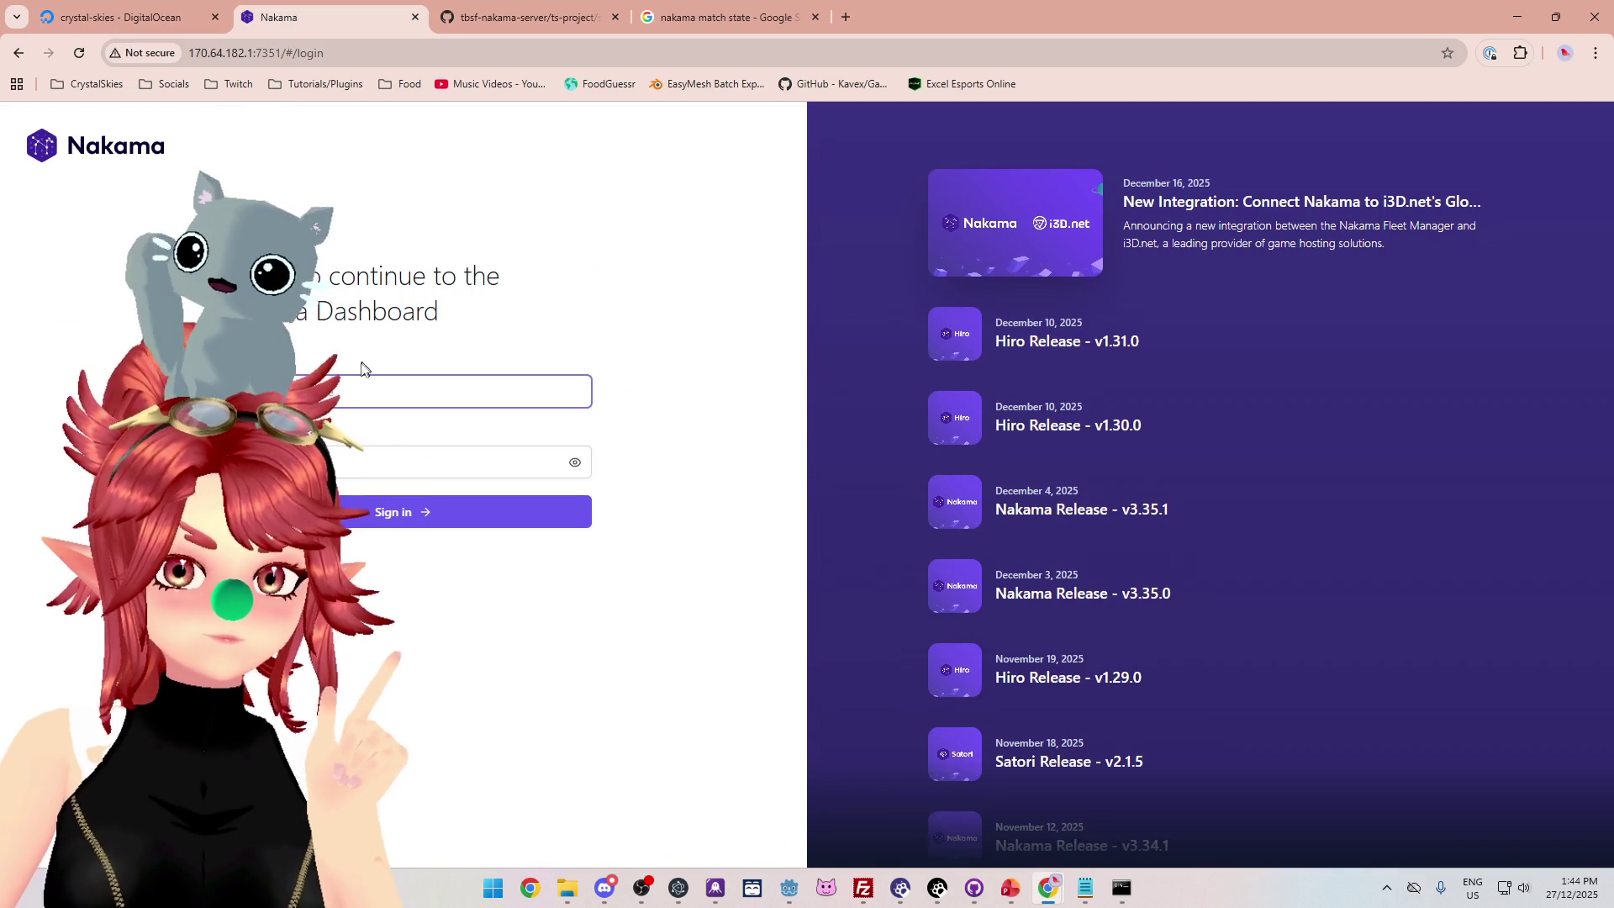
{"action": "key", "text": "Tab"}
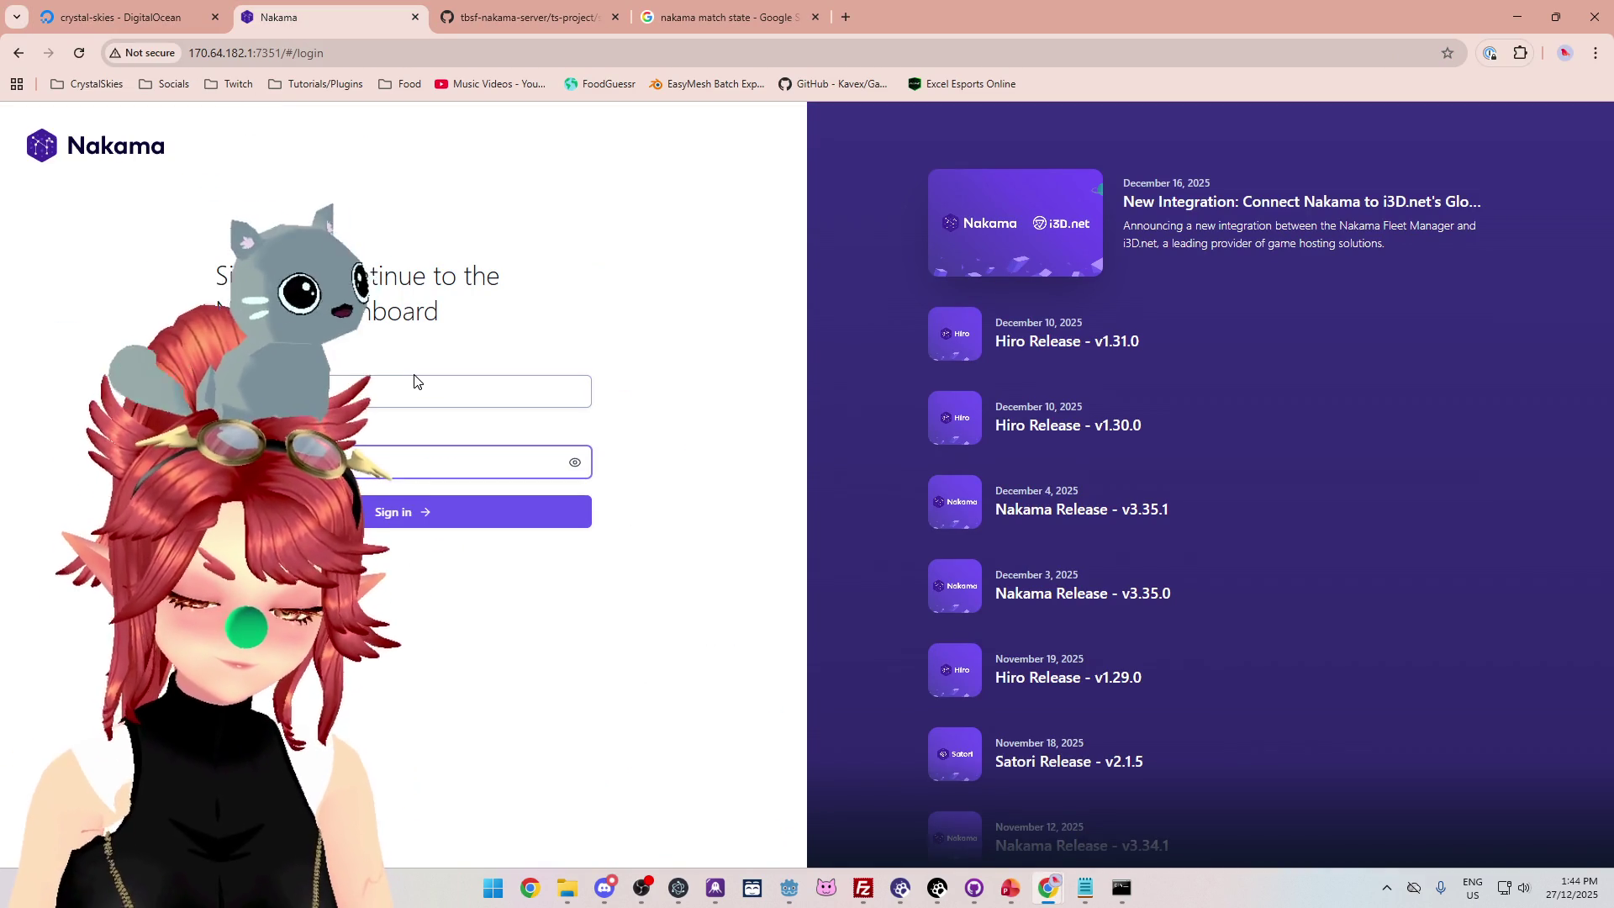
{"action": "key", "text": "Return"}
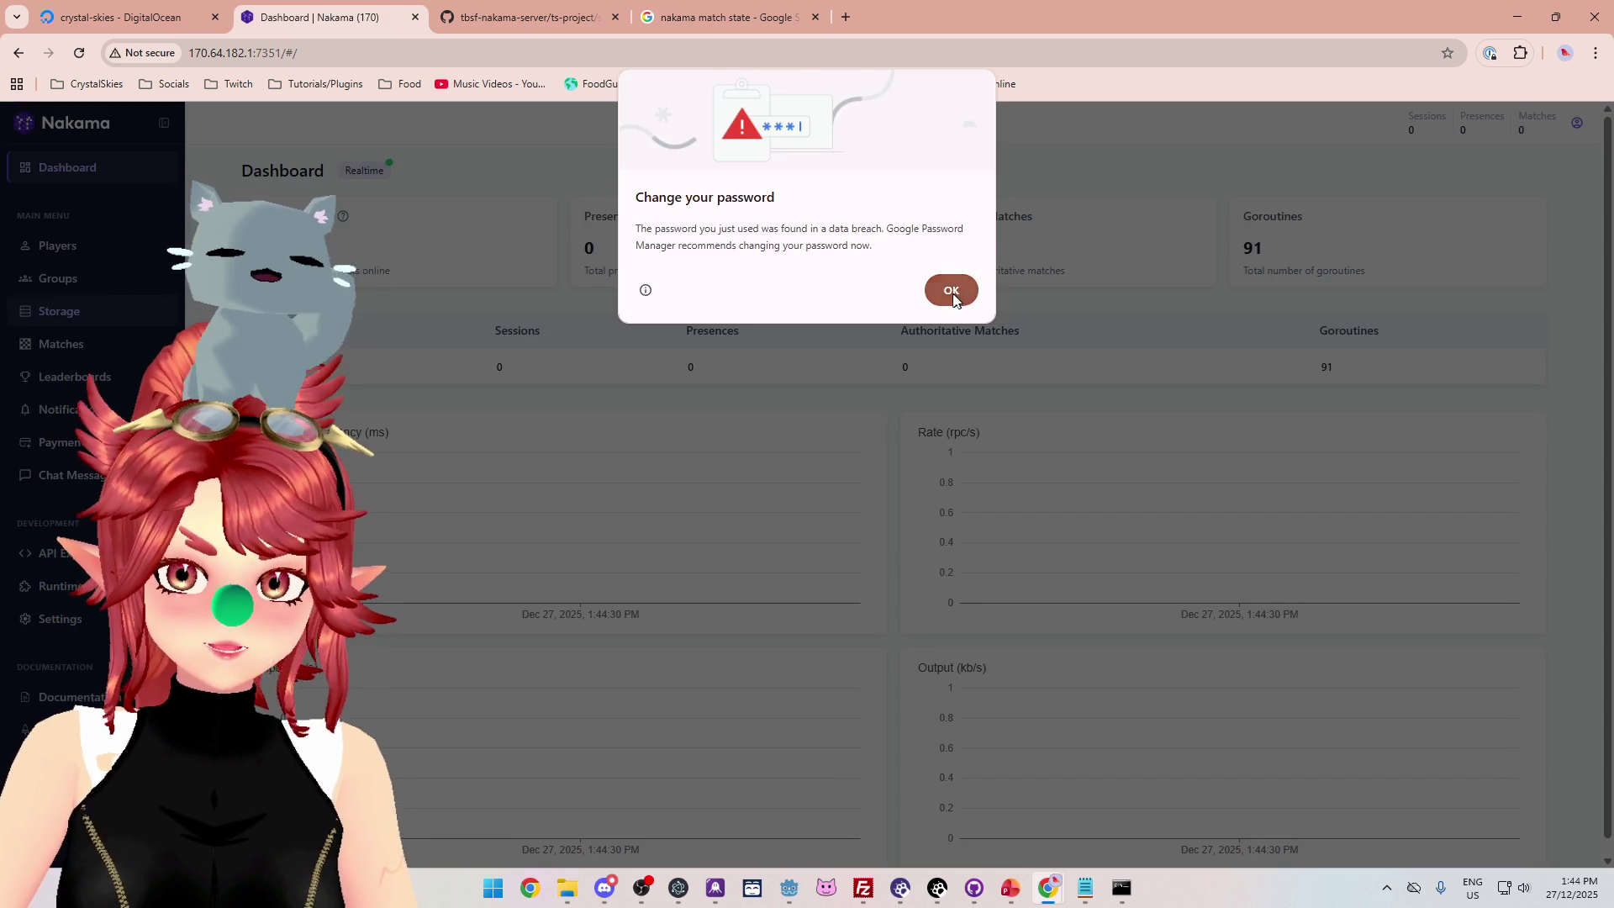
{"action": "left_click", "coordinate": [951, 289]}
Open the Storage page, inspect the first grass object, and return to the 12-object list.
{"action": "left_click", "coordinate": [85, 320]}
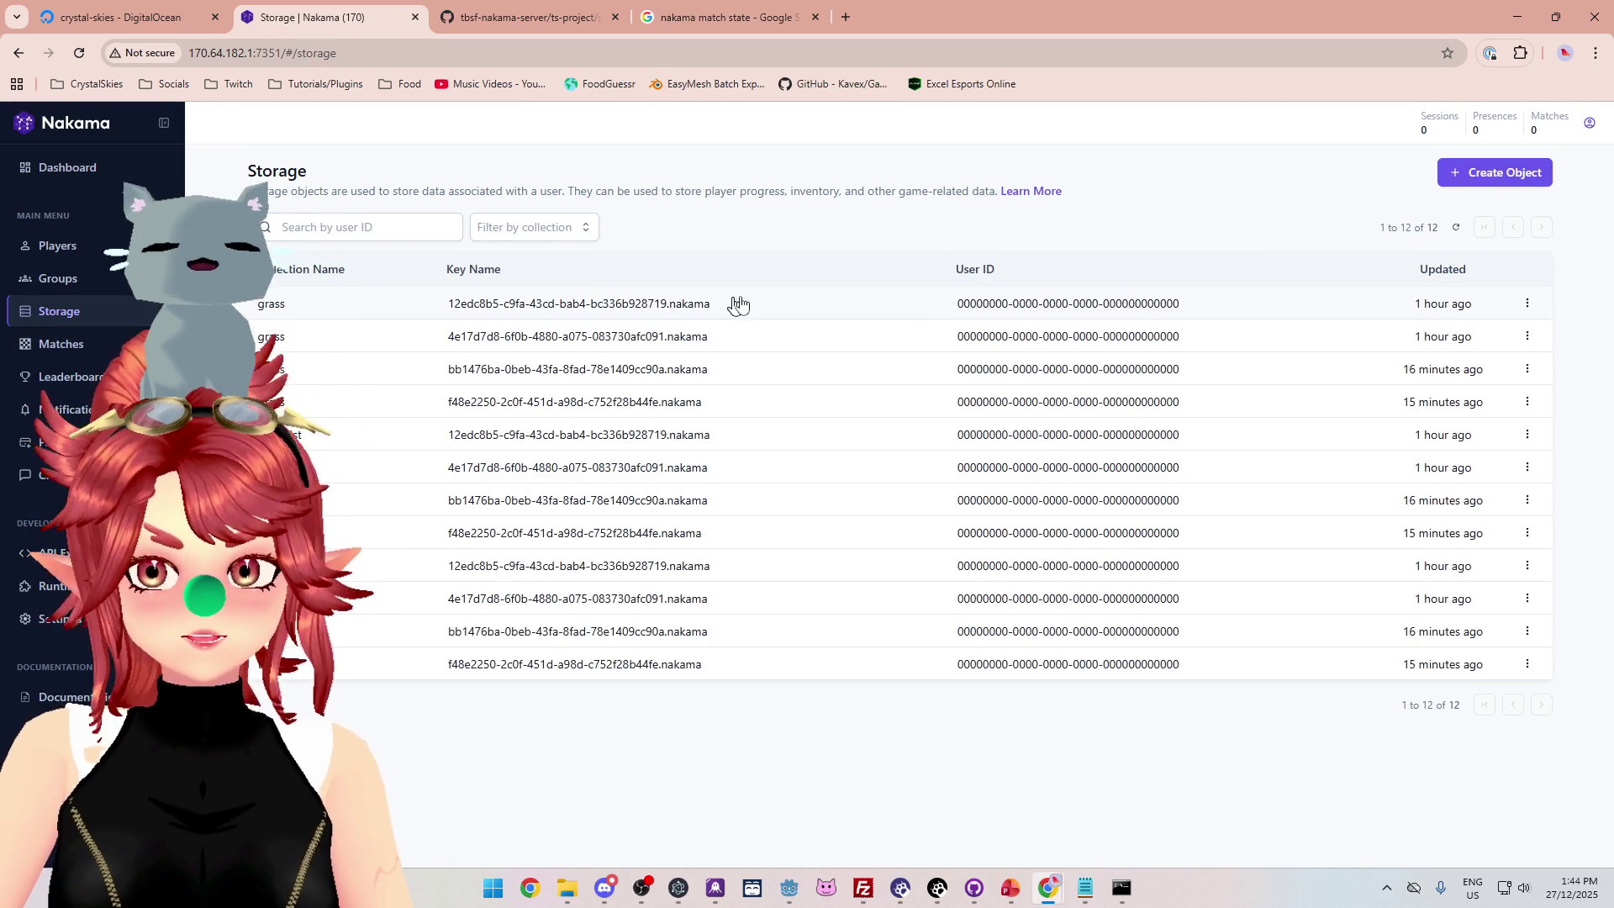
{"action": "left_click", "coordinate": [995, 309]}
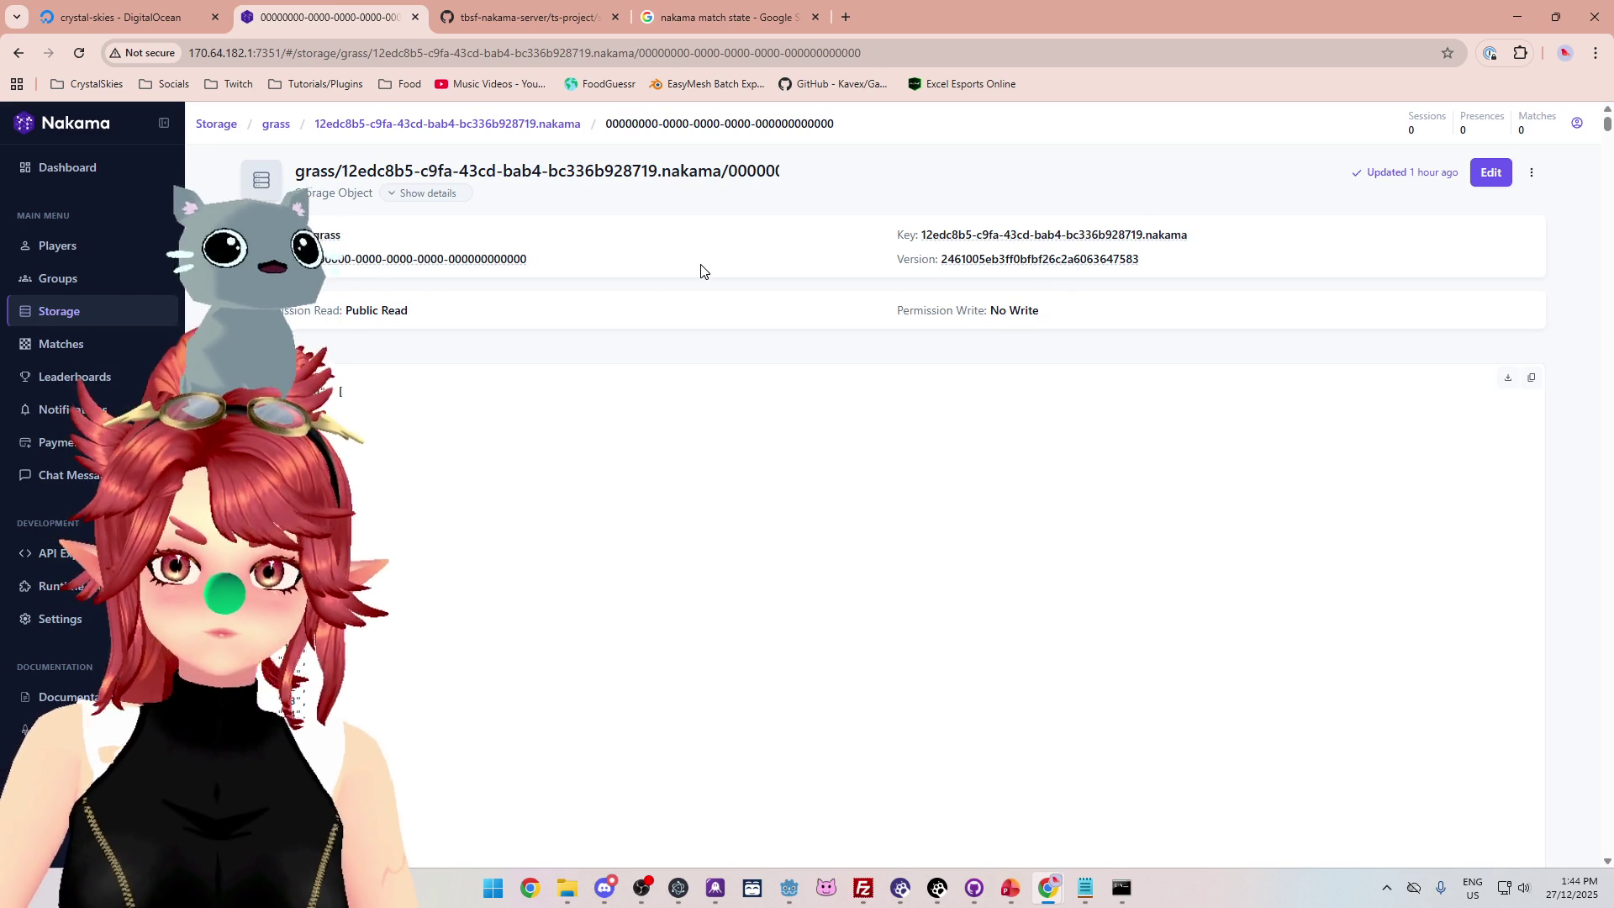
{"action": "left_click", "coordinate": [118, 311]}
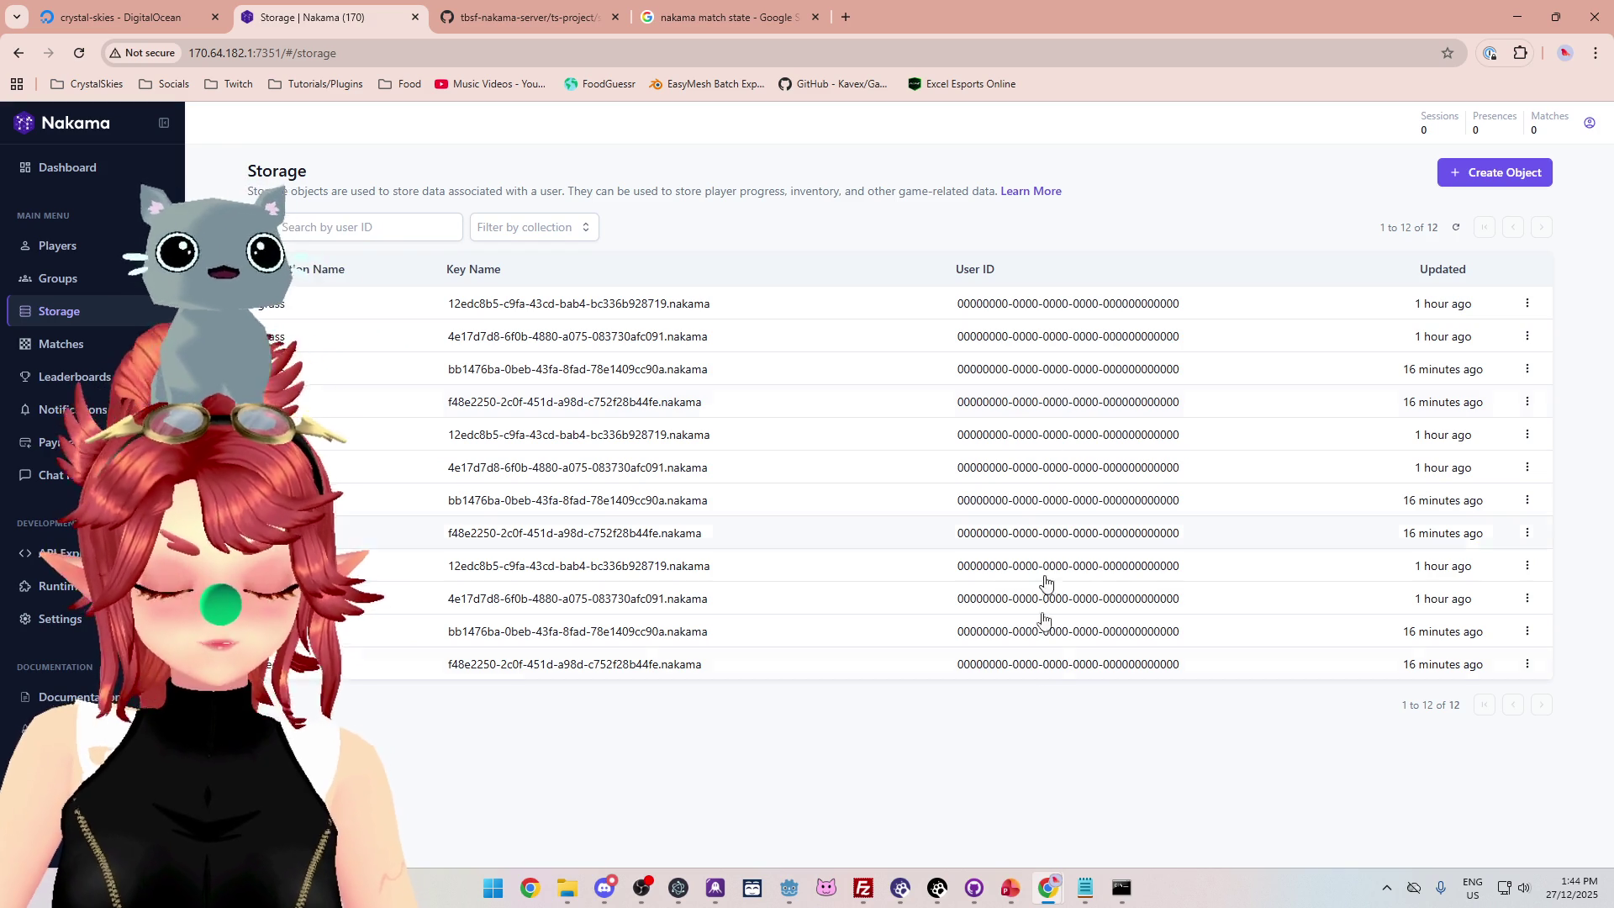
{"action": "left_click", "coordinate": [1085, 888]}
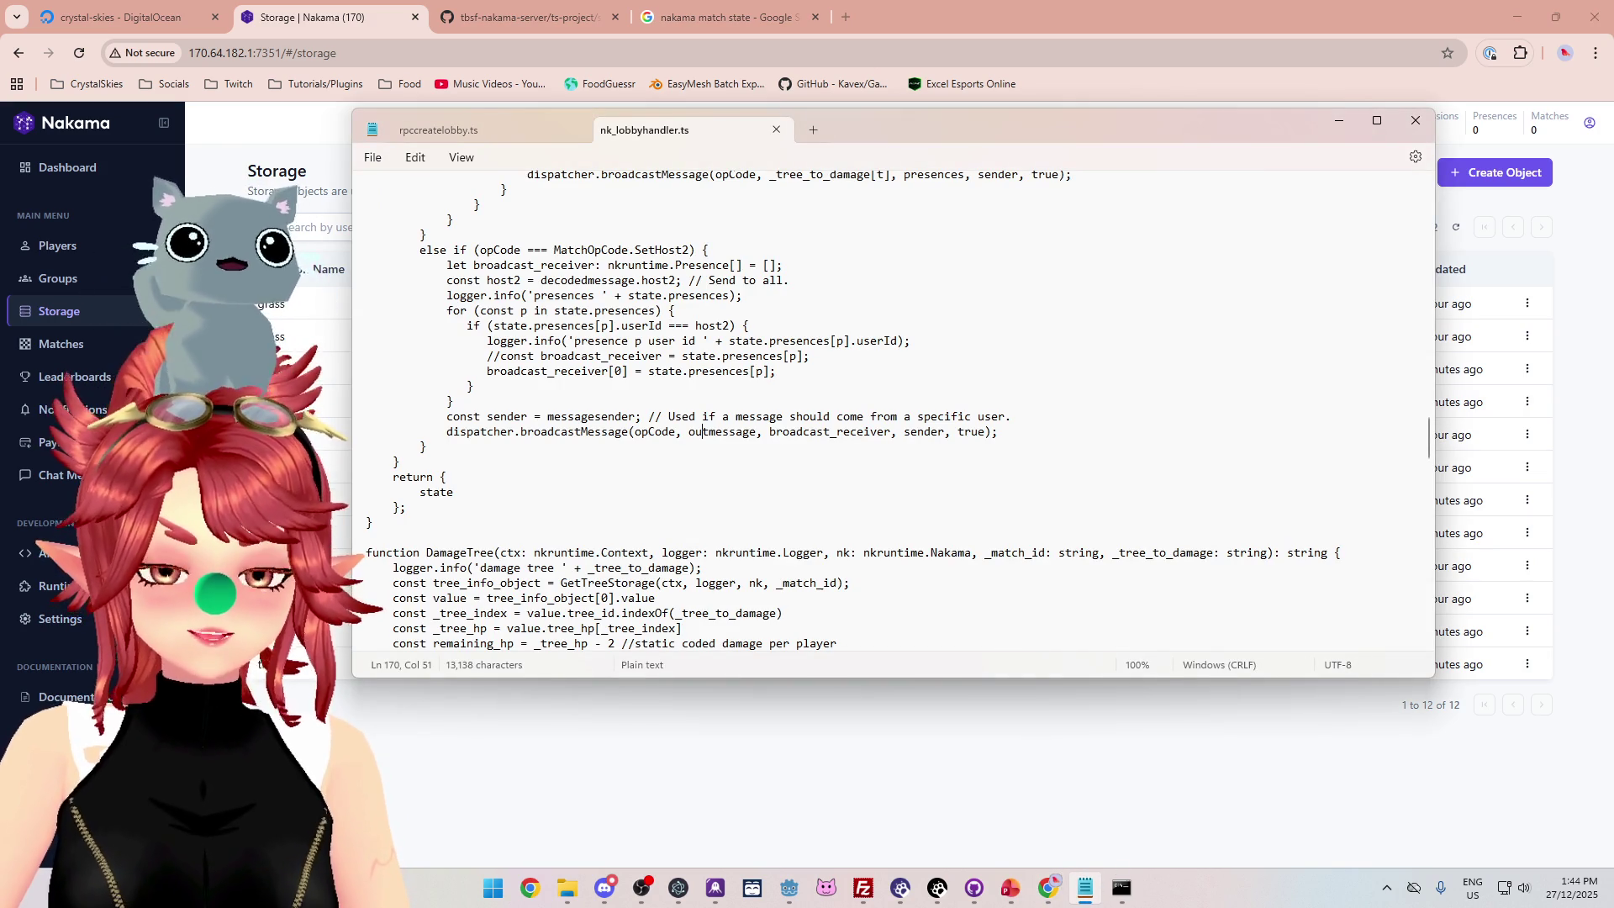
Review nk_lobbyhandler.ts around UpdateLobbyStorage in Notepad, then return to the Godot editor.
{"action": "scroll", "coordinate": [703, 431], "scroll_direction": "up", "scroll_amount": 11}
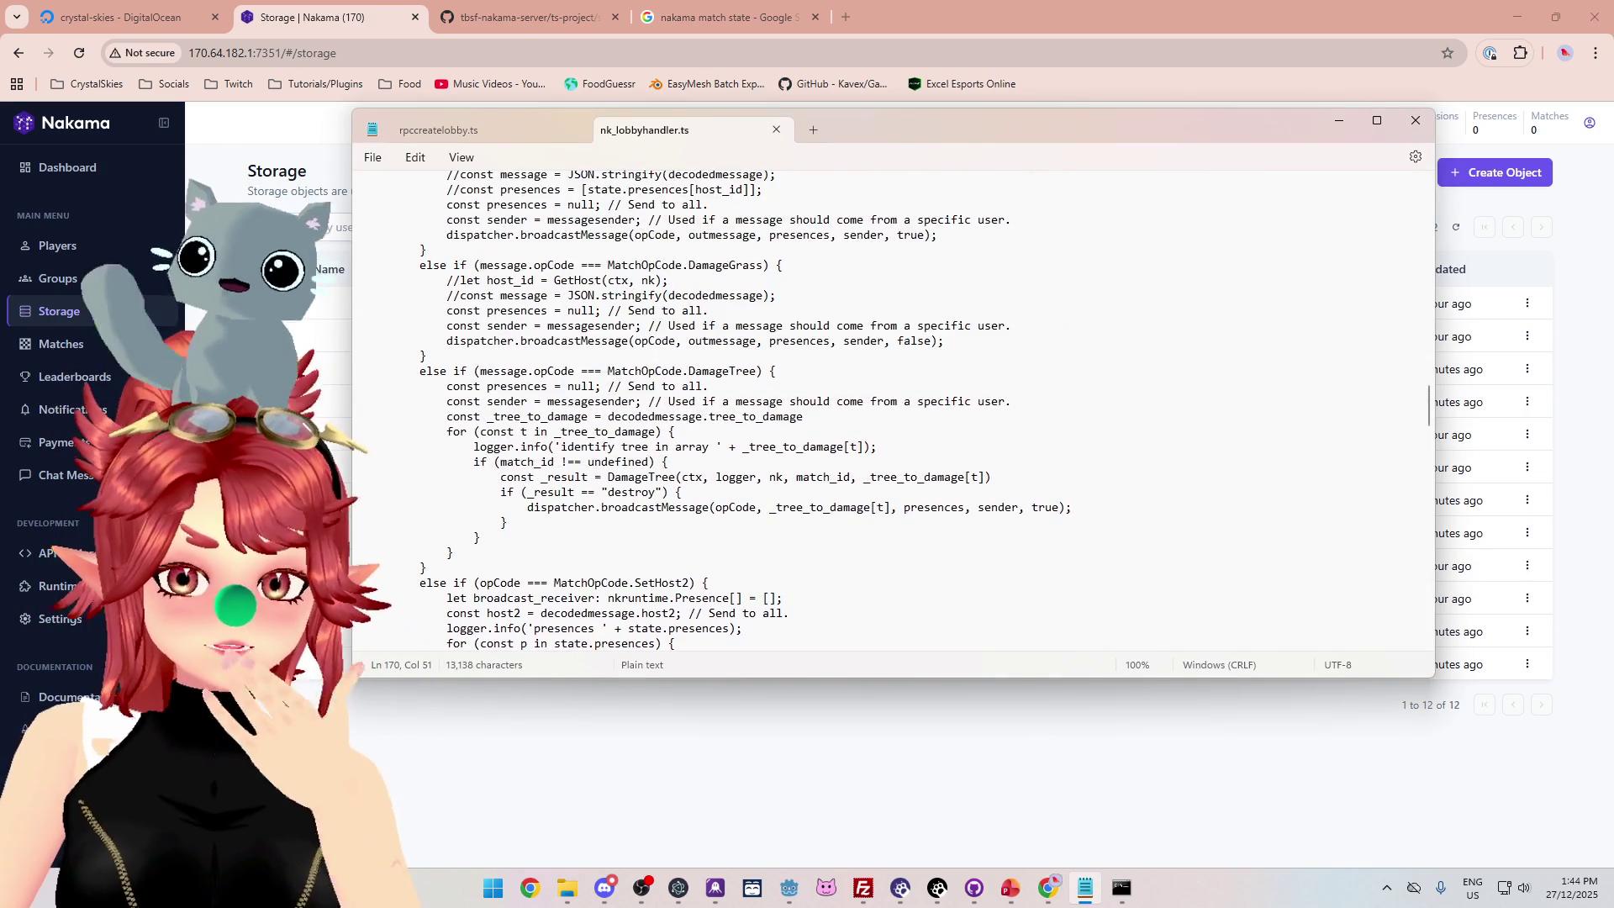
{"action": "scroll", "coordinate": [703, 565], "scroll_direction": "down", "scroll_amount": 7}
{"action": "scroll", "coordinate": [703, 565], "scroll_direction": "down", "scroll_amount": 10}
{"action": "scroll", "coordinate": [702, 565], "scroll_direction": "up", "scroll_amount": 2}
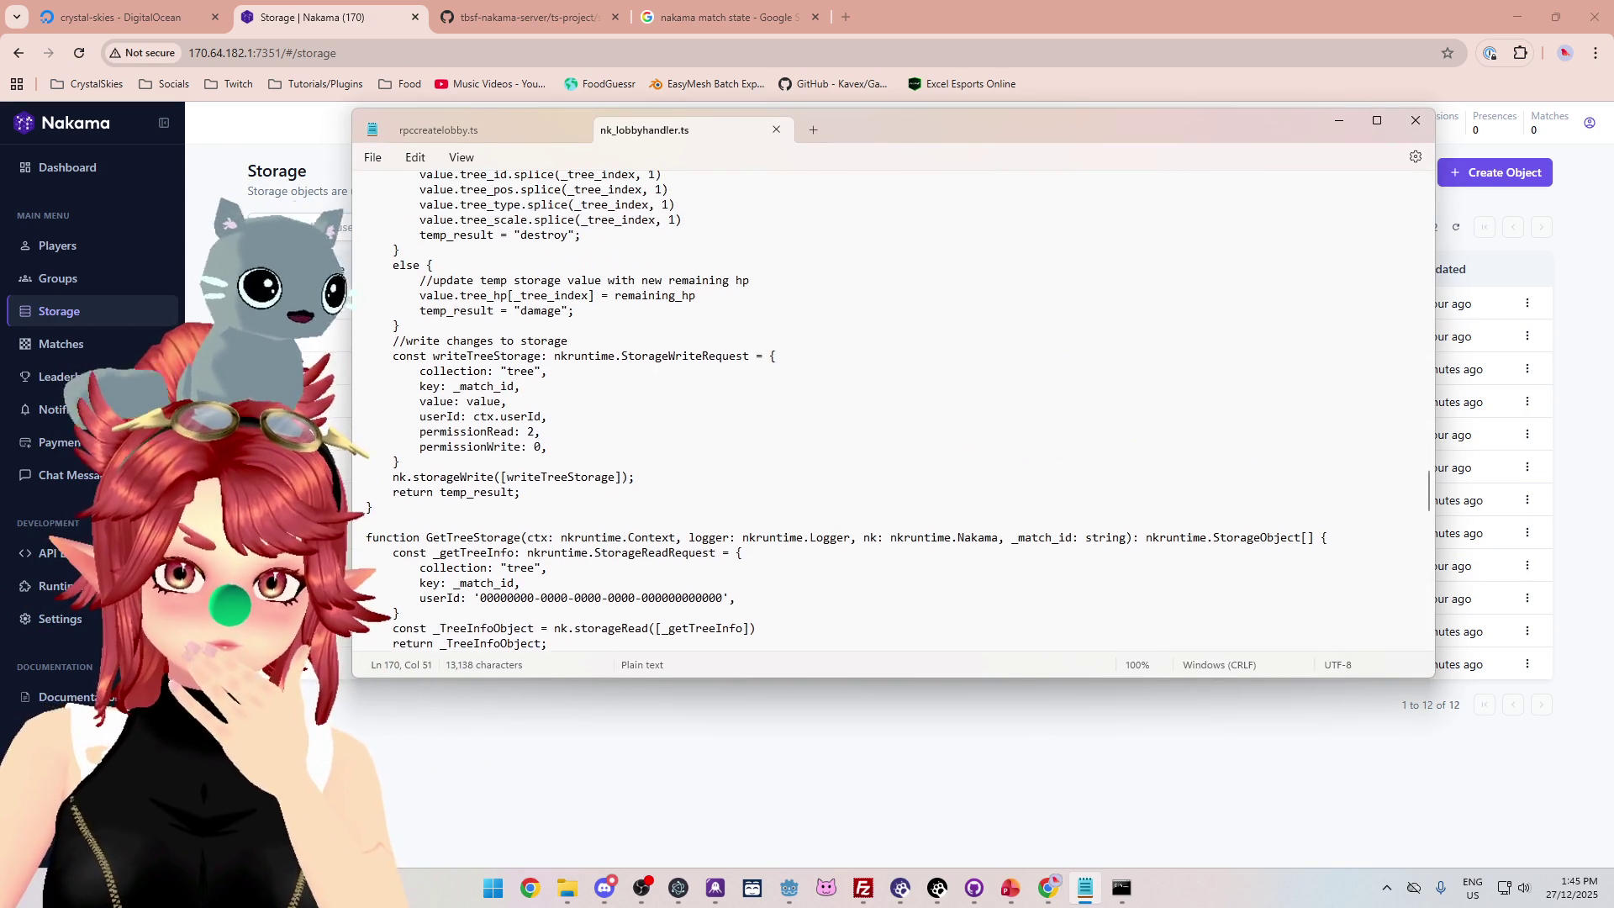
{"action": "scroll", "coordinate": [890, 412], "scroll_direction": "up", "scroll_amount": 4}
{"action": "scroll", "coordinate": [891, 412], "scroll_direction": "down", "scroll_amount": 15}
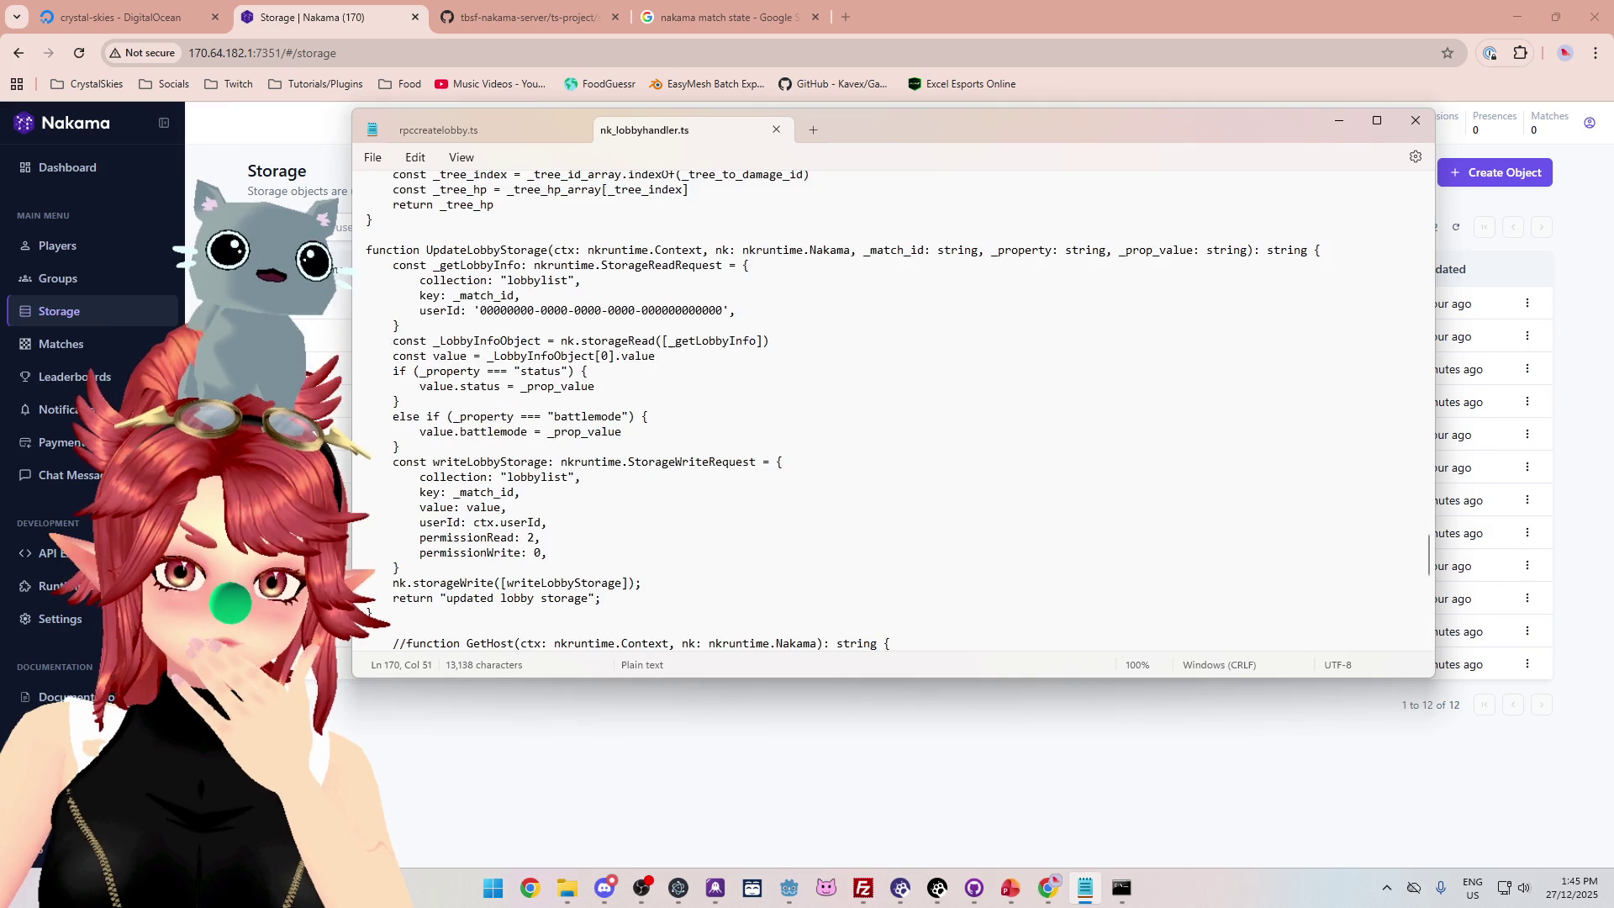
{"action": "scroll", "coordinate": [507, 311], "scroll_direction": "up", "scroll_amount": 2}
{"action": "scroll", "coordinate": [515, 286], "scroll_direction": "down", "scroll_amount": 2}
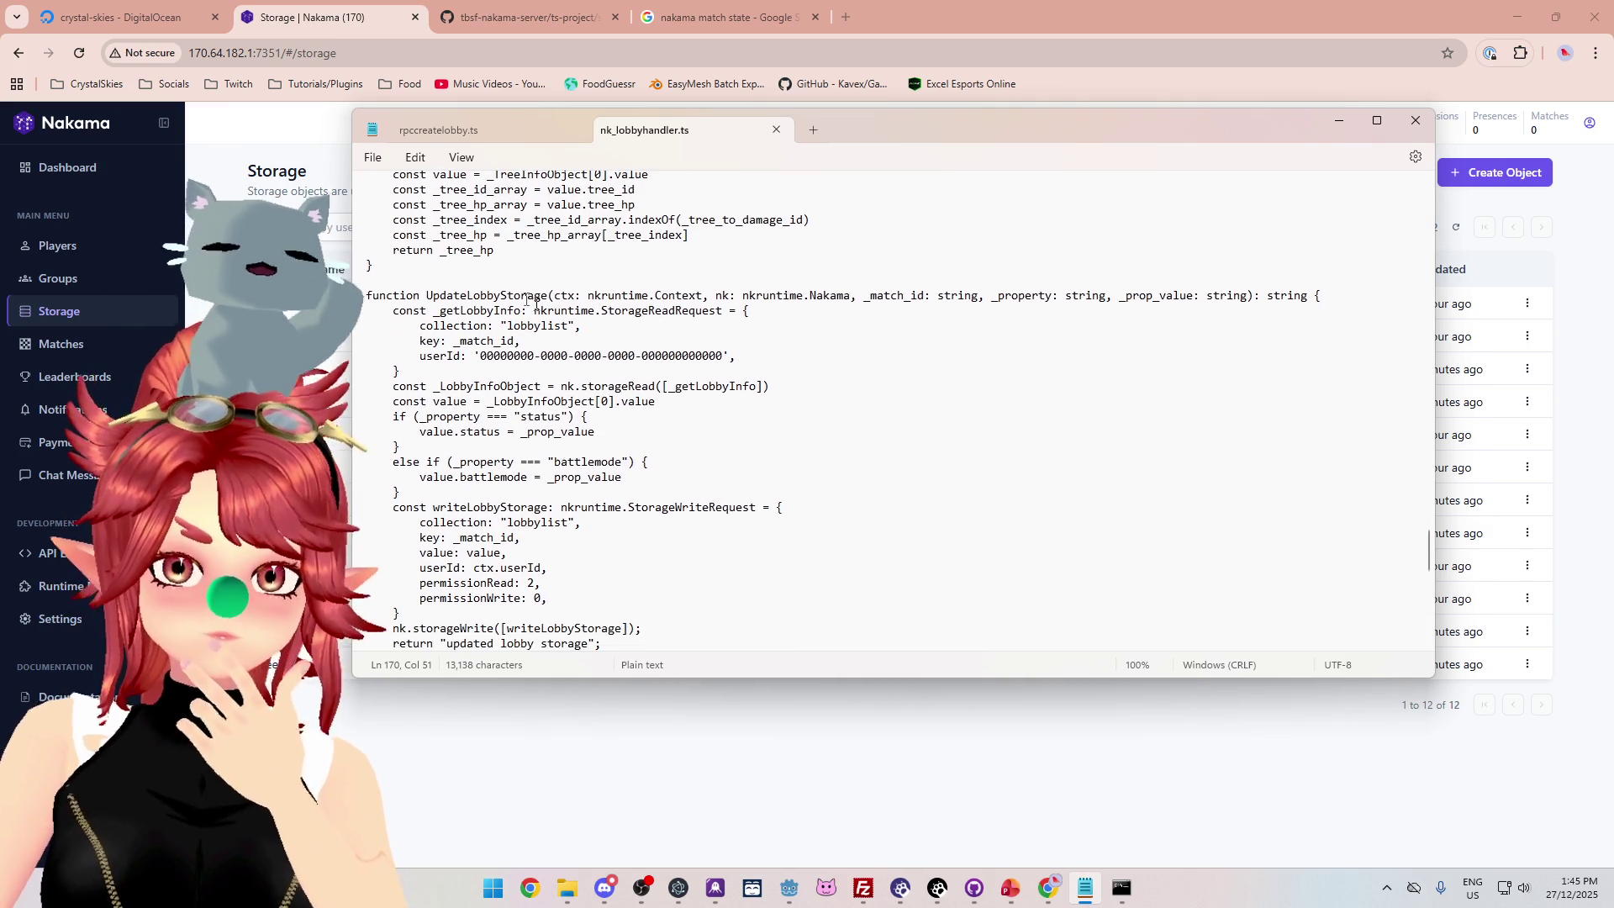
{"action": "scroll", "coordinate": [546, 332], "scroll_direction": "down", "scroll_amount": 1}
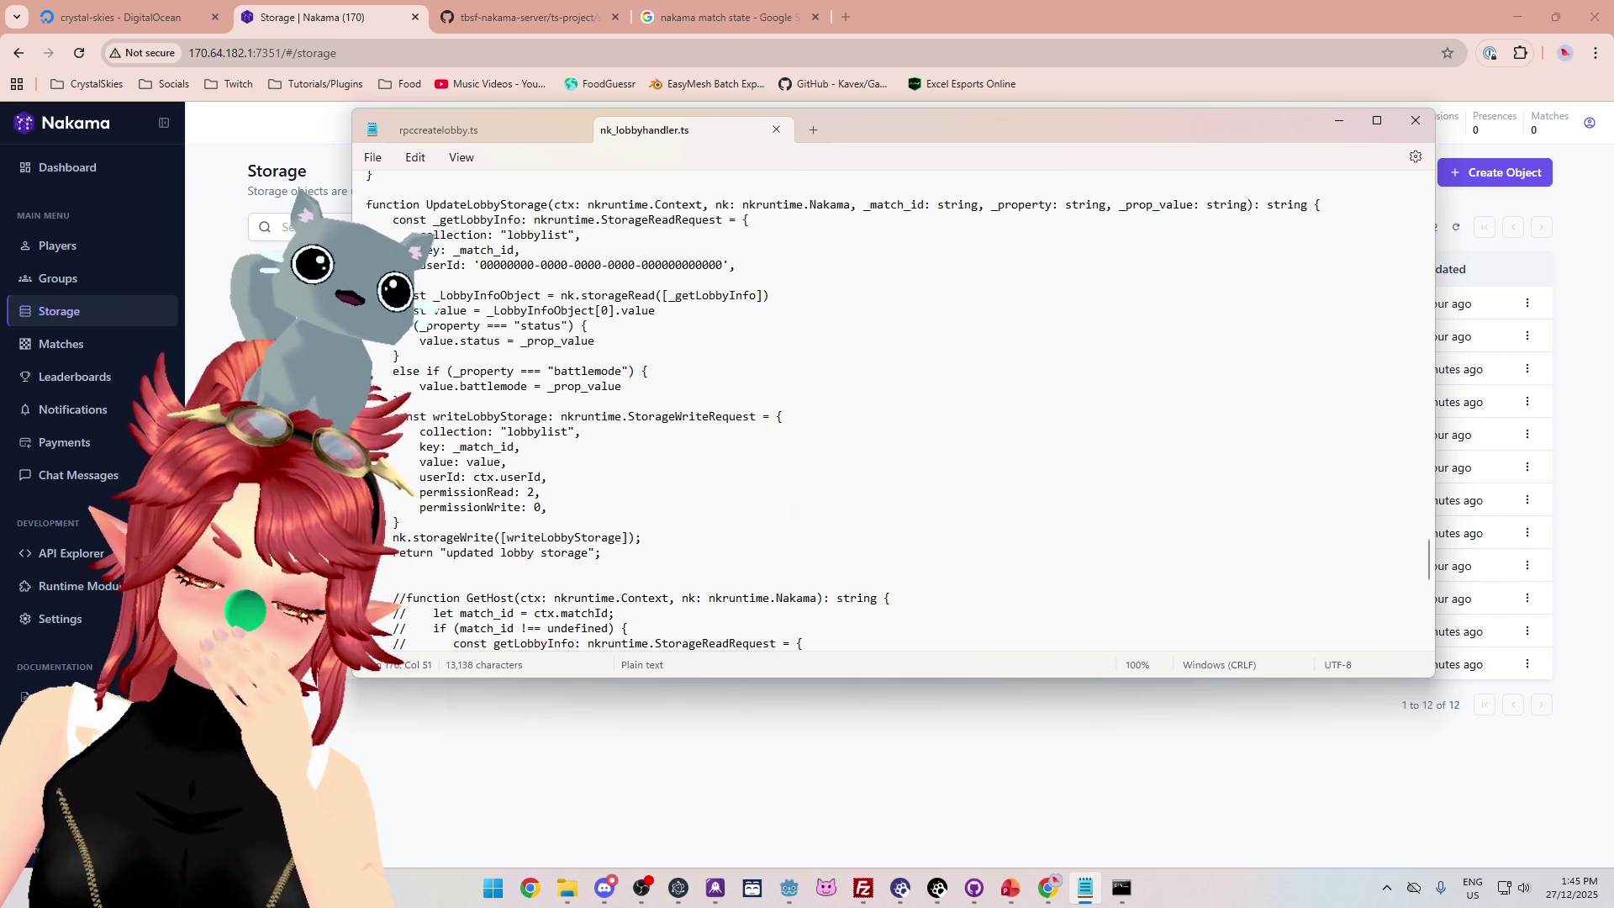
{"action": "left_click", "coordinate": [788, 888]}
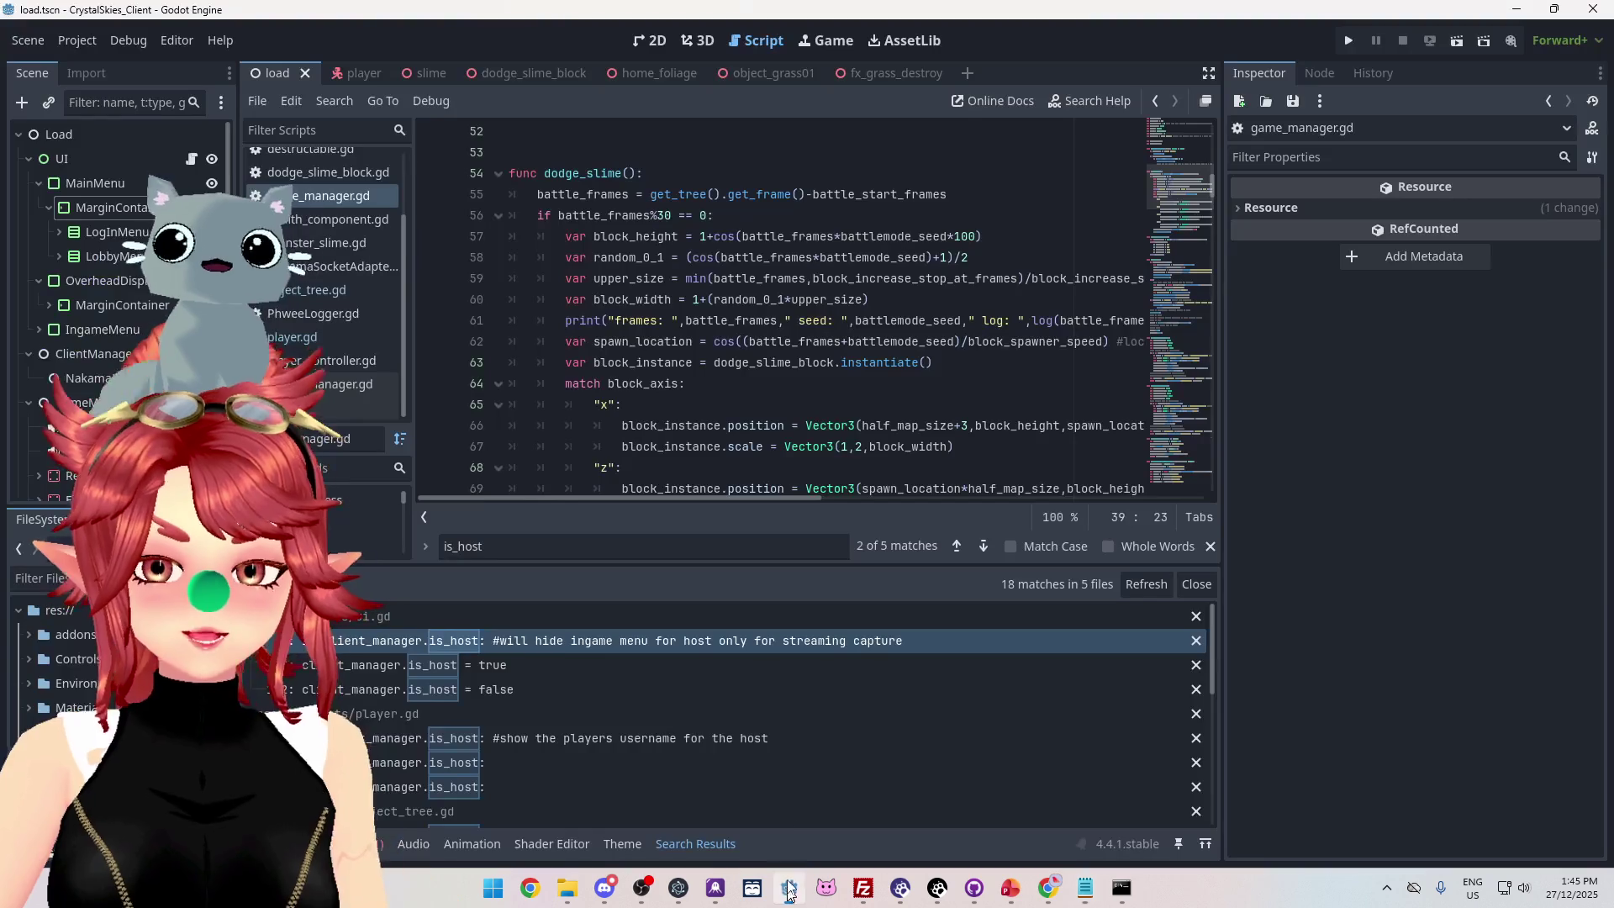
Mark the frames print call on line 61 and look over the surrounding code.
{"action": "left_click", "coordinate": [644, 320]}
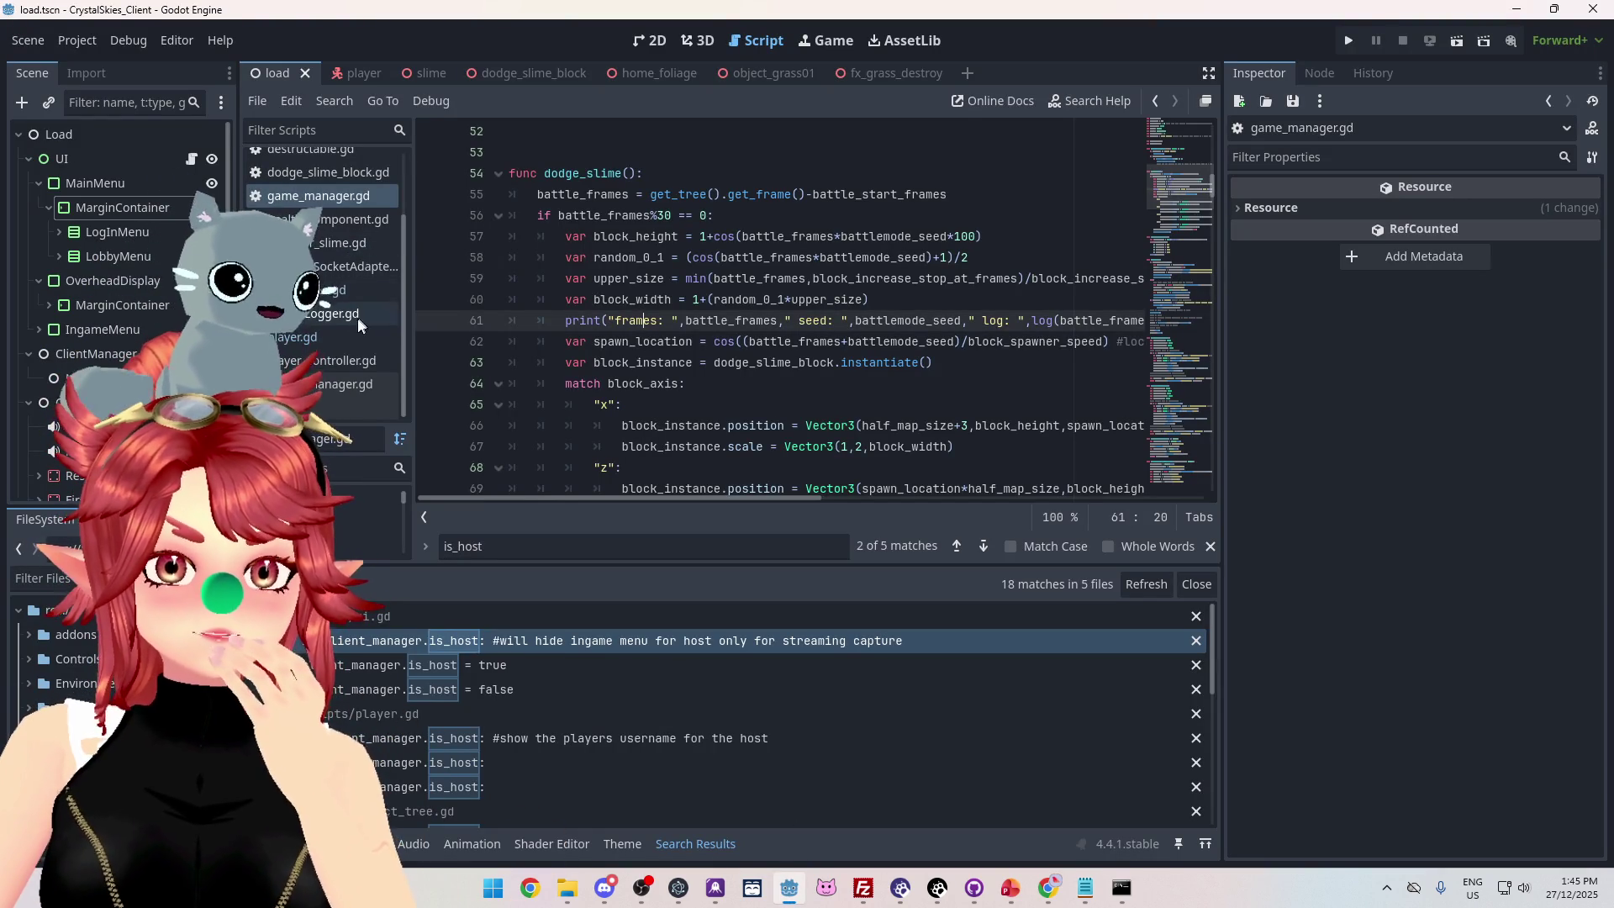
{"action": "scroll", "coordinate": [676, 348], "scroll_direction": "down", "scroll_amount": 11}
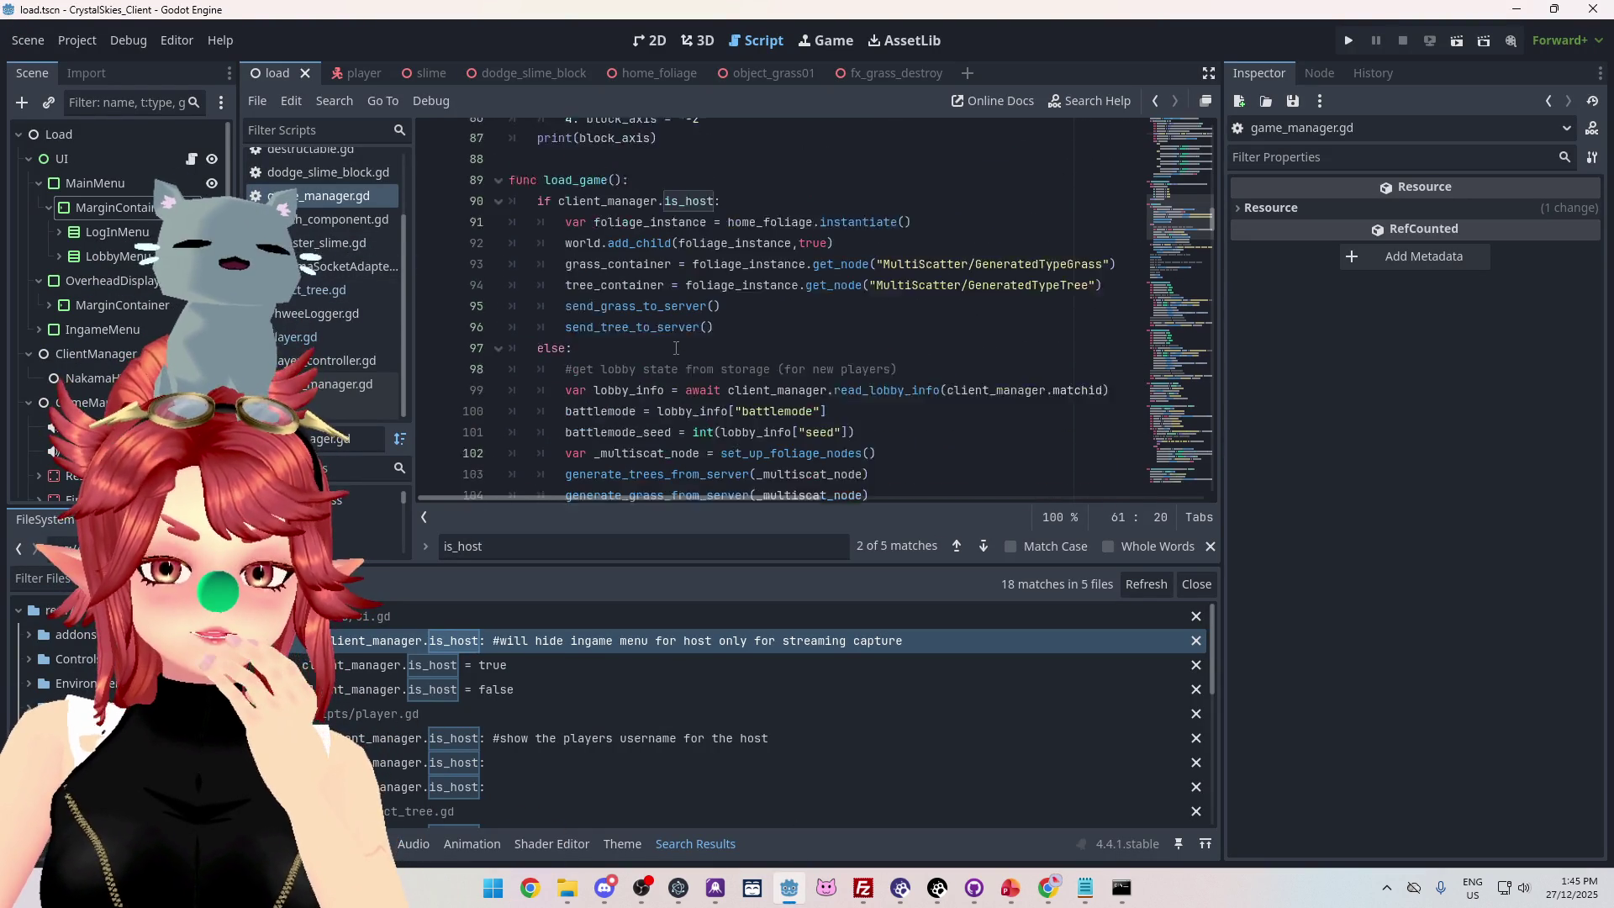
{"action": "scroll", "coordinate": [676, 347], "scroll_direction": "up", "scroll_amount": 9}
{"action": "scroll", "coordinate": [676, 347], "scroll_direction": "up", "scroll_amount": 20}
{"action": "scroll", "coordinate": [676, 348], "scroll_direction": "down", "scroll_amount": 20}
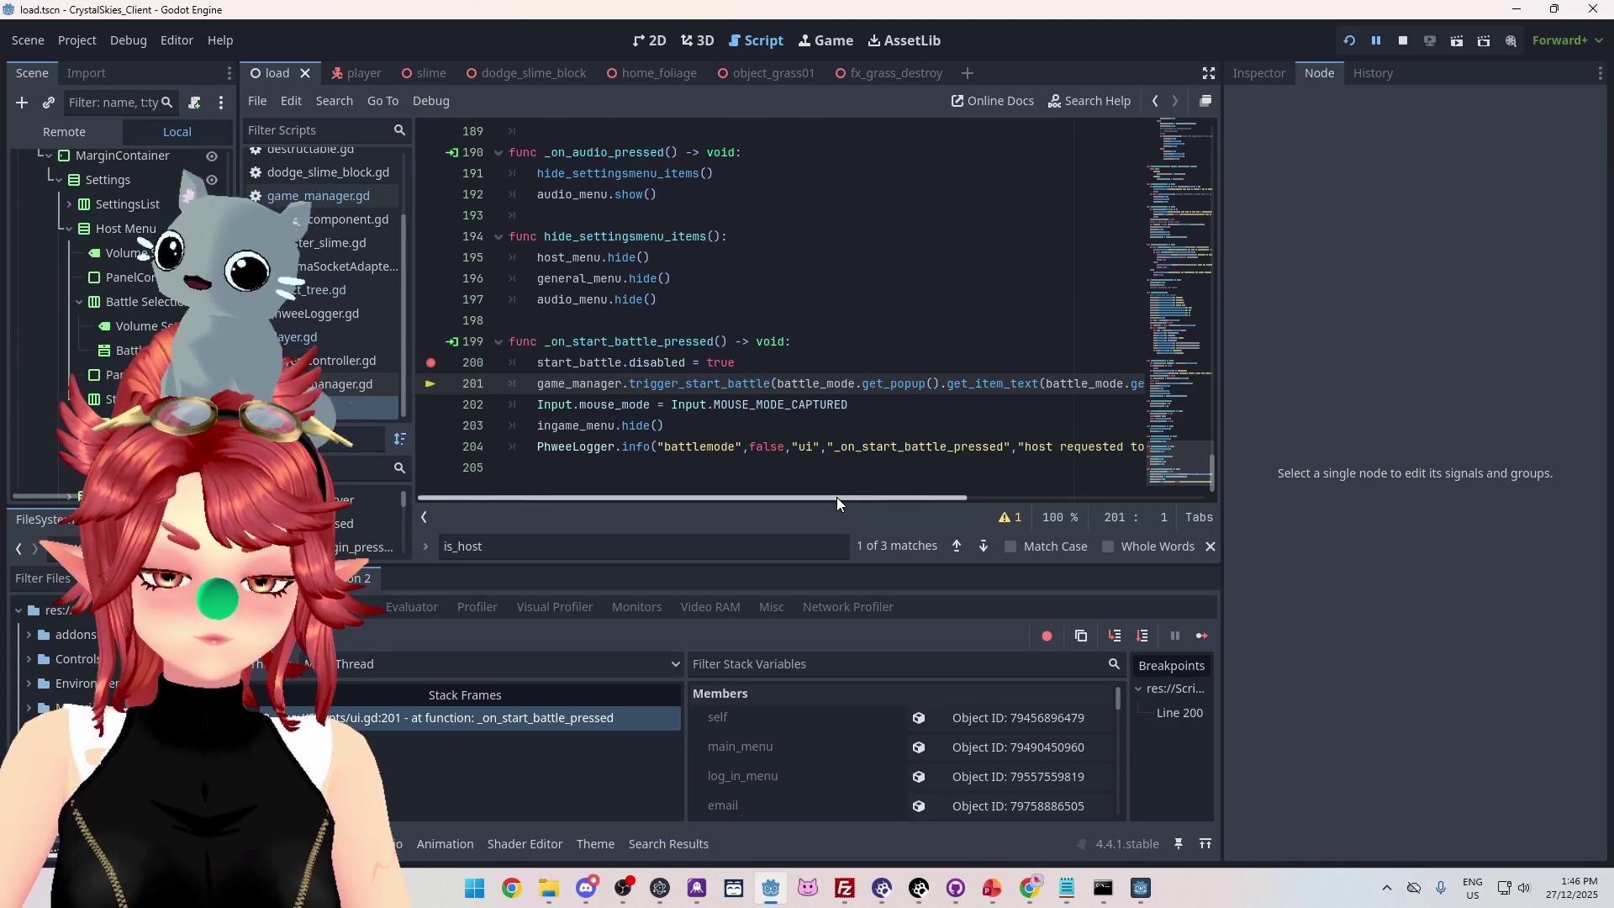
{"action": "scroll", "coordinate": [836, 496], "scroll_direction": "right", "scroll_amount": 4}
{"action": "scroll", "coordinate": [898, 502], "scroll_direction": "right", "scroll_amount": 5}
{"action": "left_click_drag", "start_coordinate": [999, 499], "coordinate": [861, 496]}
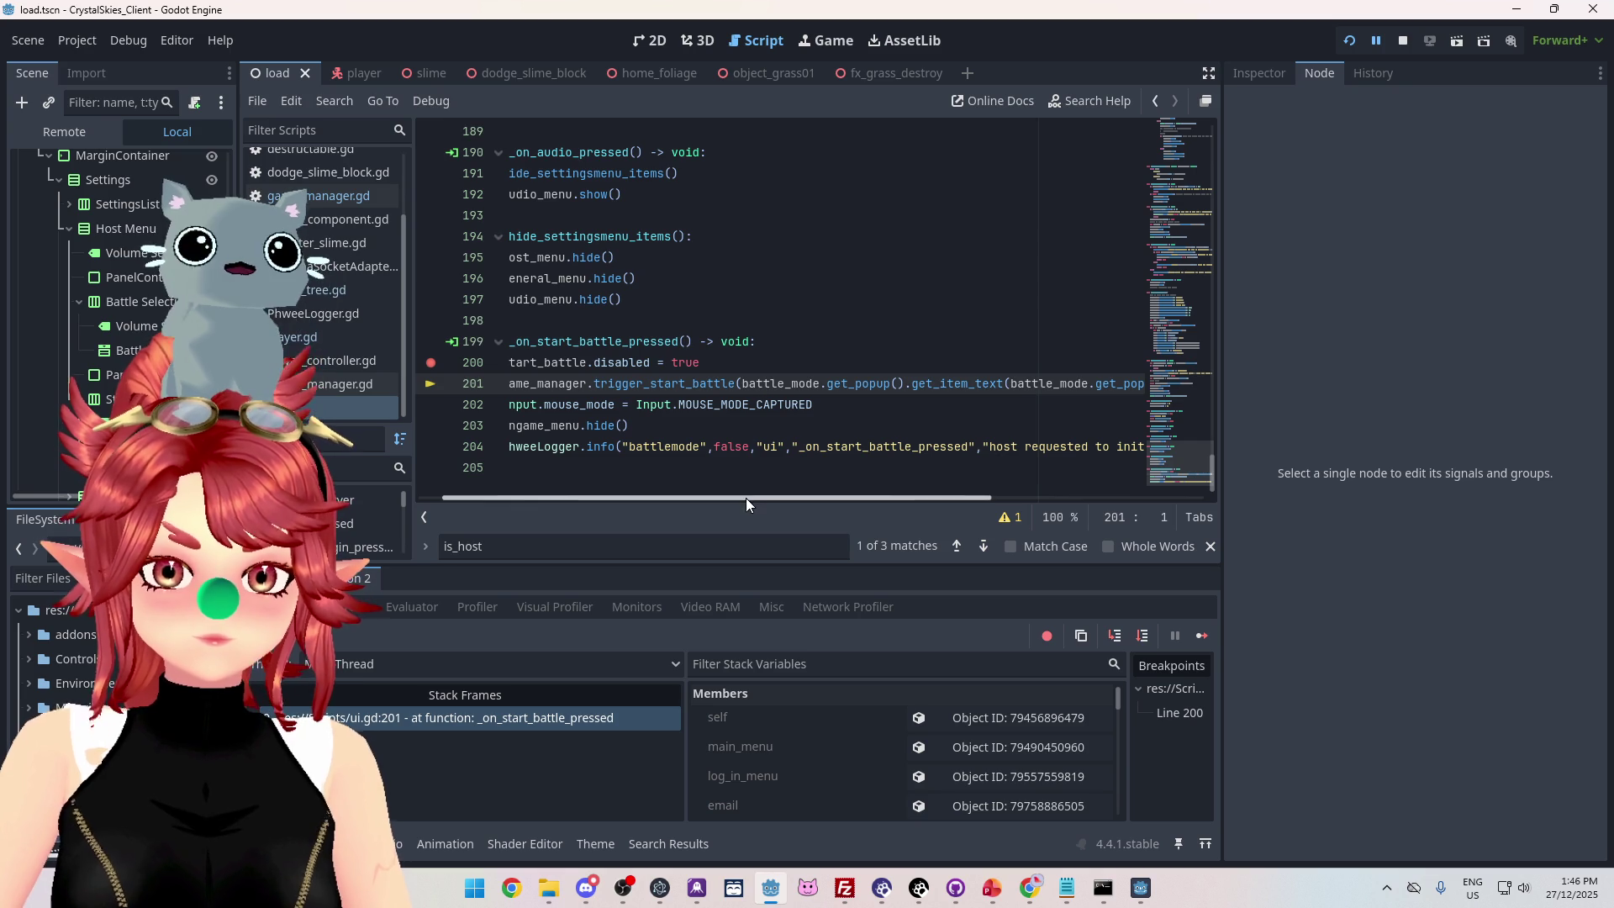
{"action": "left_click_drag", "start_coordinate": [746, 499], "coordinate": [692, 494]}
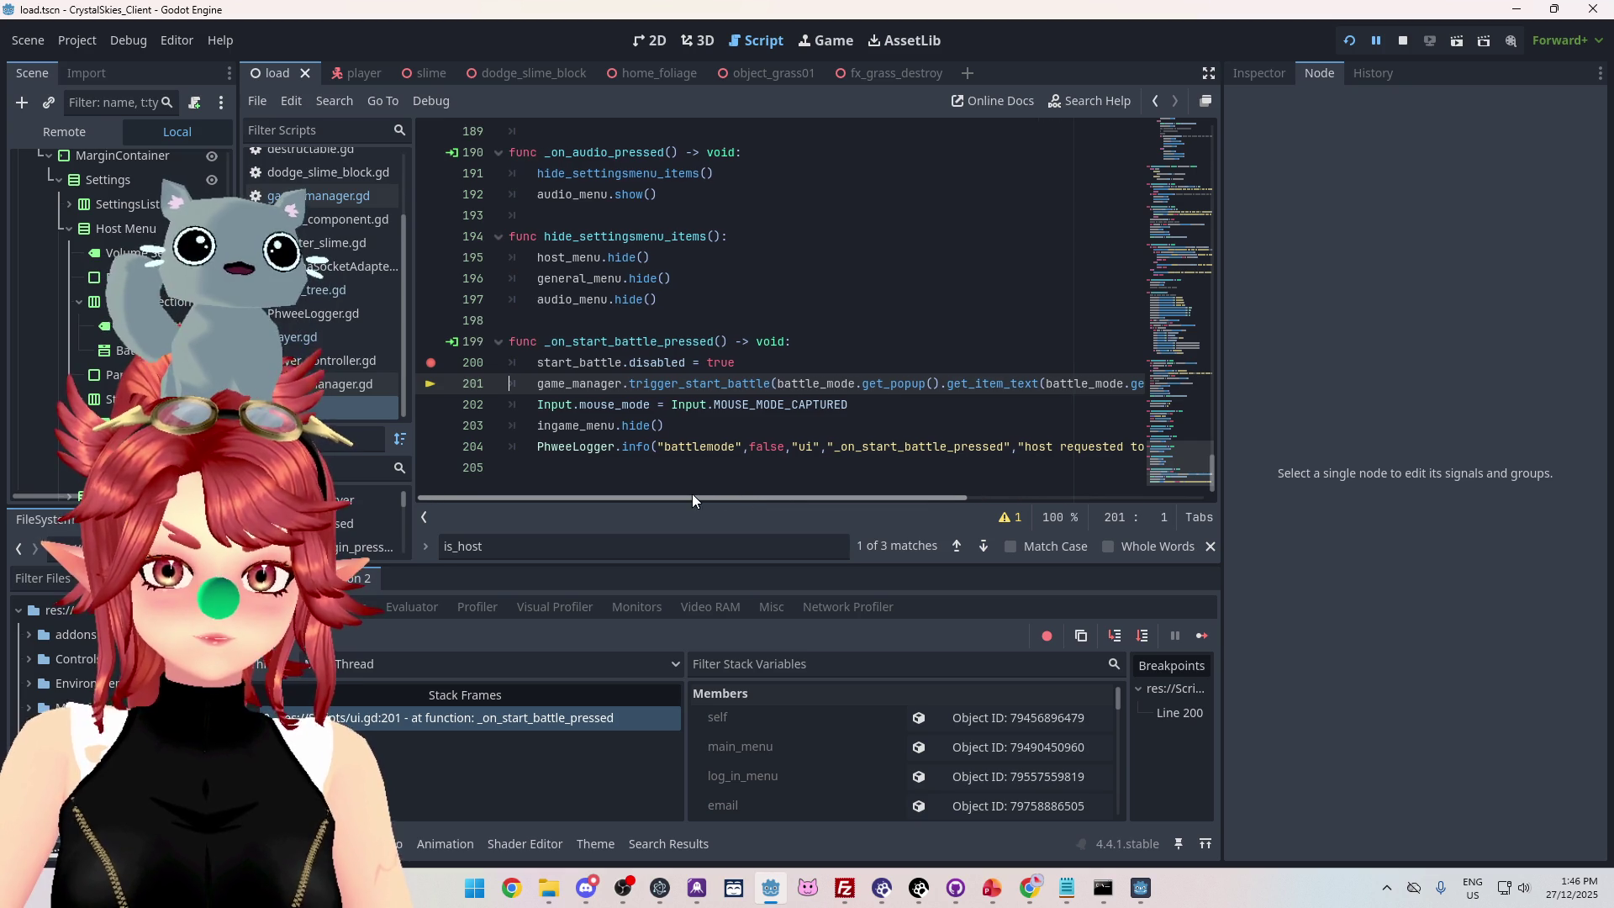
Reopen game_manager.gd and look through its battle variables.
{"action": "left_click", "coordinate": [762, 386], "text": "ctrl"}
{"action": "scroll", "coordinate": [1145, 300], "scroll_direction": "up", "scroll_amount": 8}
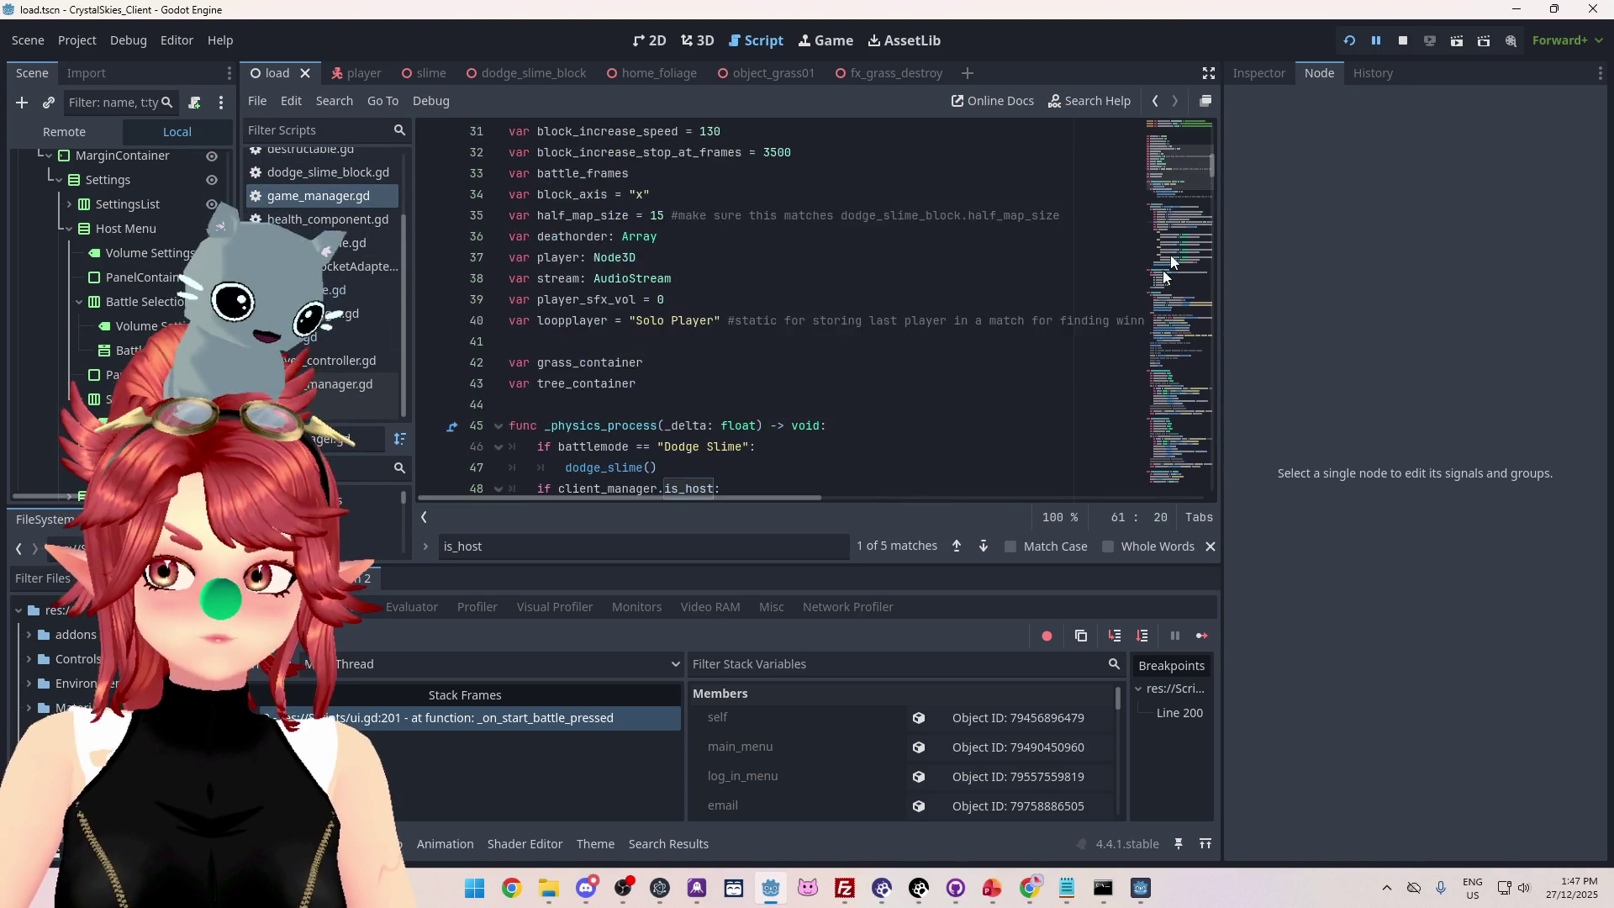
{"action": "scroll", "coordinate": [1144, 300], "scroll_direction": "up", "scroll_amount": 10}
{"action": "scroll", "coordinate": [648, 306], "scroll_direction": "down", "scroll_amount": 3}
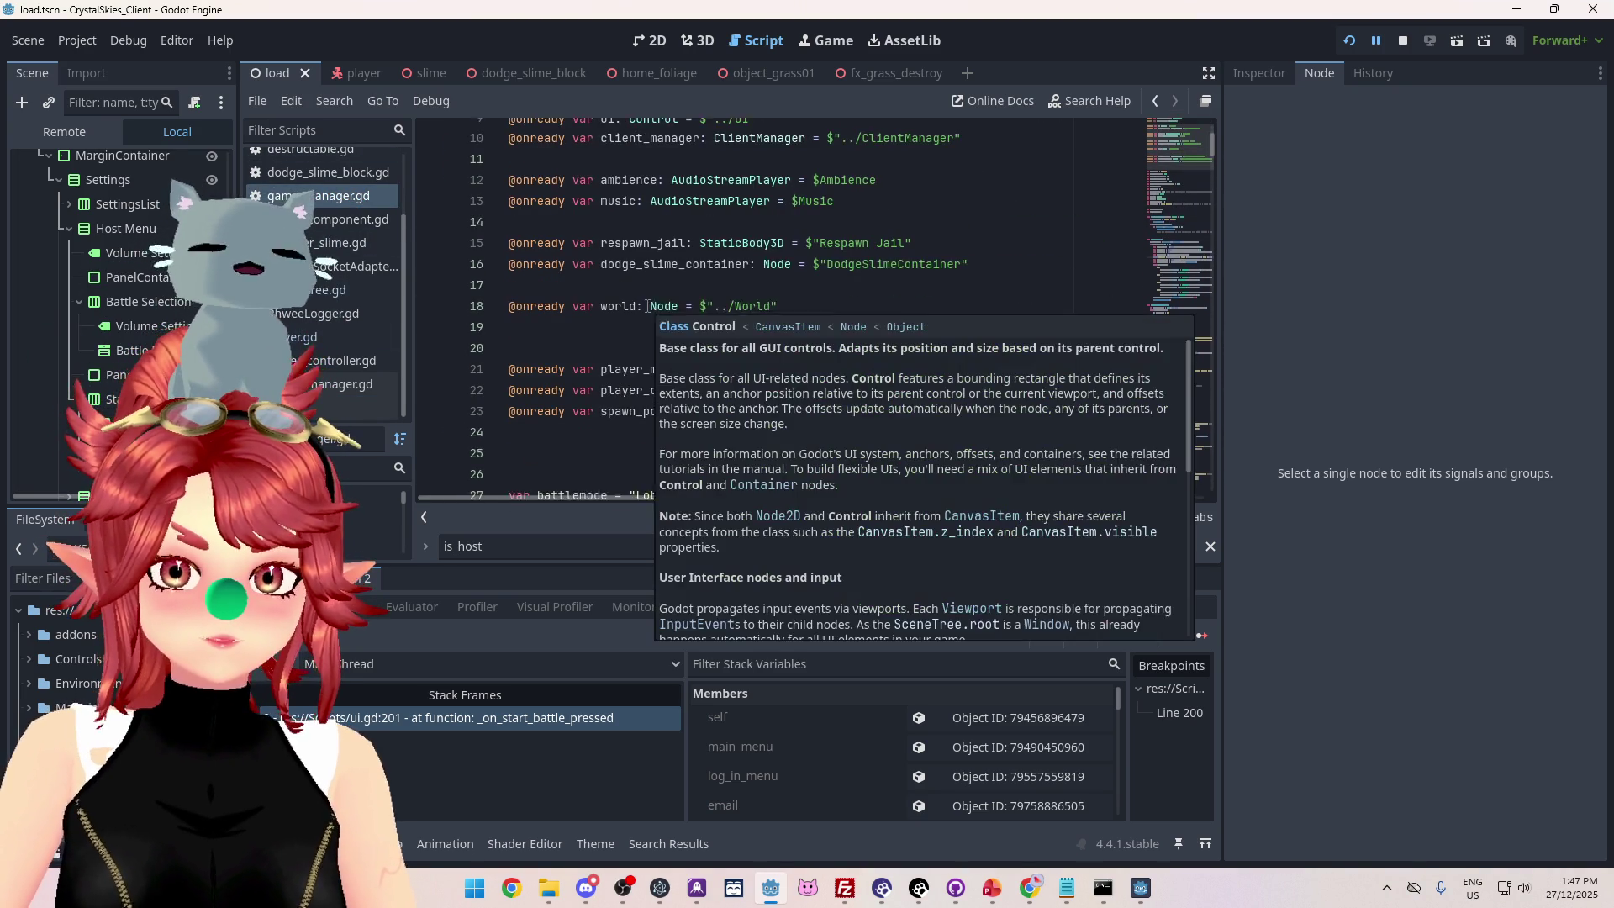
{"action": "scroll", "coordinate": [694, 331], "scroll_direction": "down", "scroll_amount": 2}
{"action": "scroll", "coordinate": [694, 330], "scroll_direction": "down", "scroll_amount": 4}
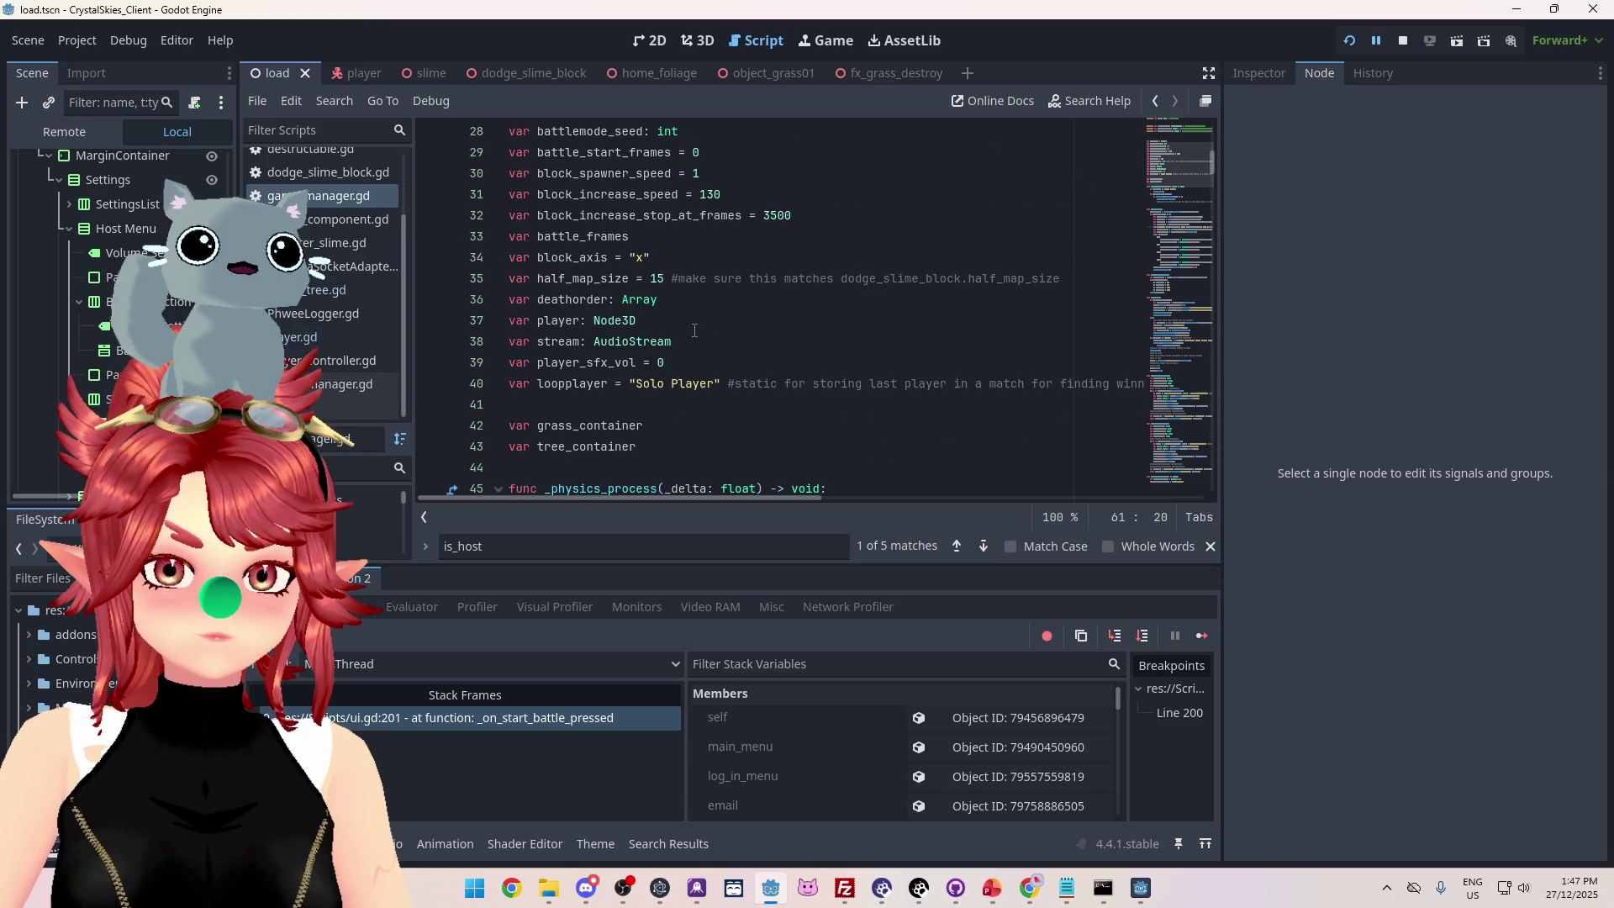
{"action": "scroll", "coordinate": [694, 330], "scroll_direction": "down", "scroll_amount": 1}
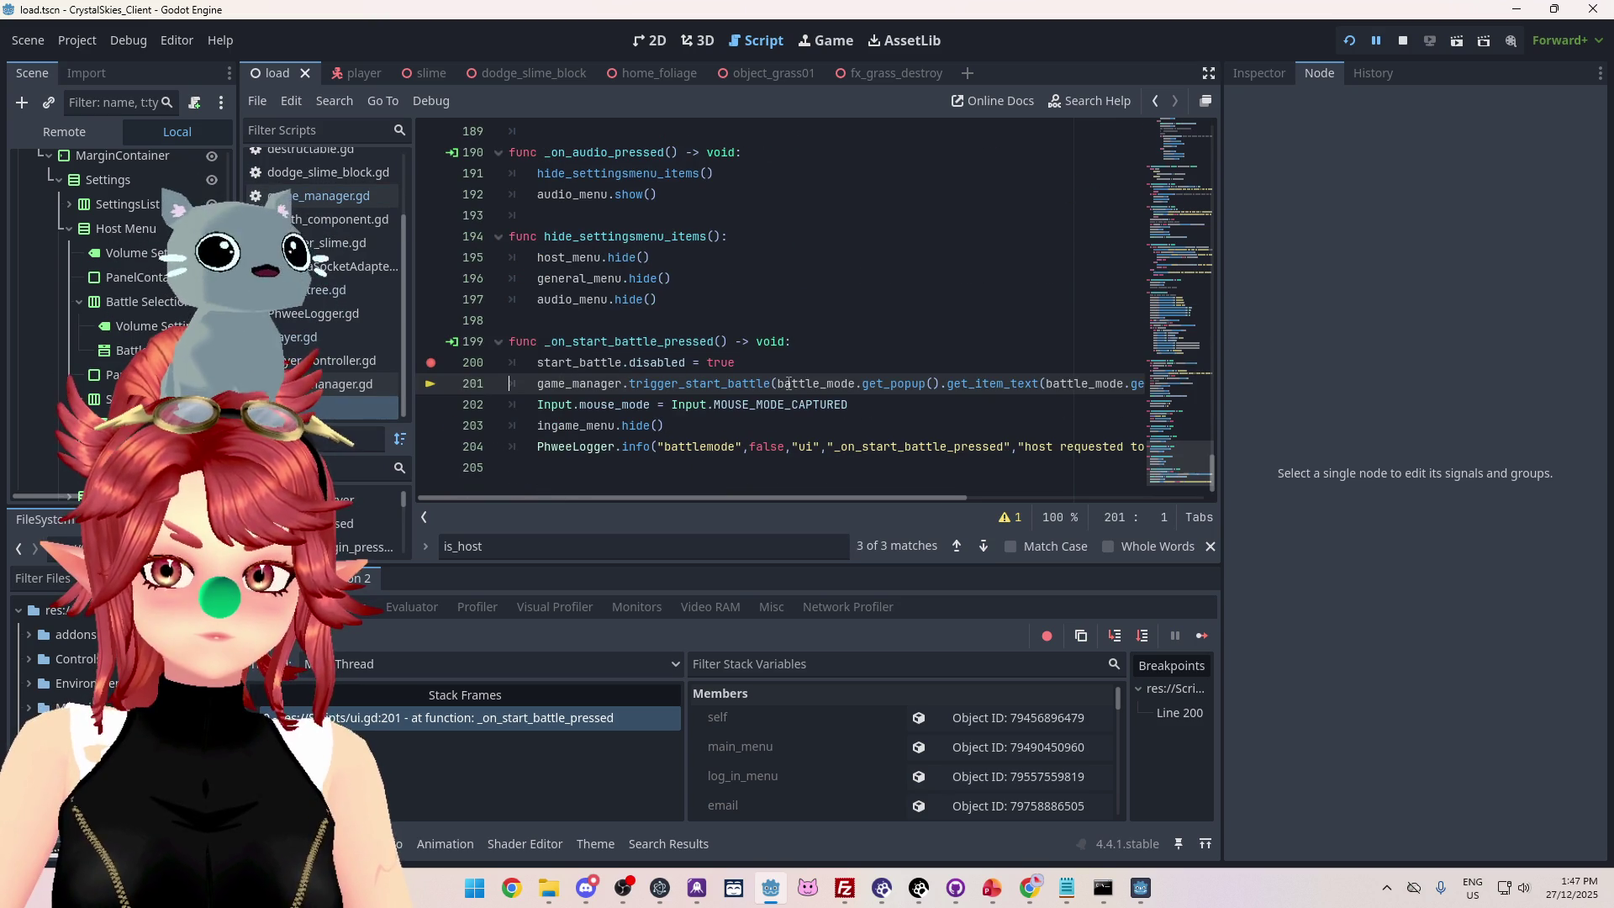
{"action": "mouse_move", "coordinate": [896, 389]}
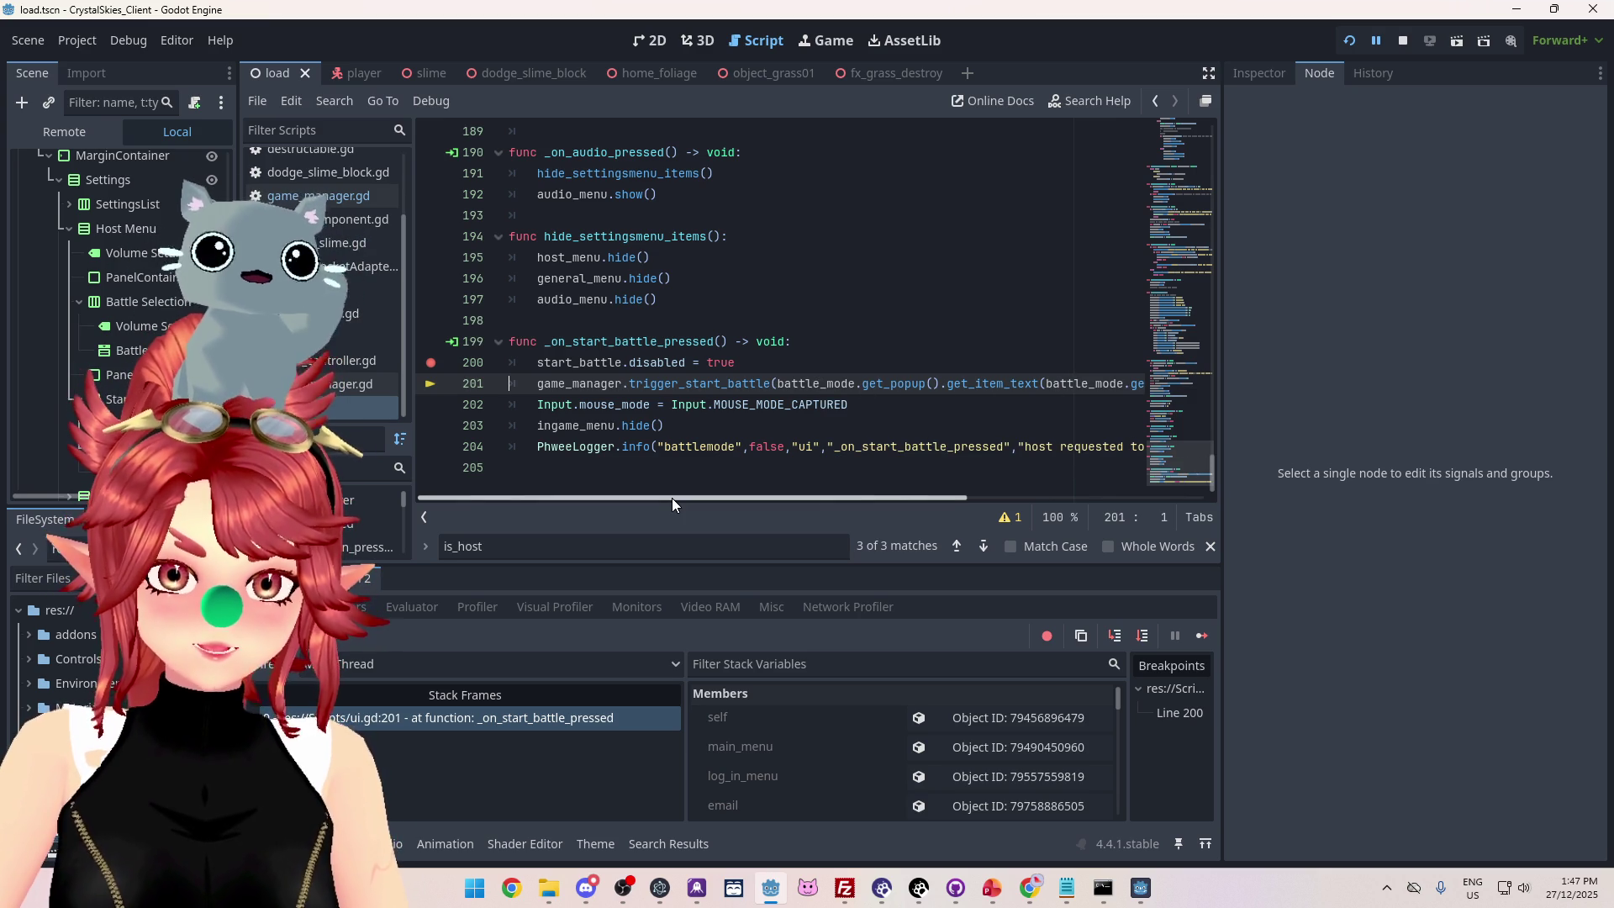
Step over the start-battle handler from line 201 through line 204.
{"action": "left_click", "coordinate": [1143, 637]}
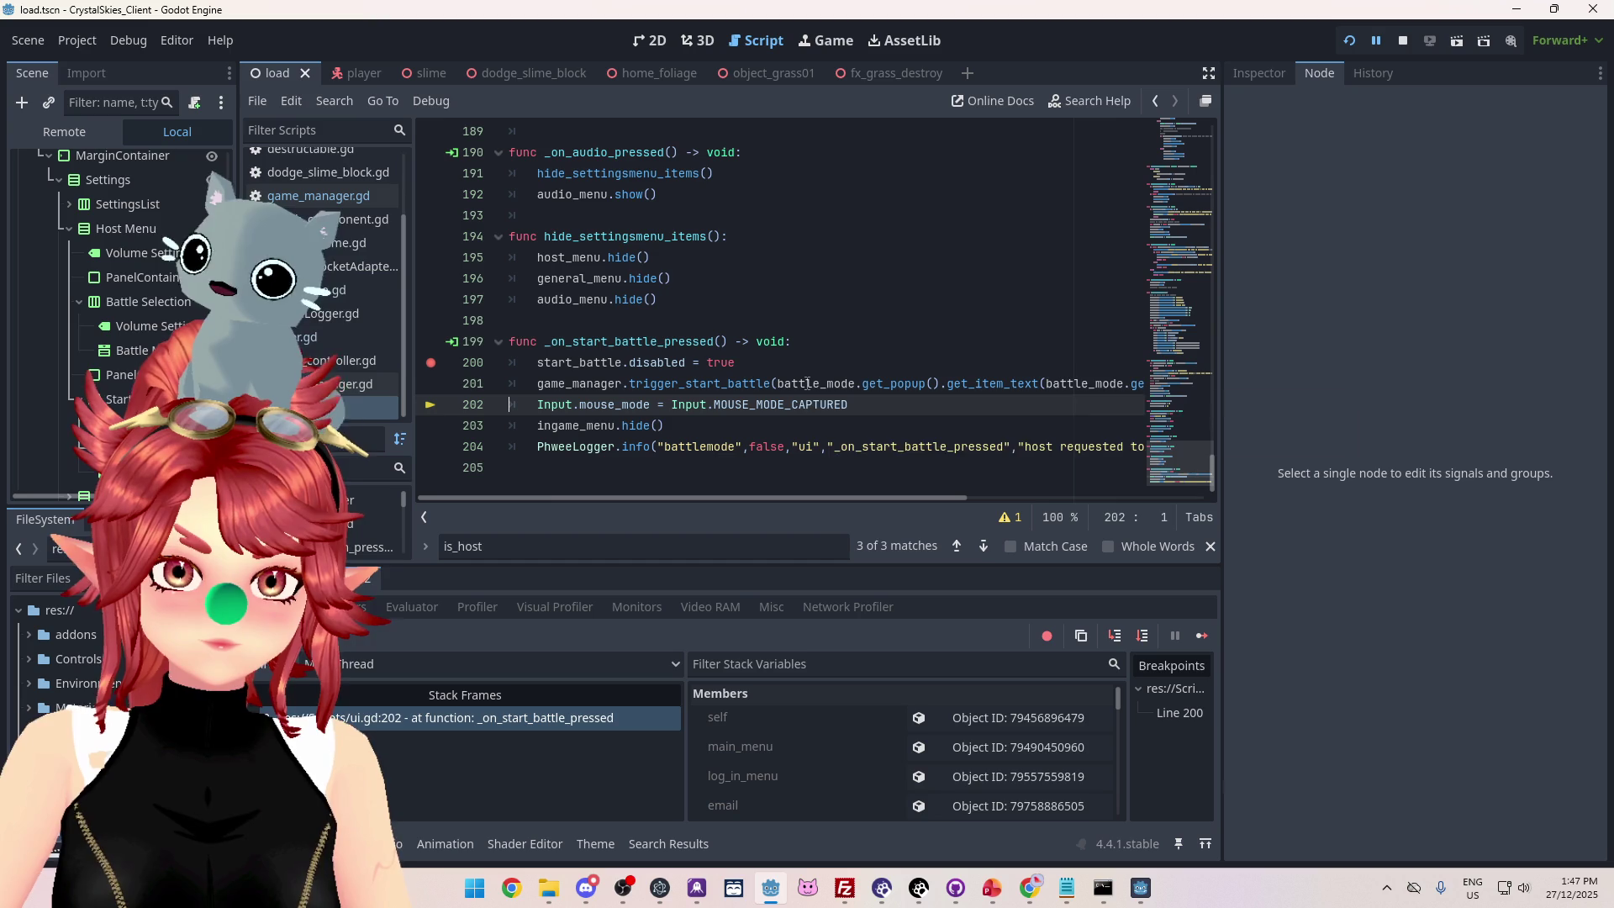
{"action": "mouse_move", "coordinate": [598, 386]}
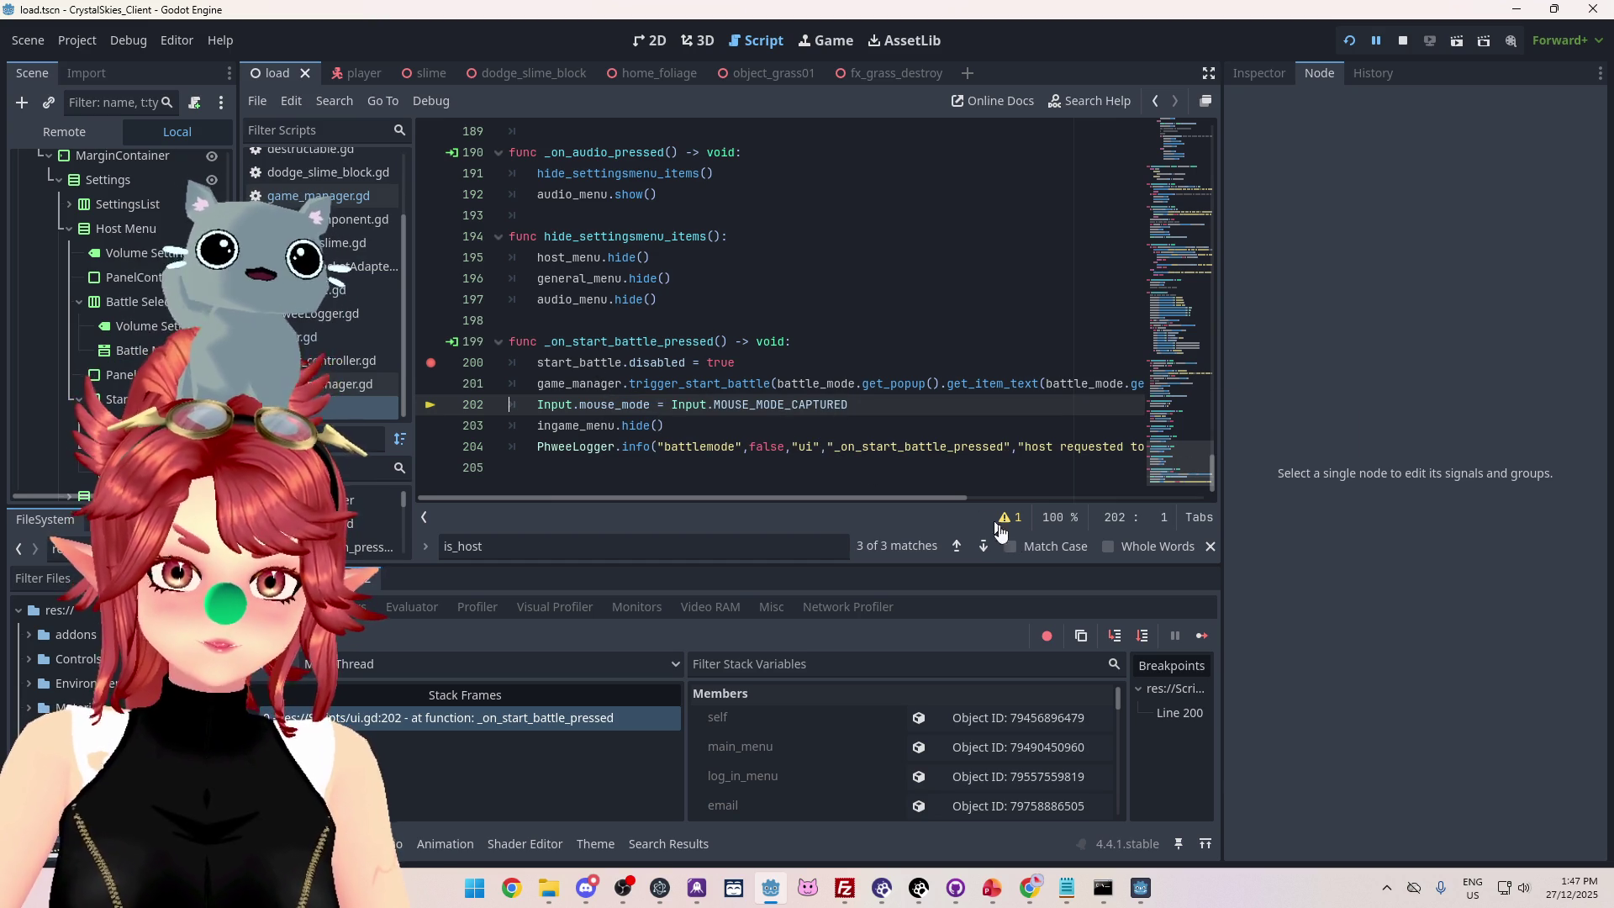
{"action": "left_click", "coordinate": [1136, 638]}
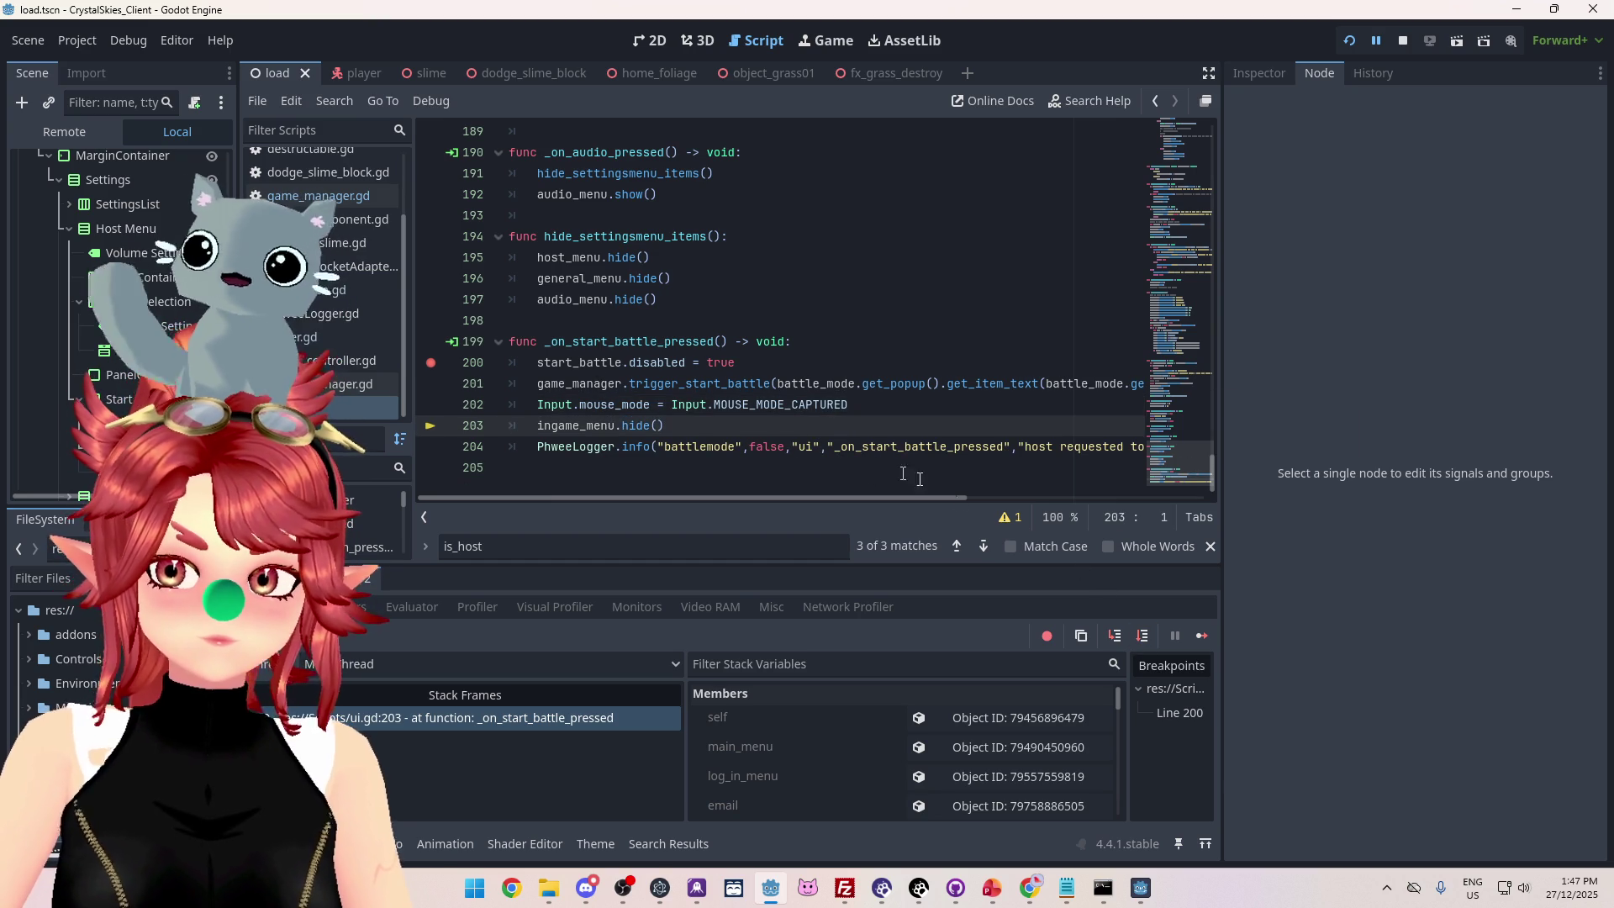
{"action": "left_click", "coordinate": [1141, 637]}
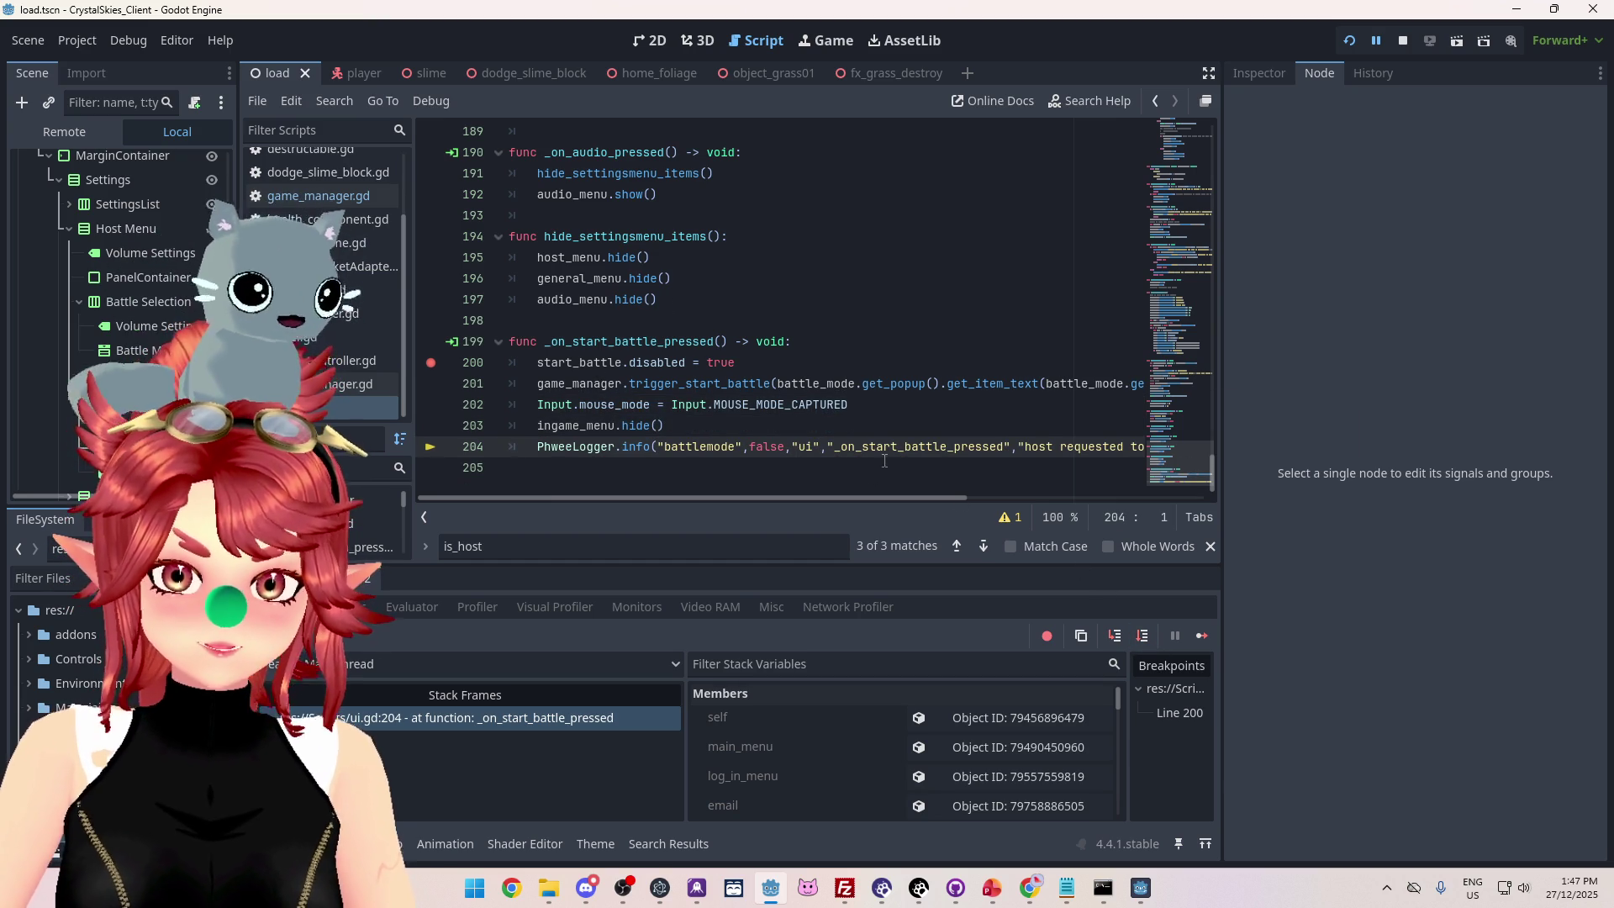
Step past the is_host check and line 49 into player.gd's physics process, then stop debugging.
{"action": "left_click", "coordinate": [1141, 636]}
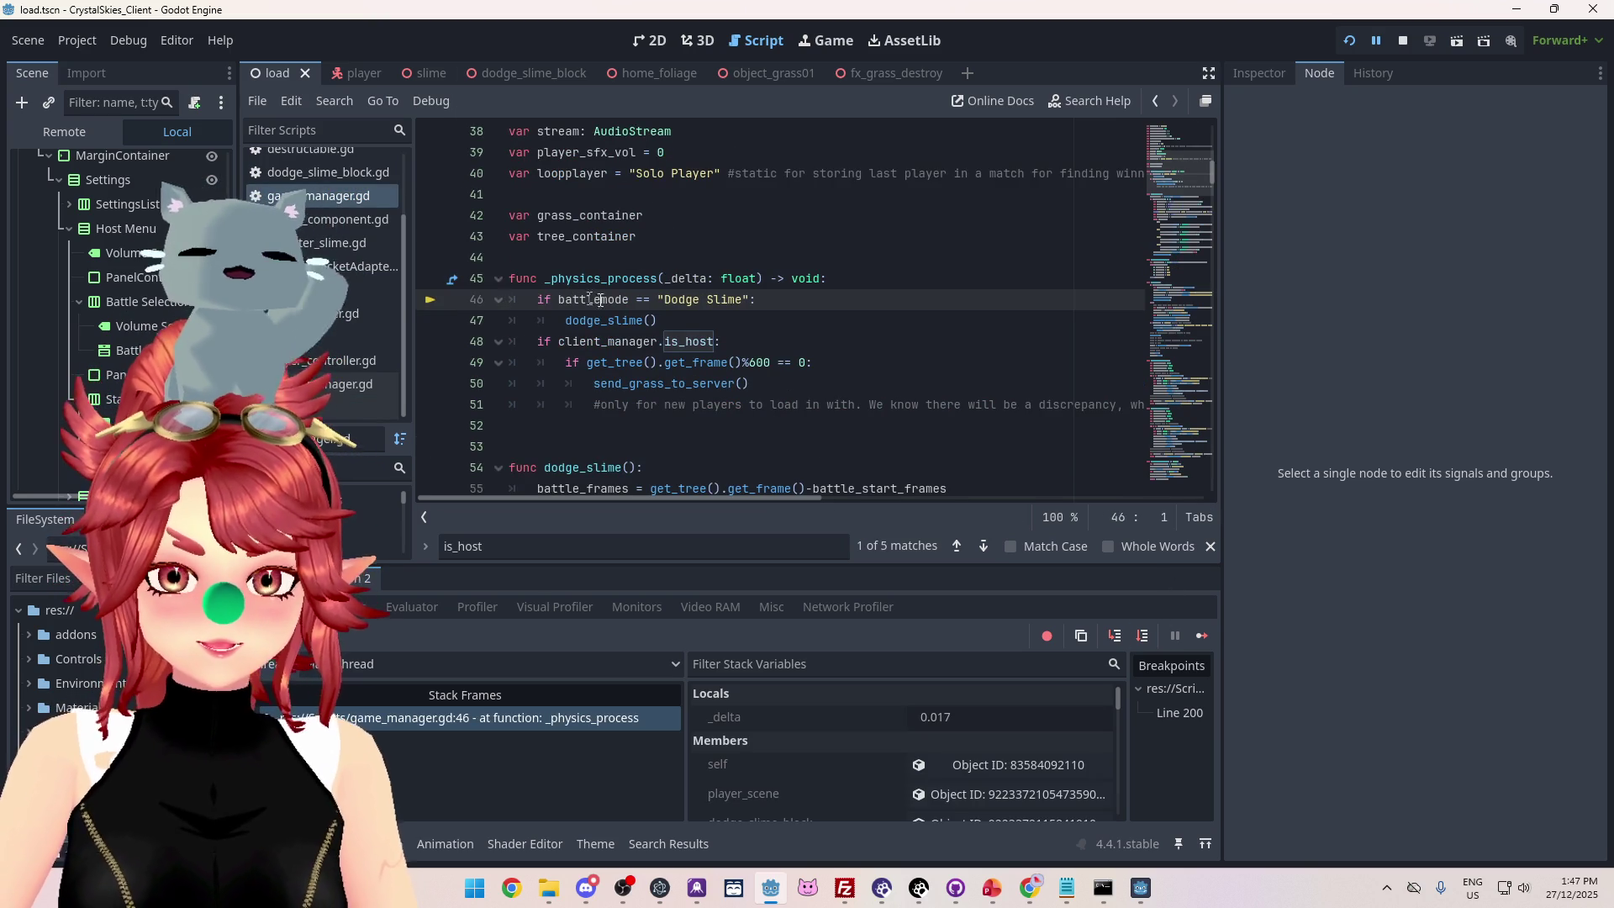
{"action": "mouse_move", "coordinate": [610, 301]}
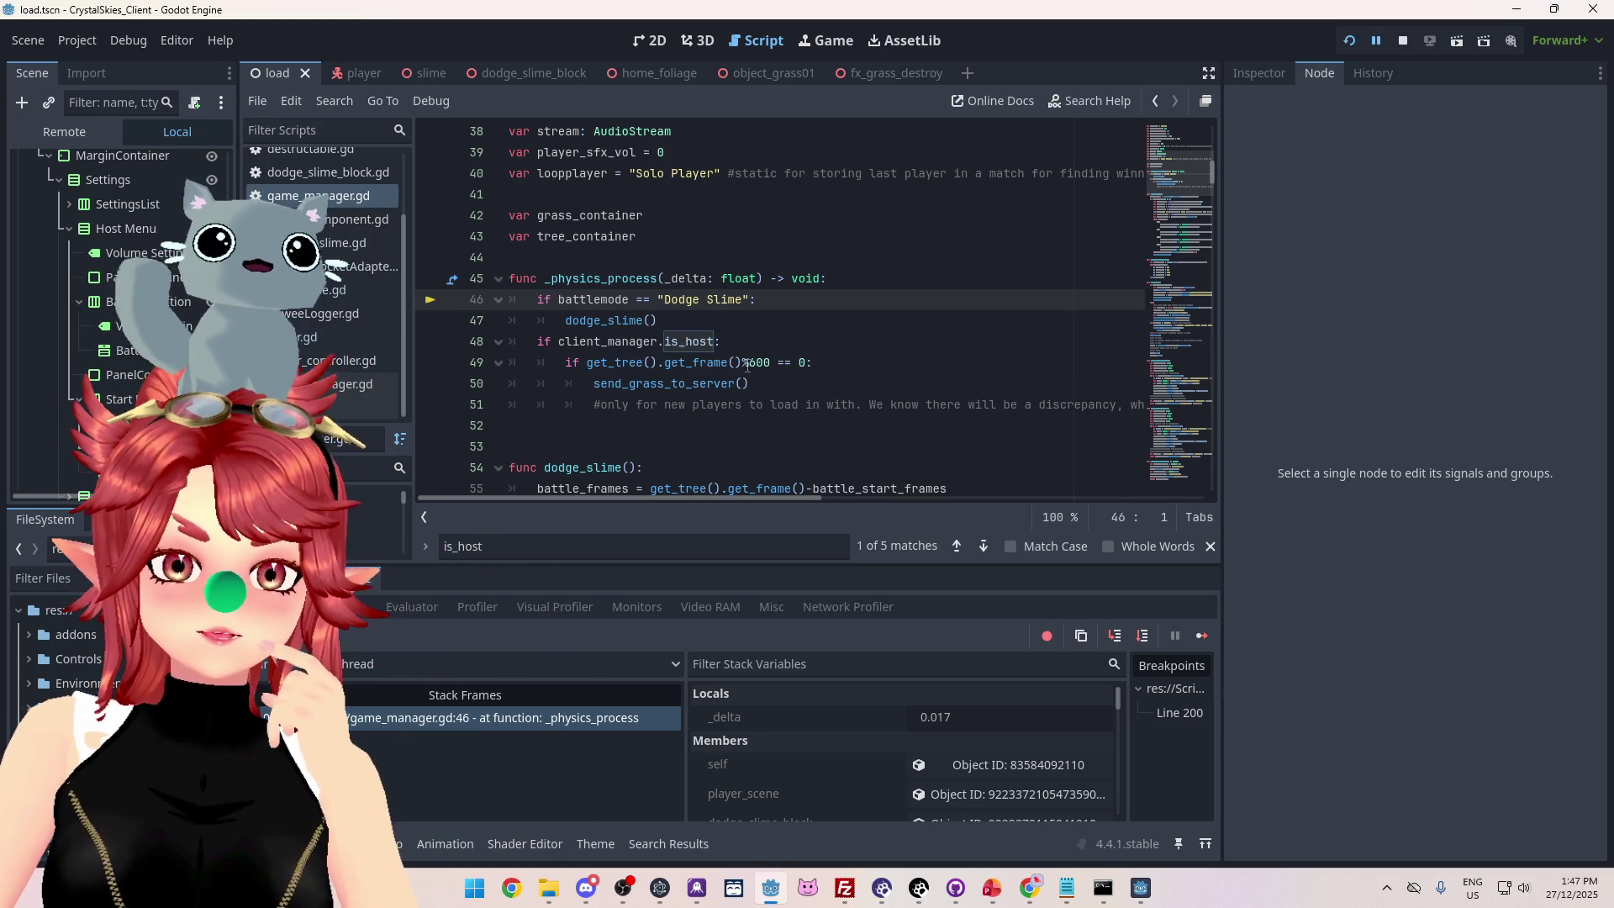
{"action": "left_click", "coordinate": [1142, 636]}
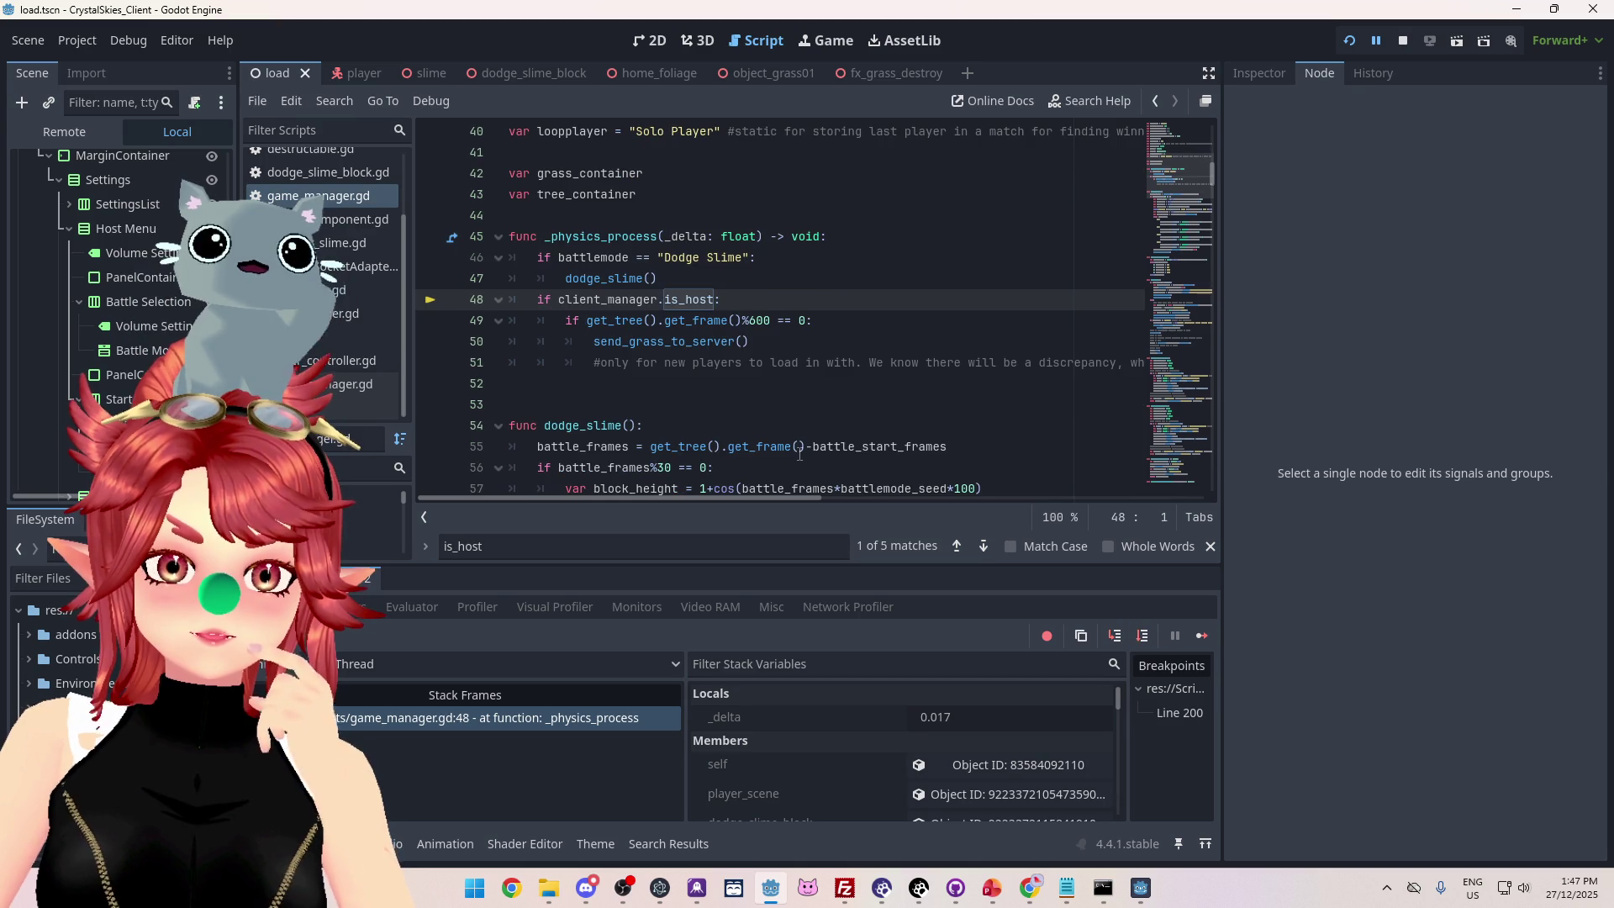
{"action": "left_click", "coordinate": [1141, 636]}
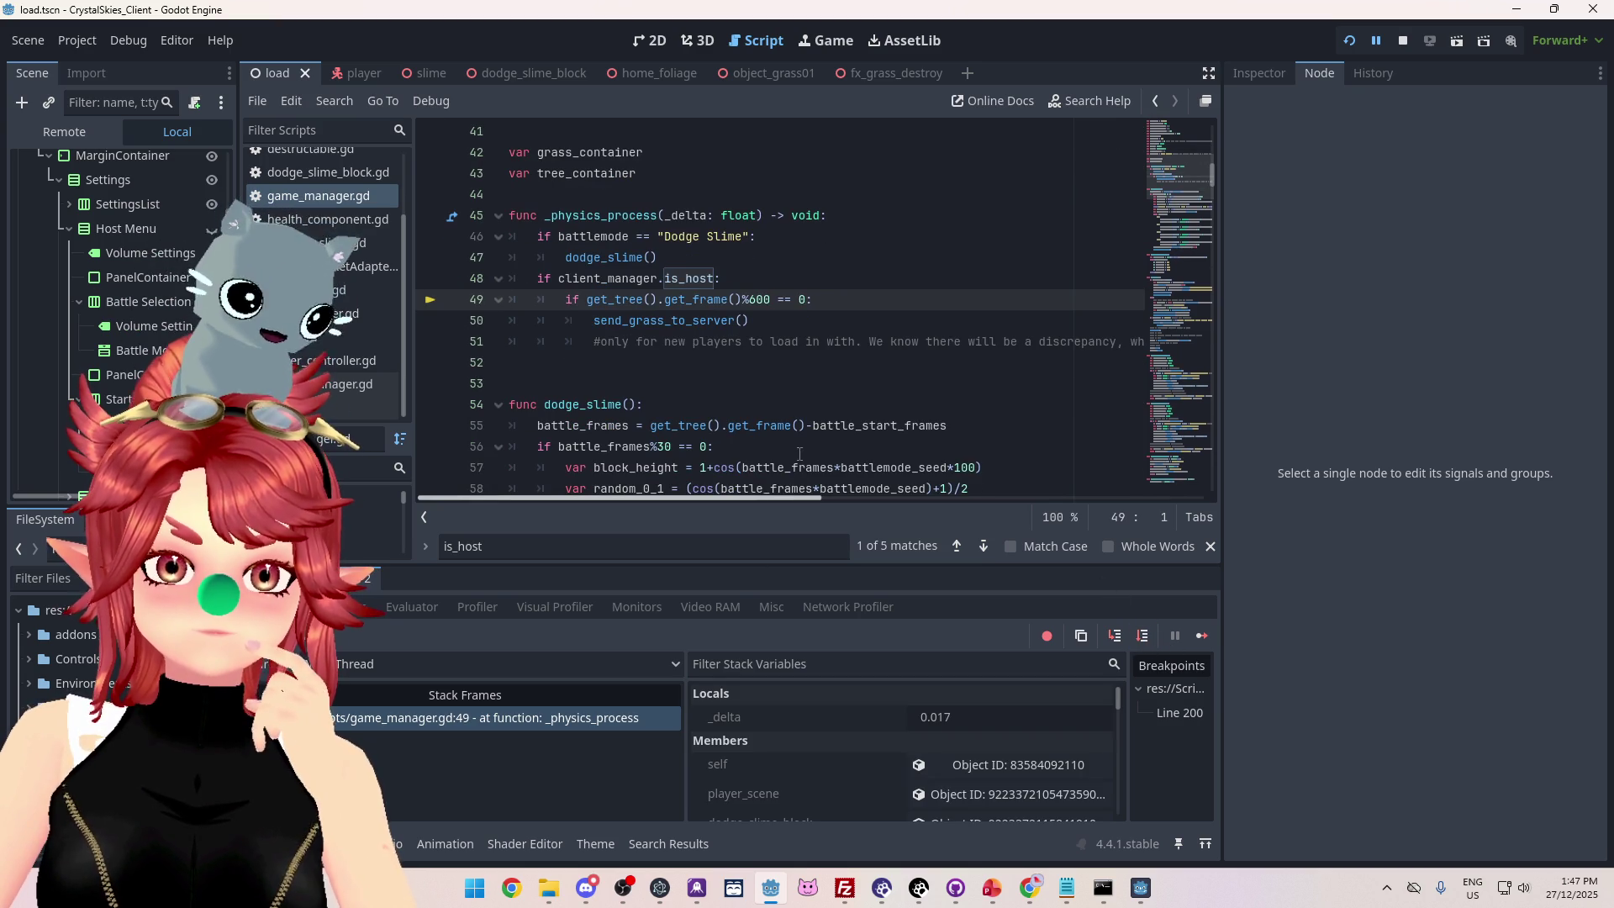
{"action": "left_click", "coordinate": [1142, 636]}
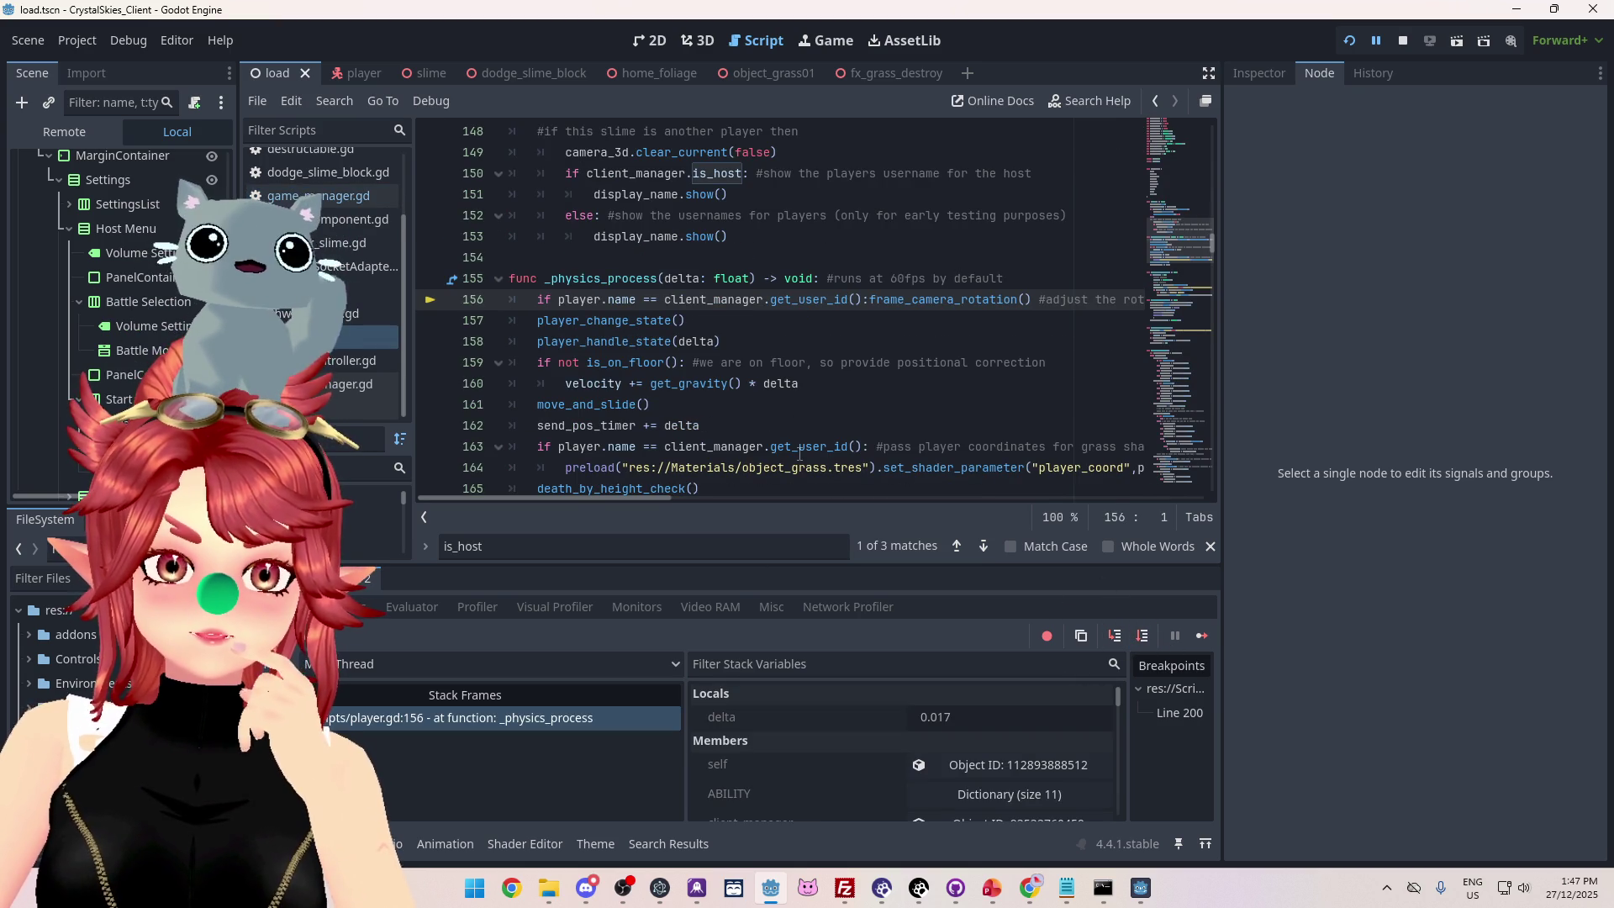
{"action": "scroll", "coordinate": [800, 454], "scroll_direction": "down", "scroll_amount": 2}
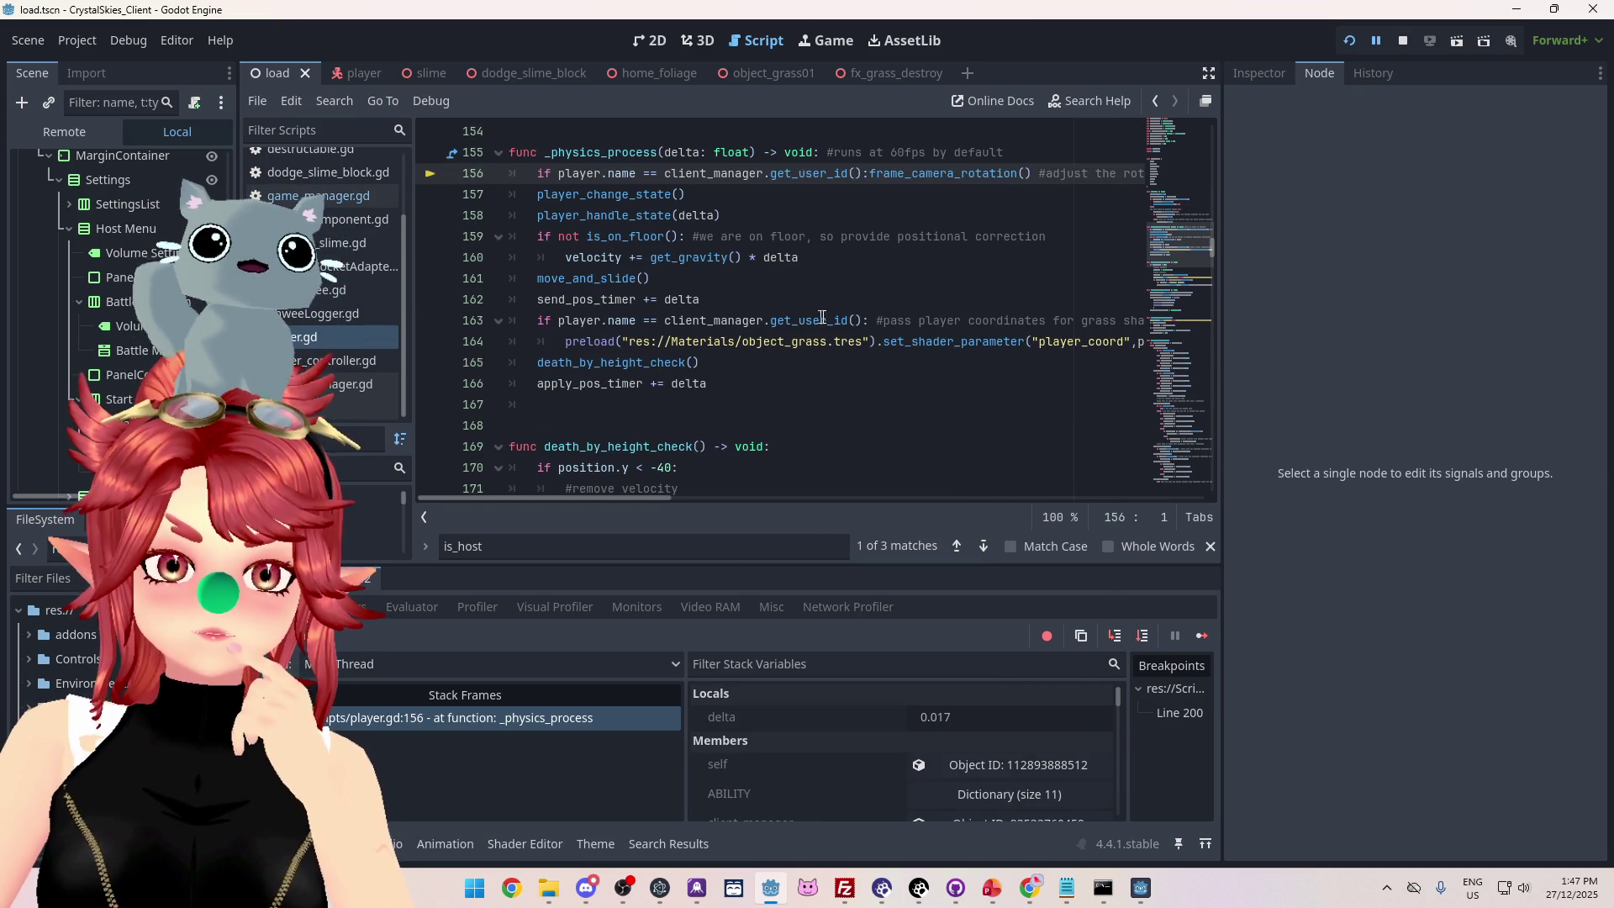
{"action": "left_click", "coordinate": [1402, 40]}
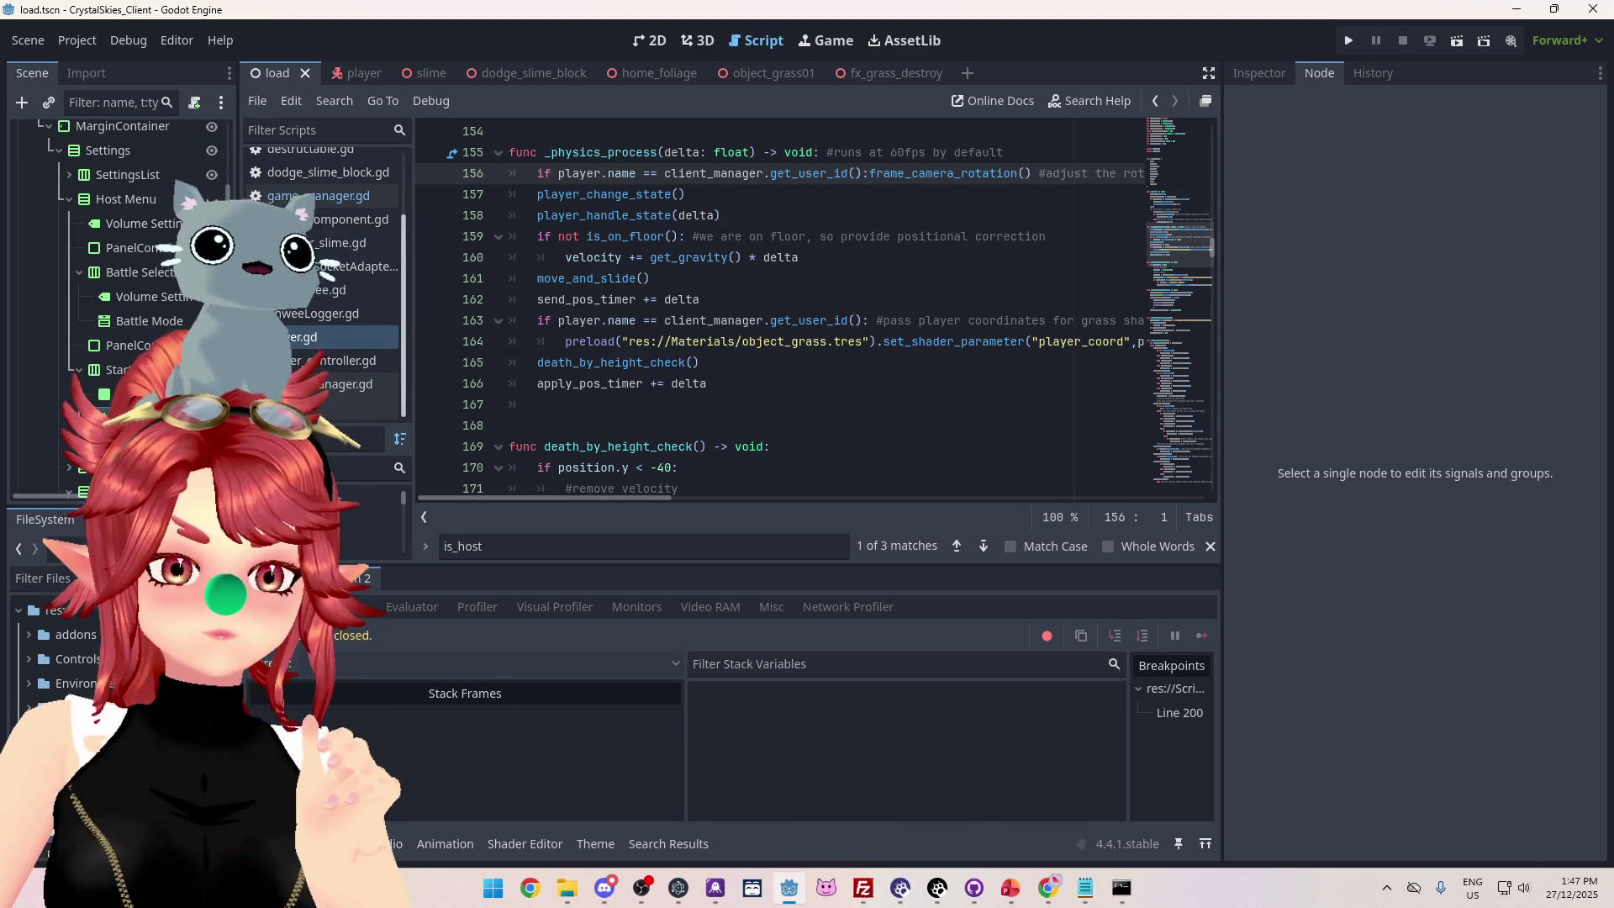
Show the Start Battle button's signal connections and open its pressed handler, _on_start_battle_pressed.
{"action": "left_click", "coordinate": [150, 320]}
{"action": "left_click", "coordinate": [1348, 259]}
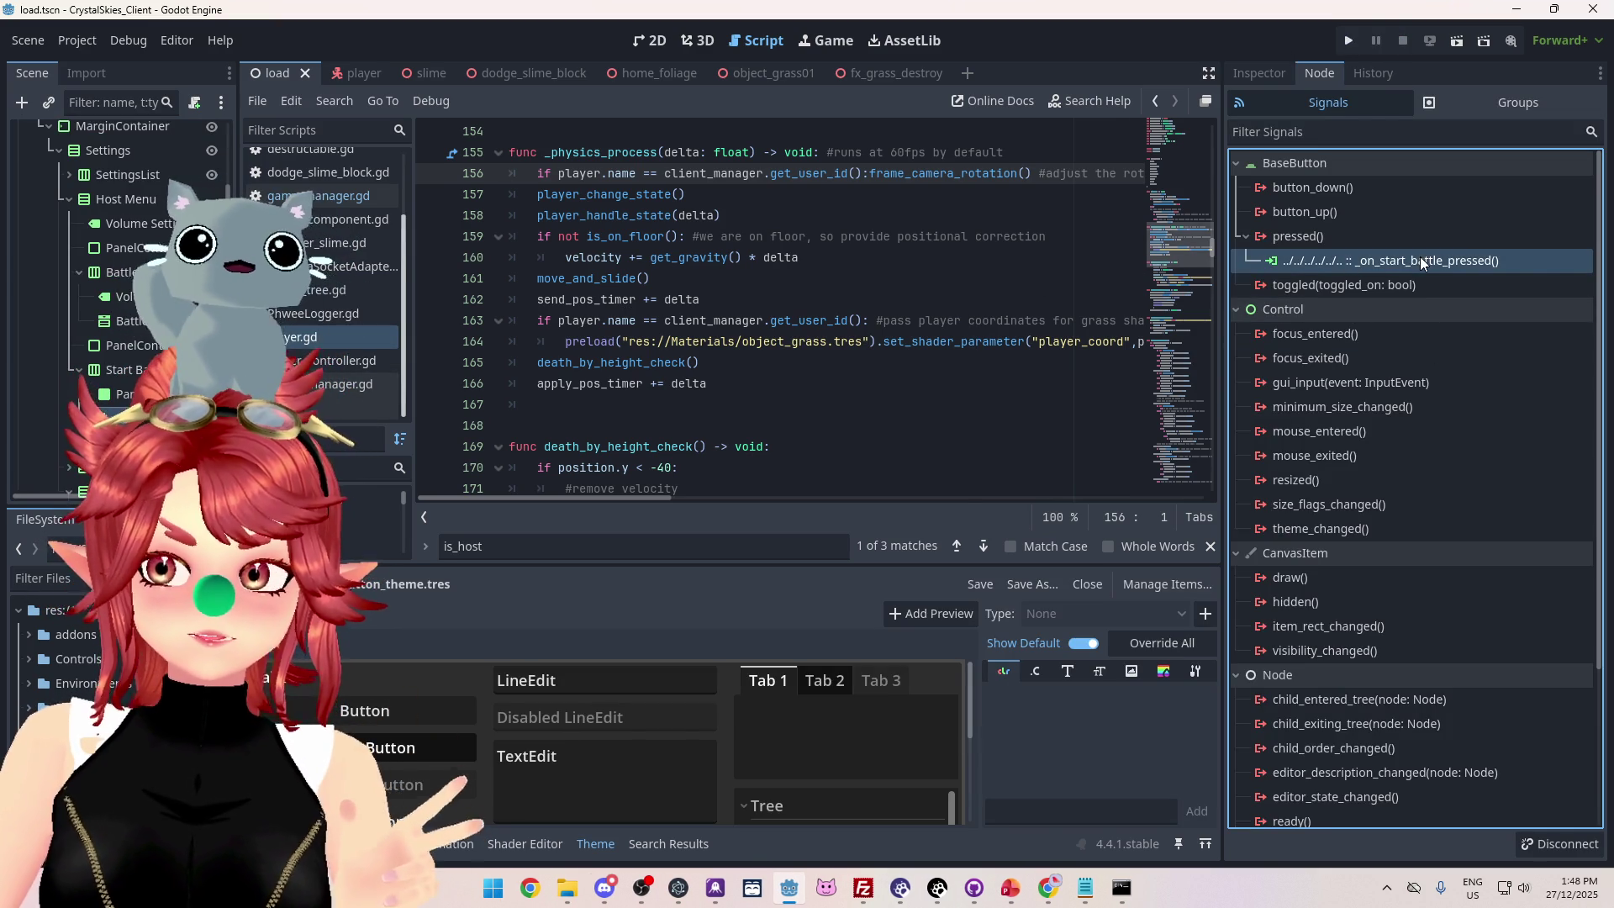
{"action": "double_click", "coordinate": [1419, 260]}
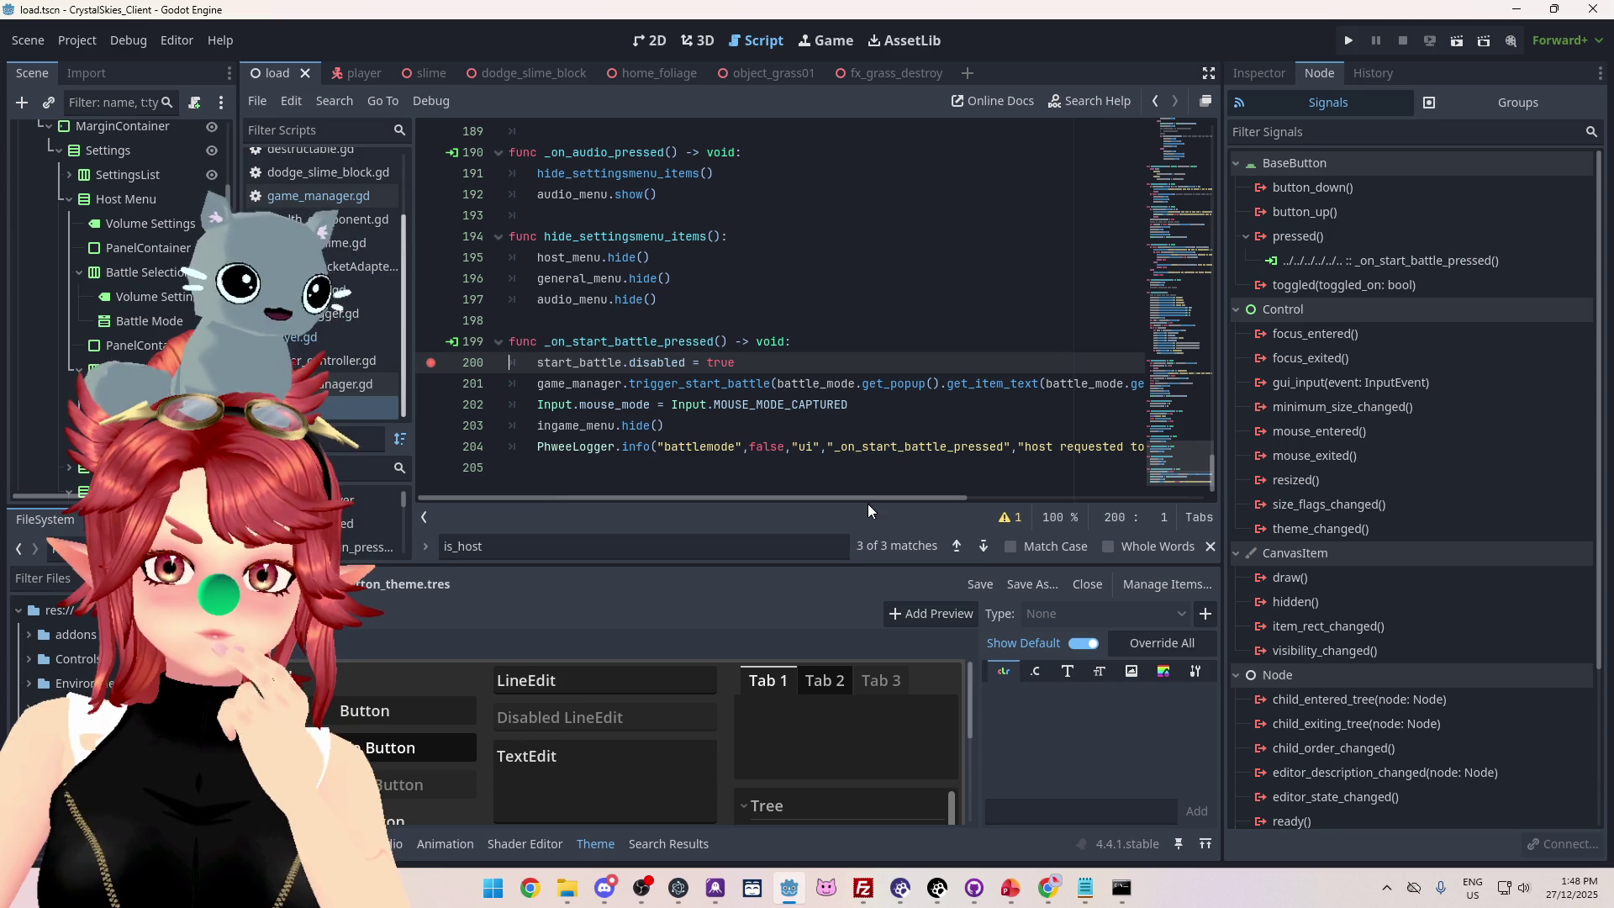
{"action": "mouse_move", "coordinate": [868, 500]}
{"action": "left_mouse_down"}
{"action": "mouse_move", "coordinate": [1123, 503]}
{"action": "mouse_move", "coordinate": [794, 494]}
{"action": "left_mouse_up"}
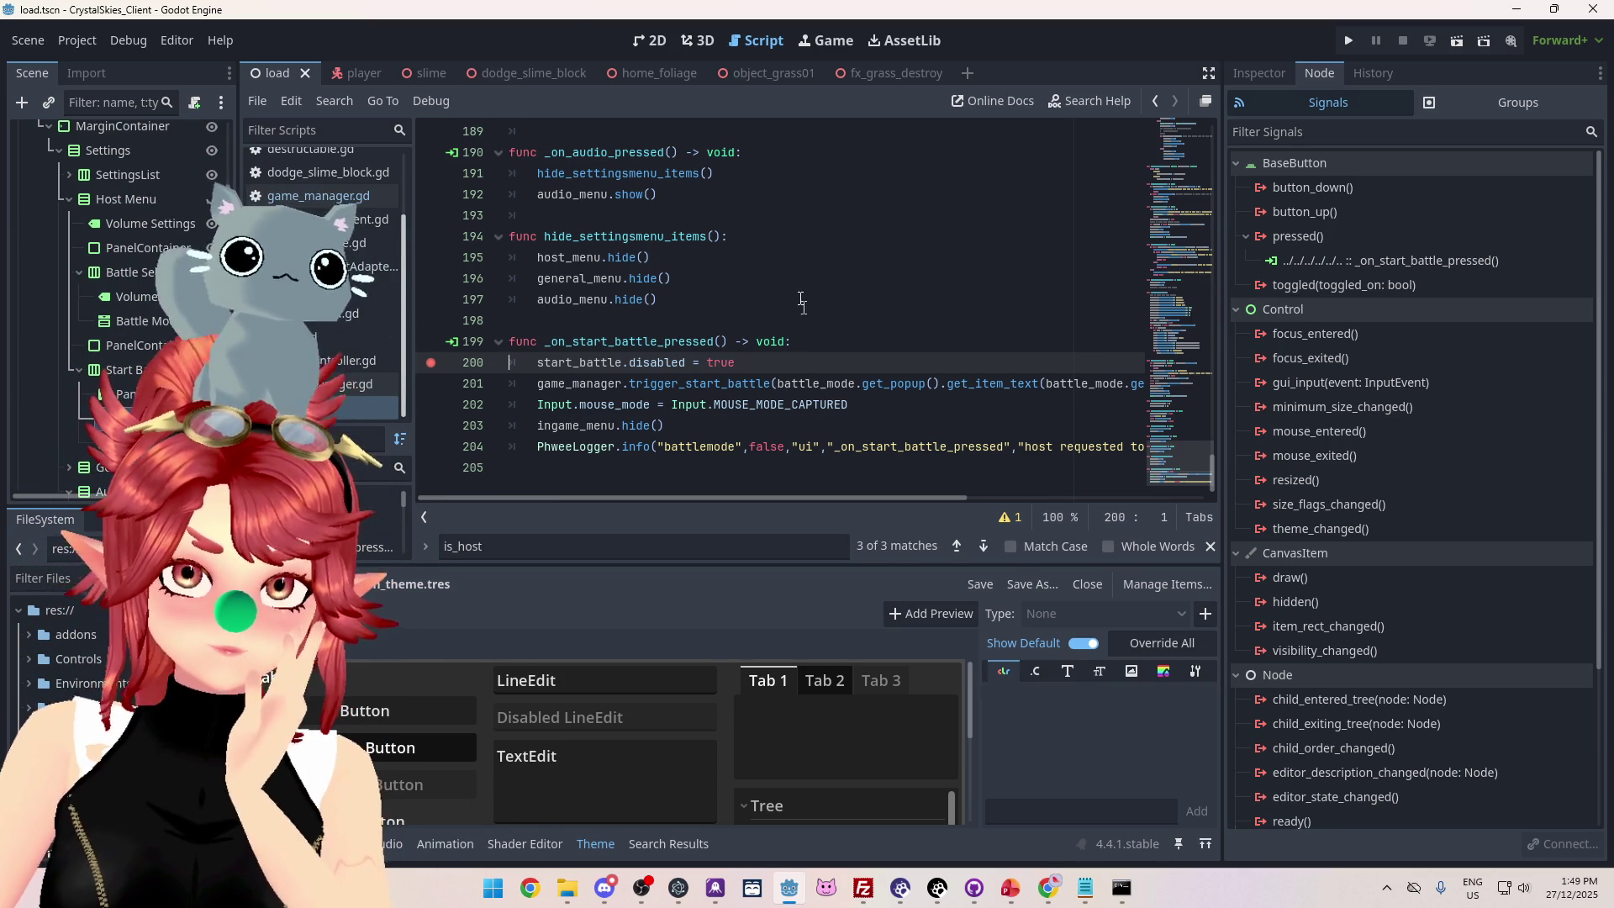
{"action": "left_click", "coordinate": [812, 341]}
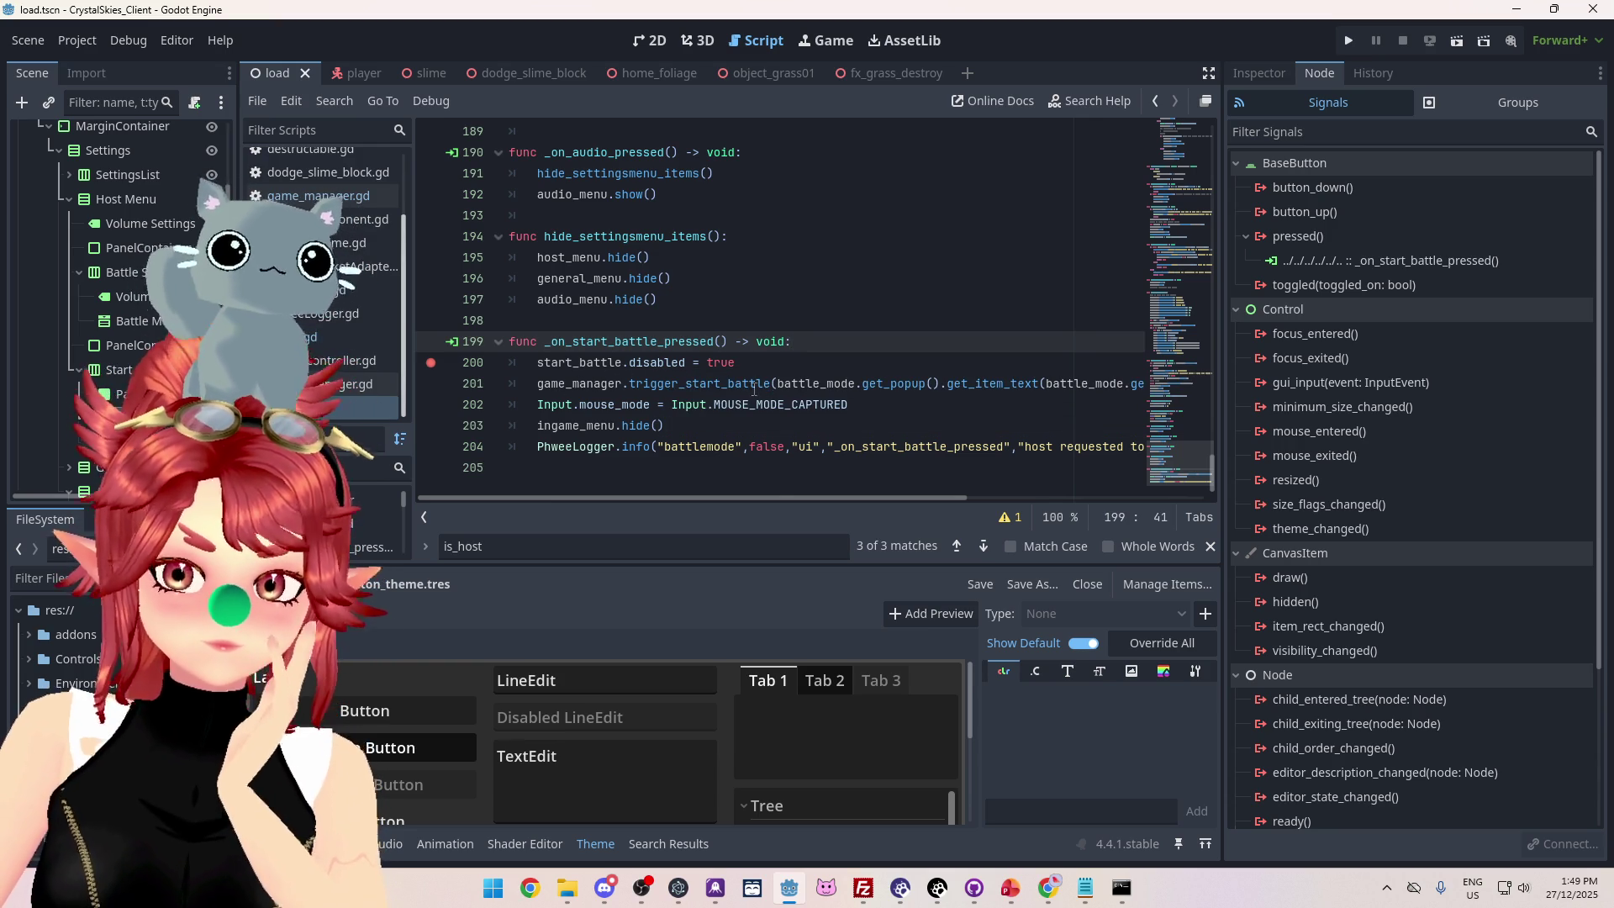
{"action": "mouse_move", "coordinate": [760, 497]}
{"action": "left_mouse_down"}
{"action": "mouse_move", "coordinate": [919, 509]}
{"action": "mouse_move", "coordinate": [684, 491]}
{"action": "left_mouse_up"}
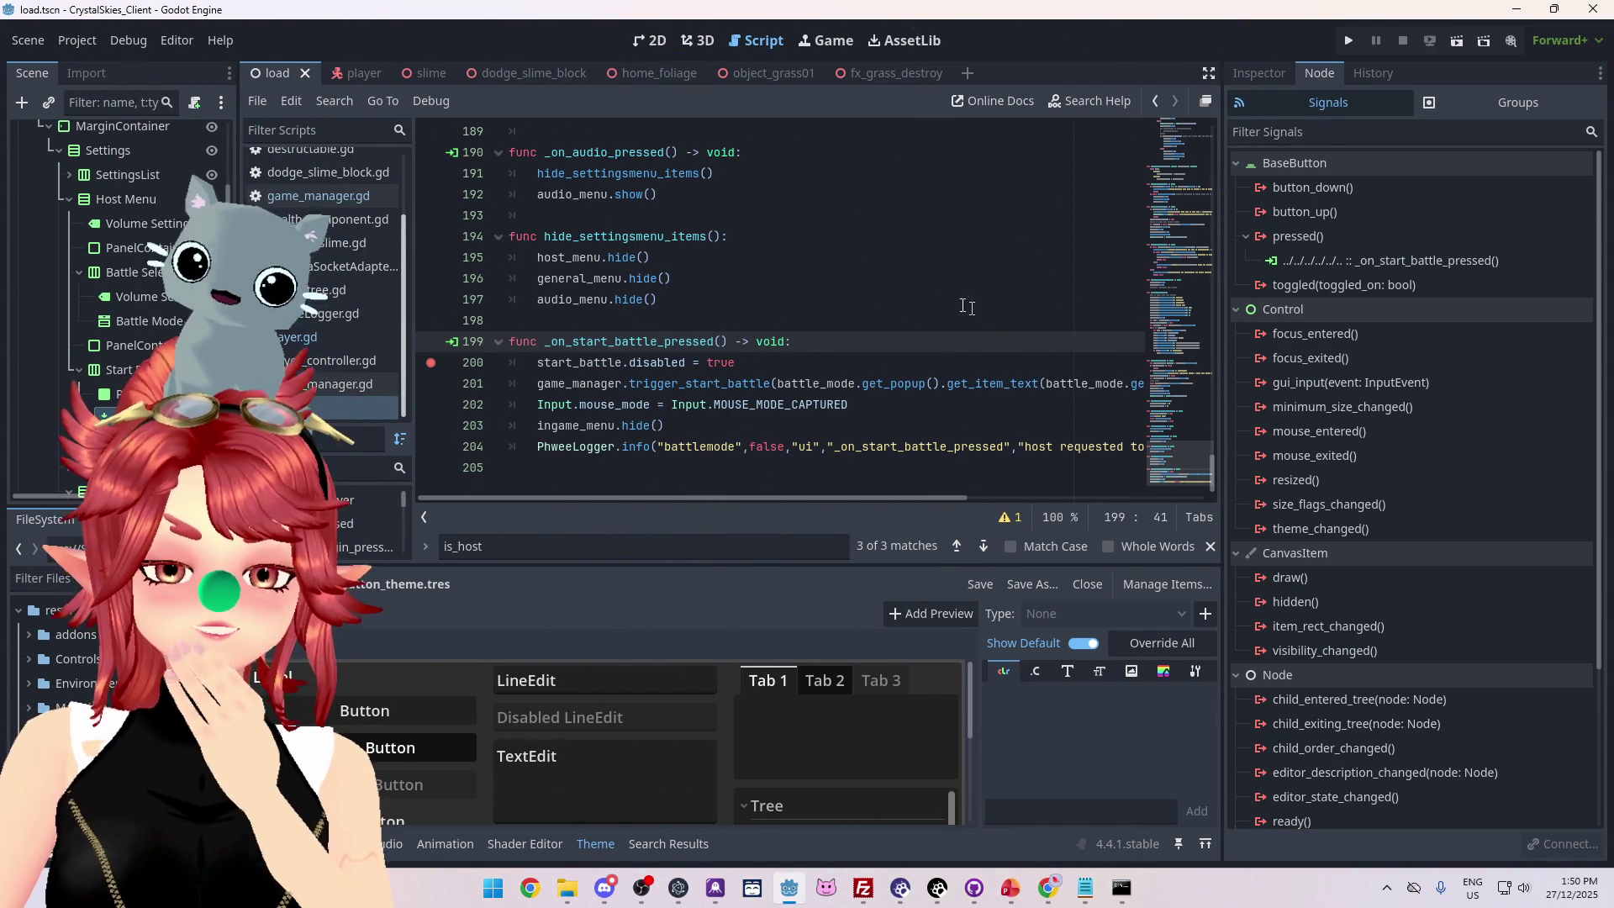
{"action": "left_click", "coordinate": [715, 304]}
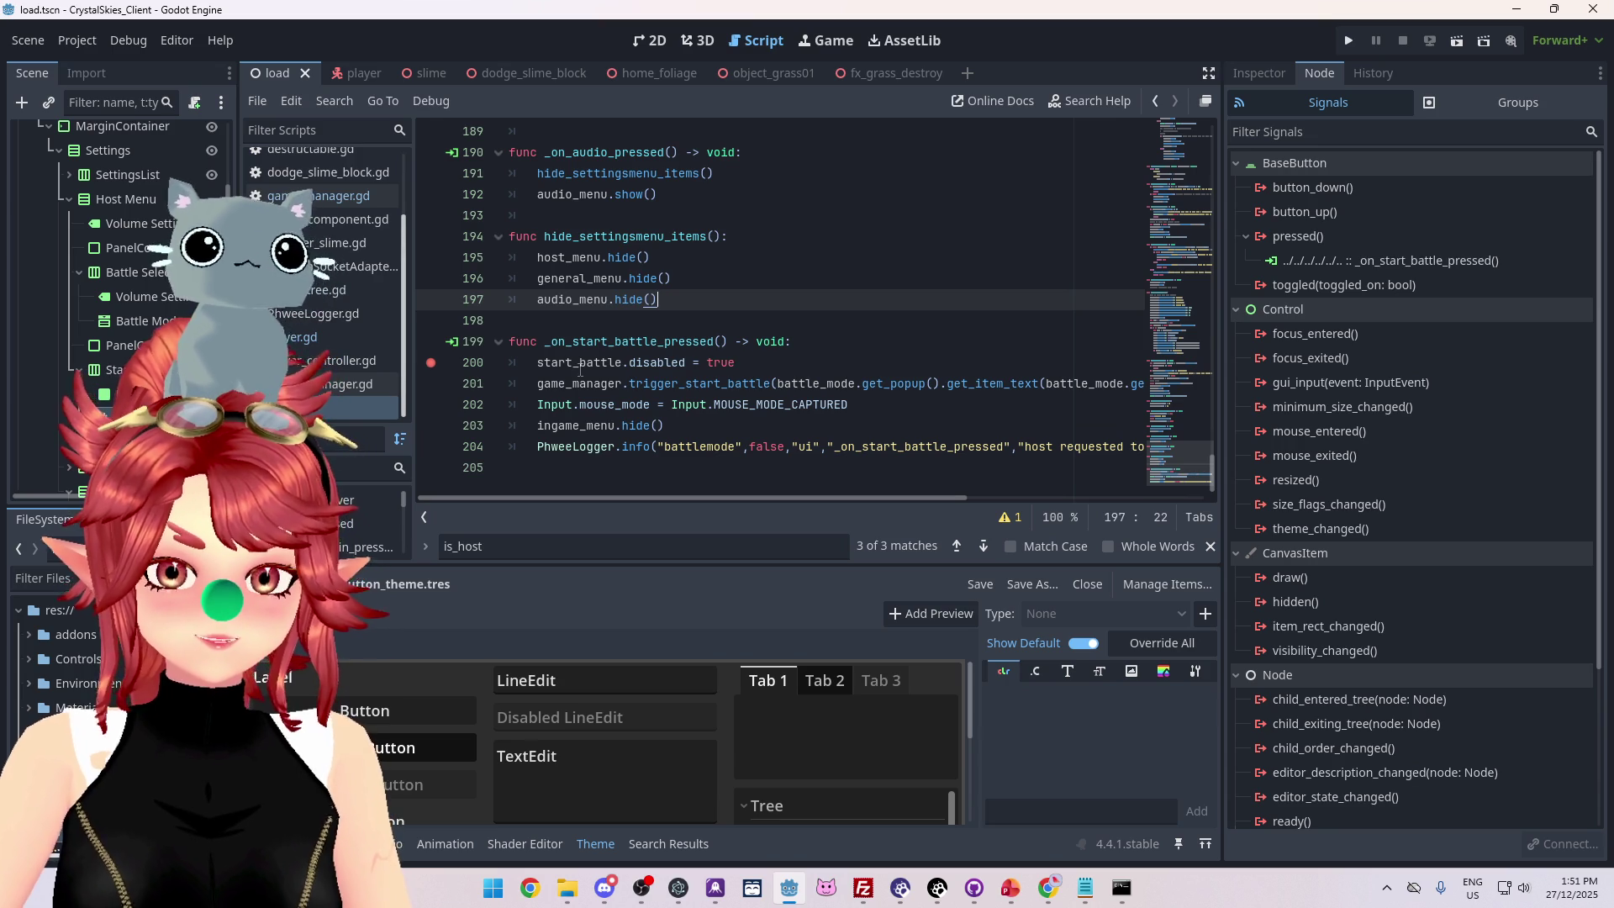
{"action": "mouse_move", "coordinate": [580, 369]}
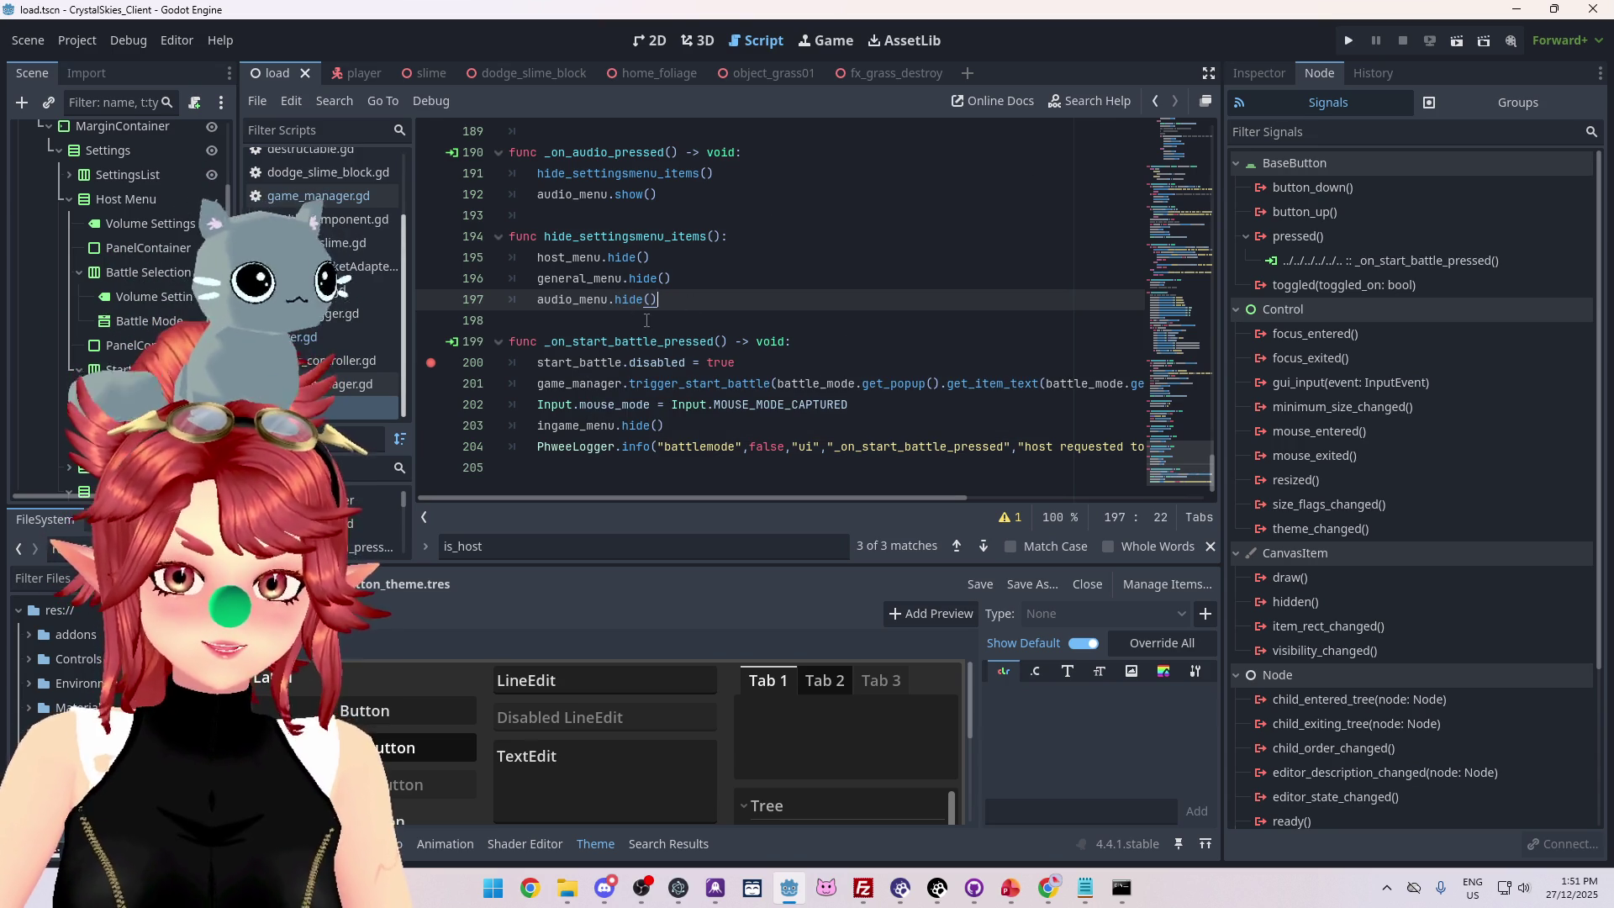
{"action": "mouse_move", "coordinate": [774, 498]}
{"action": "left_mouse_down"}
{"action": "mouse_move", "coordinate": [936, 506]}
{"action": "mouse_move", "coordinate": [667, 487]}
{"action": "left_mouse_up"}
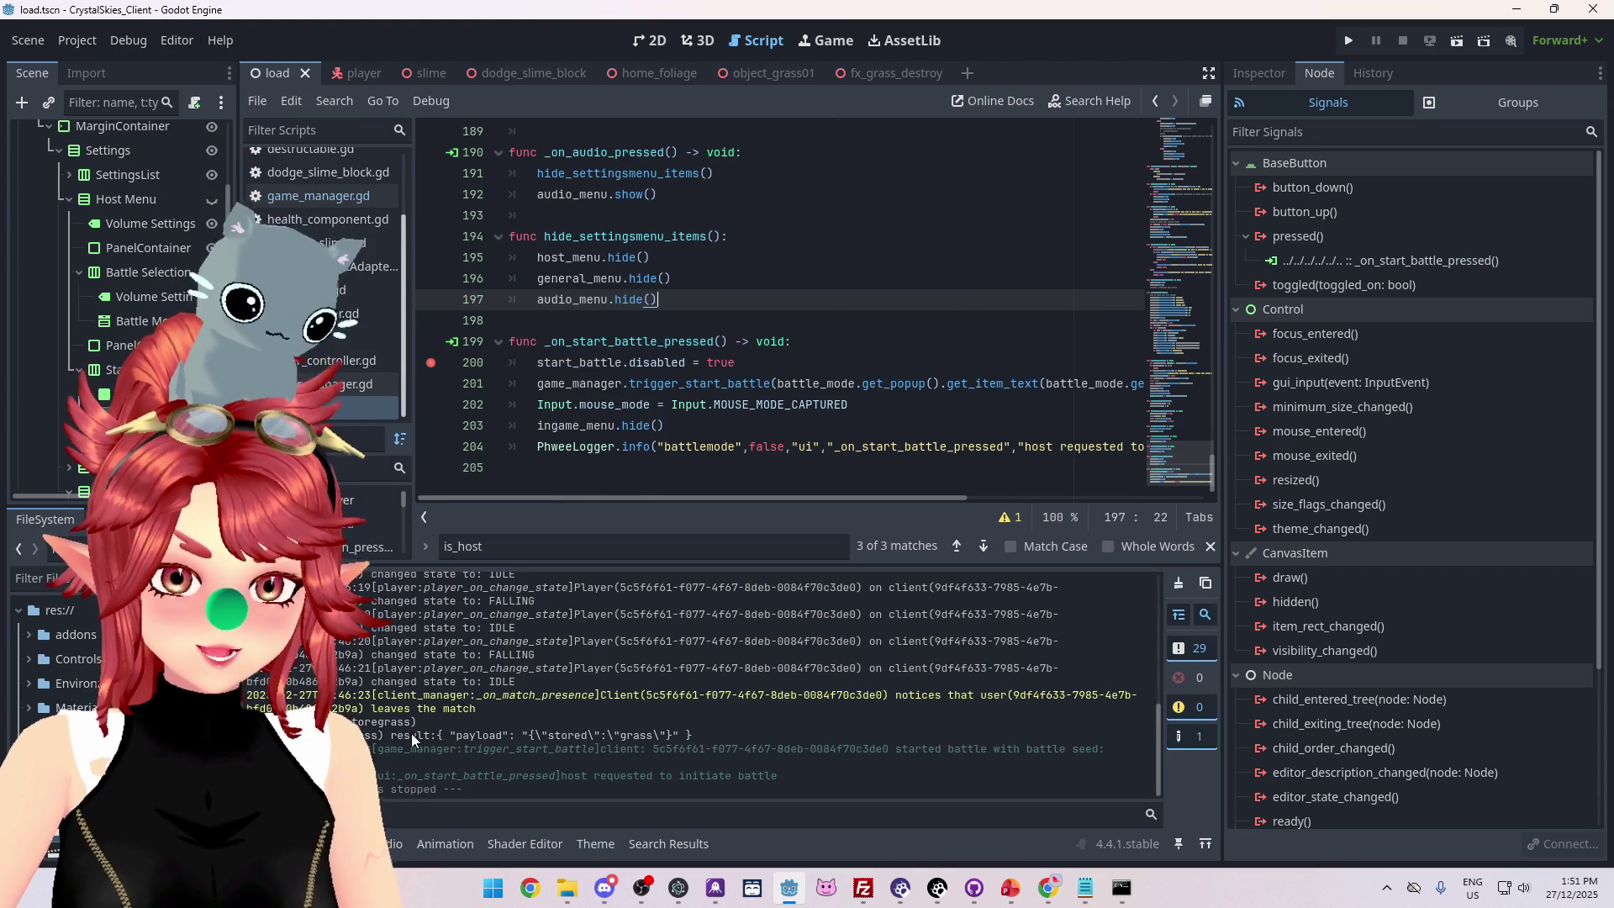
Look through the Output log and select the host2 messages.
{"action": "scroll", "coordinate": [883, 719], "scroll_direction": "up", "scroll_amount": 5}
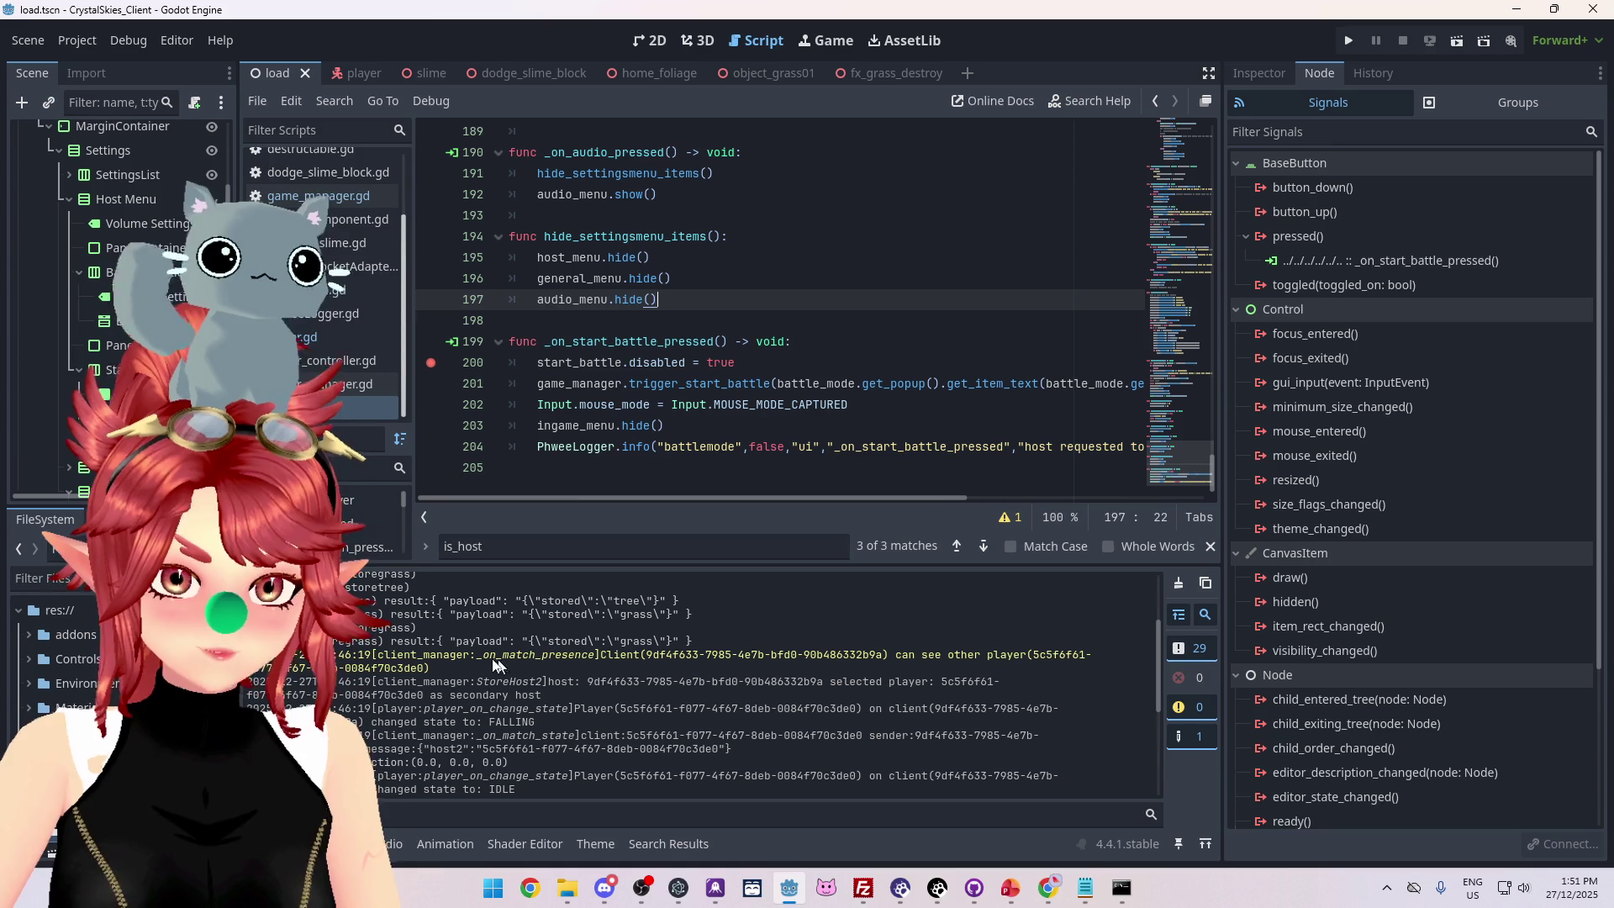
{"action": "scroll", "coordinate": [1019, 496], "scroll_direction": "right", "scroll_amount": 5}
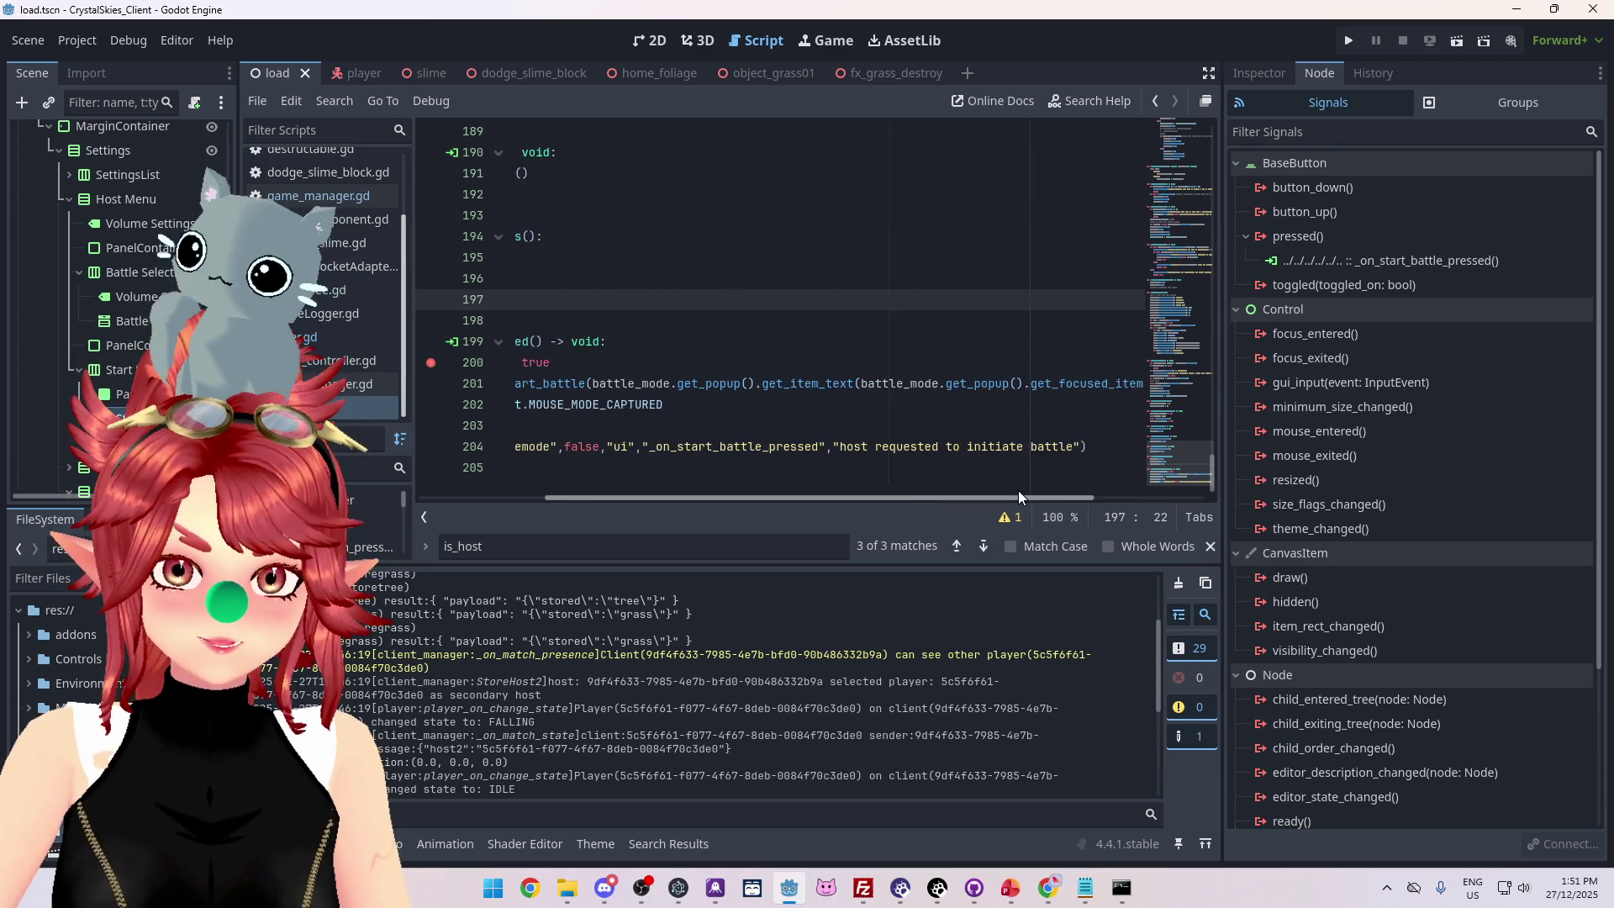
{"action": "scroll", "coordinate": [1017, 491], "scroll_direction": "left", "scroll_amount": 5}
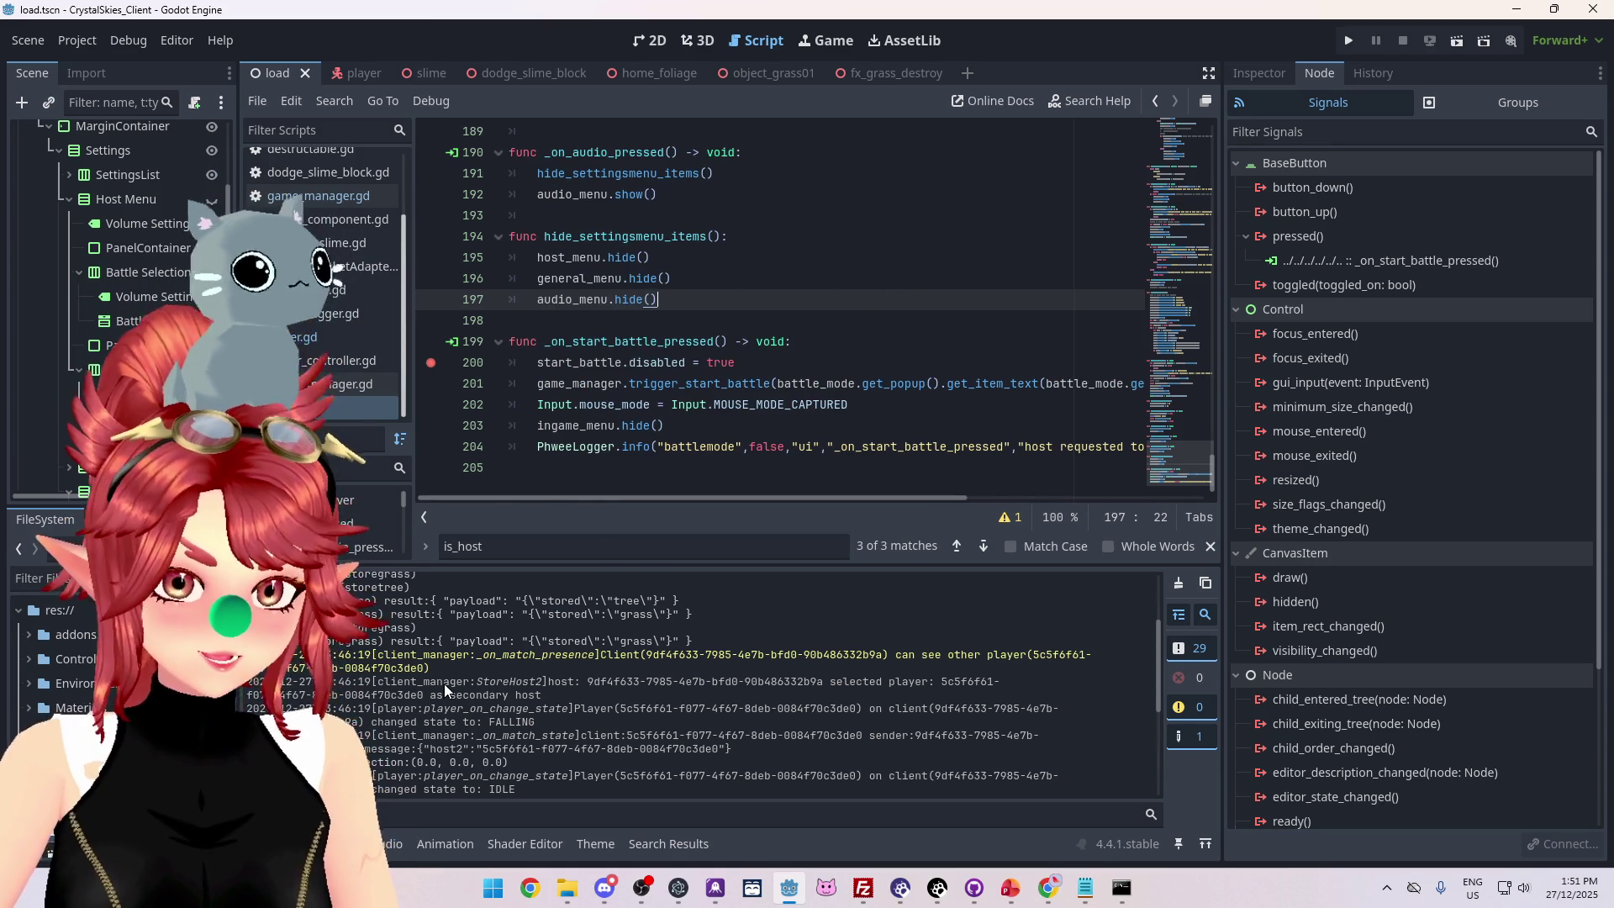
{"action": "scroll", "coordinate": [420, 681], "scroll_direction": "down", "scroll_amount": 1}
{"action": "scroll", "coordinate": [420, 681], "scroll_direction": "down", "scroll_amount": 3}
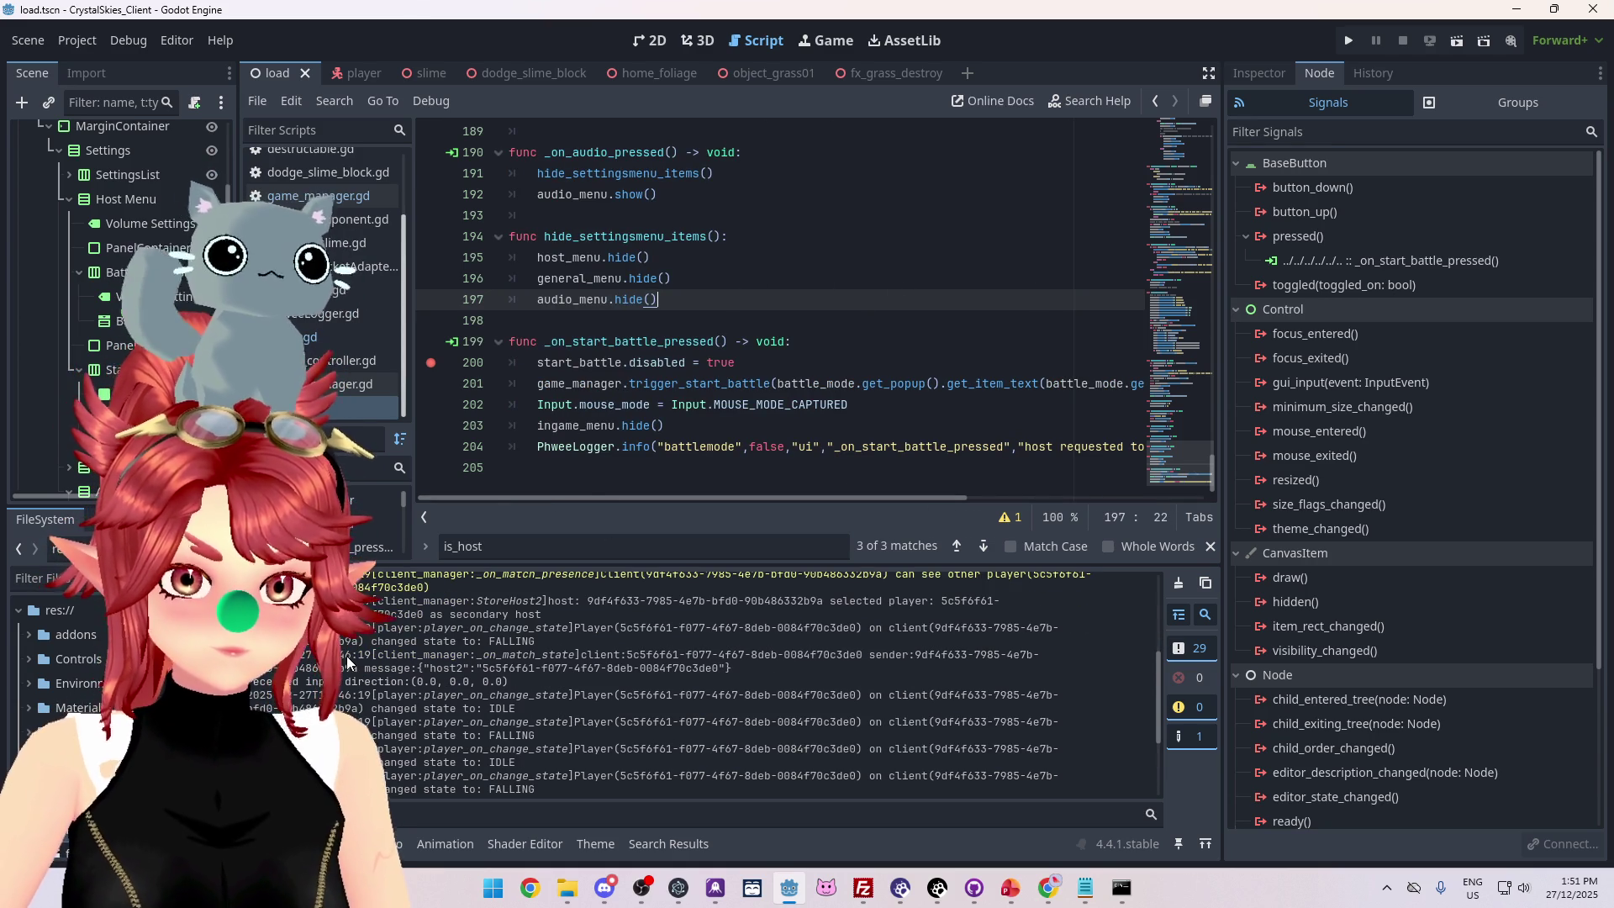
{"action": "scroll", "coordinate": [353, 689], "scroll_direction": "up", "scroll_amount": 2}
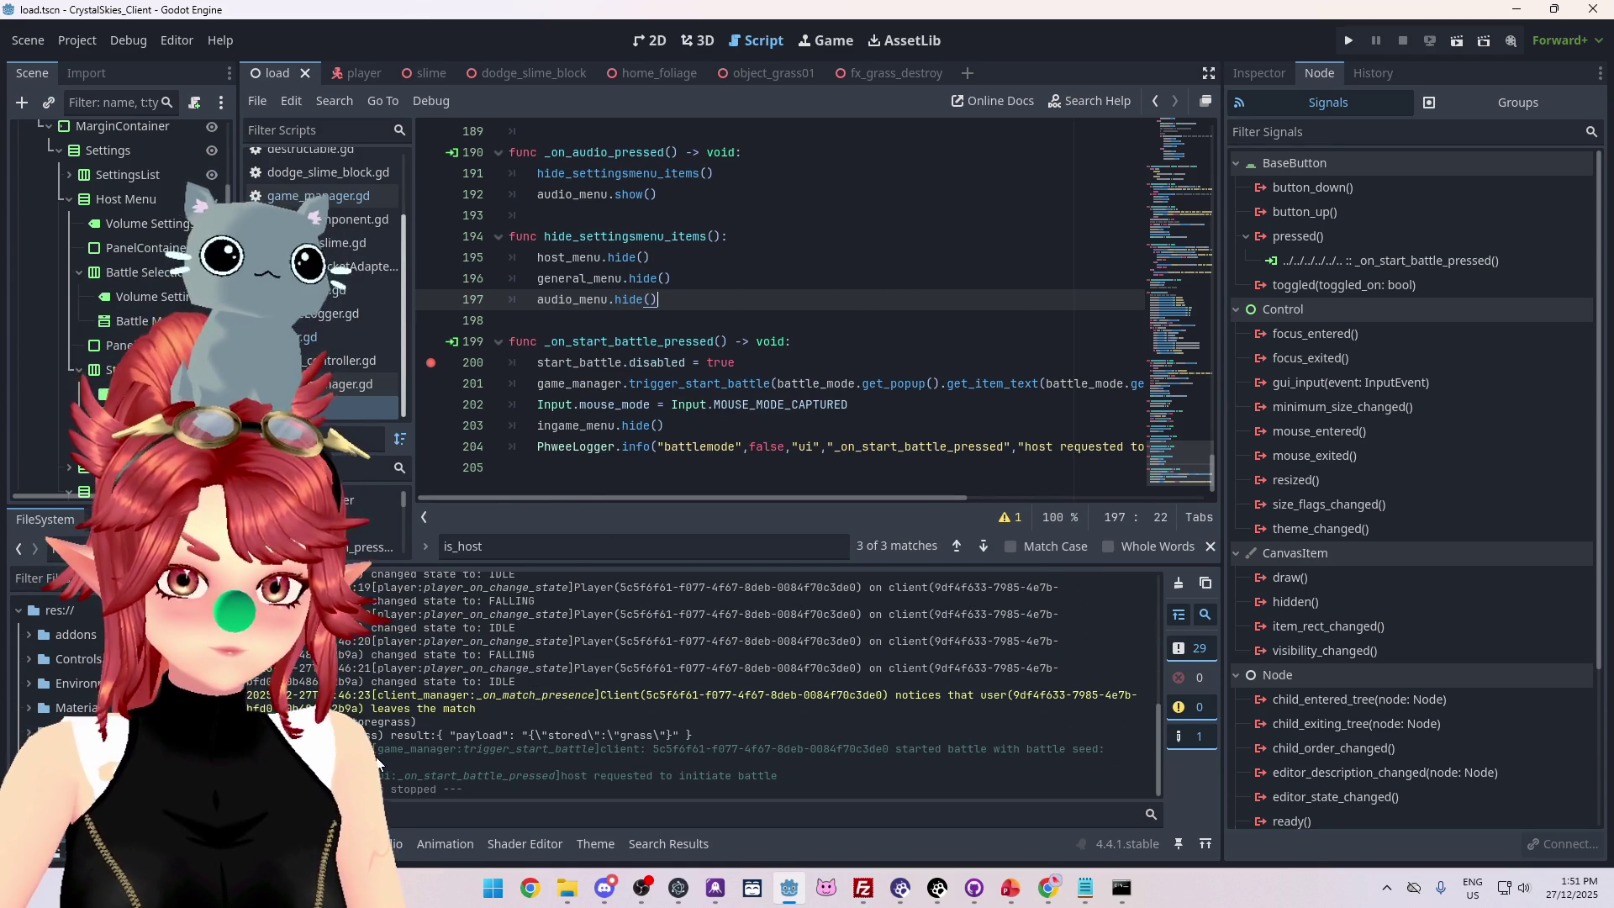
{"action": "scroll", "coordinate": [374, 759], "scroll_direction": "up", "scroll_amount": 6}
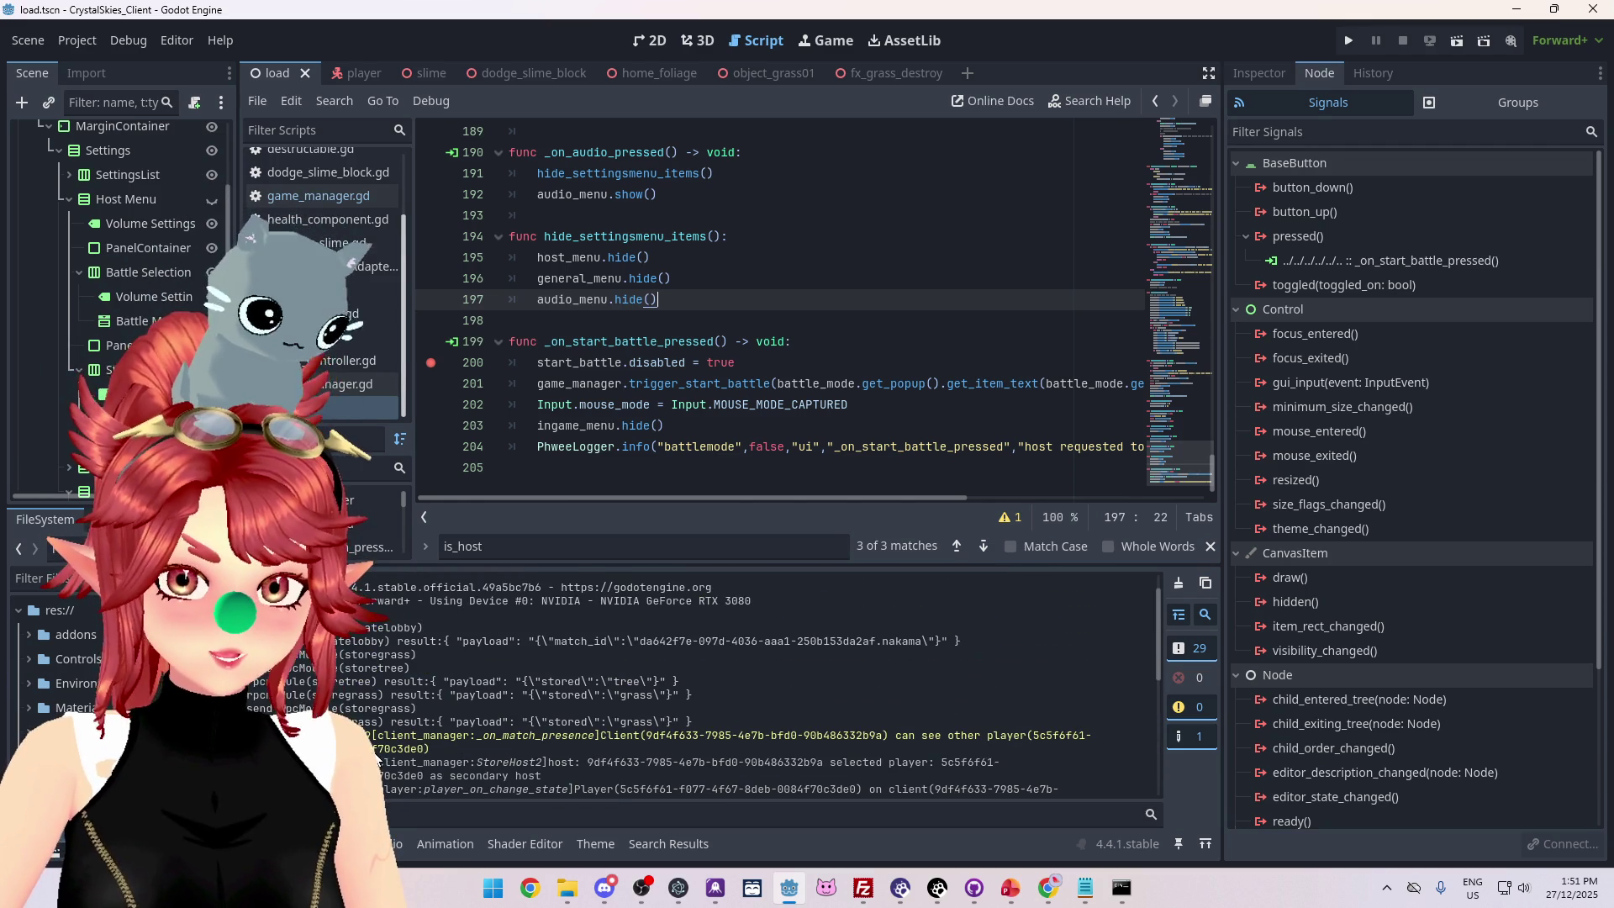
{"action": "scroll", "coordinate": [857, 738], "scroll_direction": "down", "scroll_amount": 2}
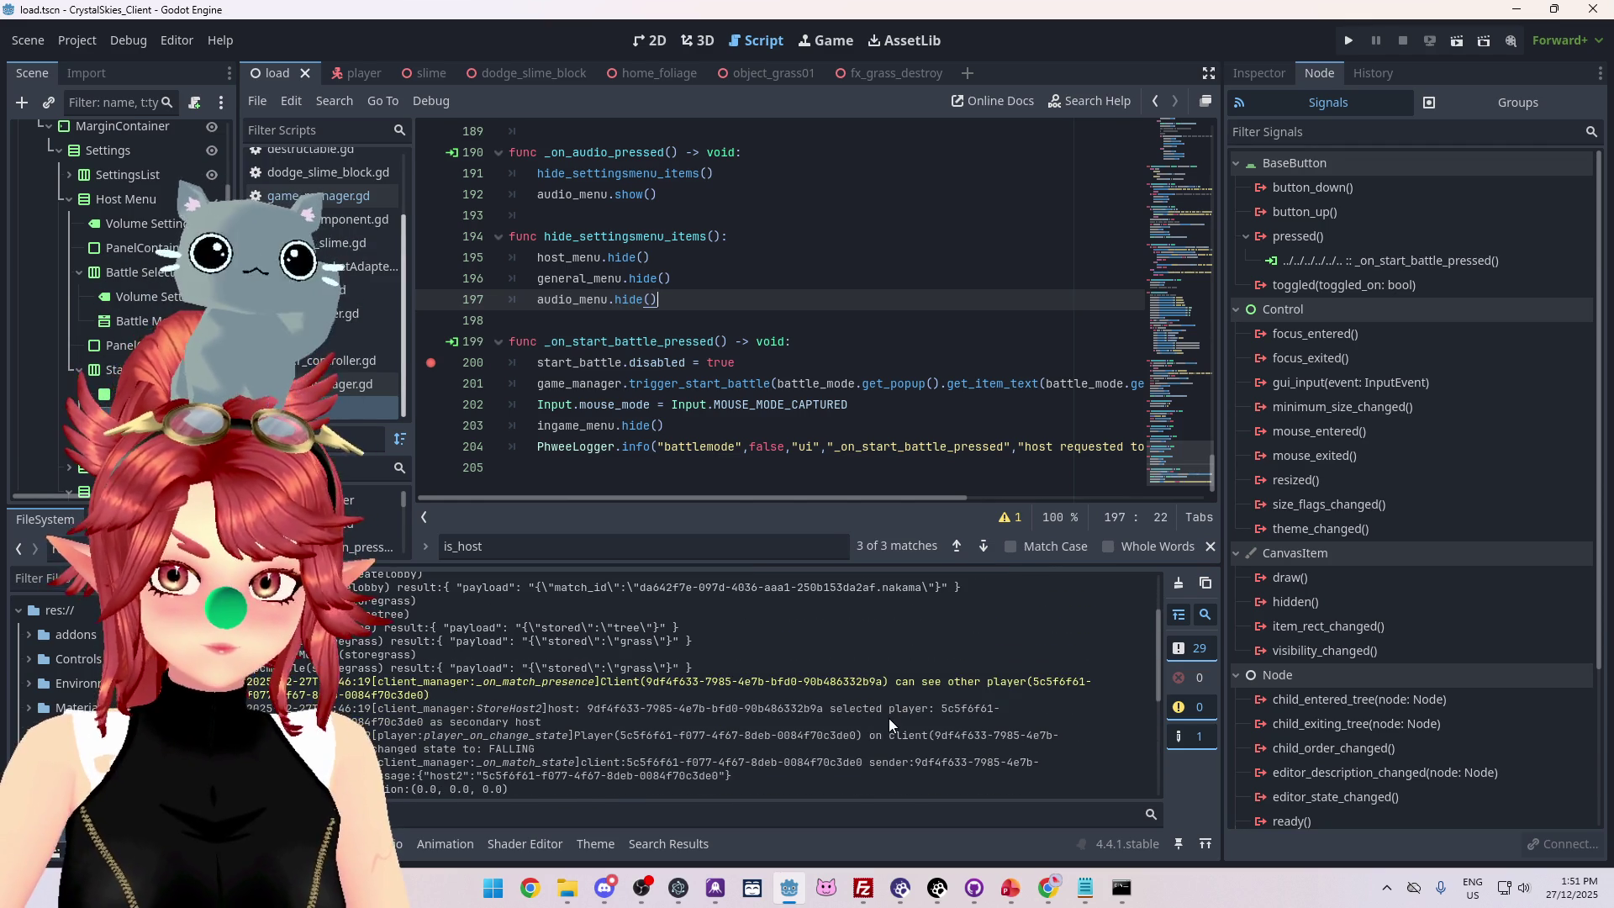
{"action": "left_click_drag", "start_coordinate": [547, 681], "coordinate": [616, 699]}
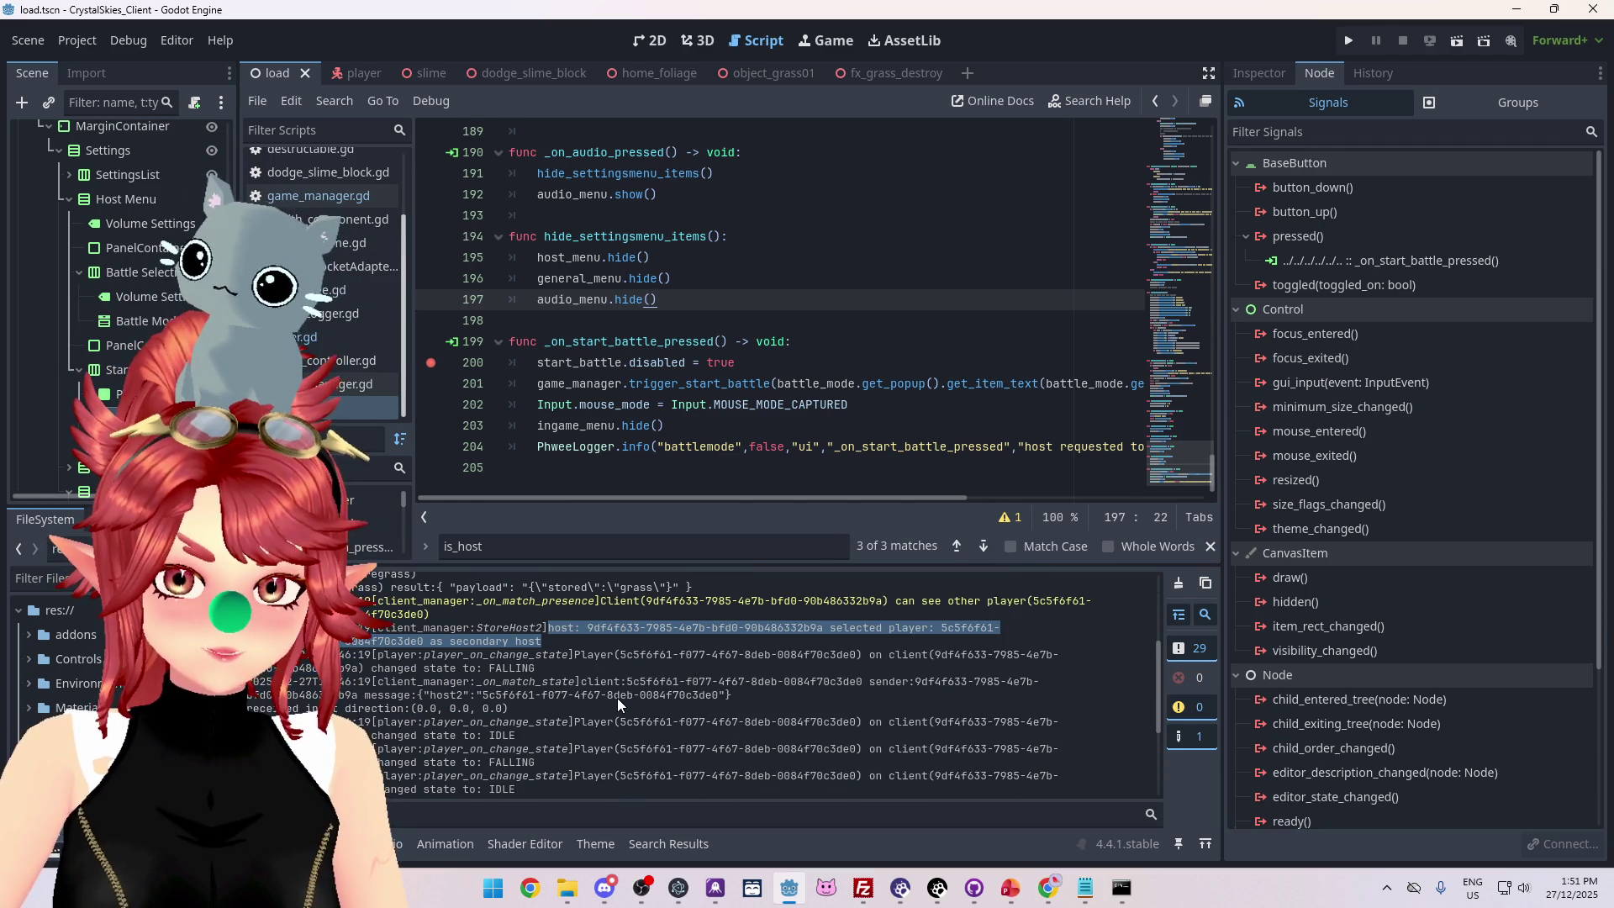
{"action": "left_click_drag", "start_coordinate": [369, 694], "coordinate": [736, 696]}
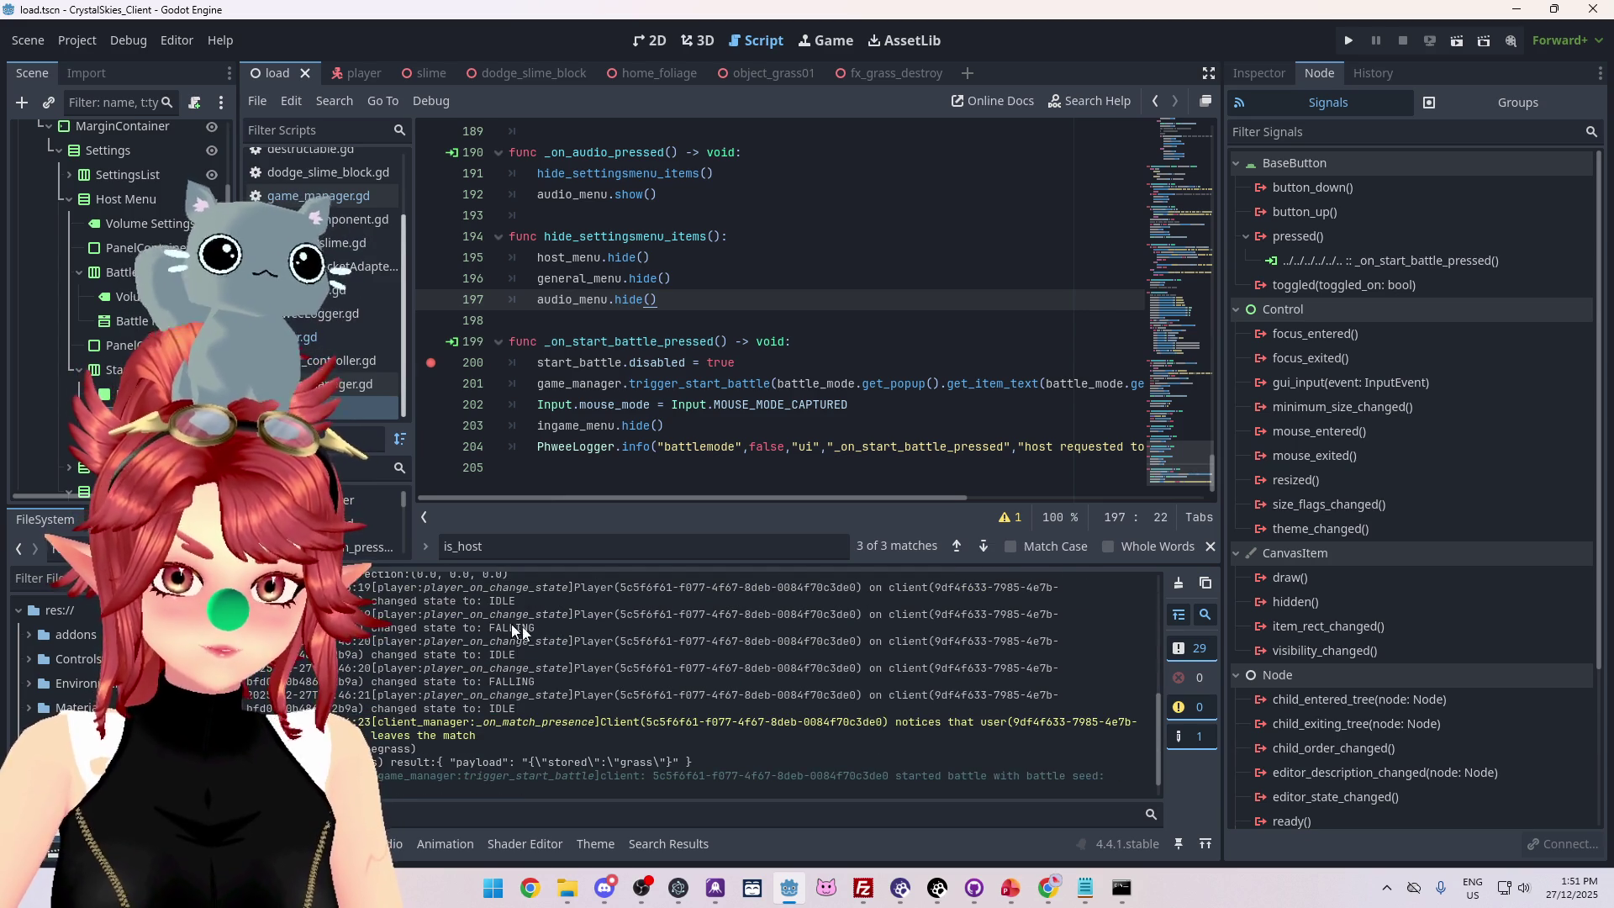
Select the 'host requested to initiate battle' line, then jump to trigger_start_battle's definition.
{"action": "scroll", "coordinate": [573, 654], "scroll_direction": "up", "scroll_amount": 2}
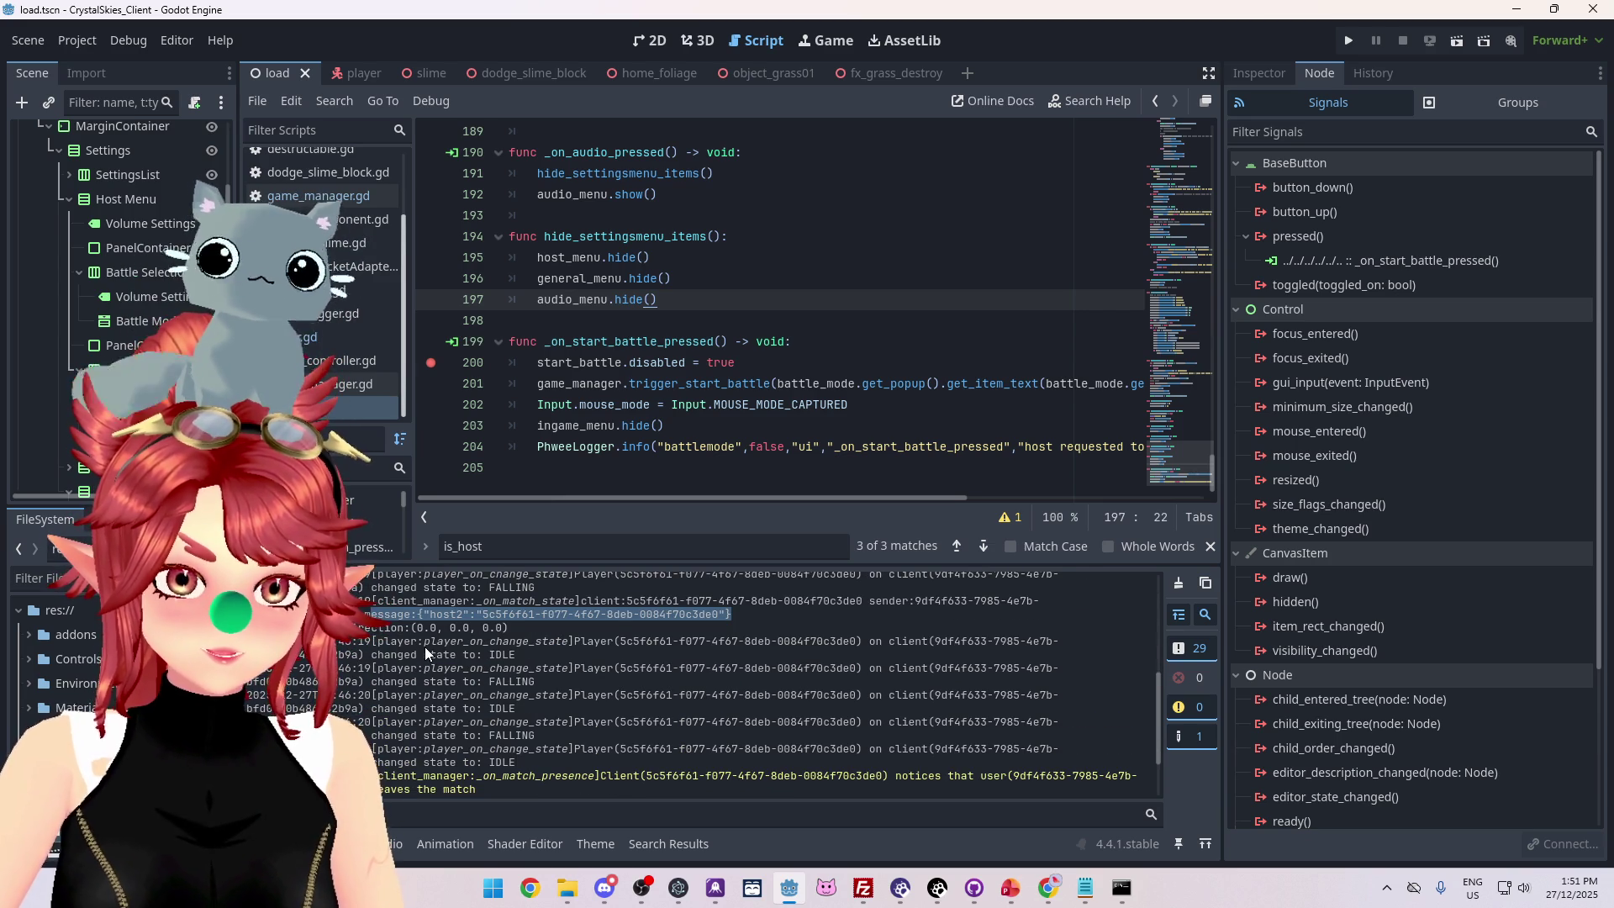
{"action": "scroll", "coordinate": [423, 649], "scroll_direction": "down", "scroll_amount": 1}
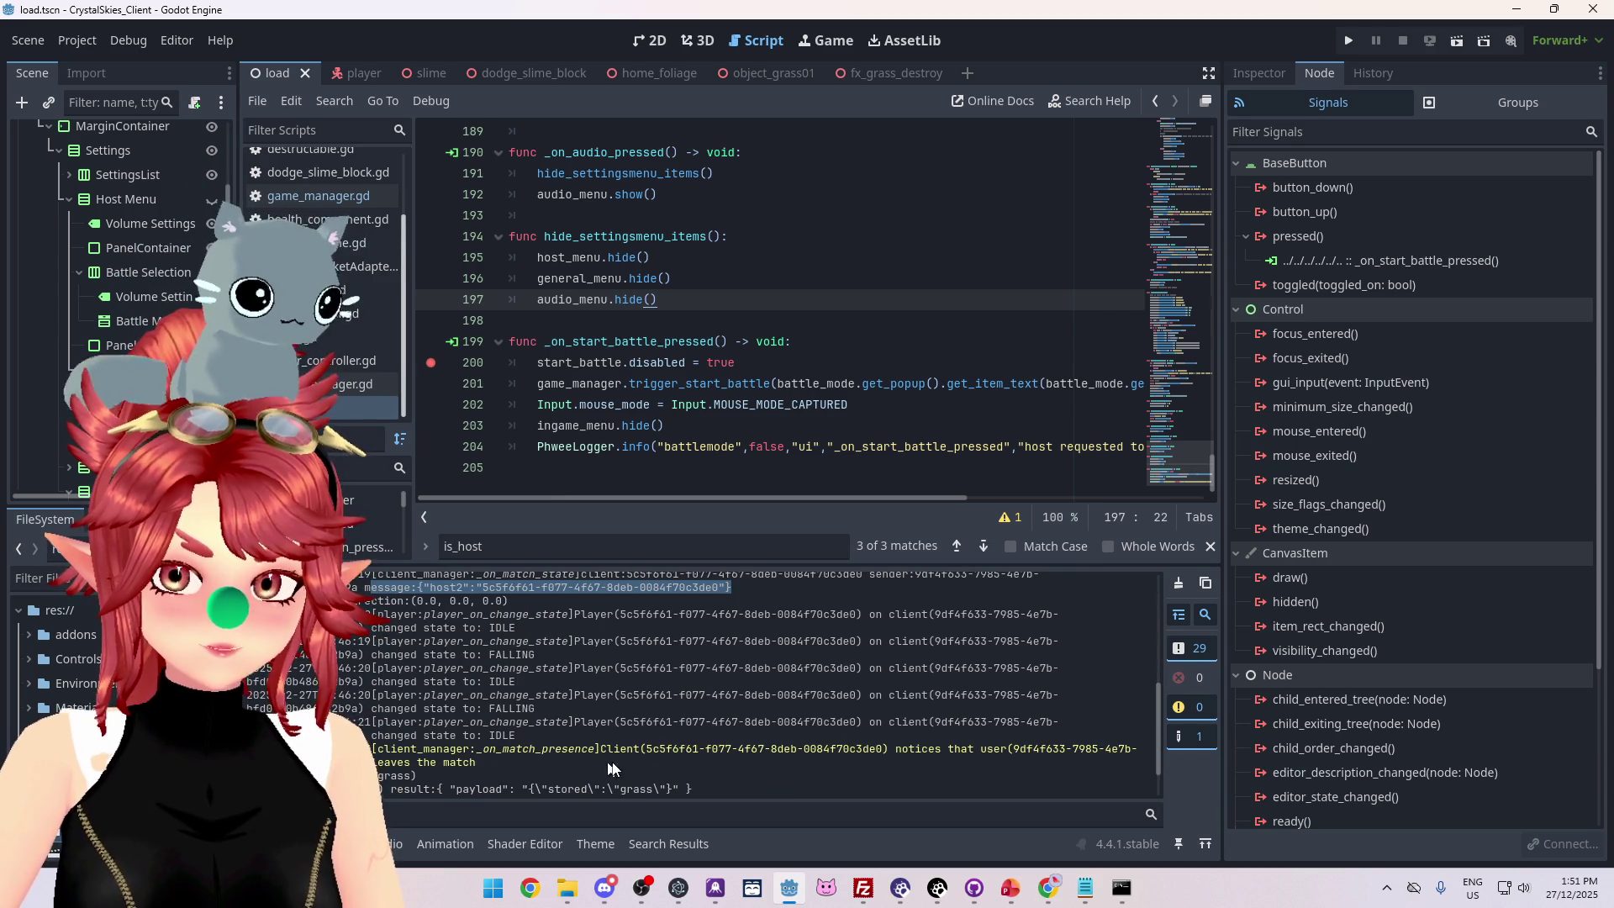
{"action": "left_click_drag", "start_coordinate": [496, 760], "coordinate": [538, 747]}
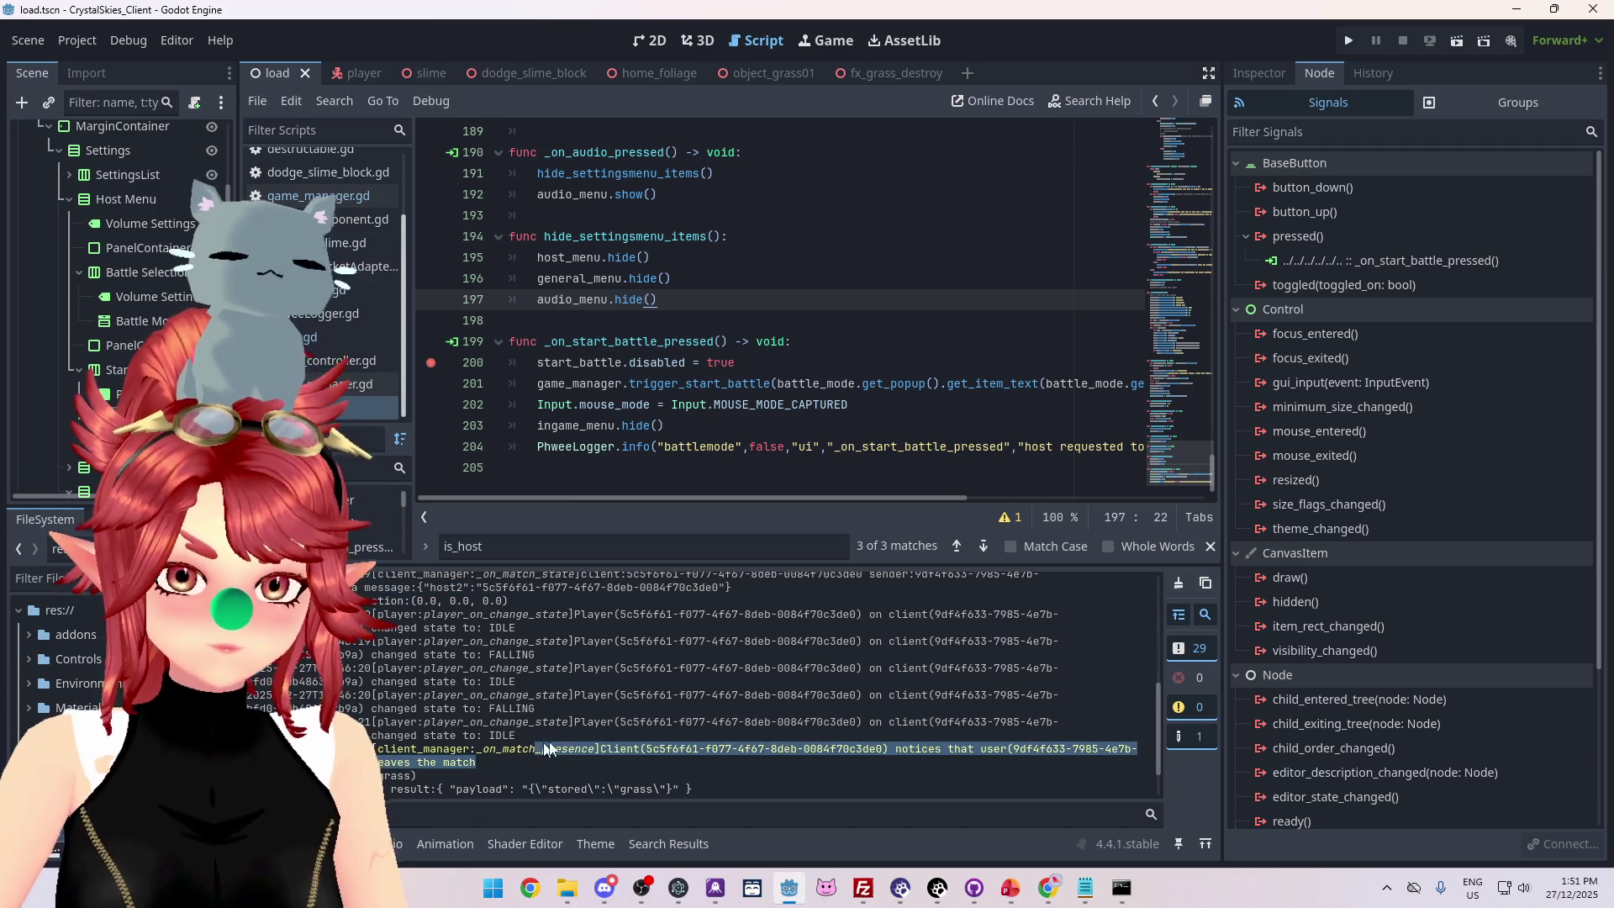
{"action": "scroll", "coordinate": [610, 727], "scroll_direction": "down", "scroll_amount": 2}
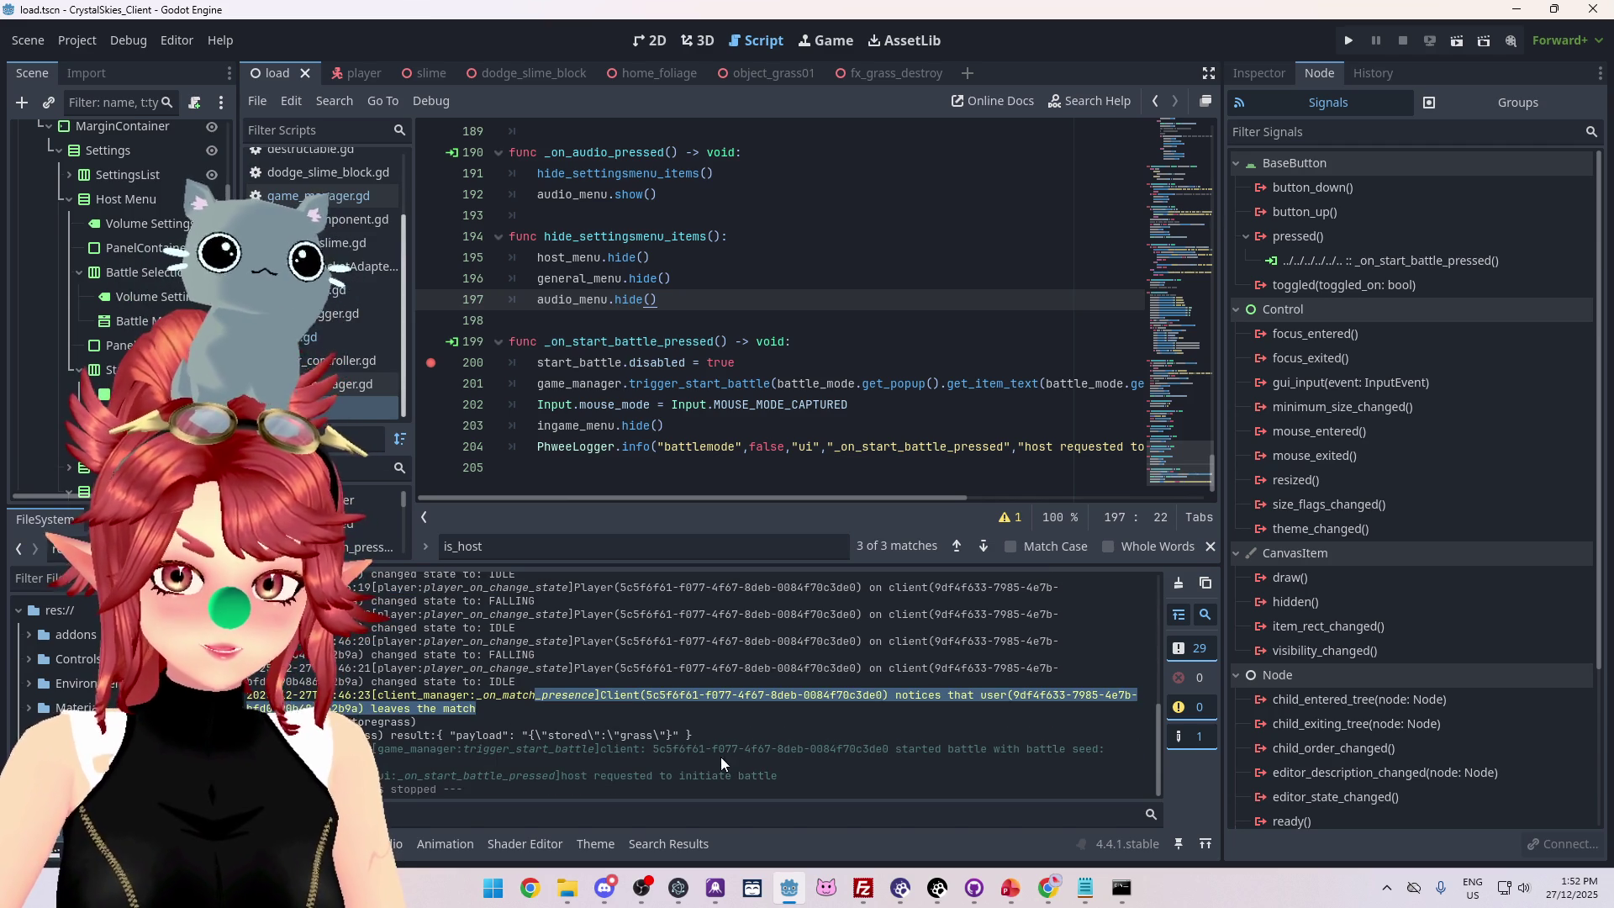
{"action": "mouse_move", "coordinate": [794, 773]}
{"action": "left_mouse_down"}
{"action": "mouse_move", "coordinate": [538, 777]}
{"action": "mouse_move", "coordinate": [565, 778]}
{"action": "left_mouse_up"}
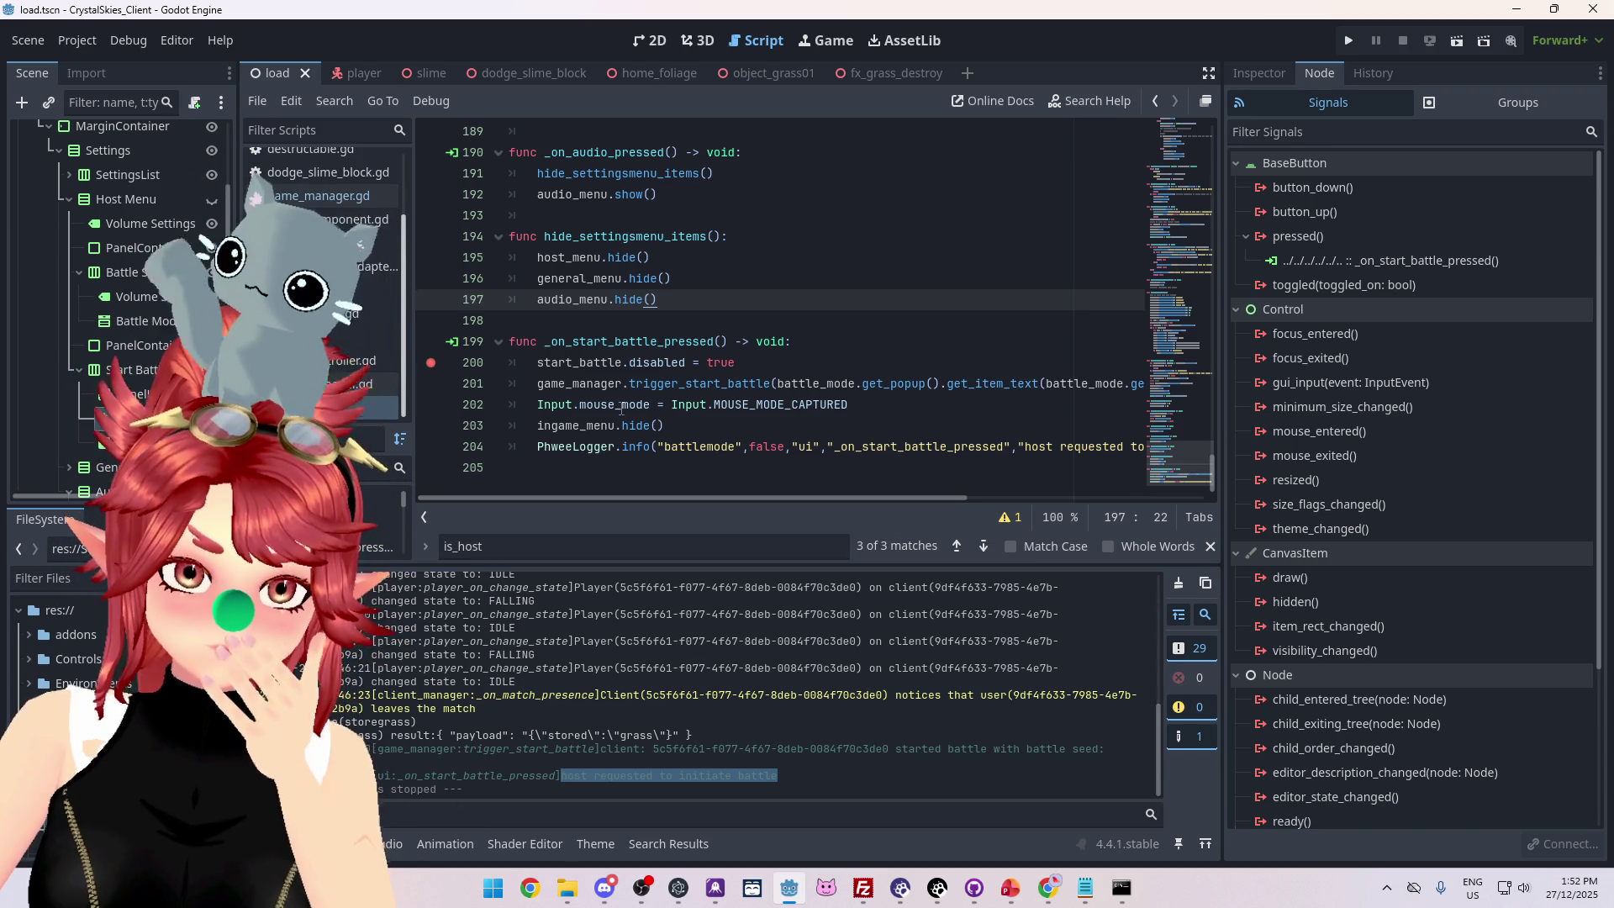
{"action": "mouse_move", "coordinate": [836, 497]}
{"action": "left_mouse_down"}
{"action": "mouse_move", "coordinate": [1027, 498]}
{"action": "mouse_move", "coordinate": [785, 481]}
{"action": "mouse_move", "coordinate": [1016, 462]}
{"action": "mouse_move", "coordinate": [802, 462]}
{"action": "left_mouse_up"}
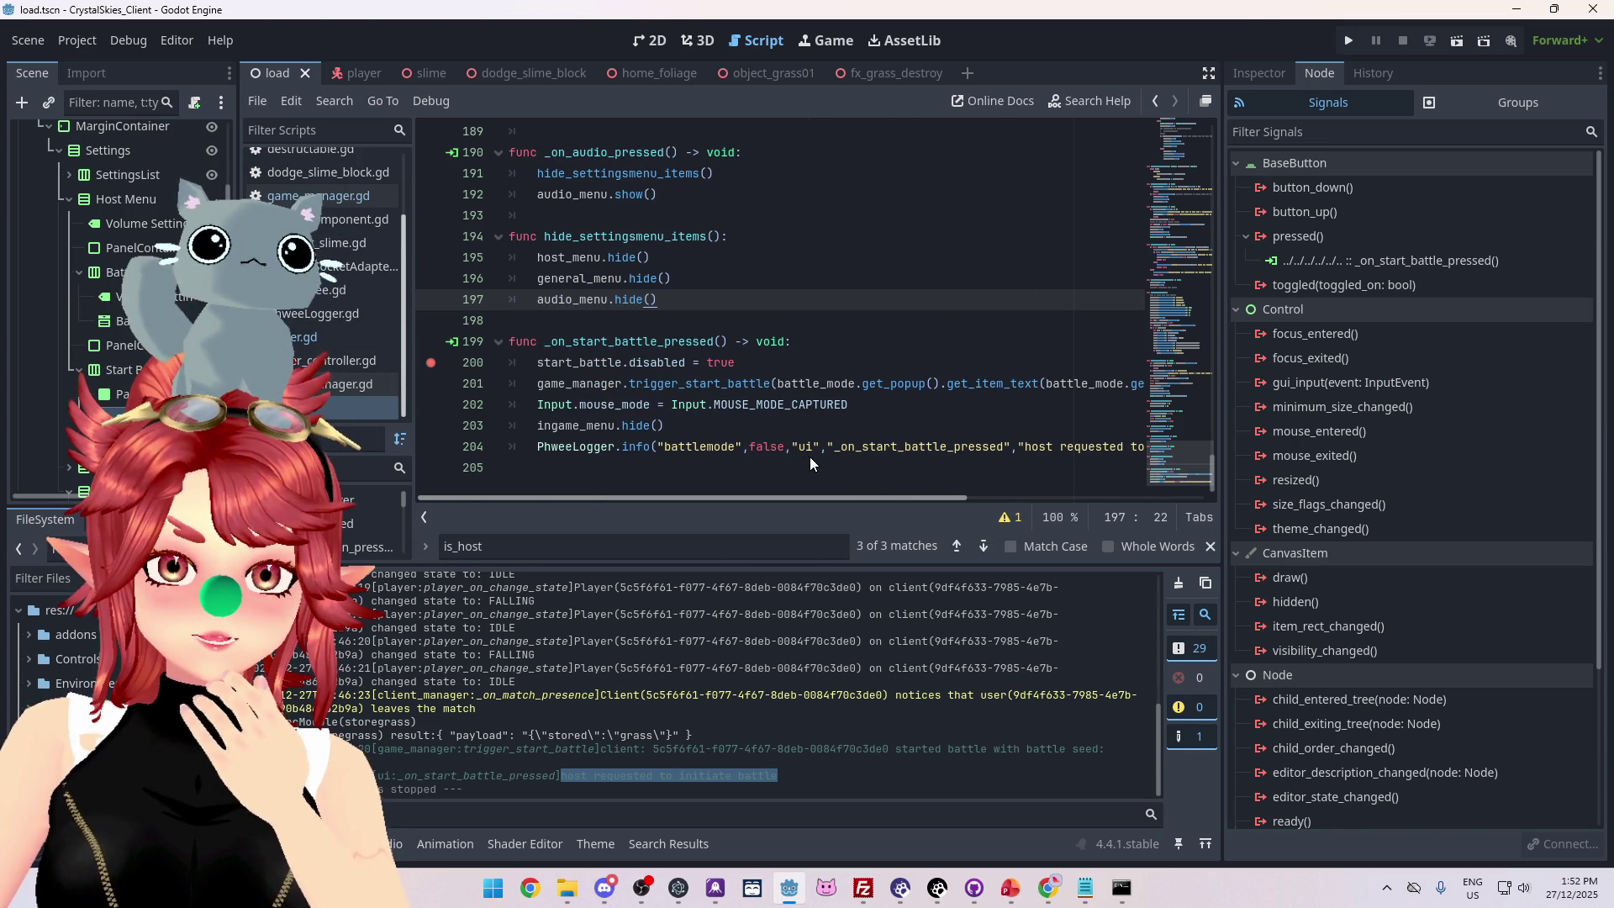
{"action": "mouse_move", "coordinate": [815, 457]}
{"action": "left_mouse_down"}
{"action": "mouse_move", "coordinate": [985, 456]}
{"action": "mouse_move", "coordinate": [819, 447]}
{"action": "left_mouse_up"}
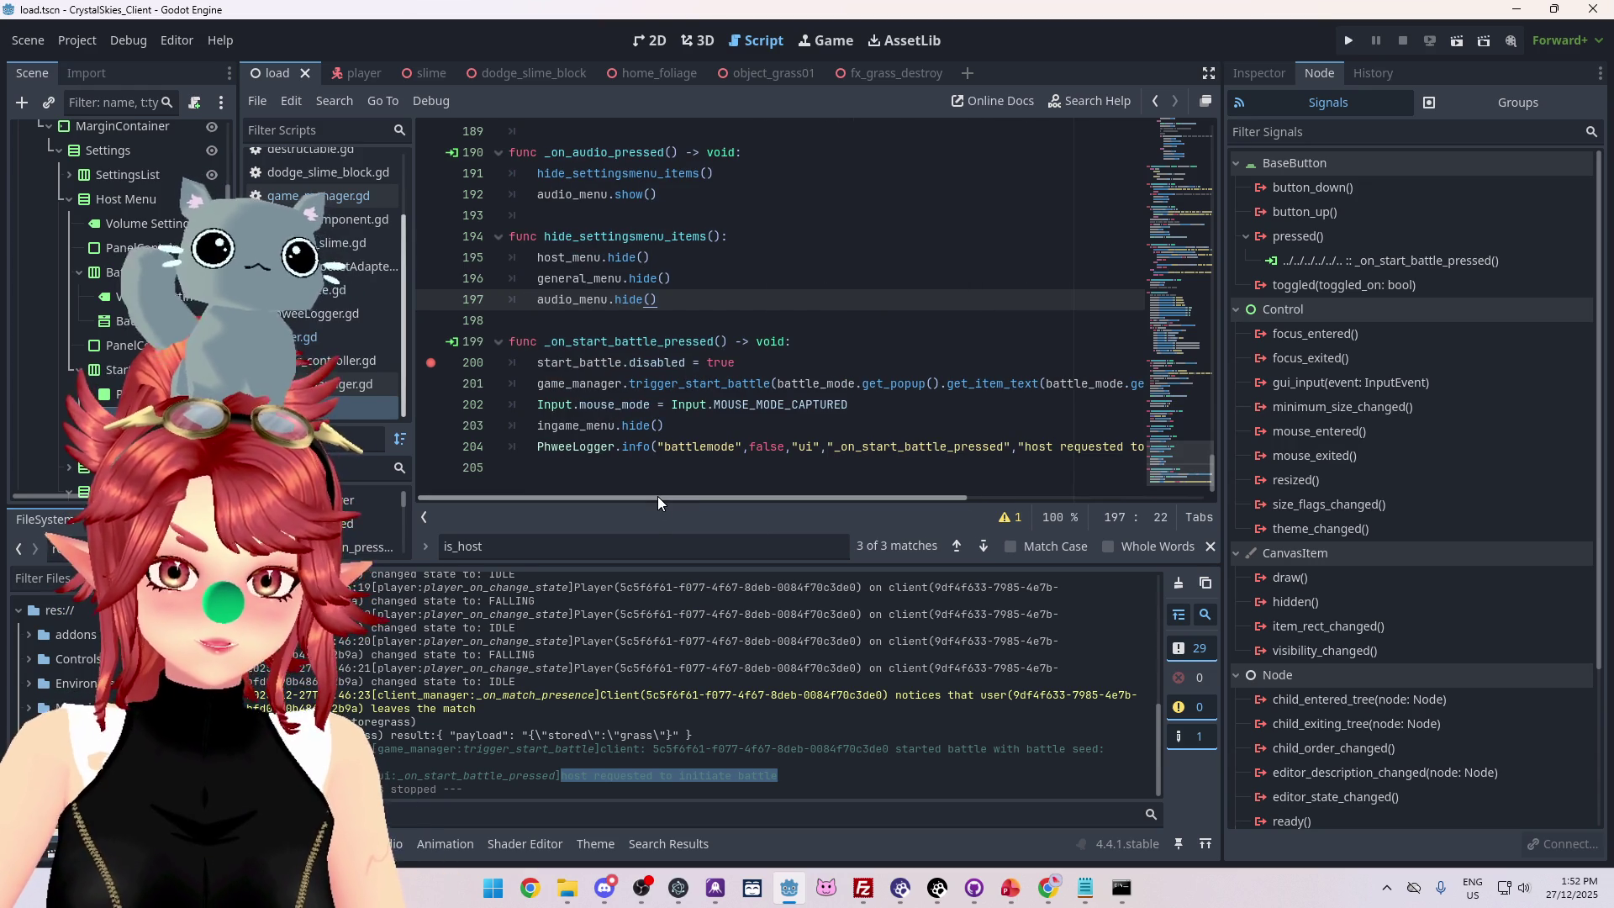
{"action": "left_click", "coordinate": [706, 384], "text": "ctrl"}
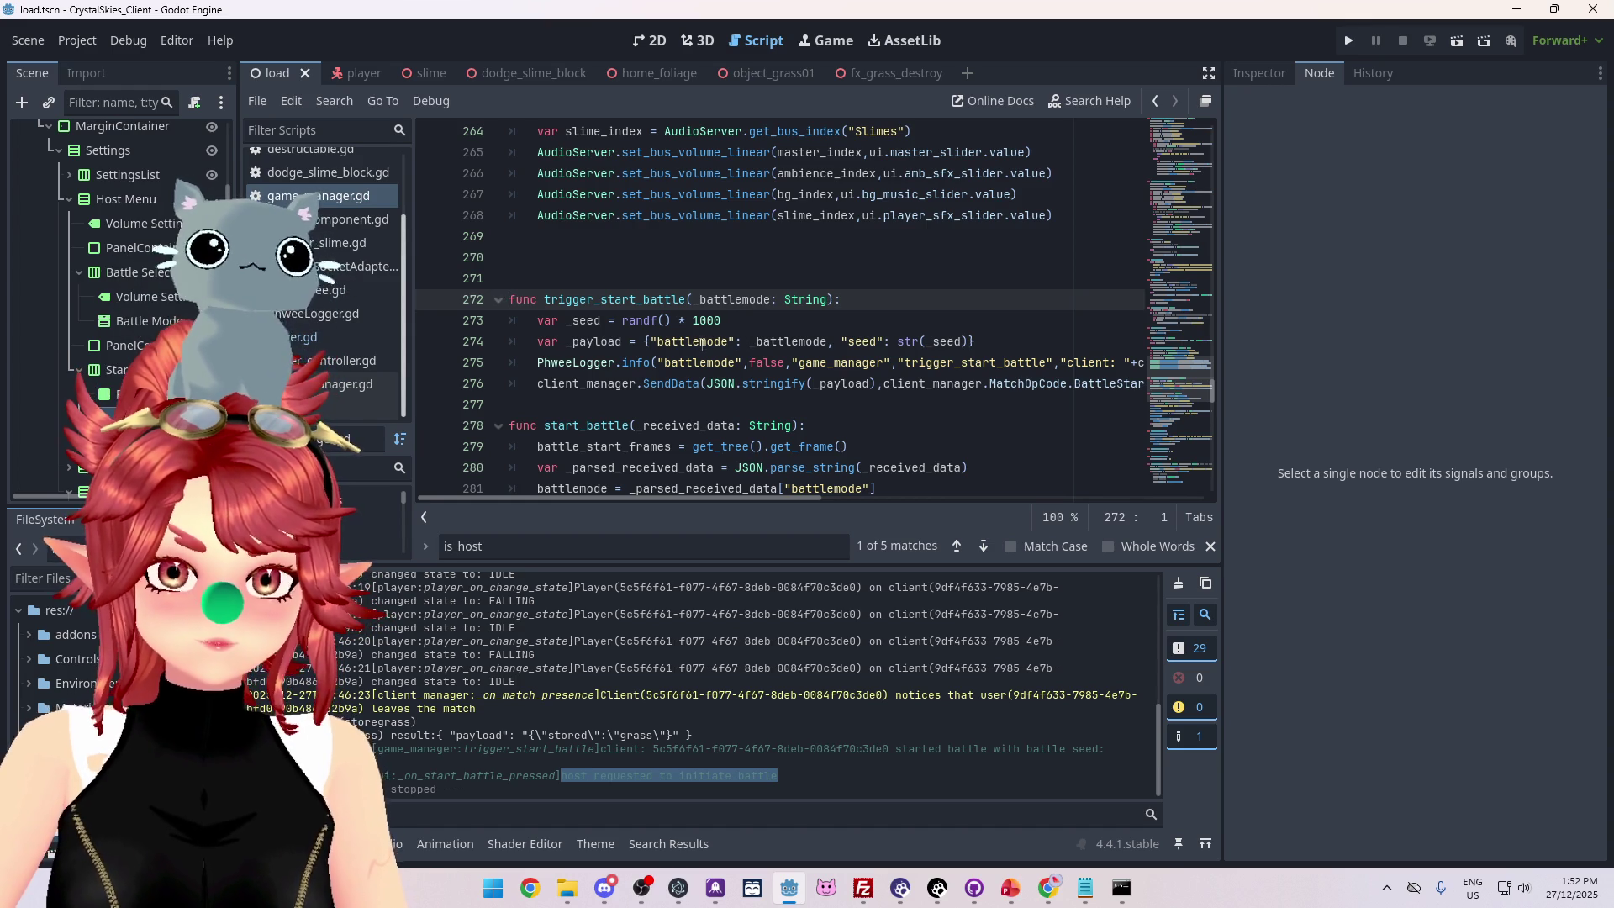
Go back to the start-battle handler and check the battle_mode and get_popup docs.
{"action": "key", "text": "alt+Left"}
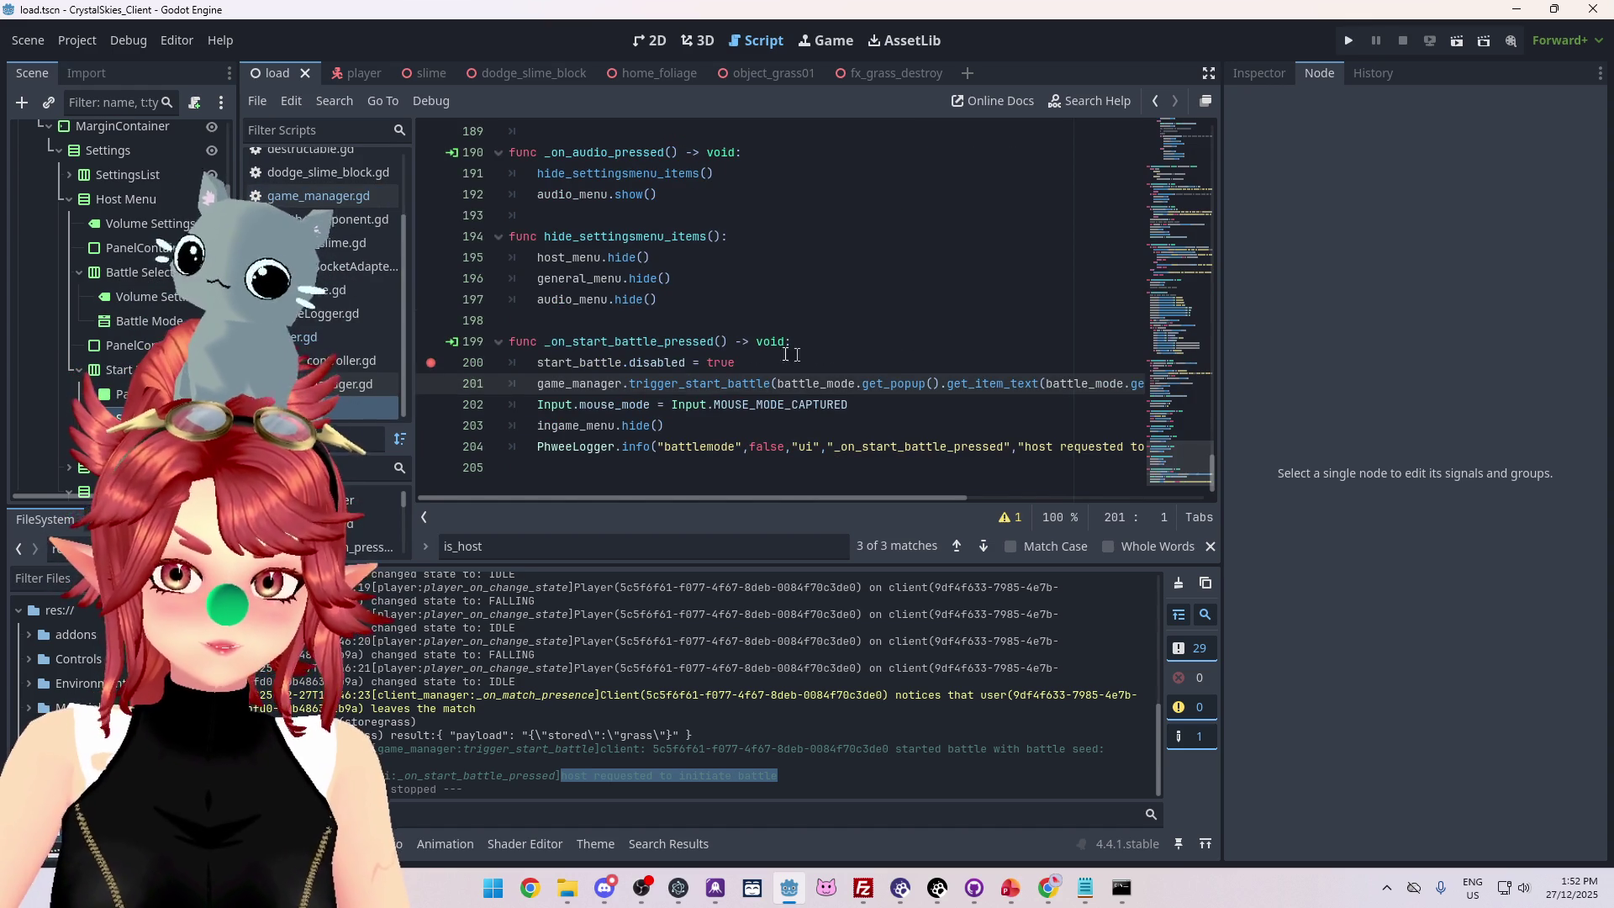
{"action": "mouse_move", "coordinate": [725, 501]}
{"action": "left_mouse_down"}
{"action": "mouse_move", "coordinate": [895, 507]}
{"action": "mouse_move", "coordinate": [866, 506]}
{"action": "left_mouse_up"}
{"action": "mouse_move", "coordinate": [573, 382]}
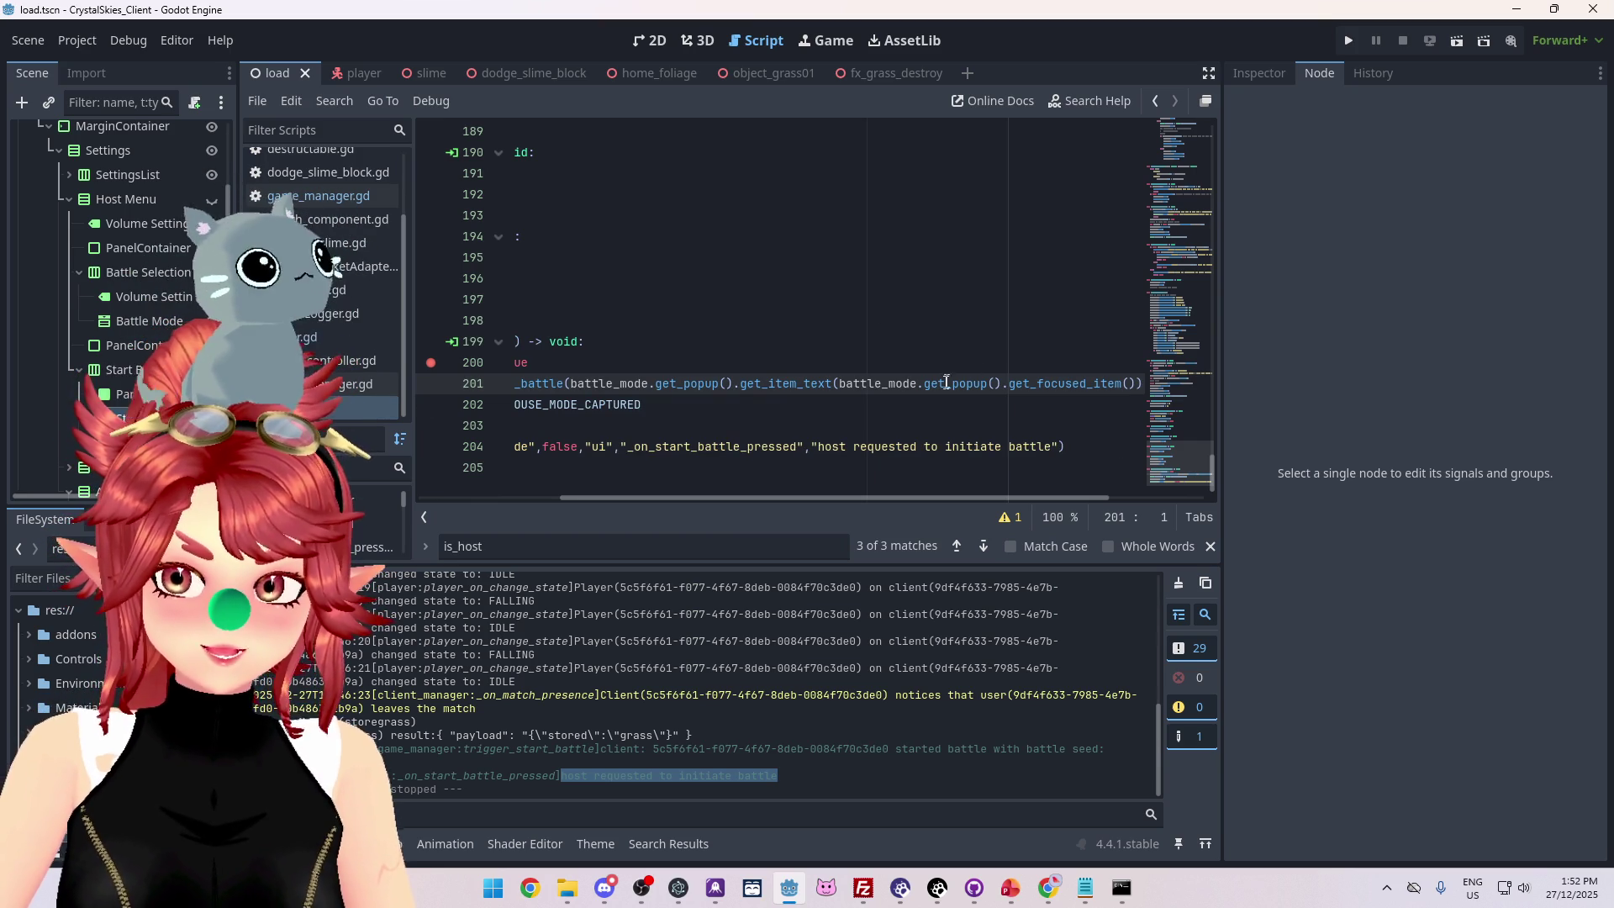
{"action": "mouse_move", "coordinate": [939, 385]}
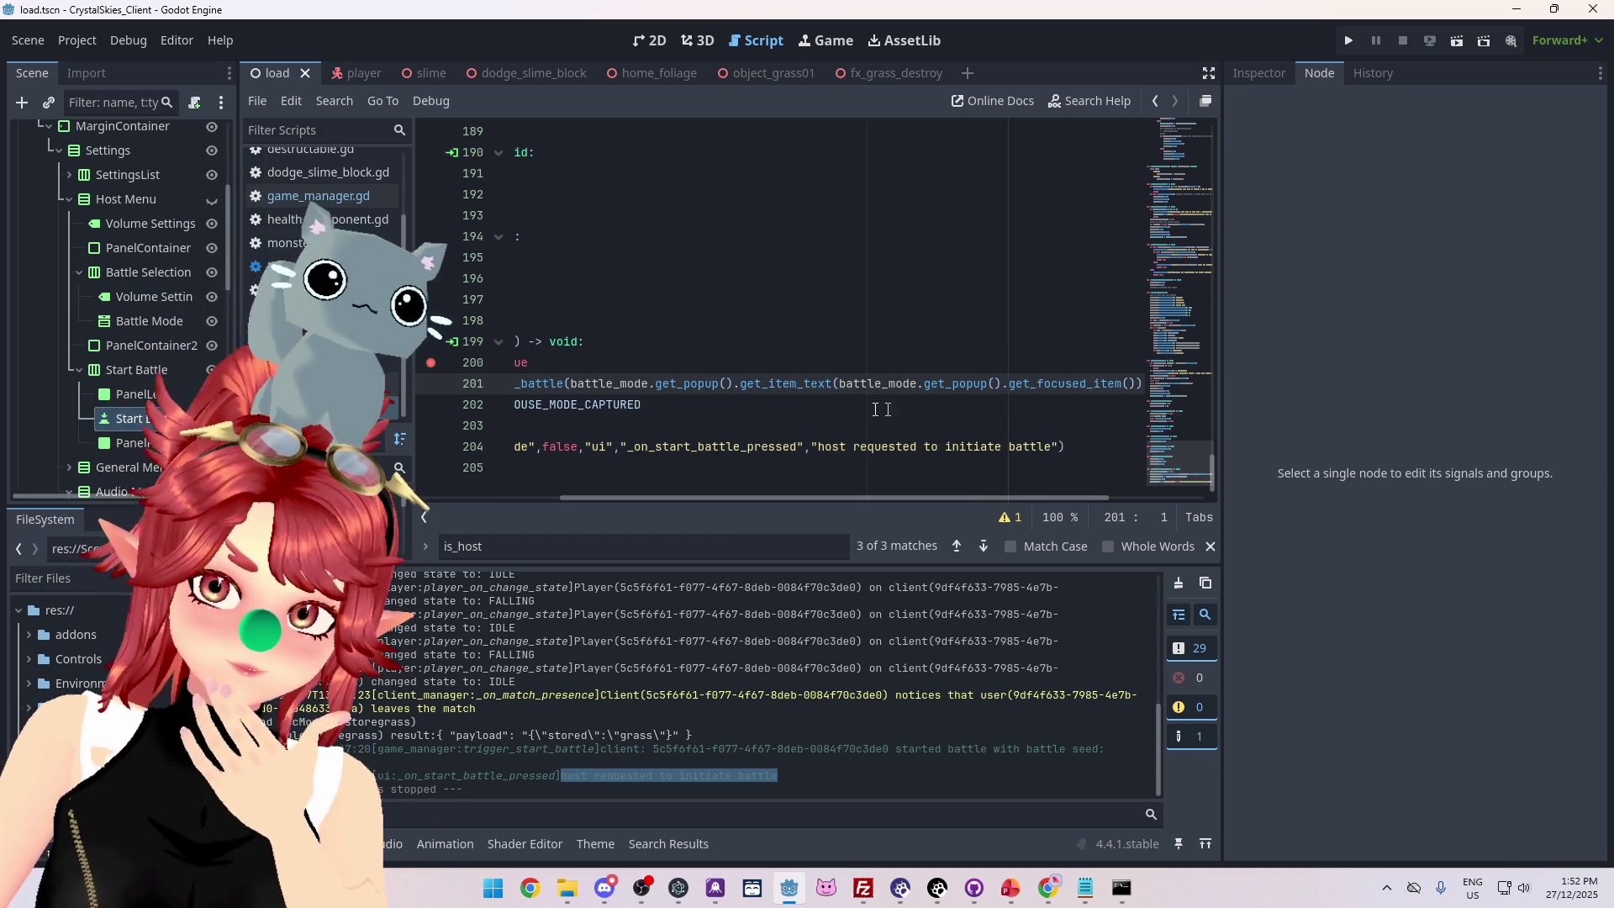
{"action": "mouse_move", "coordinate": [618, 501]}
{"action": "left_mouse_down"}
{"action": "mouse_move", "coordinate": [557, 497]}
{"action": "mouse_move", "coordinate": [678, 496]}
{"action": "mouse_move", "coordinate": [416, 491]}
{"action": "left_mouse_up"}
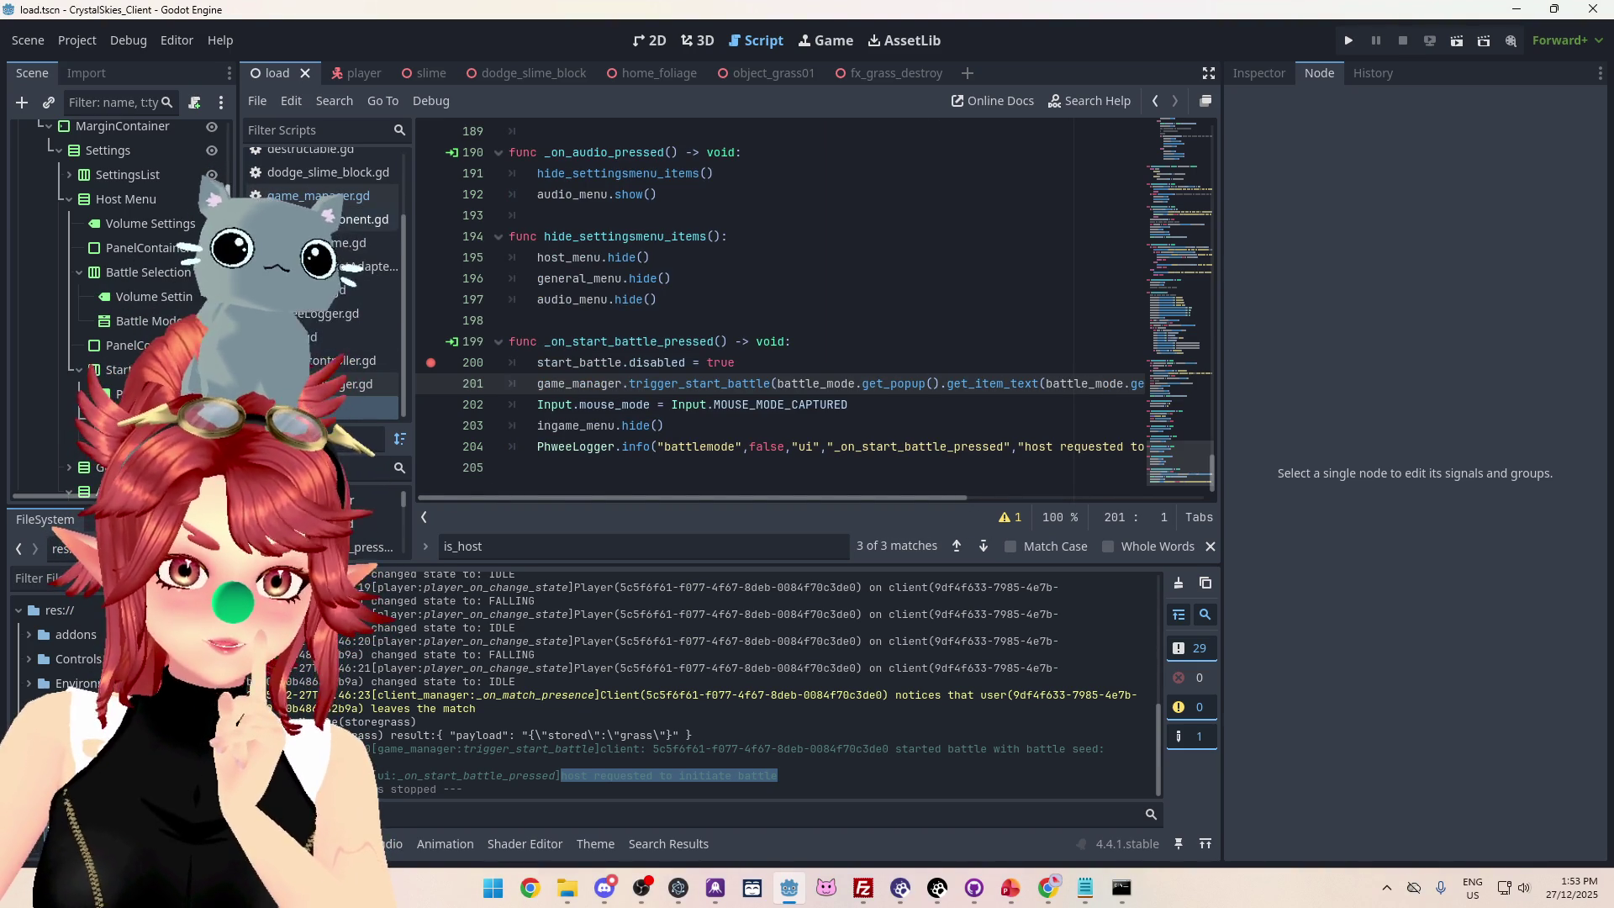
Revisit trigger_start_battle's definition, return to line 201, then switch to game_manager.gd.
{"action": "left_click", "coordinate": [698, 383], "text": "ctrl"}
{"action": "scroll", "coordinate": [830, 393], "scroll_direction": "up", "scroll_amount": 6}
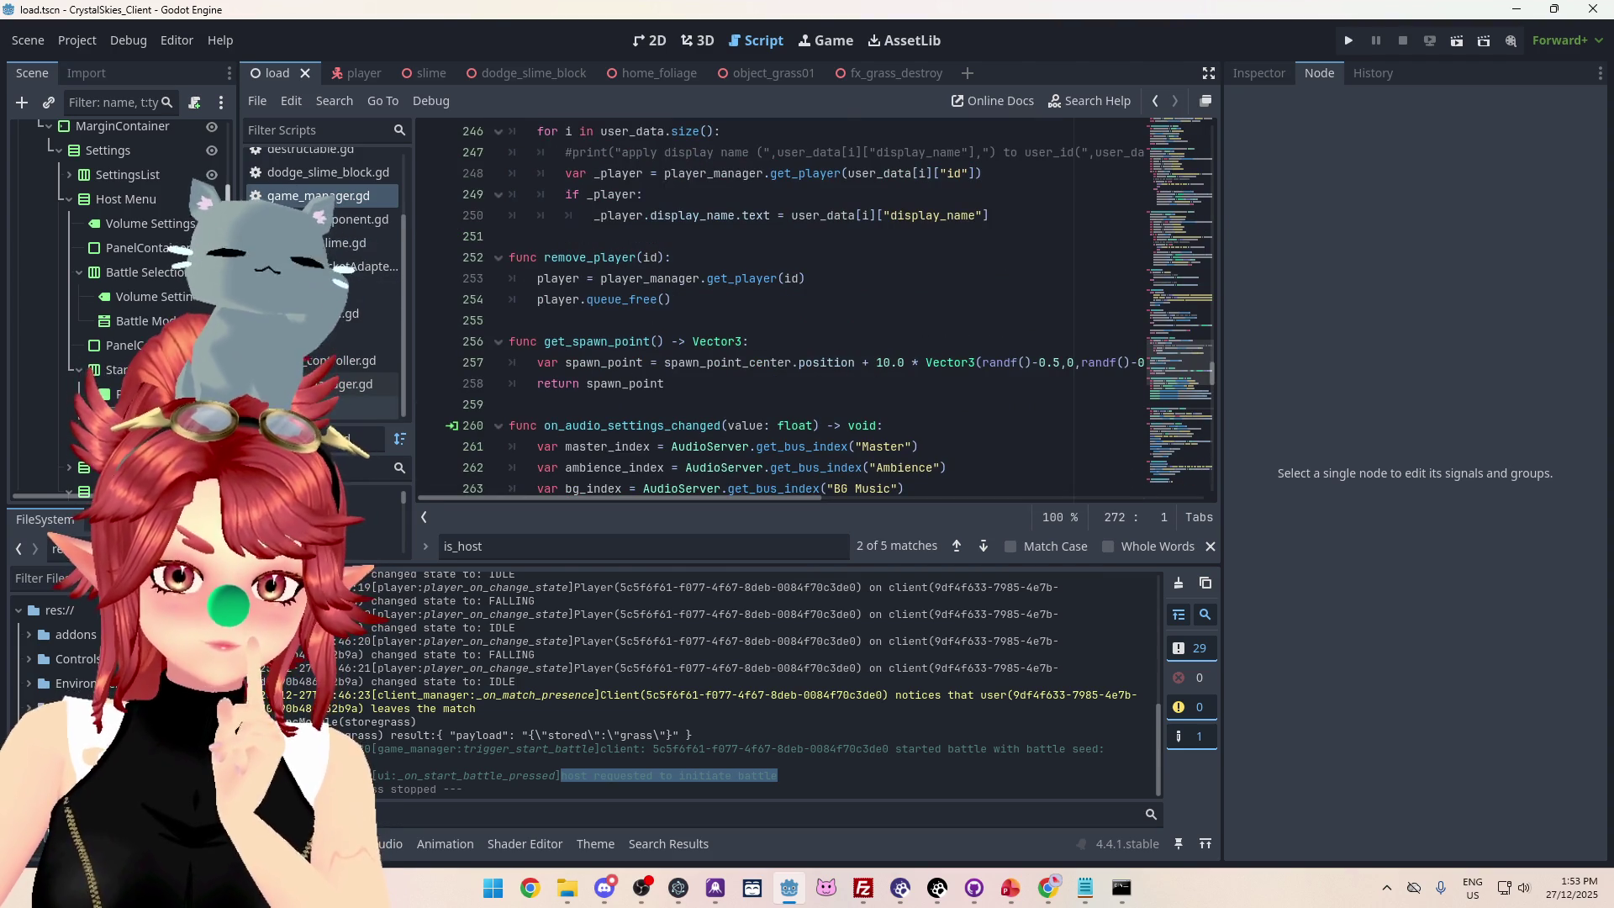
{"action": "key", "text": "alt+Left"}
{"action": "scroll", "coordinate": [655, 417], "scroll_direction": "up", "scroll_amount": 4}
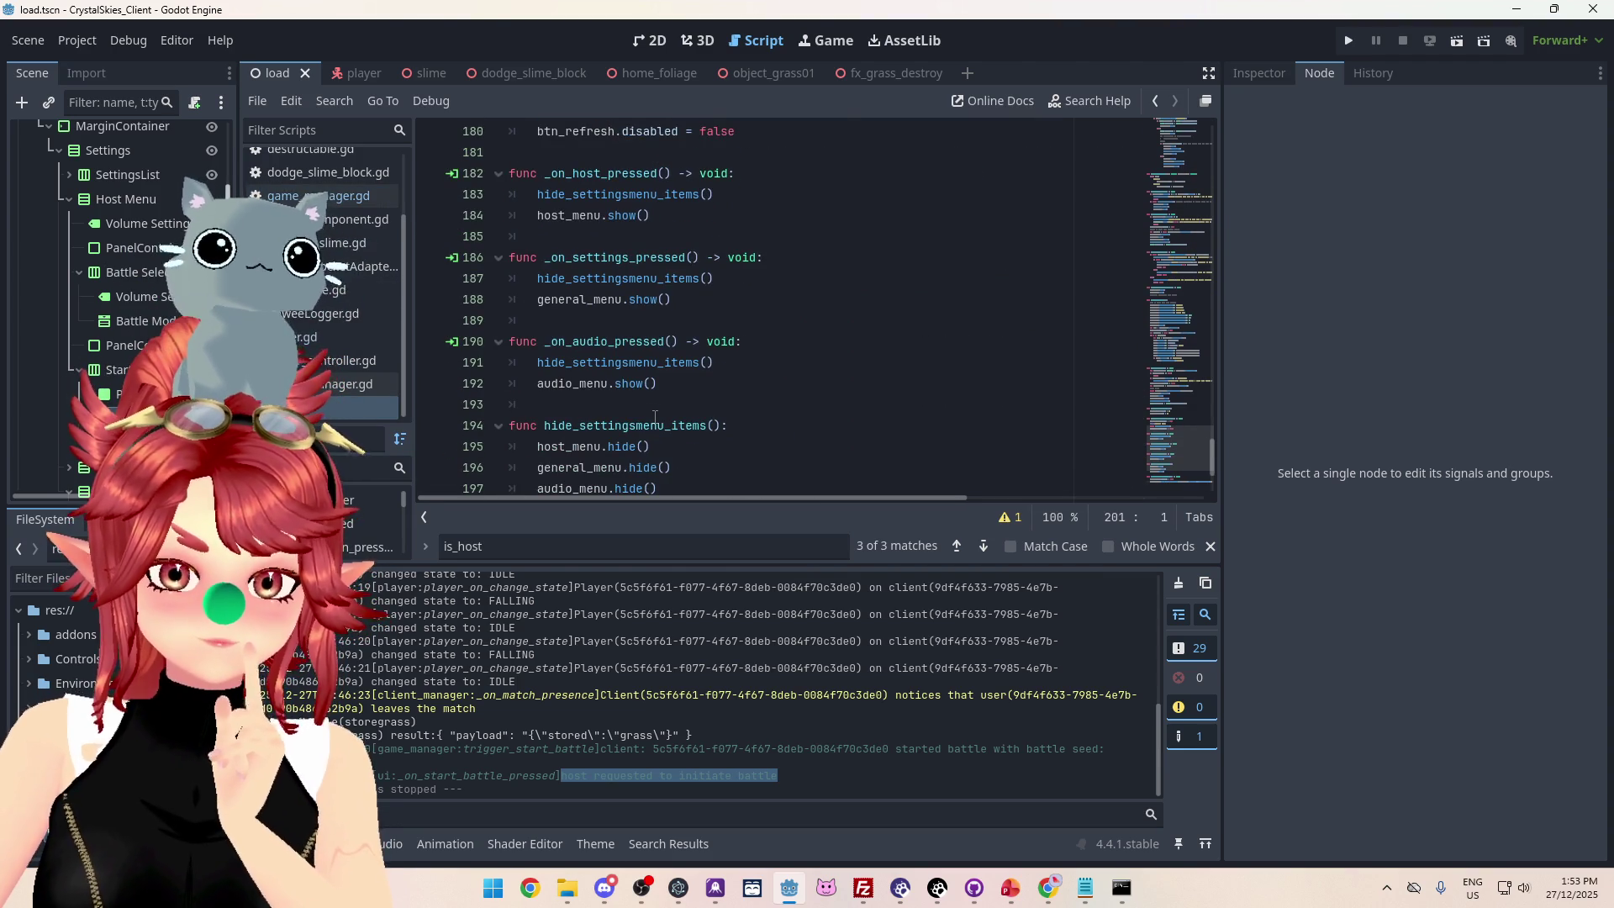
{"action": "scroll", "coordinate": [655, 417], "scroll_direction": "up", "scroll_amount": 5}
{"action": "scroll", "coordinate": [654, 417], "scroll_direction": "down", "scroll_amount": 8}
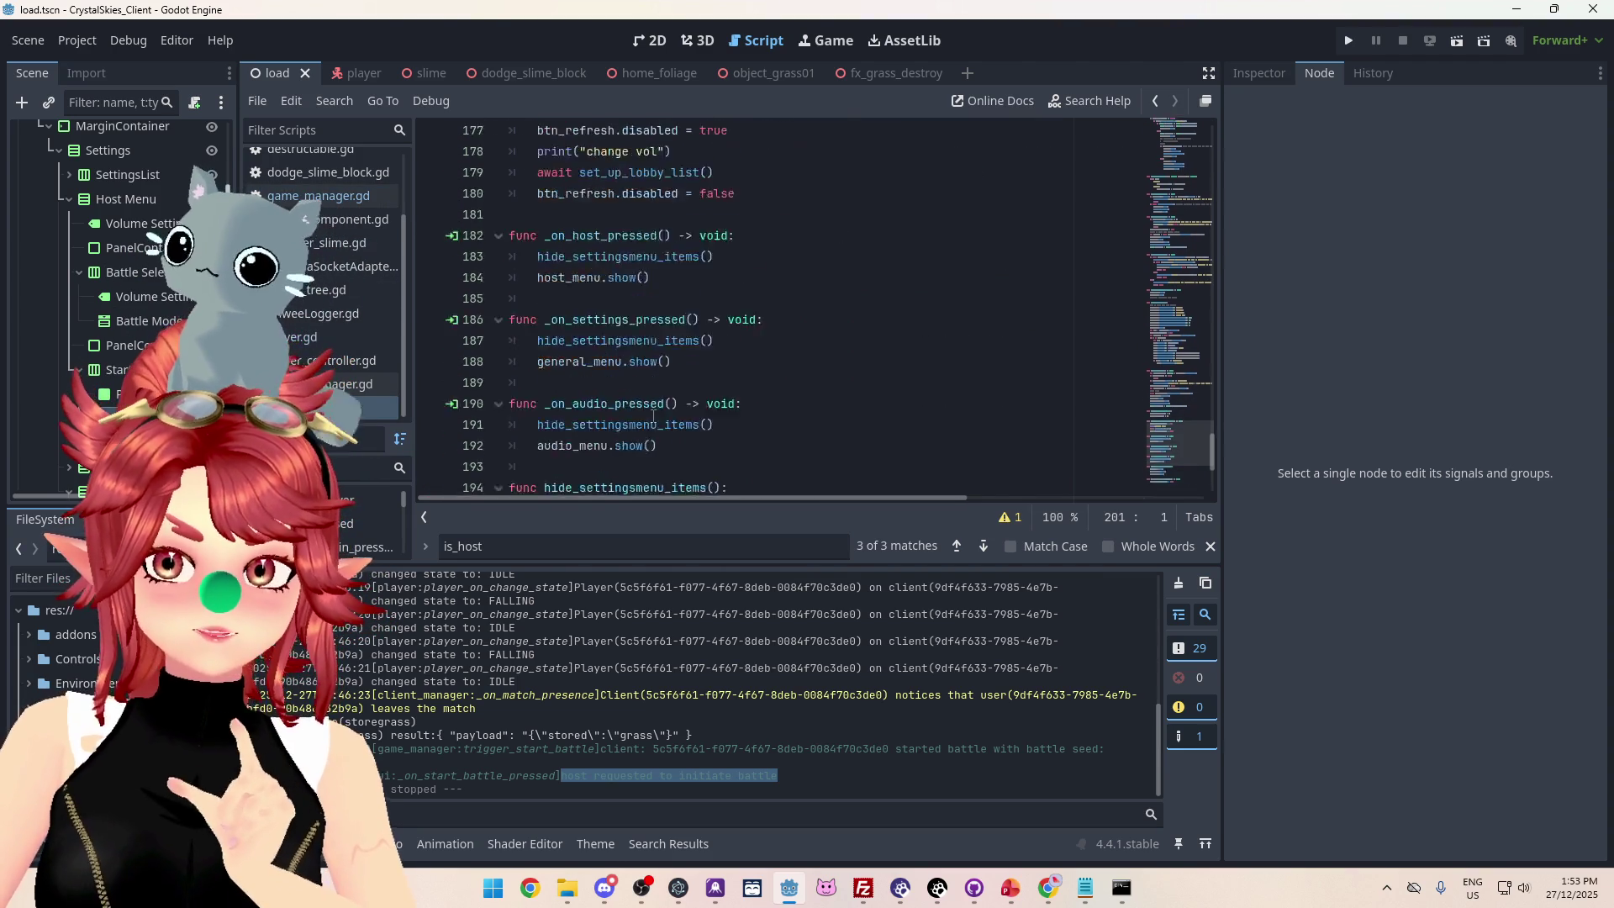
{"action": "mouse_move", "coordinate": [838, 498]}
{"action": "left_mouse_down"}
{"action": "mouse_move", "coordinate": [986, 505]}
{"action": "mouse_move", "coordinate": [854, 482]}
{"action": "mouse_move", "coordinate": [1031, 481]}
{"action": "mouse_move", "coordinate": [840, 471]}
{"action": "left_mouse_up"}
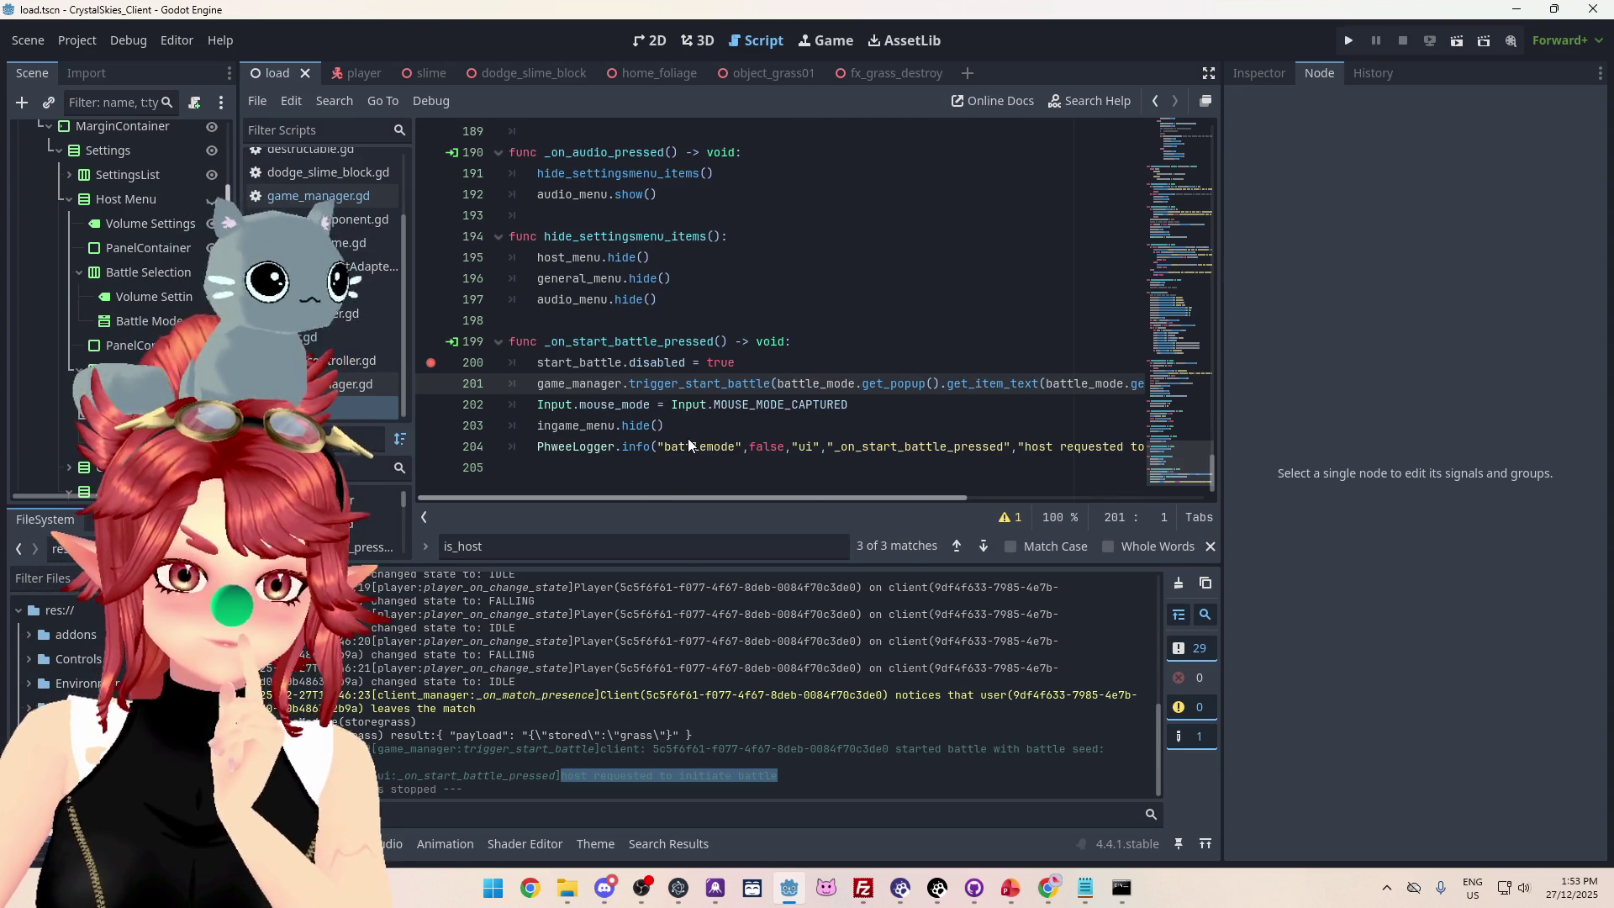
{"action": "left_click", "coordinate": [288, 197]}
Look over the variable declarations in game_manager.gd.
{"action": "scroll", "coordinate": [1202, 325], "scroll_direction": "up", "scroll_amount": 10}
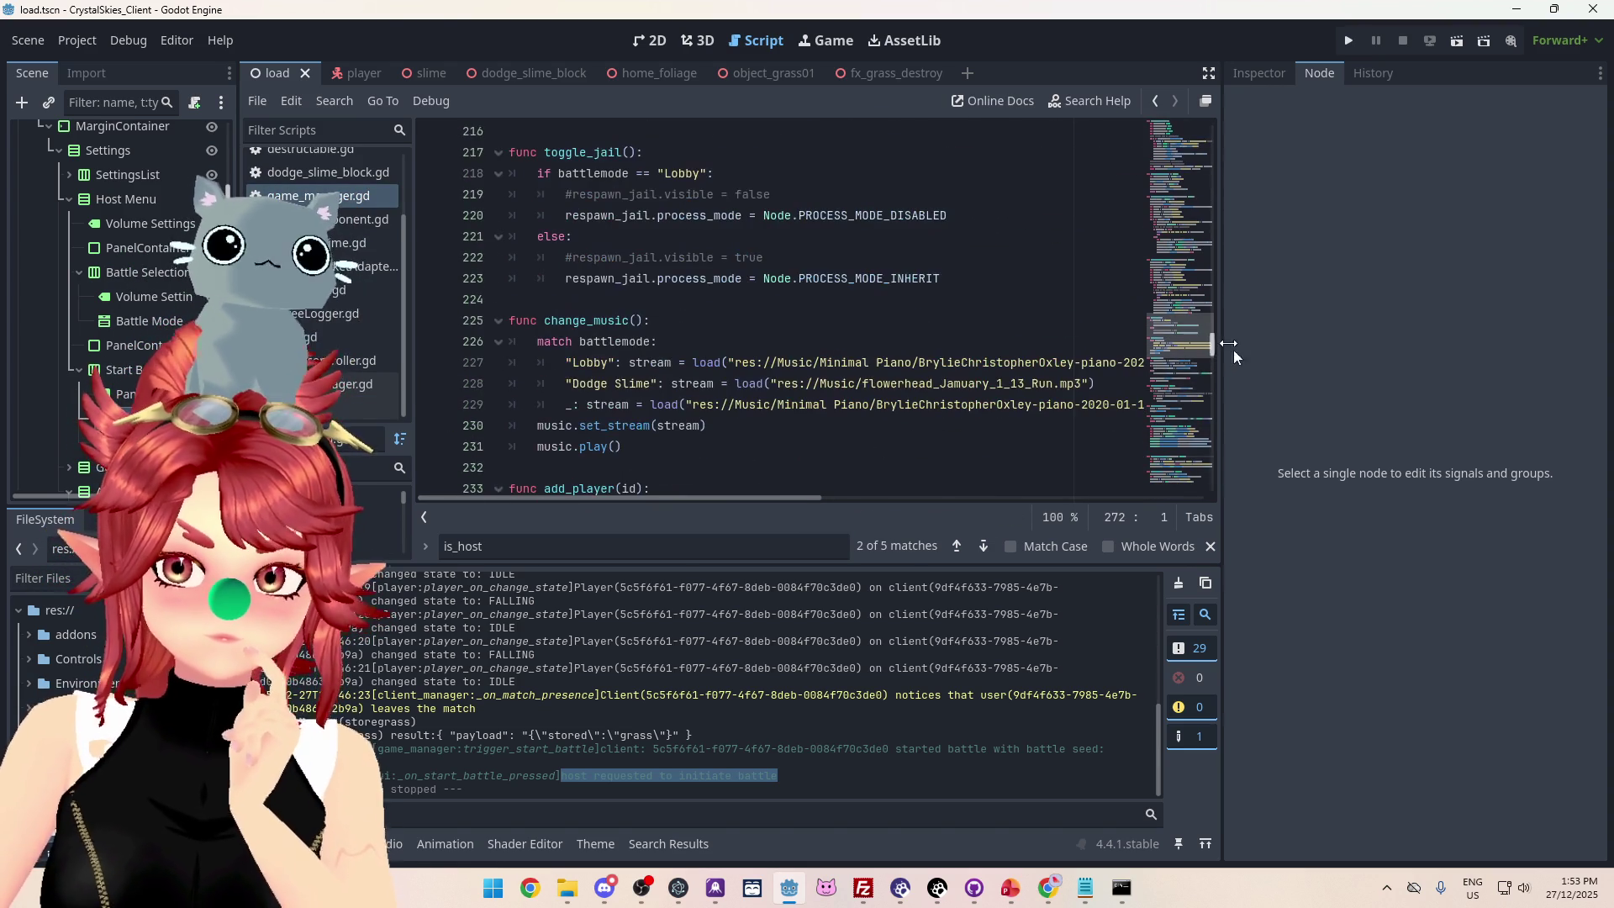
{"action": "mouse_move", "coordinate": [1212, 345]}
{"action": "left_mouse_down"}
{"action": "mouse_move", "coordinate": [1213, 173]}
{"action": "mouse_move", "coordinate": [1147, 205]}
{"action": "left_mouse_up"}
{"action": "scroll", "coordinate": [723, 334], "scroll_direction": "up", "scroll_amount": 3}
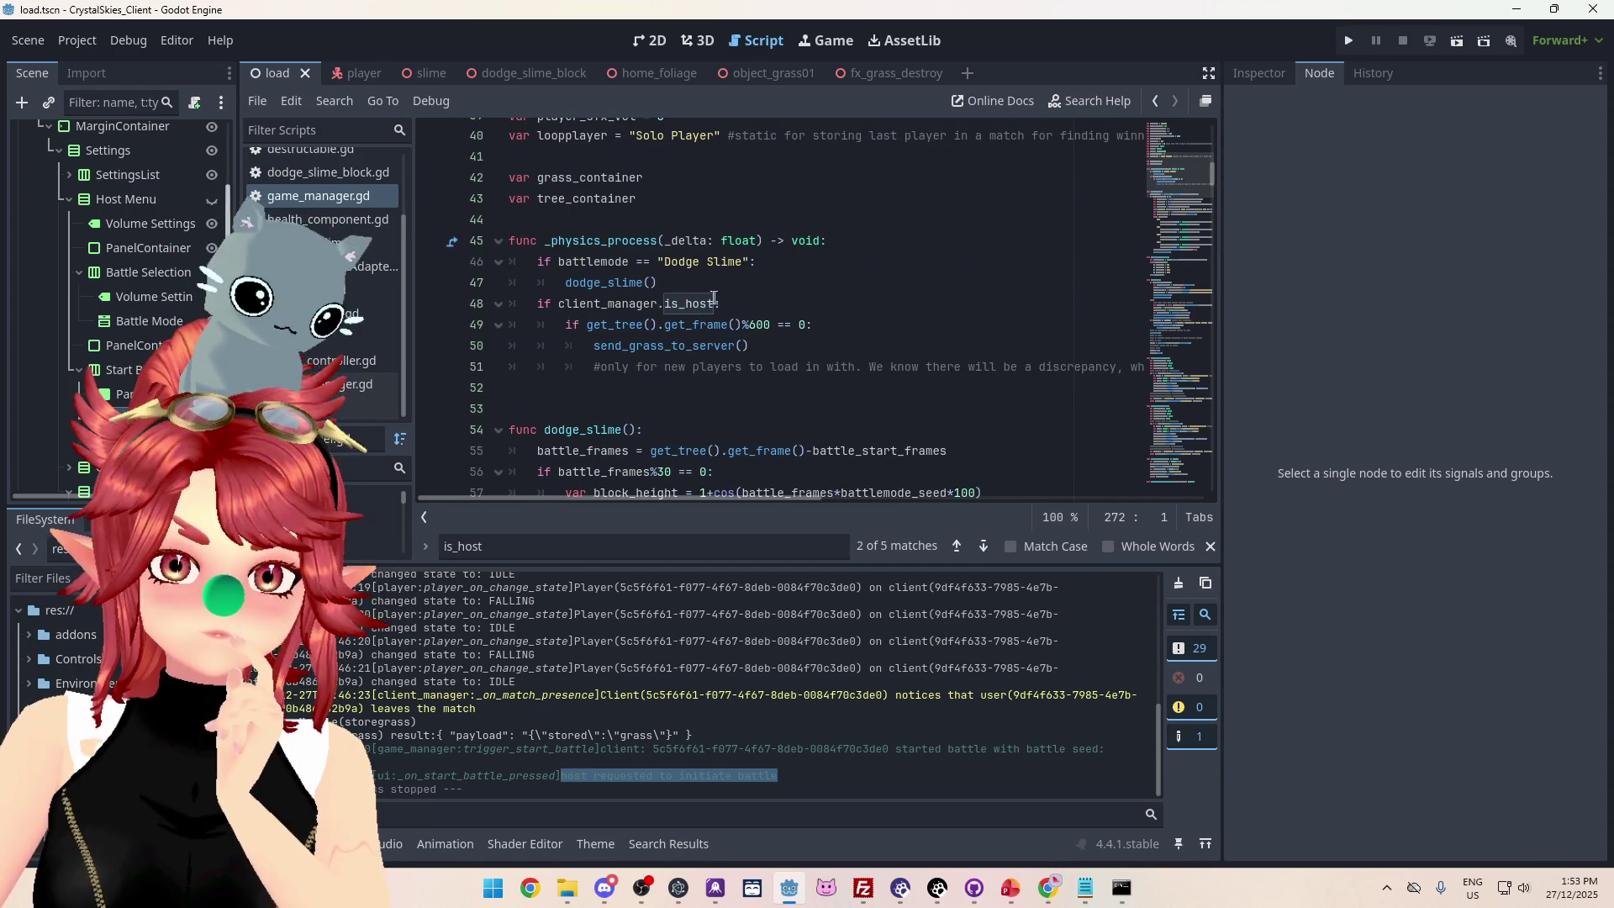
{"action": "scroll", "coordinate": [723, 335], "scroll_direction": "up", "scroll_amount": 3}
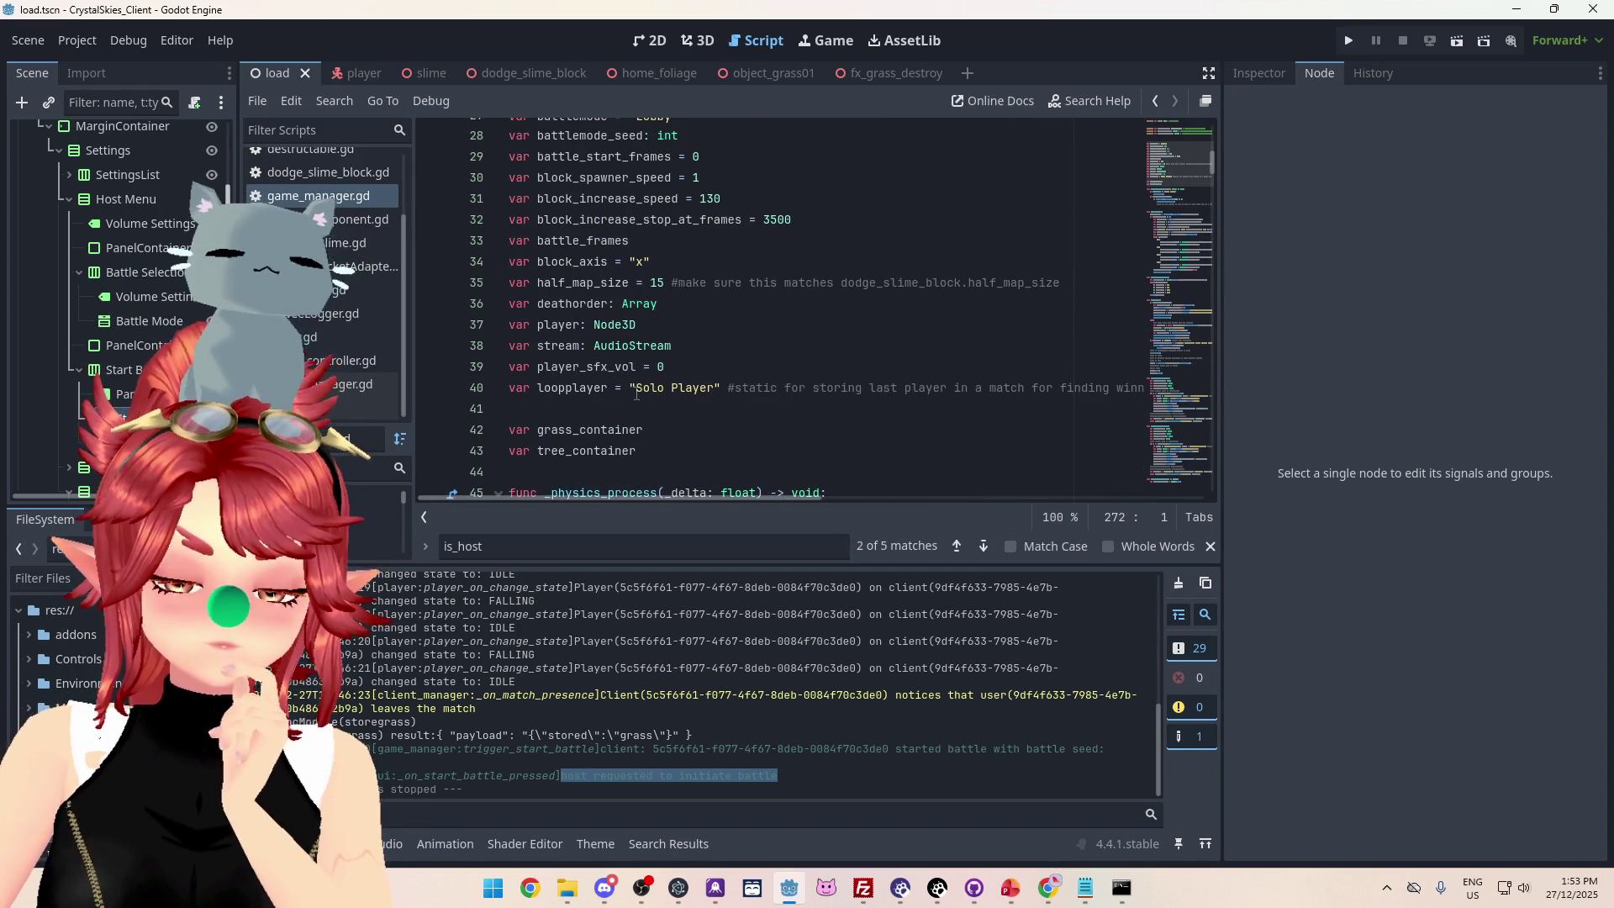
{"action": "scroll", "coordinate": [636, 392], "scroll_direction": "up", "scroll_amount": 4}
{"action": "scroll", "coordinate": [730, 322], "scroll_direction": "up", "scroll_amount": 3}
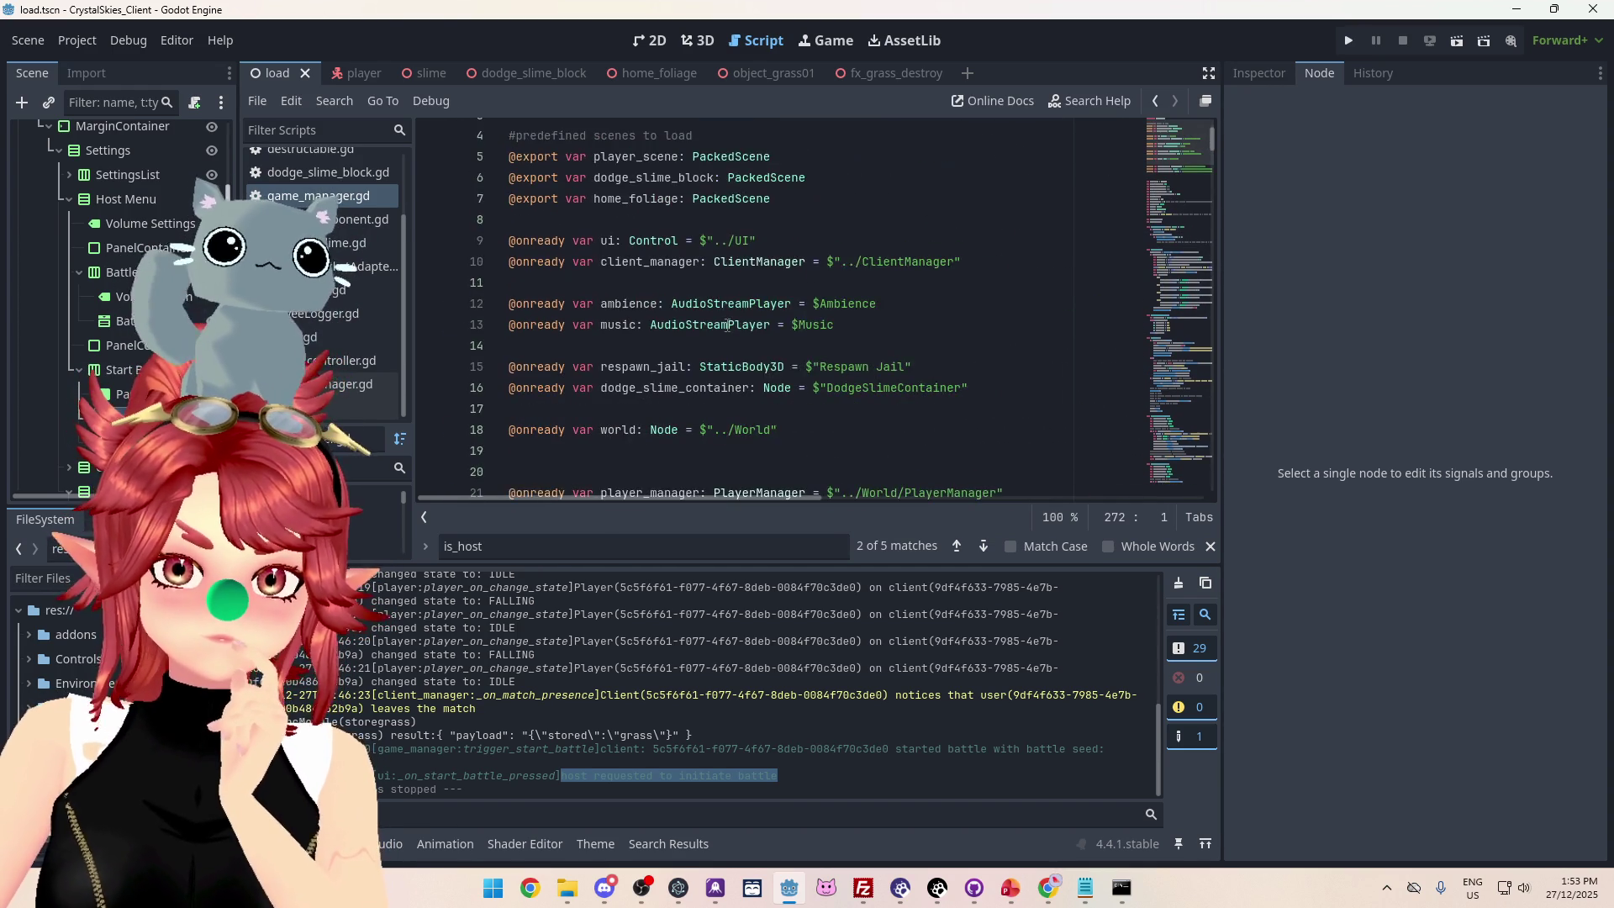
{"action": "scroll", "coordinate": [580, 279], "scroll_direction": "down", "scroll_amount": 2}
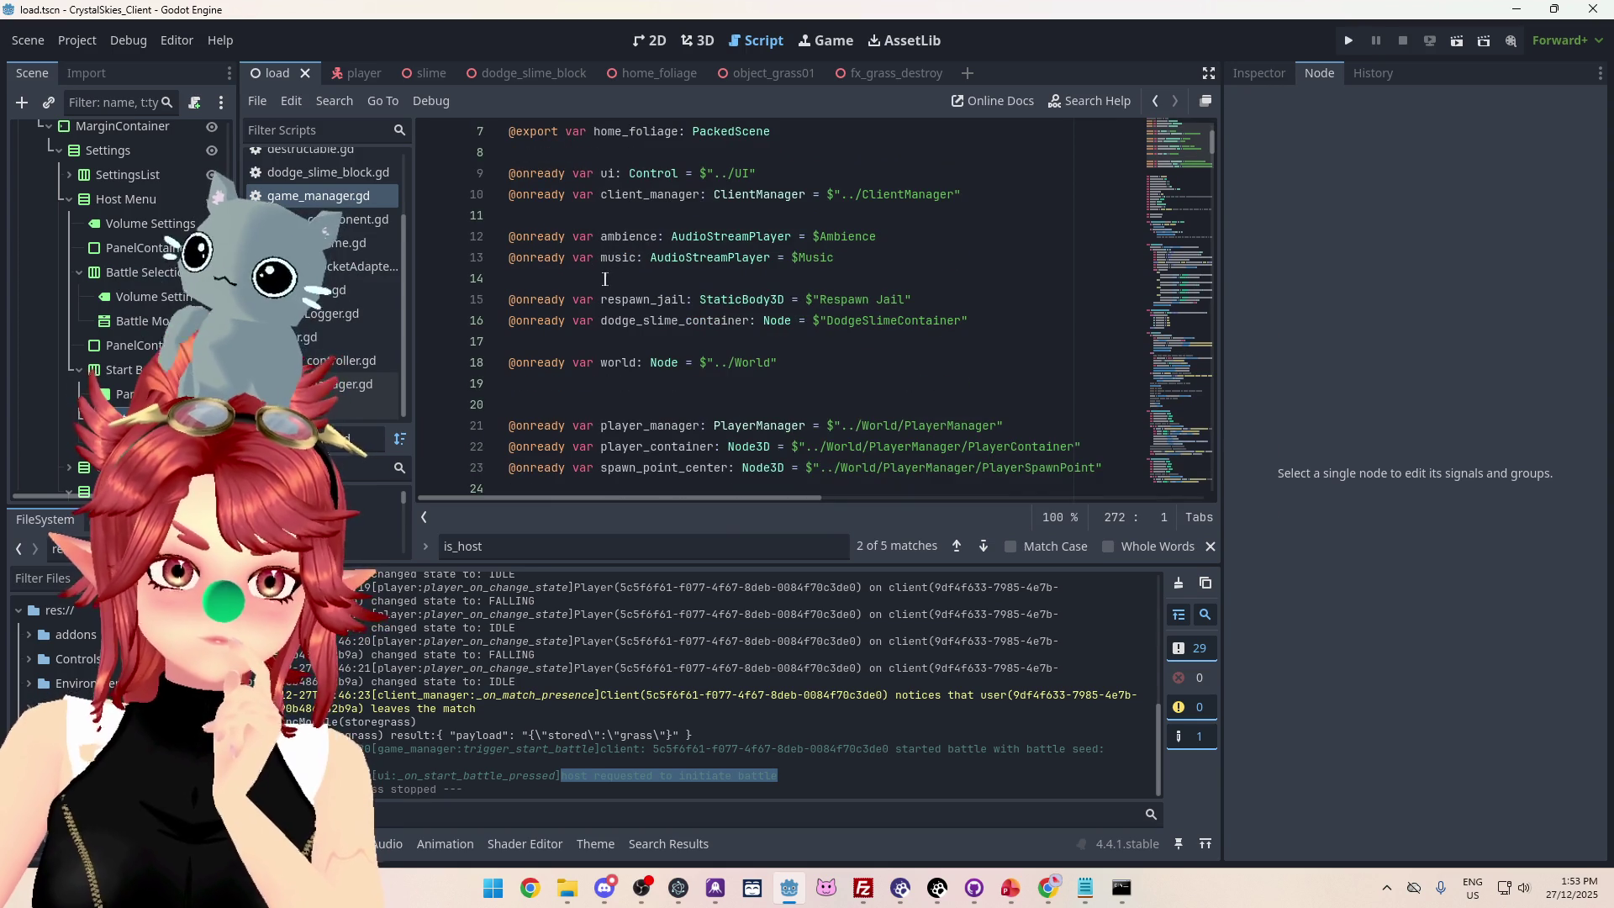
{"action": "scroll", "coordinate": [605, 278], "scroll_direction": "down", "scroll_amount": 1}
{"action": "scroll", "coordinate": [732, 311], "scroll_direction": "down", "scroll_amount": 5}
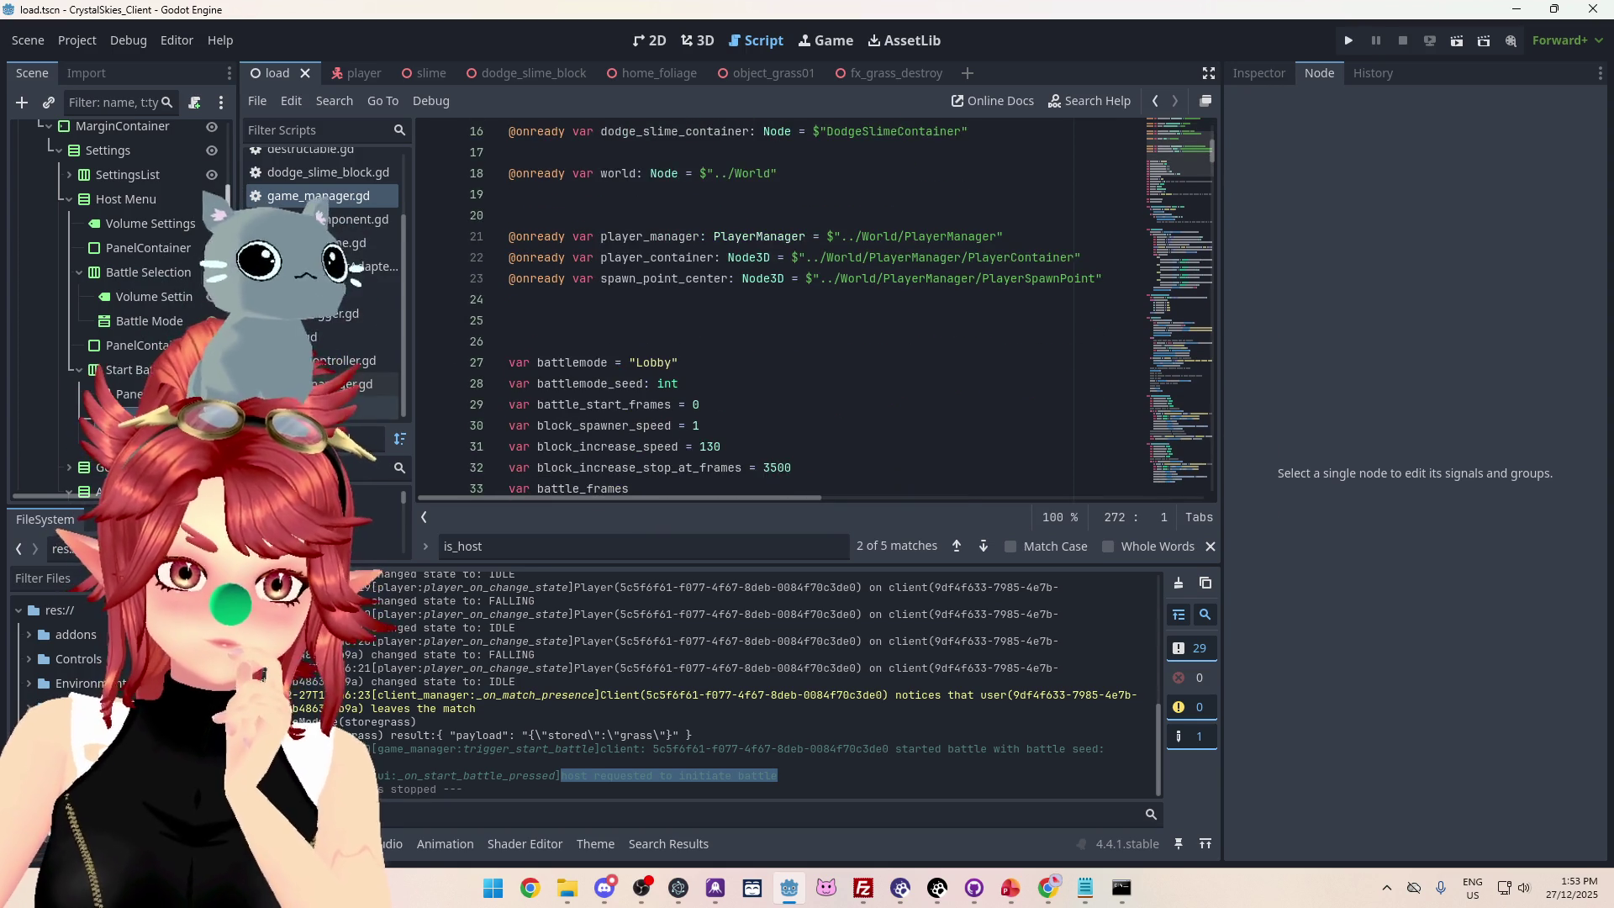
Find the battle_mode declaration on line 29 of the load script and select the Battle Mode node.
{"action": "left_click", "coordinate": [896, 393]}
{"action": "mouse_move", "coordinate": [891, 510]}
{"action": "left_mouse_down"}
{"action": "mouse_move", "coordinate": [983, 505]}
{"action": "mouse_move", "coordinate": [589, 504]}
{"action": "left_mouse_up"}
{"action": "mouse_move", "coordinate": [1212, 462]}
{"action": "left_mouse_down"}
{"action": "mouse_move", "coordinate": [1202, 143]}
{"action": "mouse_move", "coordinate": [1187, 173]}
{"action": "left_mouse_up"}
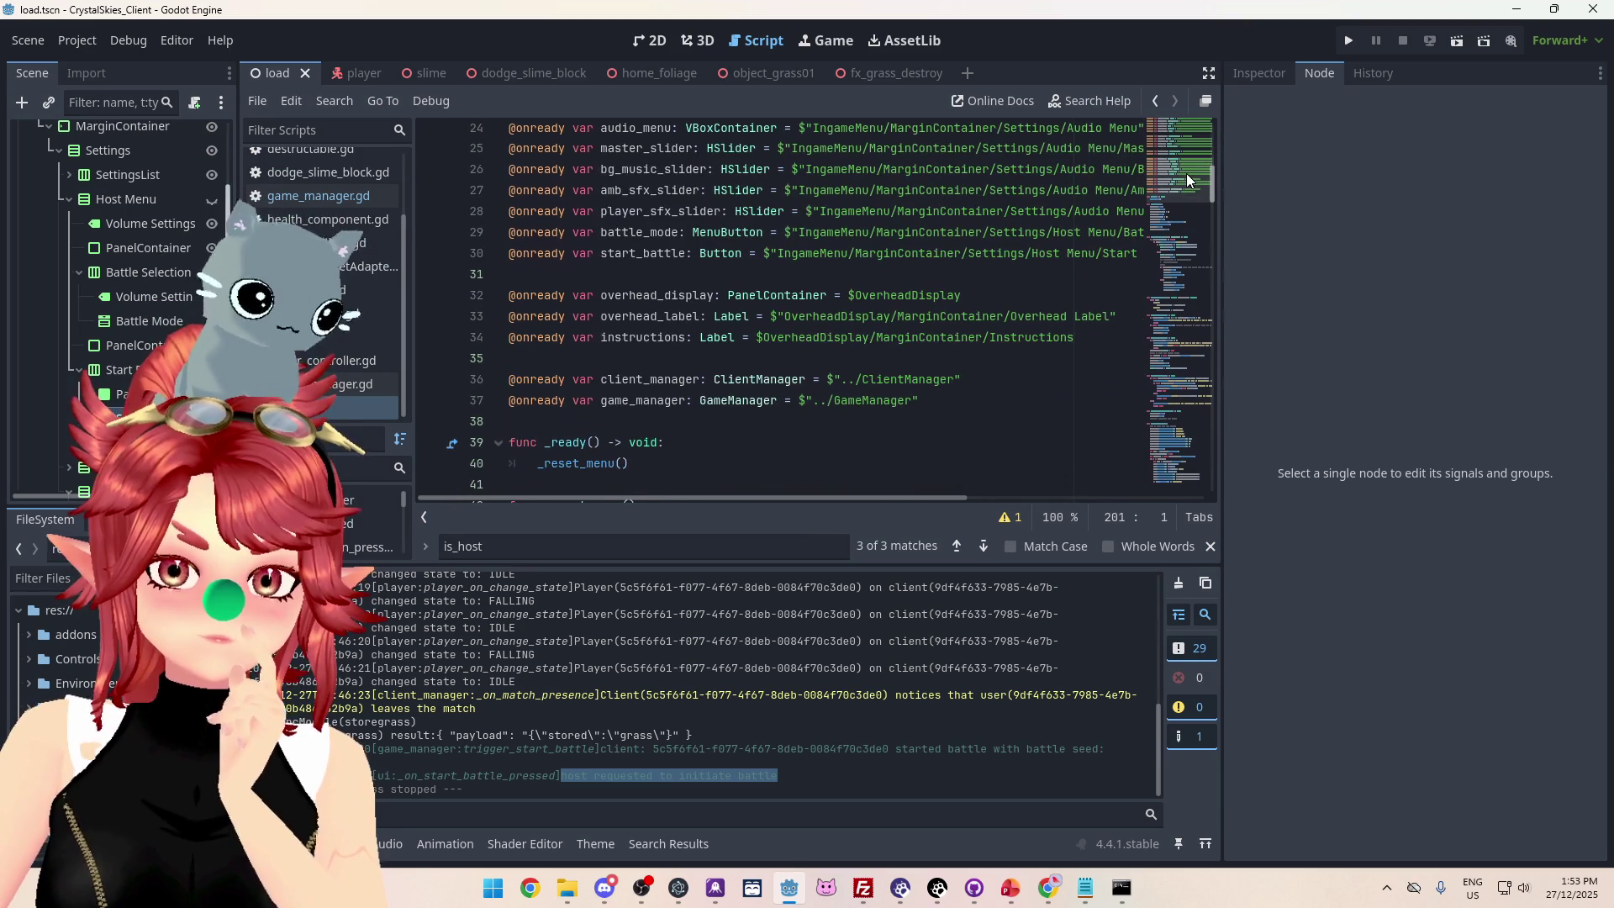
{"action": "left_click", "coordinate": [622, 233]}
{"action": "left_click_drag", "start_coordinate": [675, 234], "coordinate": [631, 232]}
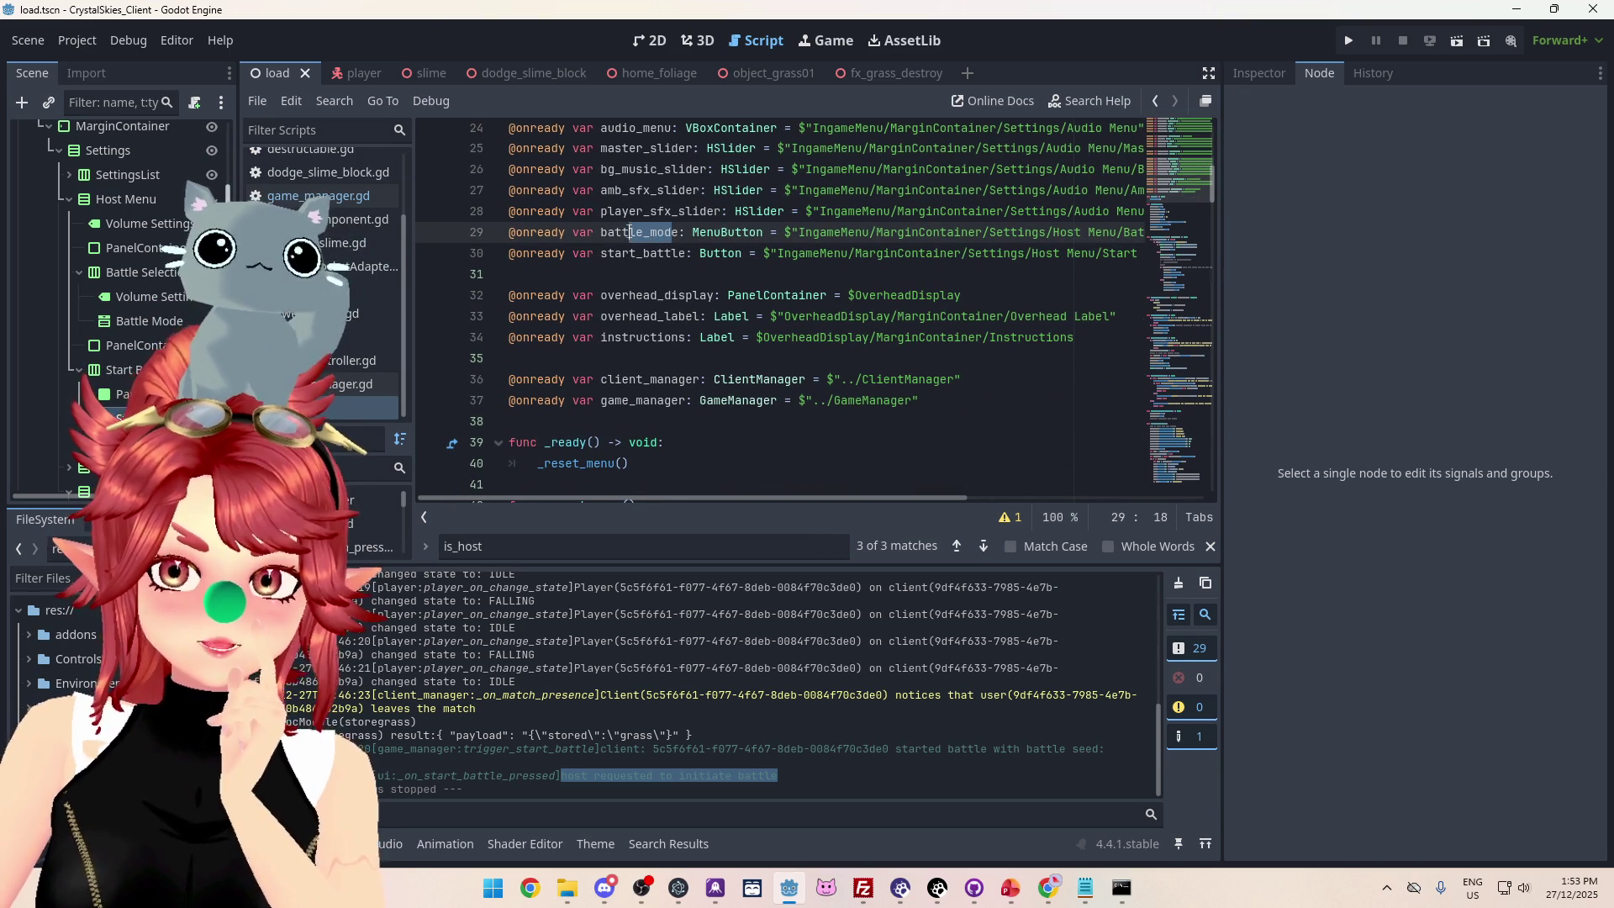
{"action": "left_click", "coordinate": [126, 326]}
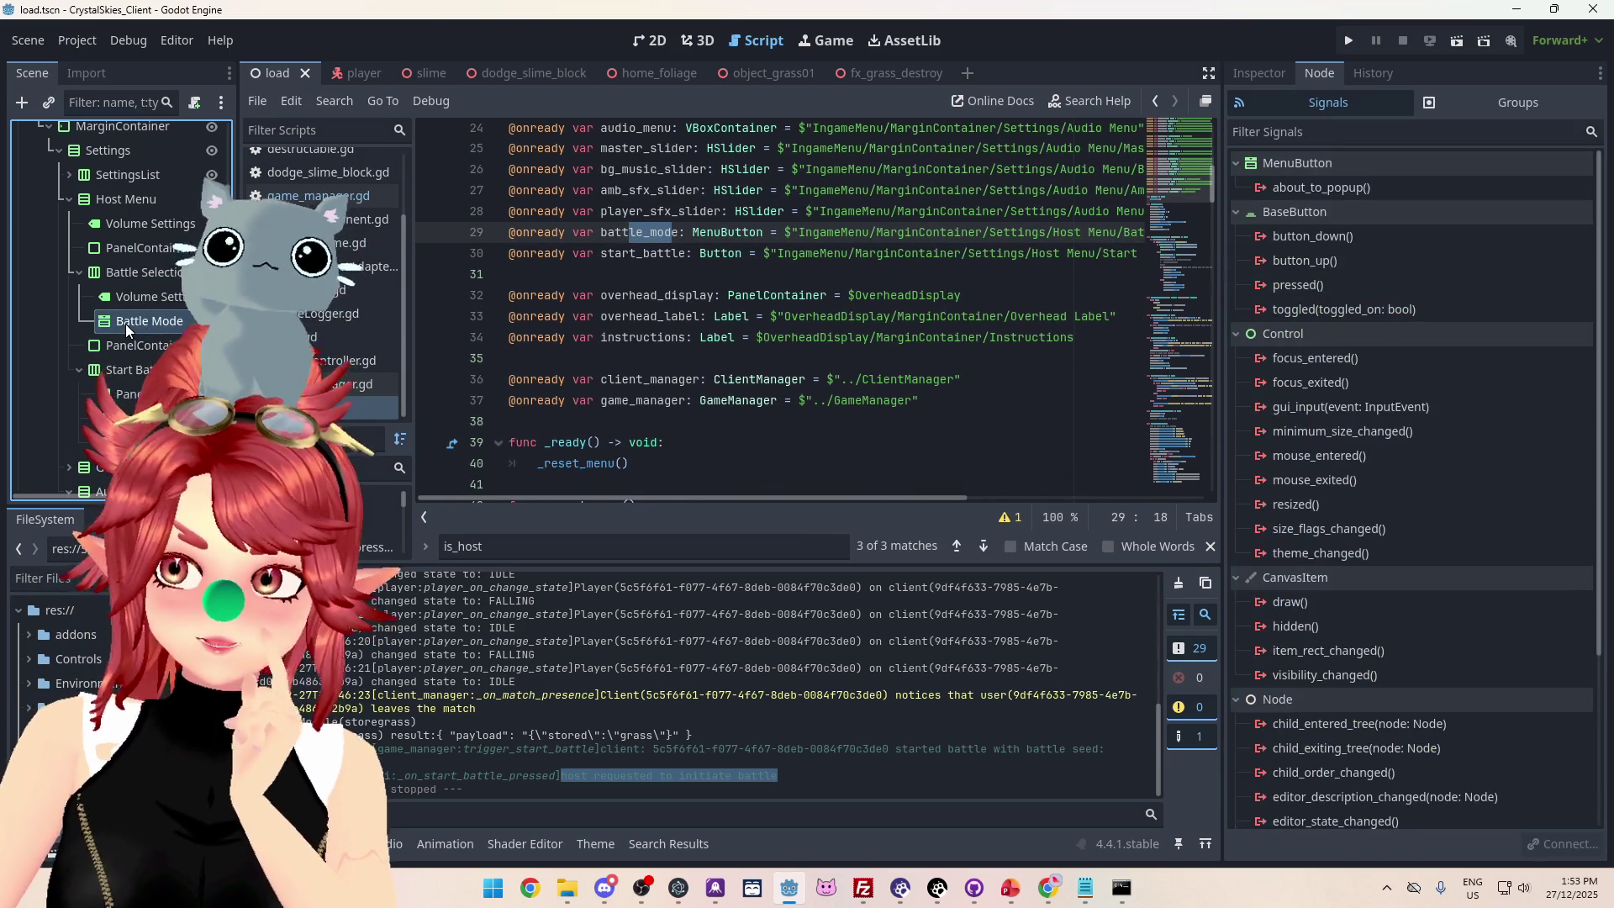
{"action": "left_click", "coordinate": [1261, 74]}
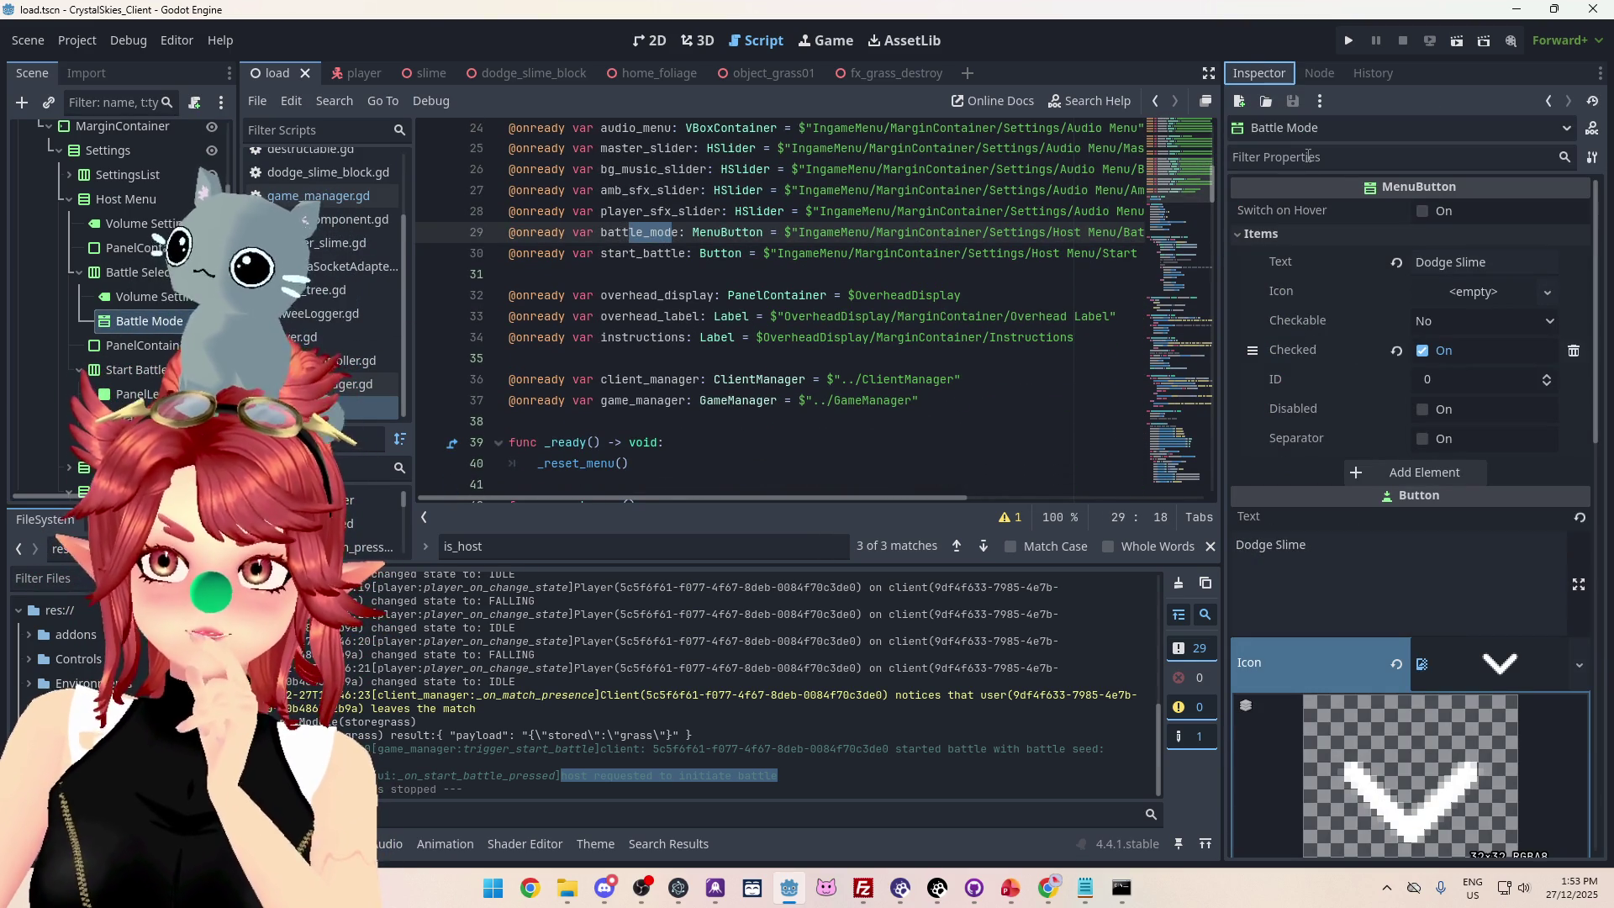
{"action": "scroll", "coordinate": [1414, 442], "scroll_direction": "down", "scroll_amount": 2}
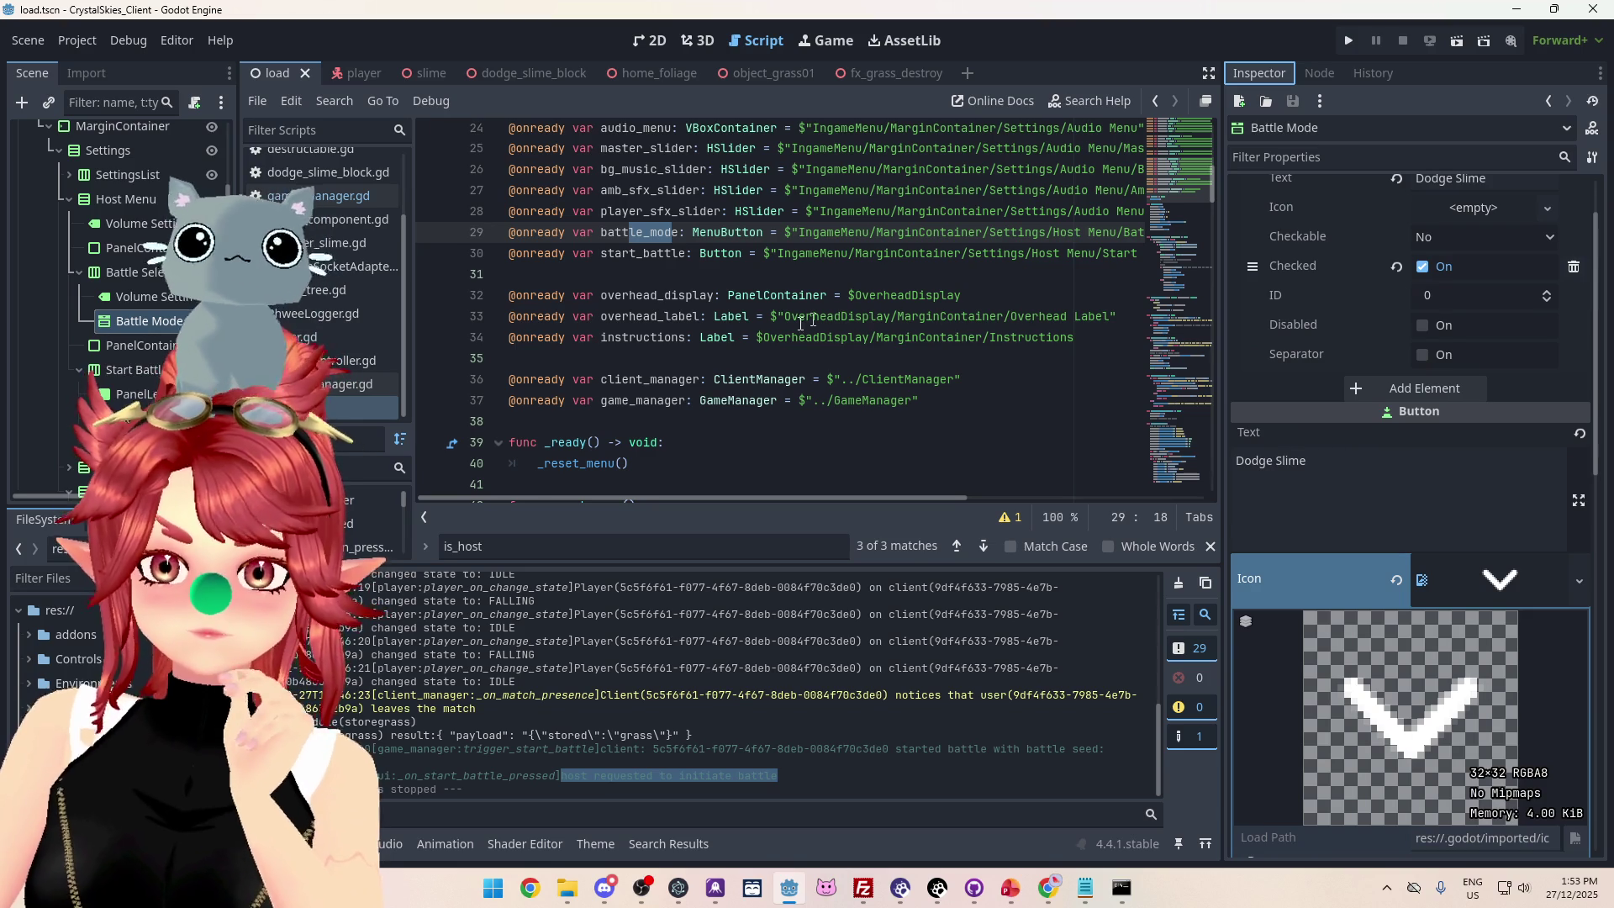
{"action": "left_click_drag", "start_coordinate": [601, 234], "coordinate": [681, 232]}
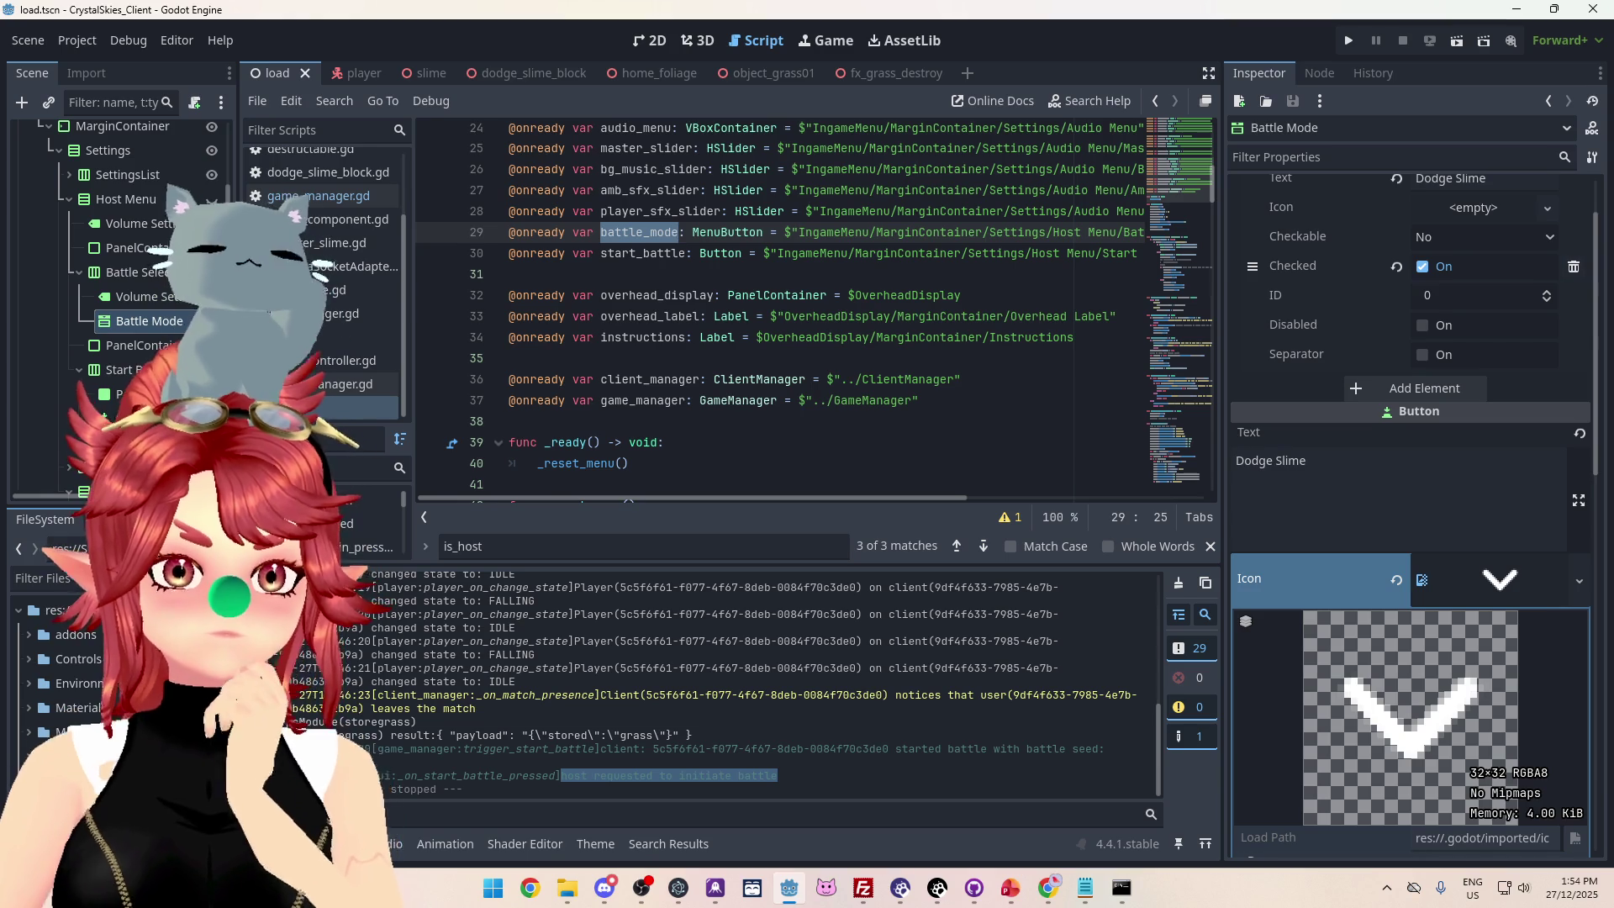
{"action": "key", "text": "alt+Tab"}
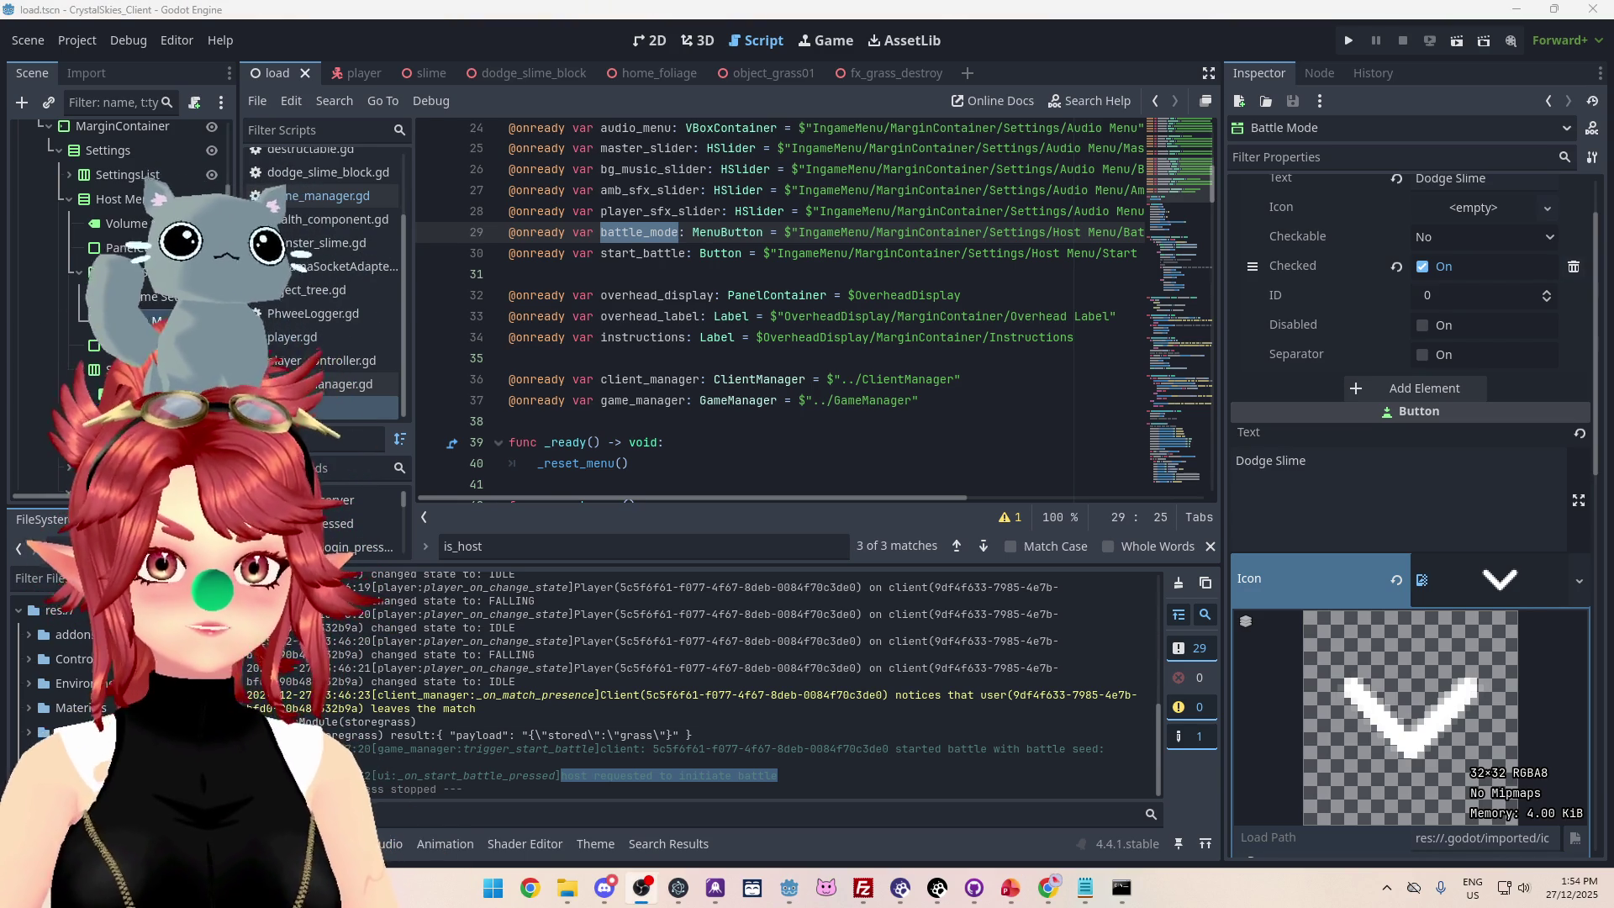
{"action": "left_click", "coordinate": [1078, 35]}
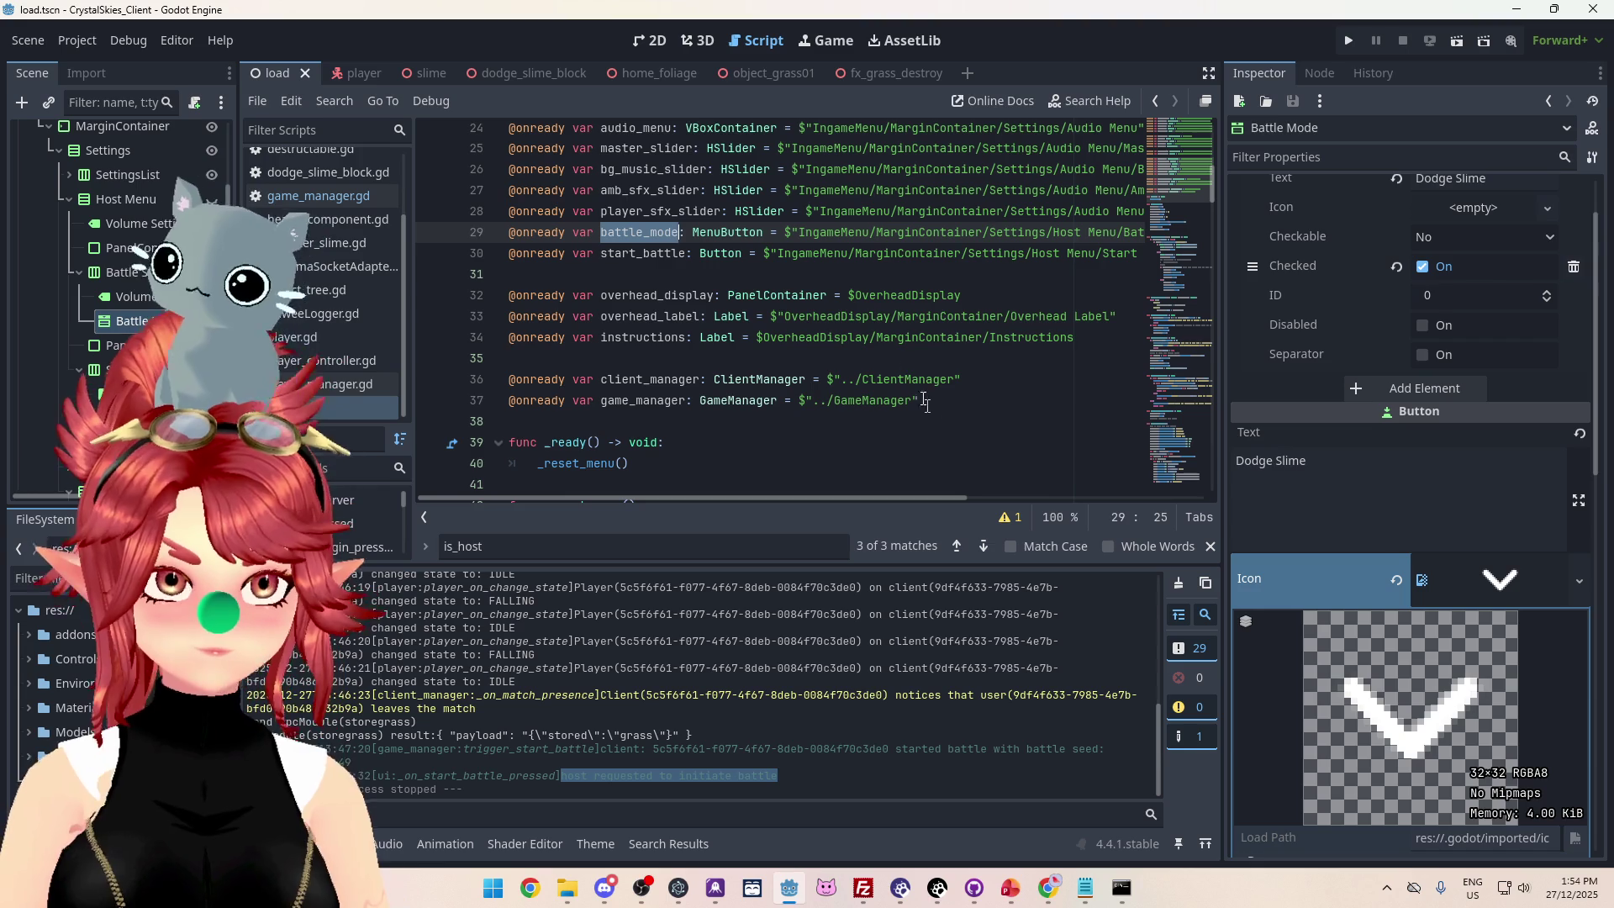
{"action": "key", "text": "alt+Tab"}
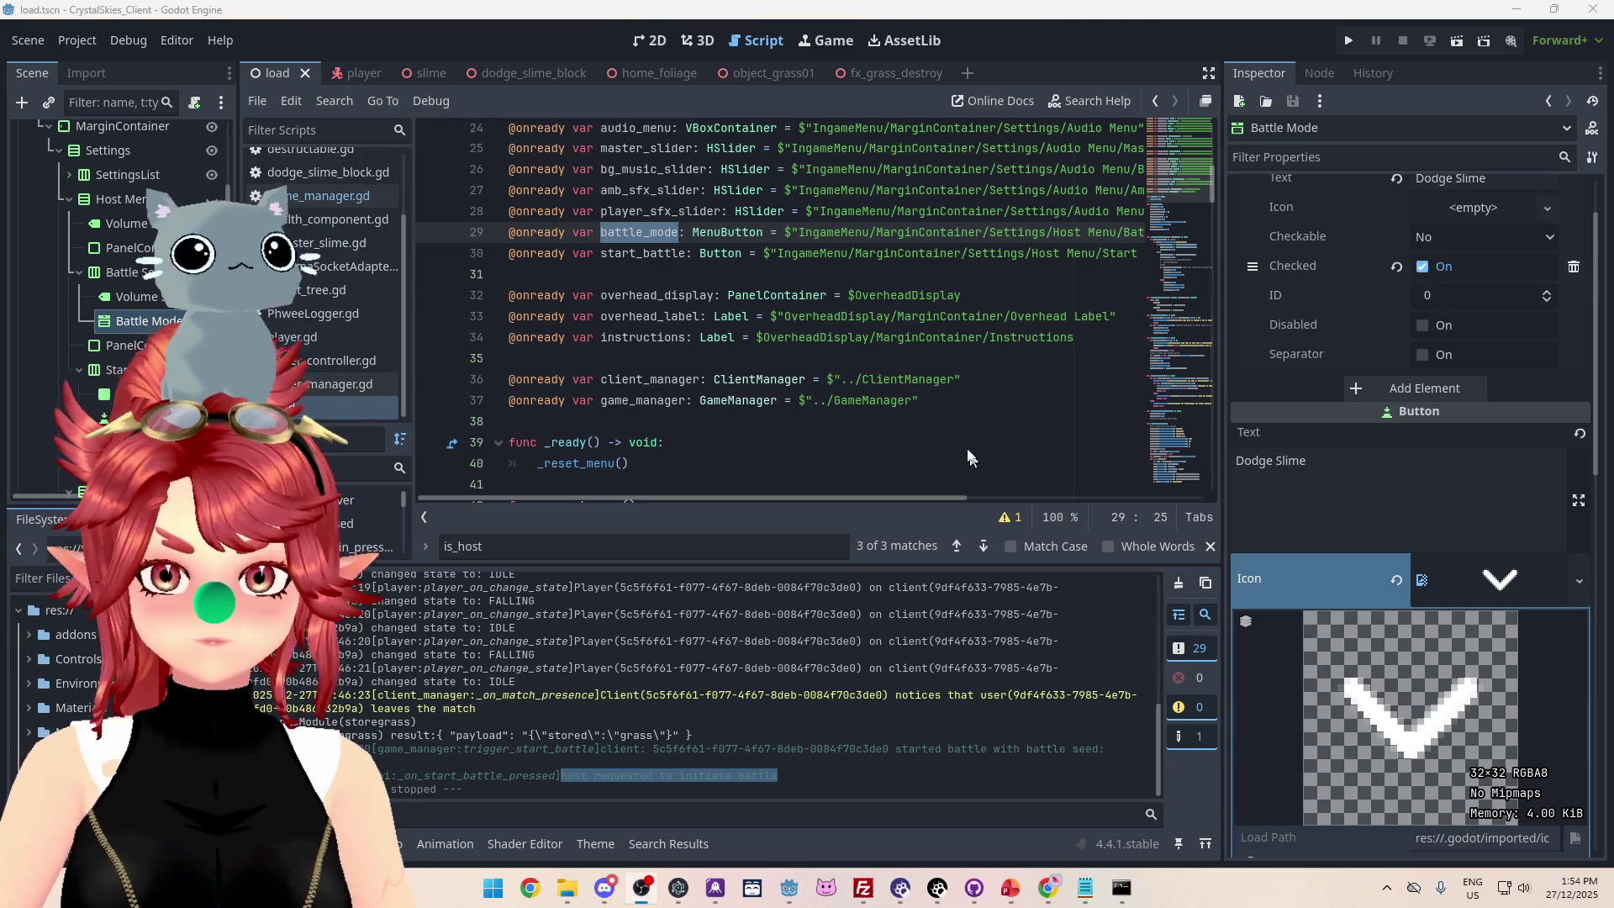
{"action": "left_click", "coordinate": [941, 443]}
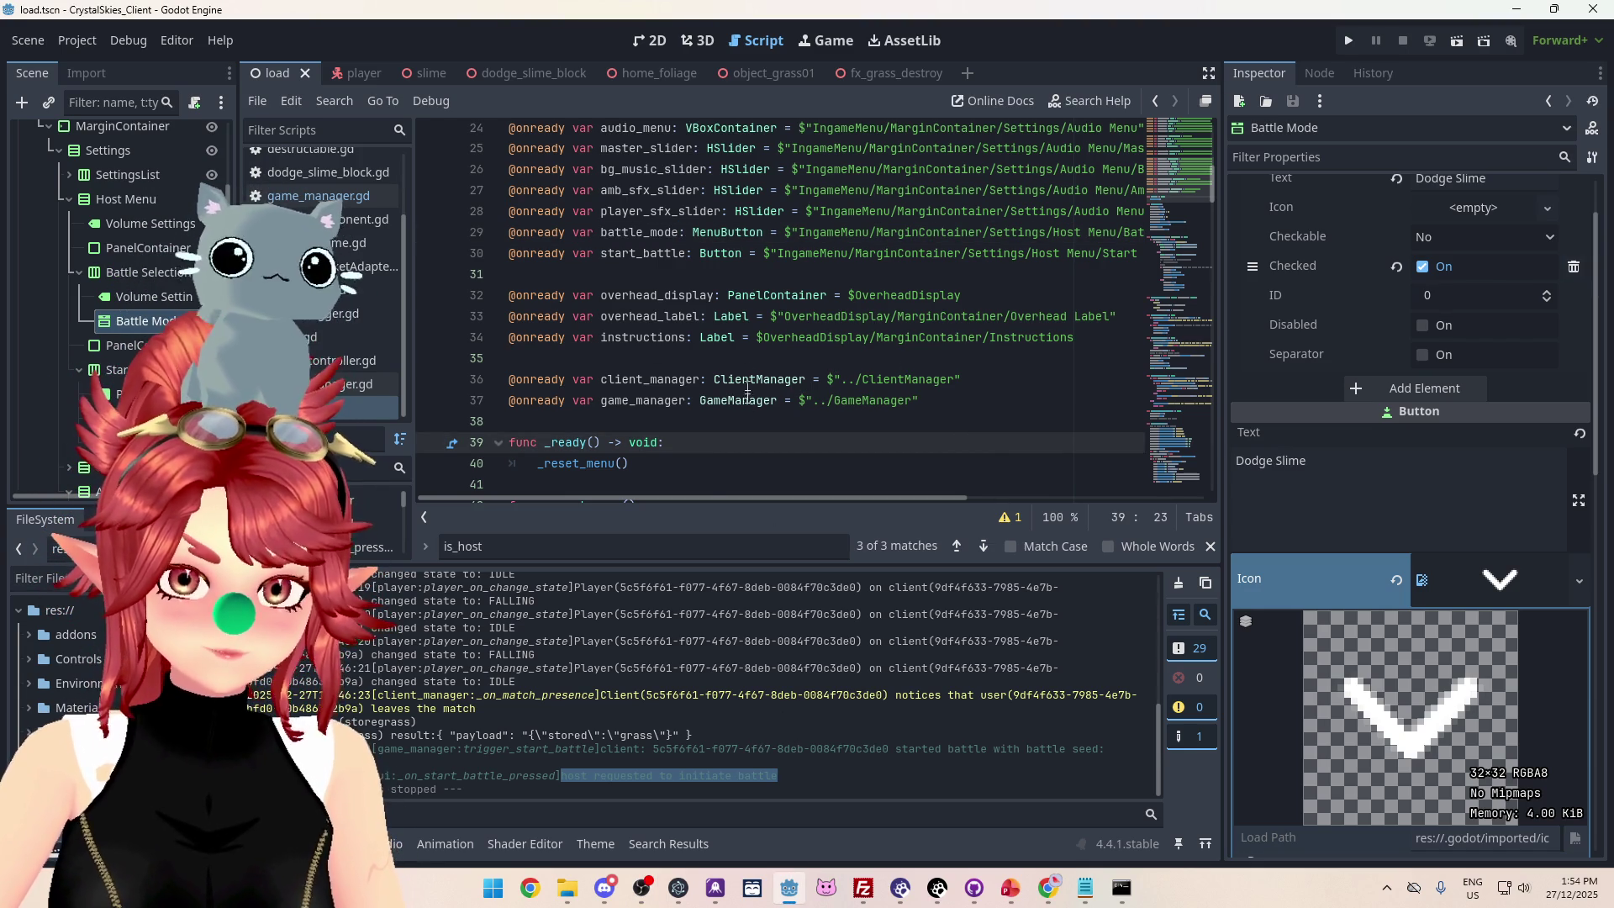
{"action": "scroll", "coordinate": [752, 418], "scroll_direction": "down", "scroll_amount": 3}
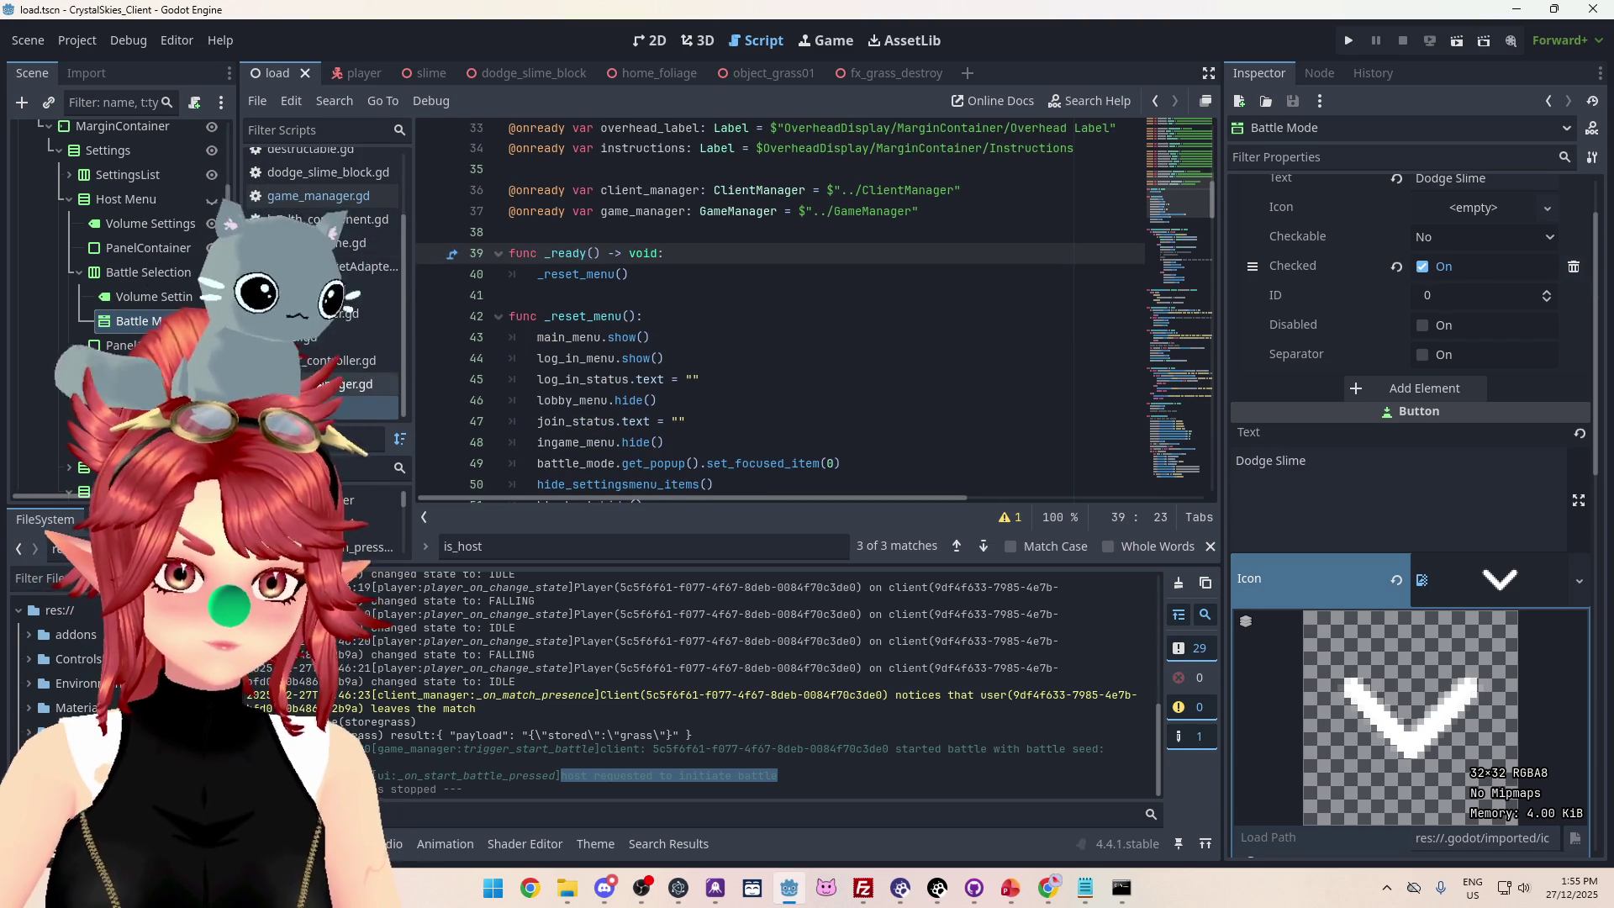
Insert a blank line 201 above the trigger_start_battle call in _on_start_battle_pressed.
{"action": "scroll", "coordinate": [884, 488], "scroll_direction": "down", "scroll_amount": 20}
{"action": "scroll", "coordinate": [883, 487], "scroll_direction": "down", "scroll_amount": 13}
{"action": "scroll", "coordinate": [881, 480], "scroll_direction": "up", "scroll_amount": 3}
{"action": "scroll", "coordinate": [881, 480], "scroll_direction": "down", "scroll_amount": 10}
{"action": "mouse_move", "coordinate": [819, 510]}
{"action": "left_mouse_down"}
{"action": "mouse_move", "coordinate": [866, 494]}
{"action": "mouse_move", "coordinate": [1051, 497]}
{"action": "mouse_move", "coordinate": [768, 495]}
{"action": "mouse_move", "coordinate": [797, 496]}
{"action": "left_mouse_up"}
{"action": "left_click_drag", "start_coordinate": [736, 387], "coordinate": [1112, 385]}
{"action": "key", "text": "ctrl+c"}
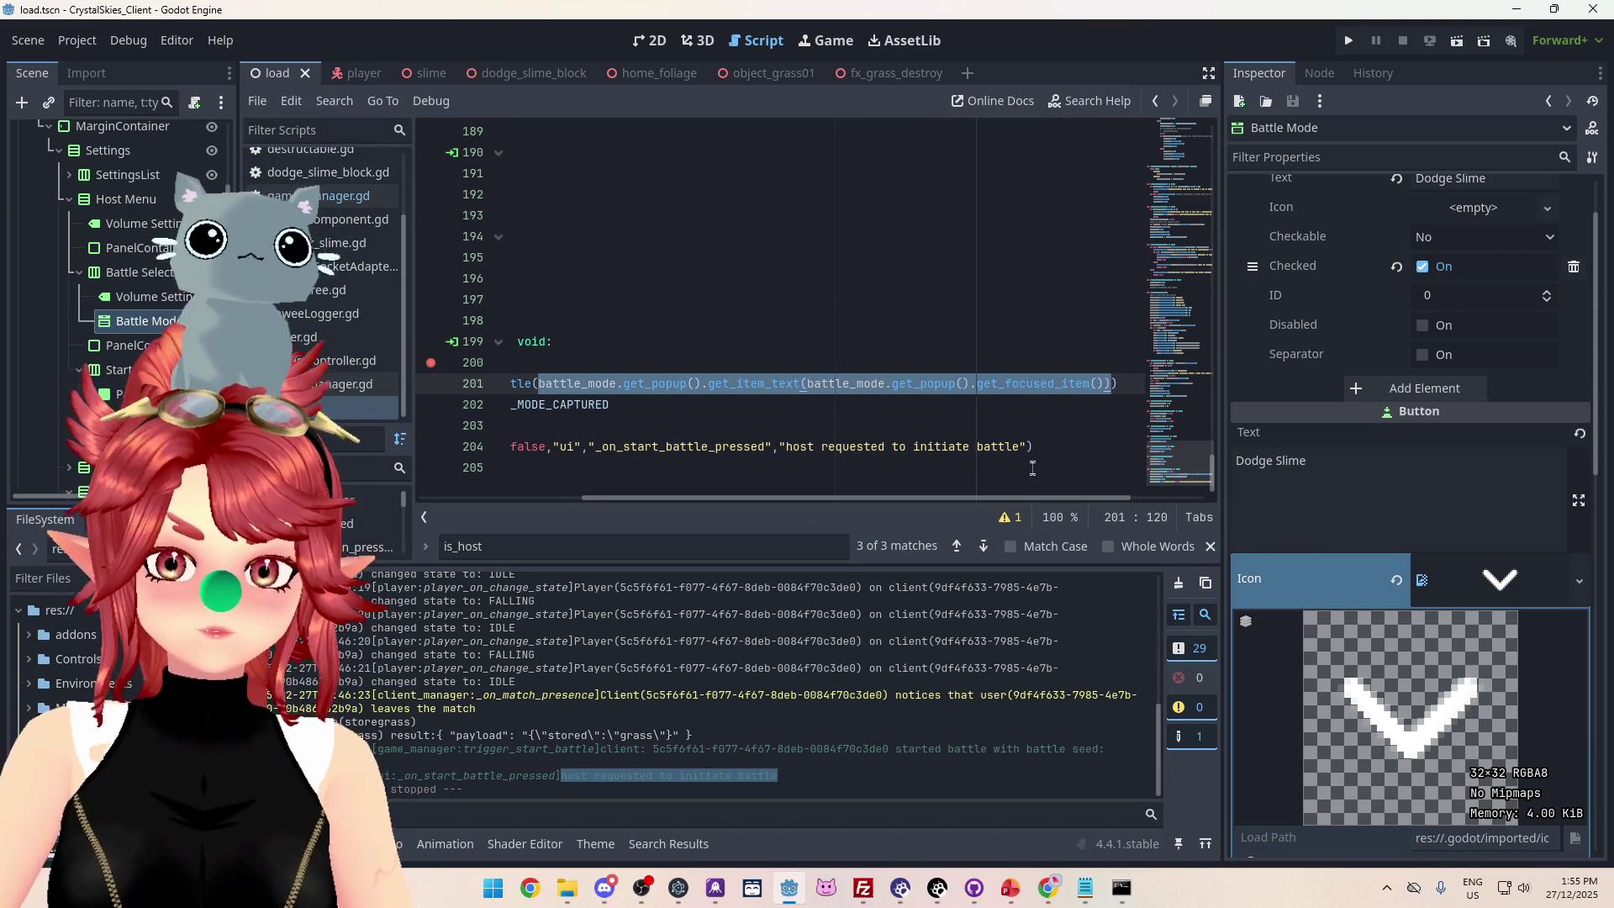
{"action": "scroll", "coordinate": [1033, 471], "scroll_direction": "left", "scroll_amount": 5}
{"action": "left_click", "coordinate": [532, 384]}
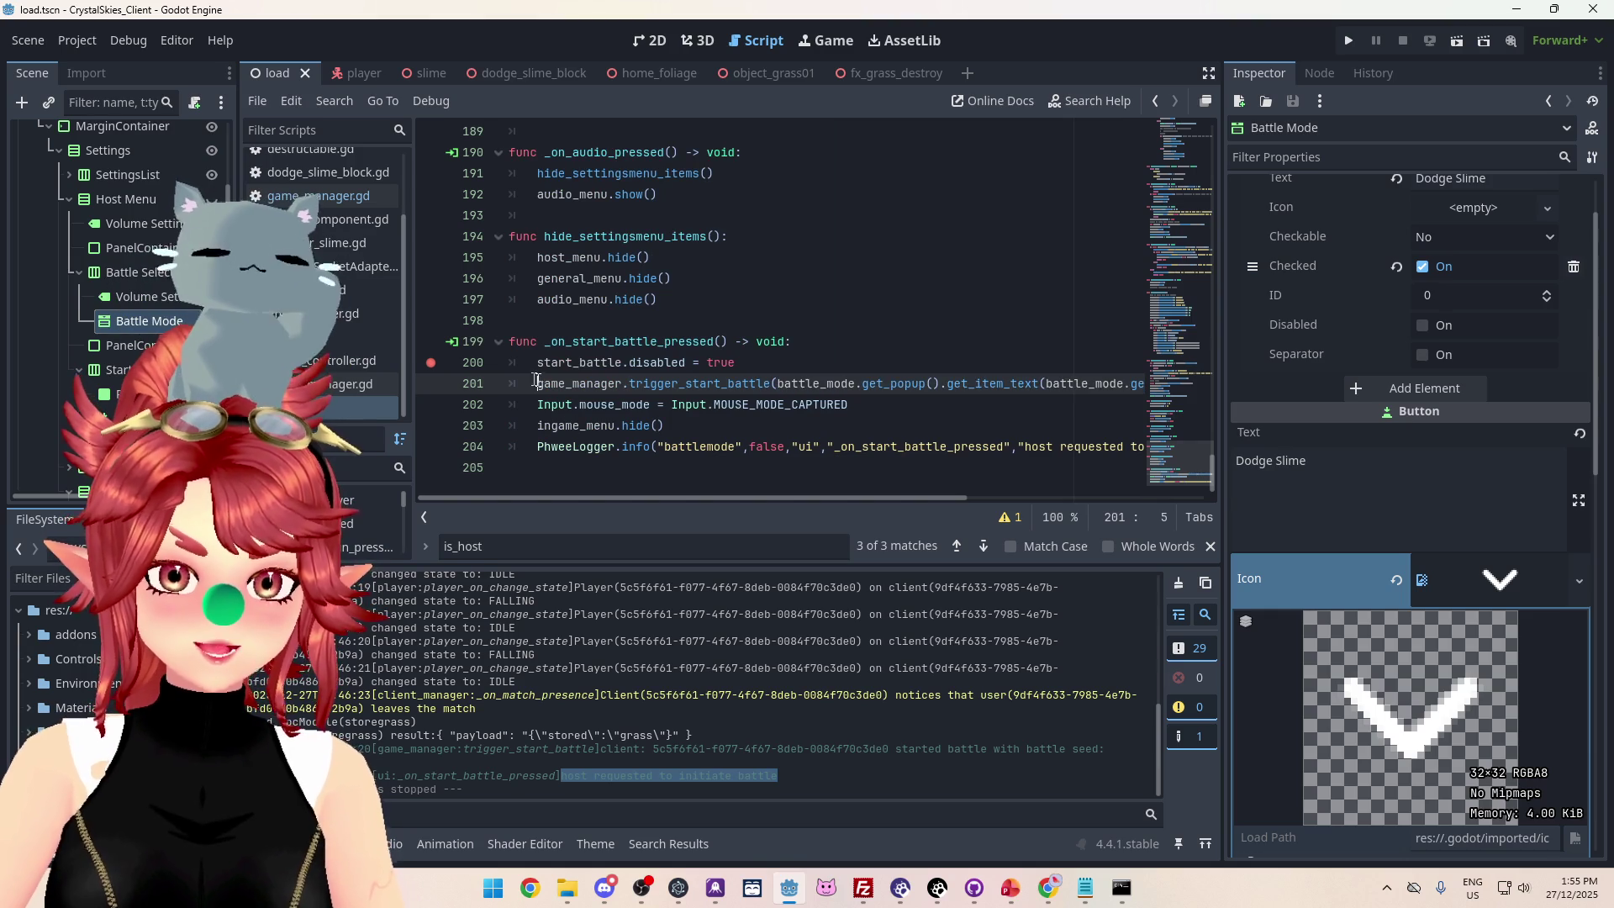
{"action": "key", "text": "Return"}
{"action": "key", "text": "Up"}
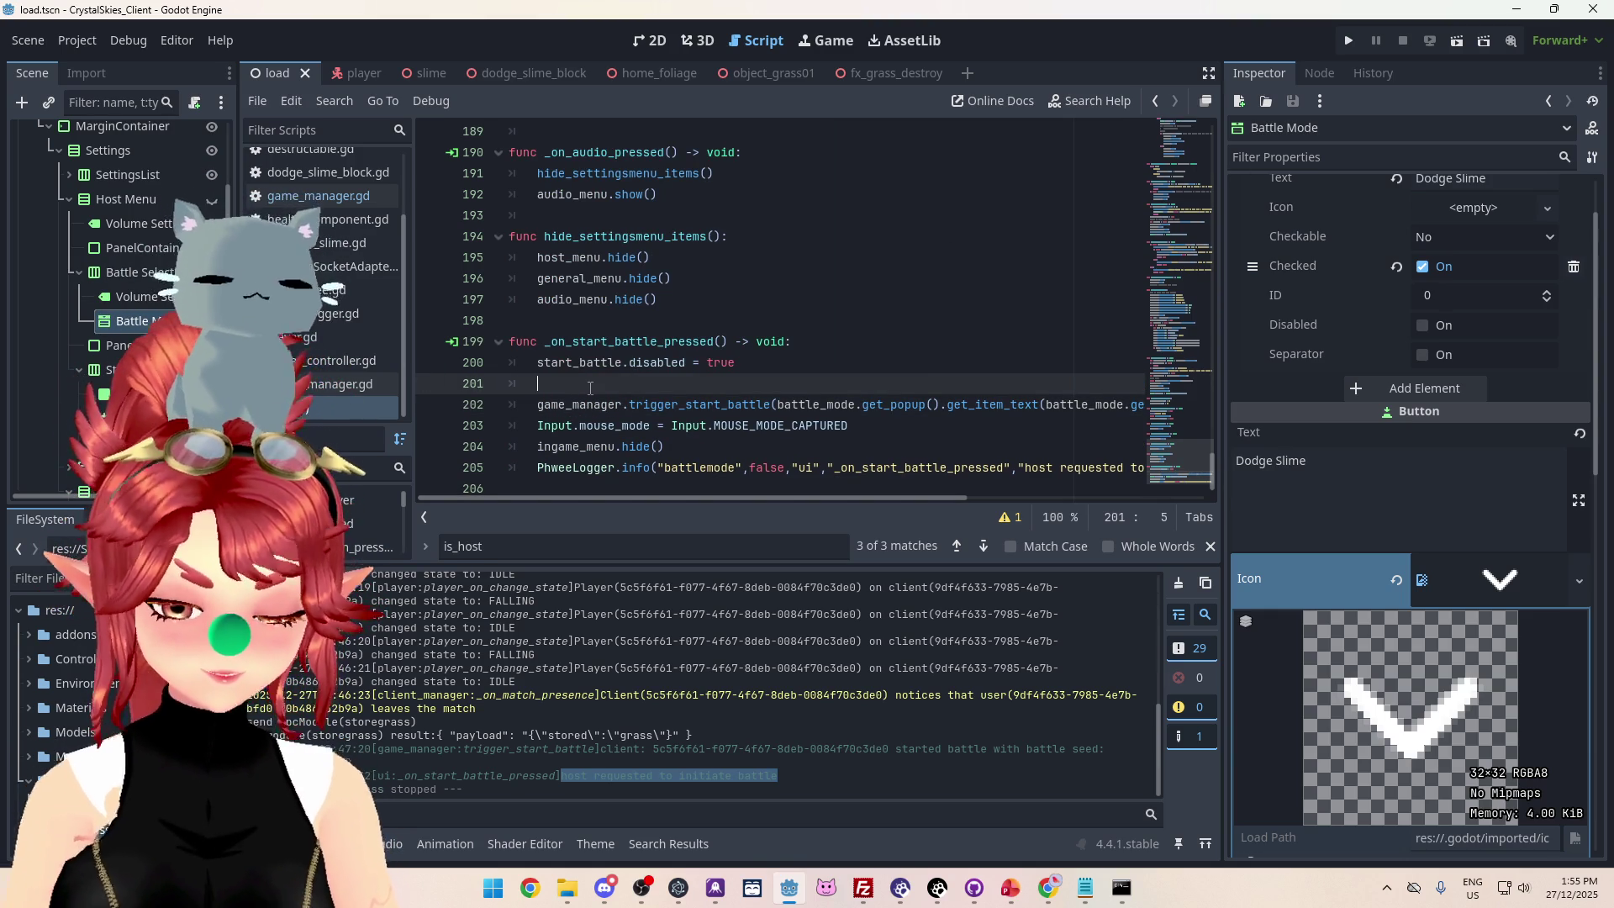
On line 201 write 'var selected_battle_mode =' followed by the pasted get_item_text lookup.
{"action": "type", "text": "ba"}
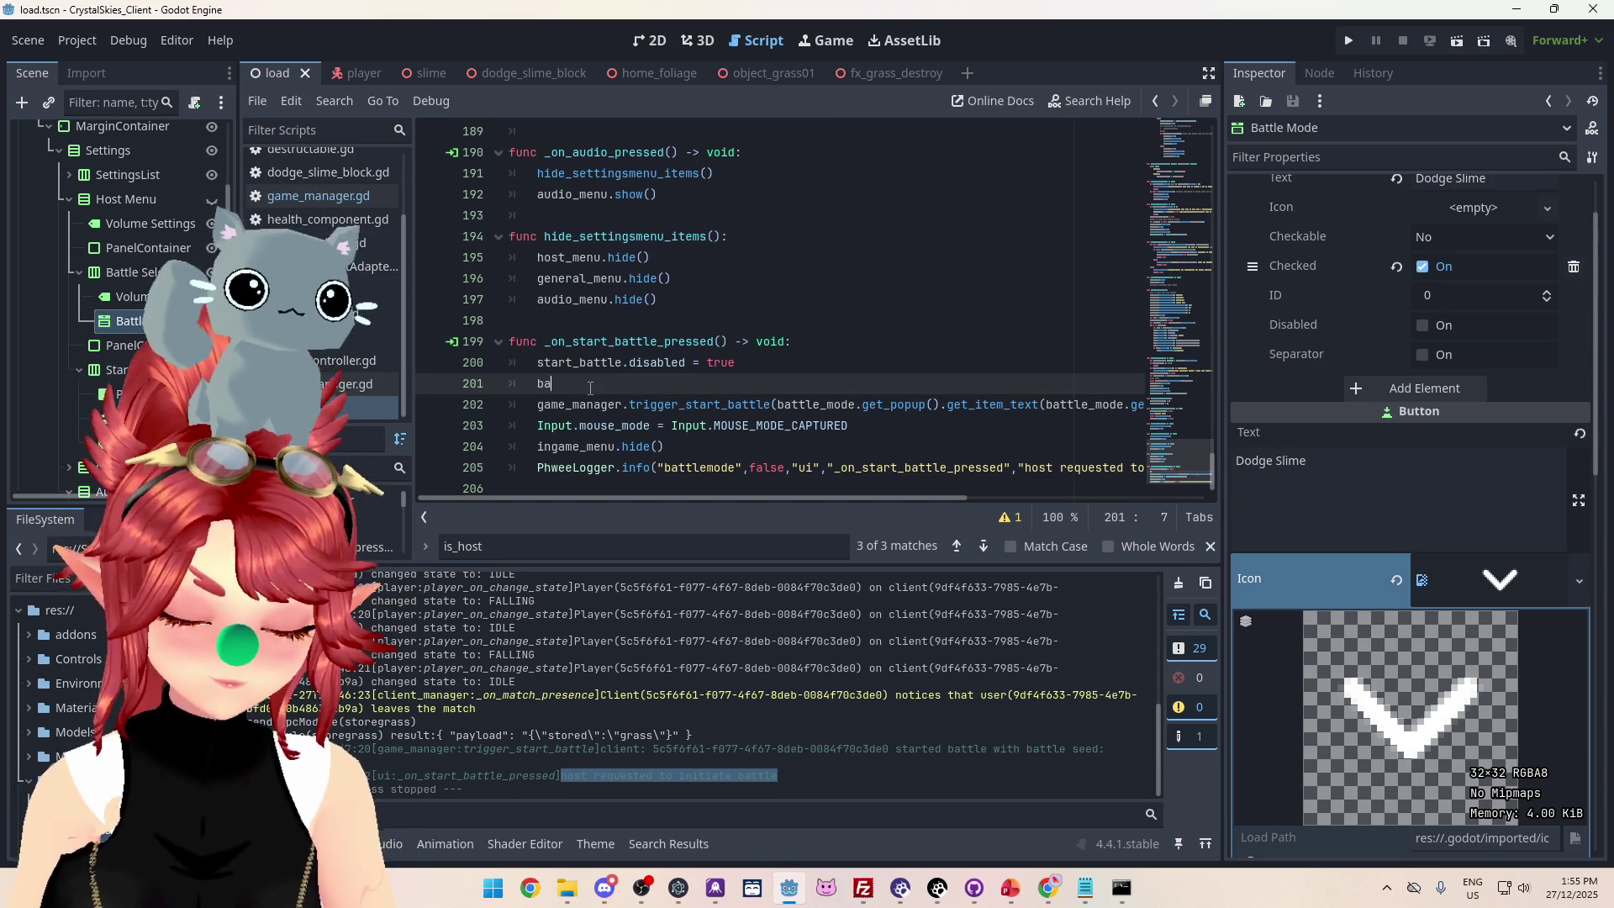
{"action": "type", "text": "ttle_mode_"}
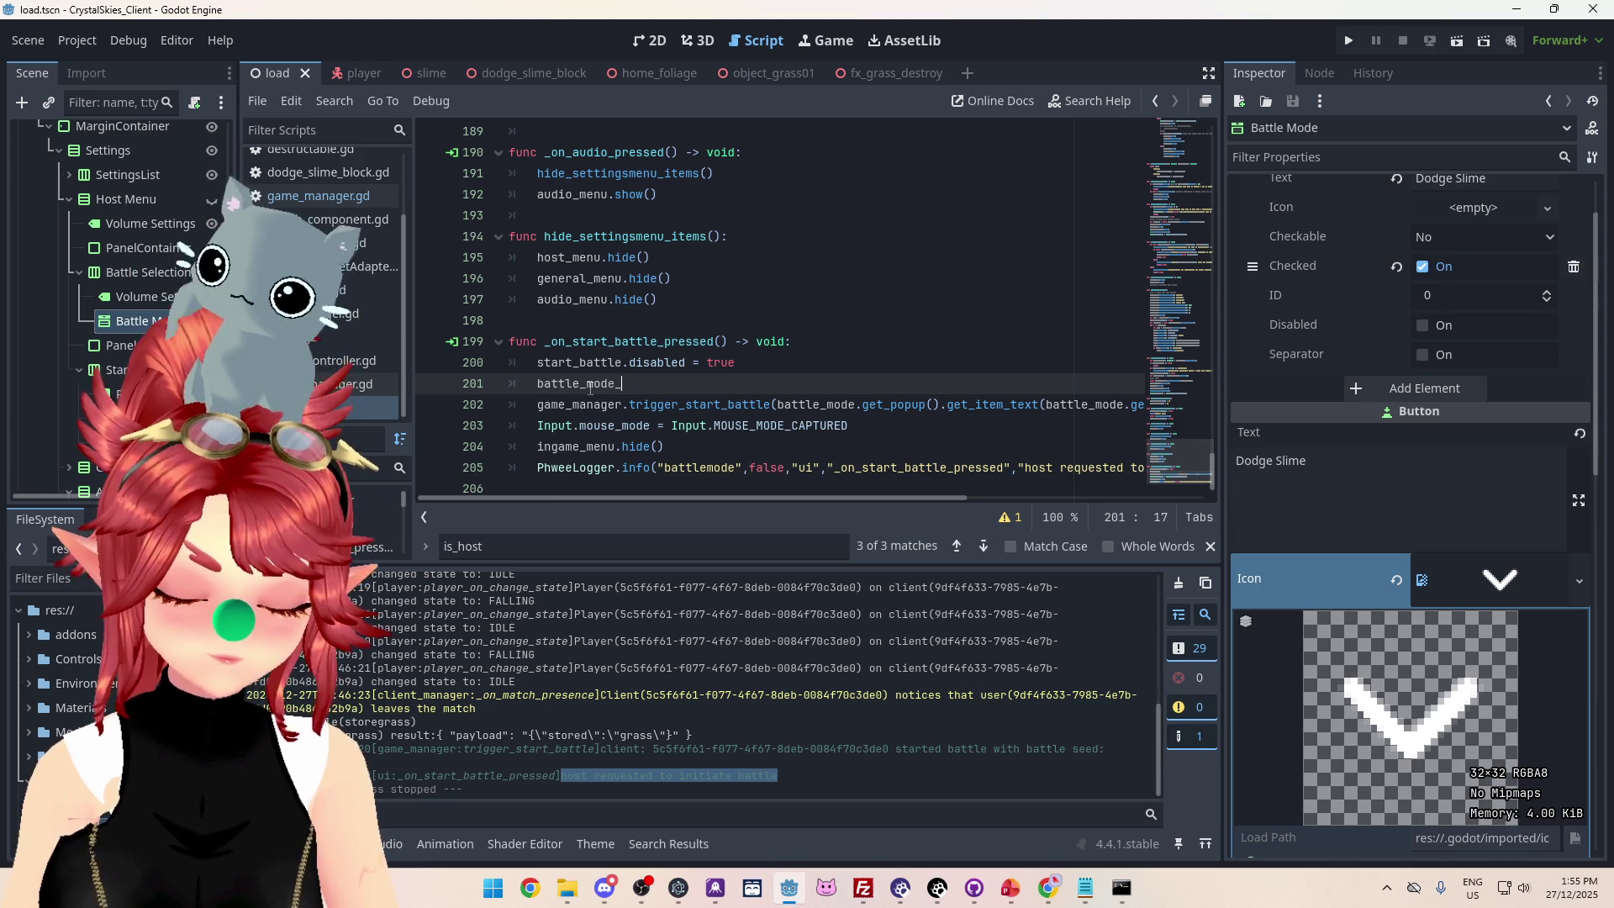
{"action": "key", "text": "BackSpace"}
{"action": "key", "text": "Left"}
{"action": "key", "text": "Left"}
{"action": "key", "text": "Left"}
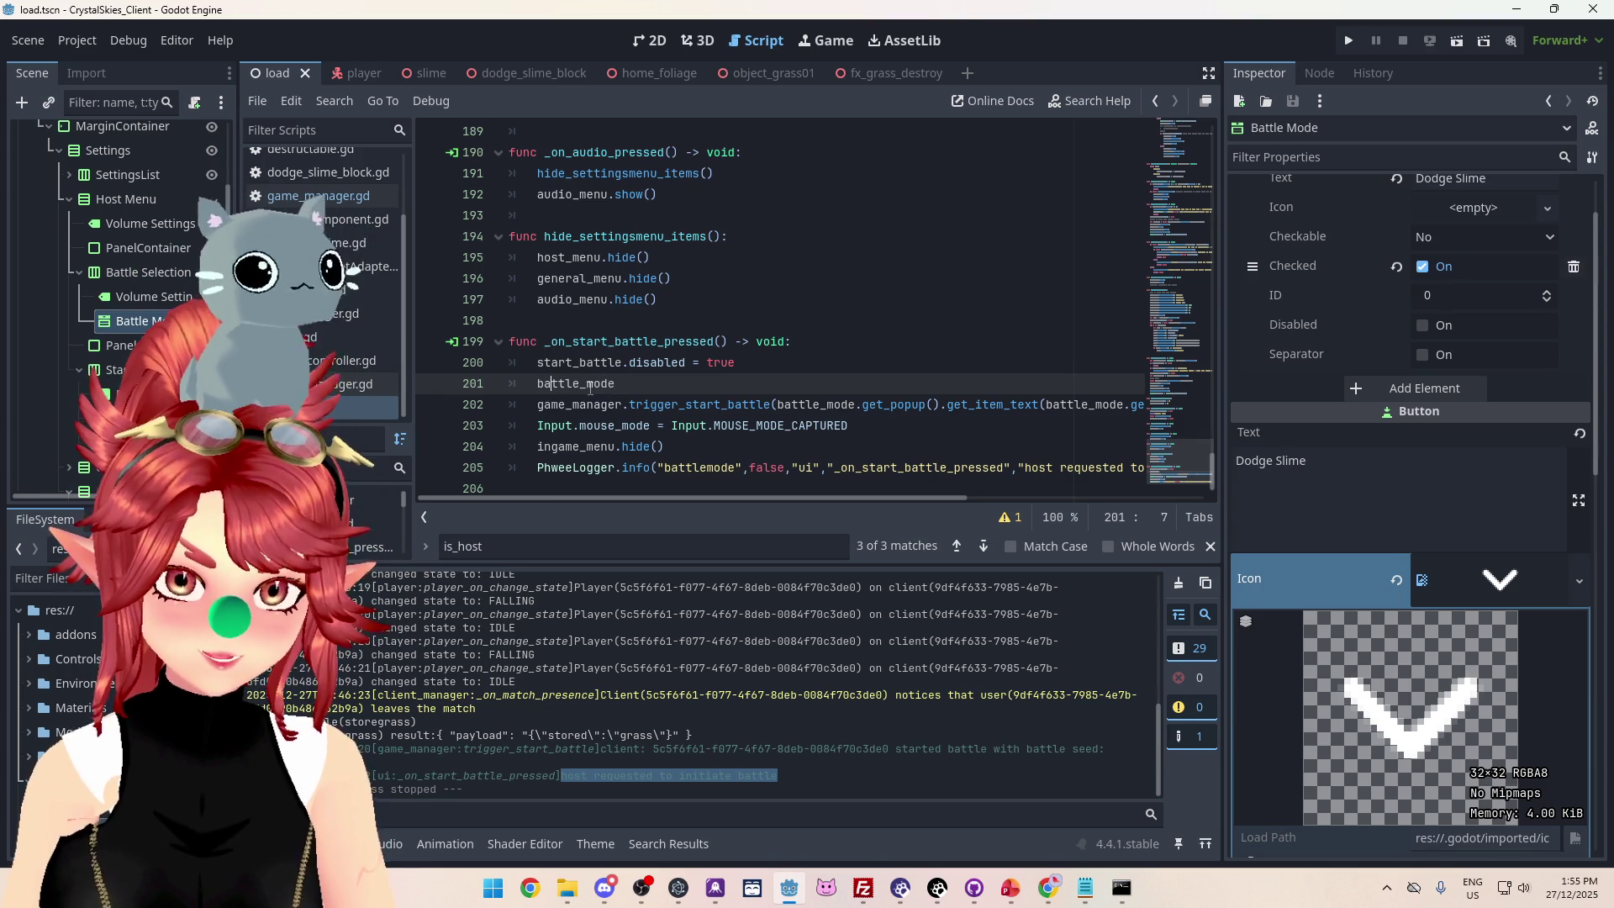
{"action": "key", "text": "Left"}
{"action": "key", "text": "Left"}
{"action": "type", "text": "selected"}
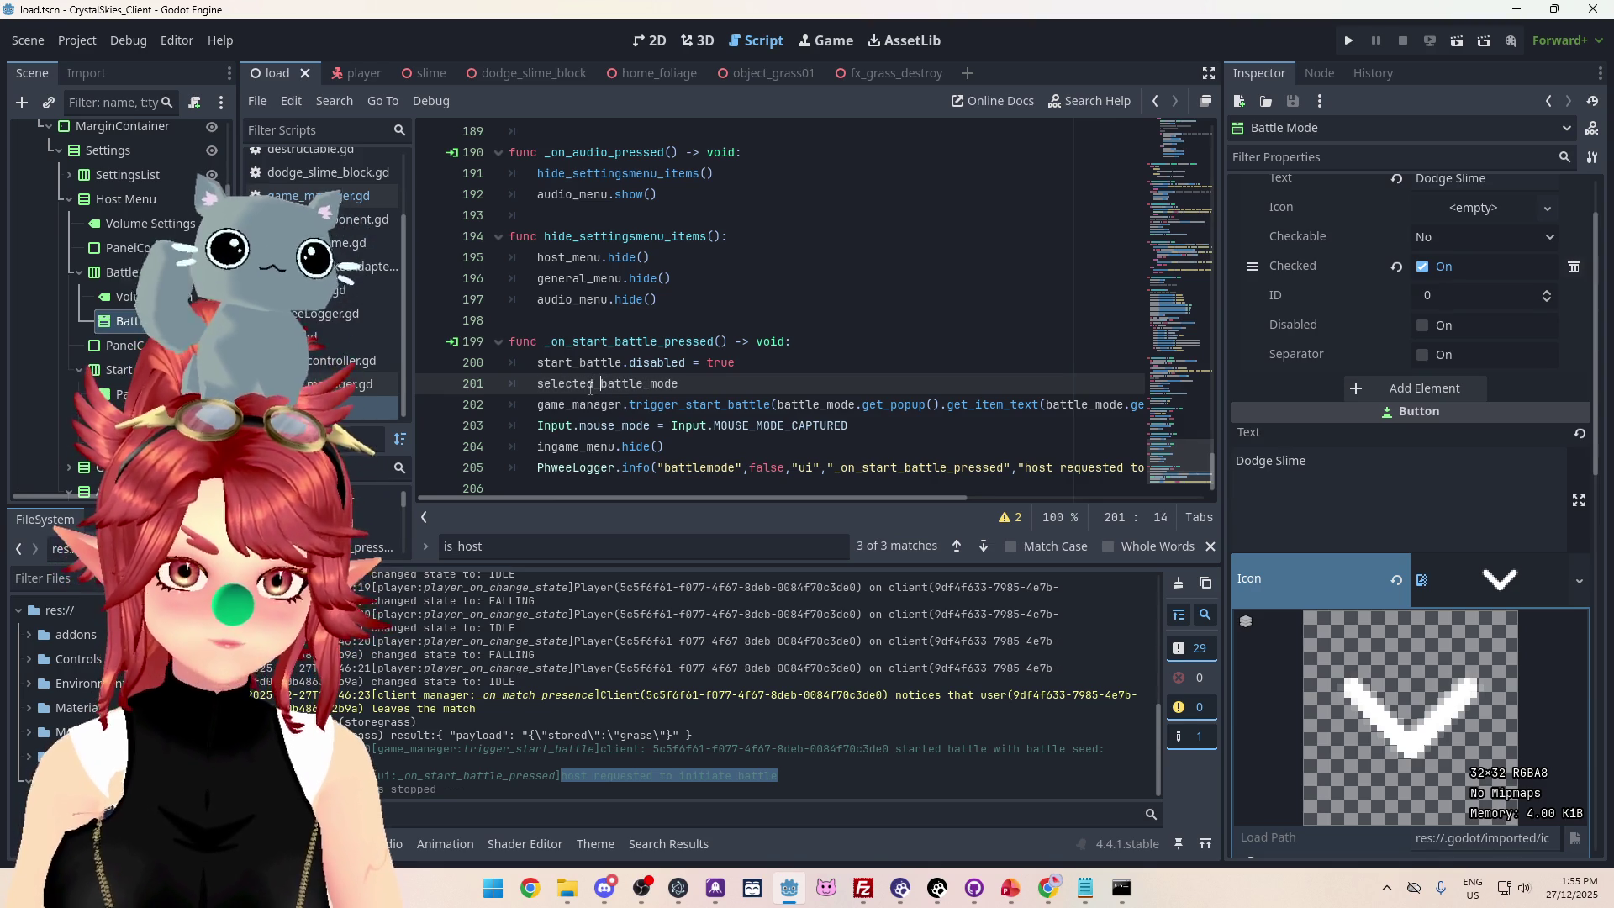
{"action": "key", "text": "BackSpace"}
{"action": "type", "text": "_"}
{"action": "key", "text": "End"}
{"action": "type", "text": "="}
{"action": "key", "text": "ctrl+v"}
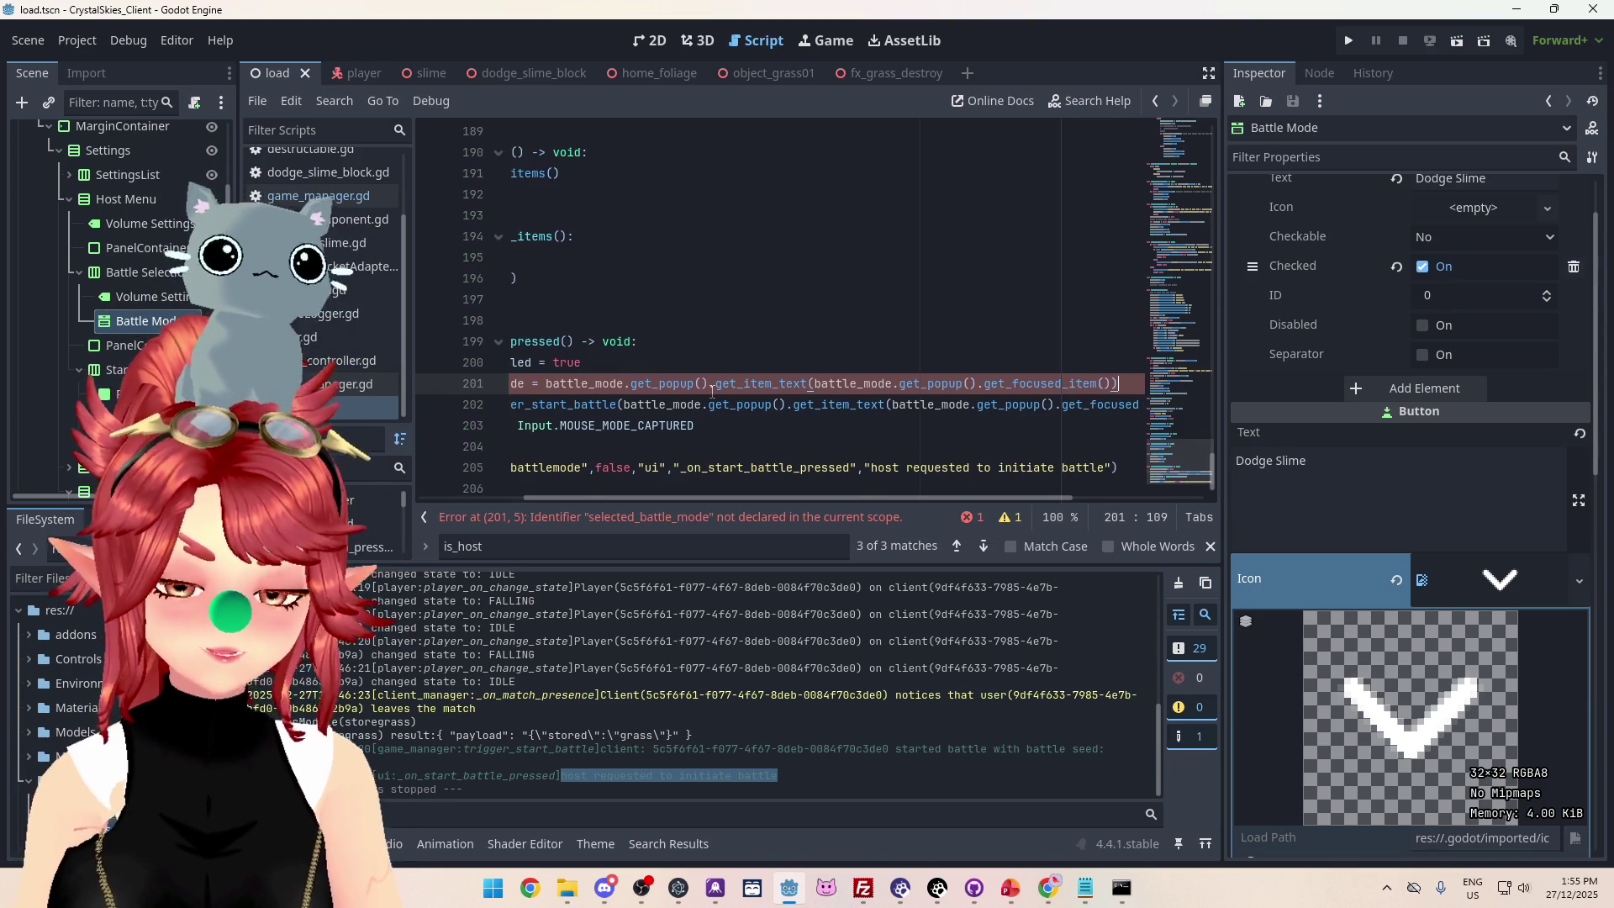
{"action": "left_click_drag", "start_coordinate": [780, 497], "coordinate": [543, 409]}
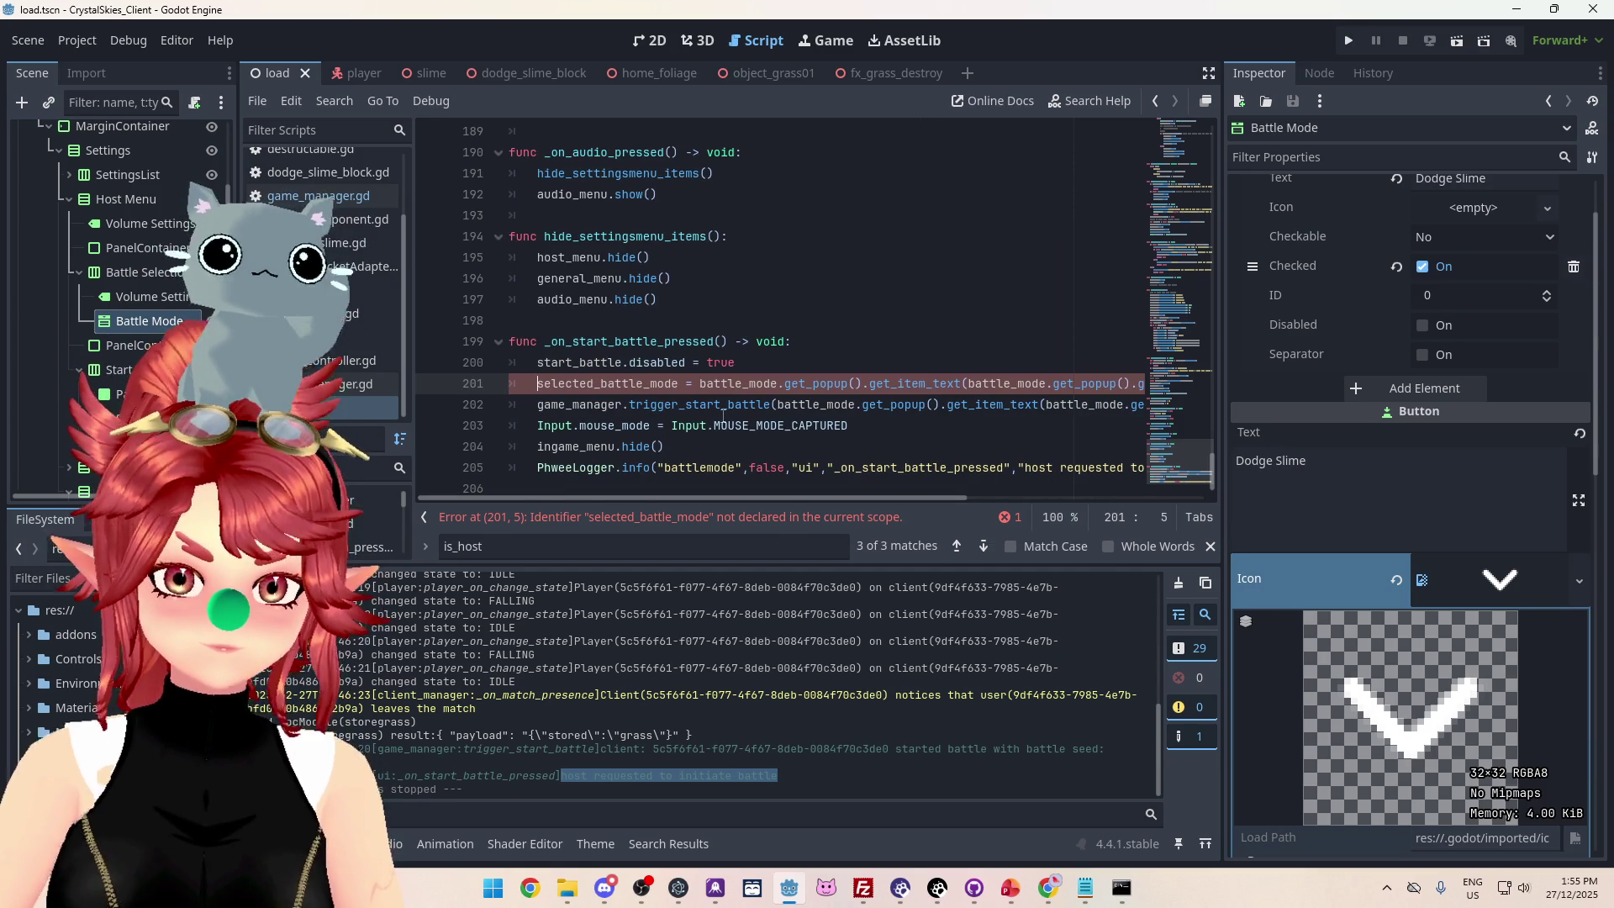
{"action": "type", "text": "var"}
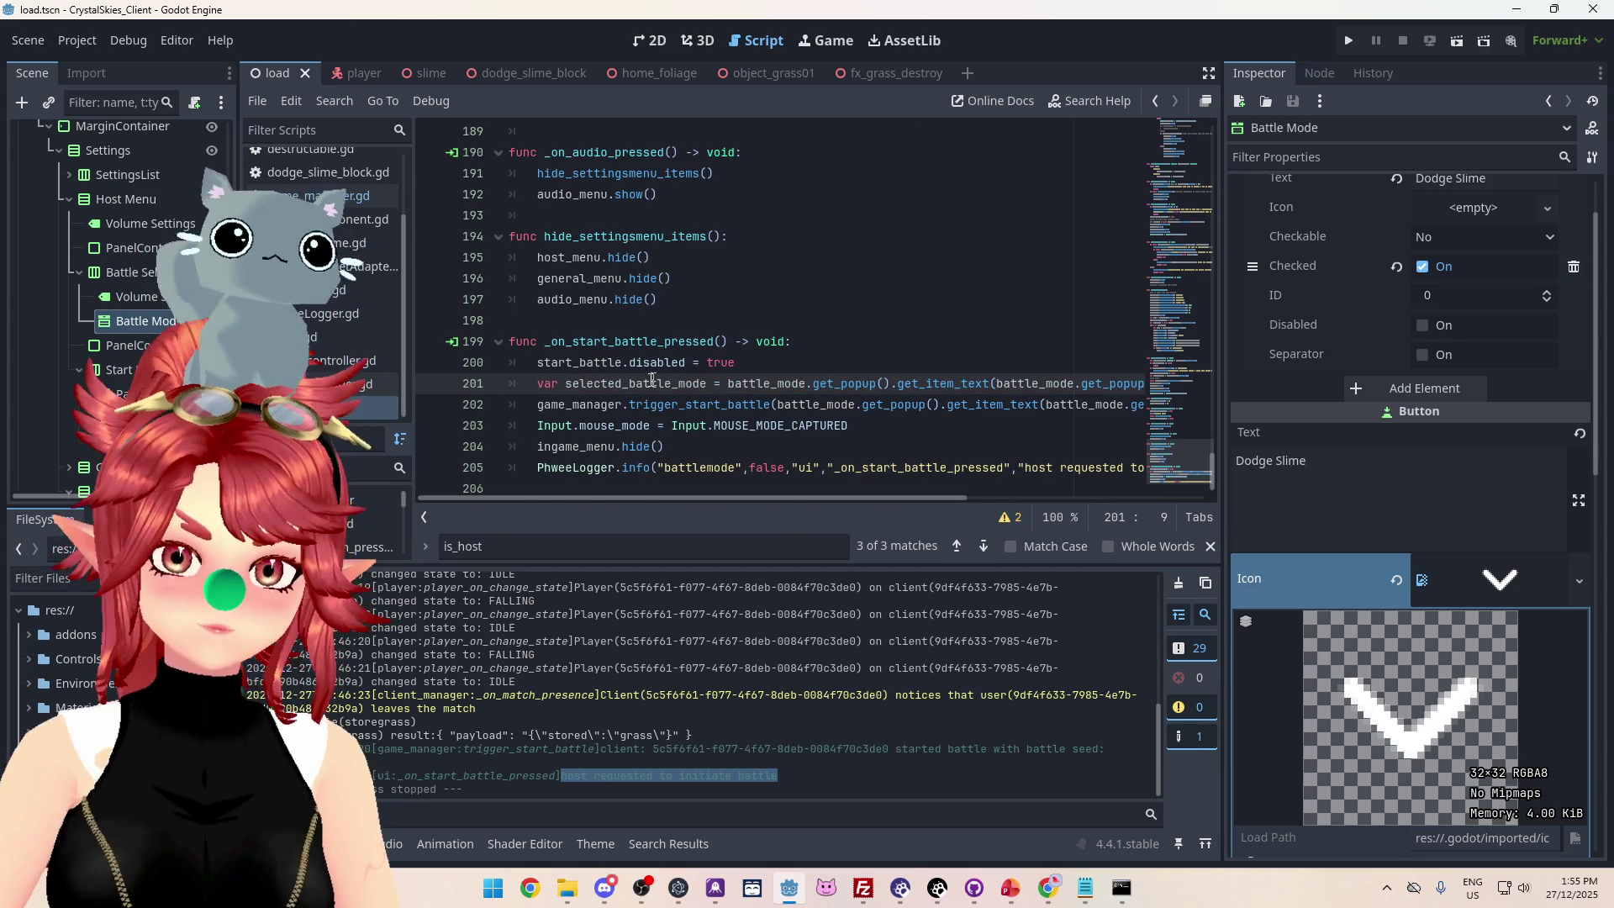
Pass selected_battle_mode as the trigger_start_battle argument.
{"action": "left_click_drag", "start_coordinate": [569, 387], "coordinate": [1141, 409]}
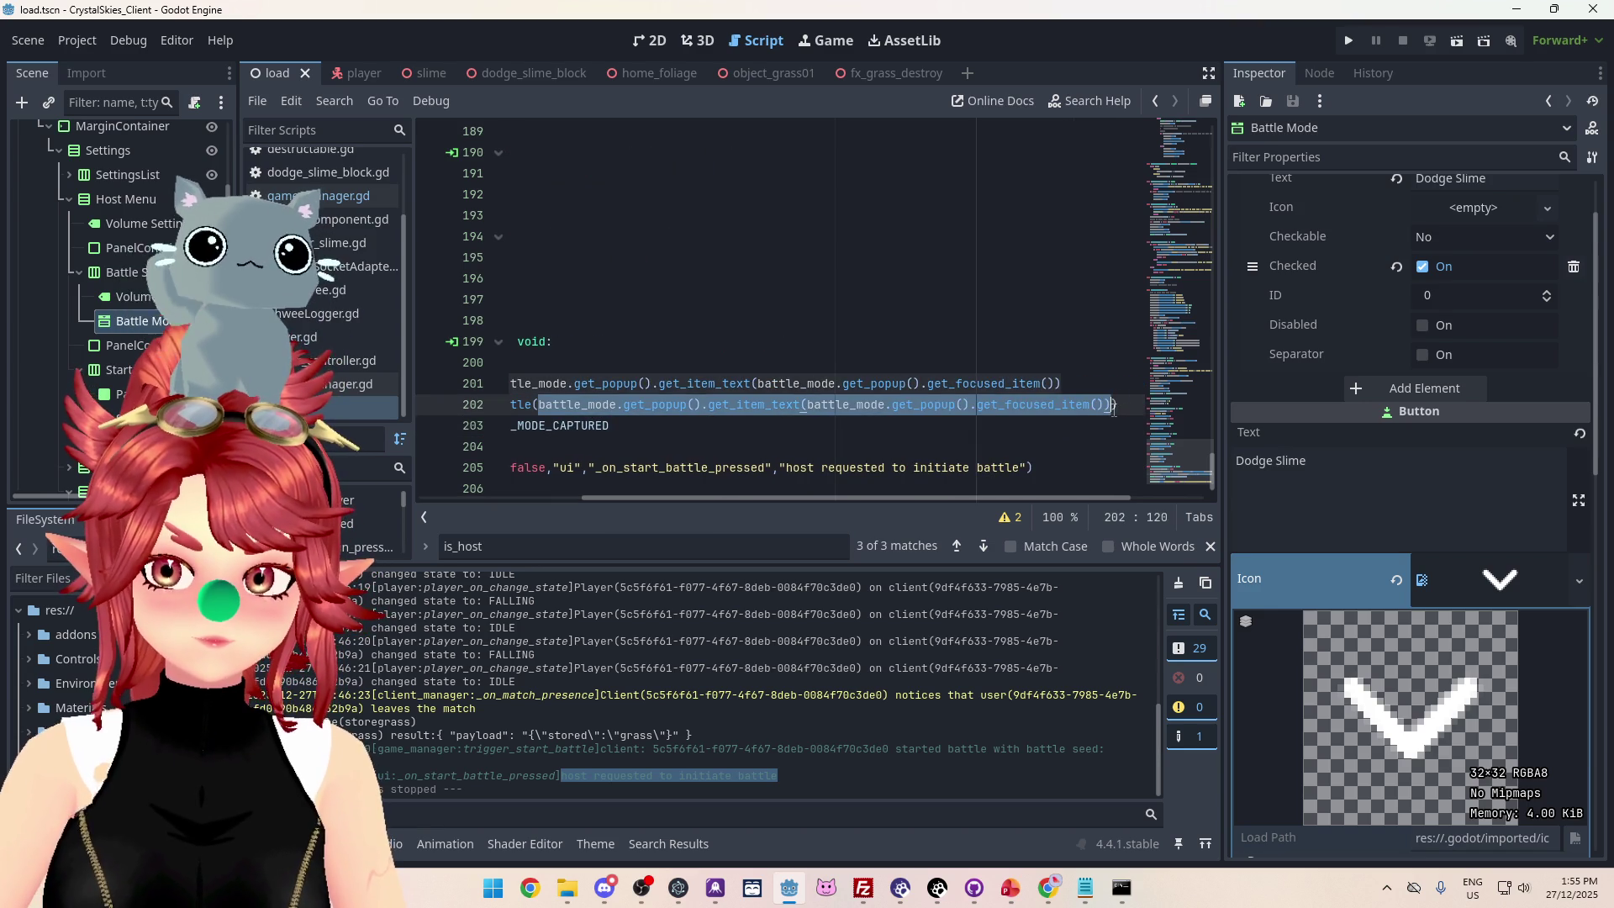
{"action": "type", "text": "selected_battle_mode"}
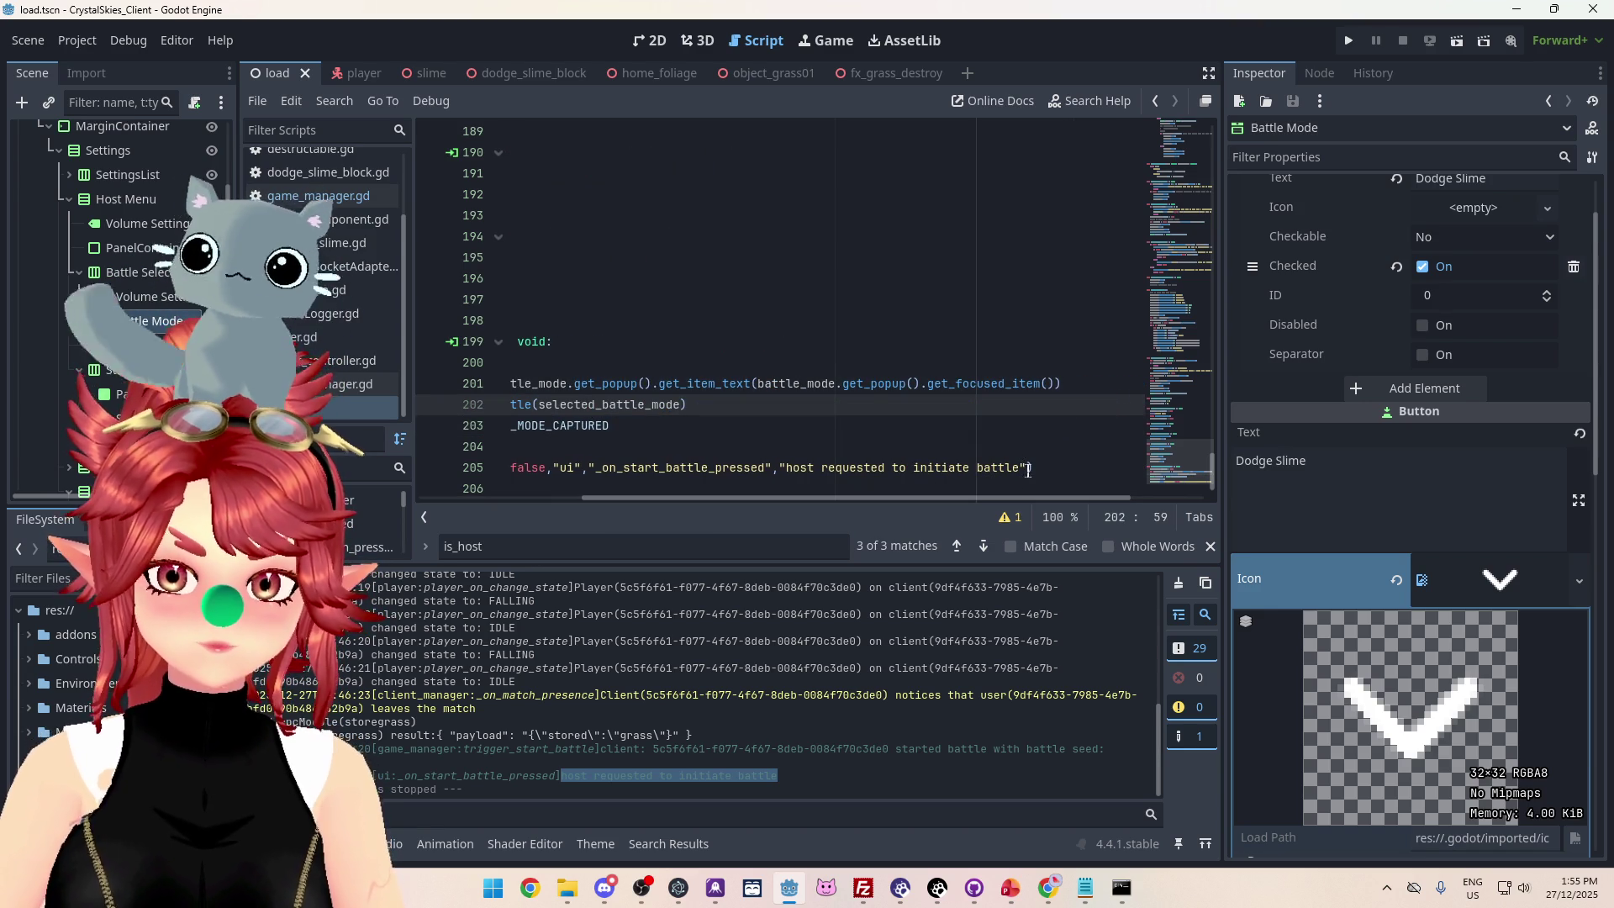
{"action": "left_click", "coordinate": [1022, 467]}
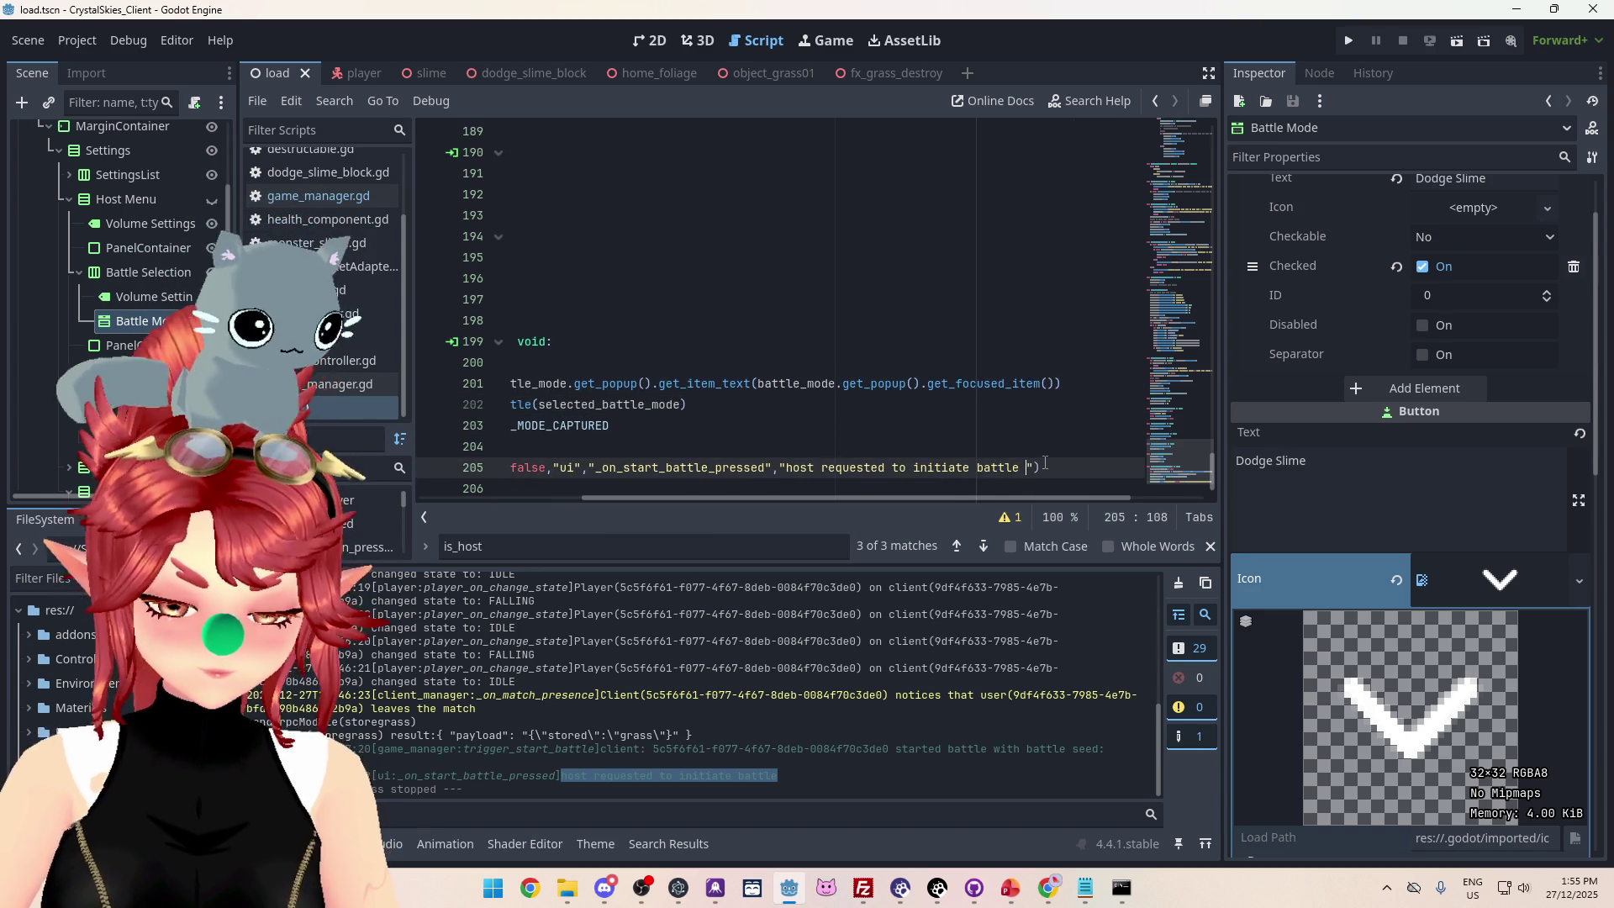
Append ("+selected_battle_mode+") to the 'host requested to initiate battle' log string.
{"action": "type", "text": "(++"}
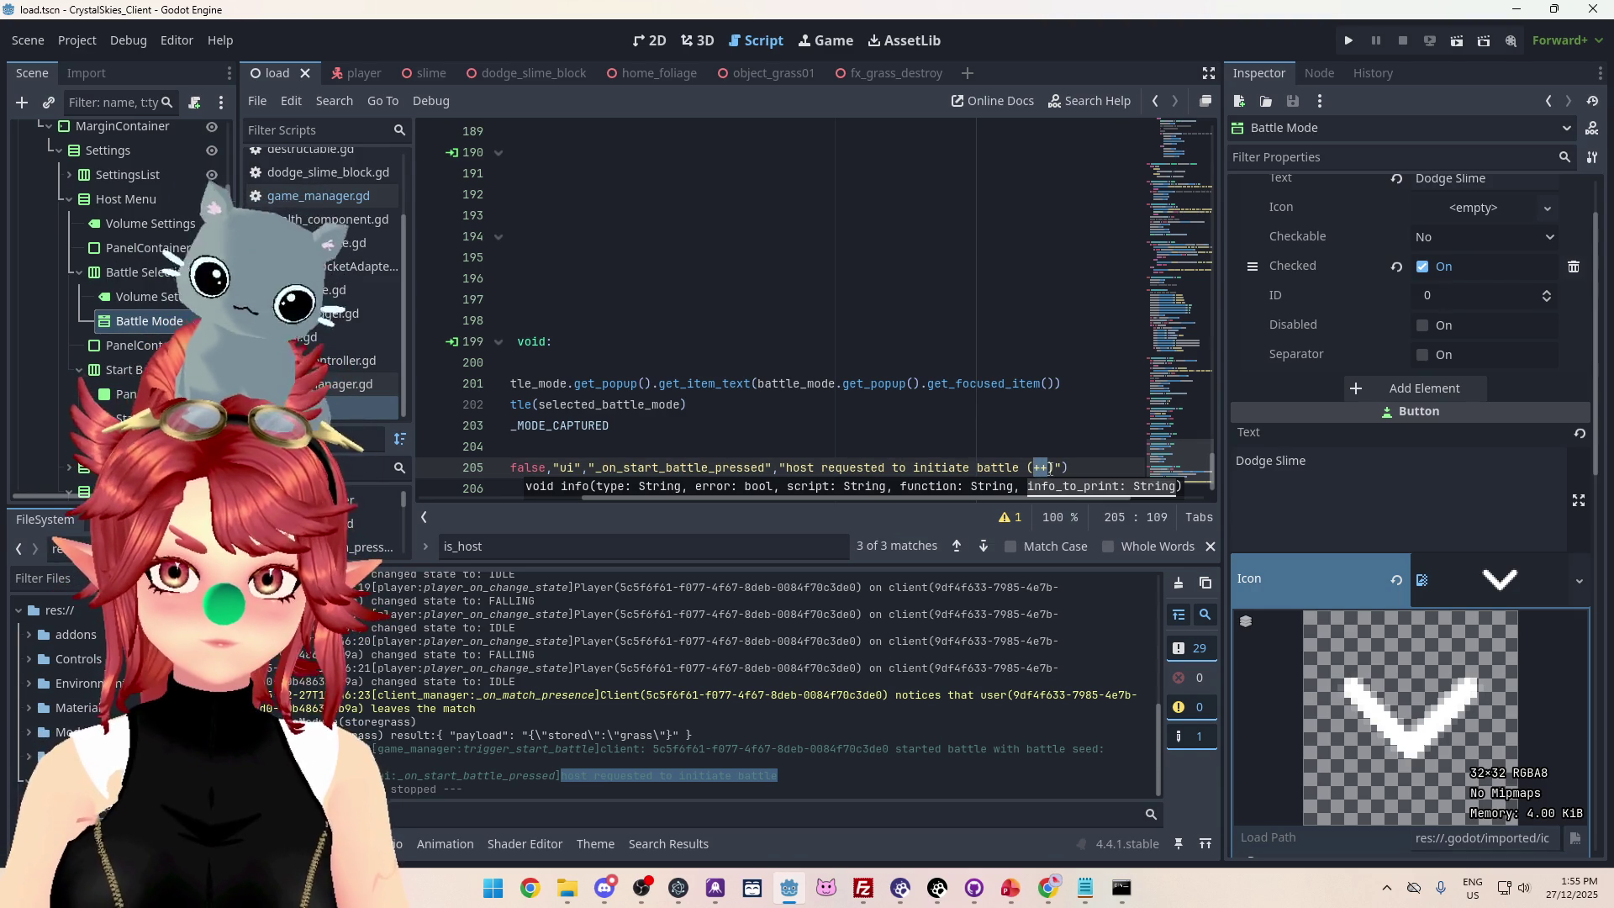
{"action": "type", "text": "'"}
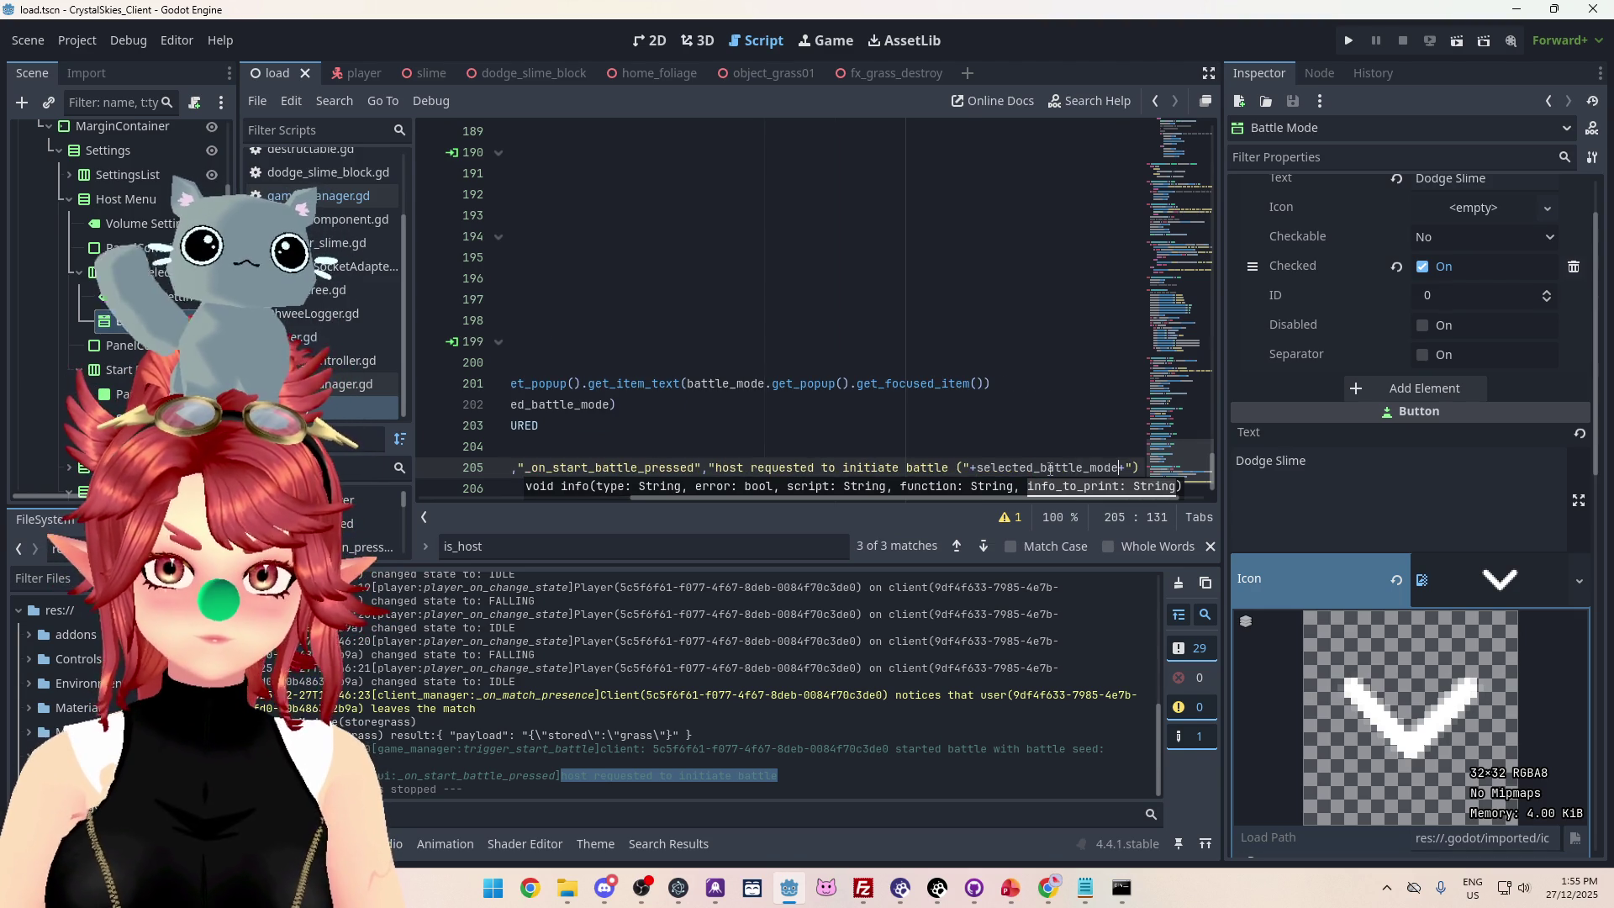
{"action": "left_click", "coordinate": [638, 425]}
{"action": "left_click_drag", "start_coordinate": [711, 497], "coordinate": [547, 489]}
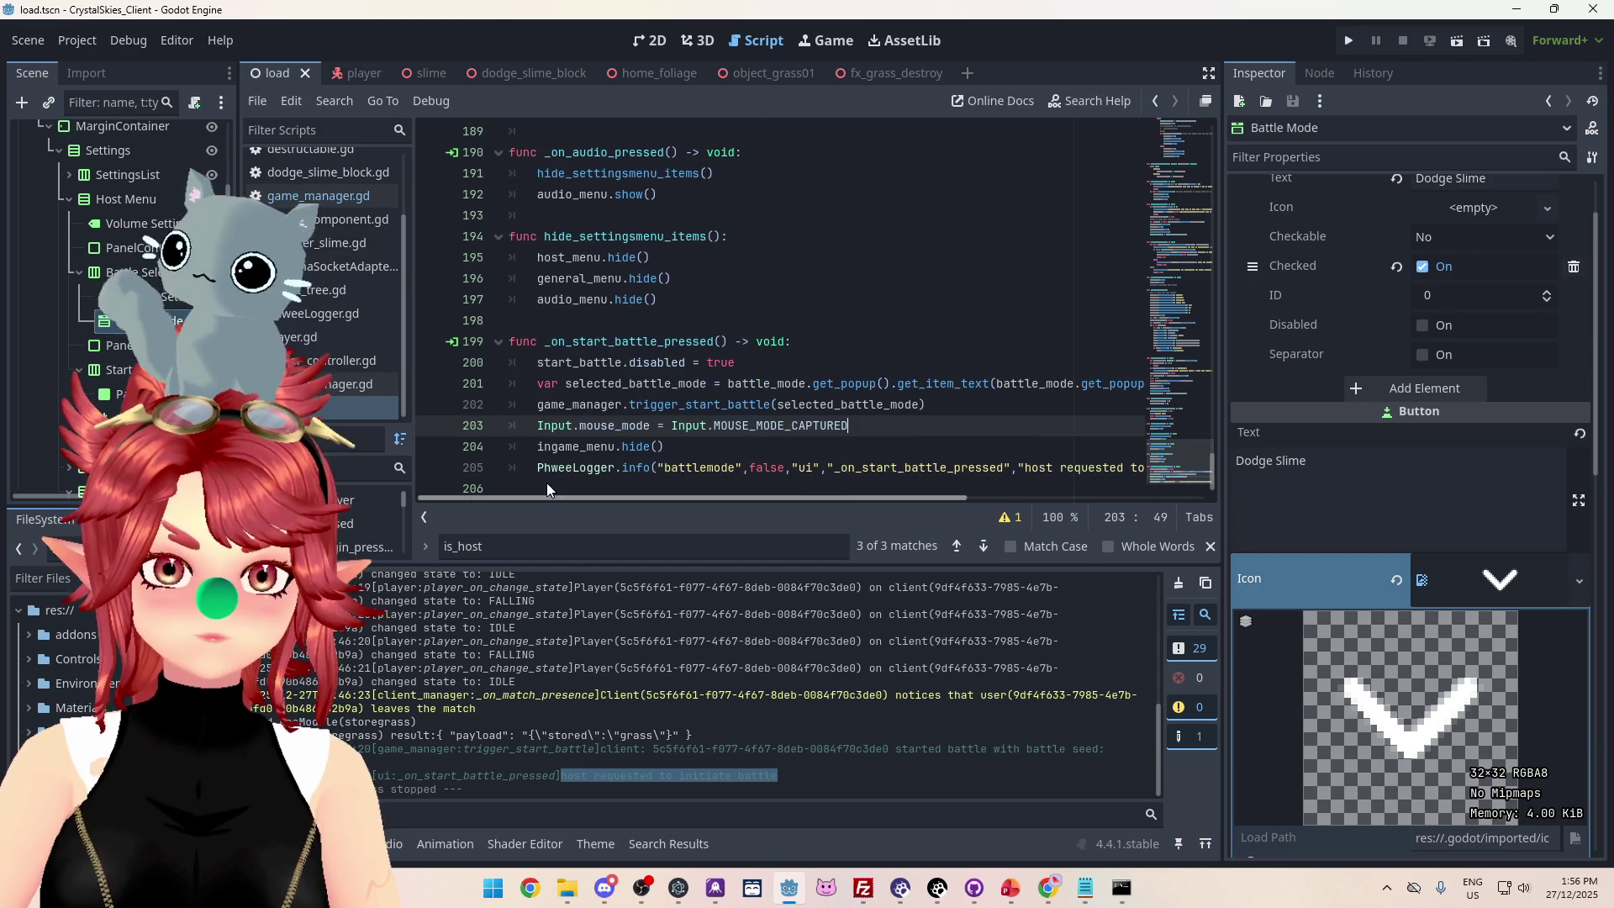
Save the scene, launch two game clients, log in on the first, and arrange both windows.
{"action": "left_click", "coordinate": [707, 363]}
{"action": "key", "text": "ctrl+s"}
{"action": "left_click", "coordinate": [1347, 42]}
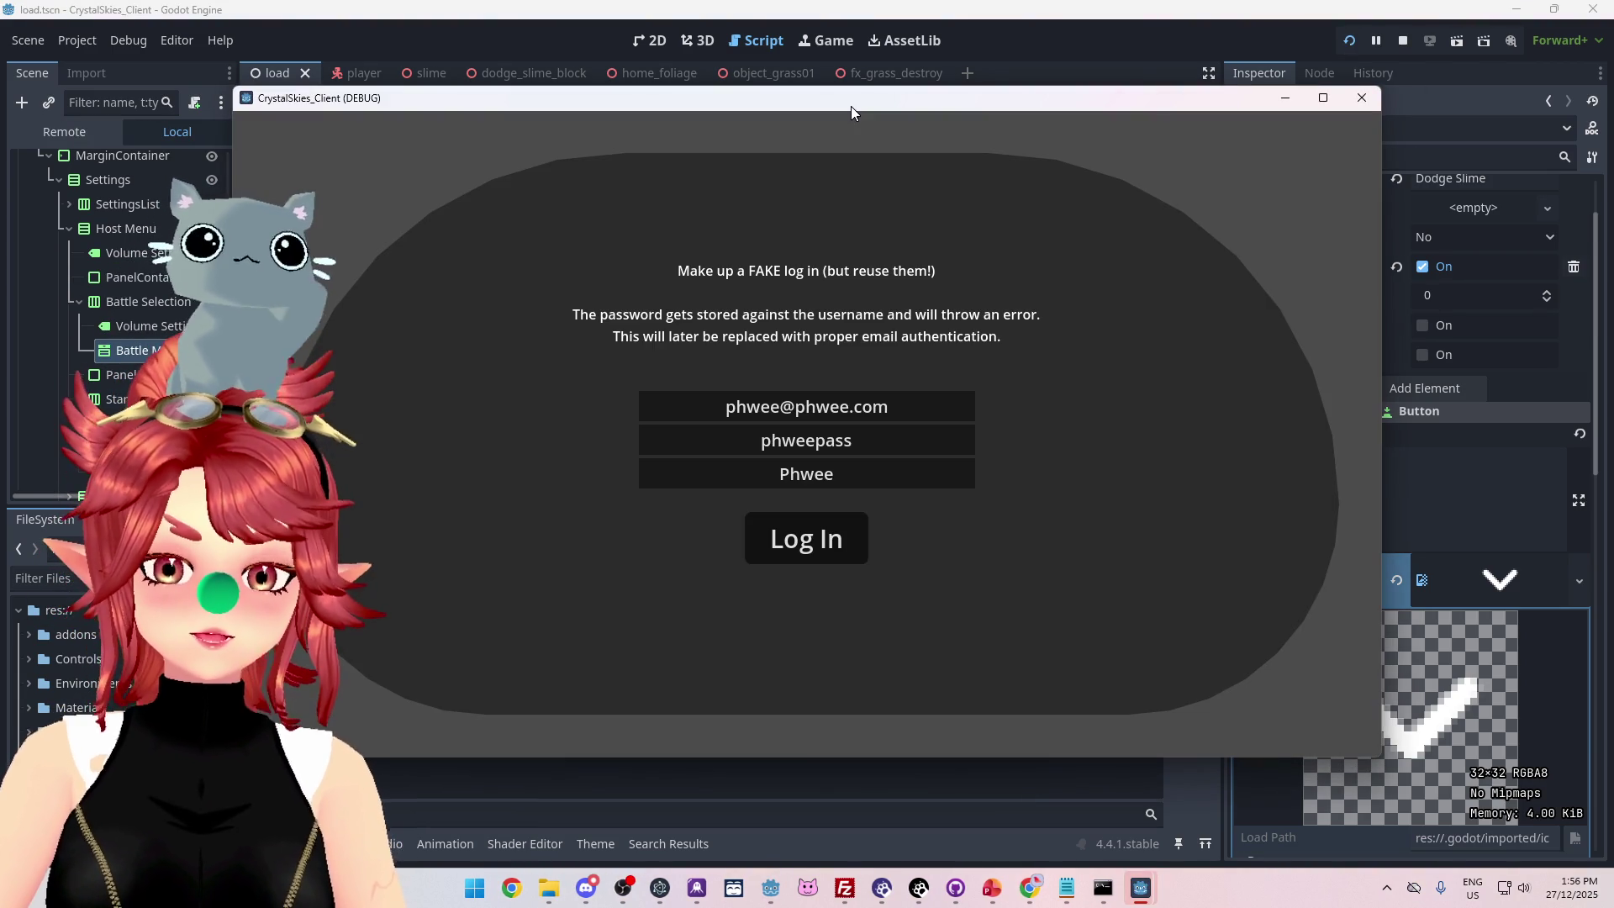
{"action": "left_click", "coordinate": [825, 554]}
{"action": "left_click_drag", "start_coordinate": [872, 104], "coordinate": [781, 93]}
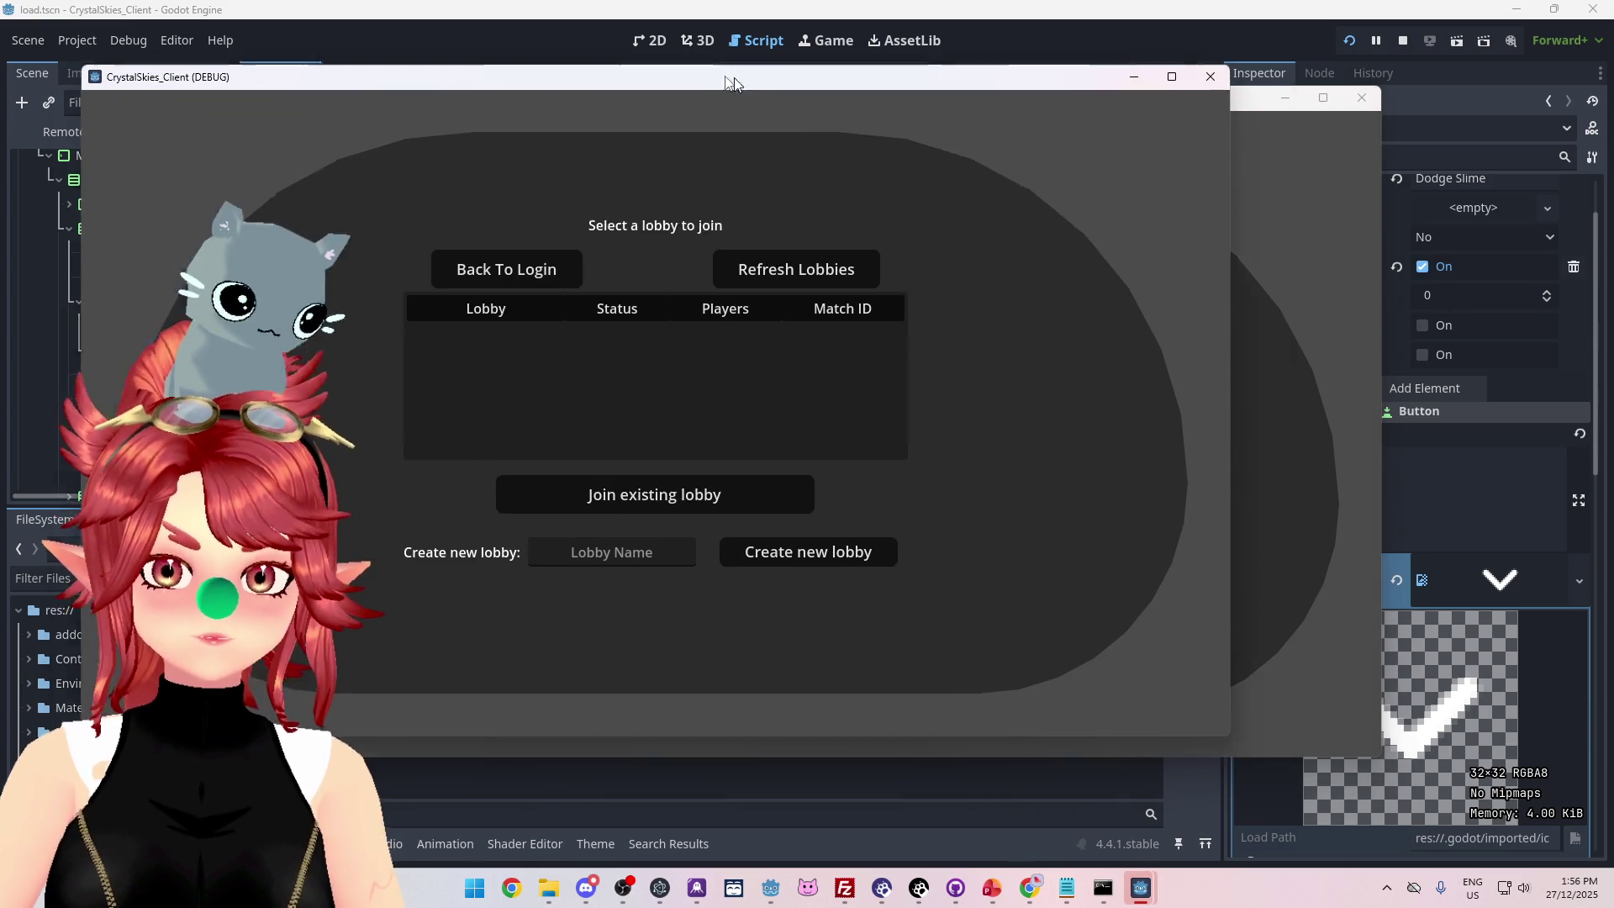
{"action": "left_click_drag", "start_coordinate": [1233, 99], "coordinate": [1360, 148]}
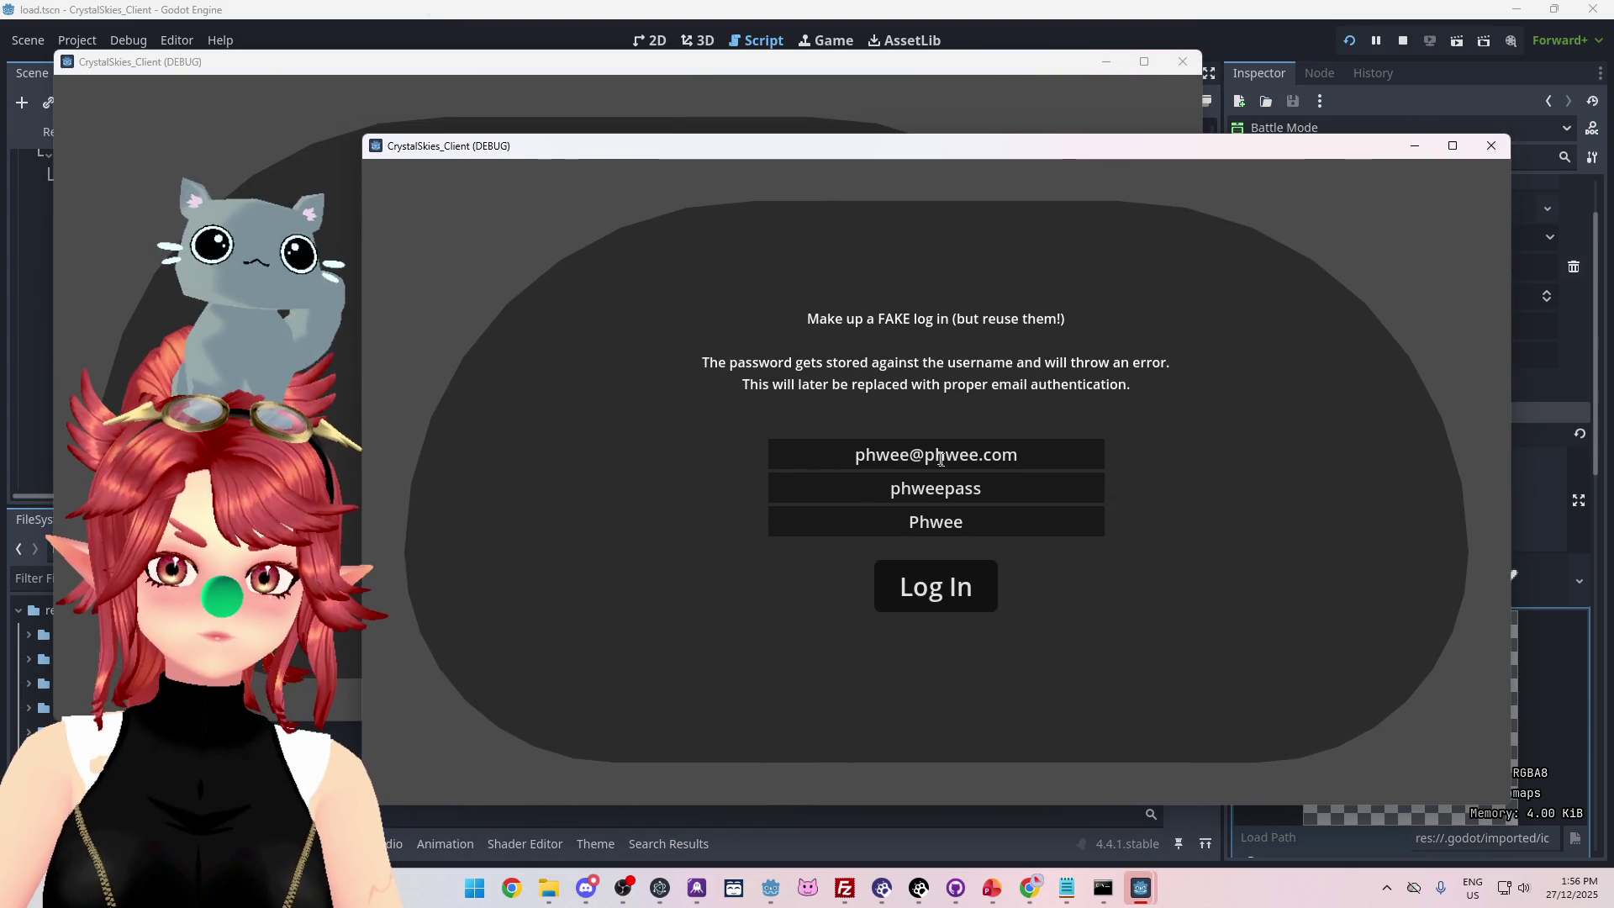
Log in on the second client with an edited e-mail and display name for a second account.
{"action": "left_click", "coordinate": [914, 455]}
{"action": "type", "text": "2"}
{"action": "left_click", "coordinate": [950, 521]}
{"action": "type", "text": "2"}
{"action": "left_click", "coordinate": [955, 586]}
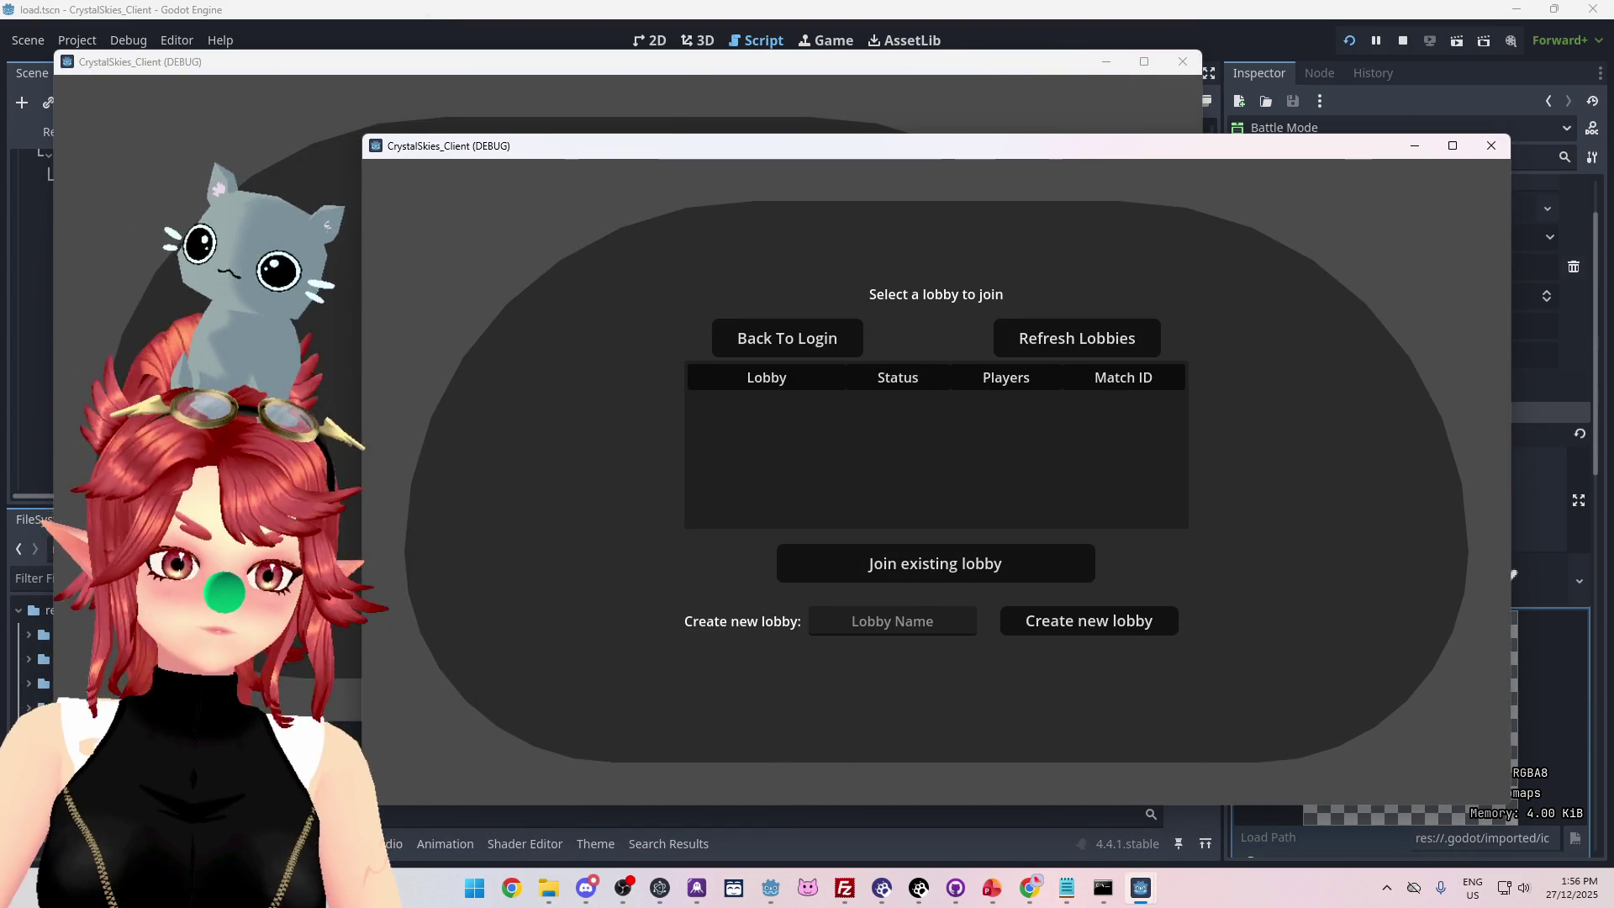
Create a new lobby named qqwee from the first client.
{"action": "left_click", "coordinate": [335, 363]}
{"action": "left_click", "coordinate": [571, 536]}
{"action": "type", "text": "qqwee"}
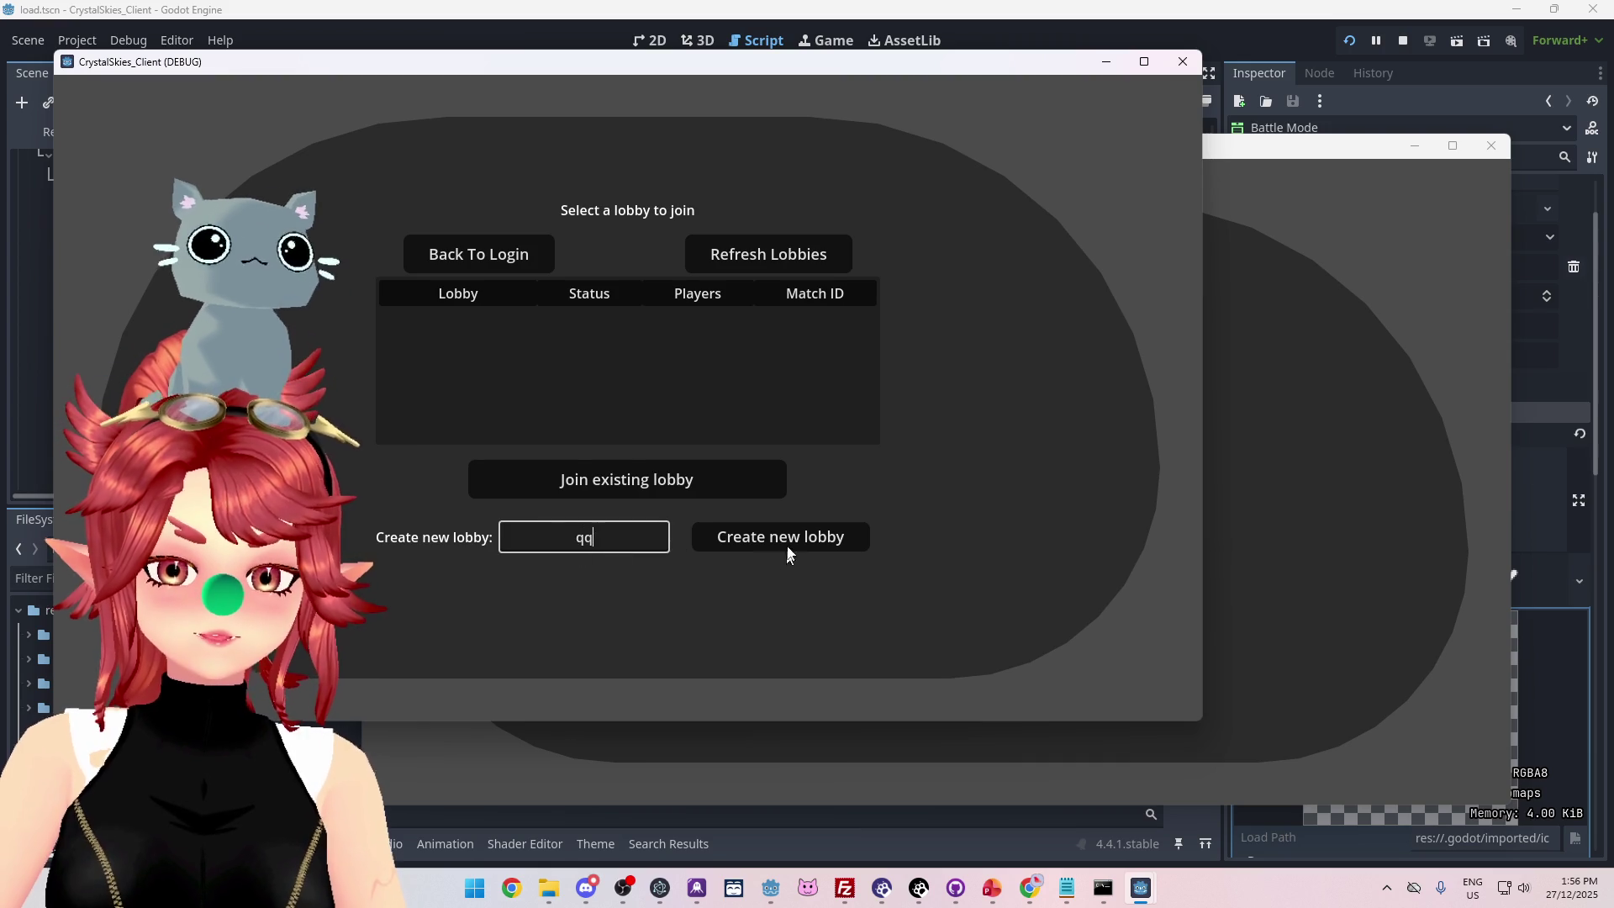
{"action": "left_click", "coordinate": [781, 538]}
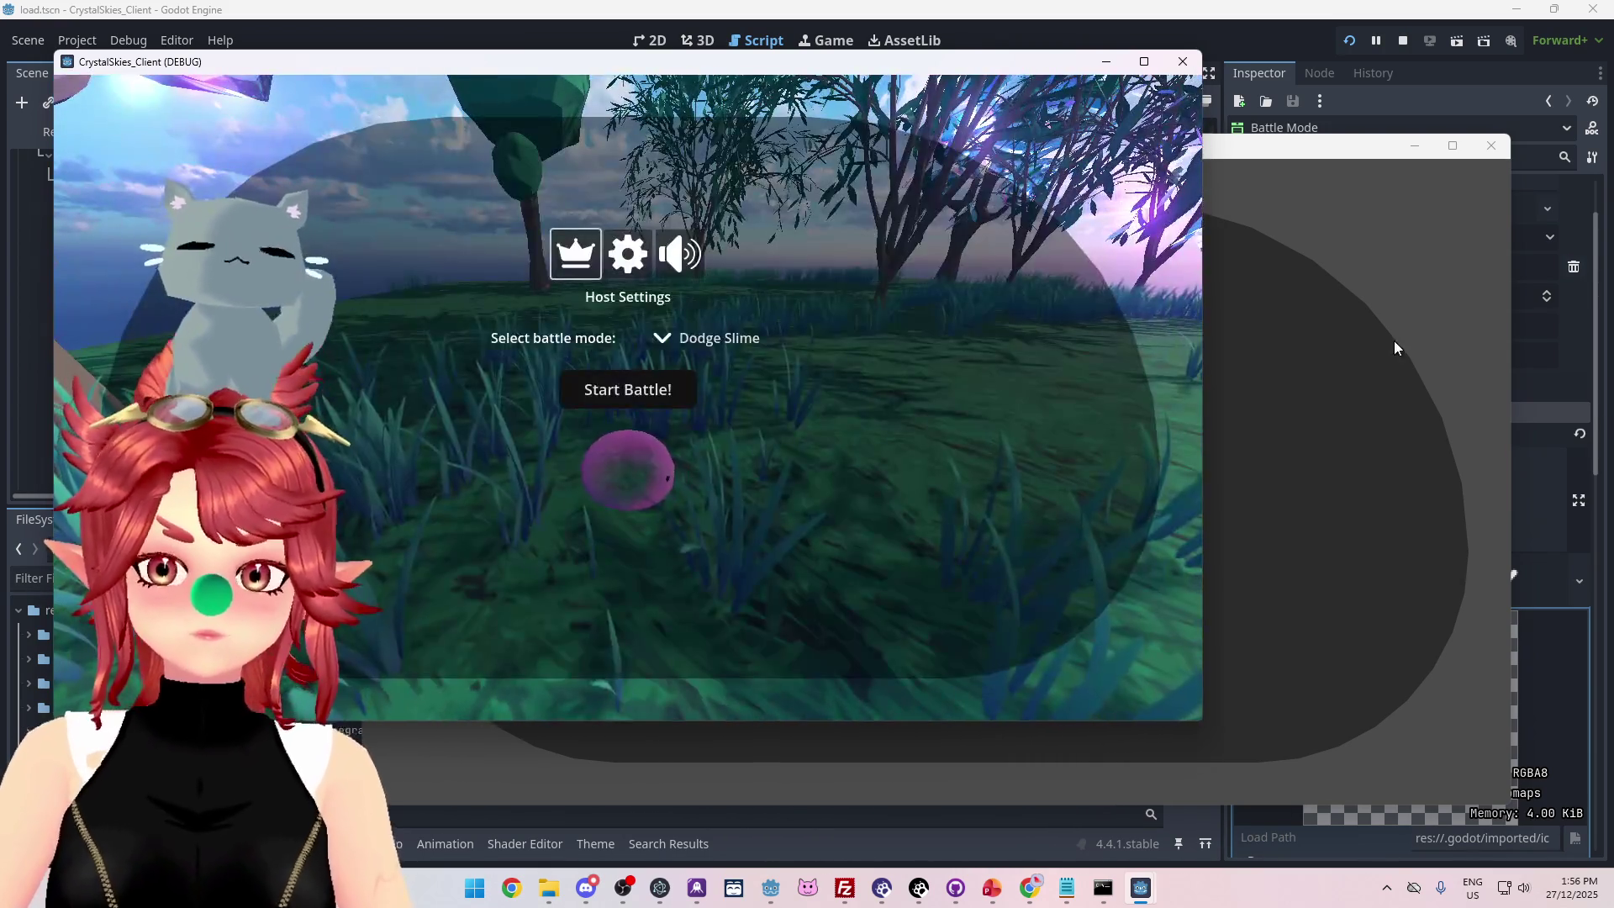
Refresh the lobby list on the second client and join the qqwee lobby.
{"action": "left_click", "coordinate": [1393, 341]}
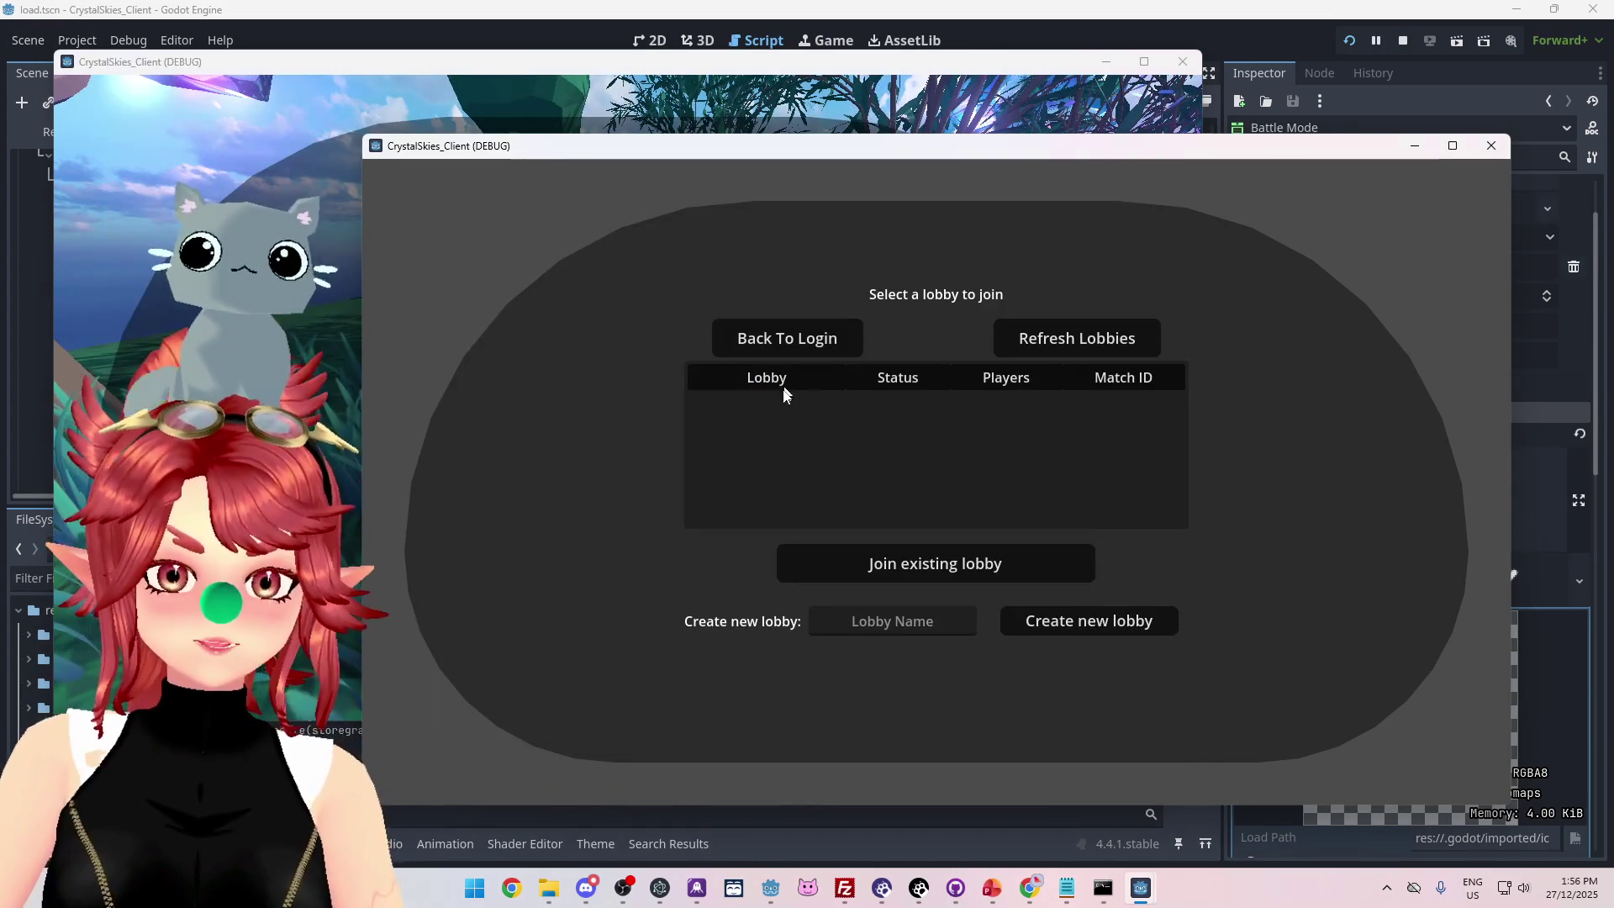
{"action": "left_click", "coordinate": [1070, 339]}
{"action": "left_click", "coordinate": [926, 407]}
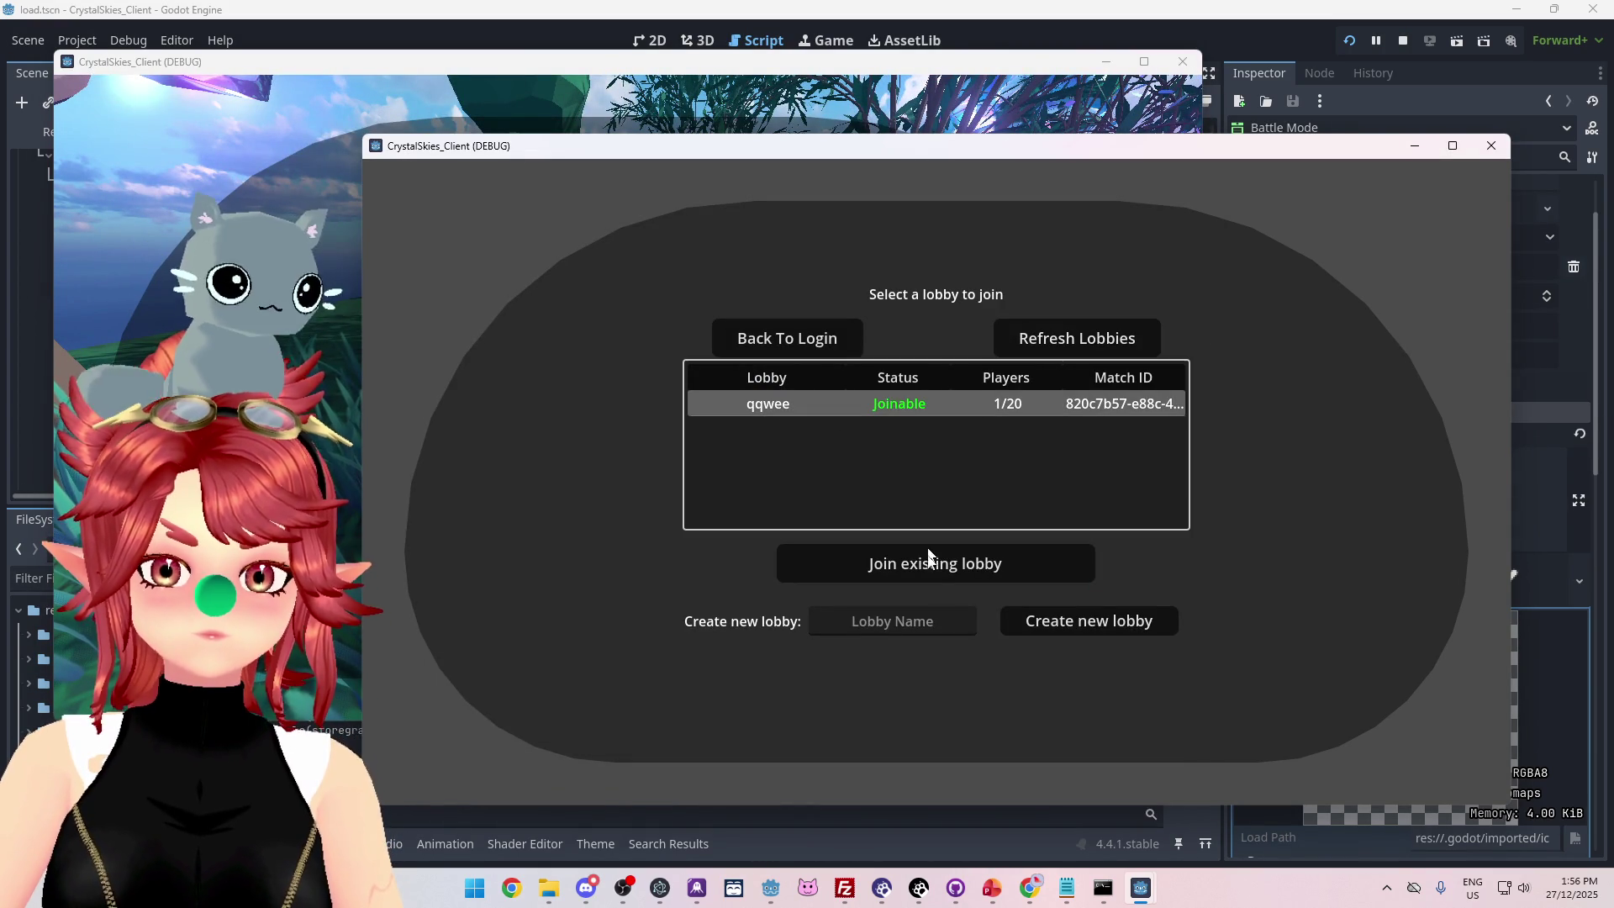
{"action": "left_click", "coordinate": [936, 563]}
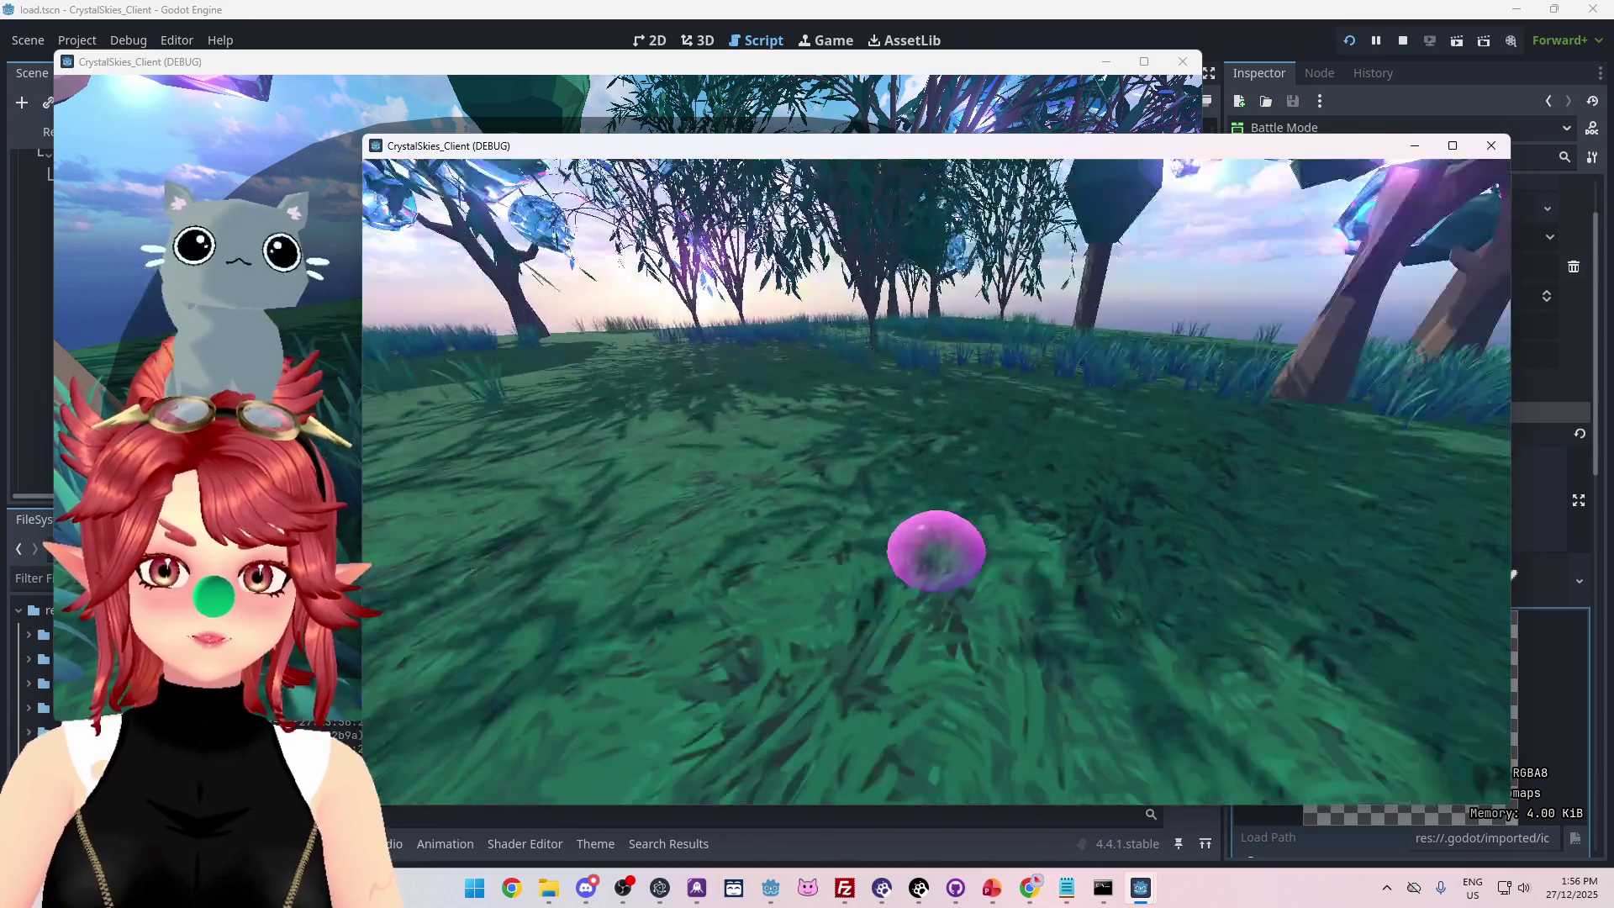
Start a Dodge Slime battle from the host client, then minimize the host window.
{"action": "key", "text": "Escape"}
{"action": "left_click", "coordinate": [94, 397]}
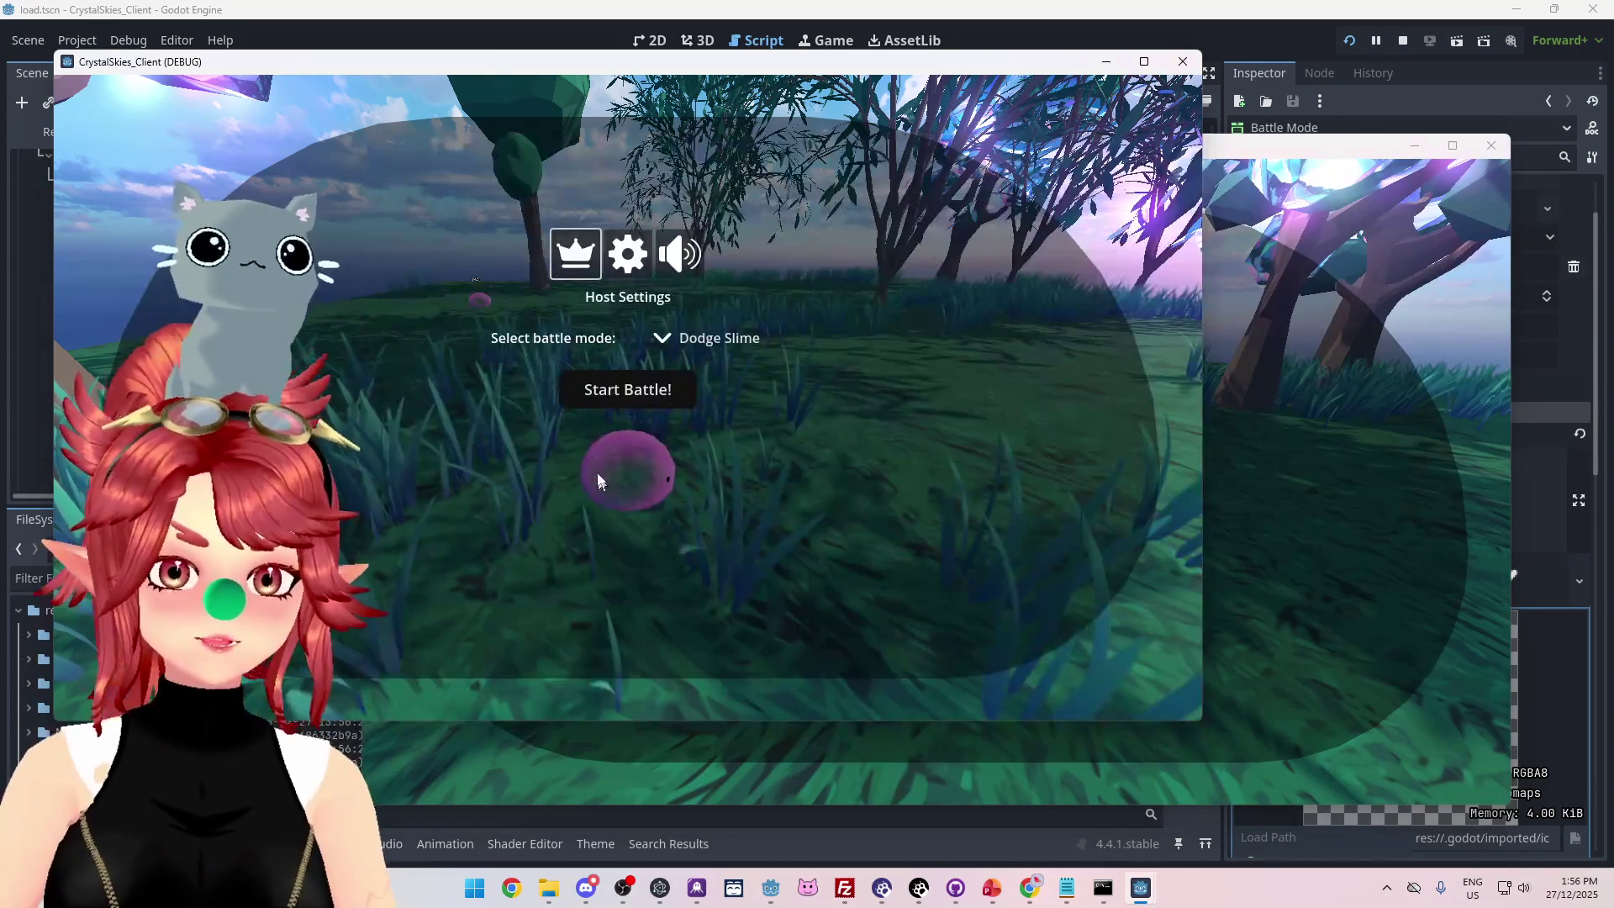
{"action": "left_click", "coordinate": [627, 386]}
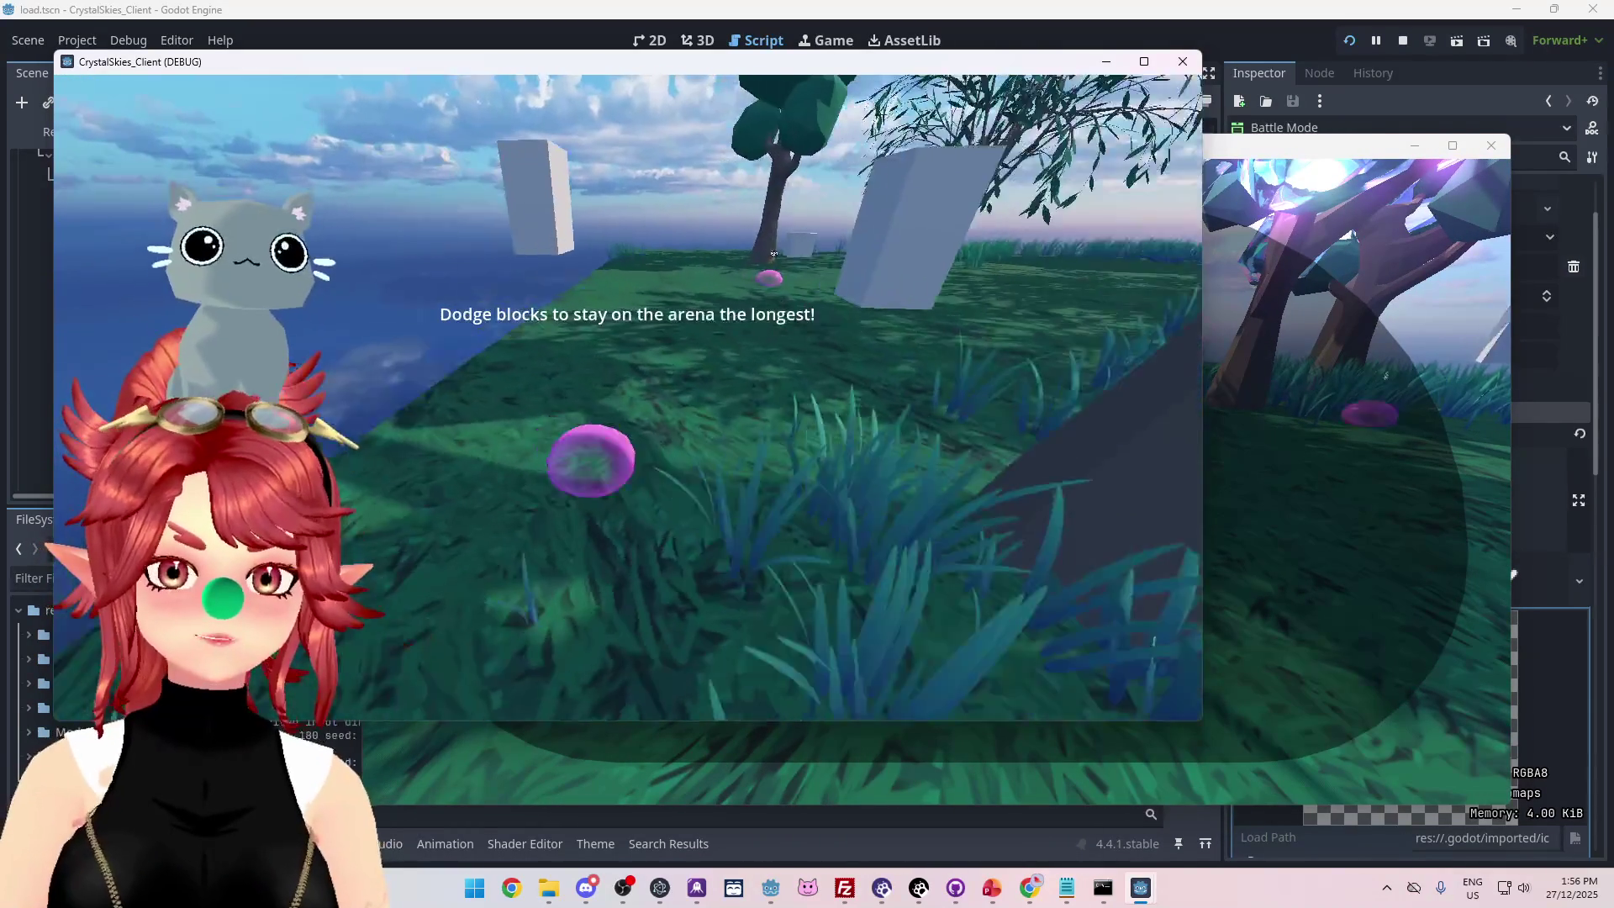
{"action": "key", "text": "Escape"}
{"action": "left_click", "coordinate": [1106, 62]}
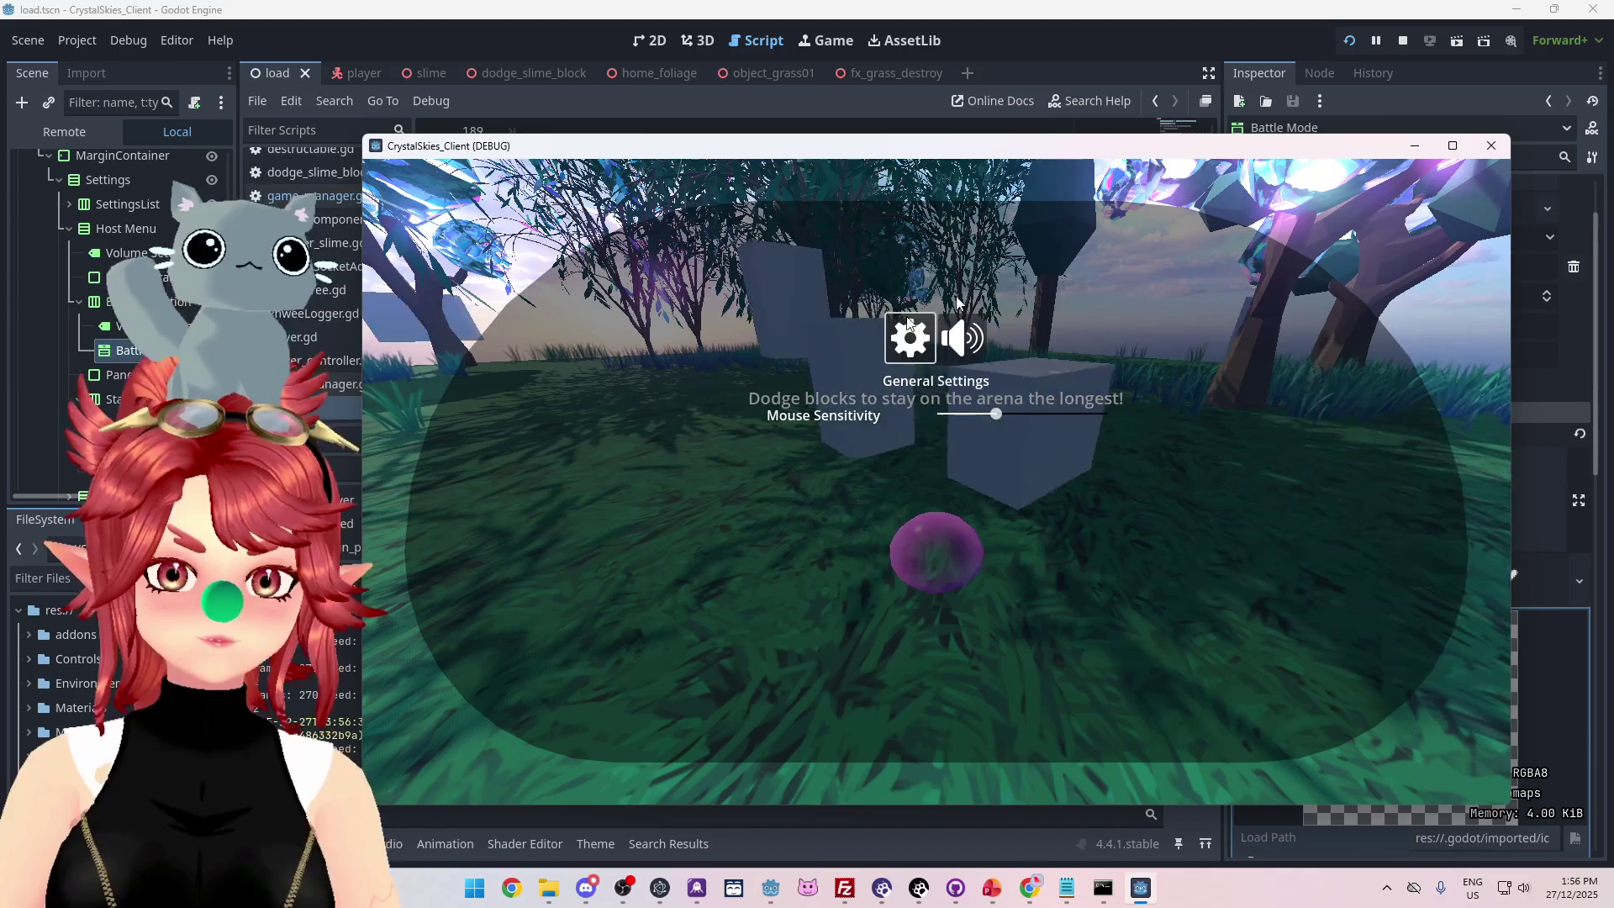
Close the settings overlay, move the slime with W, and start another Dodge Slime battle.
{"action": "key", "text": "Escape"}
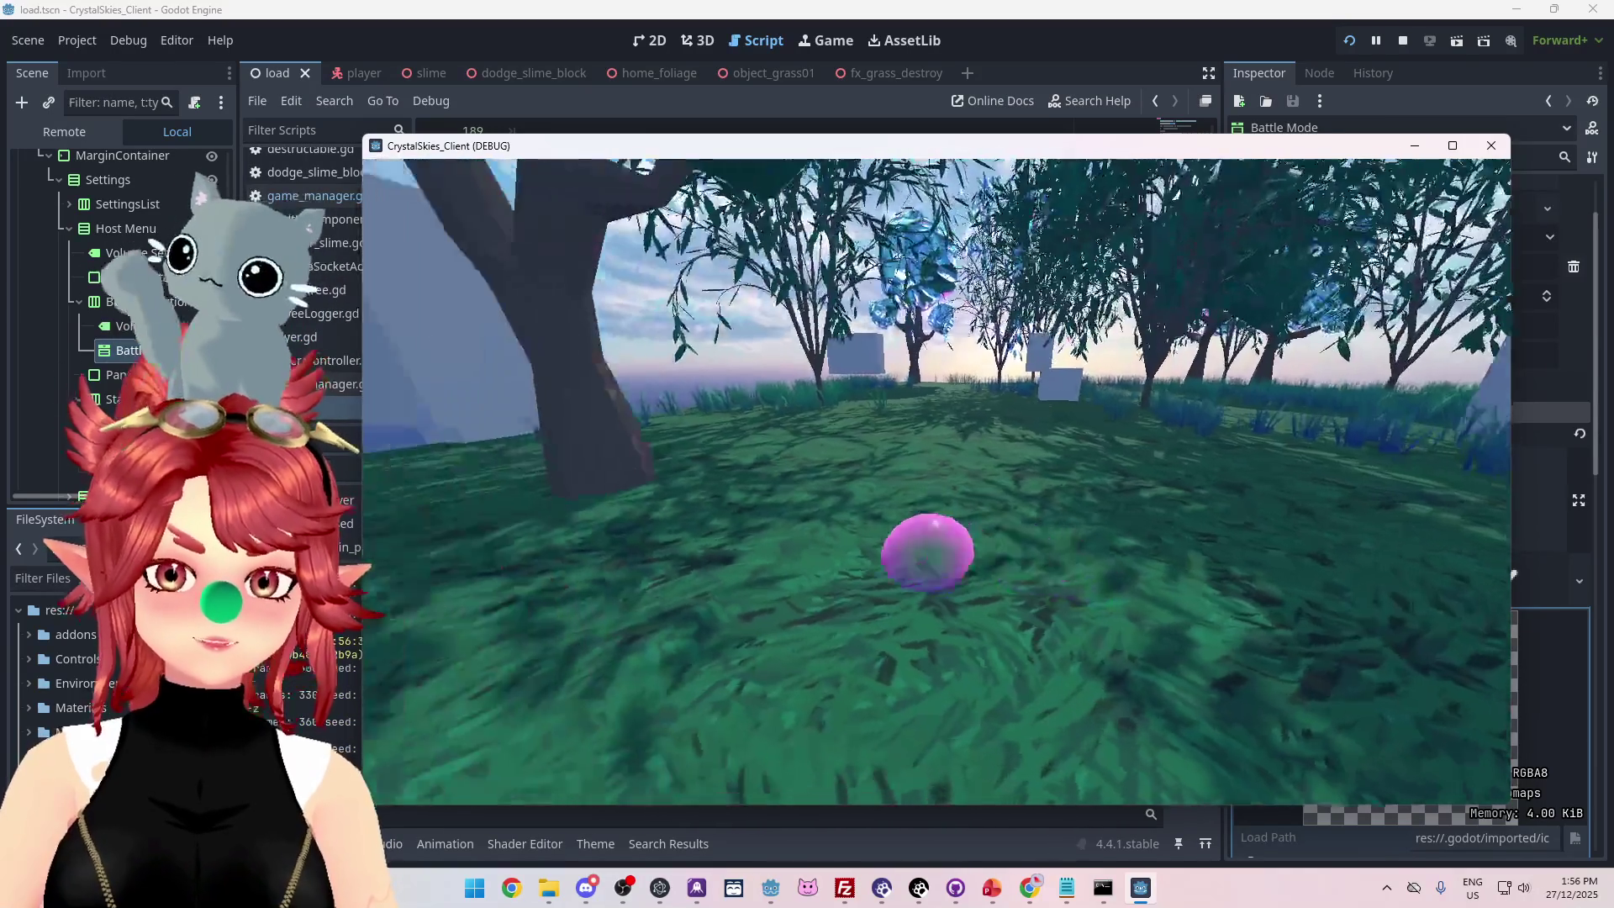
{"action": "key", "text": "w"}
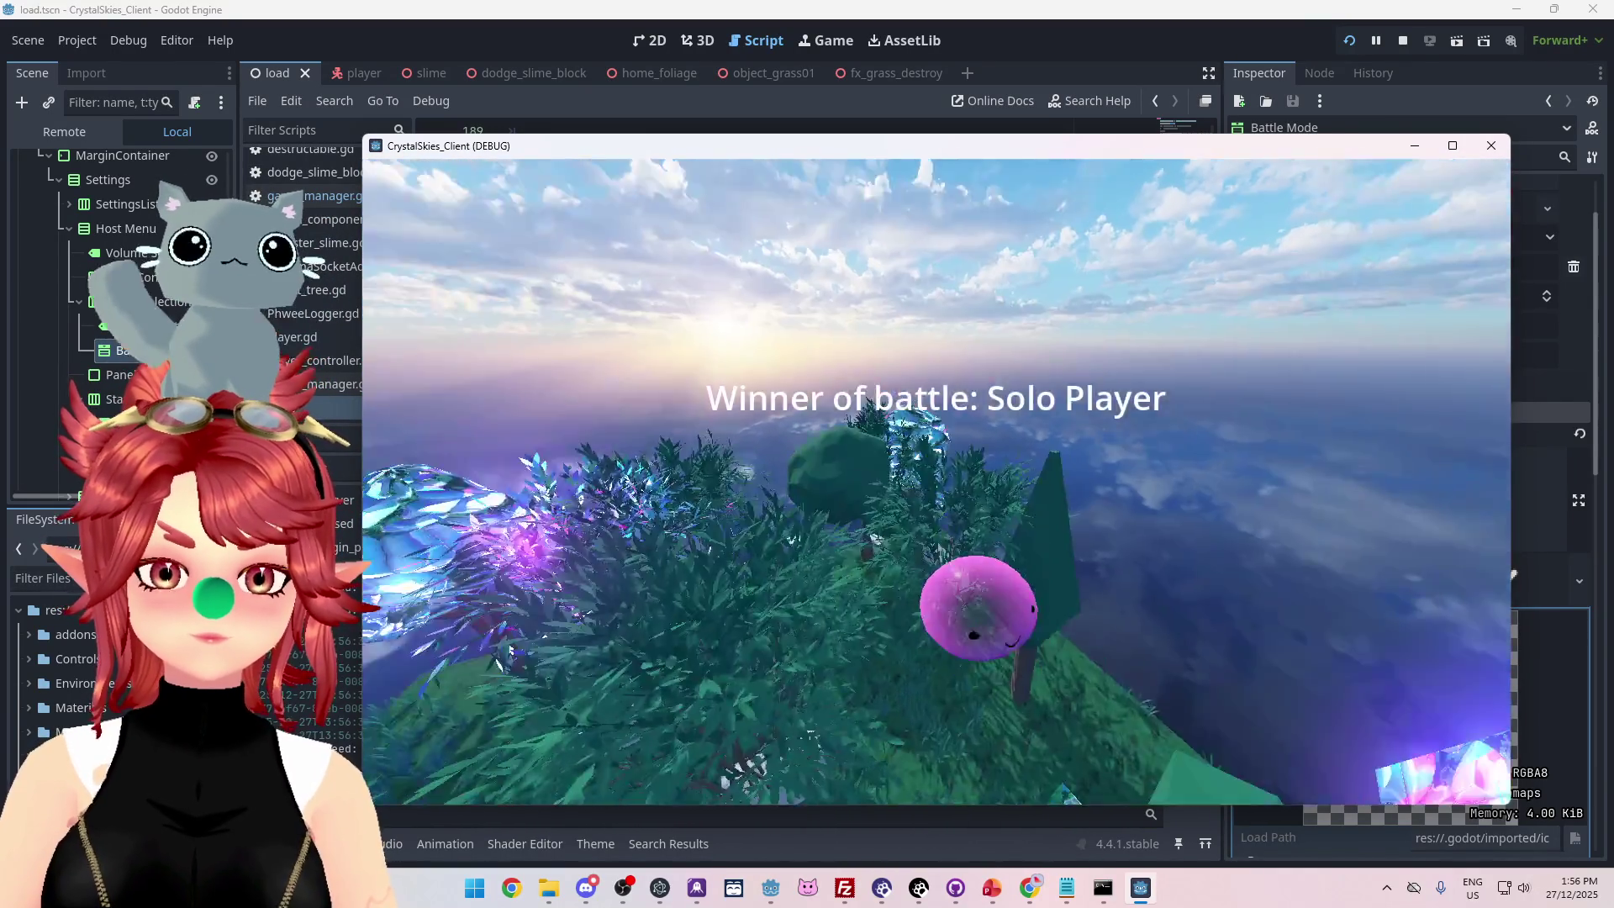
{"action": "key", "text": "w"}
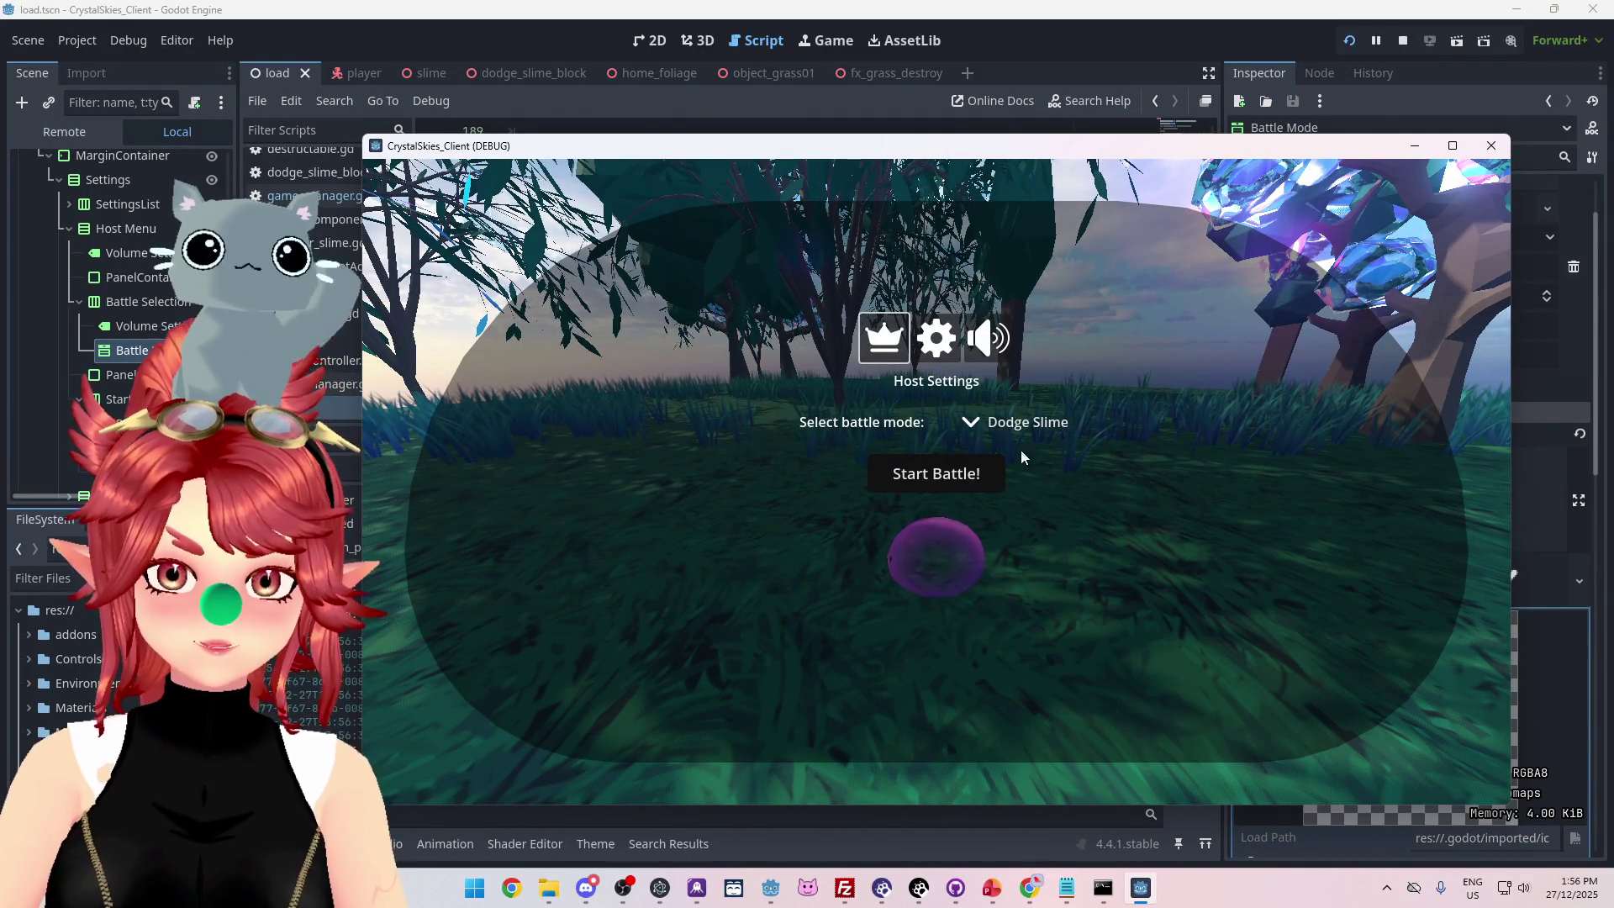
{"action": "left_click", "coordinate": [940, 483]}
{"action": "key", "text": "alt+Tab"}
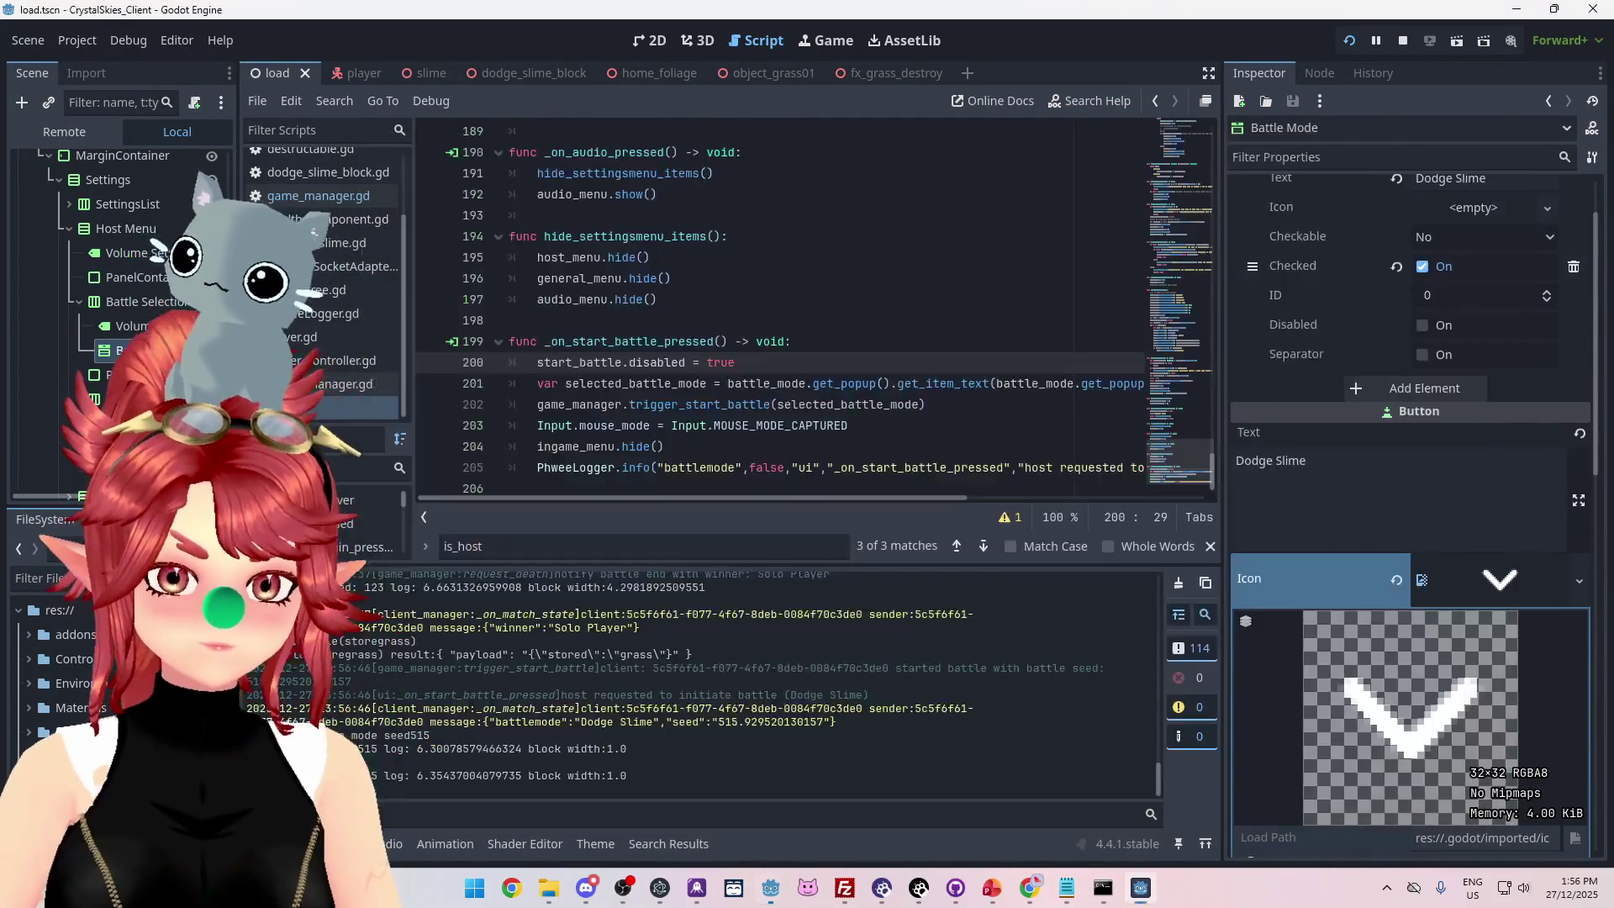
Stop the running game and relaunch the project with Run Project.
{"action": "mouse_move", "coordinate": [1140, 889]}
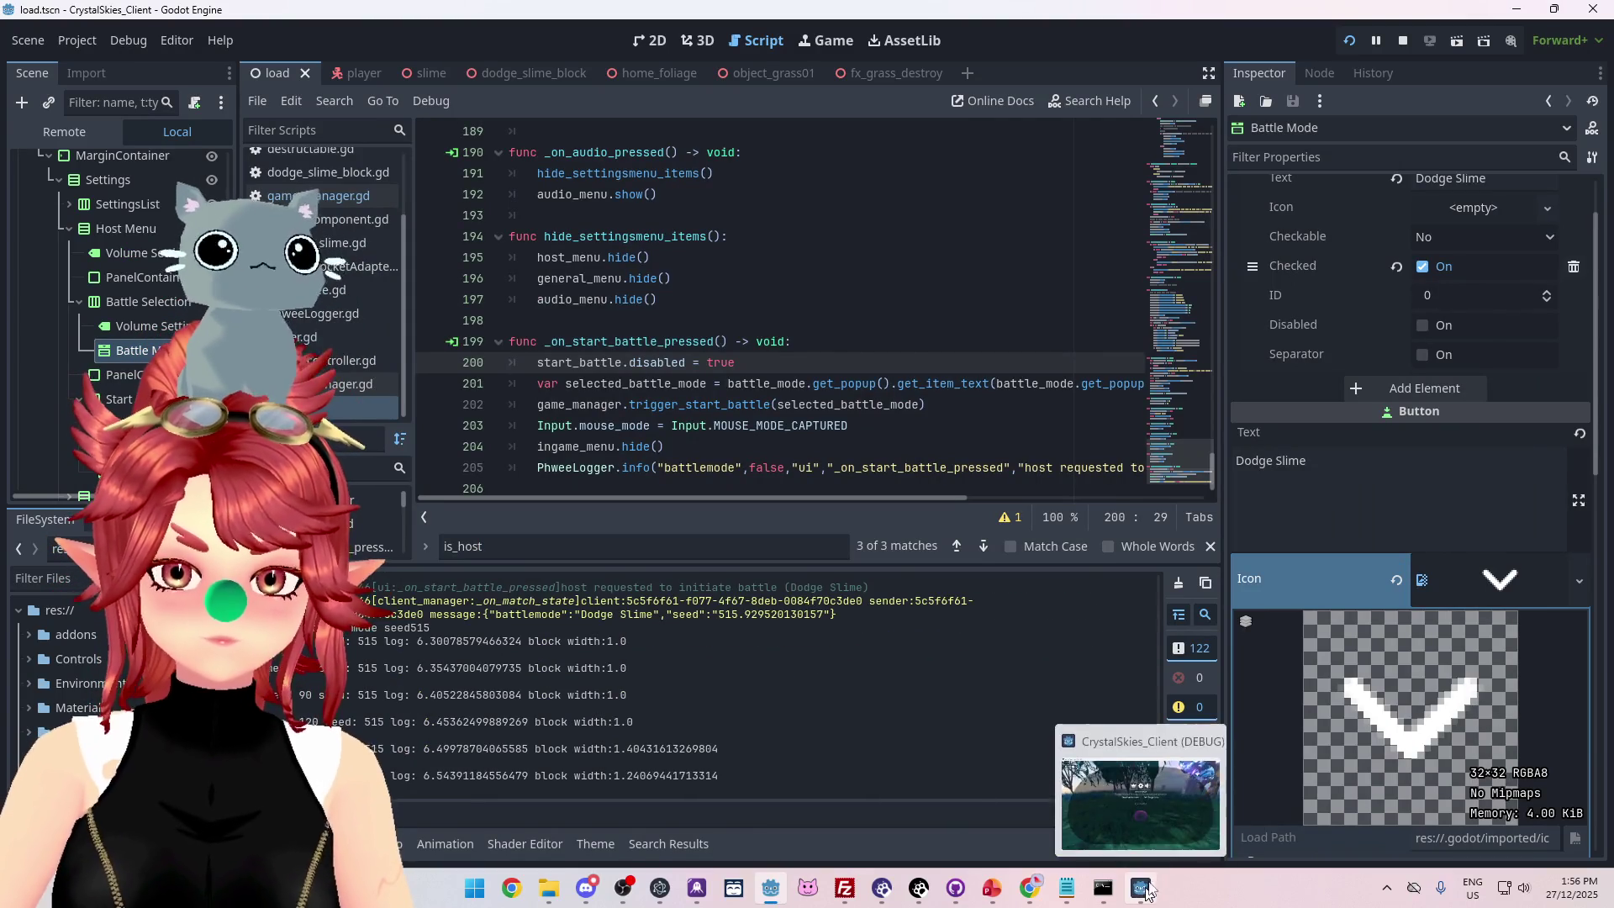
{"action": "left_click", "coordinate": [1103, 738]}
{"action": "left_click", "coordinate": [1402, 40]}
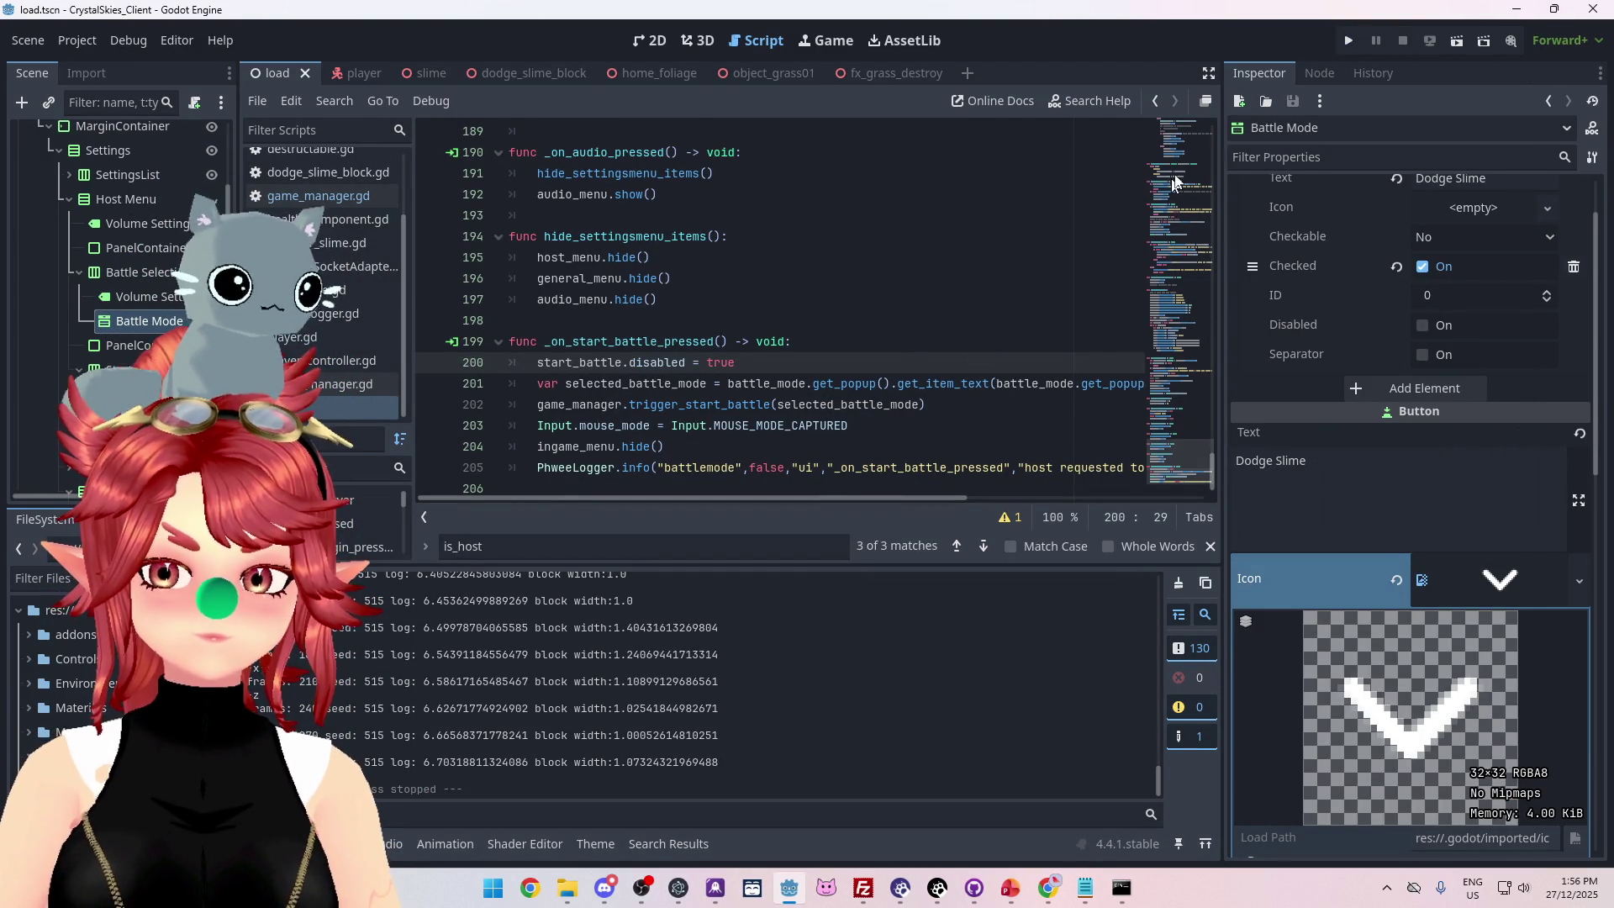
{"action": "left_click", "coordinate": [1349, 41]}
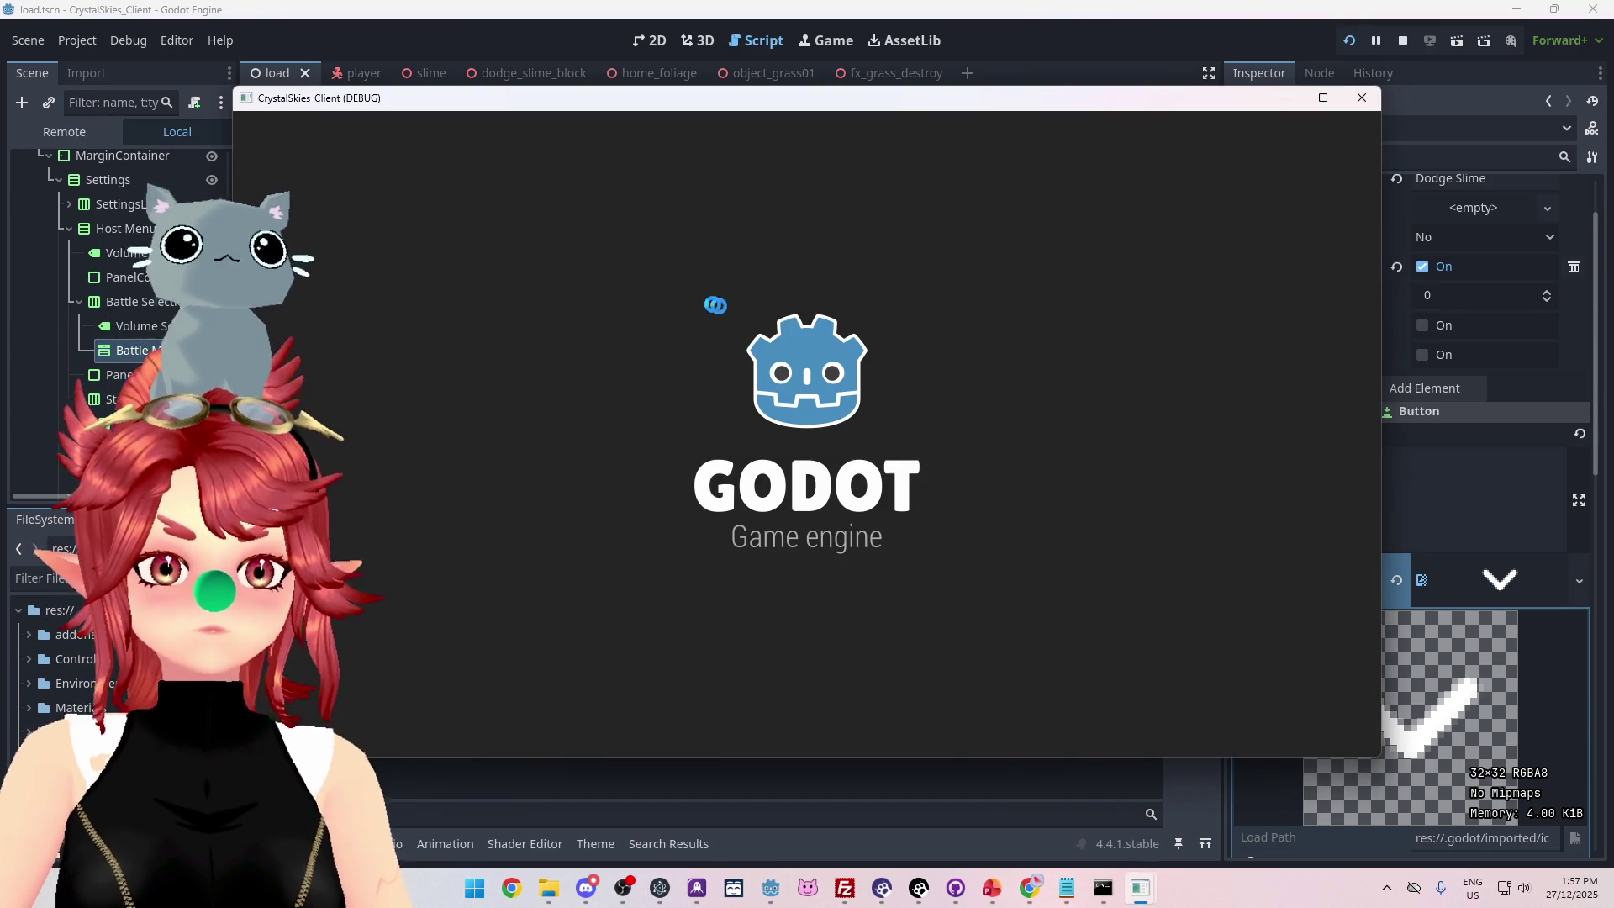
Log in on both clients, create lobby asdd on the first, and join asdd from the second.
{"action": "left_click", "coordinate": [797, 547]}
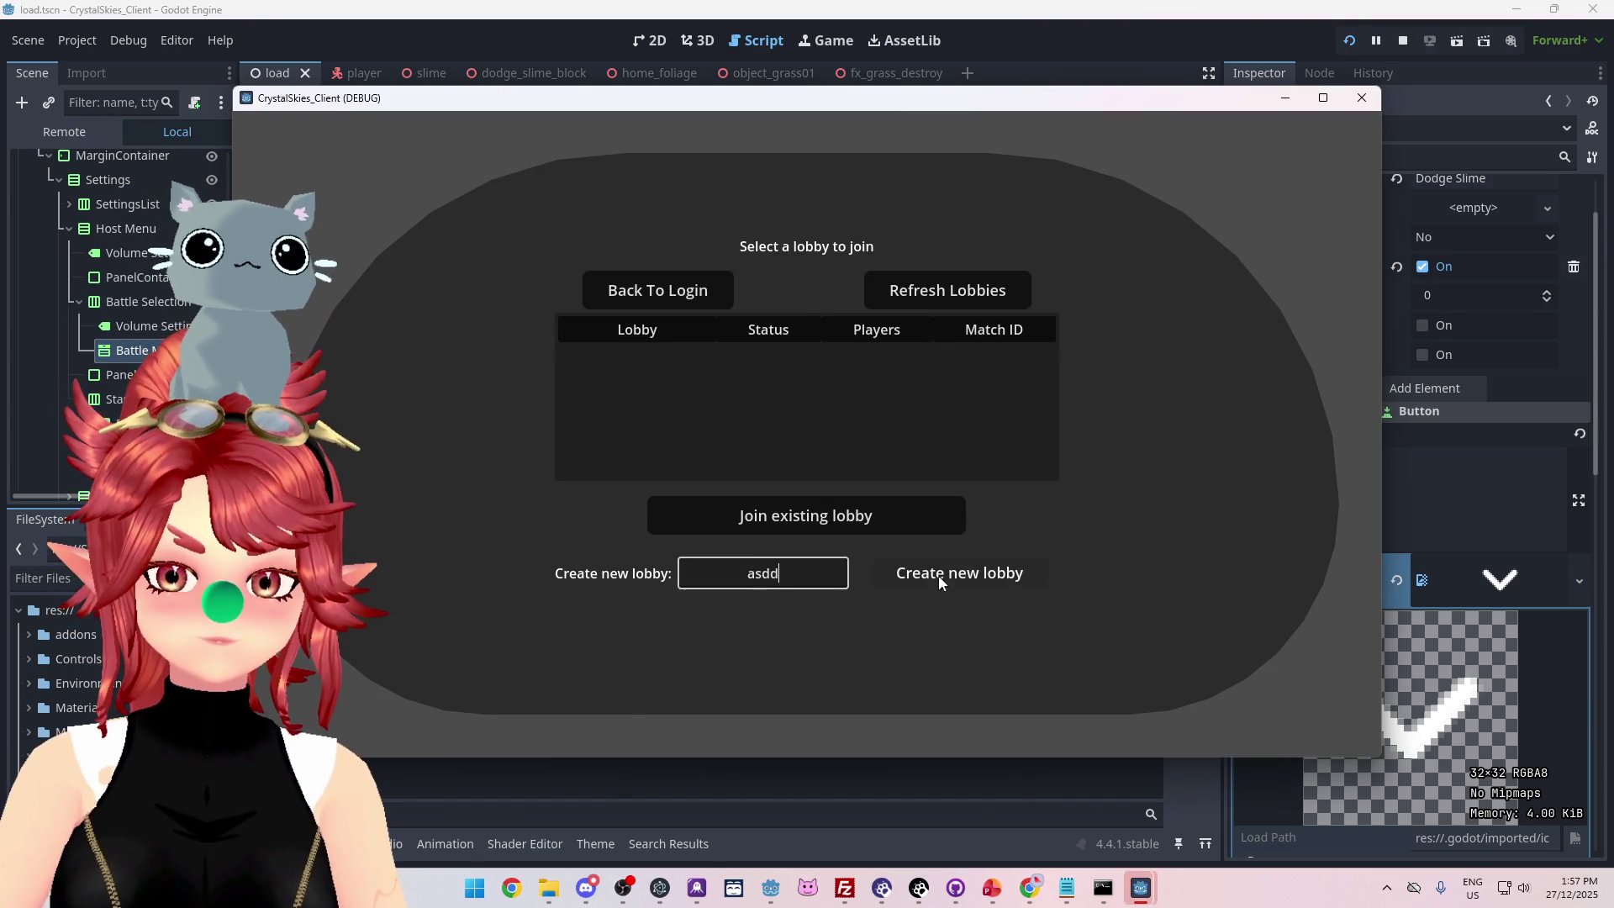
{"action": "left_click", "coordinate": [940, 576]}
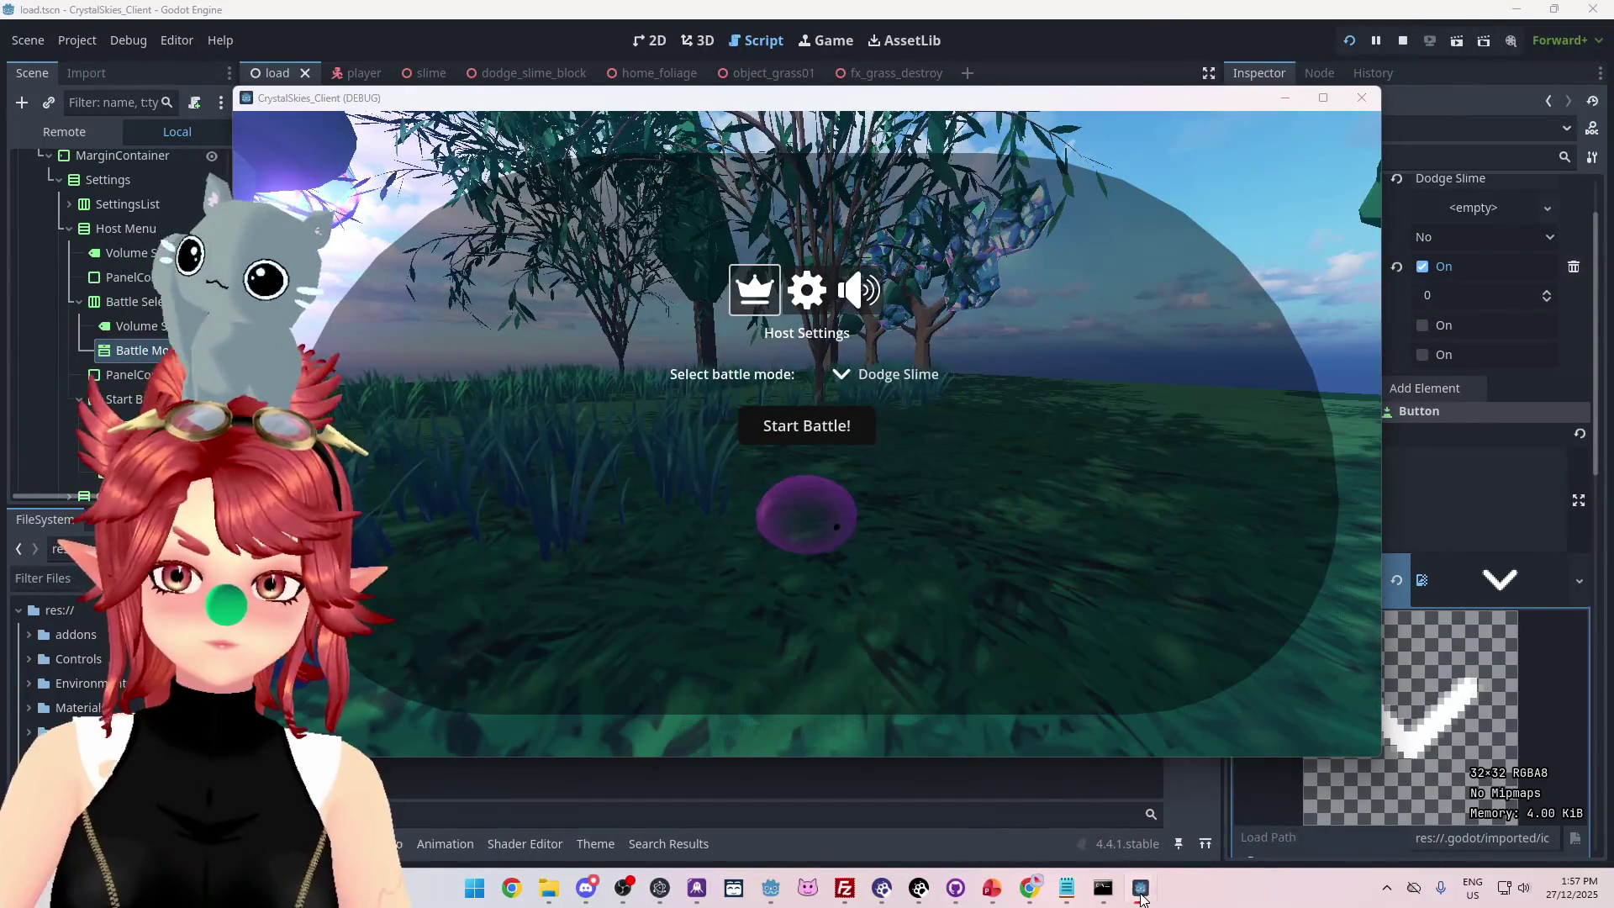
{"action": "mouse_move", "coordinate": [1141, 898]}
{"action": "left_click", "coordinate": [1086, 838]}
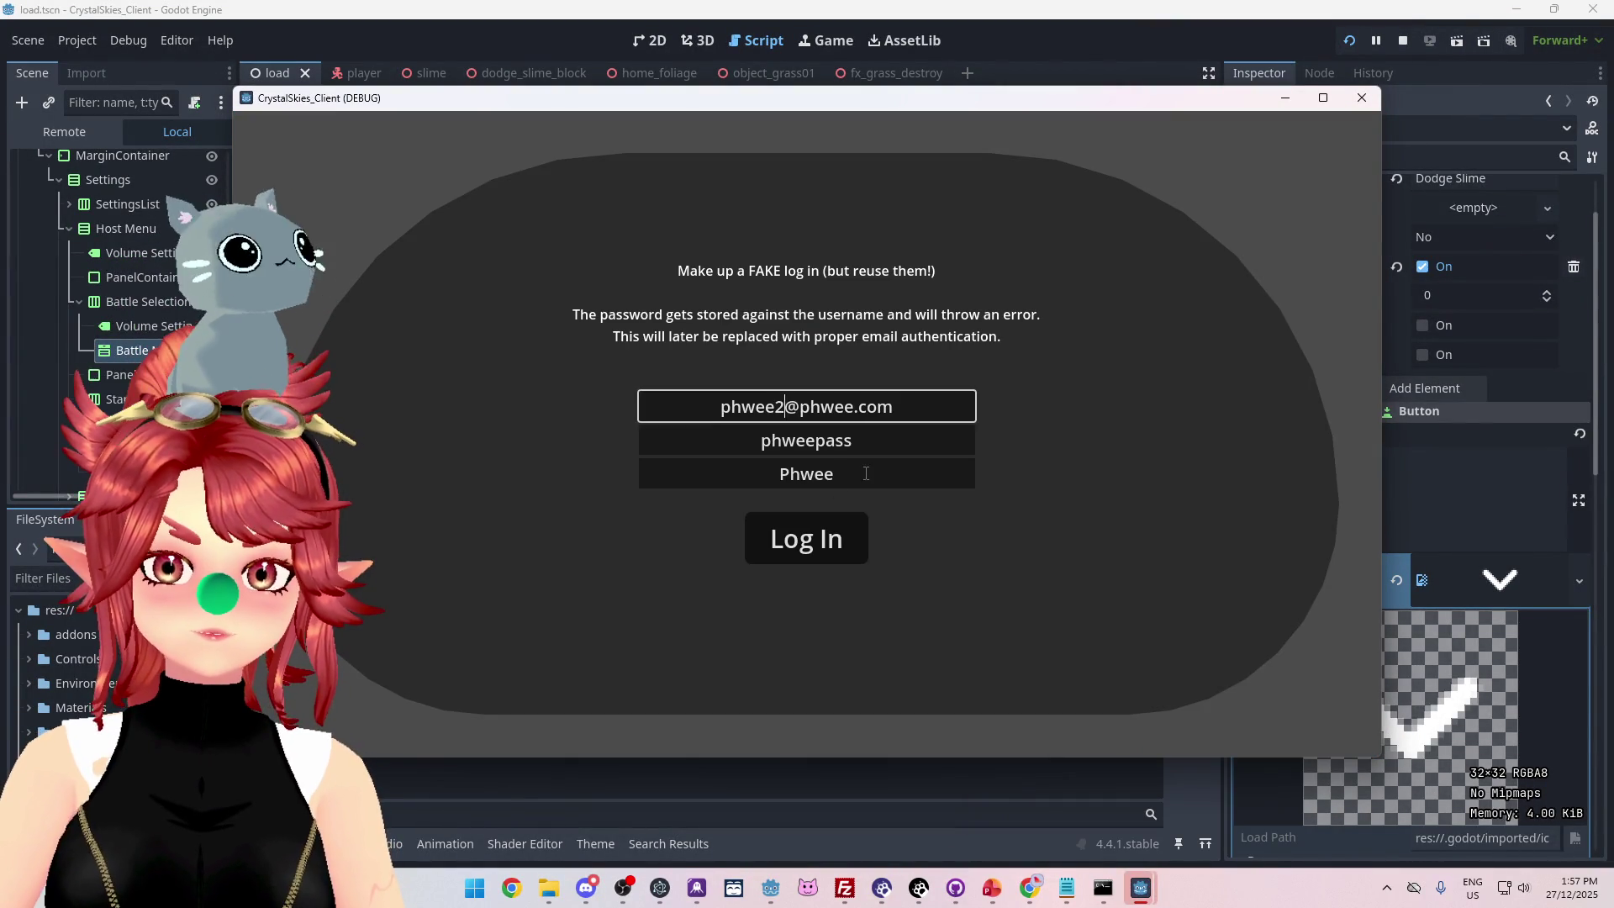
{"action": "left_click", "coordinate": [815, 544]}
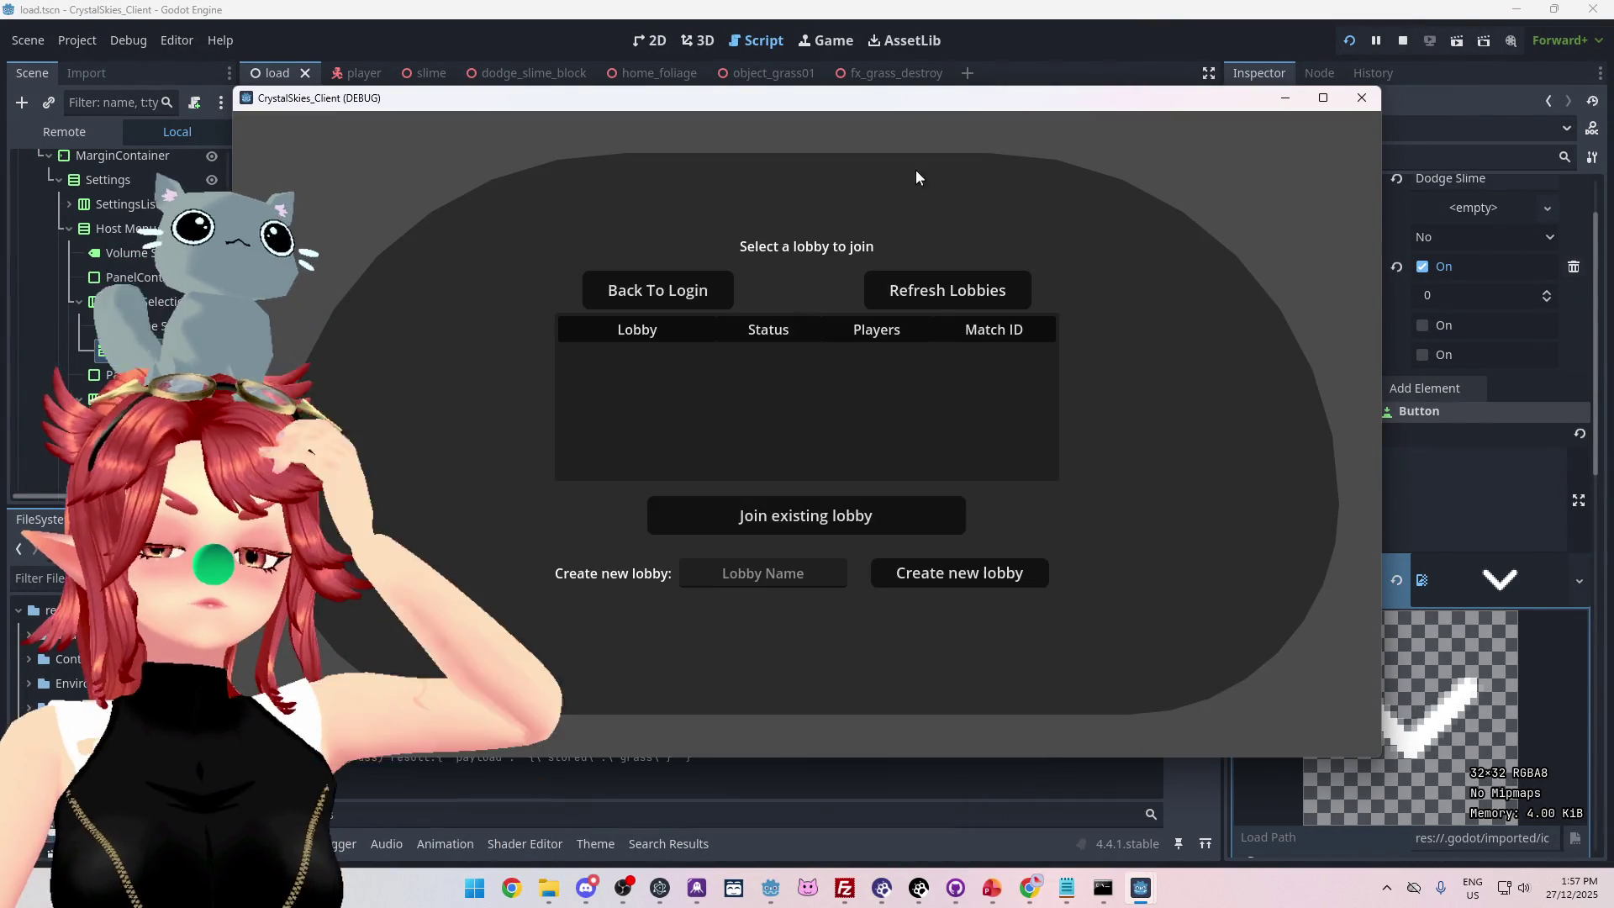
{"action": "left_click_drag", "start_coordinate": [928, 97], "coordinate": [761, 134]}
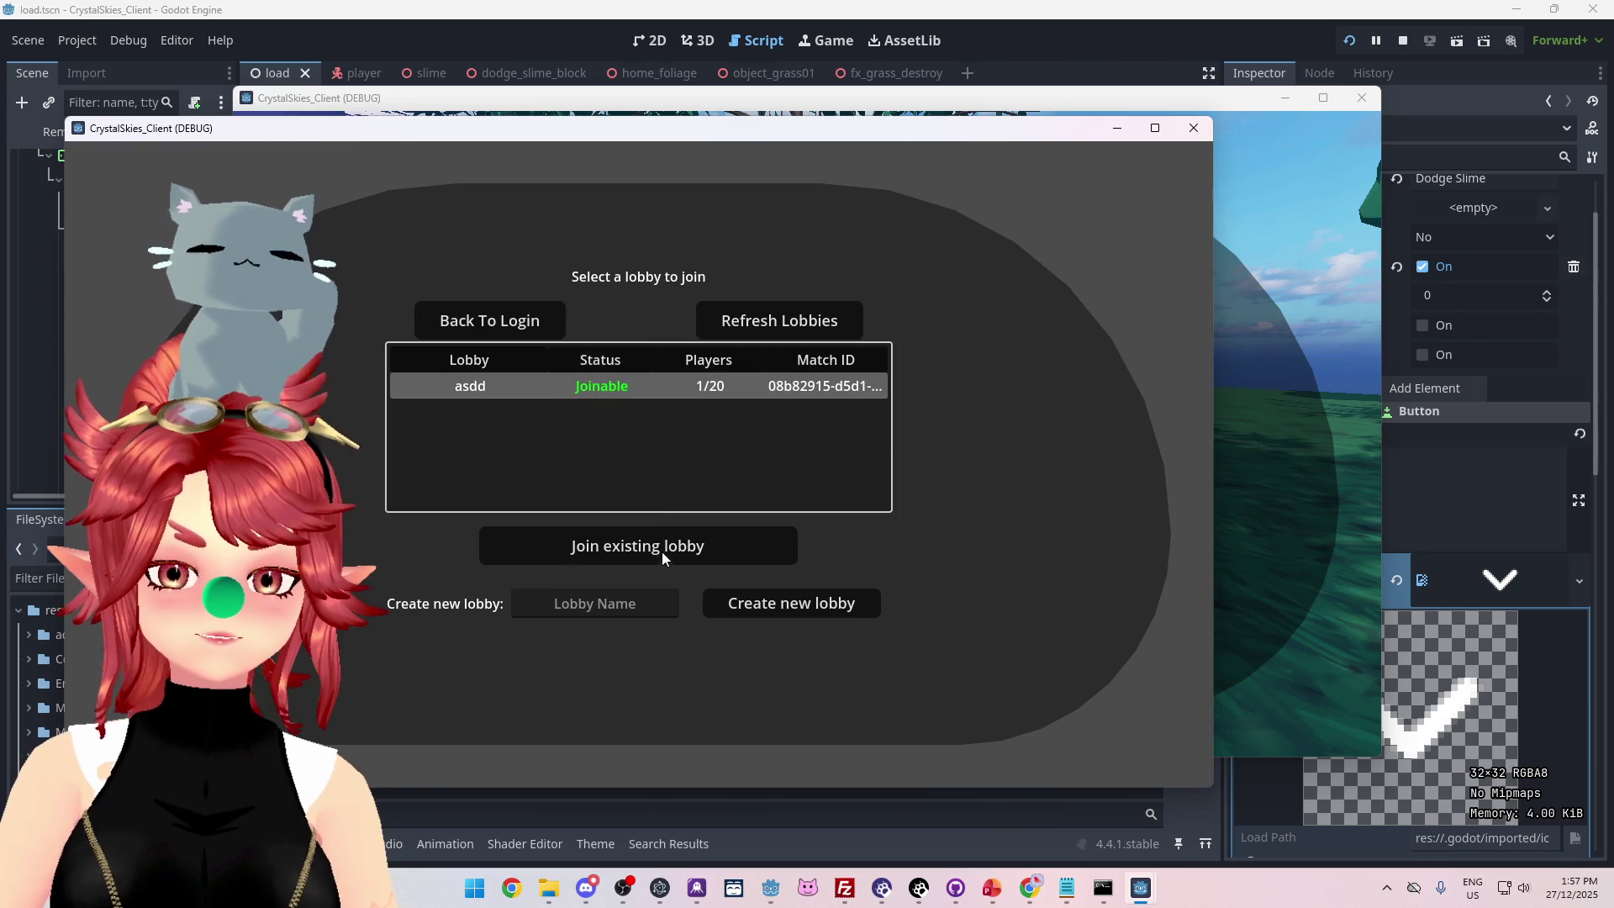
{"action": "left_click", "coordinate": [658, 542]}
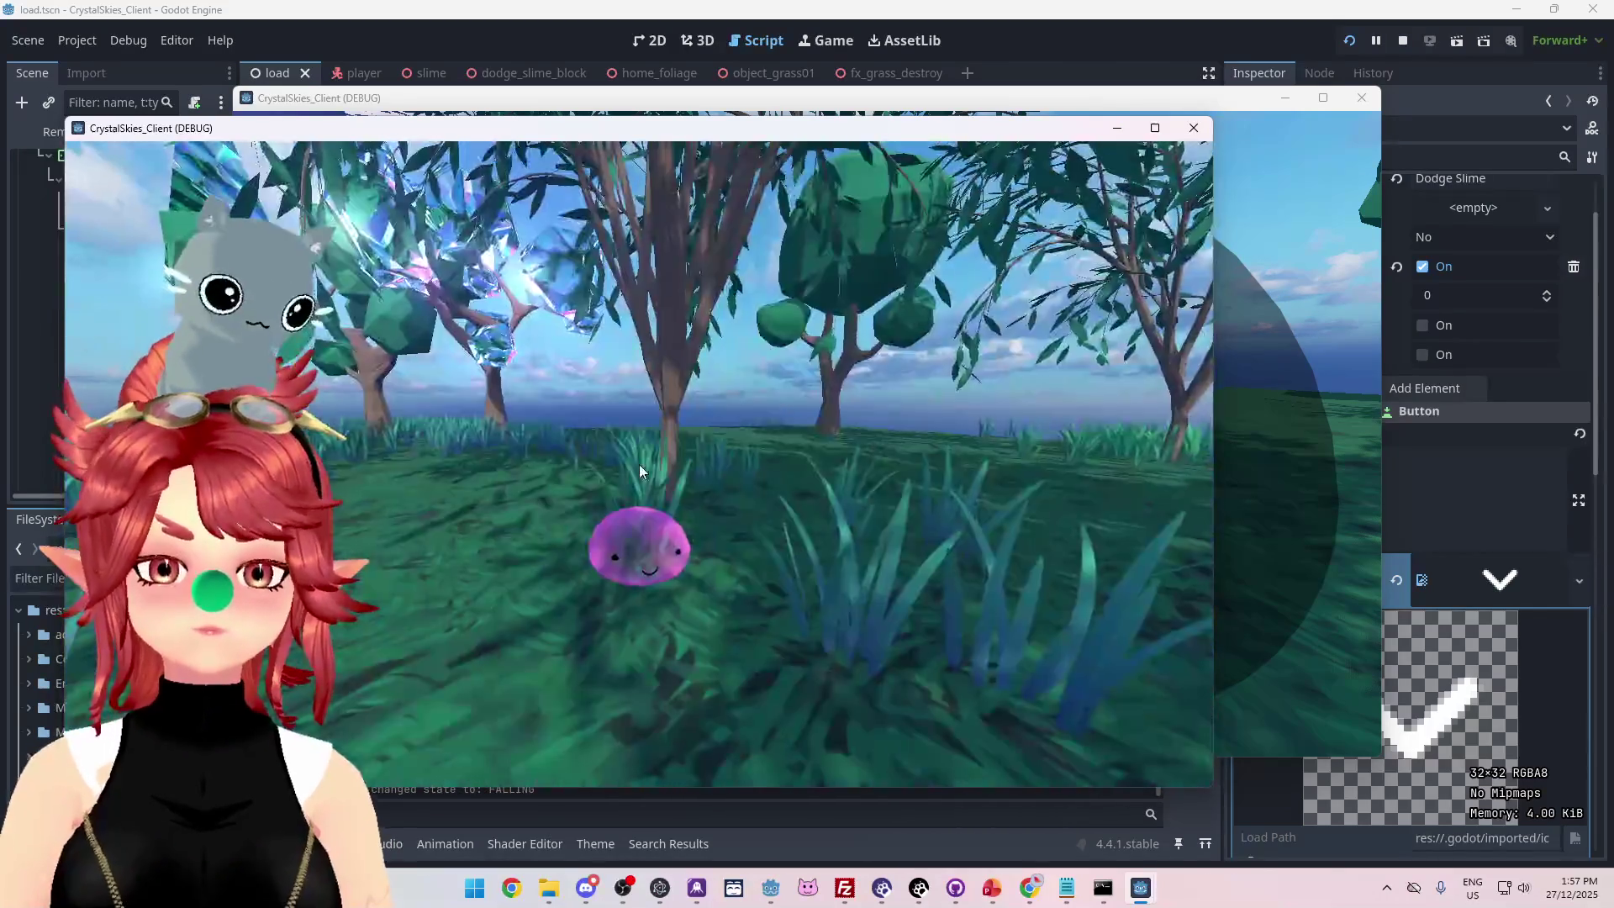
{"action": "key", "text": "Escape"}
{"action": "mouse_move", "coordinate": [1160, 98]}
{"action": "left_mouse_down"}
{"action": "mouse_move", "coordinate": [1163, 115]}
{"action": "mouse_move", "coordinate": [1287, 51]}
{"action": "left_mouse_up"}
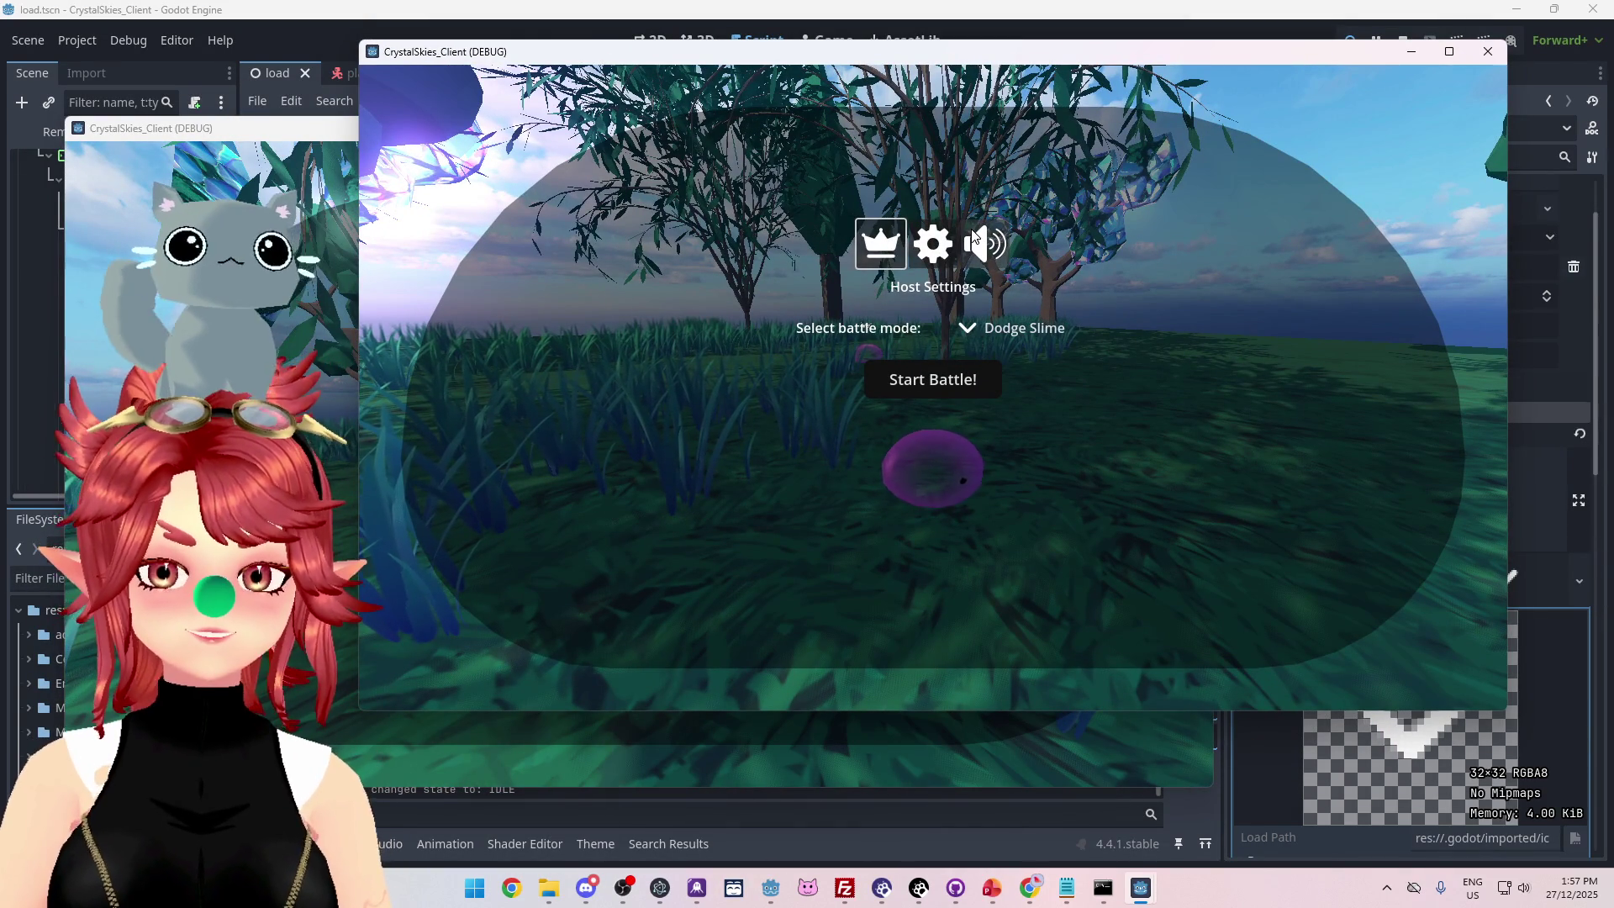
Start a Dodge Slime battle from the host and move the slime with W.
{"action": "left_click", "coordinate": [932, 394]}
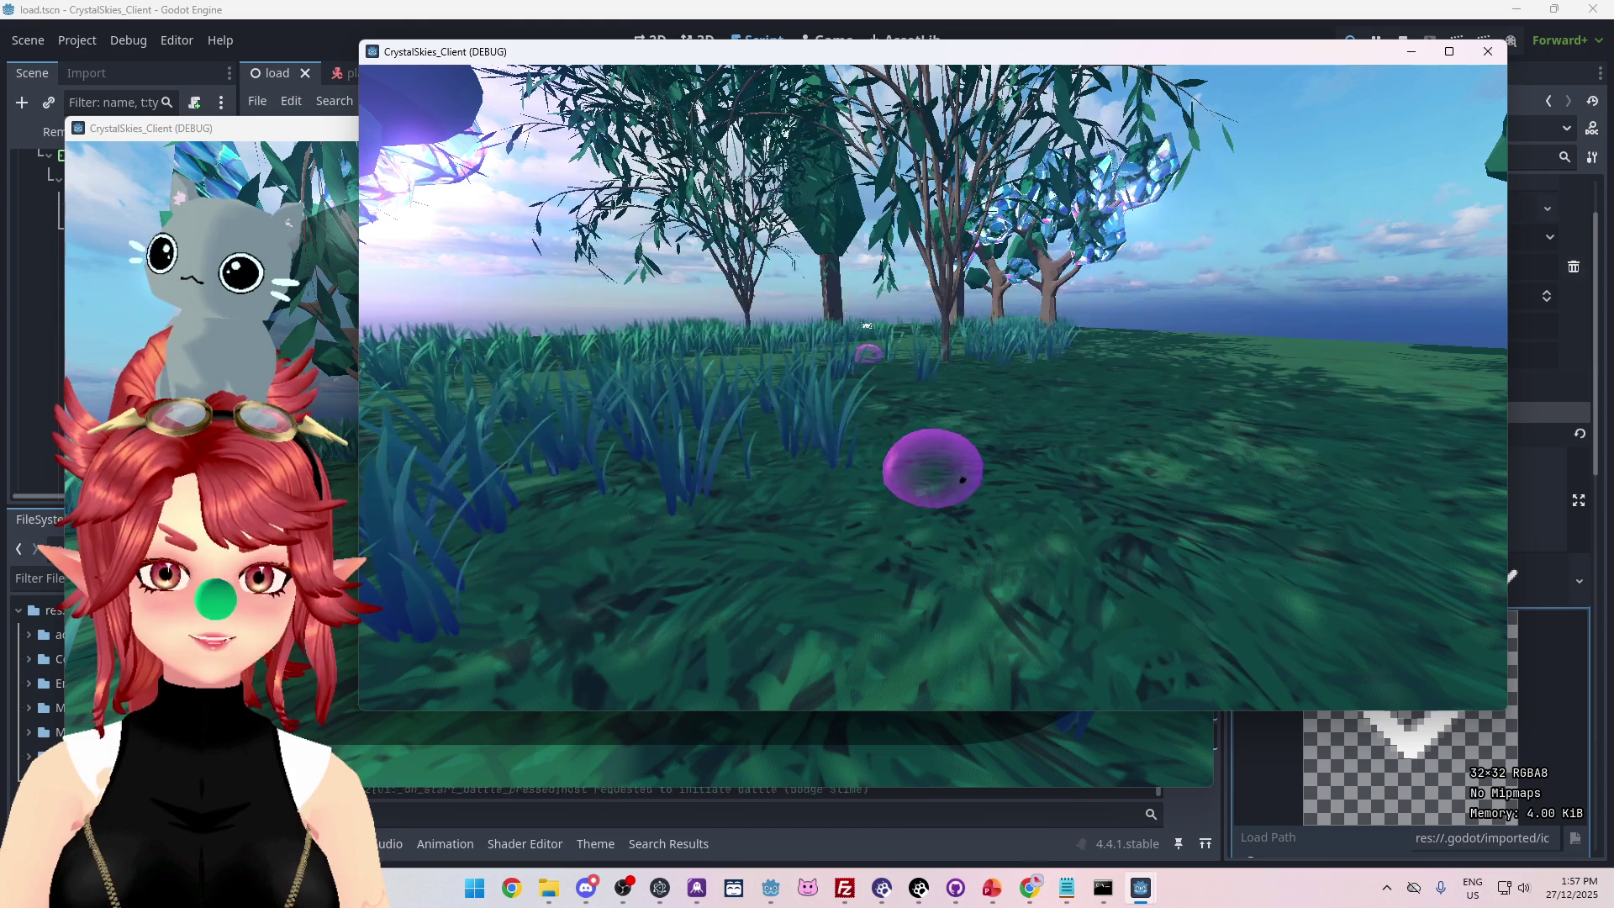
{"action": "key", "text": "w"}
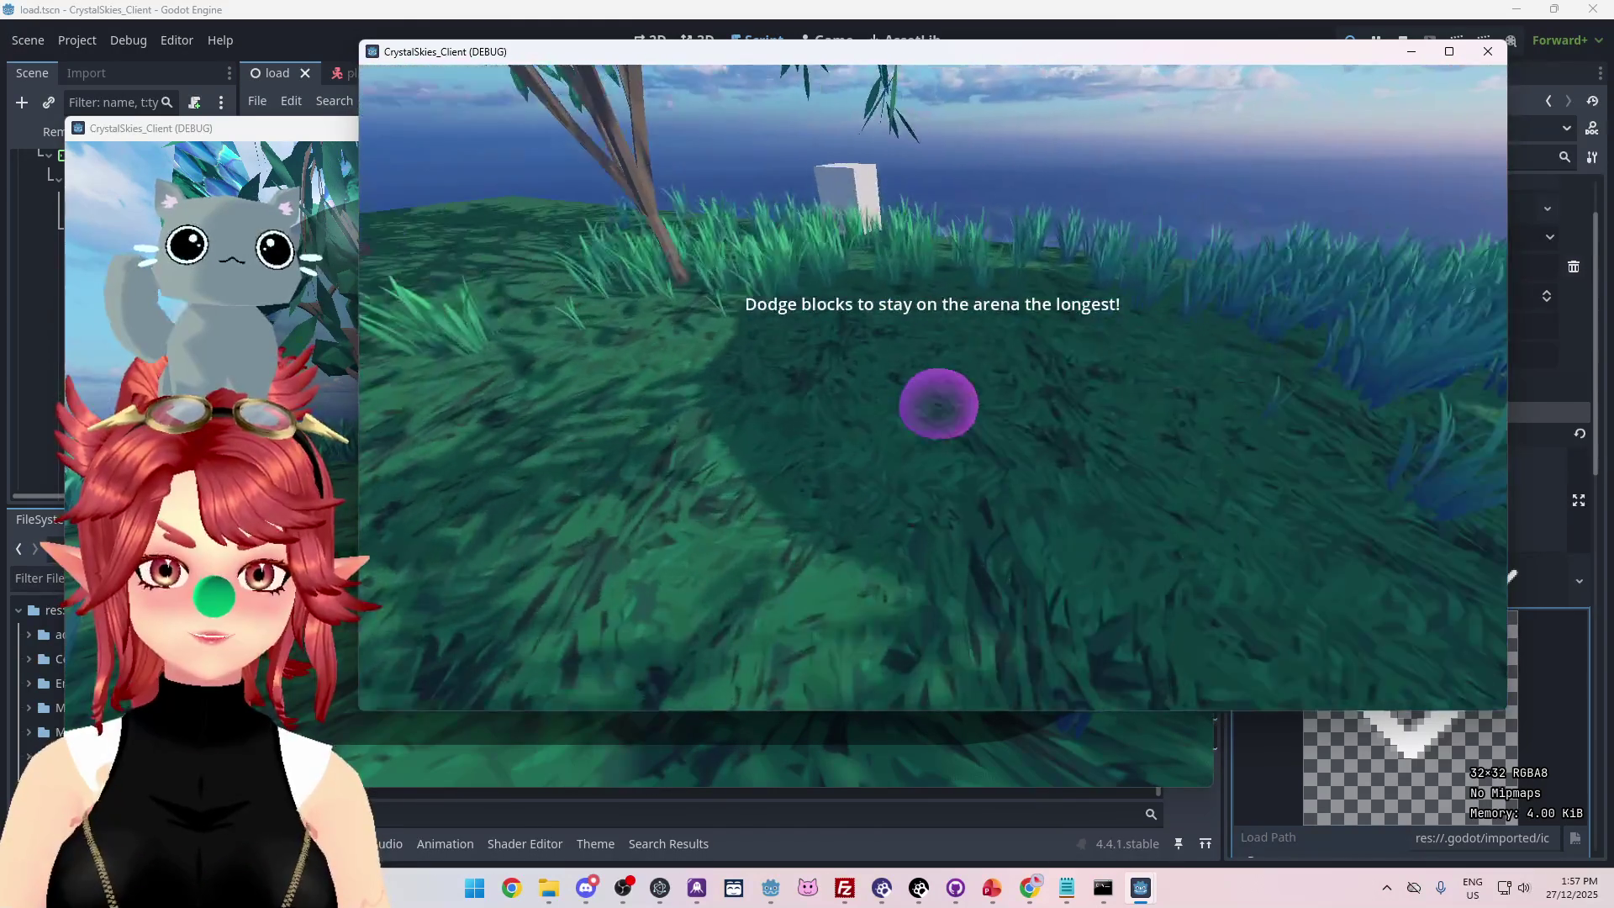
{"action": "key", "text": "Escape"}
{"action": "left_click", "coordinate": [1487, 51]}
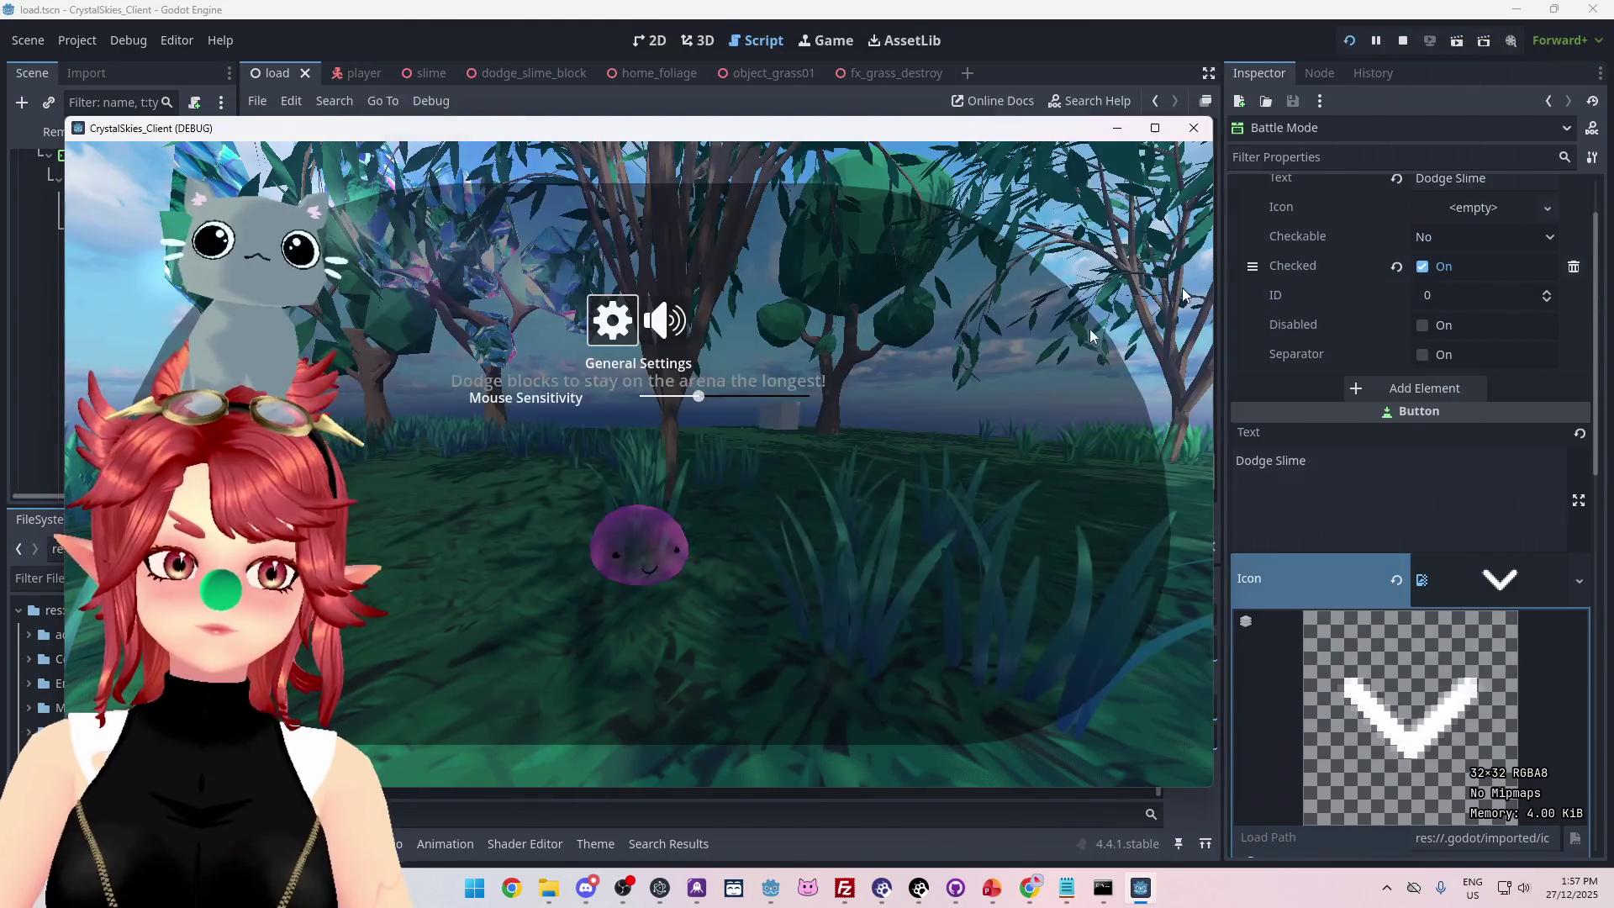
Start a battle from the joined client, then stop the running game.
{"action": "key", "text": "Escape"}
{"action": "key", "text": "Escape"}
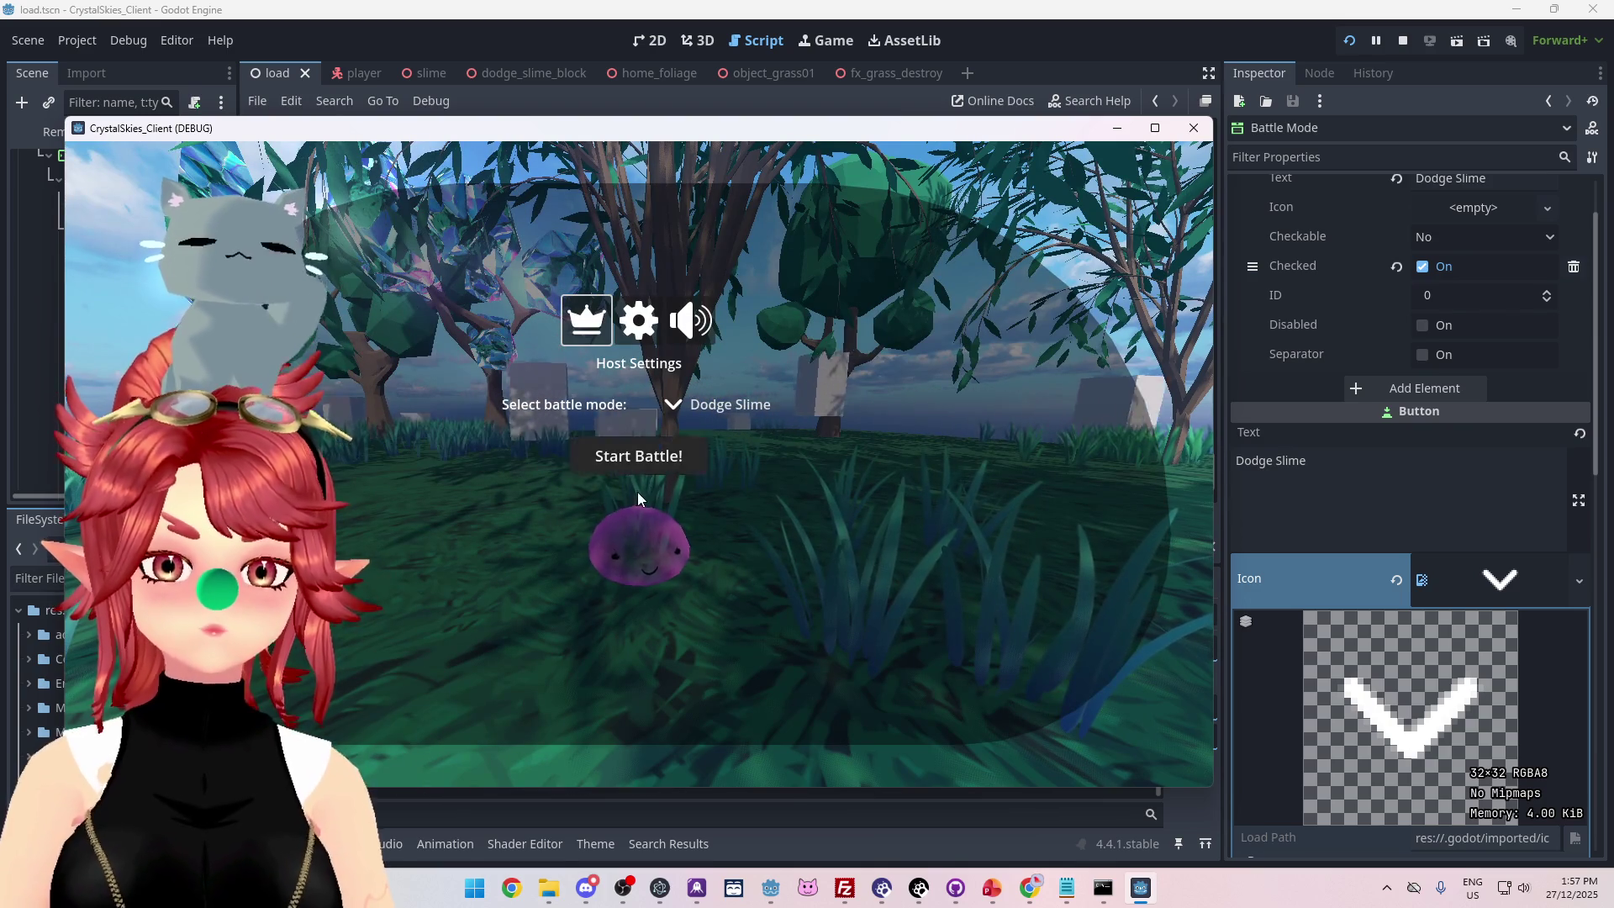
{"action": "key", "text": "Escape"}
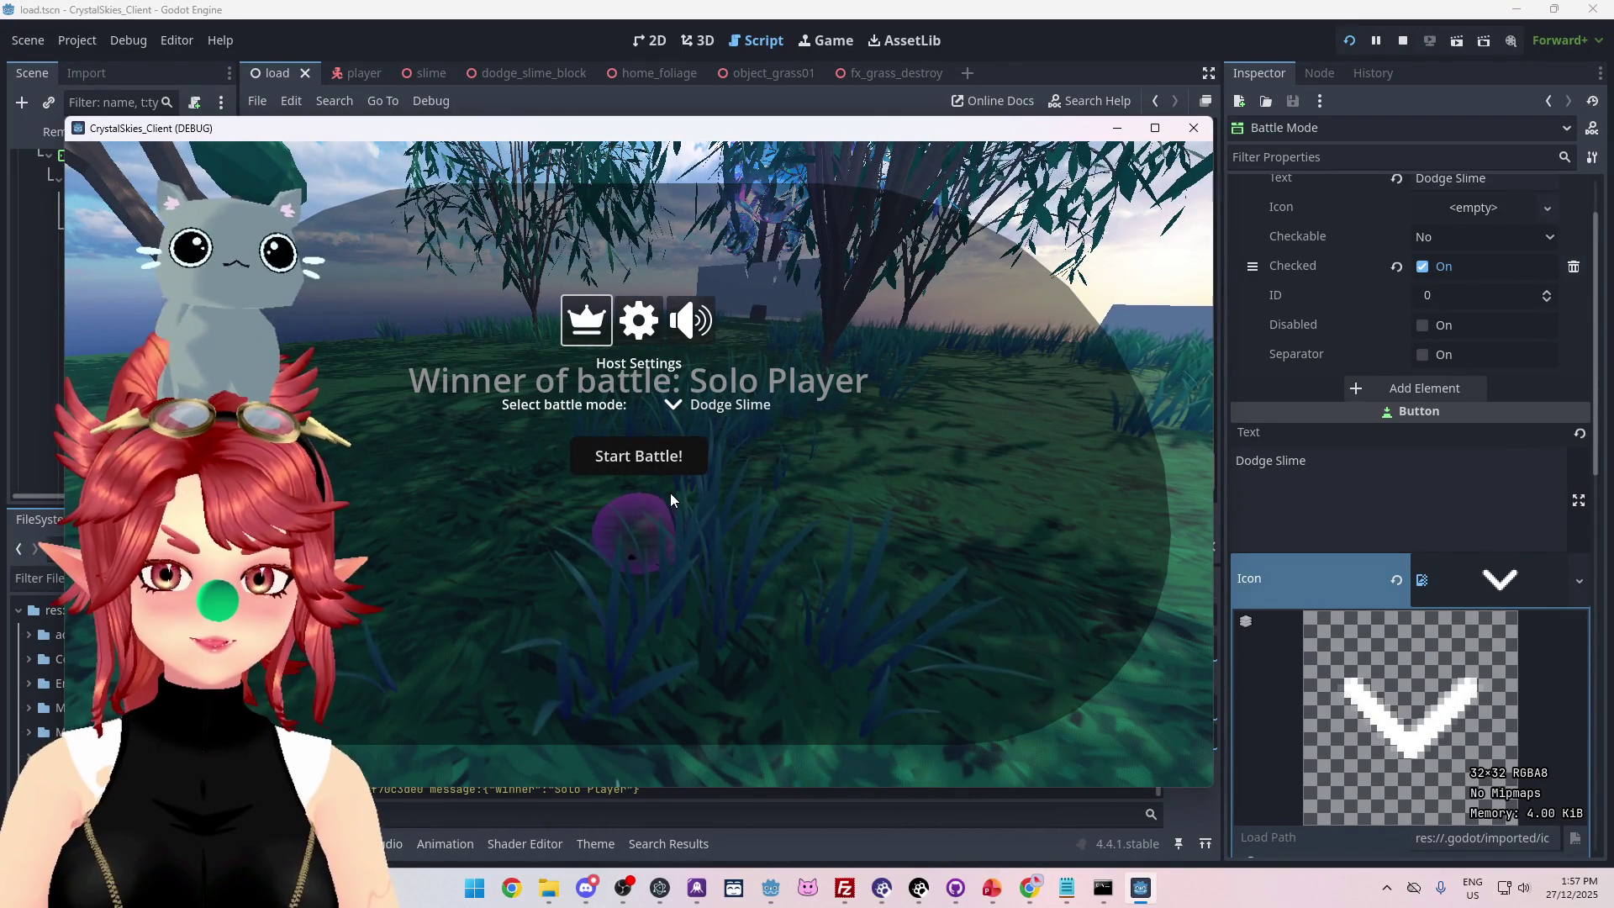
{"action": "left_click", "coordinate": [639, 458]}
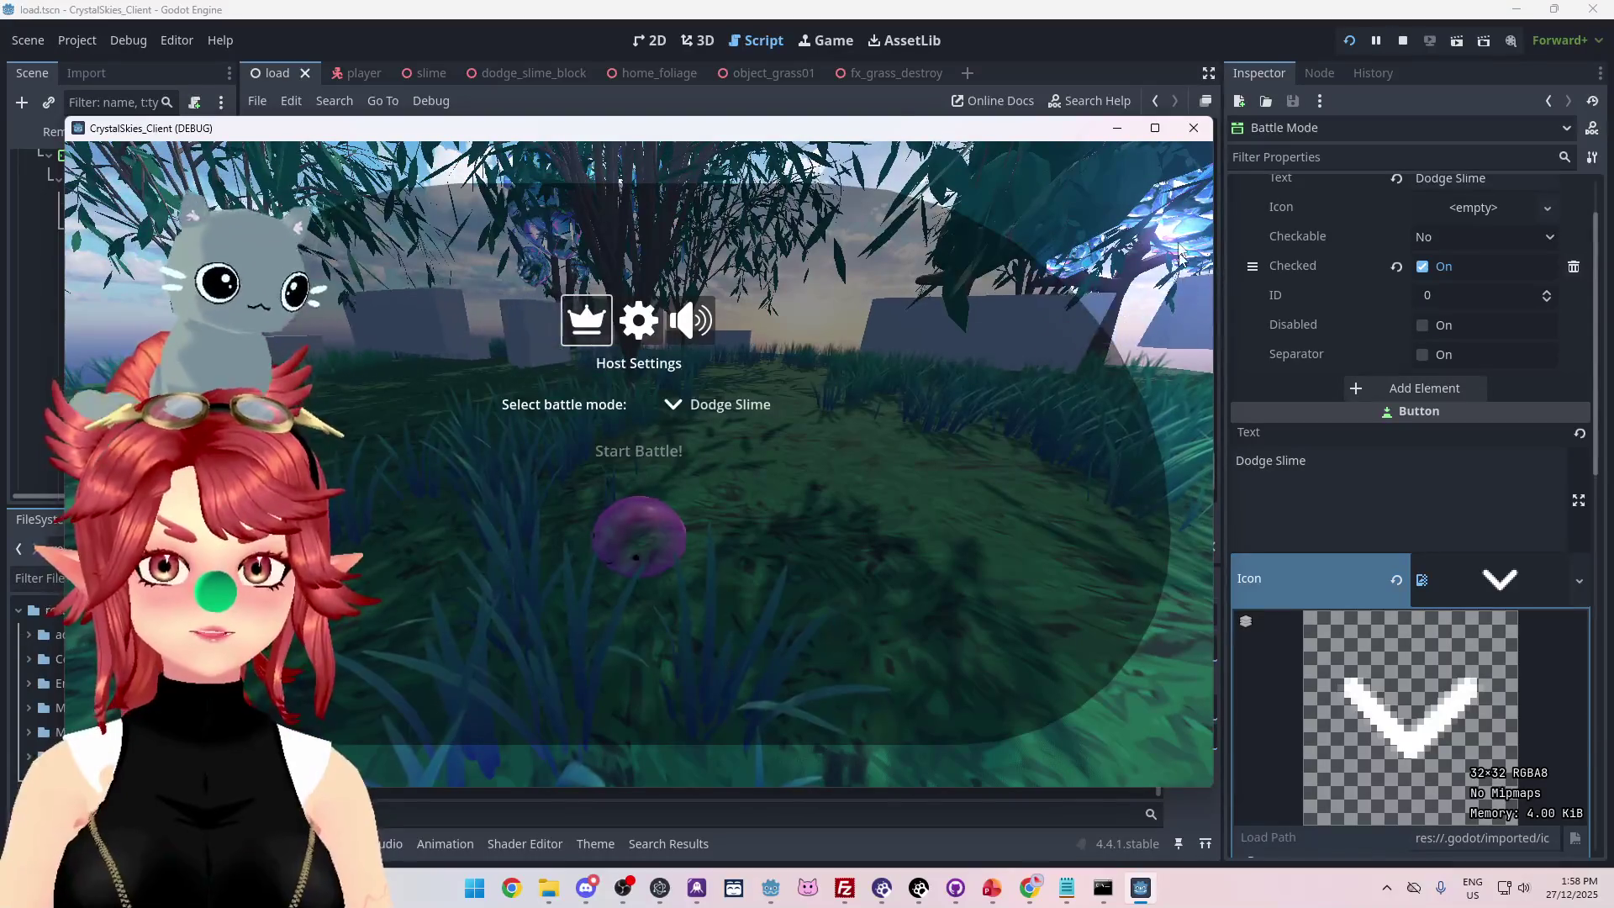
{"action": "left_click", "coordinate": [1404, 43]}
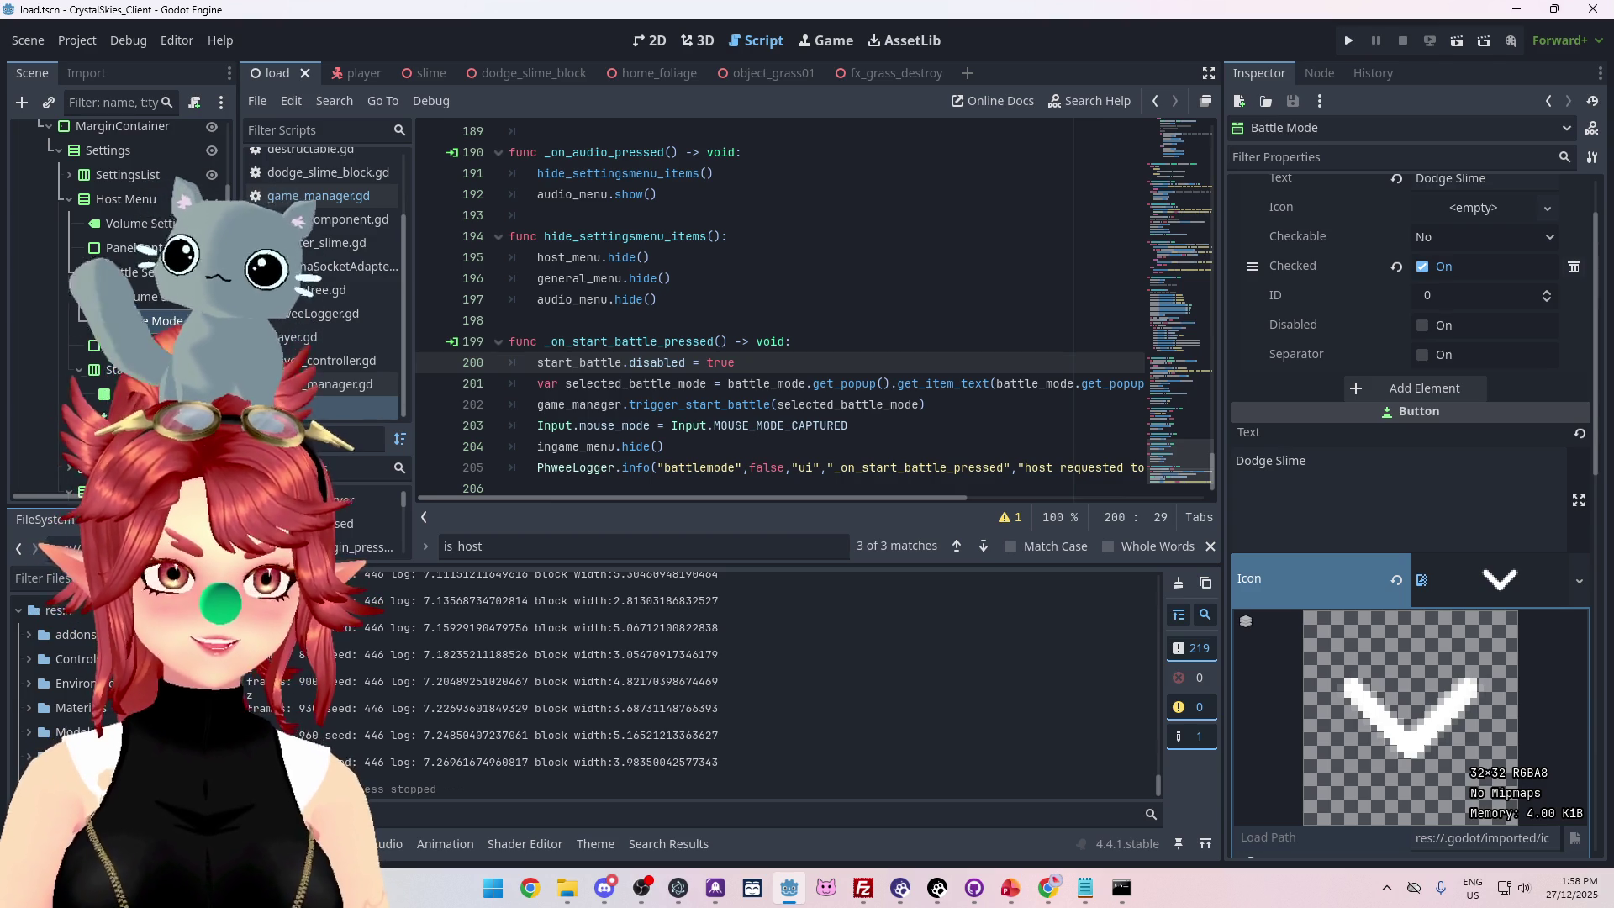
Review the _on_start_battle_pressed handler and select its start_battle.disabled = true line.
{"action": "left_click", "coordinate": [839, 350]}
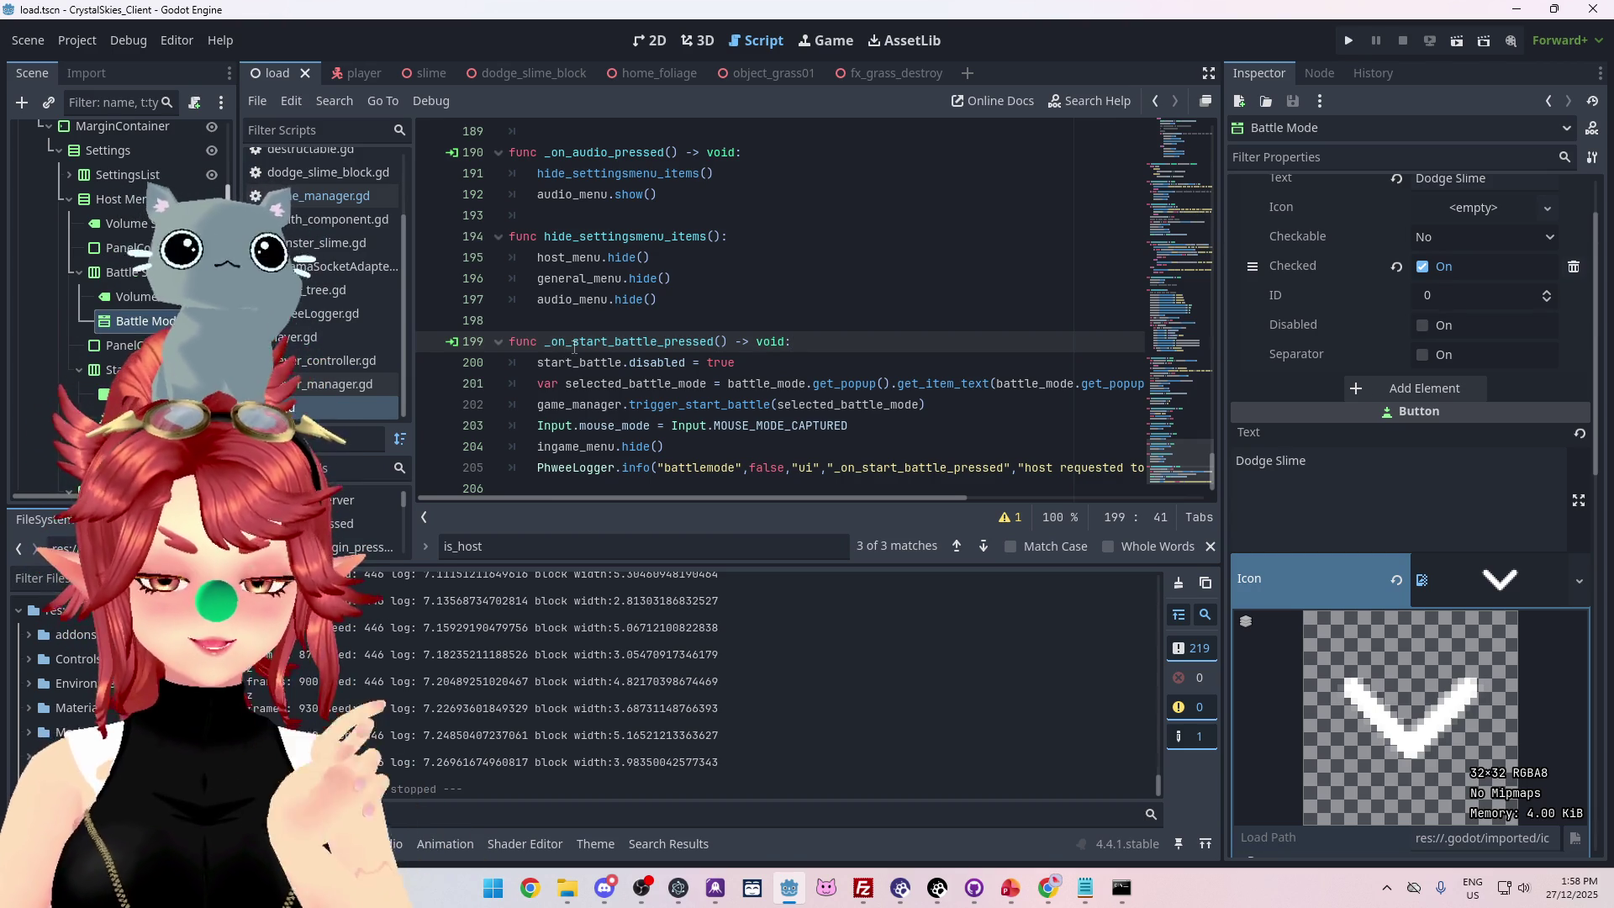
{"action": "scroll", "coordinate": [584, 353], "scroll_direction": "down", "scroll_amount": 1}
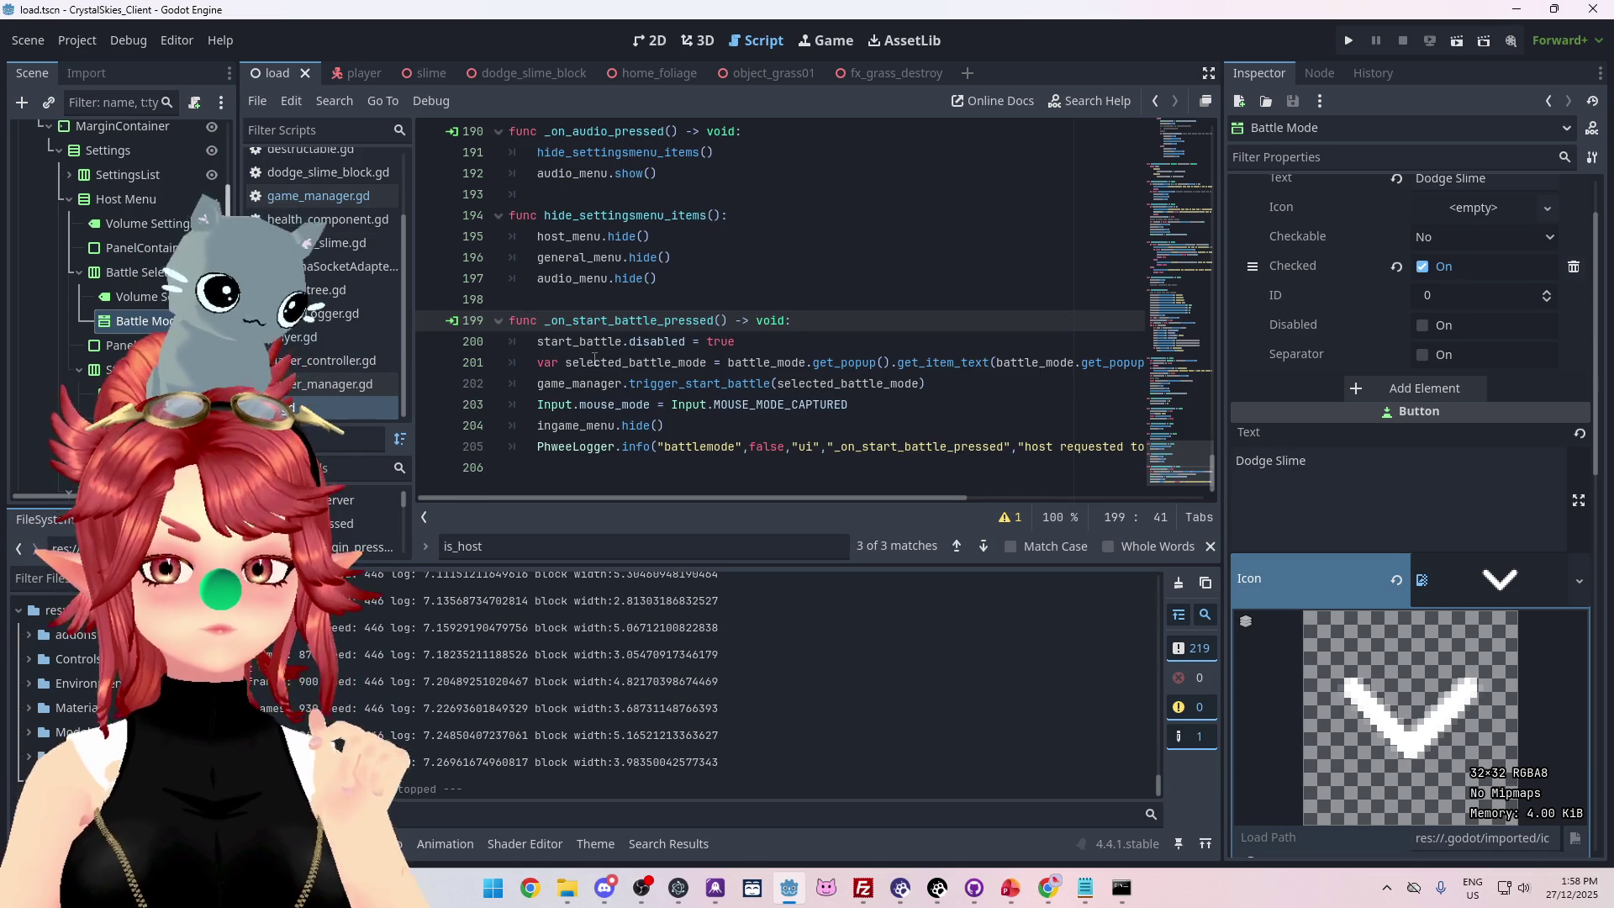
{"action": "left_click", "coordinate": [324, 411]}
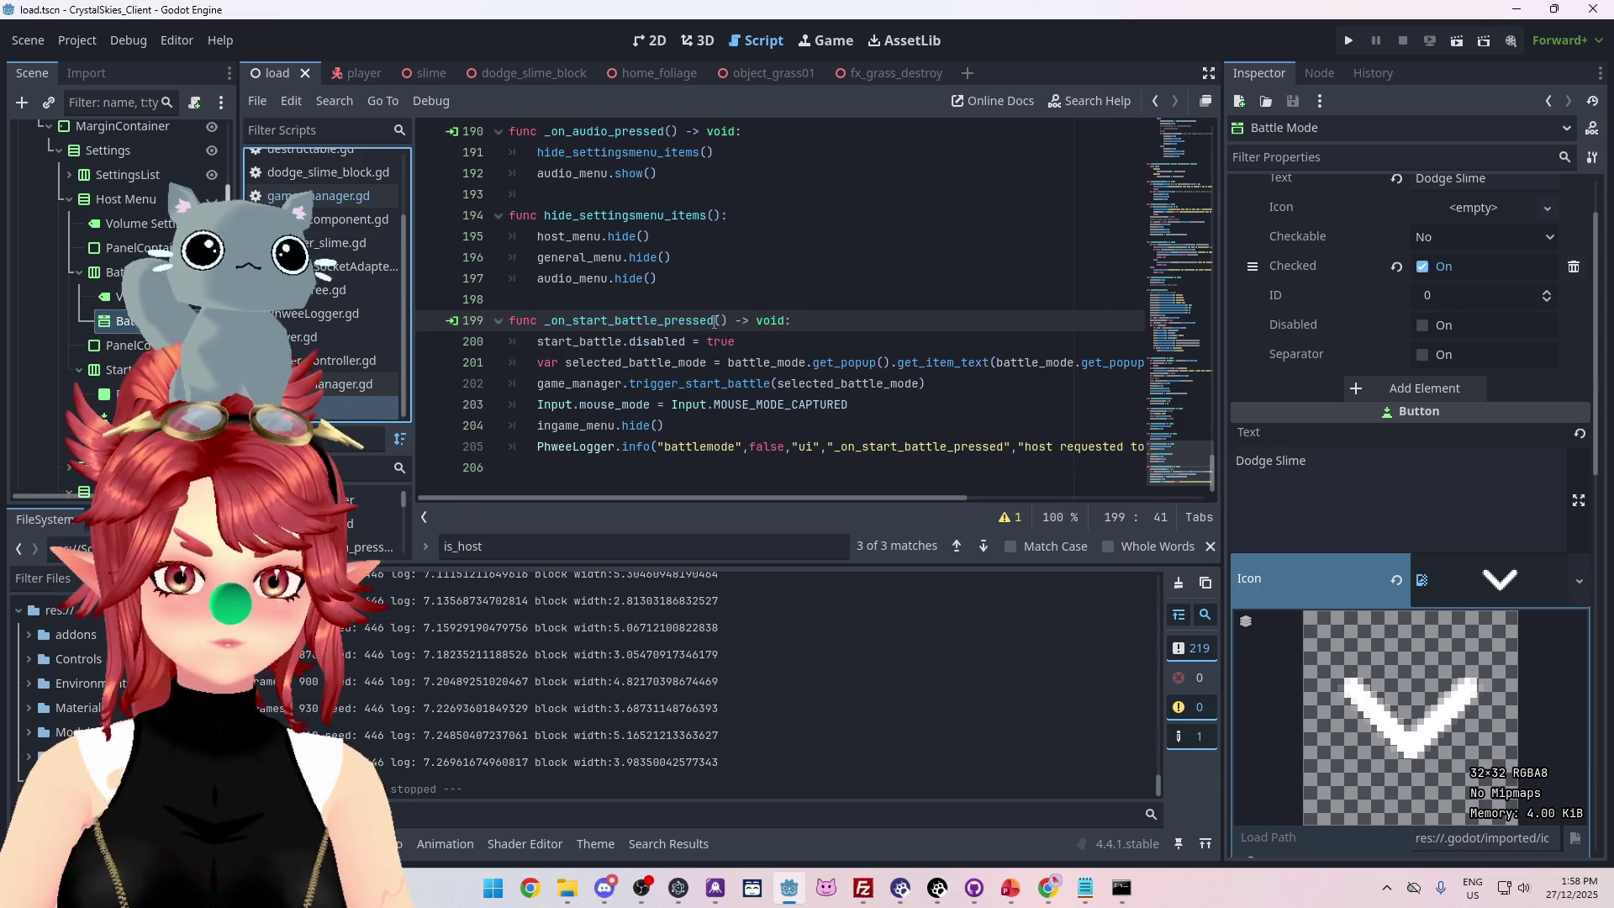
{"action": "left_click_drag", "start_coordinate": [769, 345], "coordinate": [538, 343]}
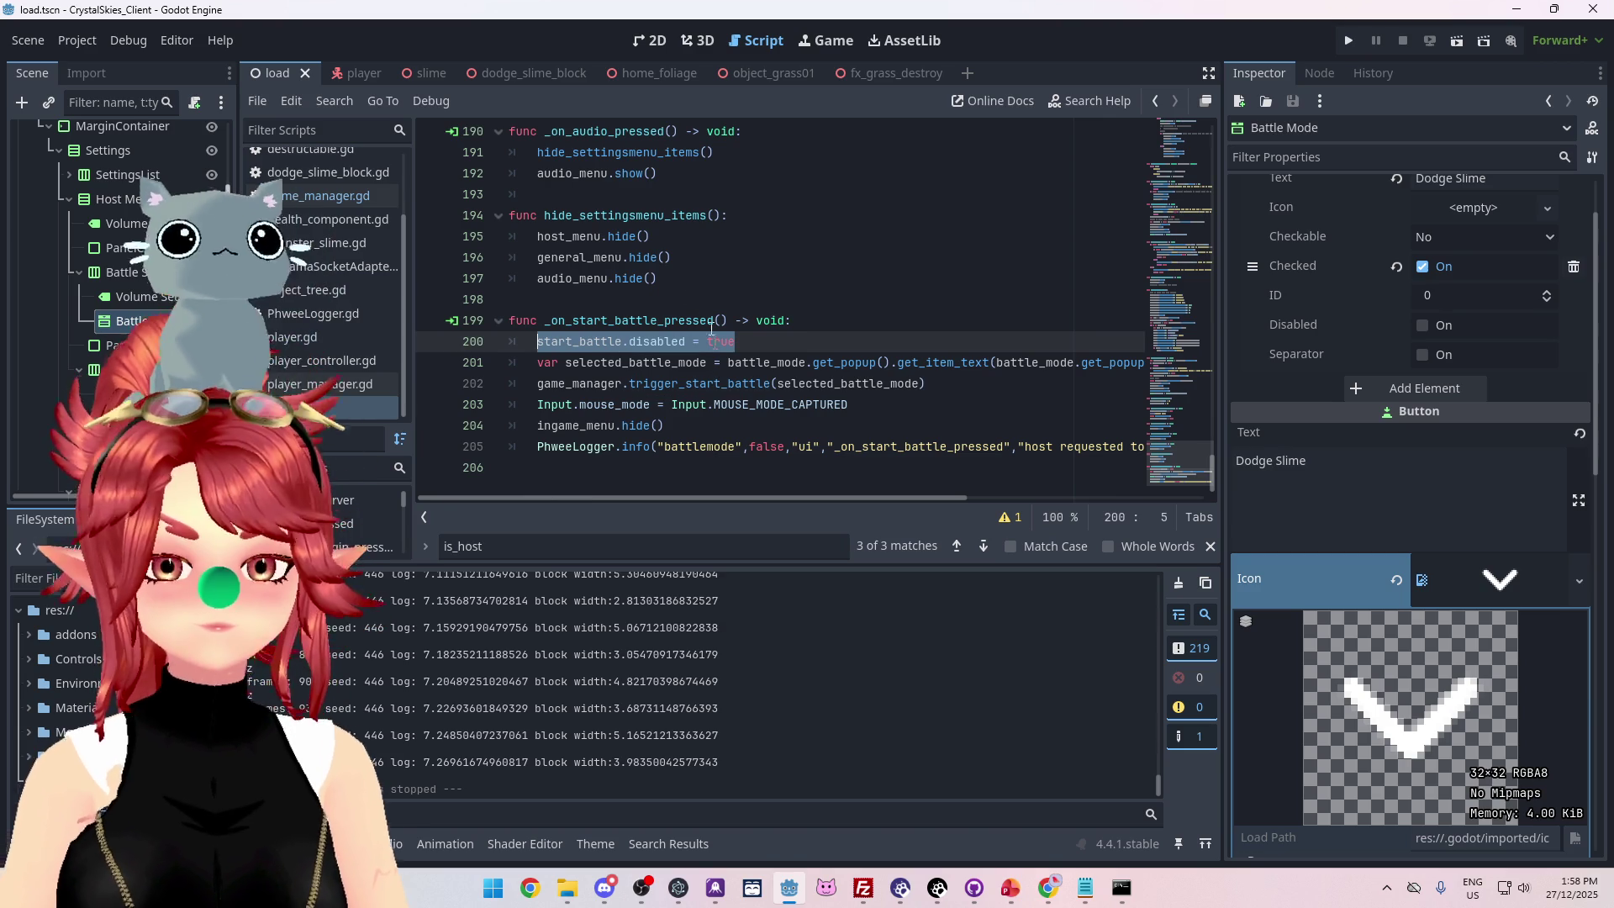
Open game_manager.gd, then client_manager.gd, and browse their code.
{"action": "left_click", "coordinate": [309, 196]}
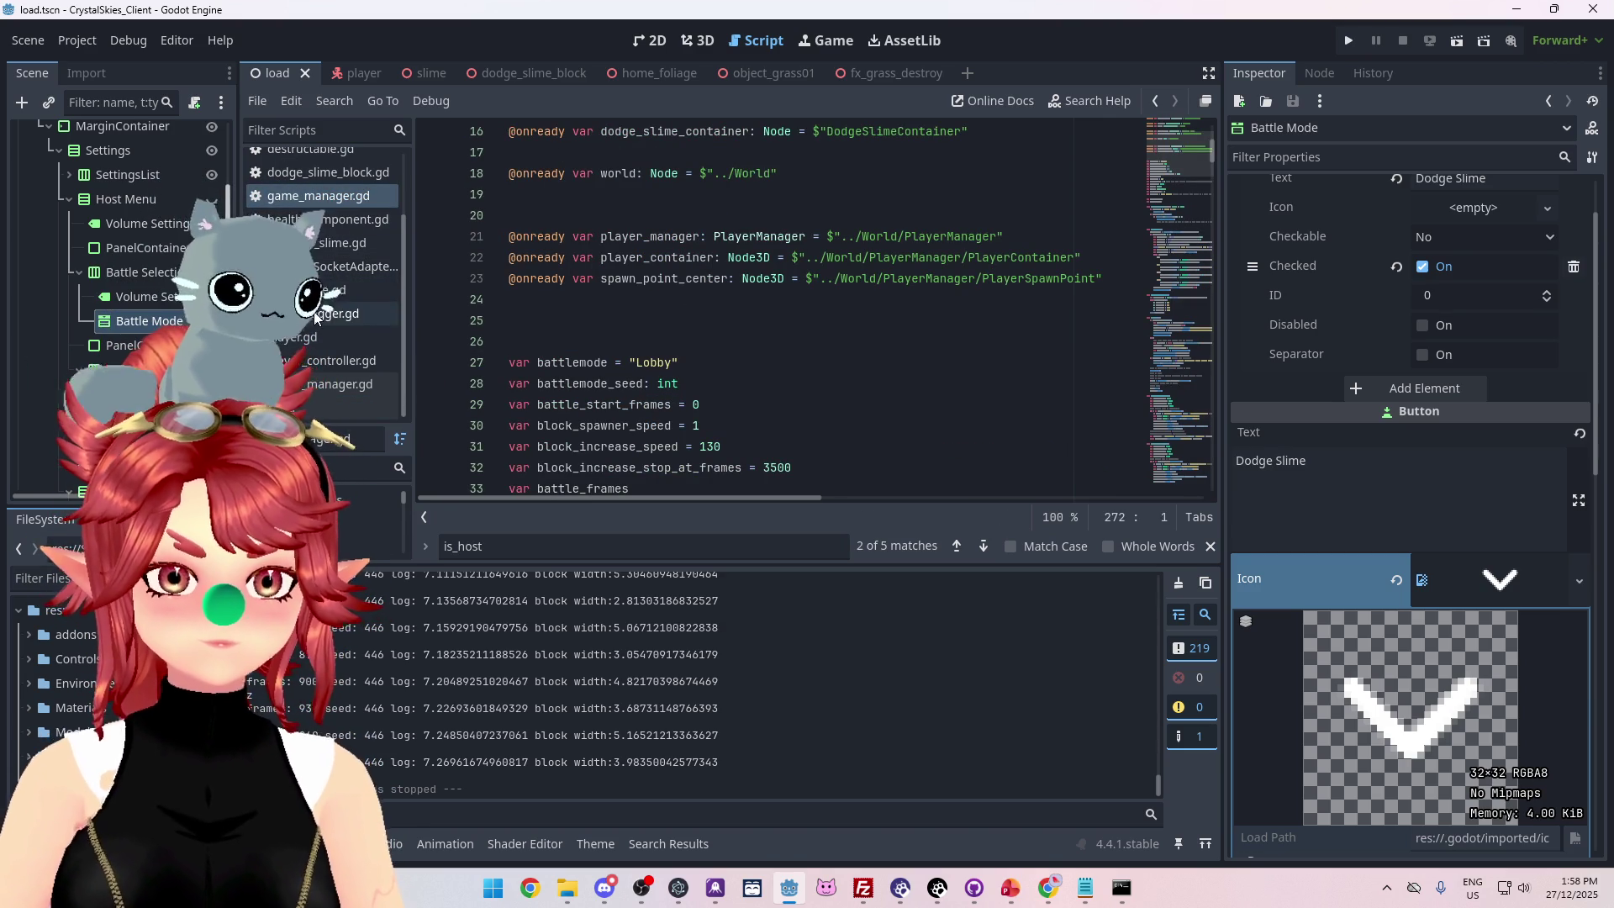
{"action": "scroll", "coordinate": [323, 216], "scroll_direction": "up", "scroll_amount": 3}
{"action": "left_click", "coordinate": [319, 214]}
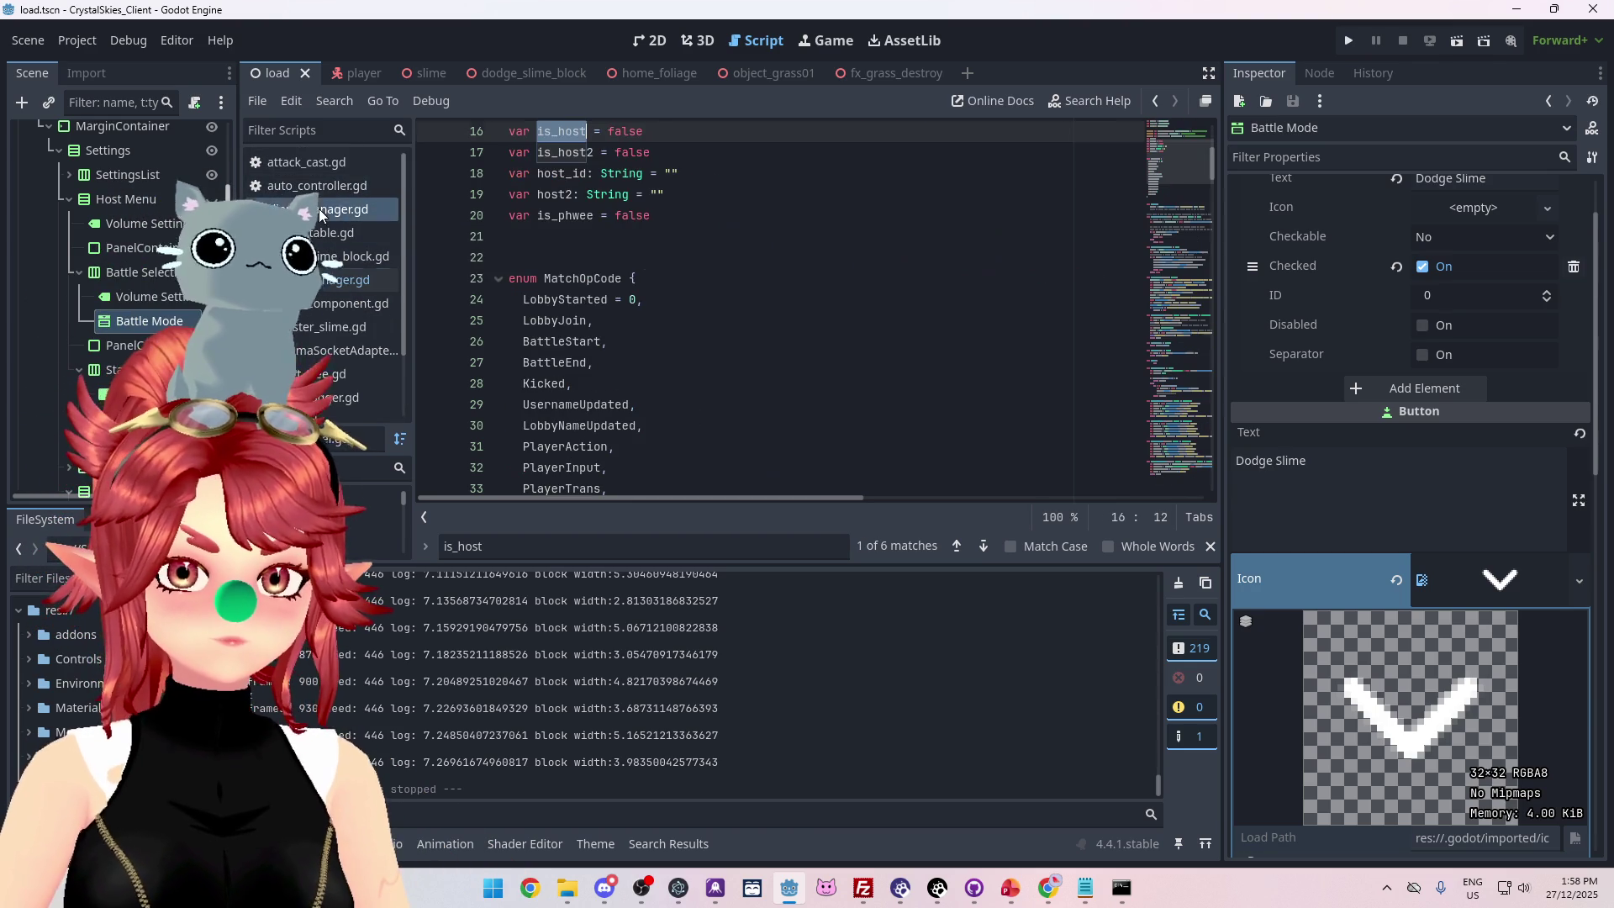
{"action": "scroll", "coordinate": [732, 379], "scroll_direction": "down", "scroll_amount": 20}
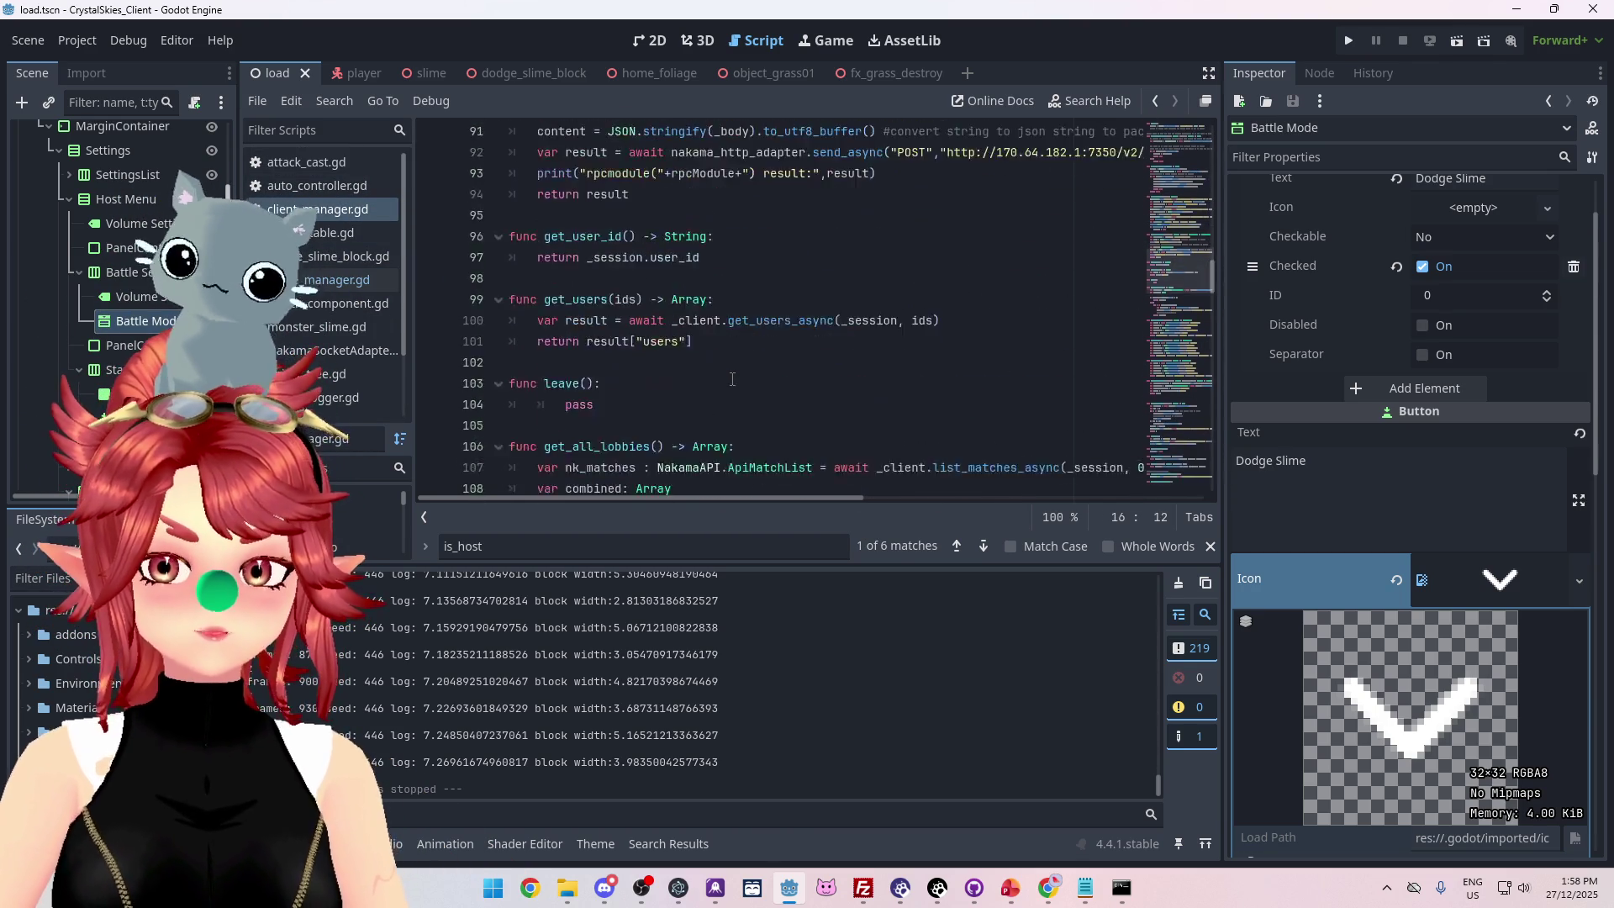